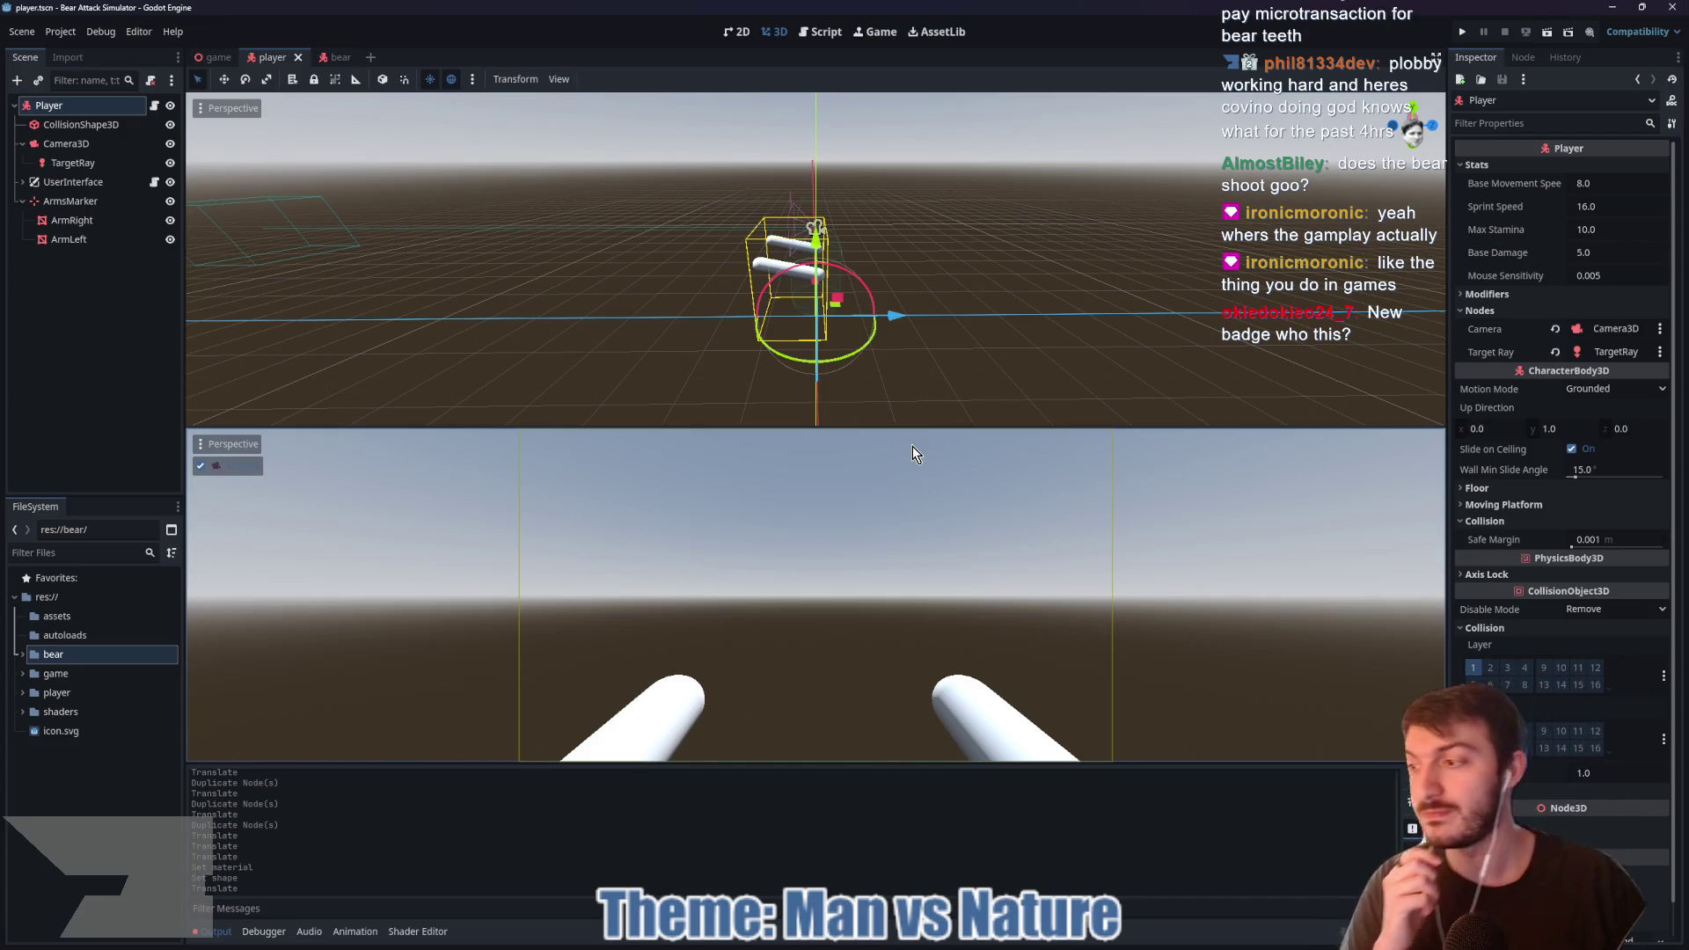
pyautogui.click(339, 57)
pyautogui.click(154, 105)
pyautogui.click(591, 176)
pyautogui.write('@export var')
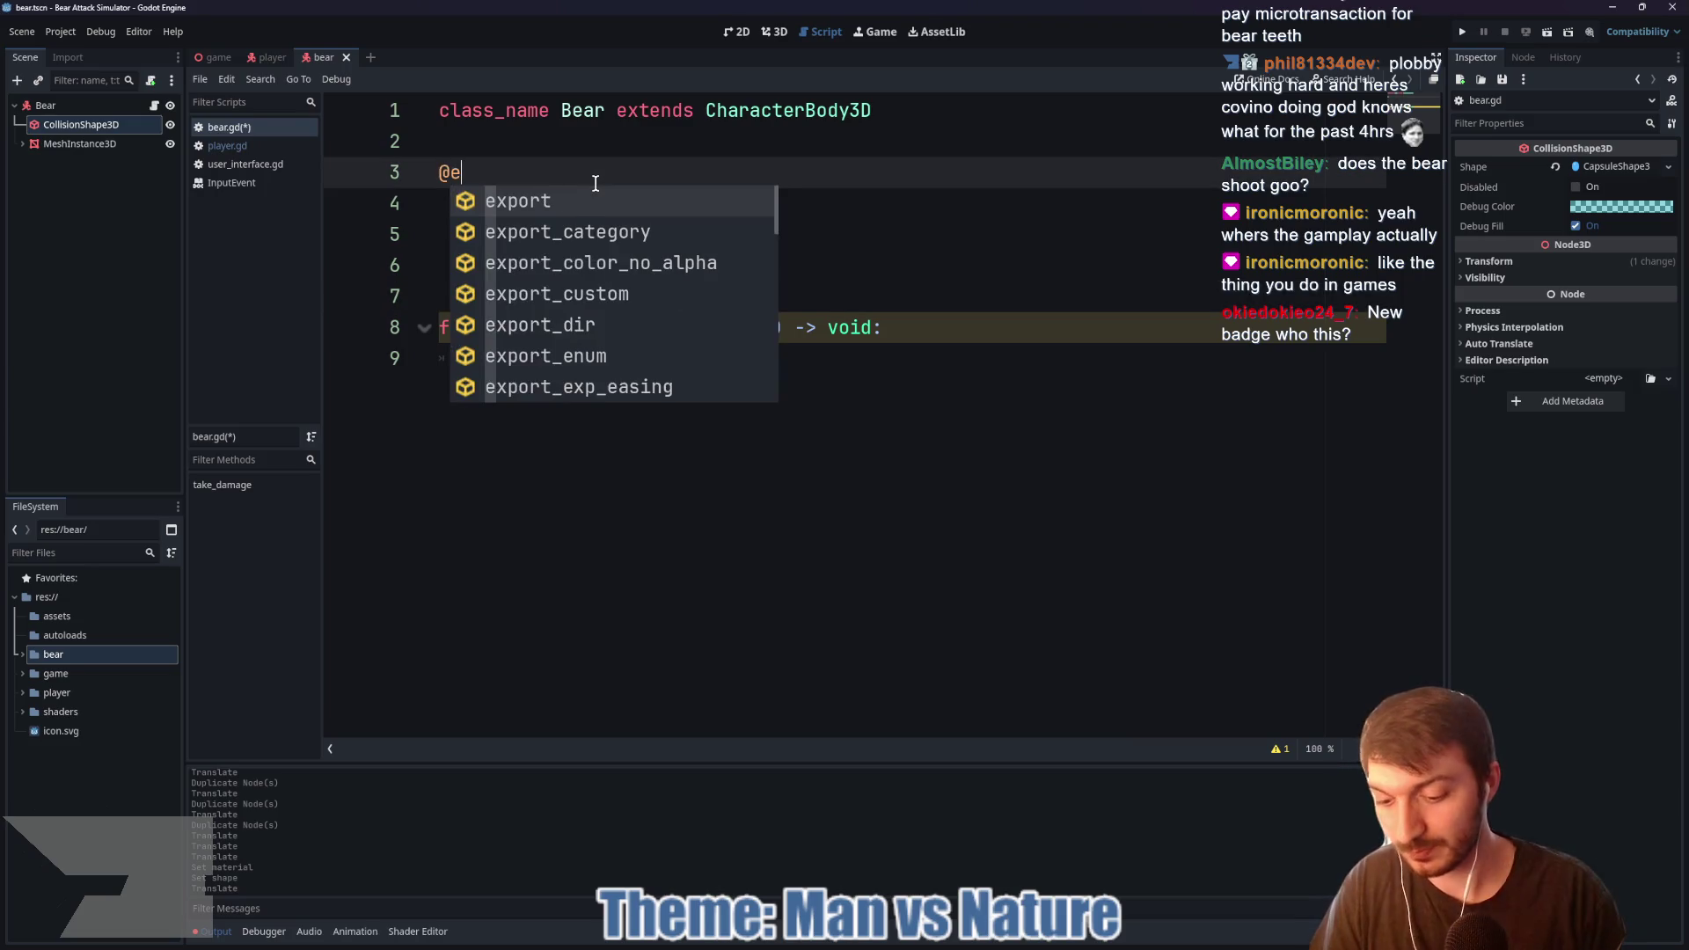
pyautogui.press('BackSpace')
pyautogui.press('BackSpace')
pyautogui.press('BackSpace')
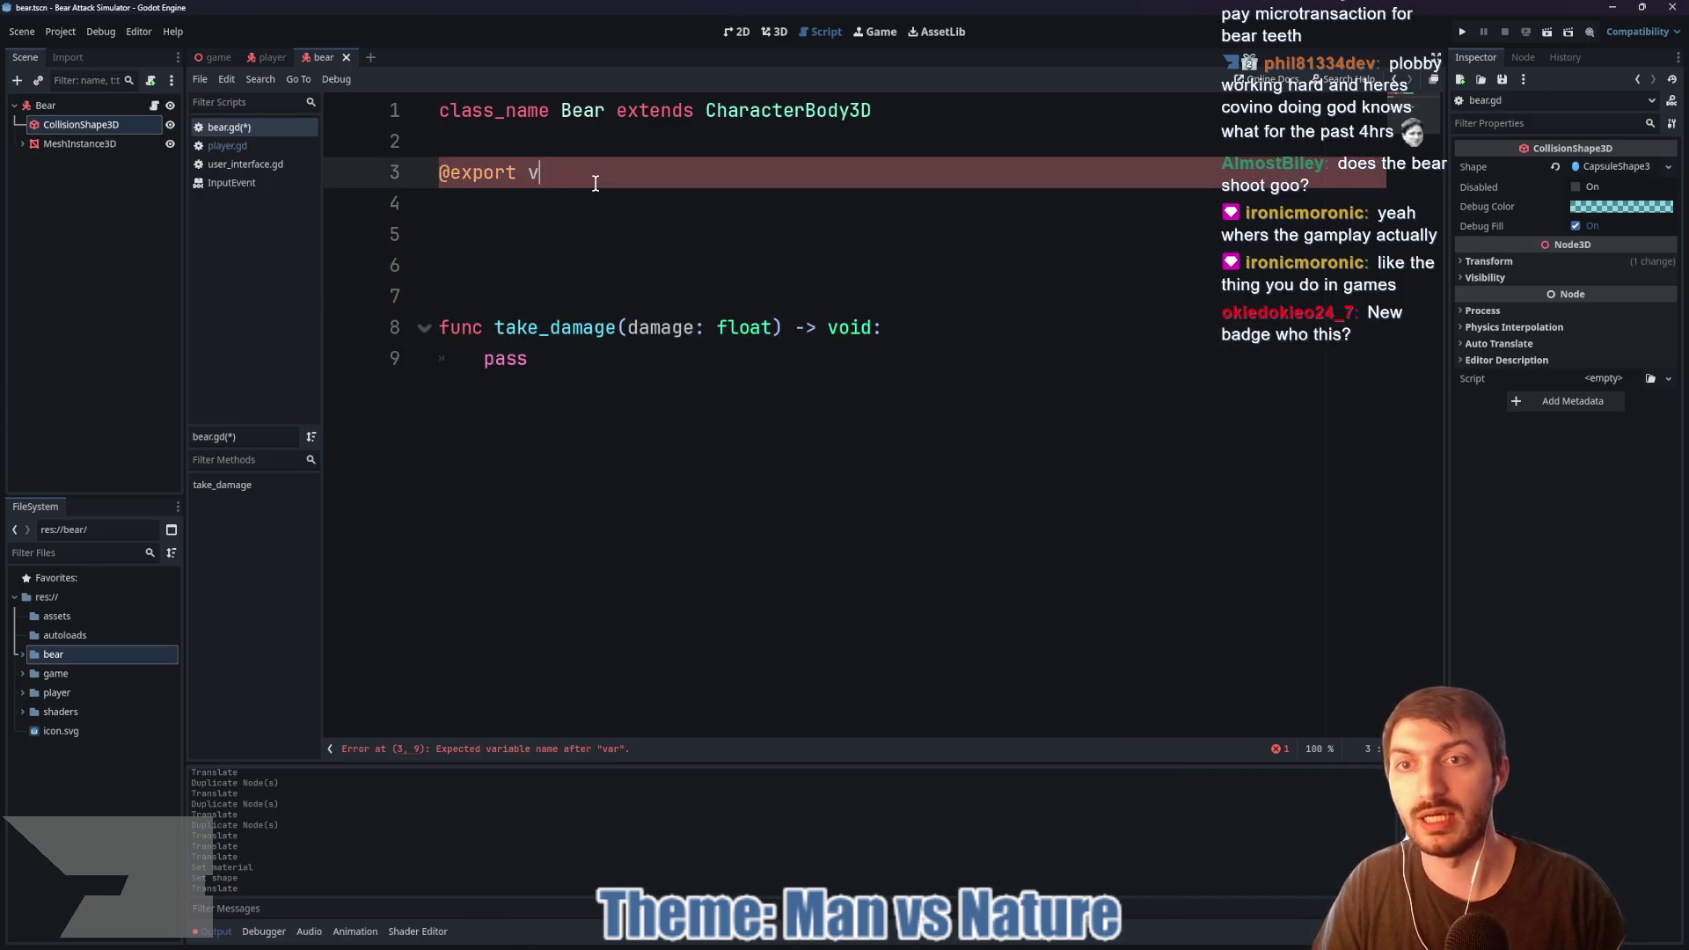
pyautogui.write('t_sub')
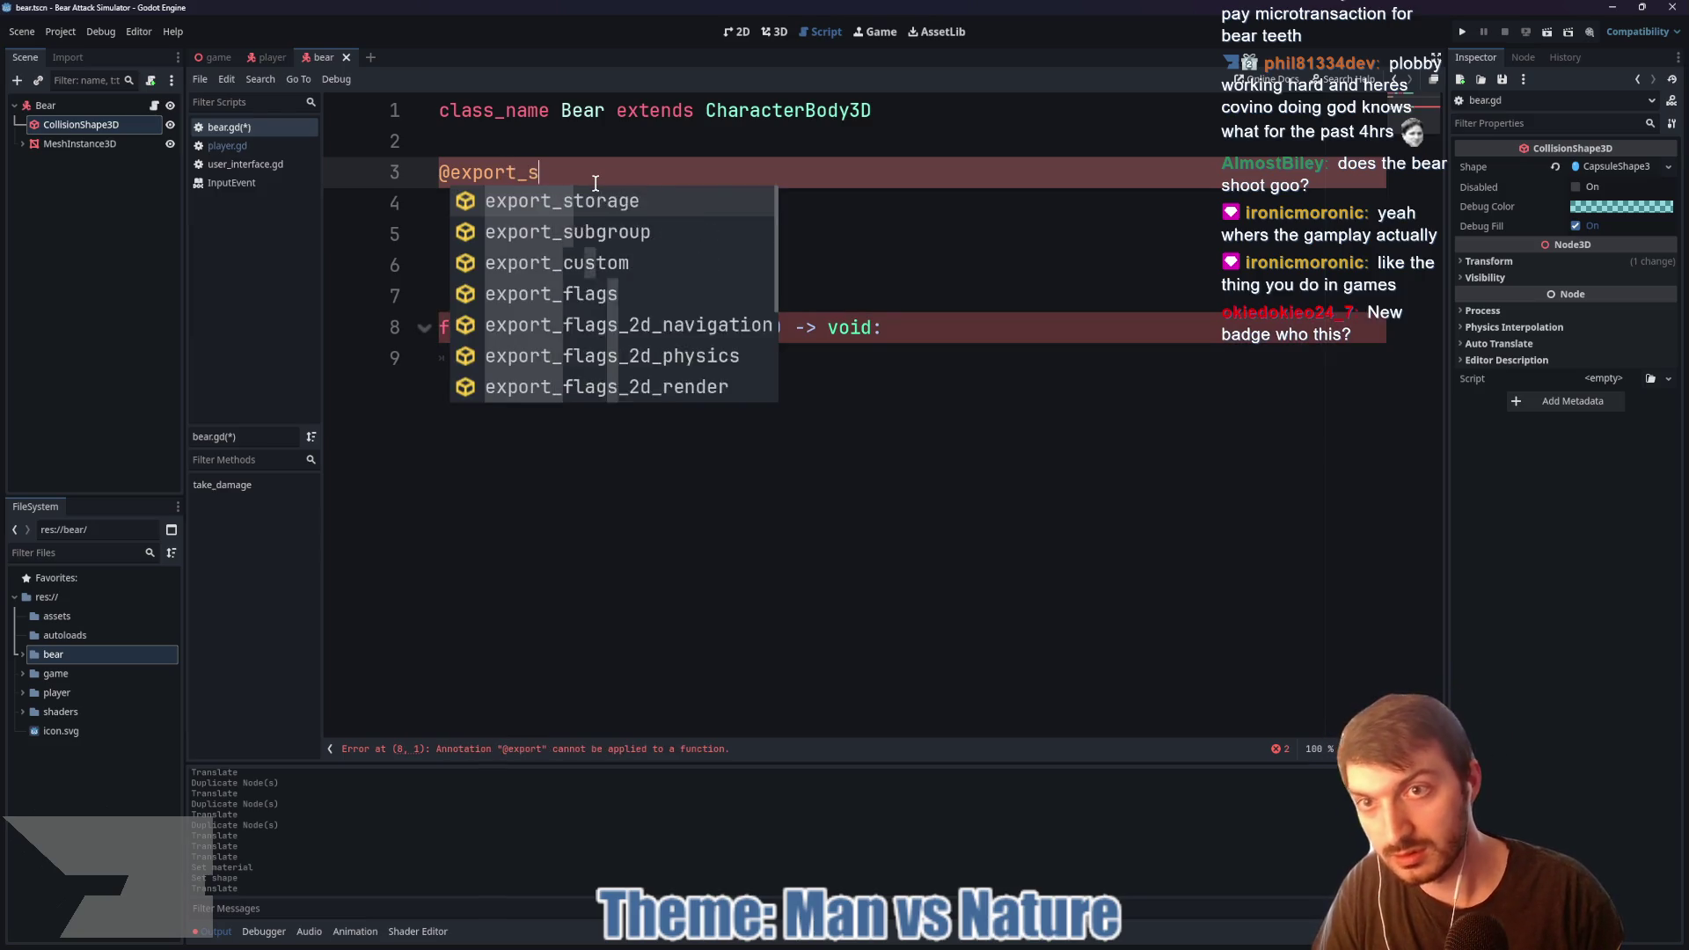
pyautogui.press('Return')
pyautogui.write('"Stats"')
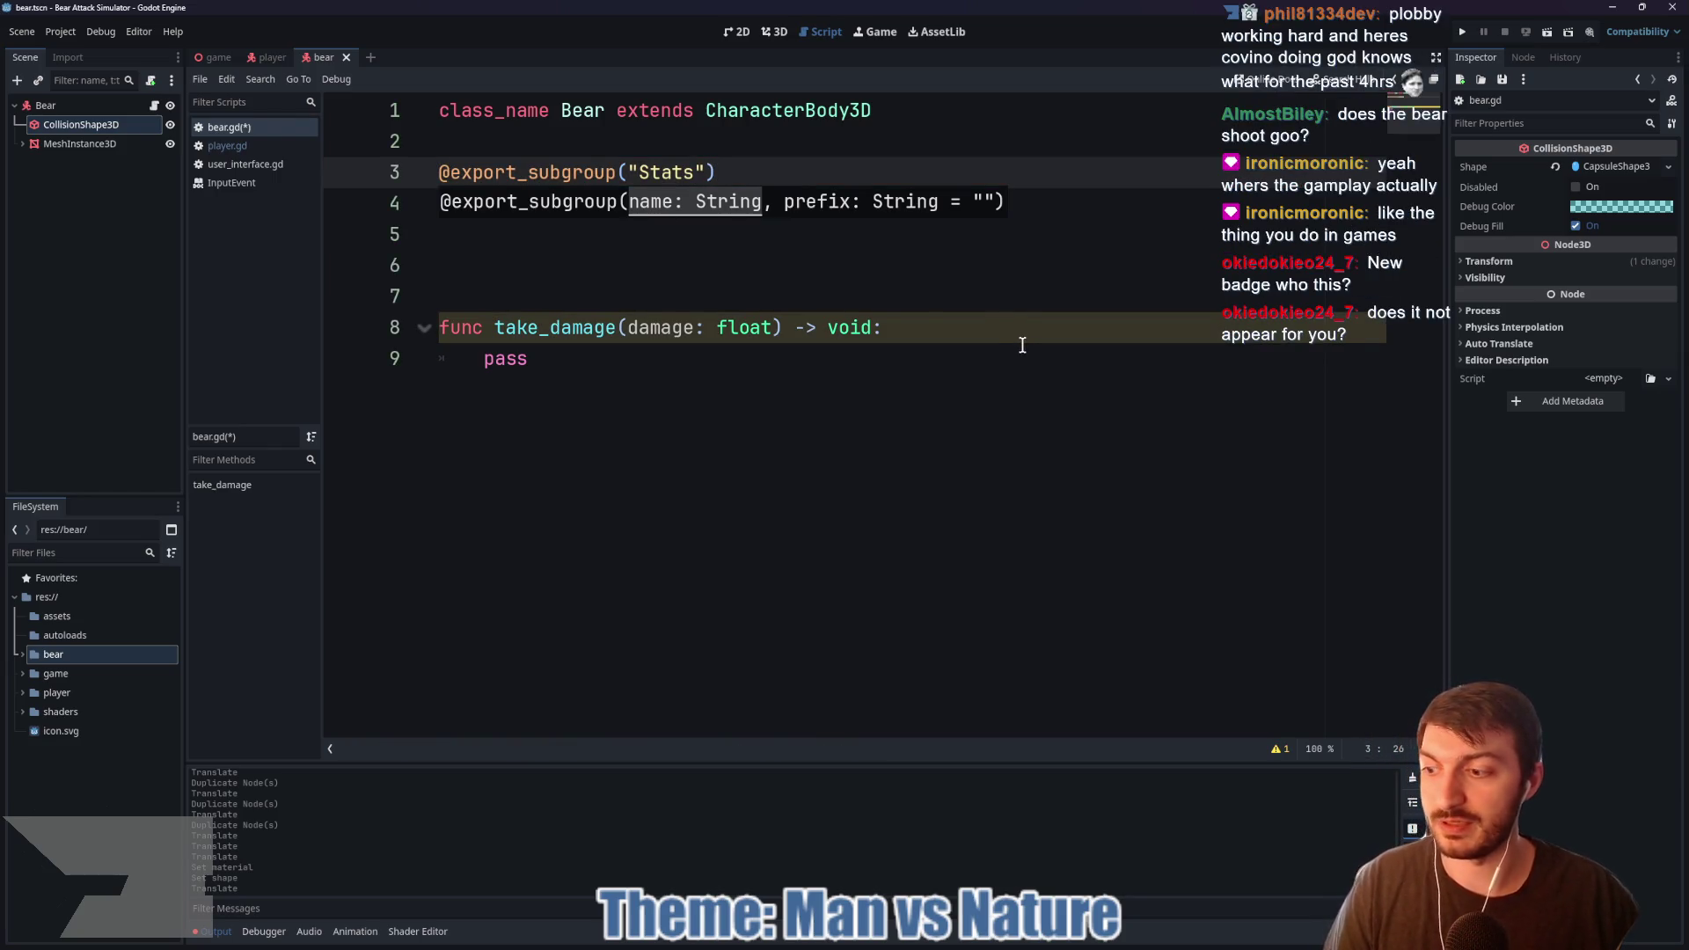
pyautogui.moveTo(266, 218)
pyautogui.mouseDown()
pyautogui.moveTo(687, 201)
pyautogui.moveTo(657, 186)
pyautogui.moveTo(0, 212)
pyautogui.mouseUp()
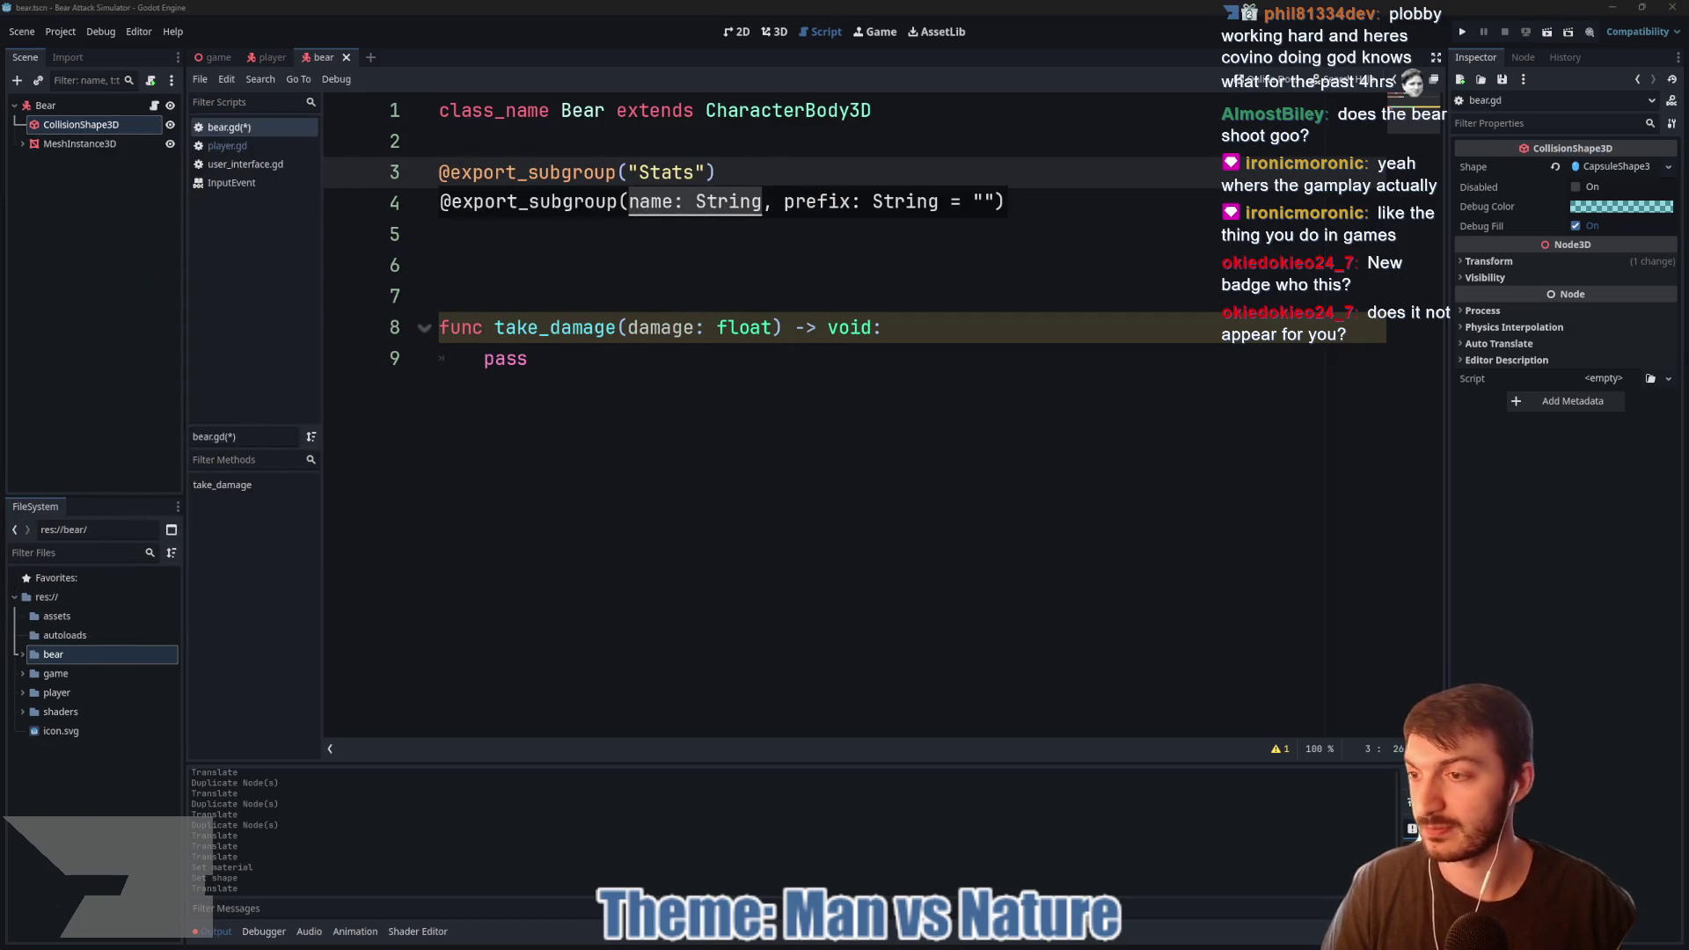
# - Declare an exported base_health float below the Stats subgroup
pyautogui.click(798, 162)
pyautogui.press('Return')
pyautogui.write('@export var')
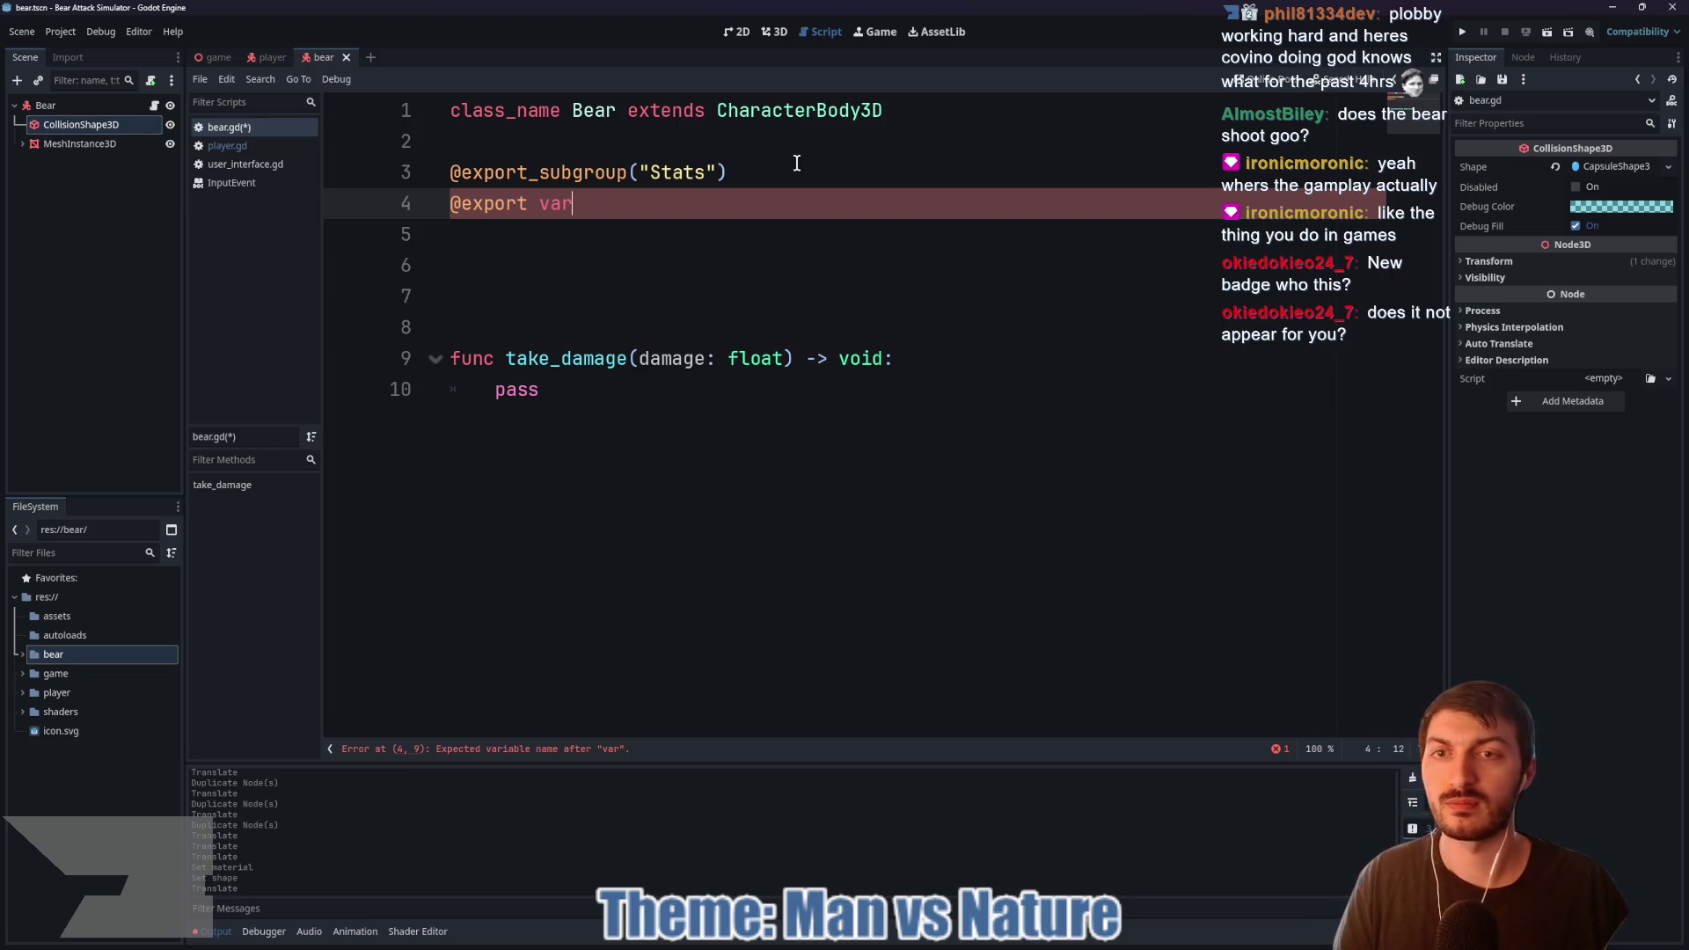
pyautogui.write('base_')
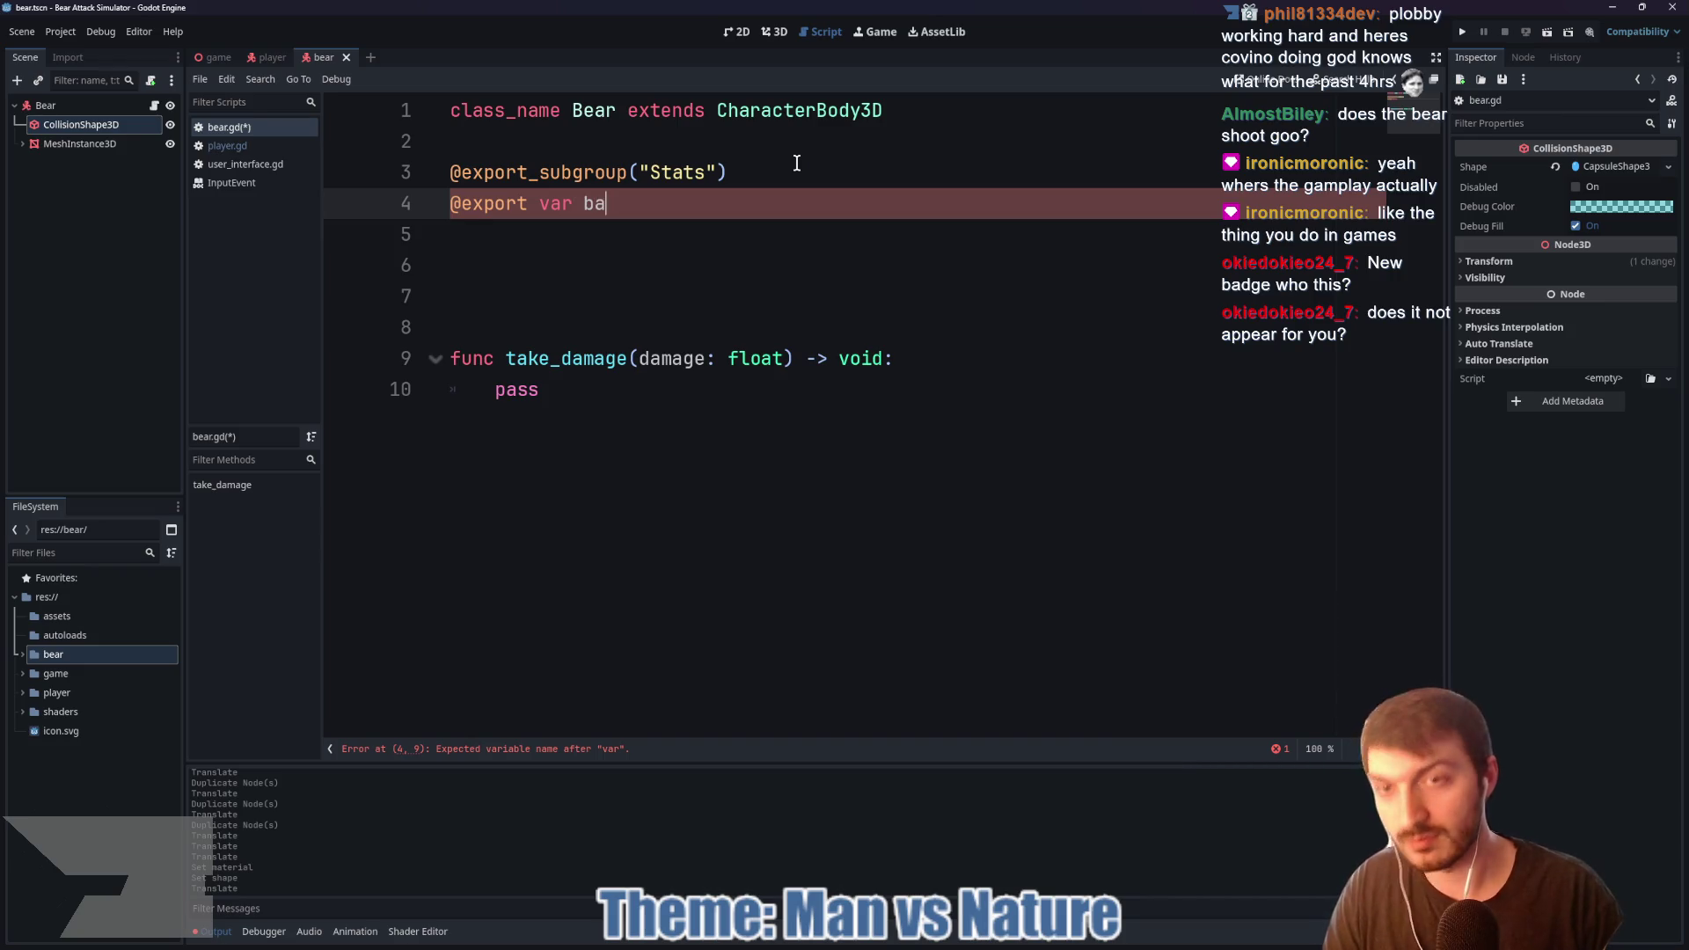
pyautogui.write('health: float =')
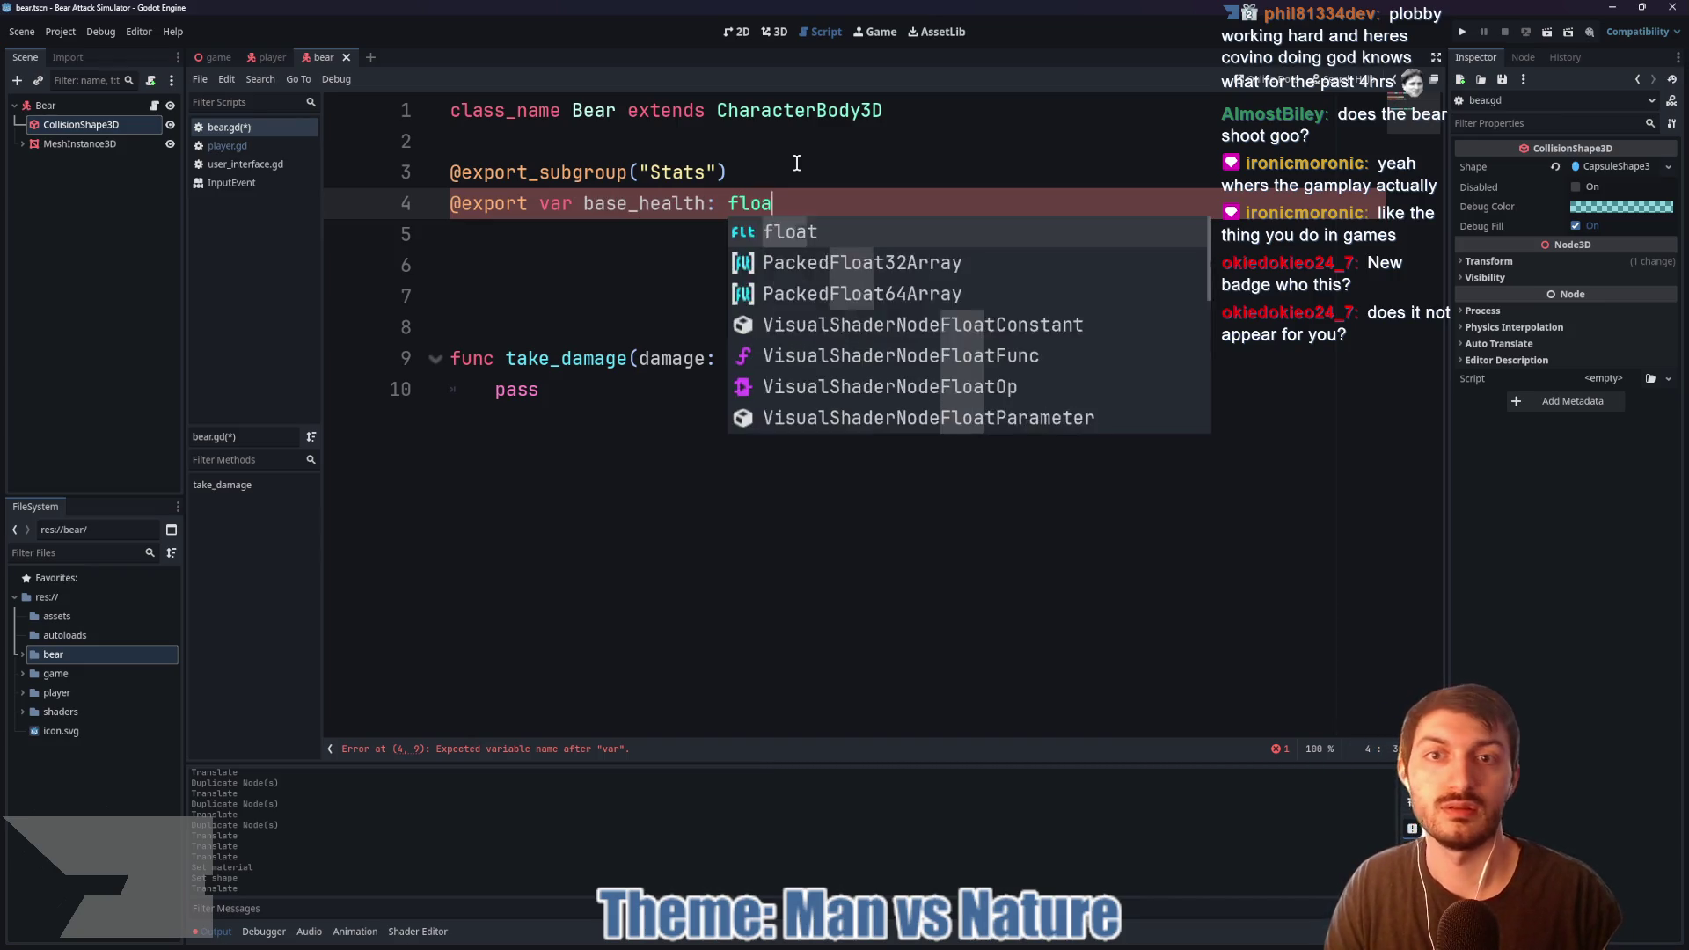
pyautogui.write(' 100')
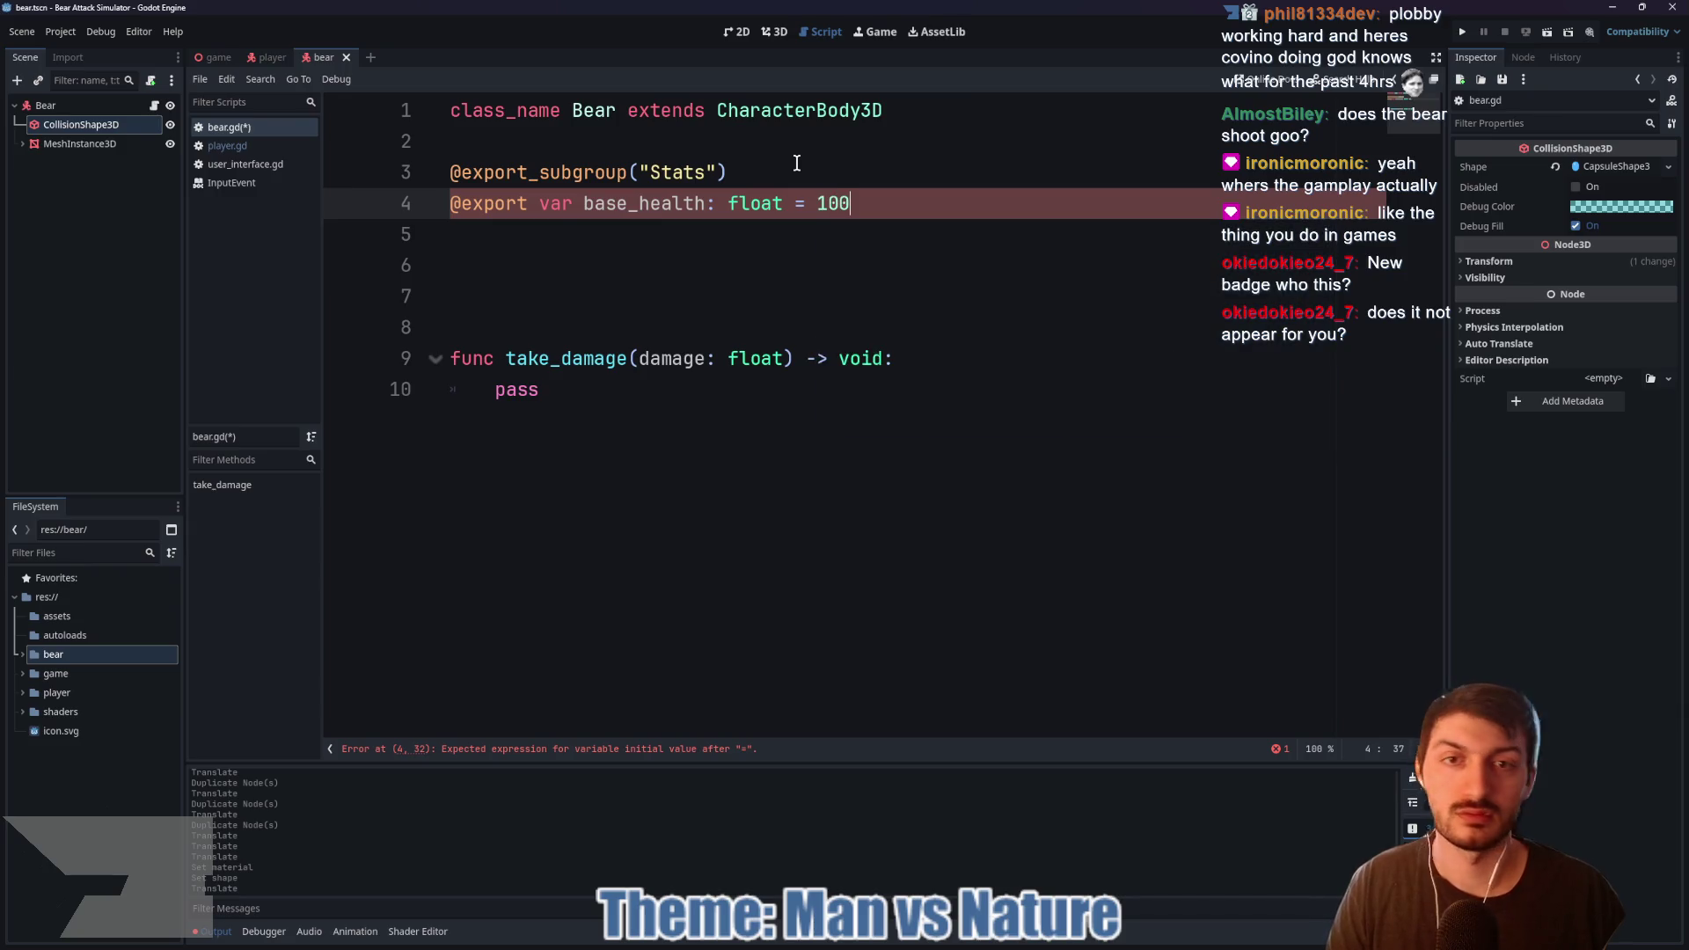
pyautogui.press('BackSpace')
pyautogui.press('BackSpace')
pyautogui.press('BackSpace')
# - Set base_health's default value to 50.0
pyautogui.write('25')
pyautogui.press('BackSpace')
pyautogui.press('BackSpace')
pyautogui.write('50.0')
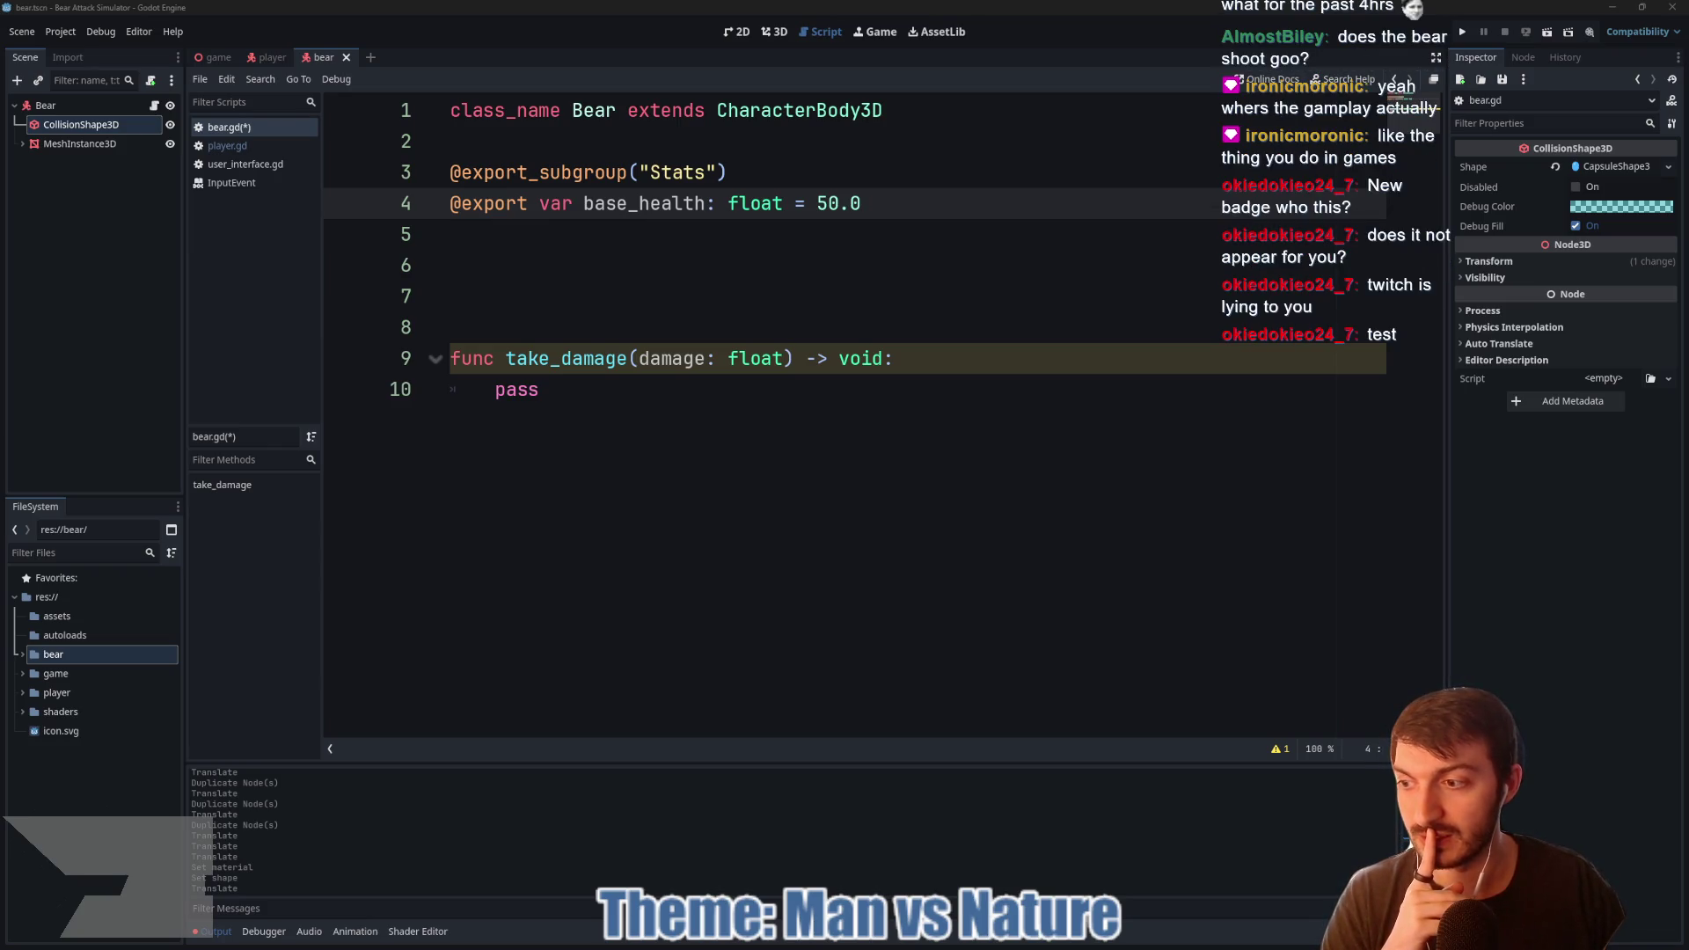
# - Bring up the floating chat window, view a badge's details, then move the window aside
pyautogui.press('super+shift+Right')
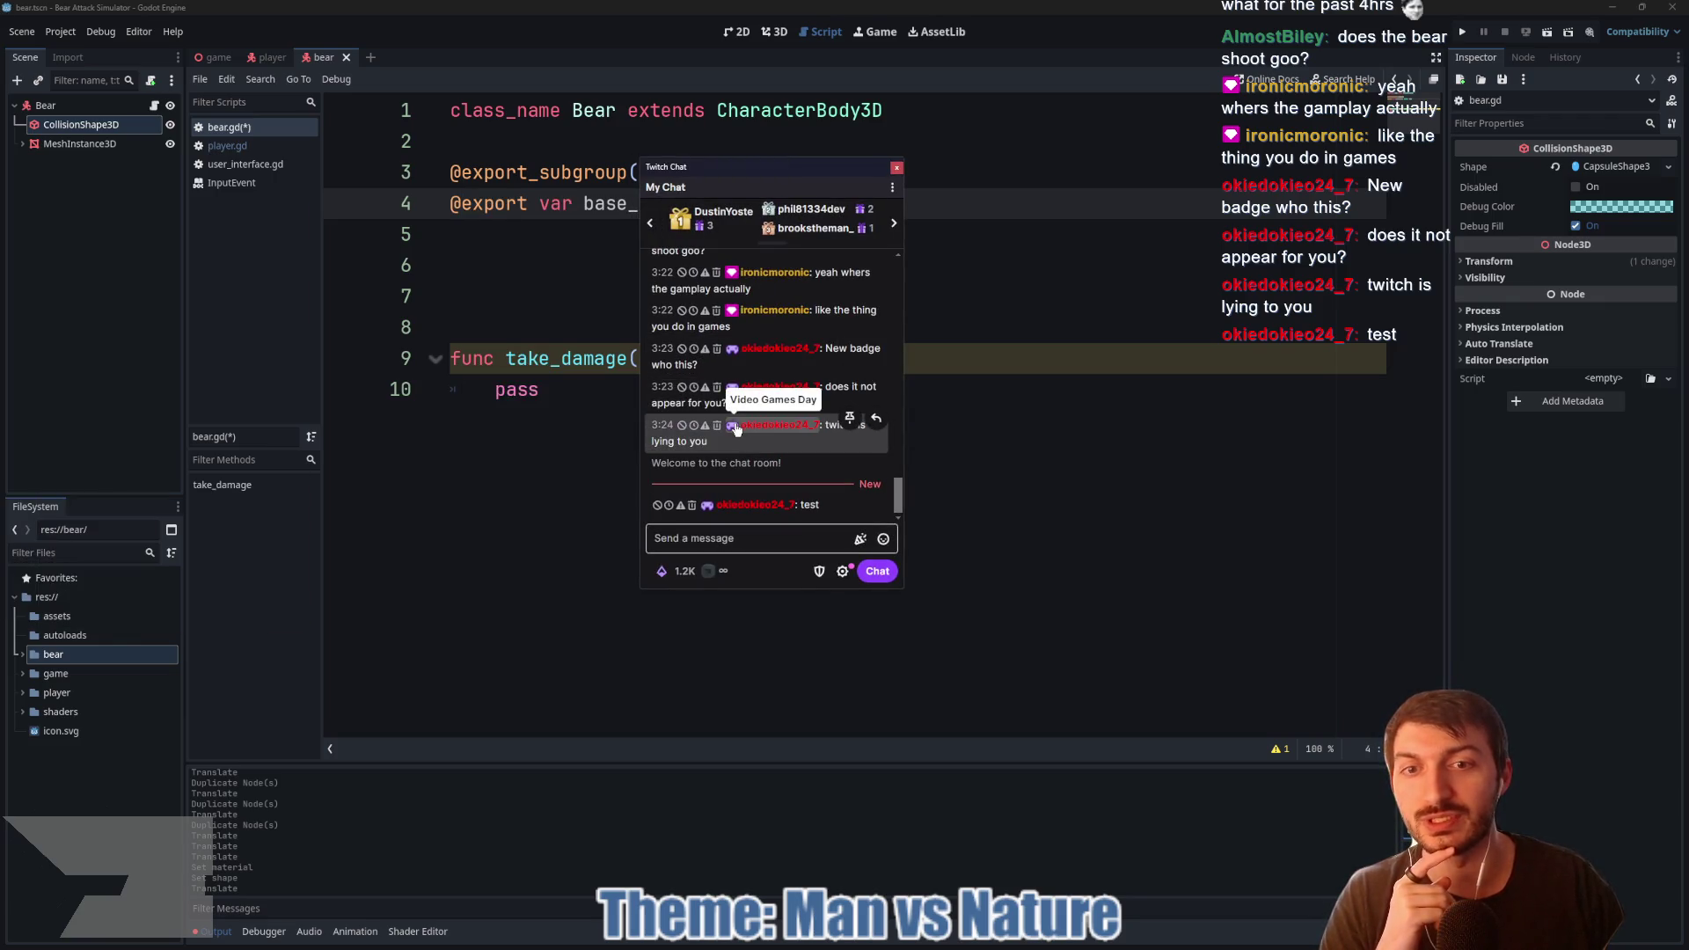
pyautogui.click(733, 427)
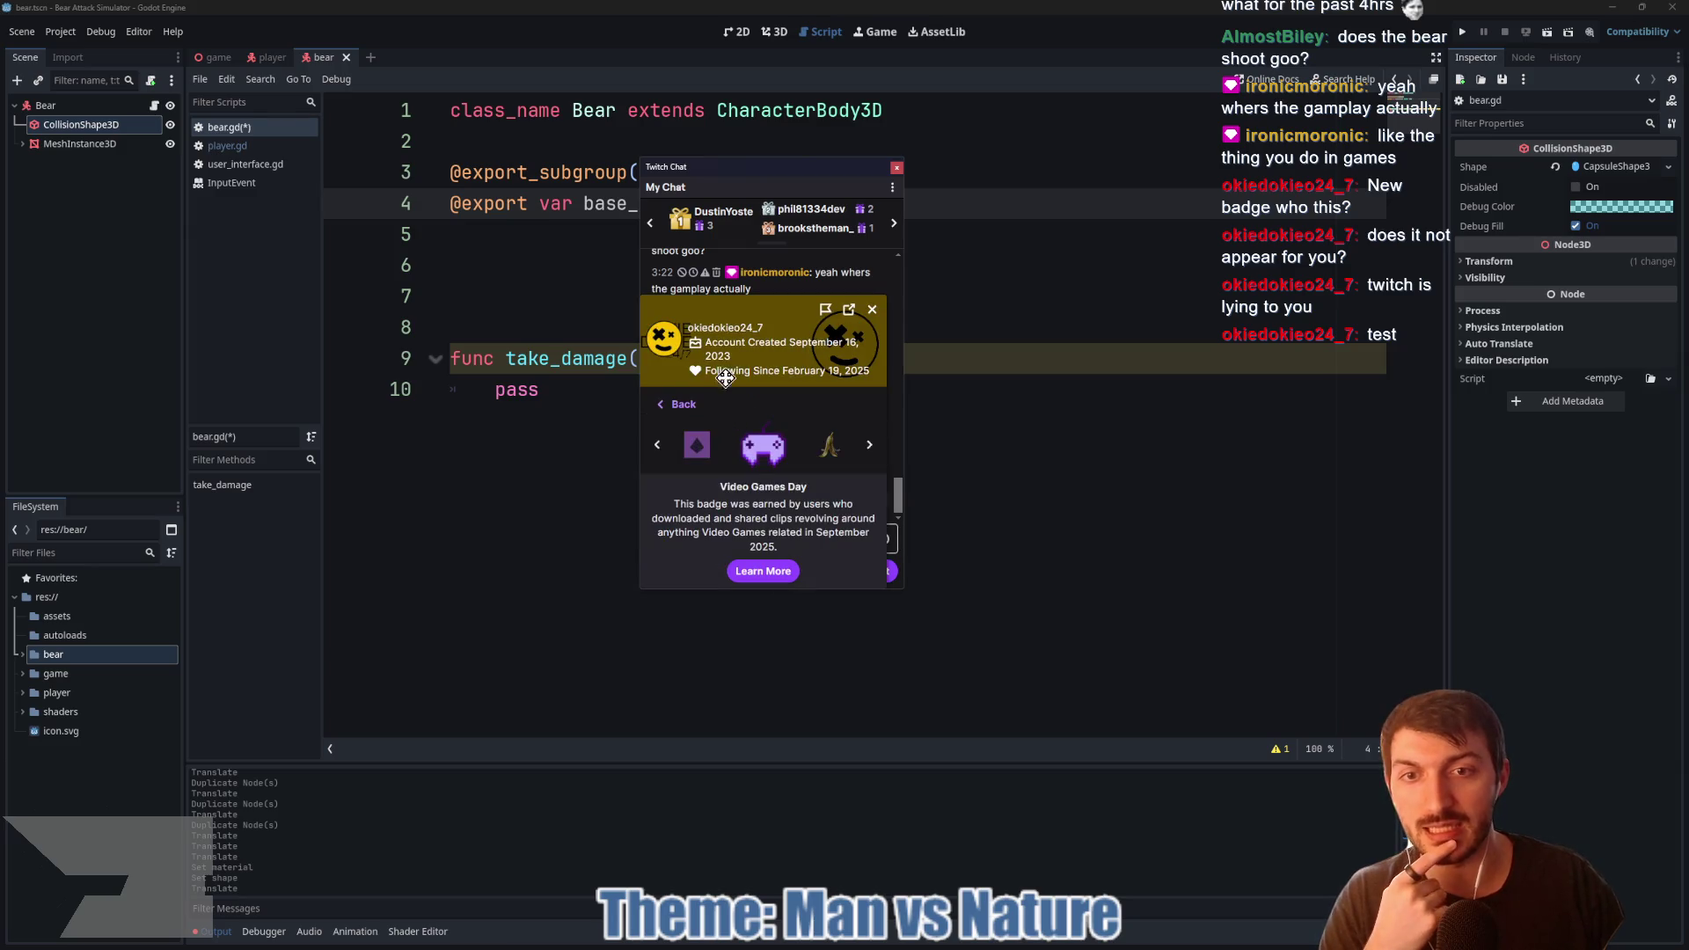
pyautogui.click(874, 308)
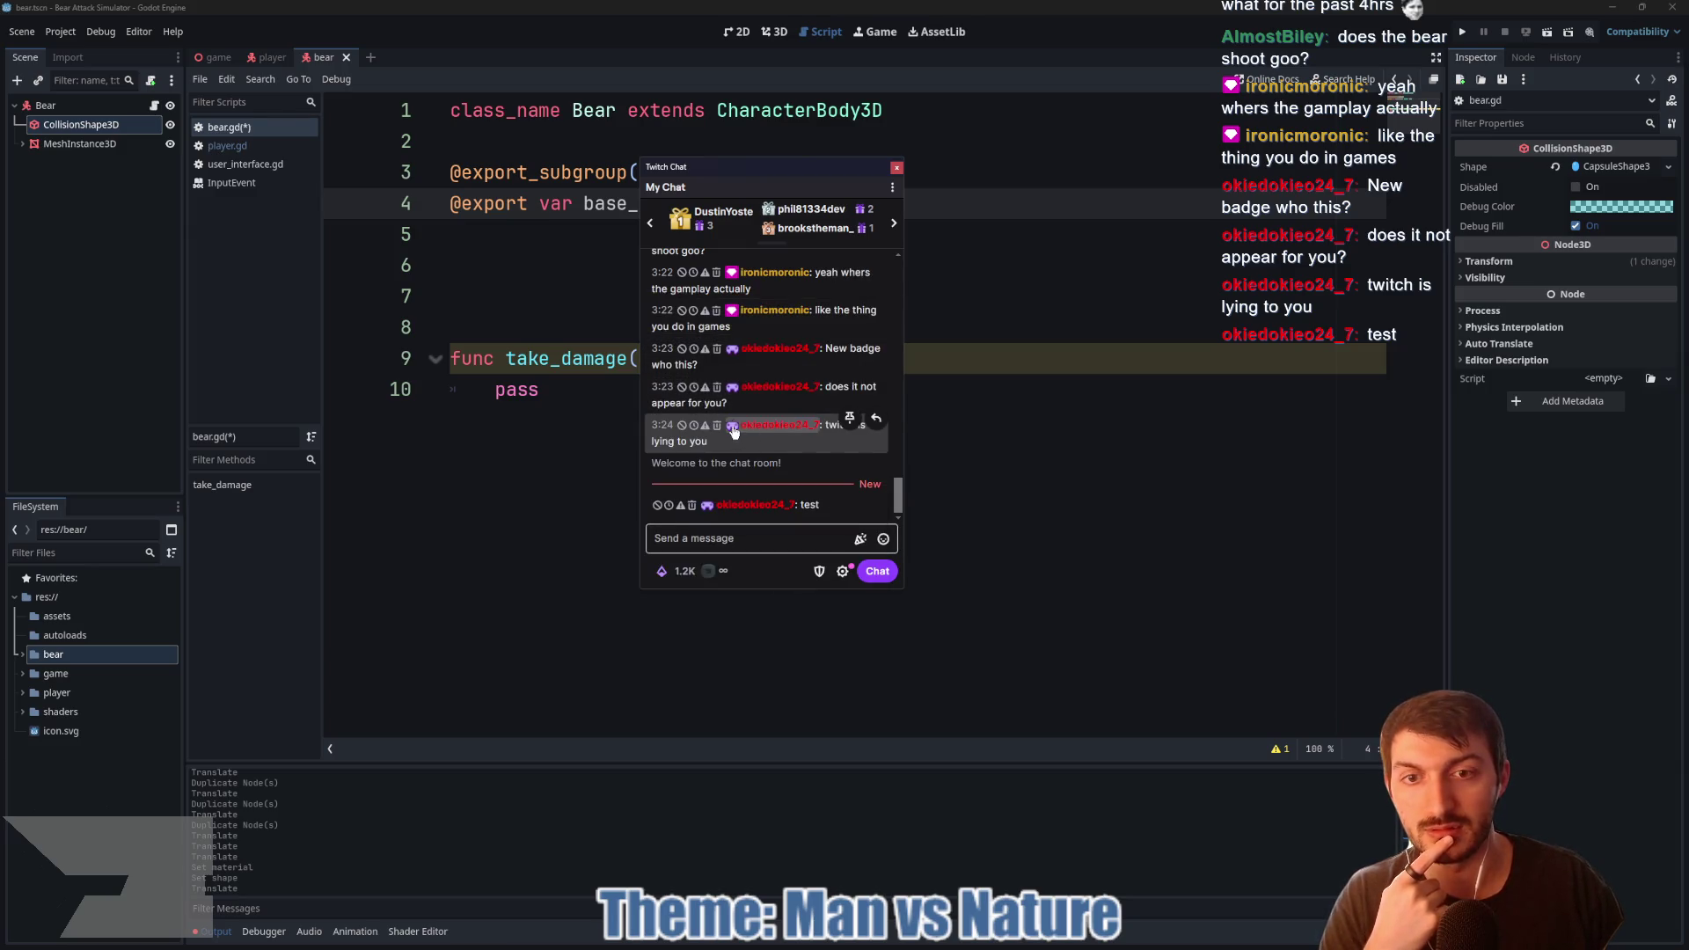
pyautogui.moveTo(742, 165); pyautogui.dragTo(669, 0)
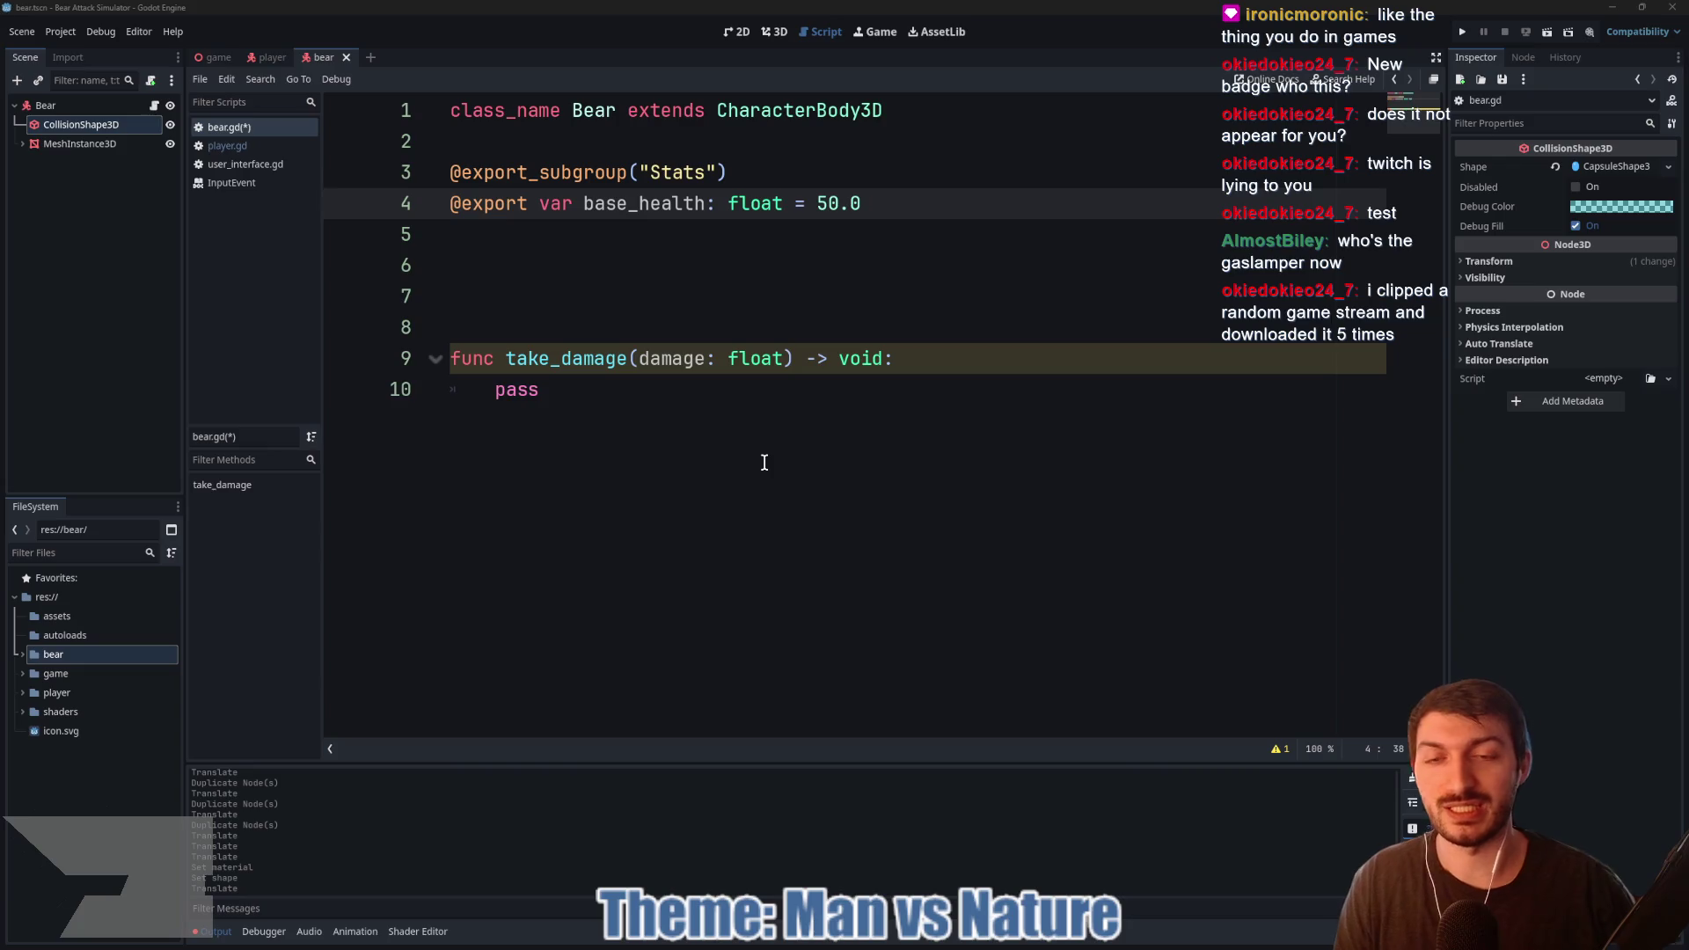
# - Declare base_movement_speed as a float of 12.0 under base_health and save bear.gd
pyautogui.press('Return')
pyautogui.write('@exoprt var base_movement_speed: float = ')
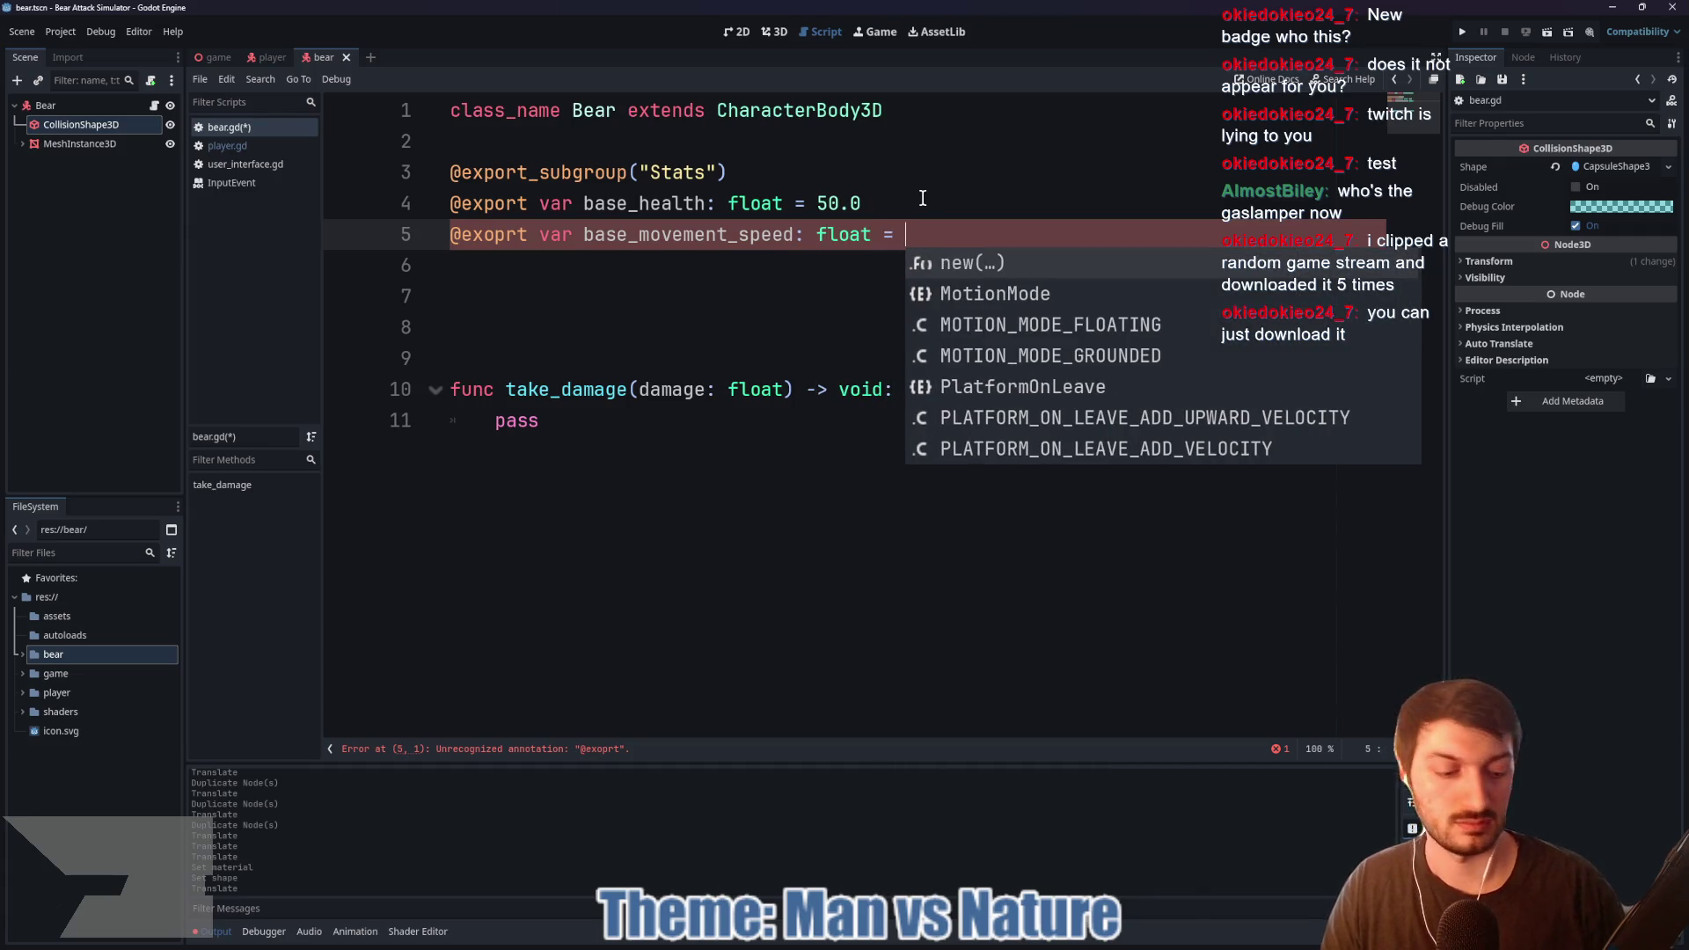
pyautogui.write('120.')
pyautogui.press('BackSpace')
pyautogui.press('BackSpace')
pyautogui.press('BackSpace')
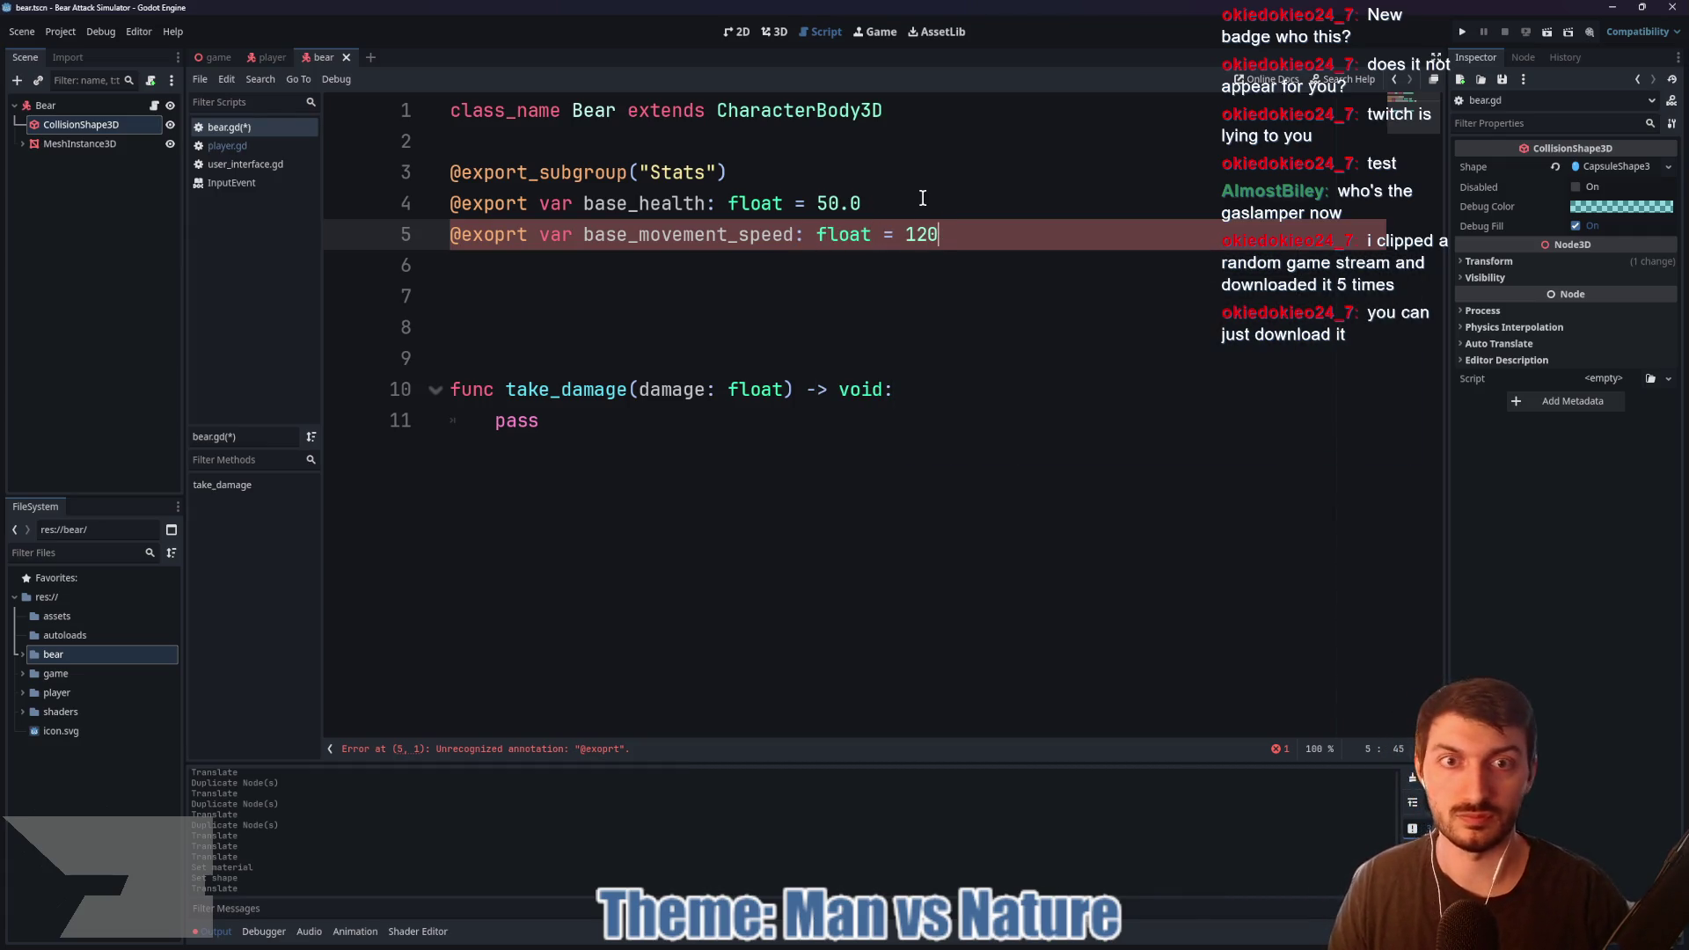
pyautogui.write('2.0')
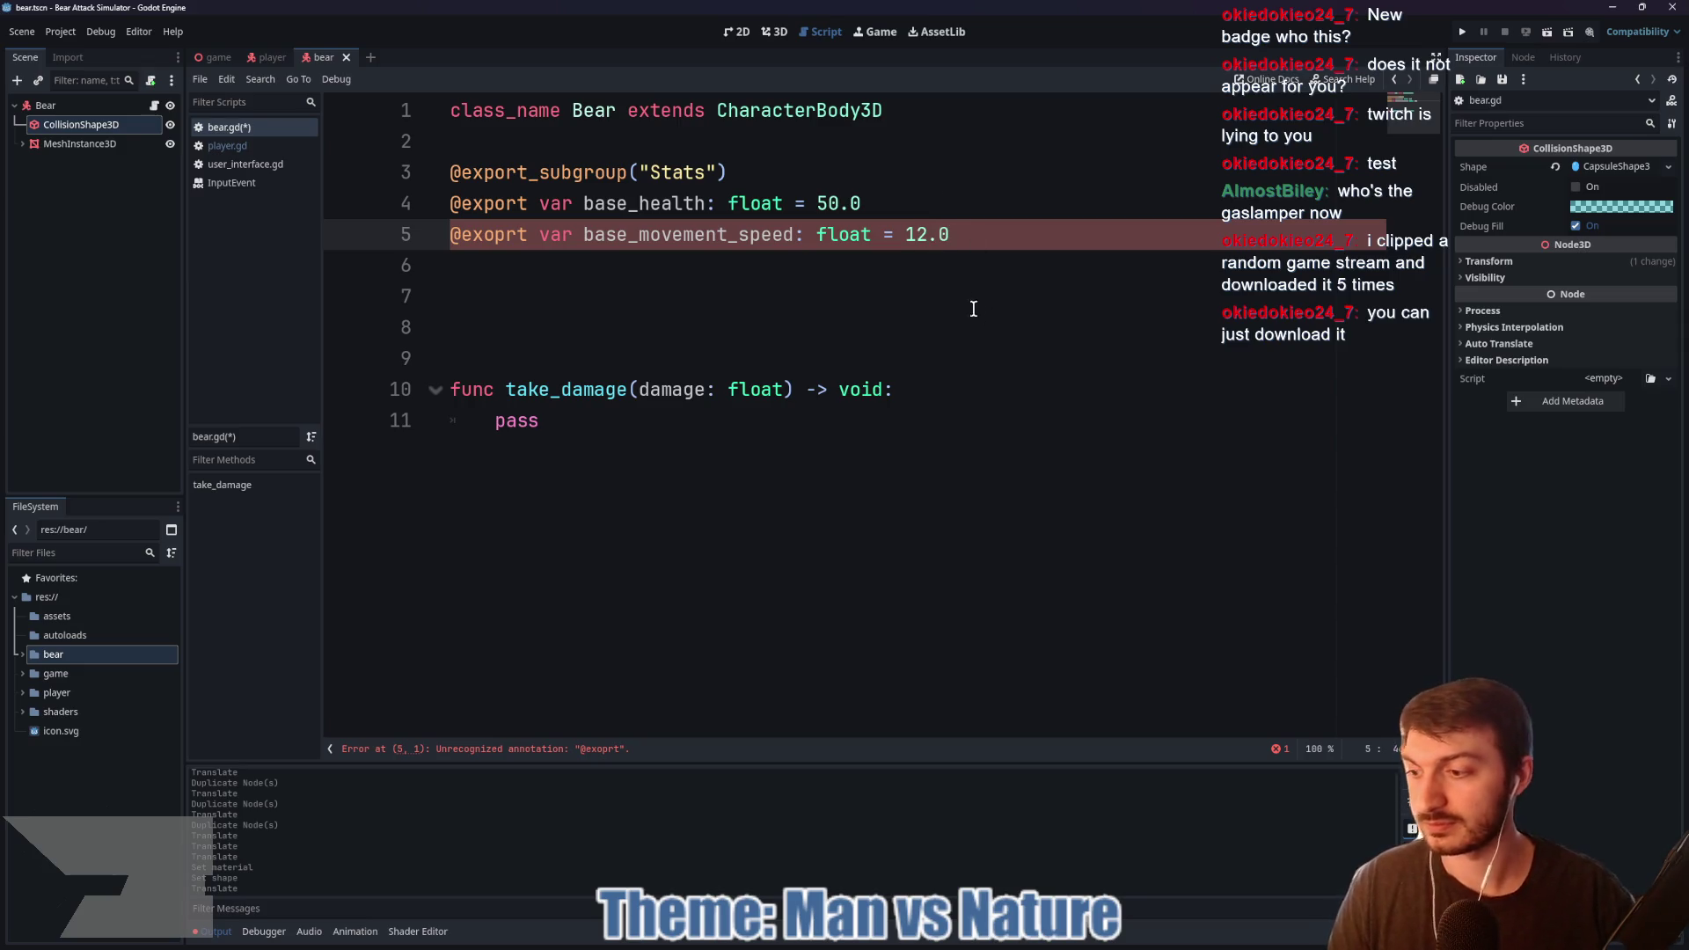
pyautogui.click(847, 232)
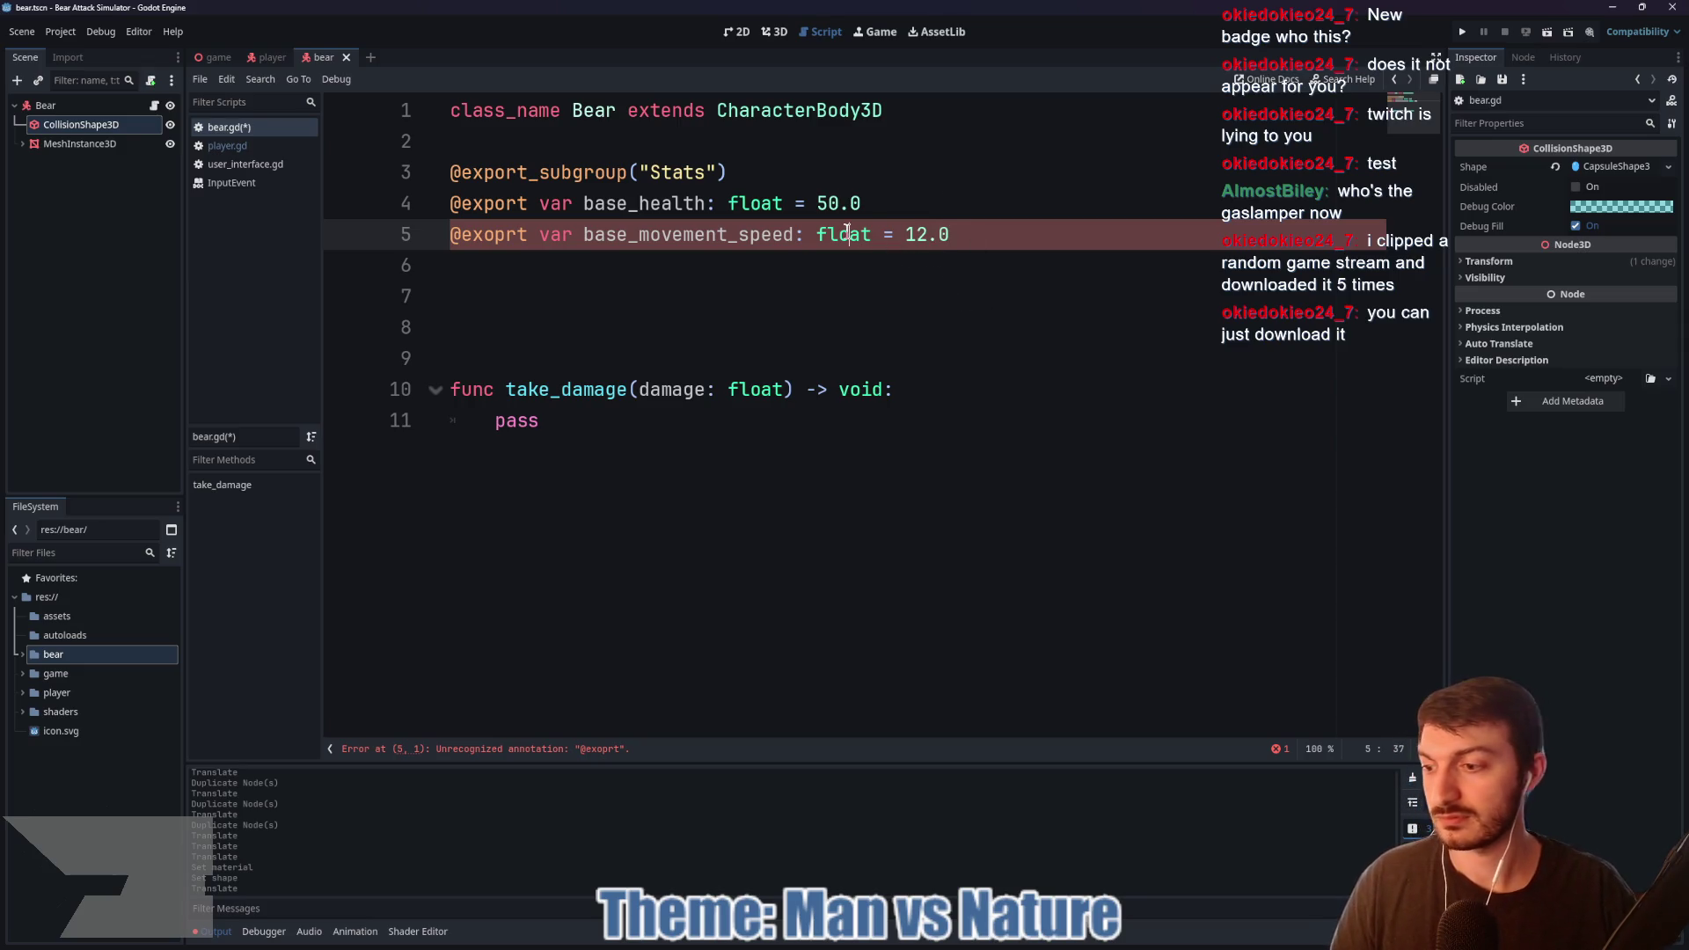
pyautogui.click(660, 295)
pyautogui.hotkey('ctrl', 's')
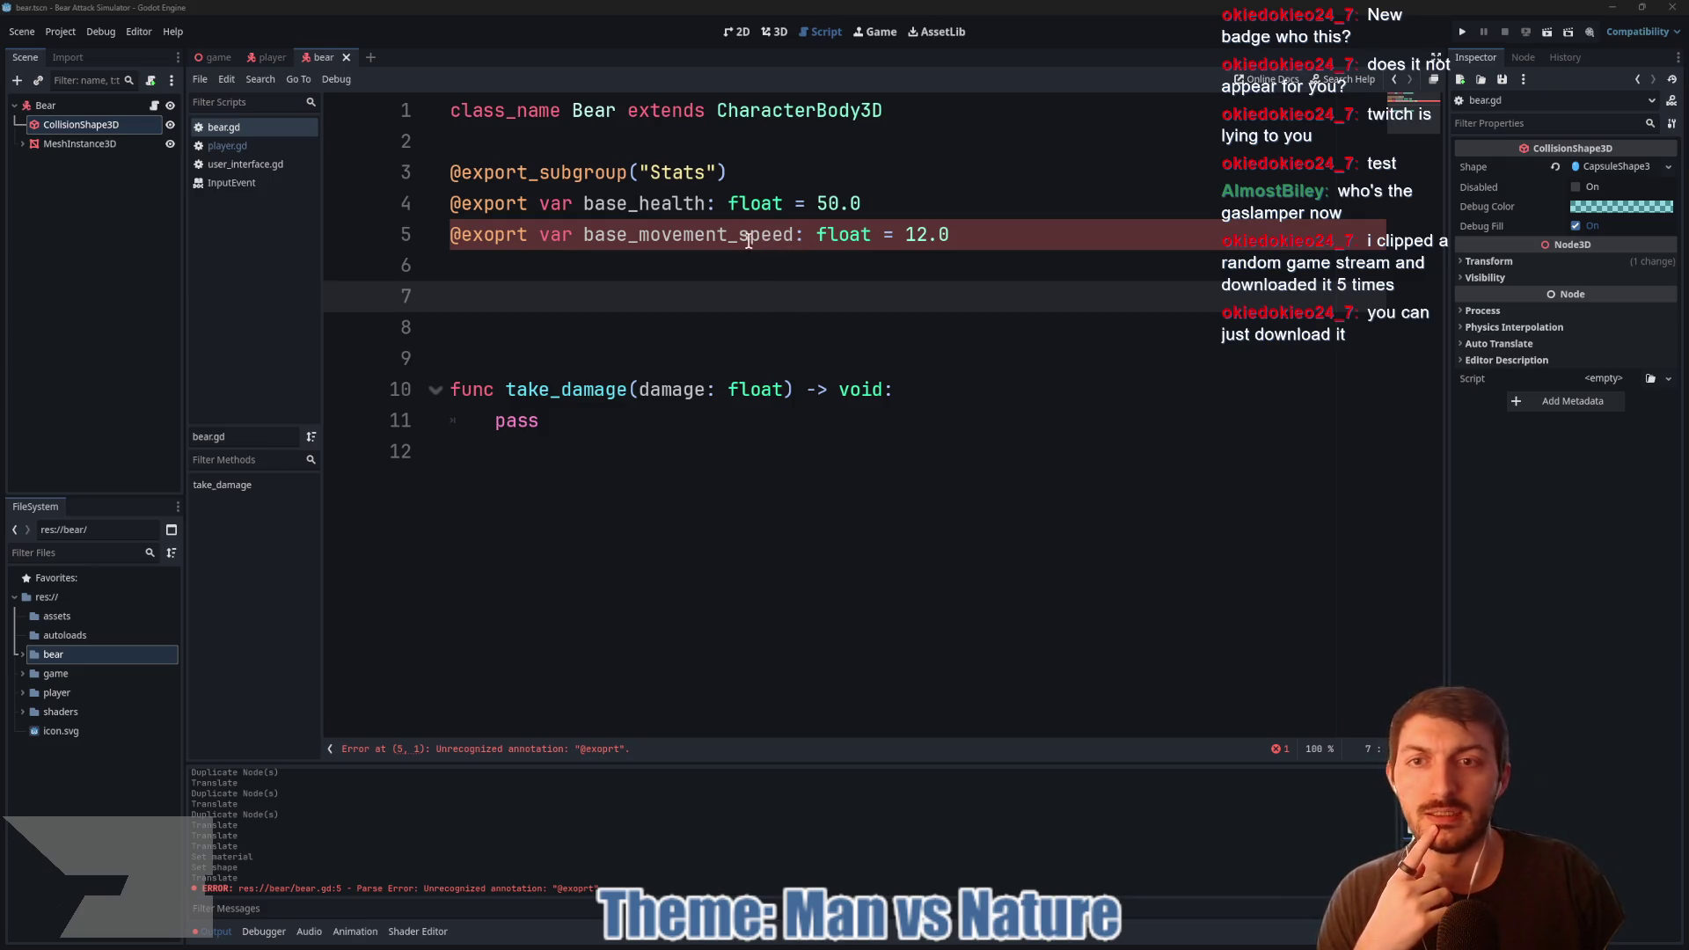
pyautogui.click(504, 238)
pyautogui.press('BackSpace')
pyautogui.press('BackSpace')
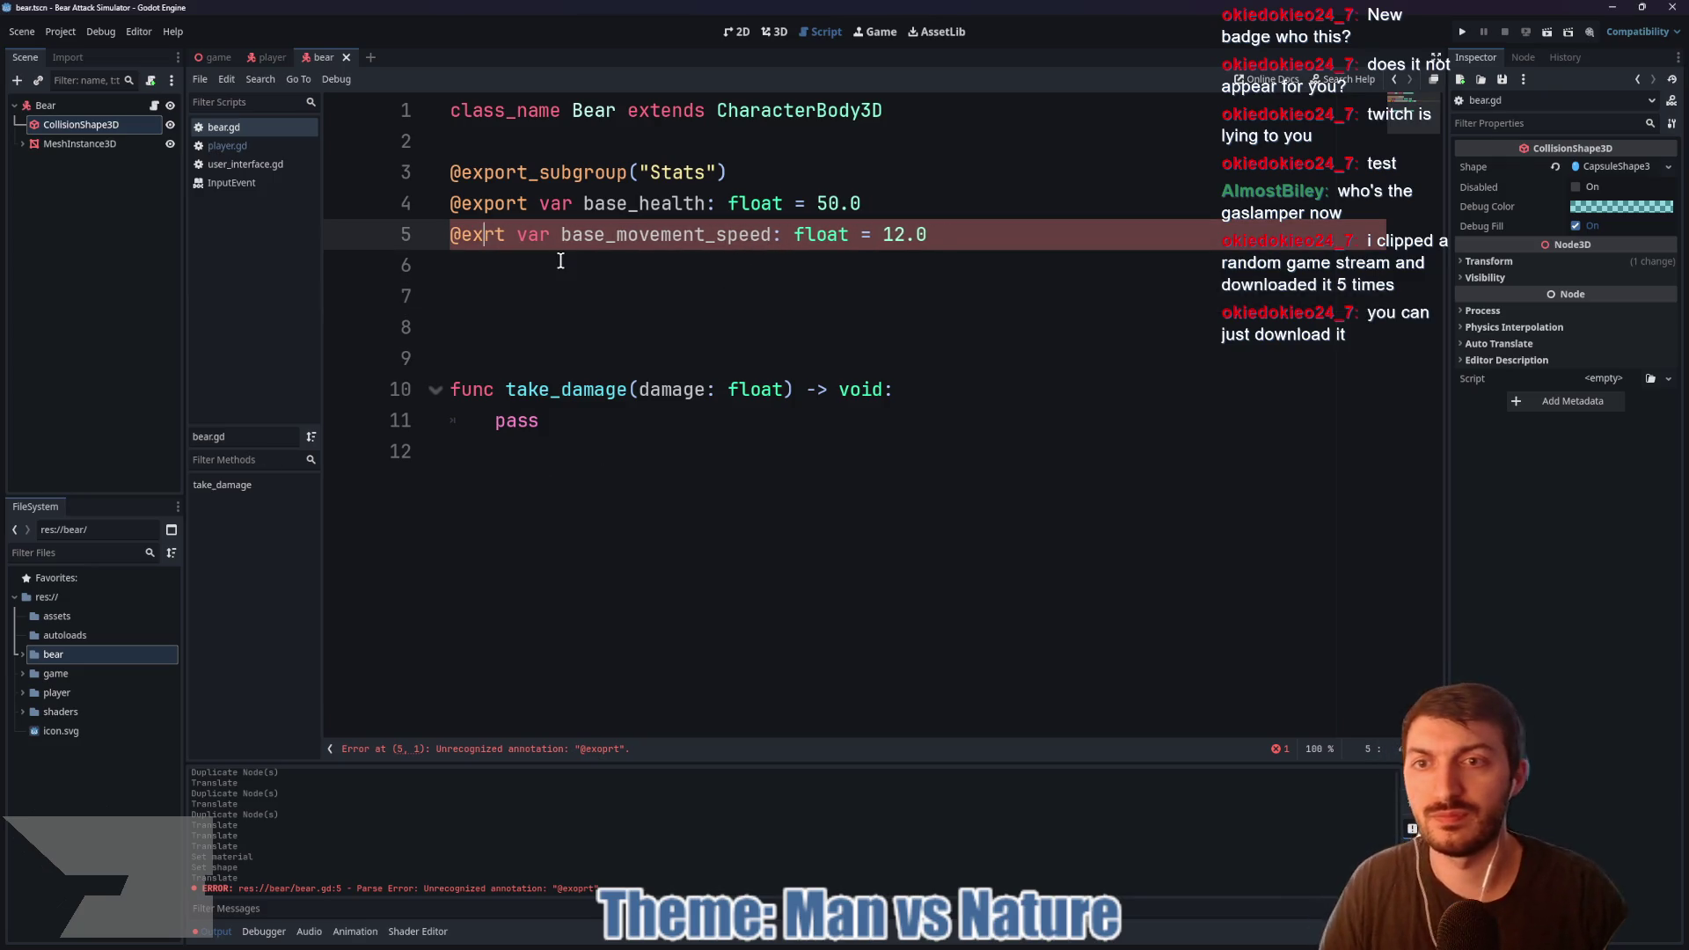
pyautogui.write('pr')
pyautogui.press('BackSpace')
pyautogui.write('o')
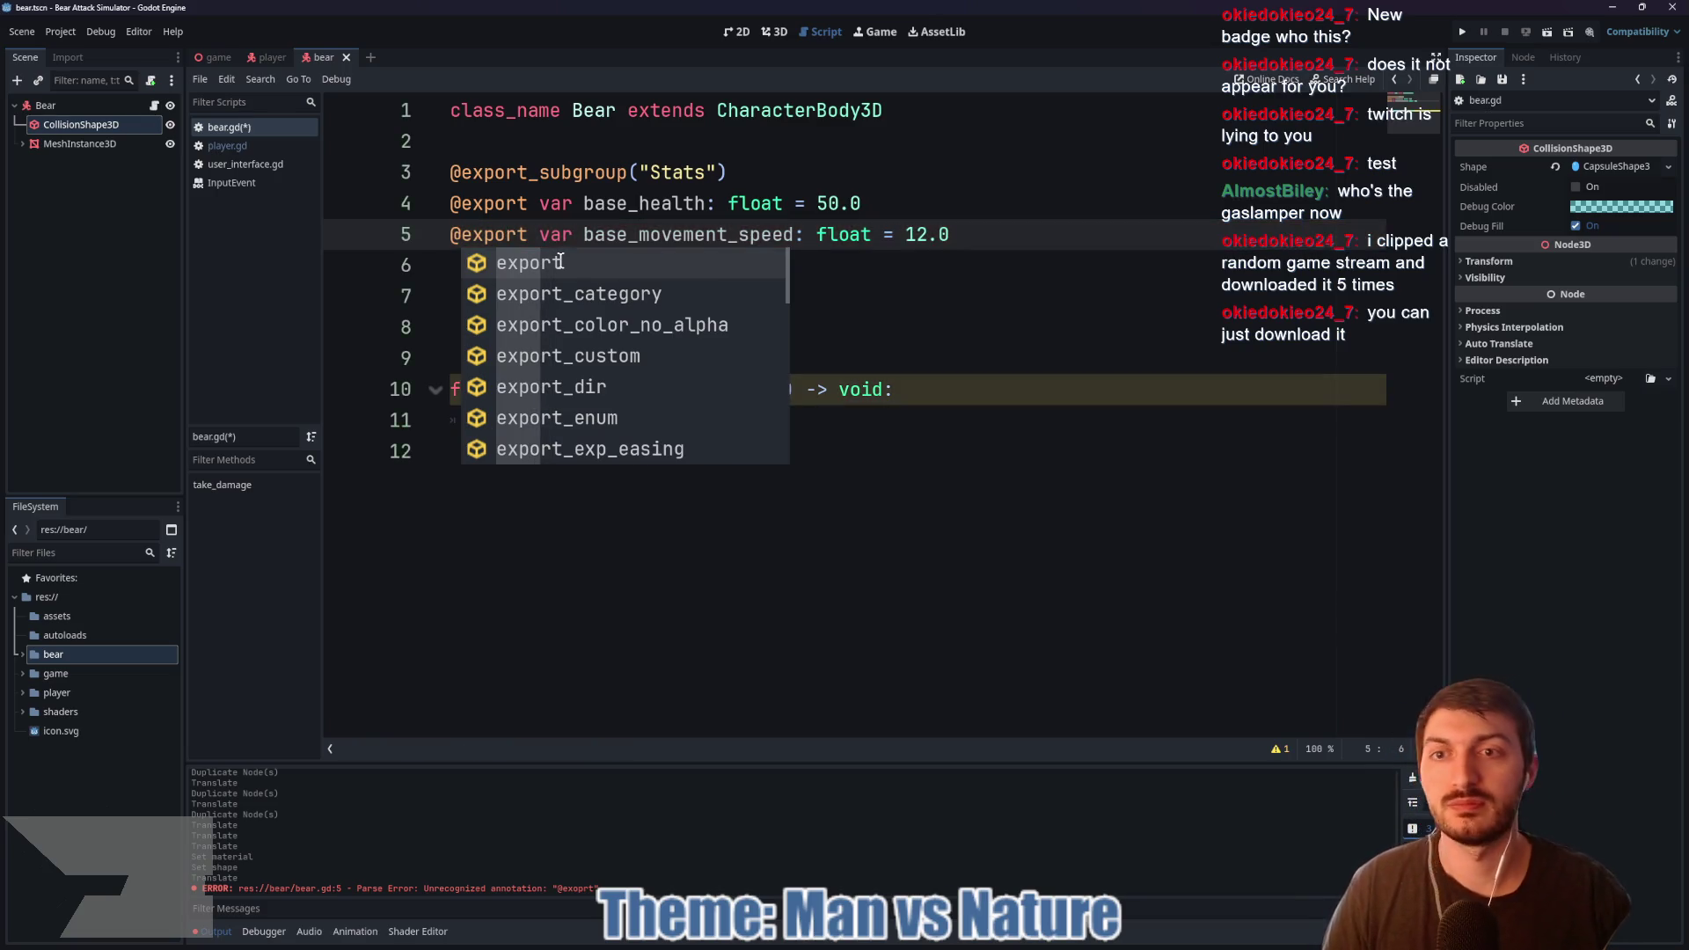
pyautogui.press('End')
pyautogui.click(644, 420)
pyautogui.hotkey('ctrl', 's')
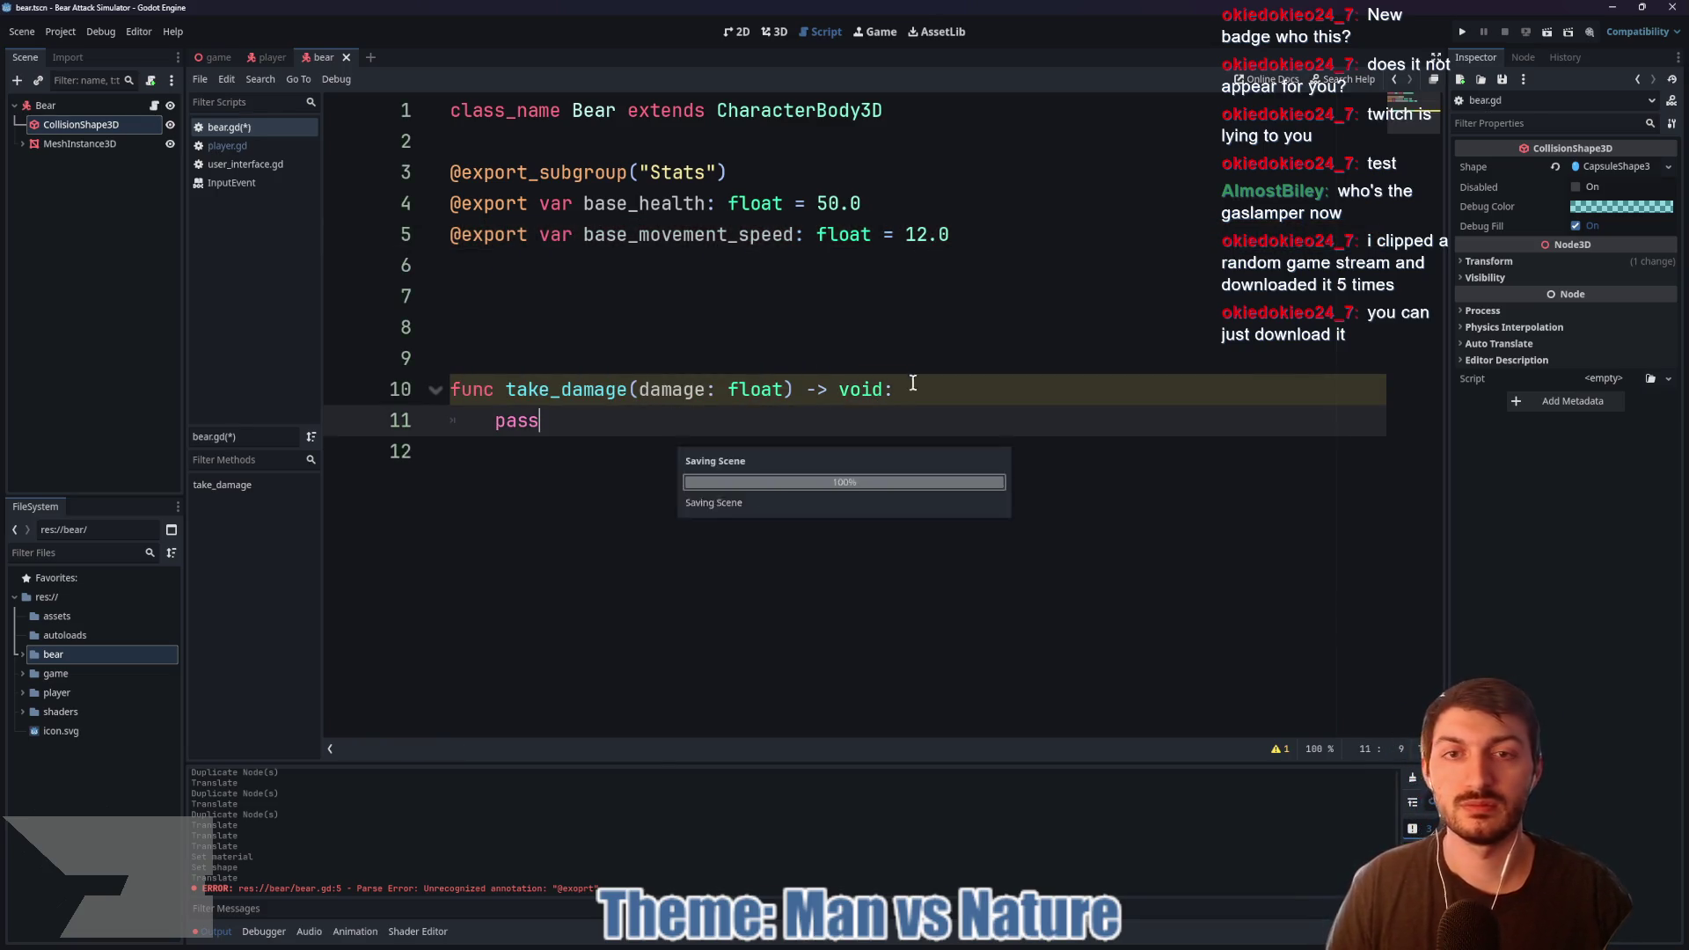
# - Add a health float property whose getter returns base_health * health_modifier
pyautogui.click(586, 285)
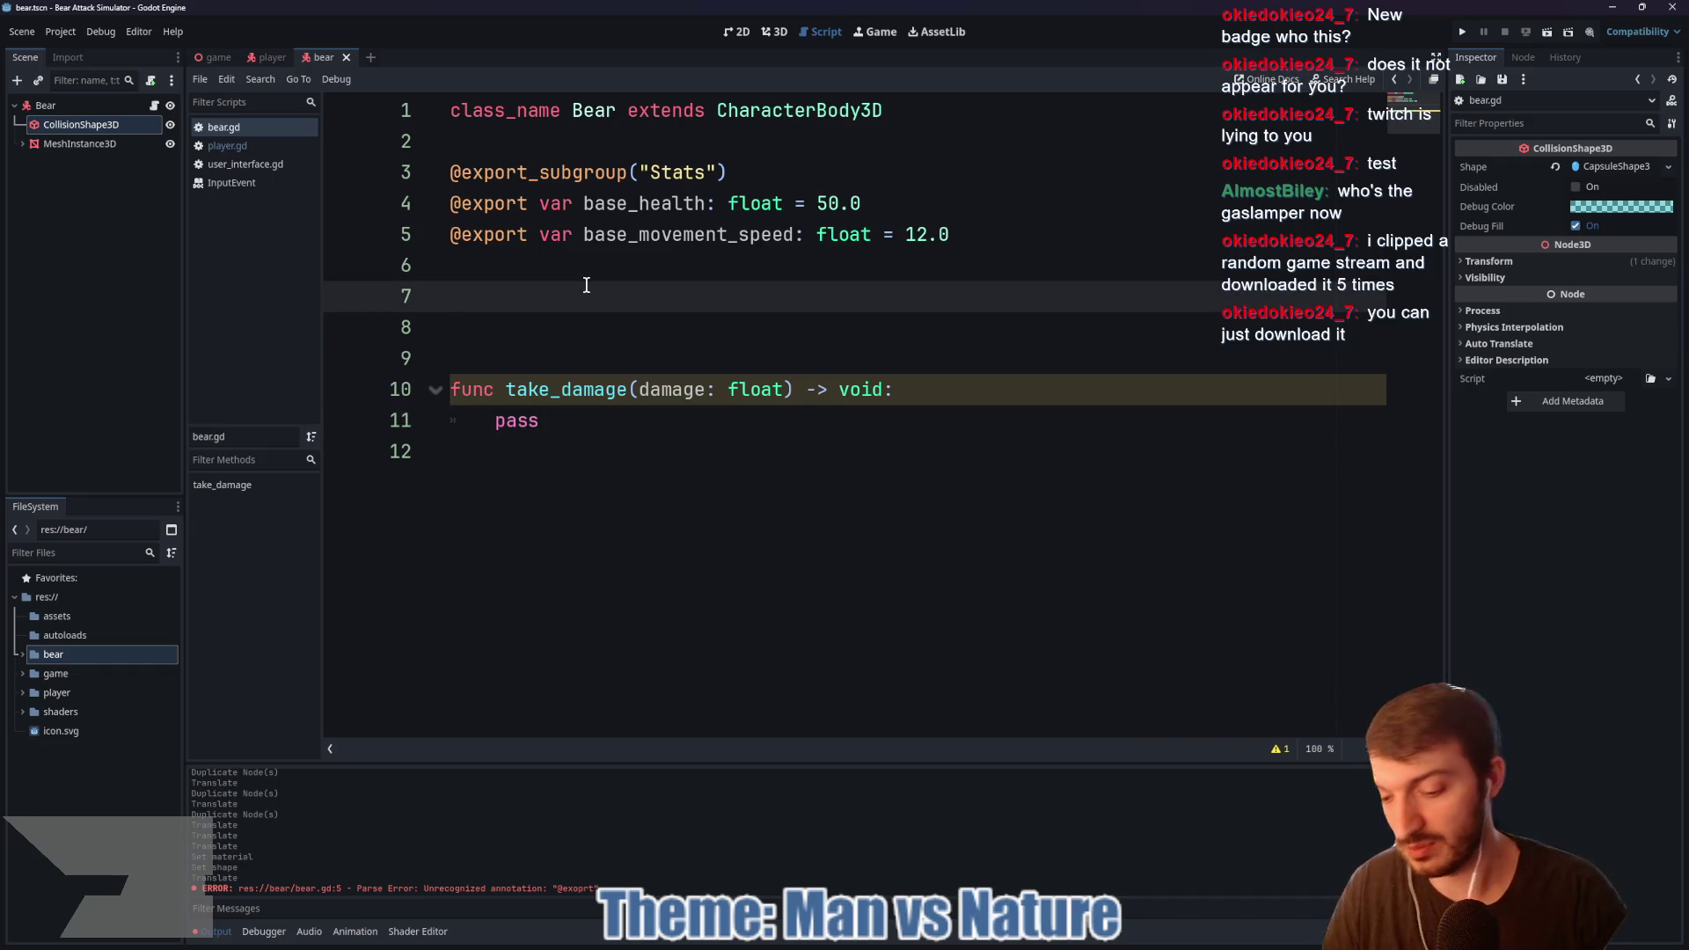
pyautogui.write('var health: float')
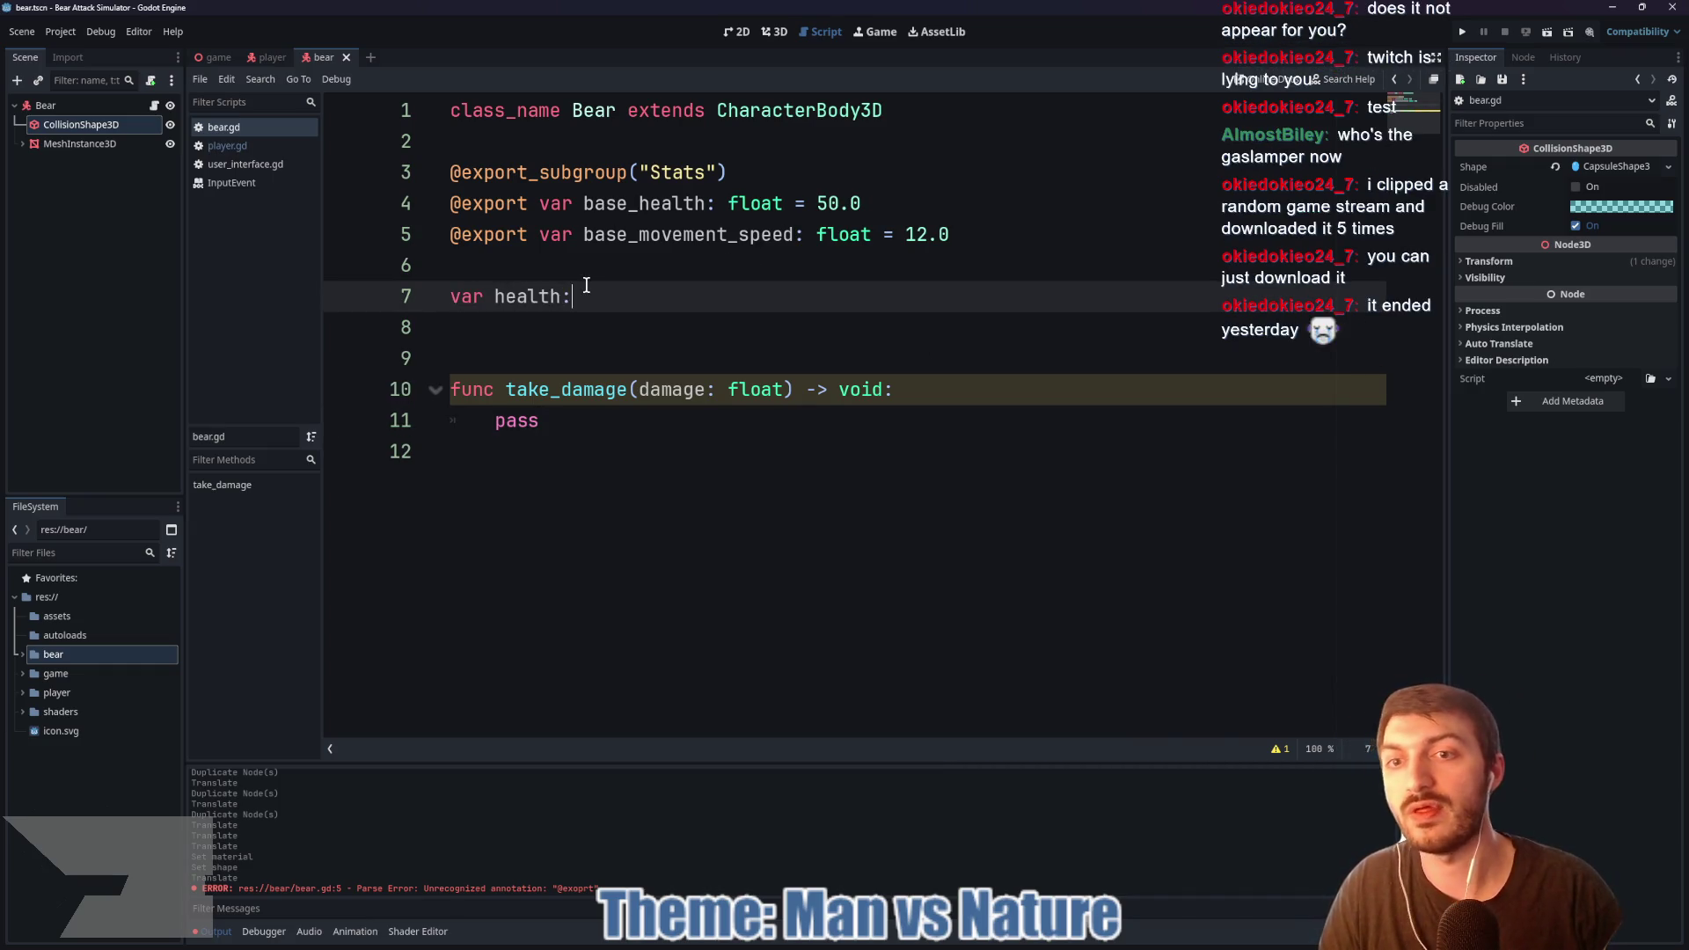
pyautogui.write(':')
pyautogui.press('Return')
pyautogui.write('get_')
pyautogui.press('BackSpace')
pyautogui.write('():')
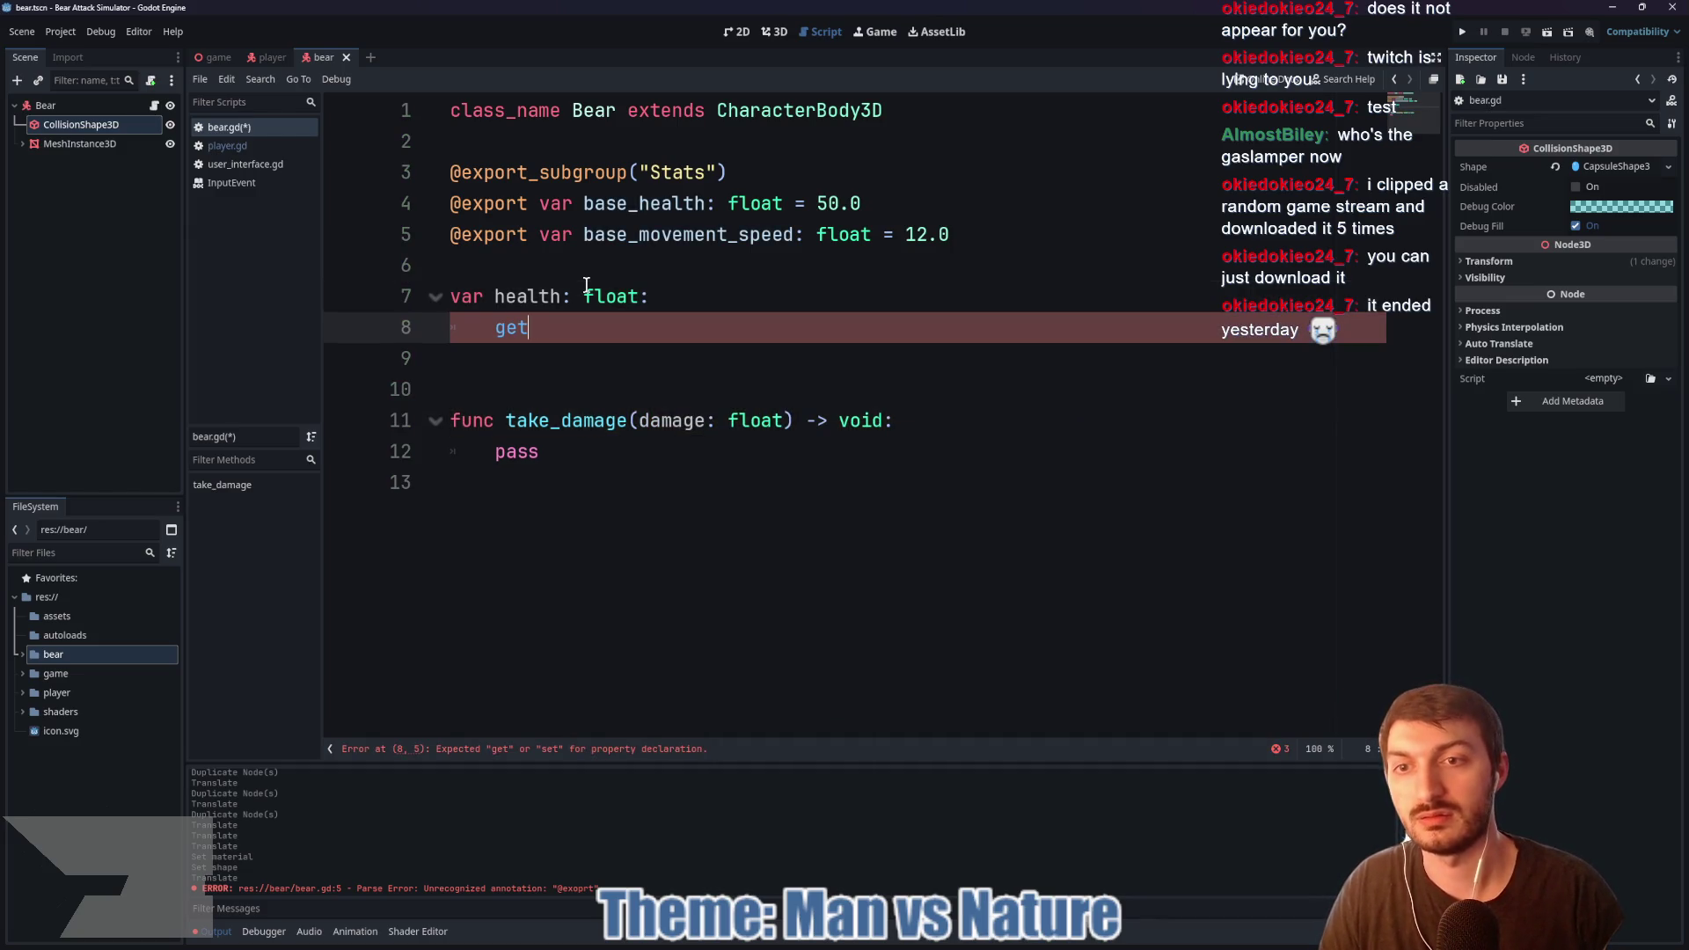
pyautogui.write(' return ba')
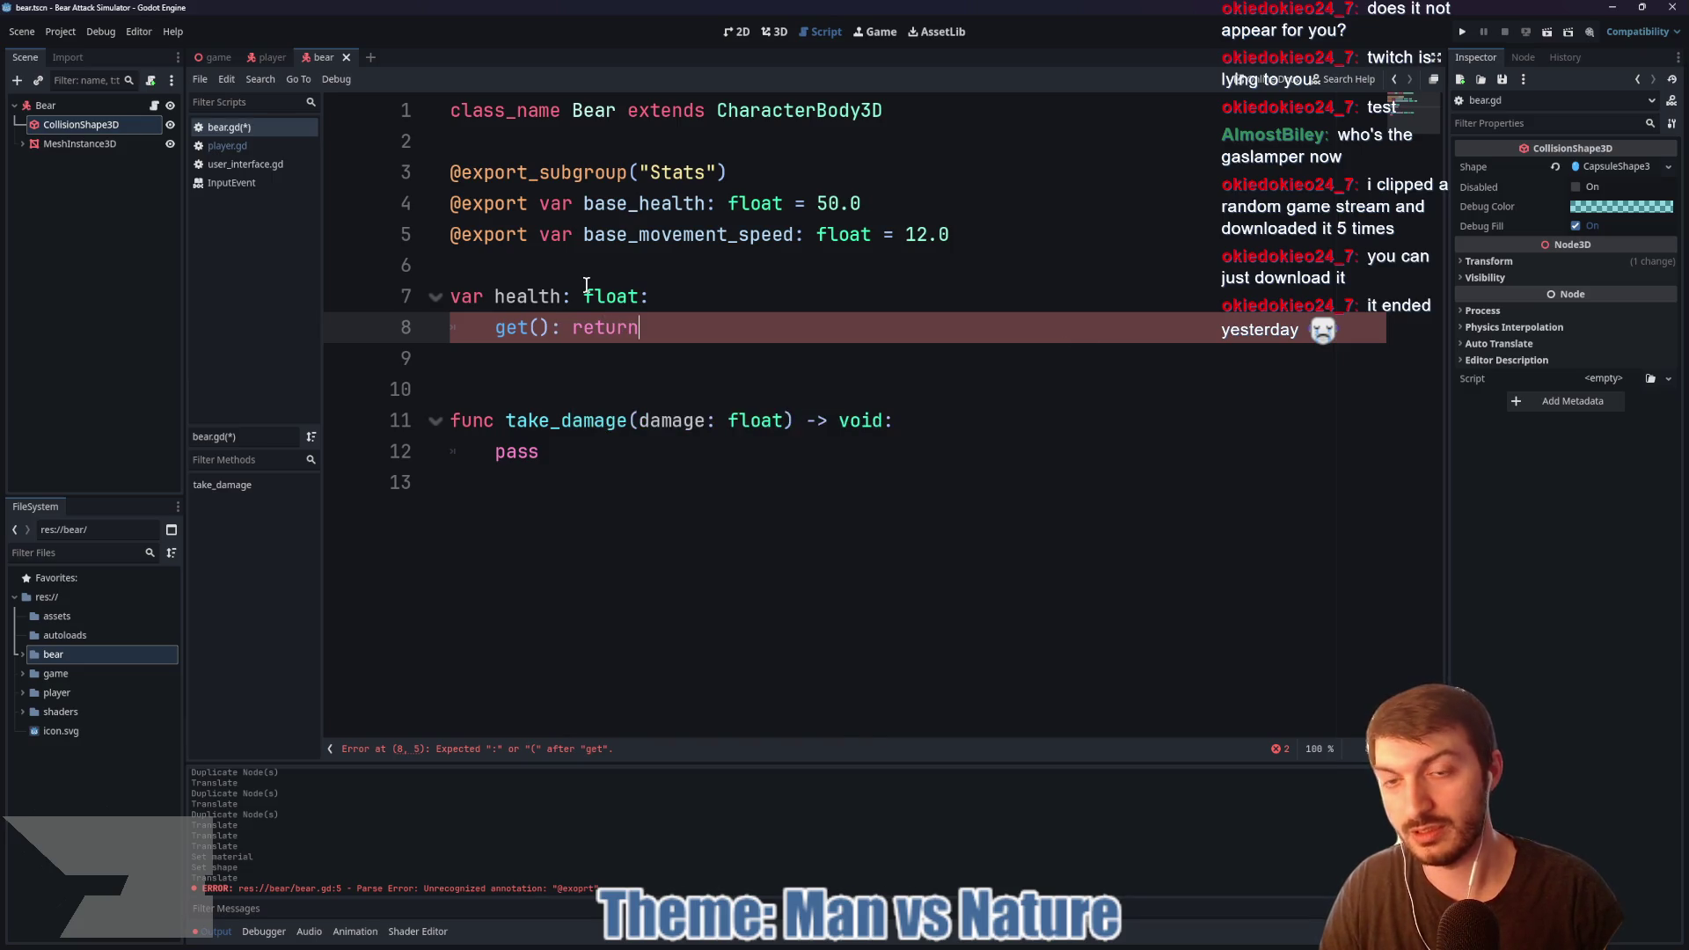
pyautogui.write('se')
pyautogui.press('Return')
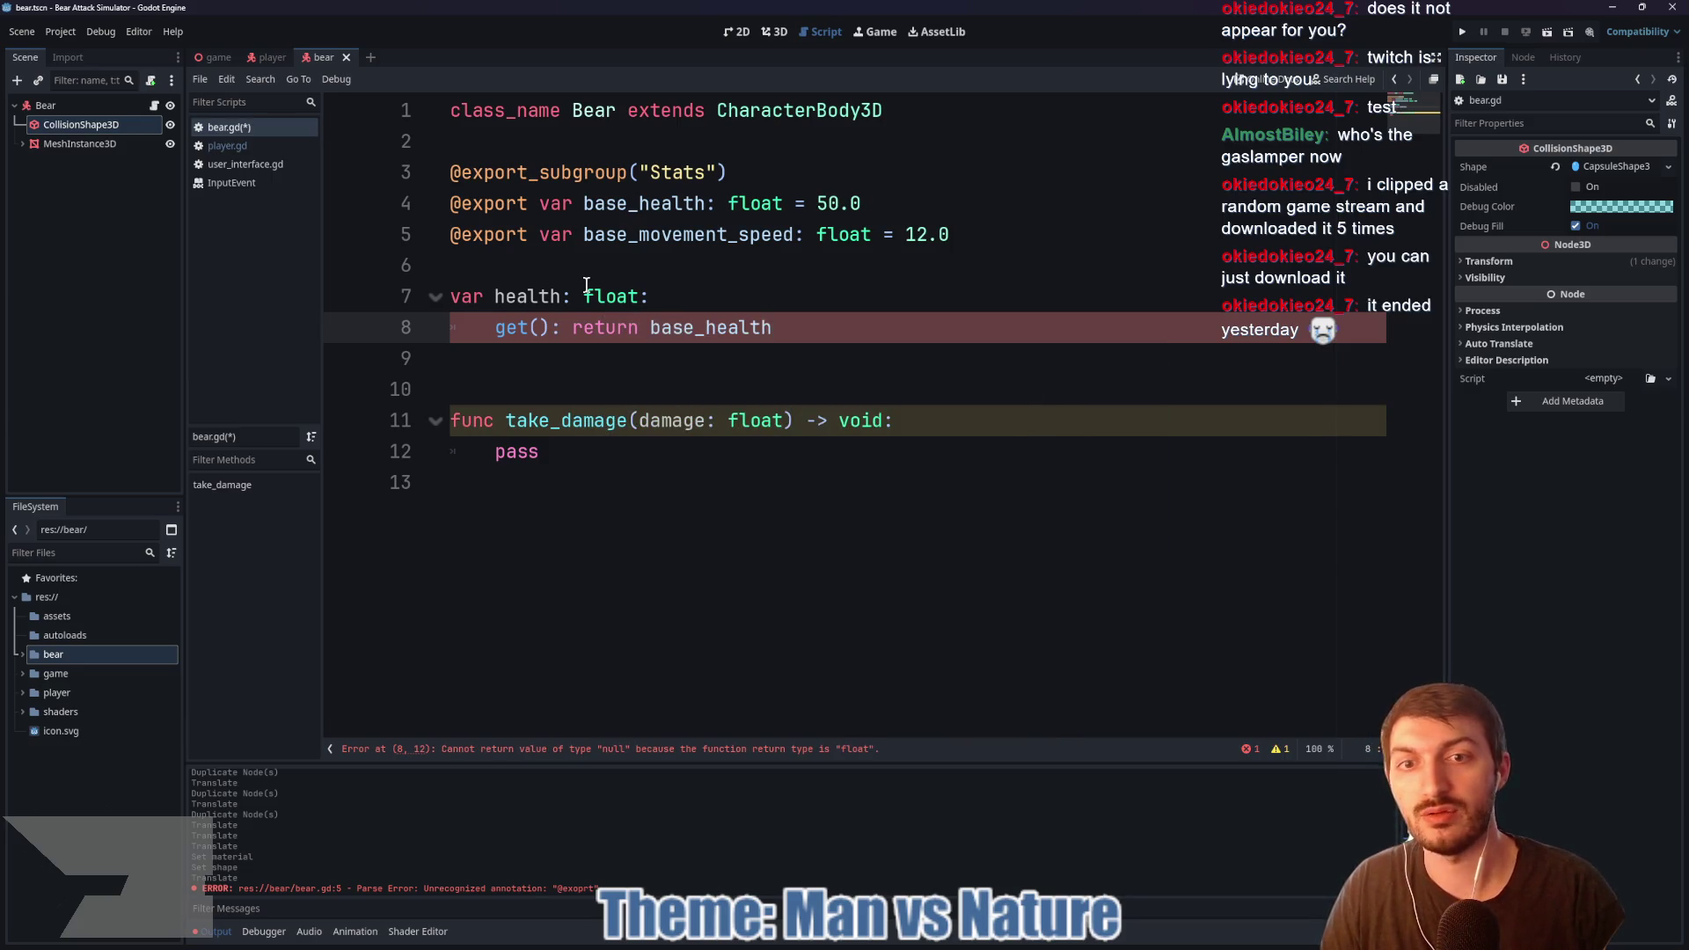
pyautogui.write('*')
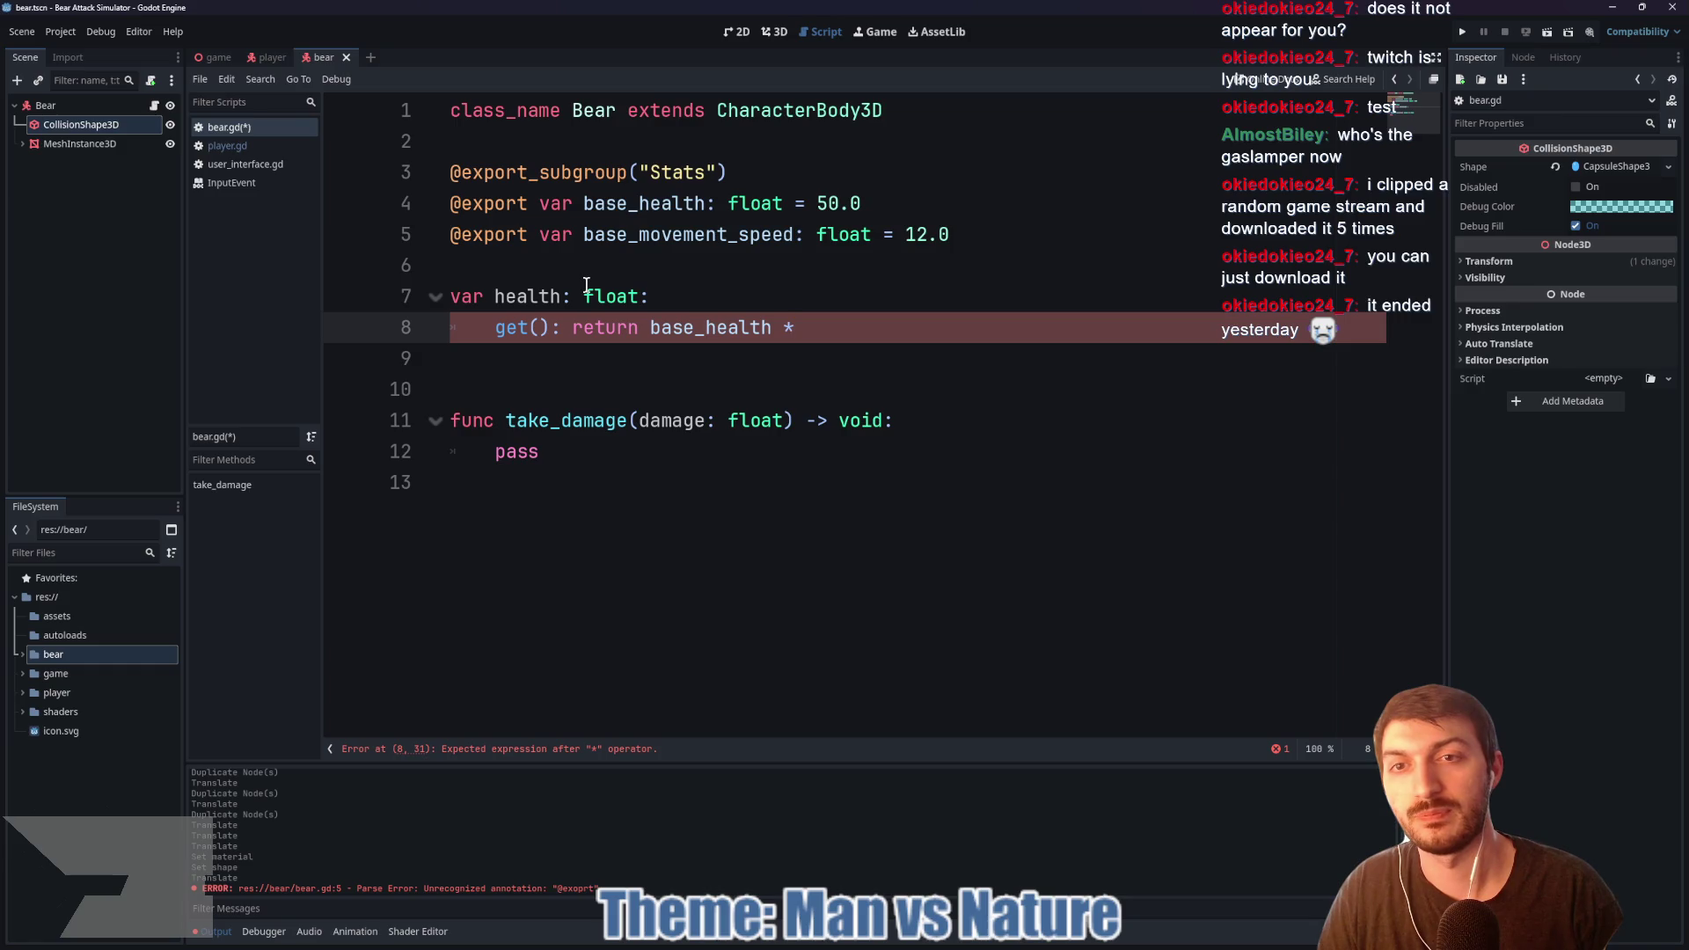
pyautogui.write('health_modifier')
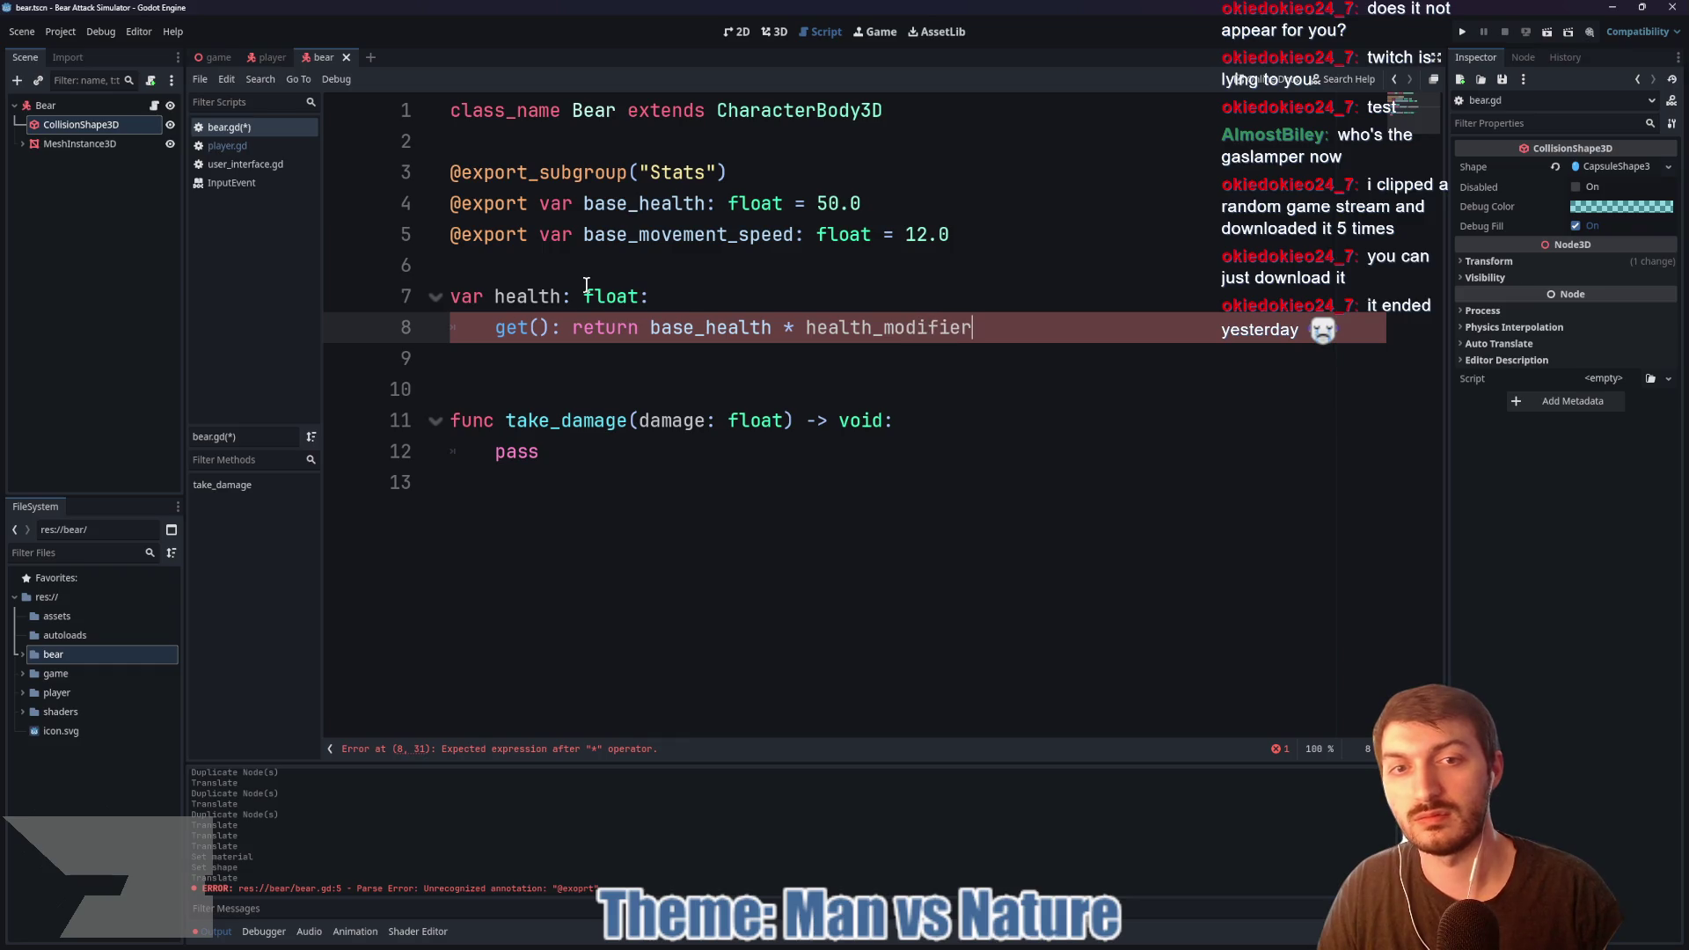
pyautogui.click(620, 261)
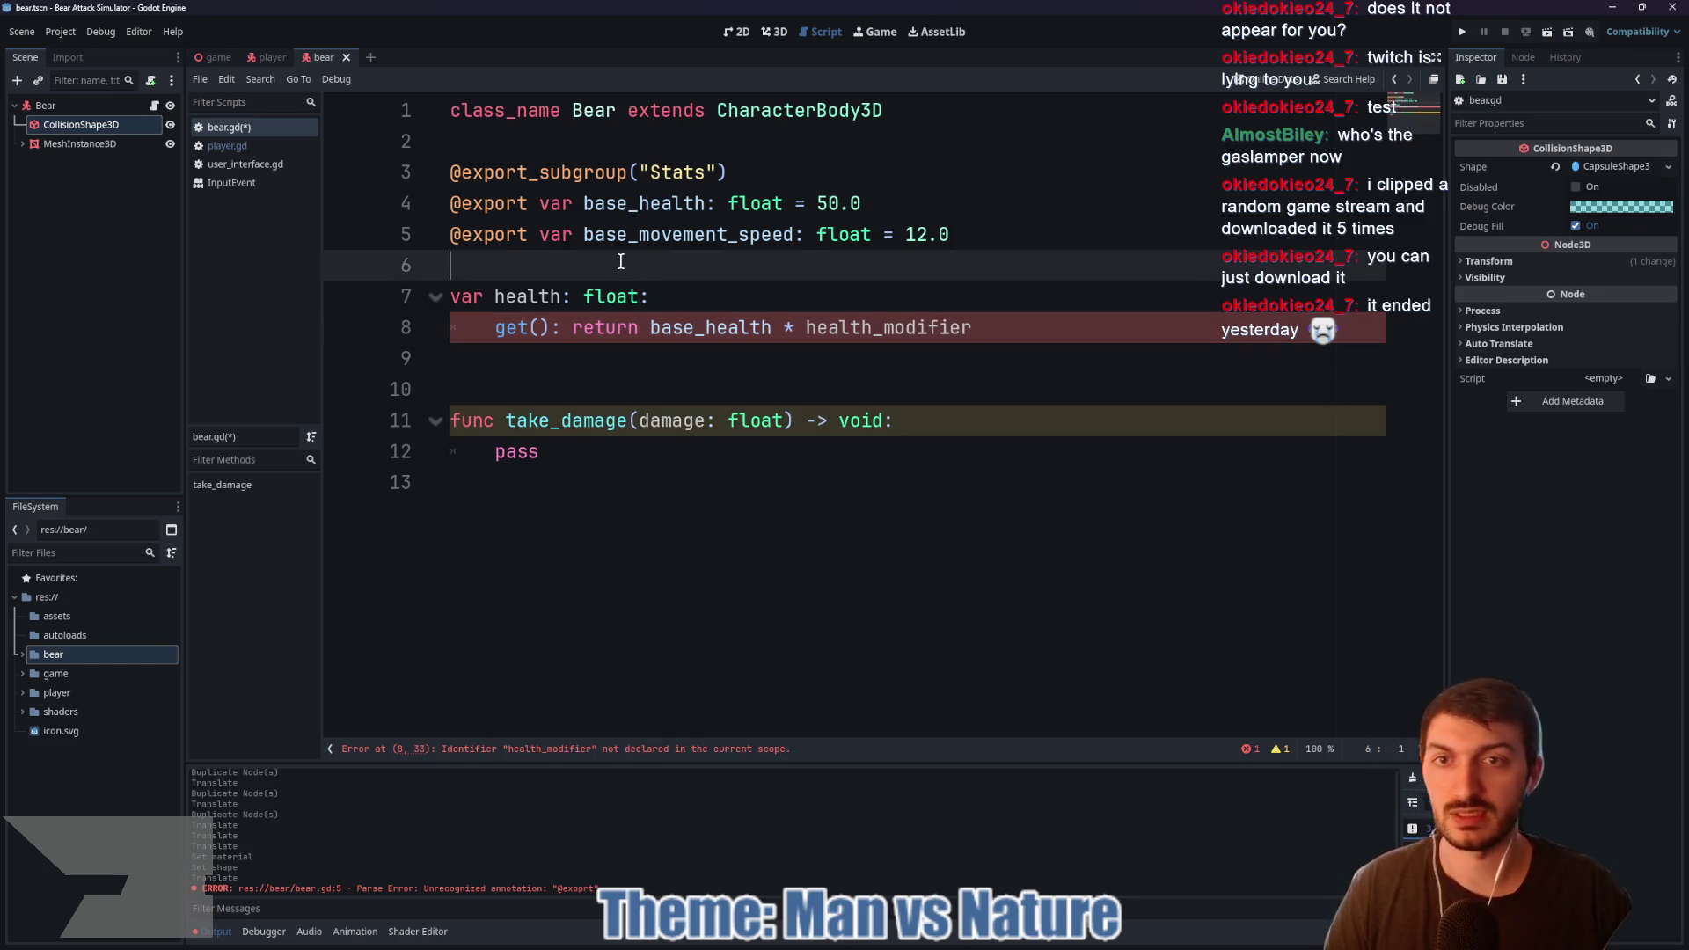
pyautogui.press('Return')
pyautogui.press('Return')
pyautogui.press('Up')
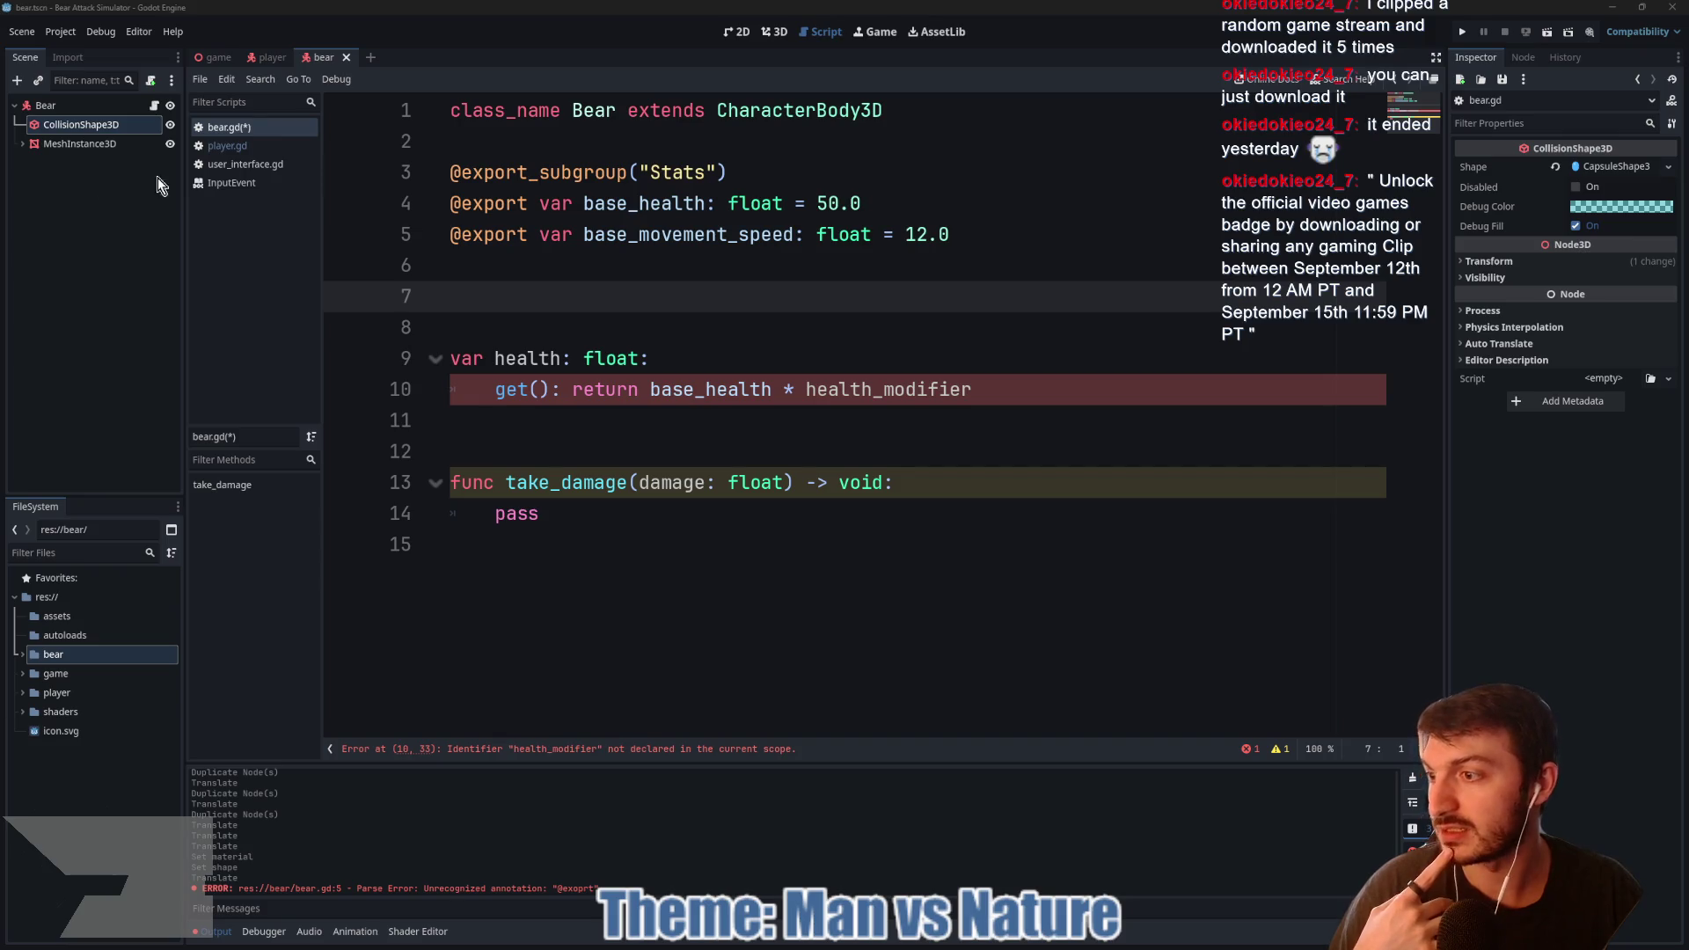
# - Switch to the Twitch stream and scroll through its chat settings
pyautogui.hotkey('alt', 'Tab')
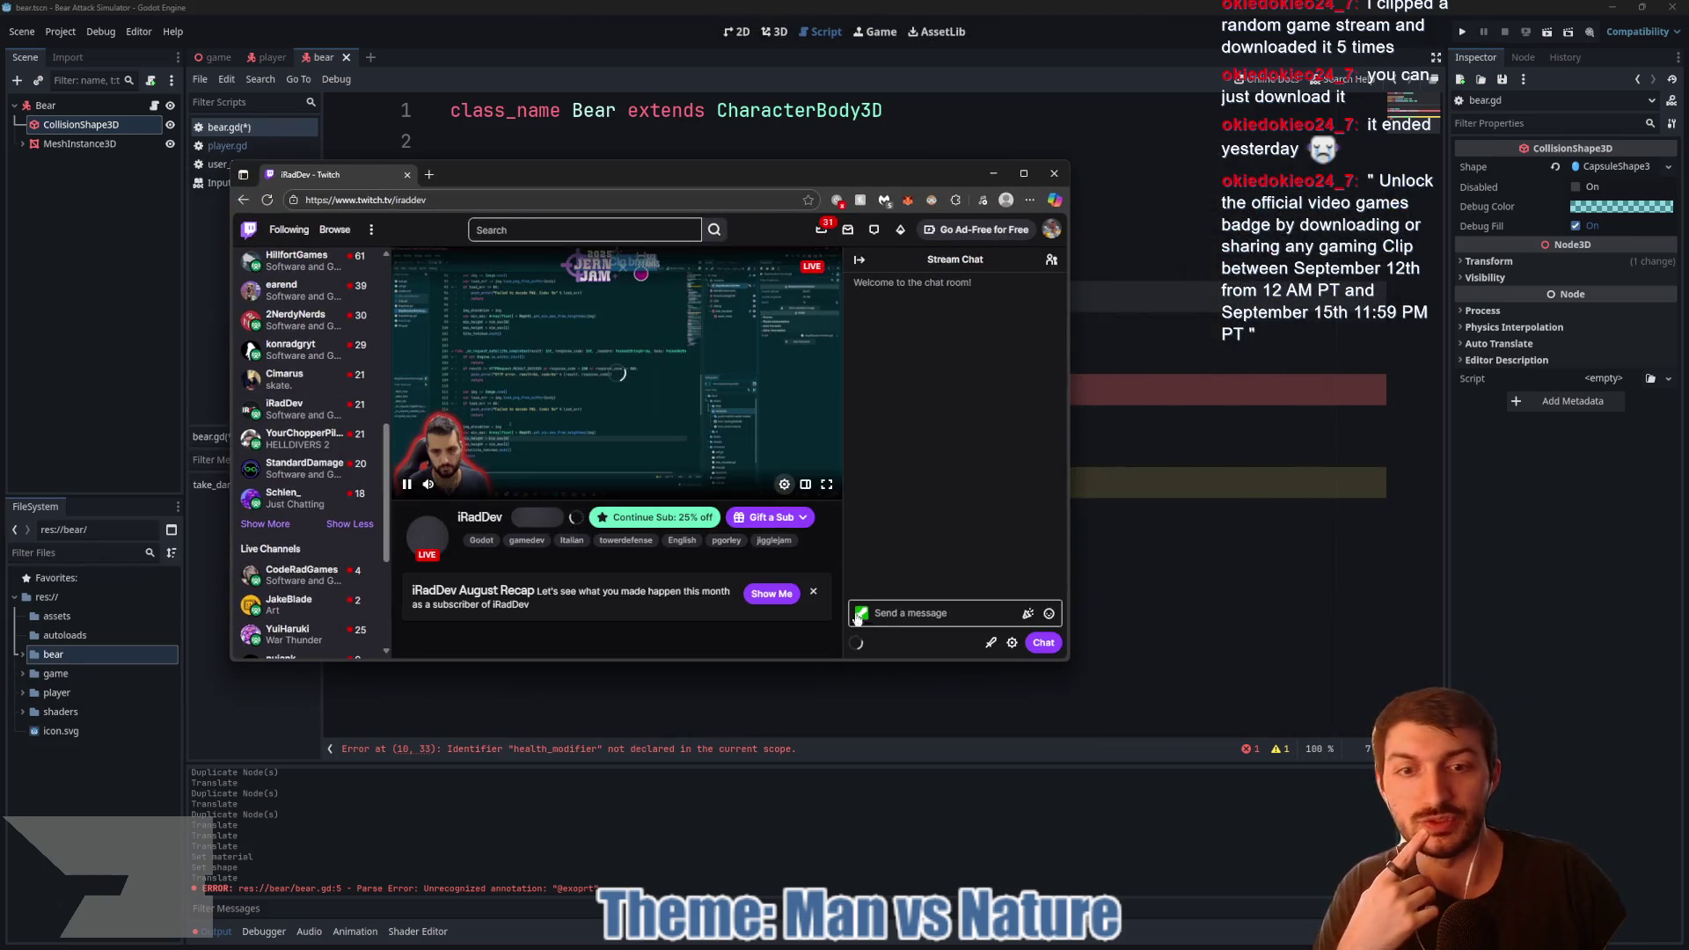
pyautogui.click(1048, 613)
pyautogui.click(1049, 615)
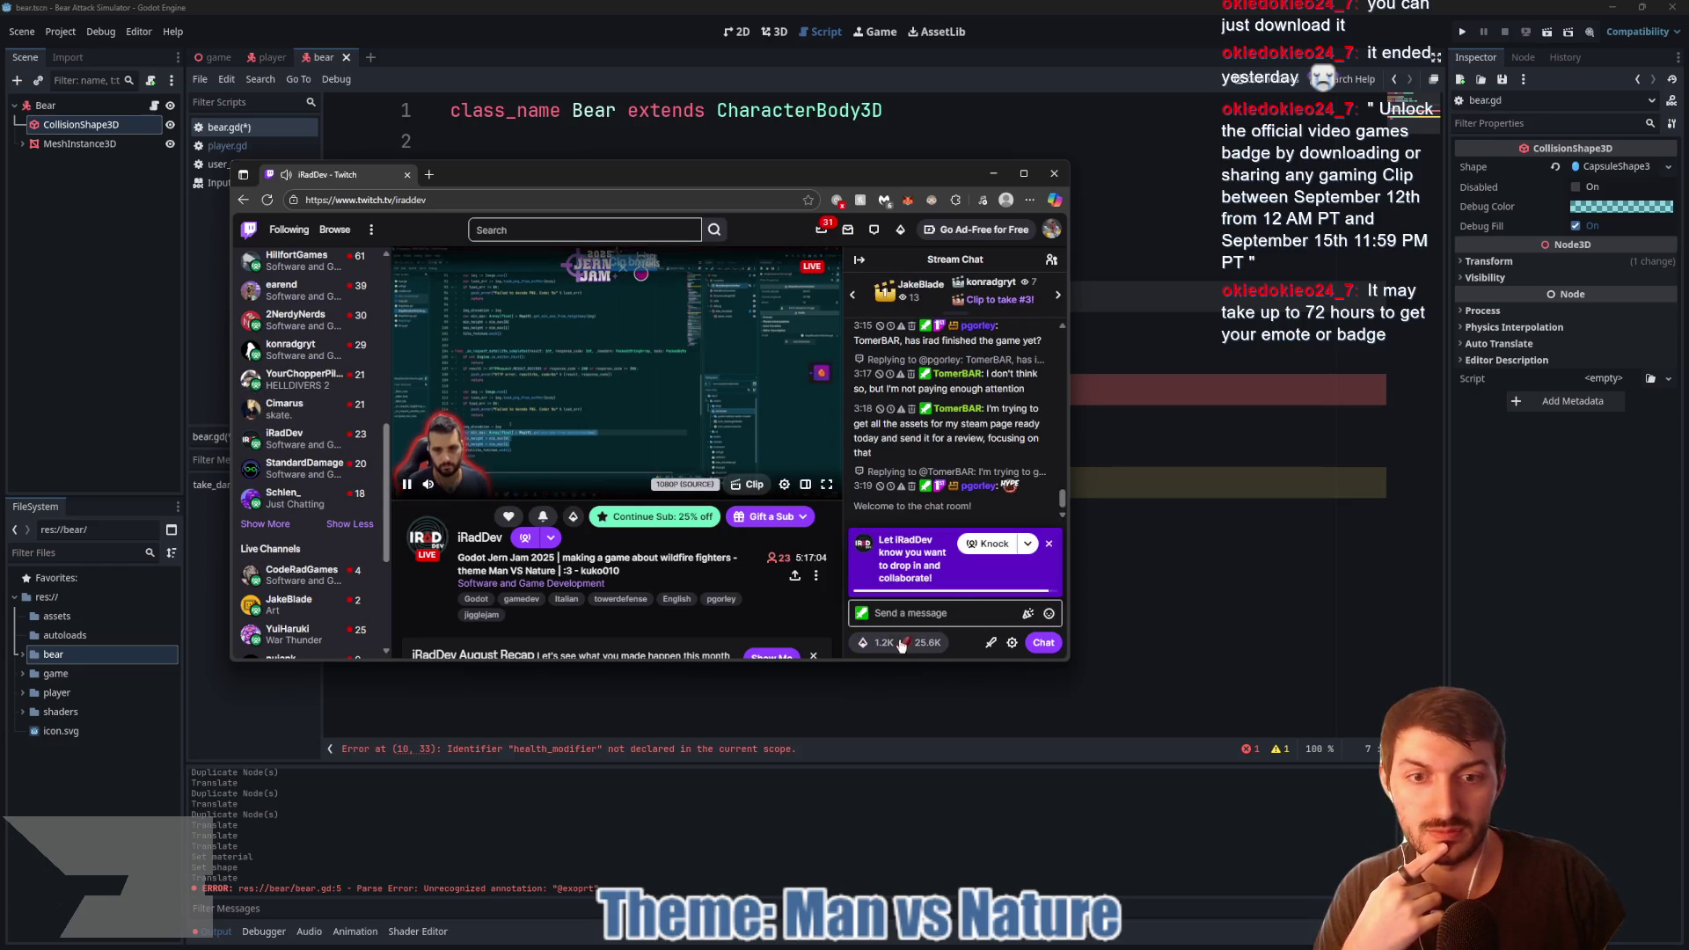
pyautogui.moveTo(428, 490)
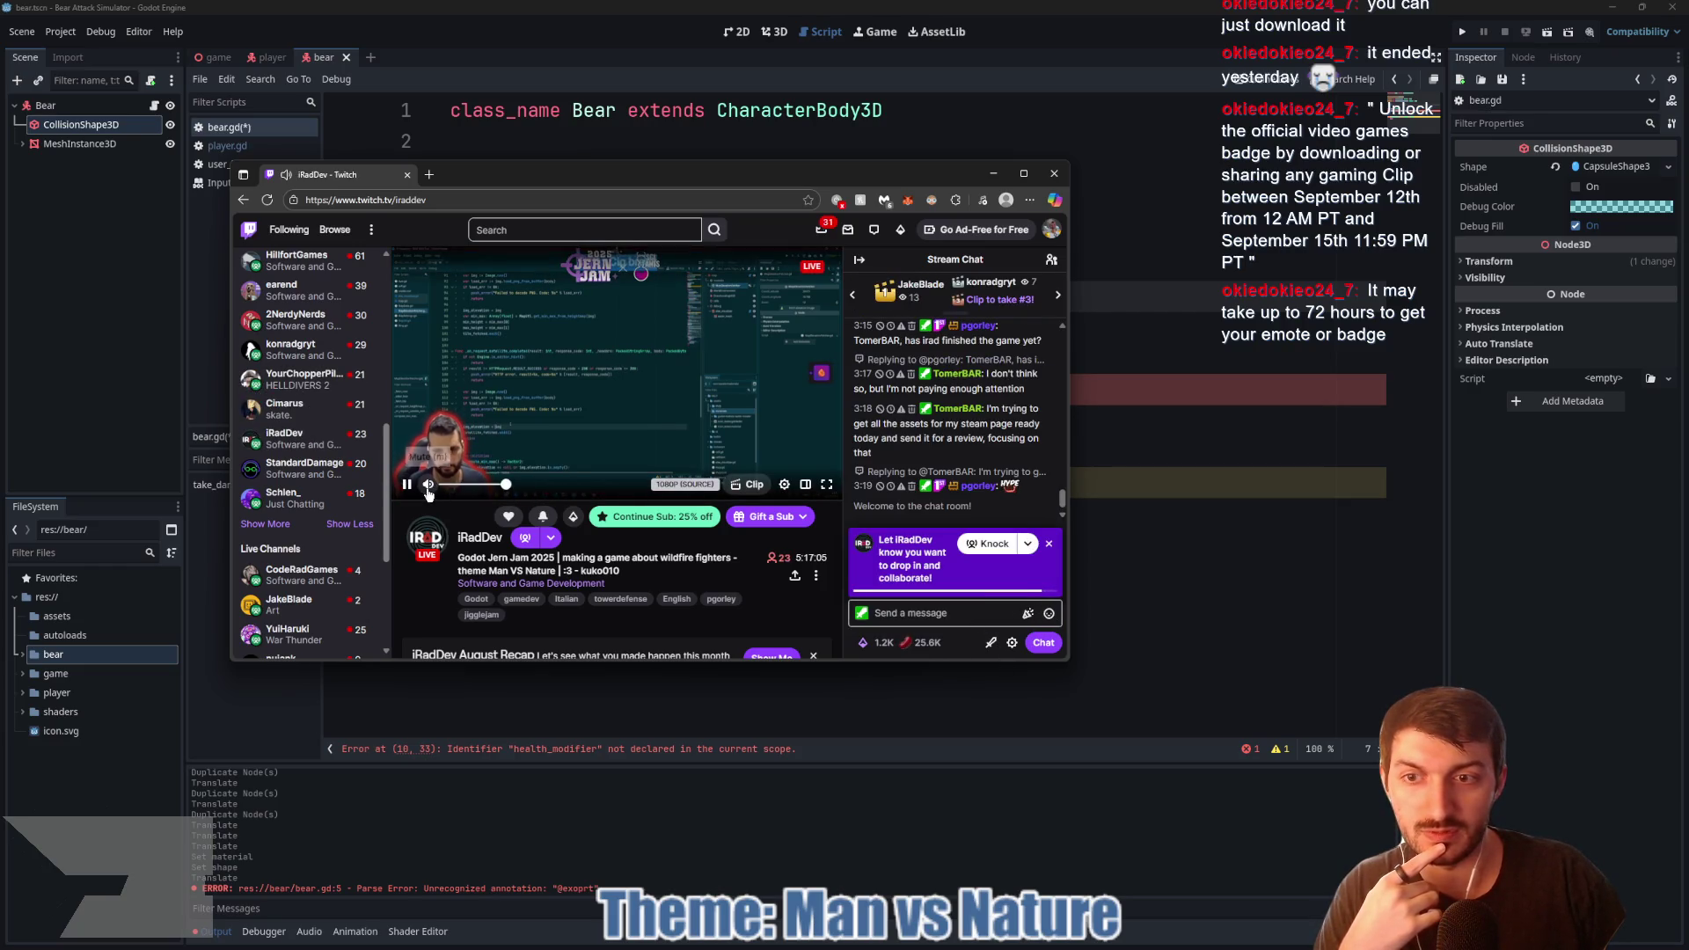
pyautogui.click(1012, 642)
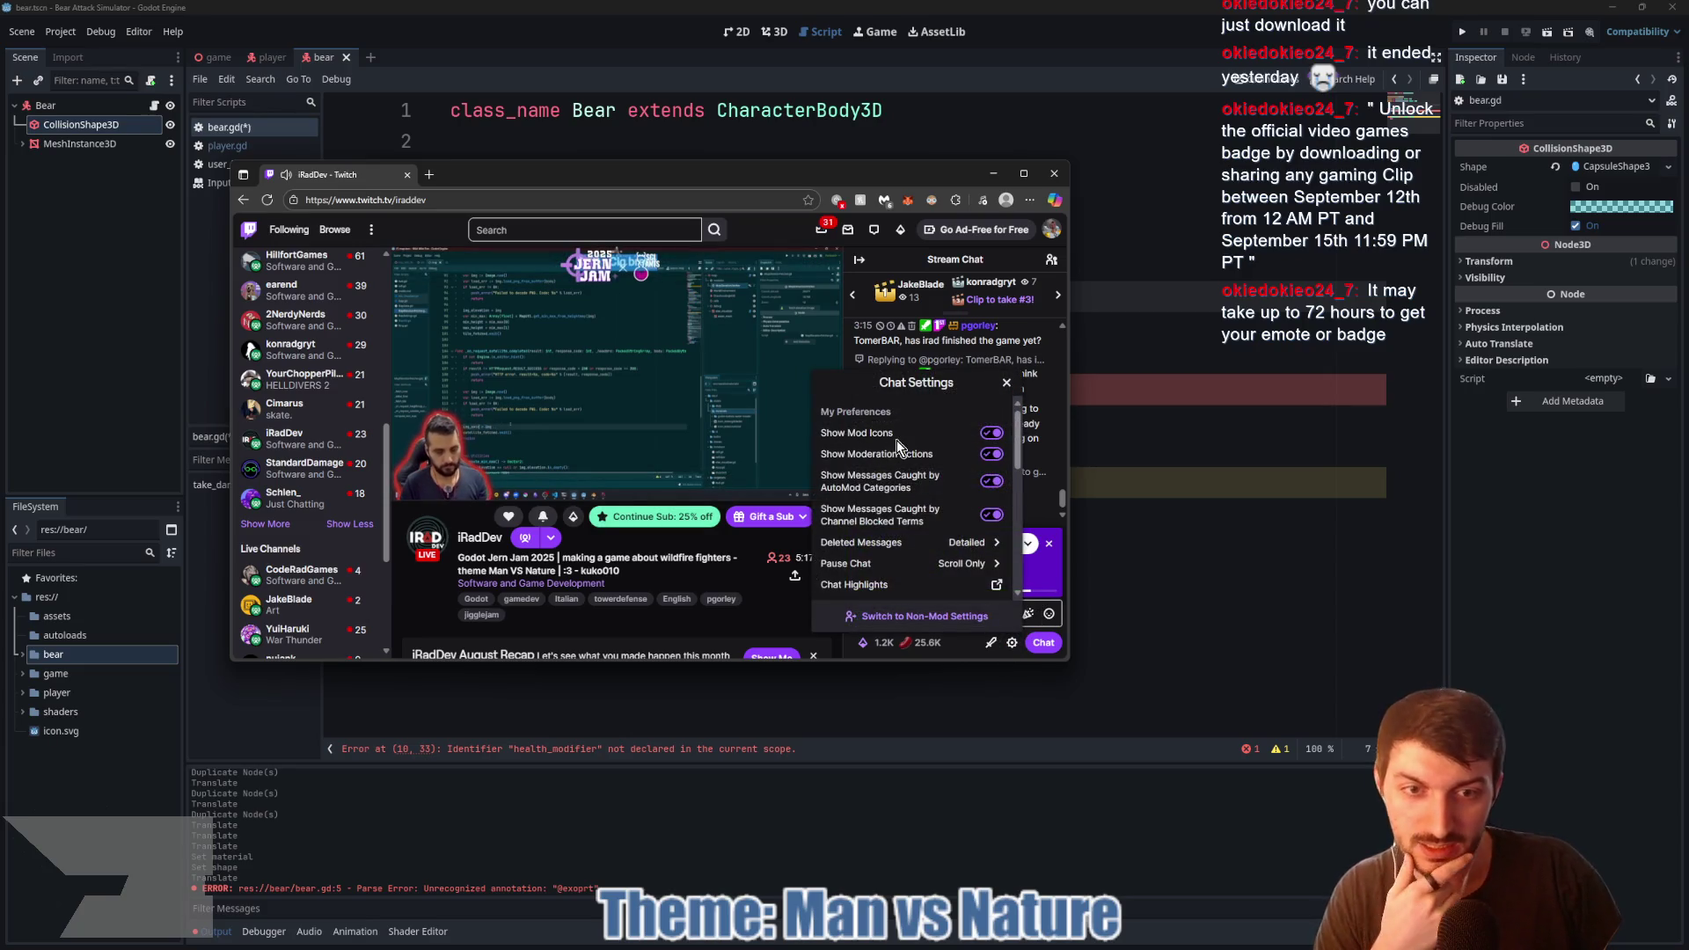
pyautogui.scroll(-2, 909, 550)
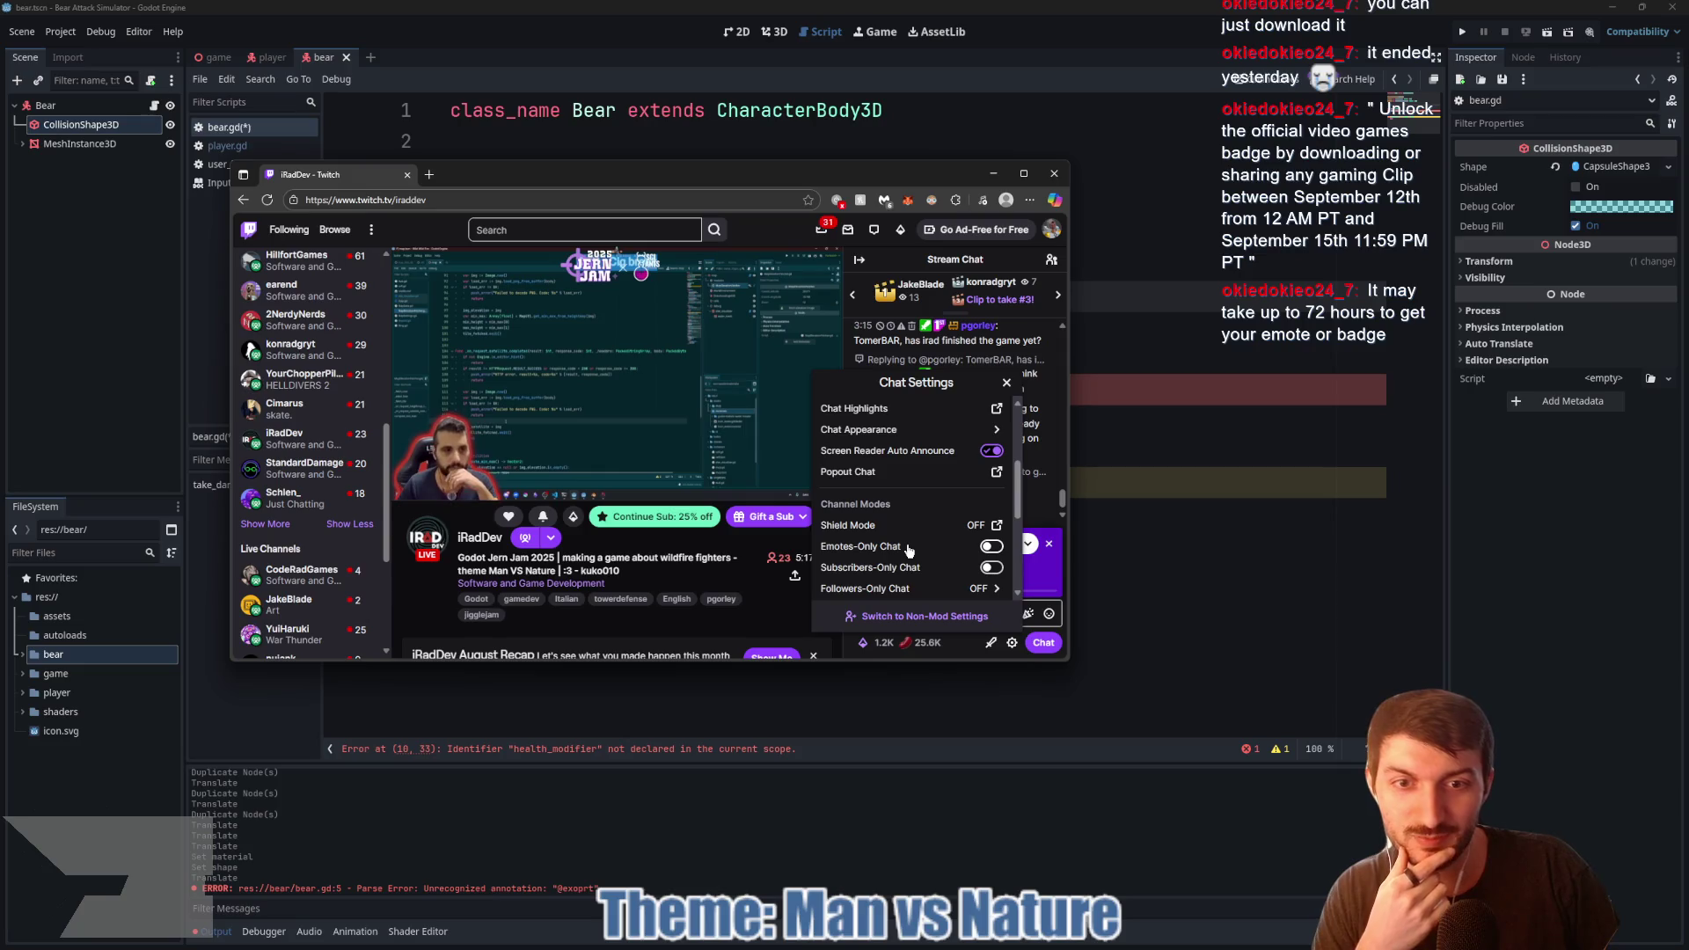
pyautogui.scroll(-1, 907, 547)
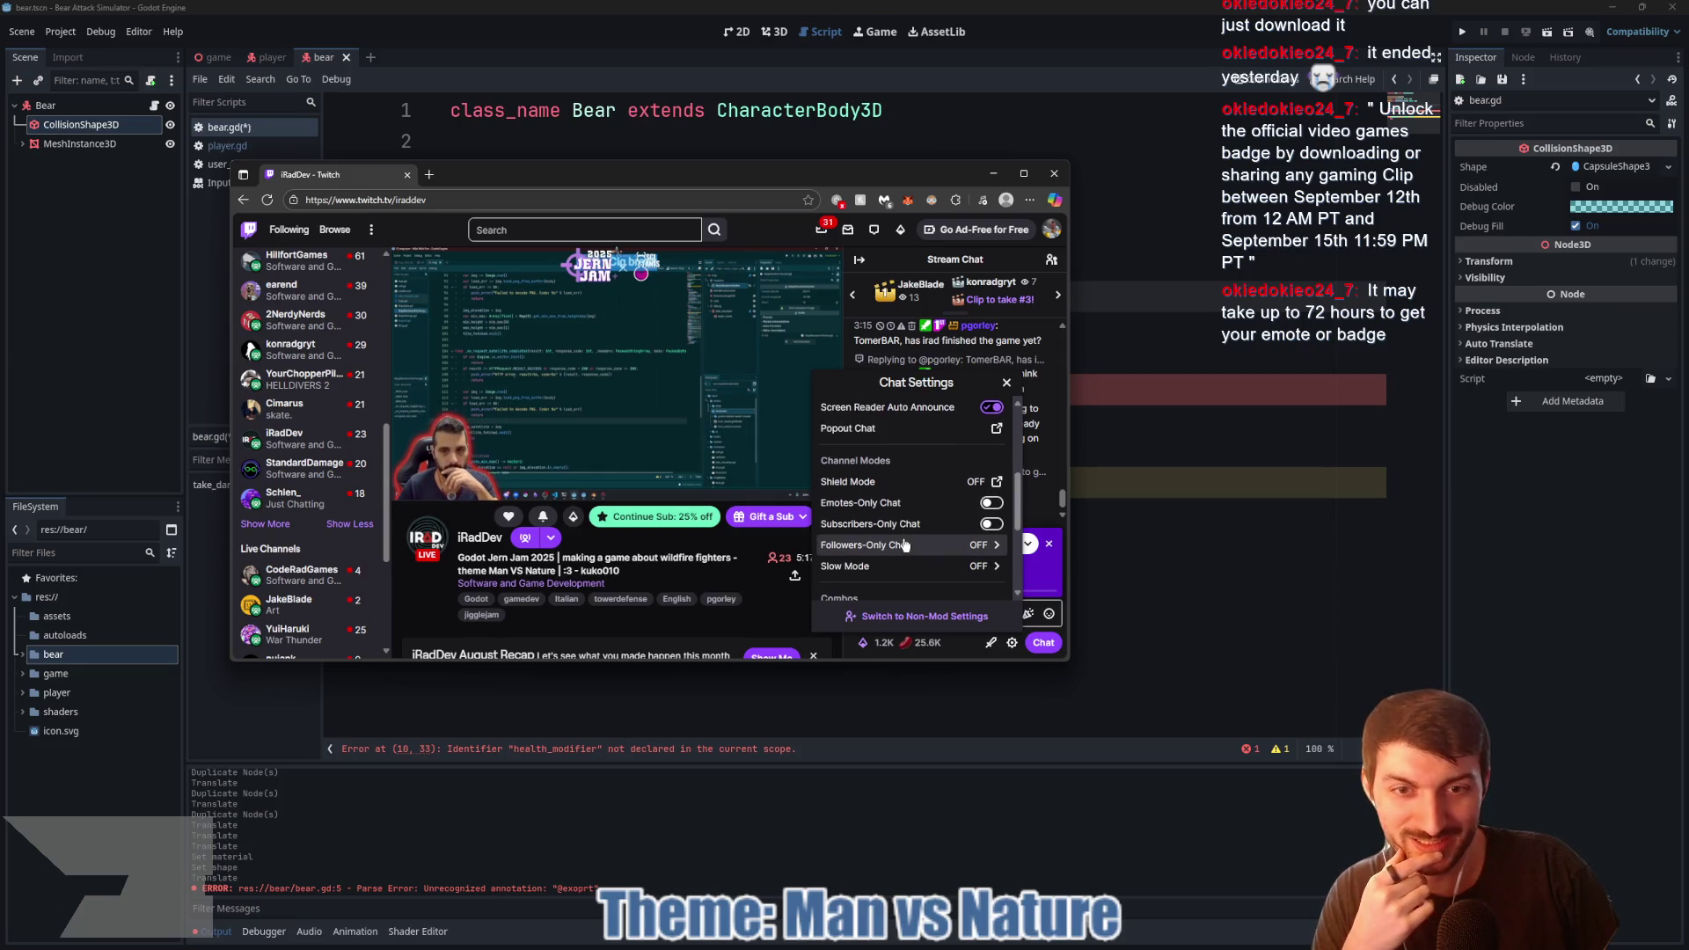
# - Visit another followed channel, check its Chat Identity card, then return to Godot
pyautogui.click(299, 352)
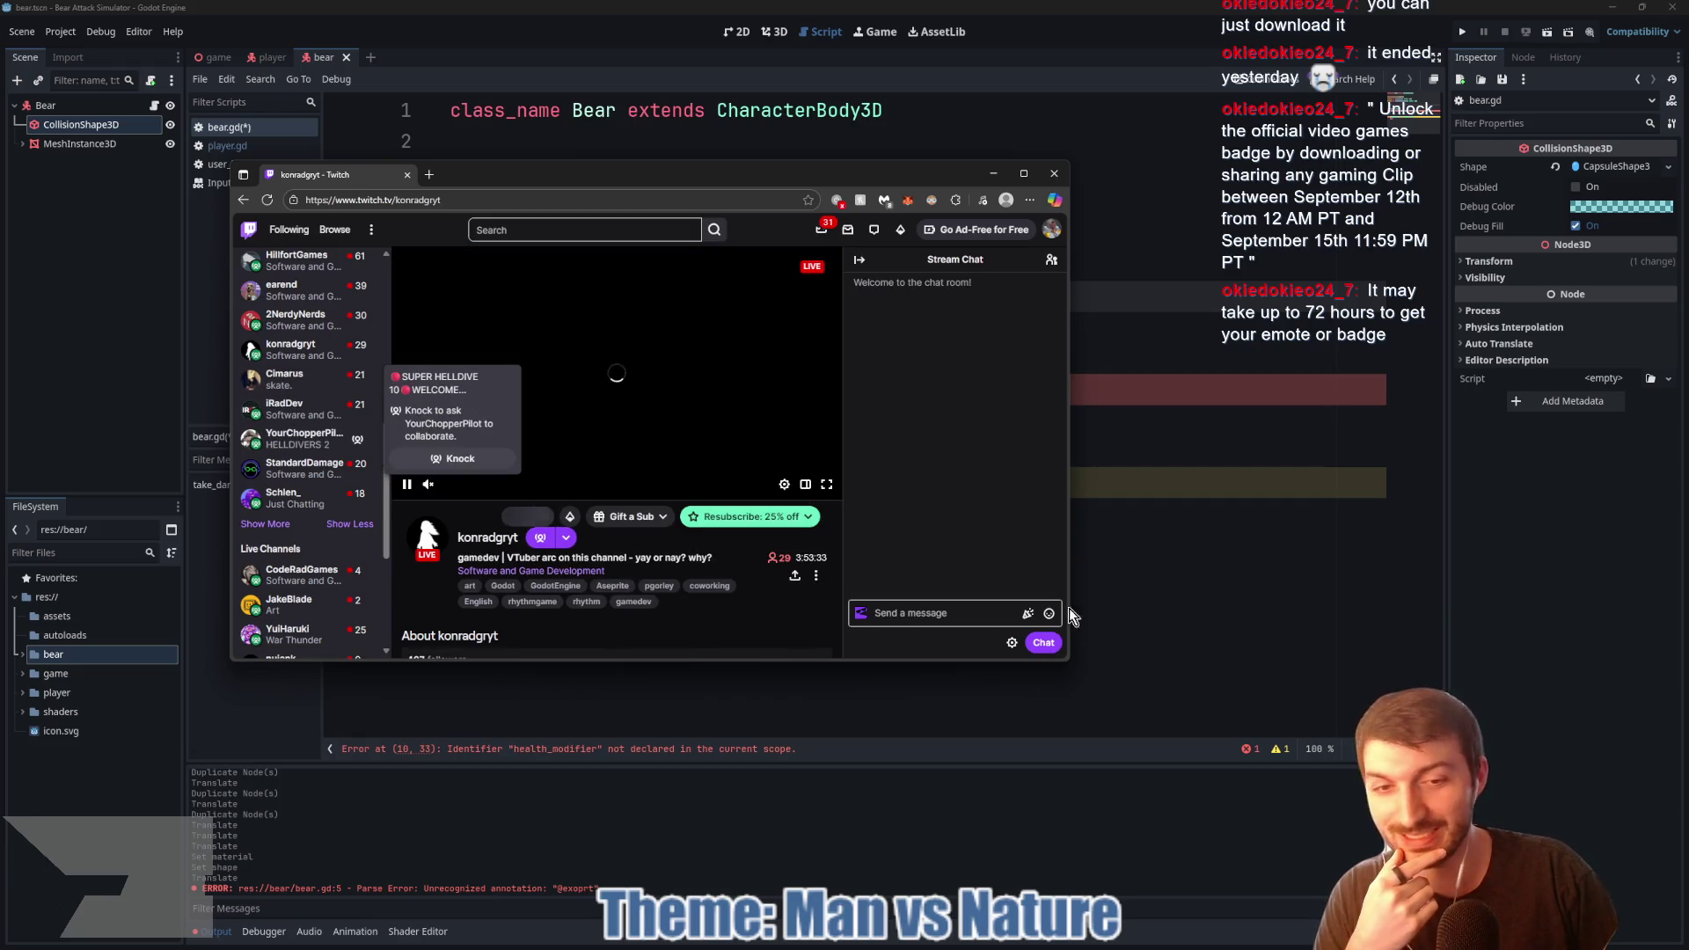
pyautogui.click(861, 613)
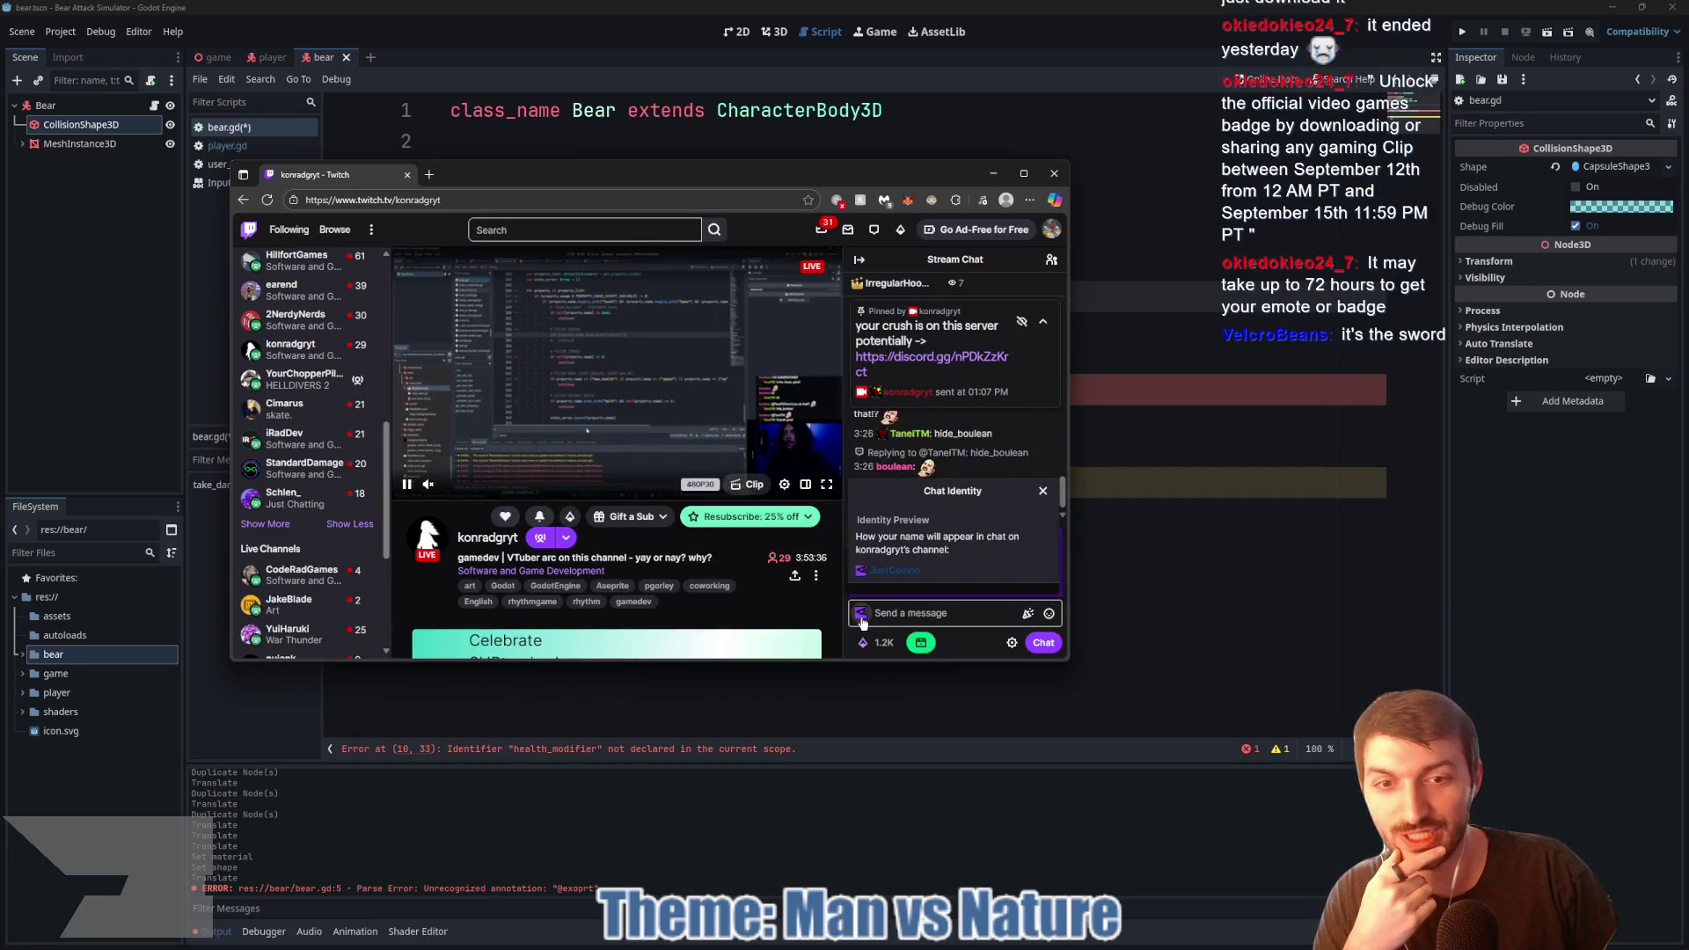
pyautogui.scroll(-1, 1010, 538)
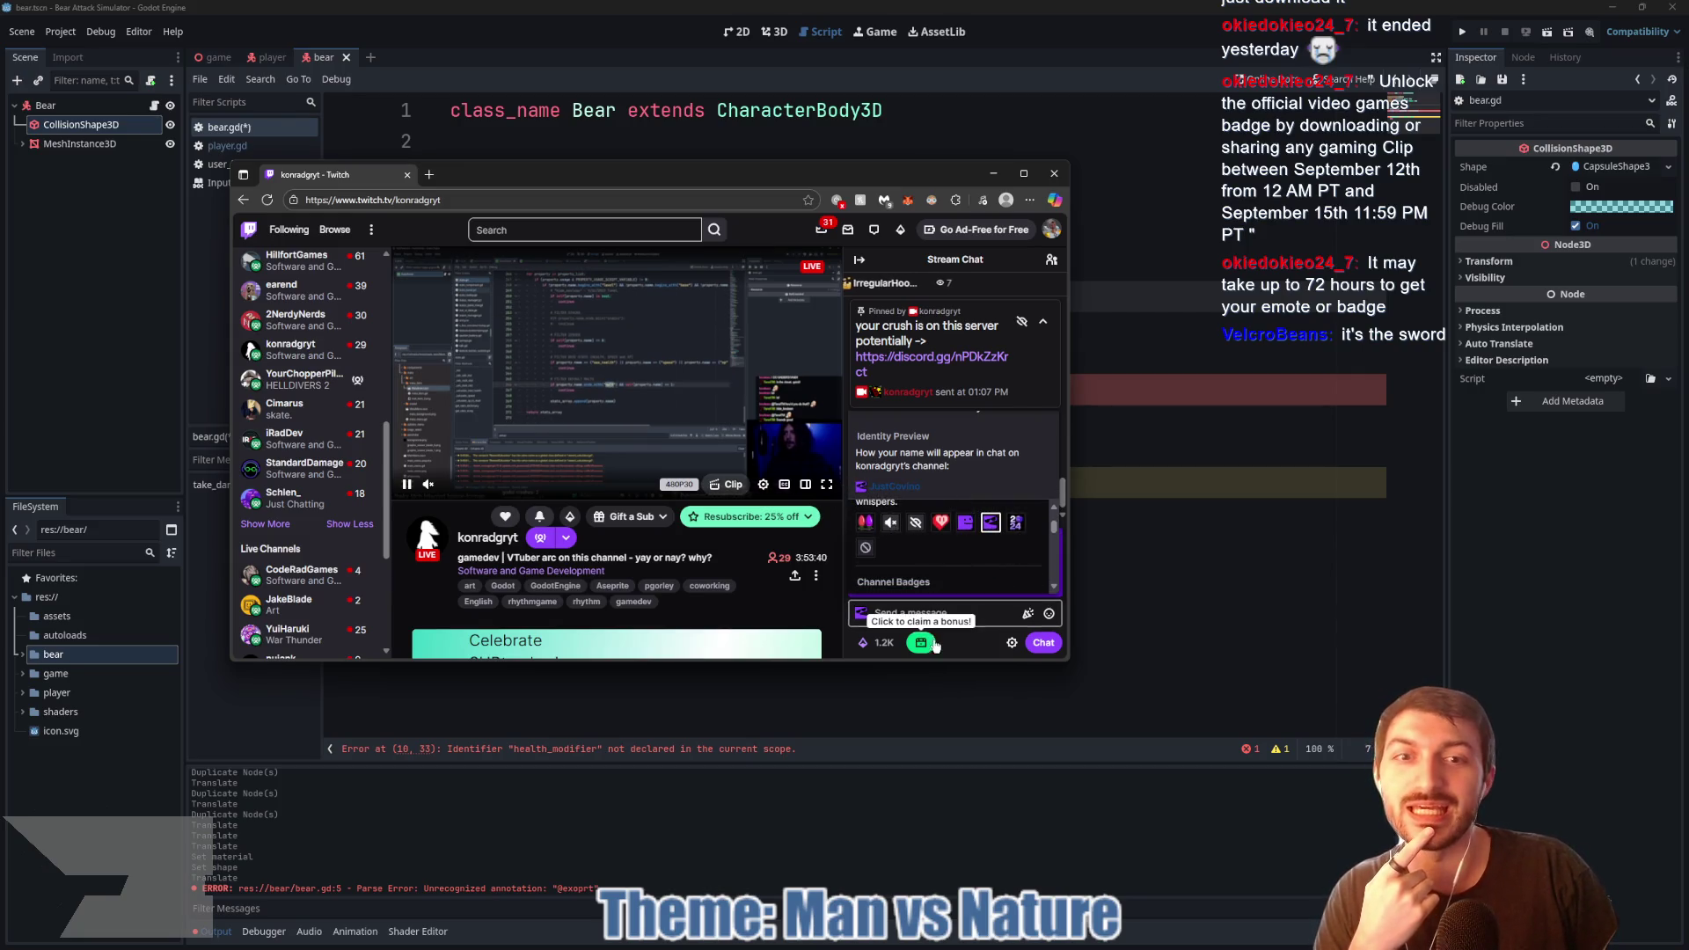
pyautogui.click(519, 550)
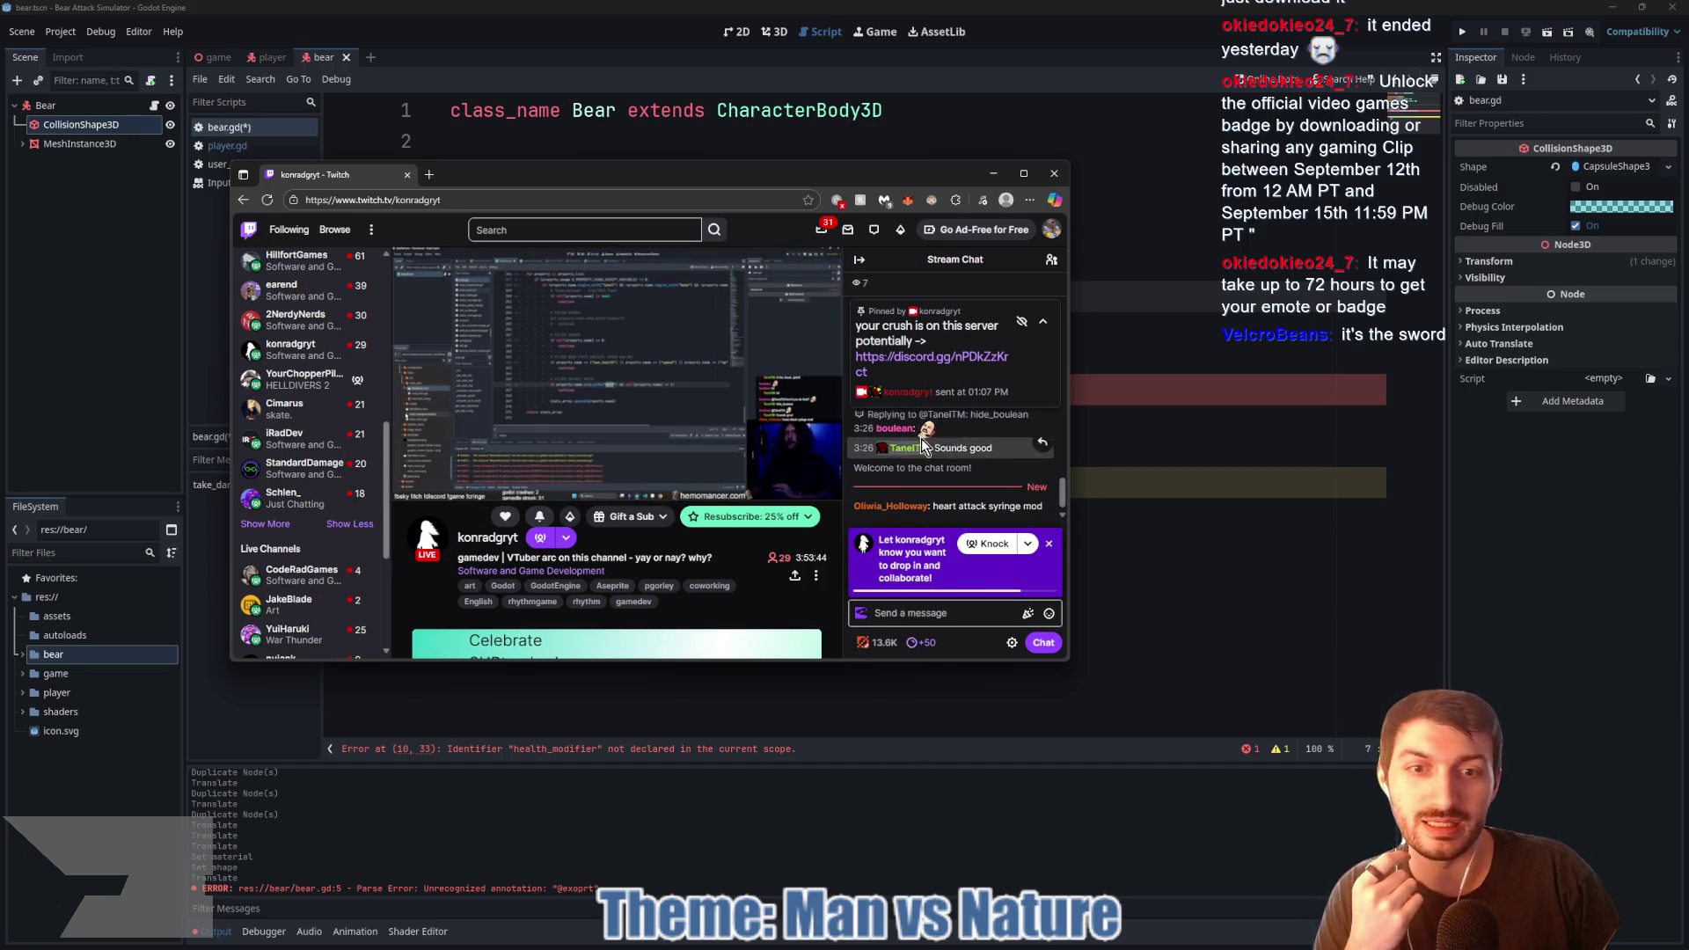
pyautogui.doubleClick(469, 201)
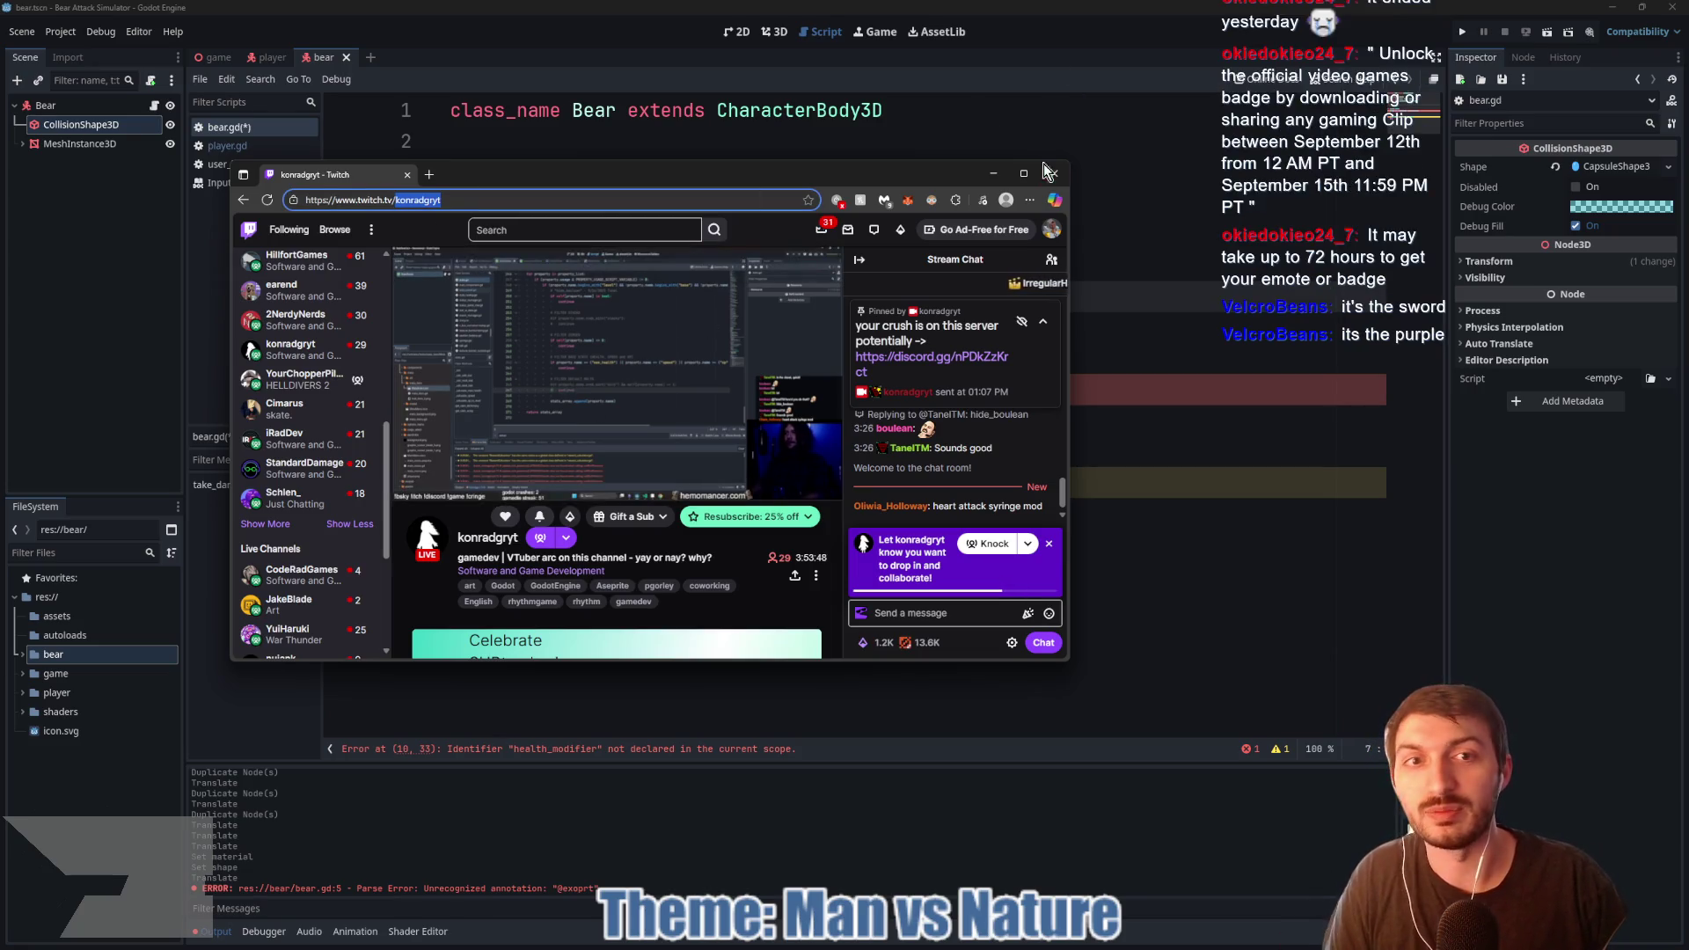
pyautogui.hotkey('alt', 'Tab')
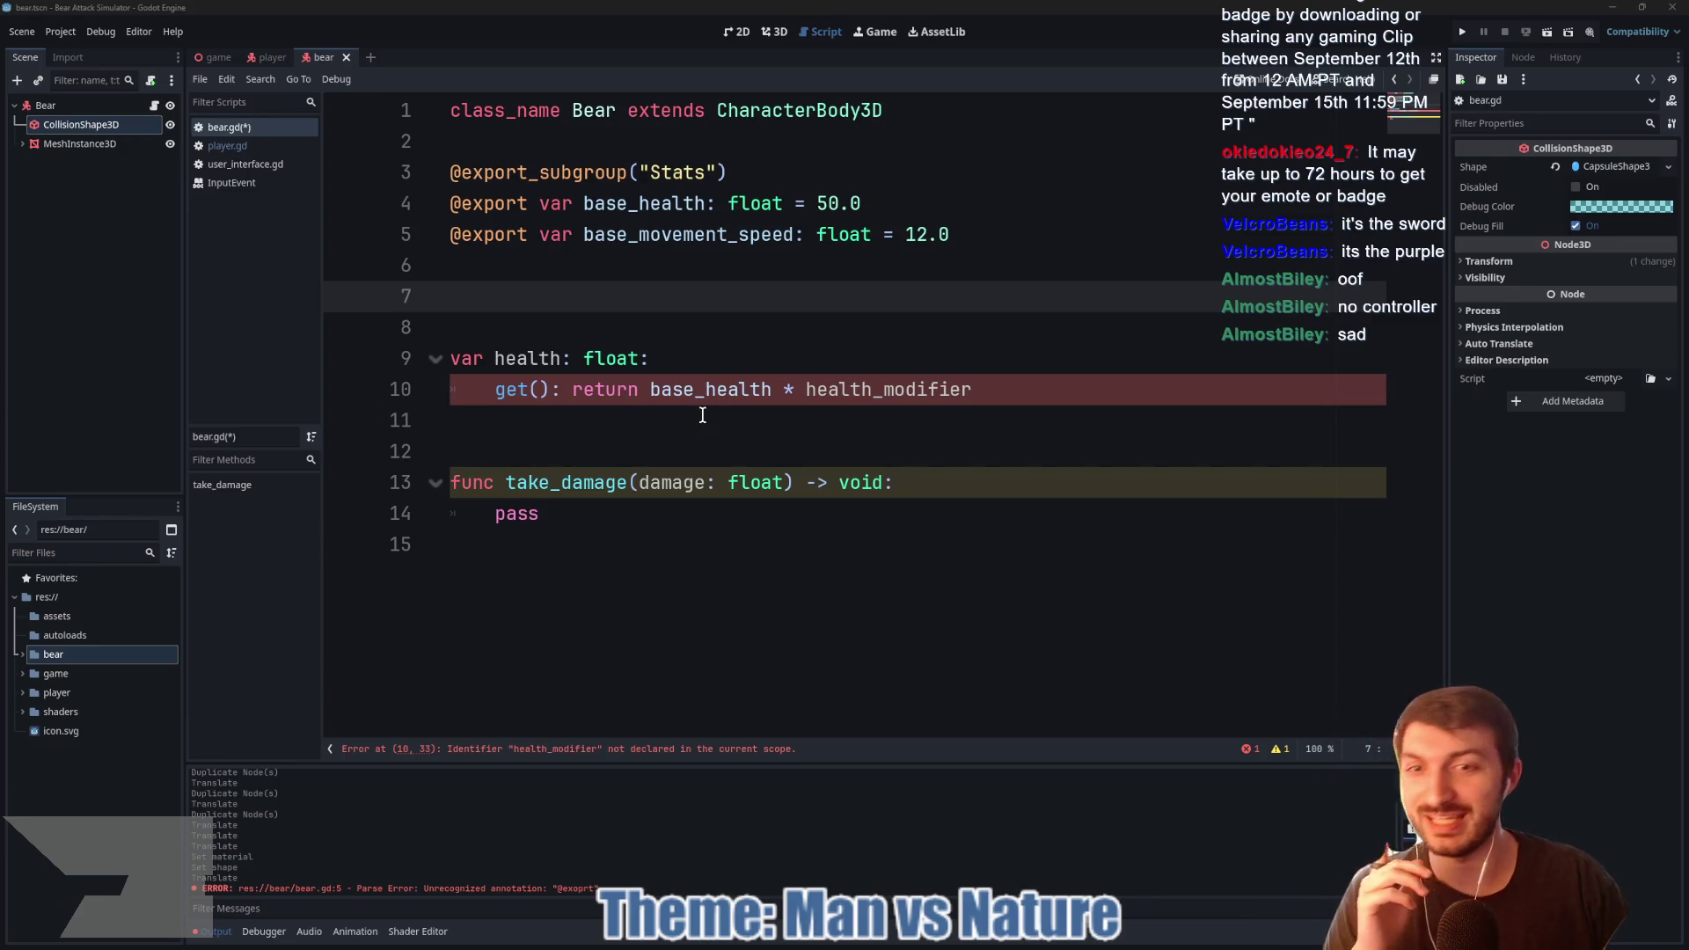
# - Select the return expression on line 10 of bear.gd, then bring the Twitch window back
pyautogui.click(639, 518)
pyautogui.moveTo(1002, 389); pyautogui.dragTo(594, 387)
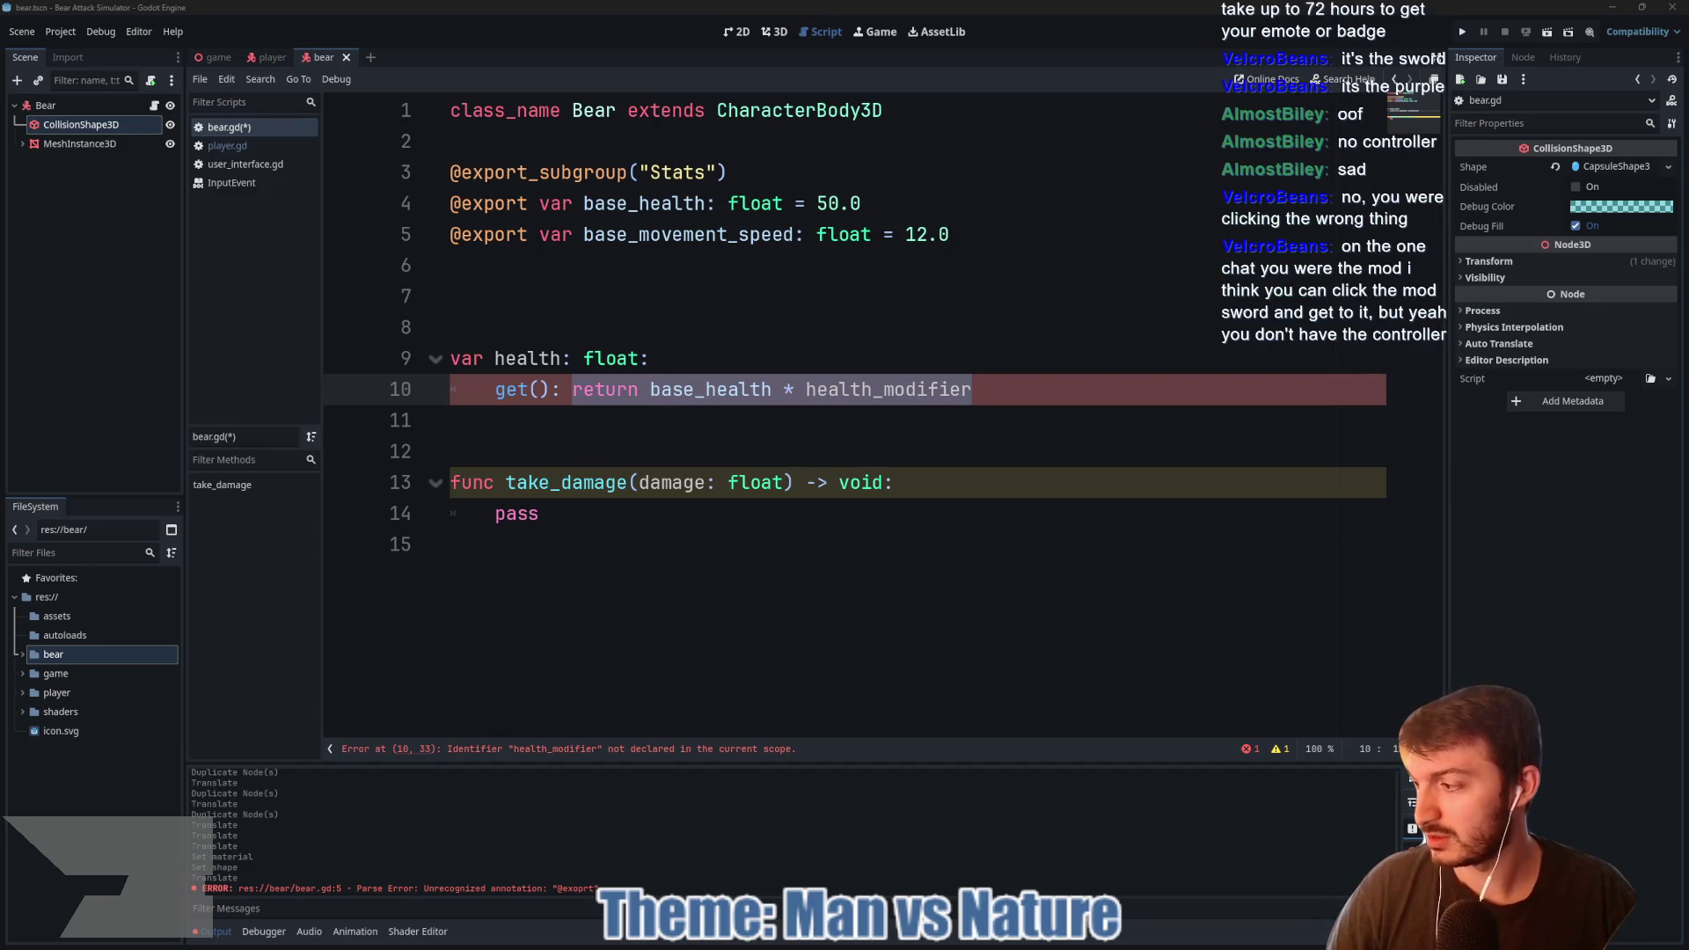
pyautogui.hotkey('alt', 'Tab')
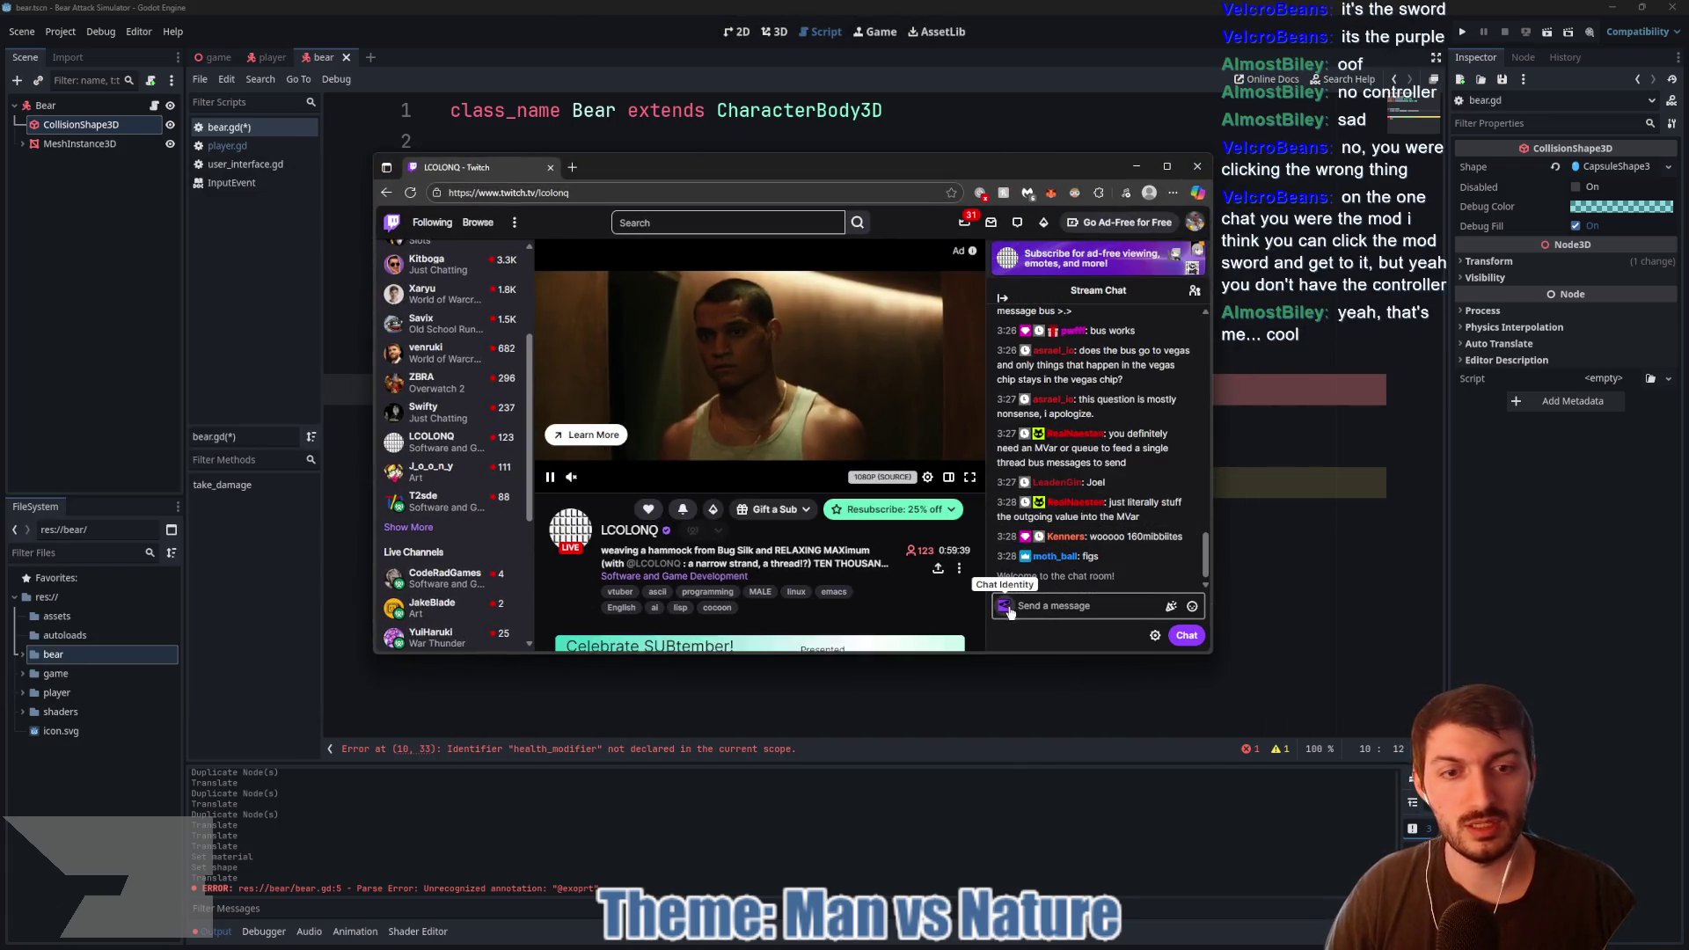
# - Browse the stream's Chat Identity badge list twice, then hide the browser
pyautogui.click(1003, 607)
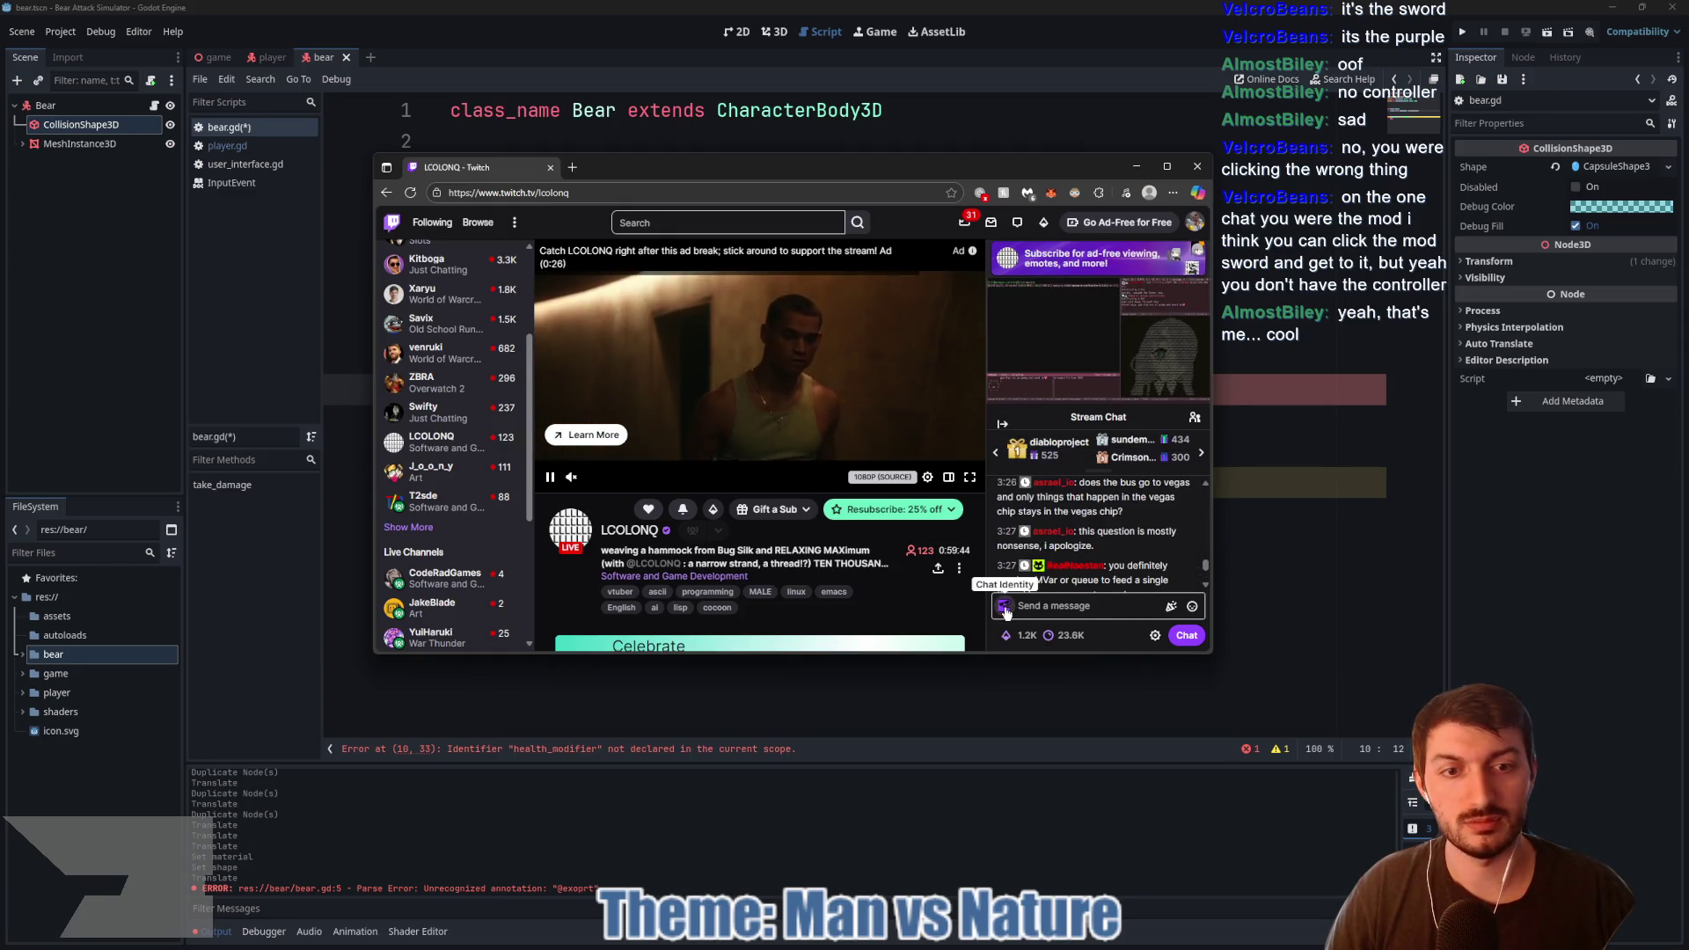
pyautogui.scroll(-2, 1163, 561)
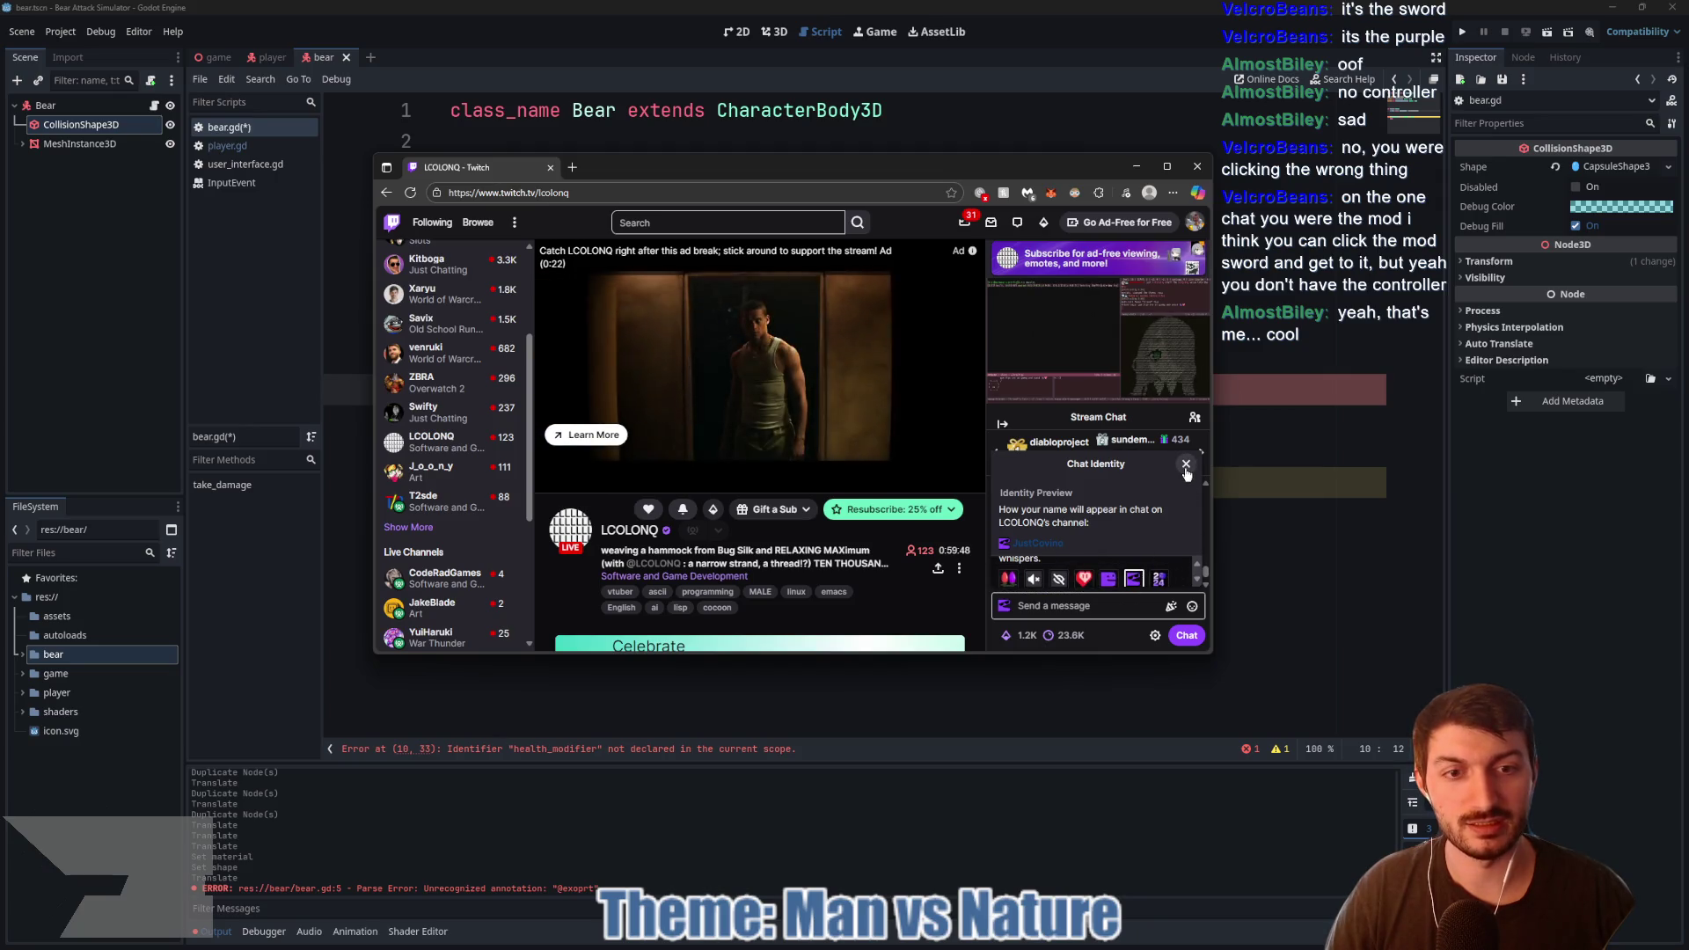
pyautogui.click(1041, 605)
pyautogui.click(1004, 606)
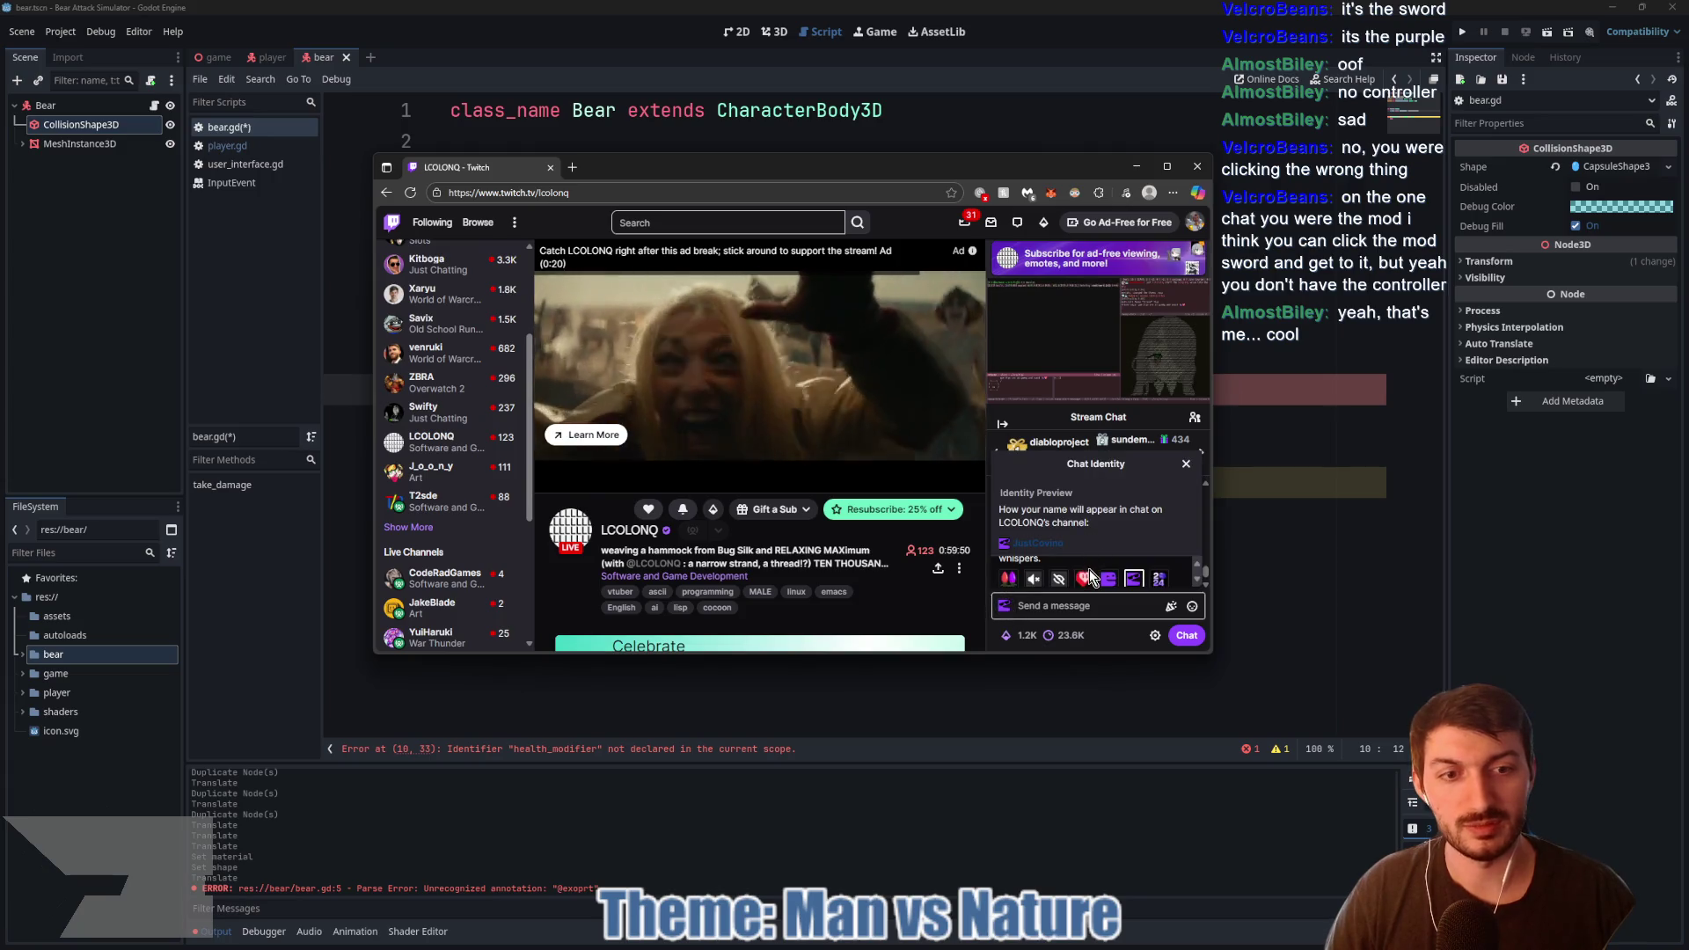
pyautogui.scroll(-1, 1045, 575)
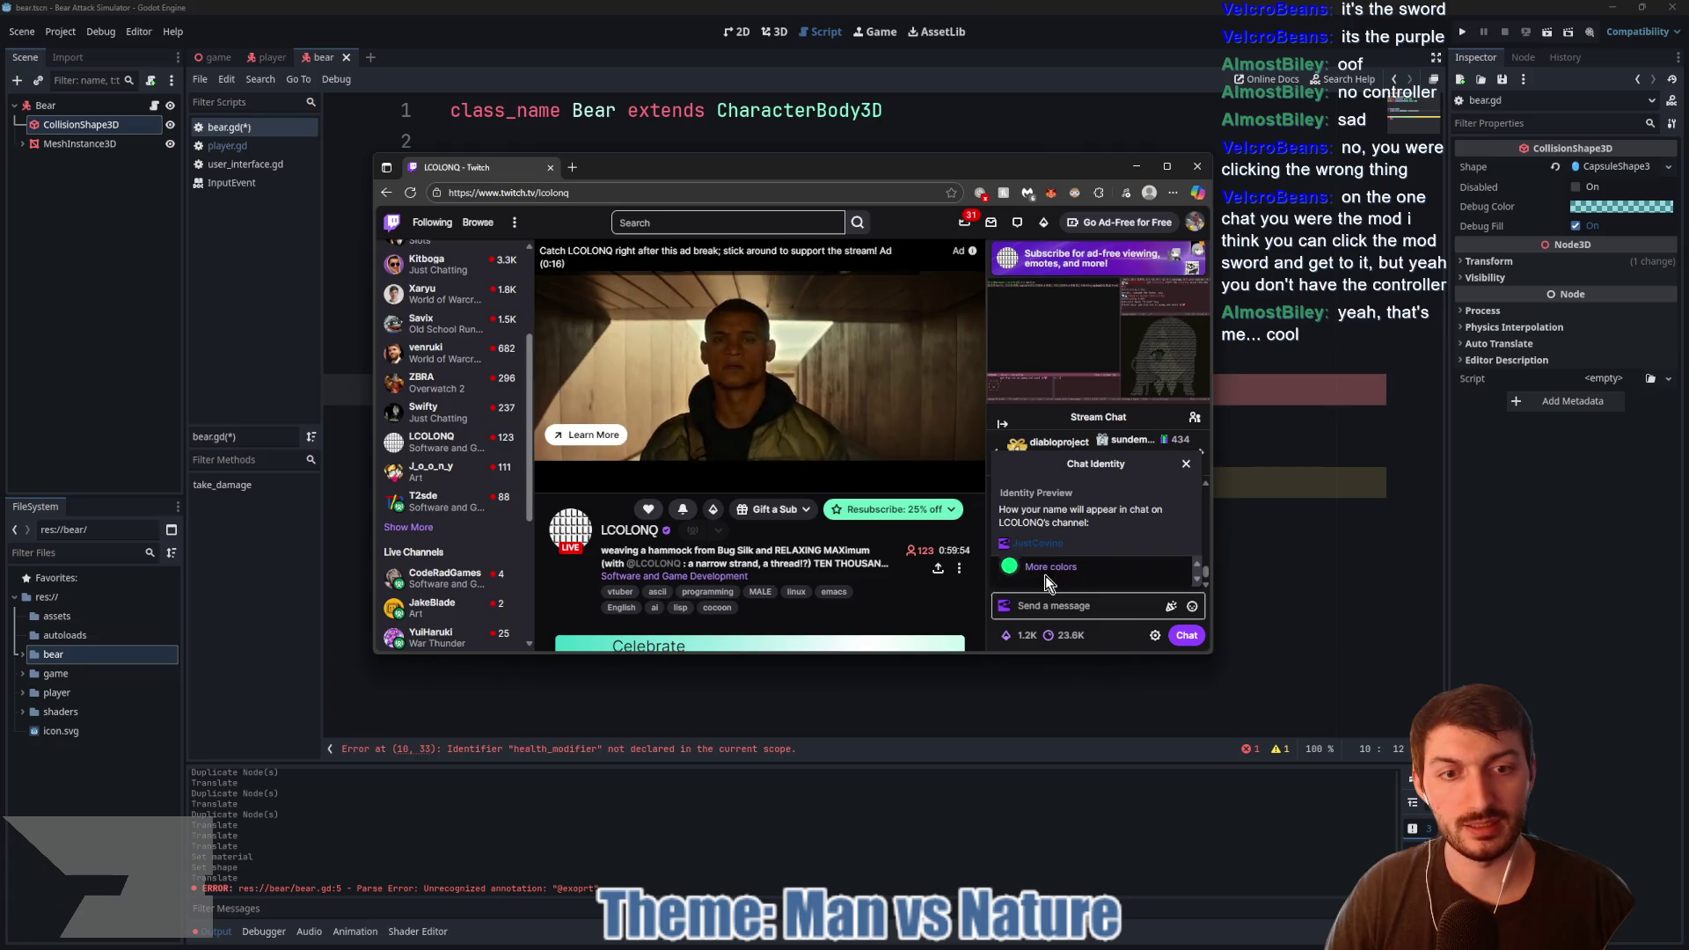
pyautogui.click(1136, 166)
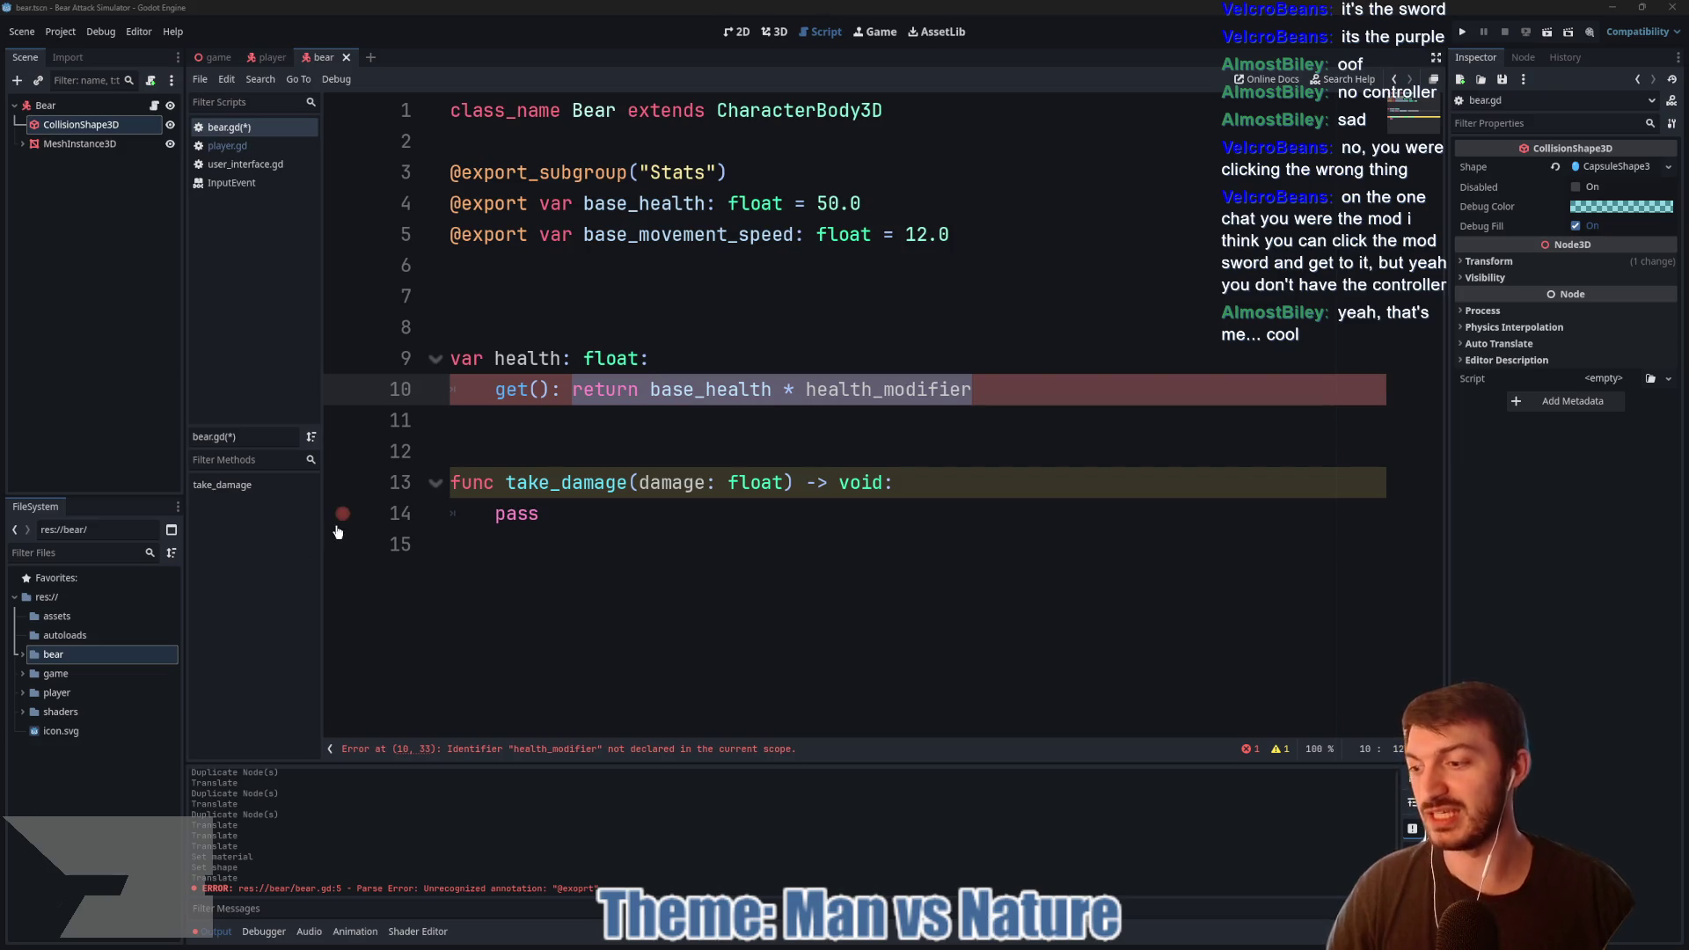
# - Reselect line 10 of bear.gd, then switch to the Project Goo editor window
pyautogui.moveTo(1010, 404)
pyautogui.mouseDown()
pyautogui.moveTo(493, 392)
pyautogui.moveTo(451, 360)
pyautogui.mouseUp()
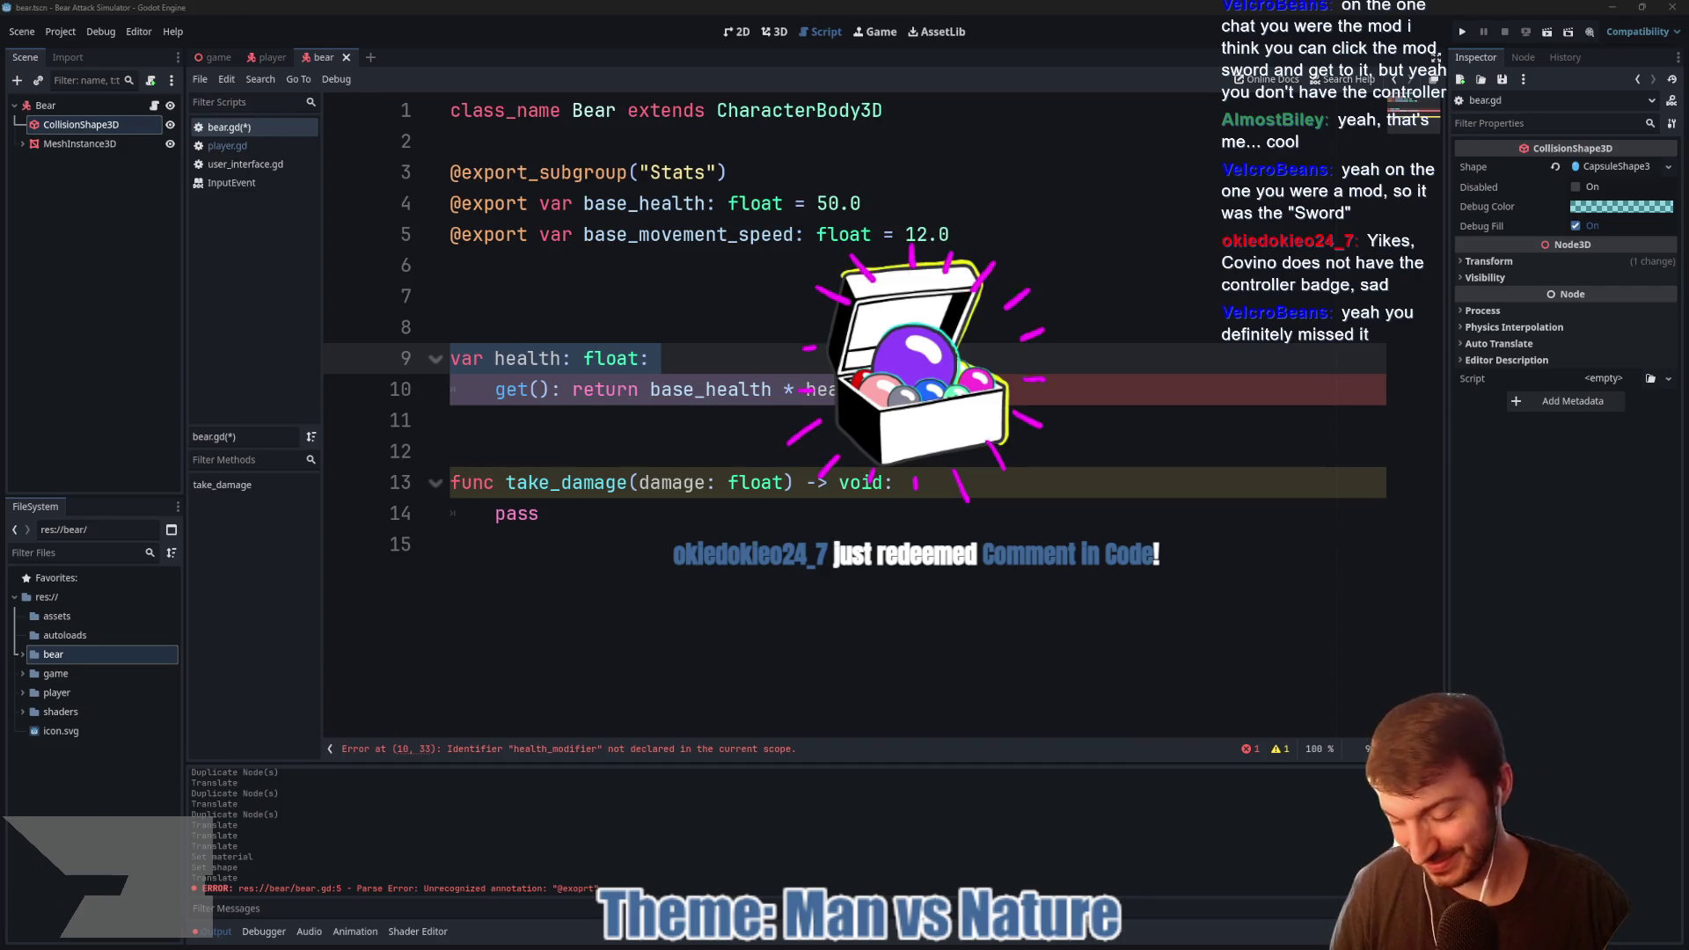
pyautogui.moveTo(991, 943)
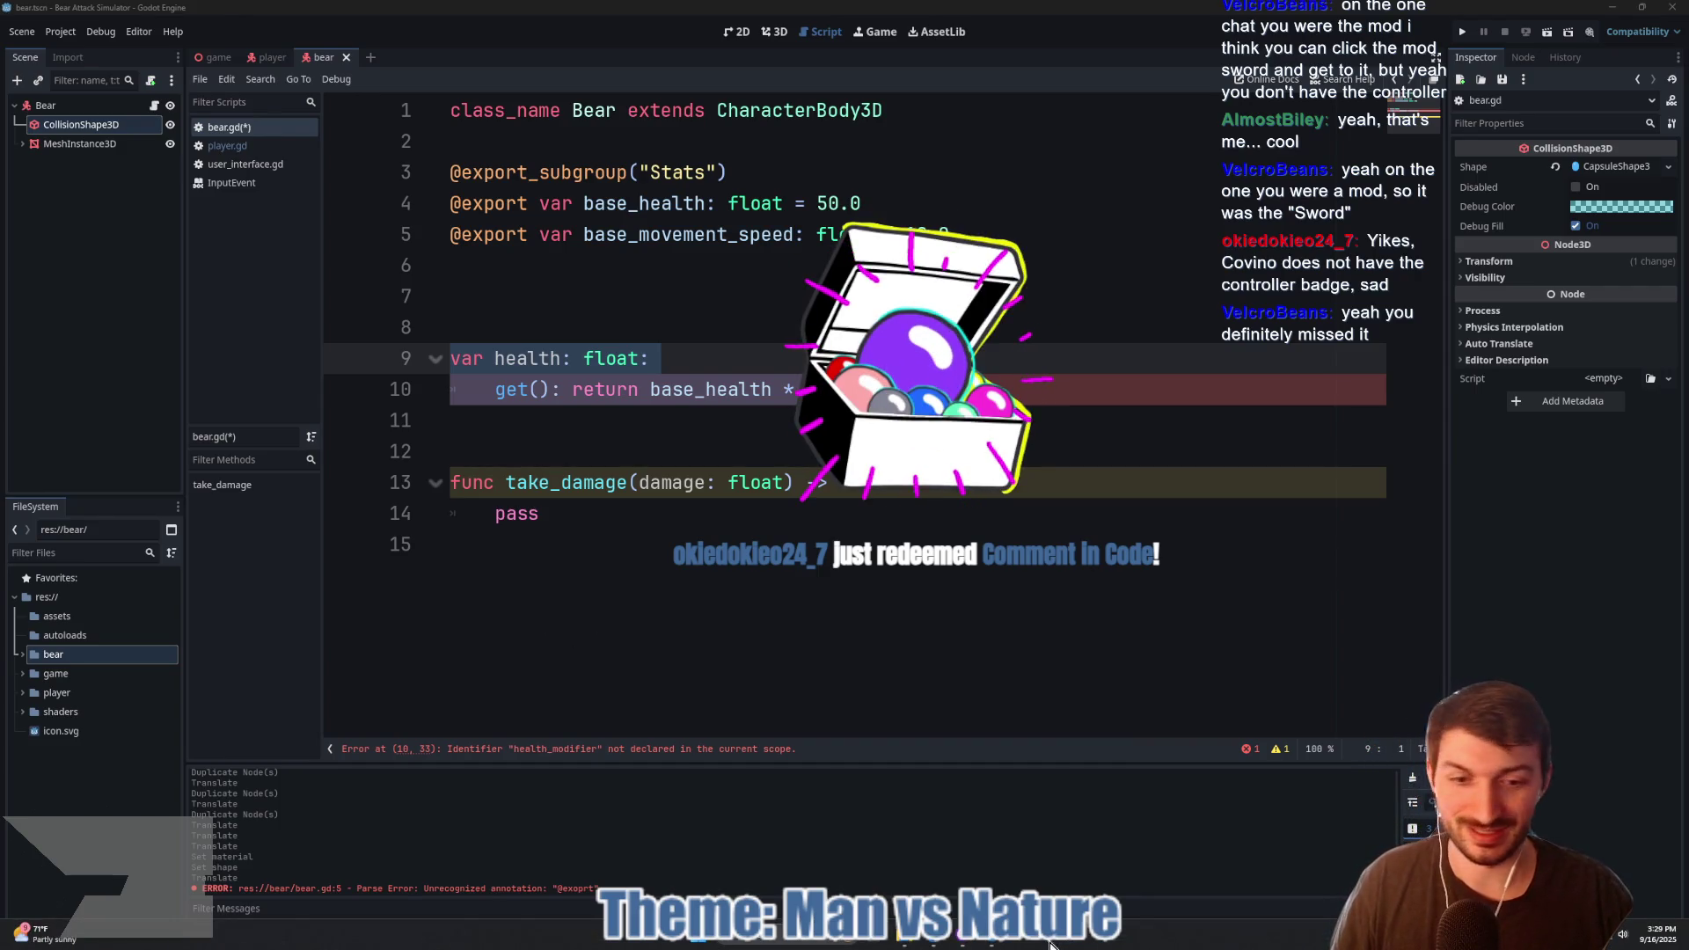
pyautogui.click(1100, 871)
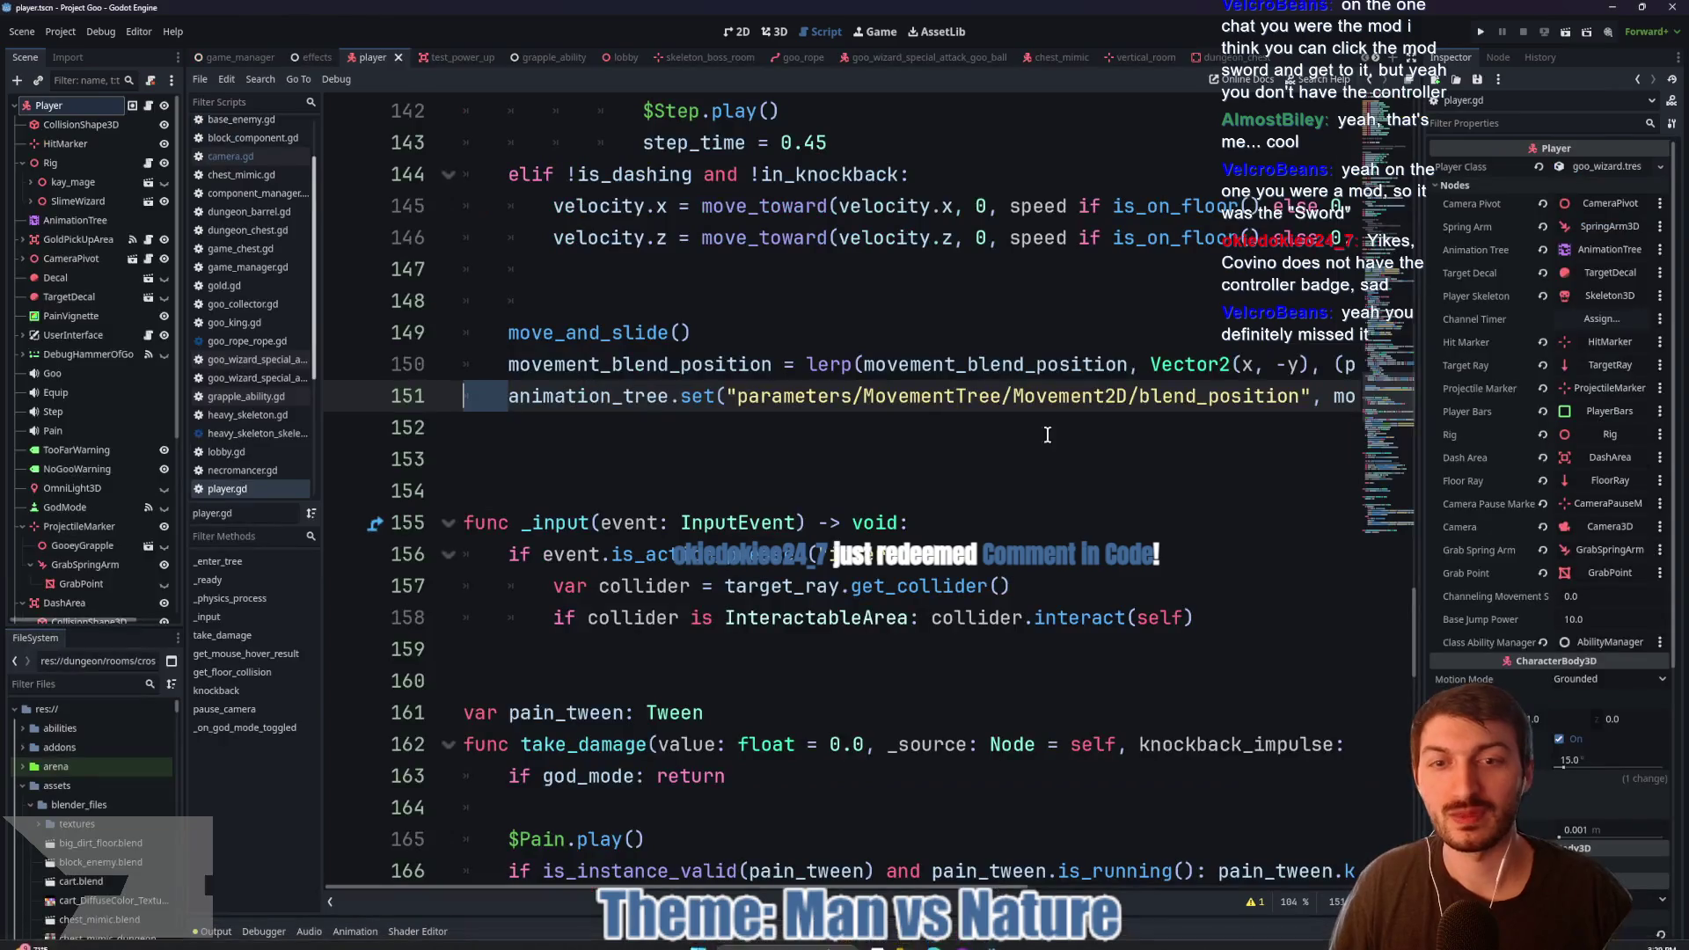
# - Add a saved comment above _input about a chatter lacking the controller badge, dated 16 SEP 2025
pyautogui.press('Return')
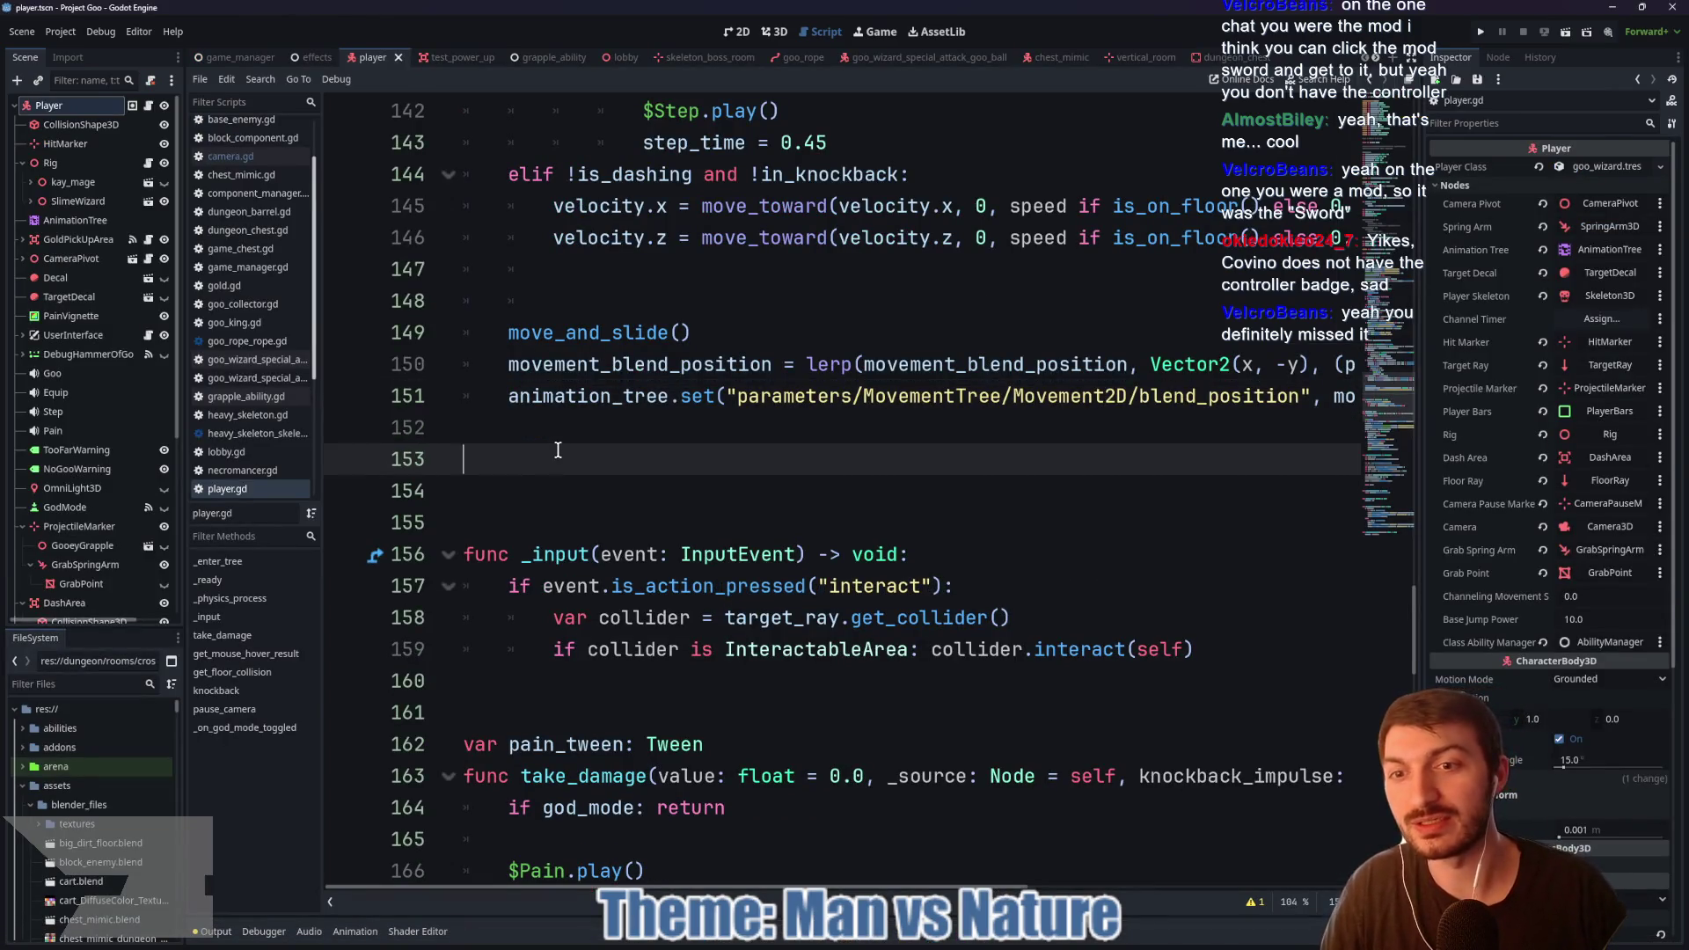
pyautogui.press('BackSpace')
pyautogui.write('#')
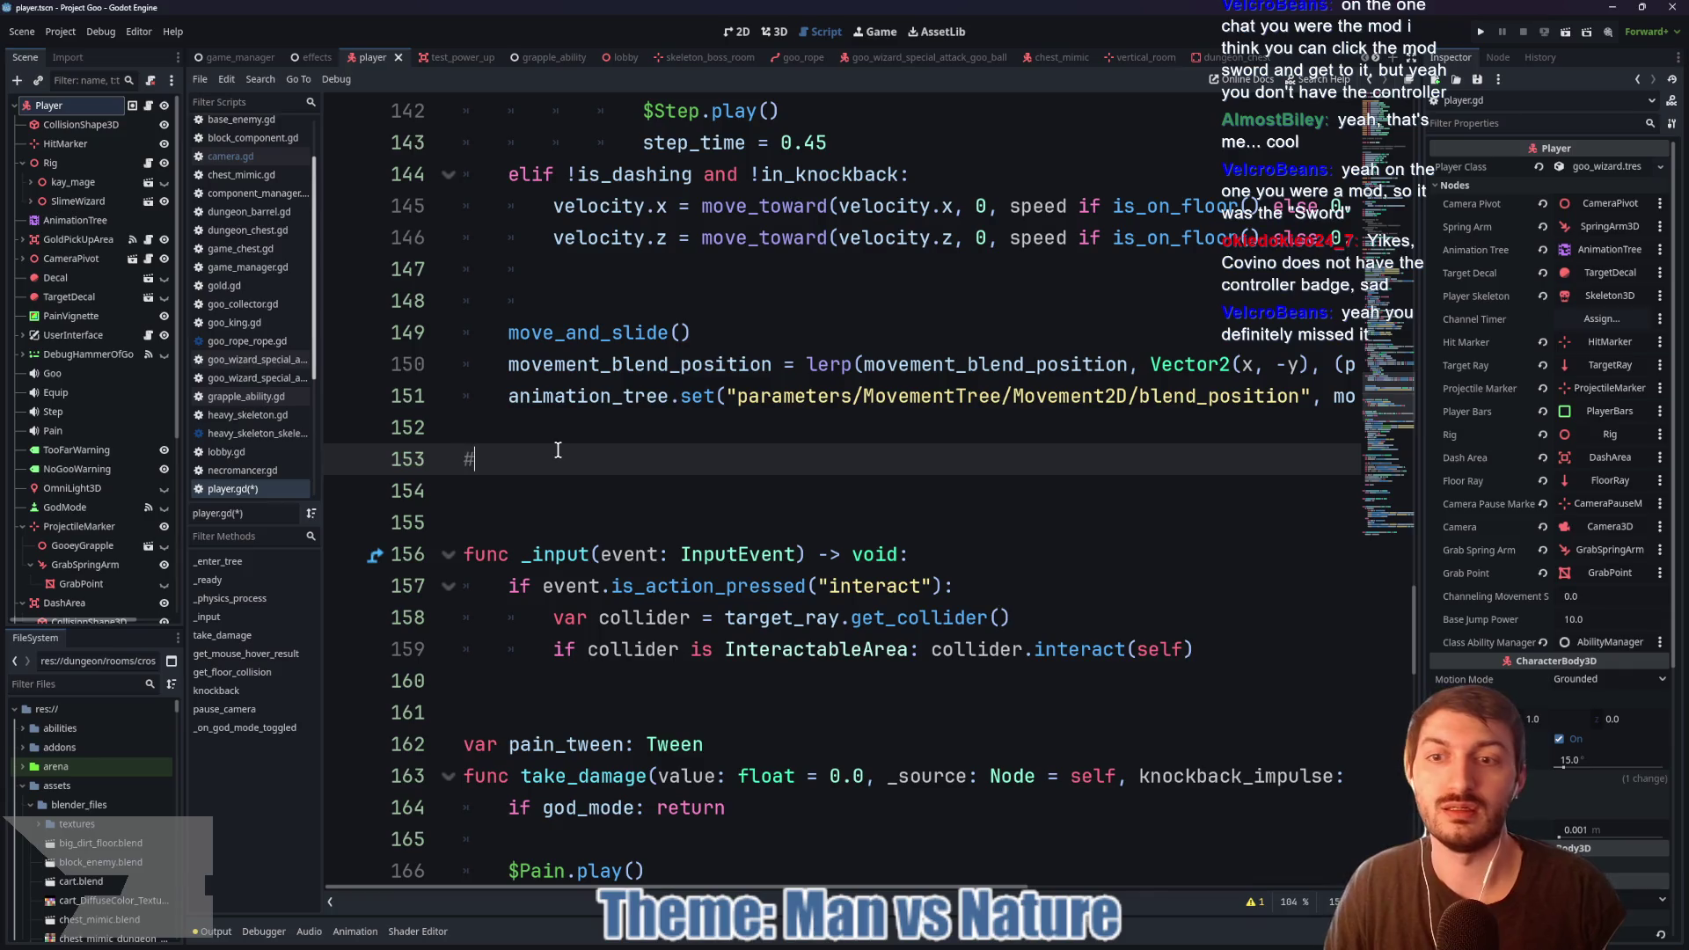
pyautogui.write('Yikes, Covino does not have the controller badge, sad -')
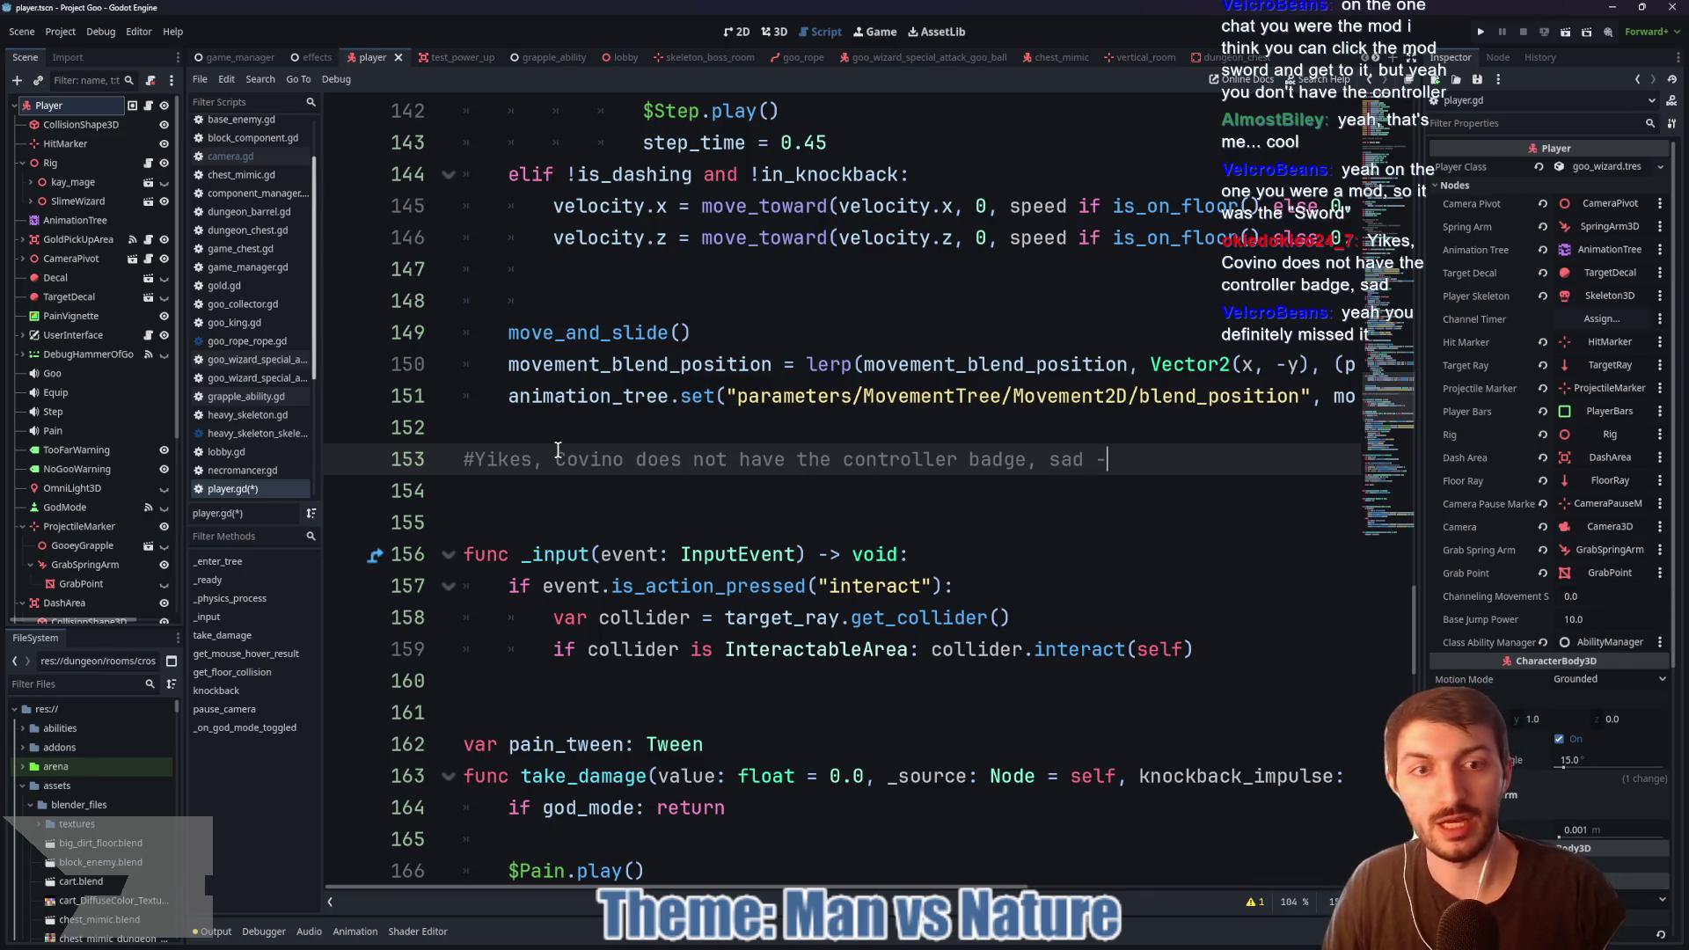
pyautogui.write('okiedokieo')
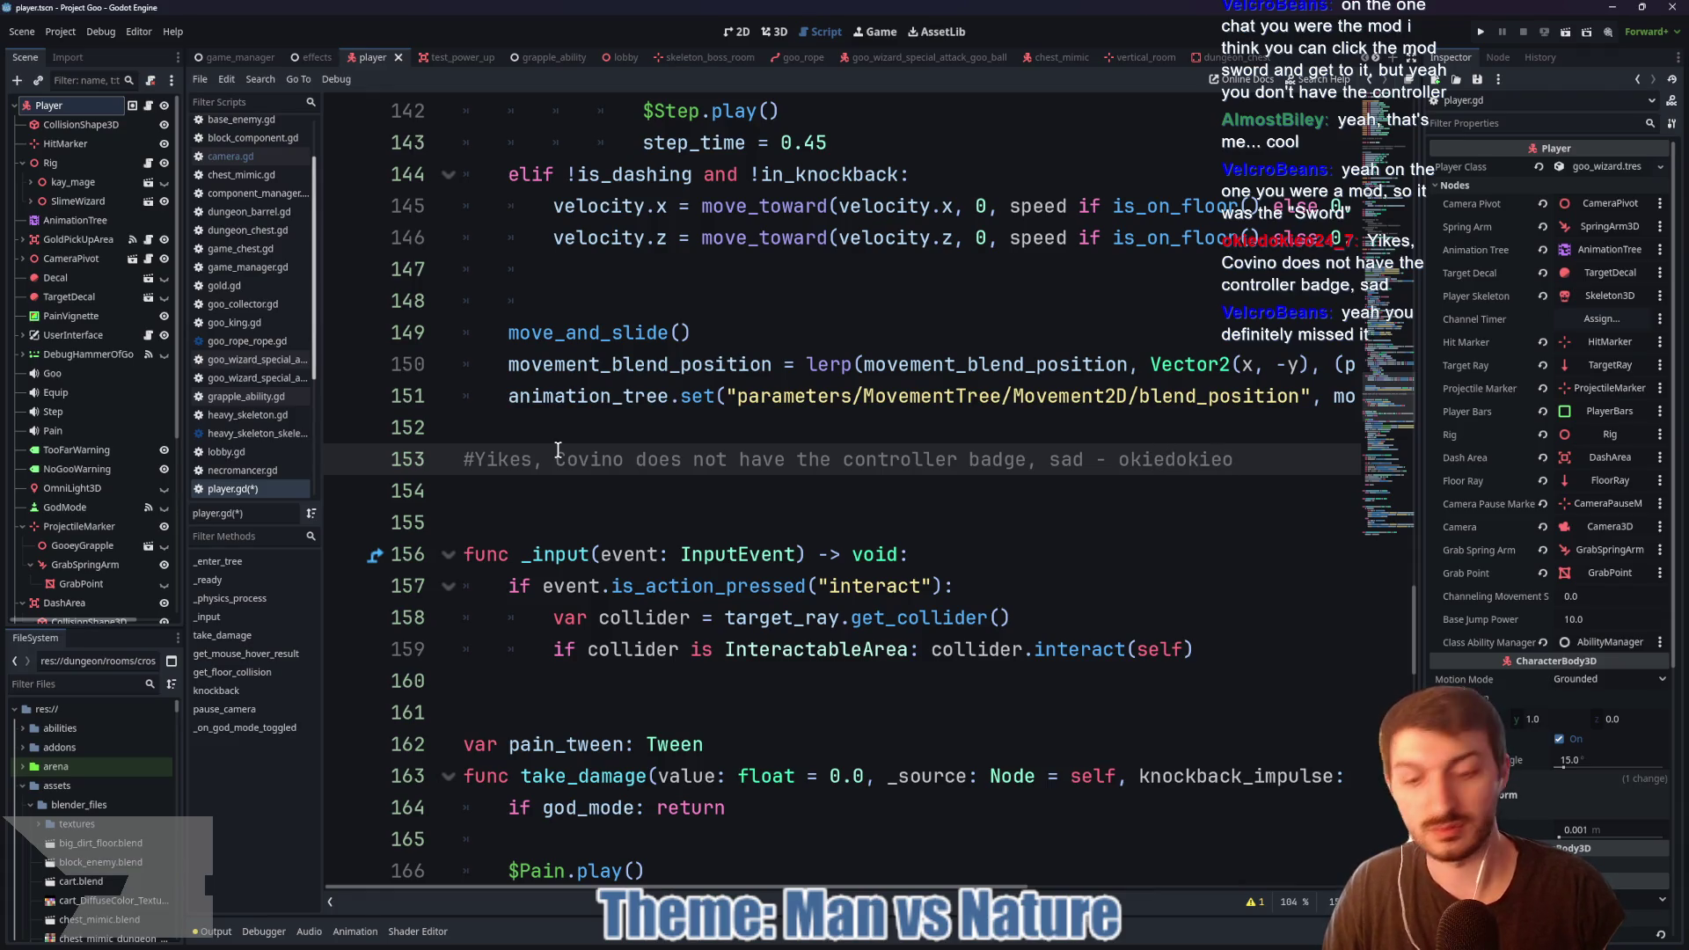
pyautogui.write('24_7')
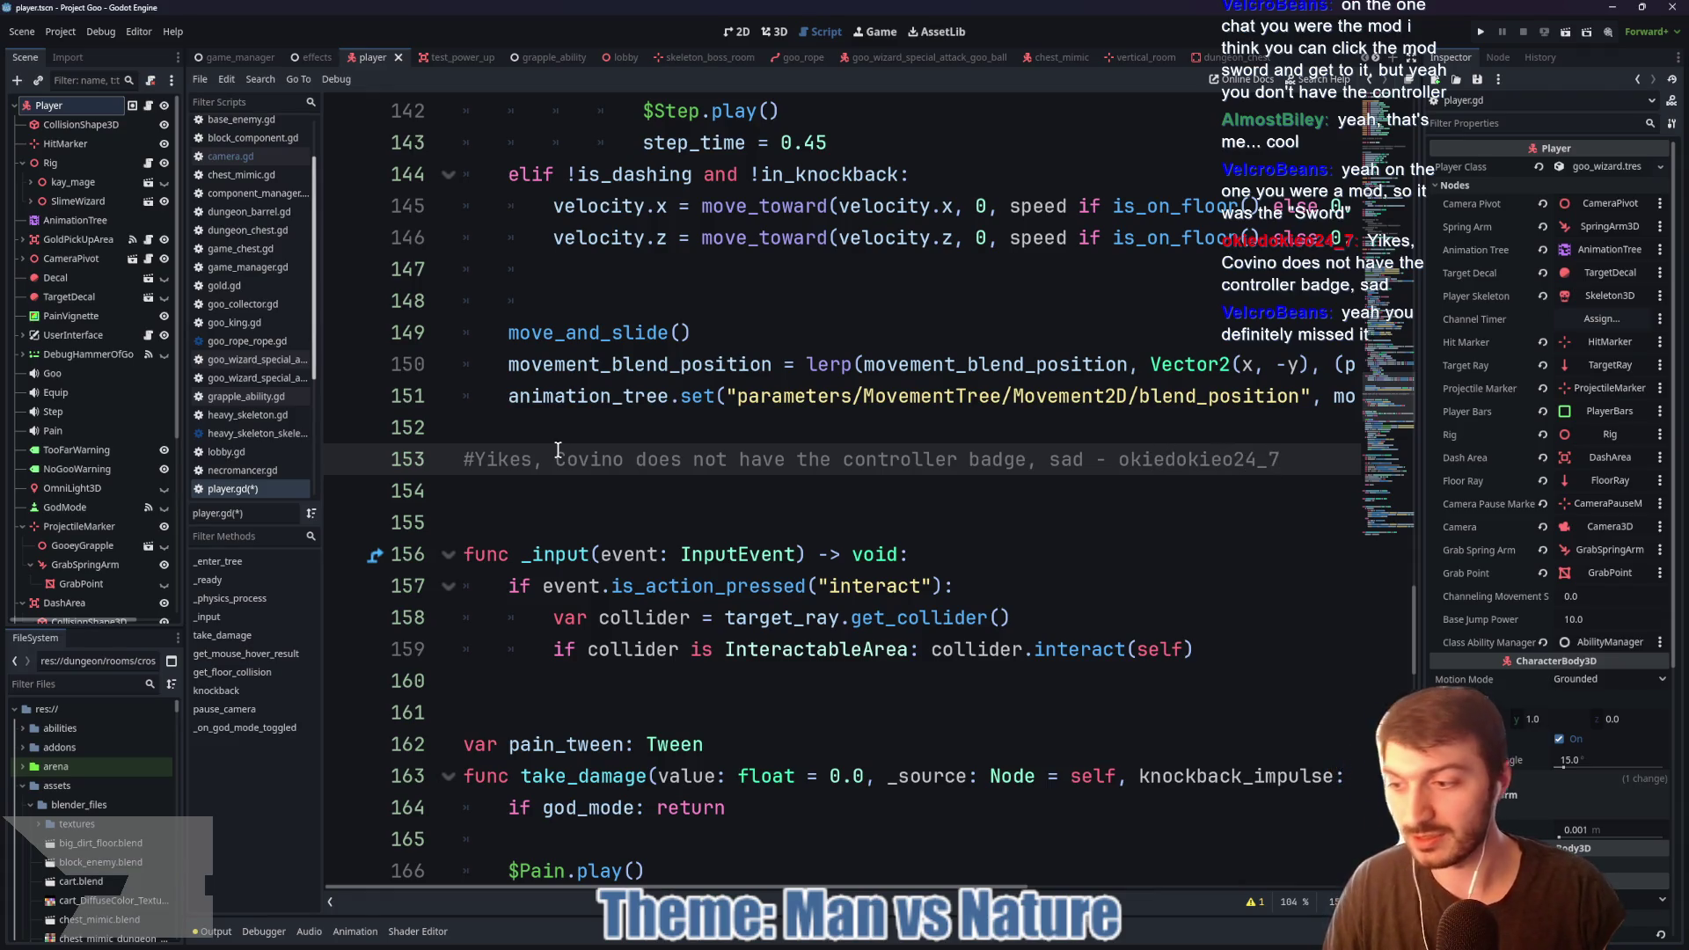
pyautogui.write('16')
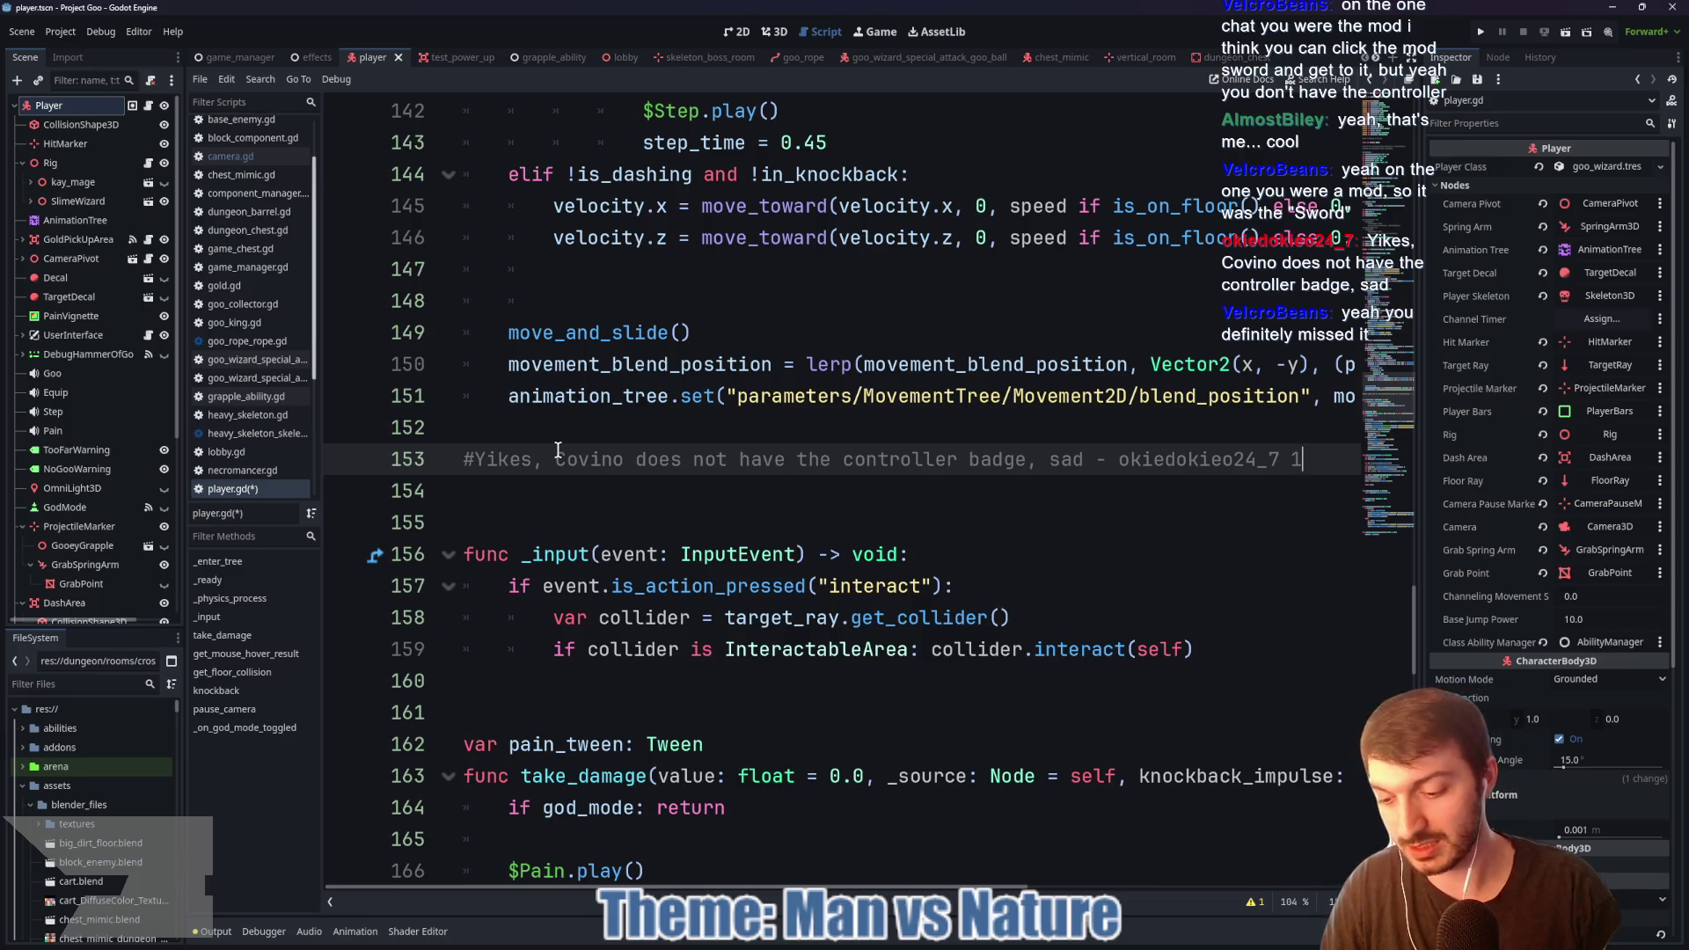
pyautogui.write('SEP 2025')
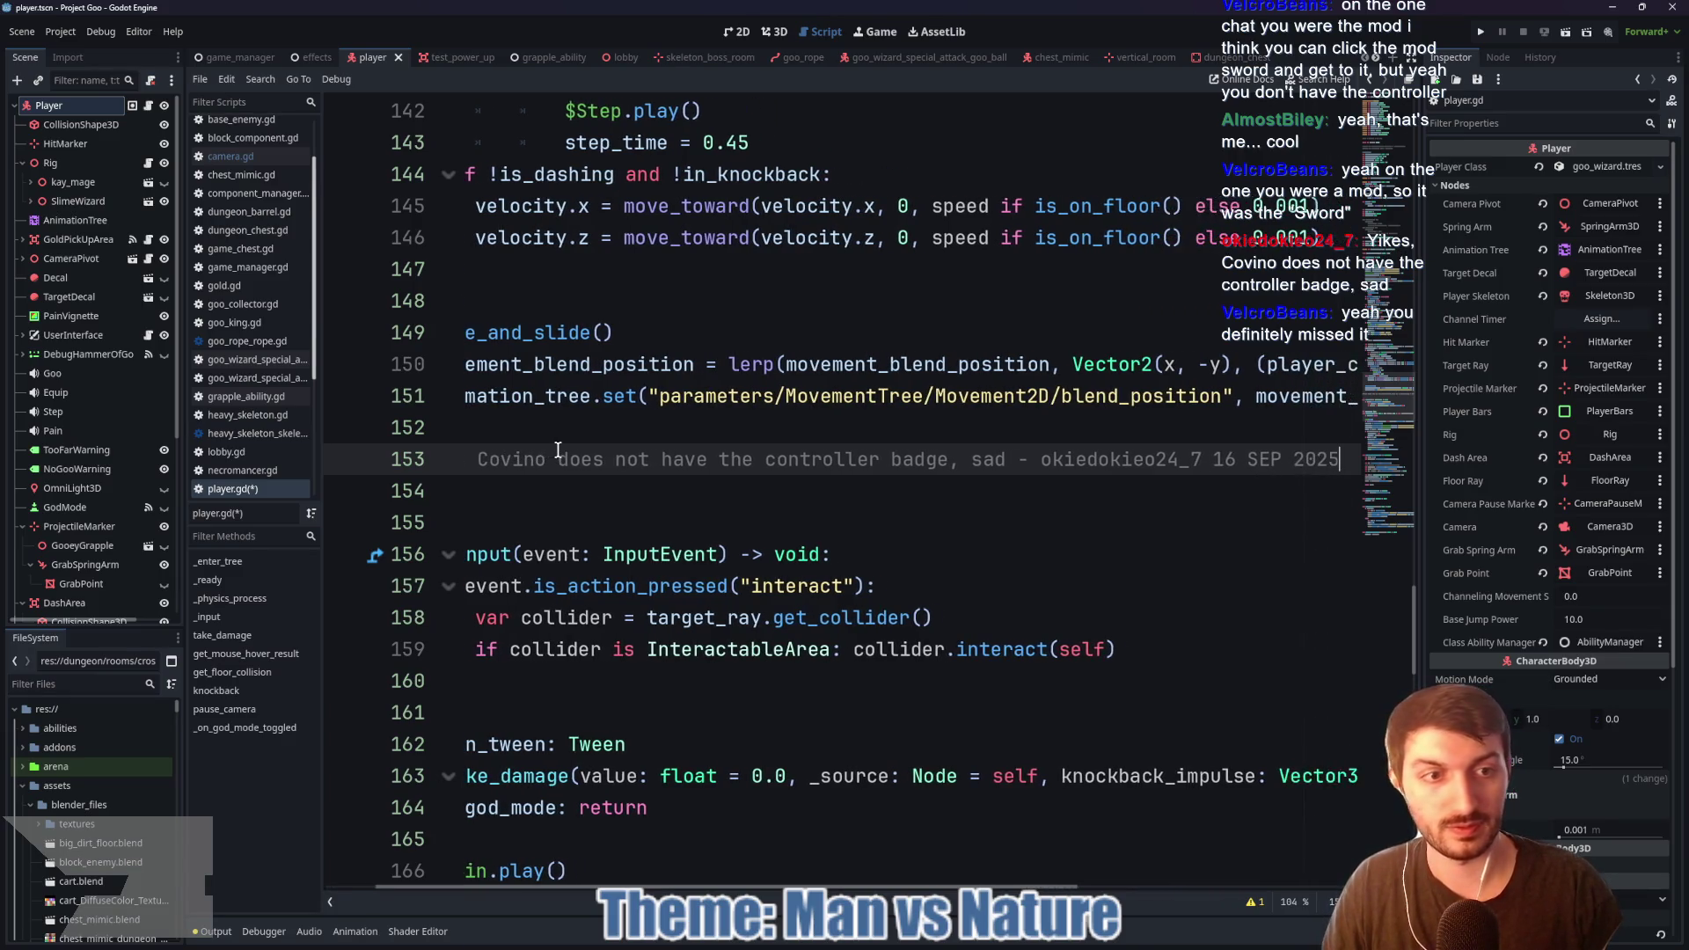
pyautogui.hotkey('ctrl', 's')
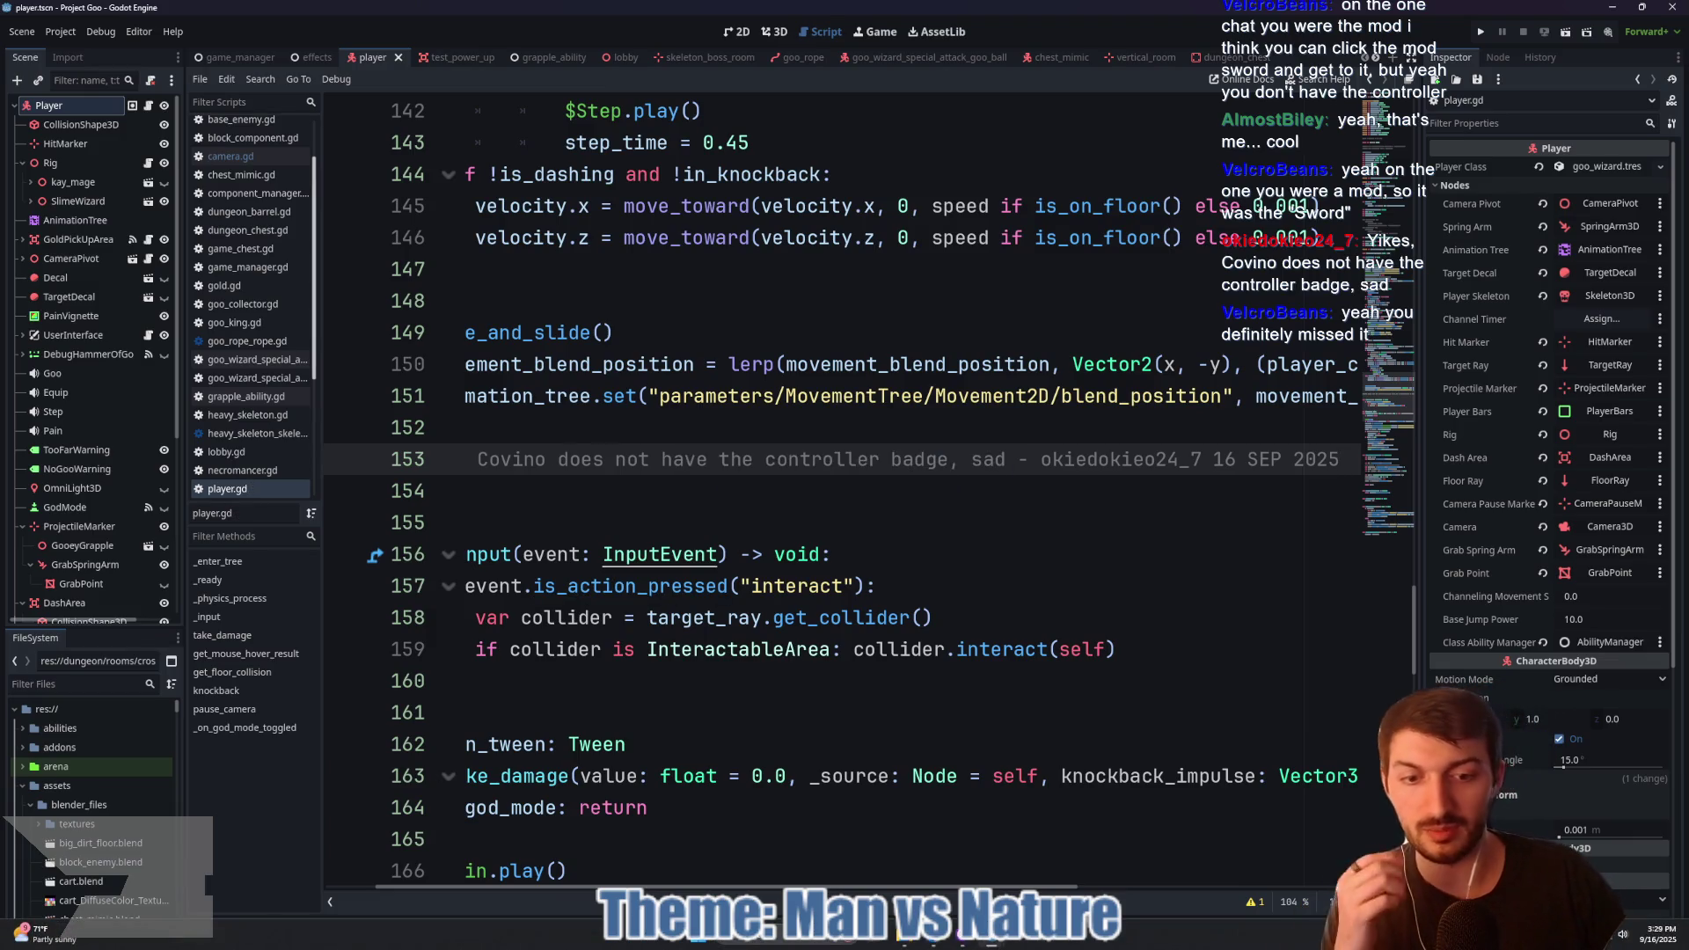
# - Return to the Bear Attack Simulator editor and rename base_health to max_health
pyautogui.moveTo(1003, 941)
pyautogui.click(1049, 861)
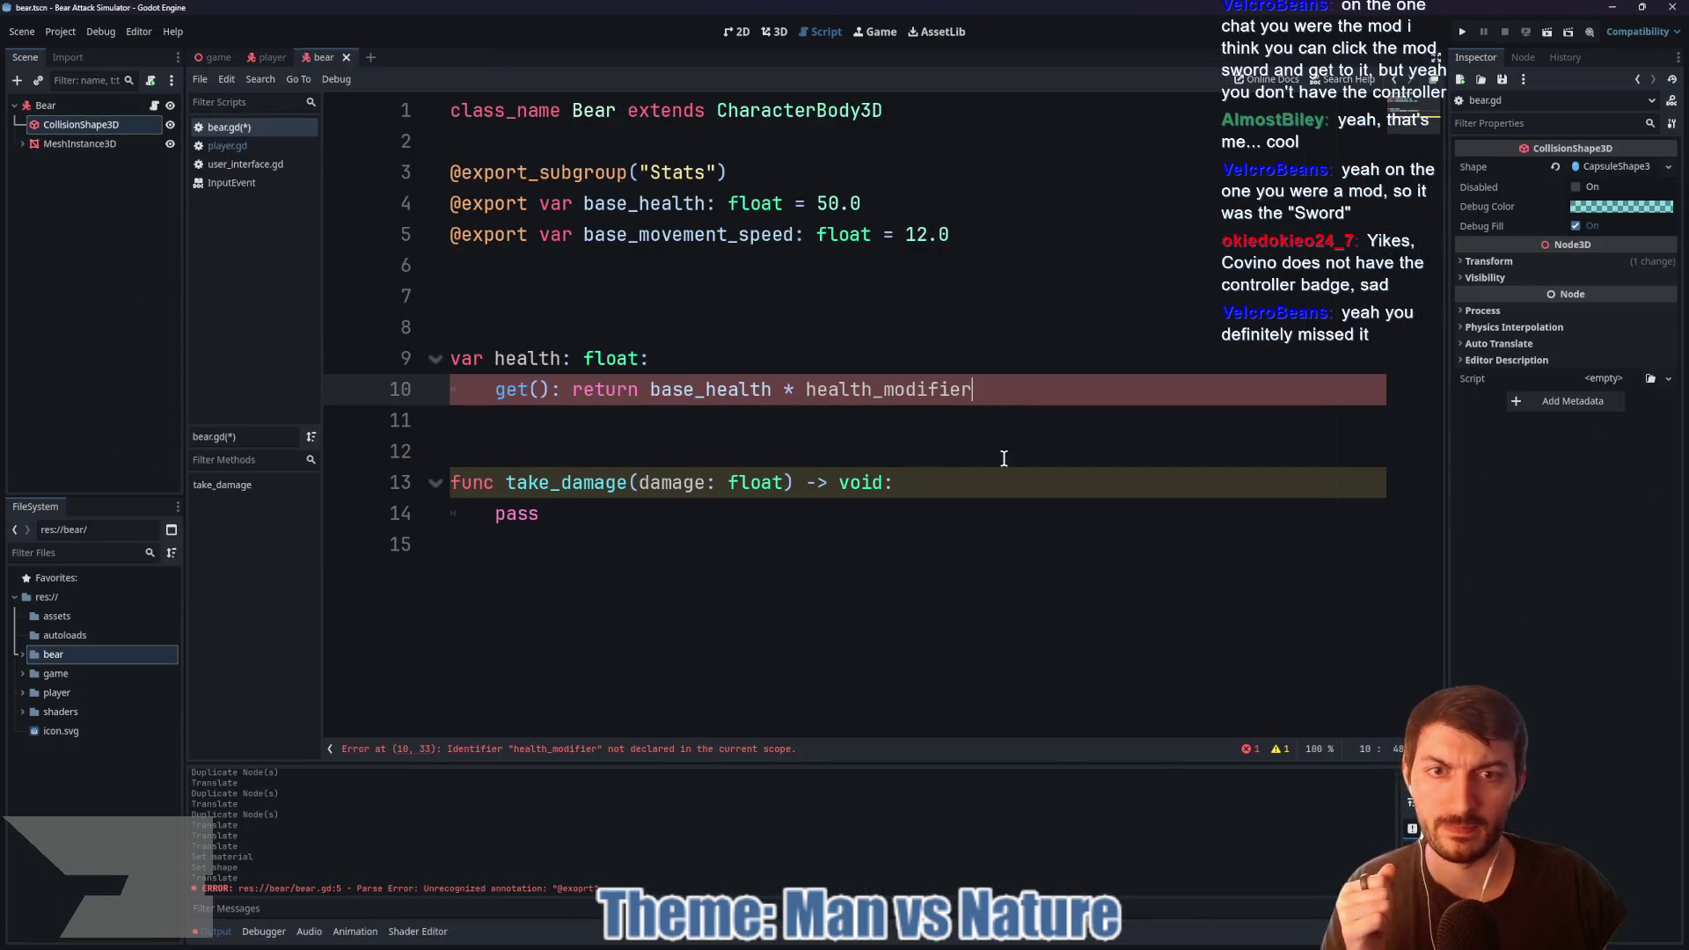
pyautogui.doubleClick(647, 205)
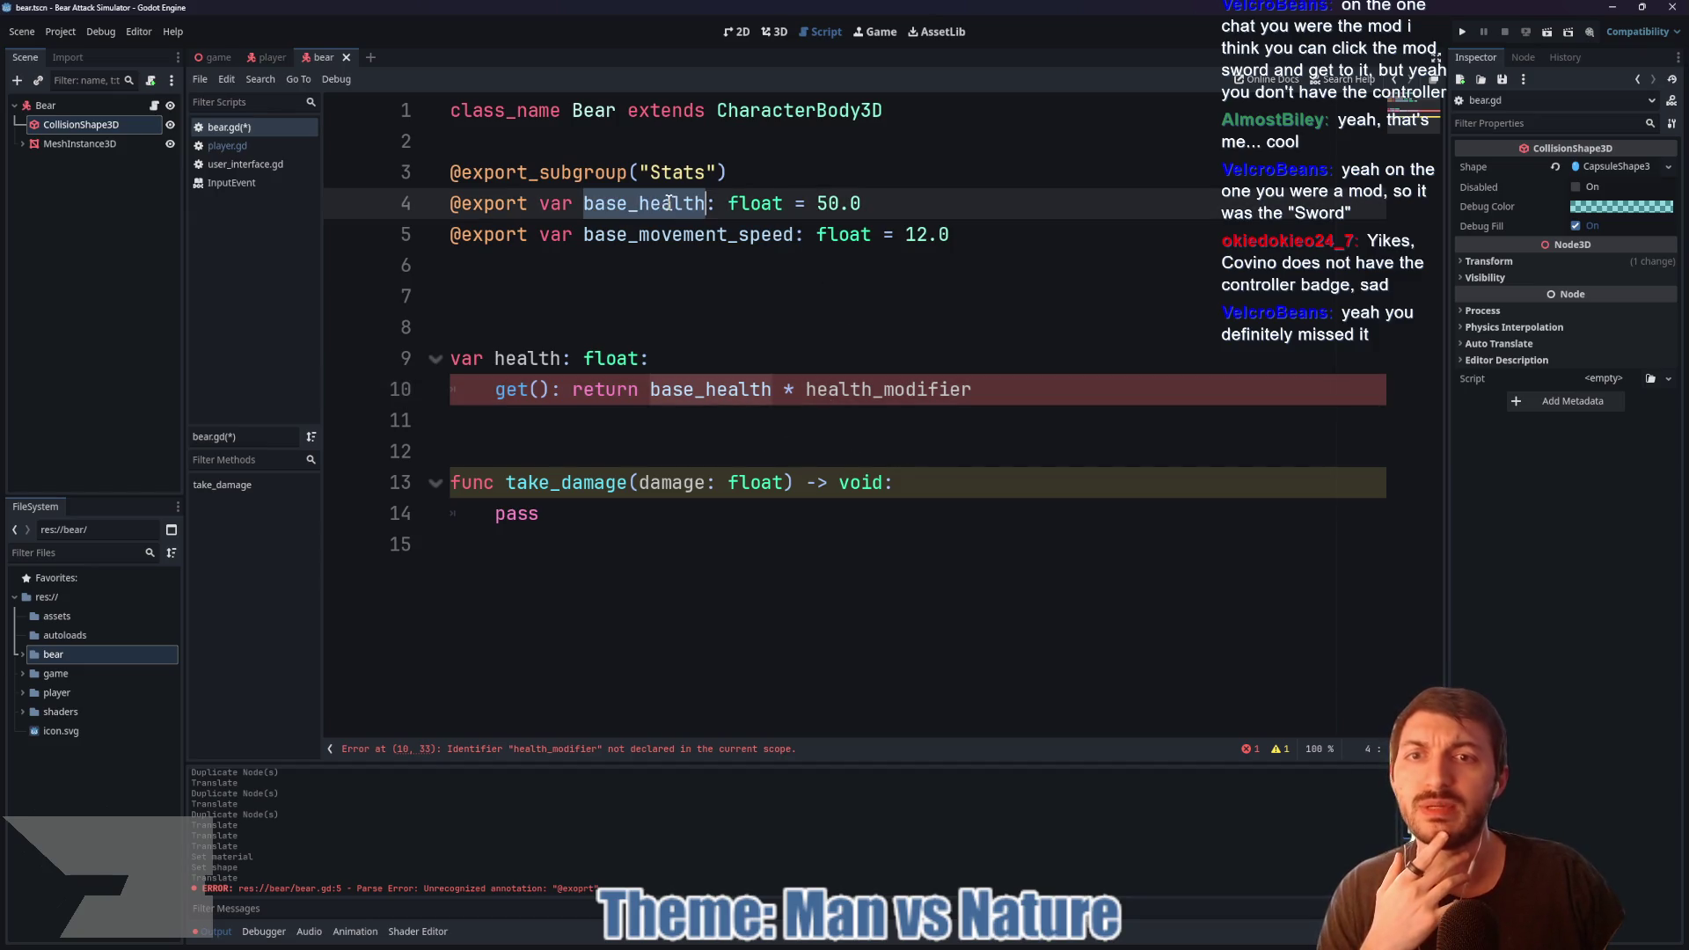
pyautogui.moveTo(629, 204); pyautogui.dragTo(585, 200)
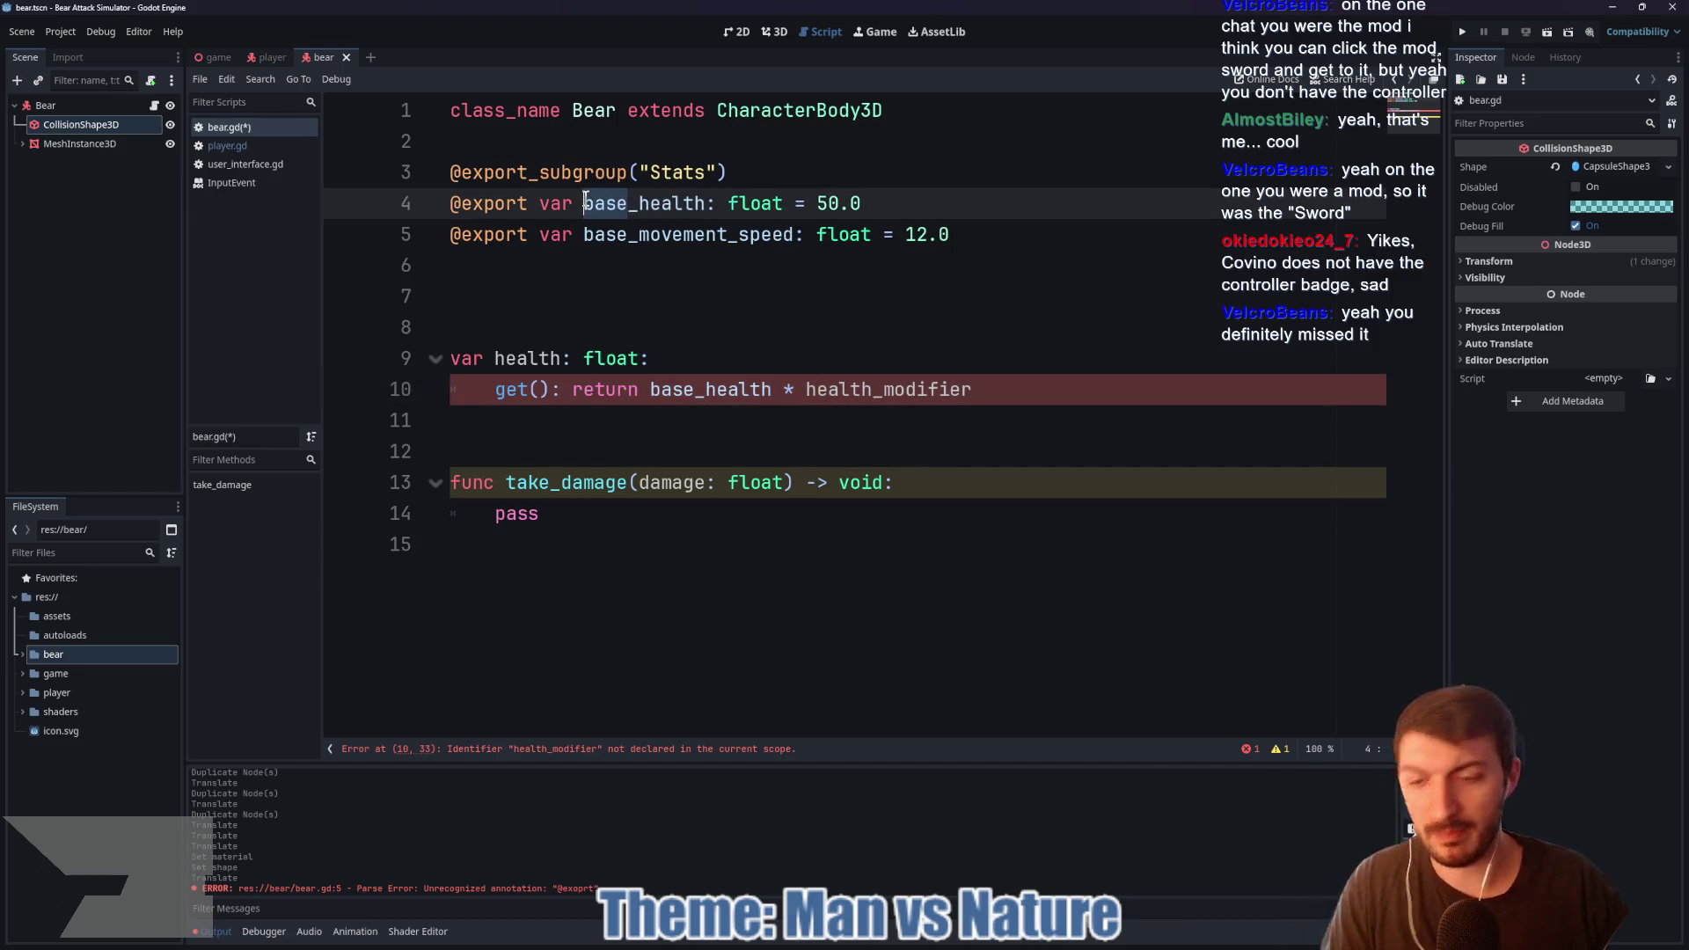
pyautogui.write('max')
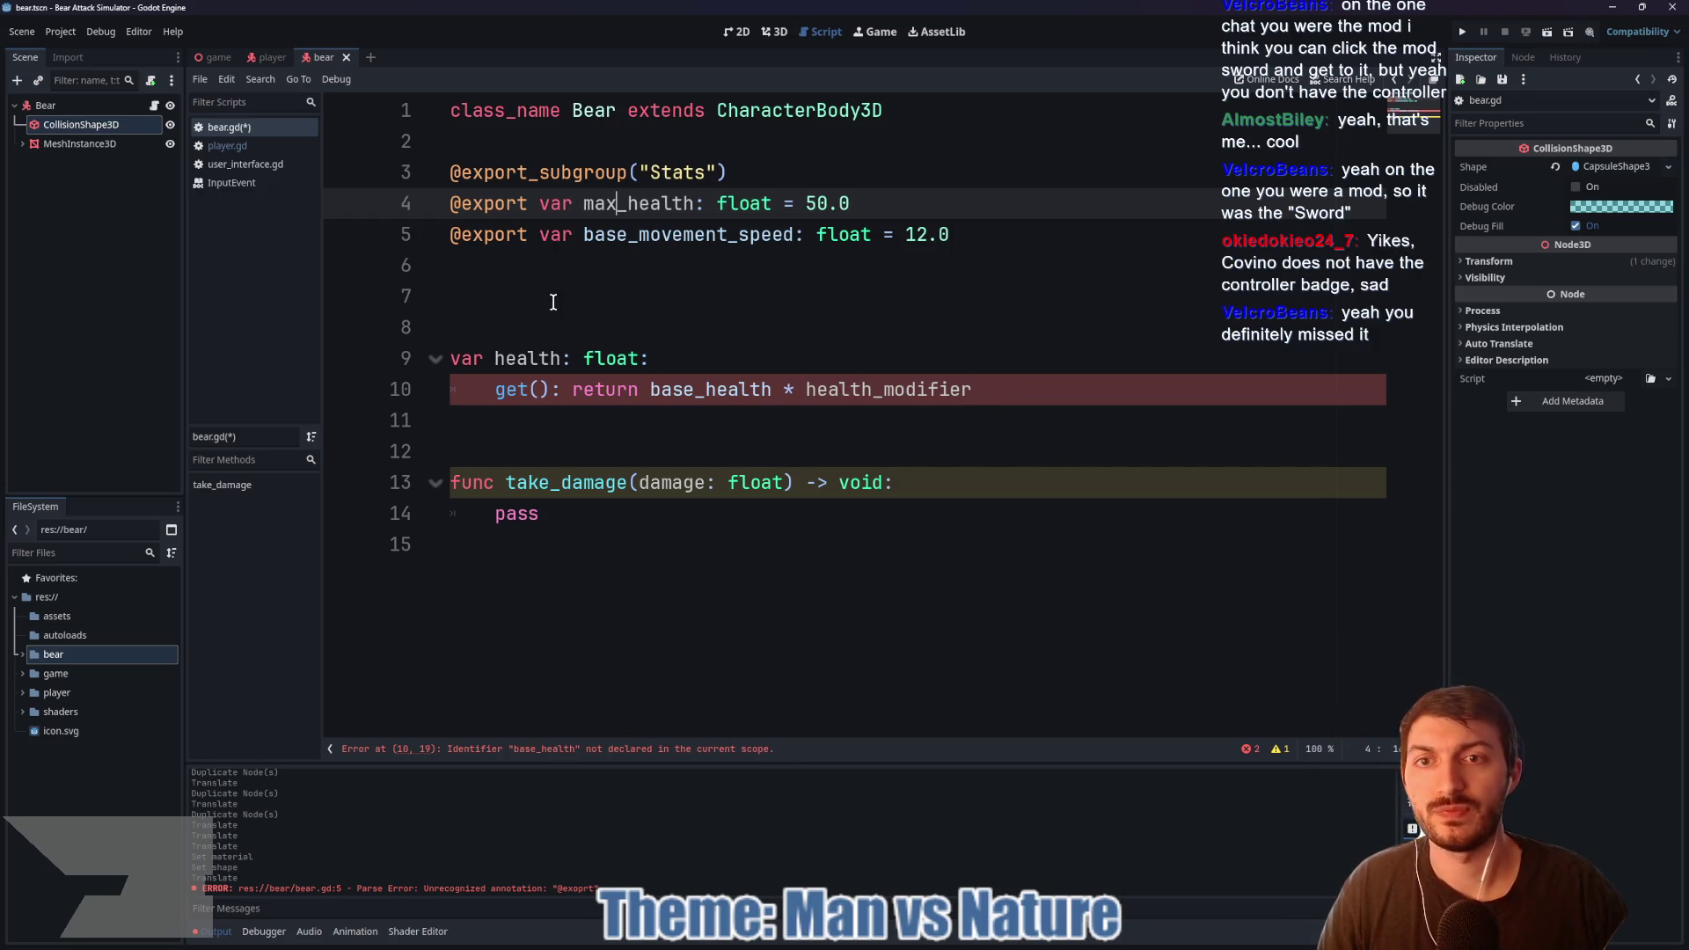
# - Replace the health getter with a _ready function setting health = max_health * health_modifer
pyautogui.moveTo(998, 388); pyautogui.dragTo(453, 389)
pyautogui.press('BackSpace')
pyautogui.press('BackSpace')
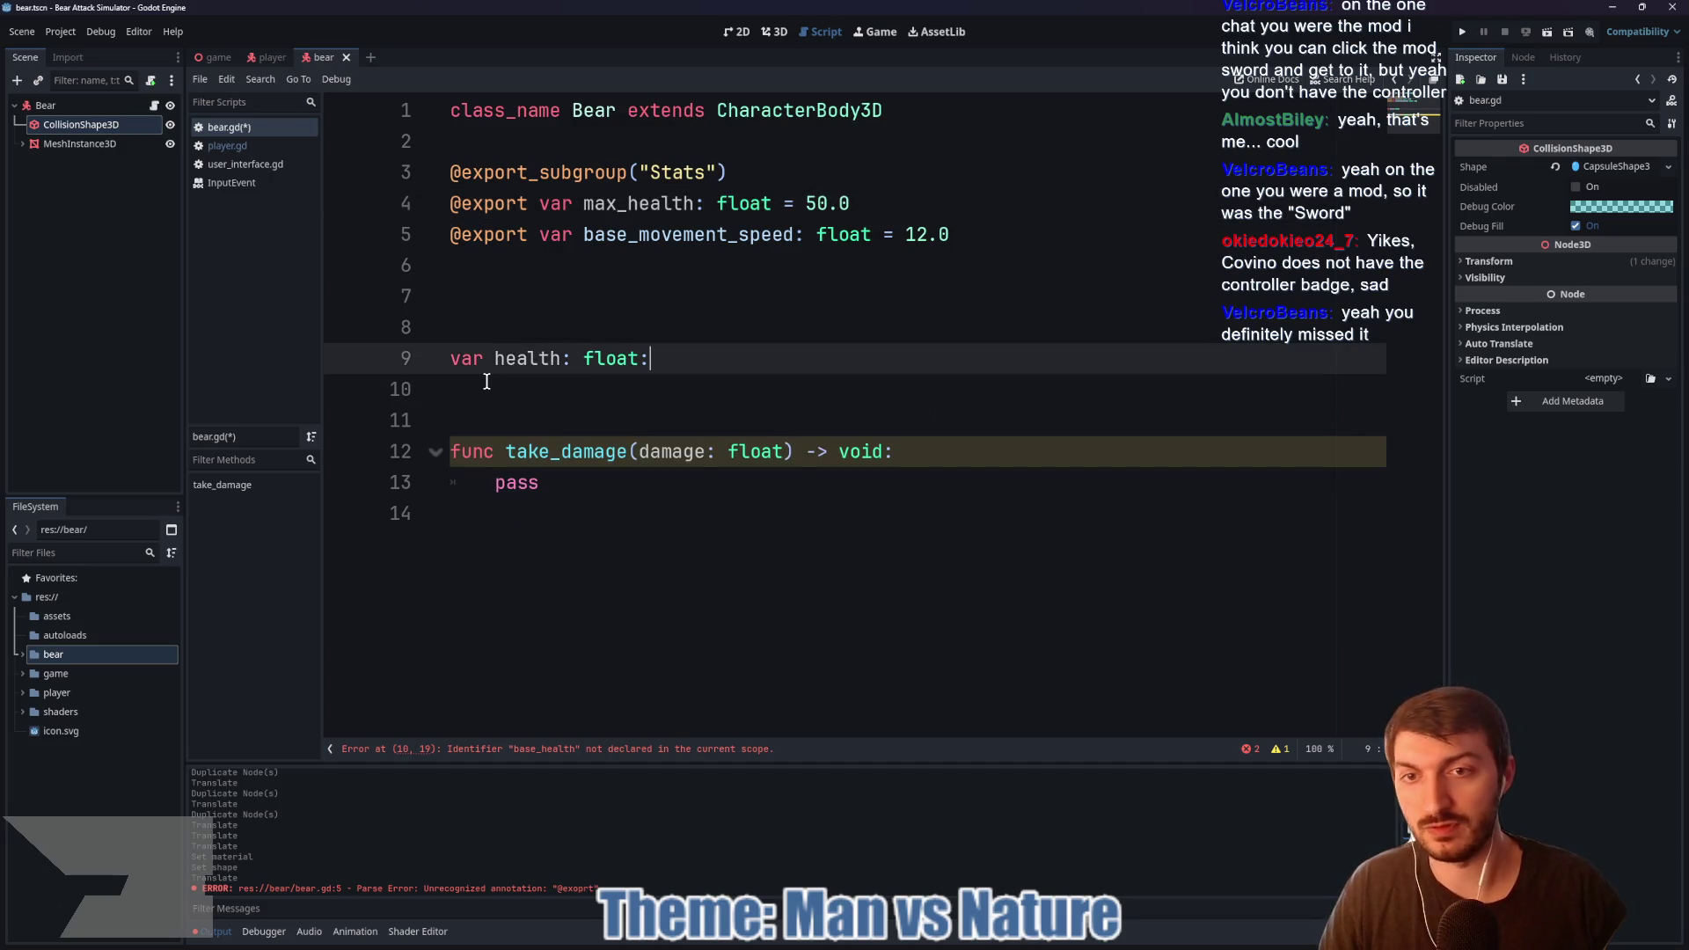
pyautogui.click(587, 406)
pyautogui.press('Return')
pyautogui.press('Return')
pyautogui.click(588, 406)
pyautogui.write('func _r')
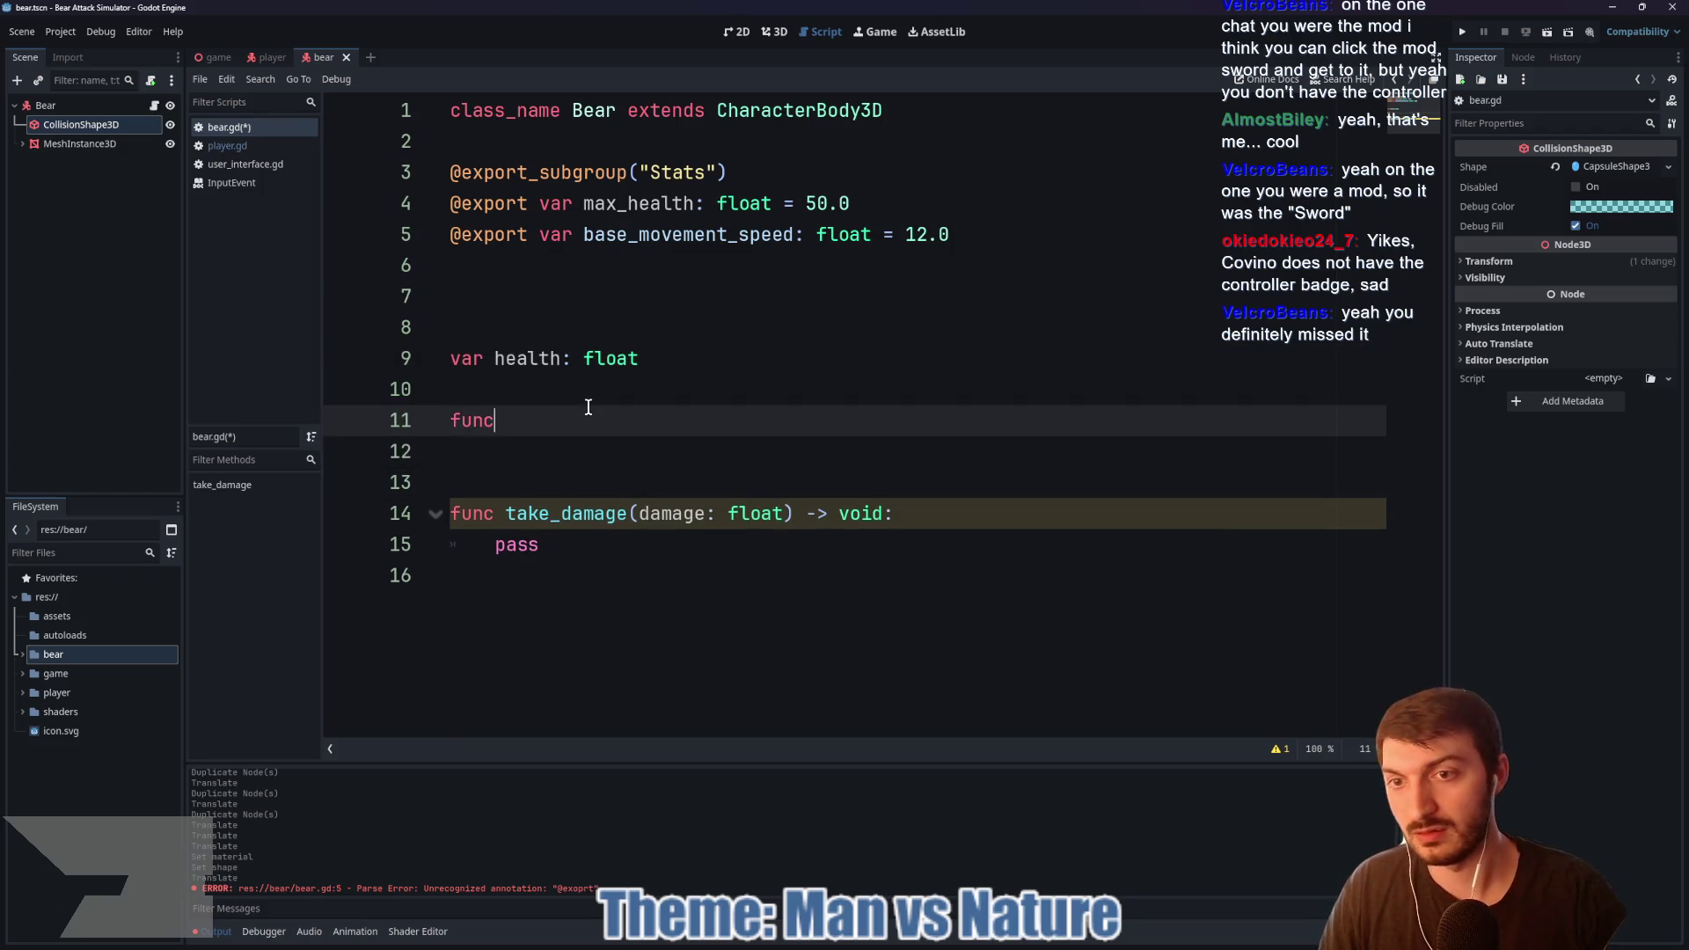
pyautogui.press('Return')
pyautogui.press('Return')
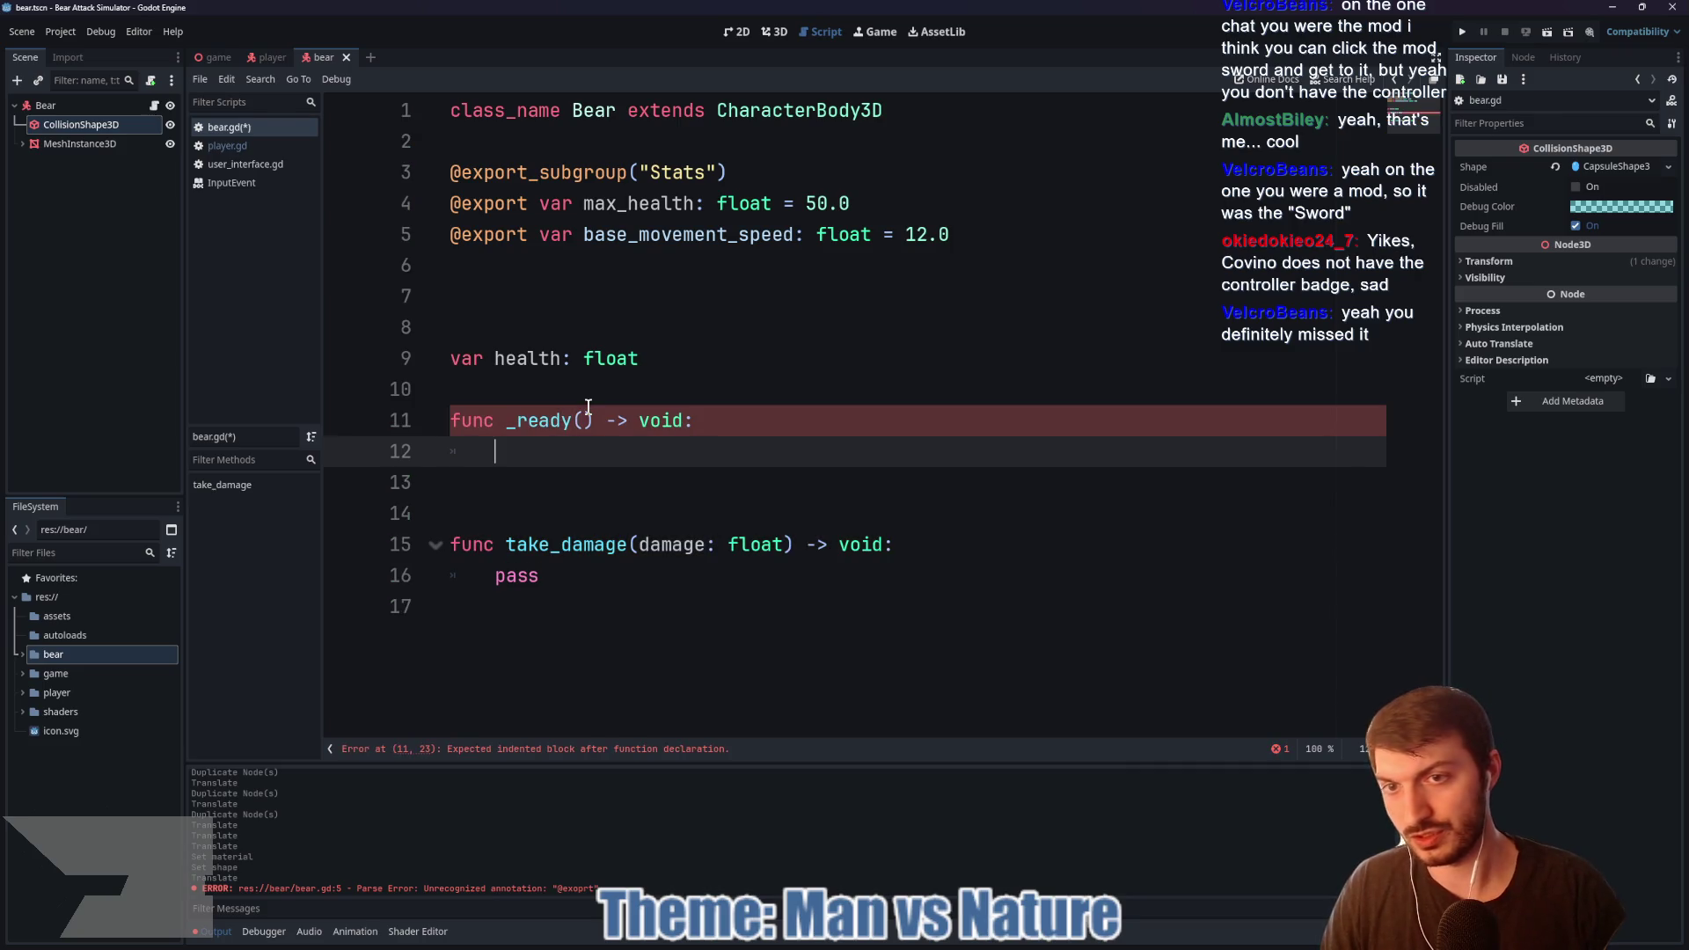
pyautogui.write('health')
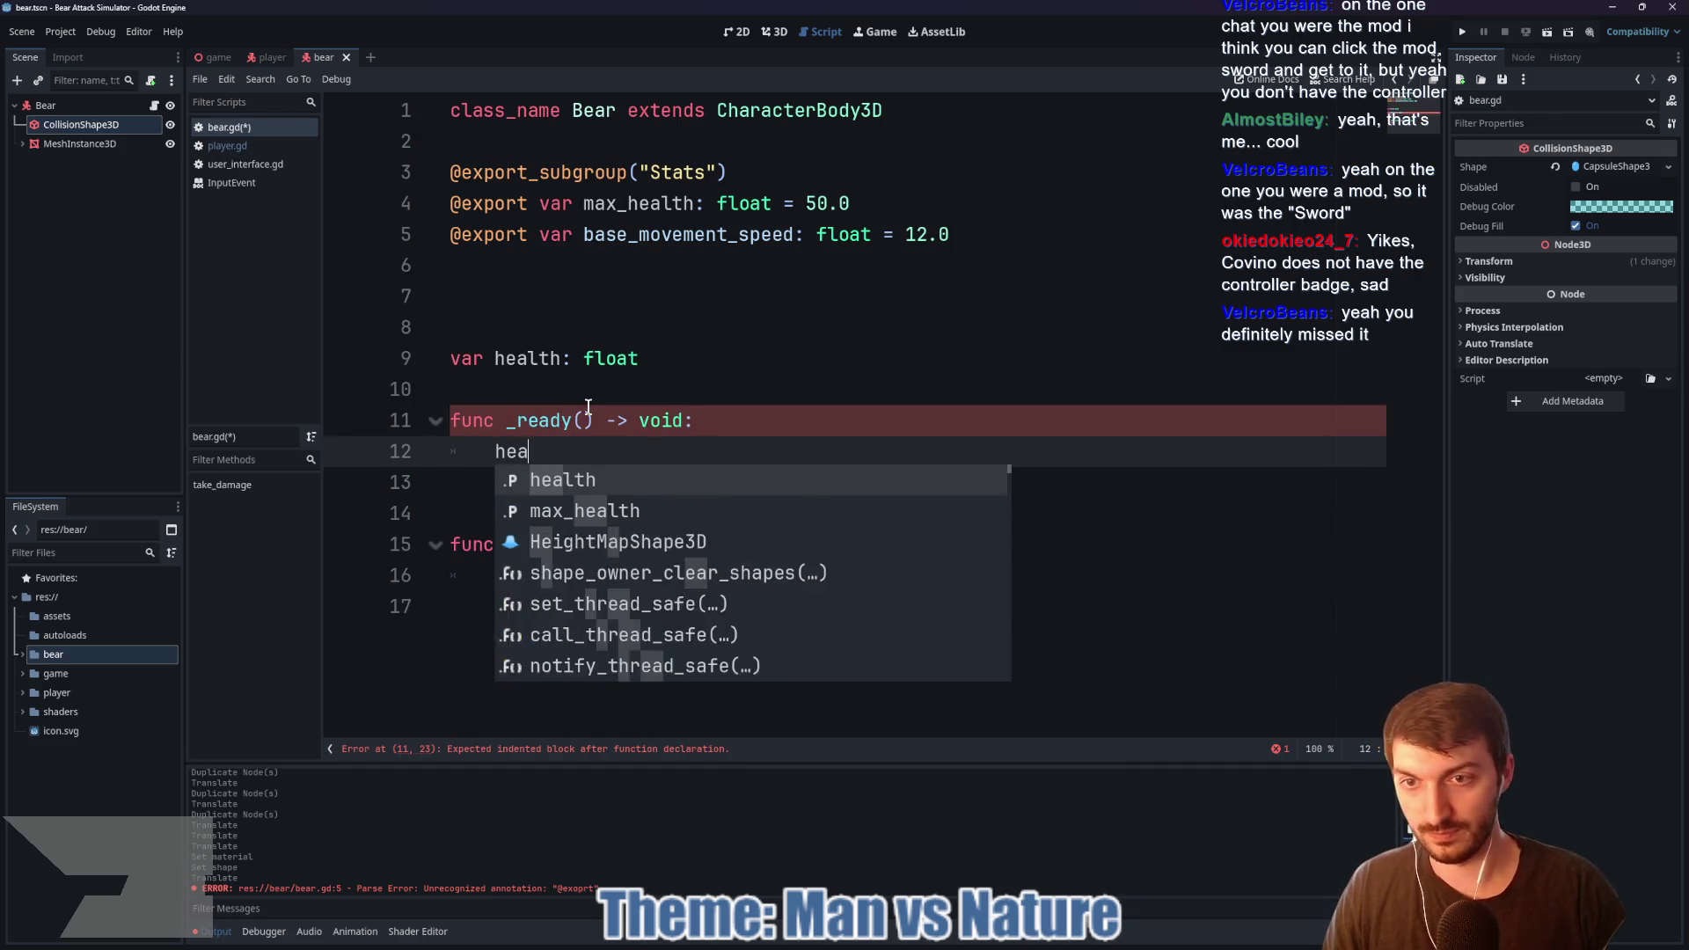
pyautogui.write(' = max')
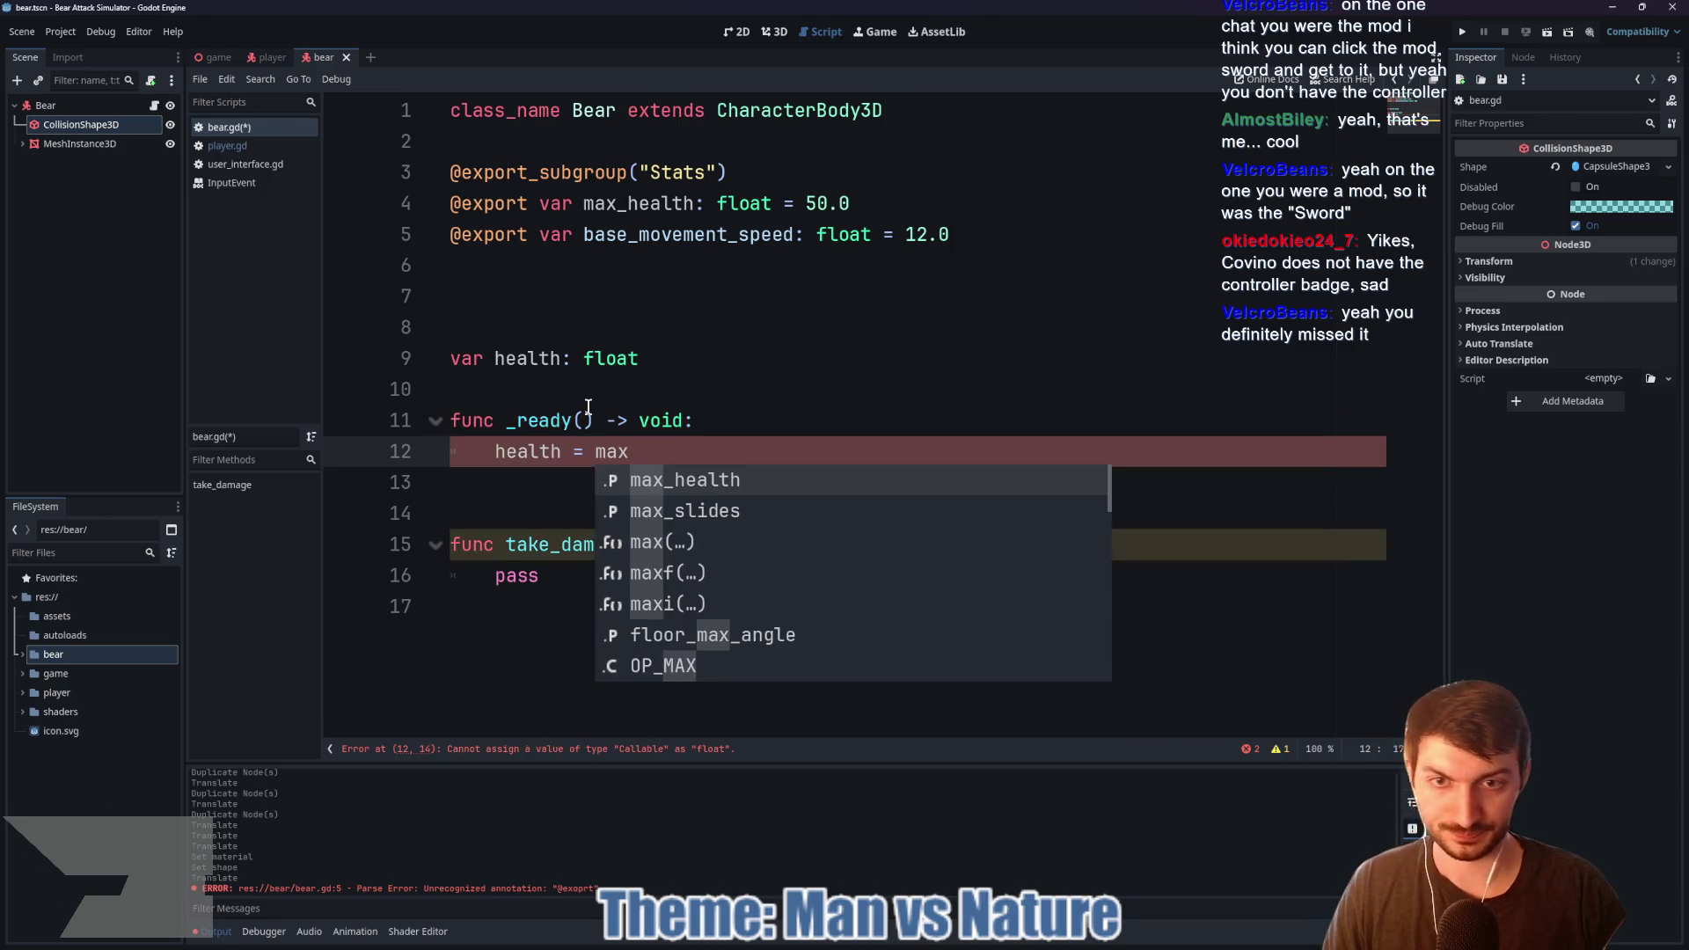
pyautogui.press('Return')
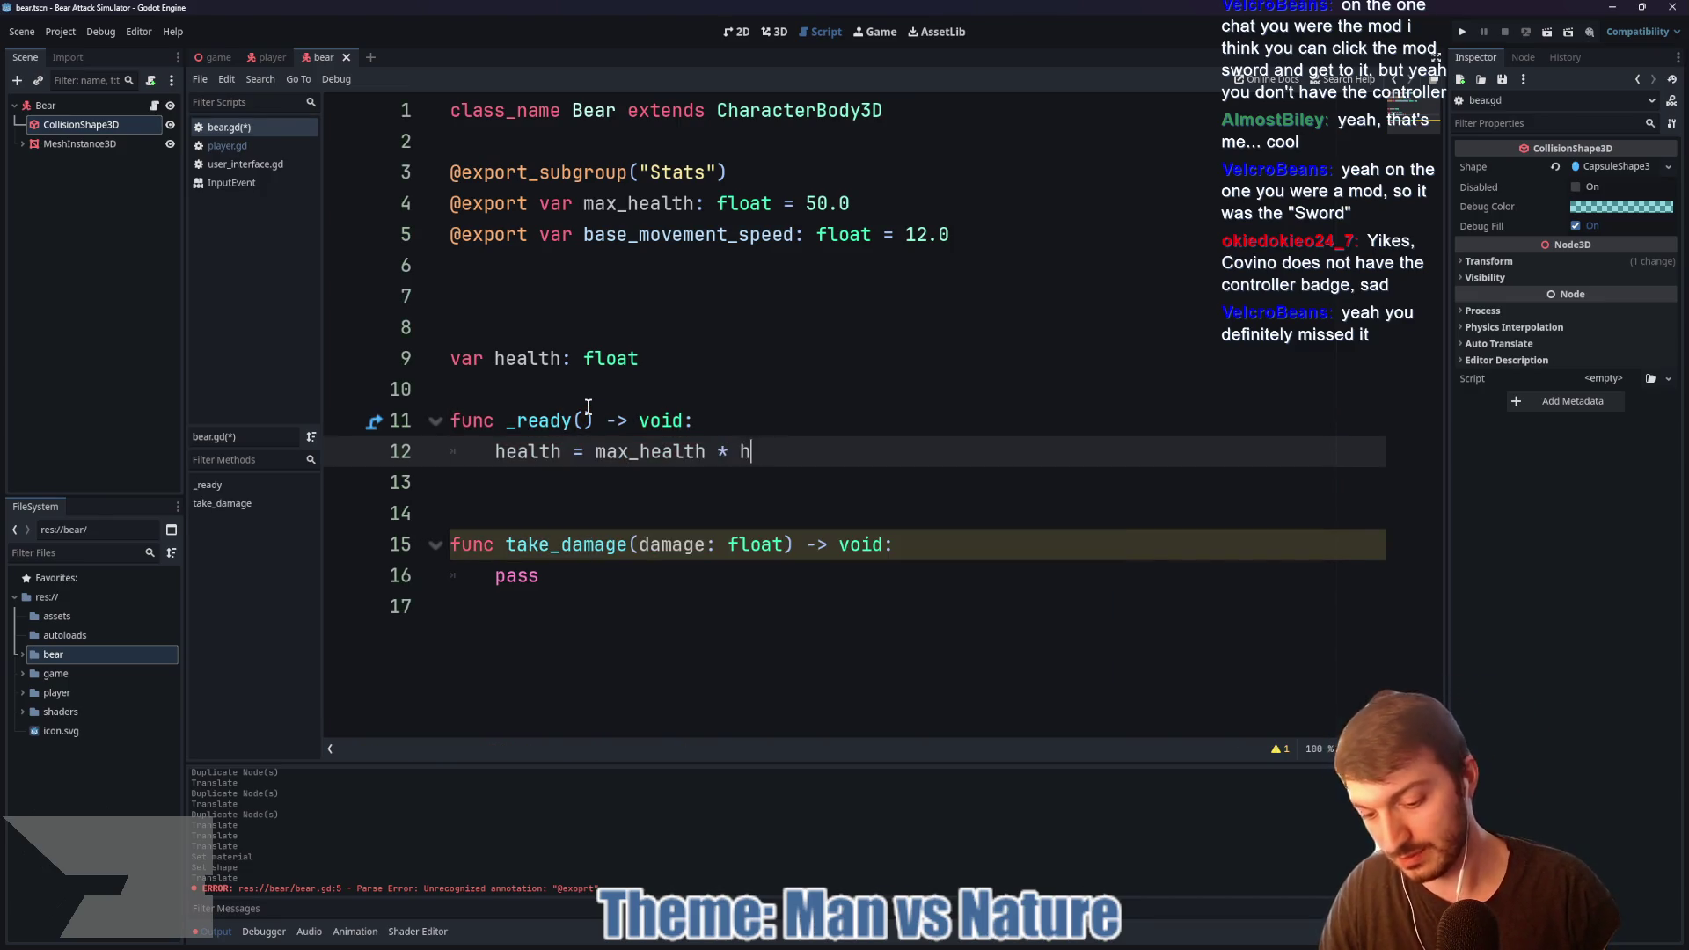
pyautogui.write('ealth_modifer')
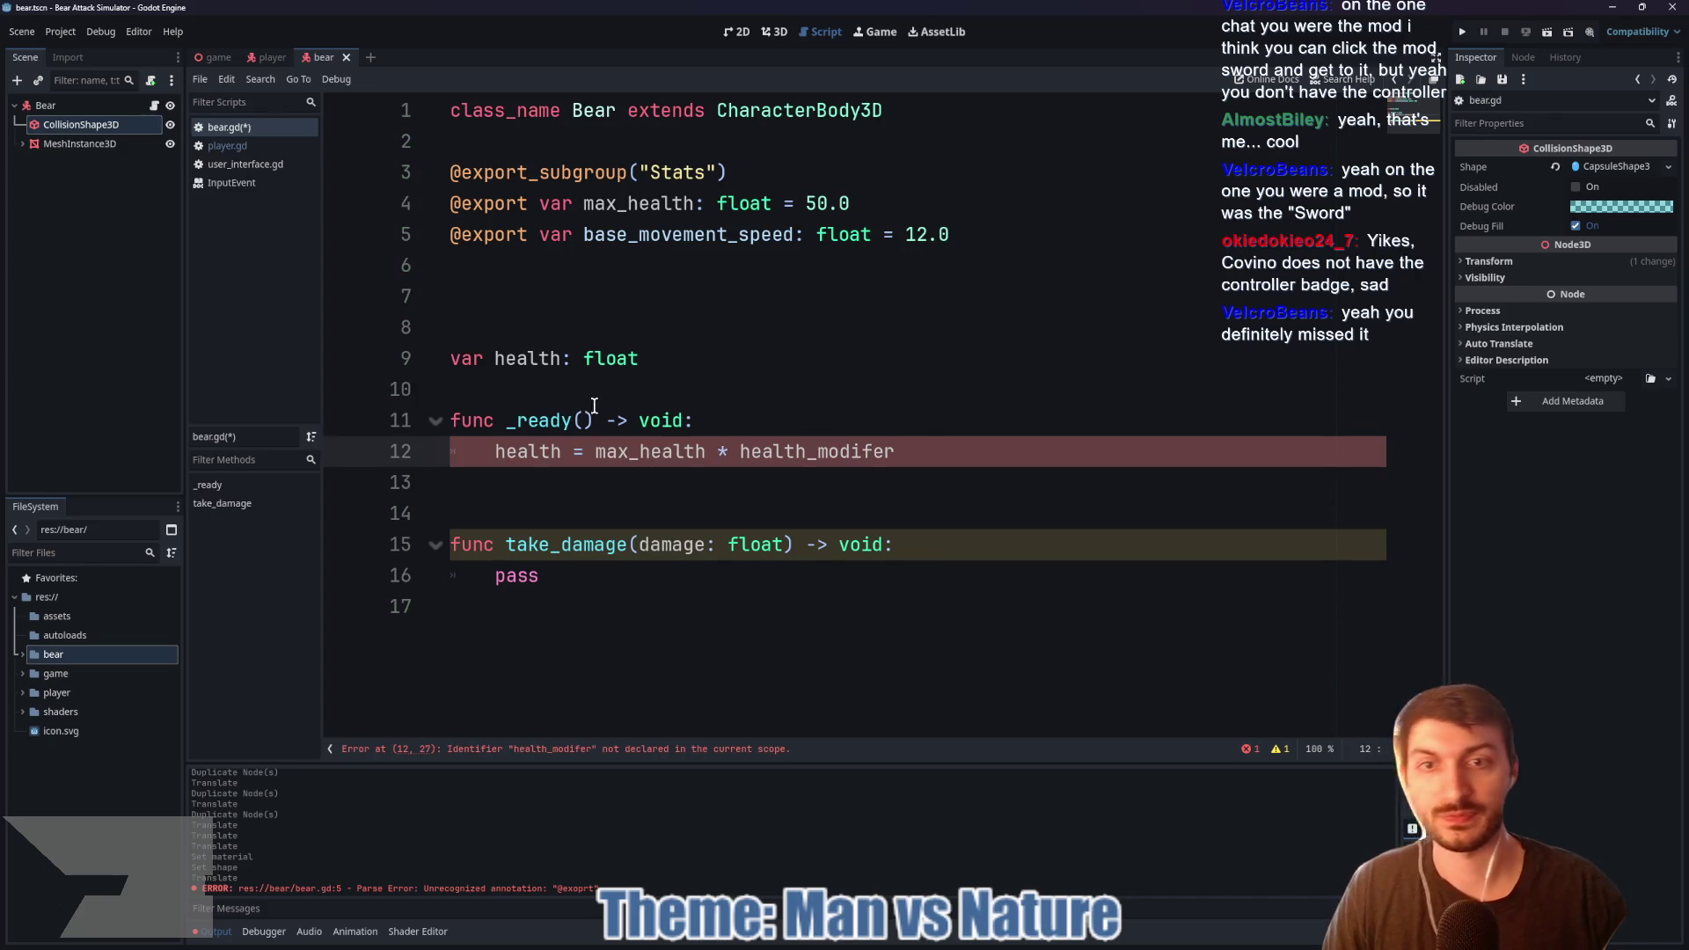
pyautogui.click(460, 267)
pyautogui.press('Return')
pyautogui.write('@exp')
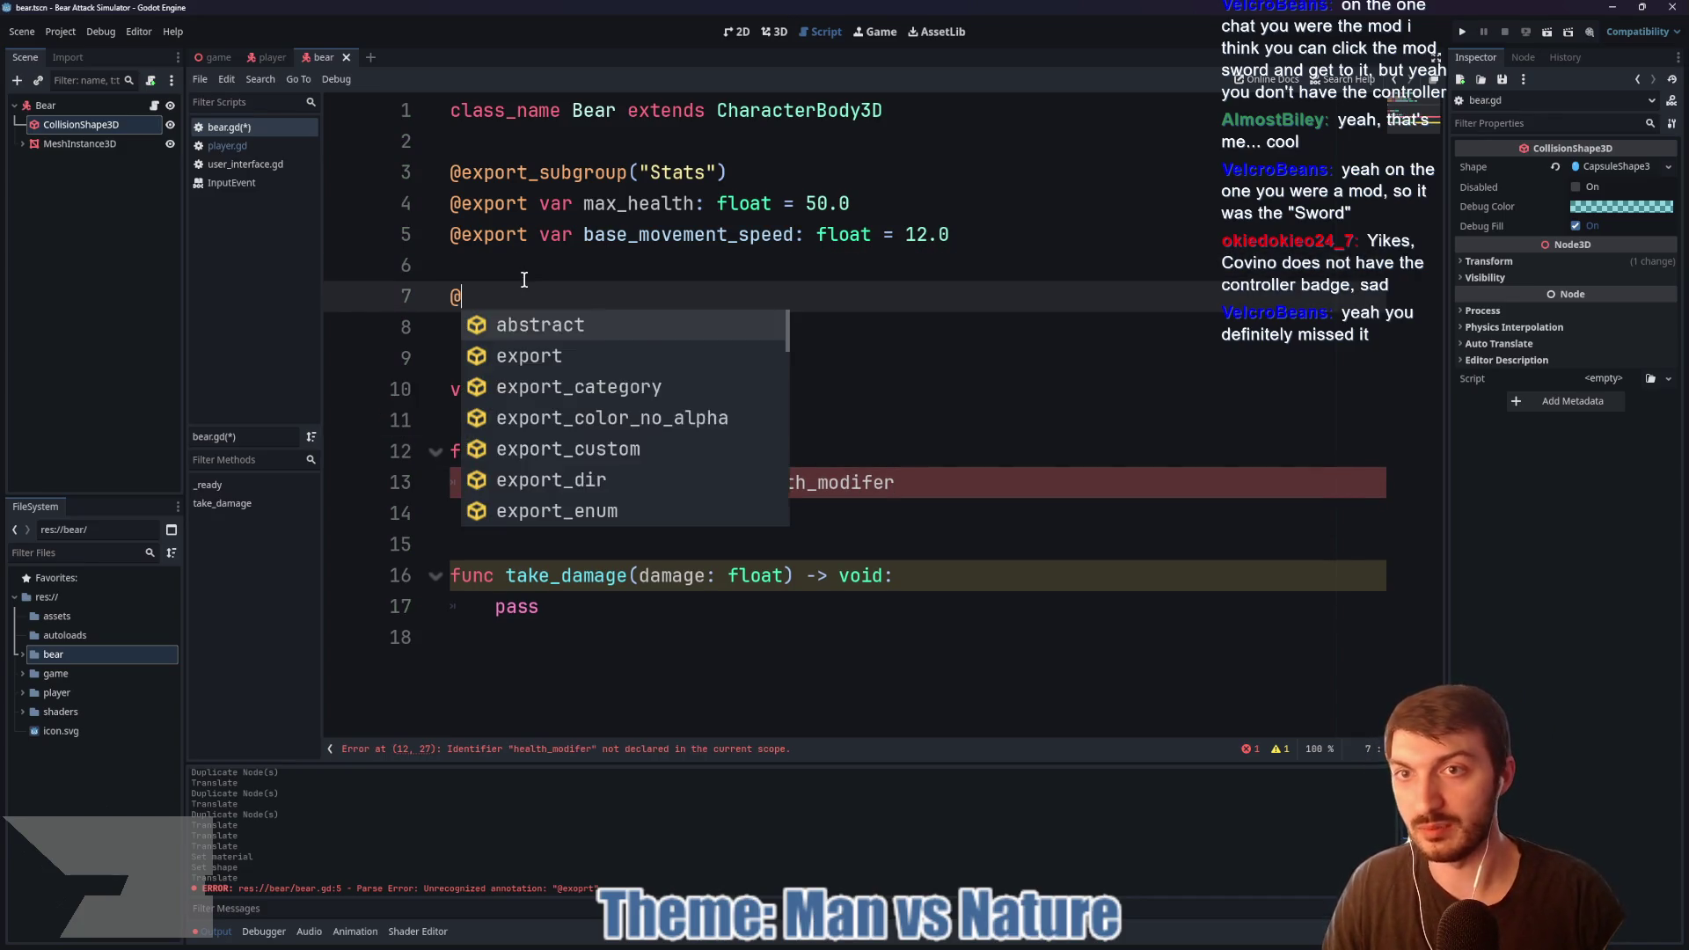
pyautogui.write('ort_su')
pyautogui.press('BackSpace')
pyautogui.press('BackSpace')
pyautogui.write('s')
pyautogui.press('Down')
pyautogui.press('Return')
pyautogui.write('"M')
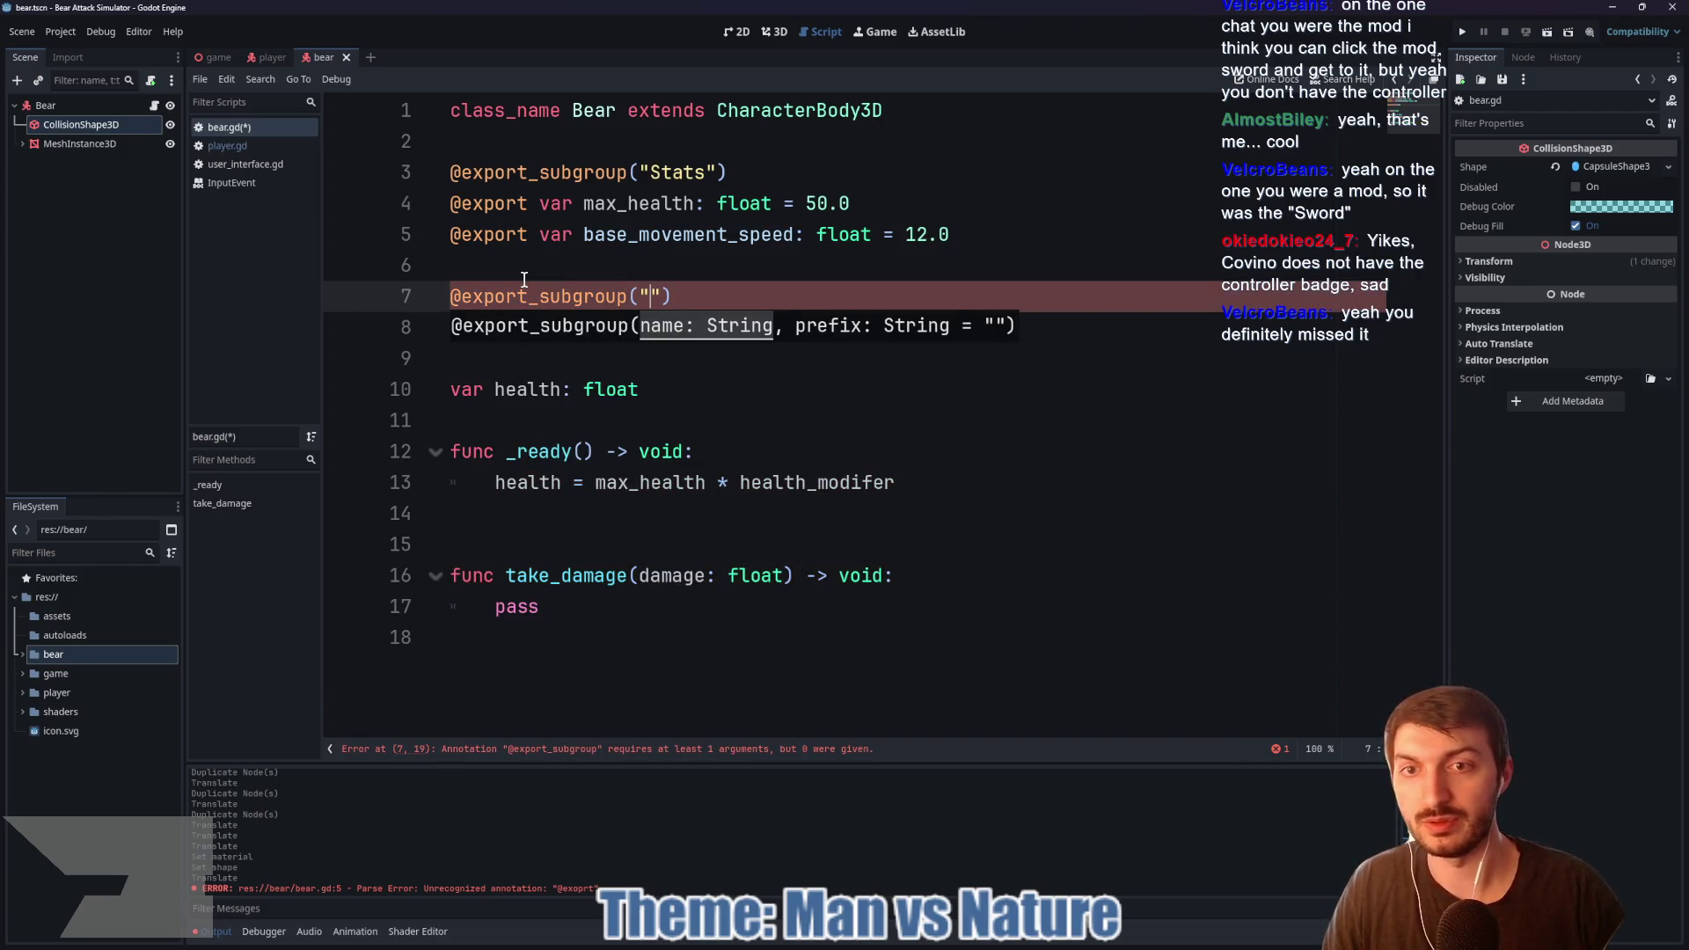
pyautogui.write('odified')
pyautogui.press('BackSpace')
pyautogui.write('rs')
pyautogui.click(867, 294)
pyautogui.press('Return')
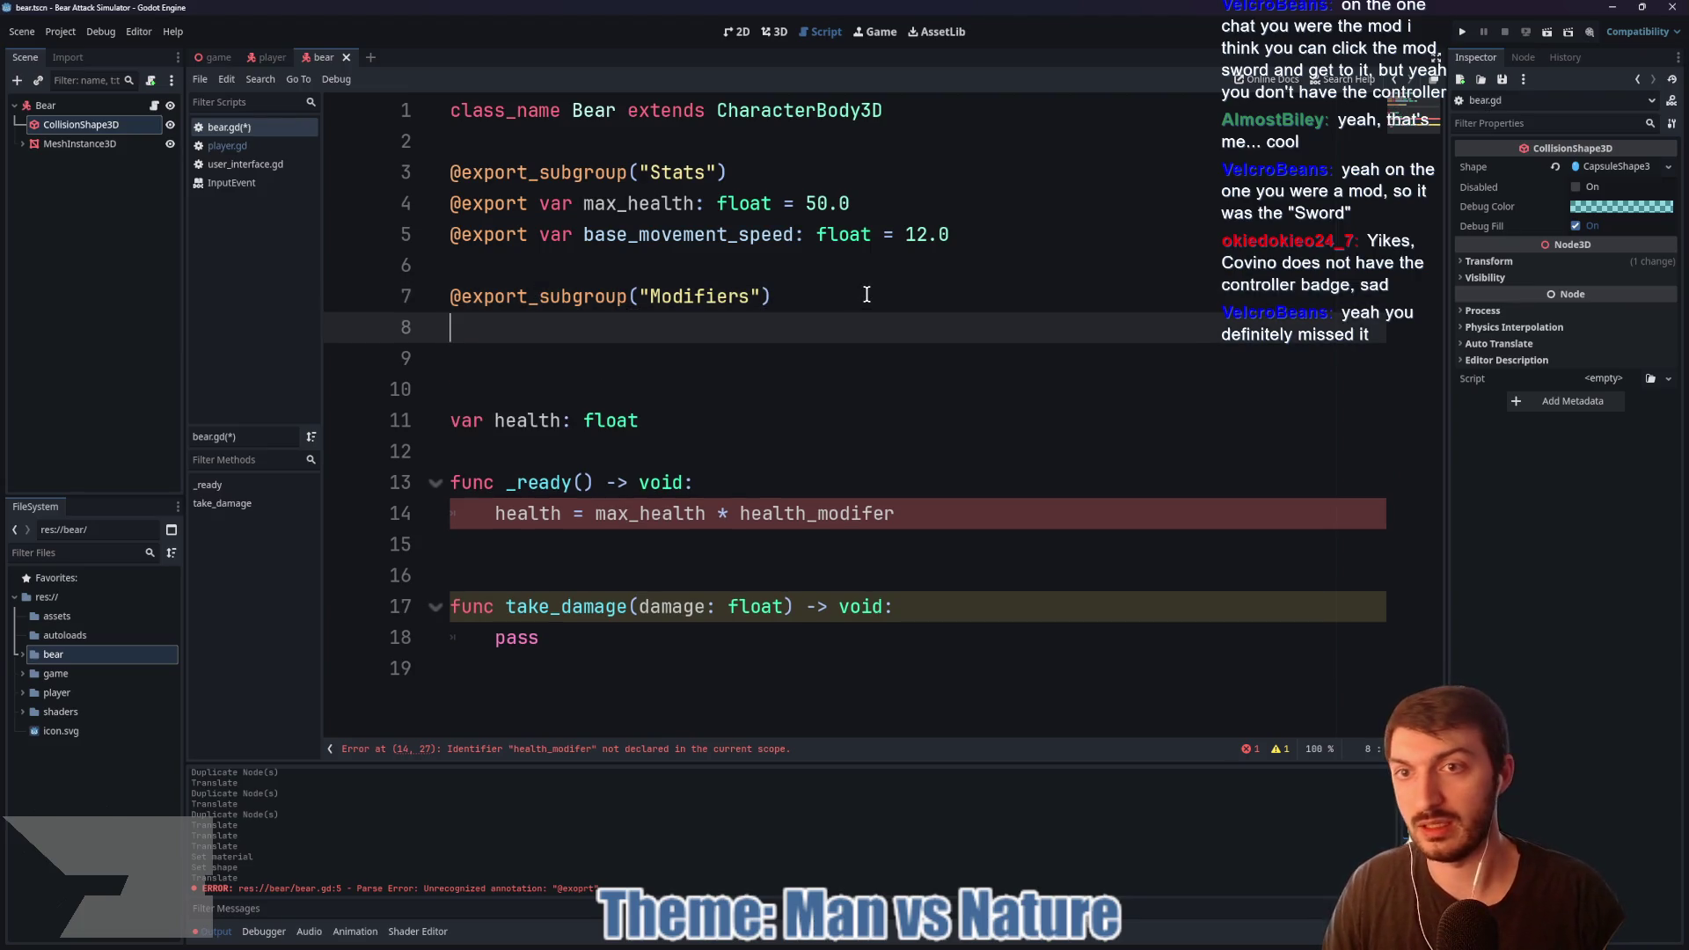
pyautogui.write('@export var')
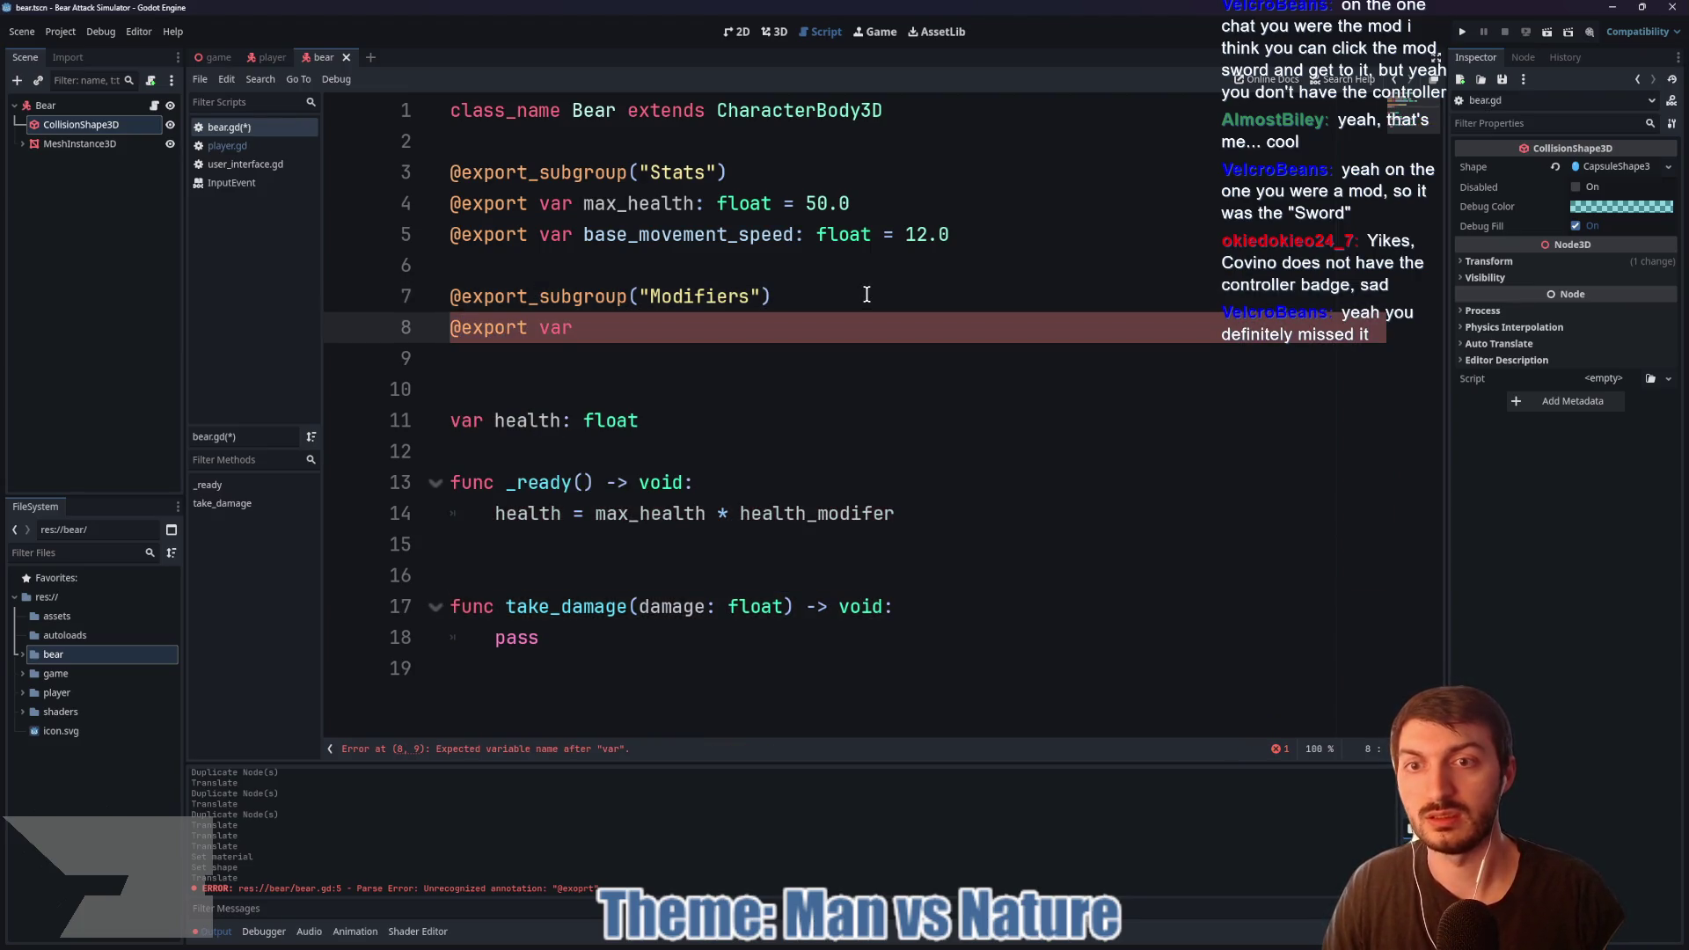
pyautogui.write(' health_modi')
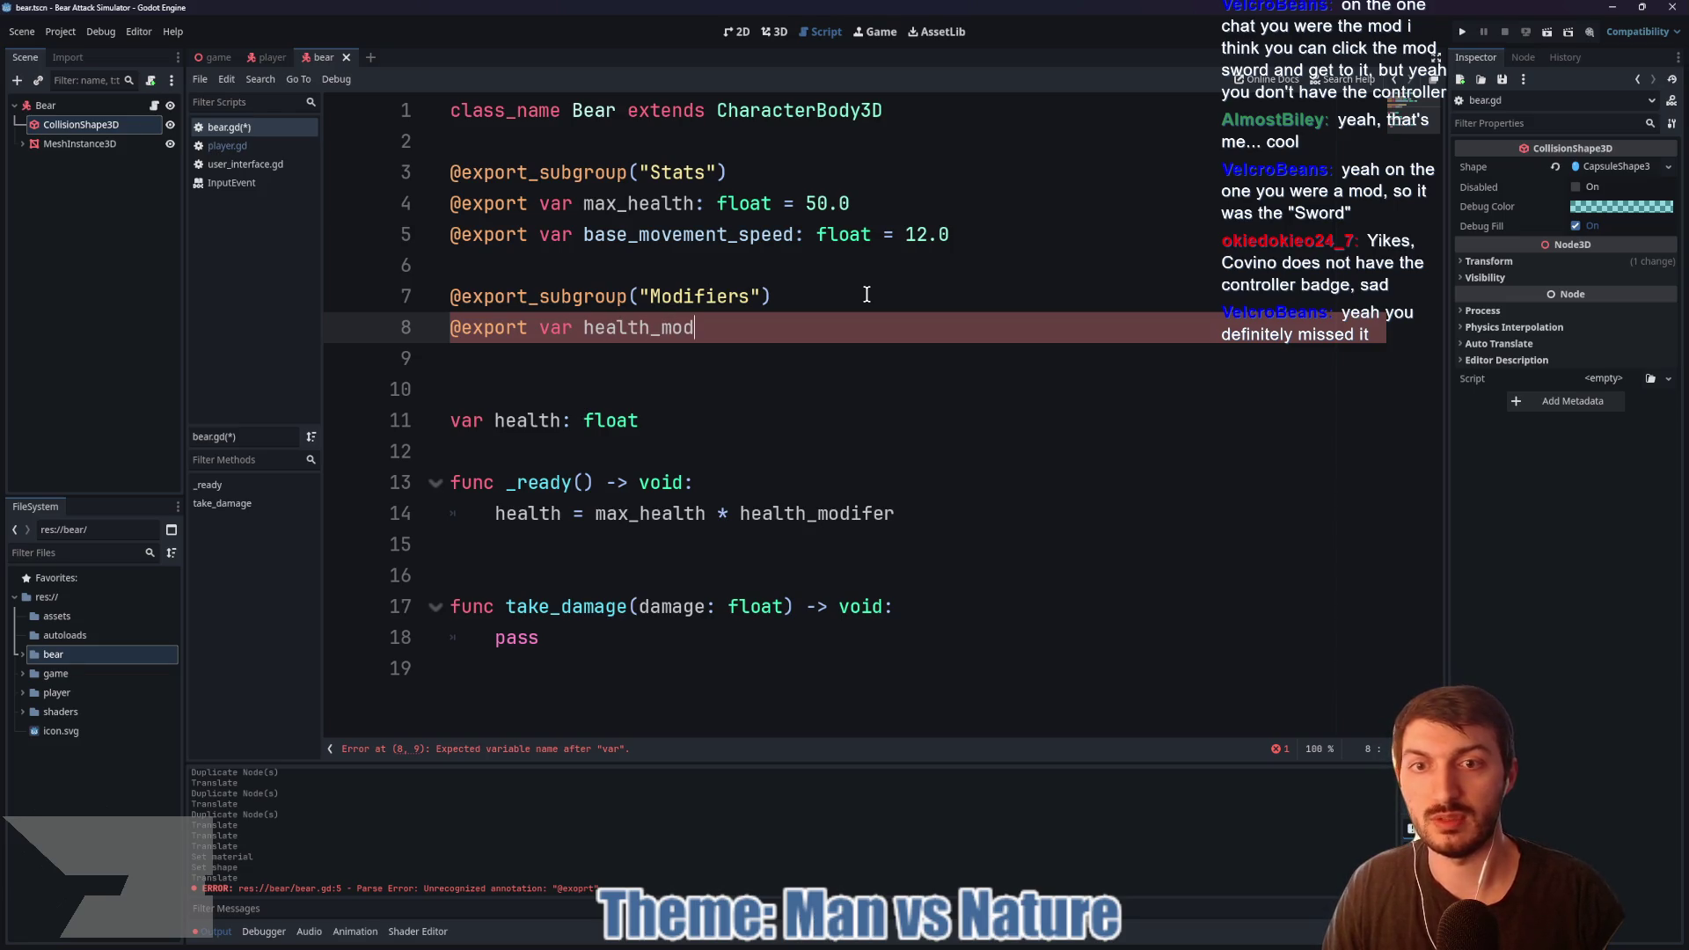
pyautogui.write('fier')
pyautogui.write('oat -')
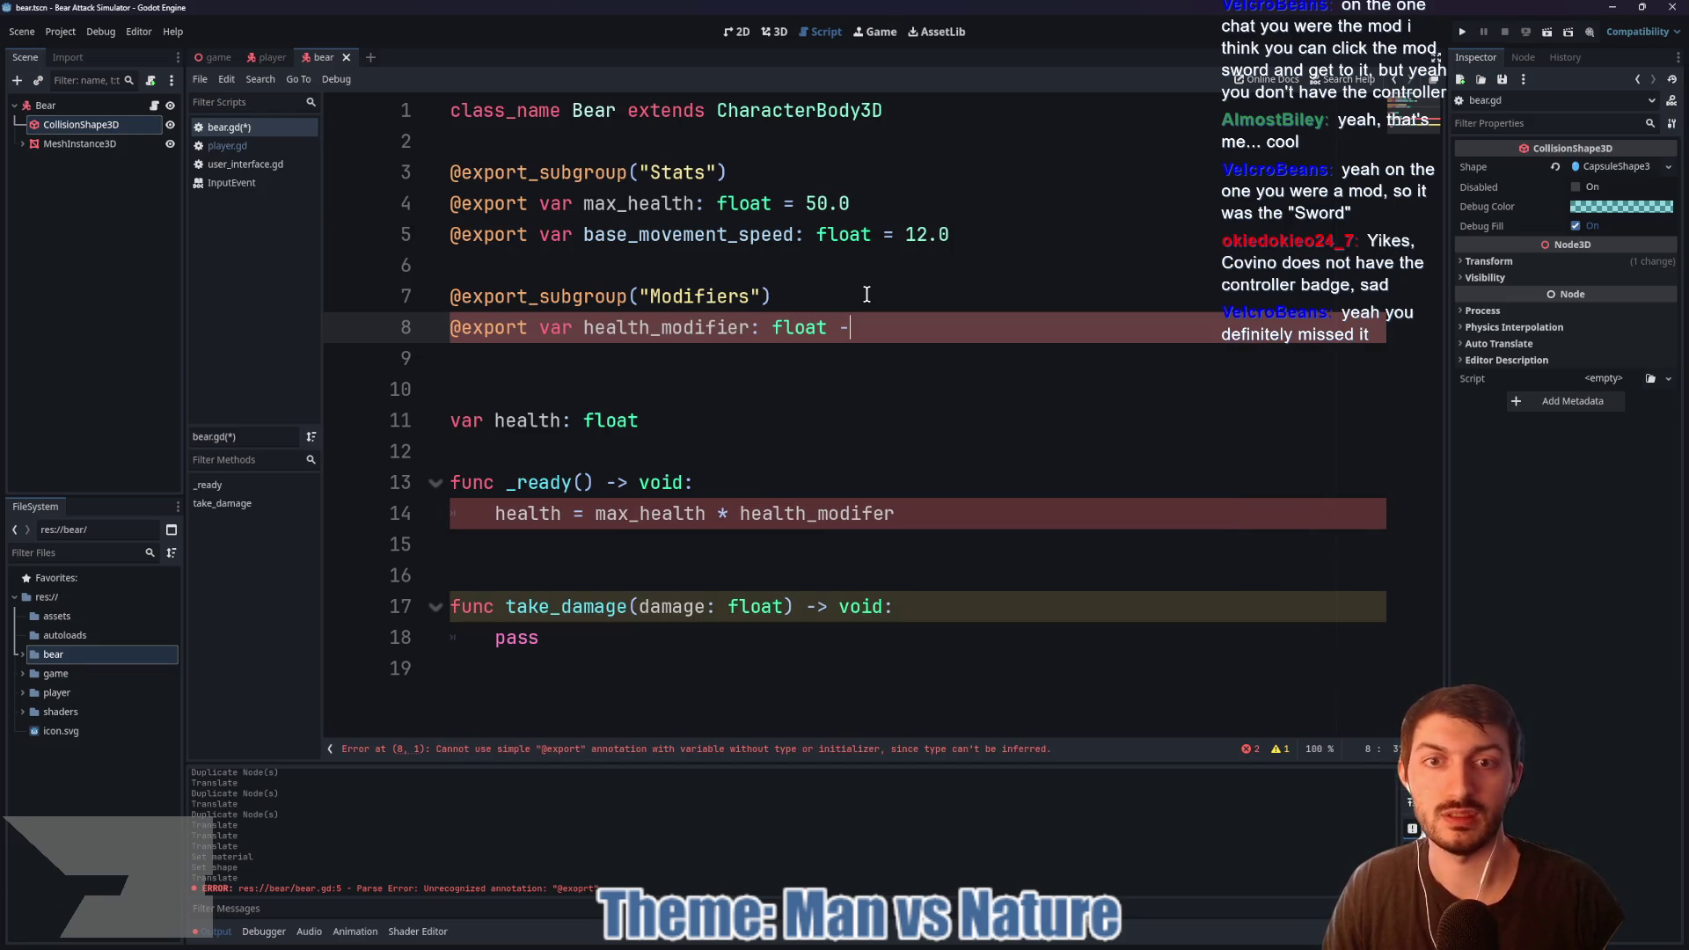
pyautogui.write('= 1.0')
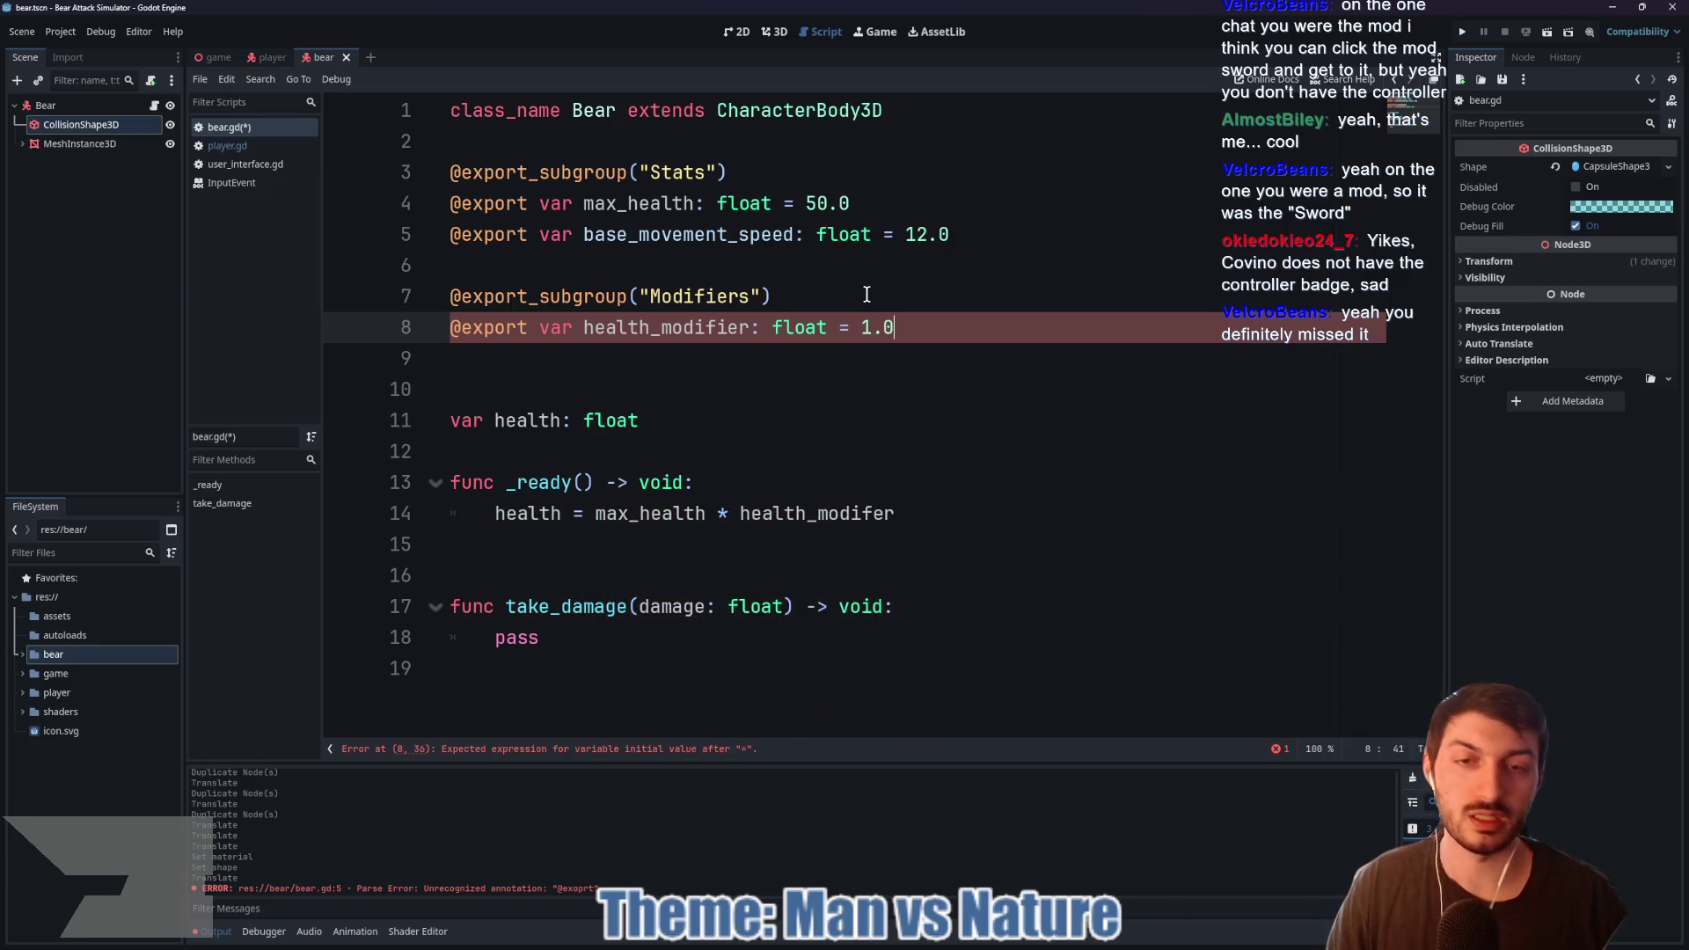
# - Correct the misspelled health_modifer in _ready to health_modifier and save the script
pyautogui.click(864, 491)
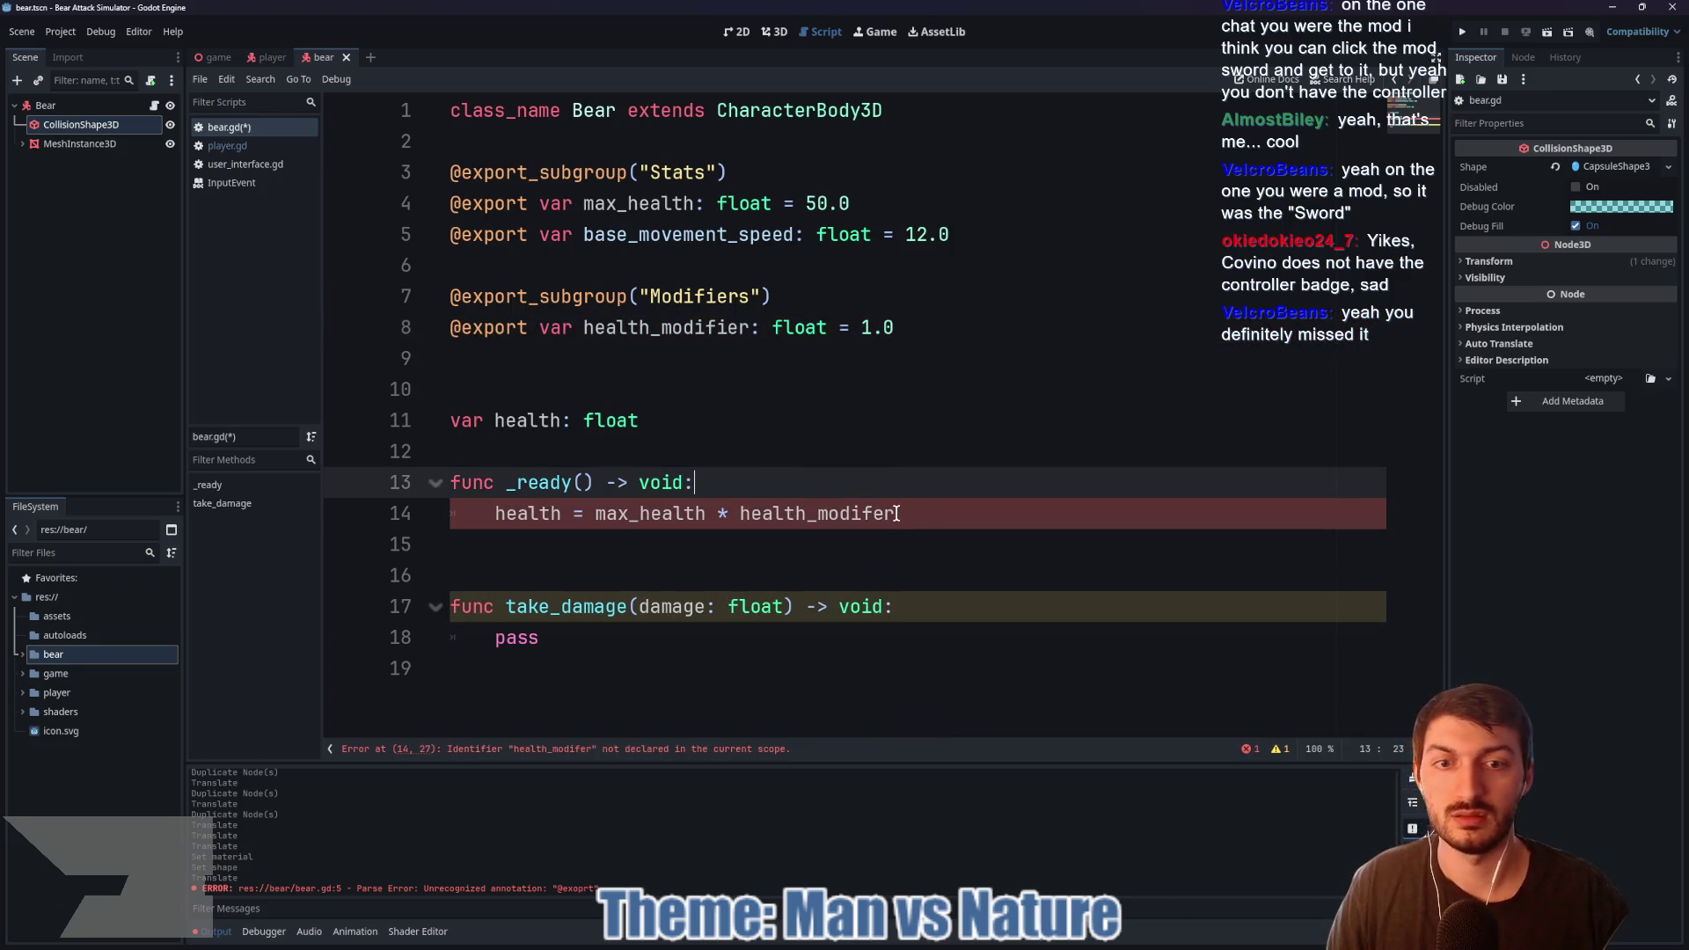
pyautogui.click(896, 514)
pyautogui.press('BackSpace')
pyautogui.write('ier')
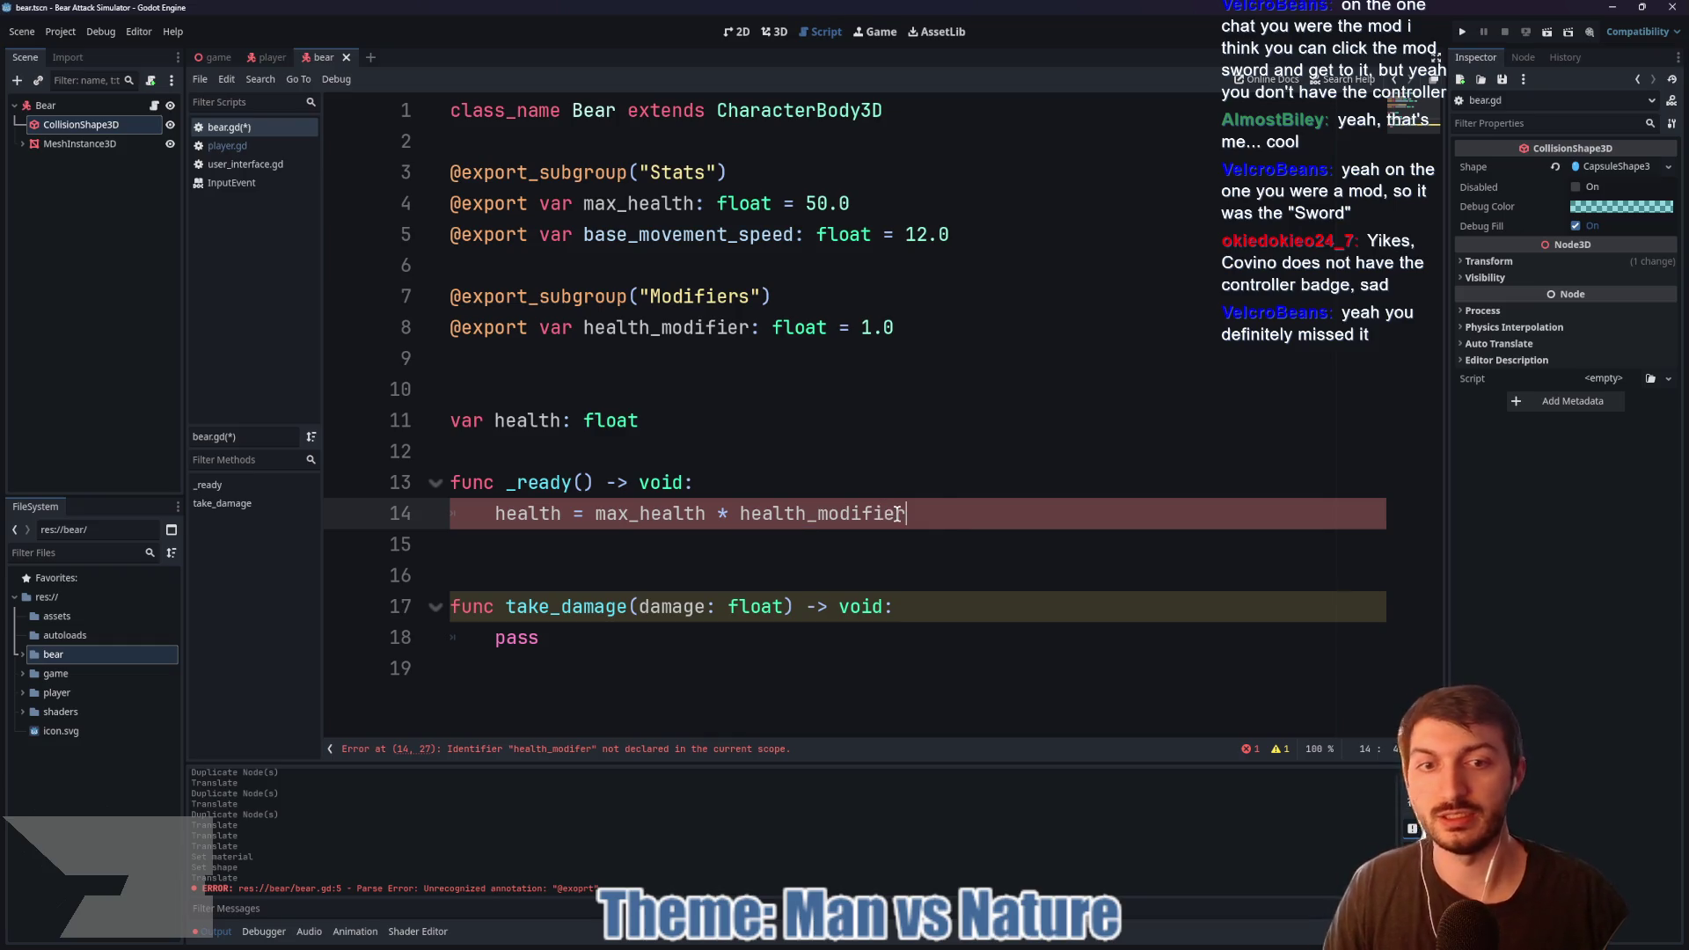
pyautogui.hotkey('ctrl', 's')
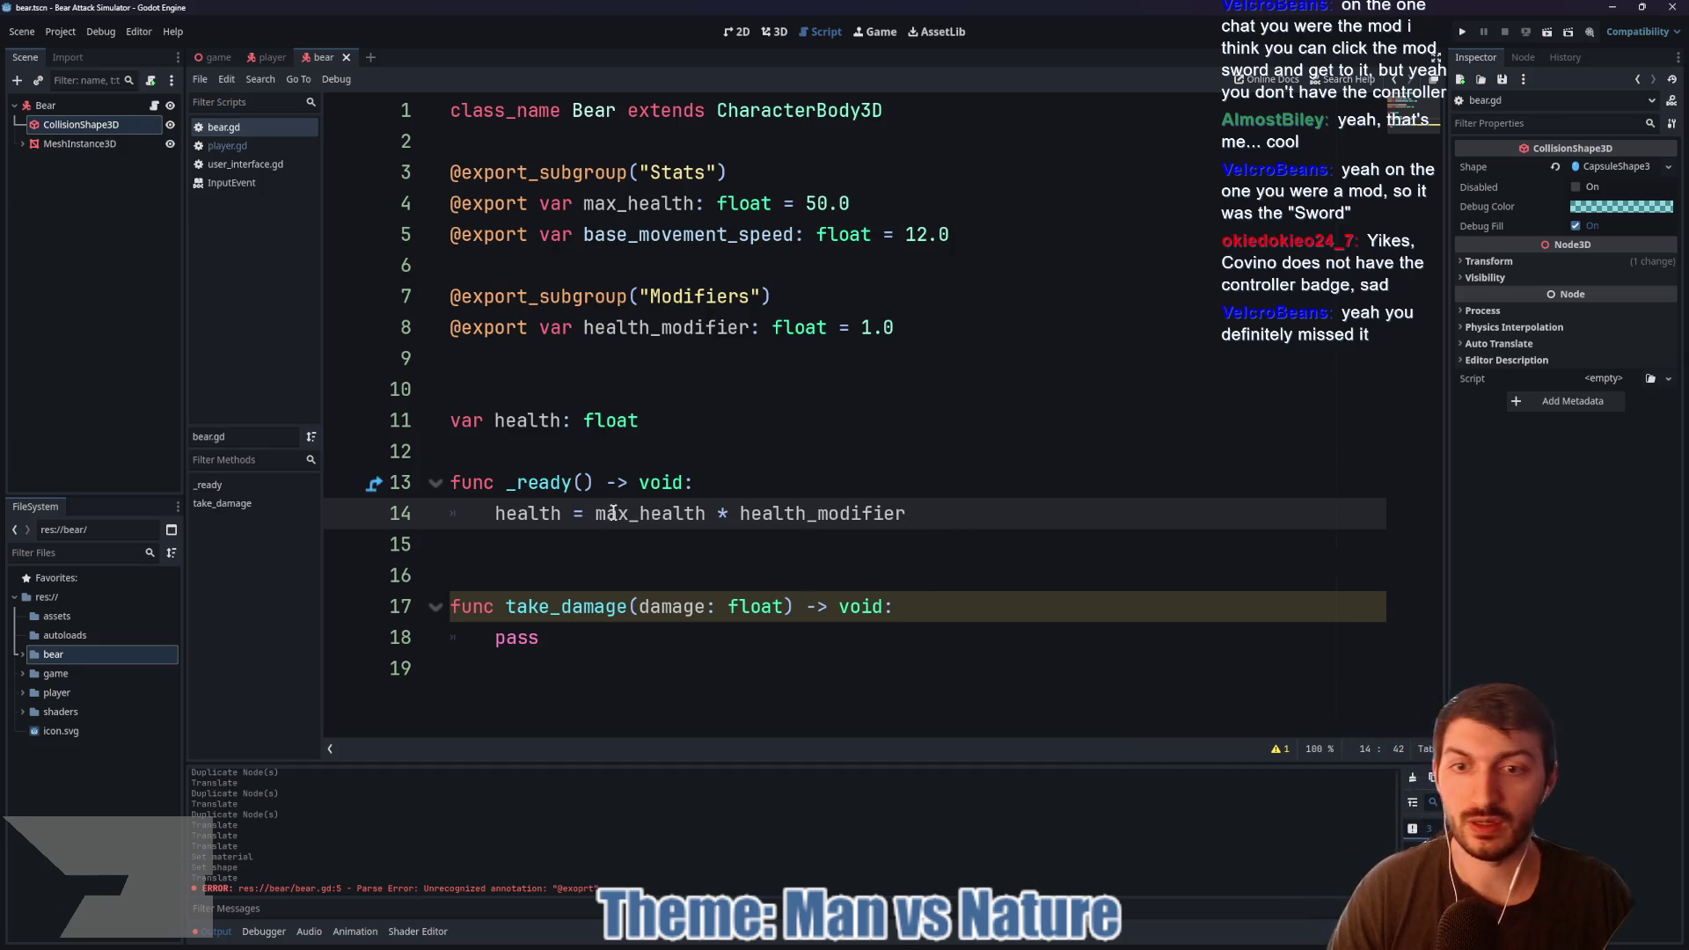
# - Wrap max_health * health_modifier in parentheses and tidy the blank lines around _ready
pyautogui.moveTo(597, 514); pyautogui.dragTo(909, 518)
pyautogui.write('(')
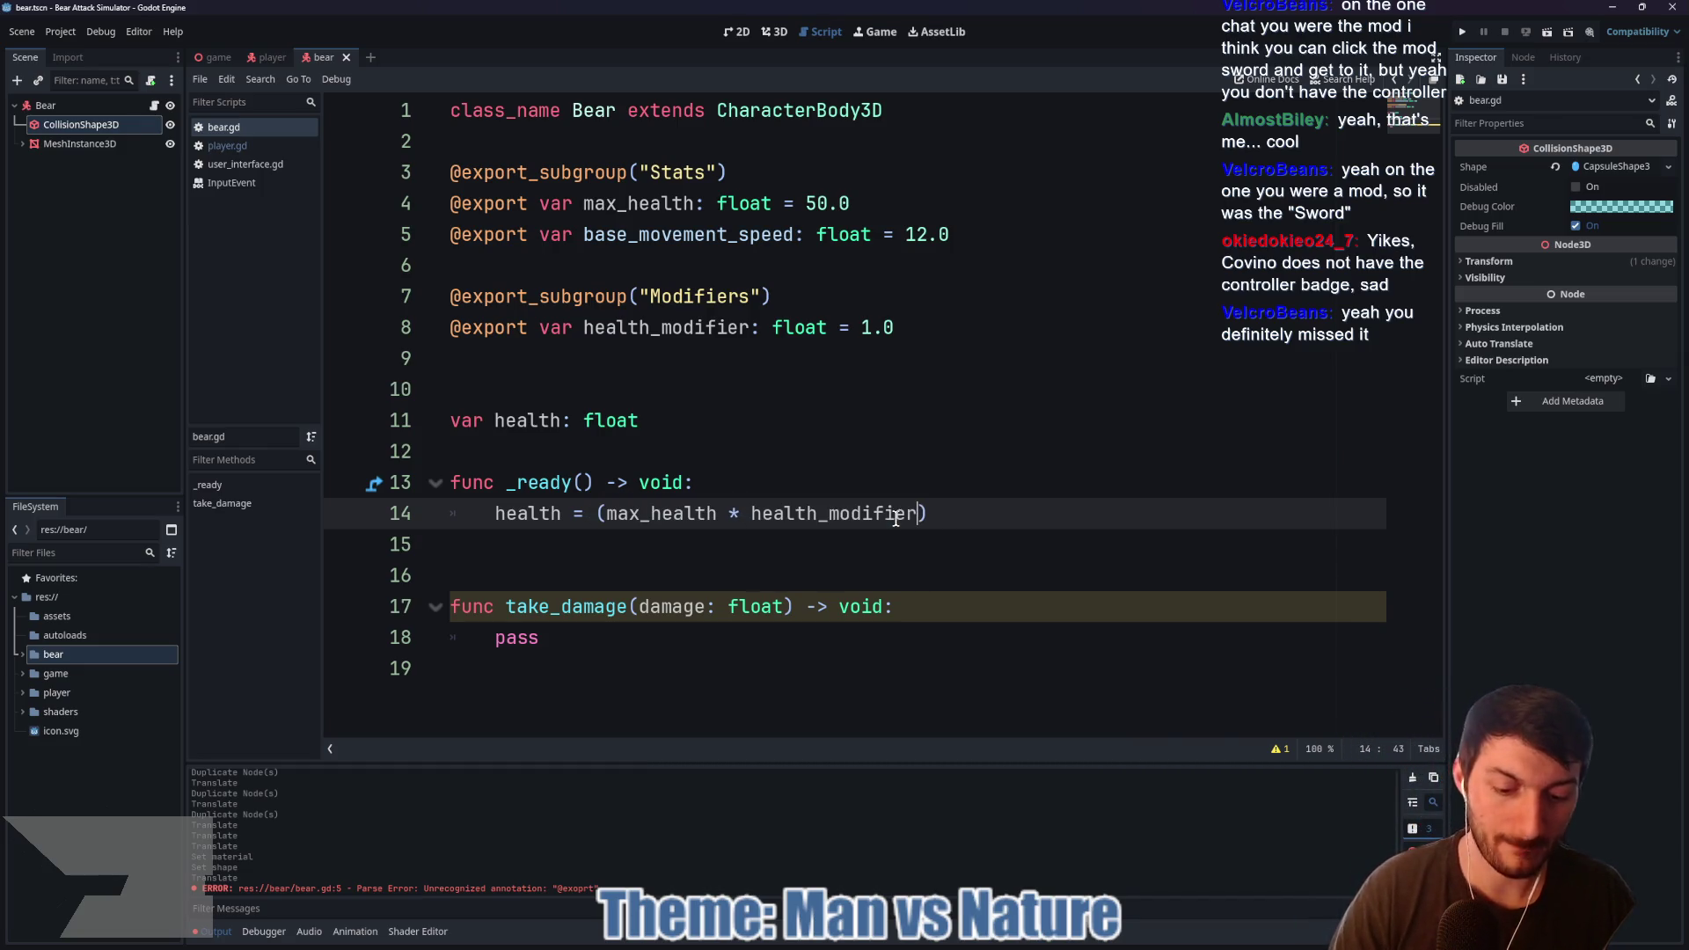
pyautogui.click(907, 547)
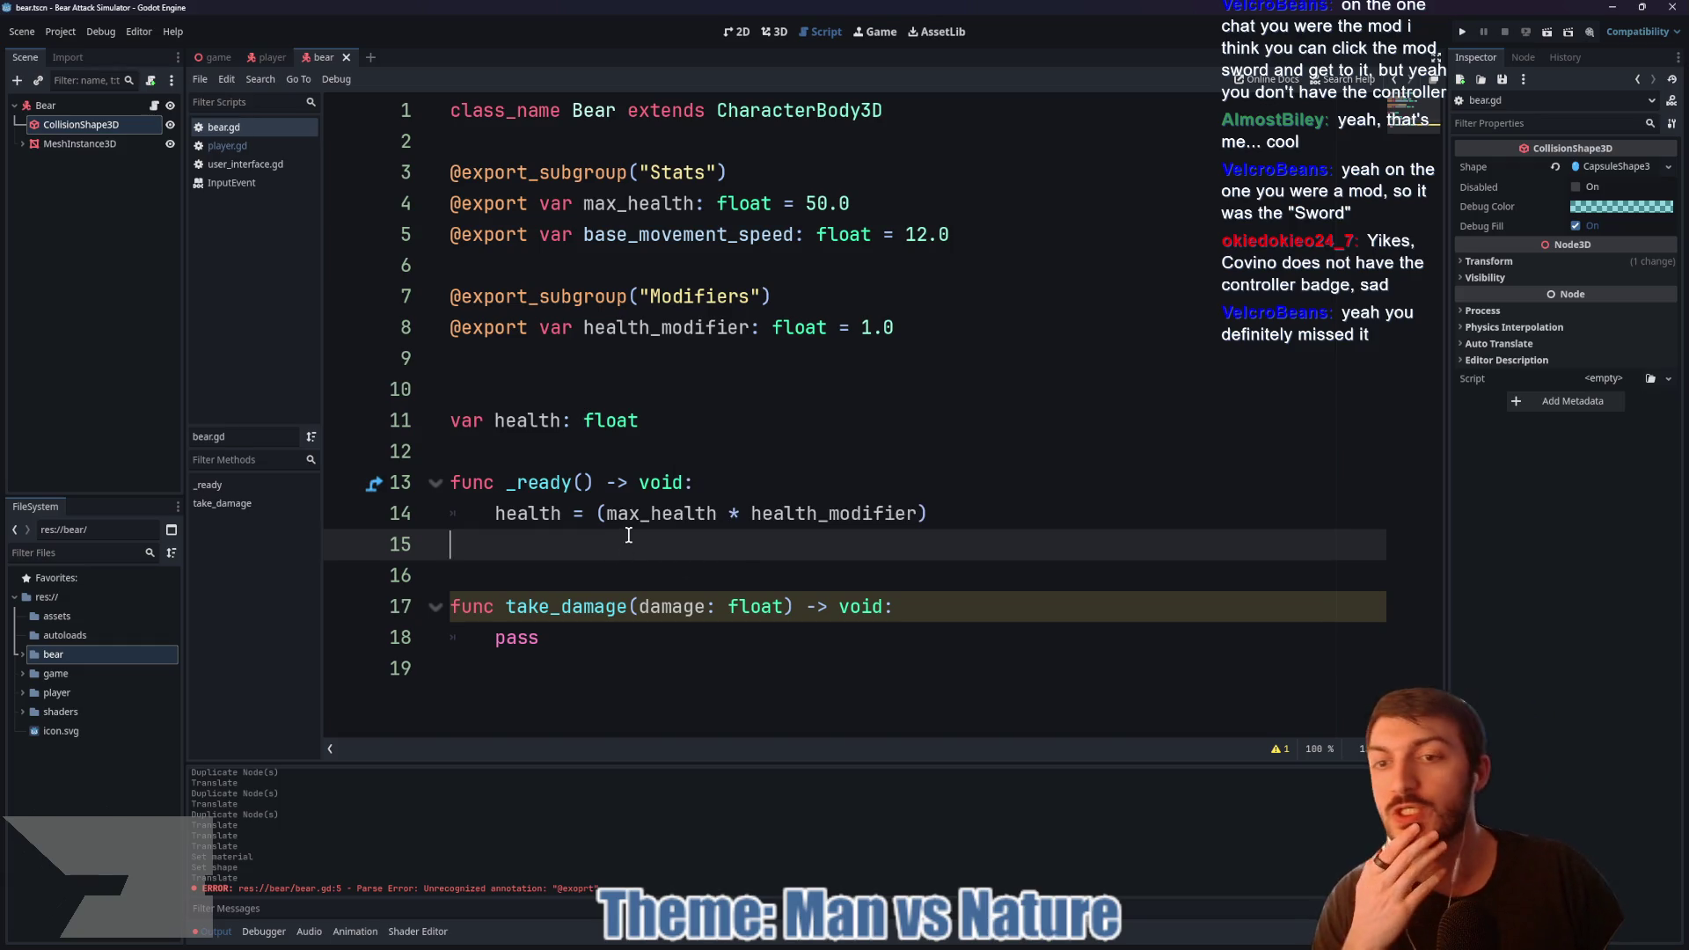
pyautogui.click(577, 369)
pyautogui.press('BackSpace')
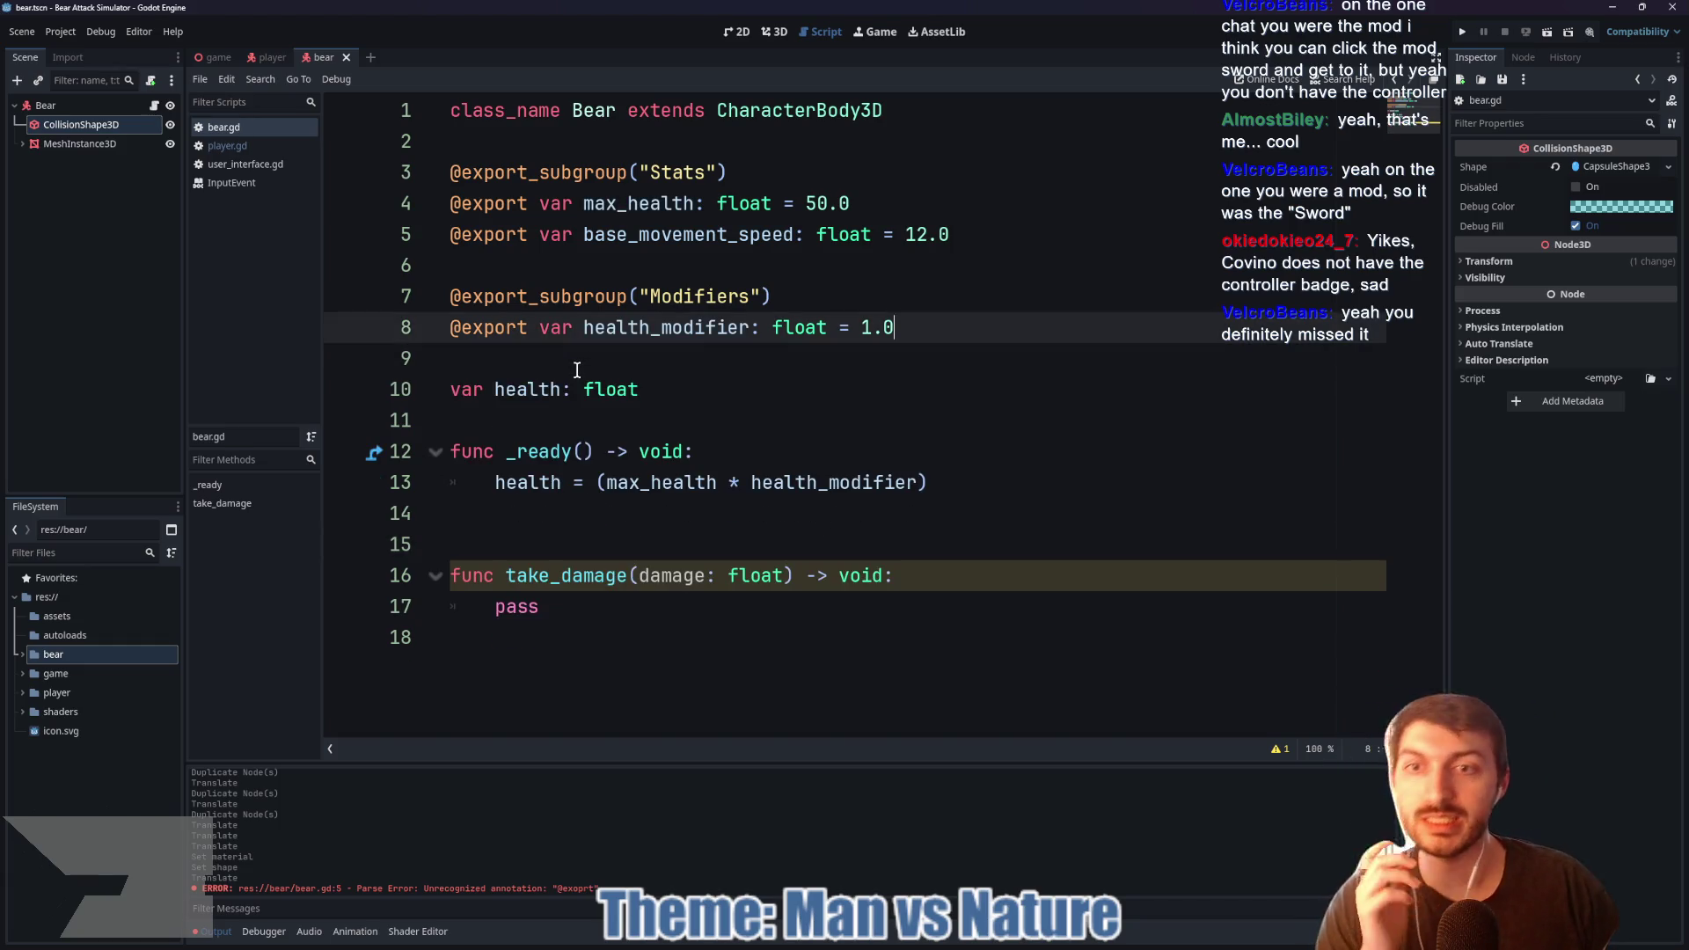
pyautogui.click(568, 428)
pyautogui.press('Return')
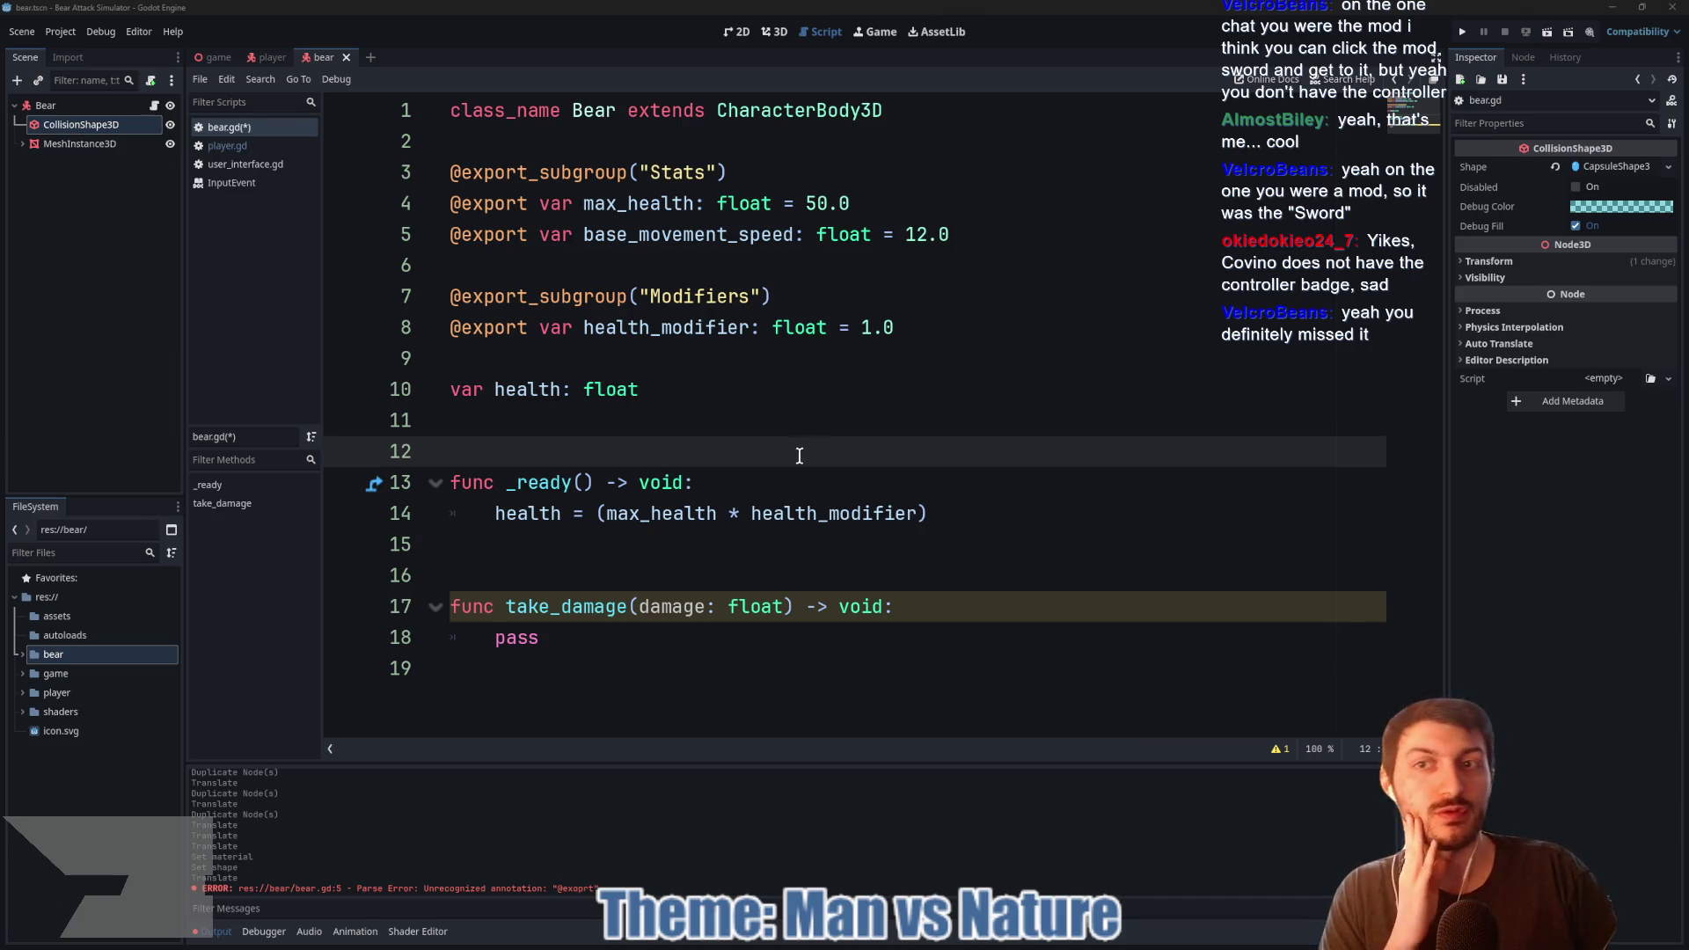
# - Replace the pass in take_damage with health -= damage
pyautogui.doubleClick(586, 110)
pyautogui.moveTo(605, 187)
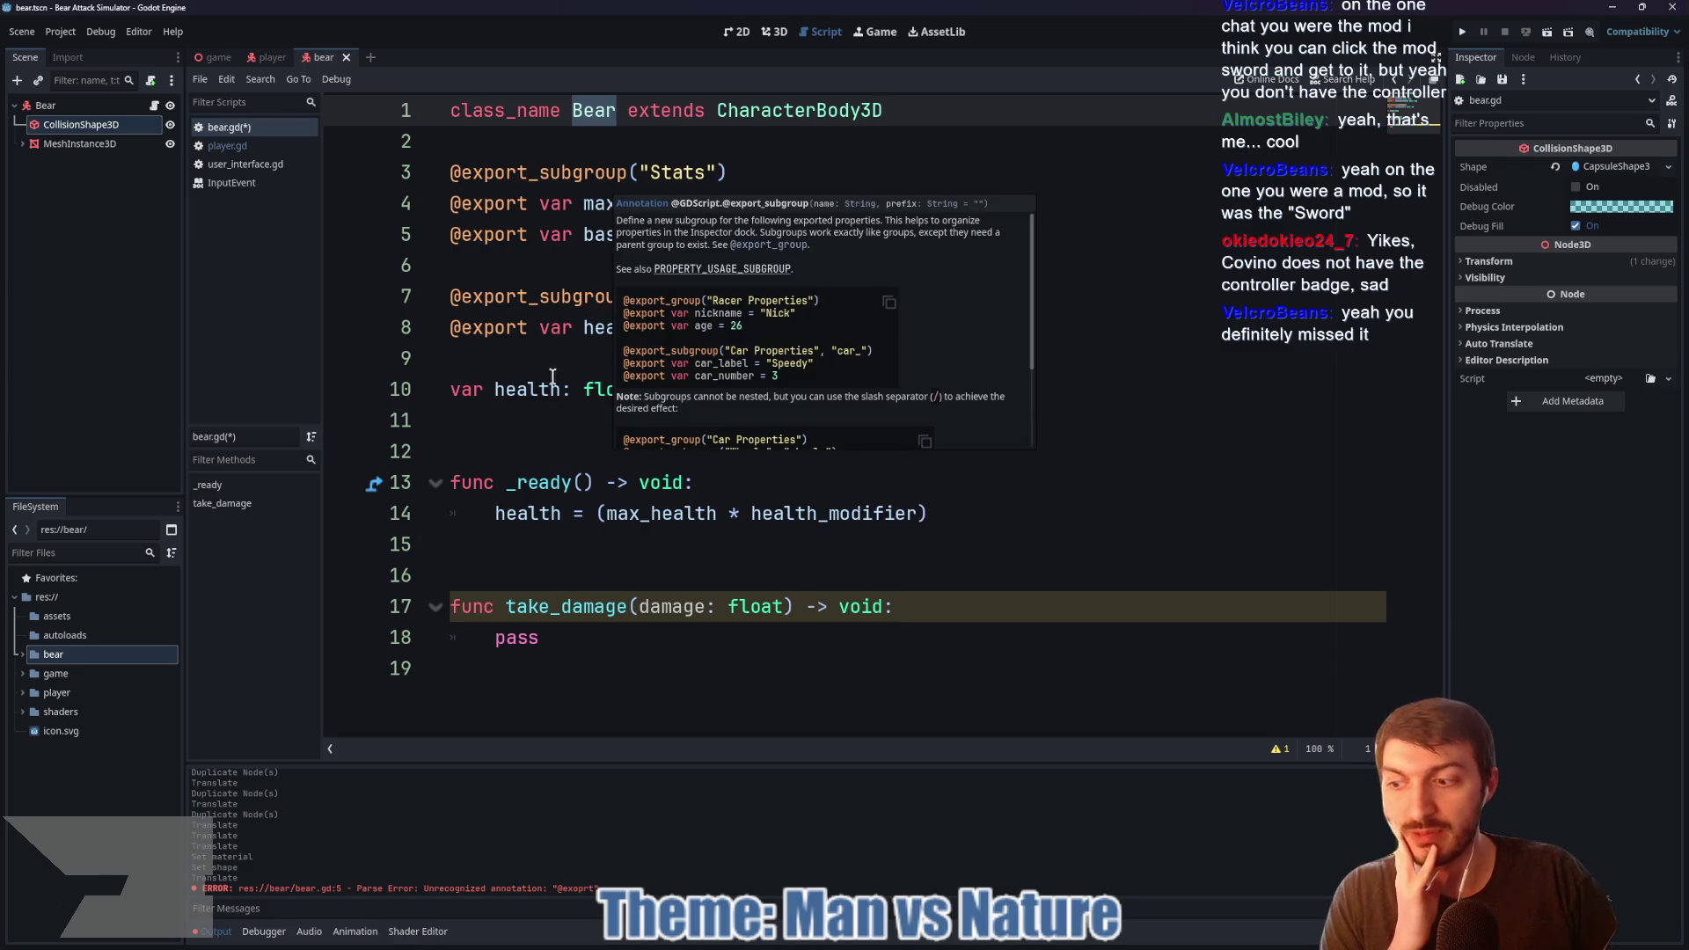
pyautogui.click(554, 435)
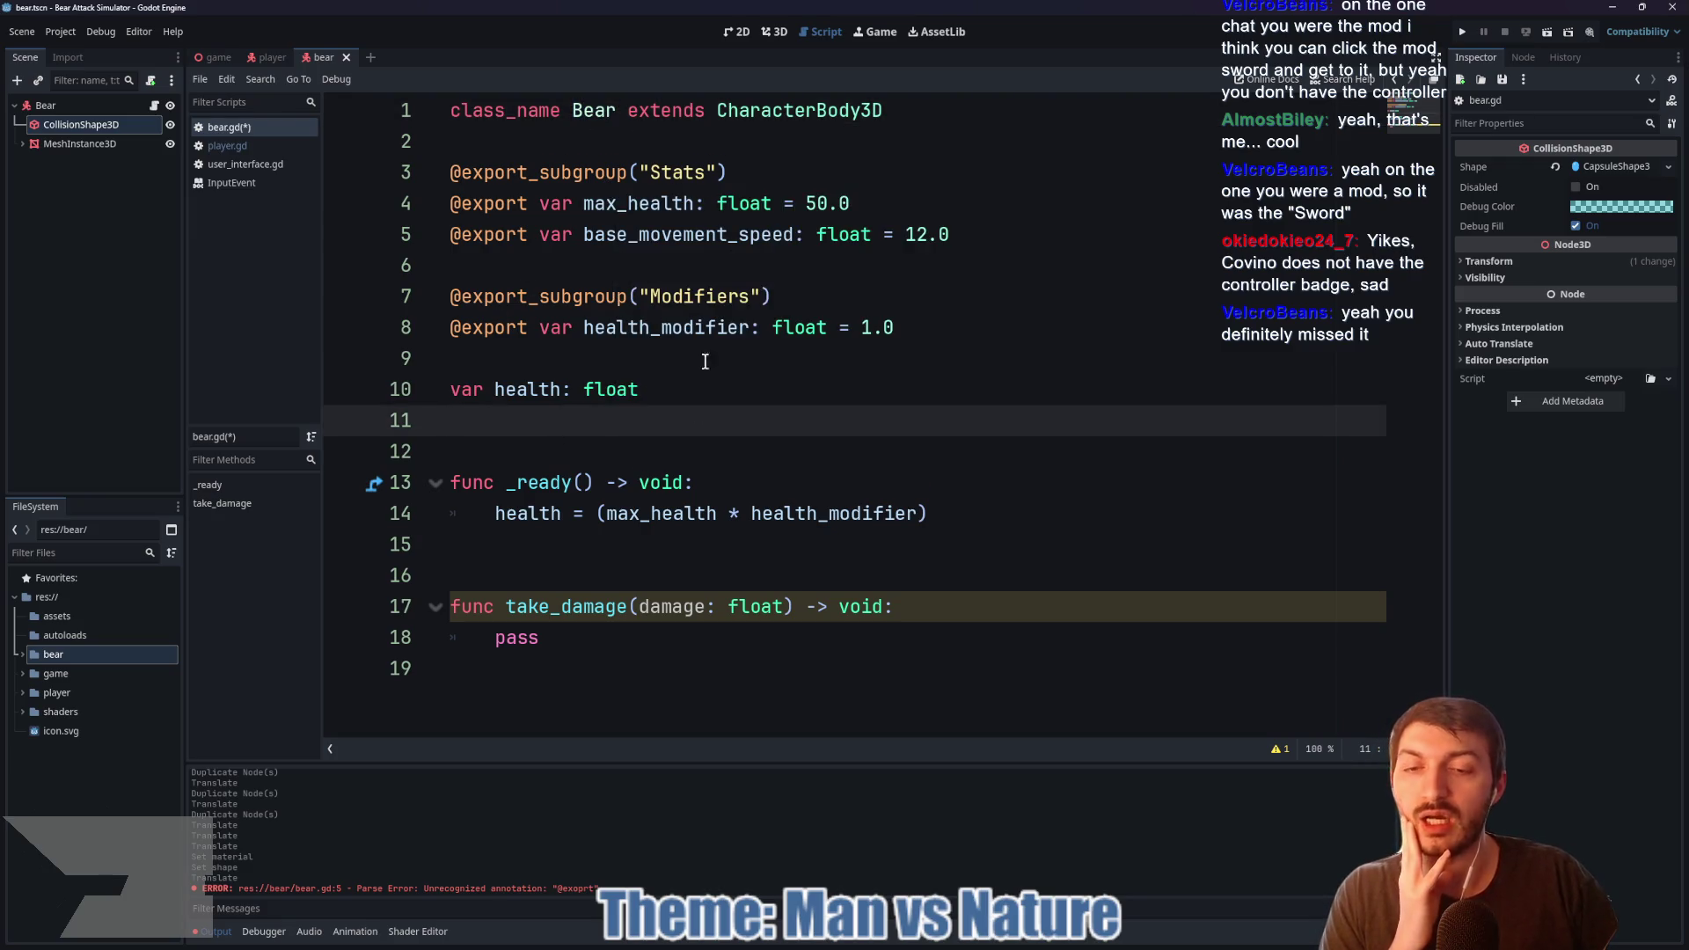
pyautogui.click(606, 651)
pyautogui.press('BackSpace')
pyautogui.press('BackSpace')
pyautogui.press('BackSpace')
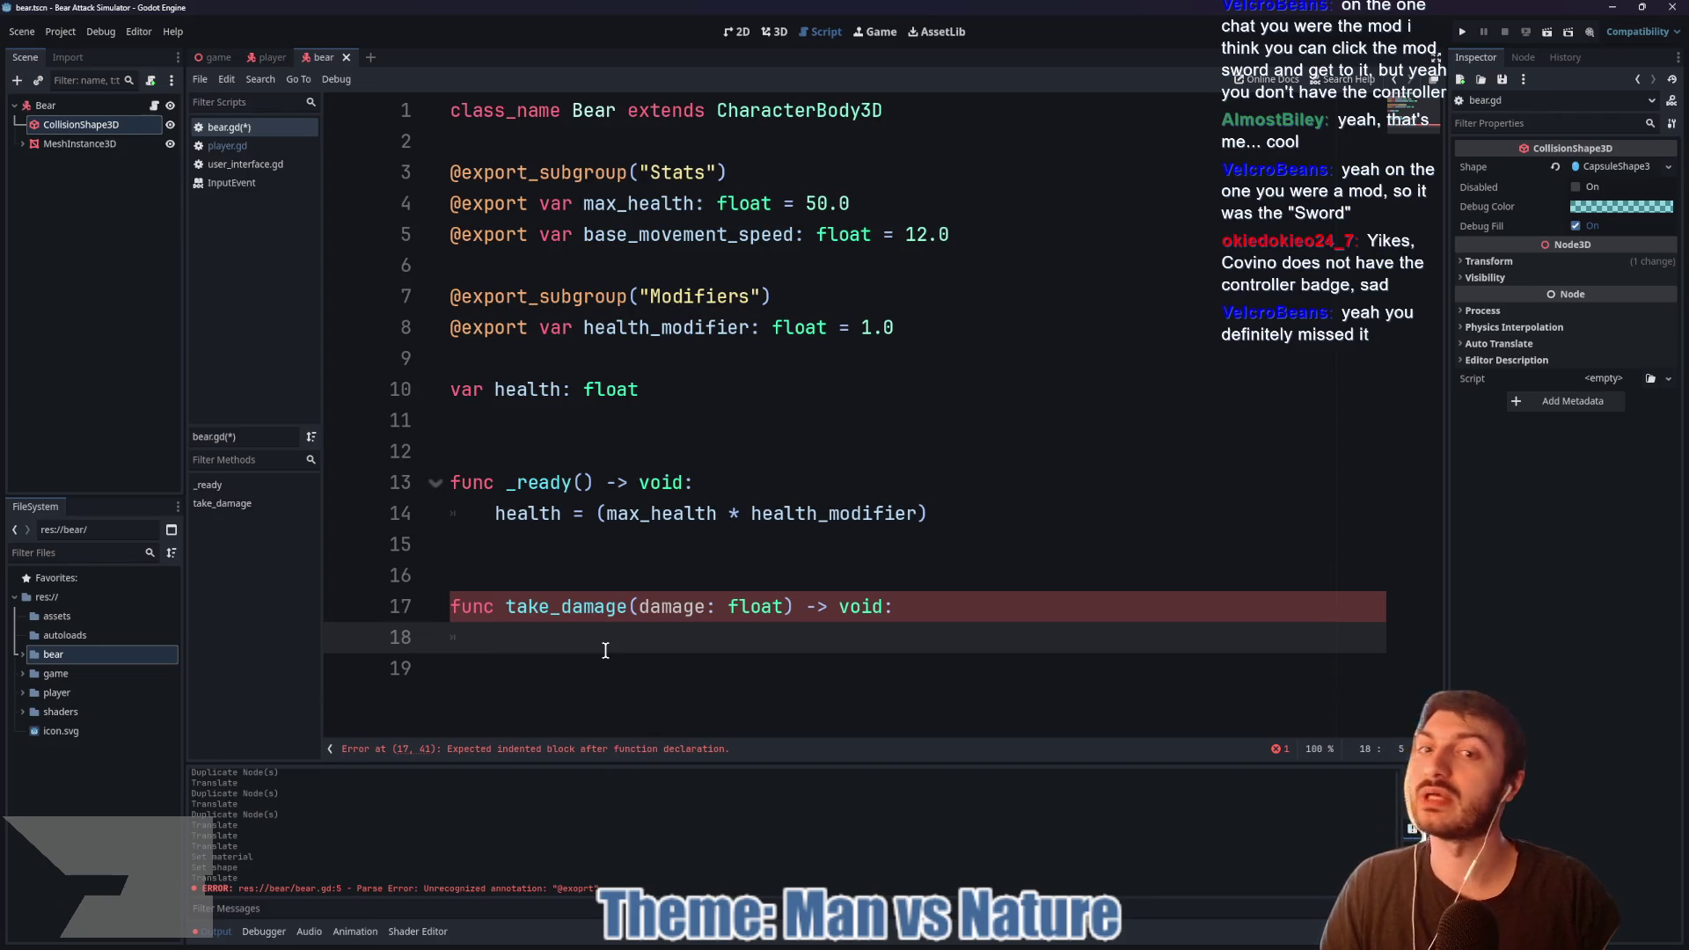
pyautogui.write('health ')
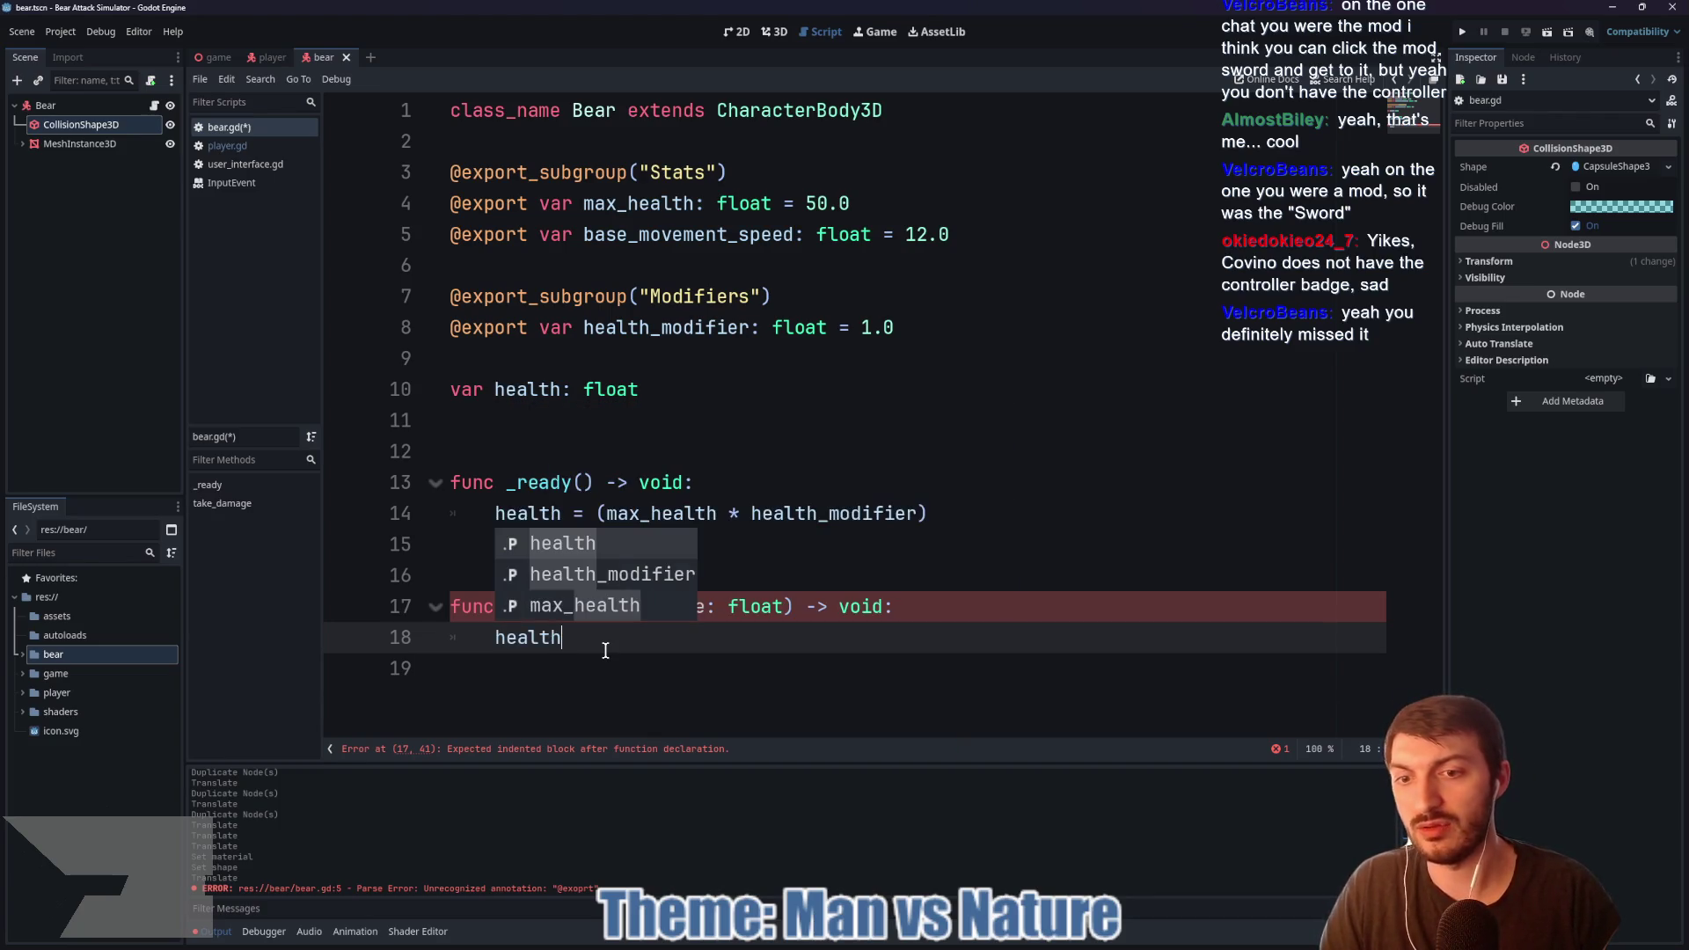
pyautogui.write('-= damage')
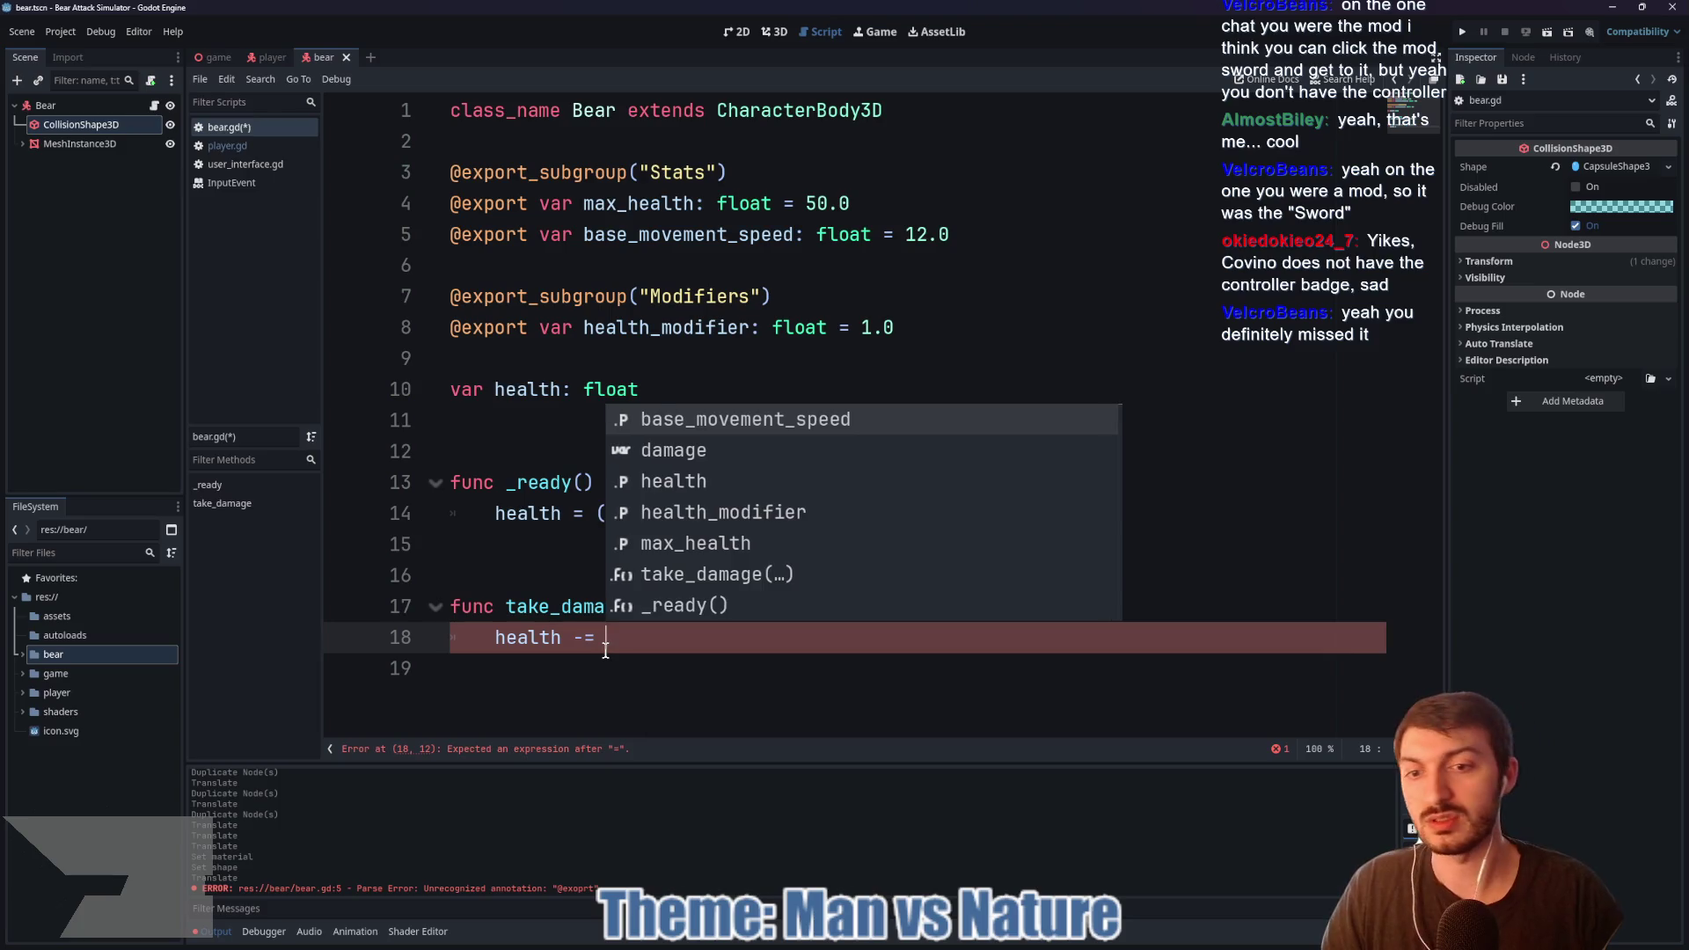
pyautogui.press('Return')
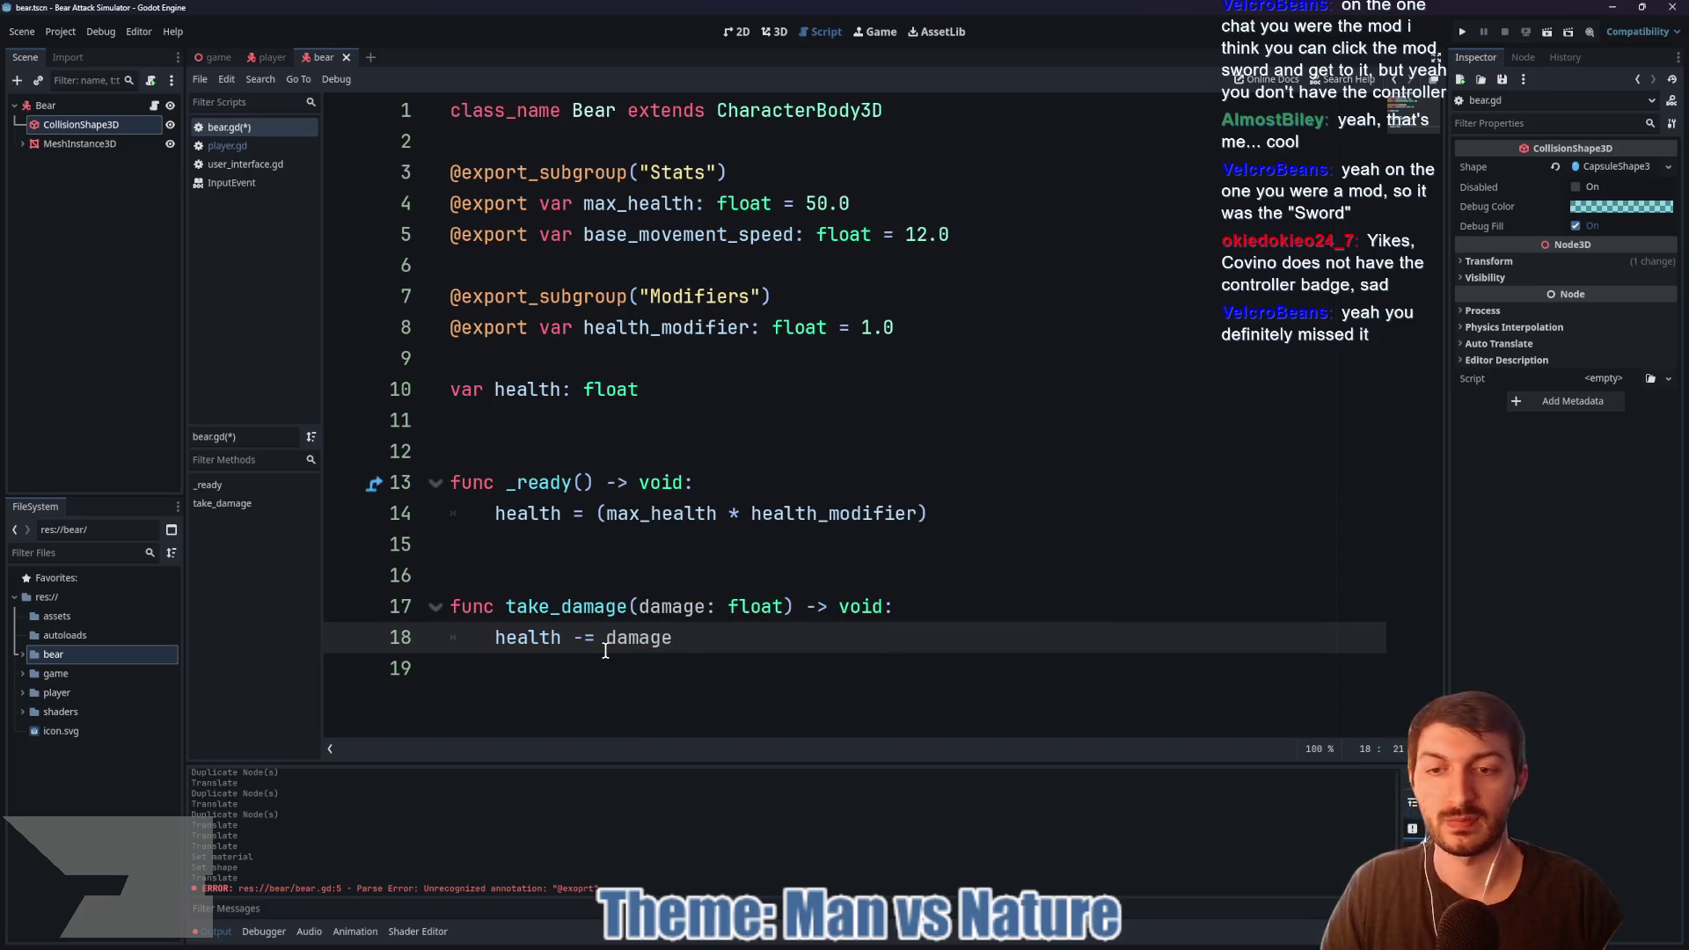
# - Add an if health <= 0.0 check printing "Ahh I'm dead!" and save bear.gd
pyautogui.press('Return')
pyautogui.write('if health <')
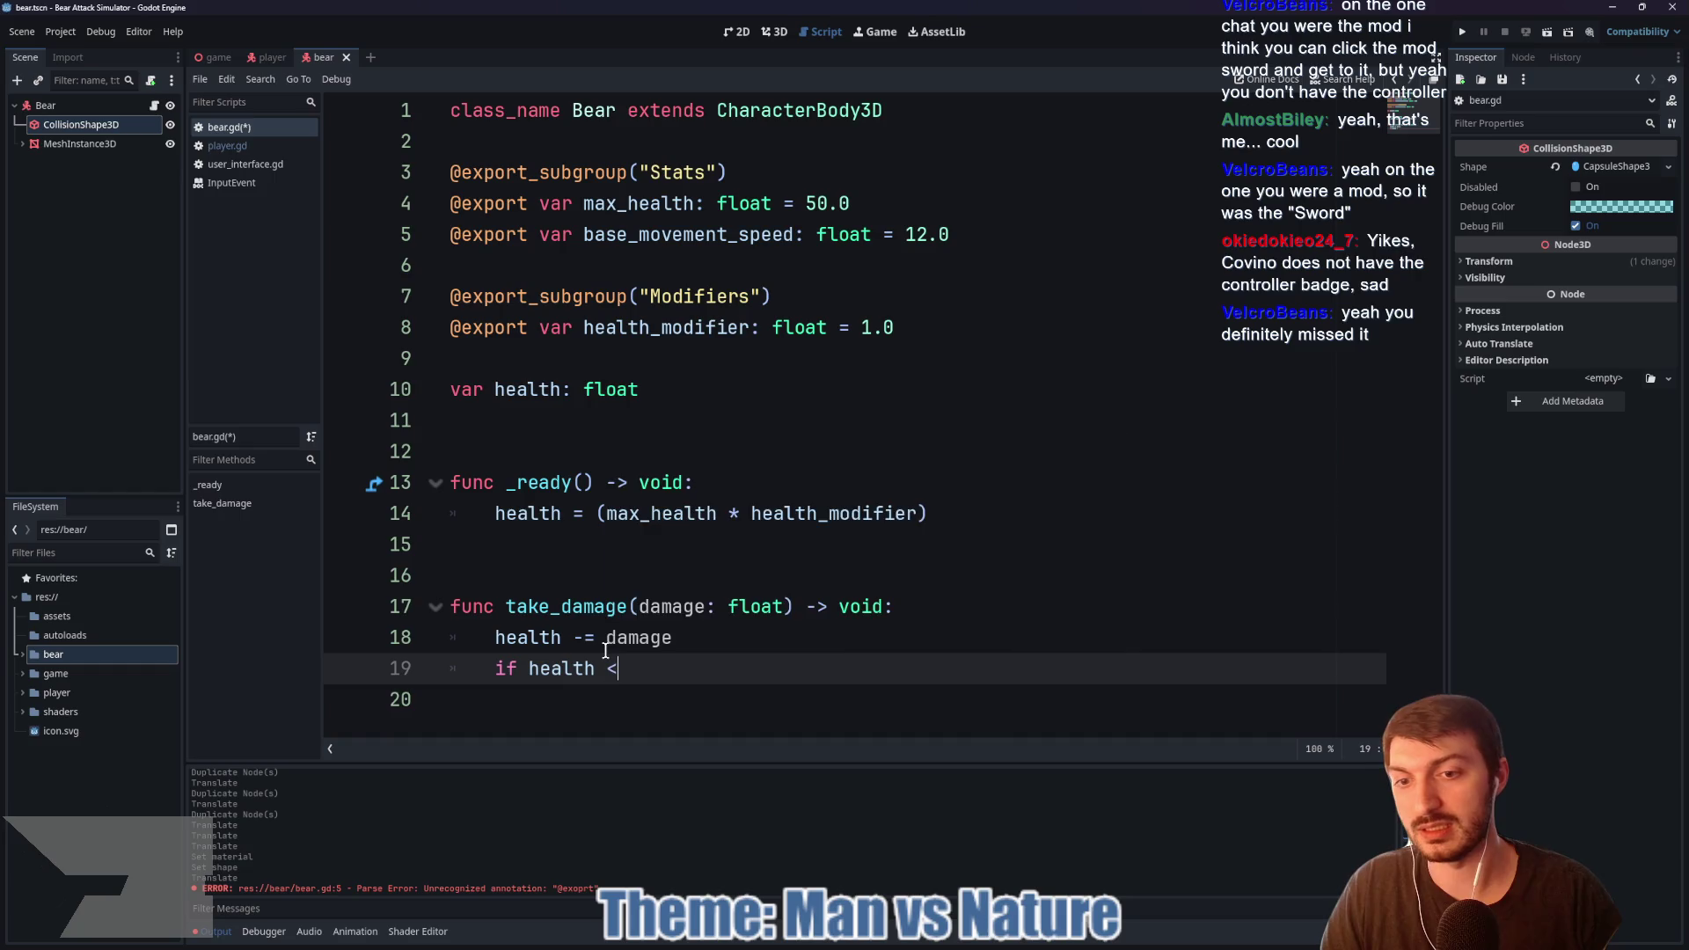
pyautogui.write('= 0.0:')
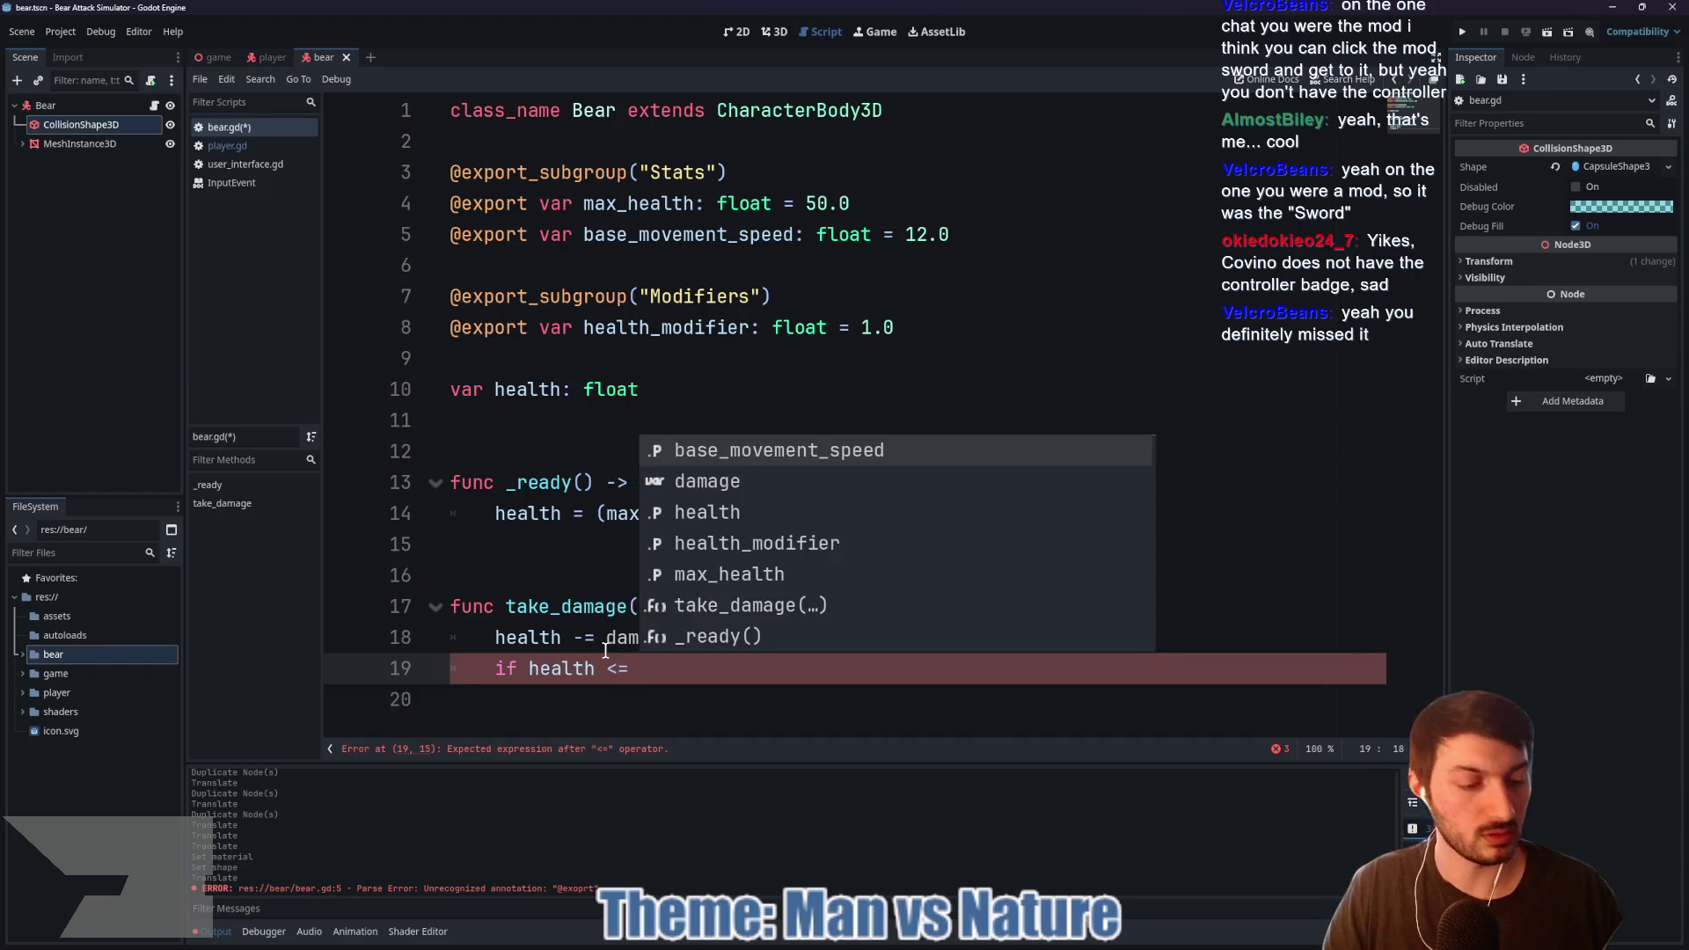
pyautogui.press('Return')
pyautogui.write('print("')
pyautogui.write("Ahh I'm ")
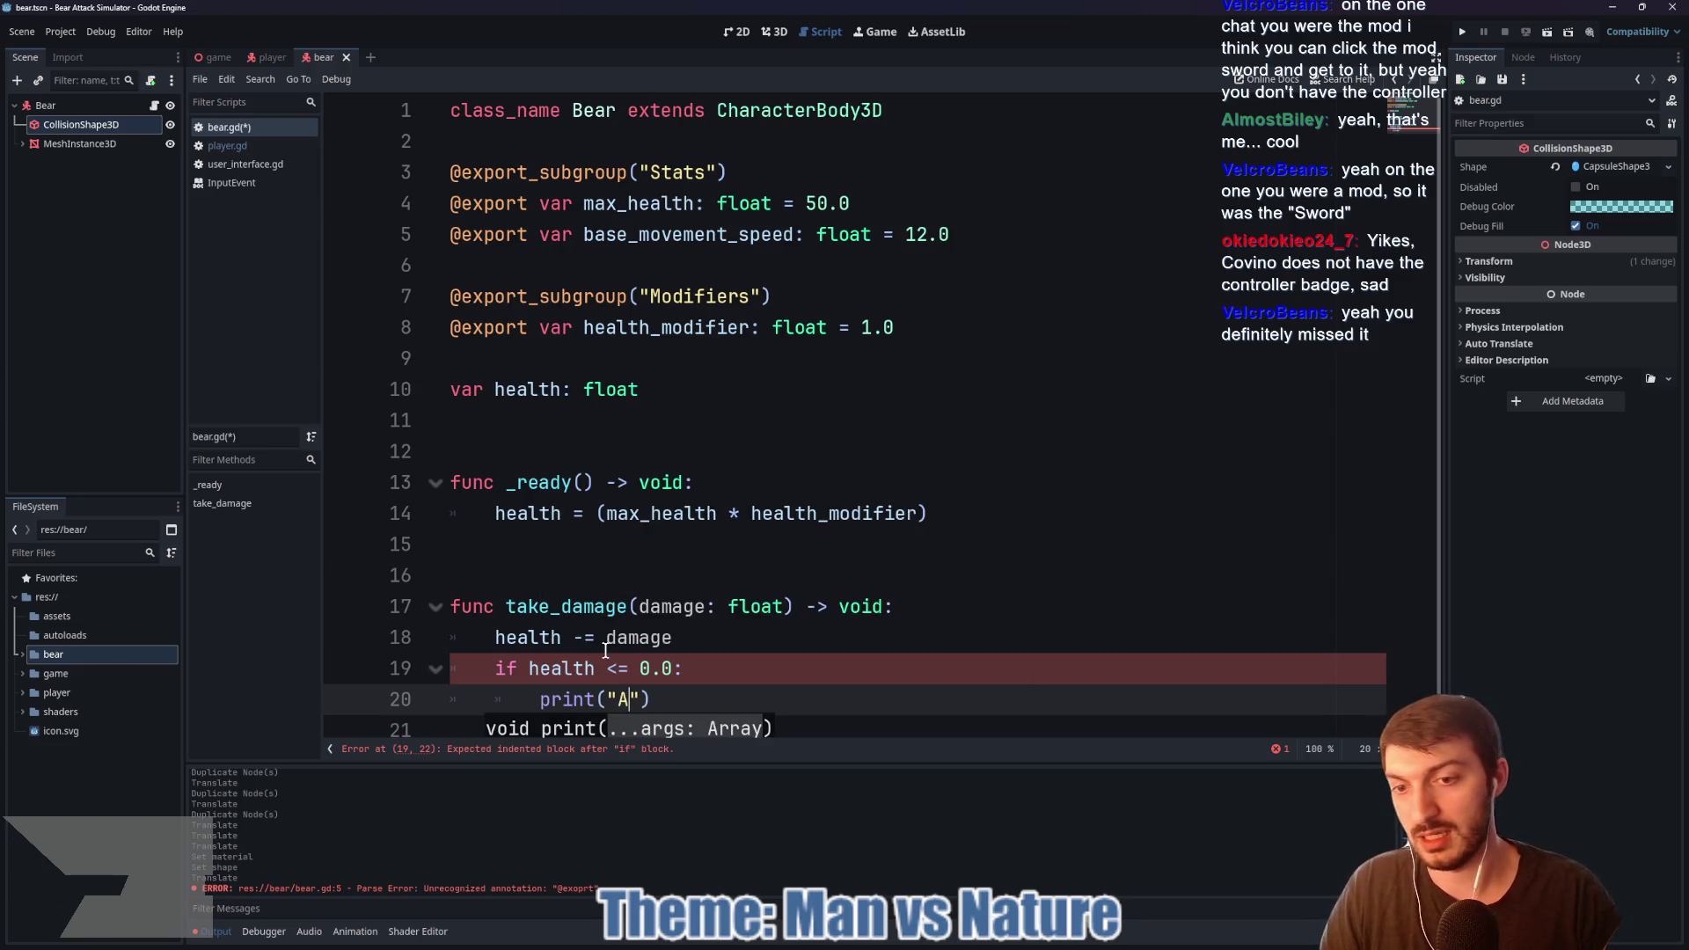
pyautogui.write('dead!')
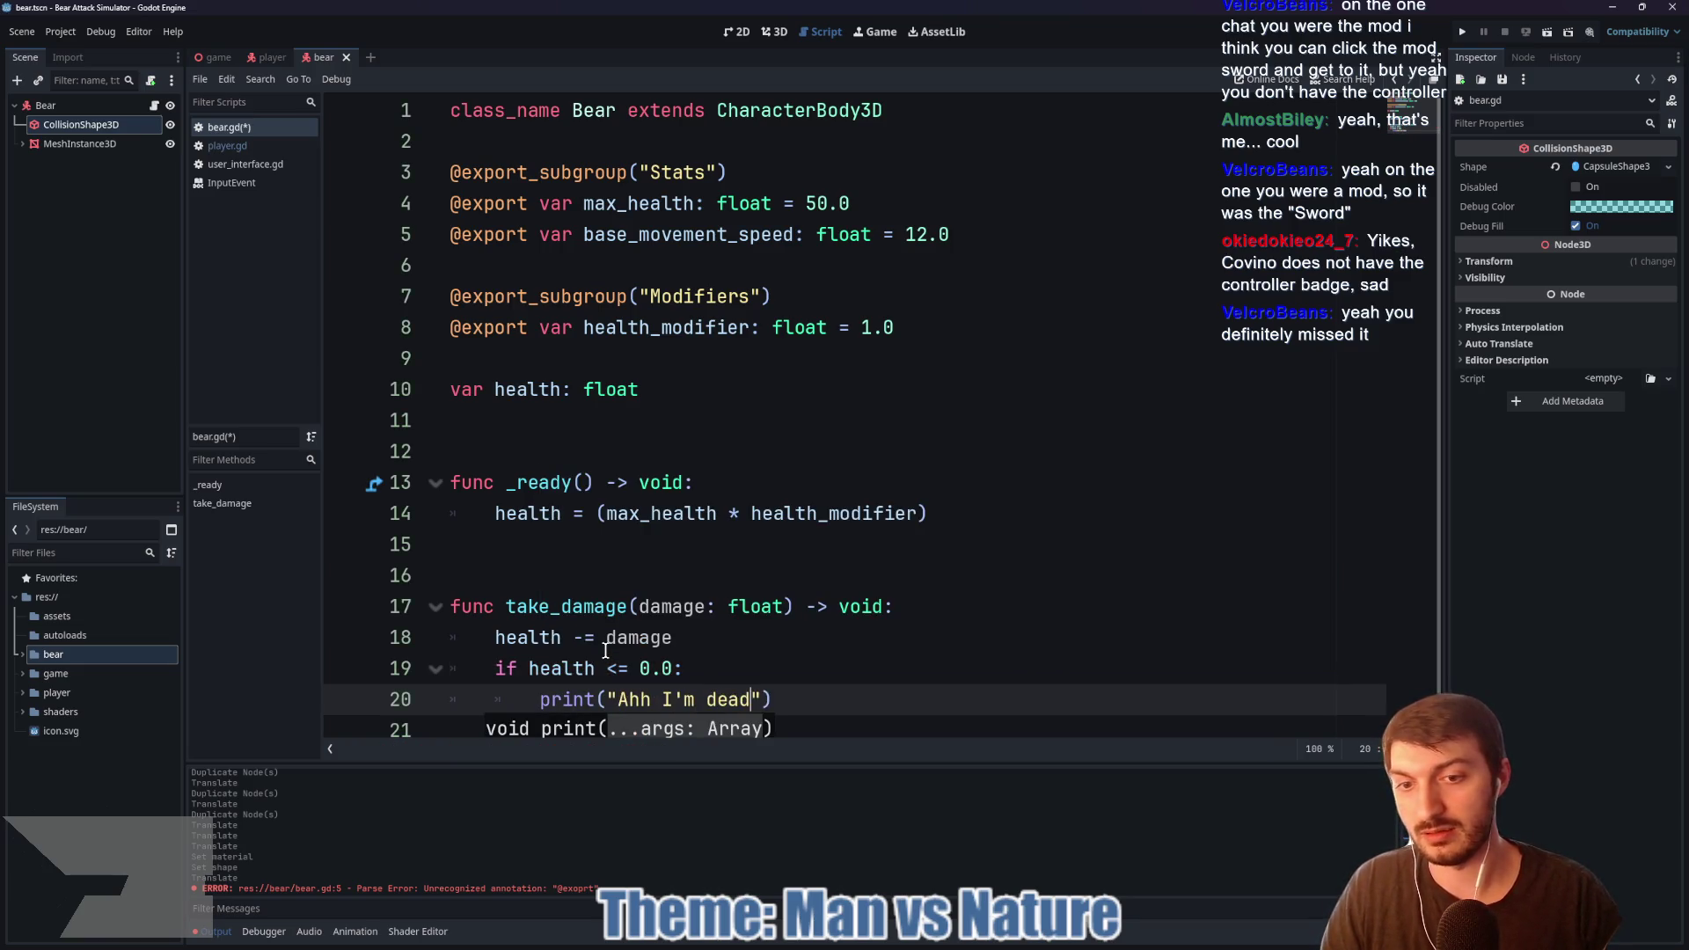
pyautogui.click(848, 683)
pyautogui.hotkey('ctrl', 's')
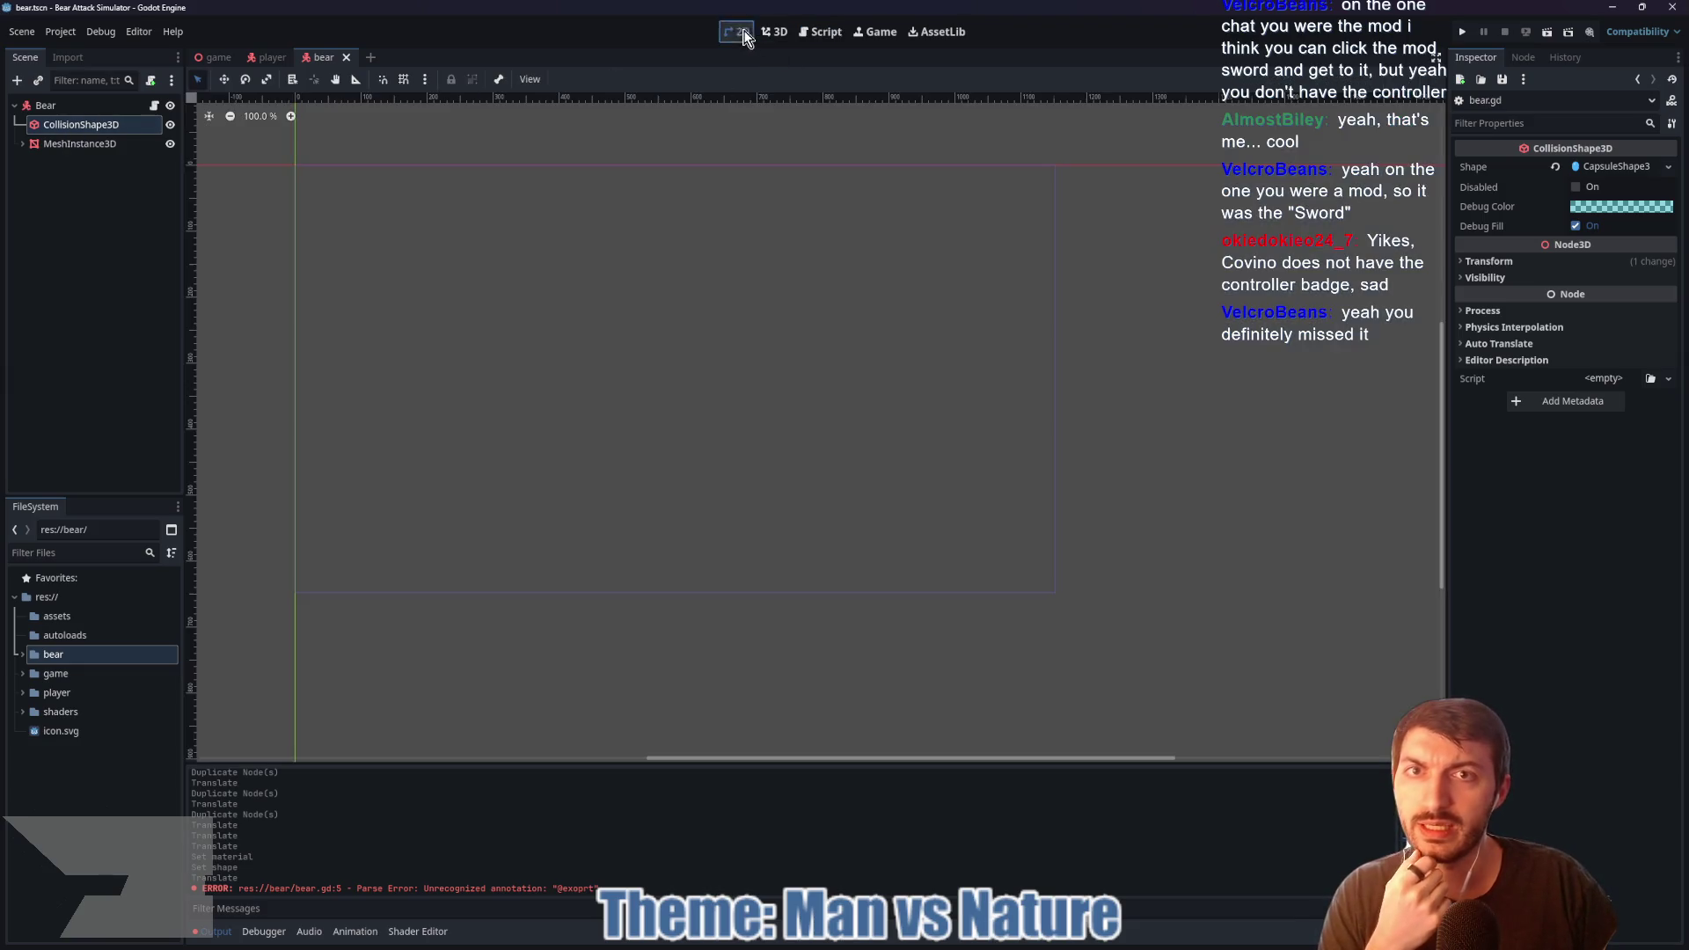
pyautogui.click(738, 32)
# - Show the bear scene in 3D, select the Bear root node and expand its Collision settings
pyautogui.click(774, 32)
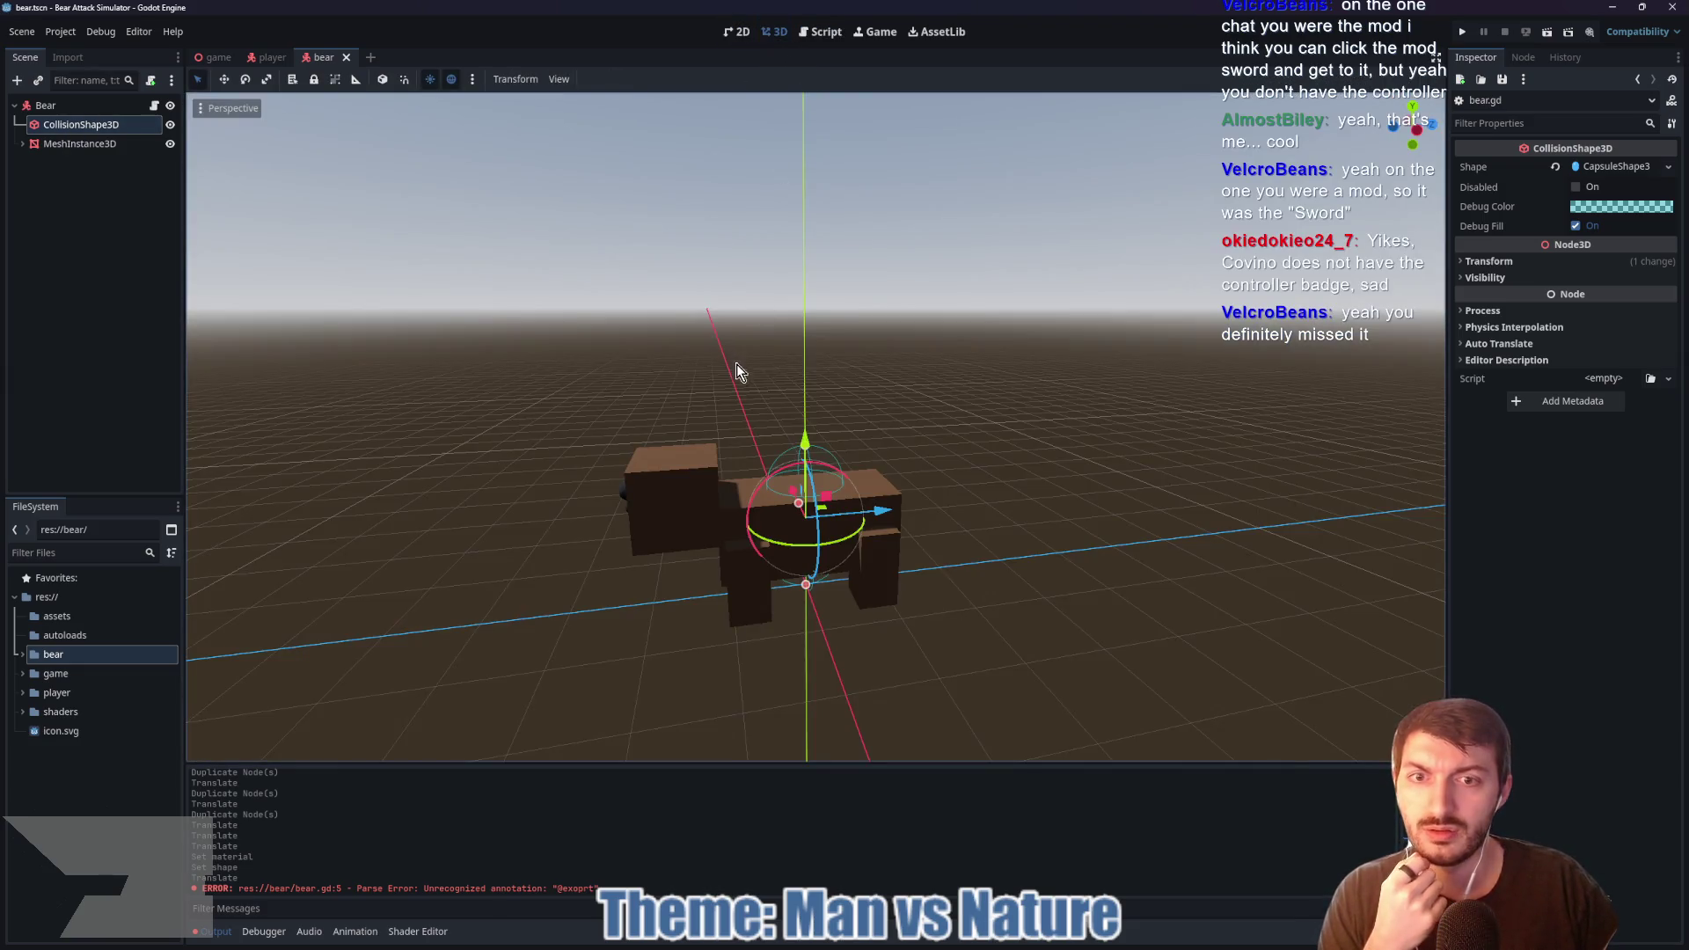
pyautogui.moveTo(943, 380)
pyautogui.mouseDown()
pyautogui.moveTo(1007, 376)
pyautogui.moveTo(985, 440)
pyautogui.mouseUp()
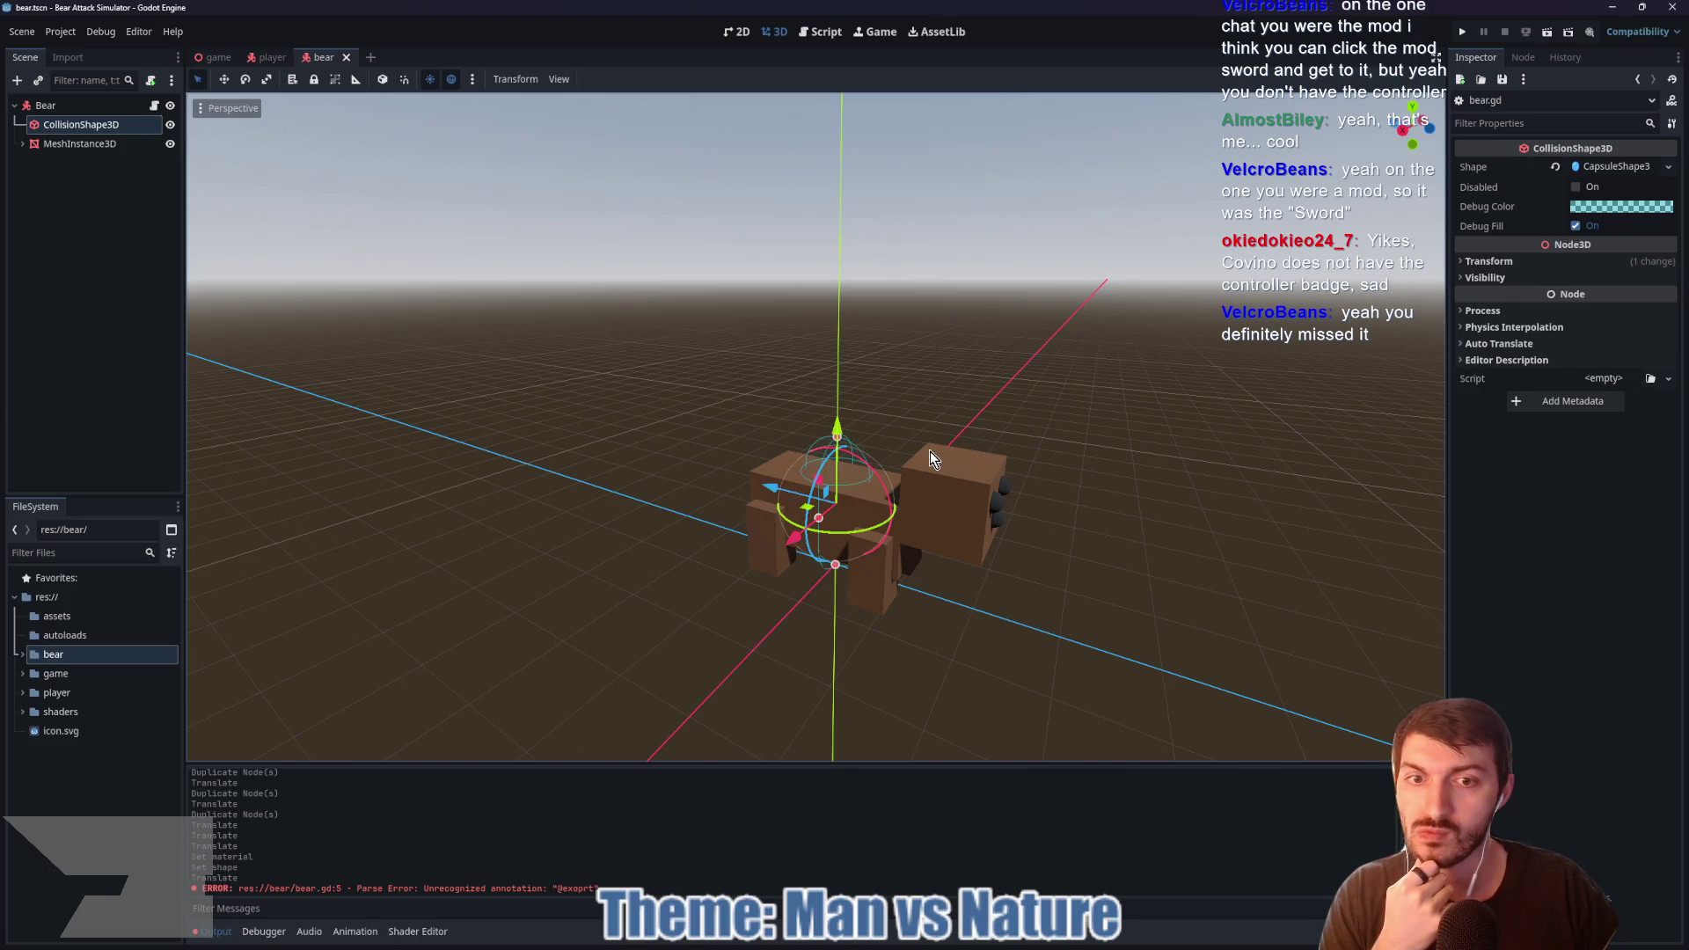
pyautogui.click(1489, 261)
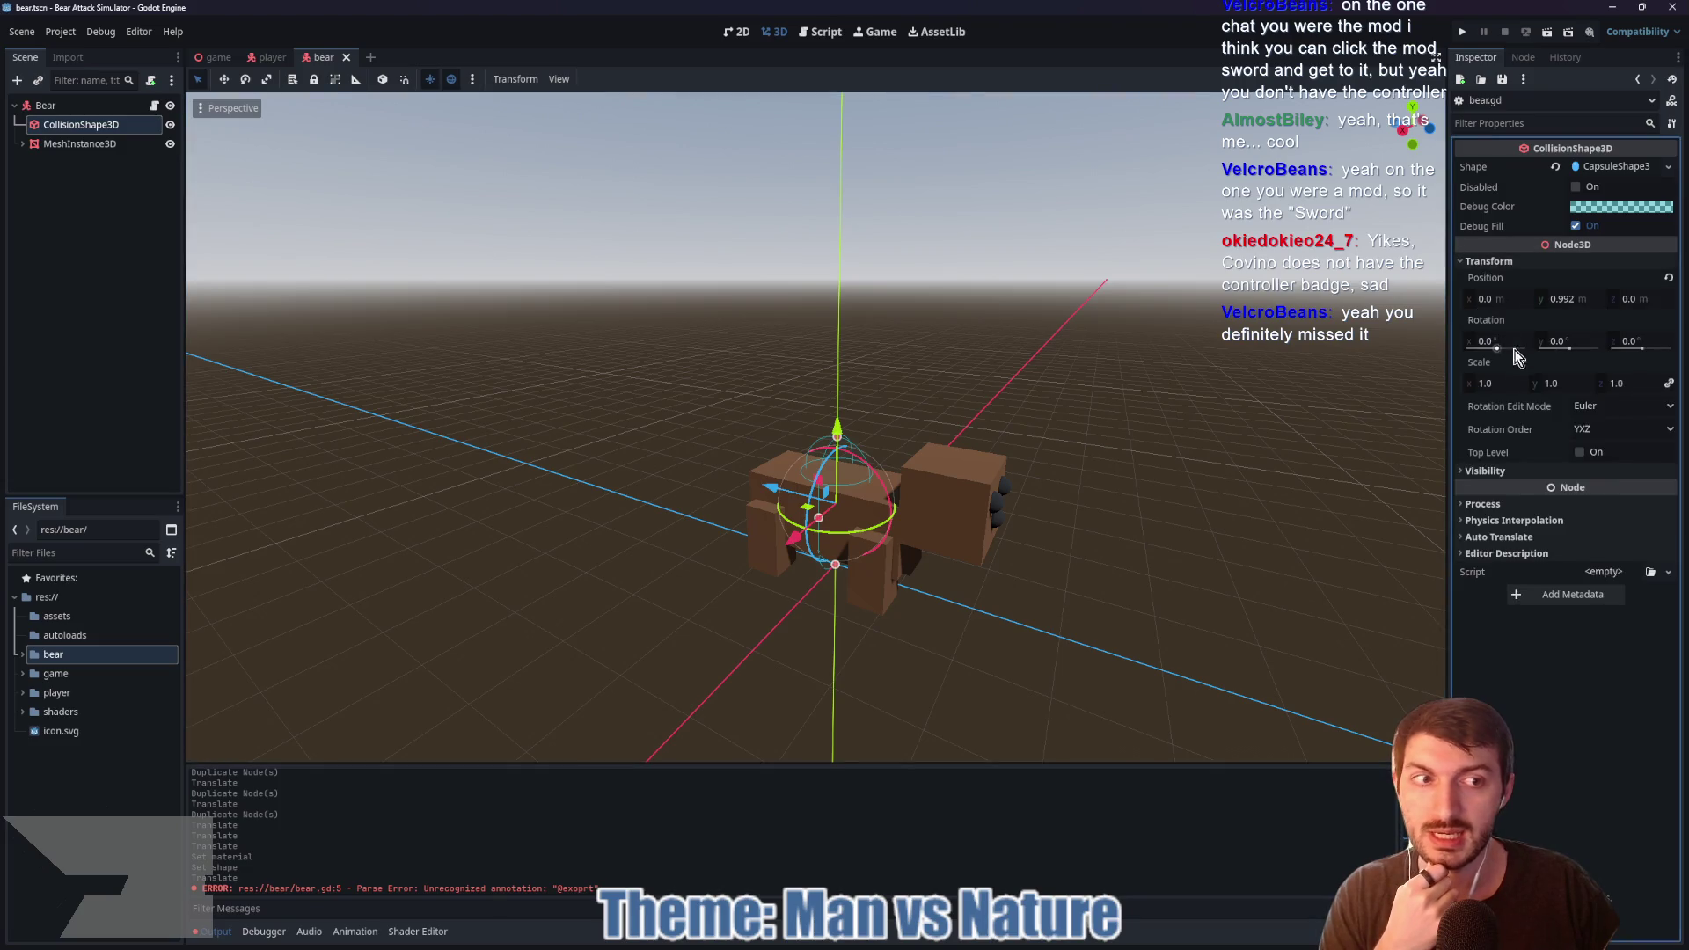
pyautogui.click(1488, 261)
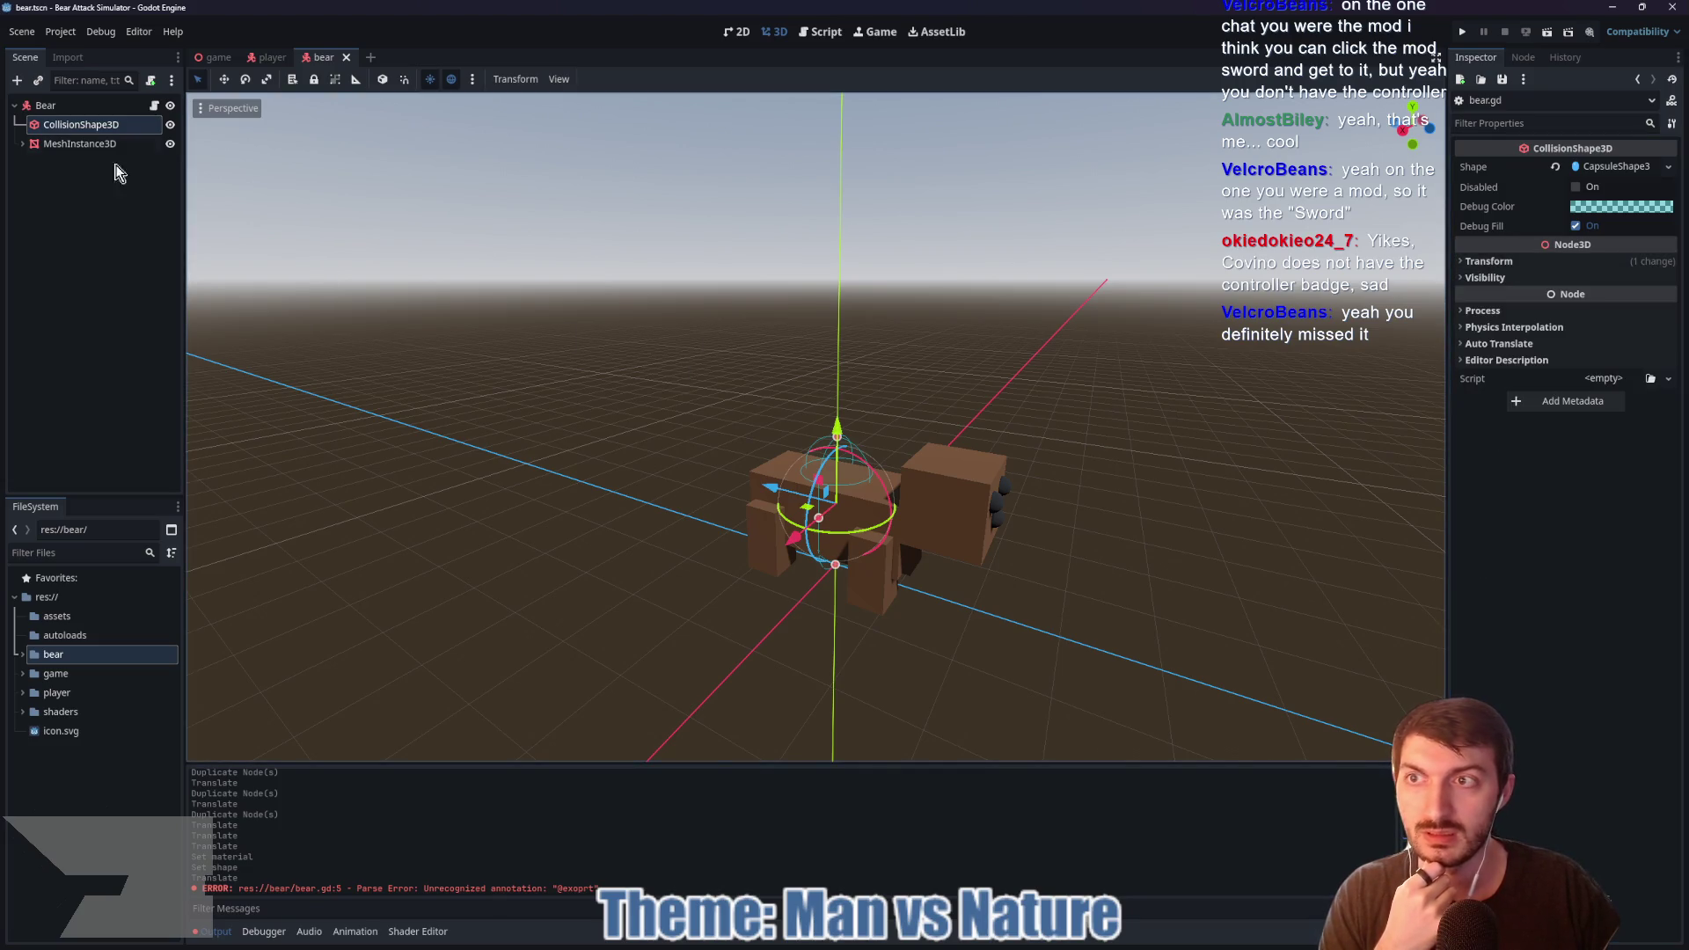
pyautogui.click(52, 105)
pyautogui.click(1485, 435)
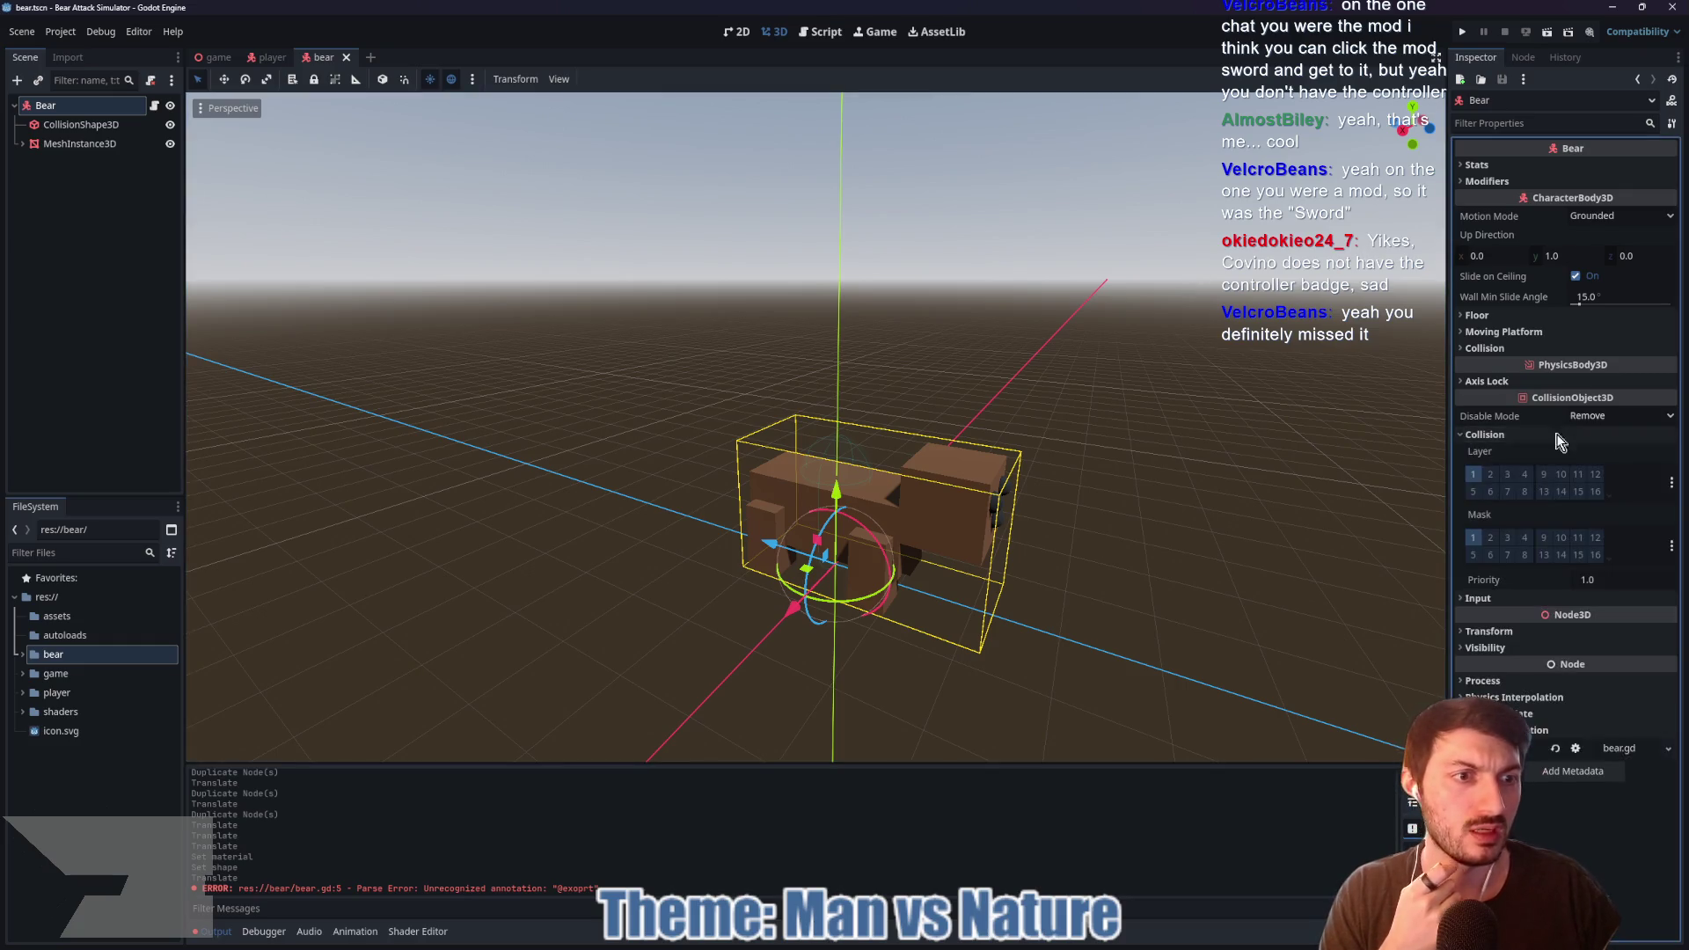
# - Name collision layers 2 'bear' and 5 'Bear', enable layer 5 and mask 2, and save
pyautogui.doubleClick(1491, 473)
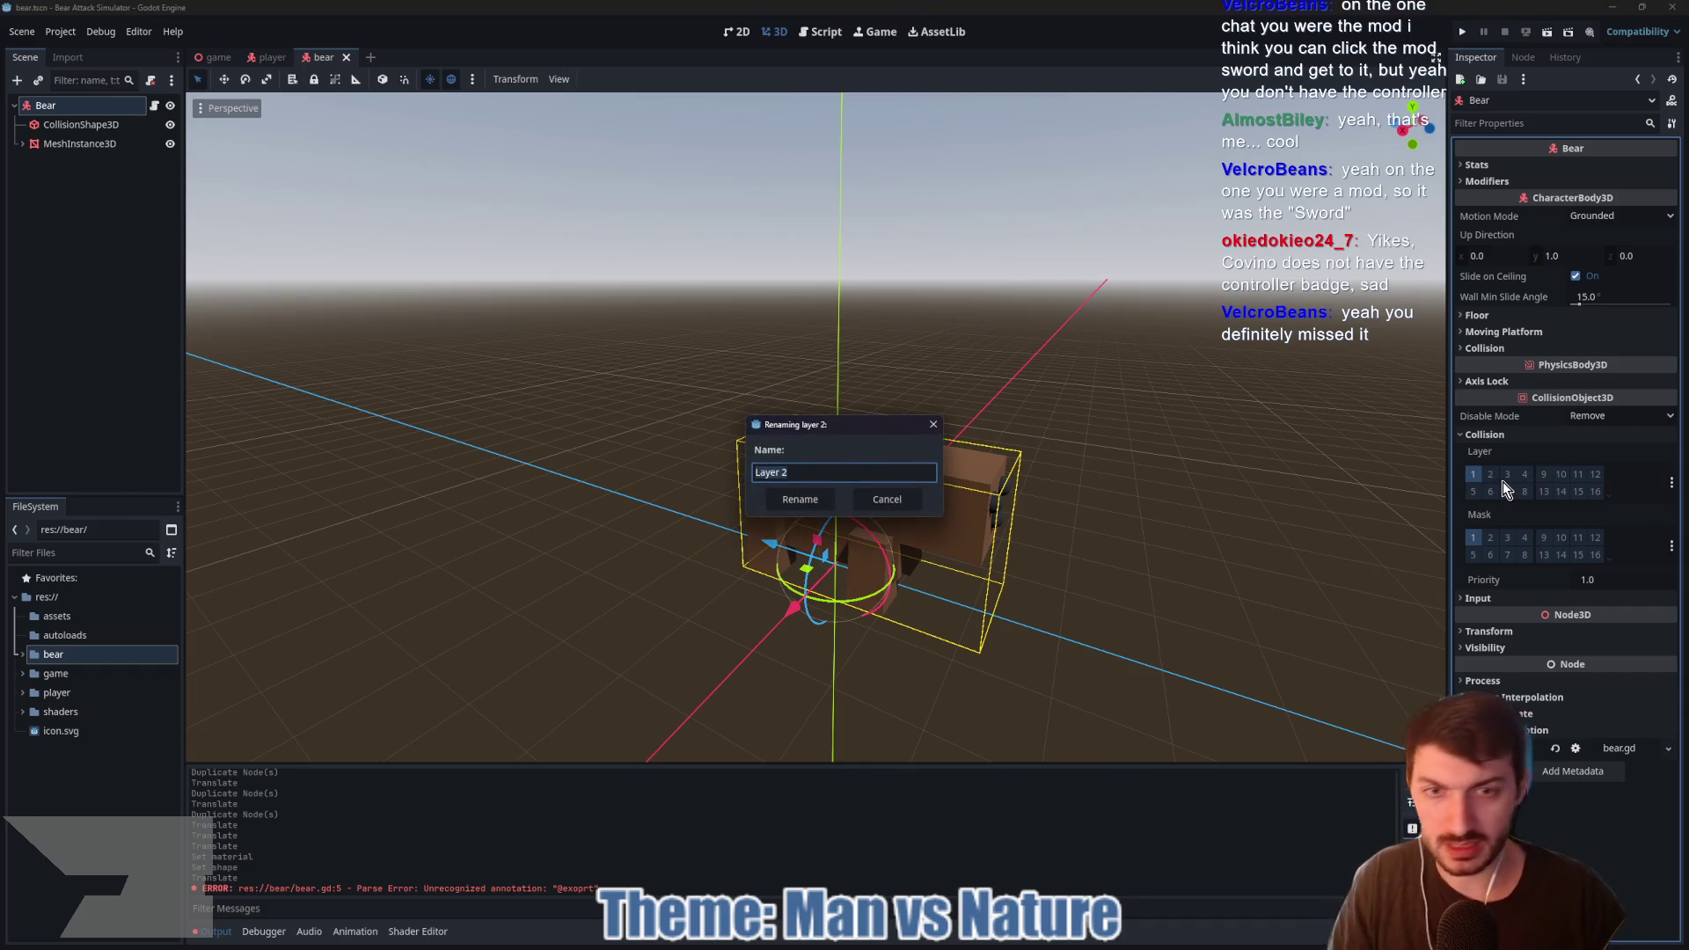
pyautogui.write('bear')
pyautogui.press('Return')
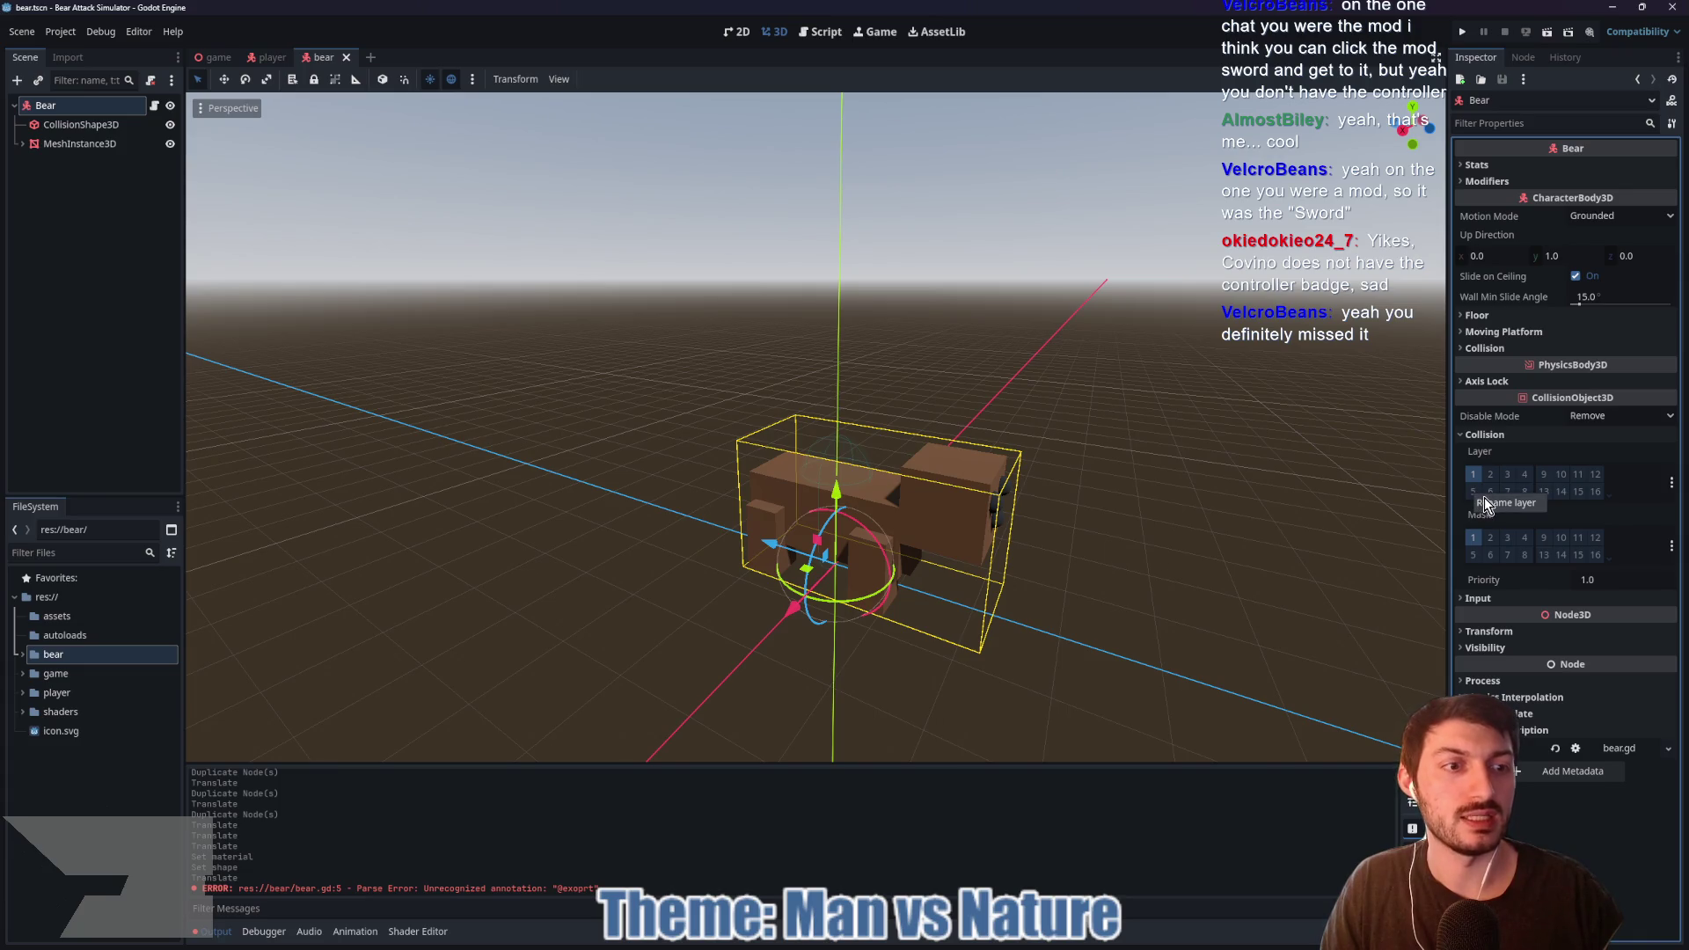
pyautogui.doubleClick(1485, 498)
pyautogui.write('Bear')
pyautogui.press('Return')
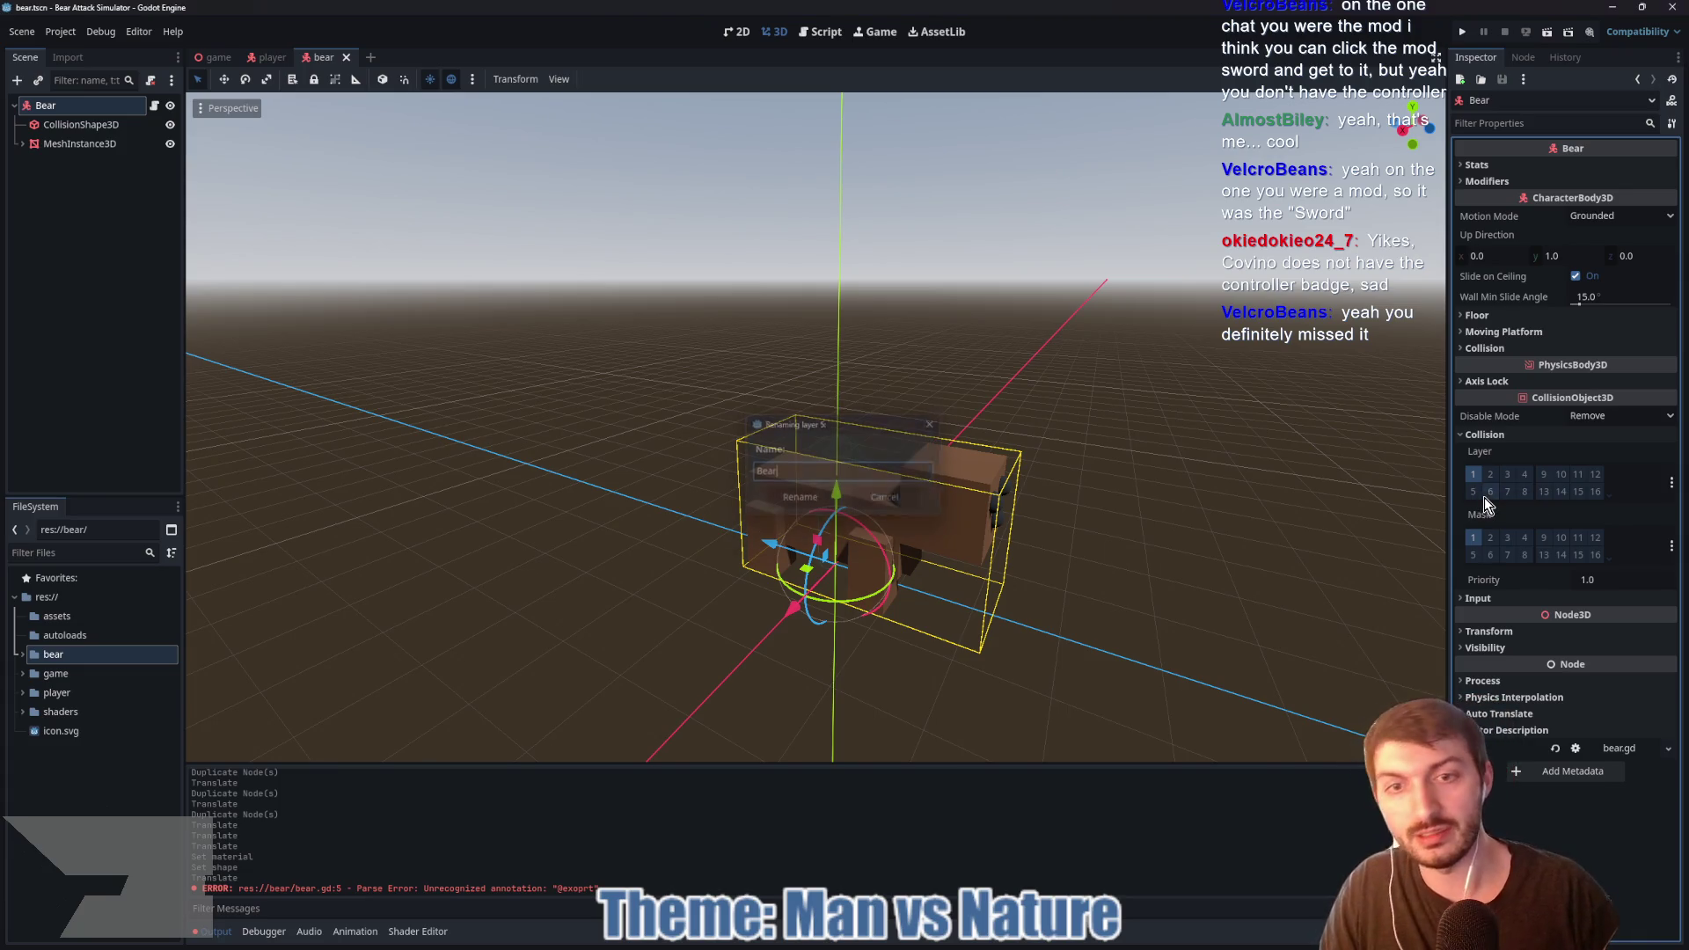
pyautogui.click(1481, 494)
pyautogui.click(1492, 538)
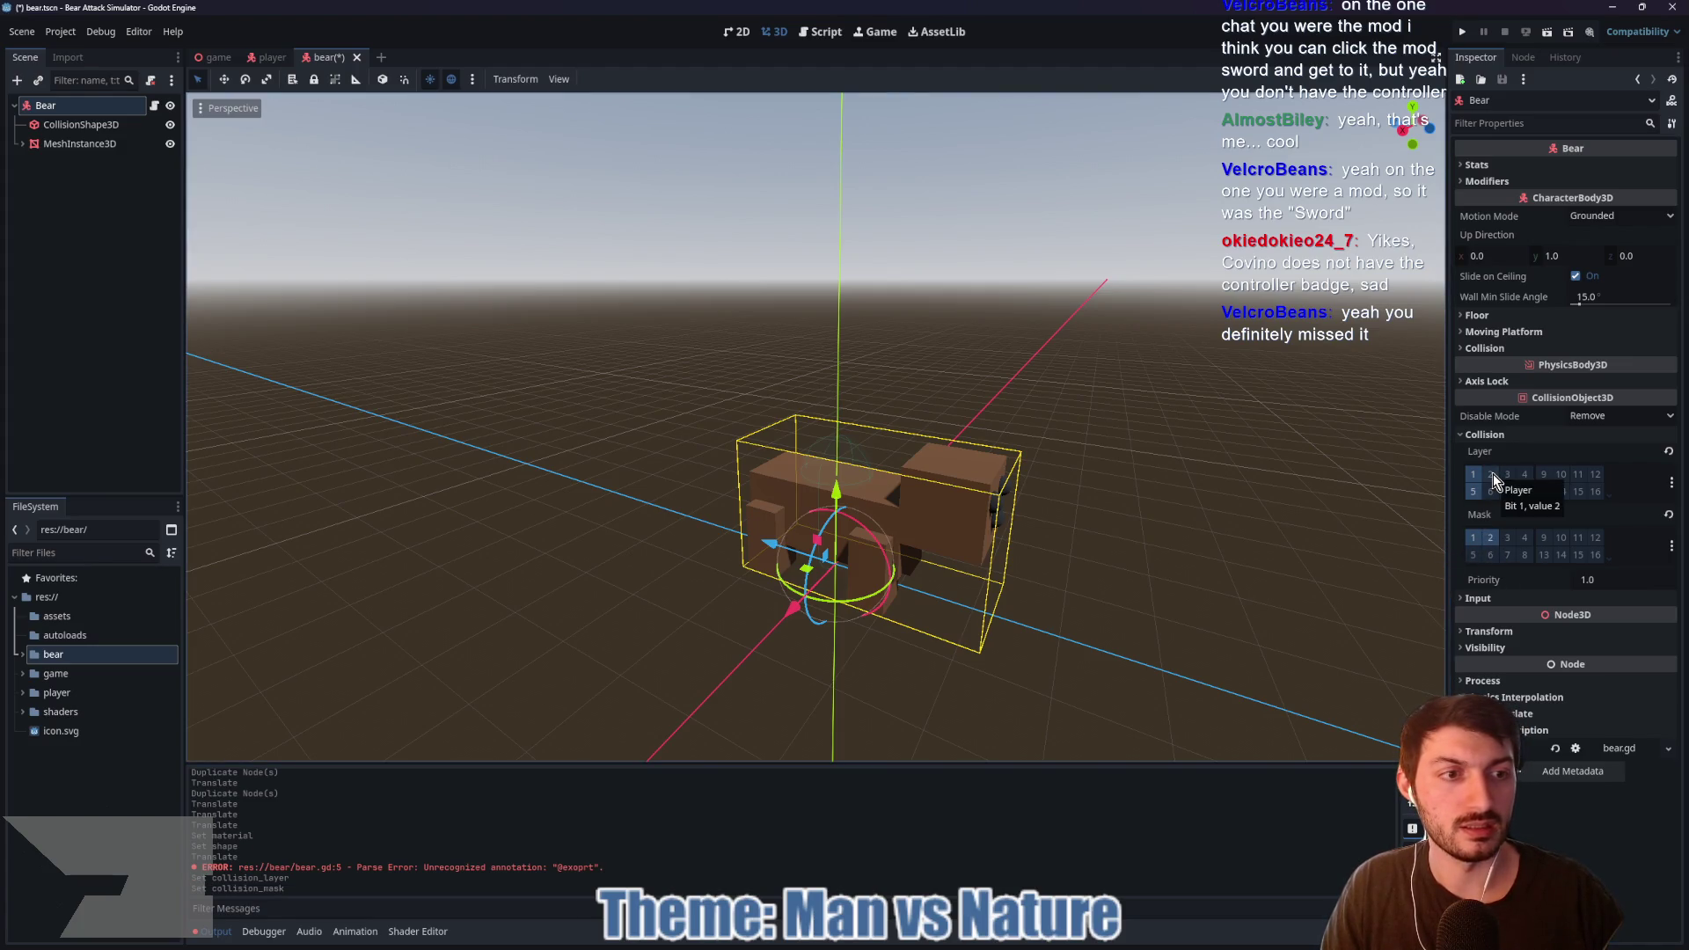
pyautogui.hotkey('ctrl', 's')
# - Inspect the bear's capsule collision shape from several angles, then reselect the Bear node
pyautogui.click(114, 124)
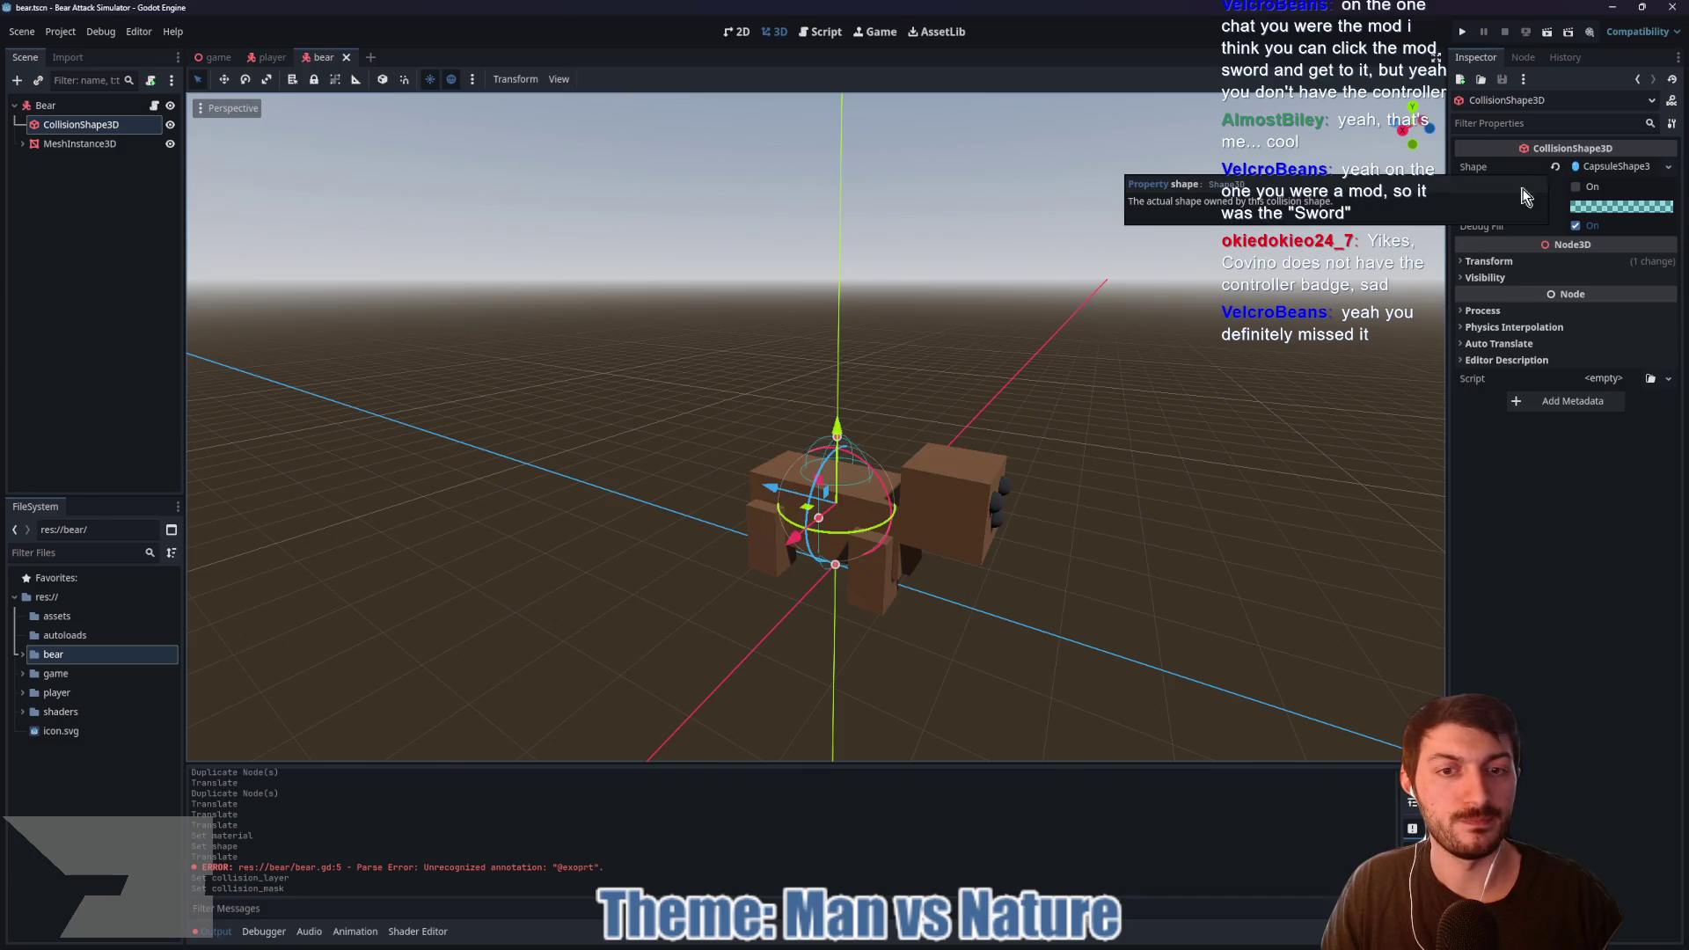
pyautogui.scroll(3, 1016, 473)
pyautogui.moveTo(1016, 473); pyautogui.dragTo(1124, 399)
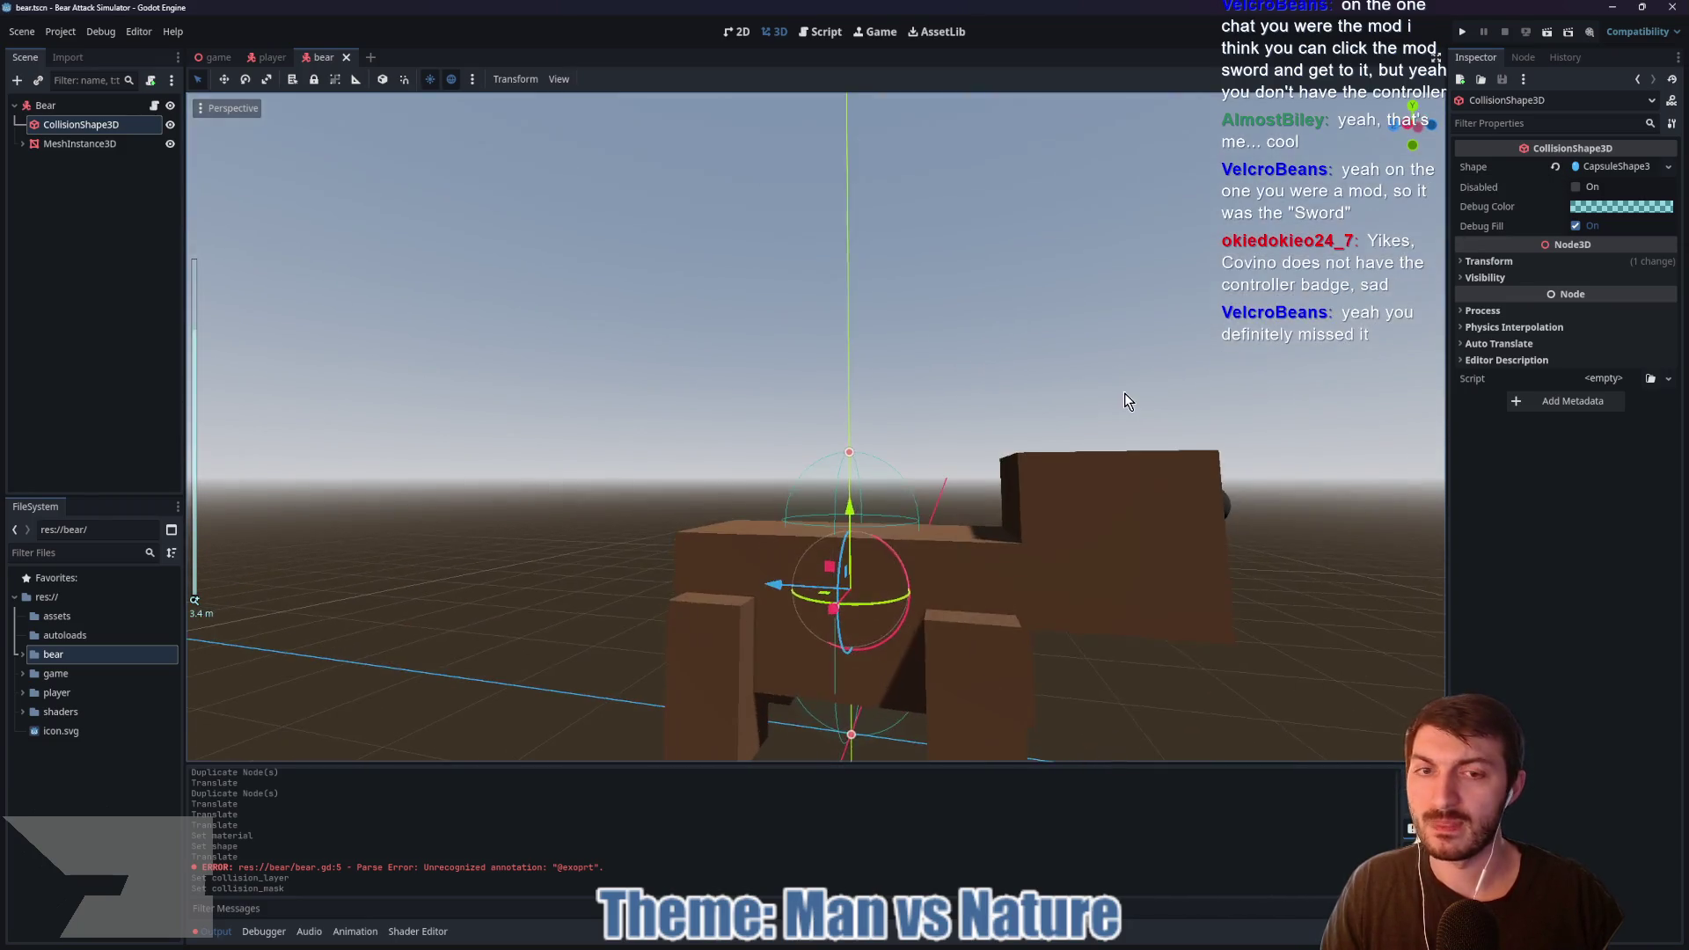
pyautogui.scroll(-5, 1119, 443)
pyautogui.moveTo(1059, 471)
pyautogui.mouseDown()
pyautogui.moveTo(961, 528)
pyautogui.moveTo(779, 528)
pyautogui.mouseUp()
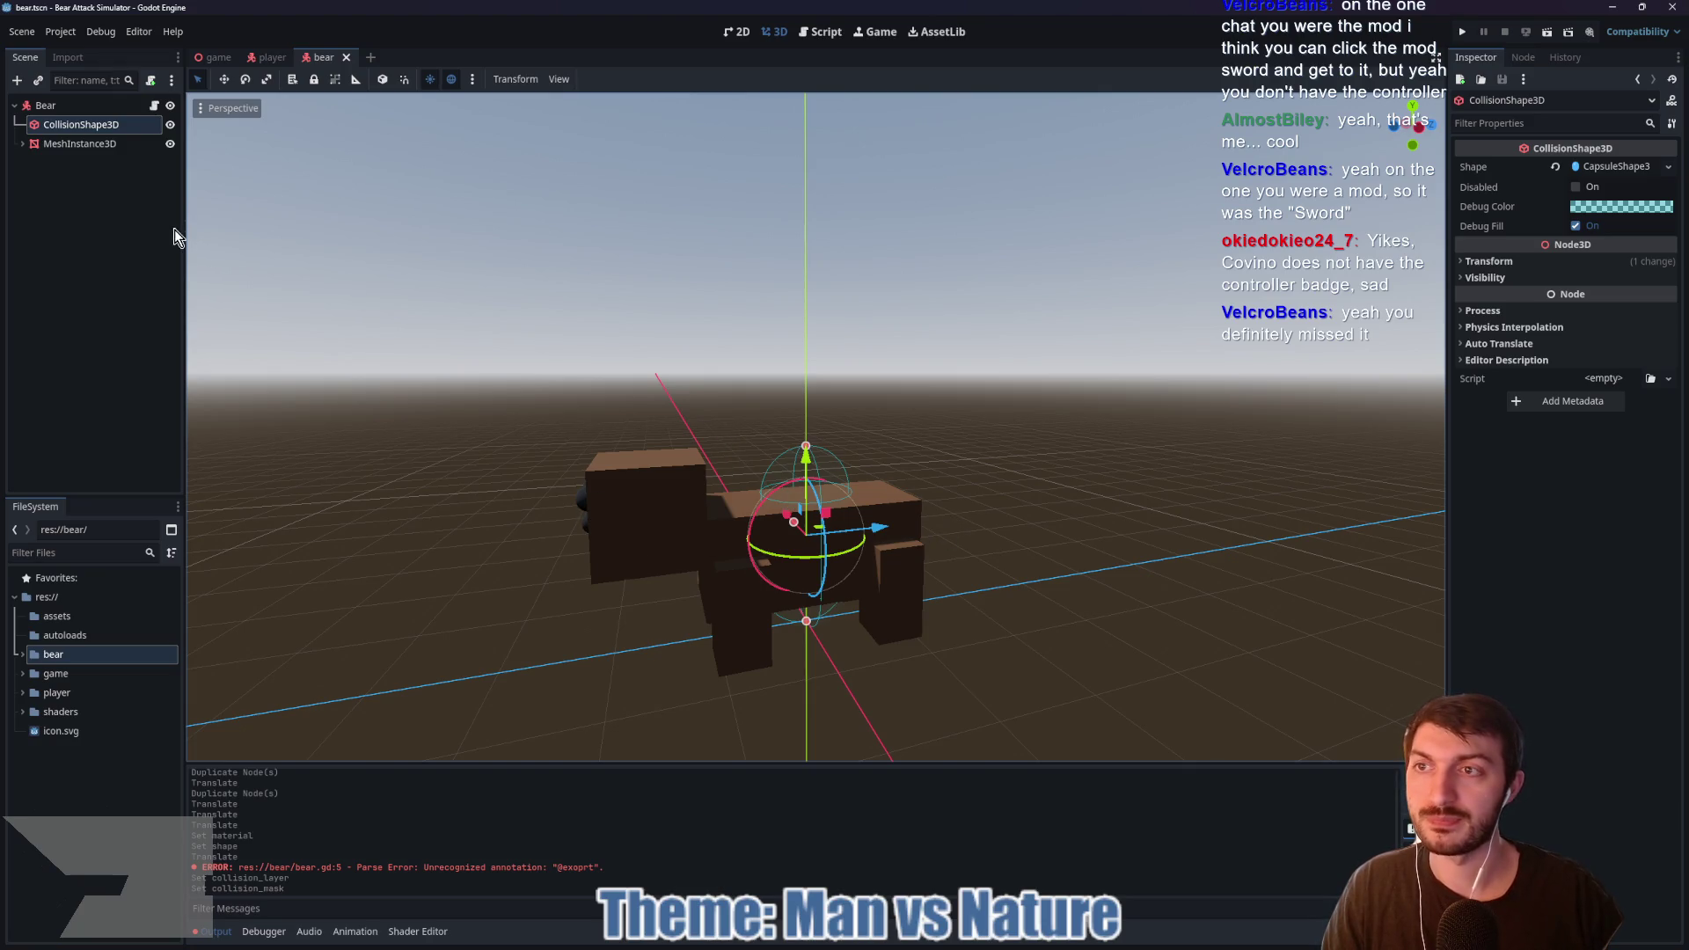
pyautogui.click(72, 106)
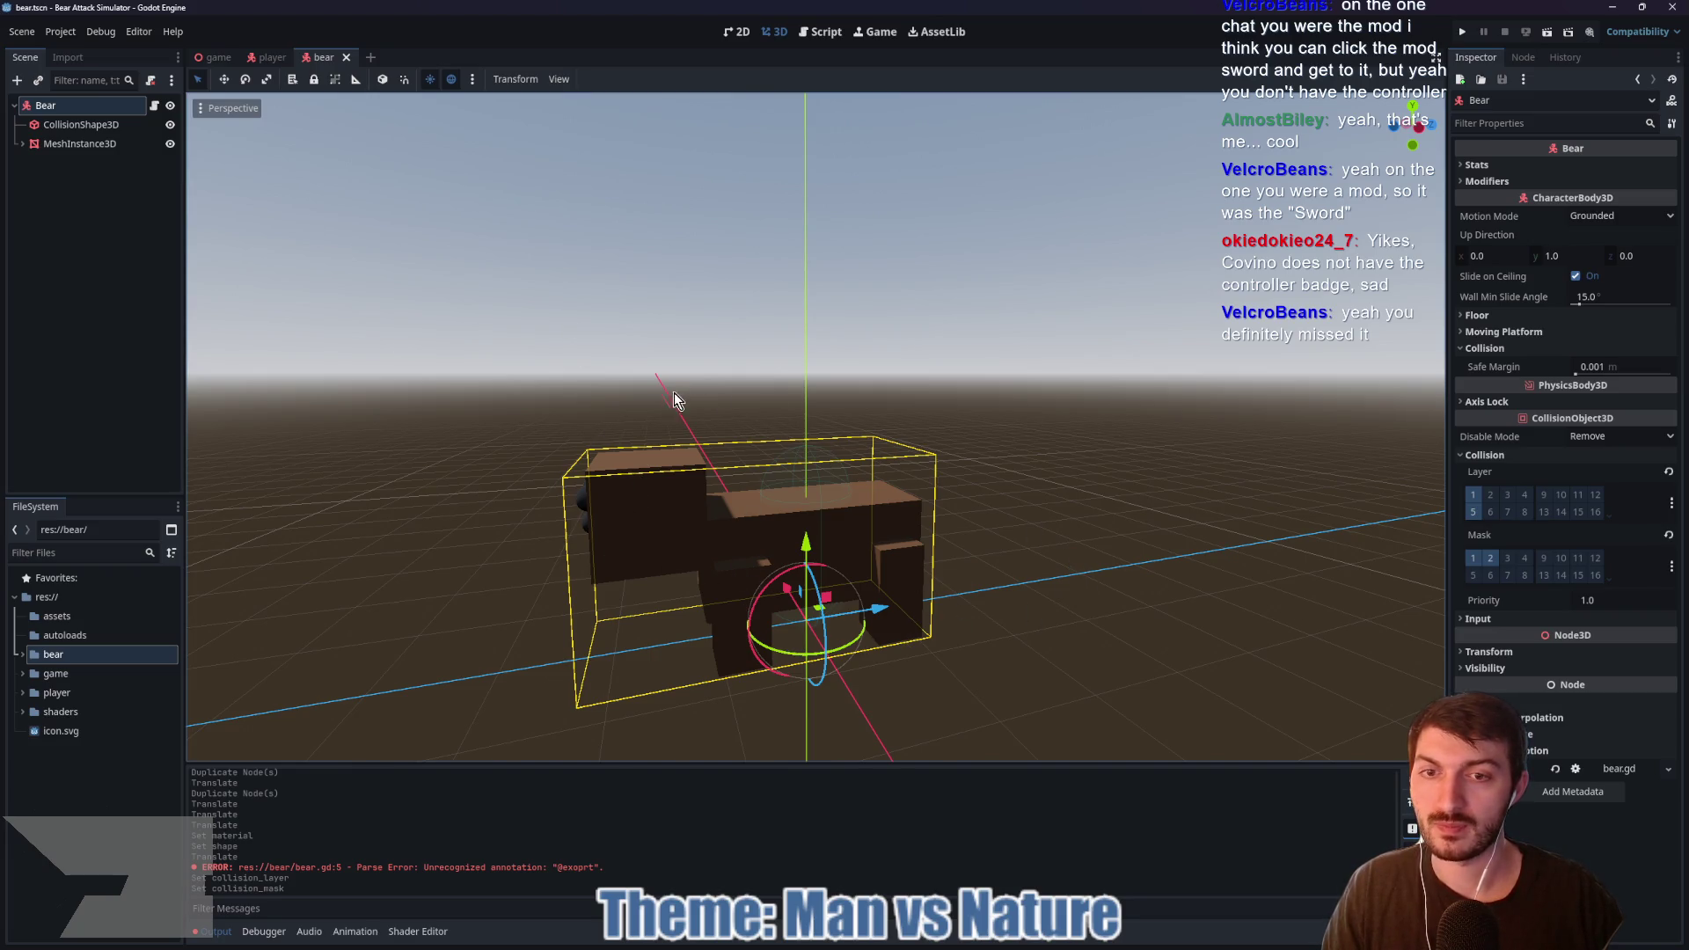
pyautogui.moveTo(642, 369)
pyautogui.mouseDown()
pyautogui.moveTo(1056, 385)
pyautogui.moveTo(1013, 365)
pyautogui.mouseUp()
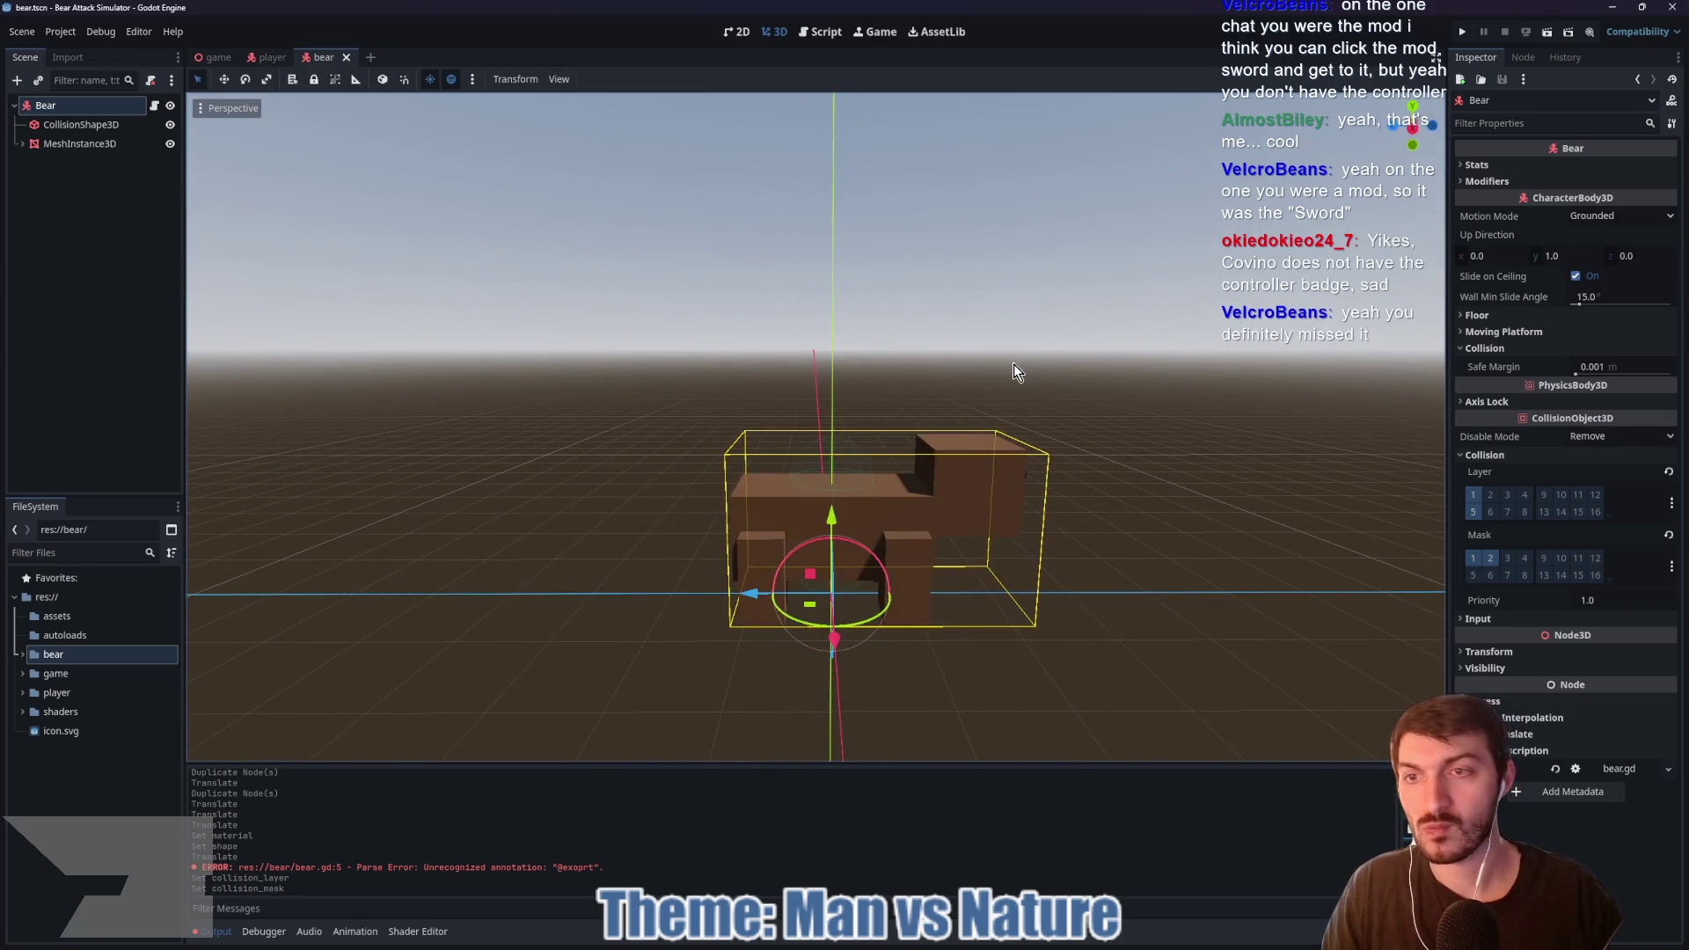
# - Add a StaticBody3D under Bear with a child CollisionShape3D using a BoxShape3D
pyautogui.hotkey('ctrl', 'a')
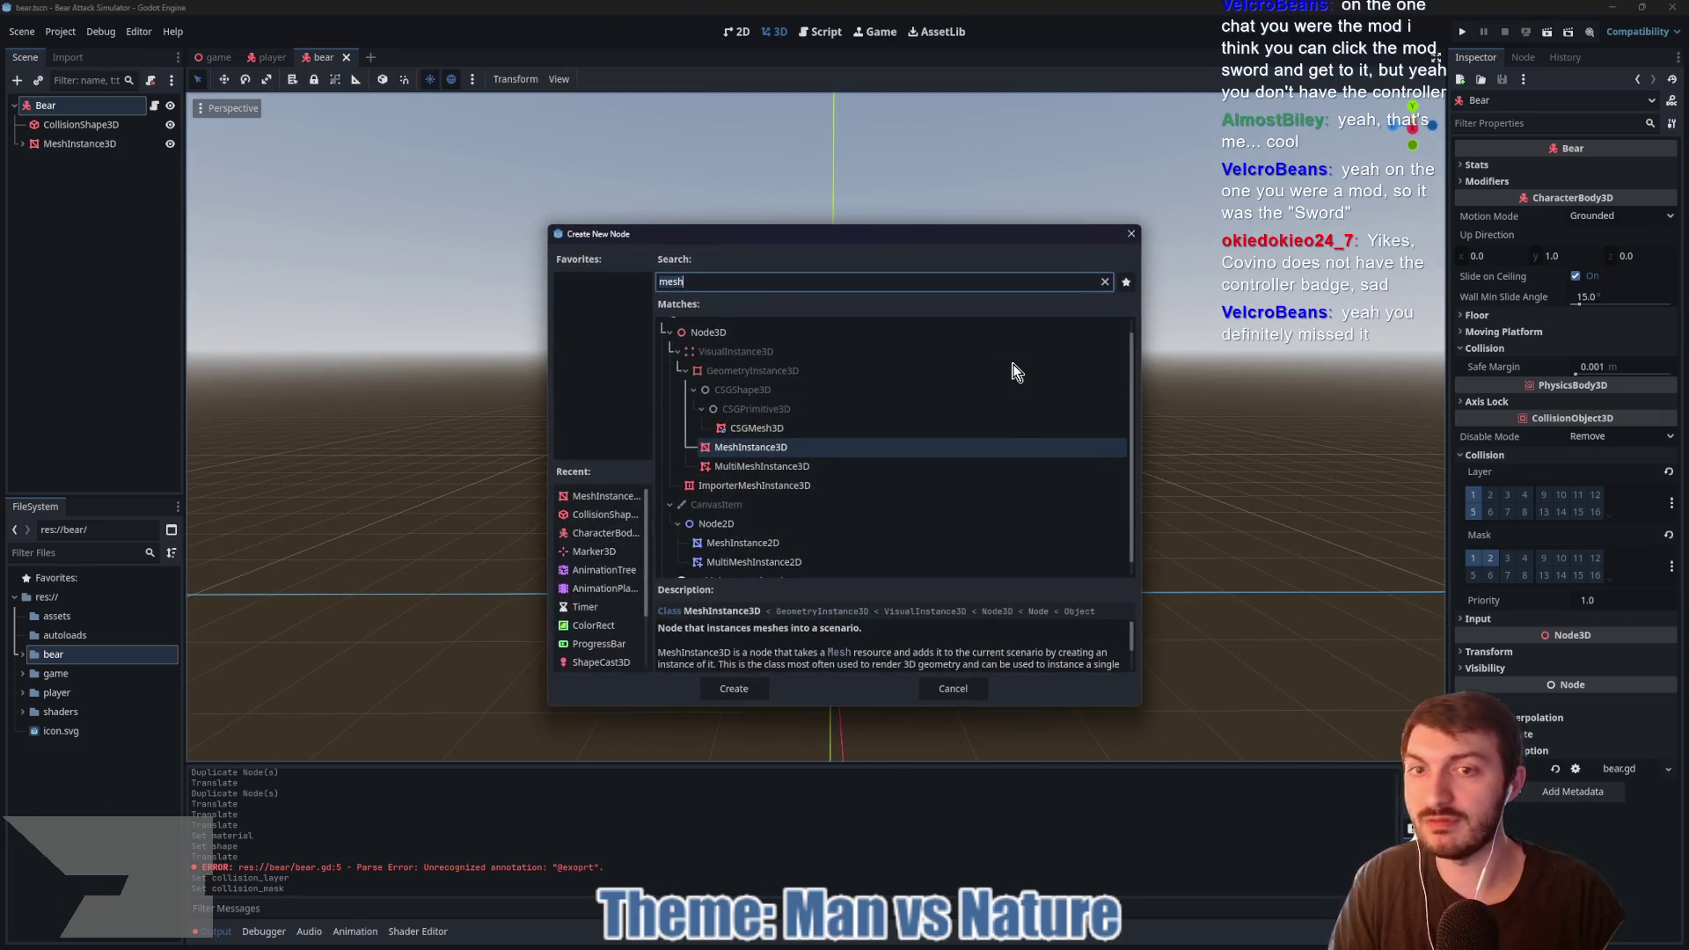
pyautogui.press('BackSpace')
pyautogui.press('BackSpace')
pyautogui.press('BackSpace')
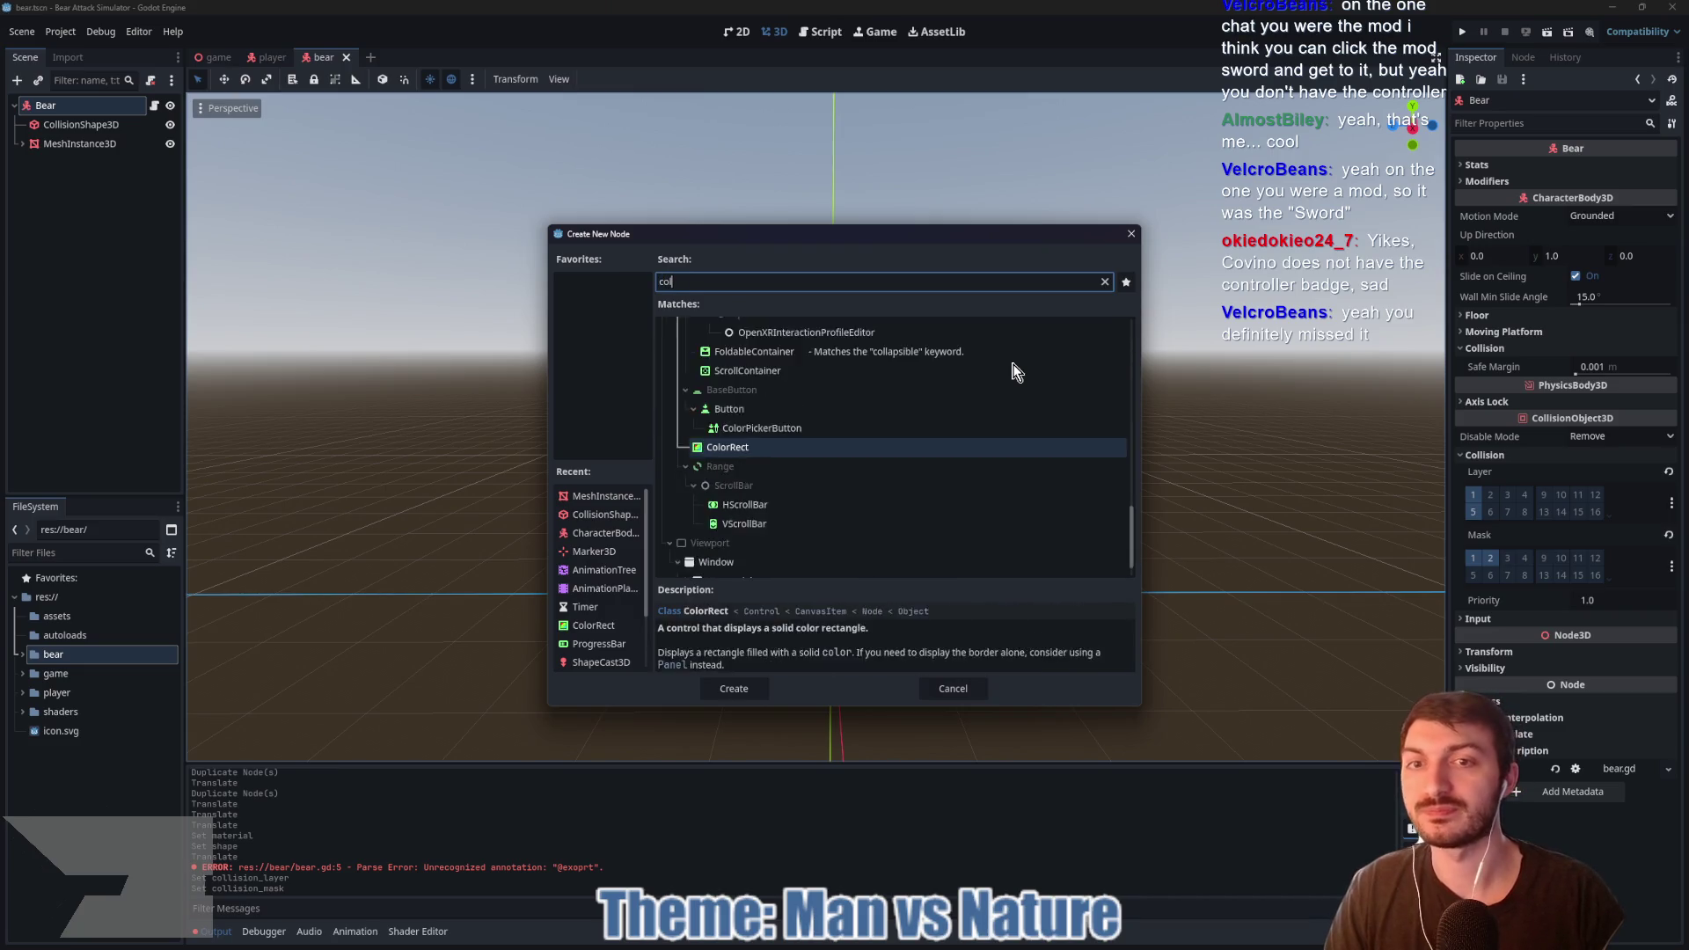
pyautogui.write('stati')
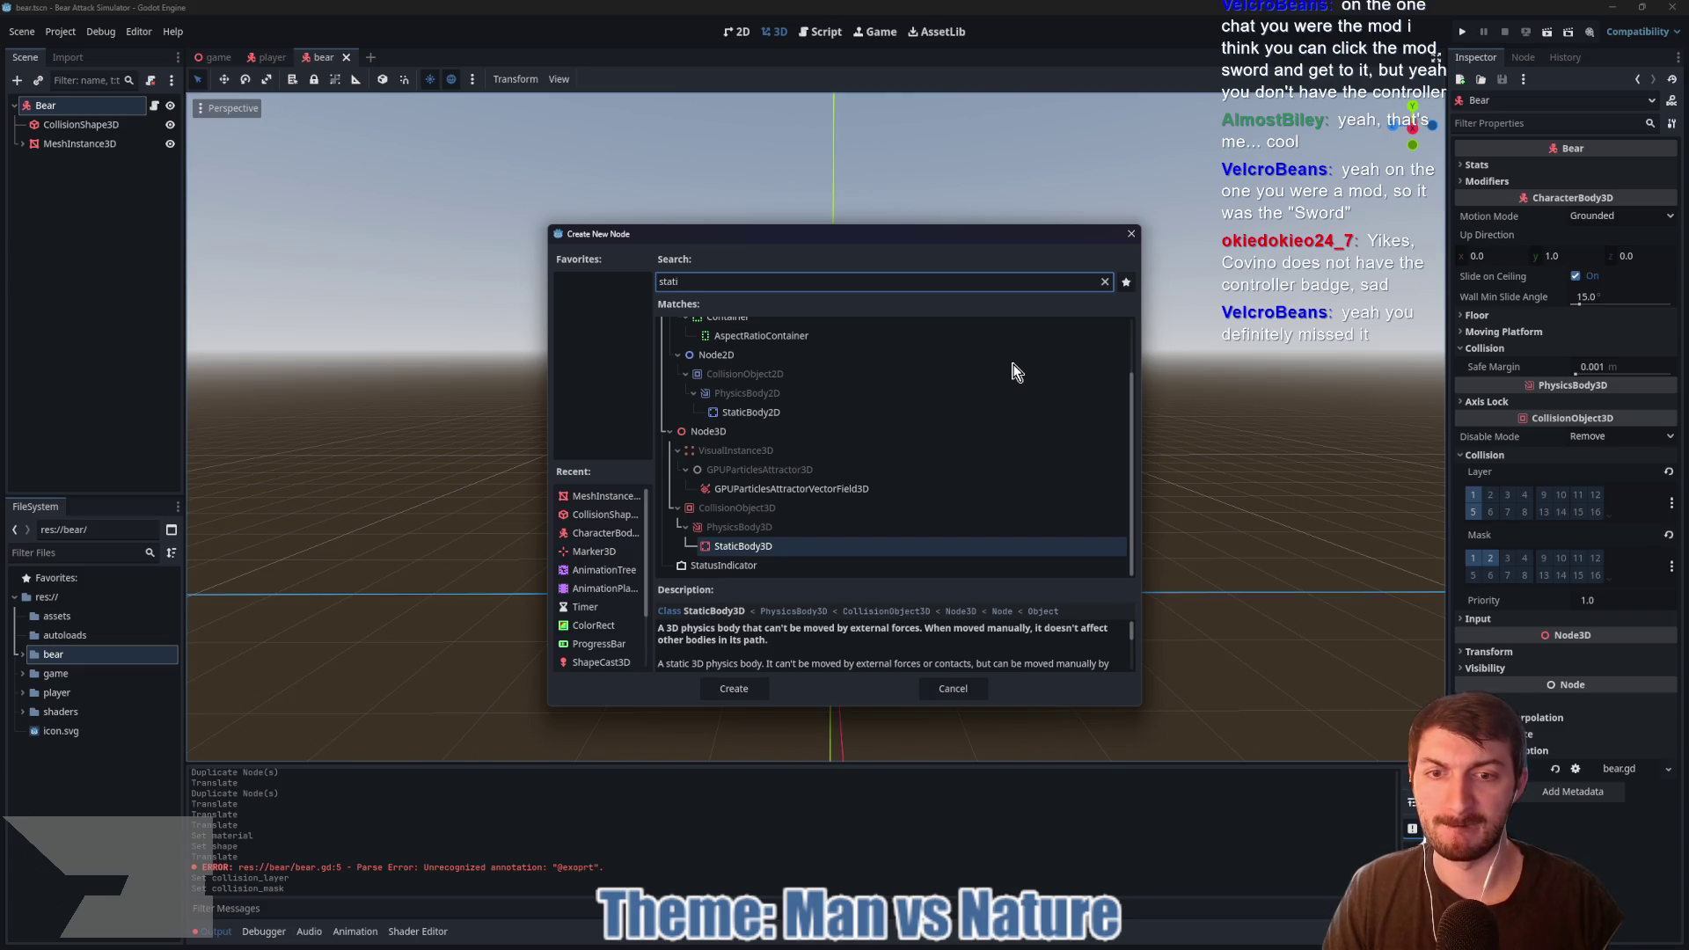
pyautogui.press('Return')
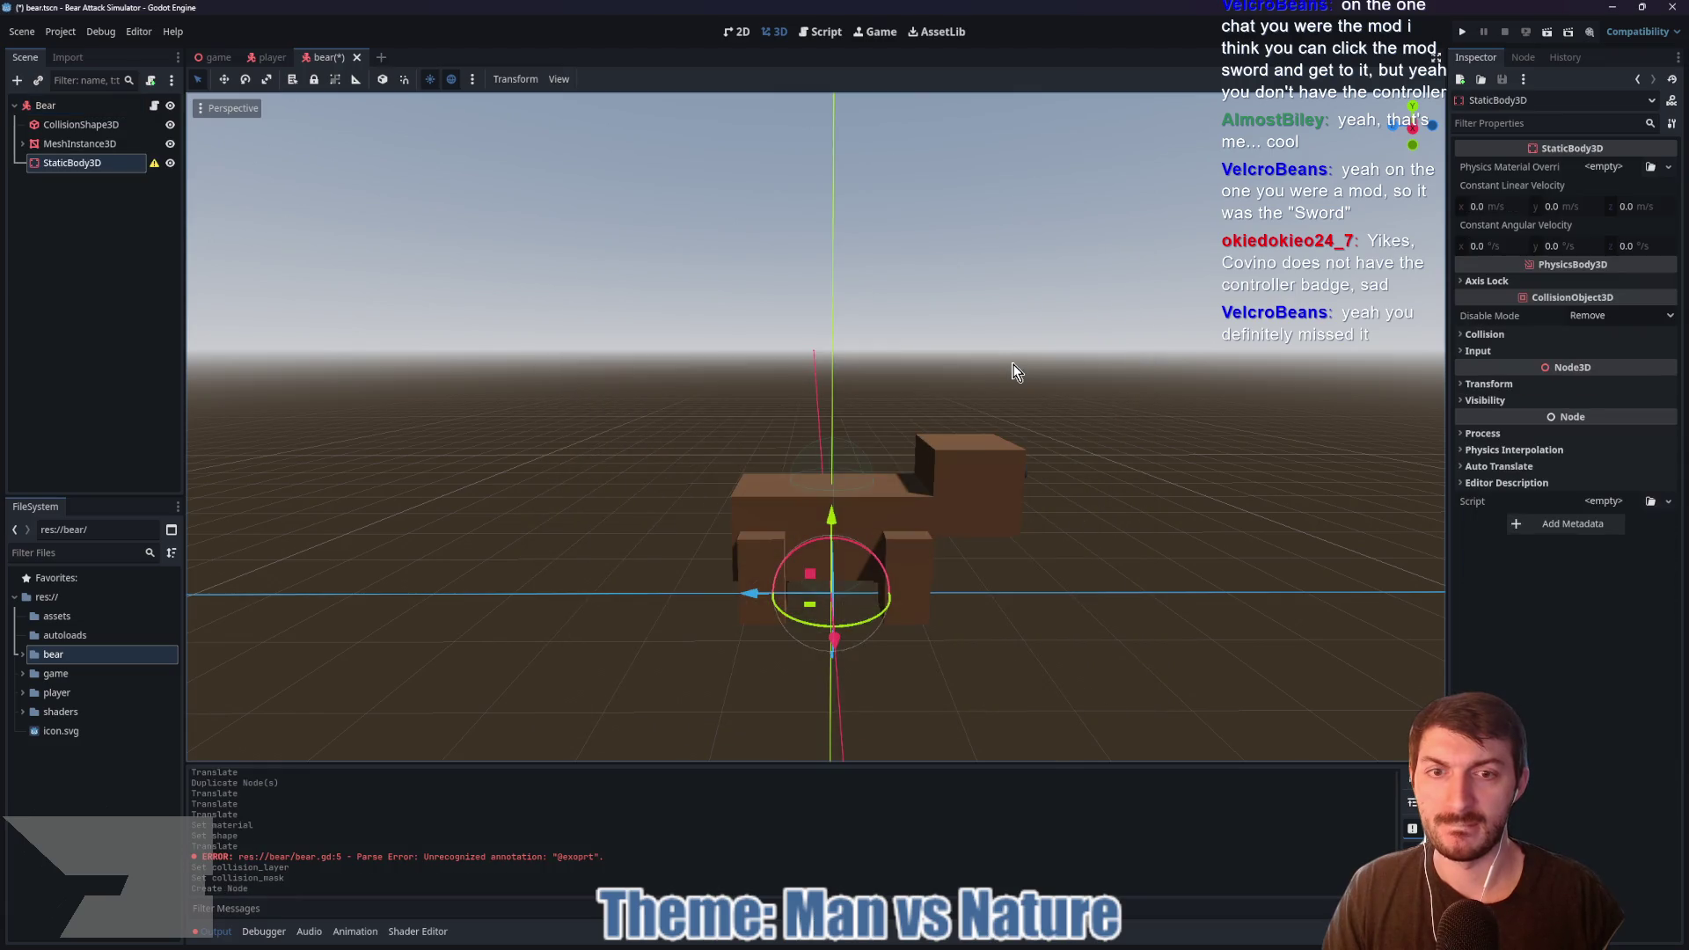
pyautogui.hotkey('ctrl', 'a')
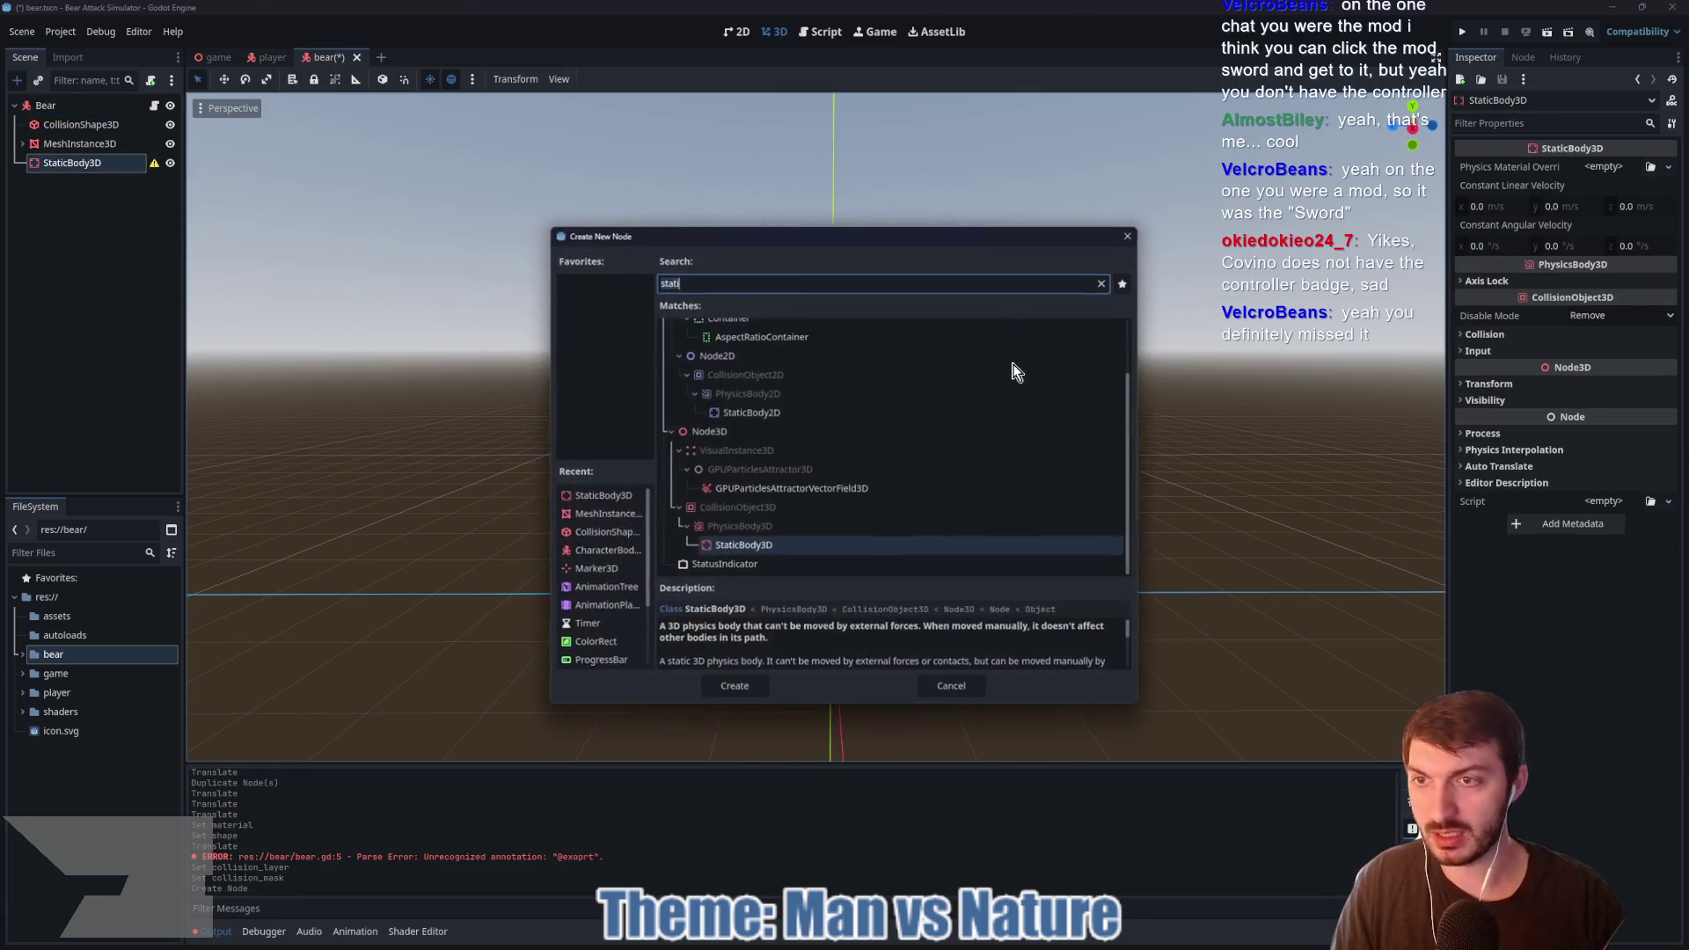
pyautogui.write('colli')
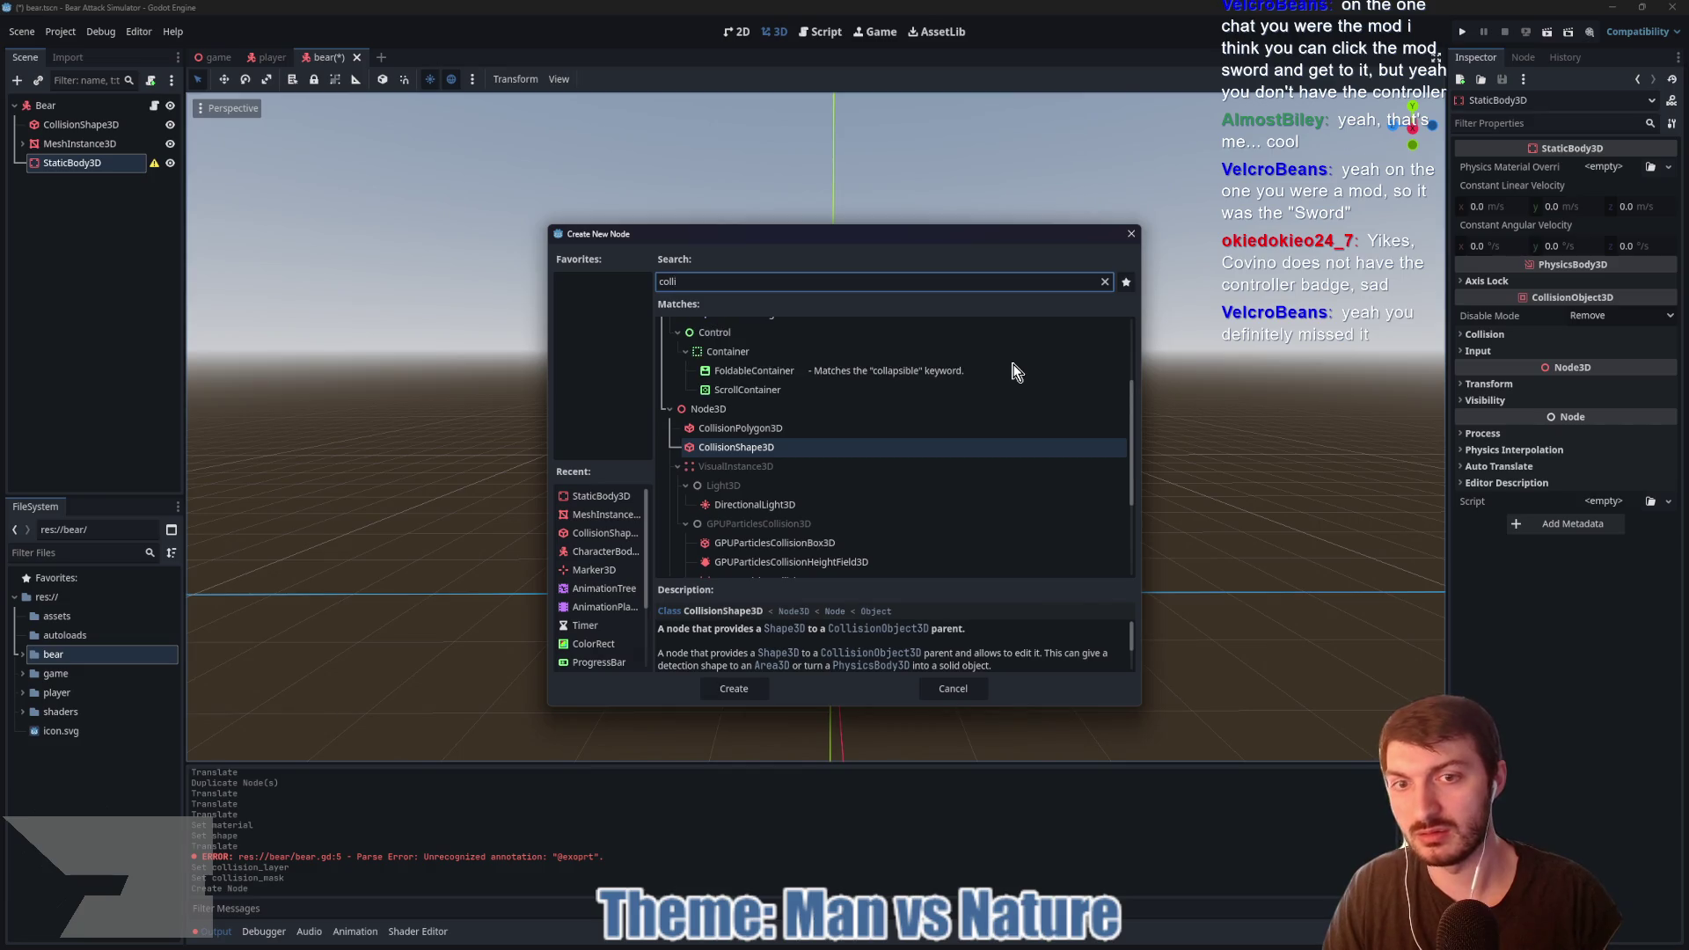
pyautogui.press('Return')
pyautogui.click(1617, 169)
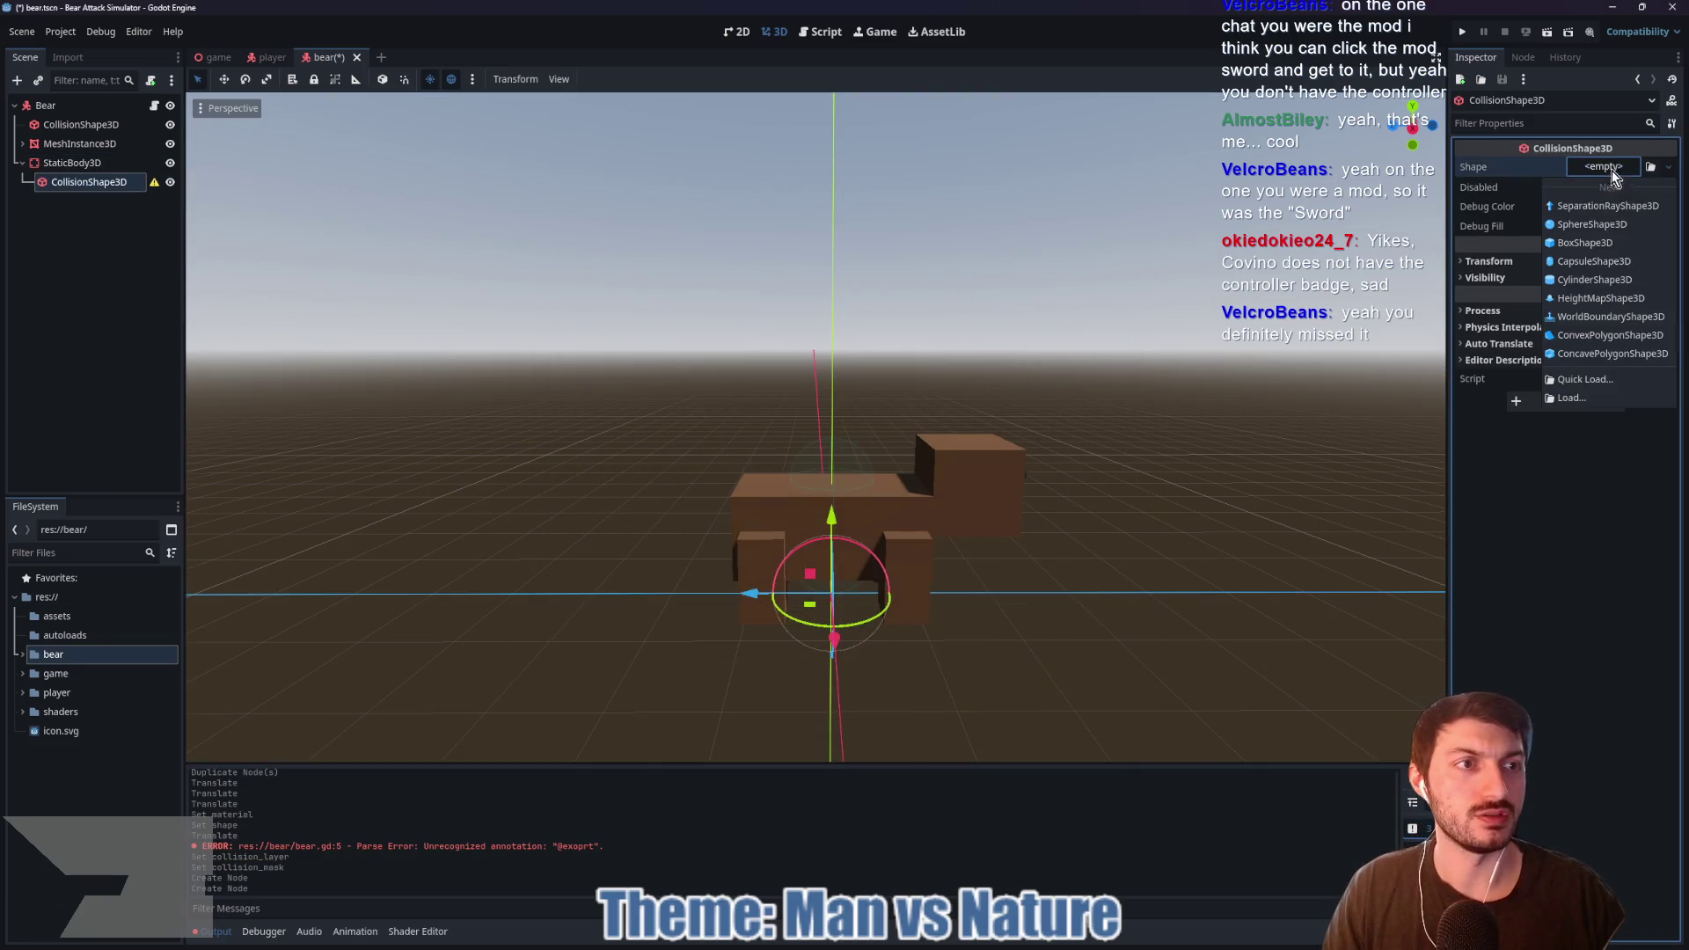
pyautogui.click(1588, 242)
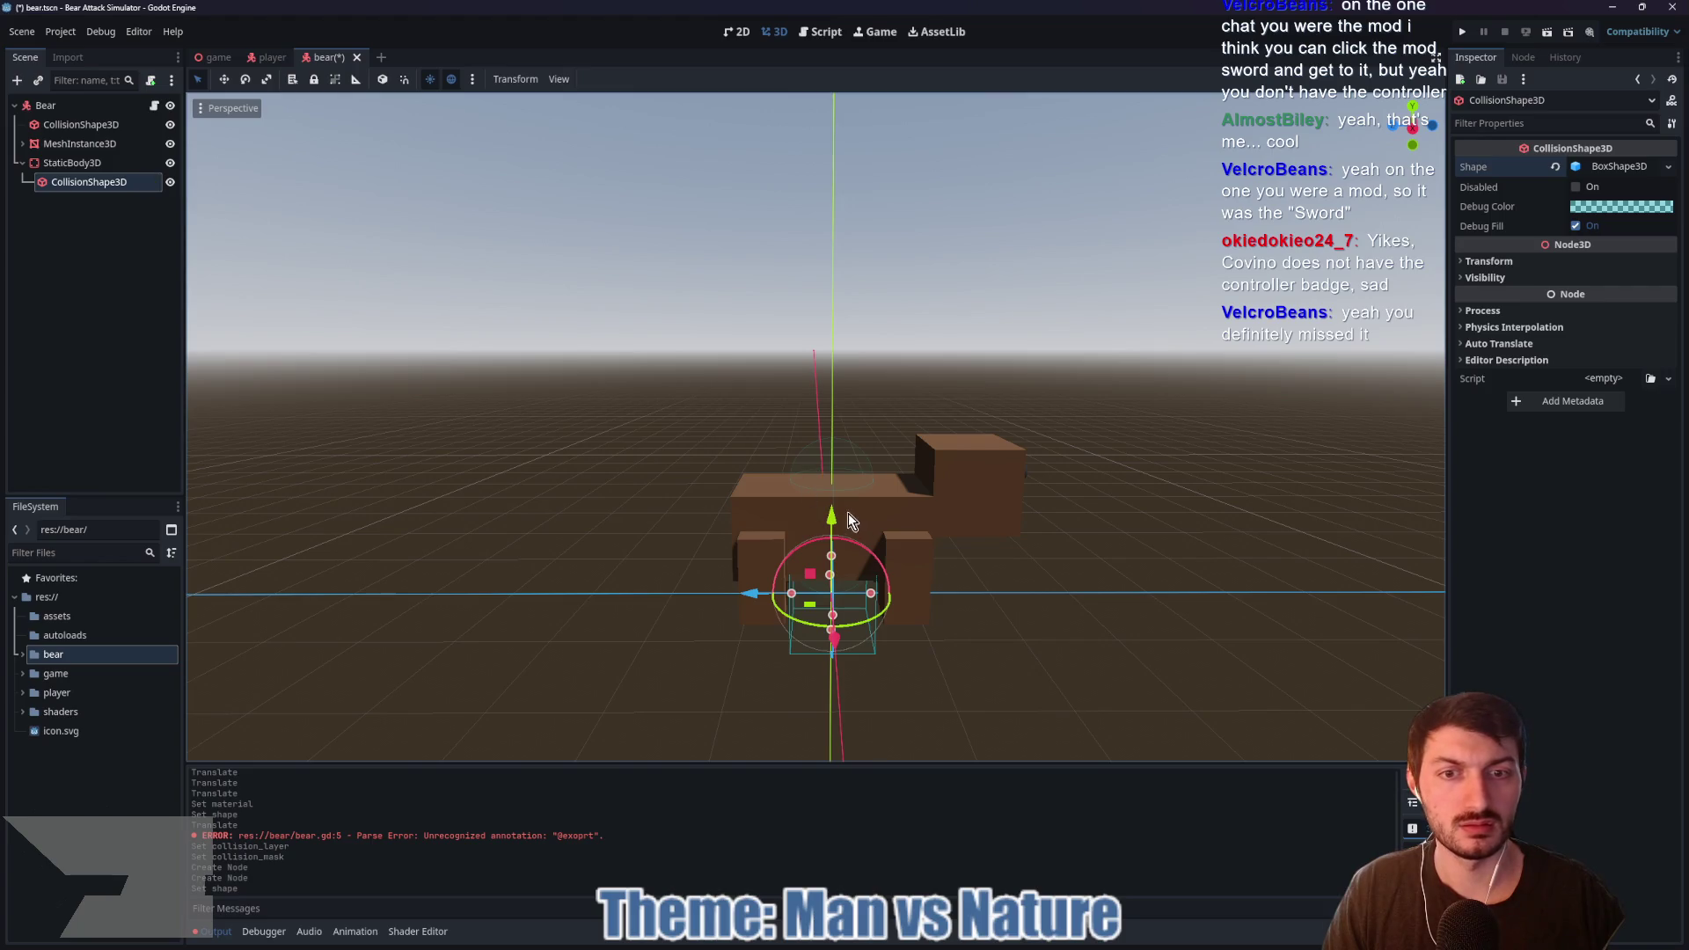
# - In side view, raise the box about 0.9 and stretch it to about 2.04 by 3.41
pyautogui.click(1412, 132)
pyautogui.moveTo(836, 536); pyautogui.dragTo(837, 452)
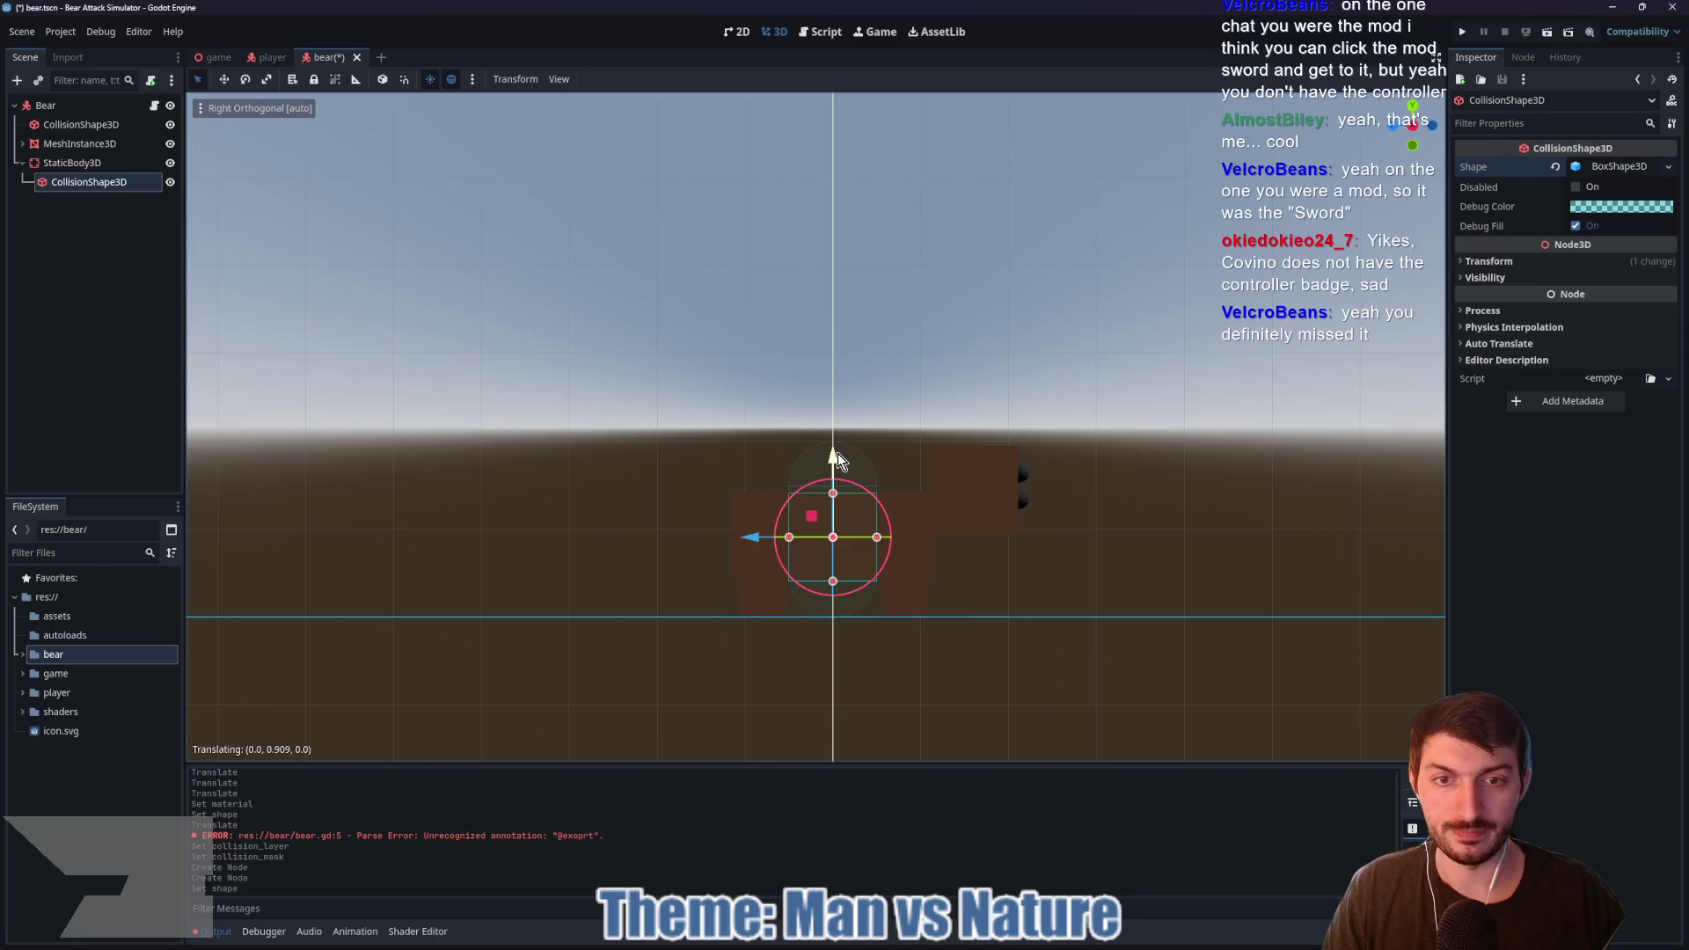
pyautogui.moveTo(789, 537); pyautogui.dragTo(731, 535)
pyautogui.moveTo(877, 537); pyautogui.dragTo(1029, 535)
pyautogui.moveTo(880, 494); pyautogui.dragTo(879, 438)
pyautogui.moveTo(878, 580); pyautogui.dragTo(879, 621)
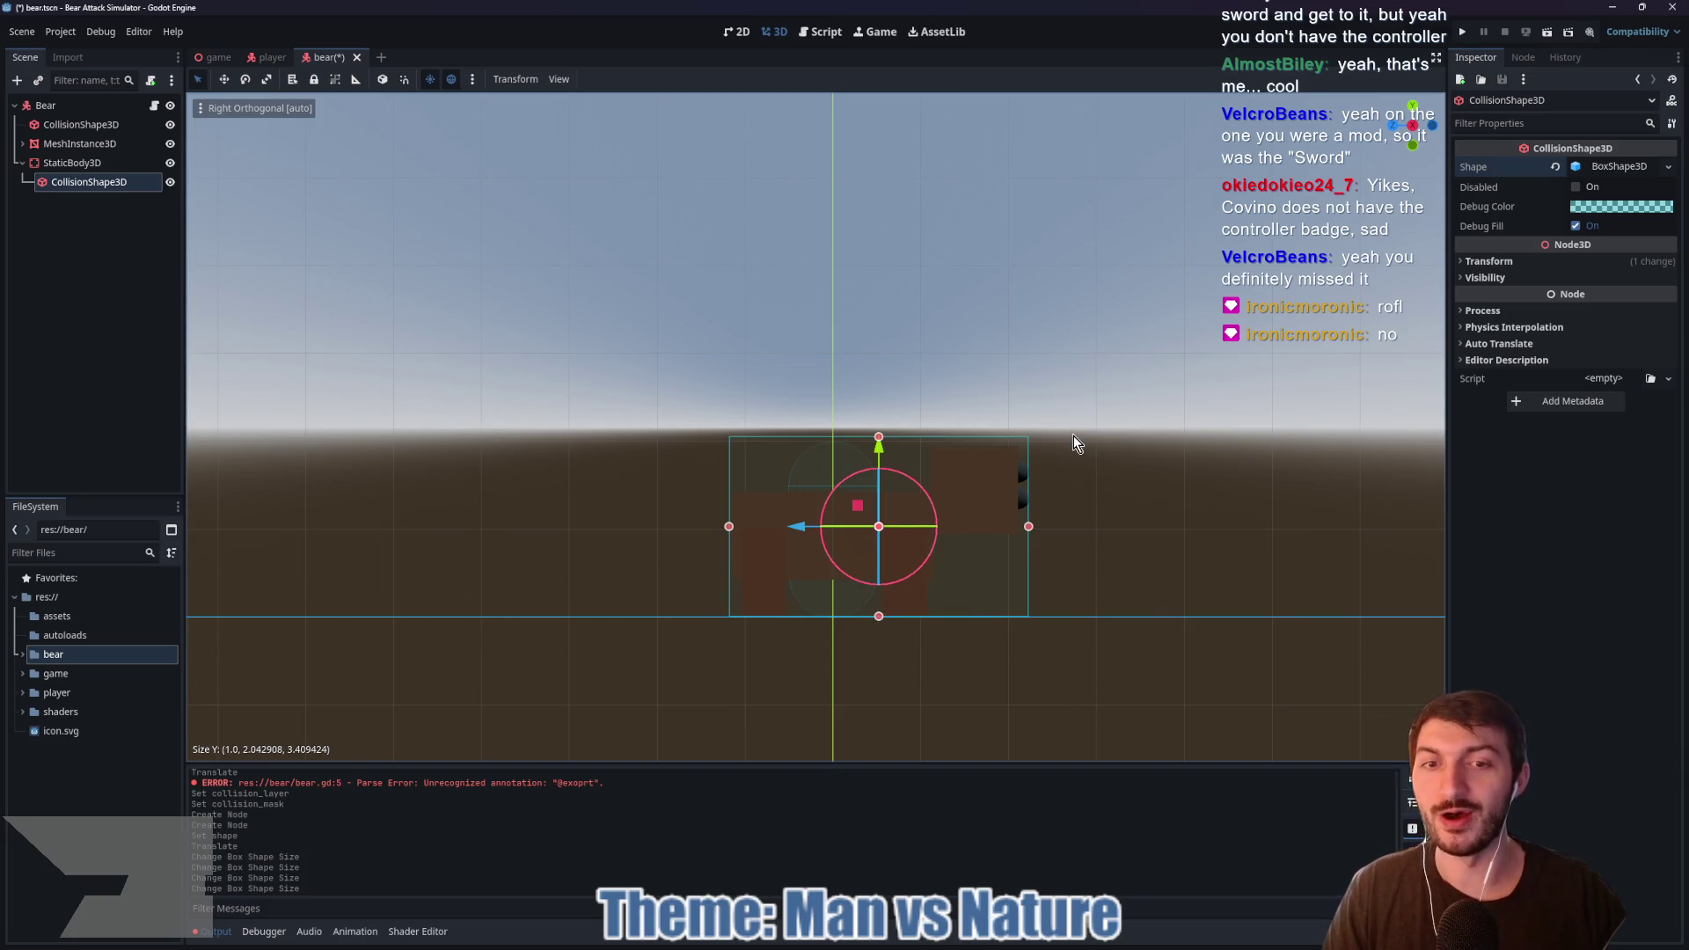
pyautogui.moveTo(1043, 426); pyautogui.dragTo(783, 420)
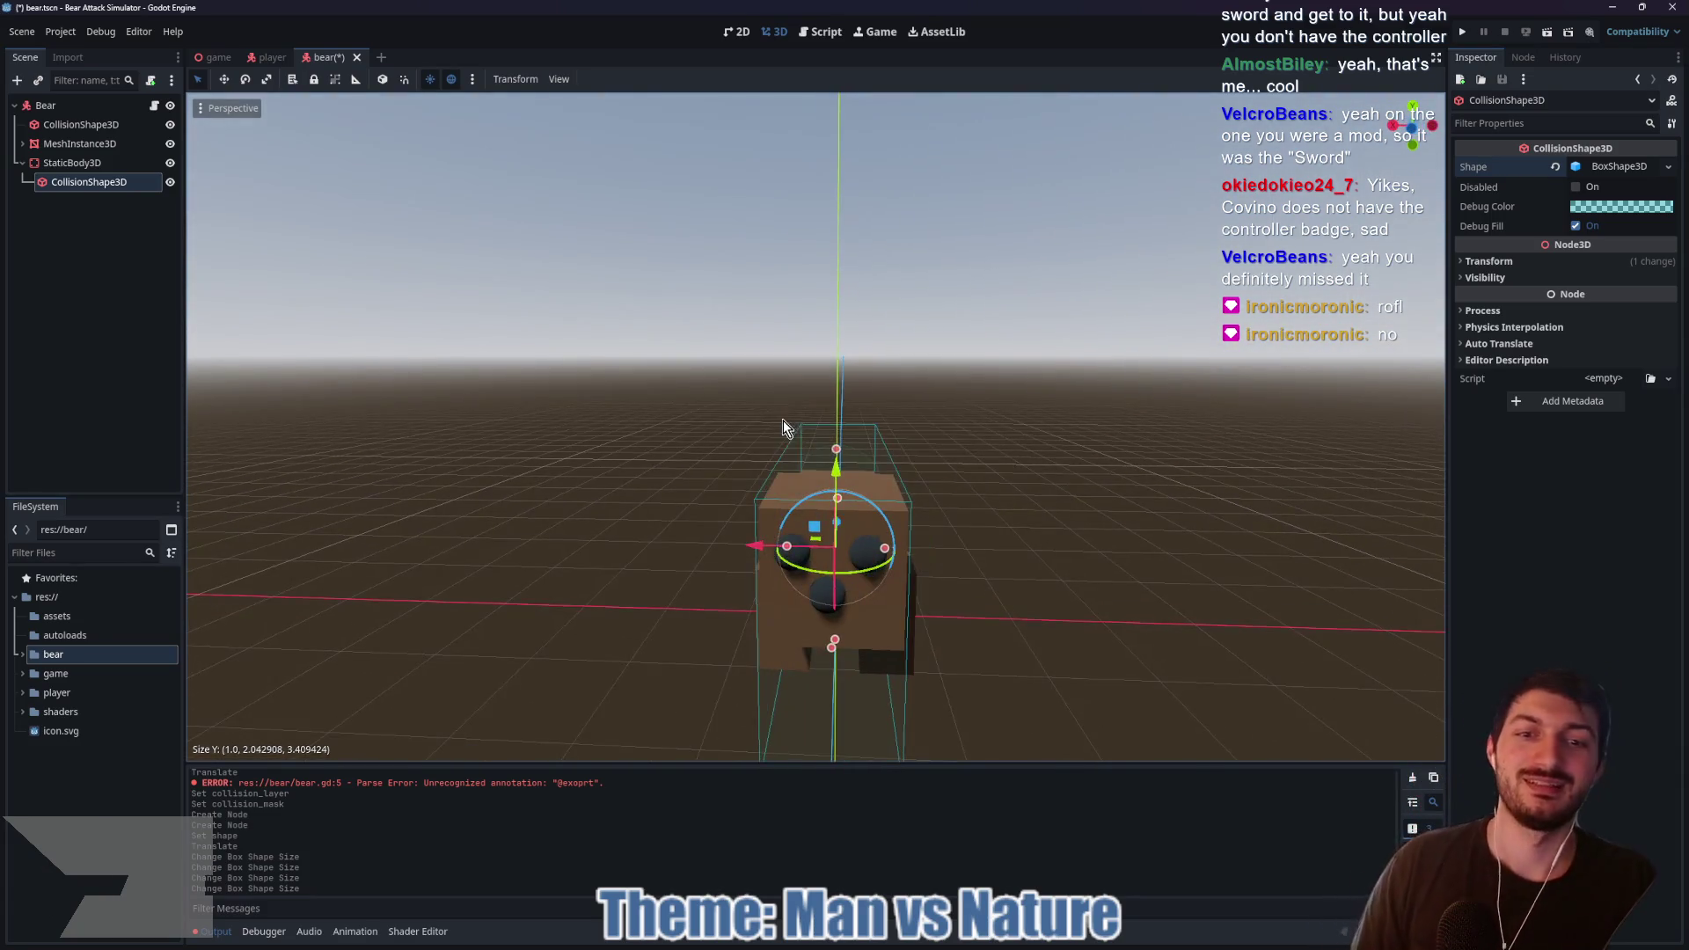
pyautogui.click(70, 162)
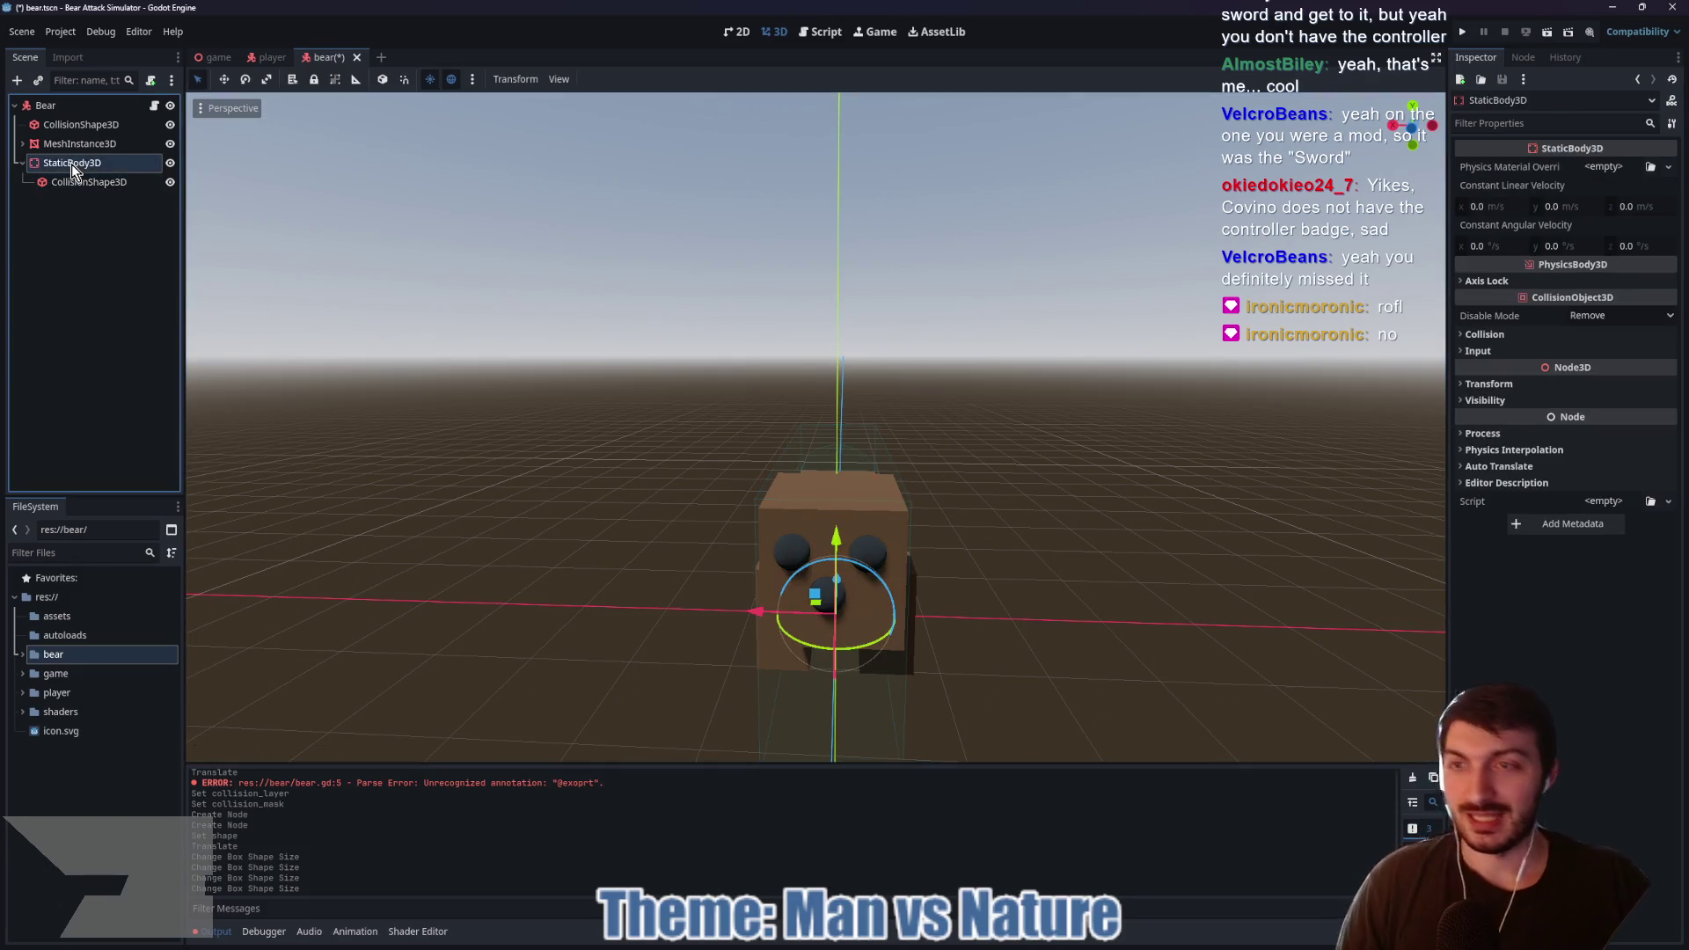
# - Delete the StaticBody3D with its box shape, confirming the prompt
pyautogui.press('Delete')
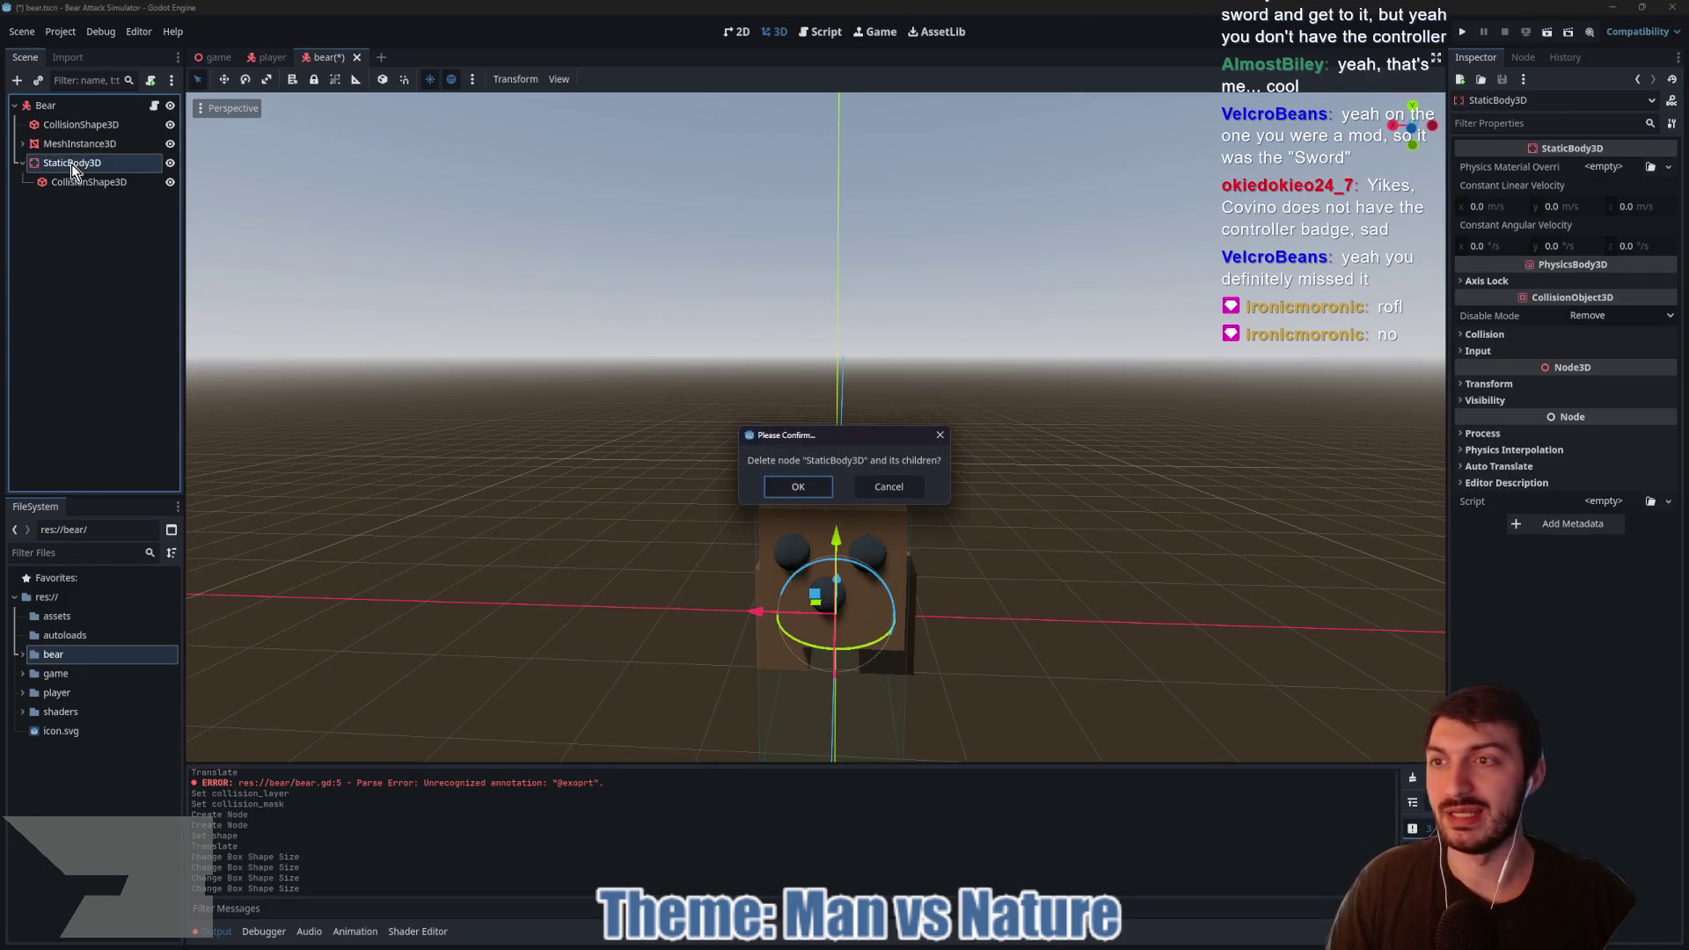
pyautogui.click(796, 487)
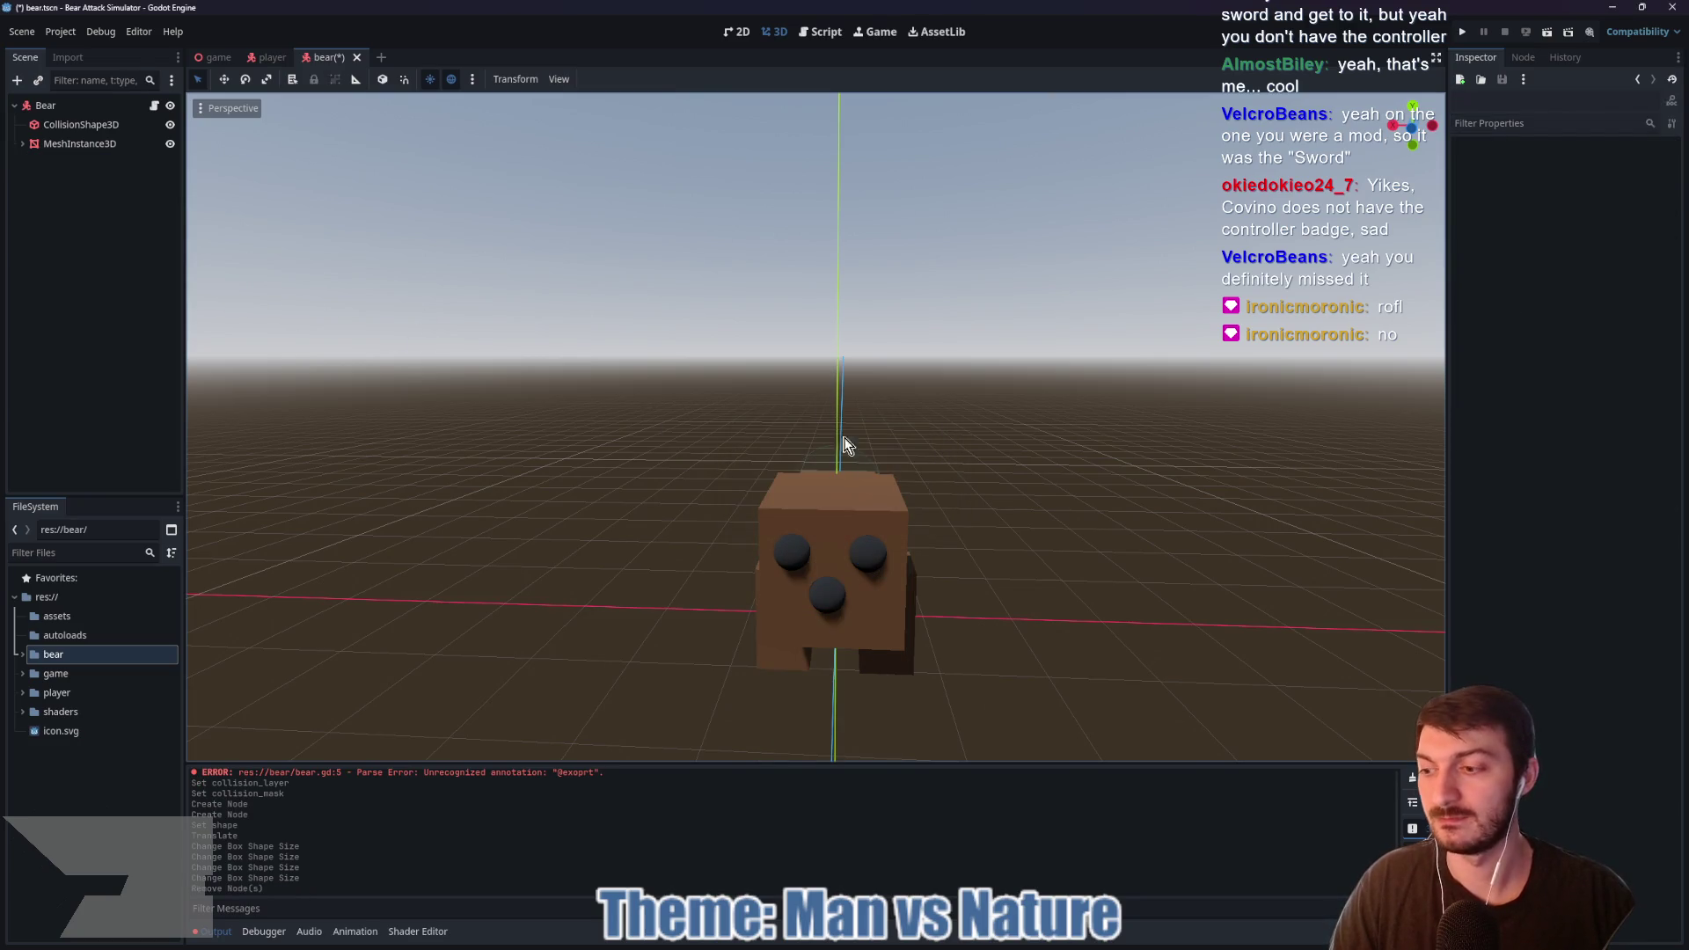
pyautogui.moveTo(700, 387); pyautogui.dragTo(855, 382)
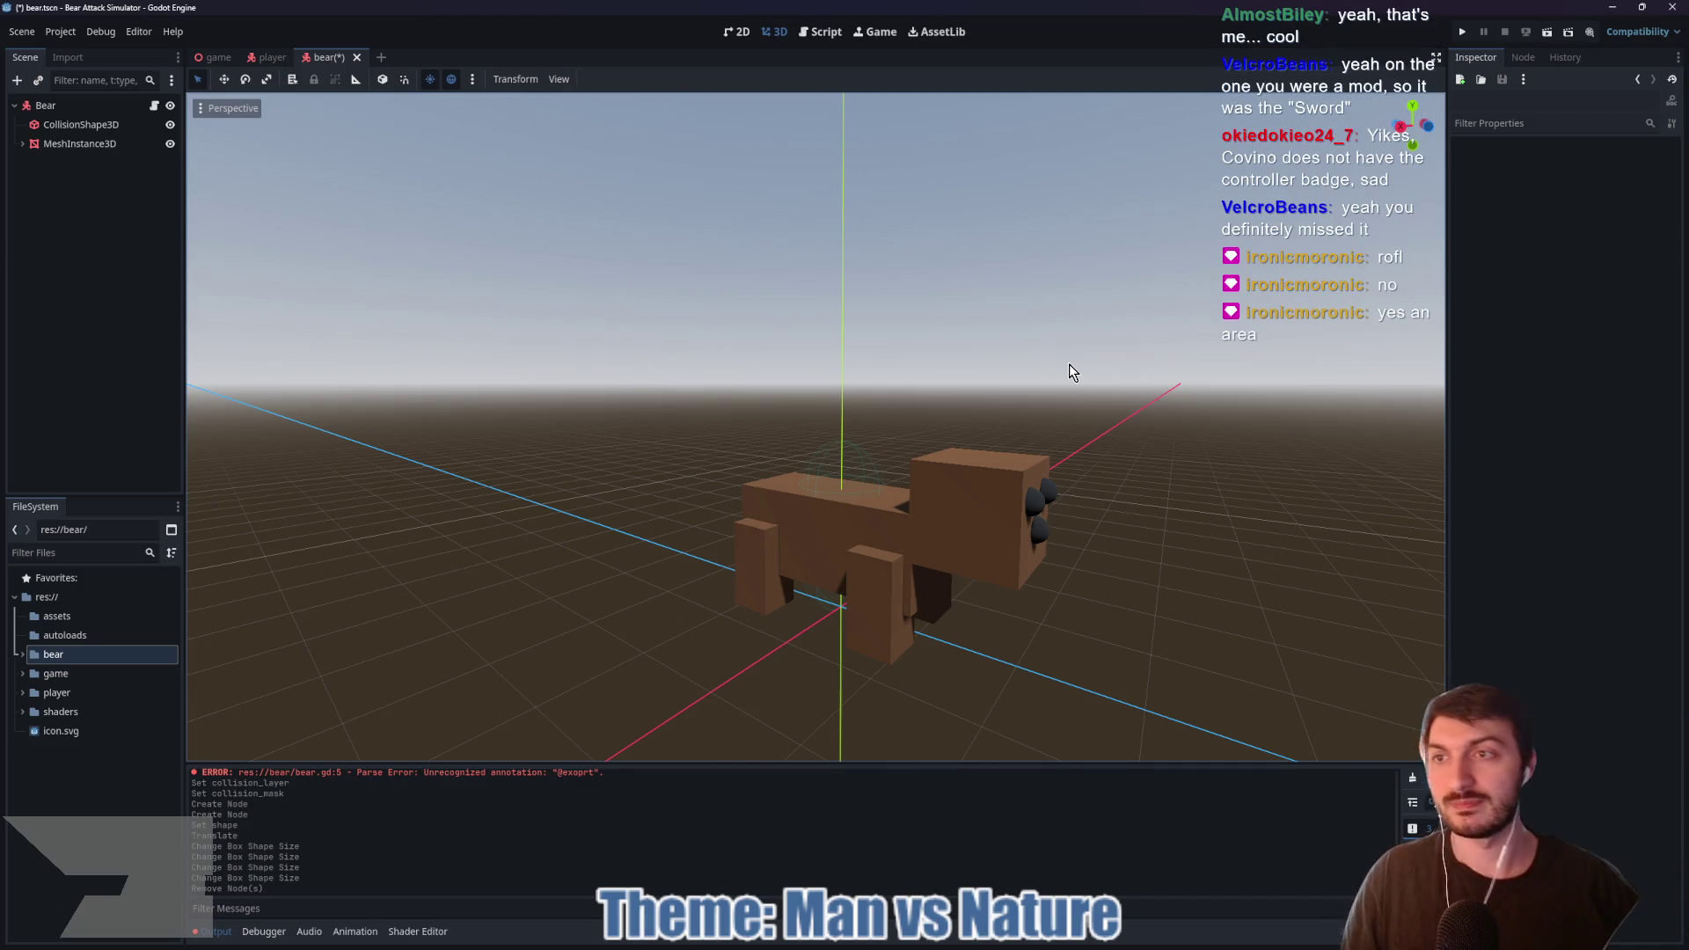
# - Add an Area3D under Bear and rename it HurtBox
pyautogui.click(111, 105)
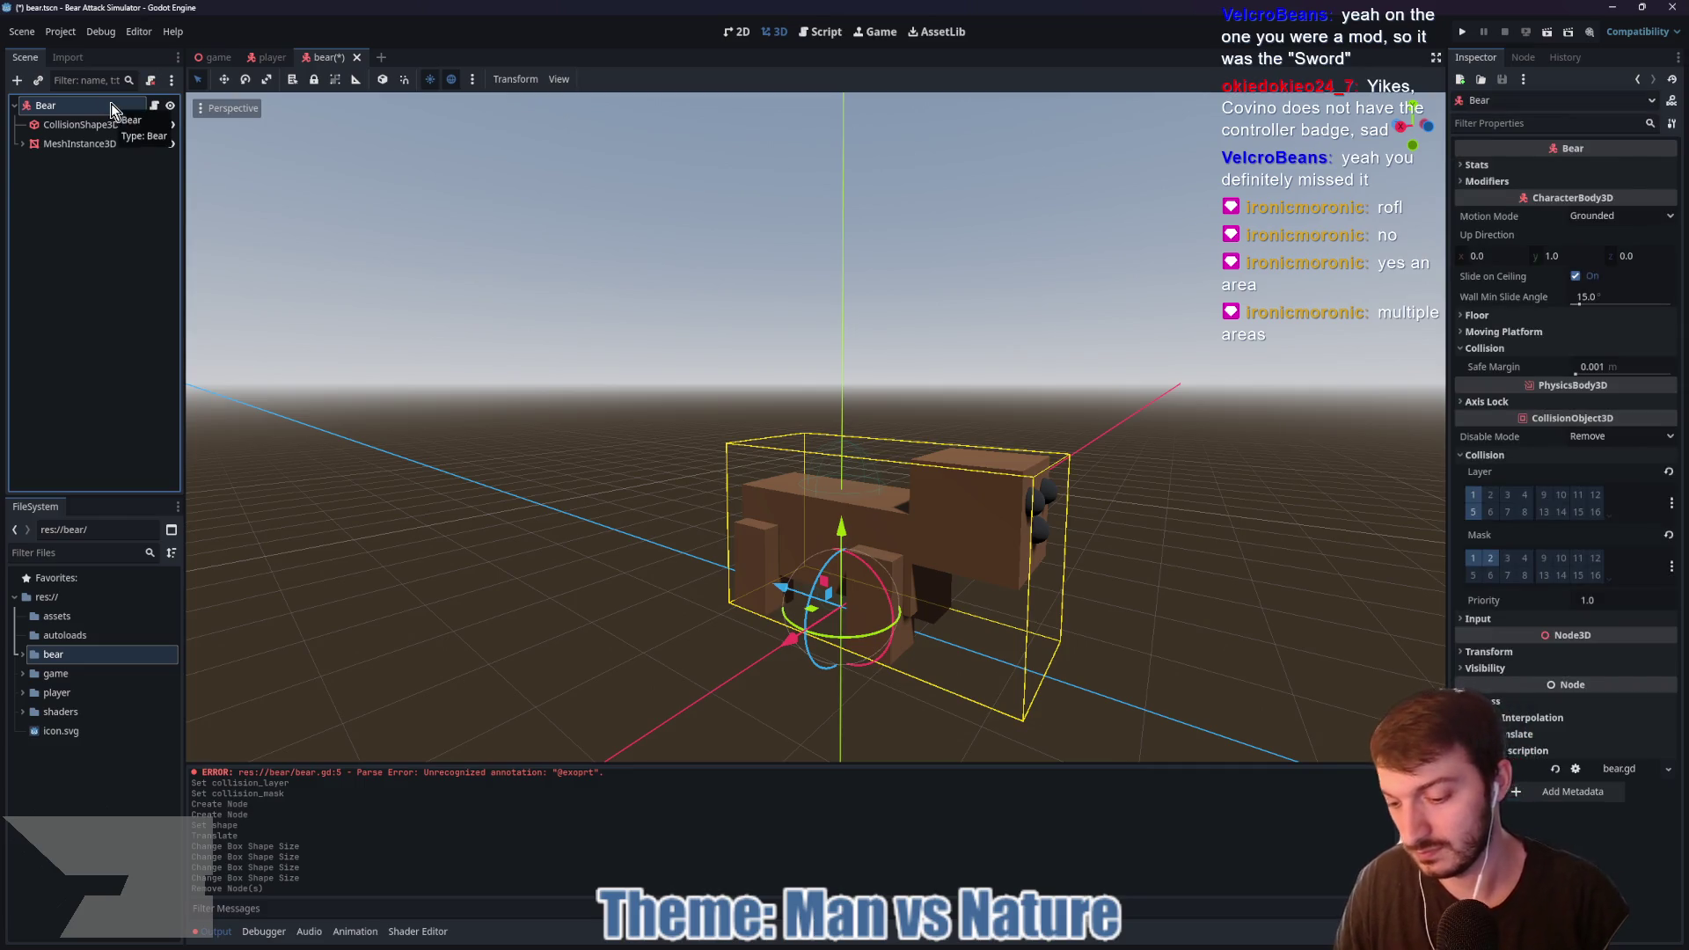
pyautogui.hotkey('ctrl', 'a')
pyautogui.write('area')
pyautogui.press('Return')
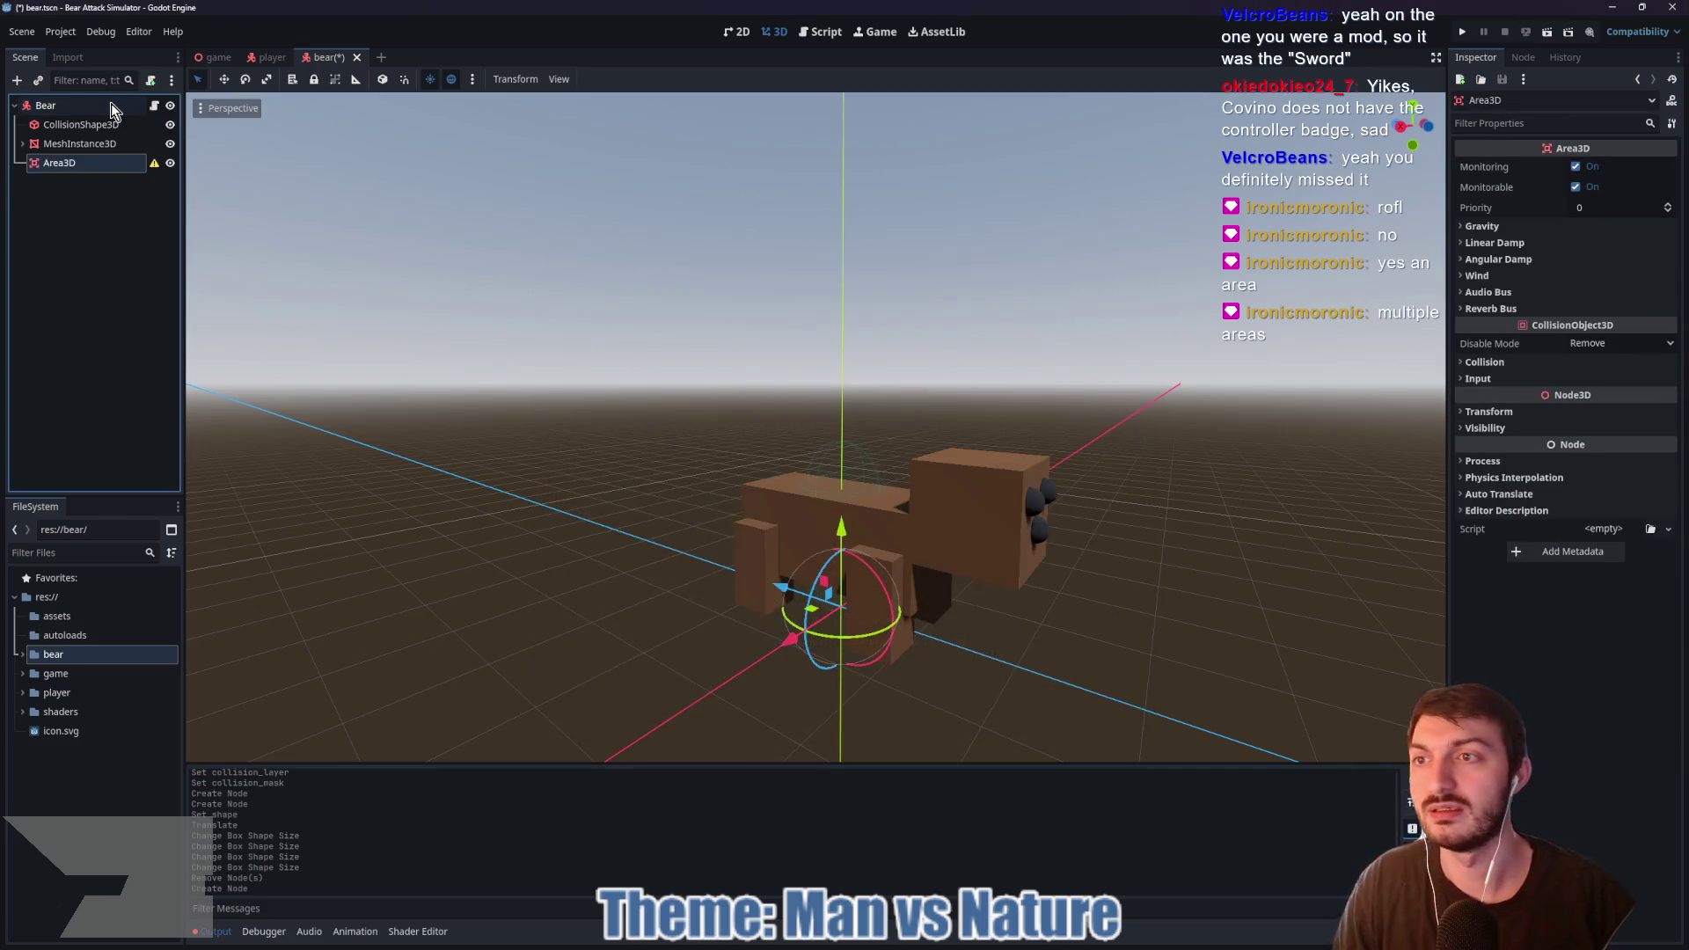
pyautogui.doubleClick(77, 168)
pyautogui.write('HurtBox')
pyautogui.press('Return')
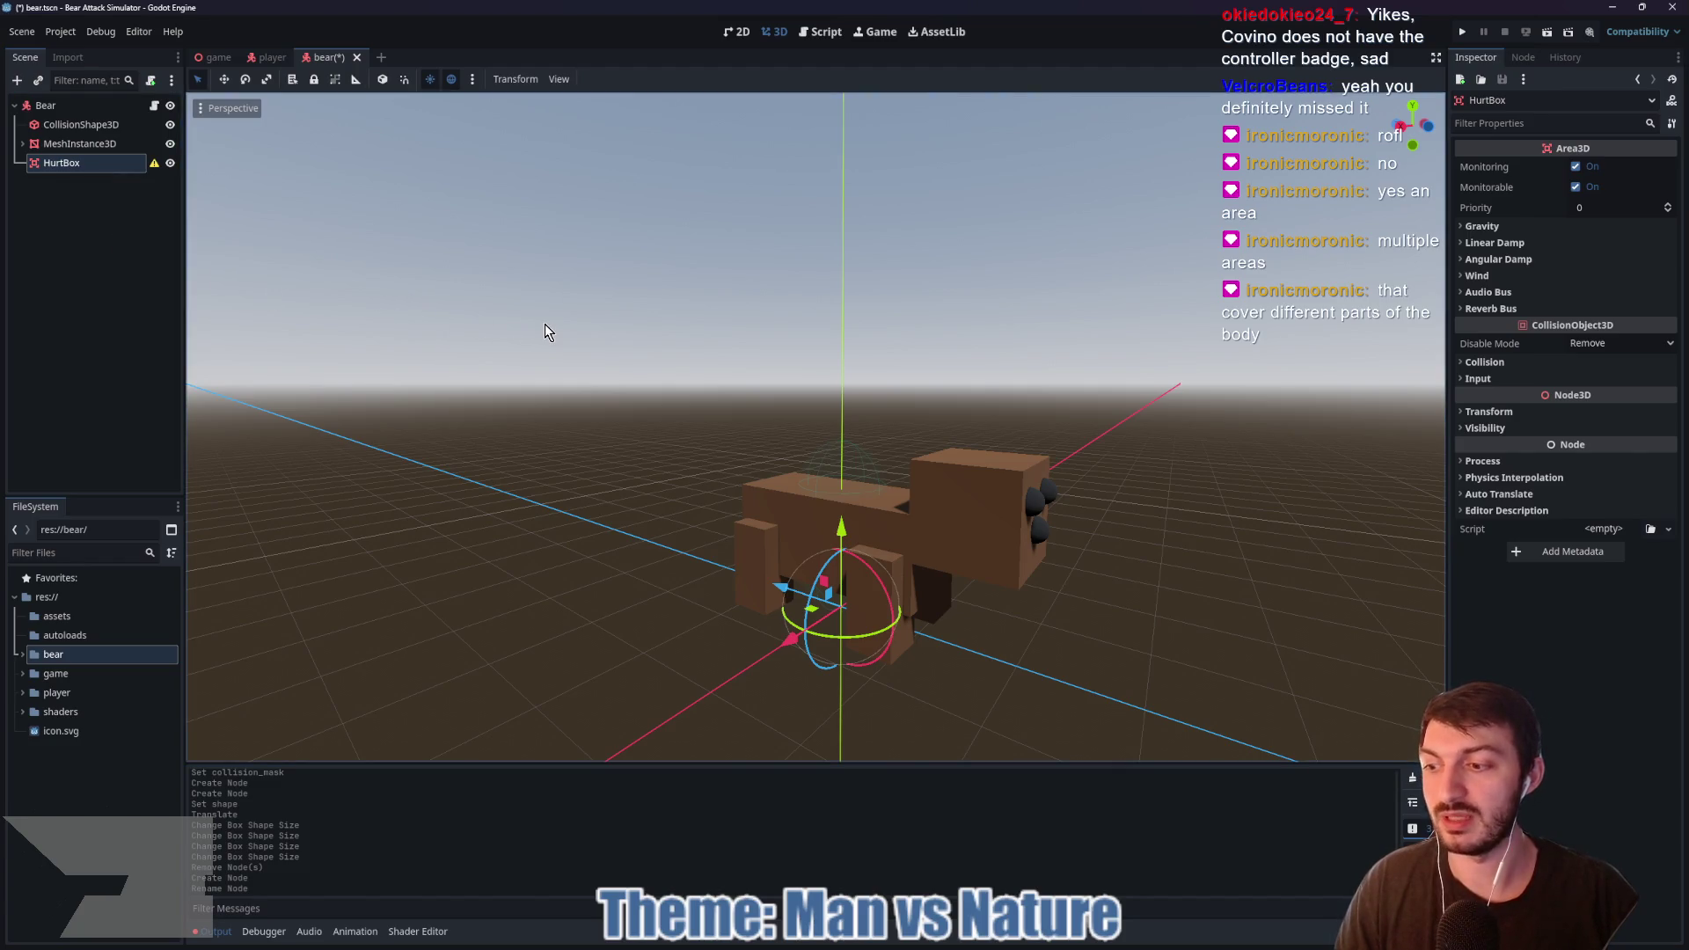
# - Add a BoxShape3D CollisionShape3D under HurtBox, raised and stretched lengthwise over the torso
pyautogui.hotkey('ctrl', 'a')
pyautogui.write('coll')
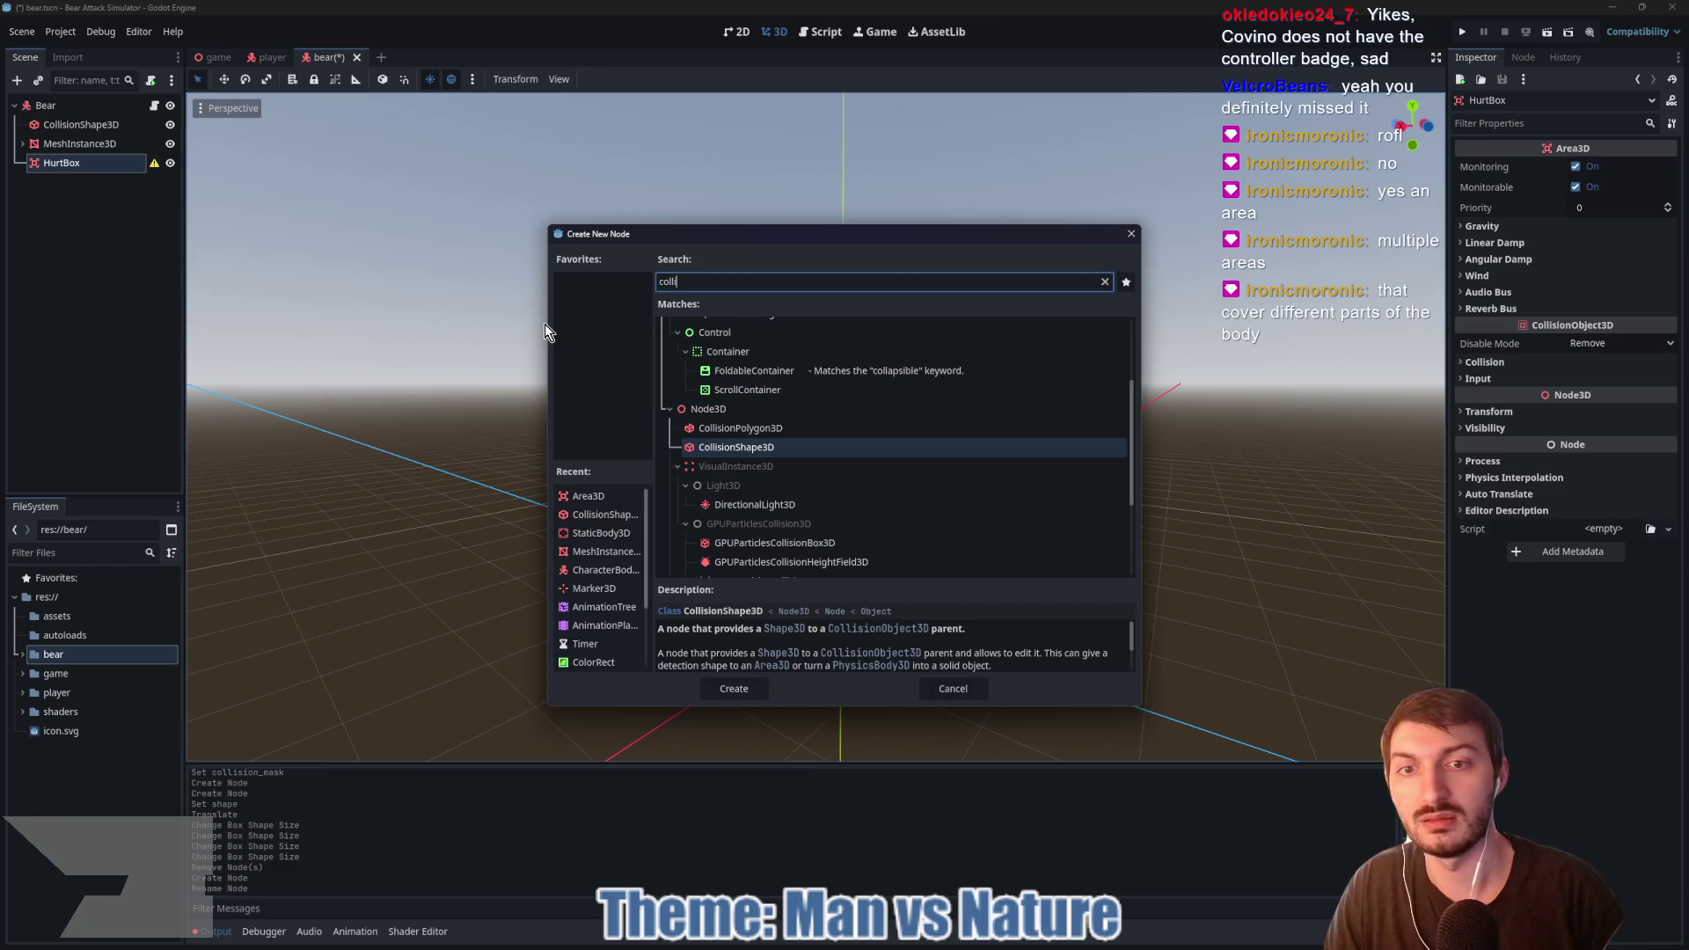
pyautogui.press('Return')
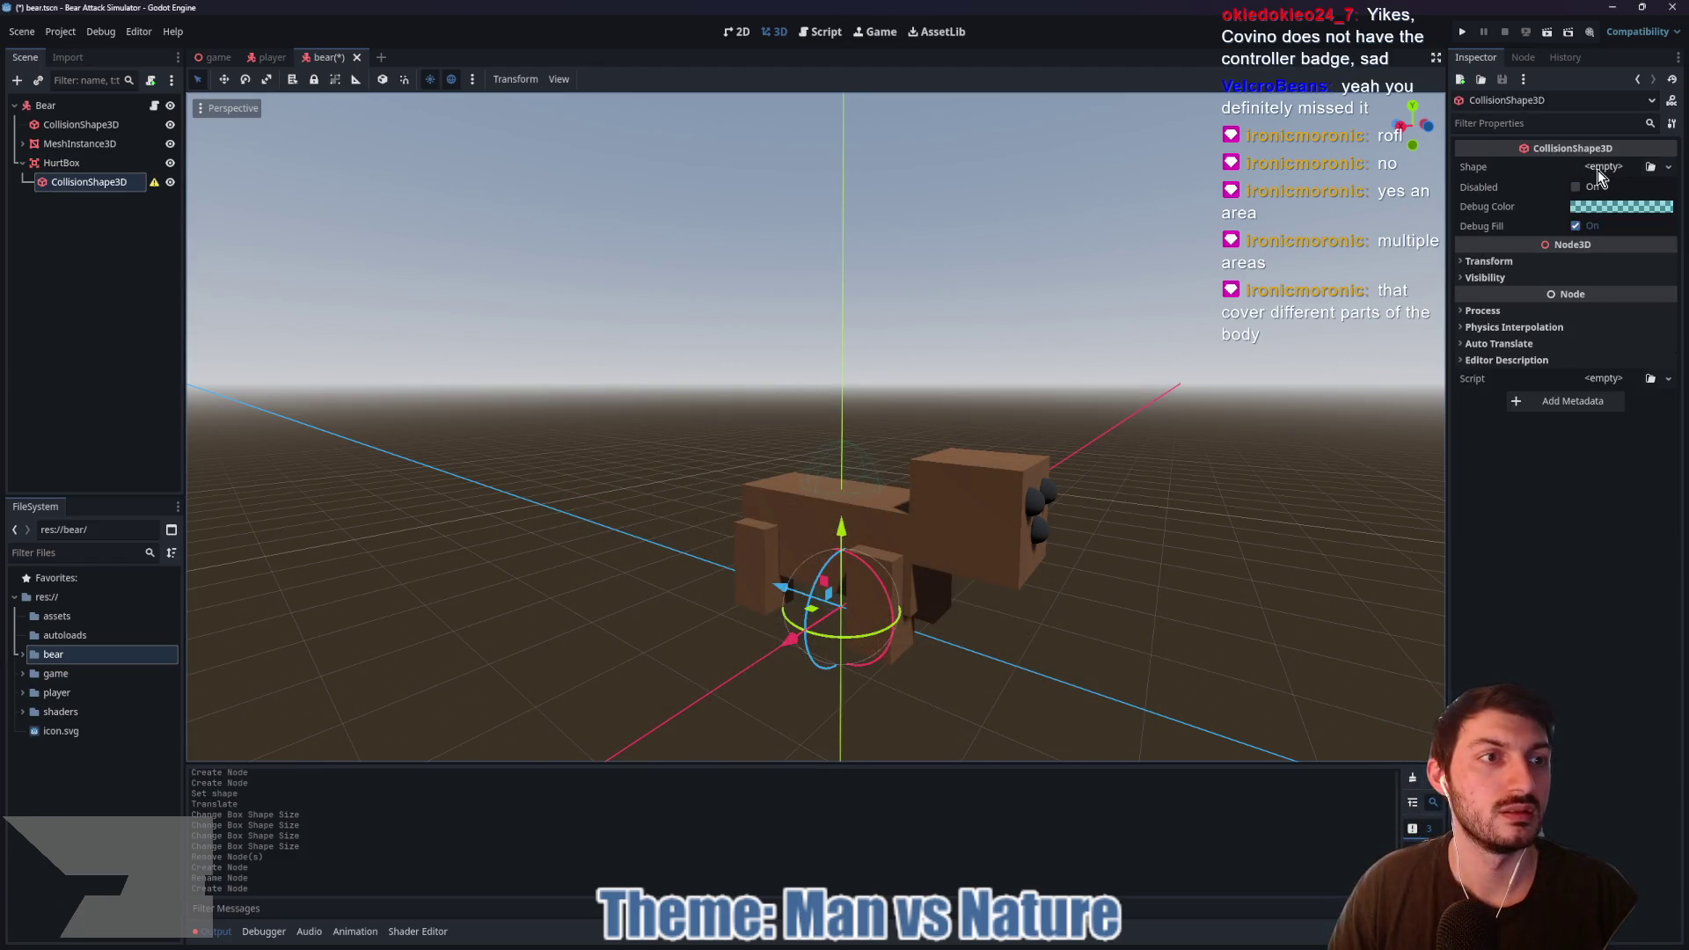
pyautogui.click(1597, 170)
pyautogui.click(1591, 240)
pyautogui.moveTo(1129, 364)
pyautogui.mouseDown()
pyautogui.moveTo(1154, 407)
pyautogui.moveTo(1178, 369)
pyautogui.mouseUp()
pyautogui.click(1416, 125)
pyautogui.moveTo(831, 537); pyautogui.dragTo(831, 457)
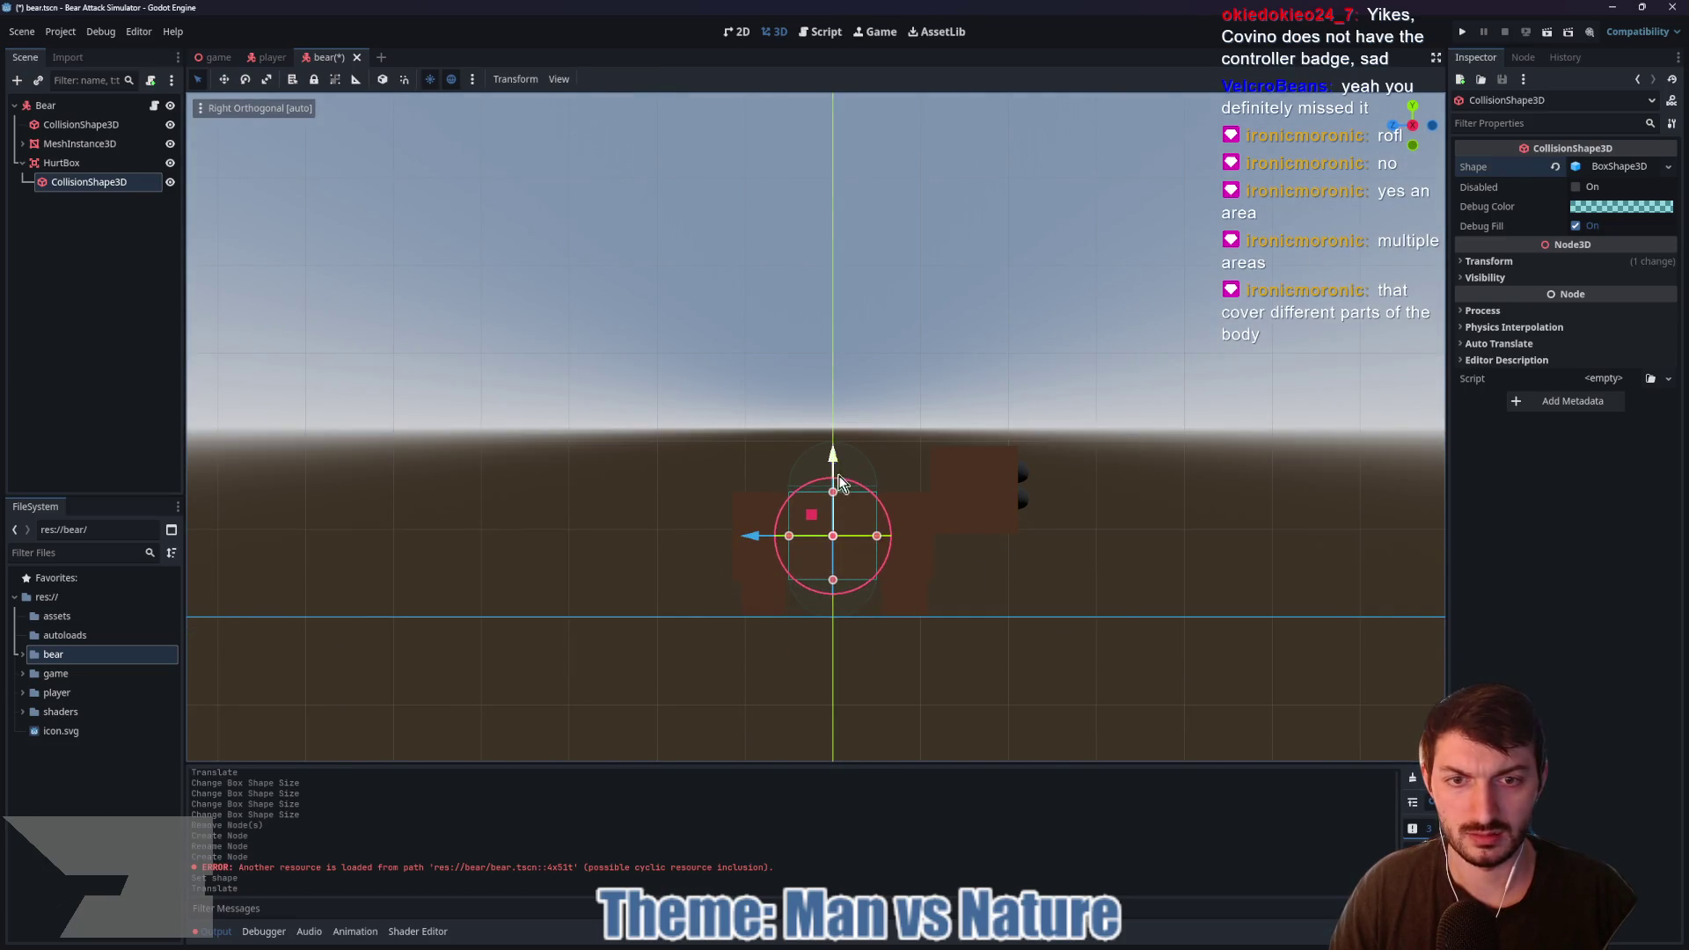
pyautogui.moveTo(790, 536); pyautogui.dragTo(727, 539)
pyautogui.moveTo(878, 532); pyautogui.dragTo(931, 533)
# - Rename the box collision shape to Body
pyautogui.doubleClick(124, 181)
pyautogui.write('Body')
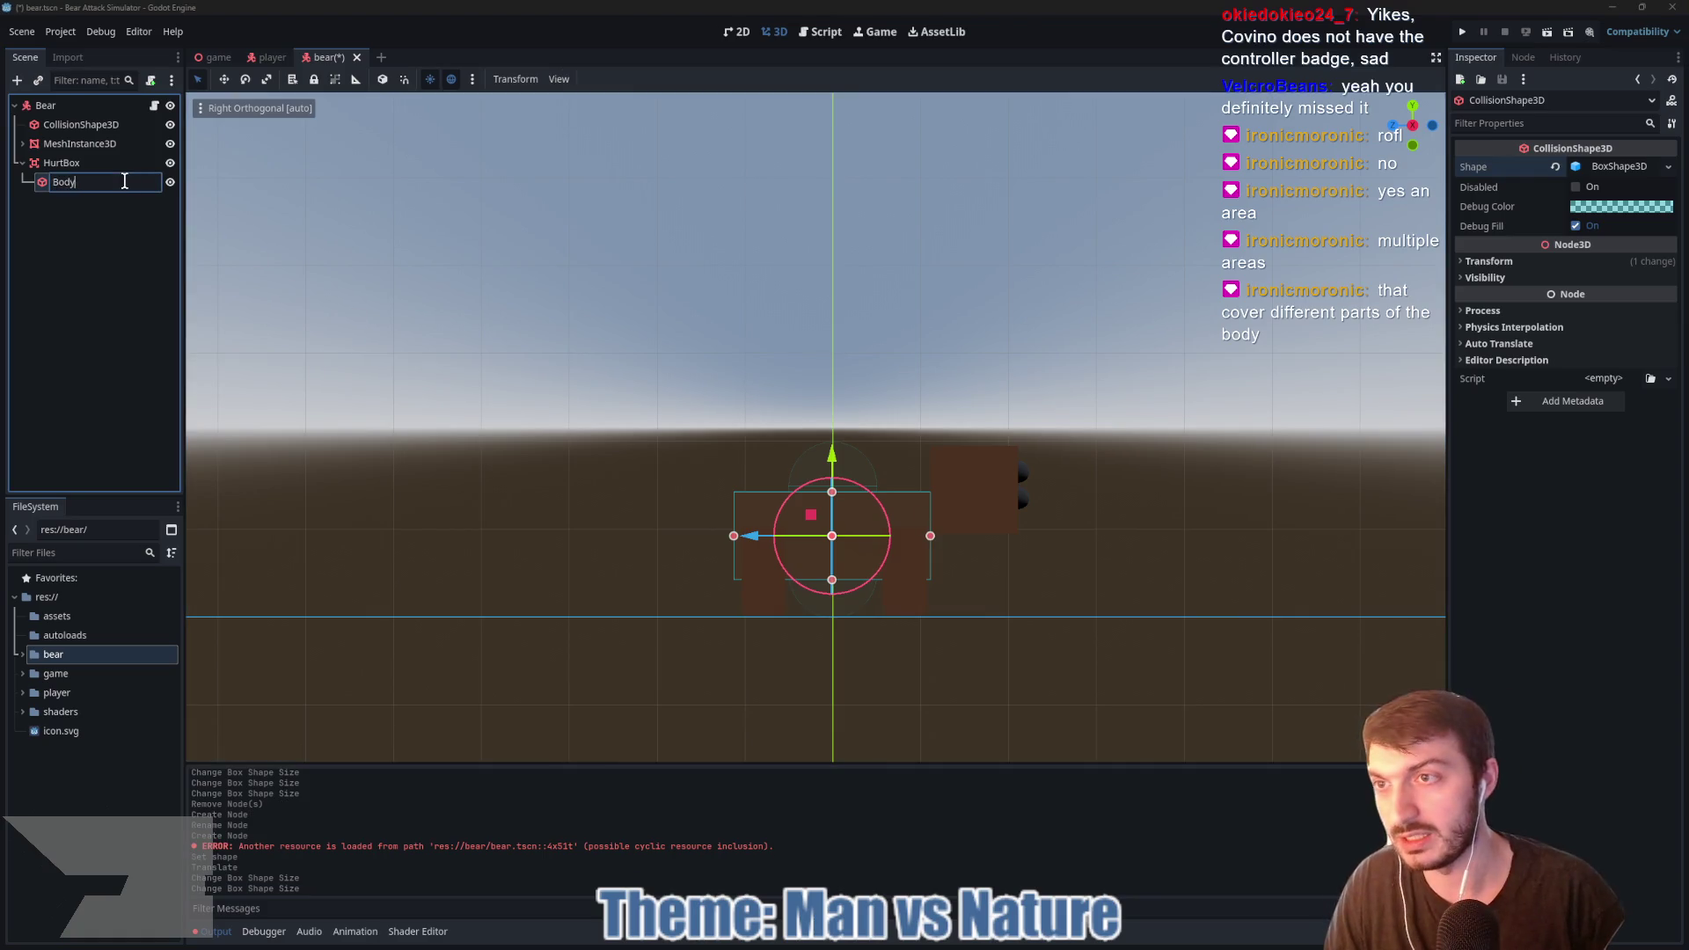
pyautogui.press('Return')
pyautogui.click(65, 171)
pyautogui.hotkey('ctrl', 'a')
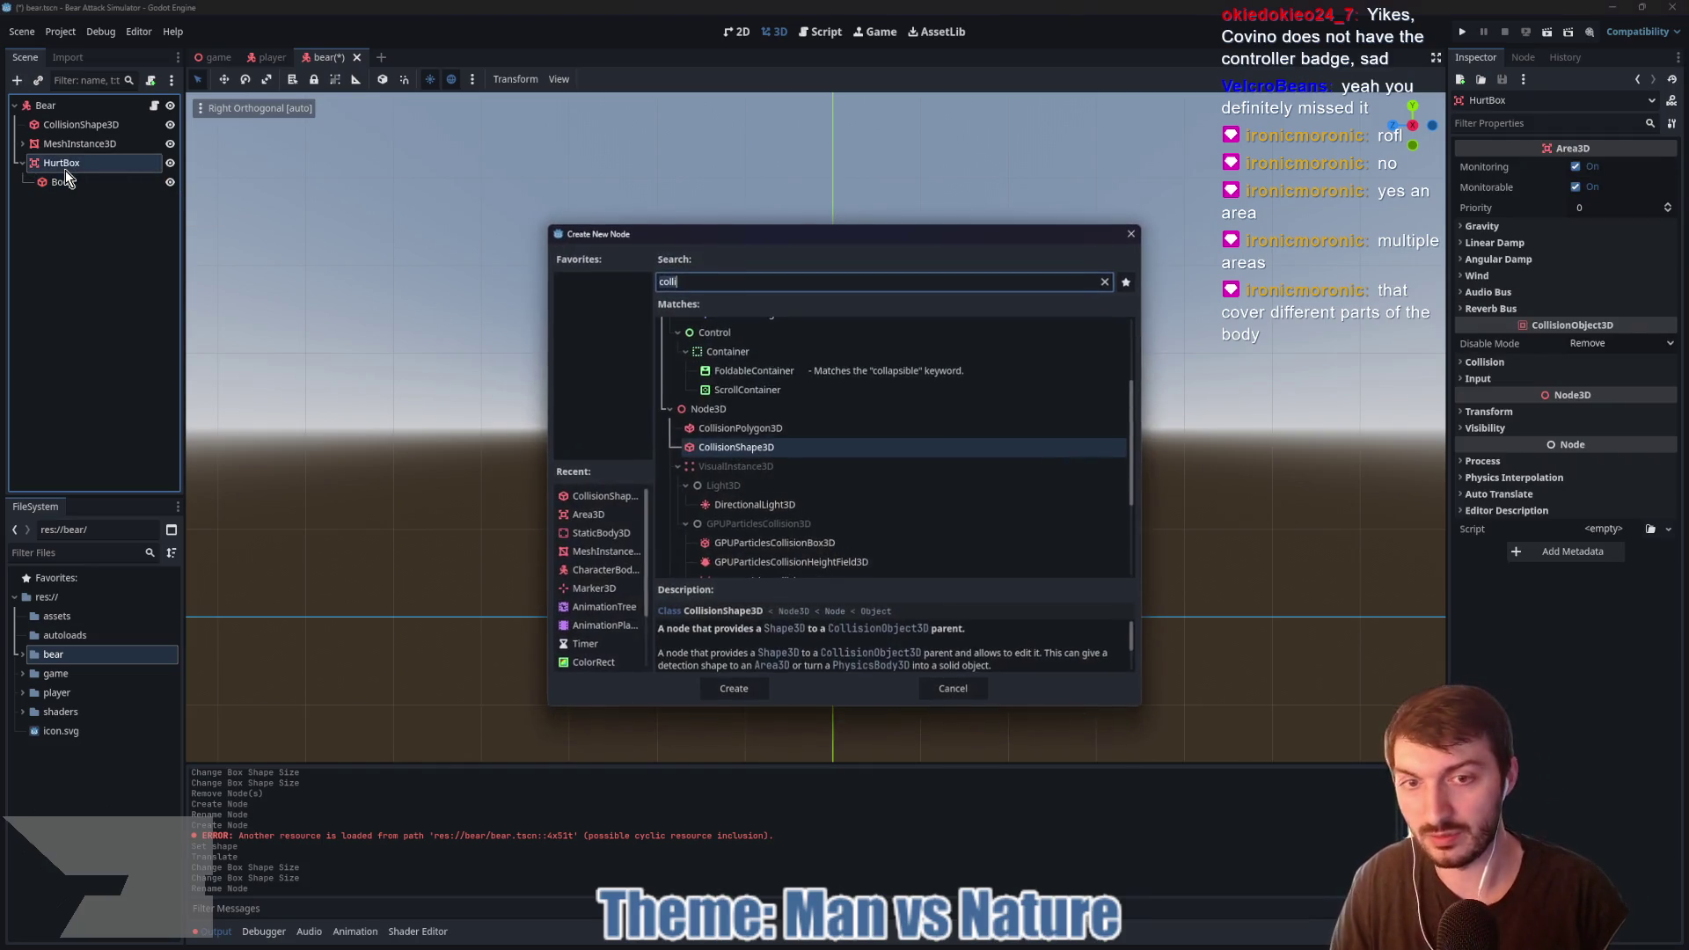
# - Add another CollisionShape3D under HurtBox named Head with a BoxShape3D
pyautogui.press('Return')
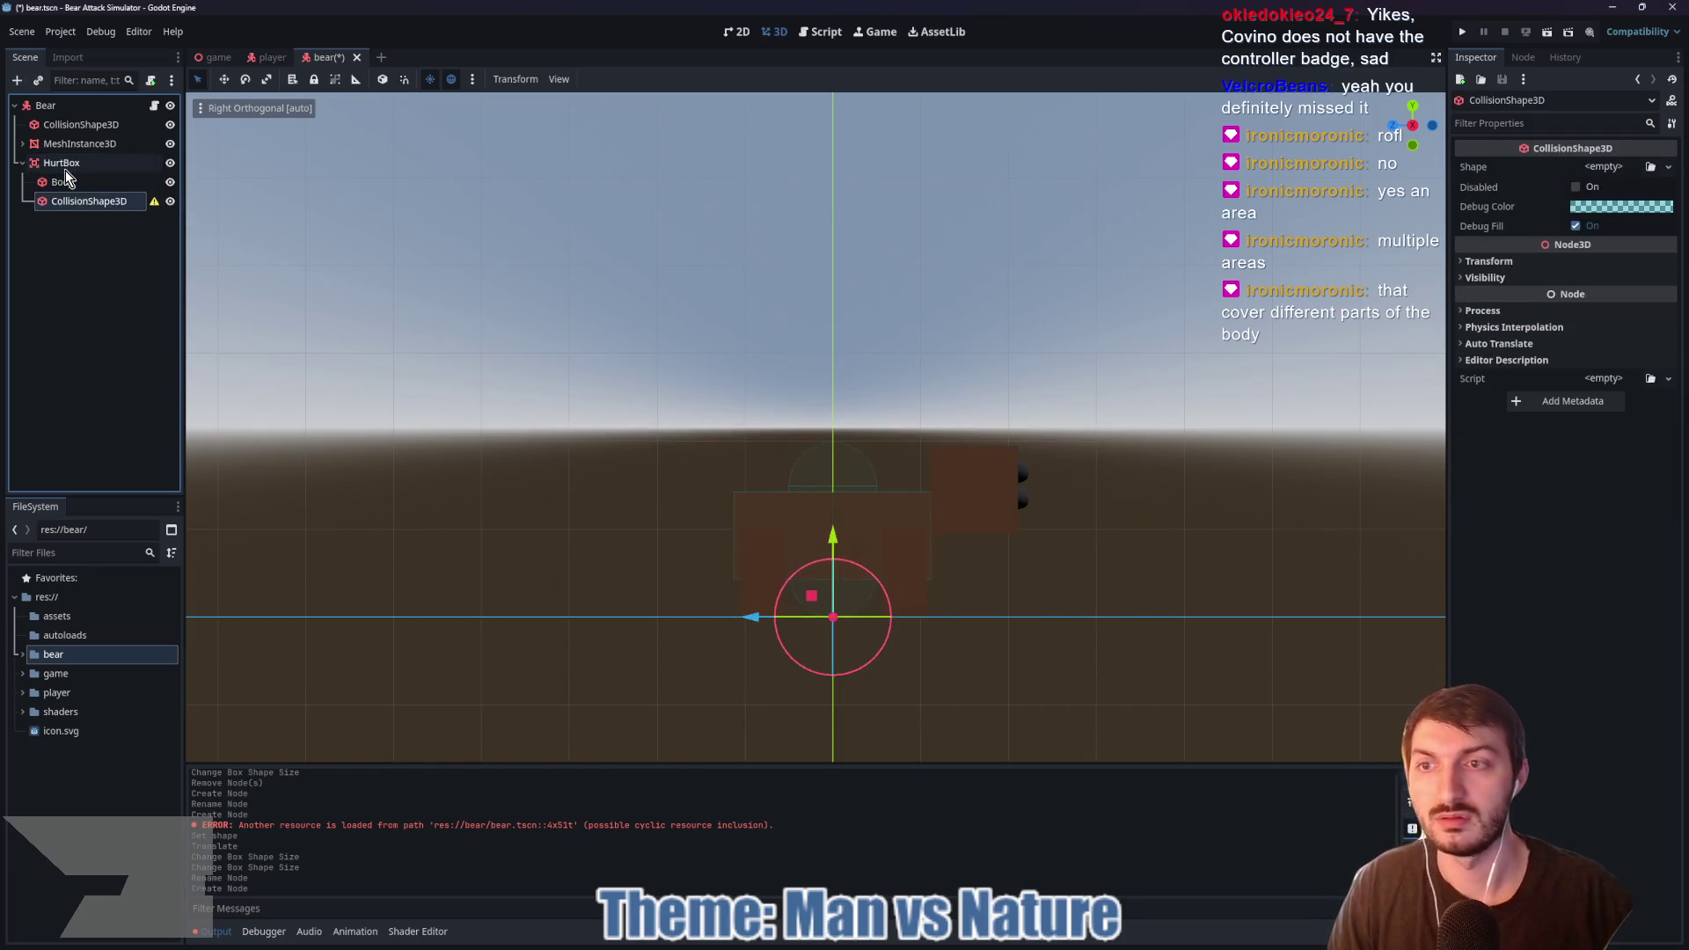
pyautogui.doubleClick(113, 202)
pyautogui.write('Head')
pyautogui.press('Return')
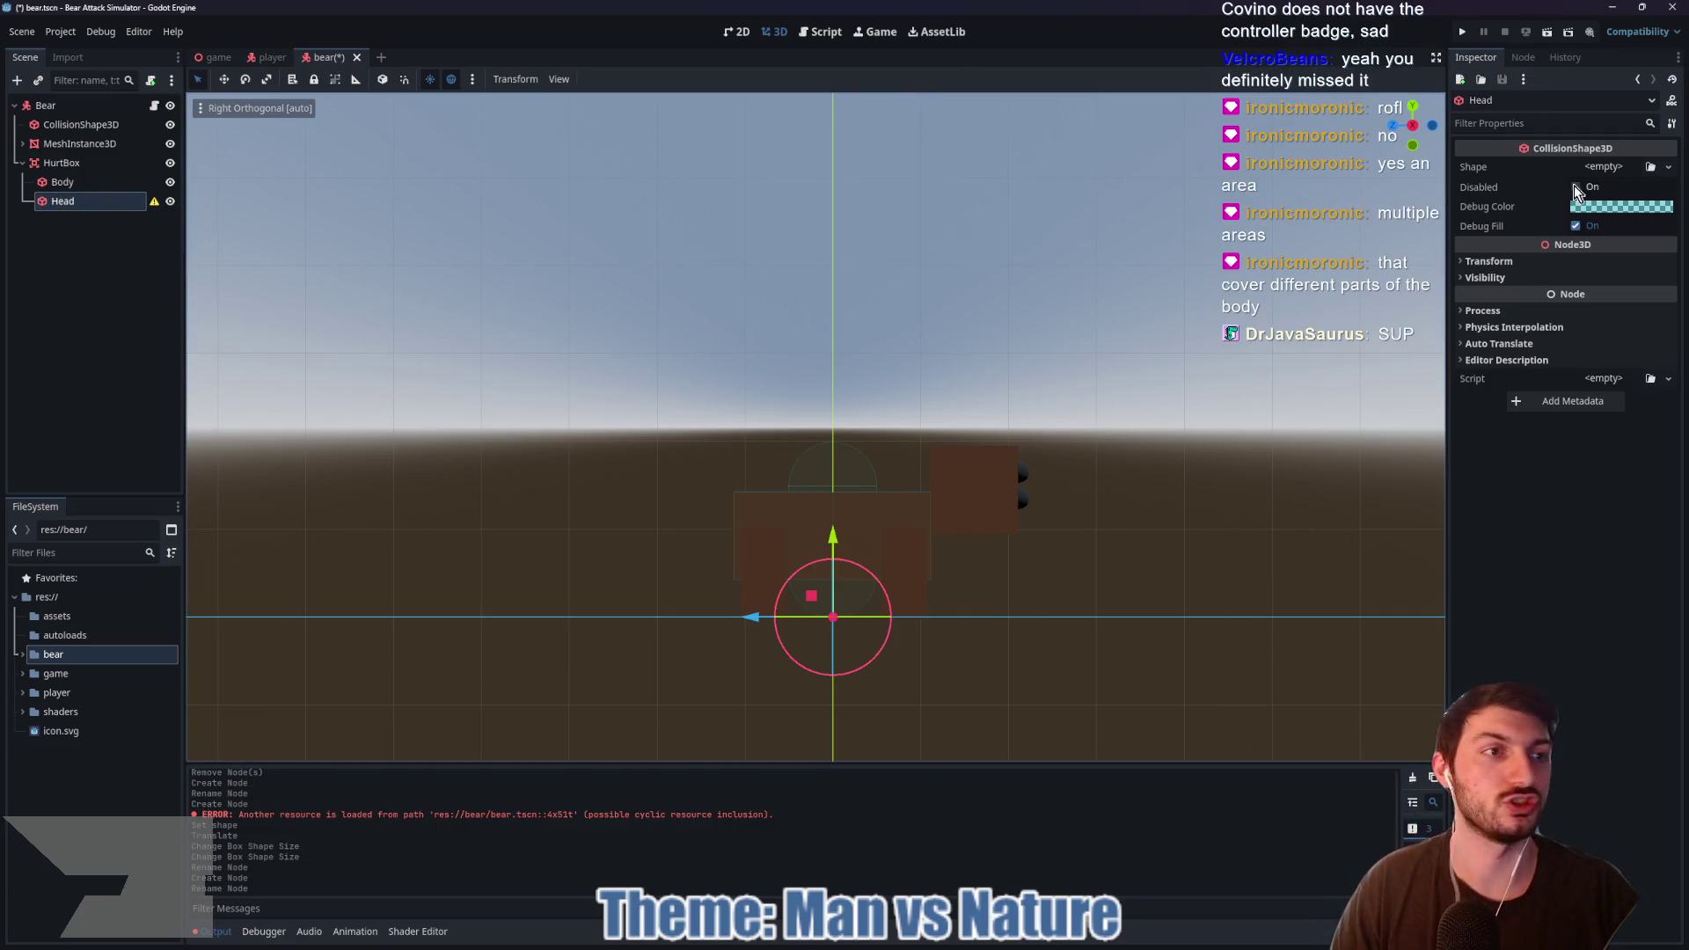
pyautogui.click(1604, 167)
pyautogui.click(1585, 243)
# - Move the Head box up and forward onto the bear's head and lengthen it
pyautogui.moveTo(836, 540); pyautogui.dragTo(843, 406)
pyautogui.moveTo(752, 482); pyautogui.dragTo(889, 479)
pyautogui.moveTo(974, 414); pyautogui.dragTo(974, 422)
pyautogui.moveTo(1016, 489); pyautogui.dragTo(1028, 490)
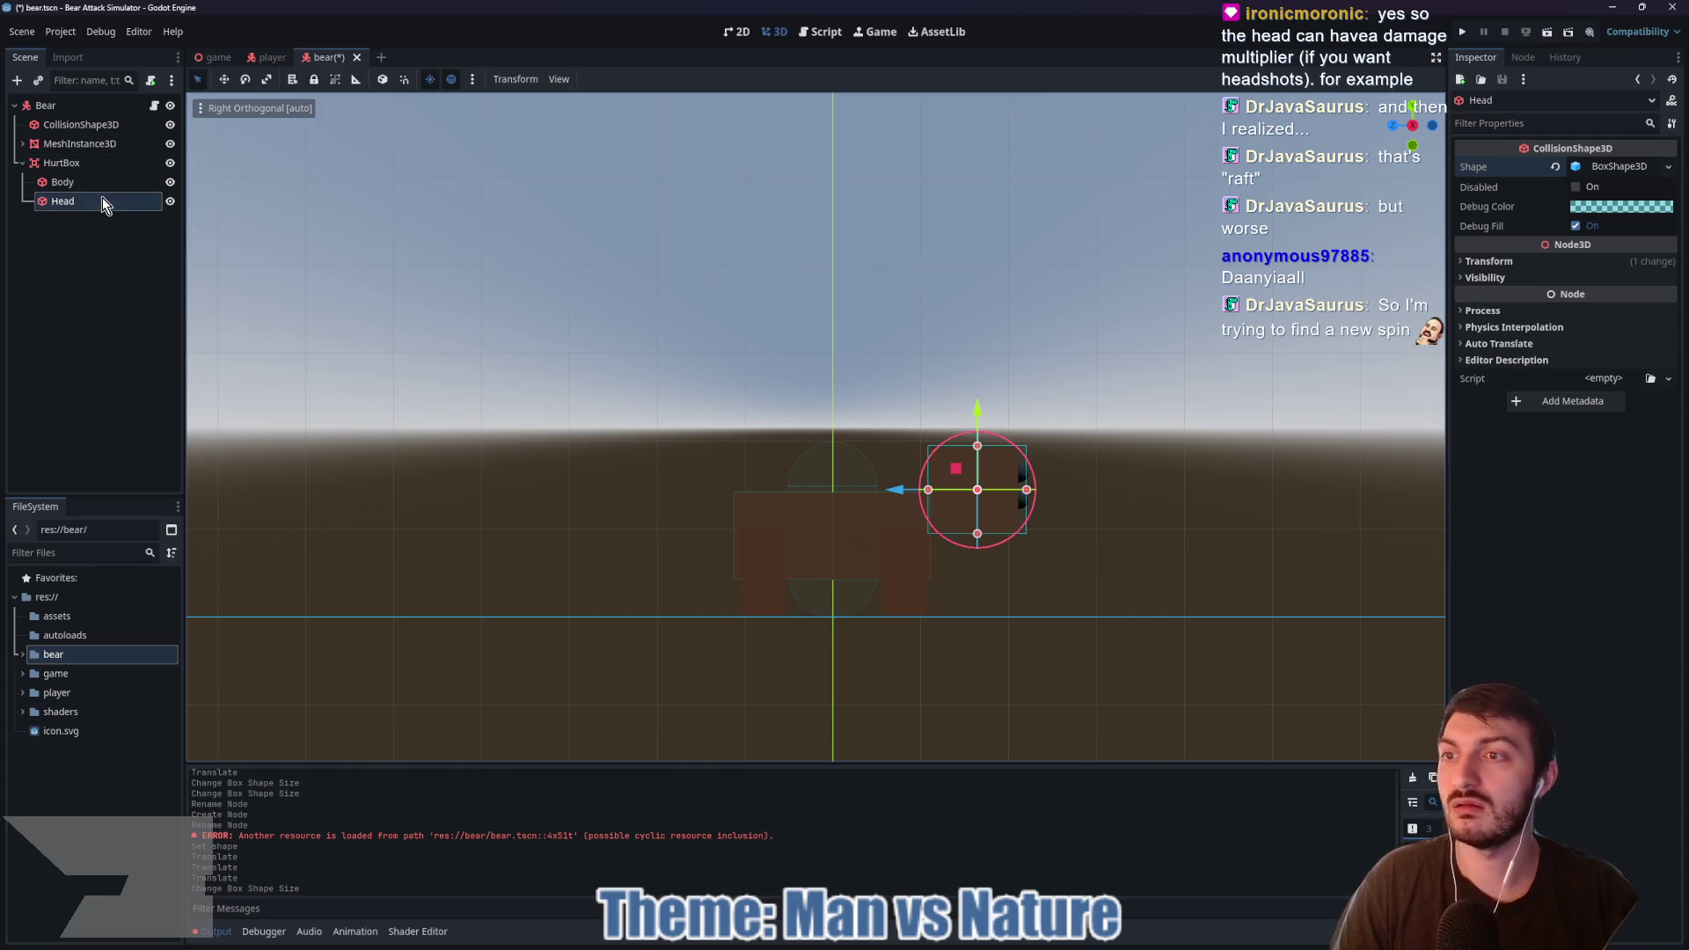
# - Delete the Head shape and select the Body collision shape
pyautogui.press('Delete')
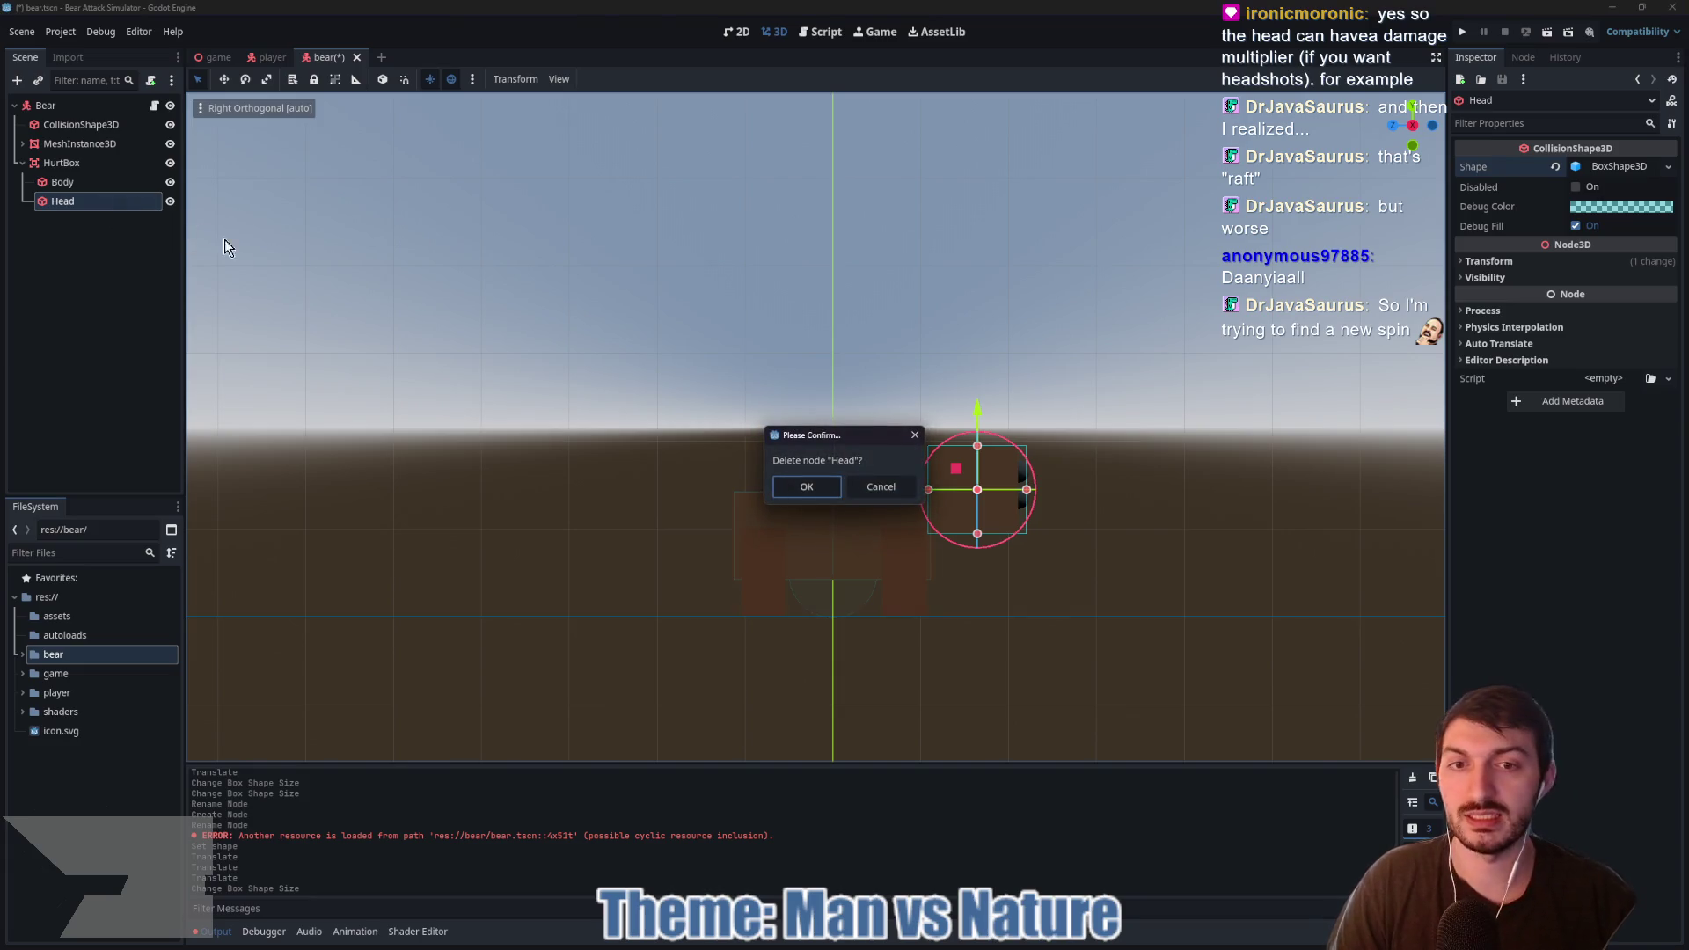
pyautogui.press('Return')
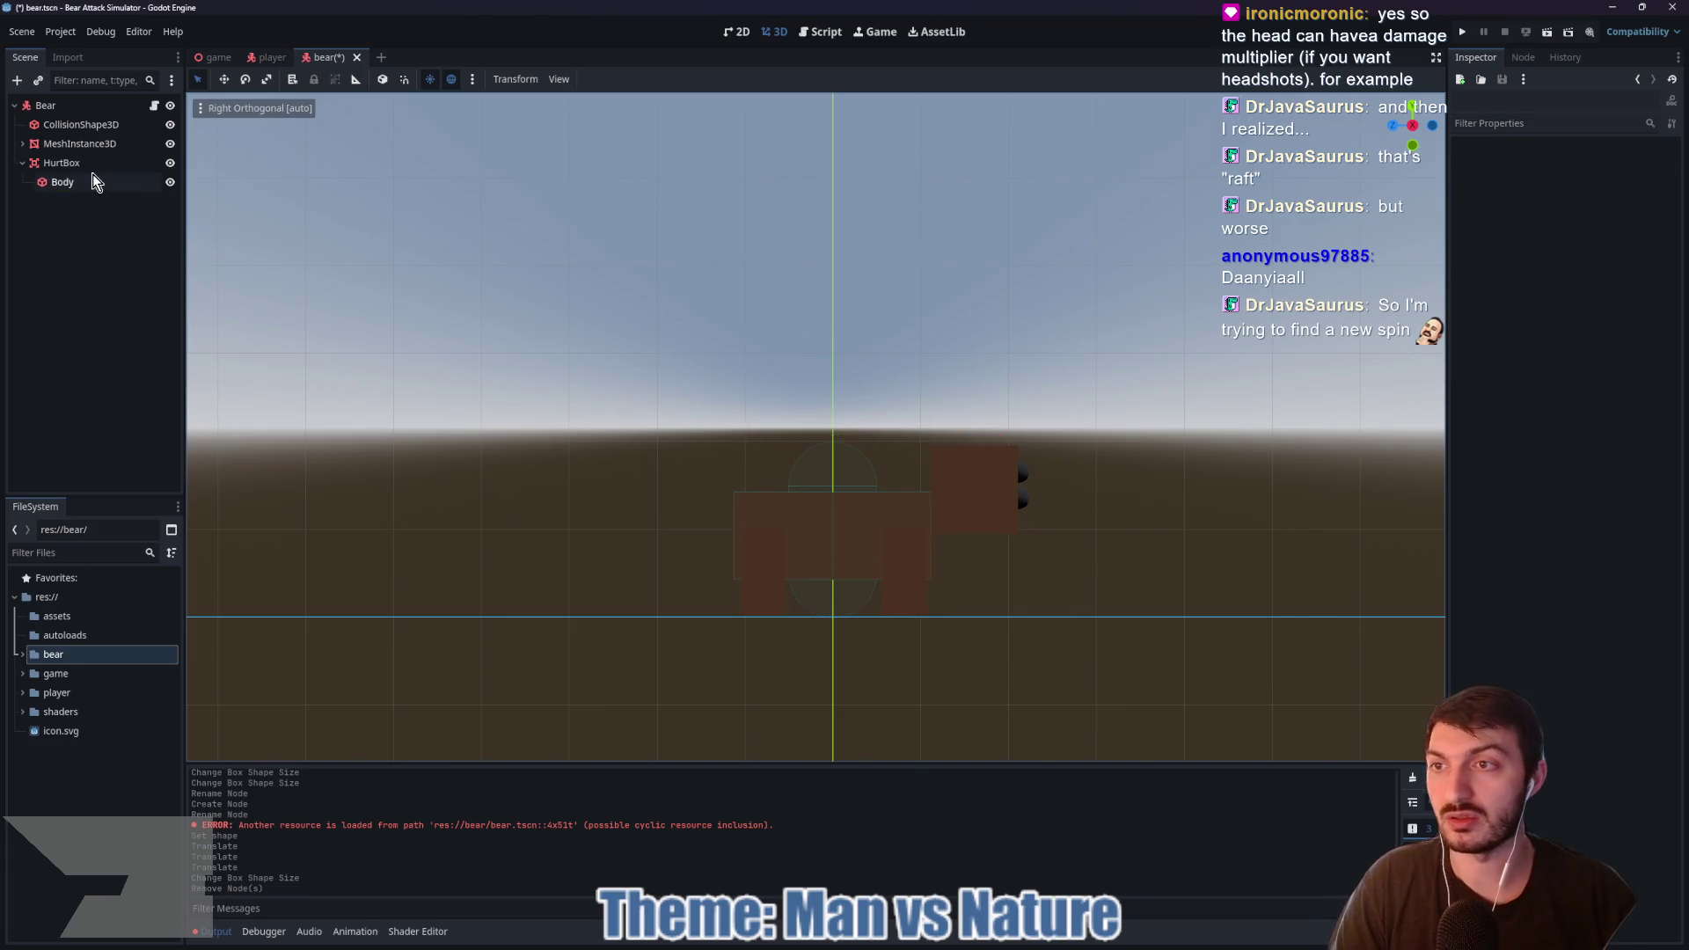
pyautogui.click(102, 176)
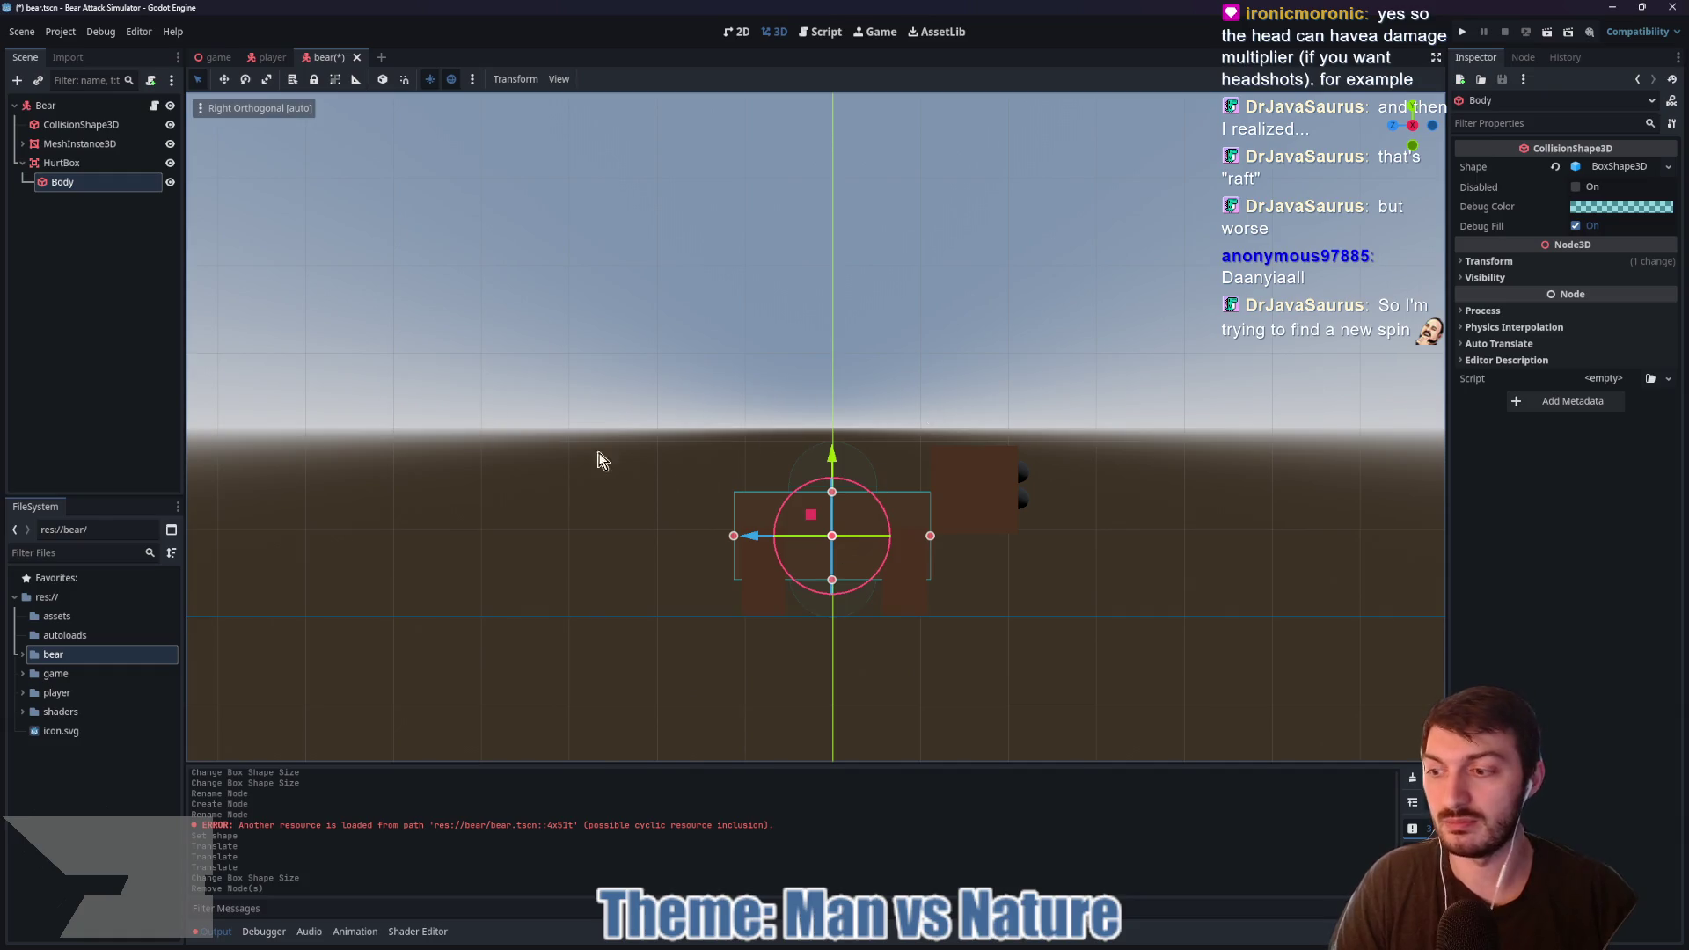
# - Resize the Body box to about 1.36 × 2.04 × 3.37 using side and rear views
pyautogui.moveTo(930, 537); pyautogui.dragTo(1031, 544)
pyautogui.moveTo(882, 582); pyautogui.dragTo(883, 617)
pyautogui.moveTo(886, 494); pyautogui.dragTo(887, 439)
pyautogui.click(1432, 126)
pyautogui.moveTo(883, 528)
pyautogui.mouseDown()
pyautogui.moveTo(897, 528)
pyautogui.moveTo(777, 525)
pyautogui.mouseUp()
pyautogui.moveTo(643, 528); pyautogui.dragTo(740, 568)
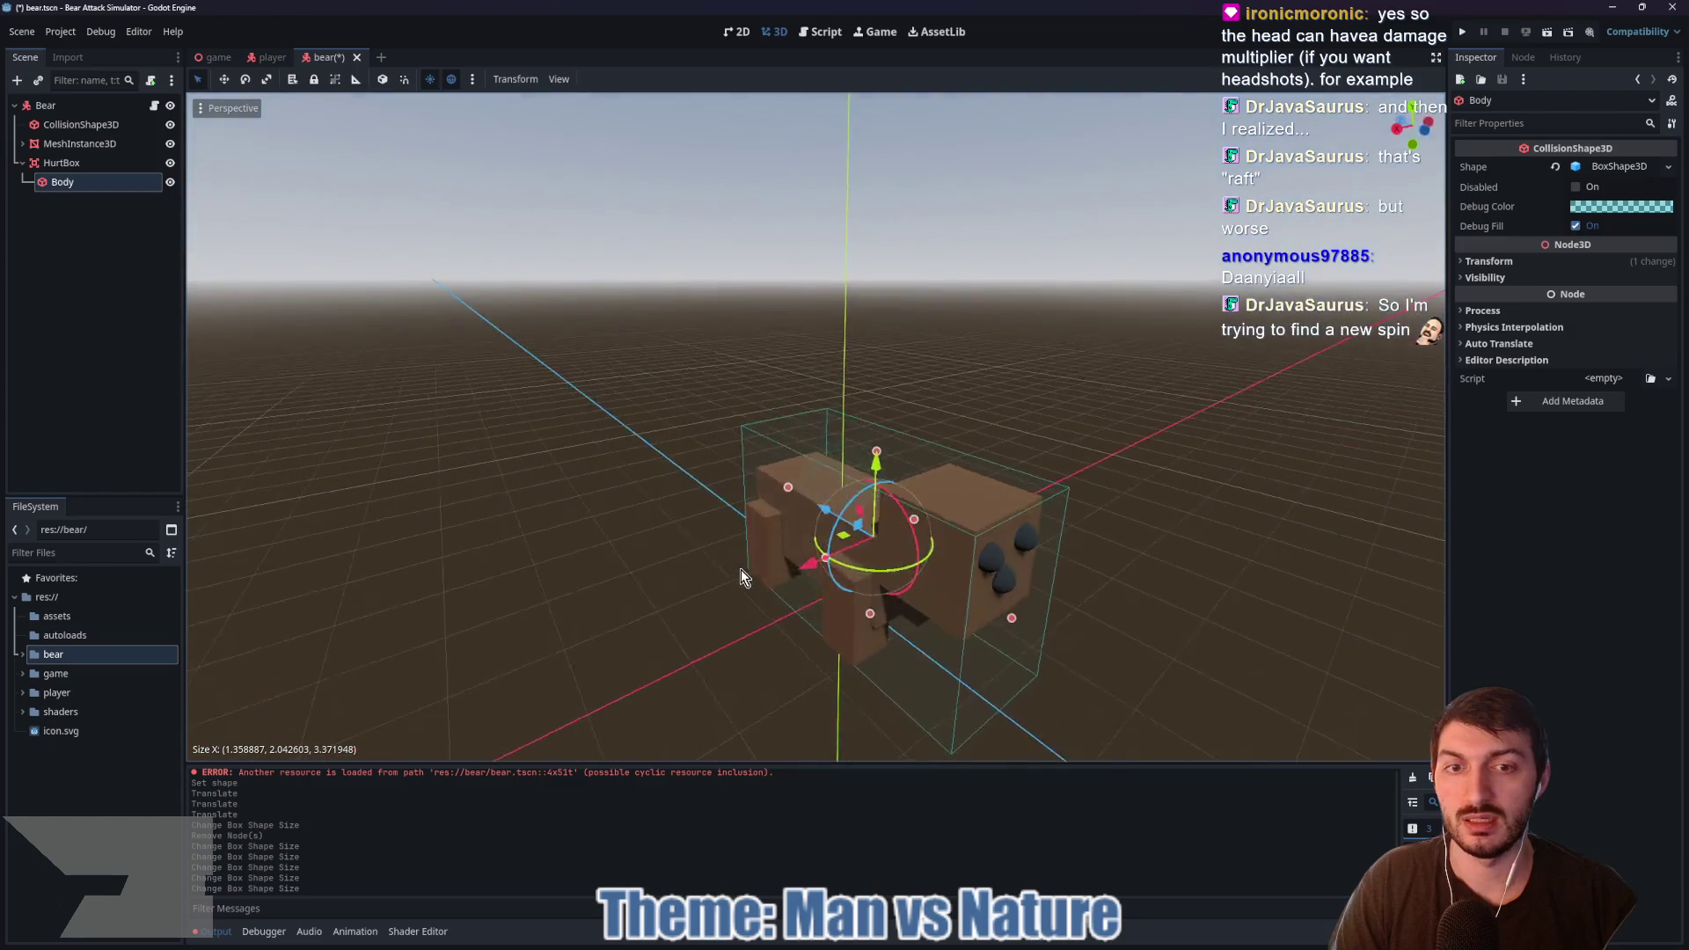
pyautogui.click(79, 162)
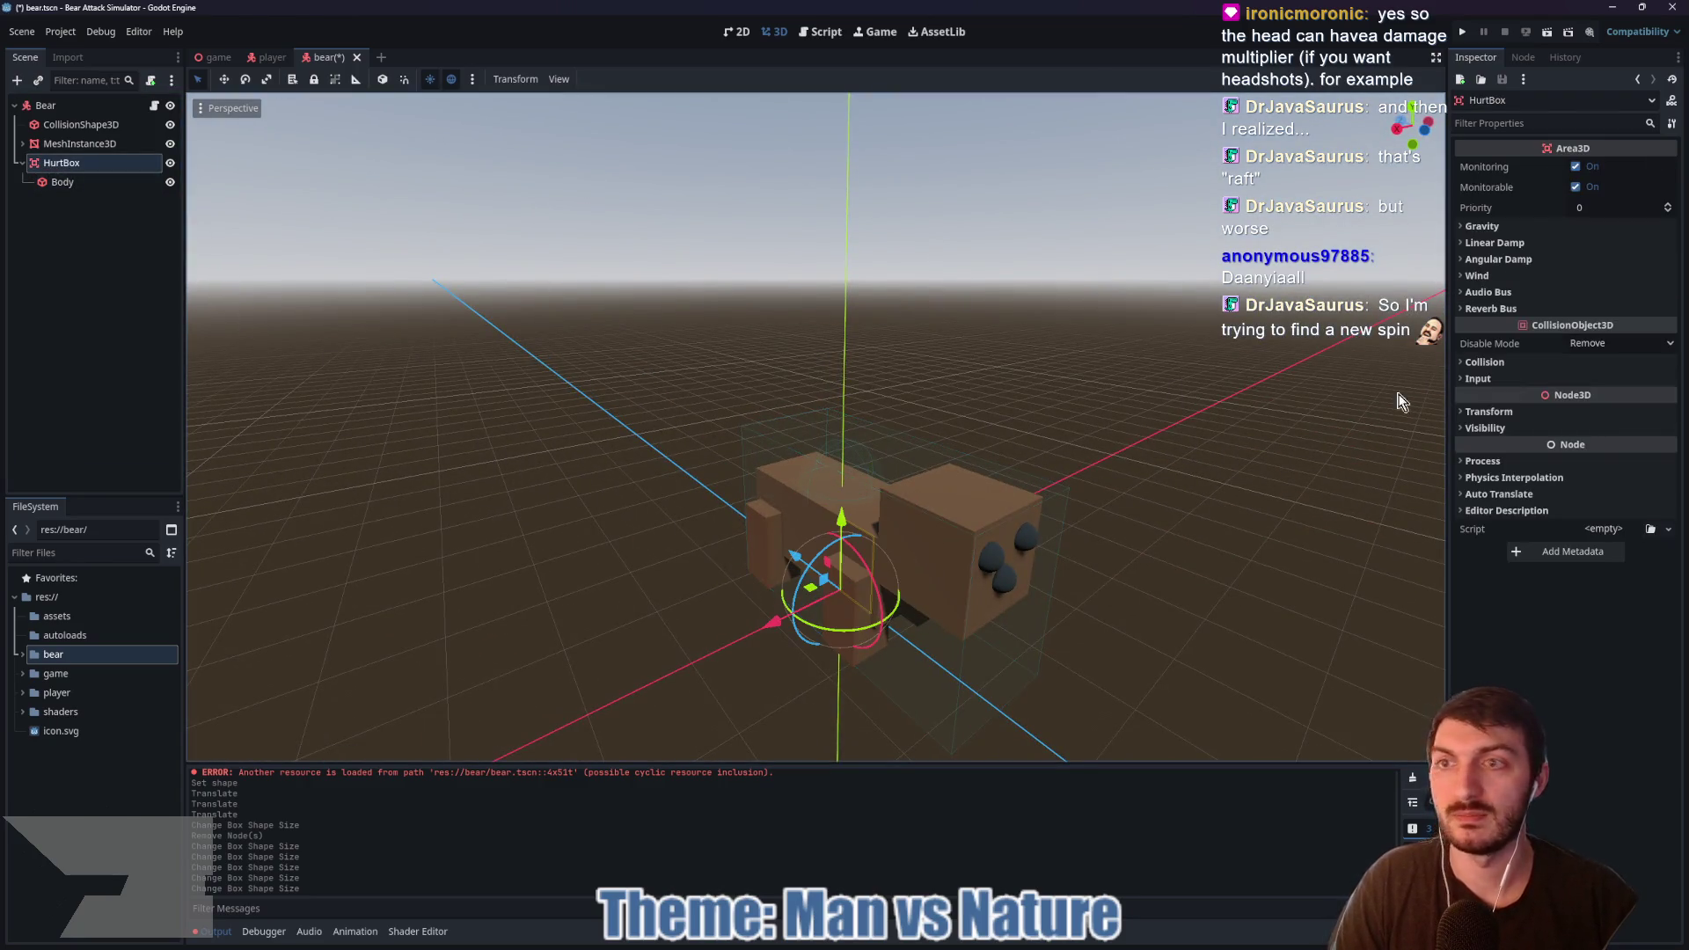
# - Set HurtBox to collision layer 5 and mask 2 only, clearing layer and mask 1, then save
pyautogui.click(1485, 361)
pyautogui.click(1475, 402)
pyautogui.click(1474, 465)
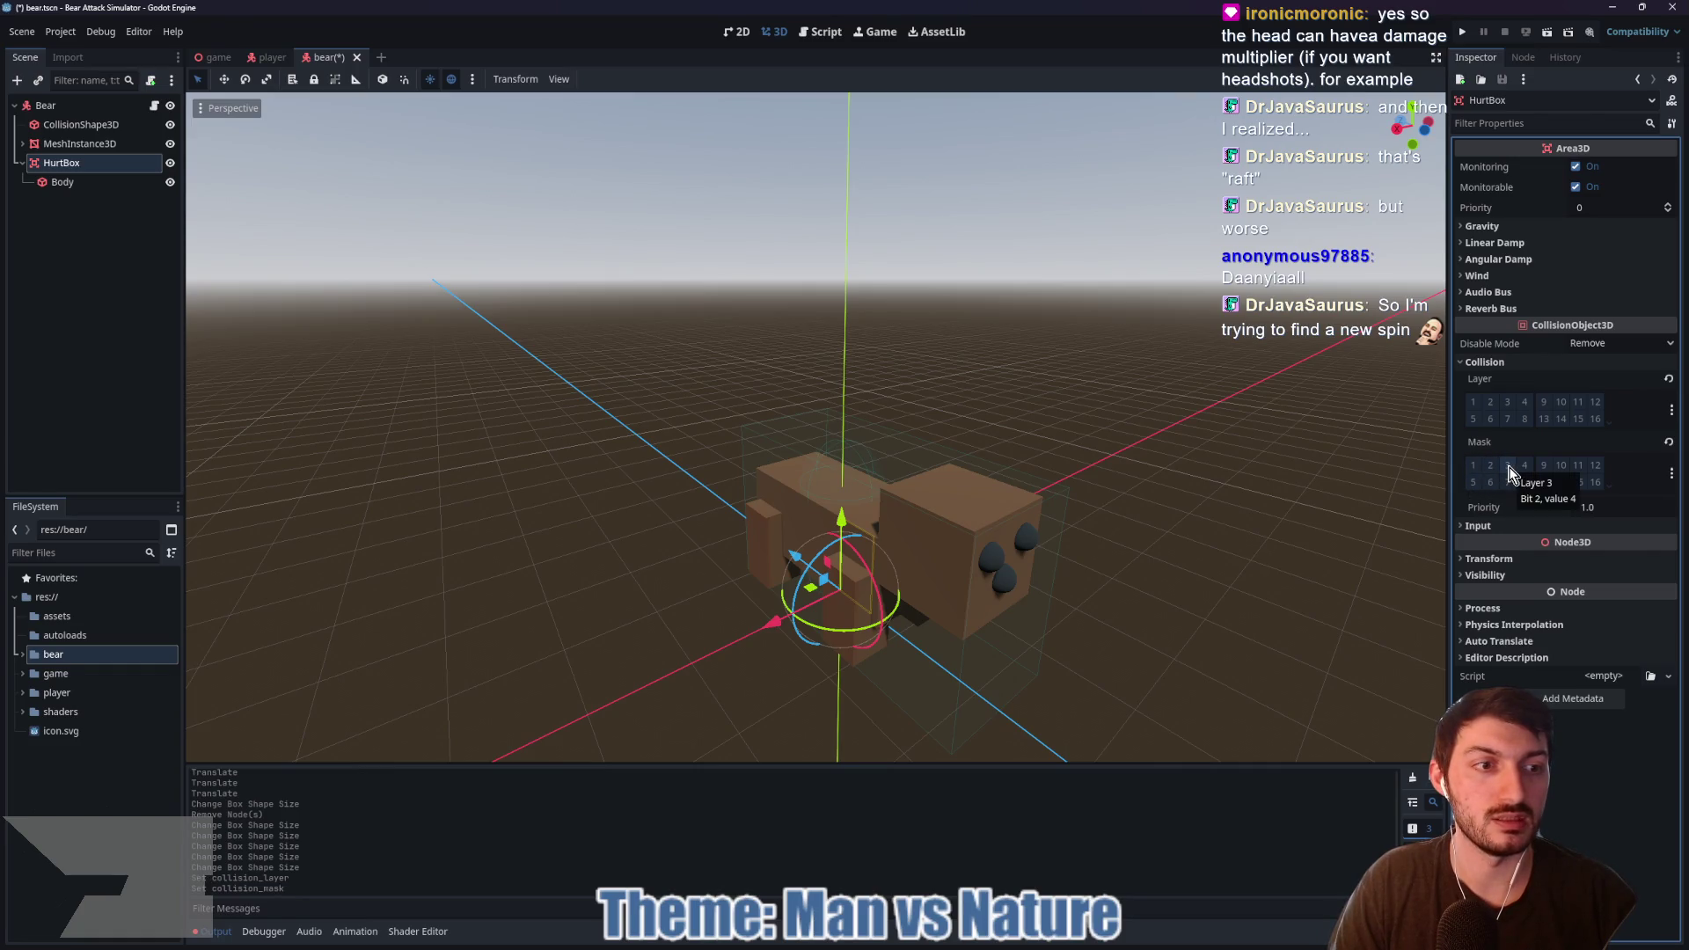
pyautogui.click(1490, 466)
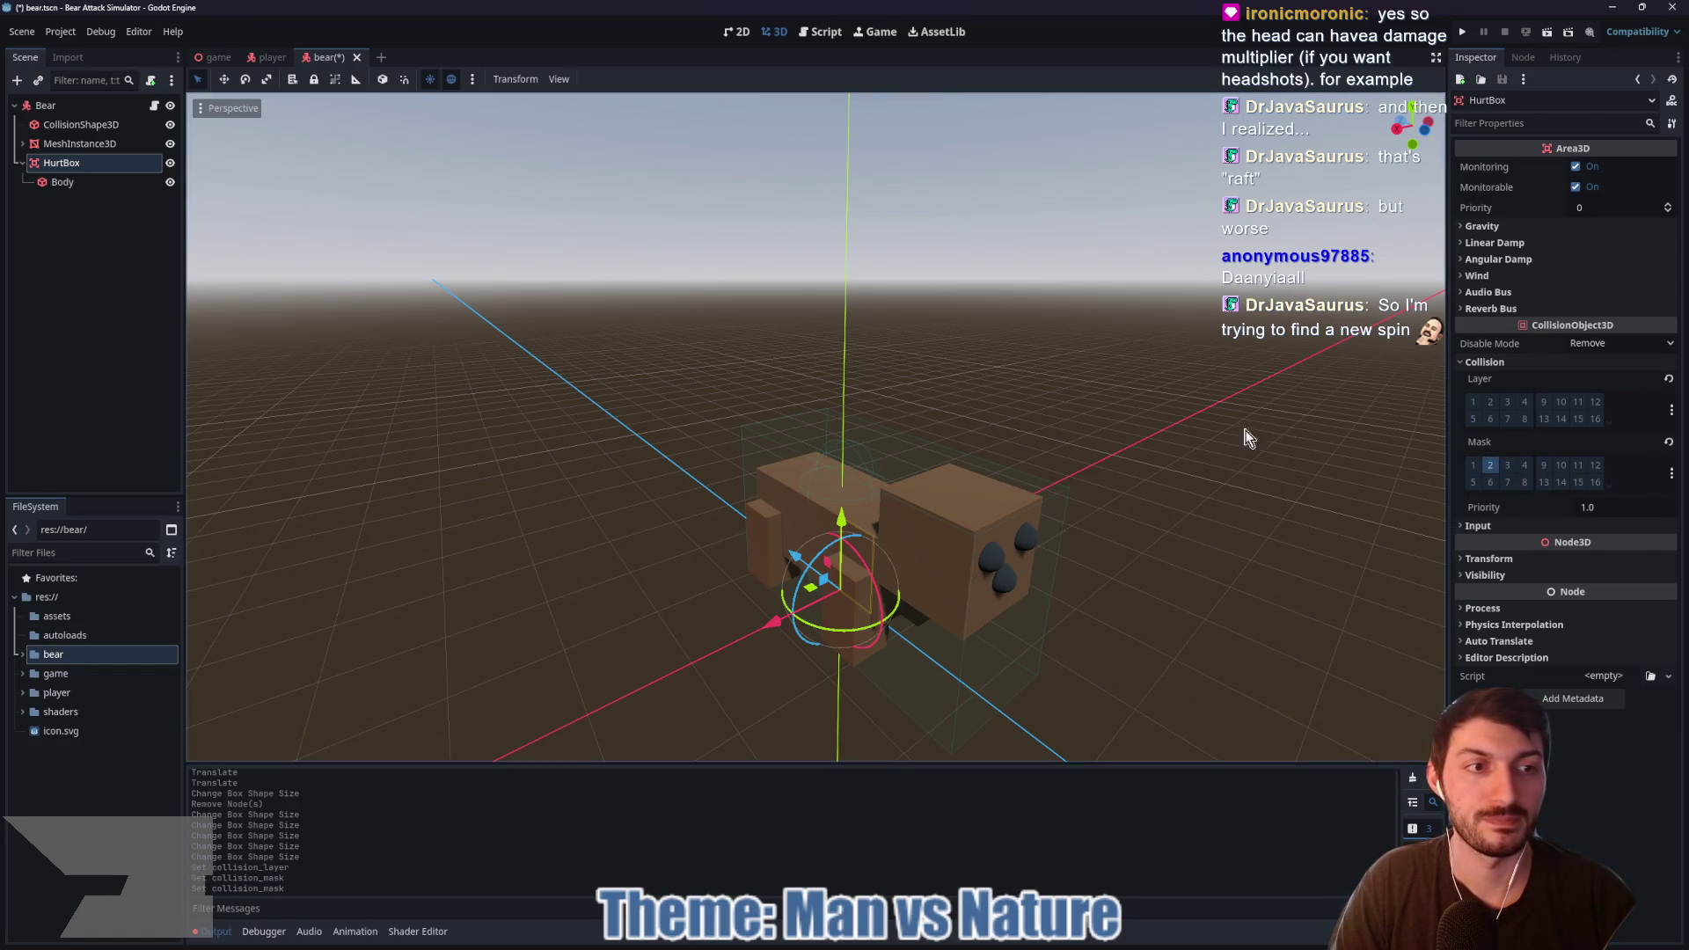
pyautogui.click(1474, 418)
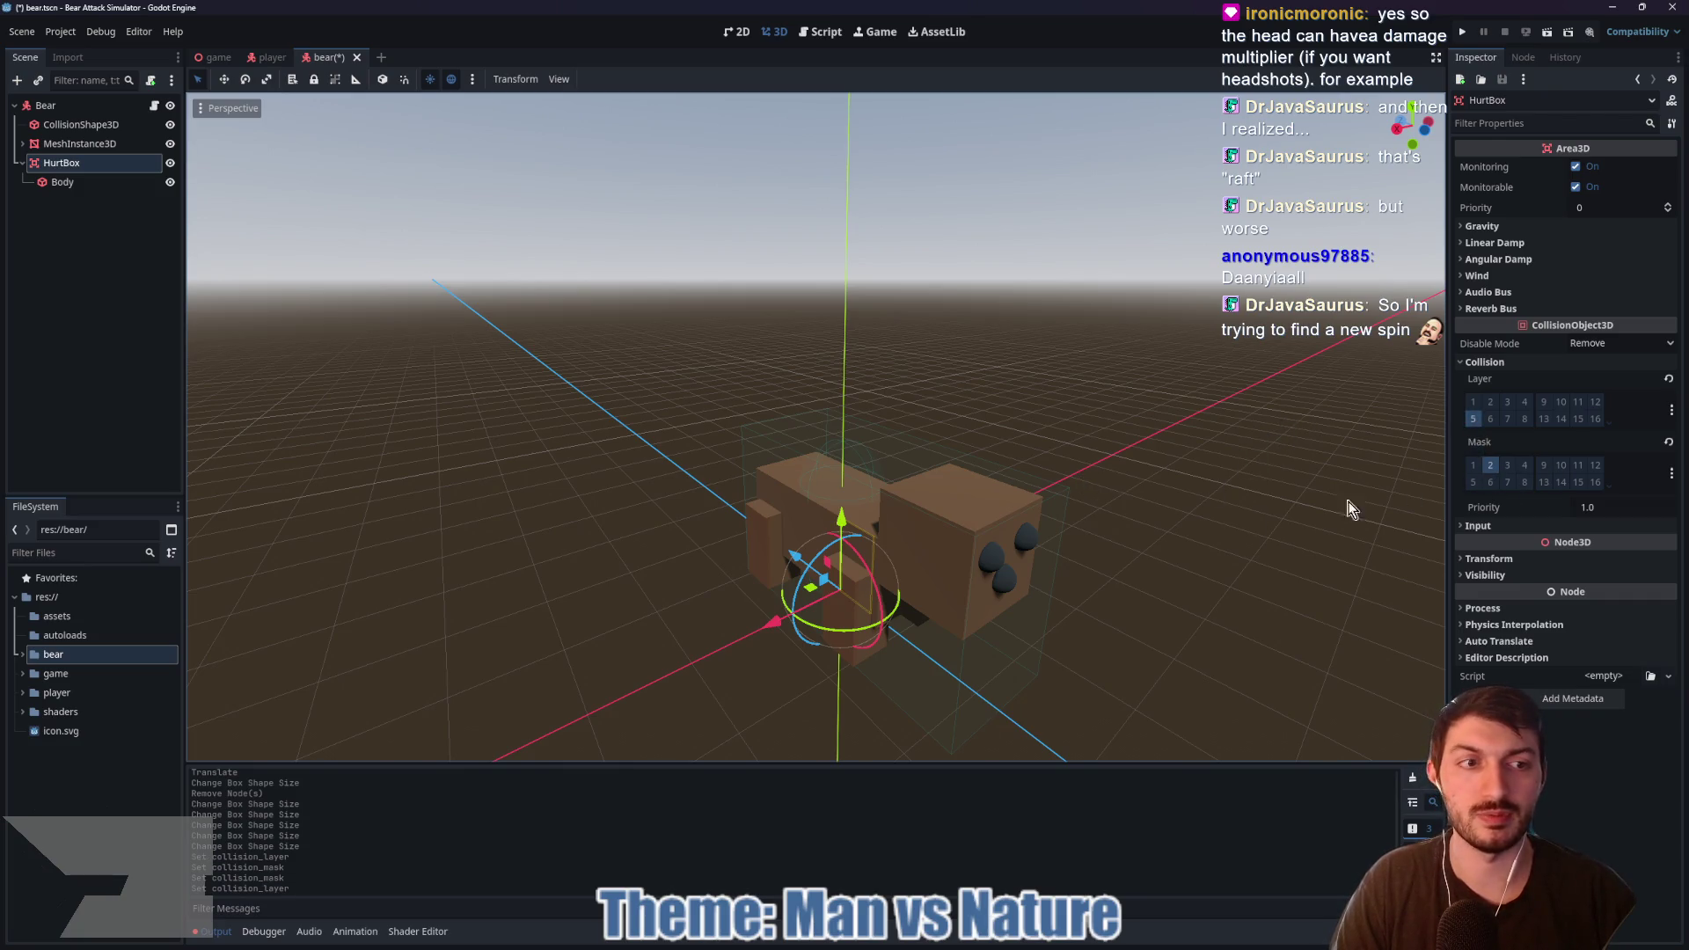
pyautogui.hotkey('ctrl', 's')
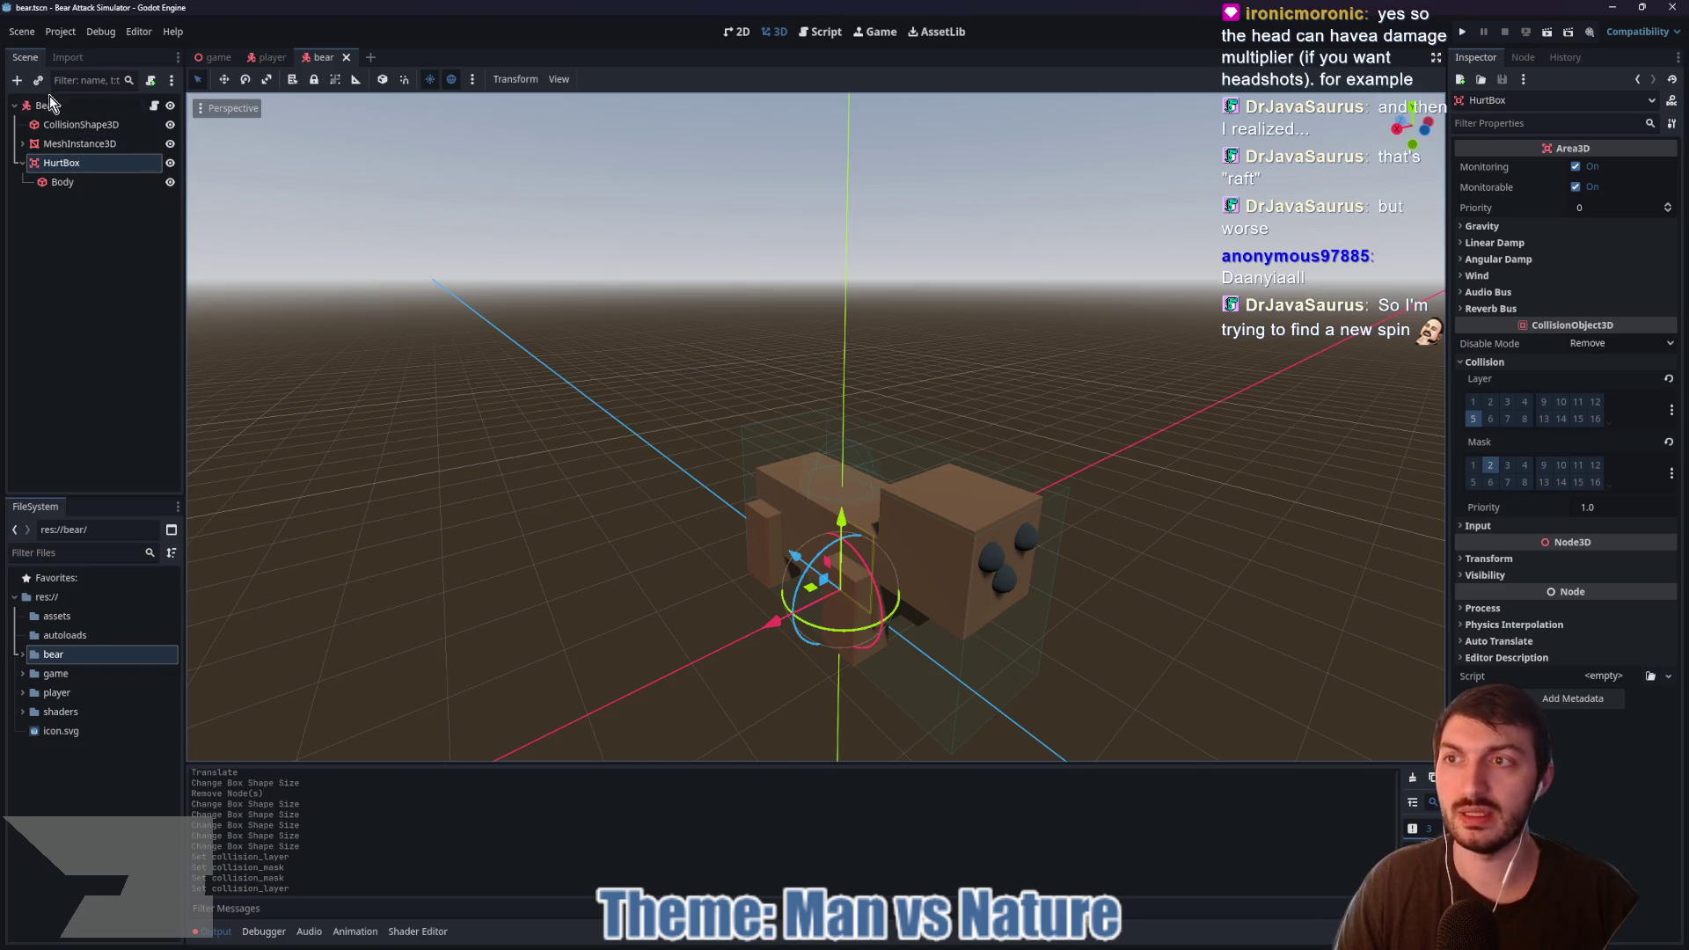
# - Add print(health) below health -= damage in bear.gd's take_damage function
pyautogui.click(156, 105)
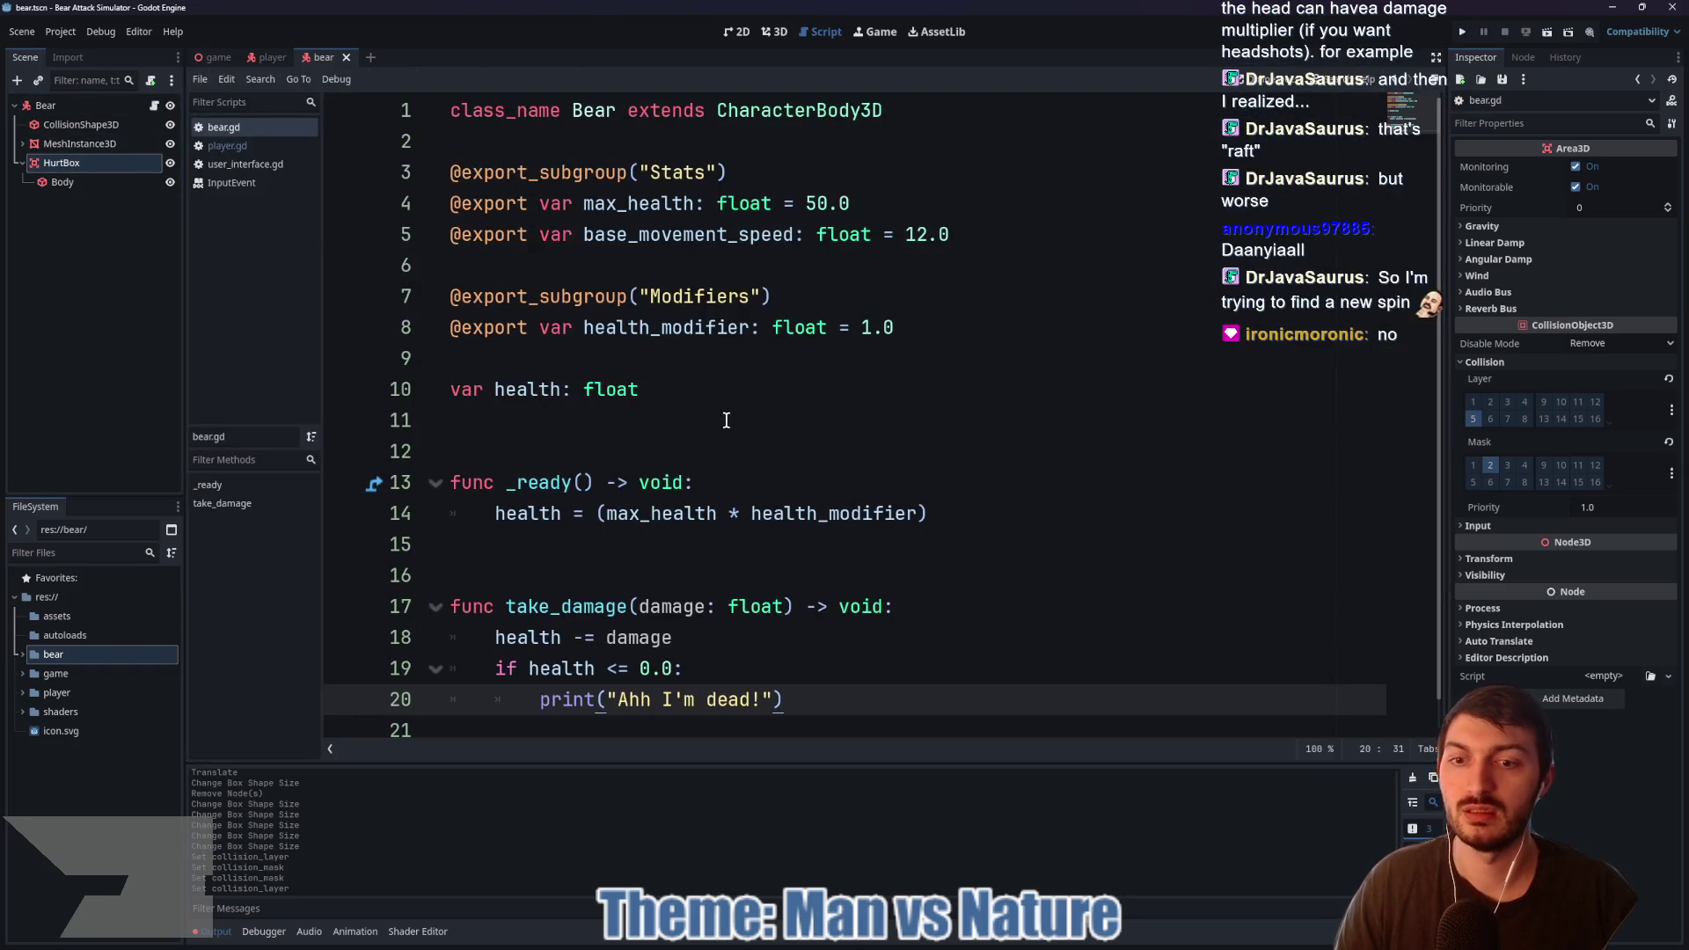
pyautogui.click(716, 635)
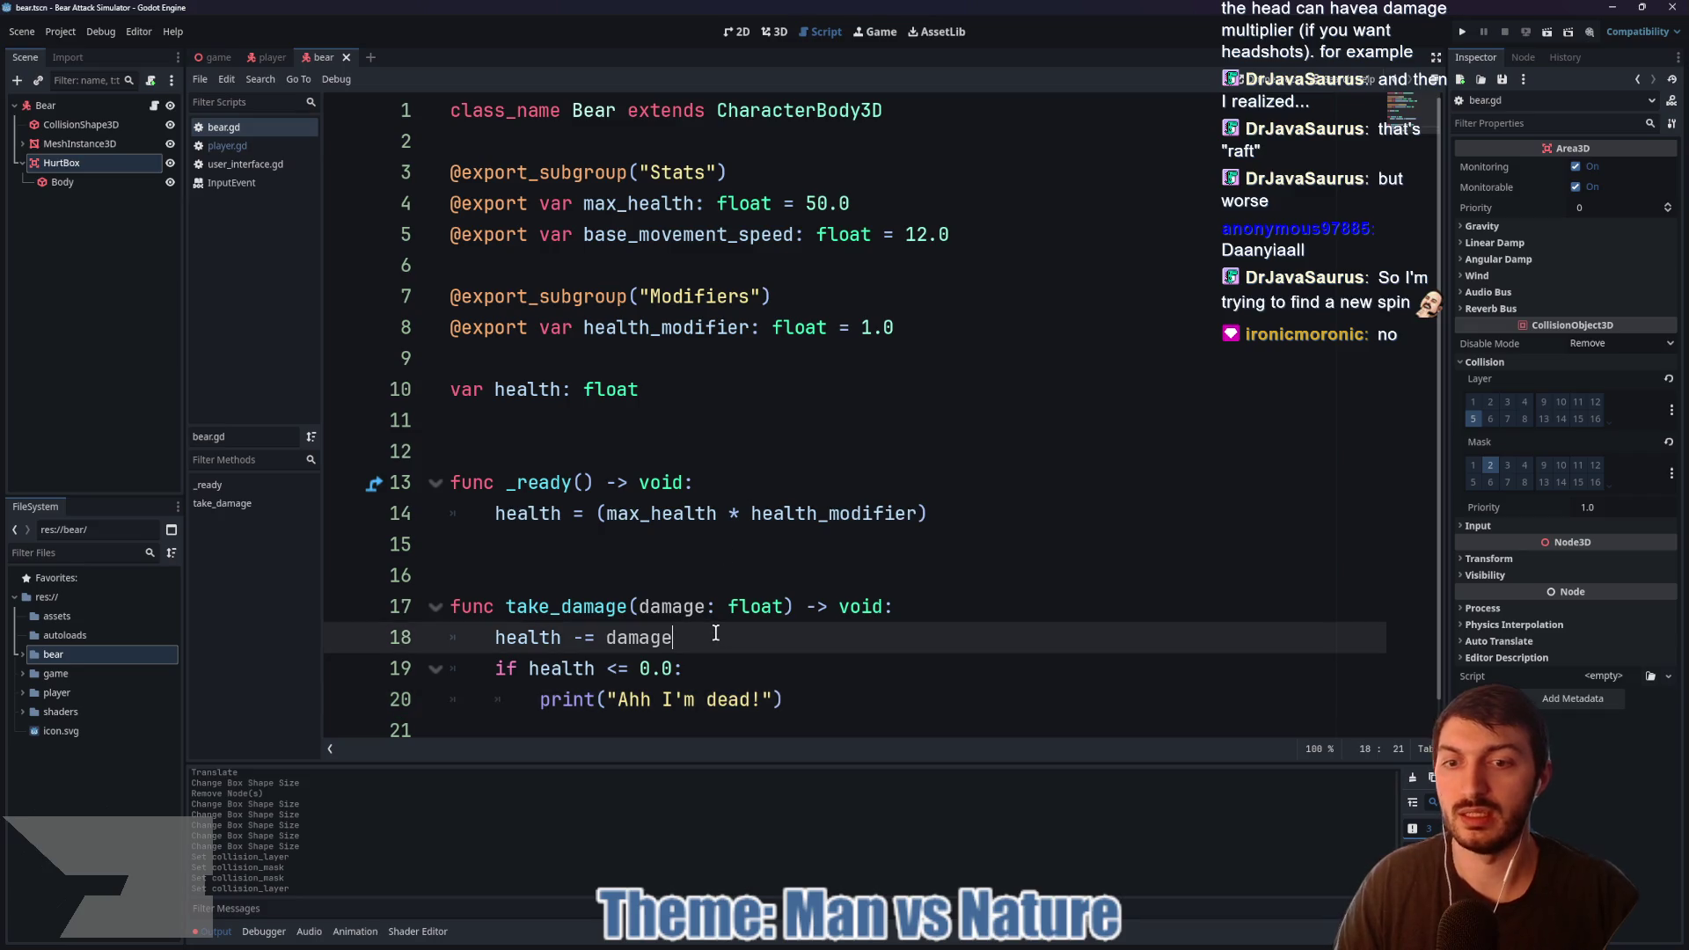
pyautogui.press('Return')
pyautogui.write('print(health')
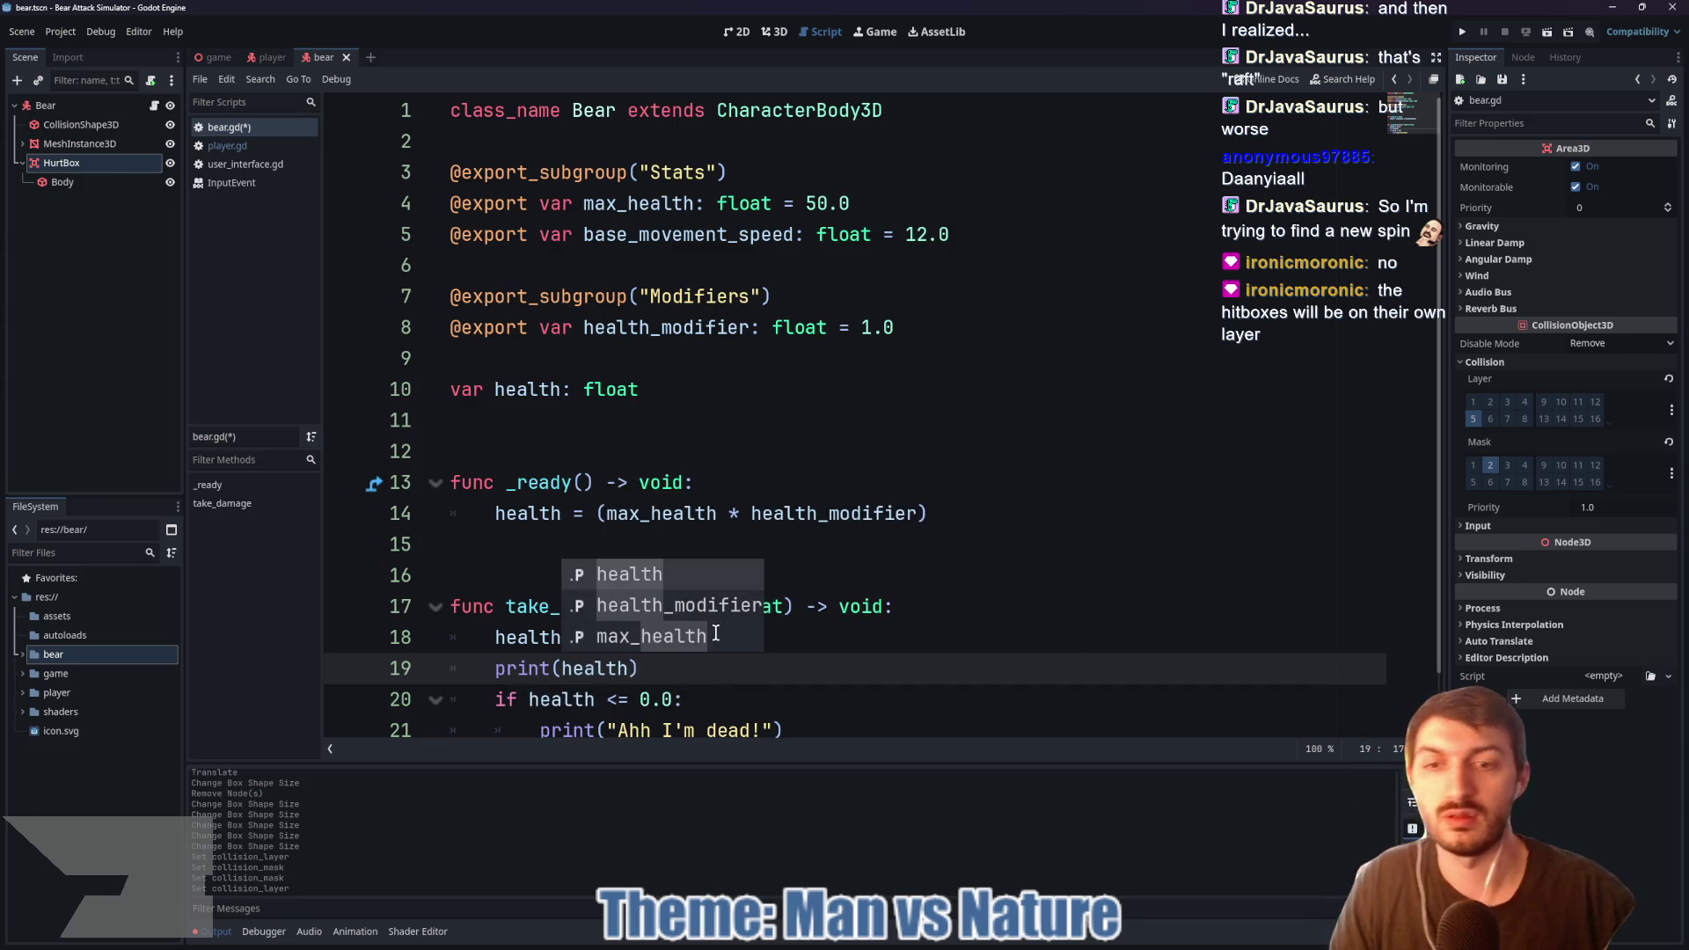
pyautogui.click(690, 673)
# - Save bear.gd and bring up the game scene in the 3D view
pyautogui.hotkey('ctrl', 's')
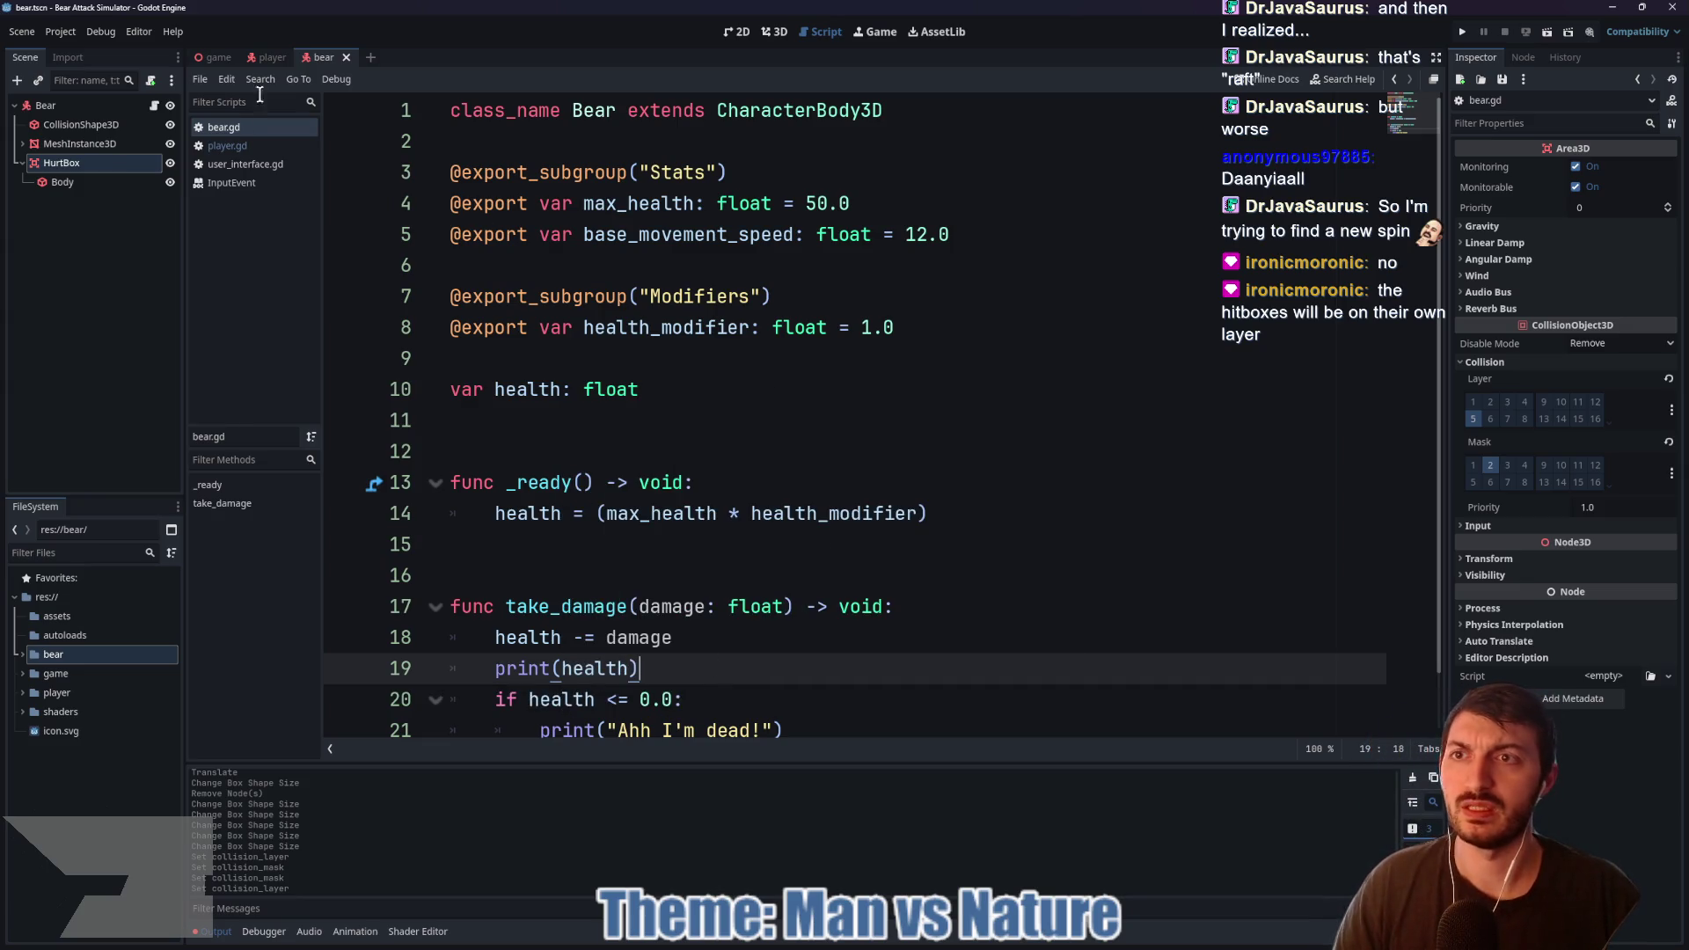
pyautogui.click(213, 57)
pyautogui.click(774, 32)
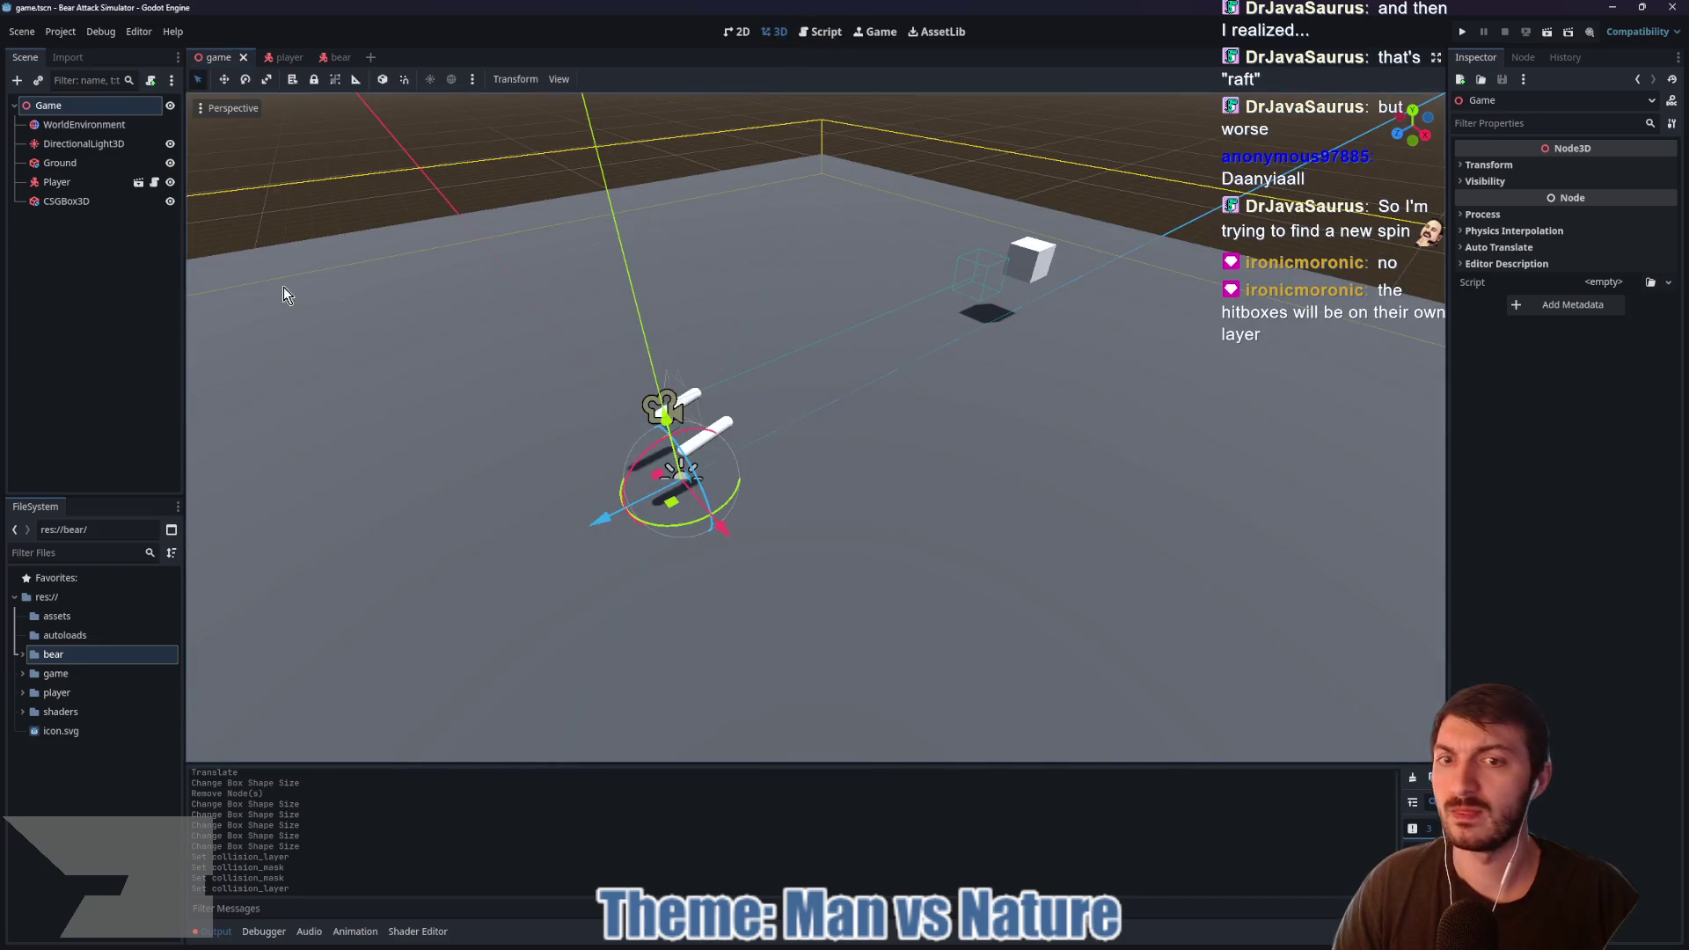
# - Instance bear.tscn next to the white cube, save the game scene, and test-run it
pyautogui.hotkey('ctrl', 'shift', 'a')
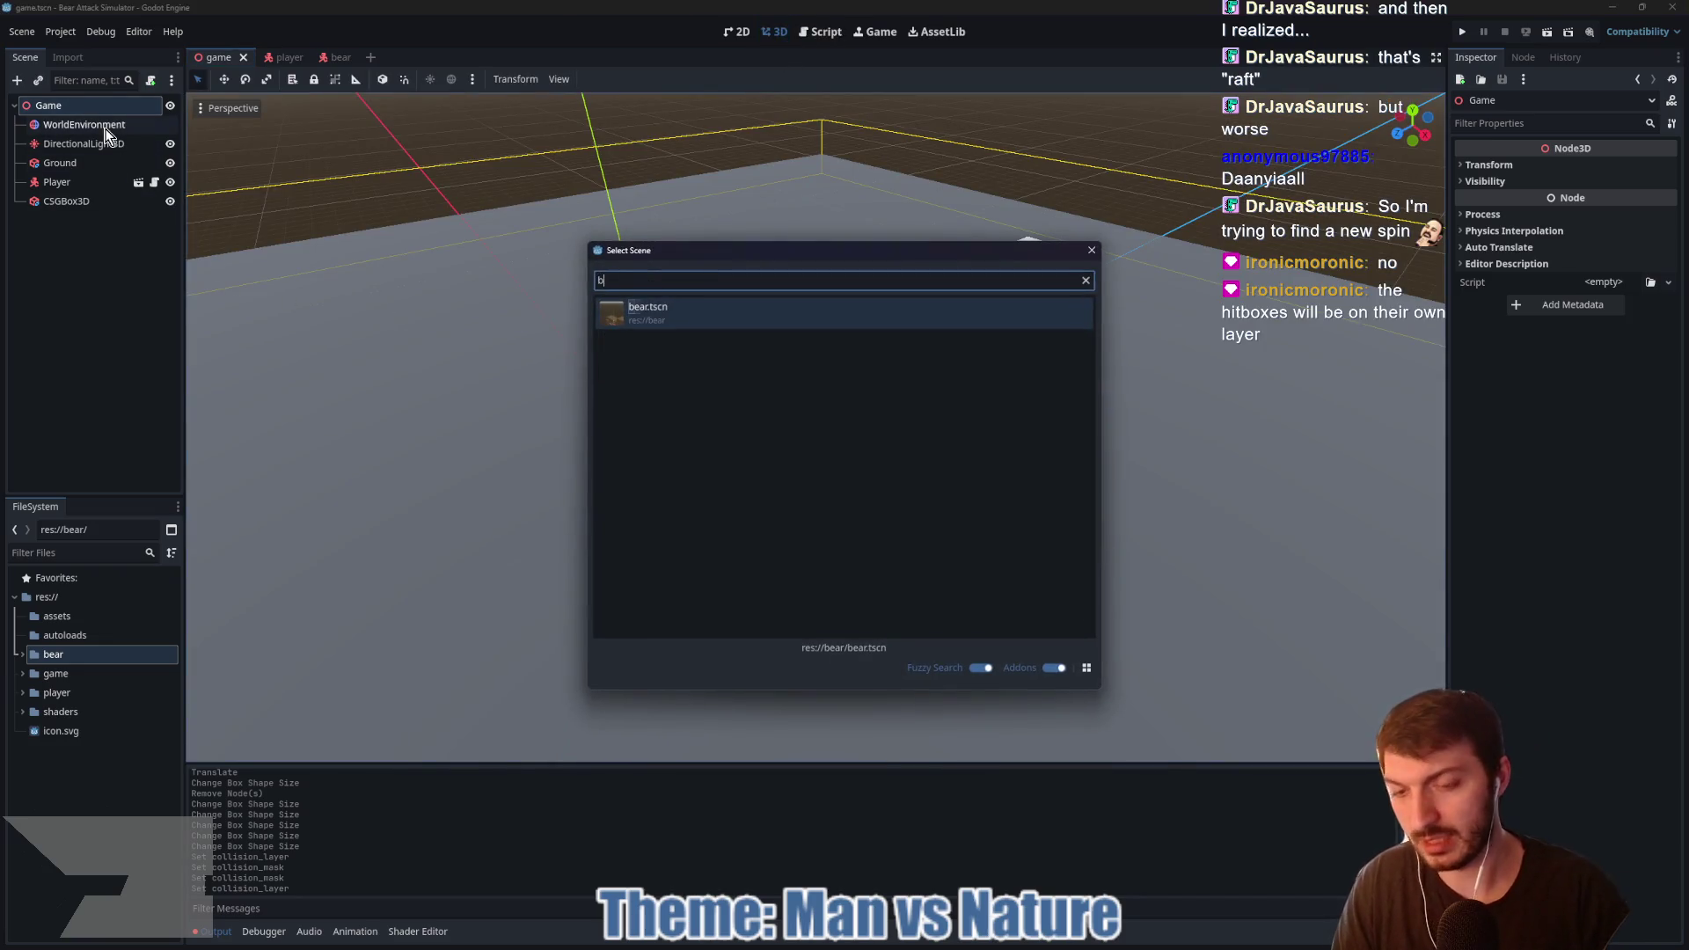
pyautogui.press('Return')
pyautogui.moveTo(611, 515)
pyautogui.mouseDown()
pyautogui.moveTo(911, 419)
pyautogui.moveTo(791, 304)
pyautogui.moveTo(601, 270)
pyautogui.mouseUp()
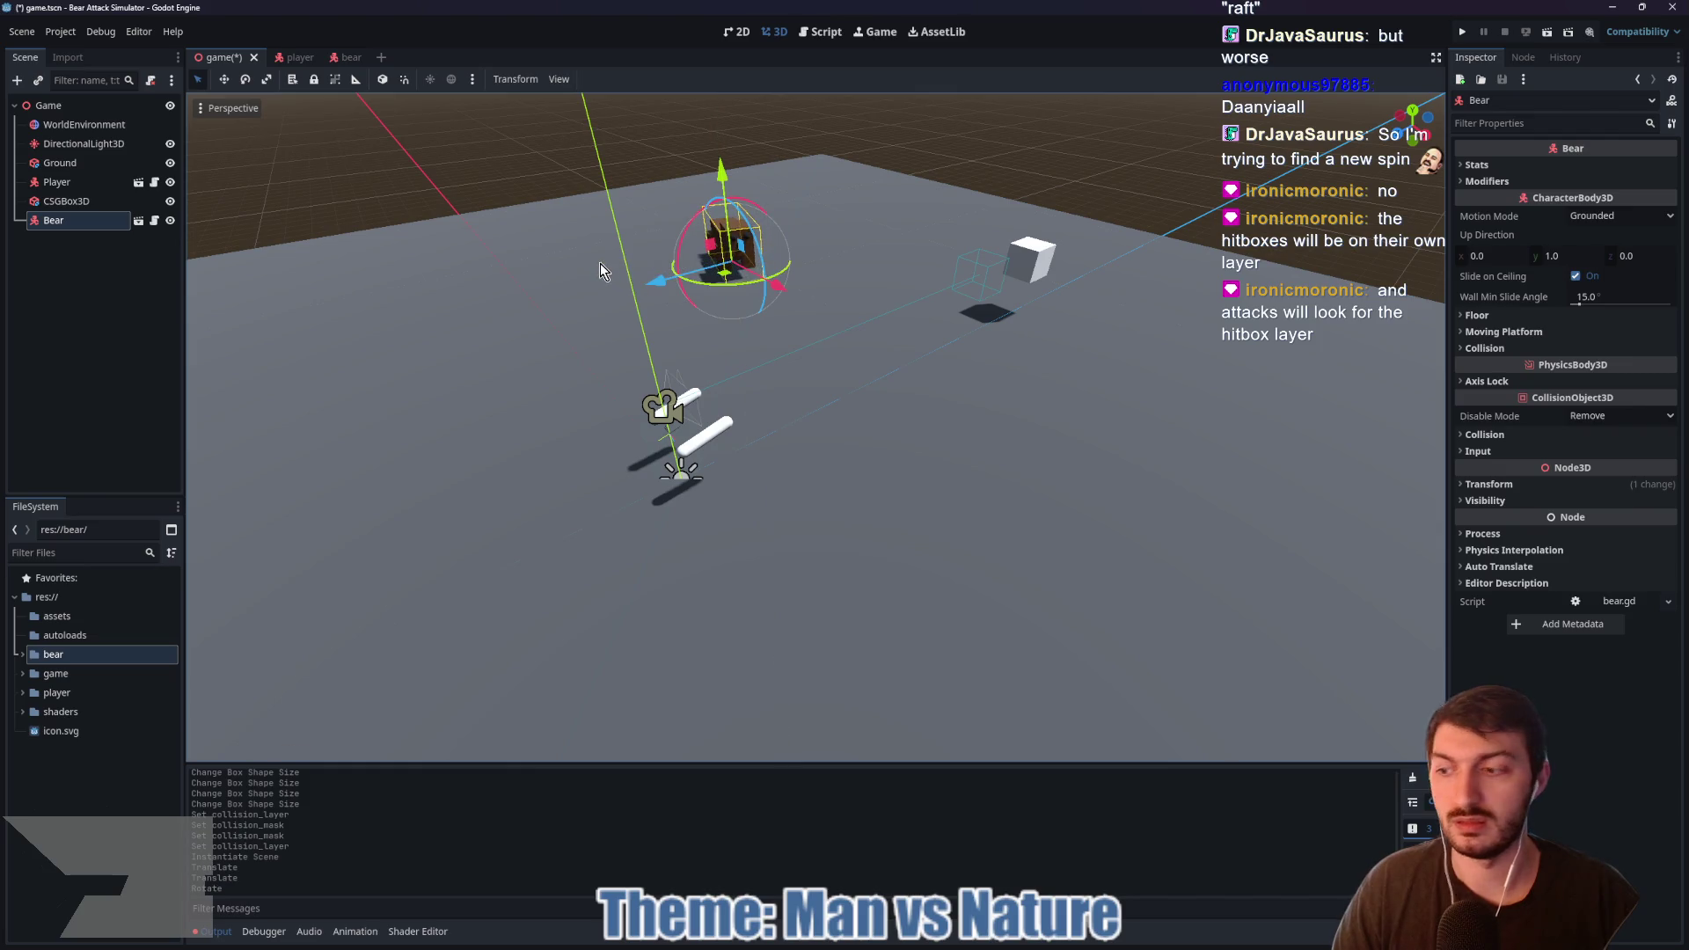
pyautogui.hotkey('ctrl', 's')
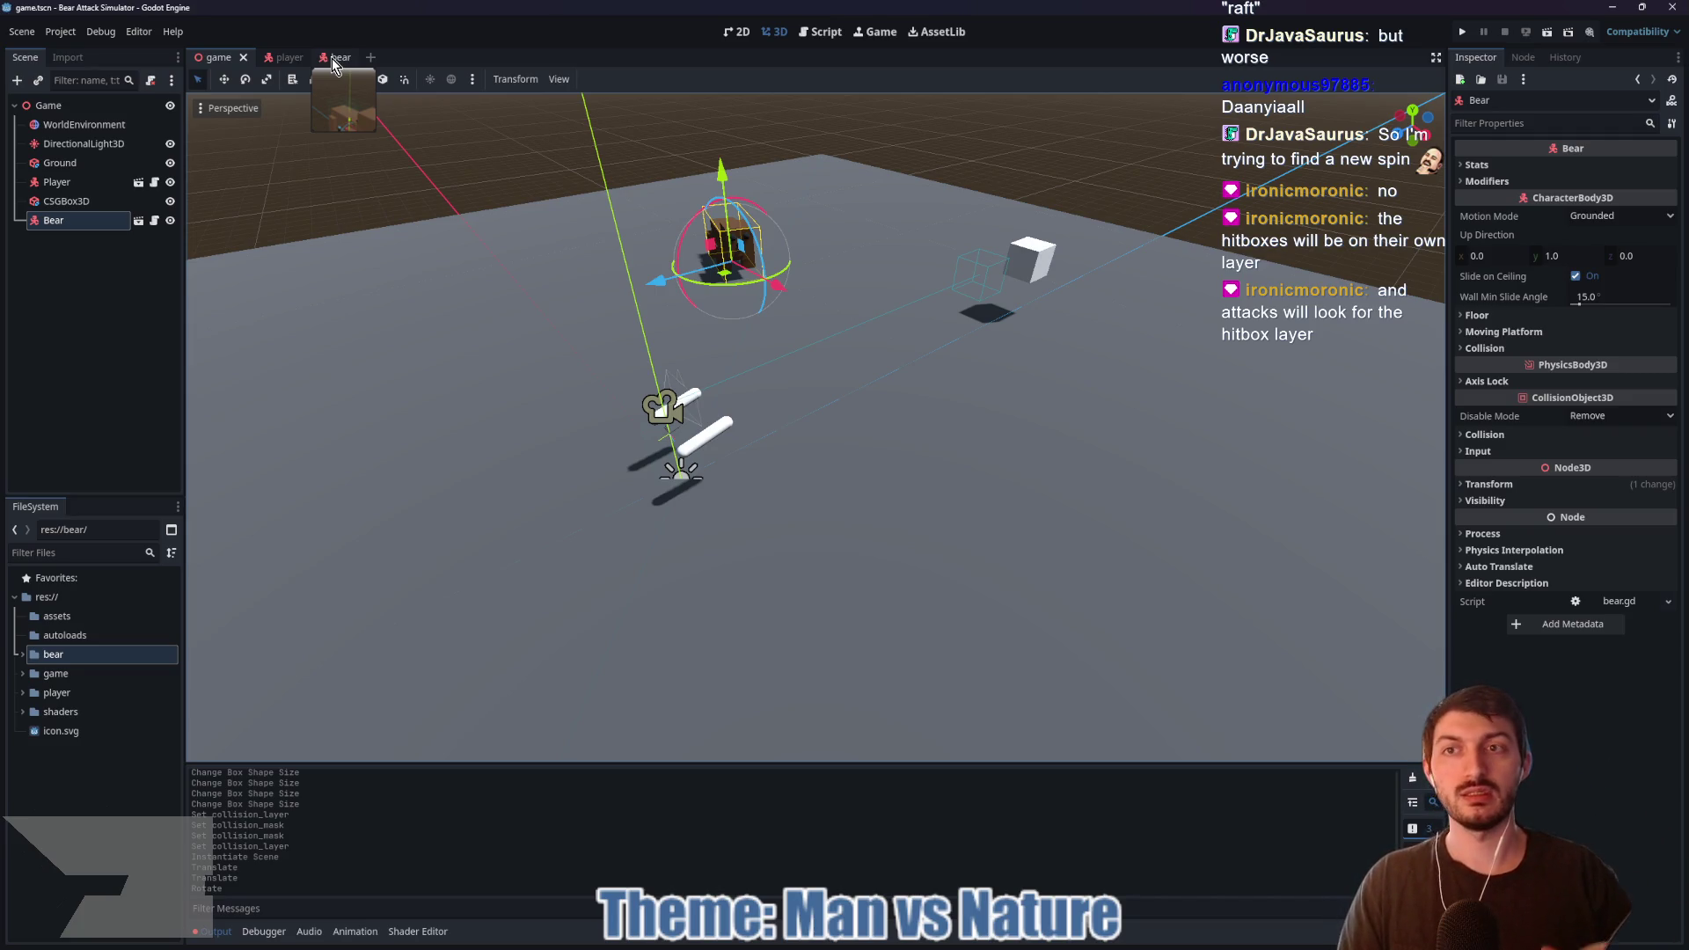
pyautogui.press('F5')
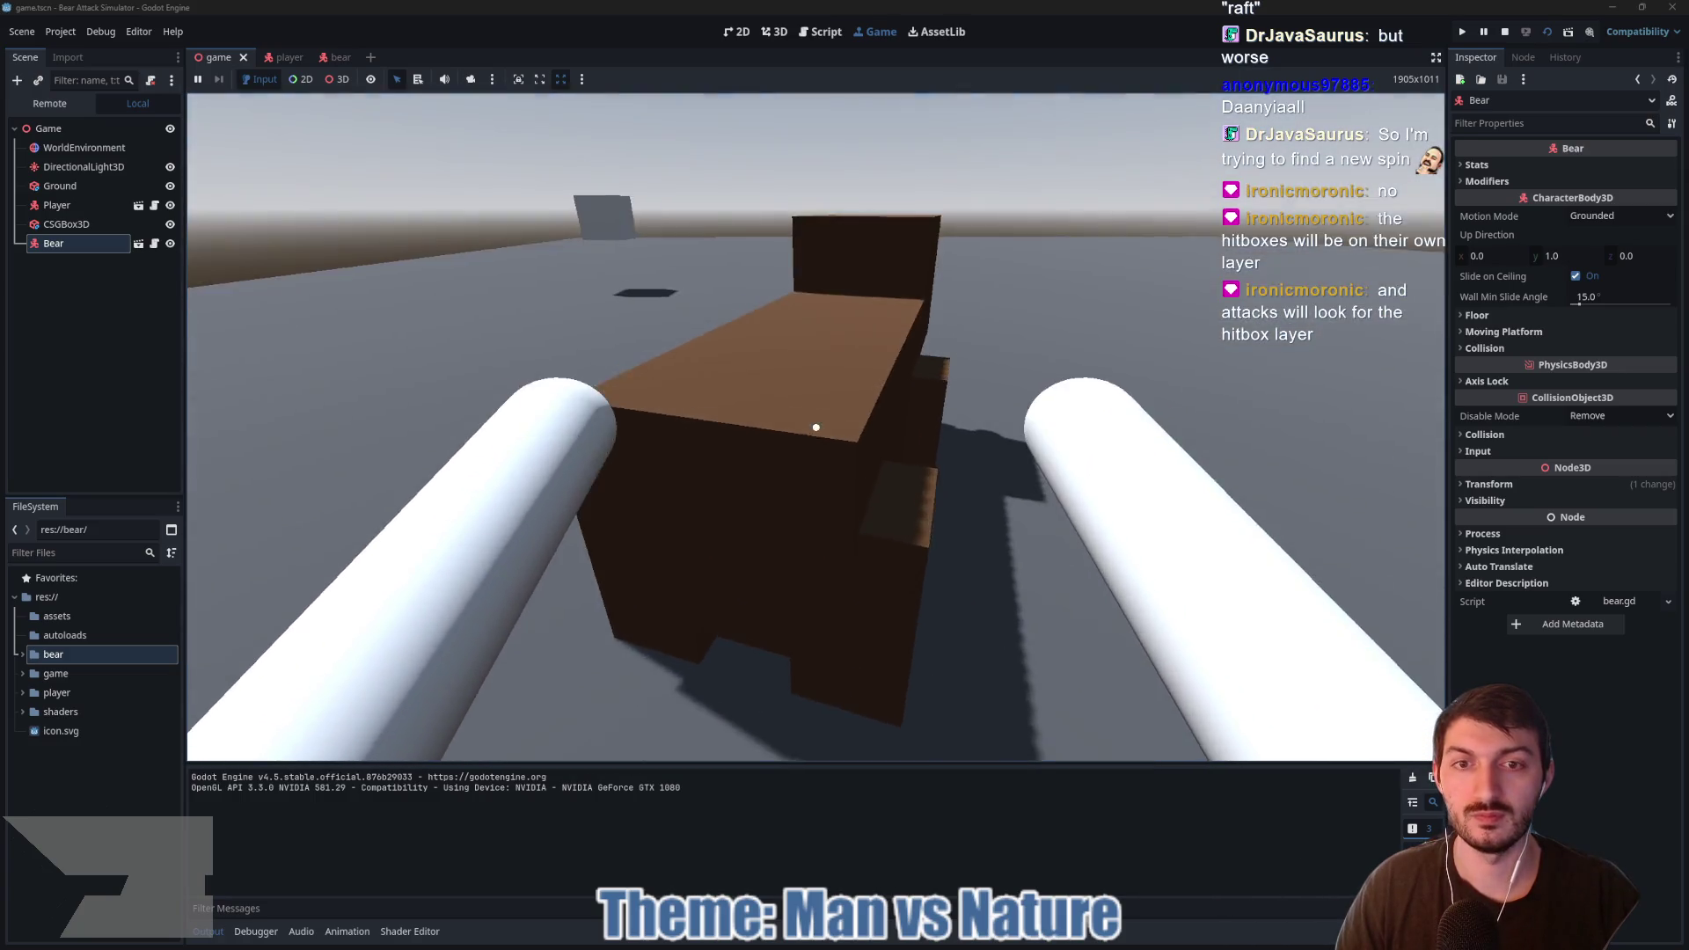
pyautogui.press('F8')
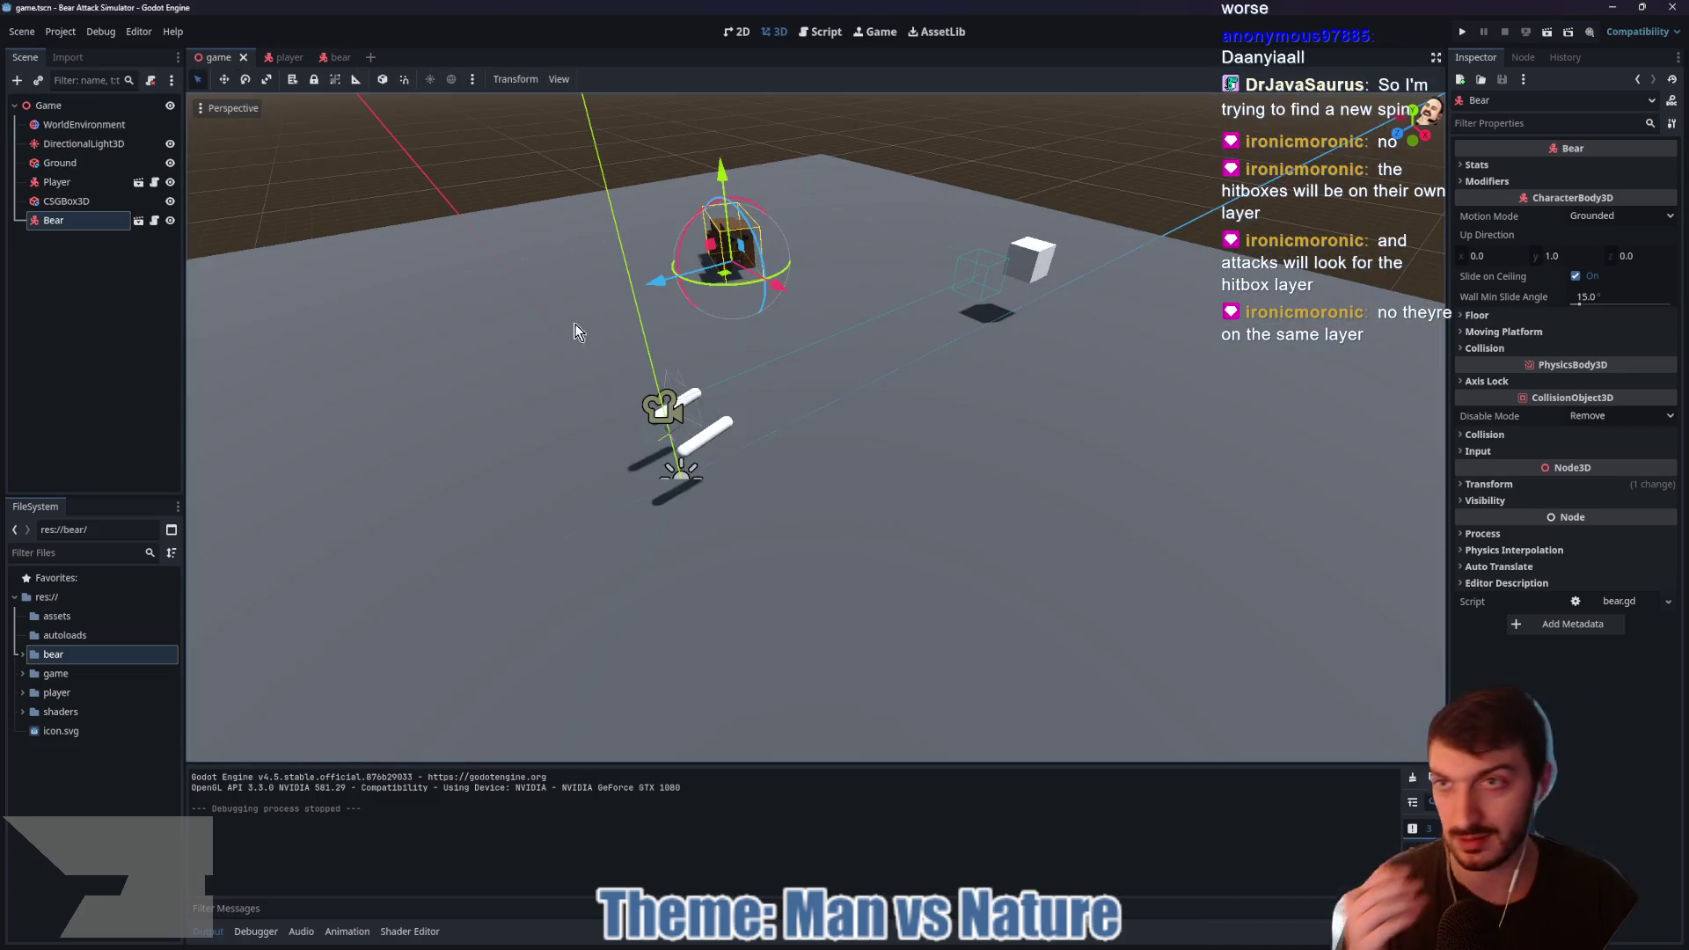
# - Cycle through the bear, game and player scenes and review player.gd
pyautogui.click(334, 57)
pyautogui.click(212, 58)
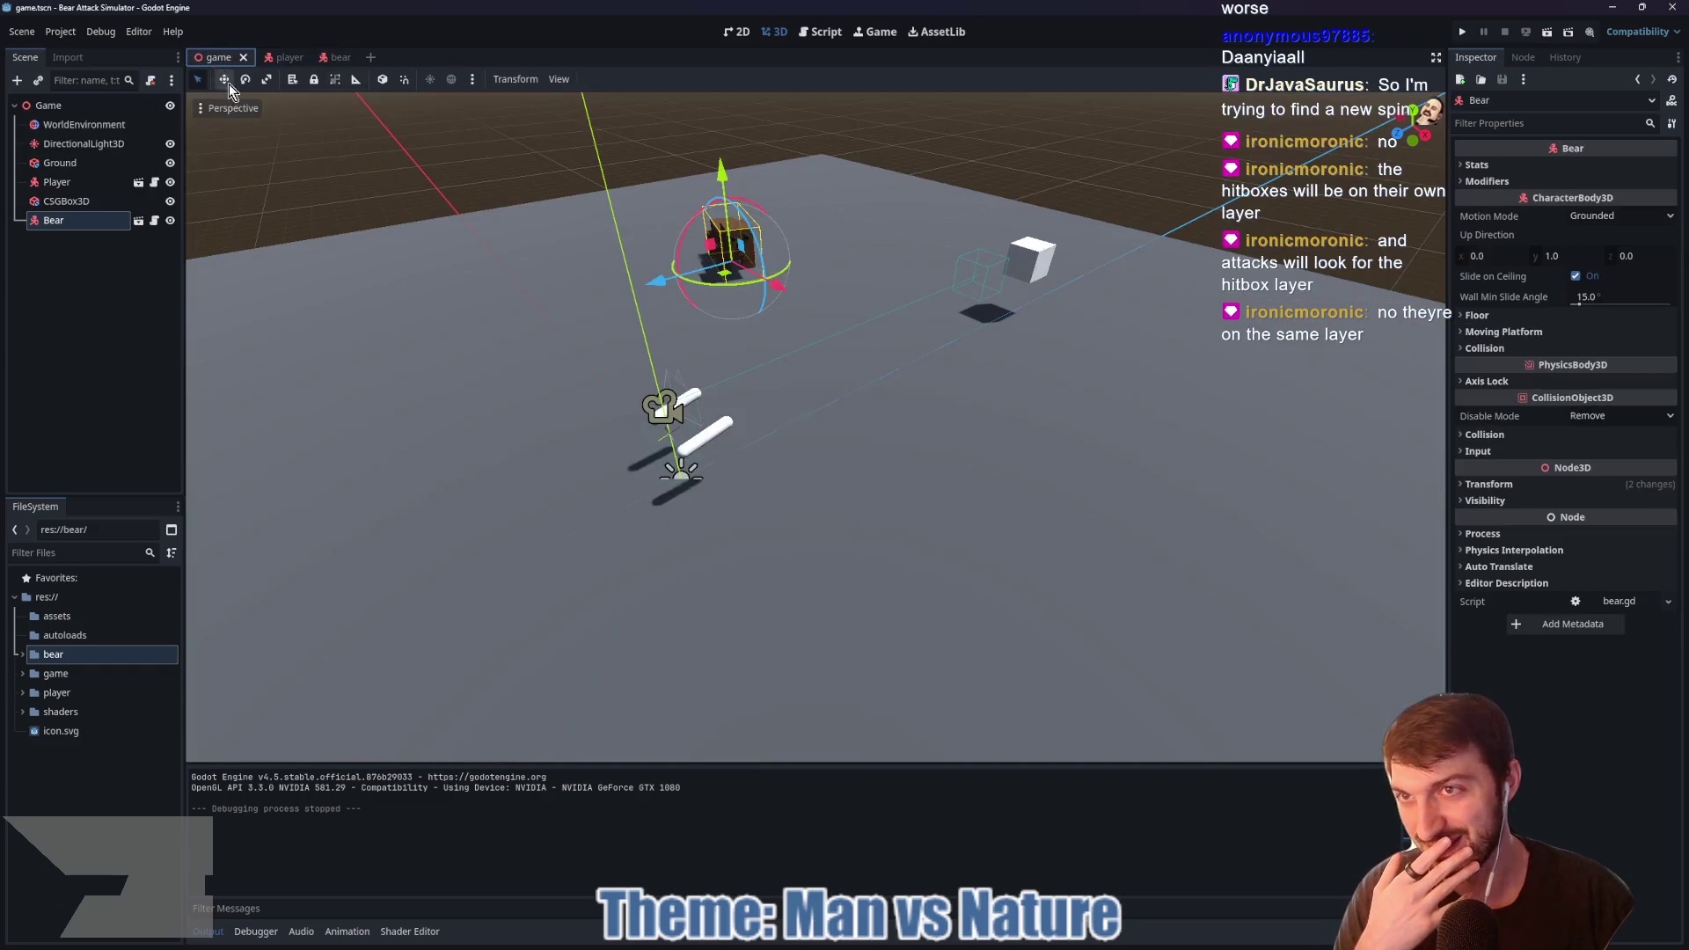
pyautogui.click(268, 57)
pyautogui.click(154, 105)
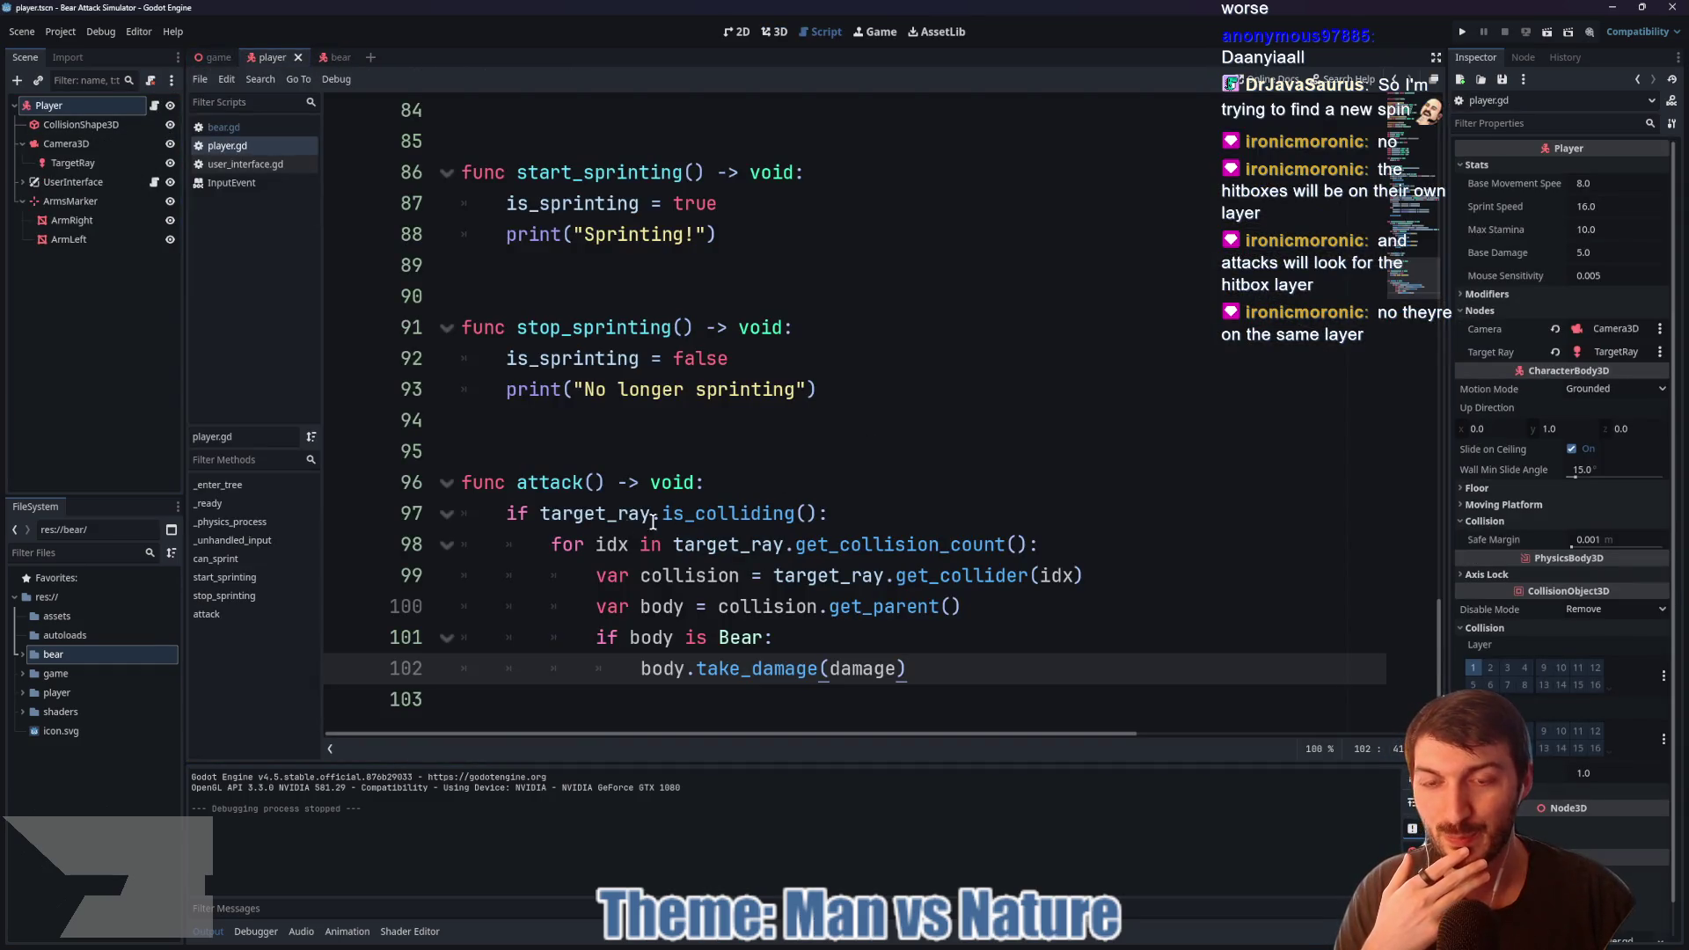
pyautogui.scroll(5, 579, 482)
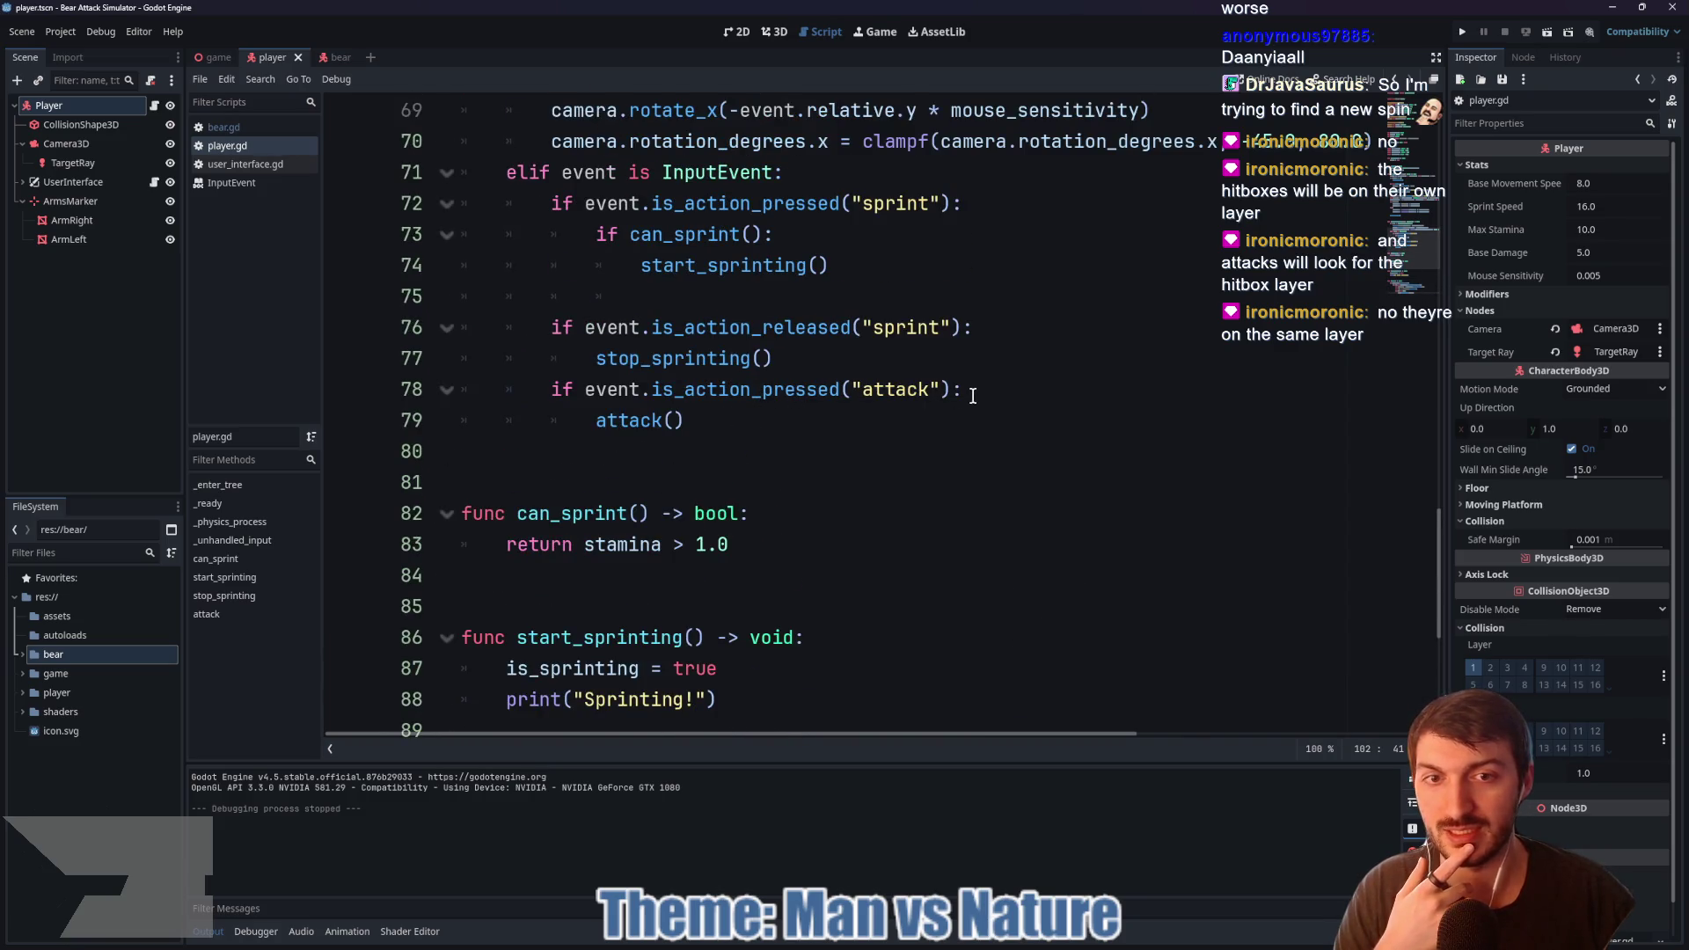
pyautogui.scroll(-5, 834, 421)
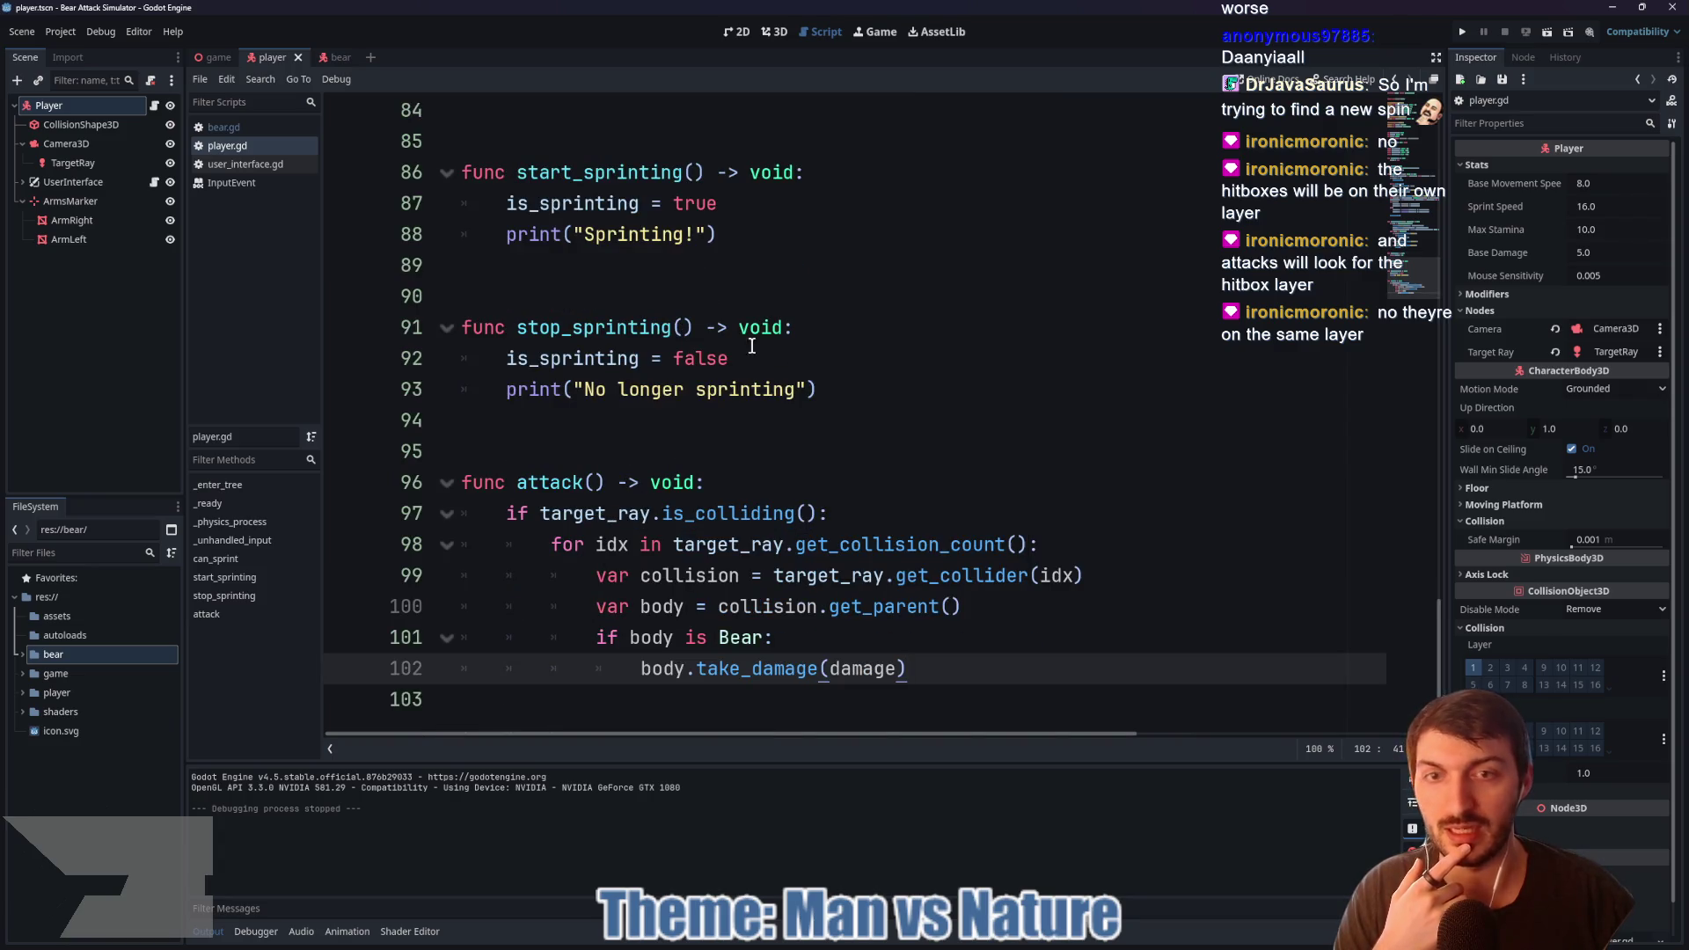
# - Enable collision mask layer 5 on TargetRay, save, and run the game scene
pyautogui.click(73, 163)
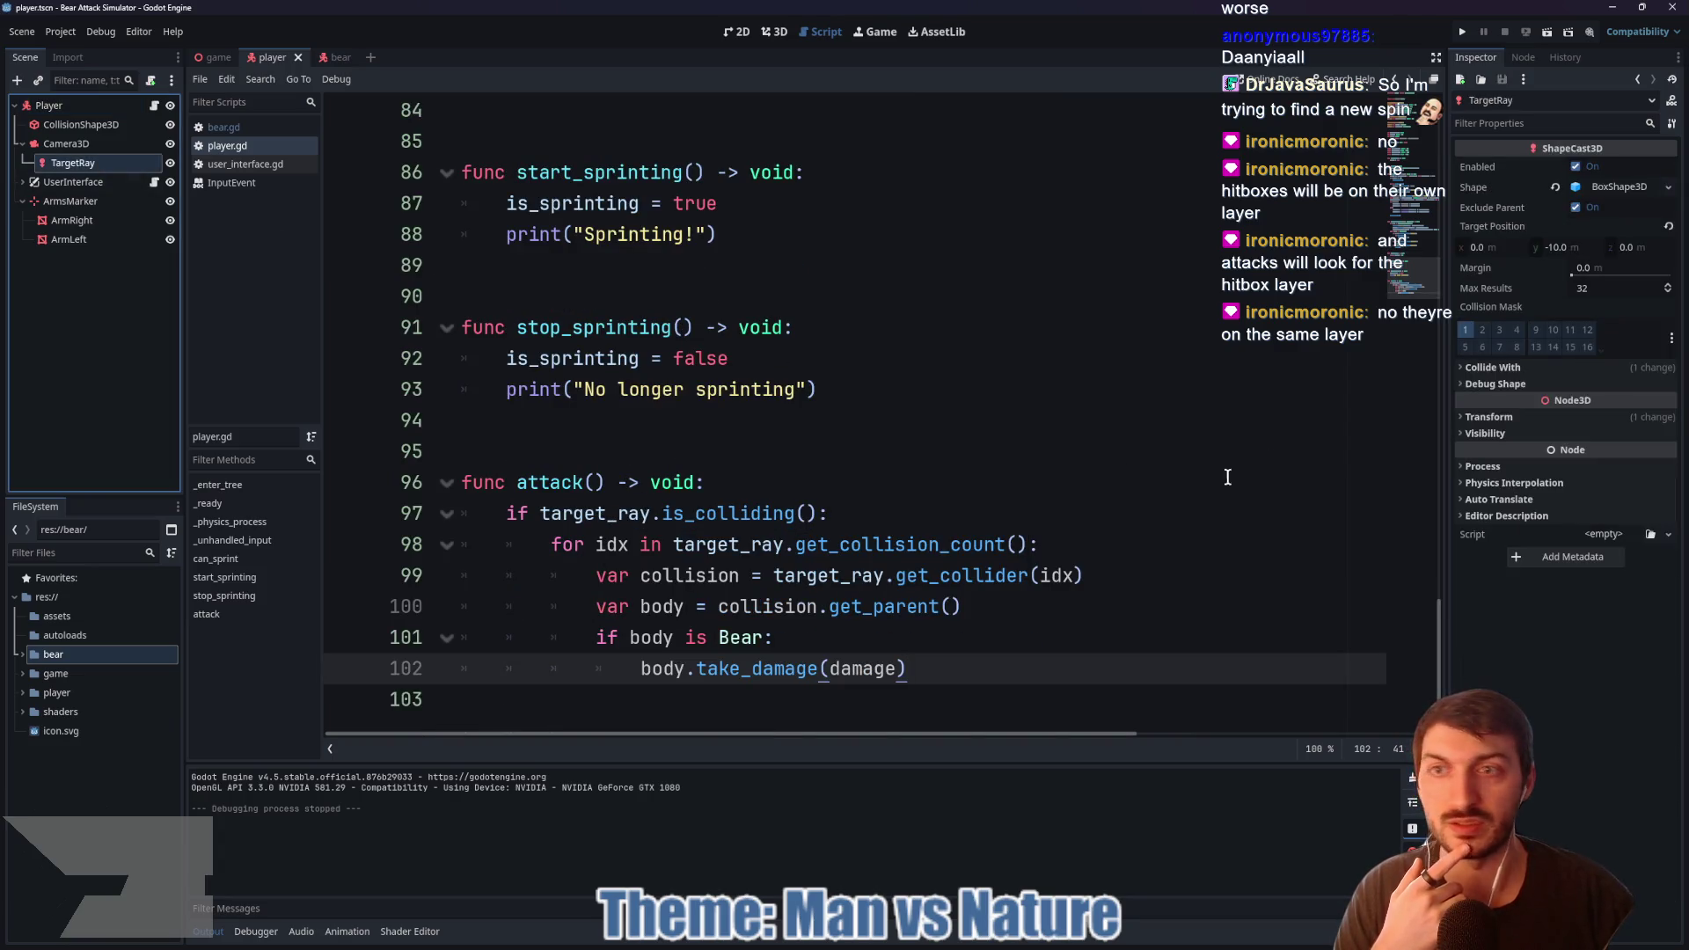
pyautogui.click(1465, 347)
pyautogui.click(734, 437)
pyautogui.hotkey('ctrl', 's')
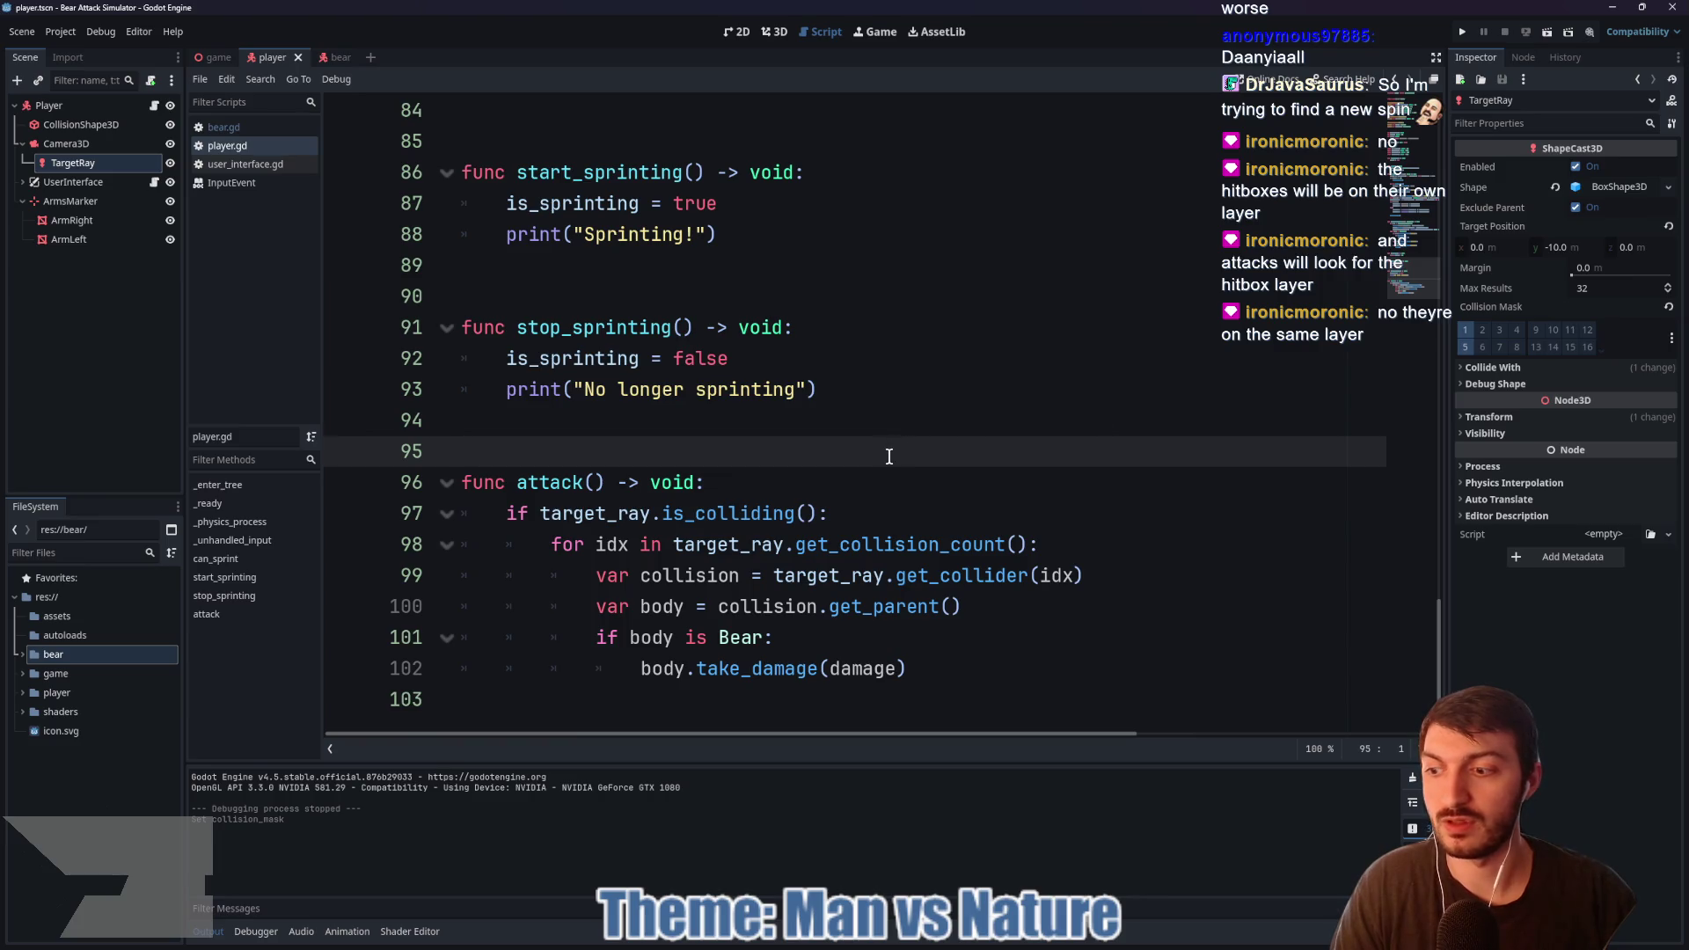
pyautogui.hotkey('ctrl', 'shift', 'Tab')
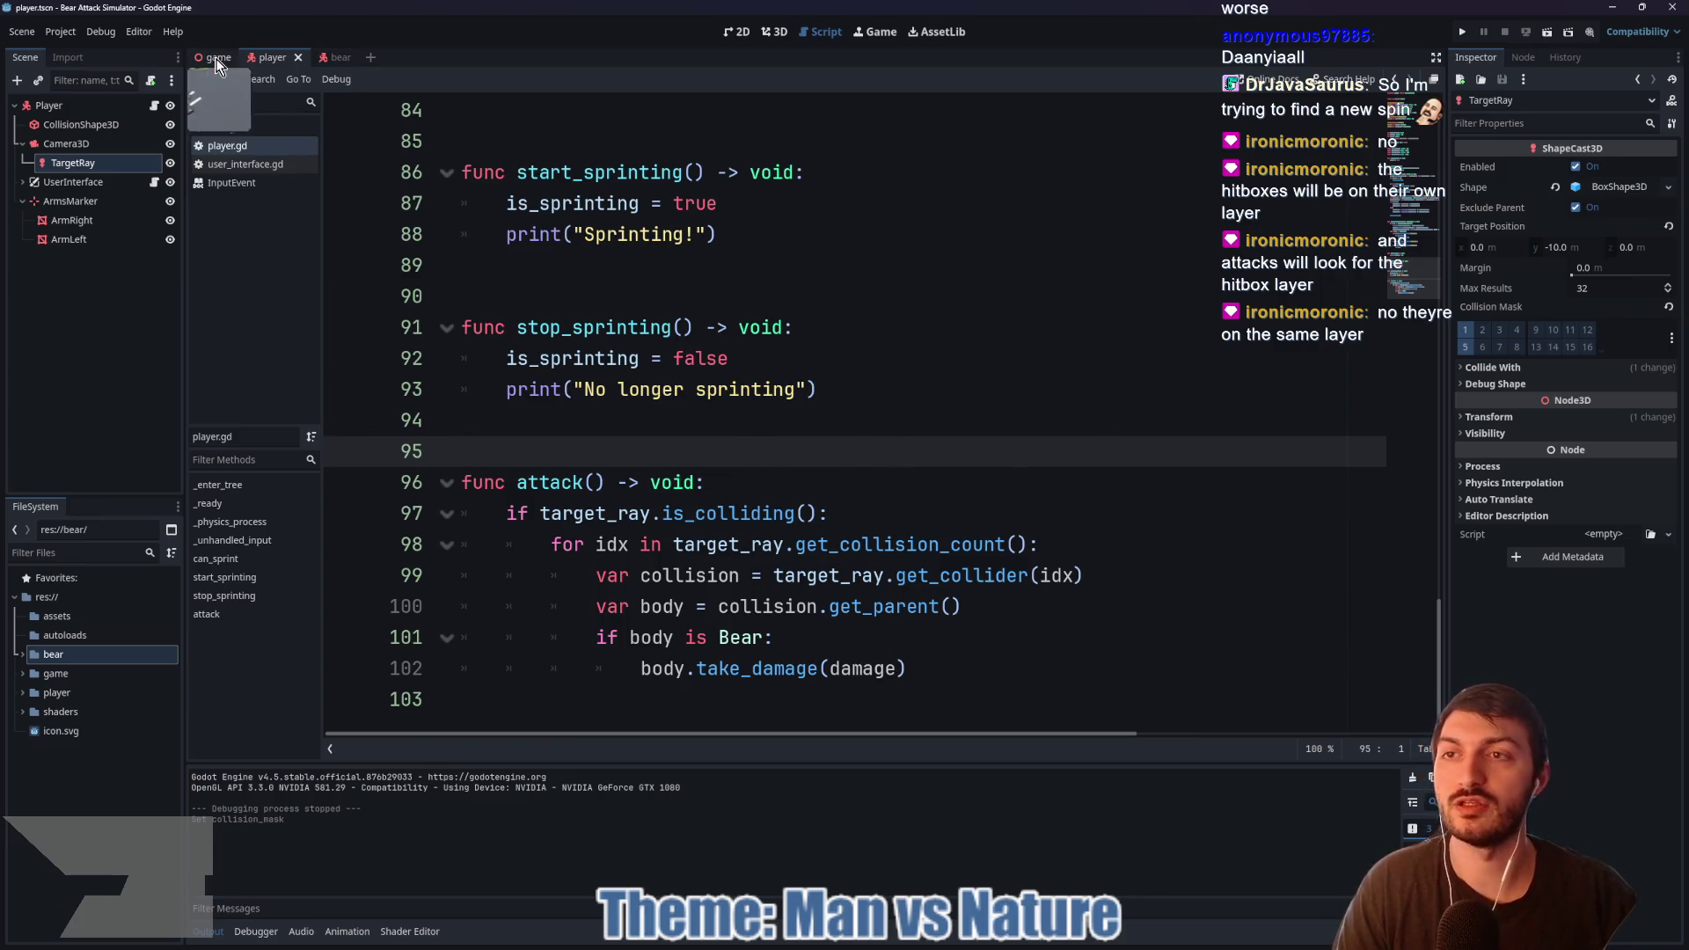
pyautogui.press('F5')
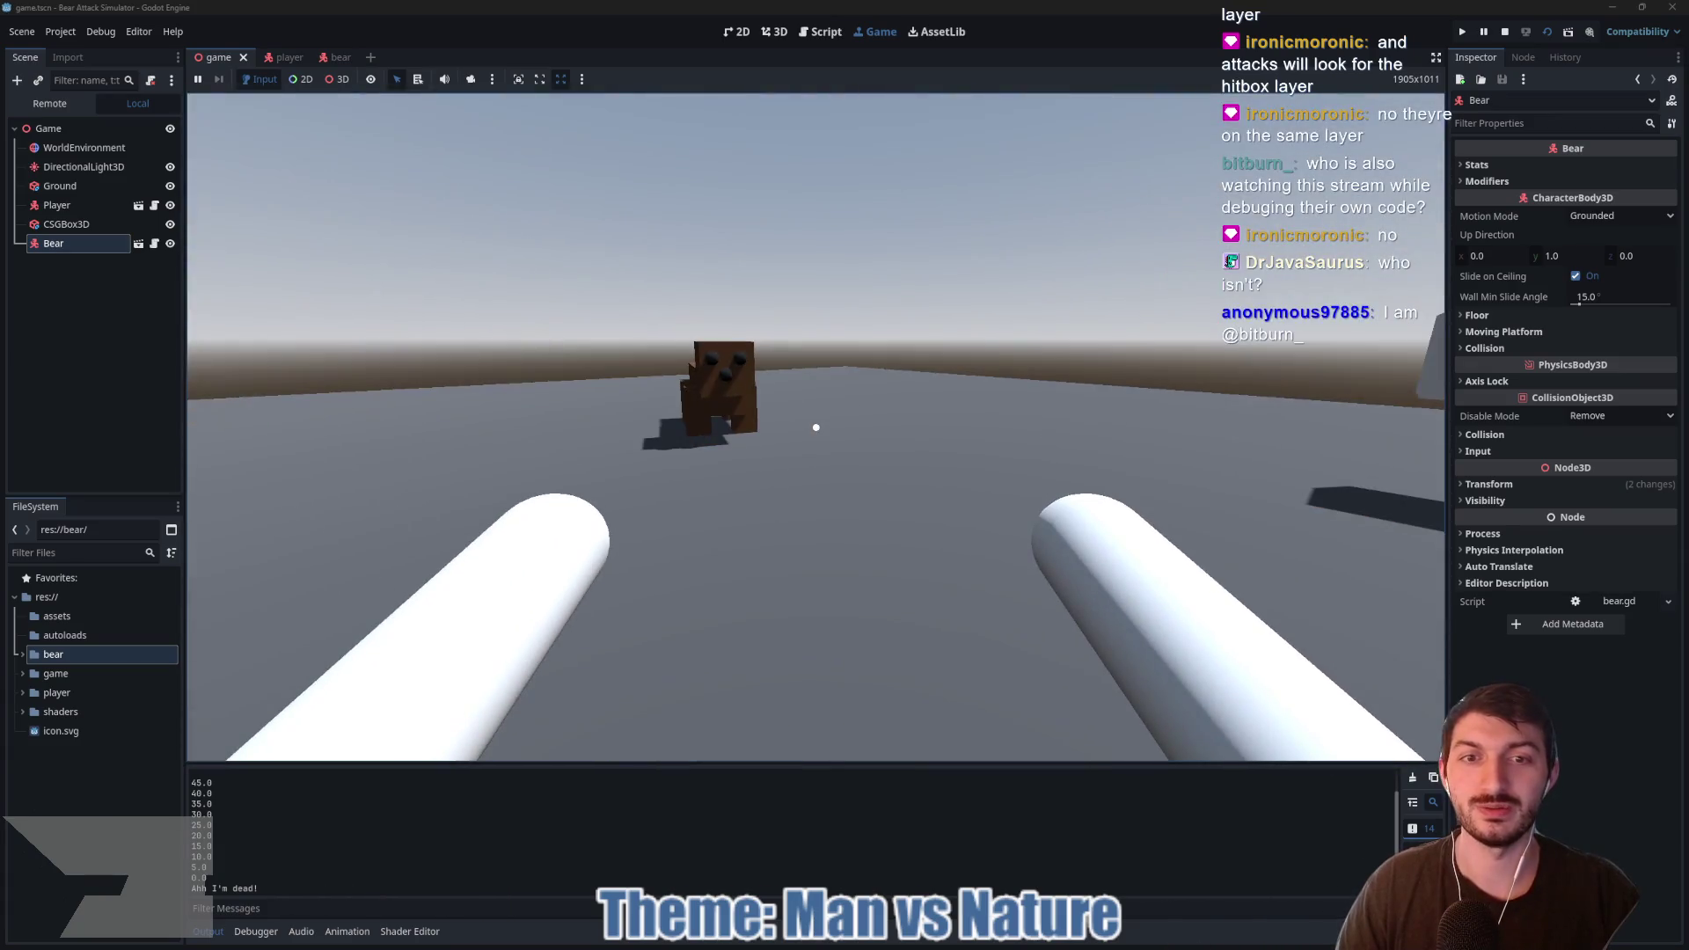
# - Stop the test run once the bear has logged its death
pyautogui.press('F8')
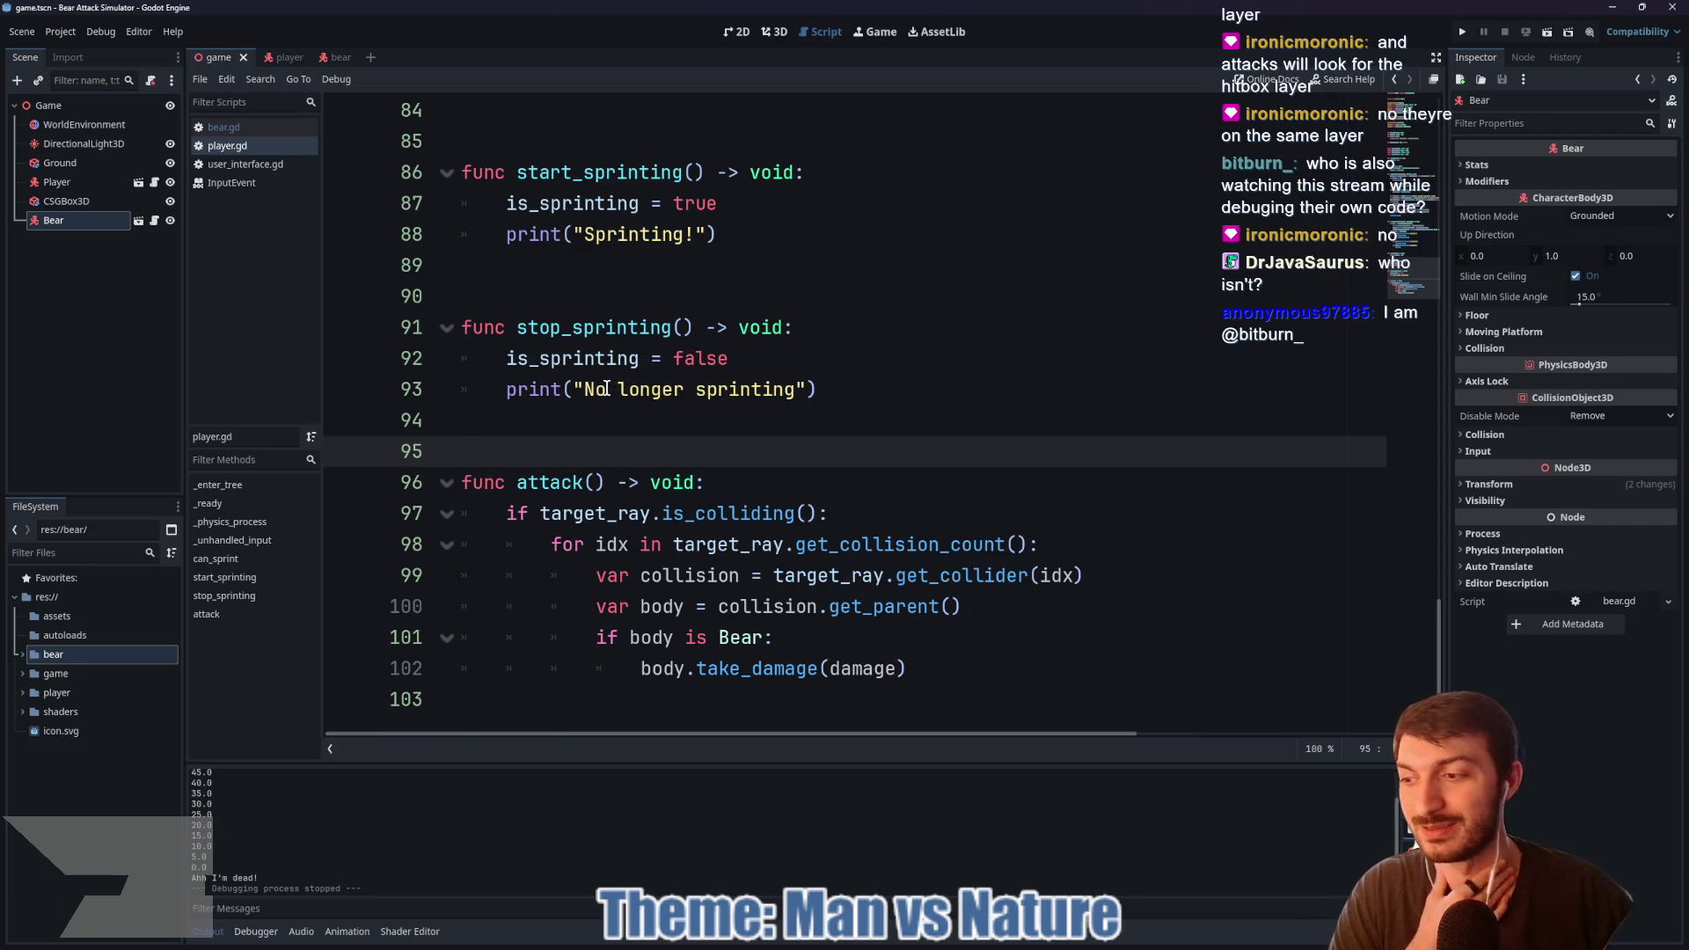
# - Delete the 'No longer sprinting' and 'Sprinting!' print lines from player.gd
pyautogui.click(273, 57)
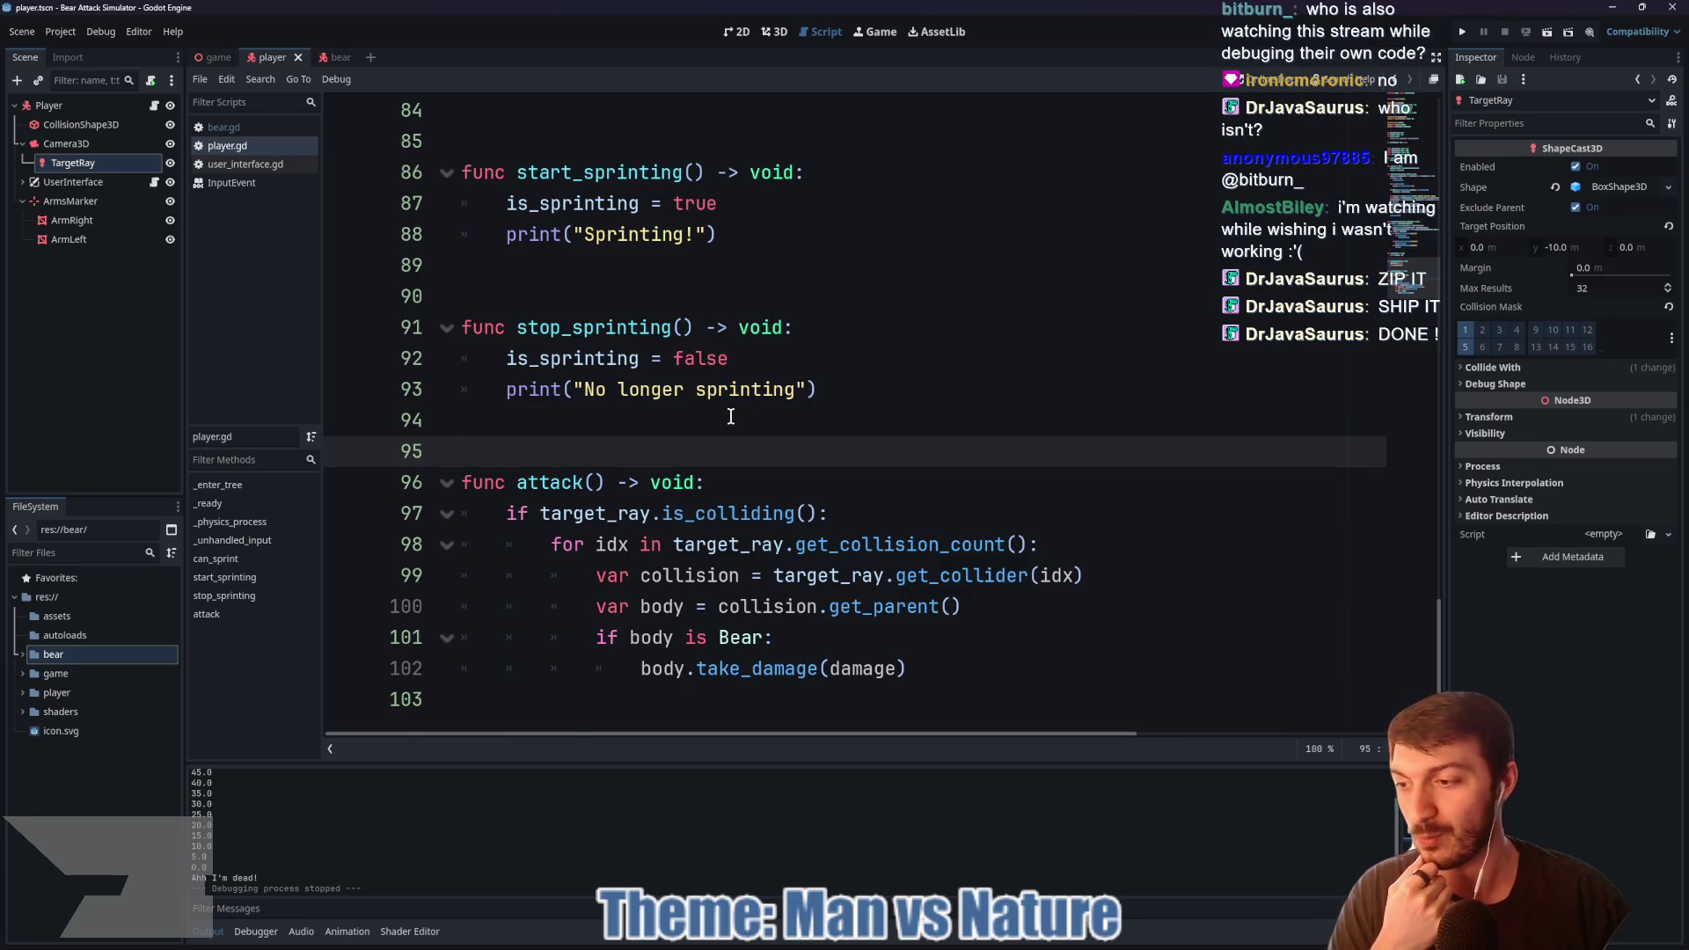
pyautogui.scroll(4, 730, 416)
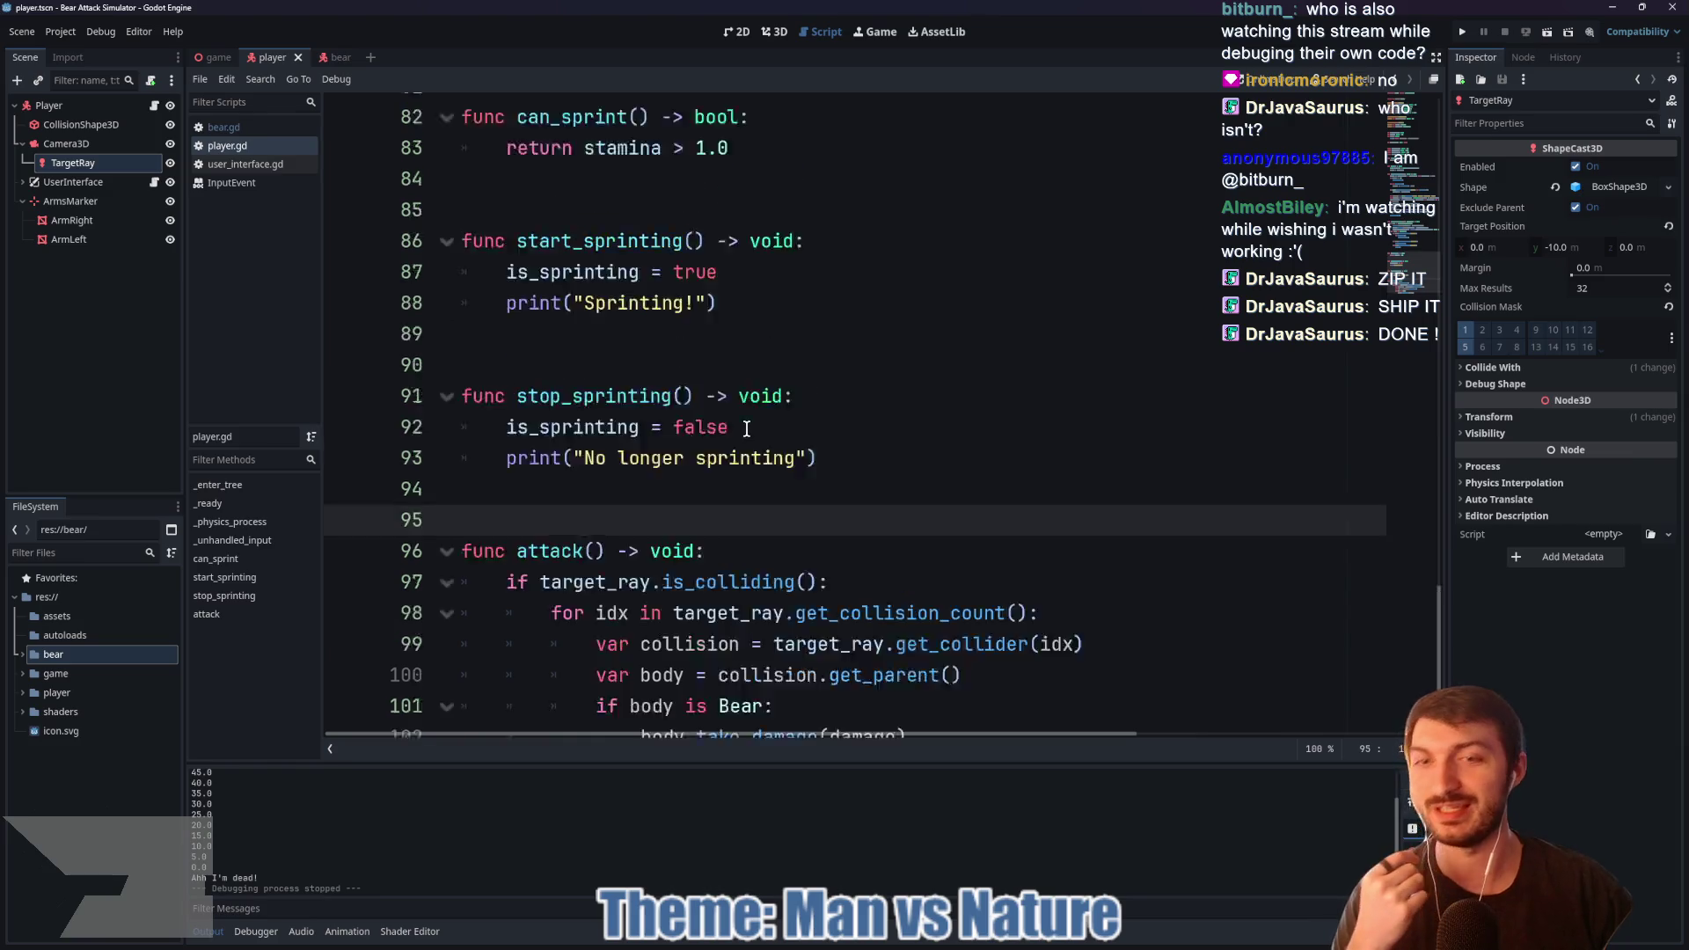
pyautogui.scroll(1, 764, 429)
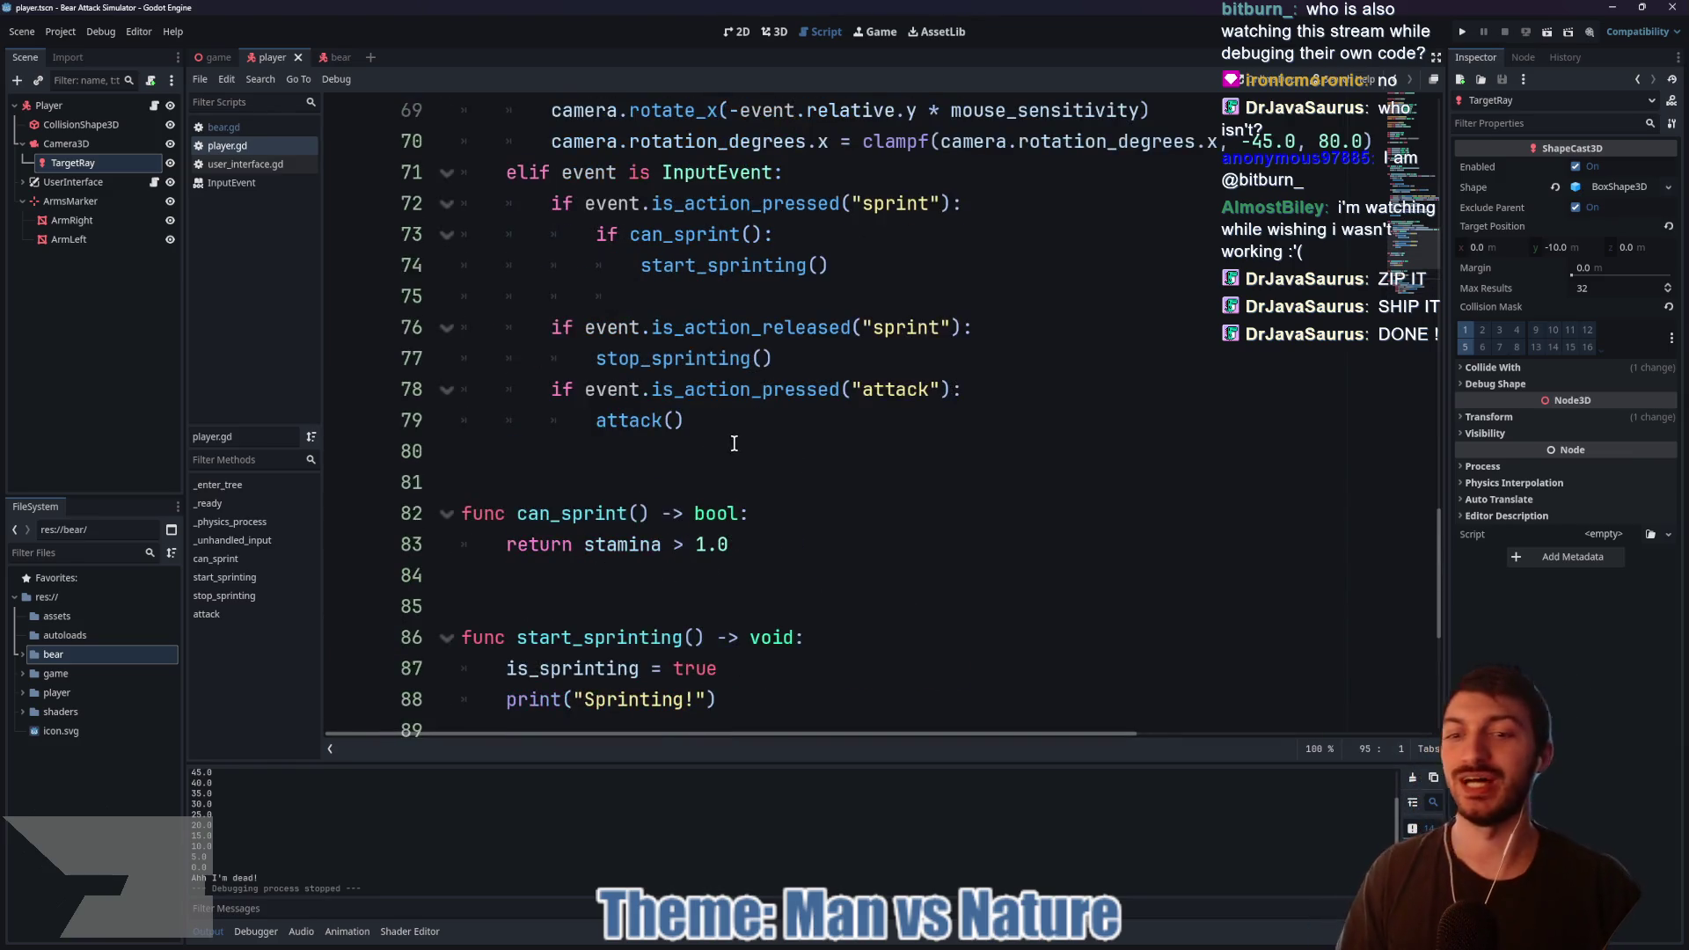
pyautogui.scroll(-3, 765, 428)
pyautogui.moveTo(950, 574); pyautogui.dragTo(455, 576)
pyautogui.press('BackSpace')
pyautogui.moveTo(717, 421); pyautogui.dragTo(467, 432)
pyautogui.press('BackSpace')
pyautogui.scroll(18, 864, 474)
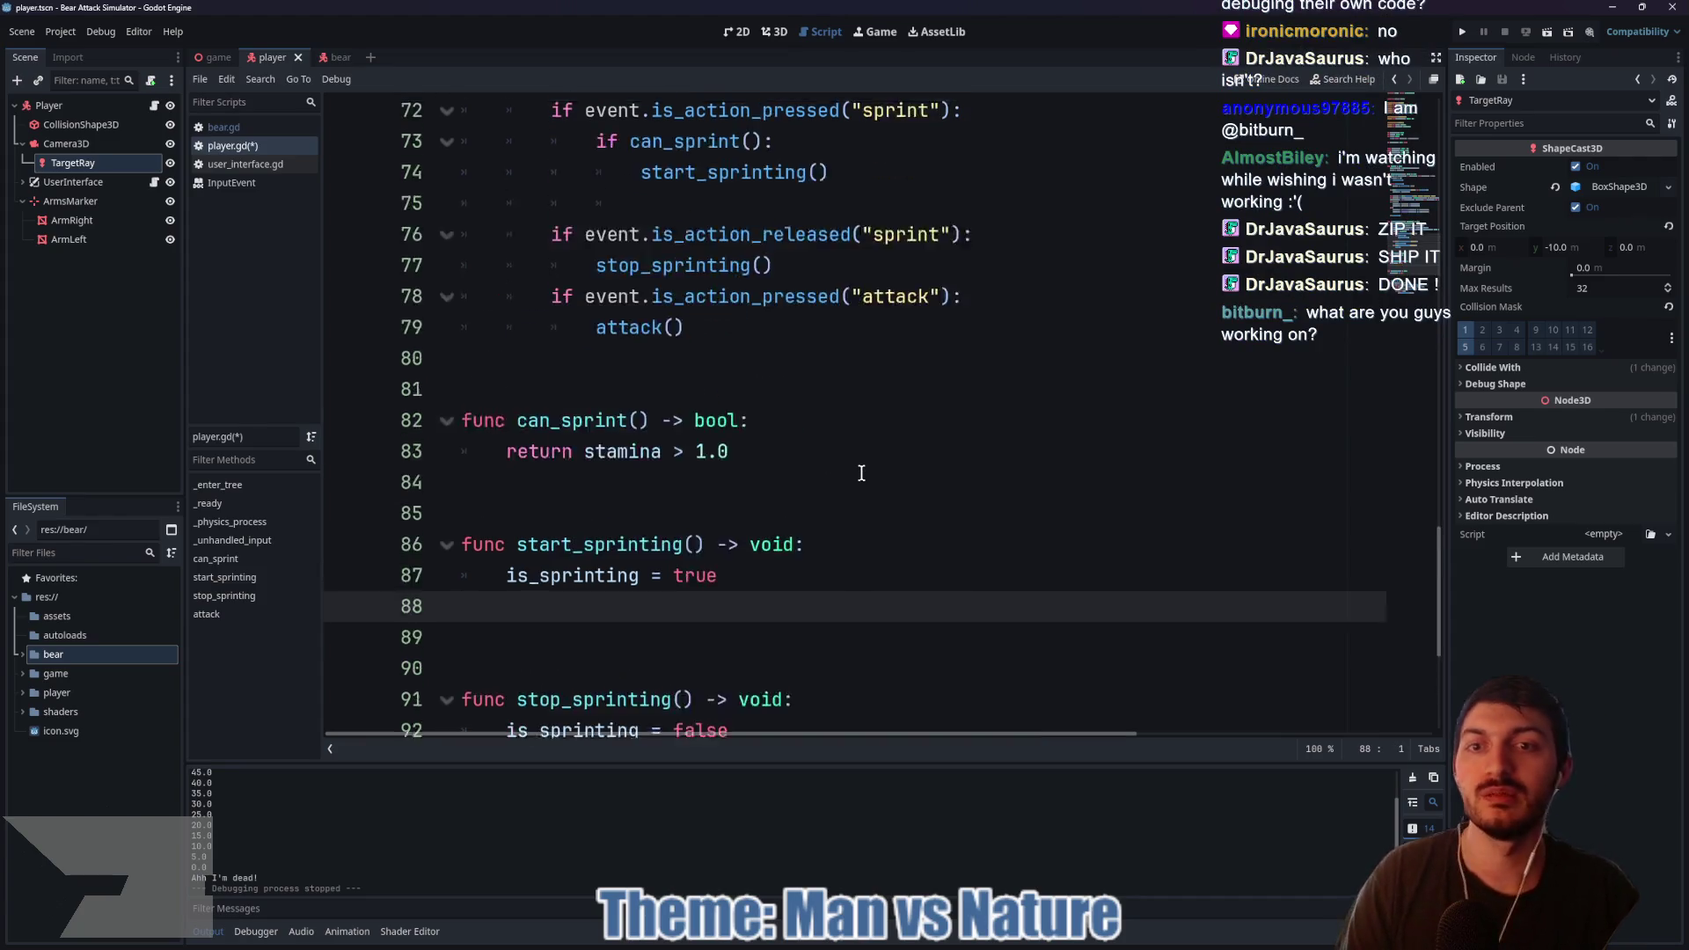
pyautogui.scroll(8, 838, 485)
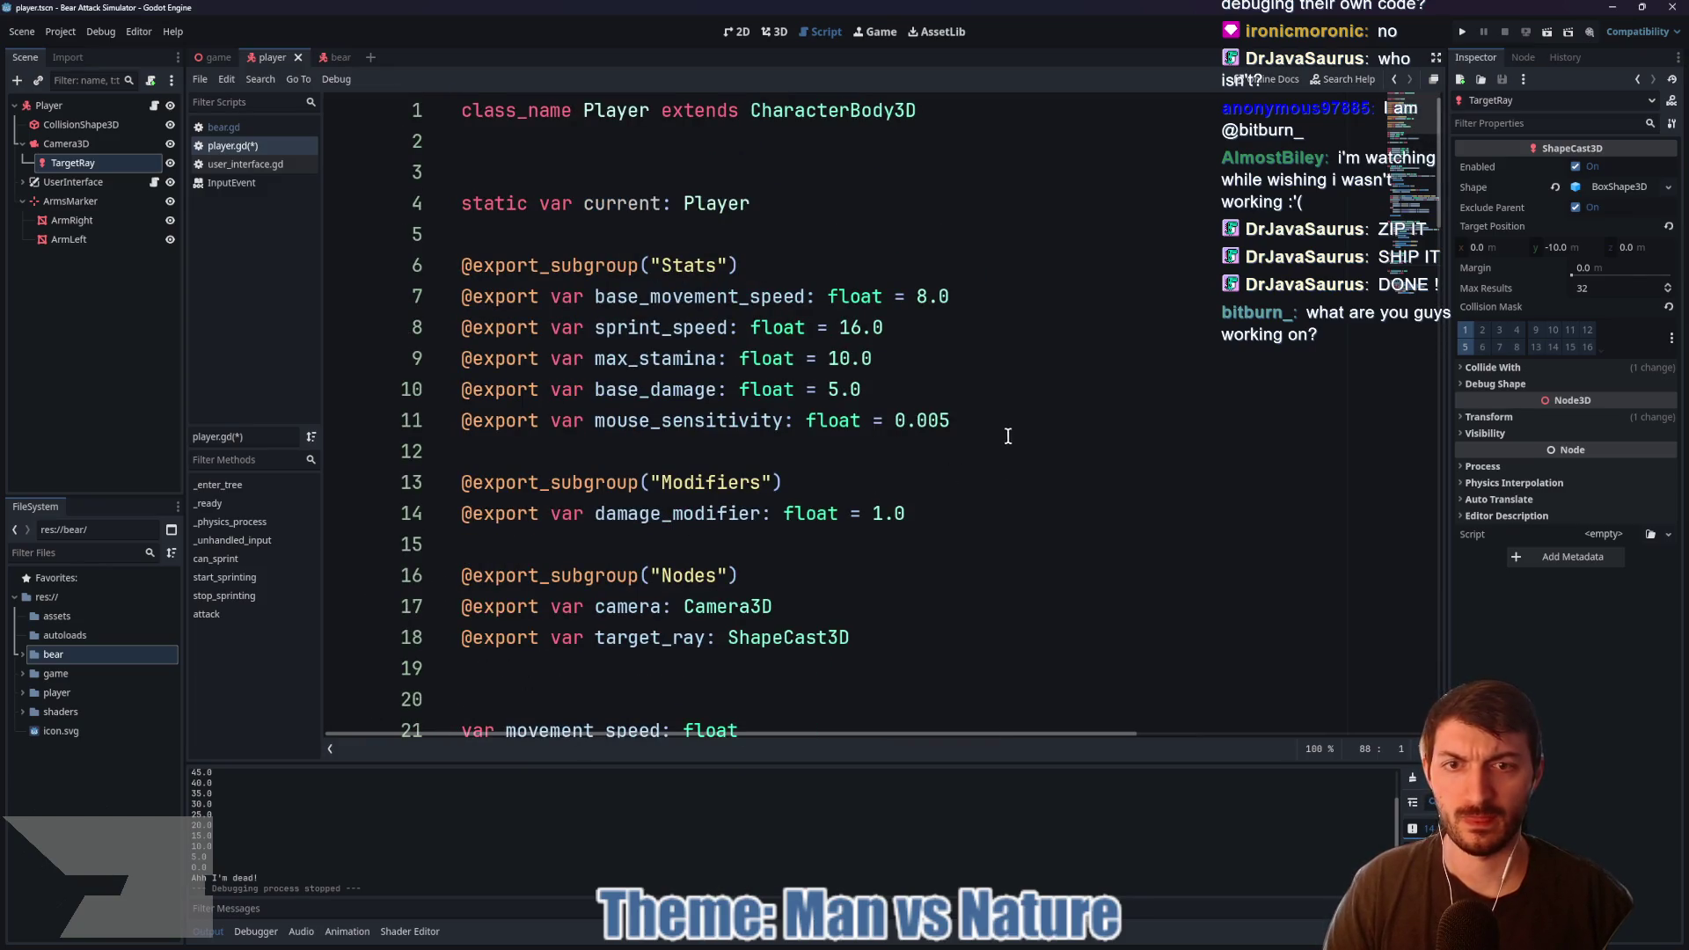
pyautogui.click(1000, 422)
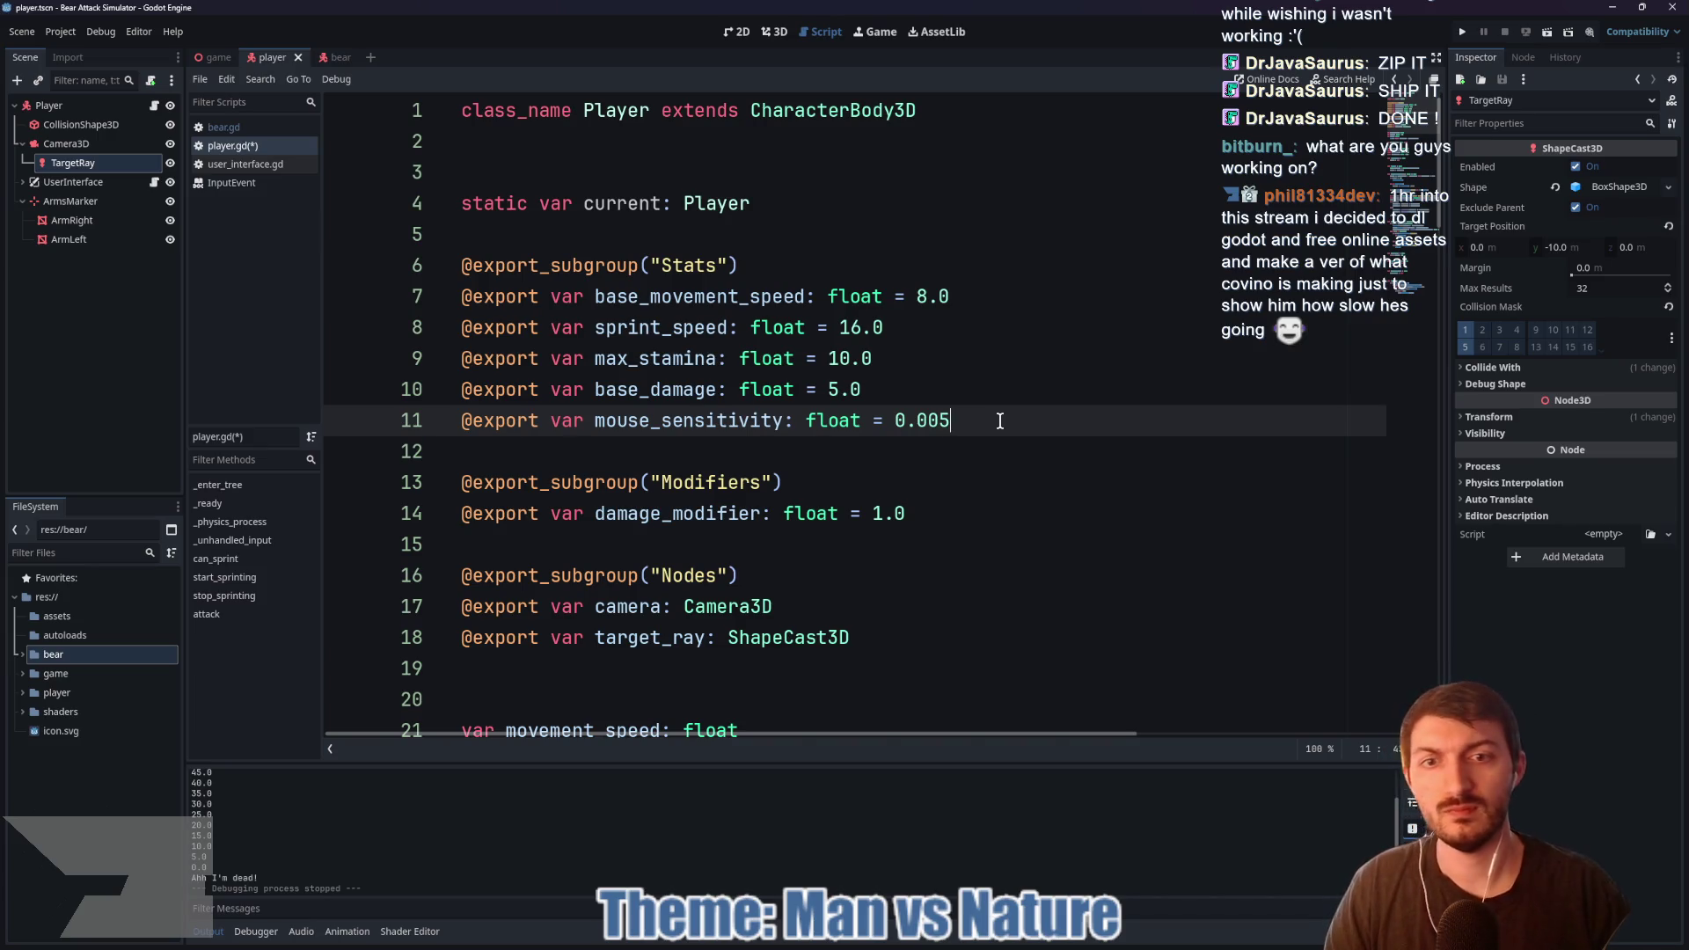
pyautogui.press('Return')
pyautogui.write('@export var r')
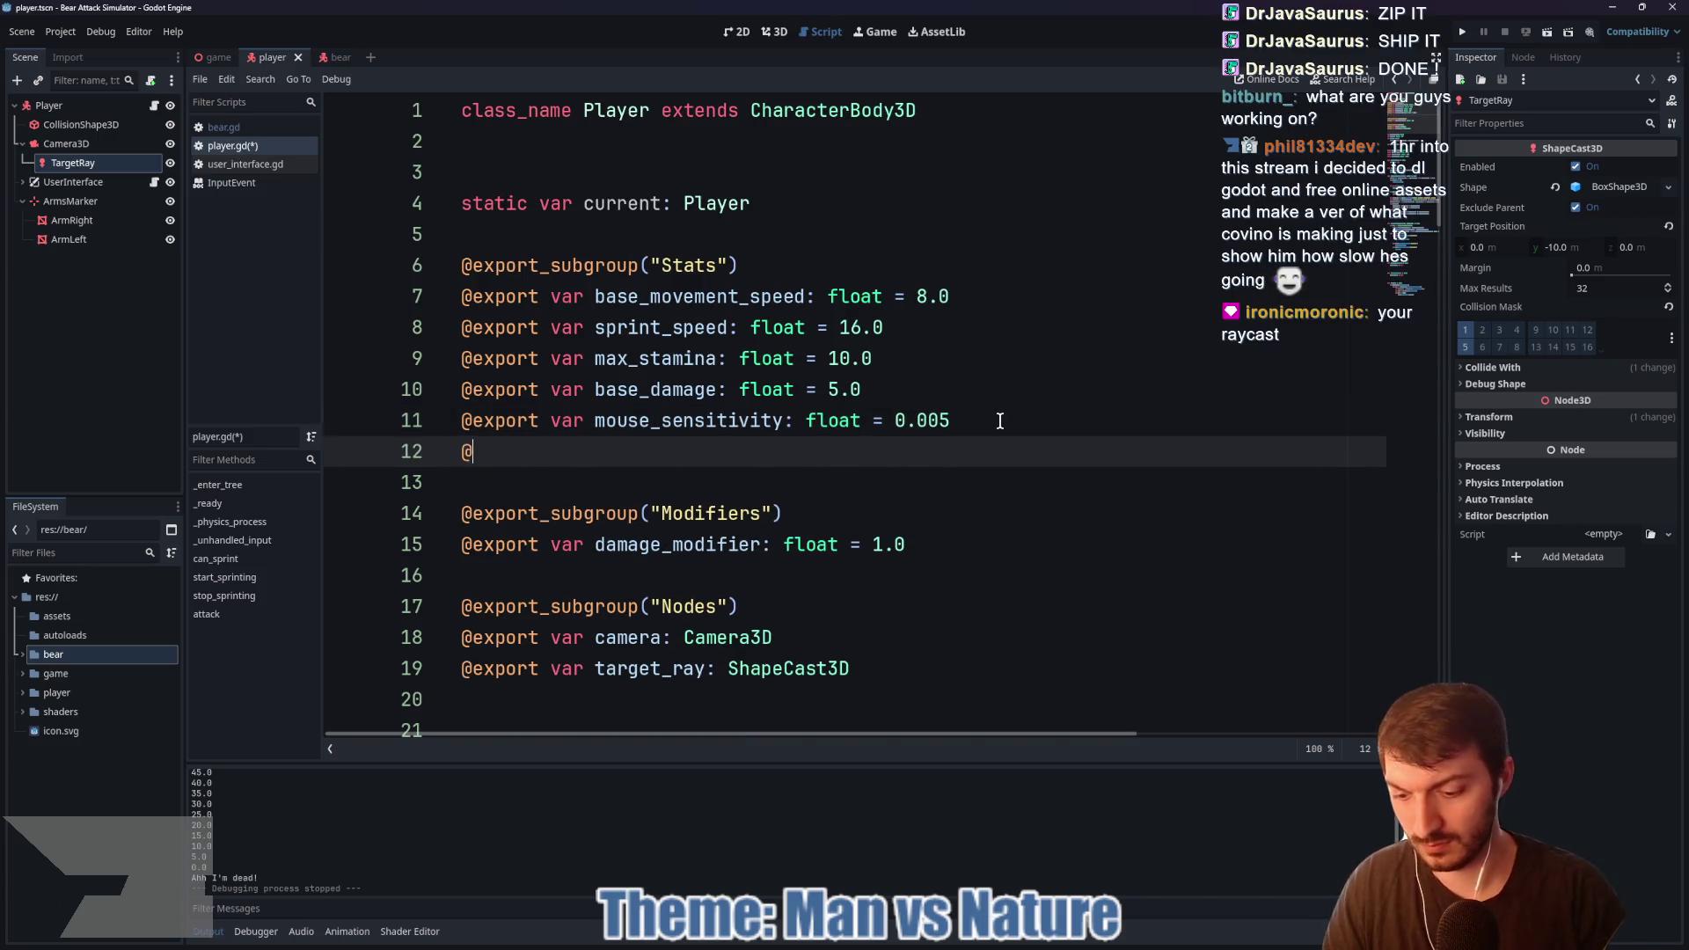
pyautogui.write('each: float = ')
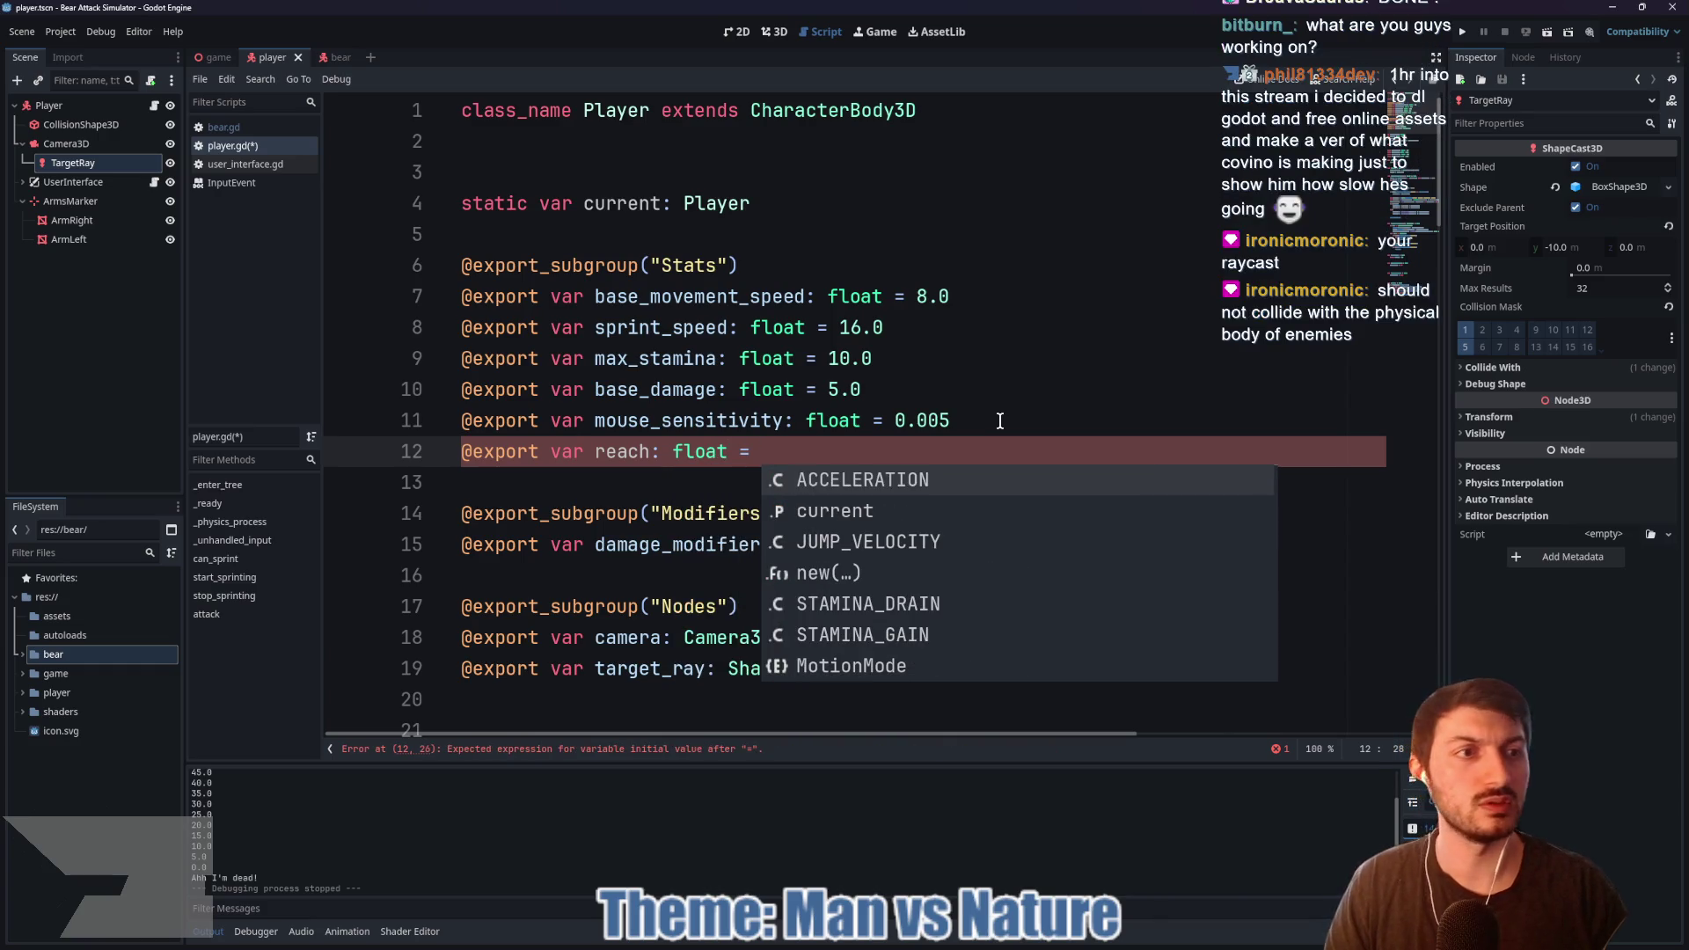
pyautogui.write('-5.')
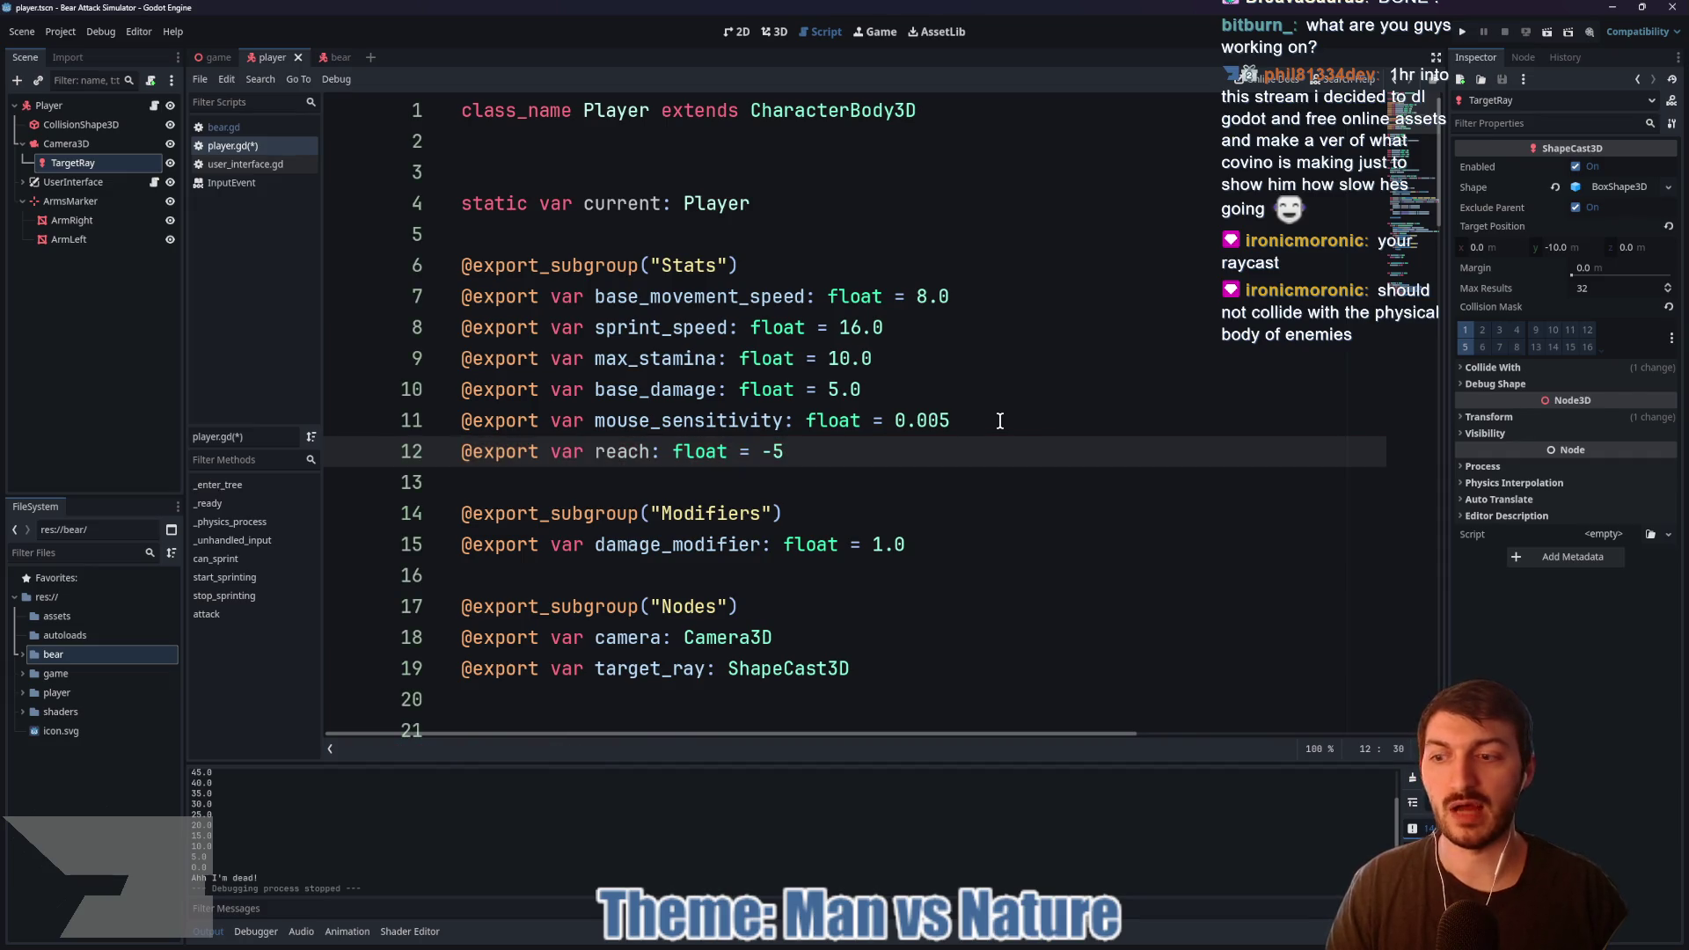
pyautogui.write('0:')
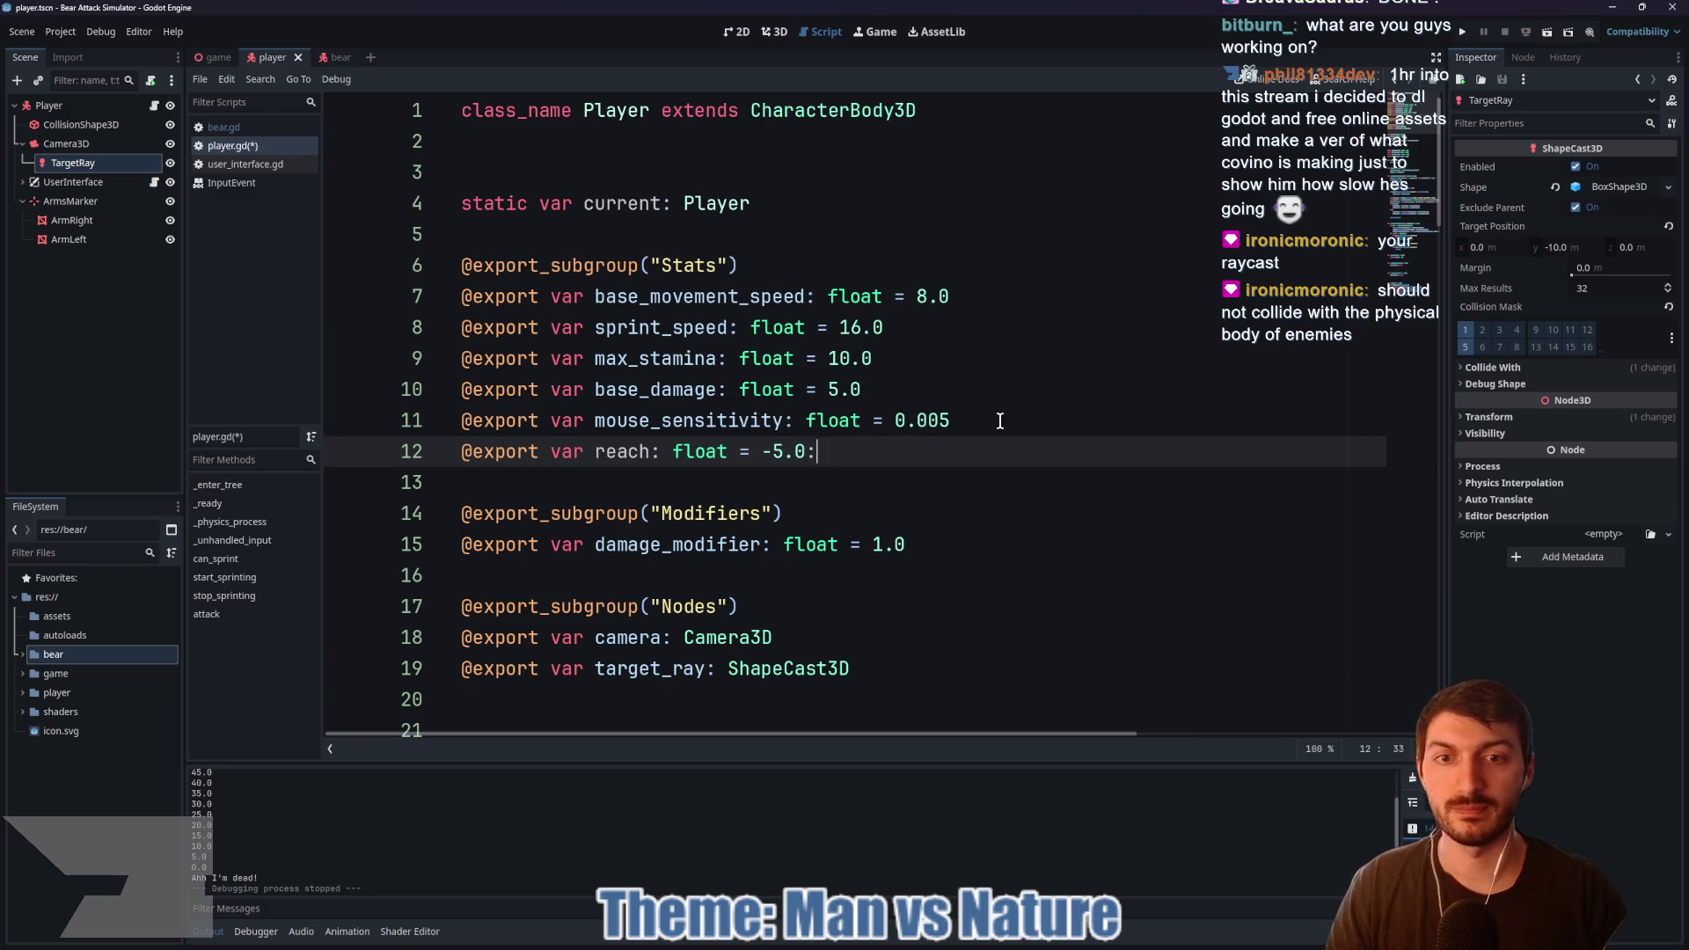
# - Start a set(value): block for reach with a target_ray.target_position line
pyautogui.press('Return')
pyautogui.write('set(val')
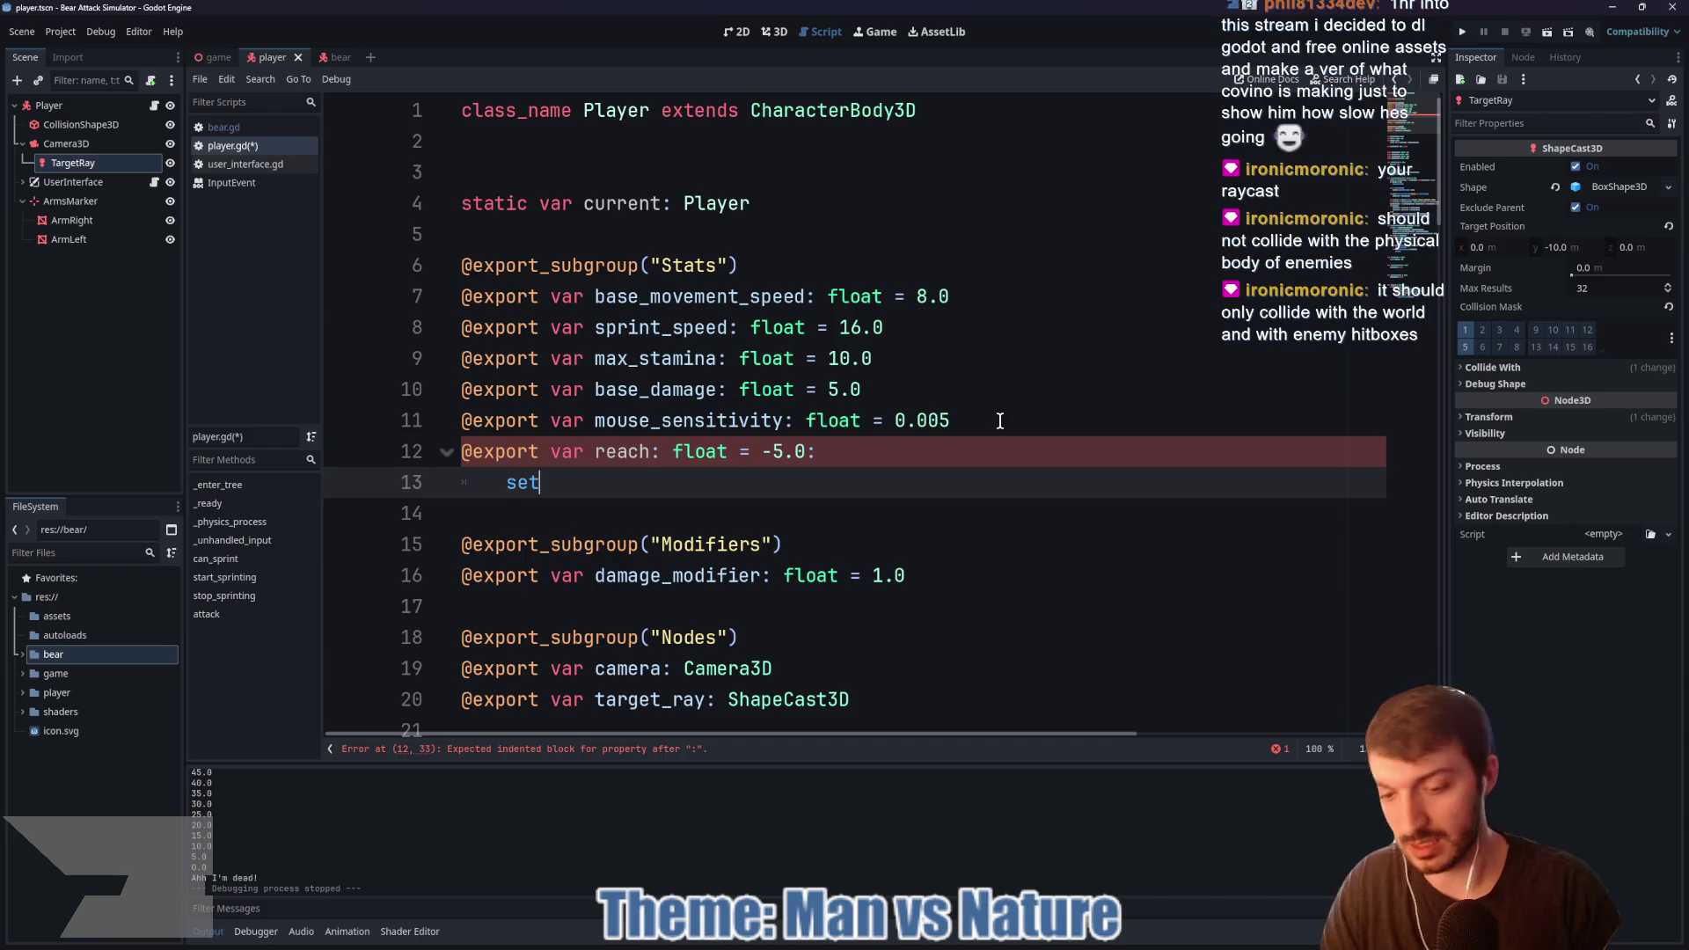
pyautogui.press('BackSpace')
pyautogui.press('BackSpace')
pyautogui.write('alue):')
pyautogui.press('Return')
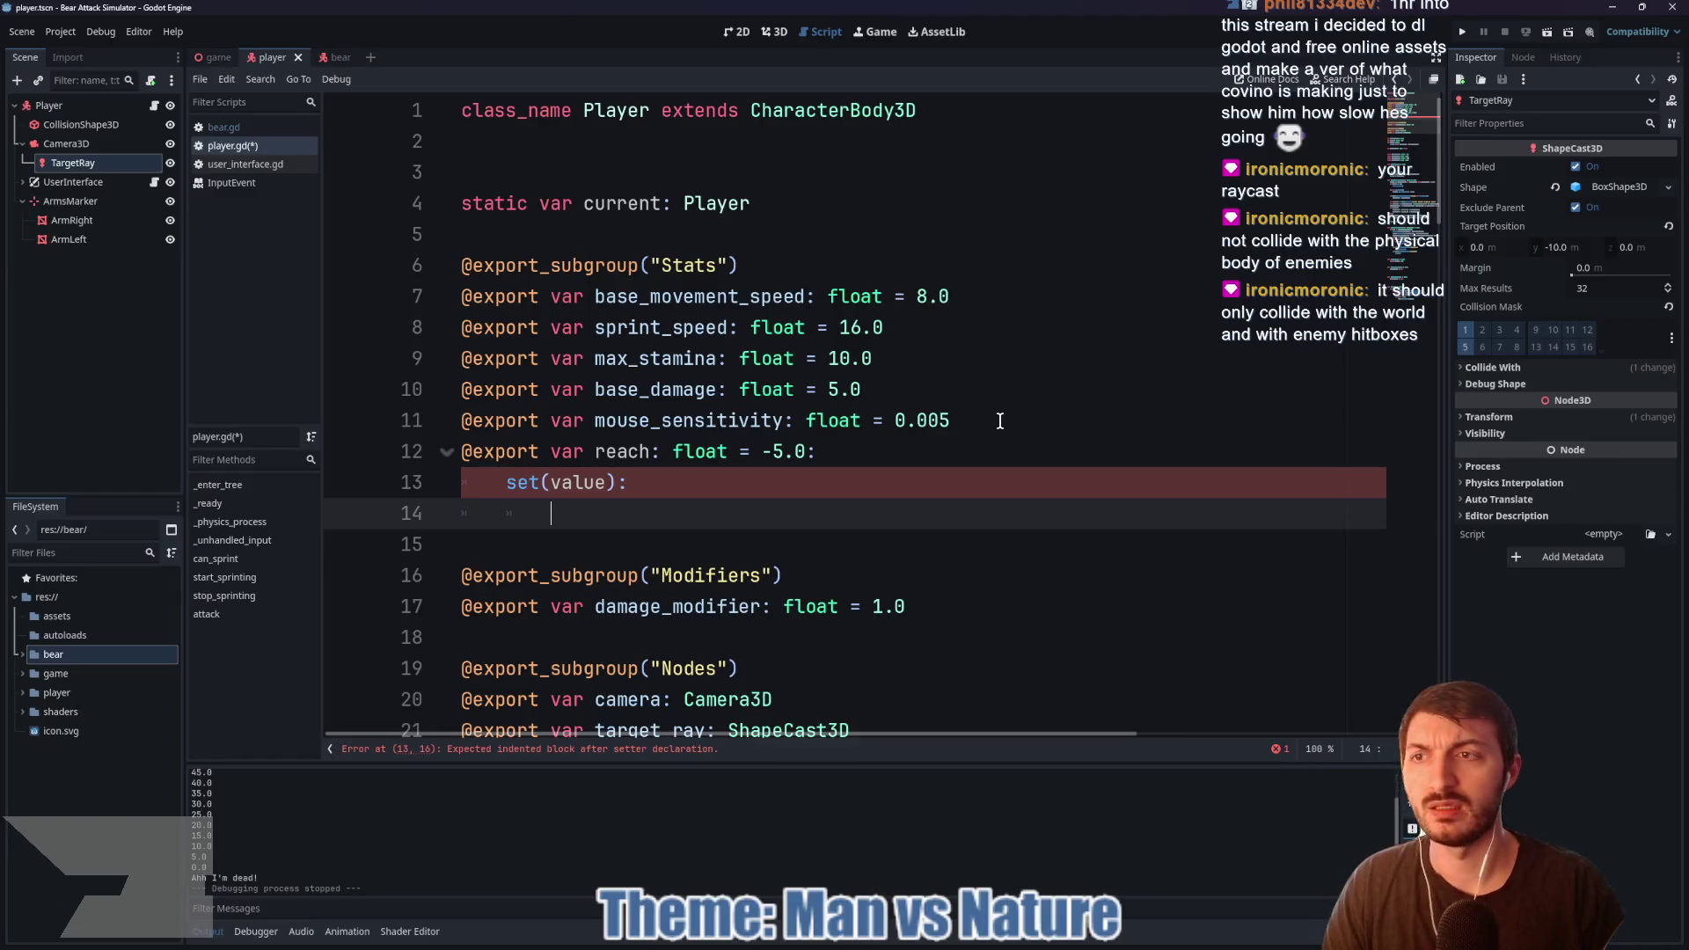
pyautogui.write('target_ray.')
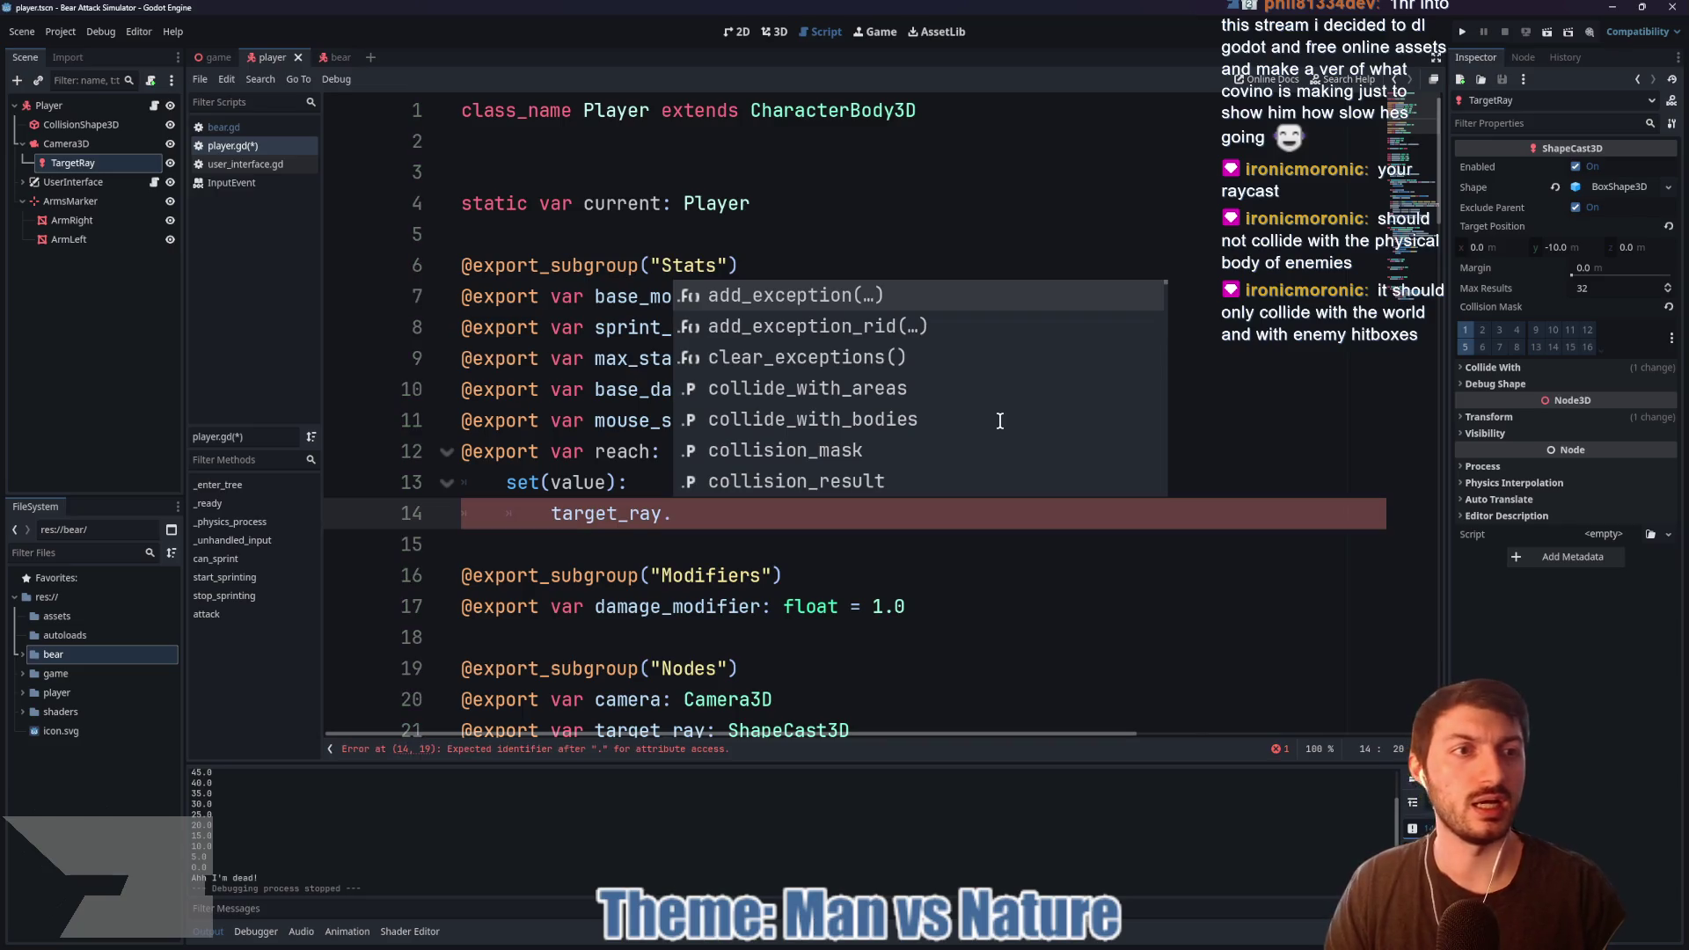
pyautogui.write('target')
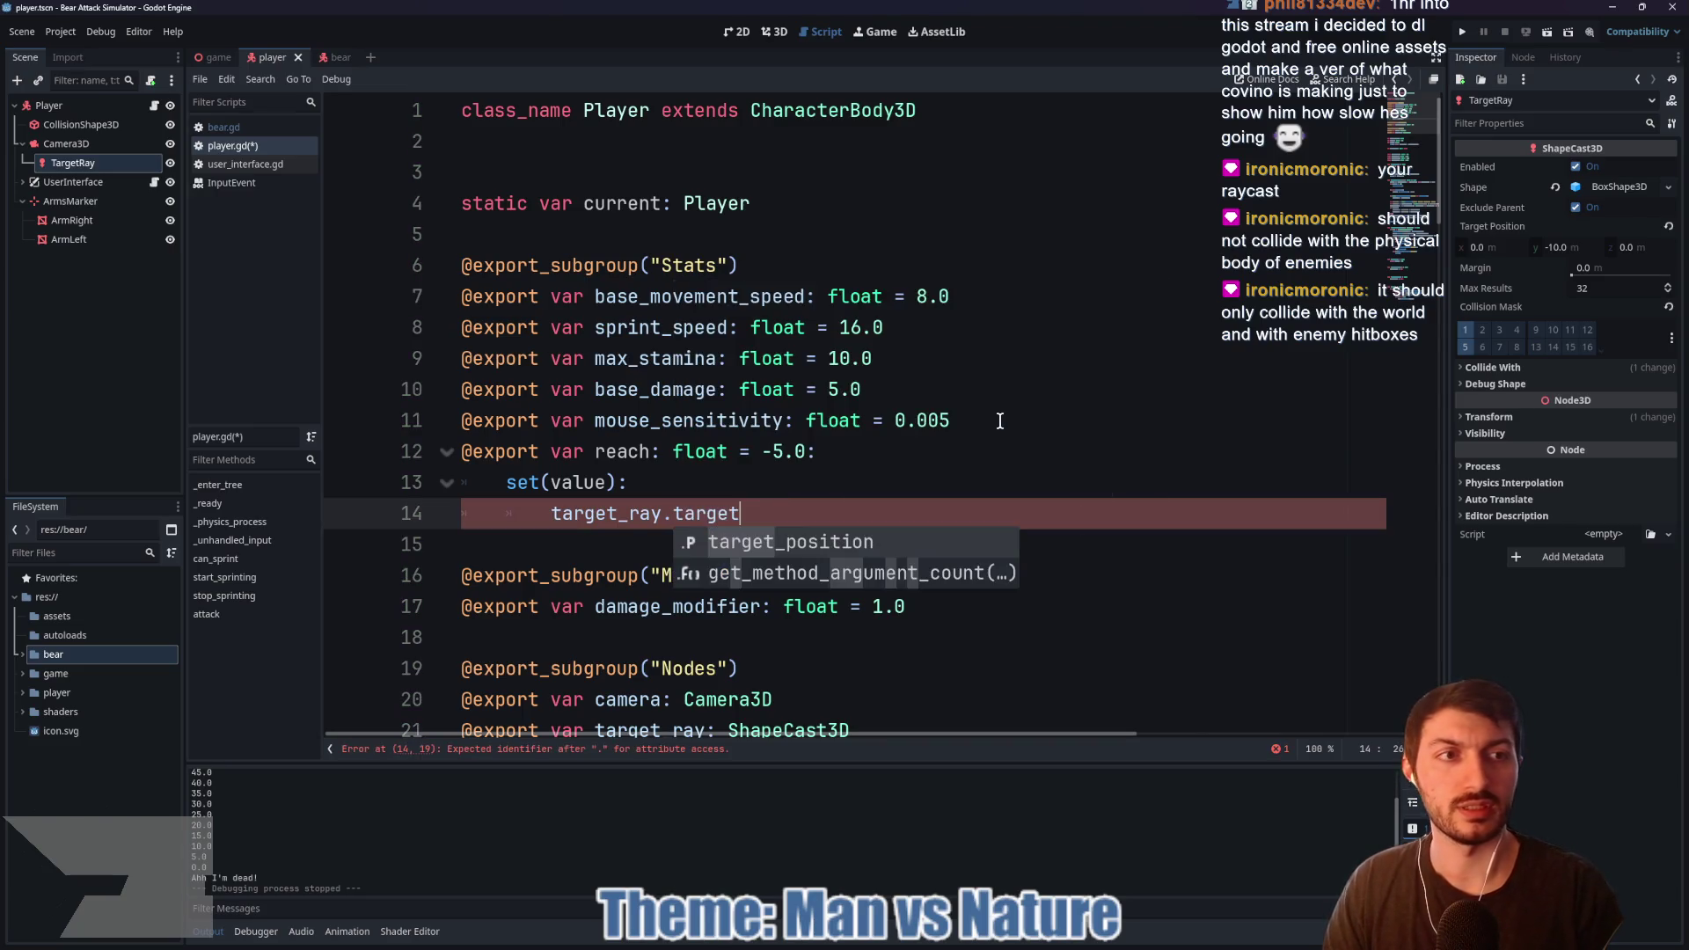
pyautogui.press('Return')
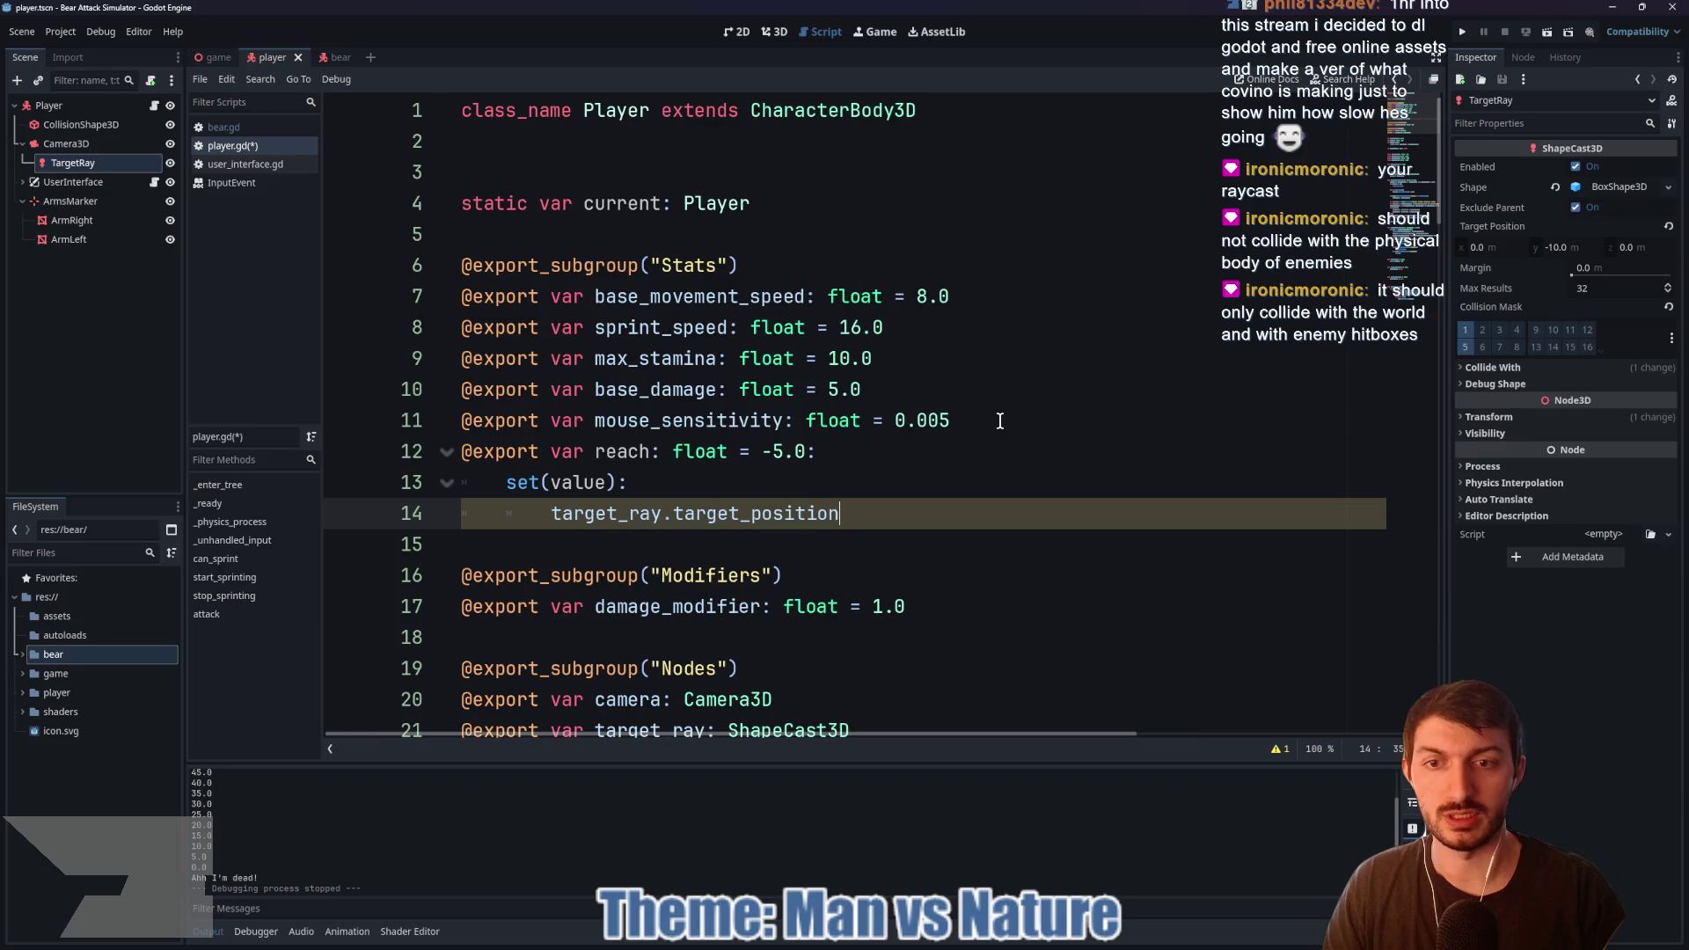
# - Store the incoming value with reach = value at the top of the setter
pyautogui.click(651, 490)
pyautogui.press('Return')
pyautogui.write('reach')
pyautogui.press('Escape')
pyautogui.write('= value')
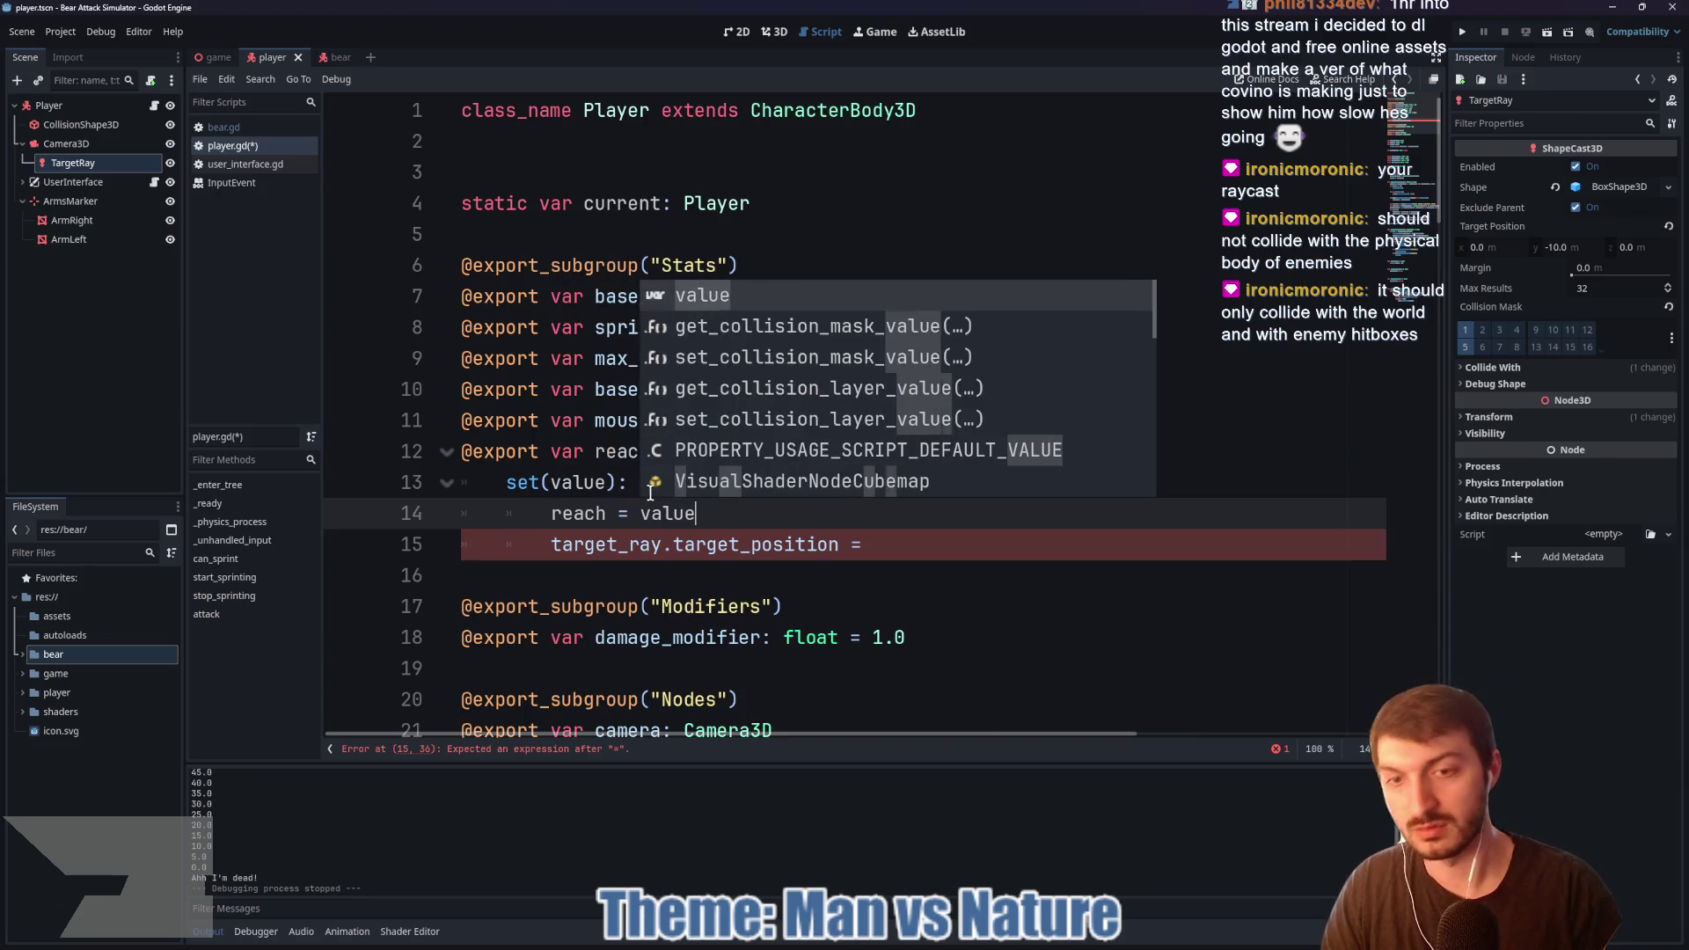
# - Assign Vector3(0.0, reach, 0.0) to target_position and save player.gd
pyautogui.click(889, 542)
pyautogui.write('Vector3(')
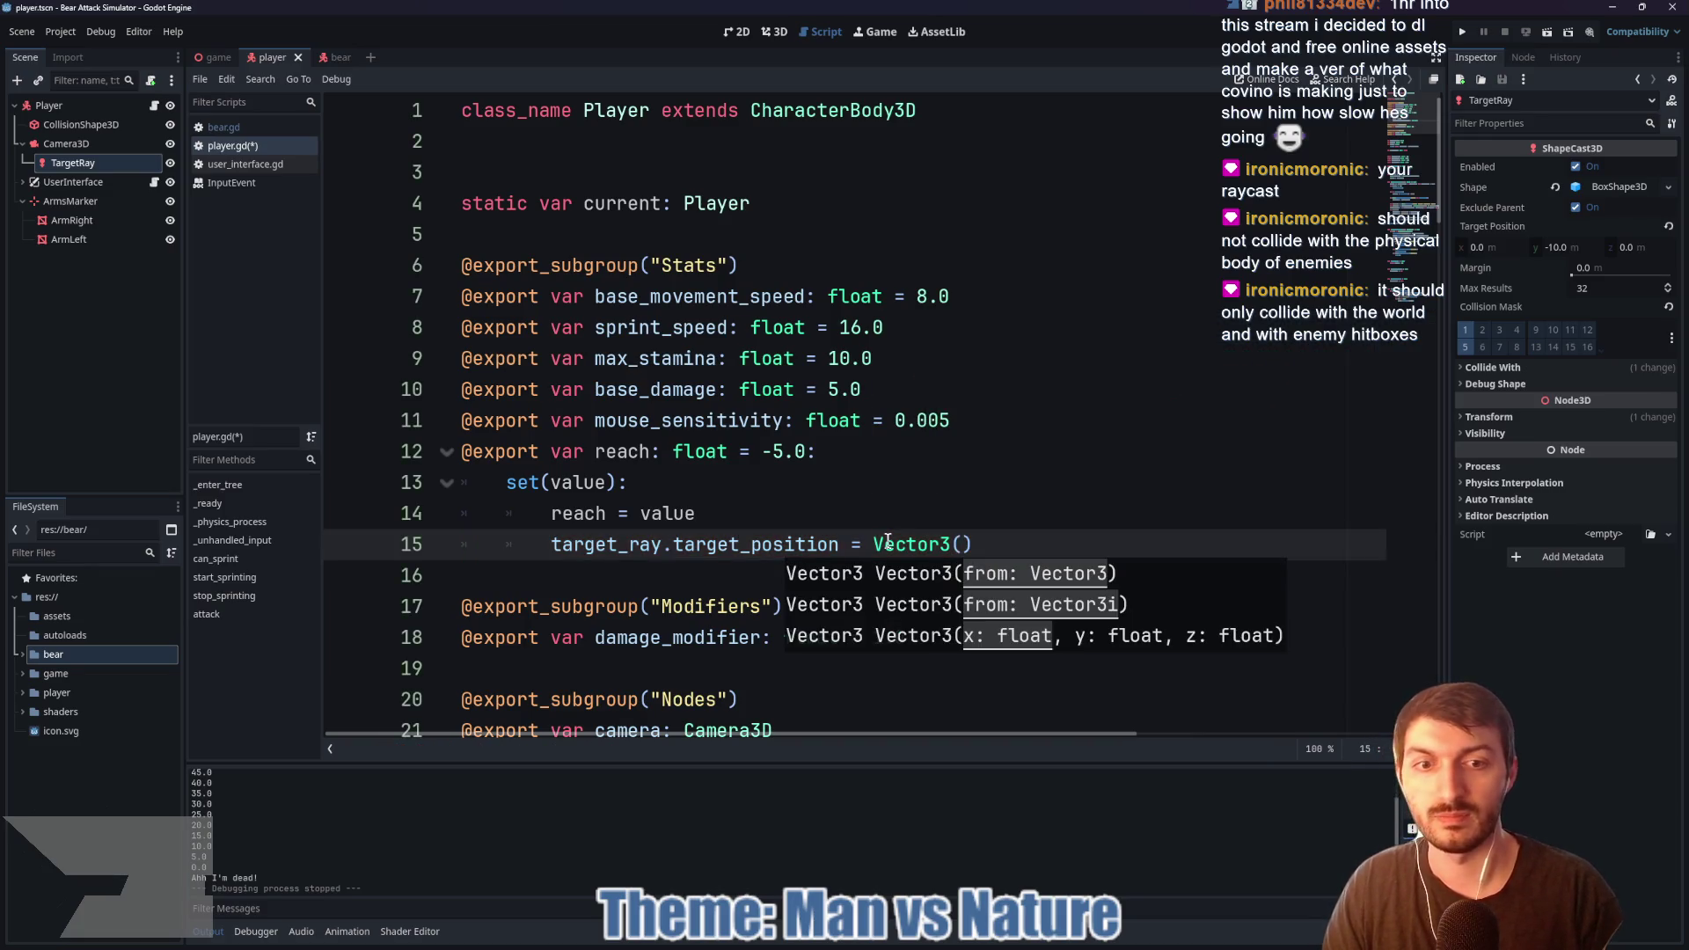
pyautogui.write('0.0,0.0')
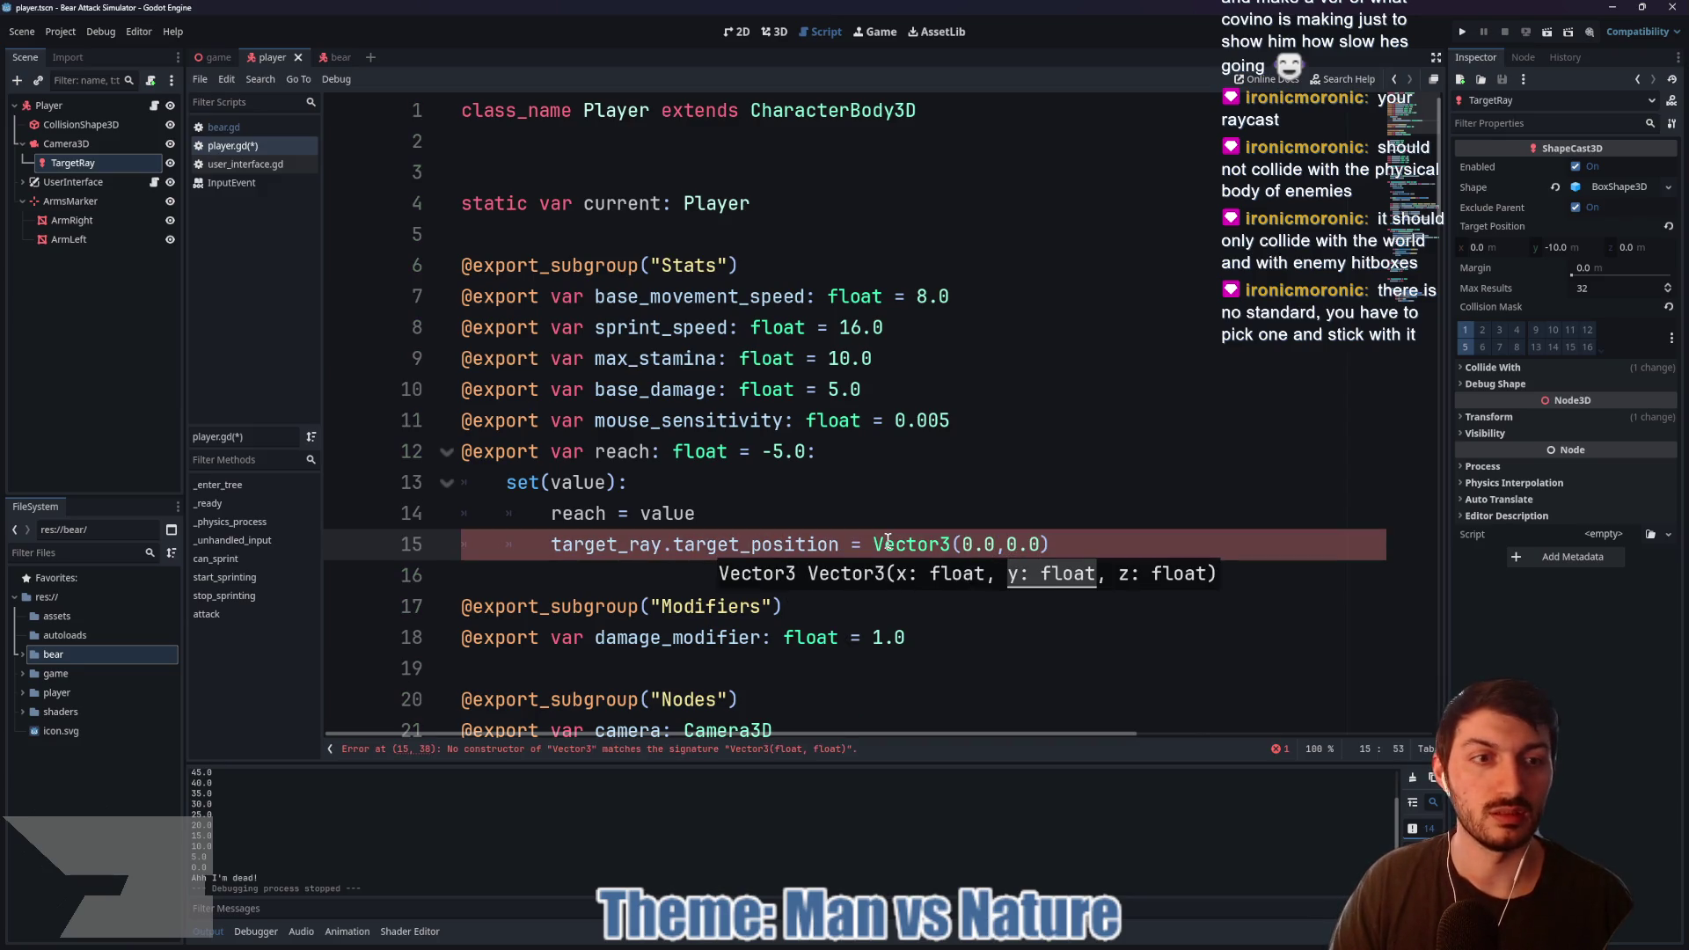
pyautogui.write(',0.0')
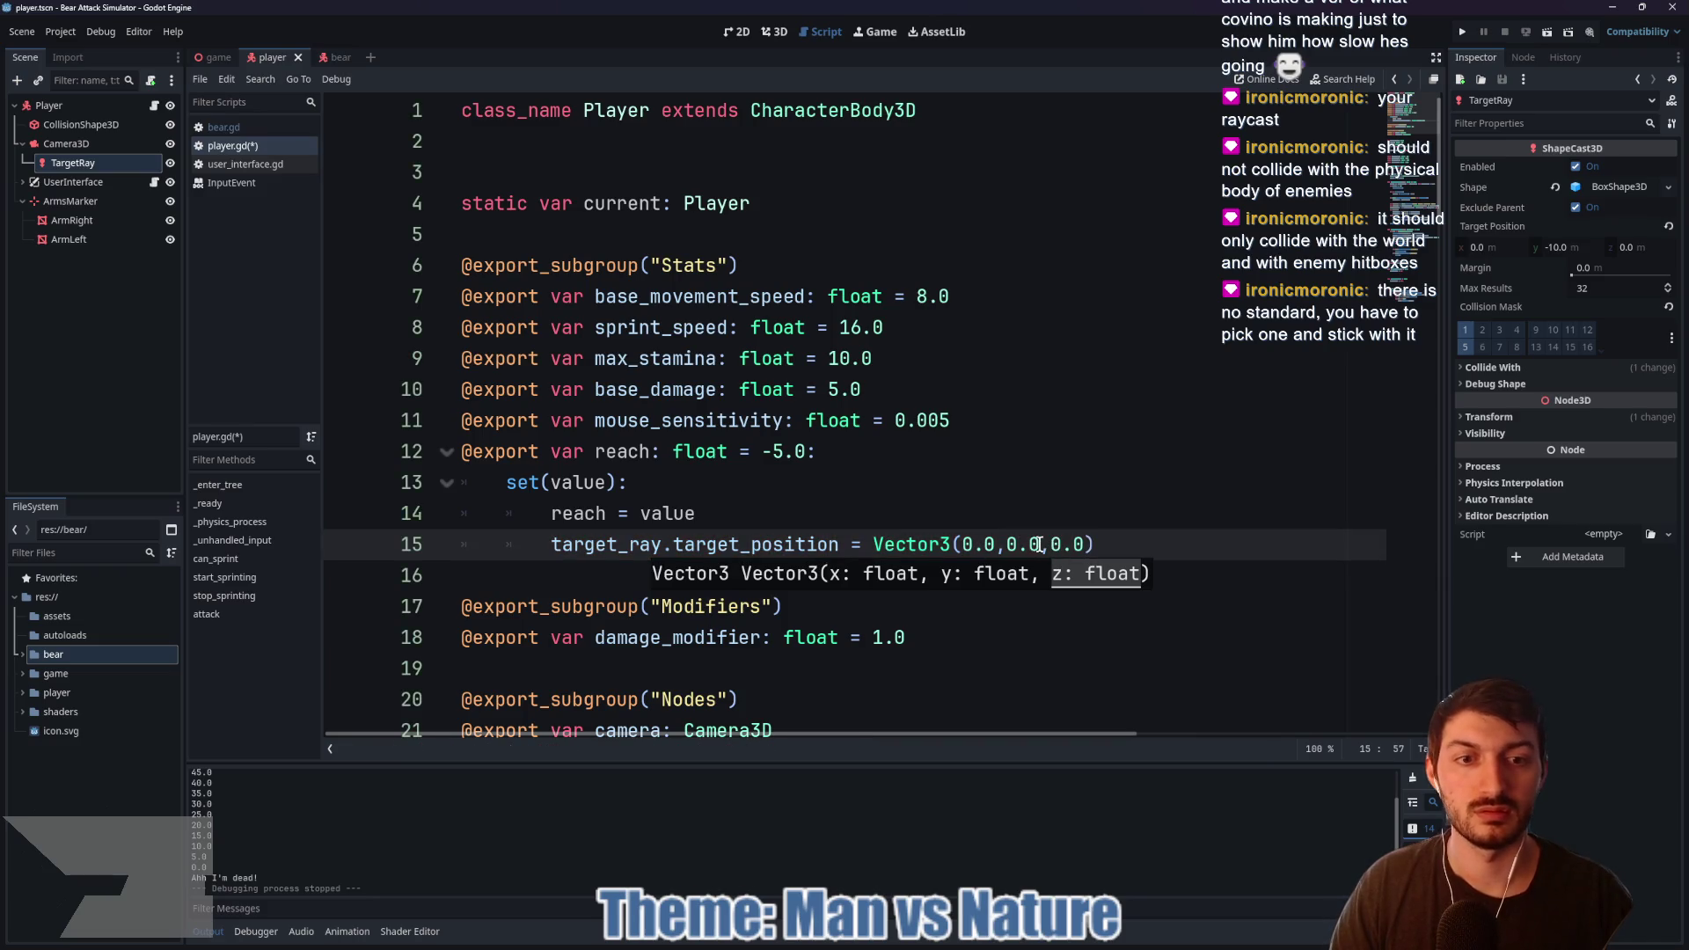
pyautogui.moveTo(1038, 544); pyautogui.dragTo(1010, 547)
pyautogui.write('reach')
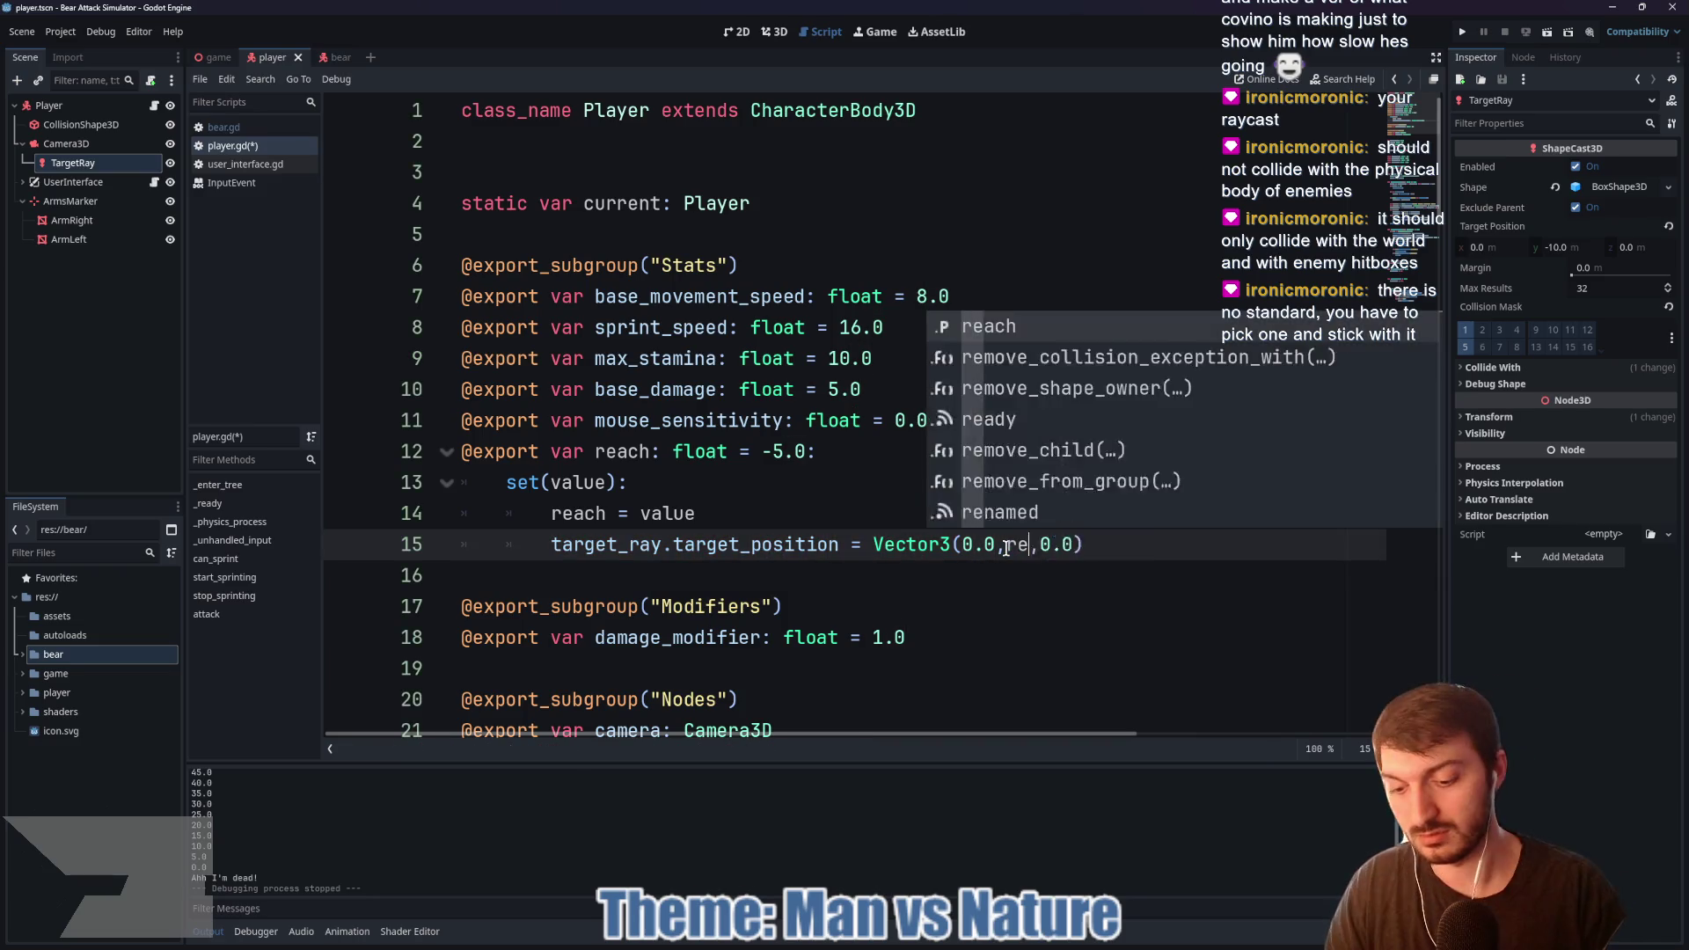
pyautogui.click(1139, 552)
pyautogui.hotkey('ctrl', 's')
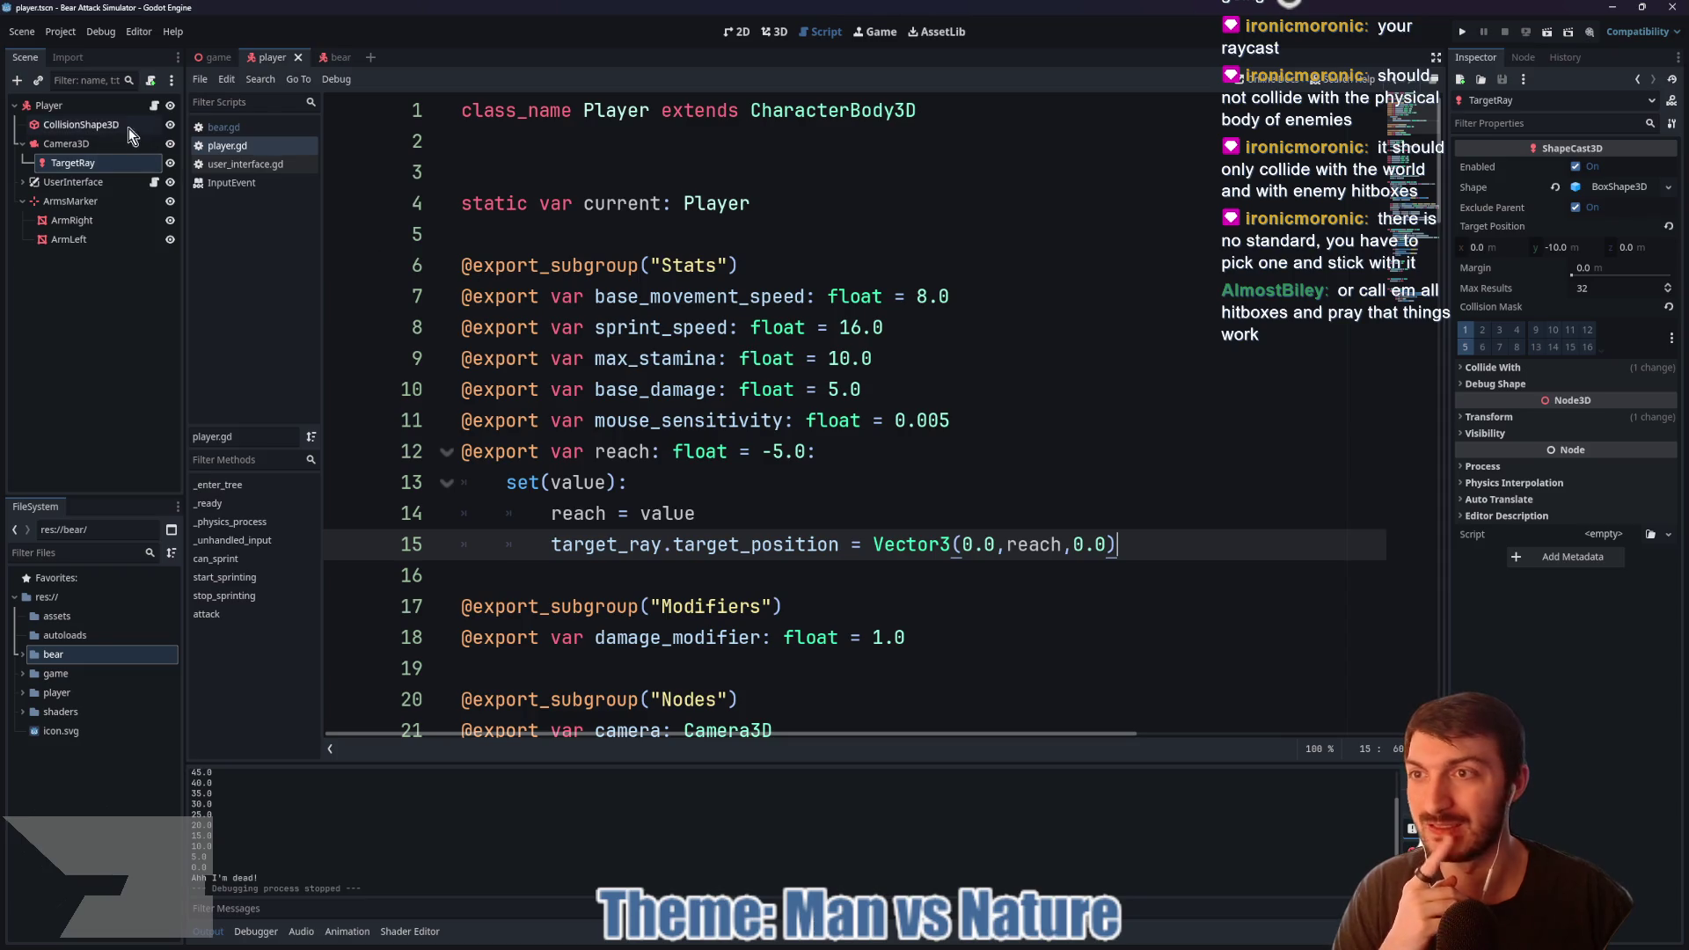
# - Return to the player scene and switch its viewport to a single-view layout
pyautogui.click(97, 106)
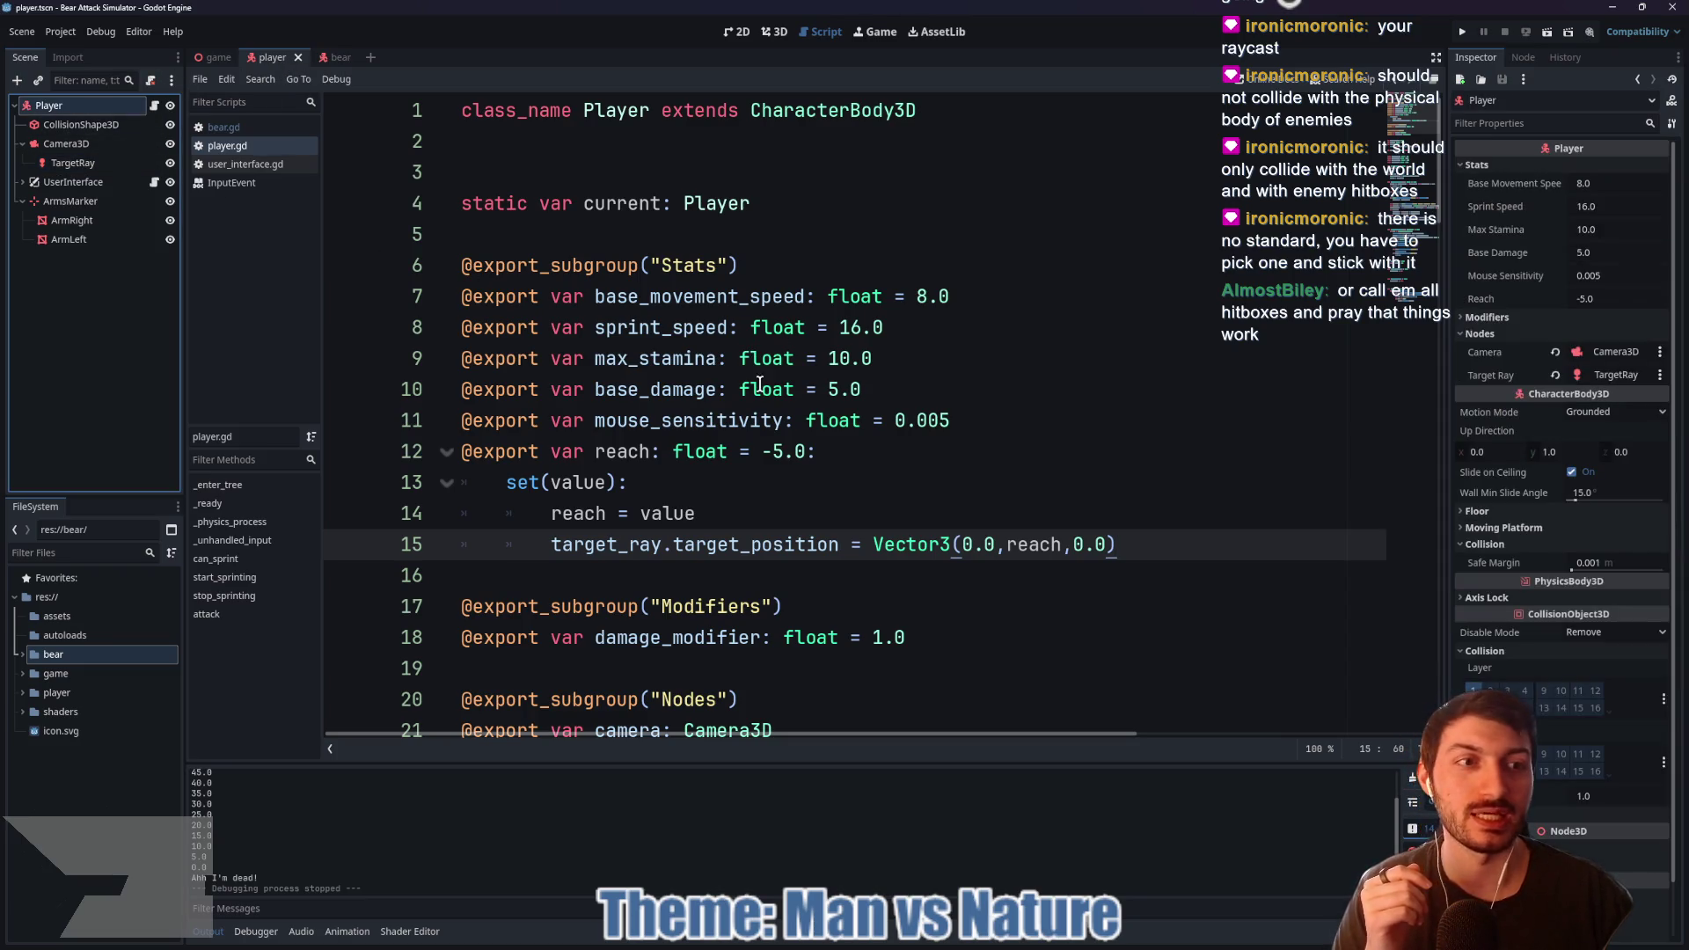
pyautogui.click(792, 519)
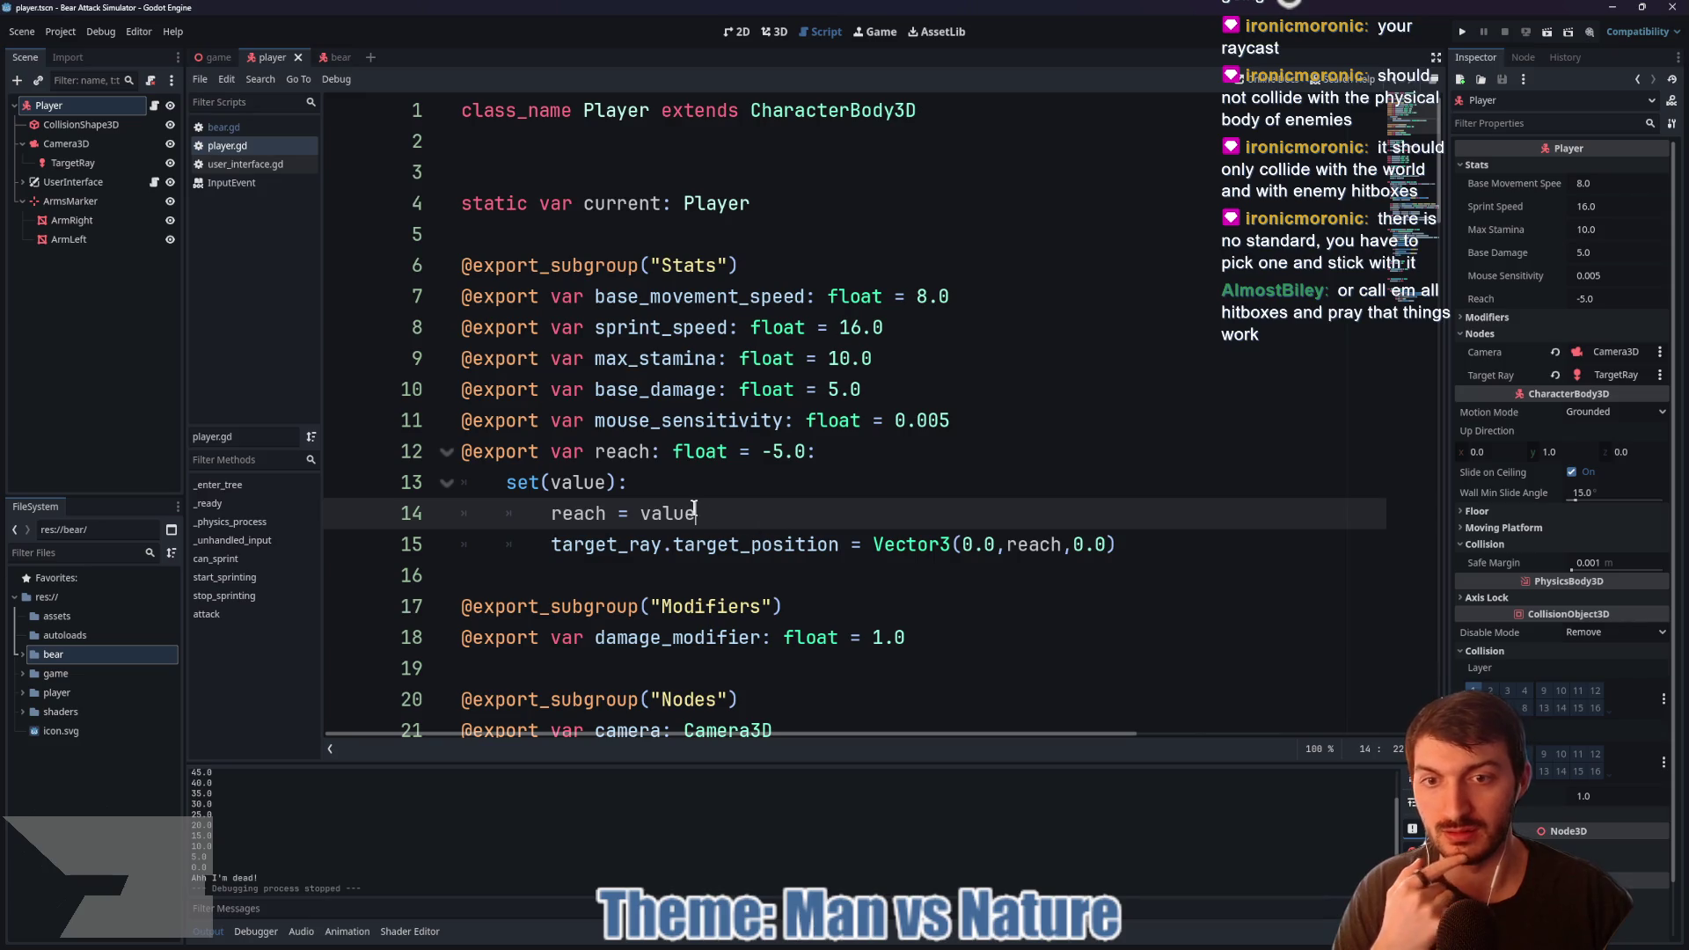
pyautogui.click(216, 57)
pyautogui.click(775, 31)
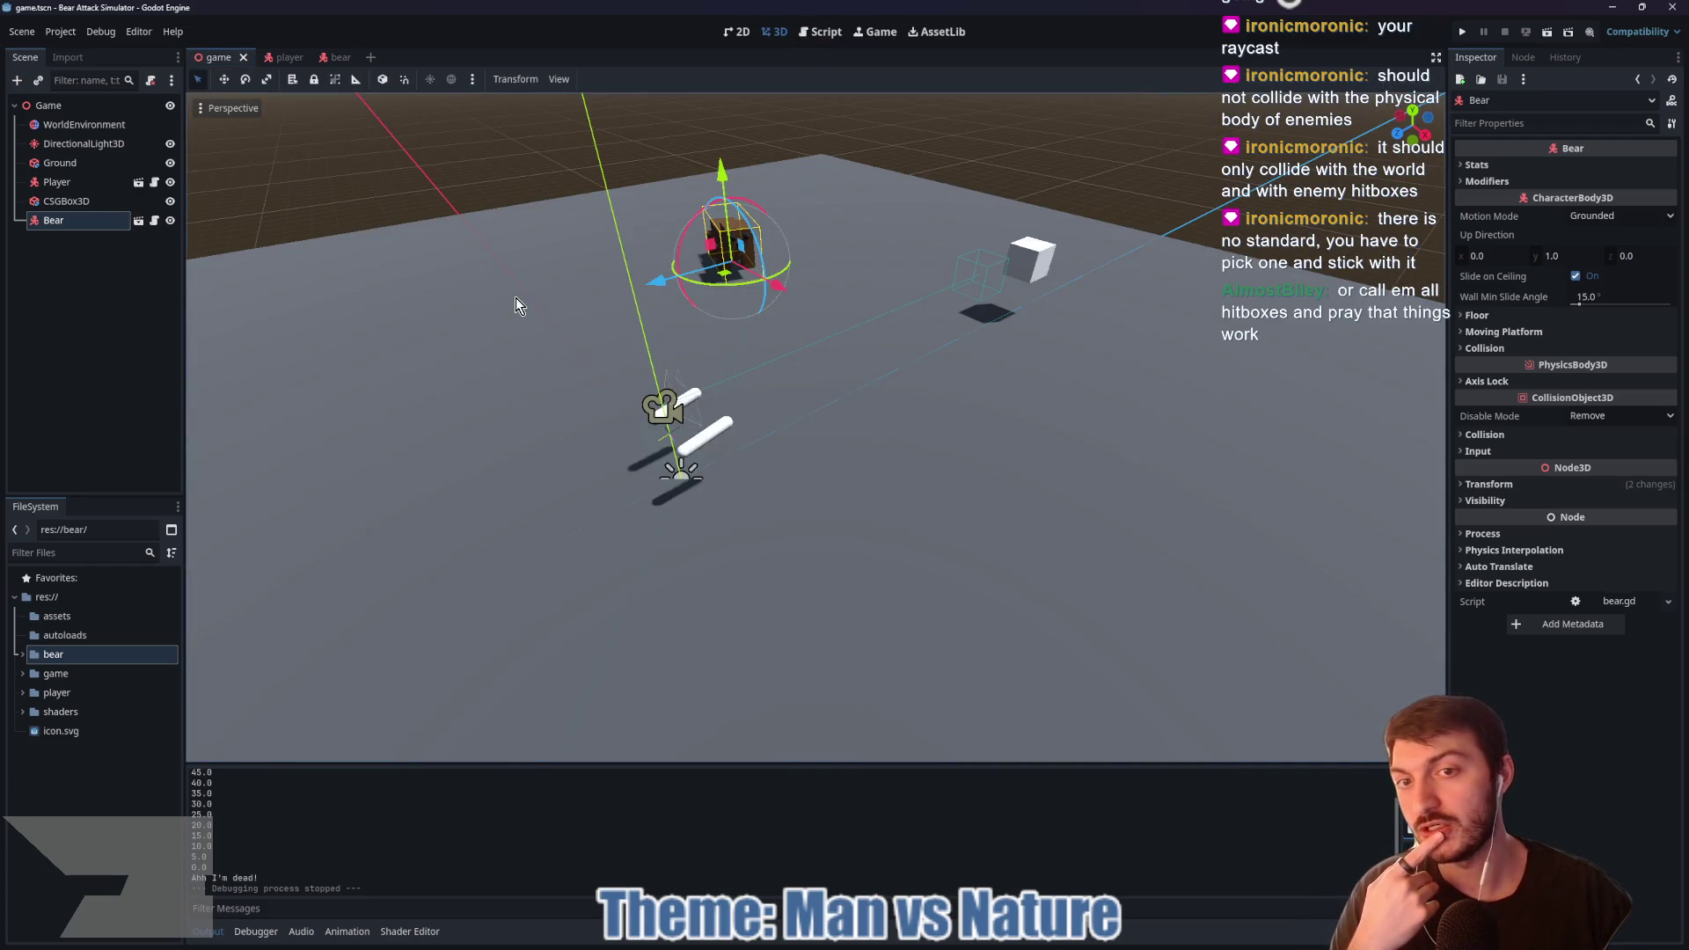
pyautogui.click(283, 57)
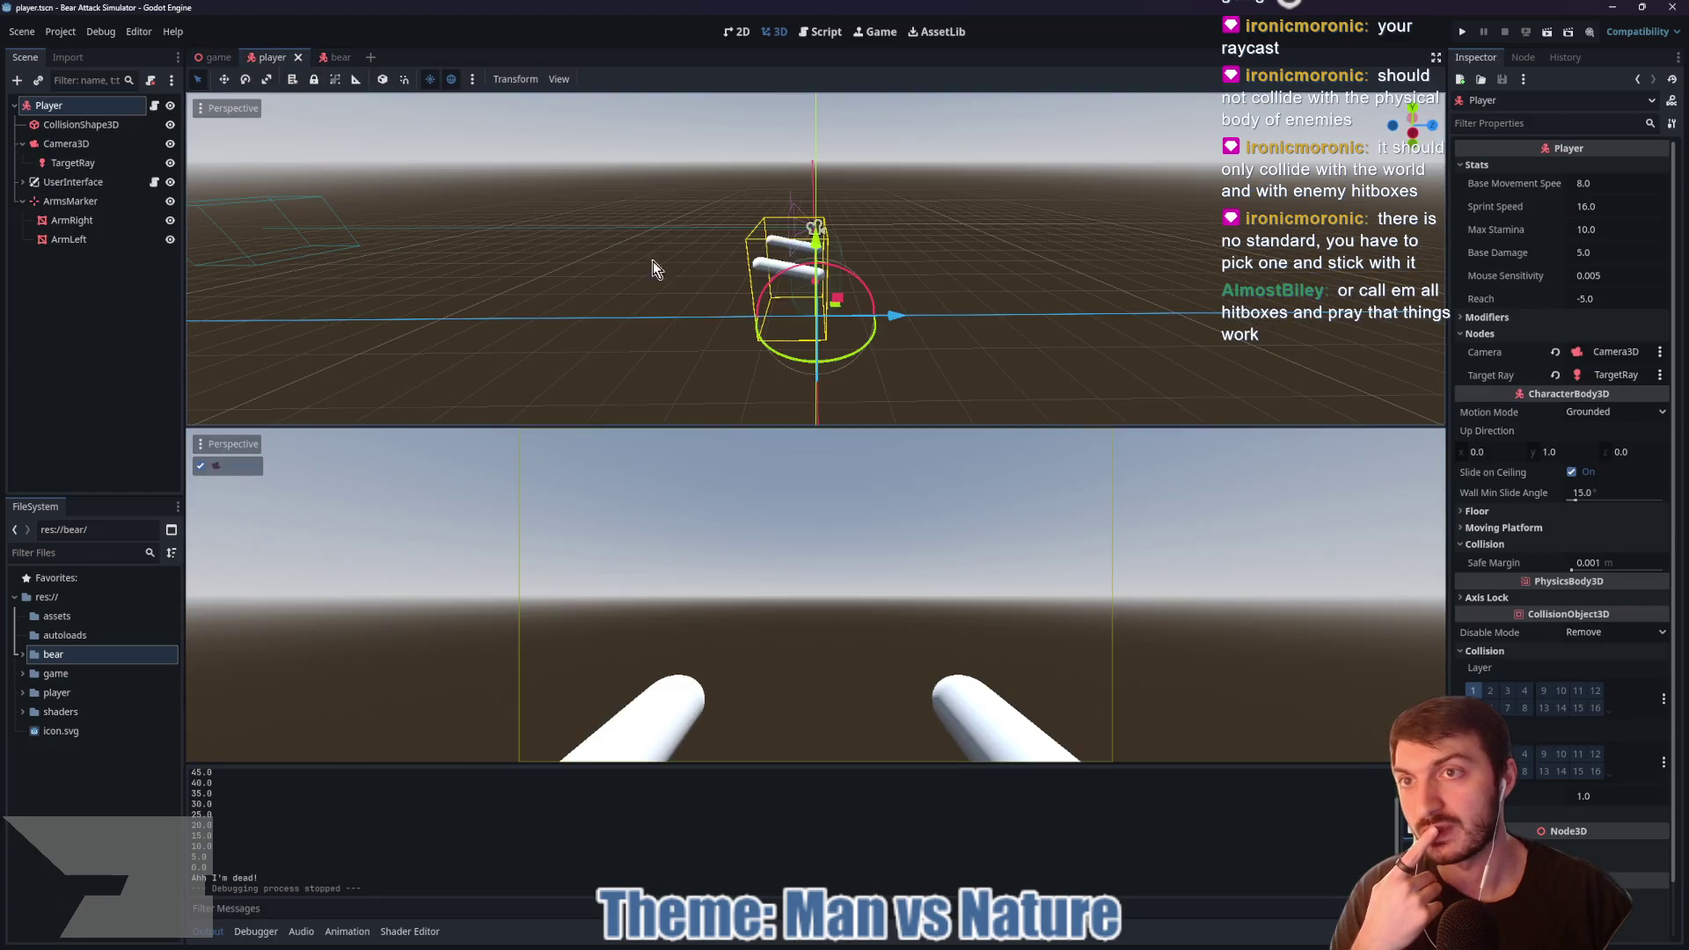
pyautogui.click(559, 79)
pyautogui.click(581, 100)
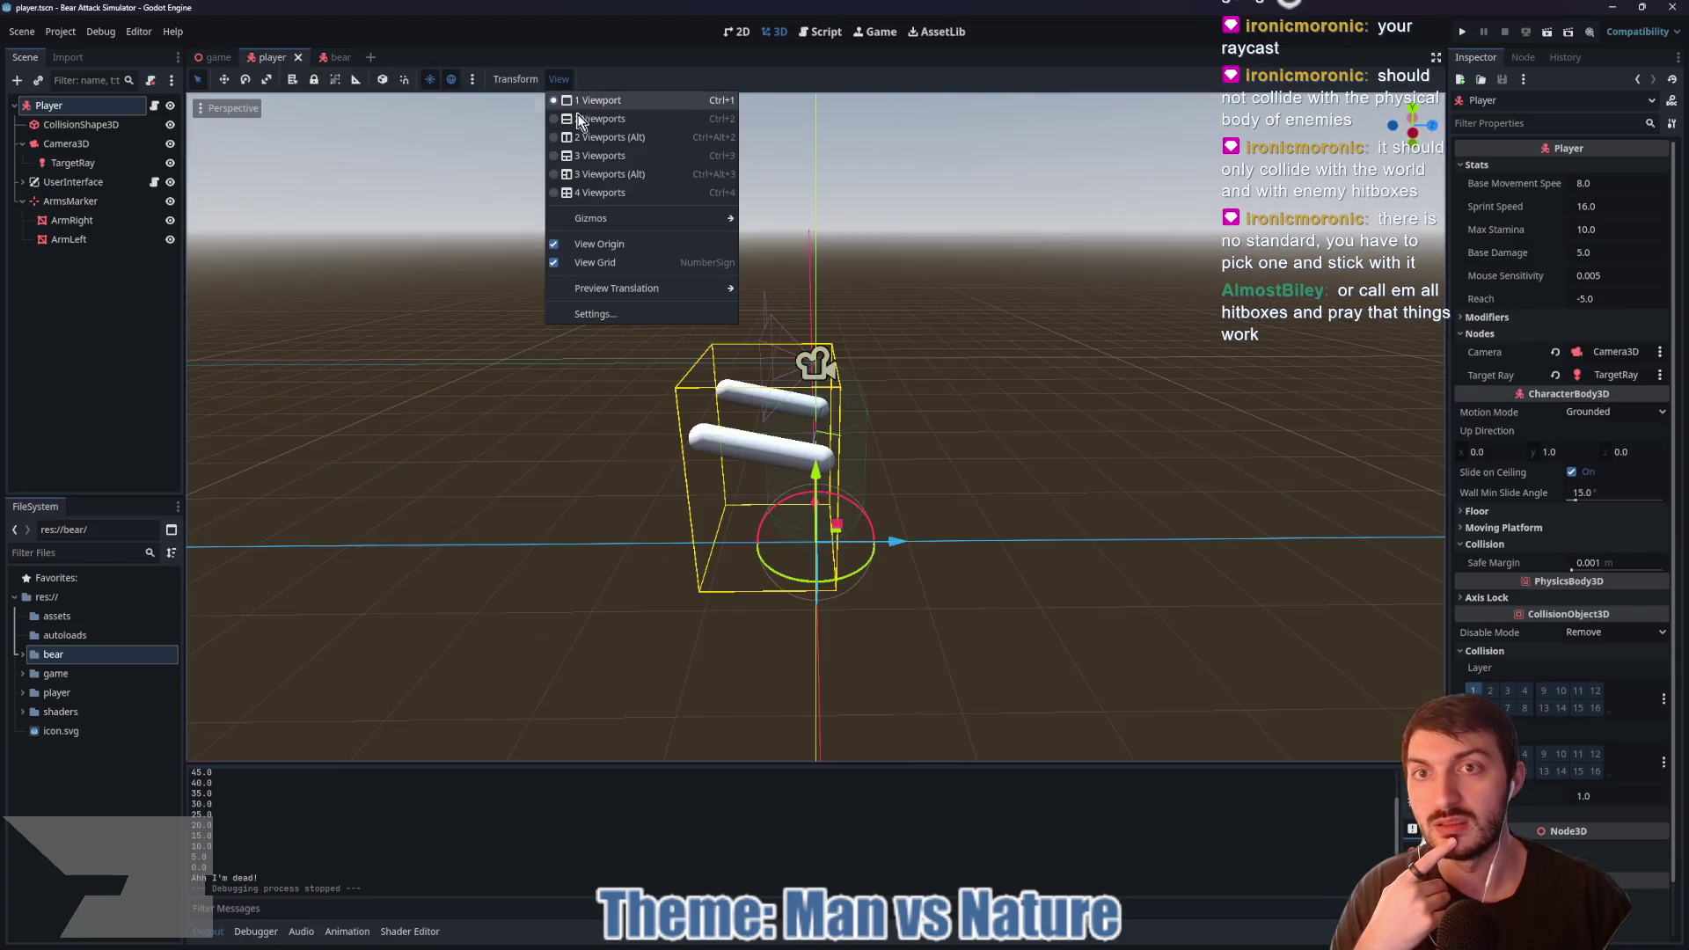
pyautogui.click(543, 319)
# - Set TargetRay's target position y to 5 and its X rotation to 0
pyautogui.click(72, 163)
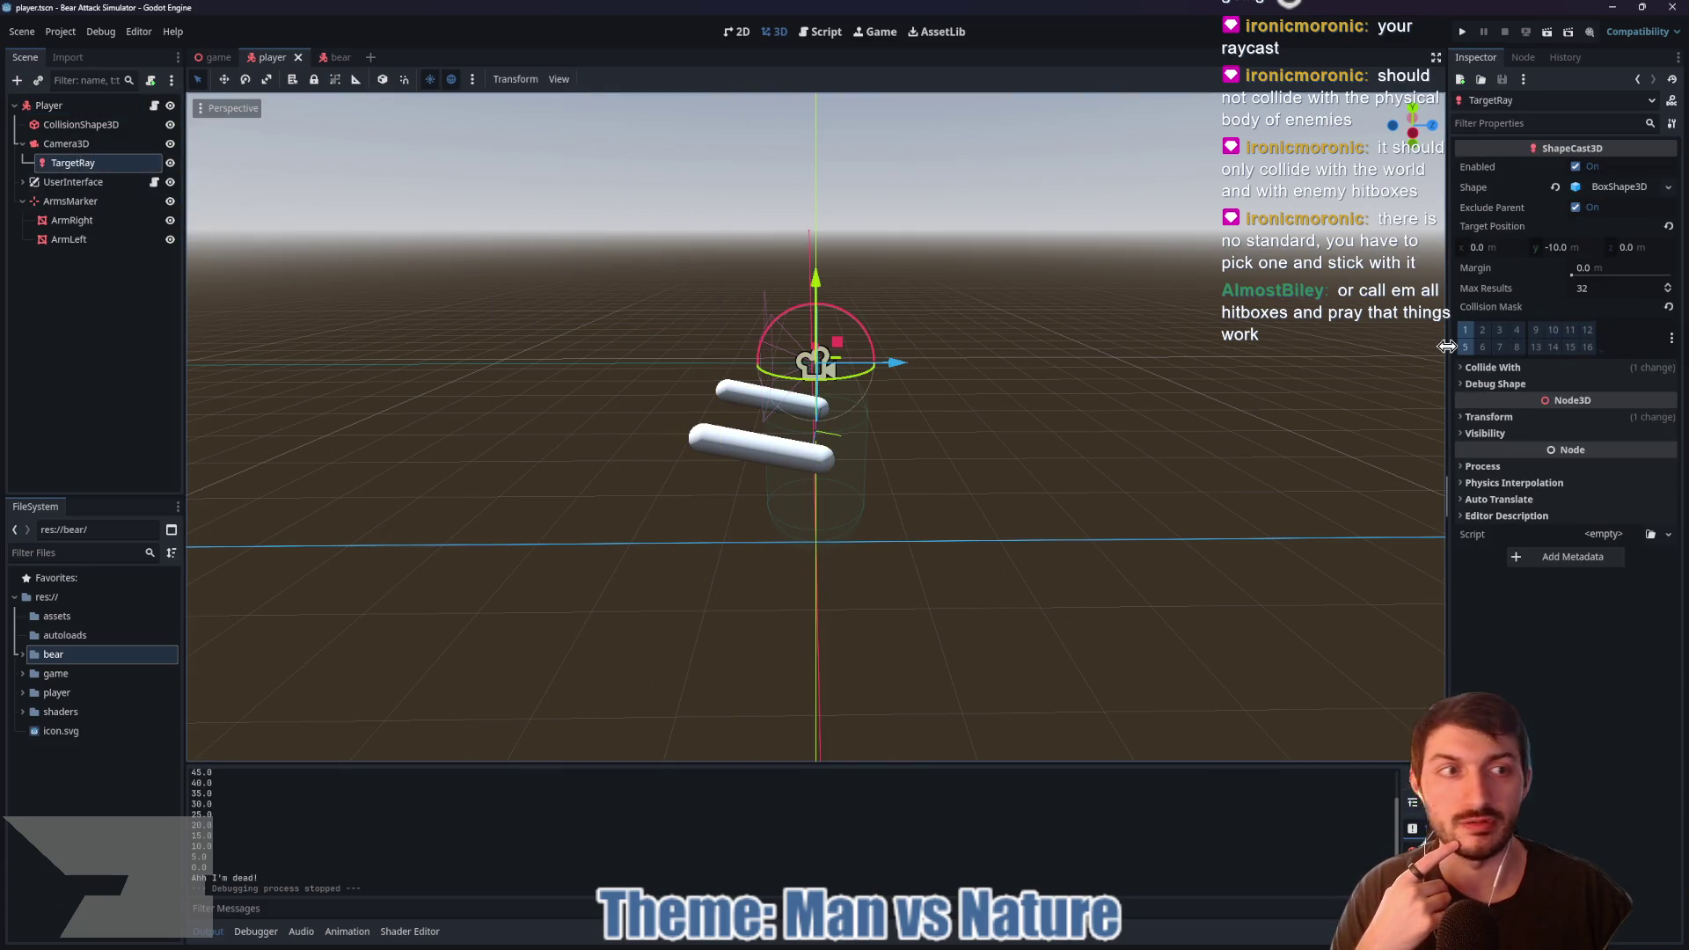
pyautogui.click(1573, 247)
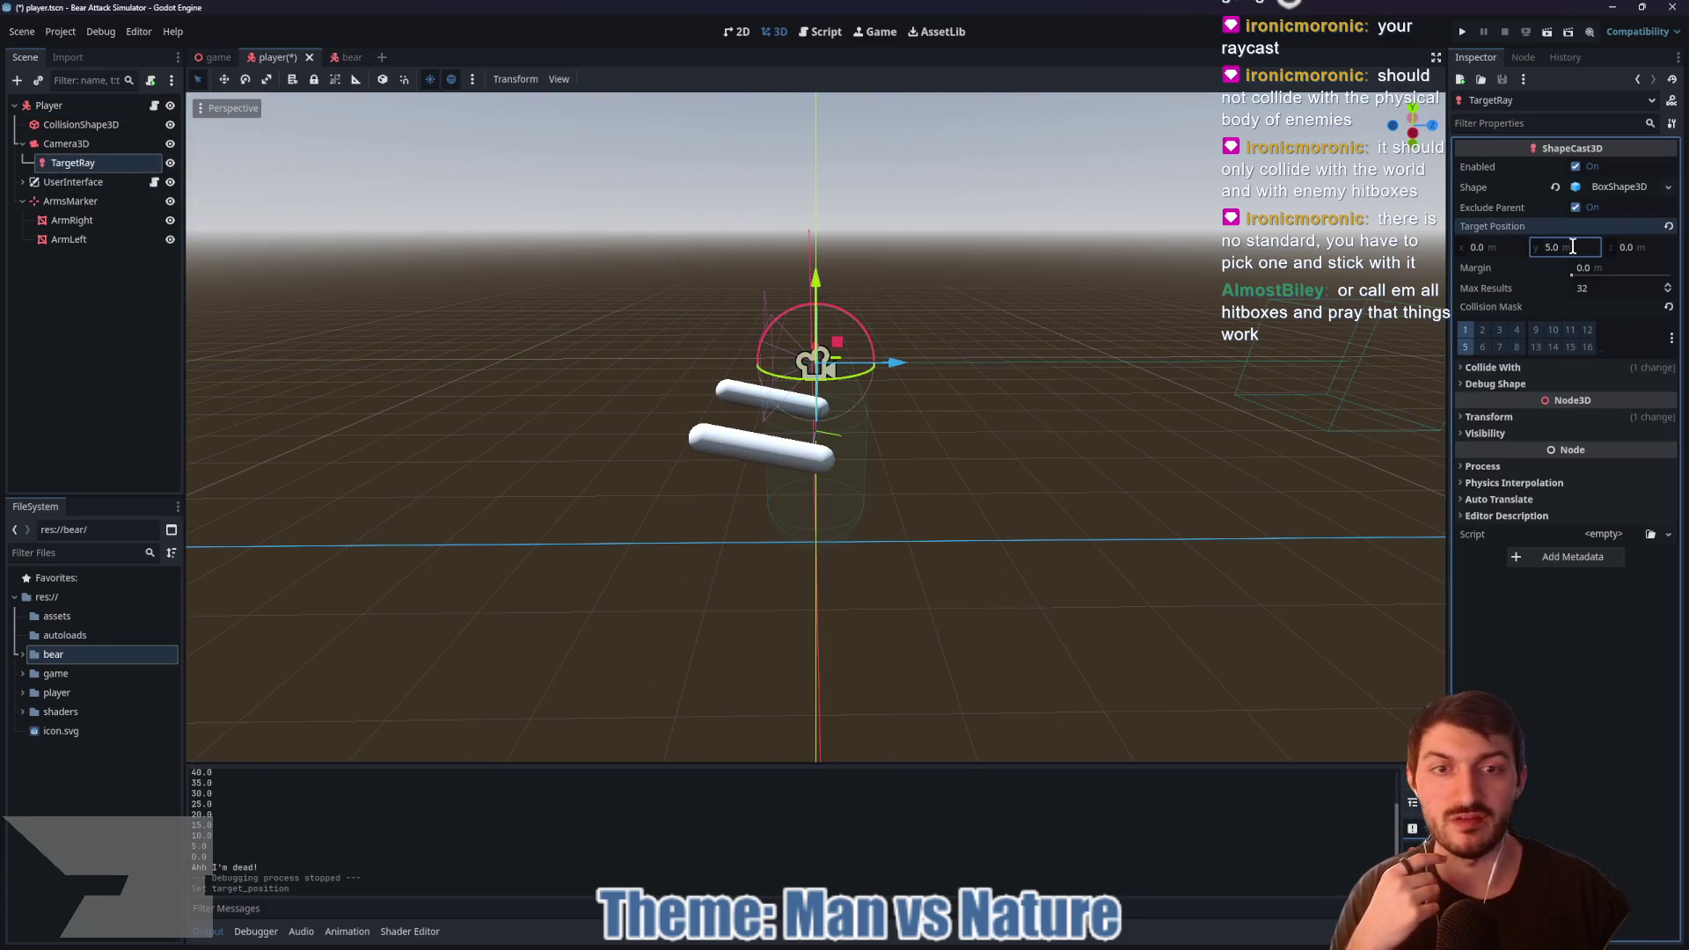
pyautogui.write('5')
pyautogui.press('Return')
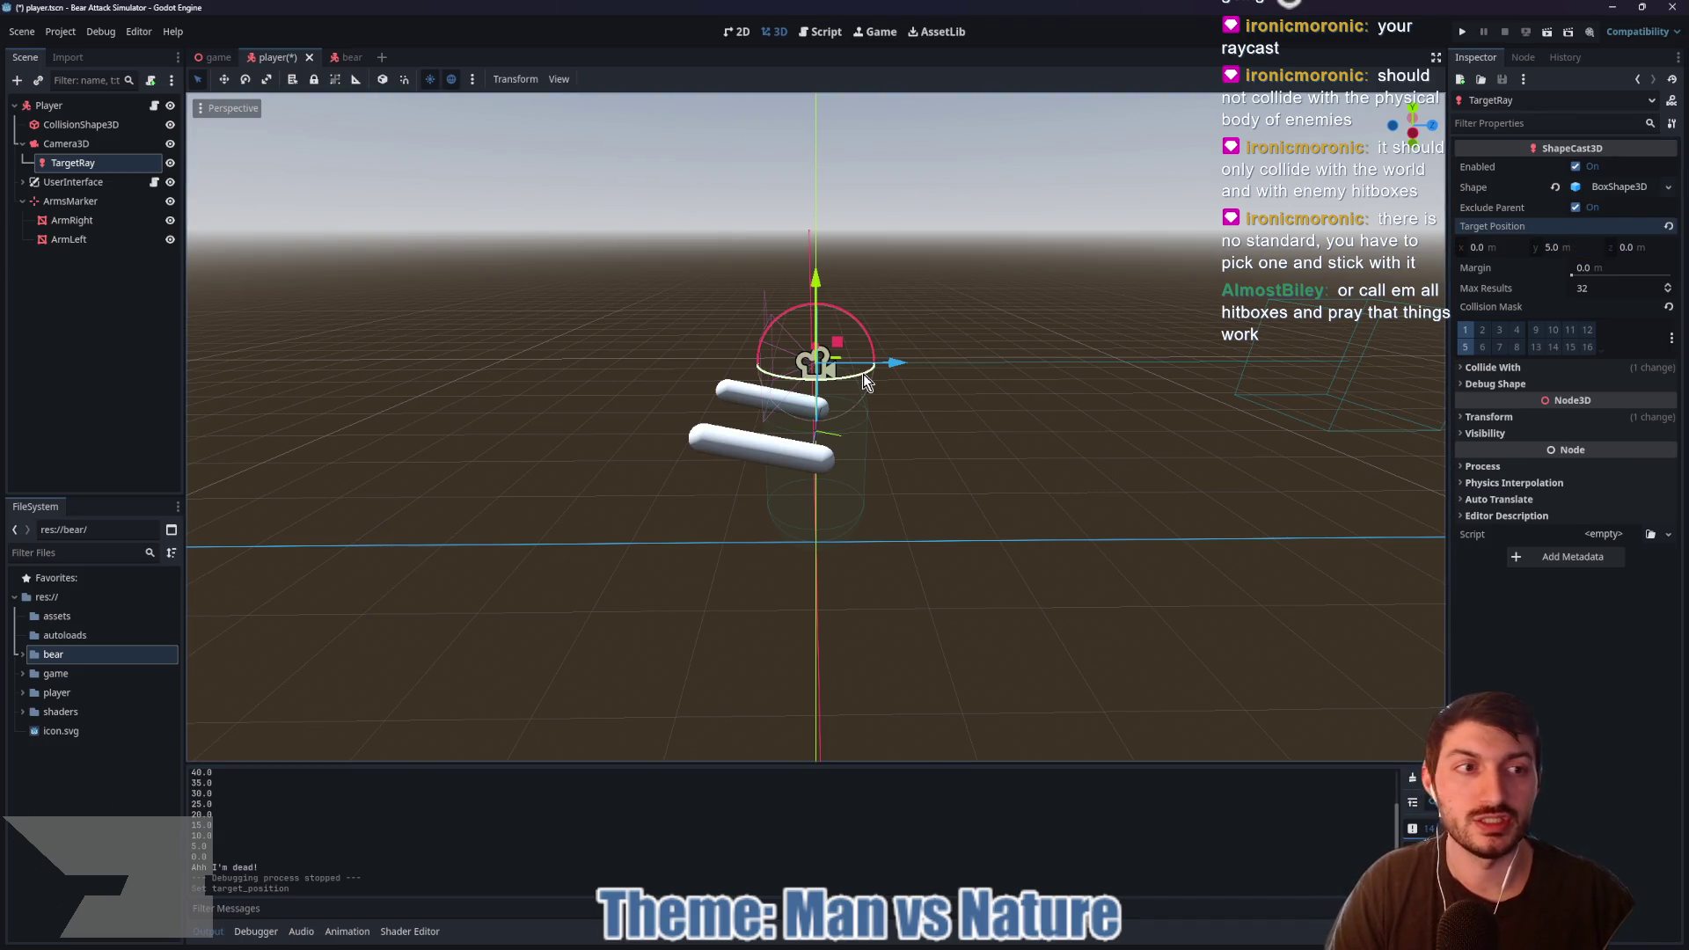
pyautogui.click(1524, 419)
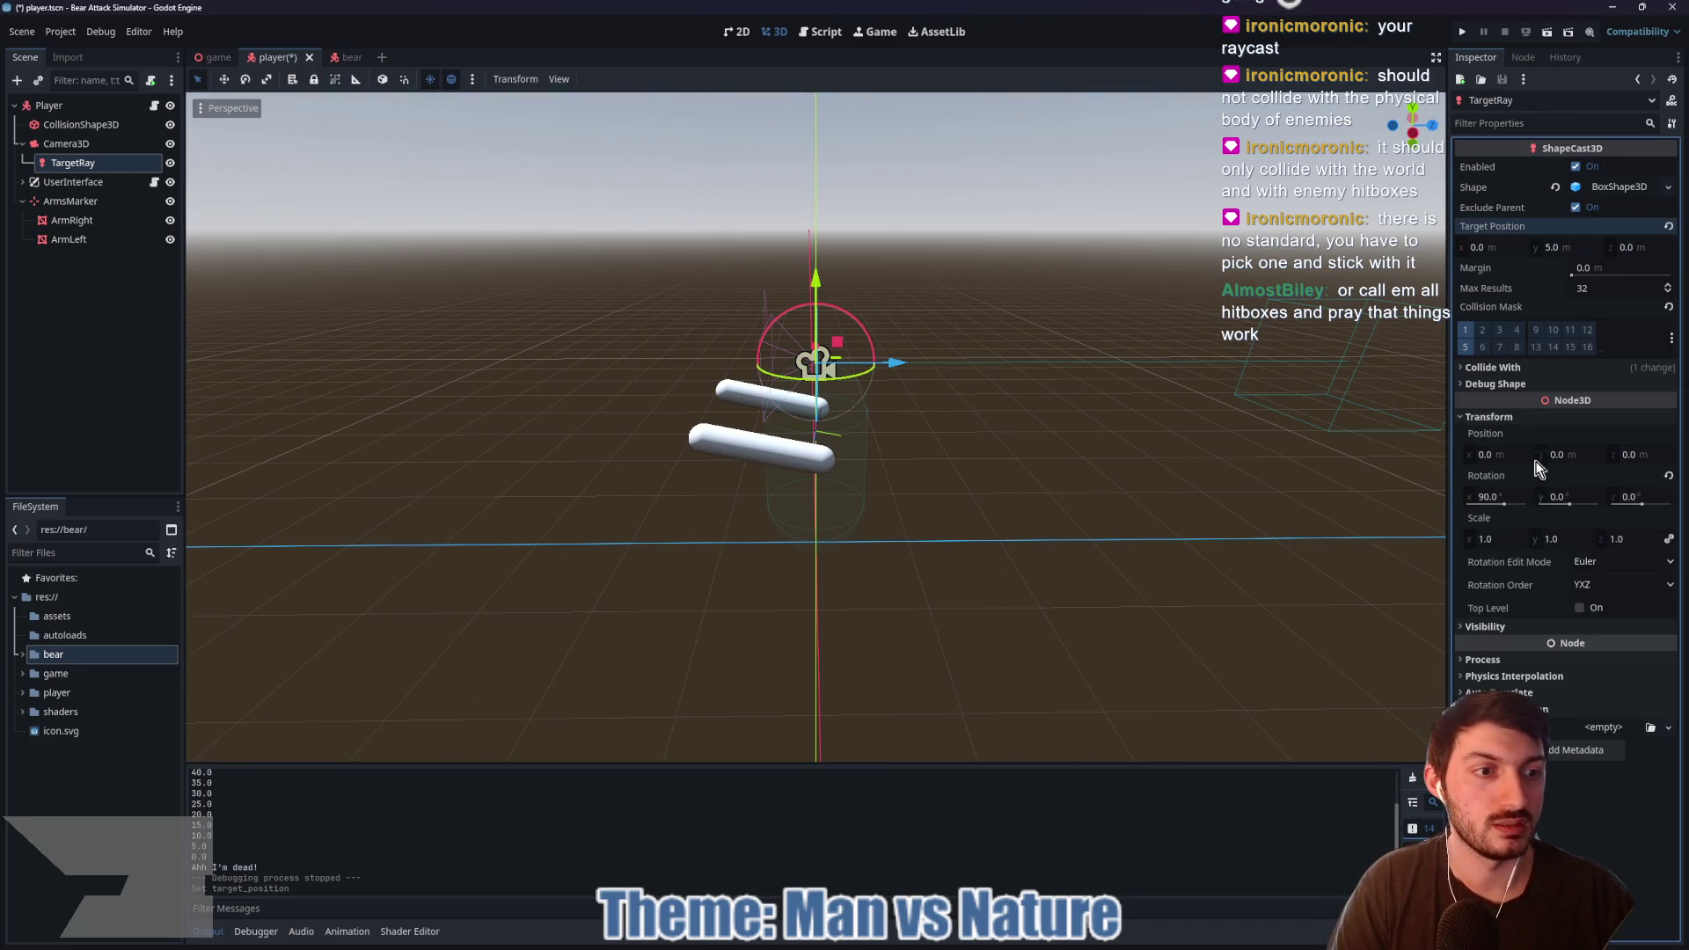
pyautogui.click(1502, 495)
pyautogui.write('0')
pyautogui.press('Return')
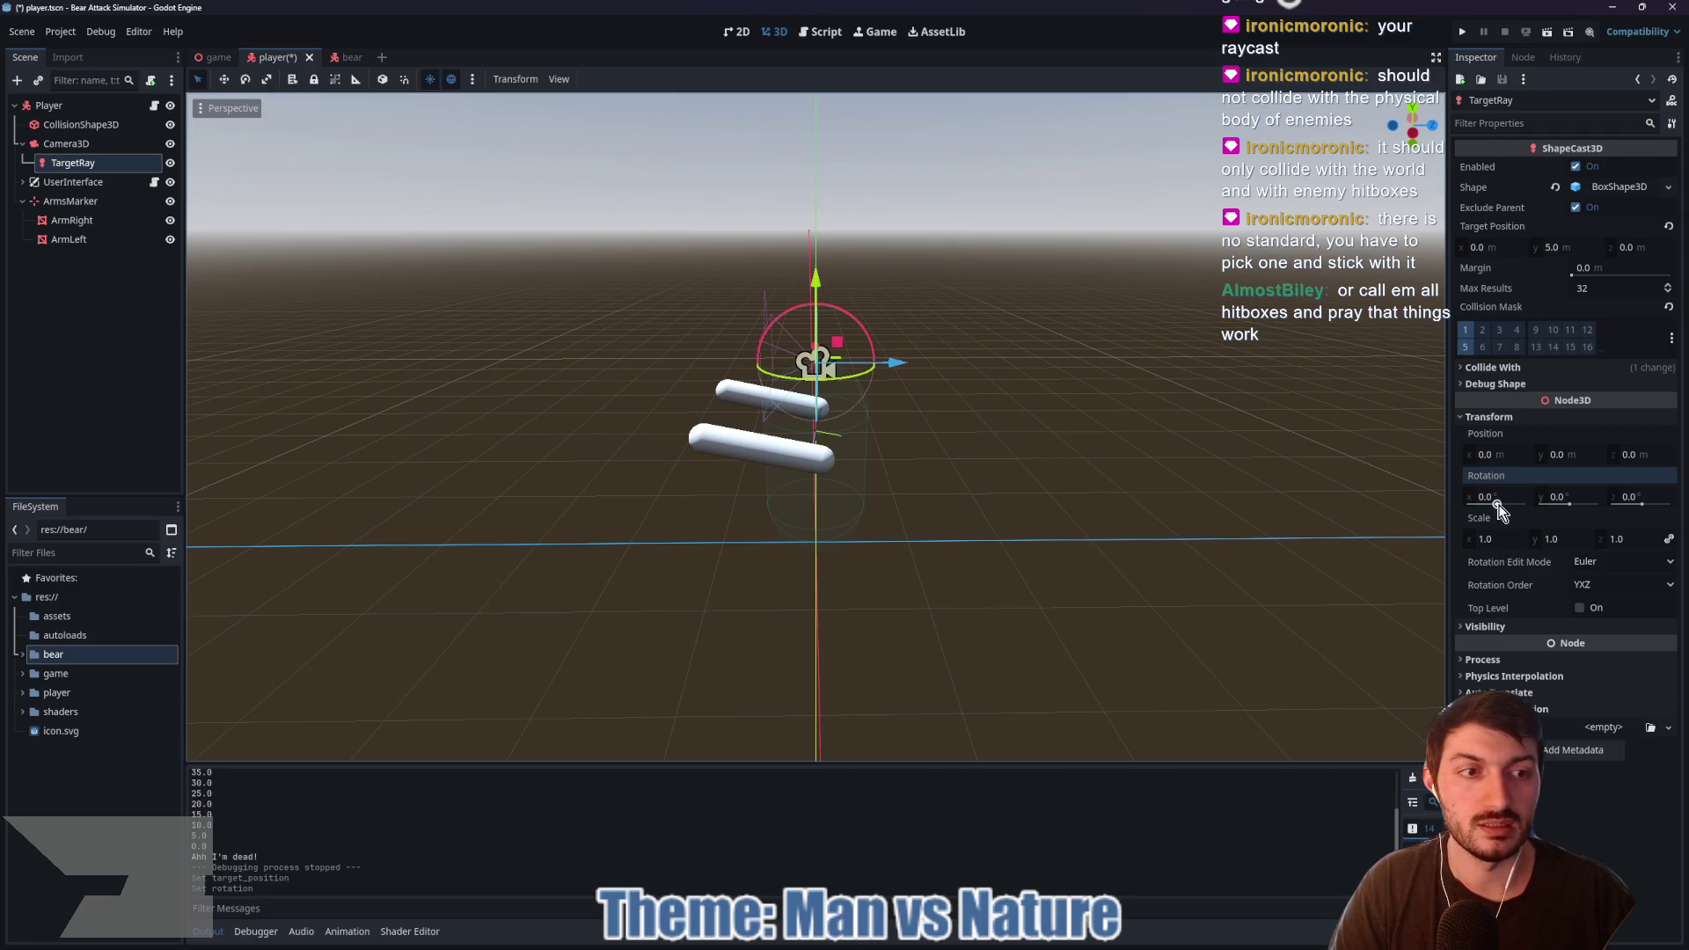
# - Change TargetRay's target position to (0, 0, 5) and its Y rotation to 180°
pyautogui.click(1643, 247)
pyautogui.write('5')
pyautogui.press('Return')
pyautogui.click(1580, 240)
pyautogui.write('0')
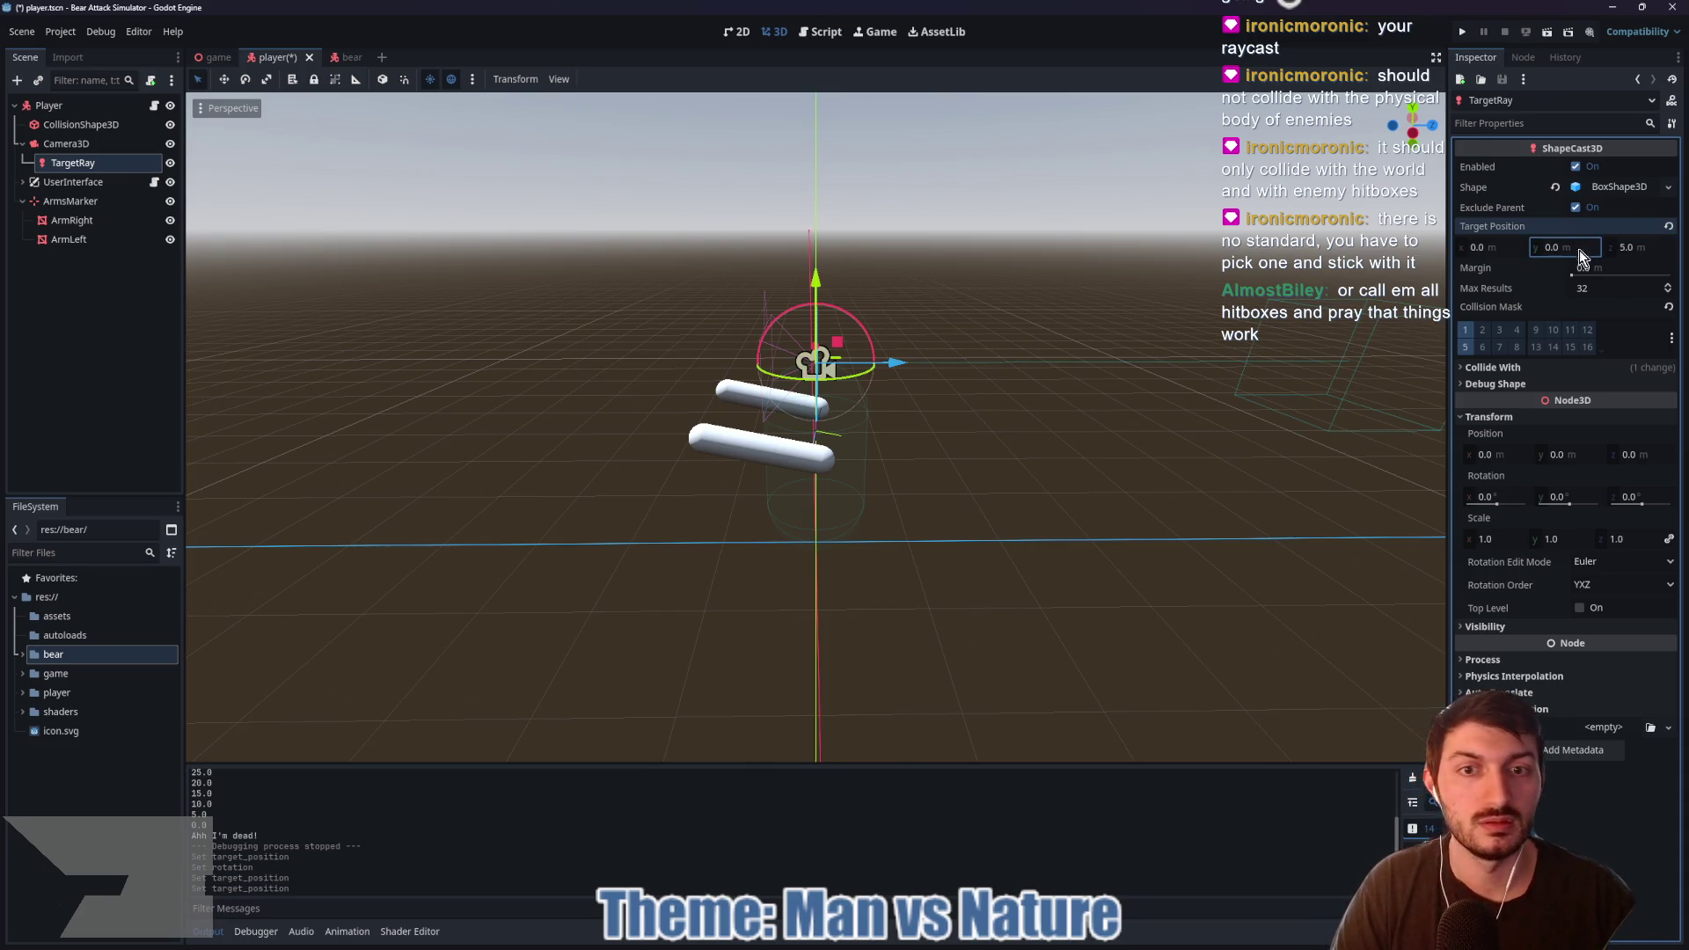
pyautogui.press('Return')
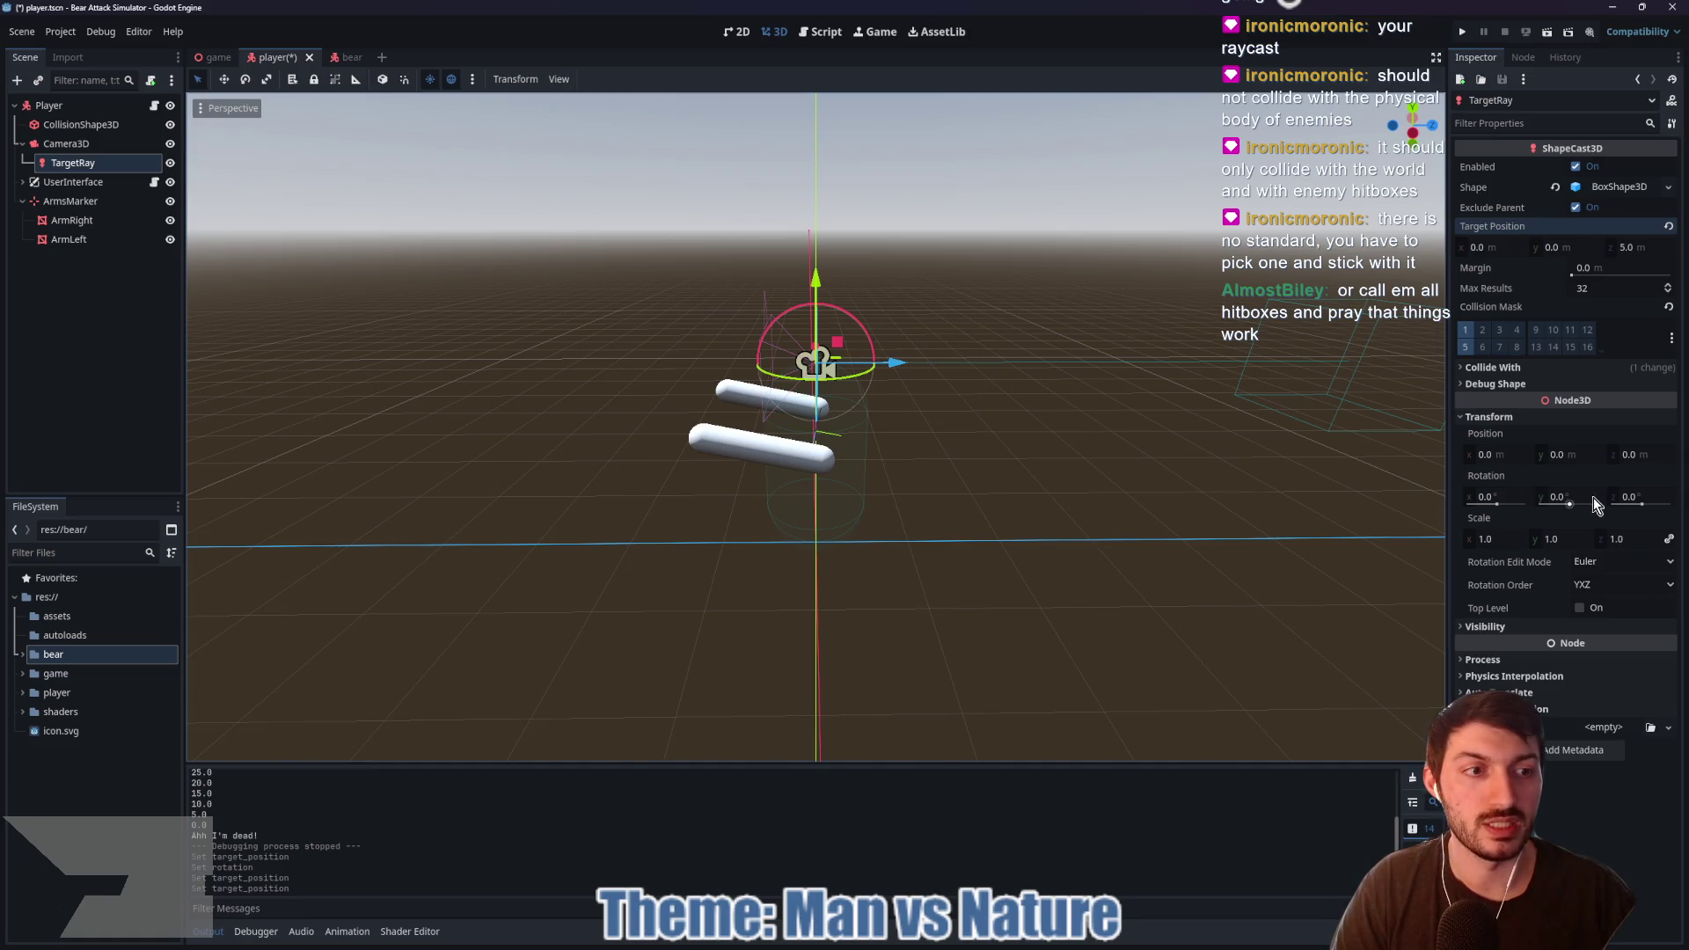
pyautogui.click(1582, 493)
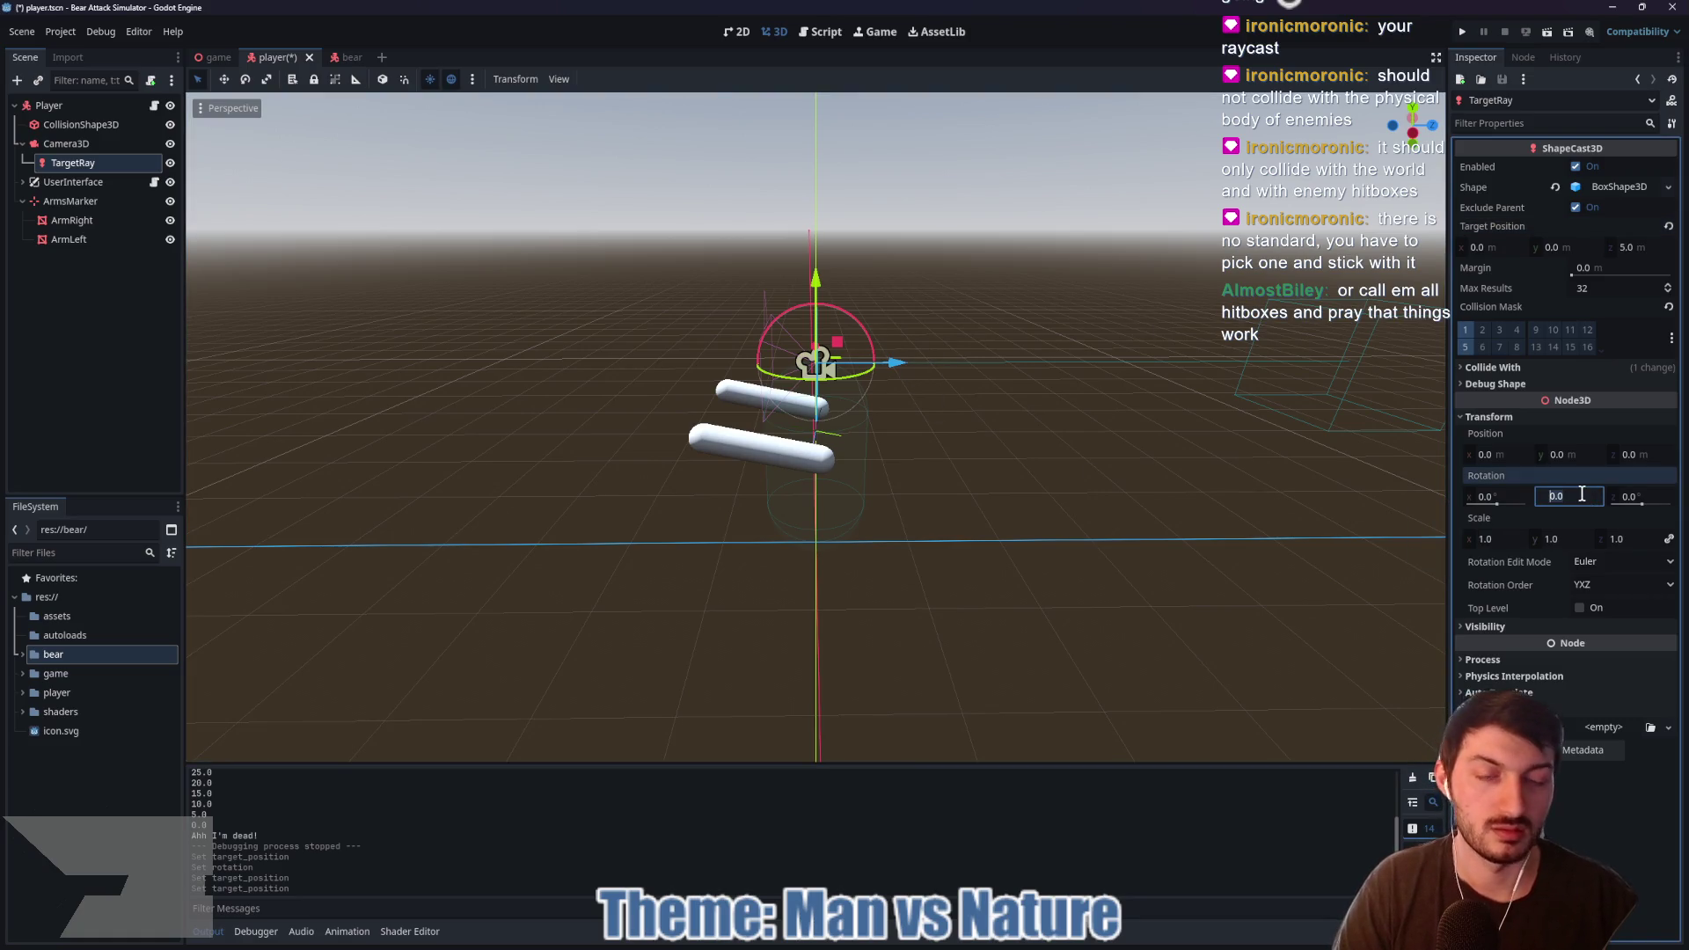
pyautogui.press('Return')
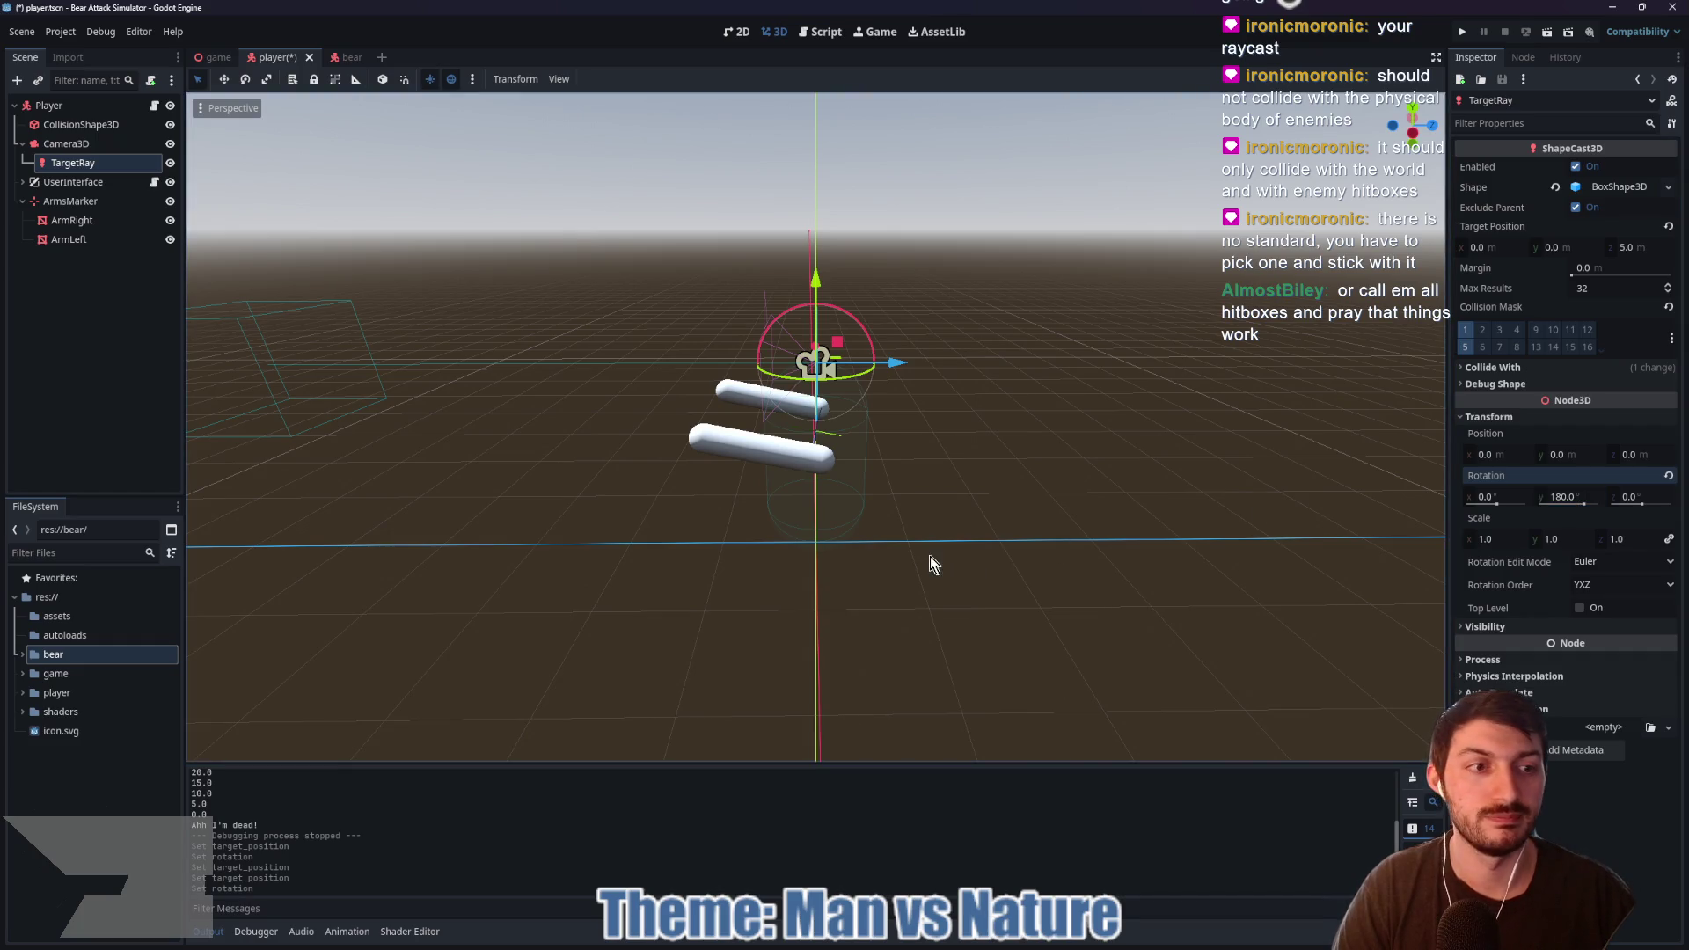
# - Save, set the Player's Reach to 5.0, and save the player scene again
pyautogui.hotkey('ctrl', 's')
pyautogui.click(88, 106)
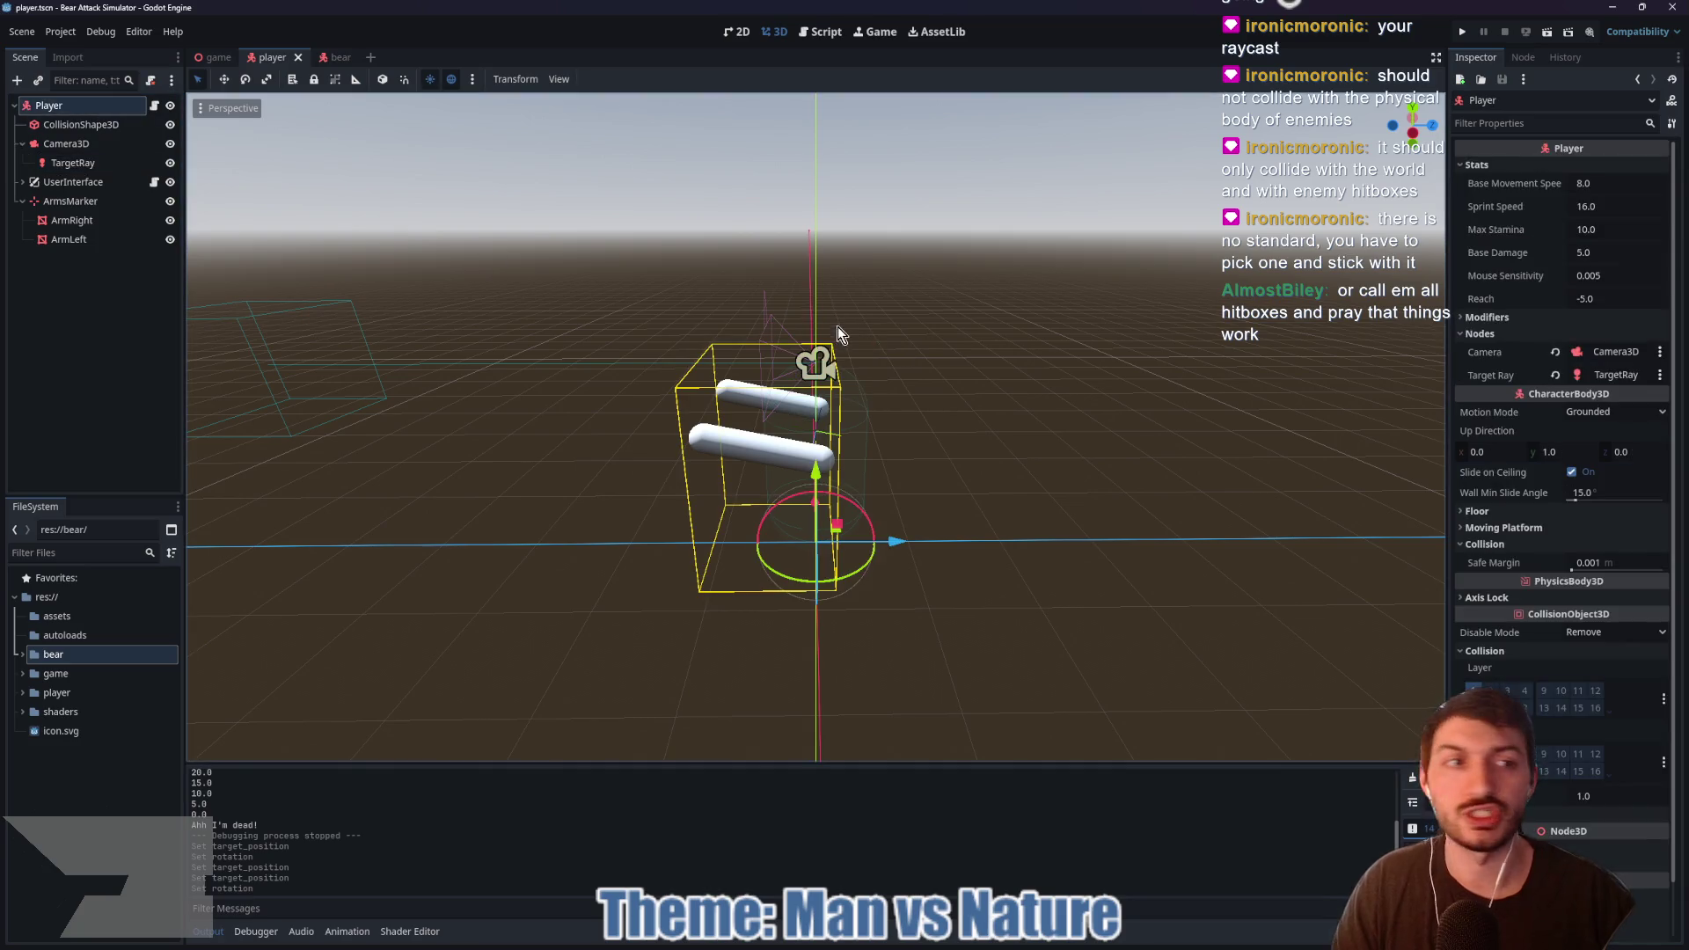
pyautogui.click(1598, 302)
pyautogui.write('5')
pyautogui.press('Return')
pyautogui.hotkey('ctrl', 's')
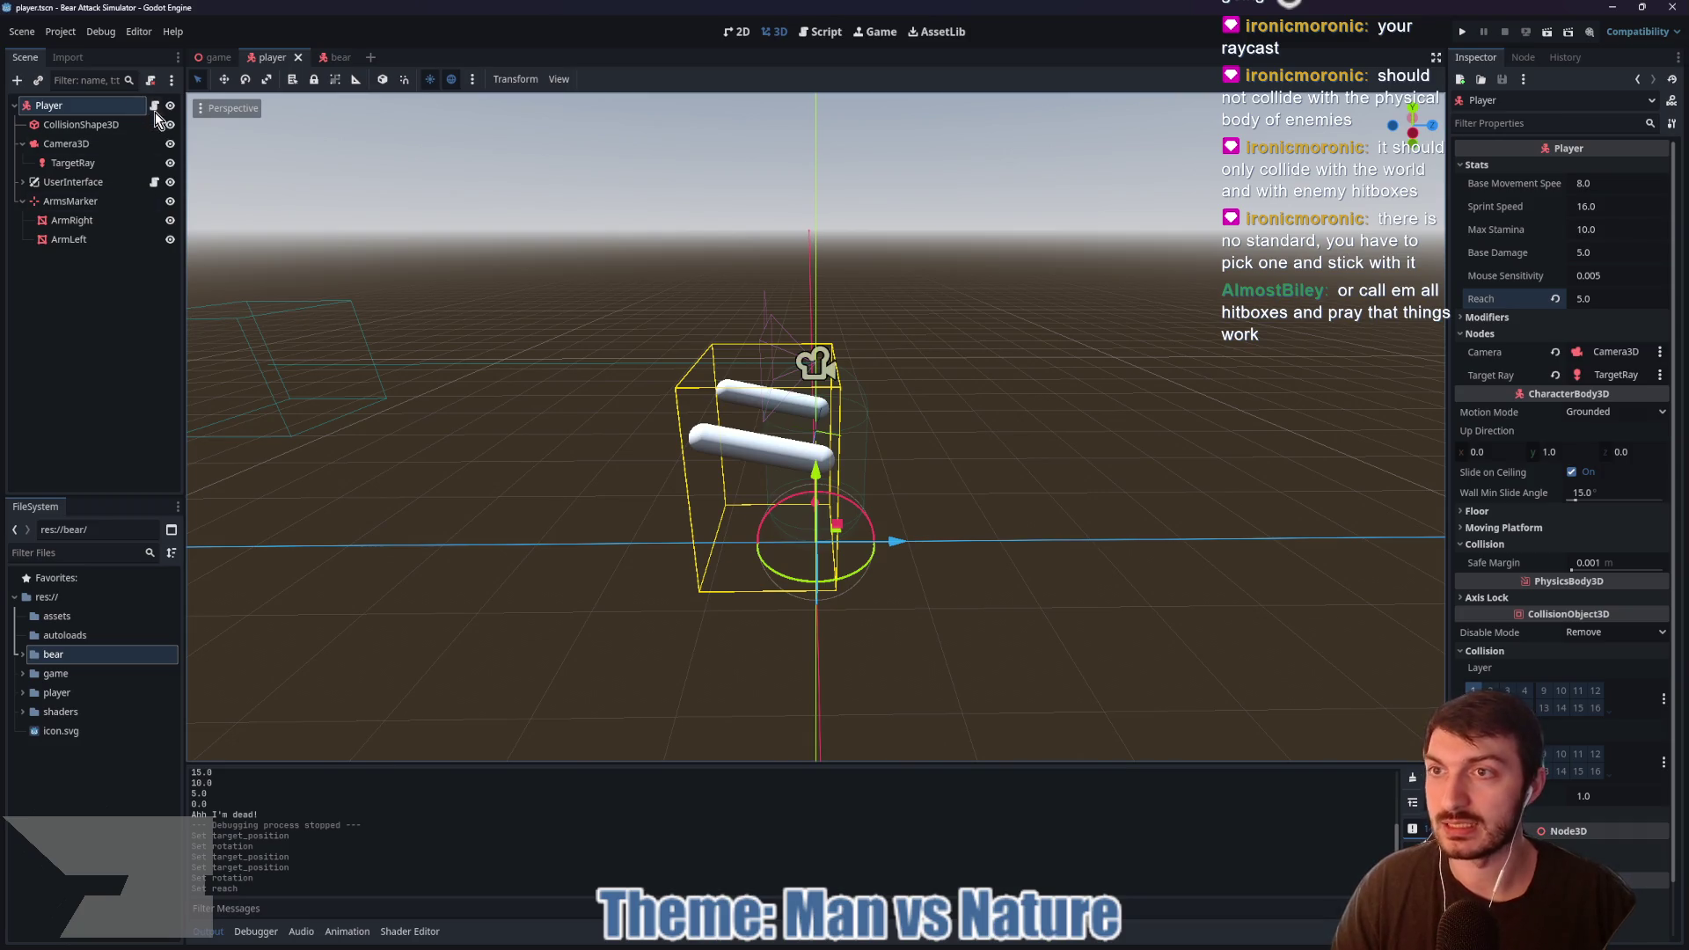
pyautogui.click(155, 109)
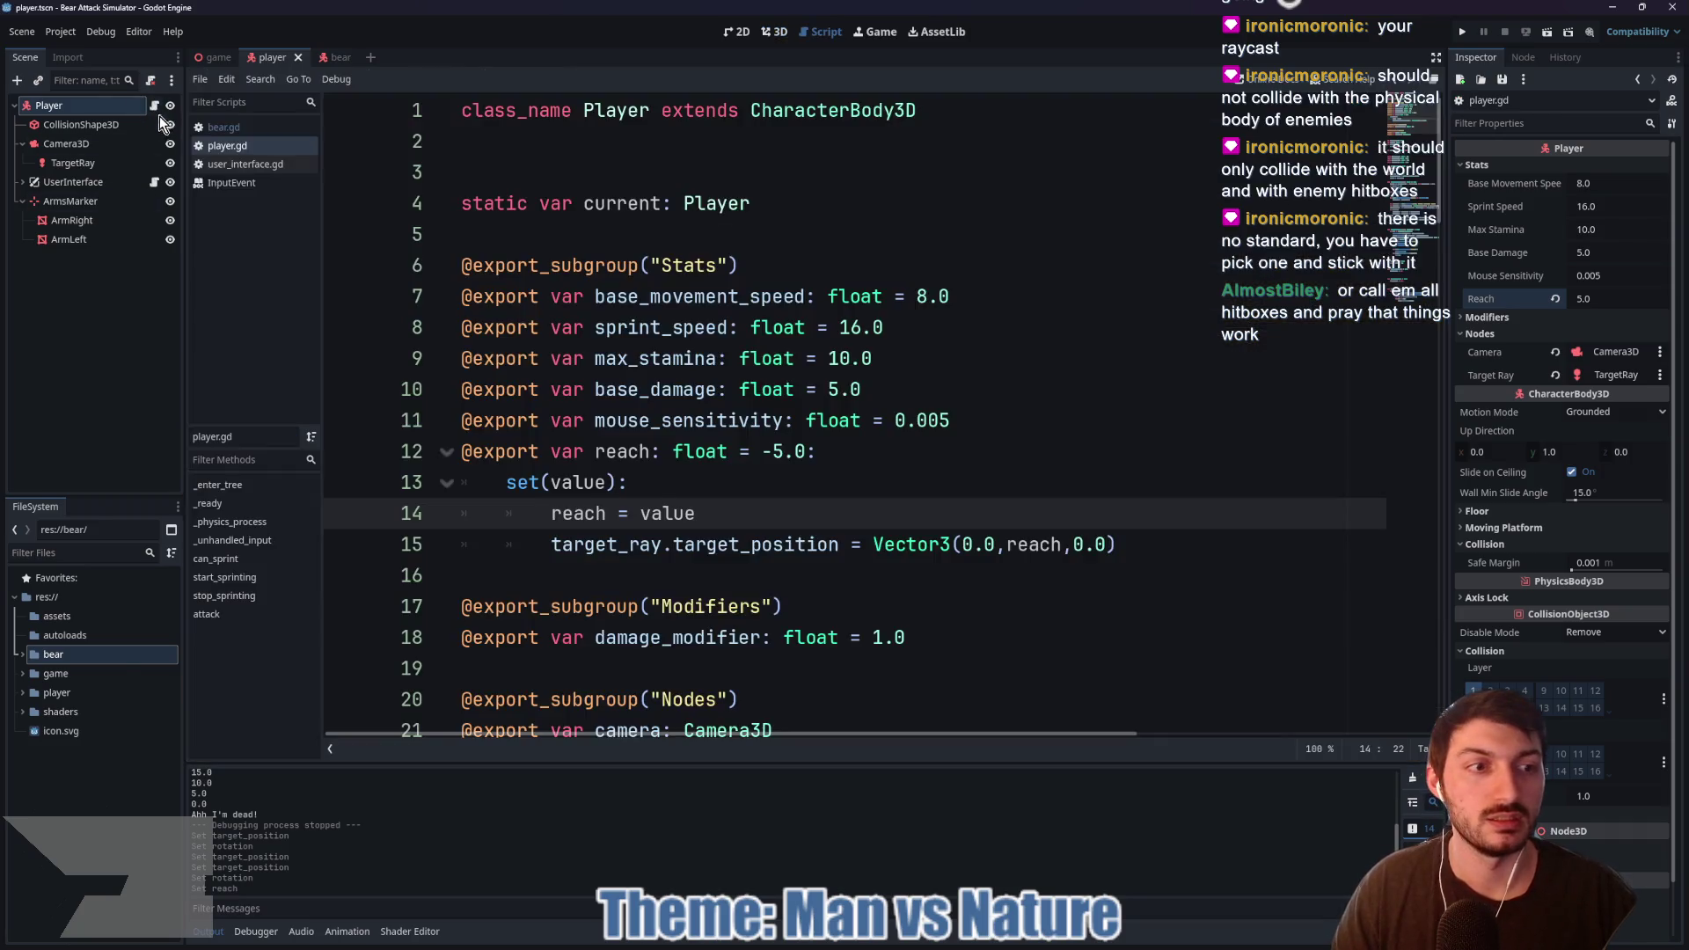
# - Change the setter's vector to Vector3(0.0, 0.0, reach), save, and run the game scene
pyautogui.doubleClick(1064, 548)
pyautogui.write('0.0')
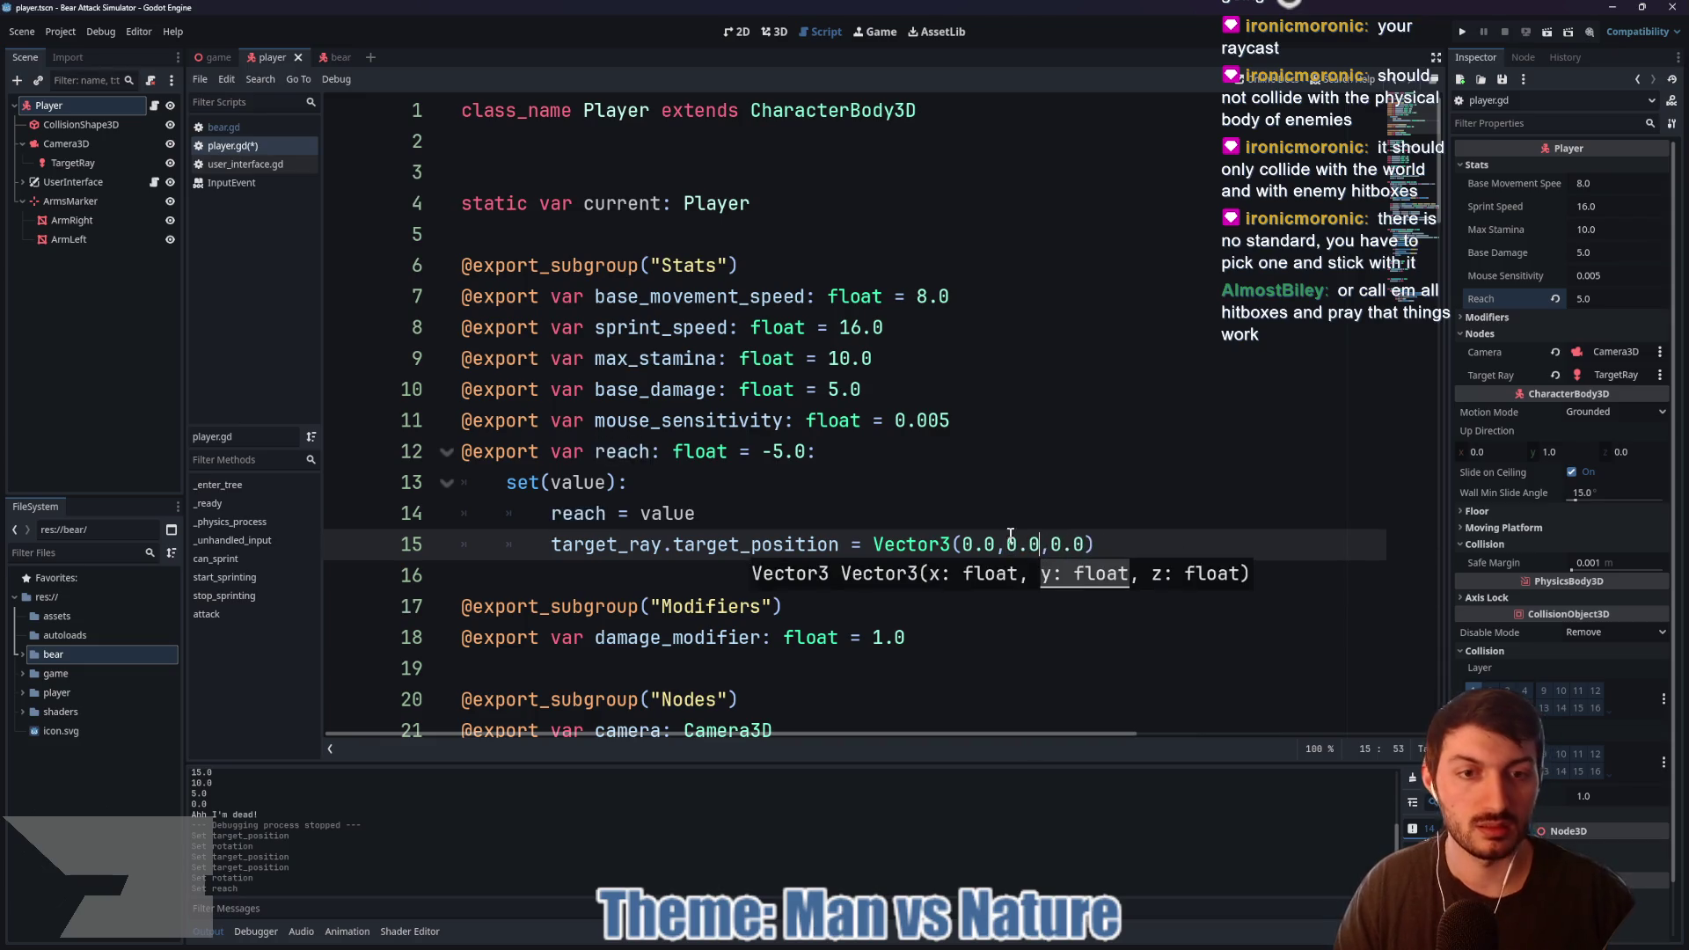
pyautogui.moveTo(1087, 545); pyautogui.dragTo(1049, 545)
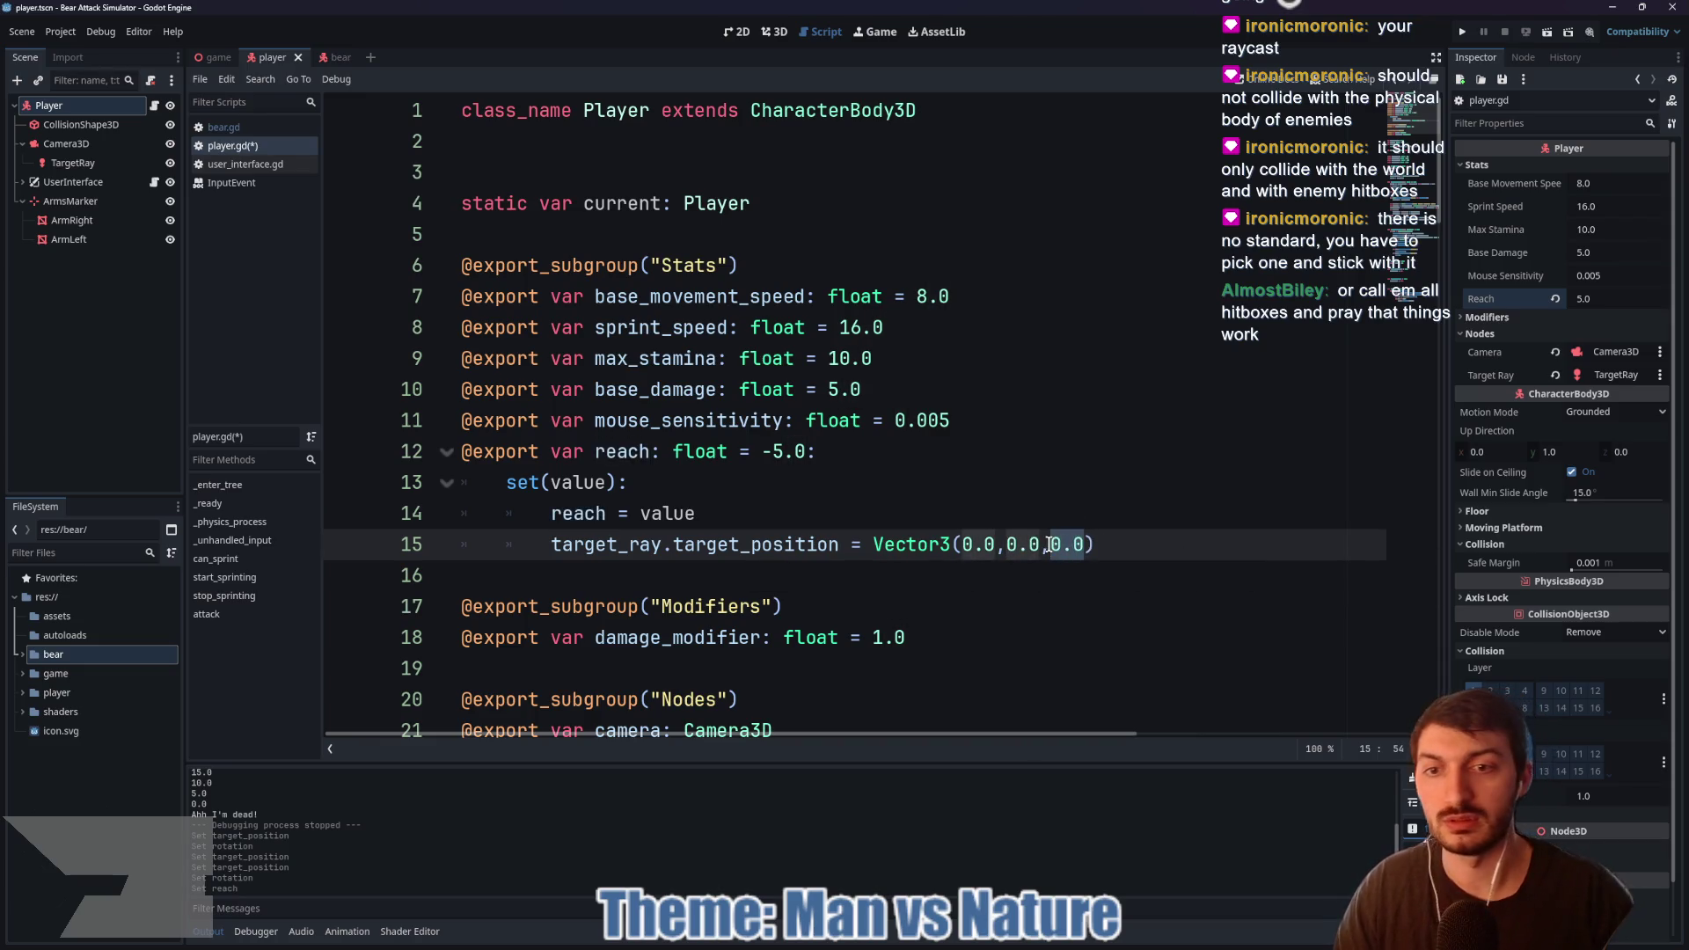
pyautogui.write('reach')
pyautogui.hotkey('ctrl', 's')
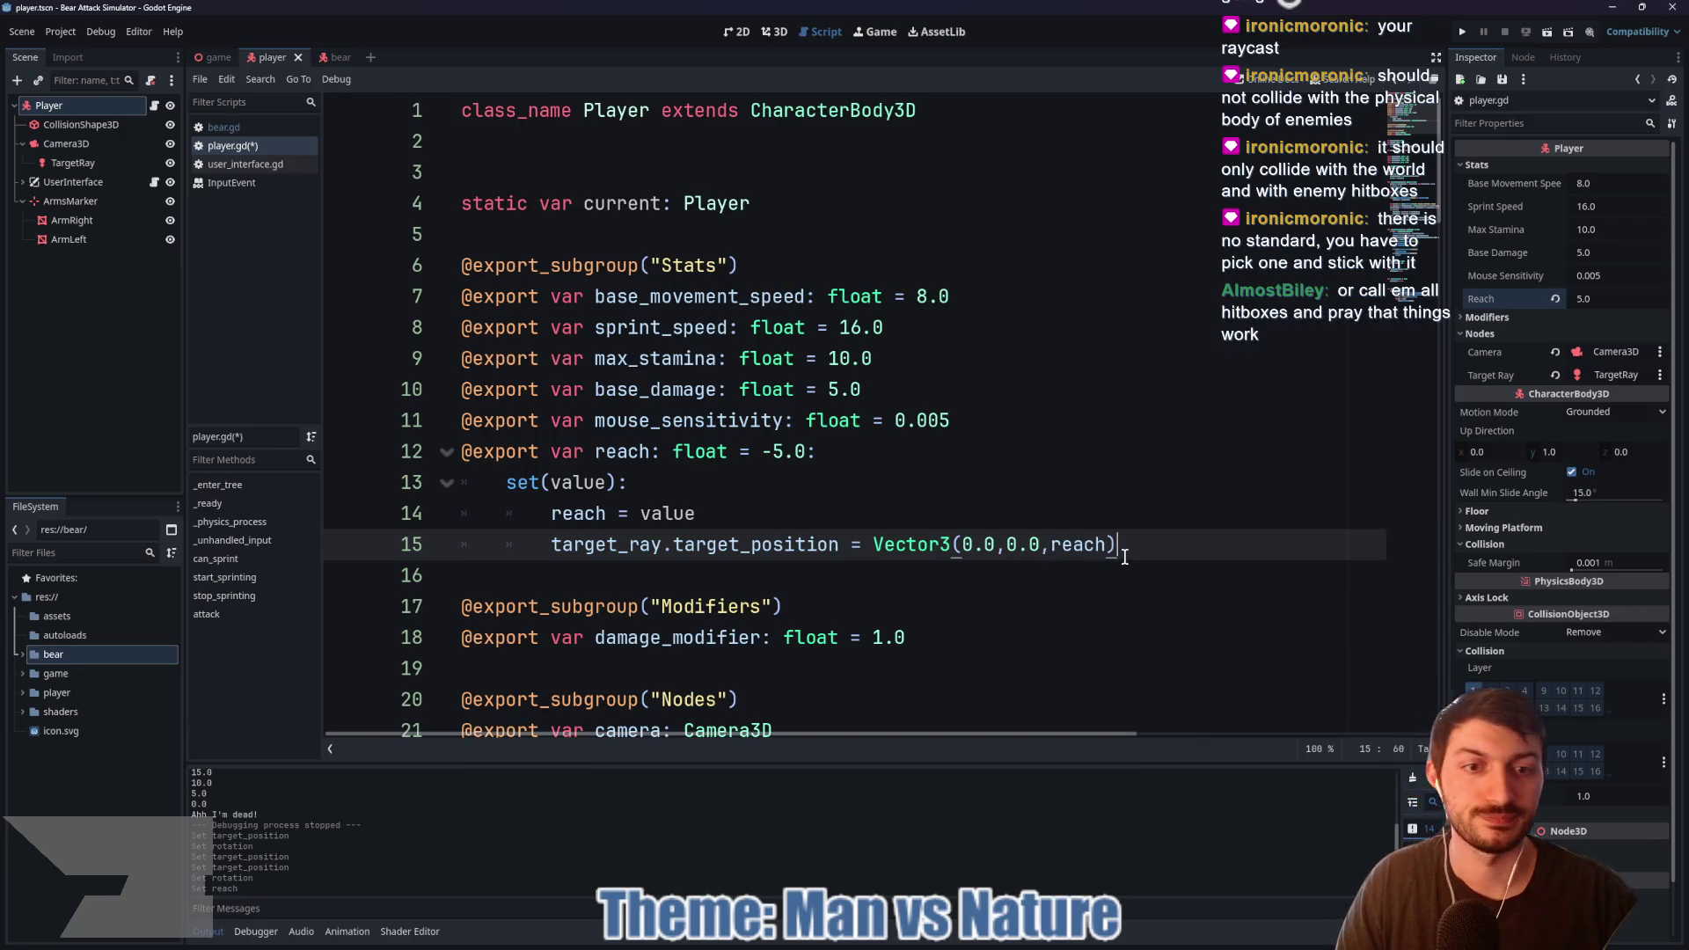
pyautogui.hotkey('ctrl', 'shift', 'Tab')
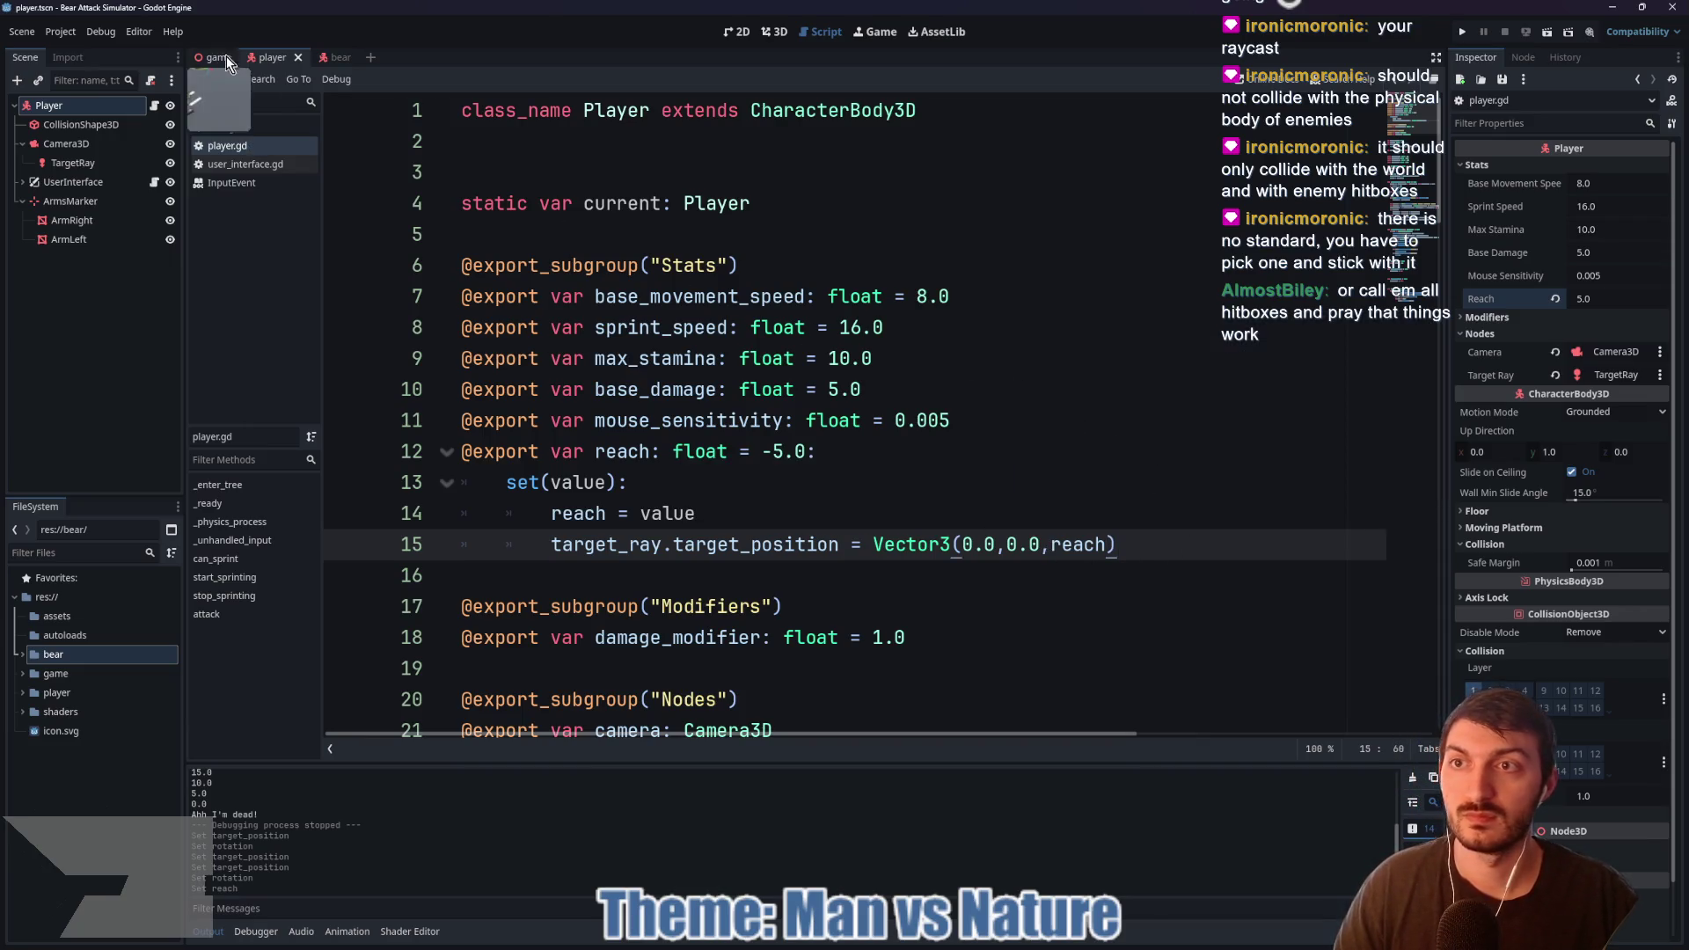
pyautogui.press('F5')
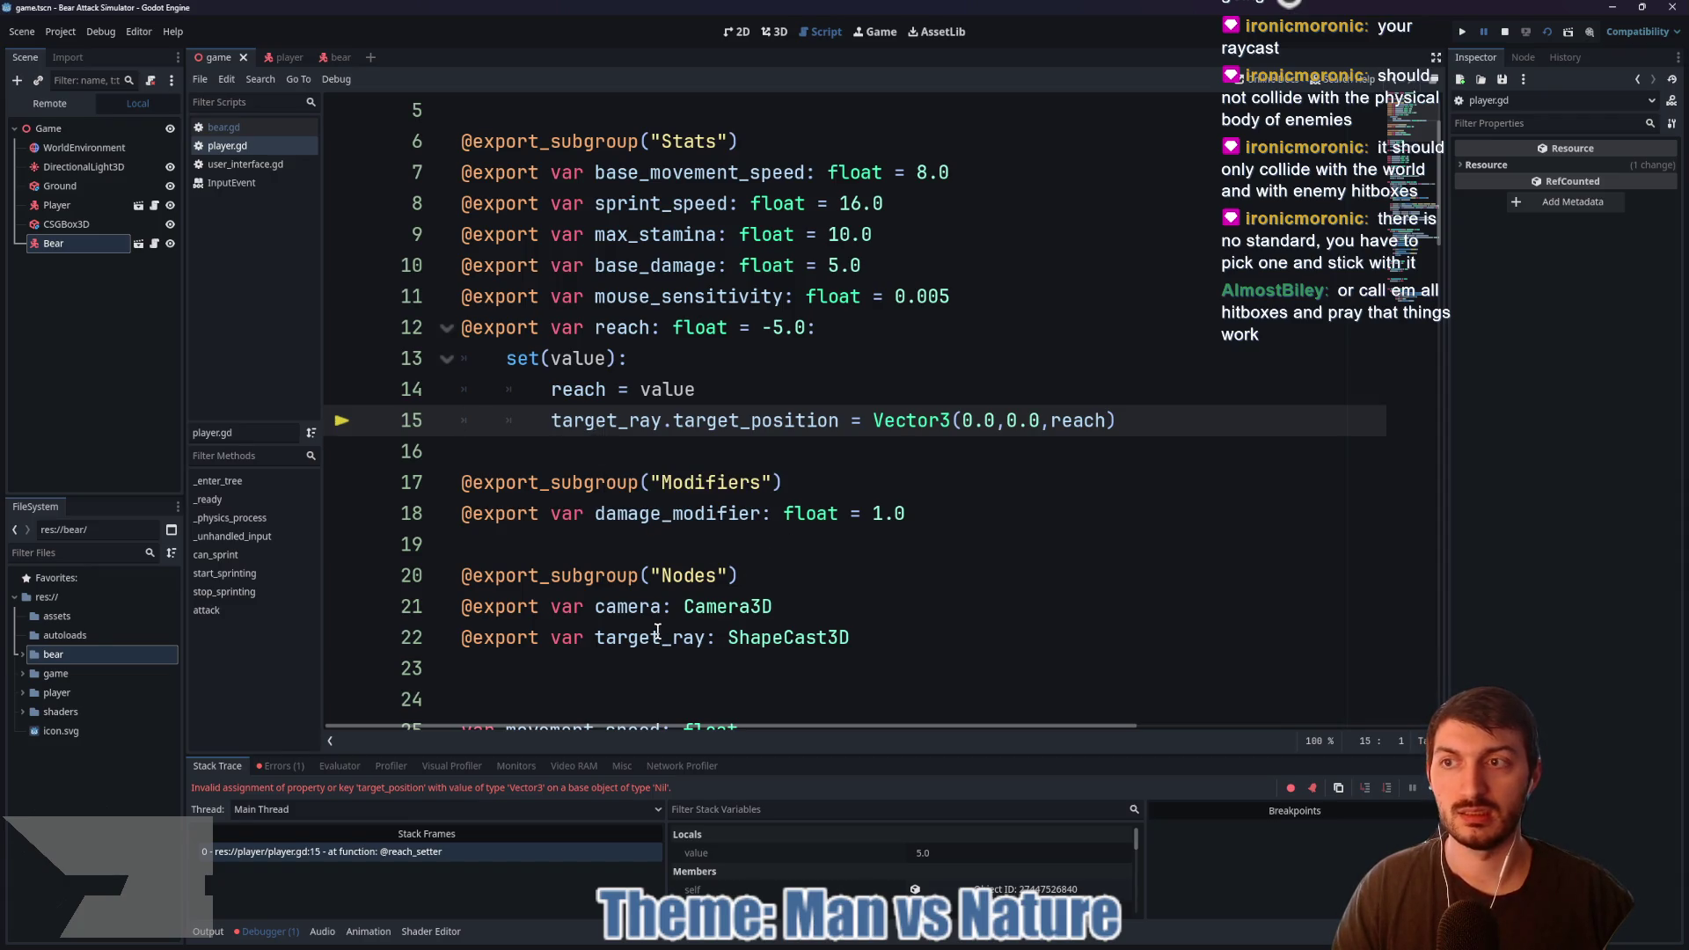
# - Insert 'await ready' before the target_position assignment, save, and rerun the game
pyautogui.moveTo(657, 632)
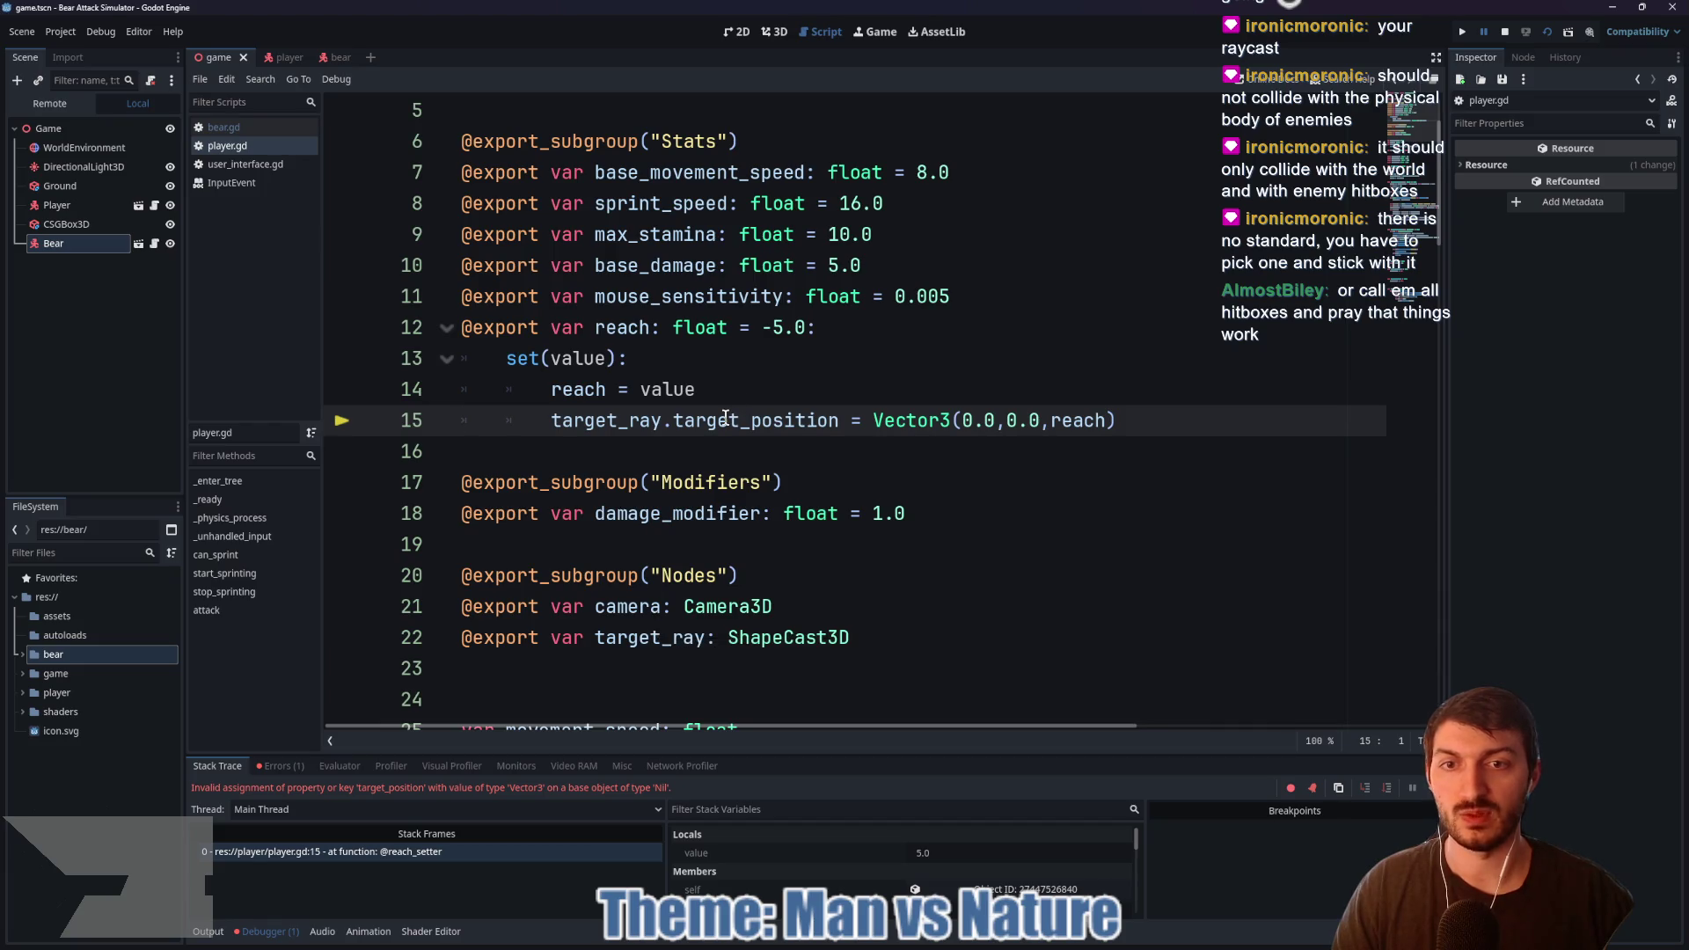
pyautogui.moveTo(725, 417)
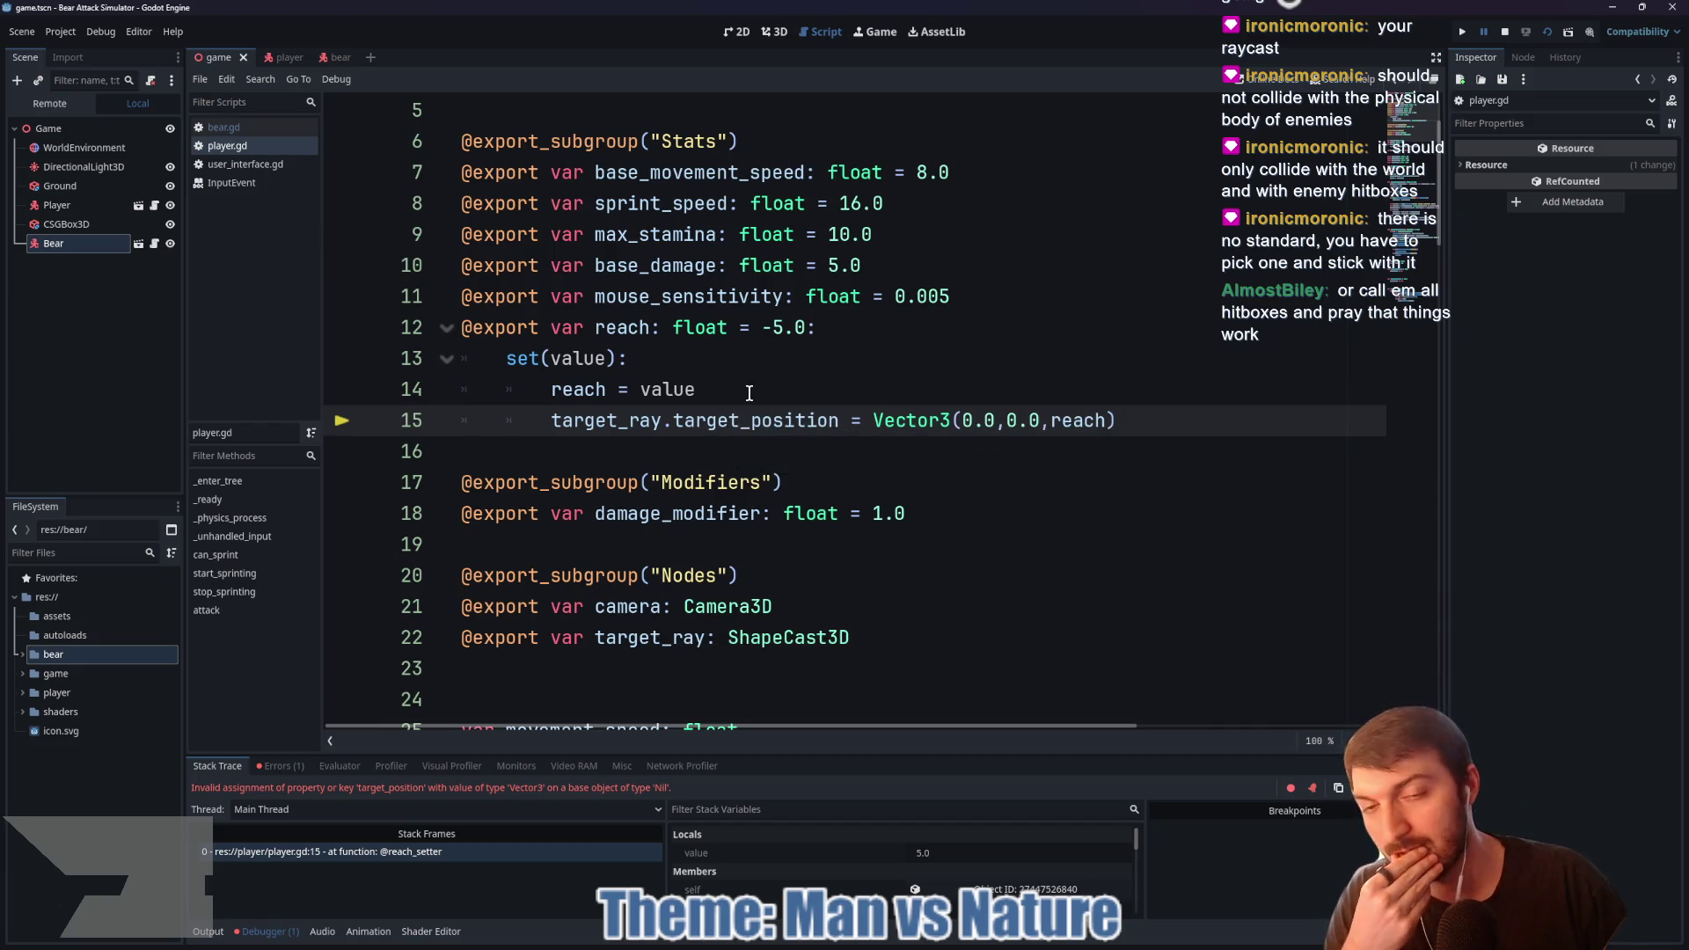
pyautogui.click(738, 389)
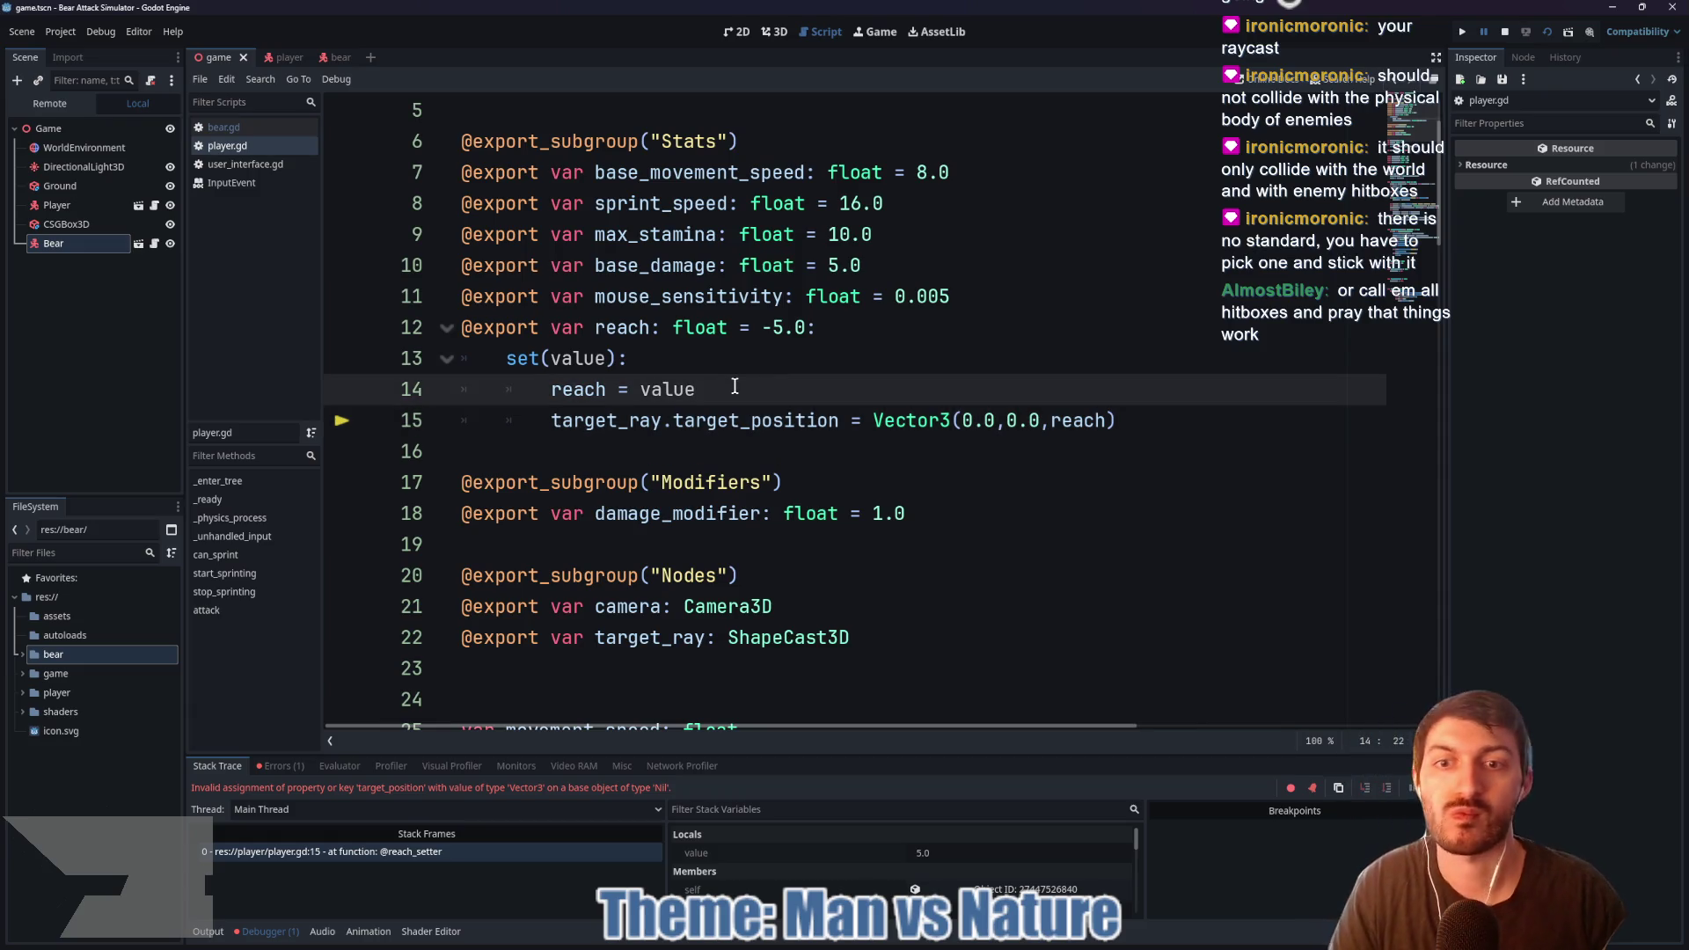
pyautogui.press('Return')
pyautogui.write('await ')
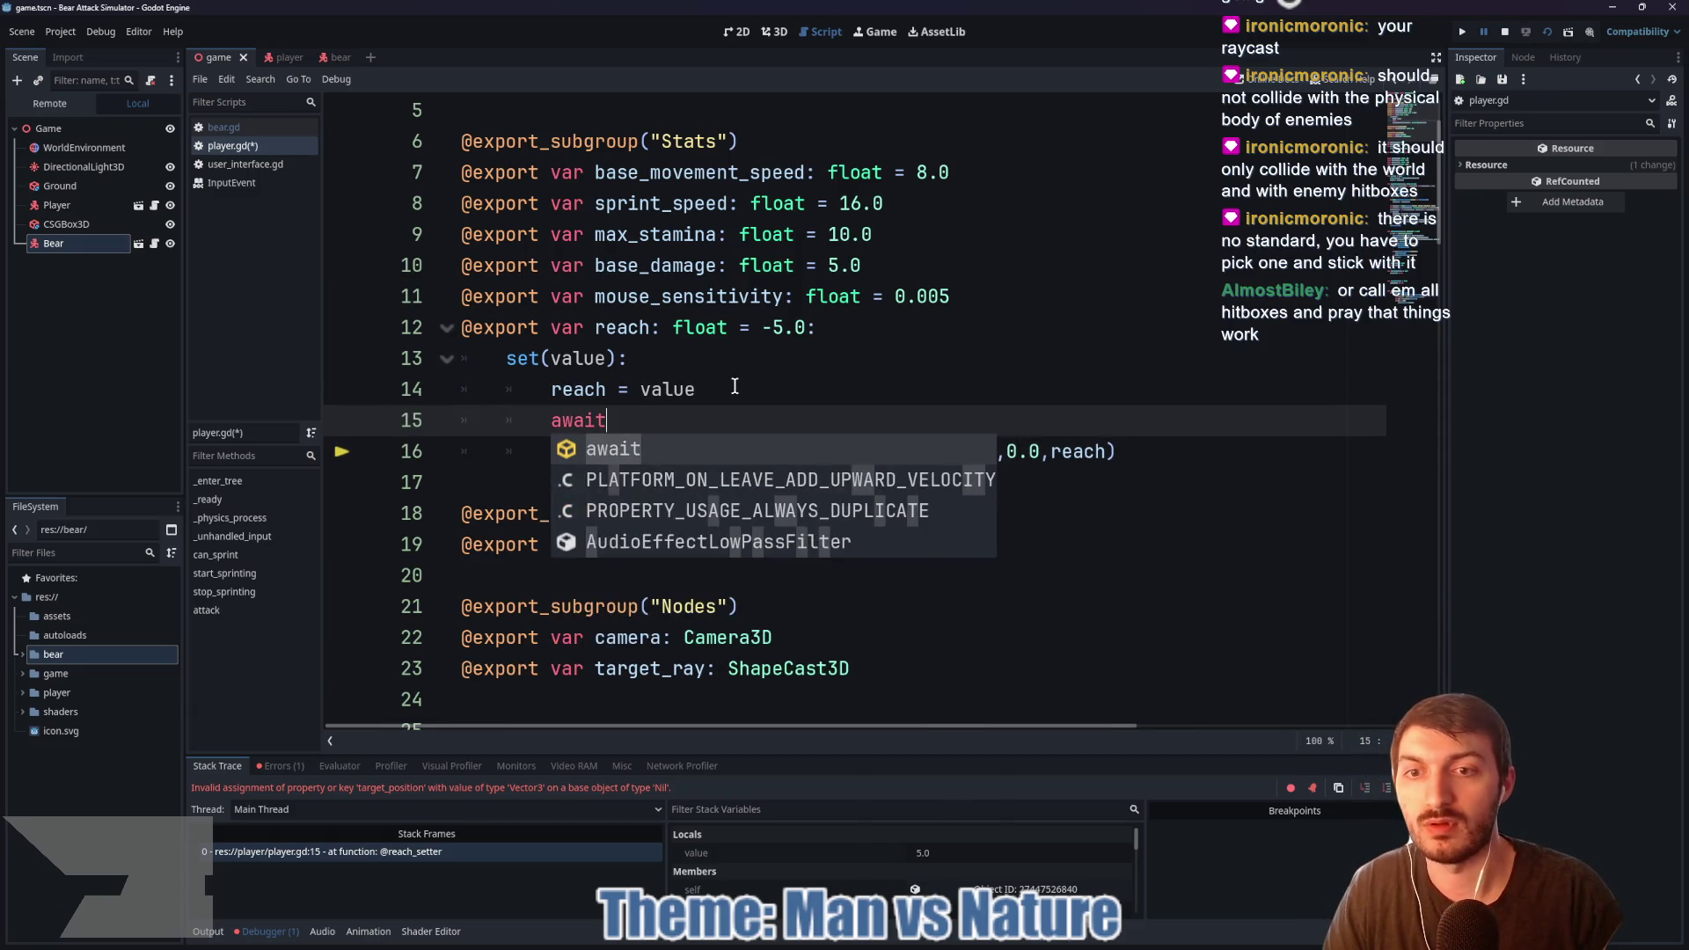
pyautogui.write('read')
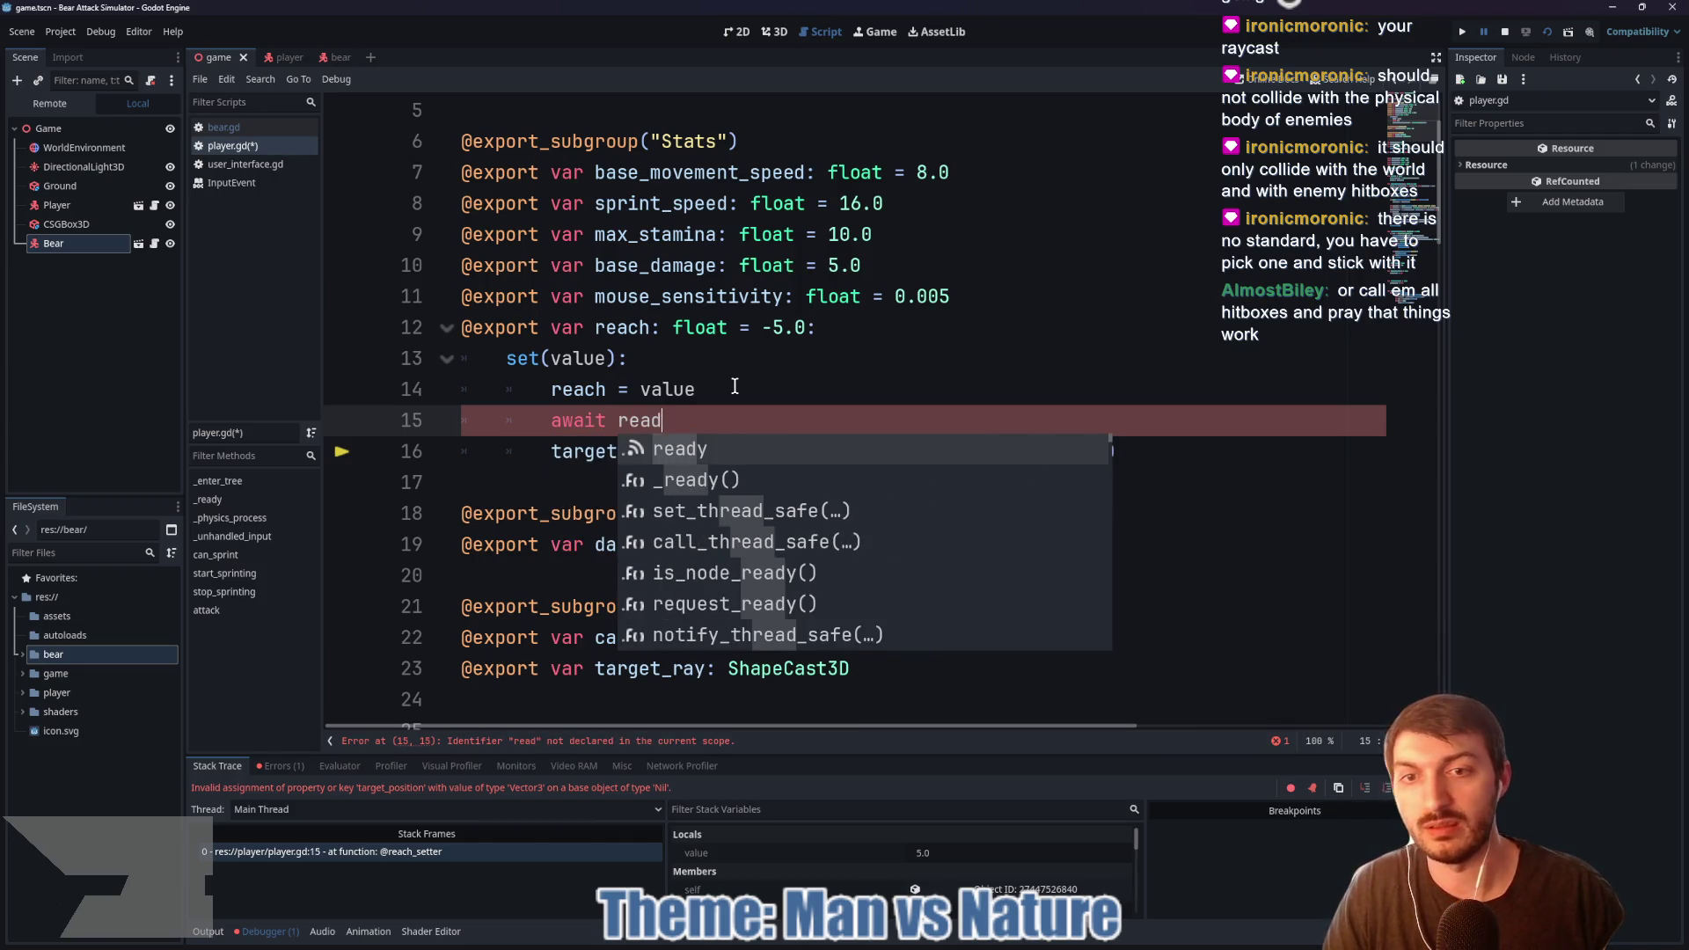
pyautogui.press('Return')
pyautogui.hotkey('ctrl', 's')
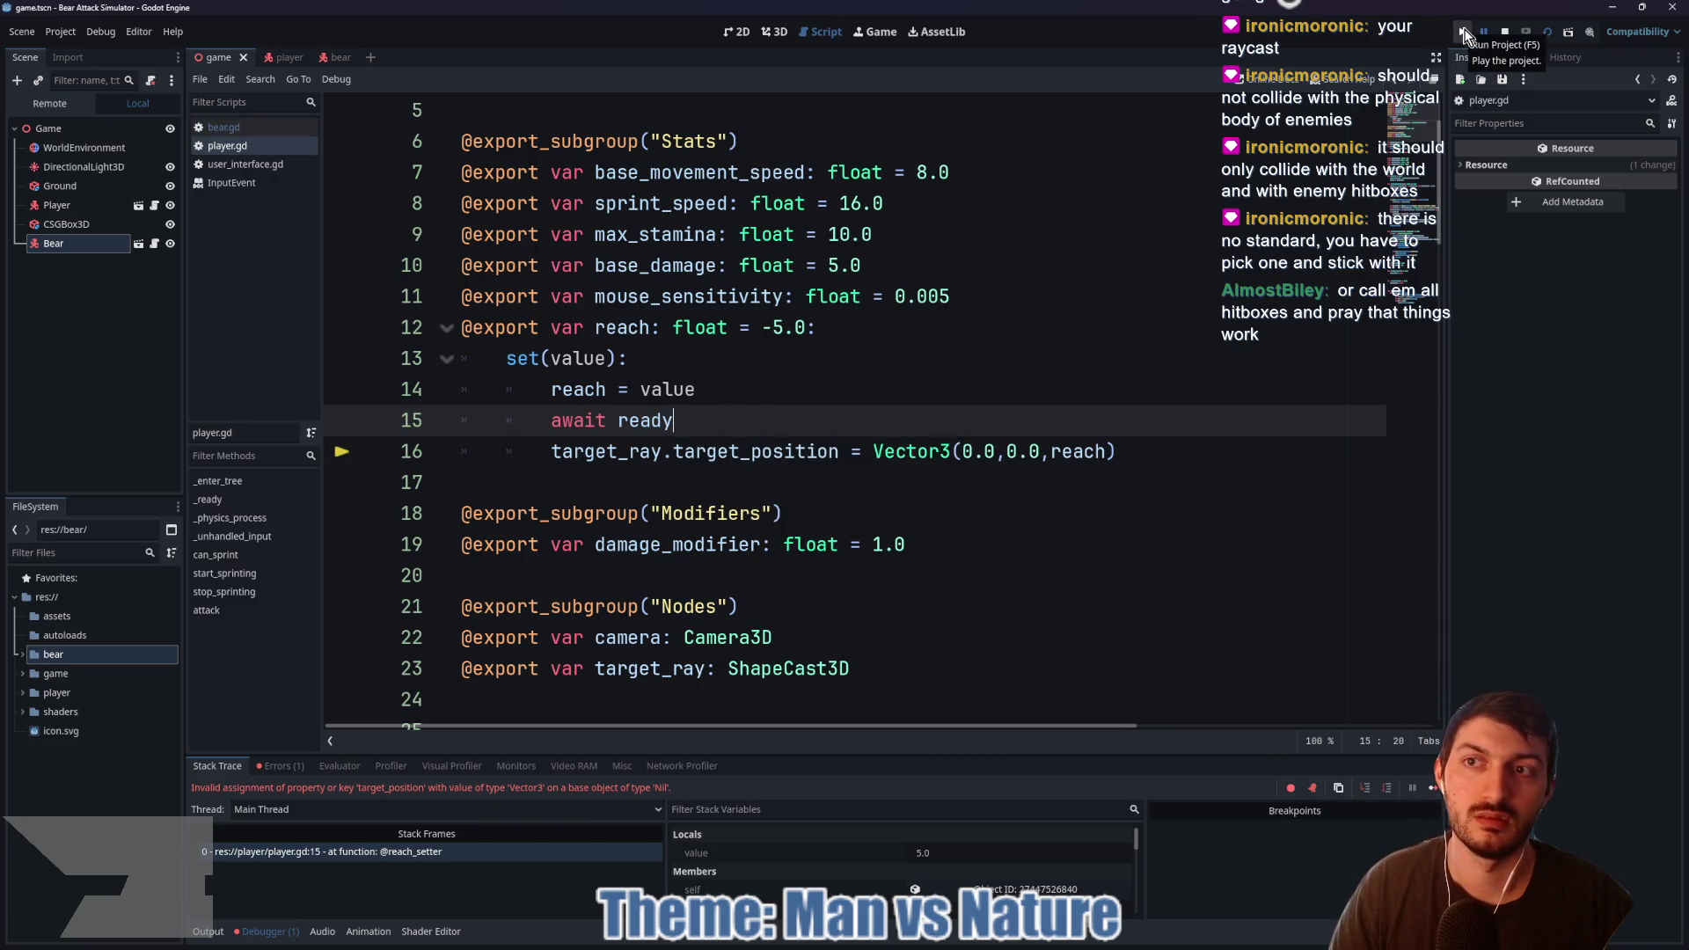
pyautogui.press('F5')
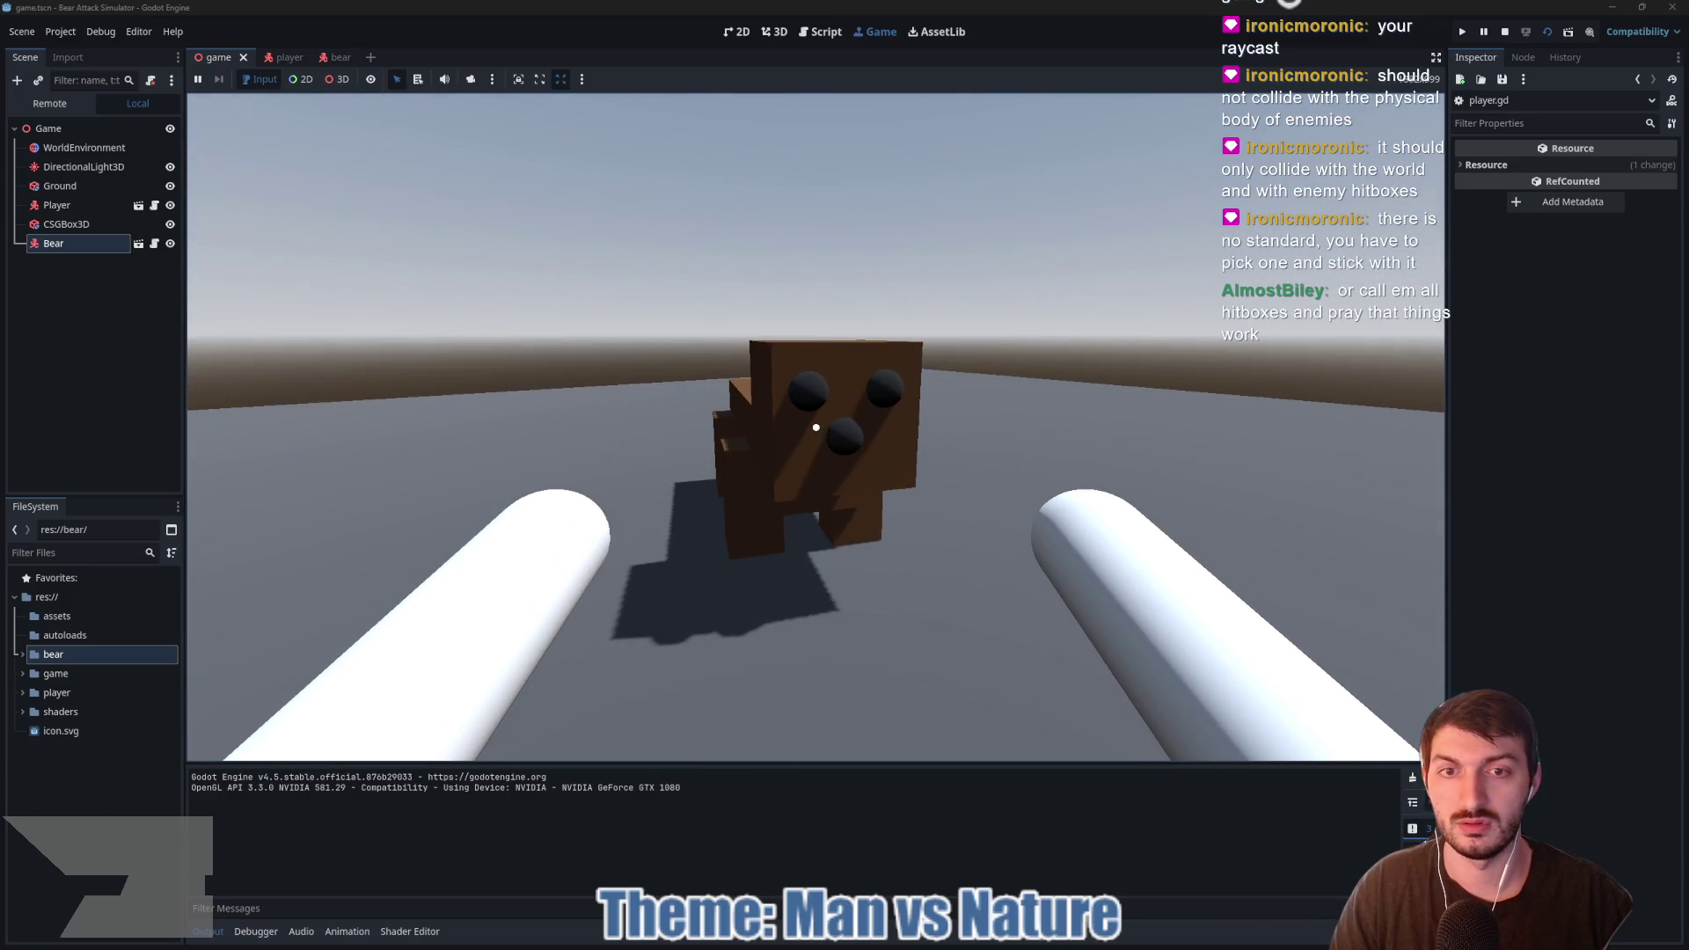
# - Hit the bear twice, stop the game, and select 'ready' on line 15
pyautogui.click(816, 428)
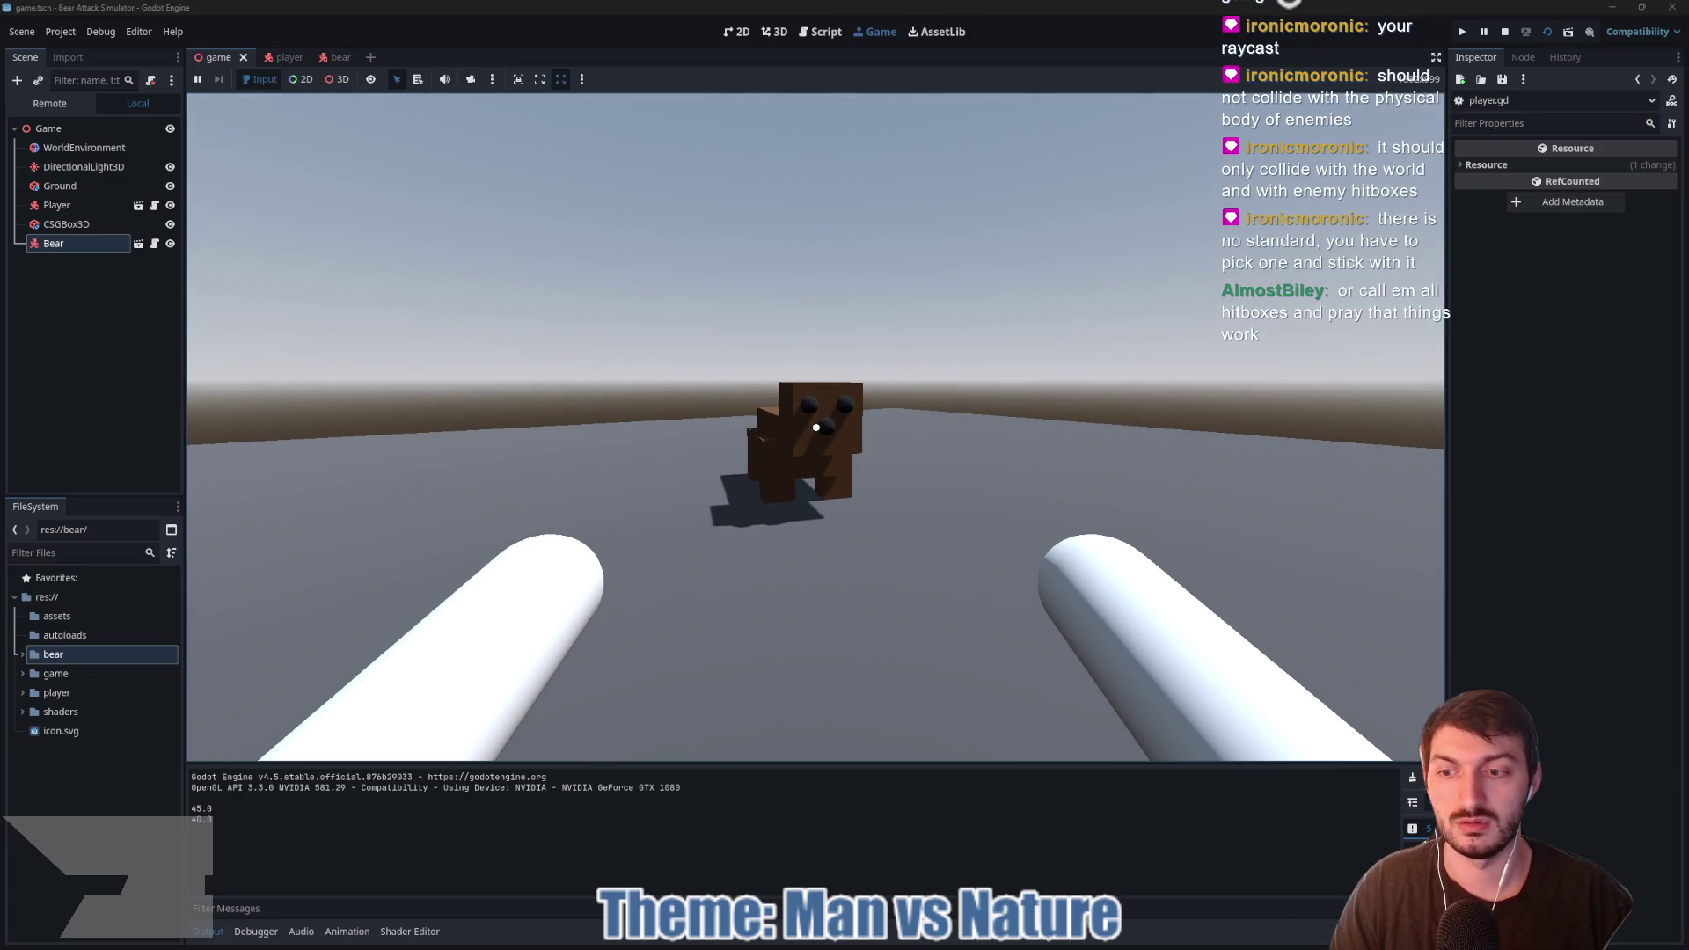
pyautogui.click(816, 428)
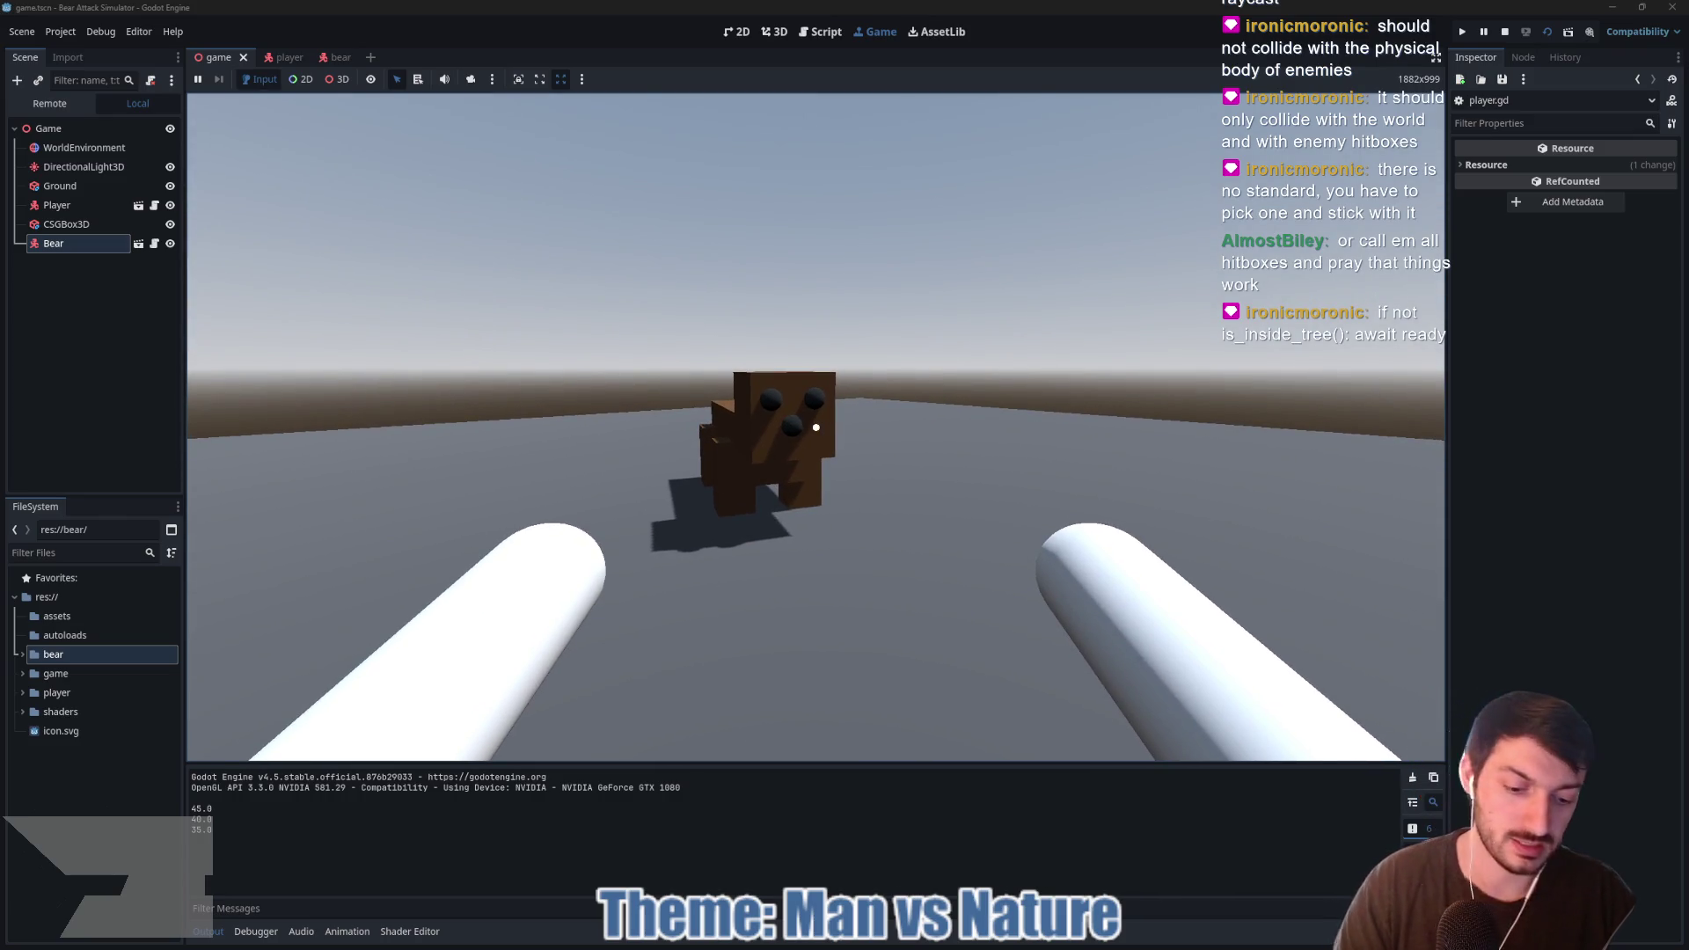
pyautogui.press('F8')
pyautogui.moveTo(689, 420); pyautogui.dragTo(553, 420)
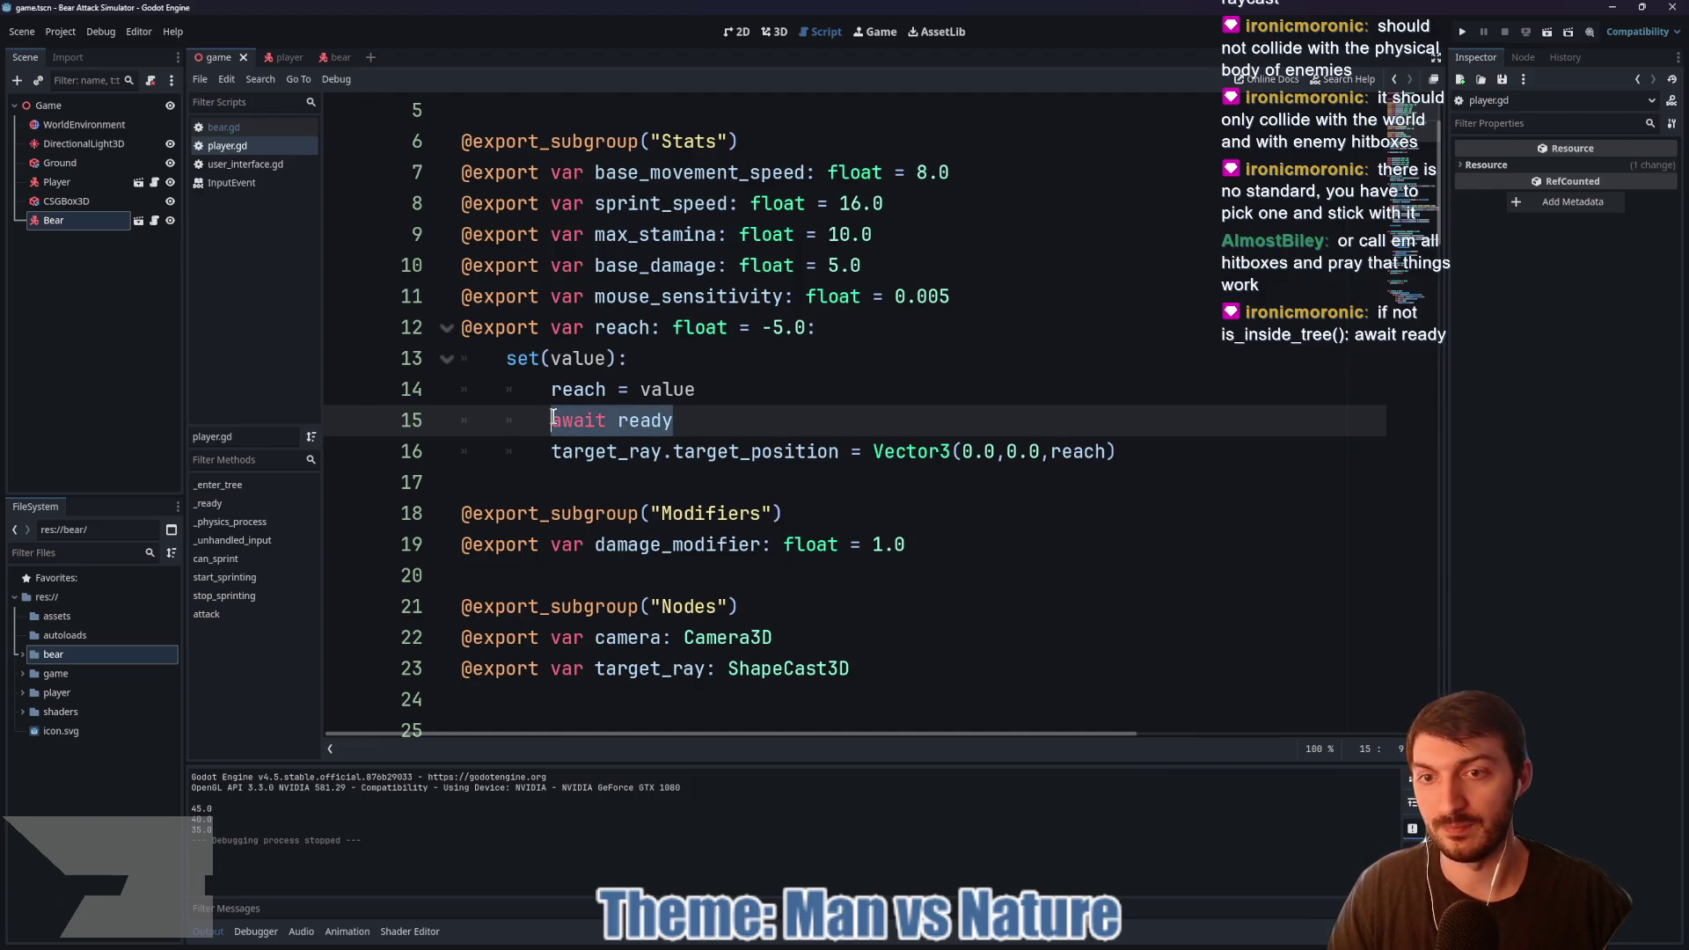
# - Add 'if not is_inside_tree(): await ready' to the reach setter before target_position and save player.gd
pyautogui.write('if not is')
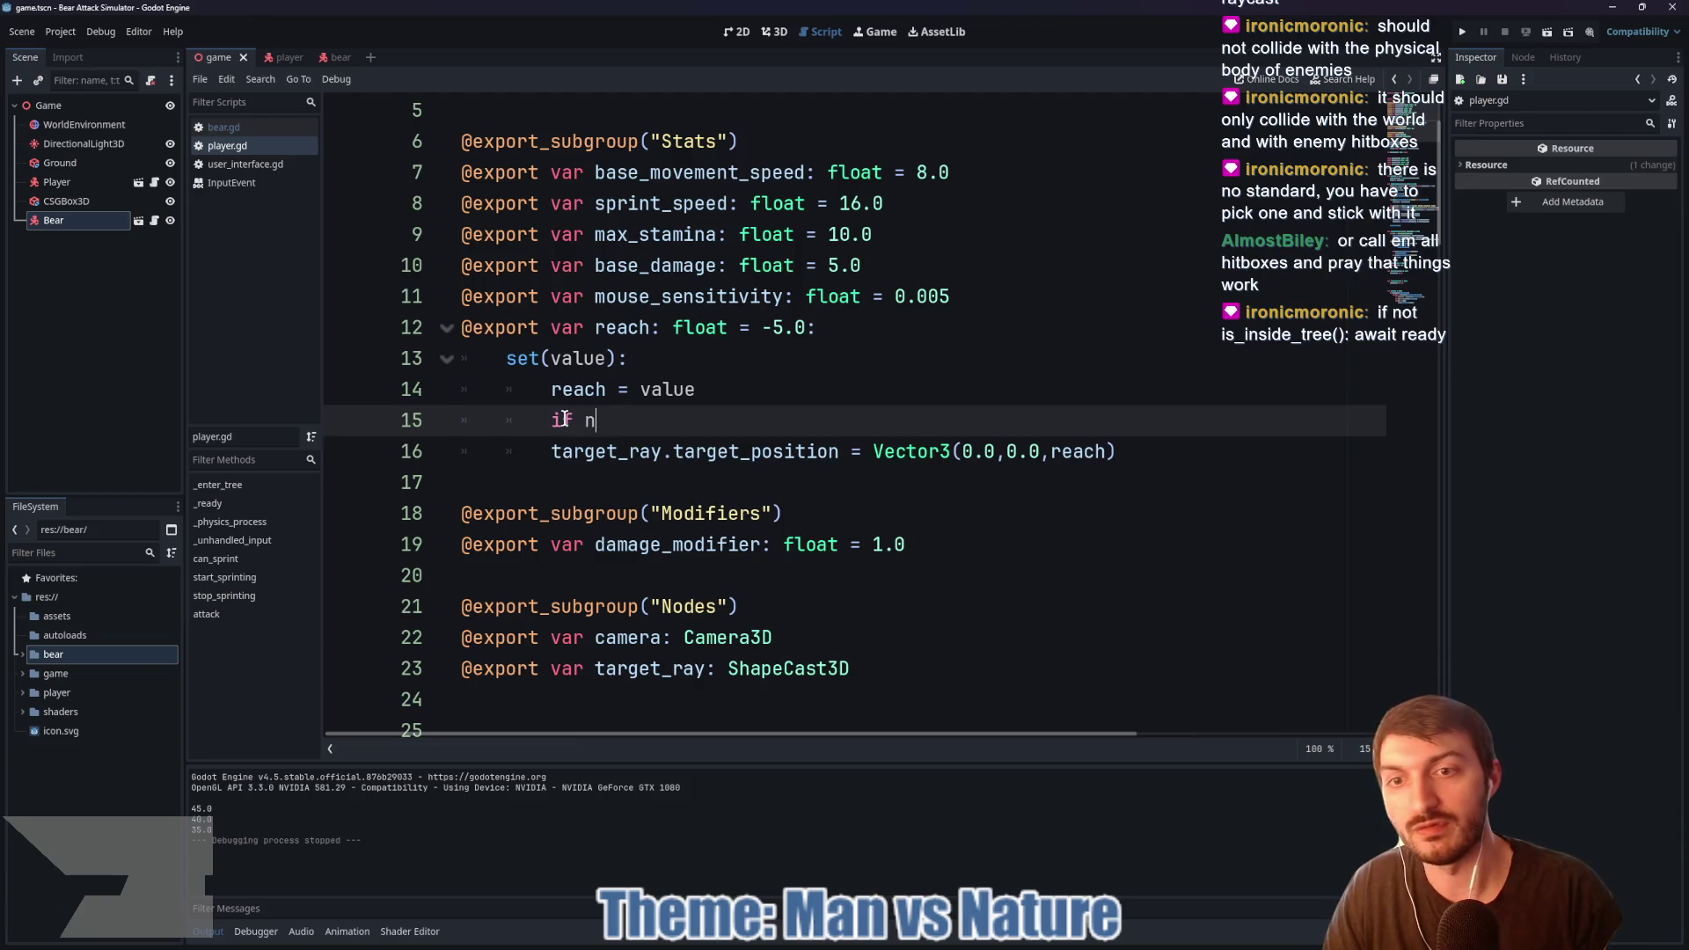
pyautogui.write('_ins')
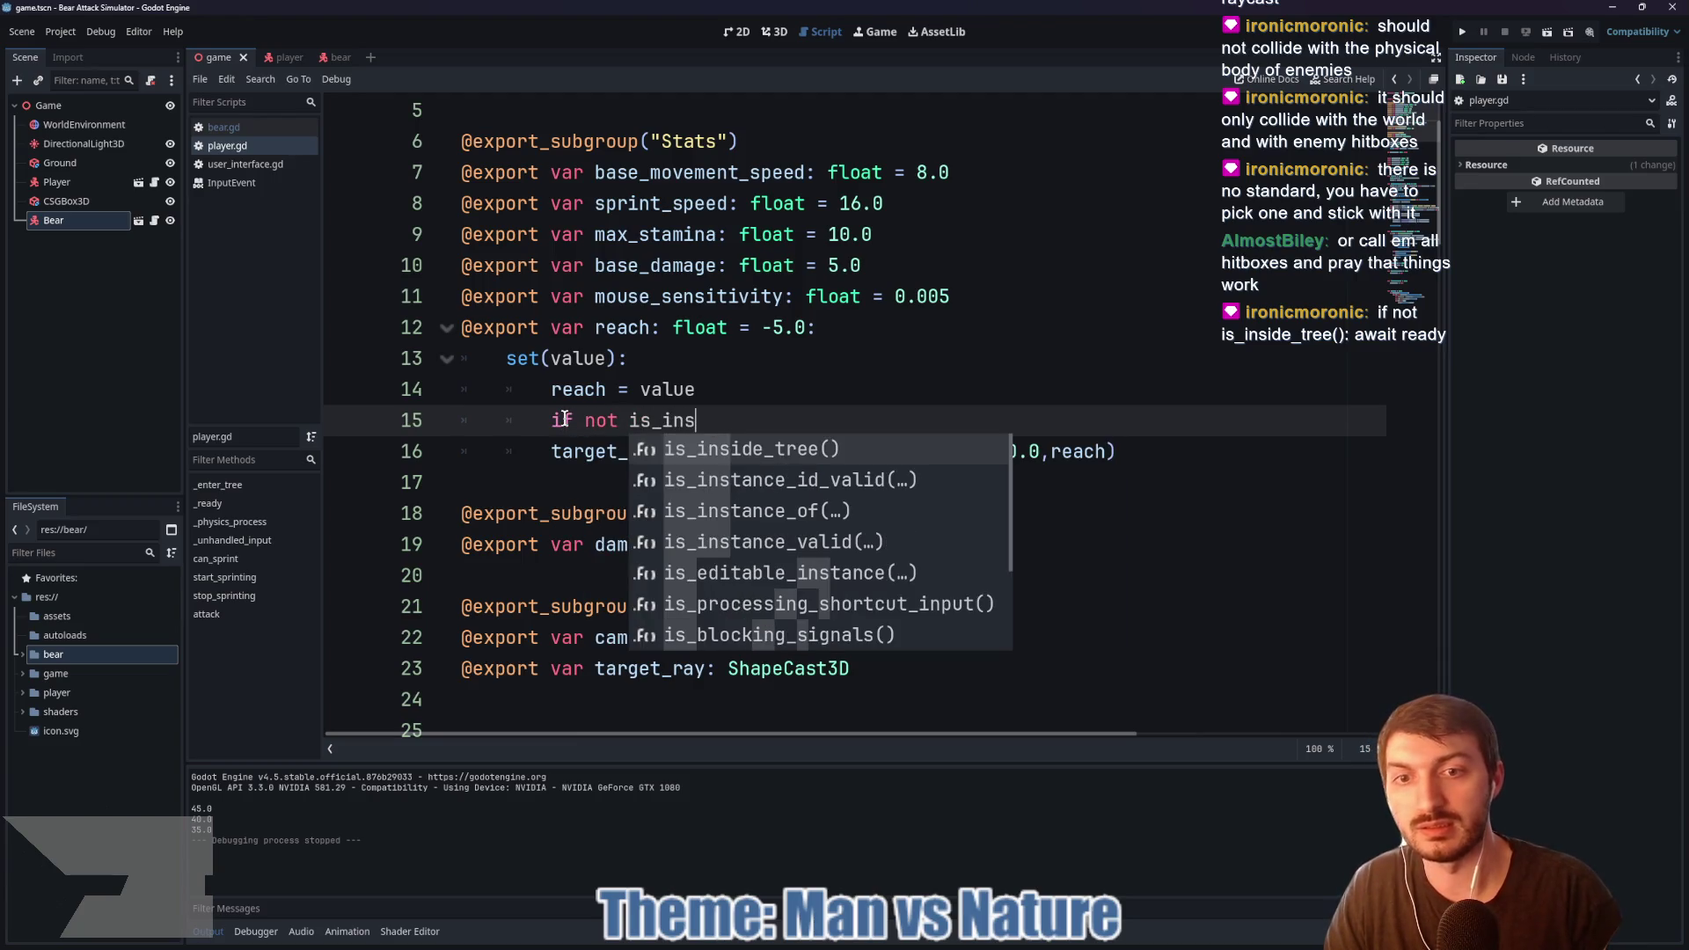
pyautogui.press('Return')
pyautogui.write(': await r')
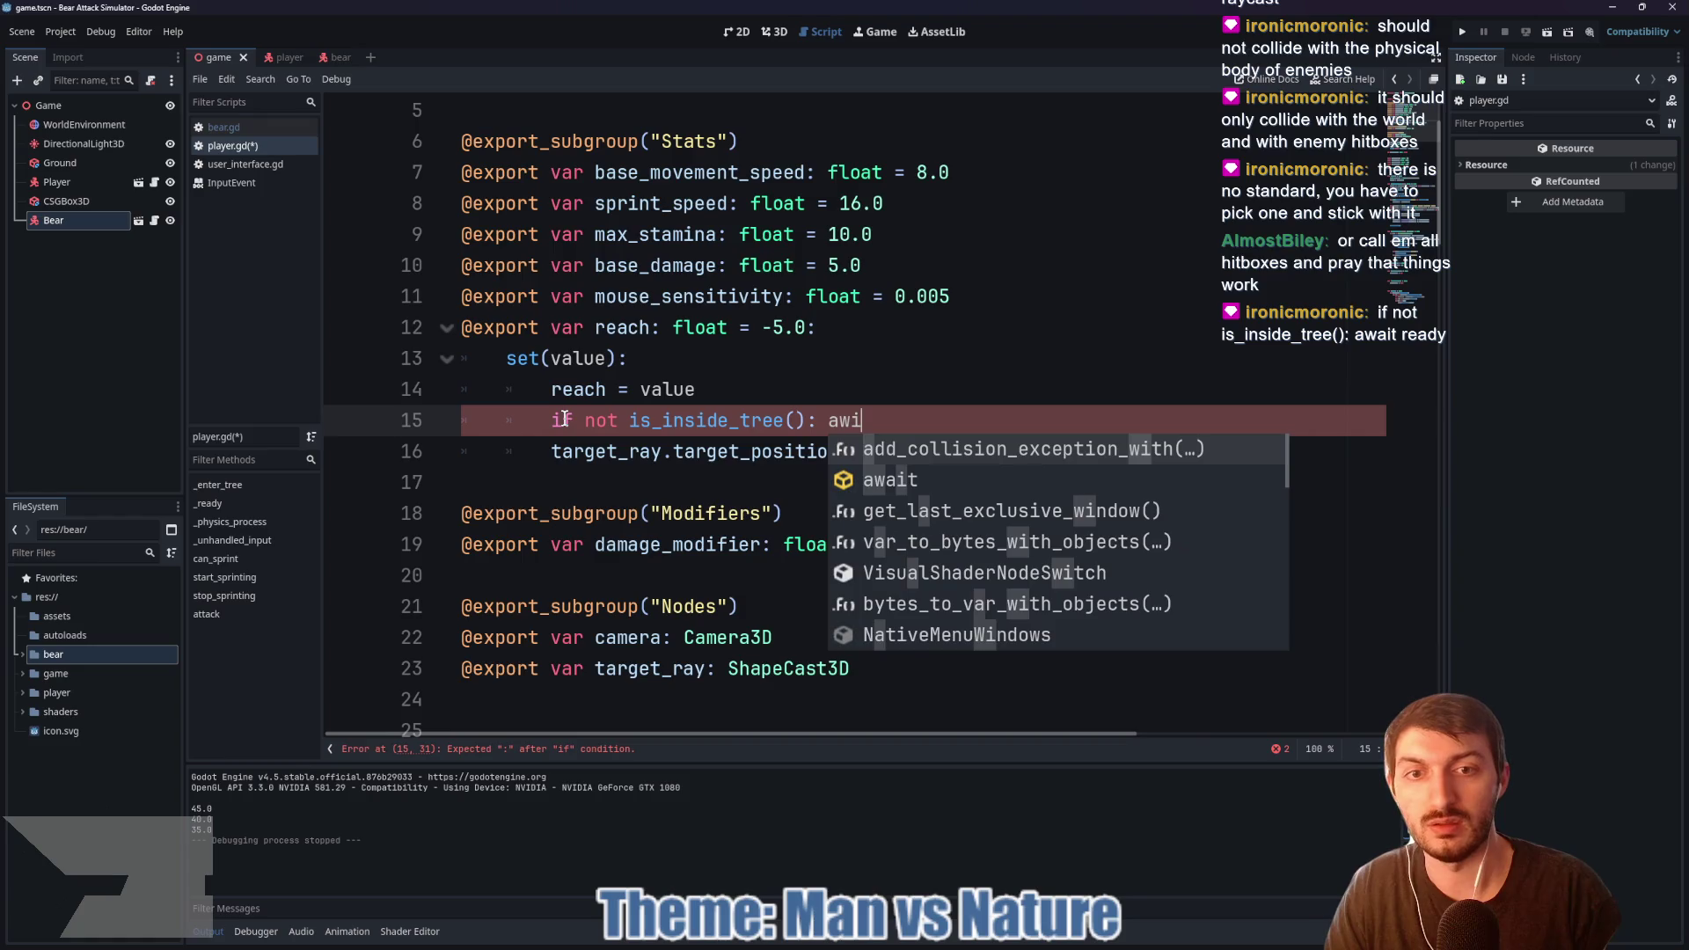
pyautogui.press('Return')
pyautogui.press('BackSpace')
pyautogui.press('BackSpace')
pyautogui.press('BackSpace')
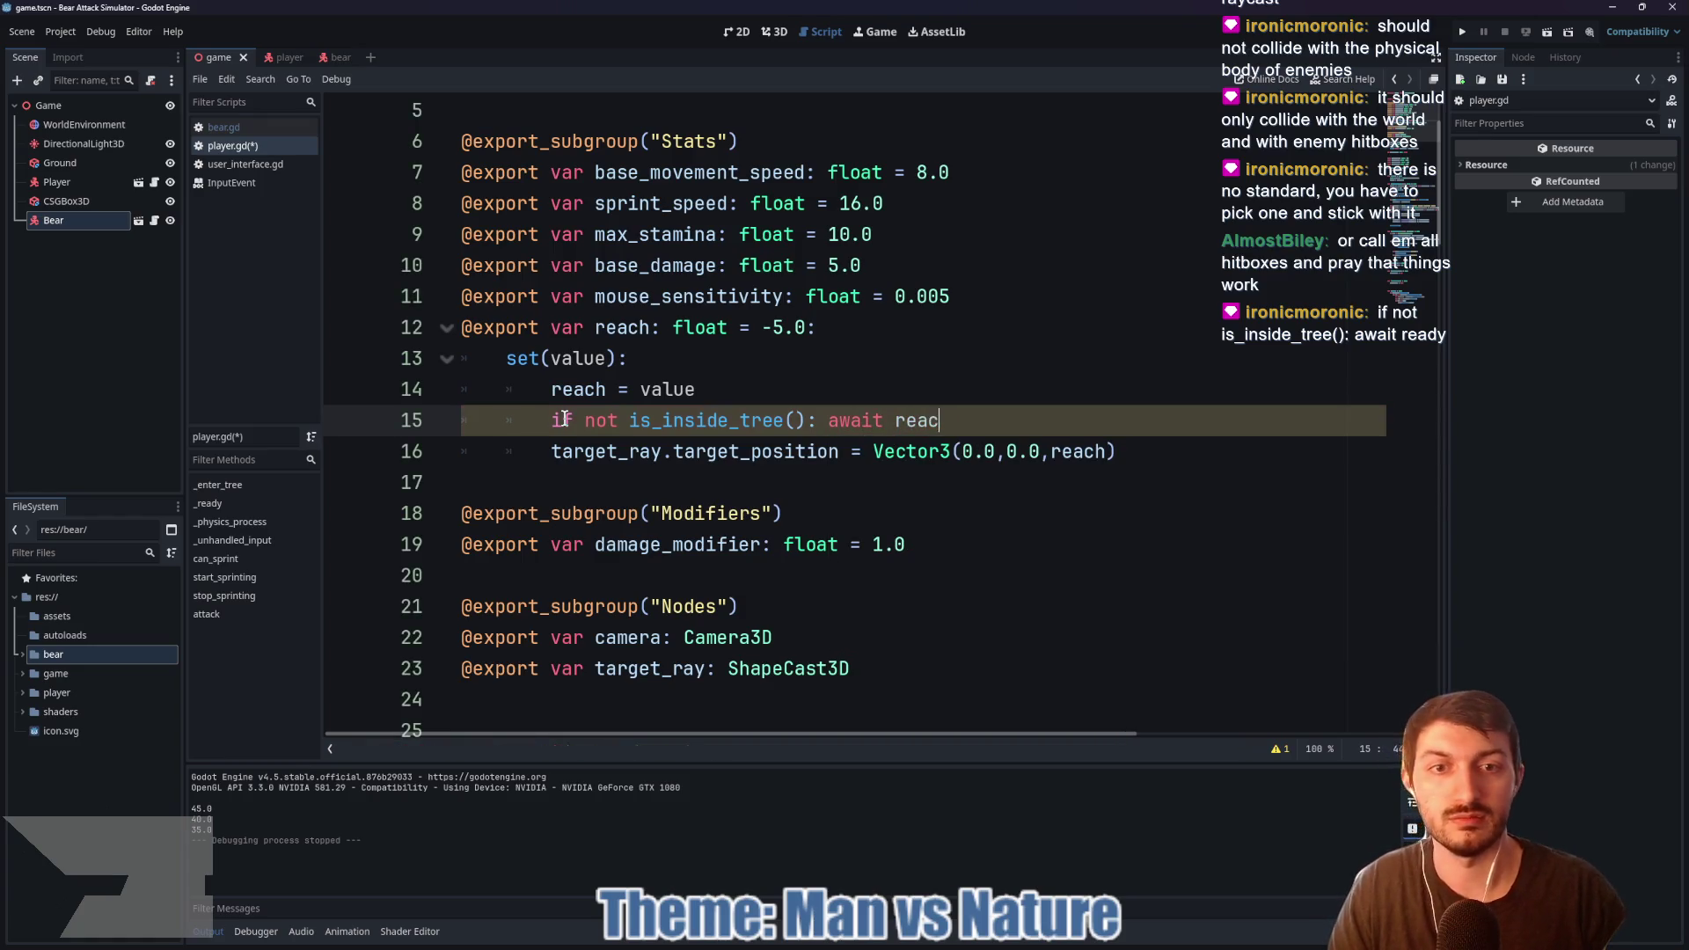
pyautogui.write('ead')
pyautogui.press('Return')
pyautogui.hotkey('ctrl', 's')
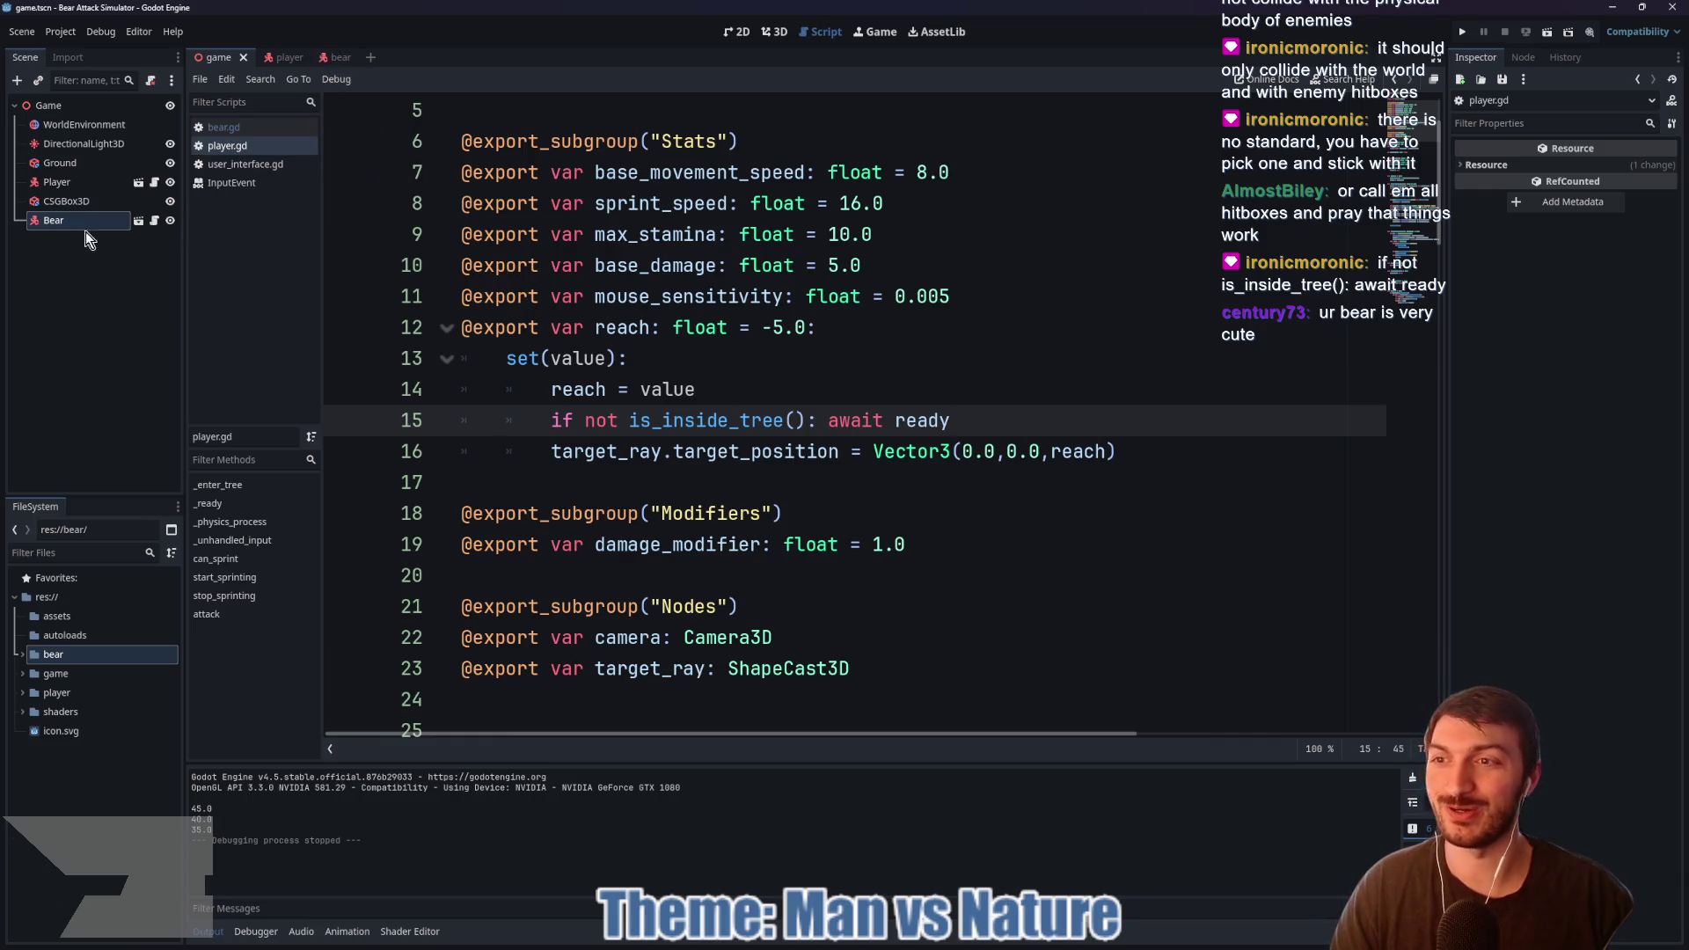
pyautogui.click(694, 392)
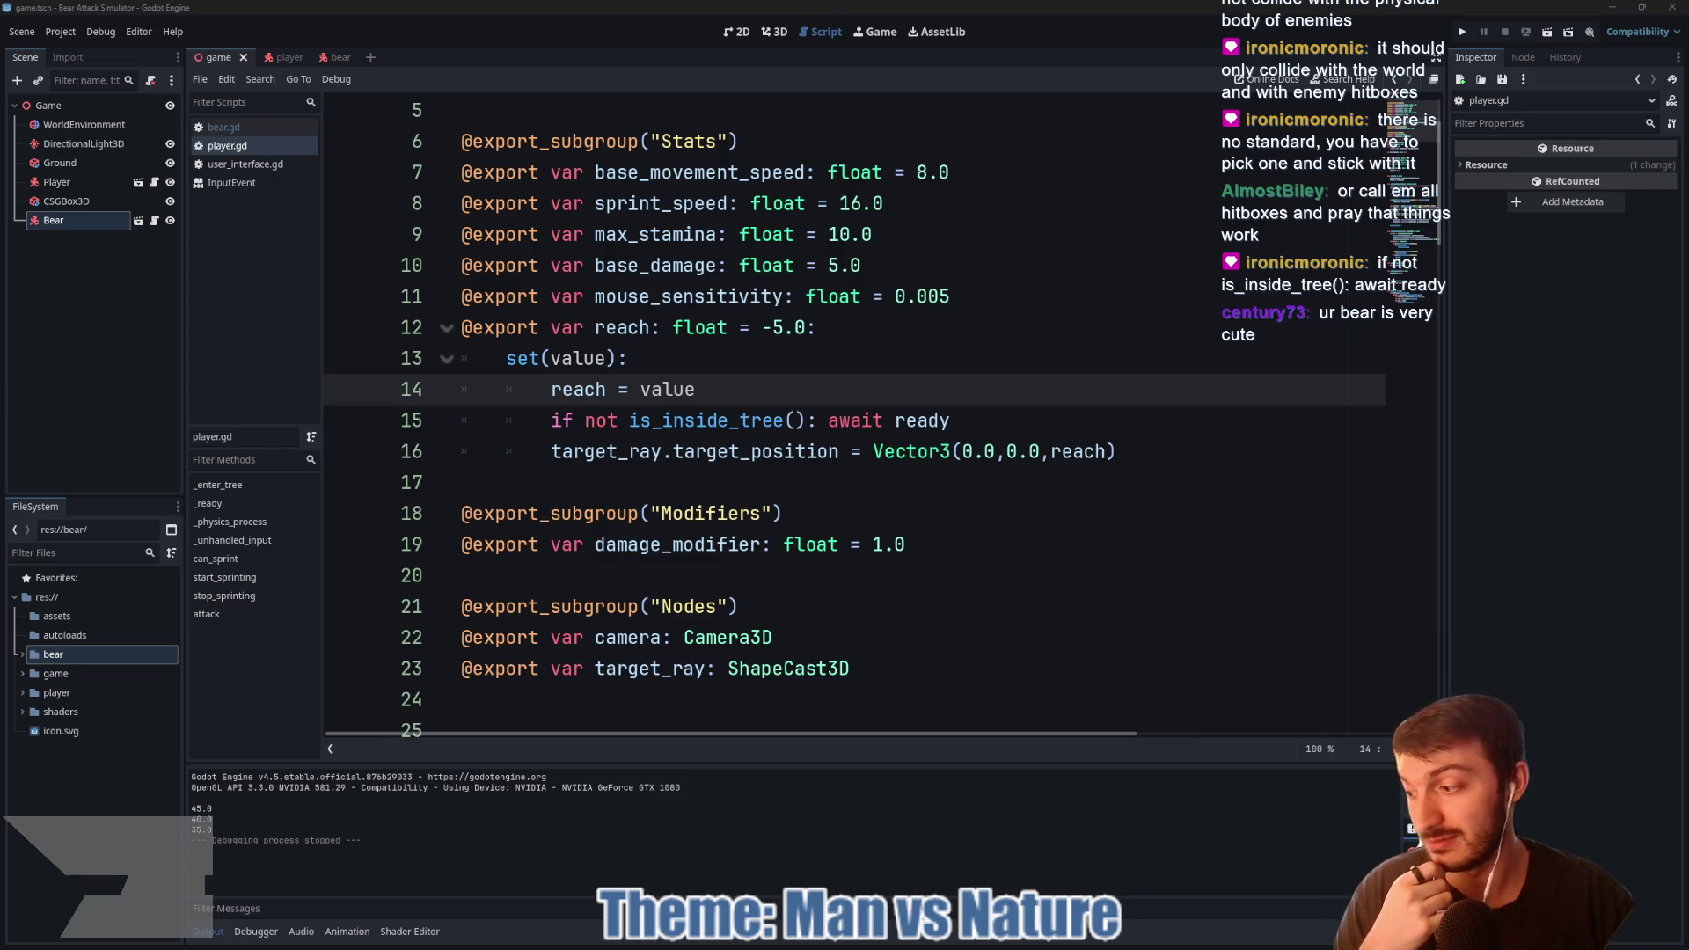
# - Open the Discord chat and watch the bear turntable video full screen, then exit full screen
pyautogui.click(625, 496)
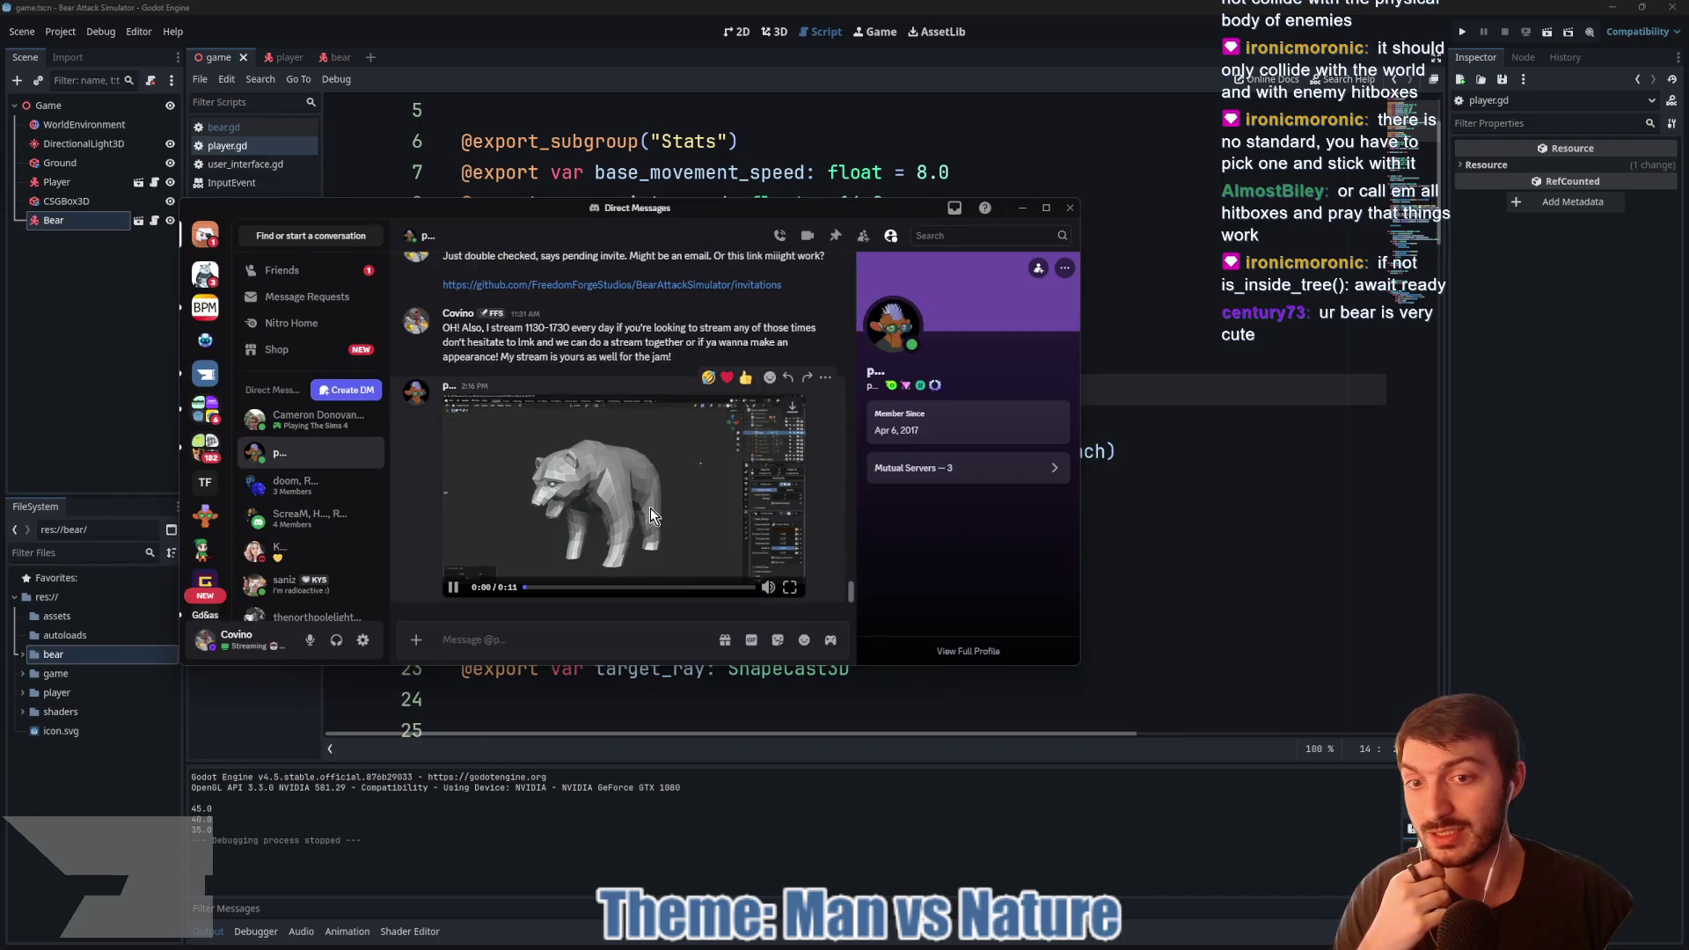
pyautogui.click(790, 587)
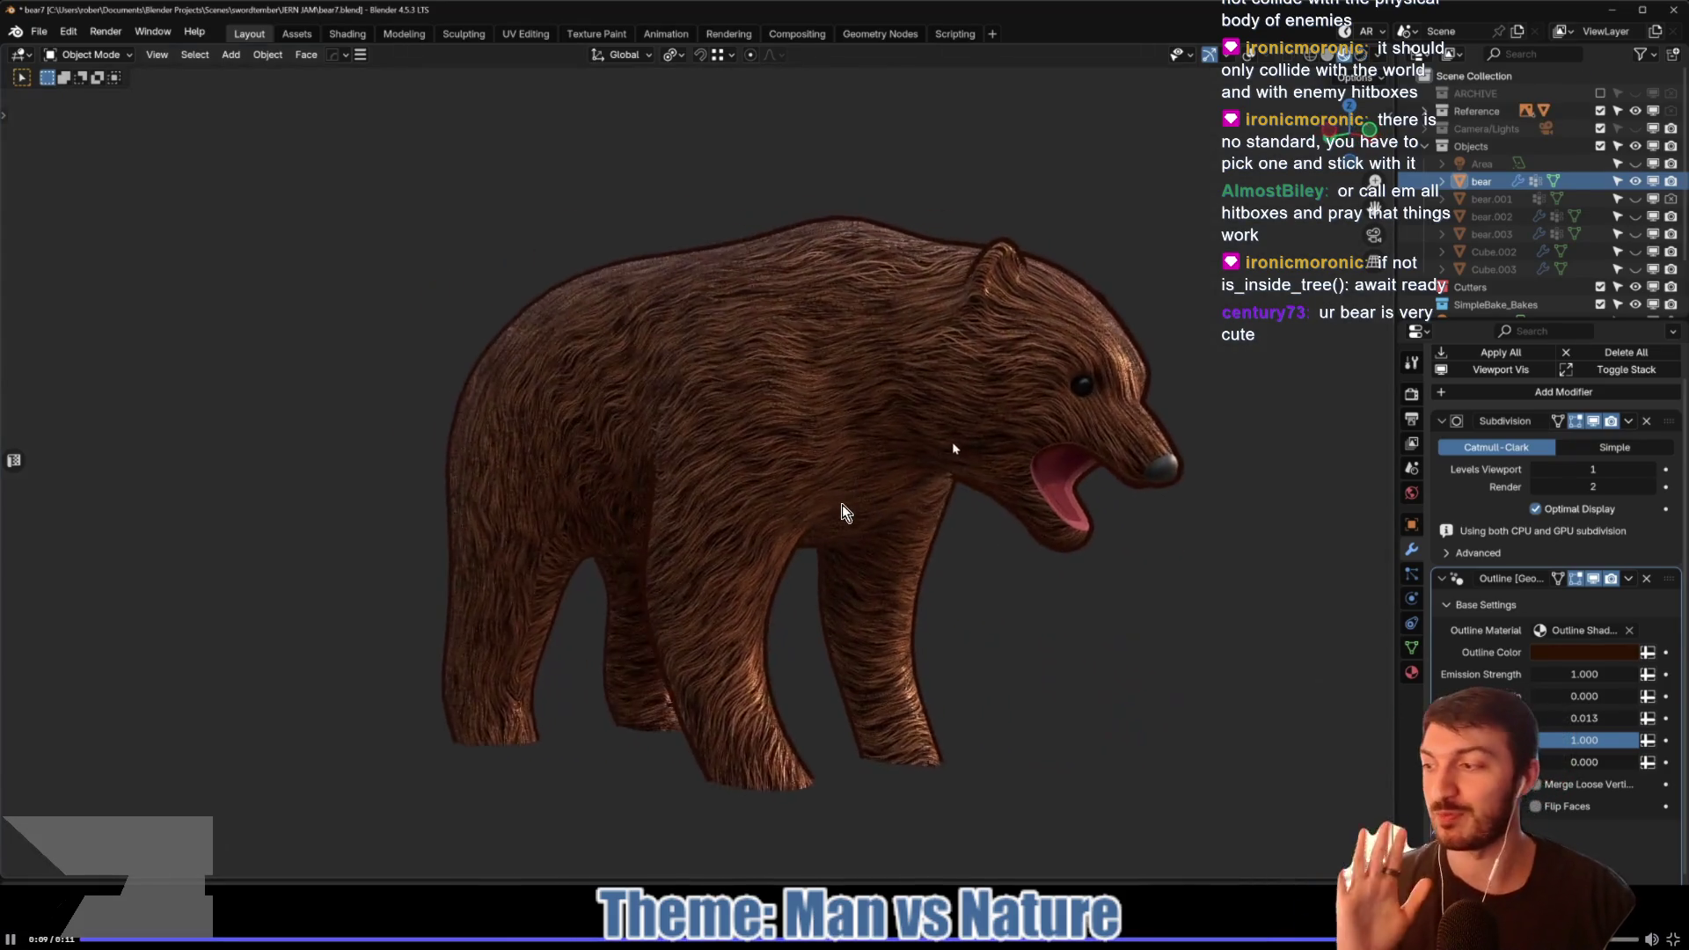
pyautogui.press('Escape')
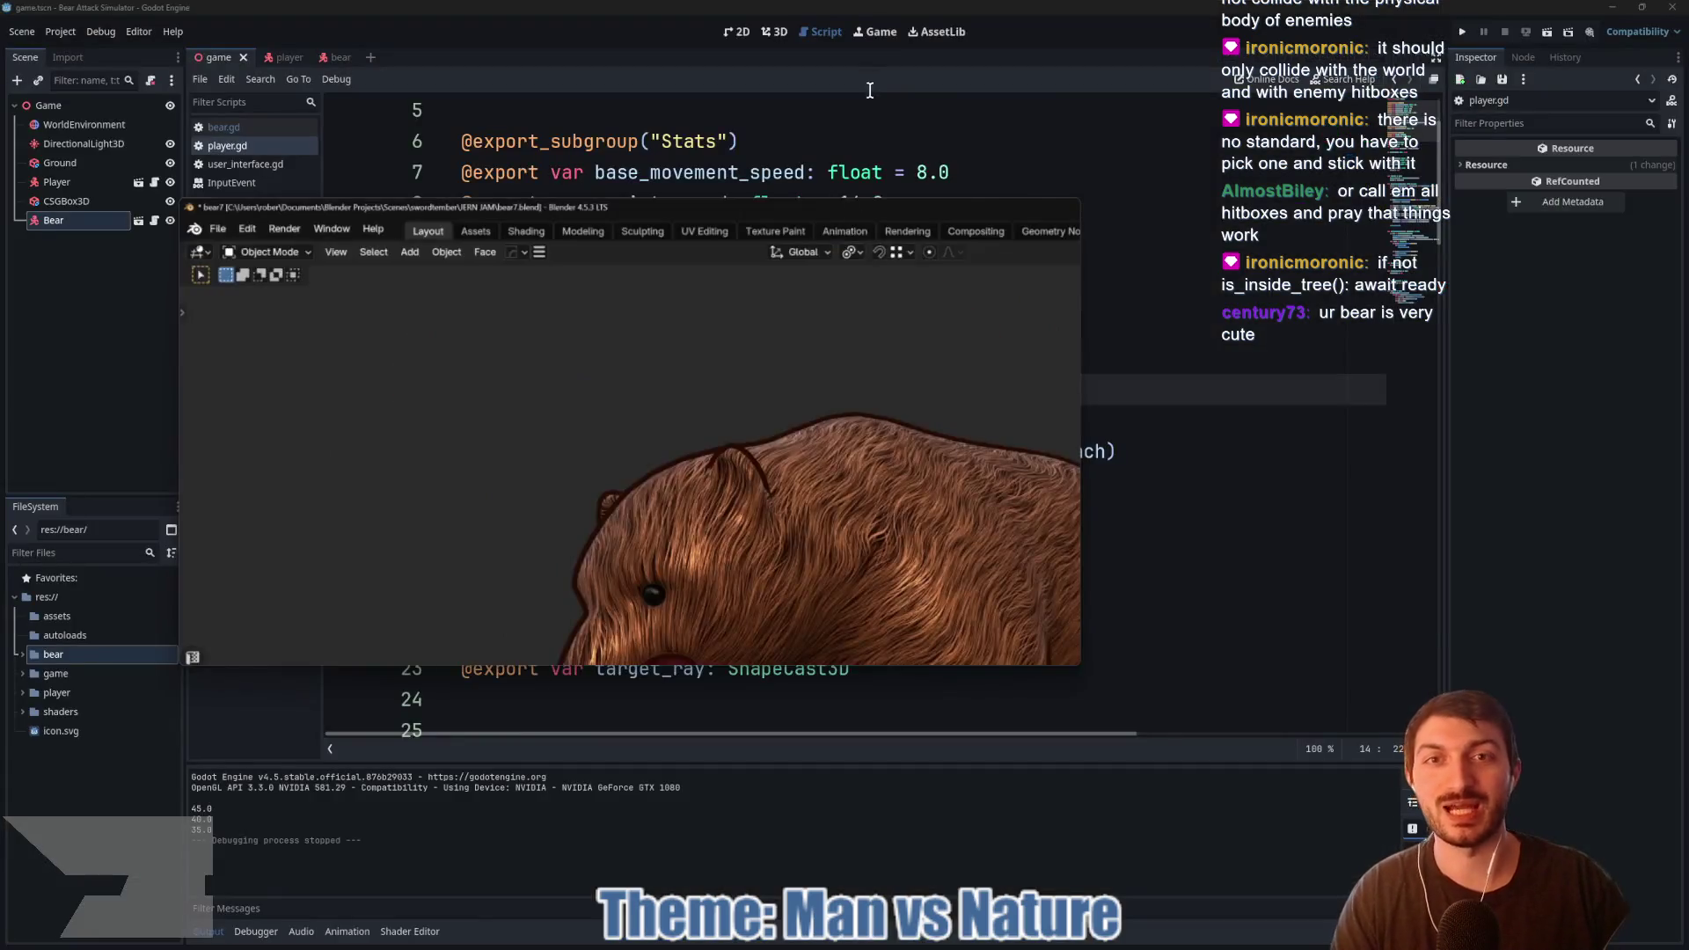
# - Return from Discord to Godot and bring up the player scene tab
pyautogui.hotkey('alt', 'Tab')
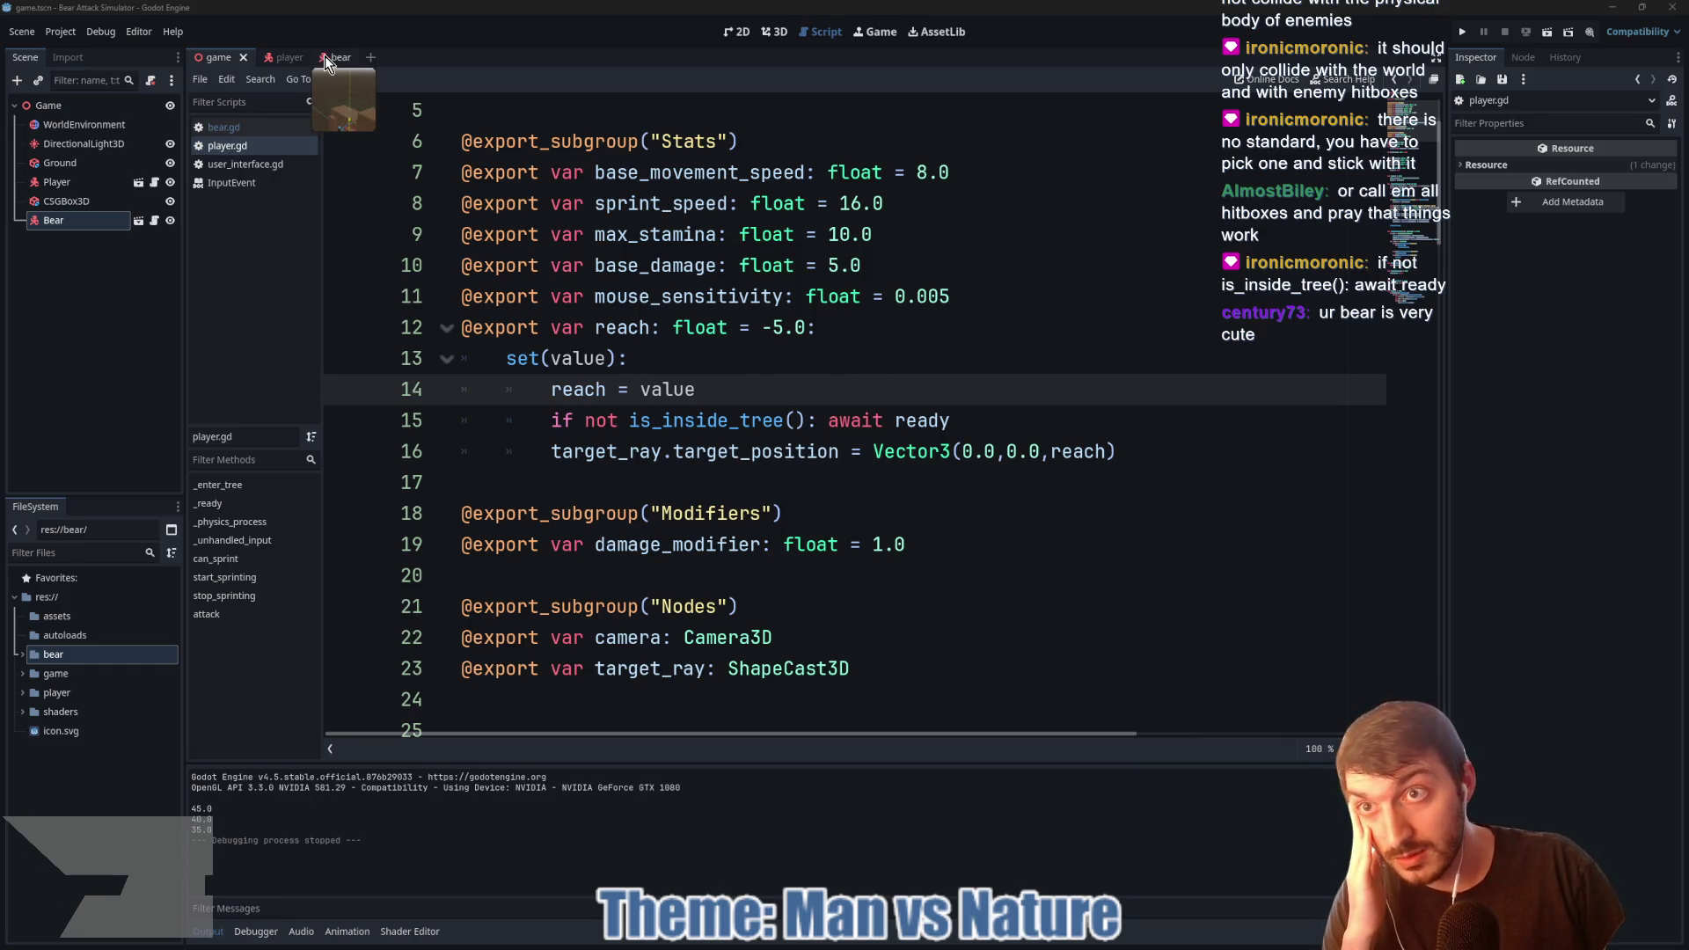
pyautogui.click(293, 61)
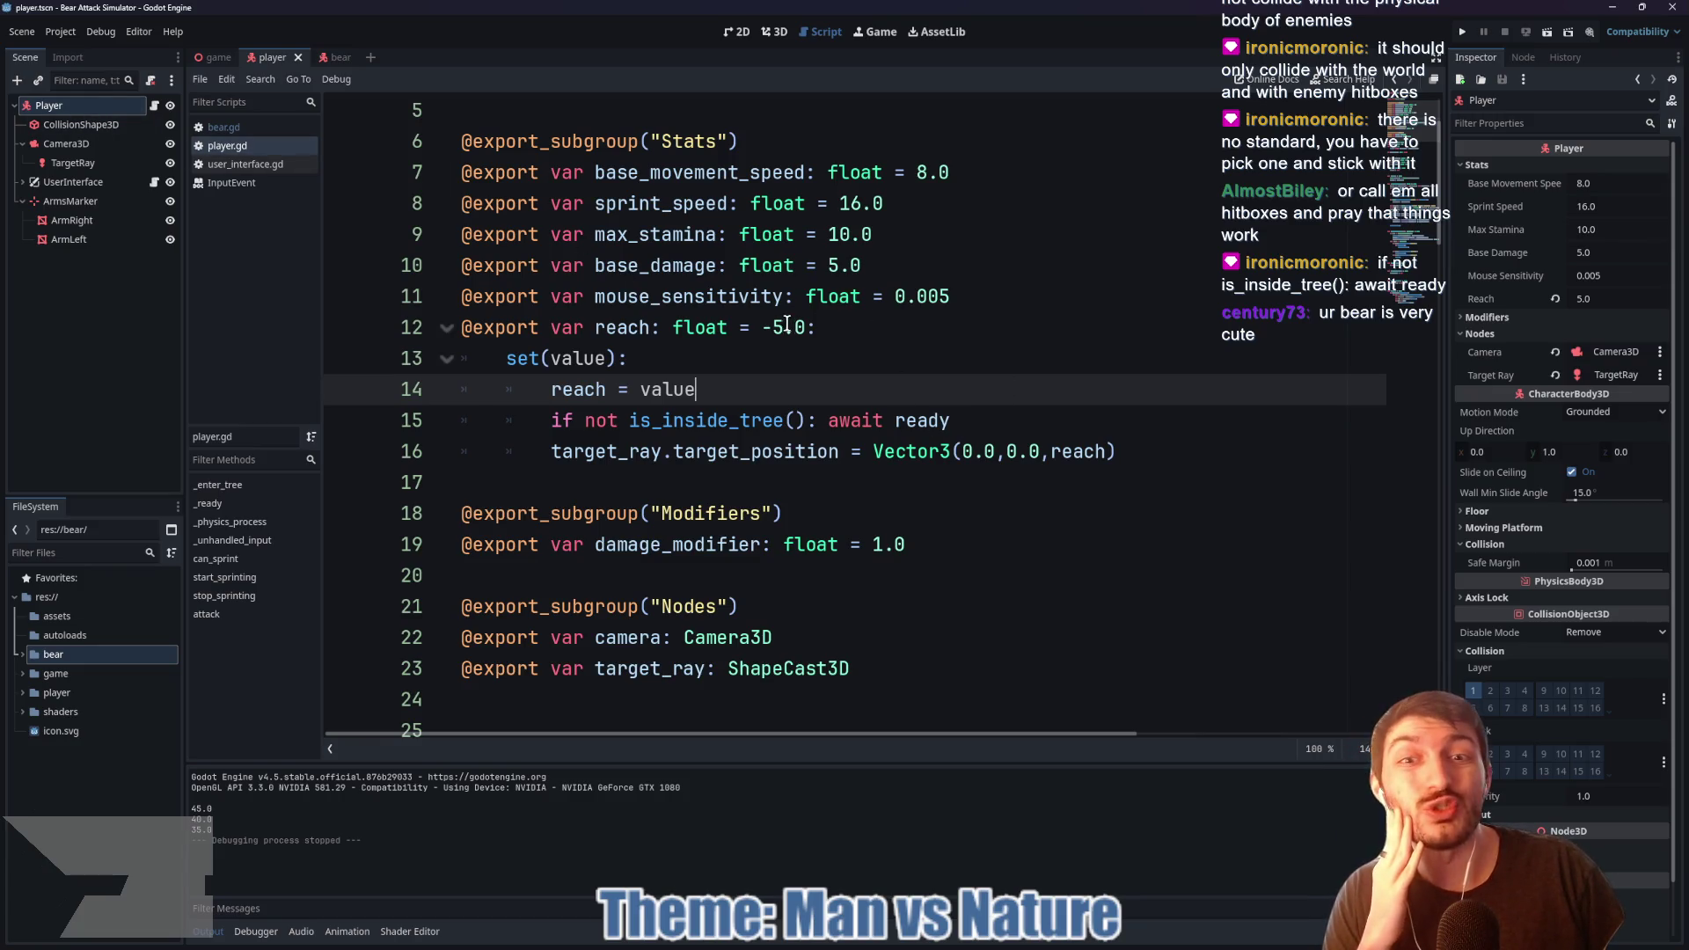
# - Change the reach default from -5.0 to 2.0, save player.gd, and run the game scene with F5
pyautogui.moveTo(781, 327); pyautogui.dragTo(765, 324)
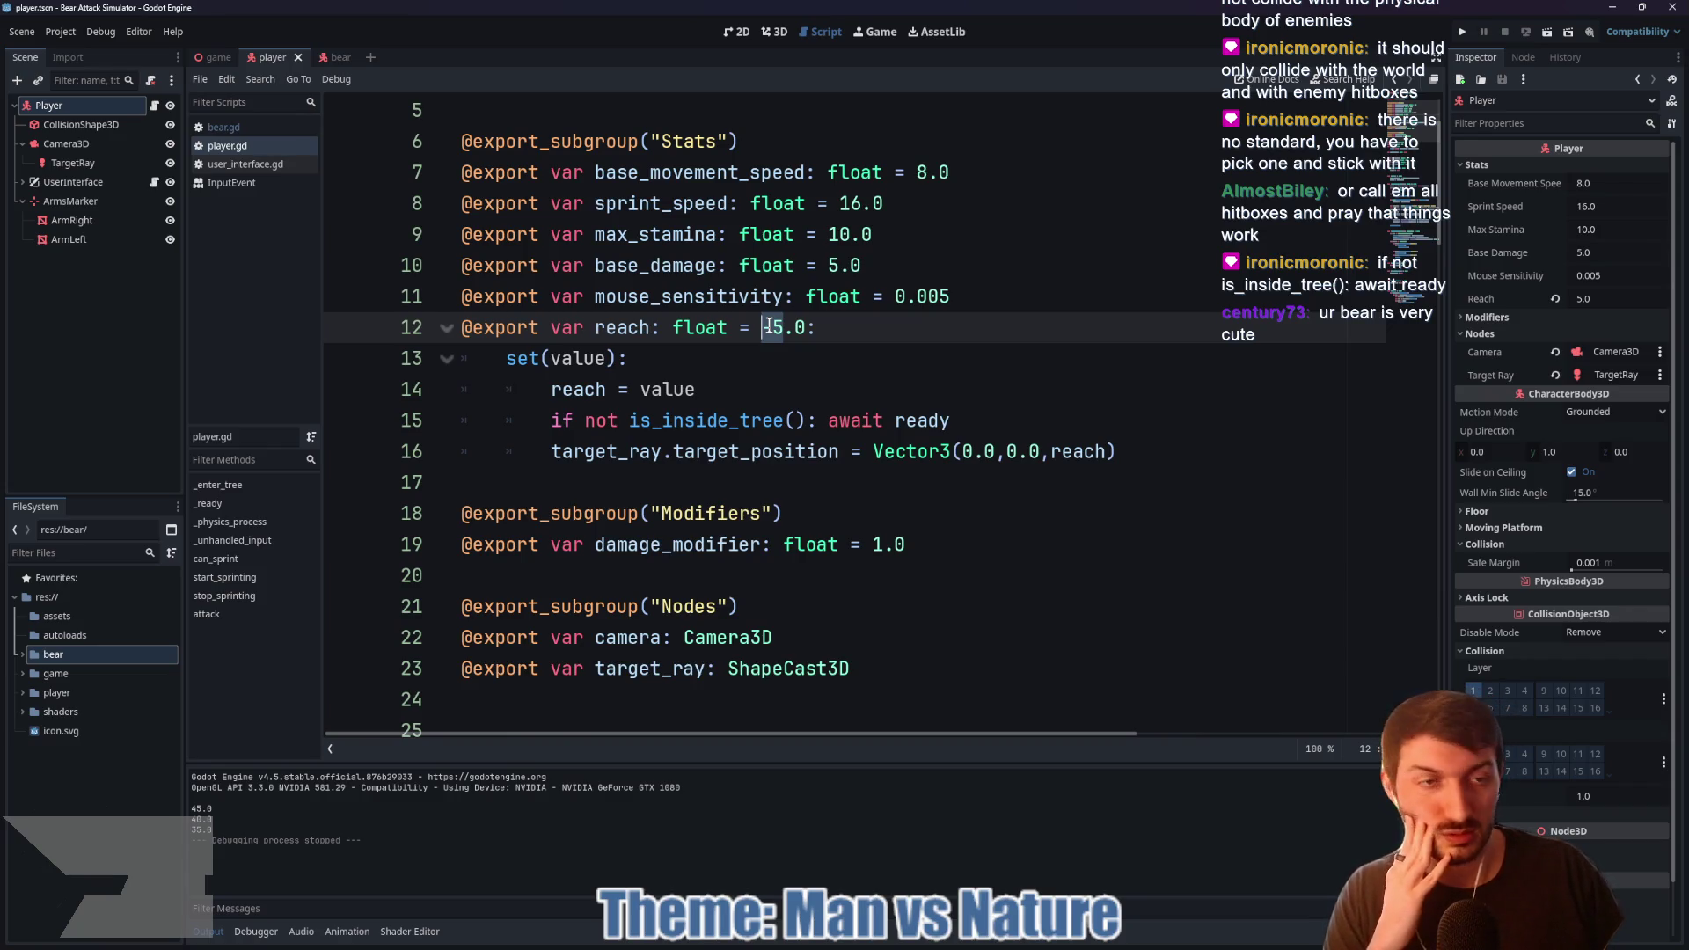
pyautogui.write('2')
pyautogui.click(1610, 300)
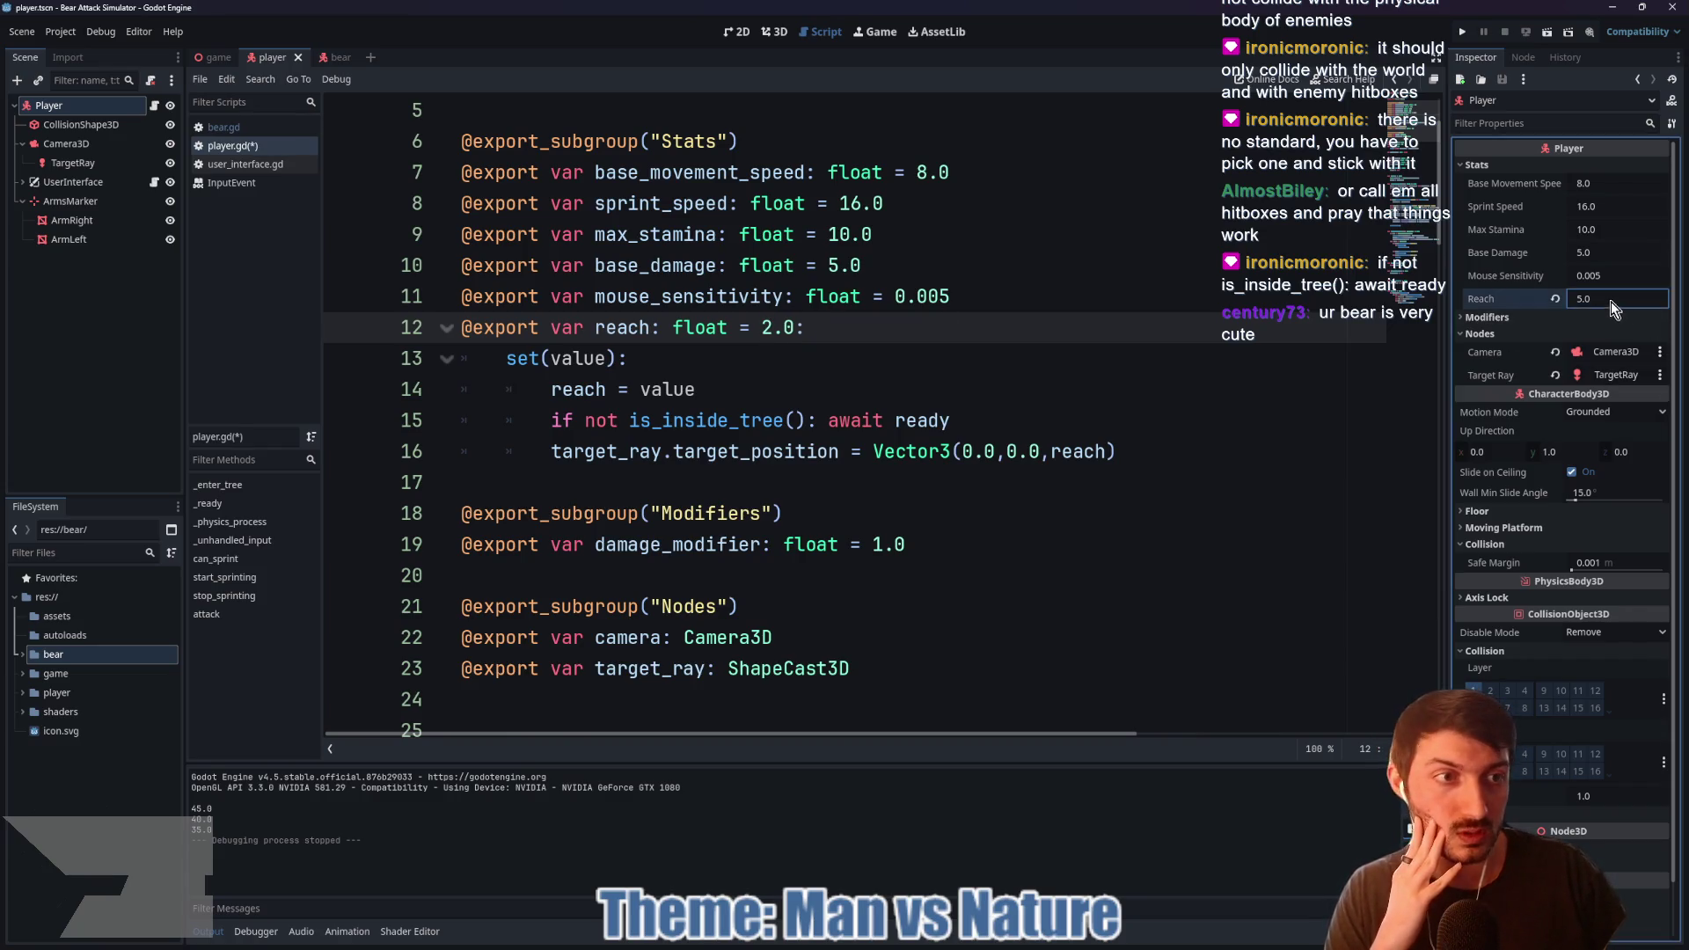
pyautogui.hotkey('ctrl', 's')
pyautogui.click(787, 392)
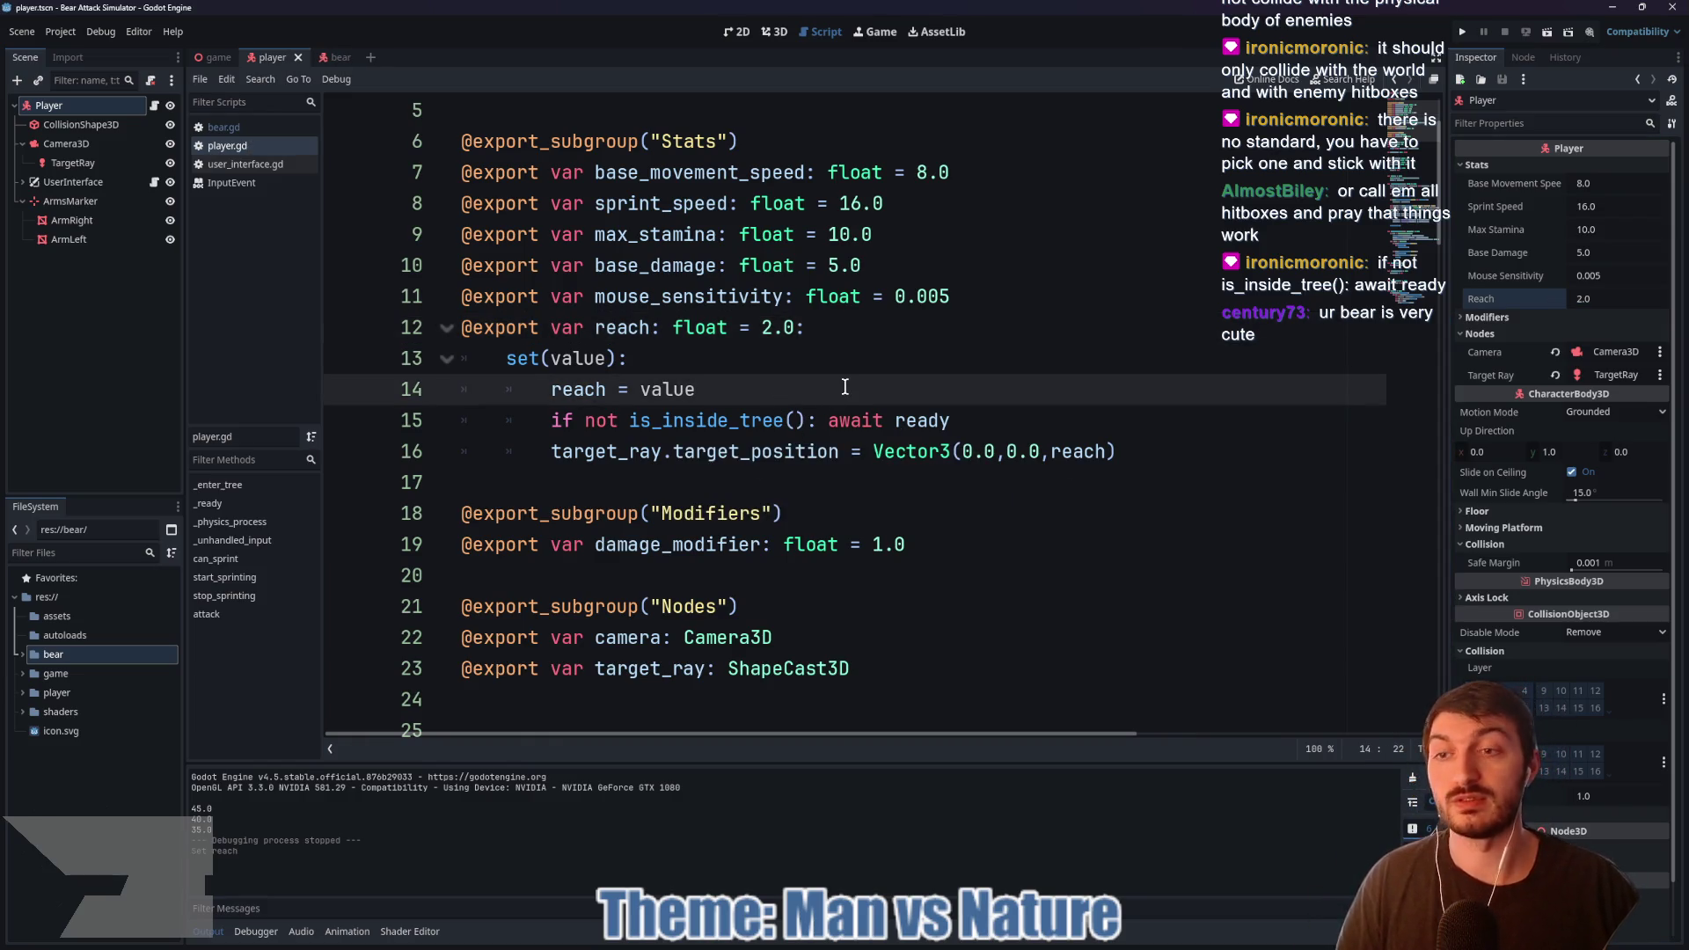
pyautogui.click(216, 58)
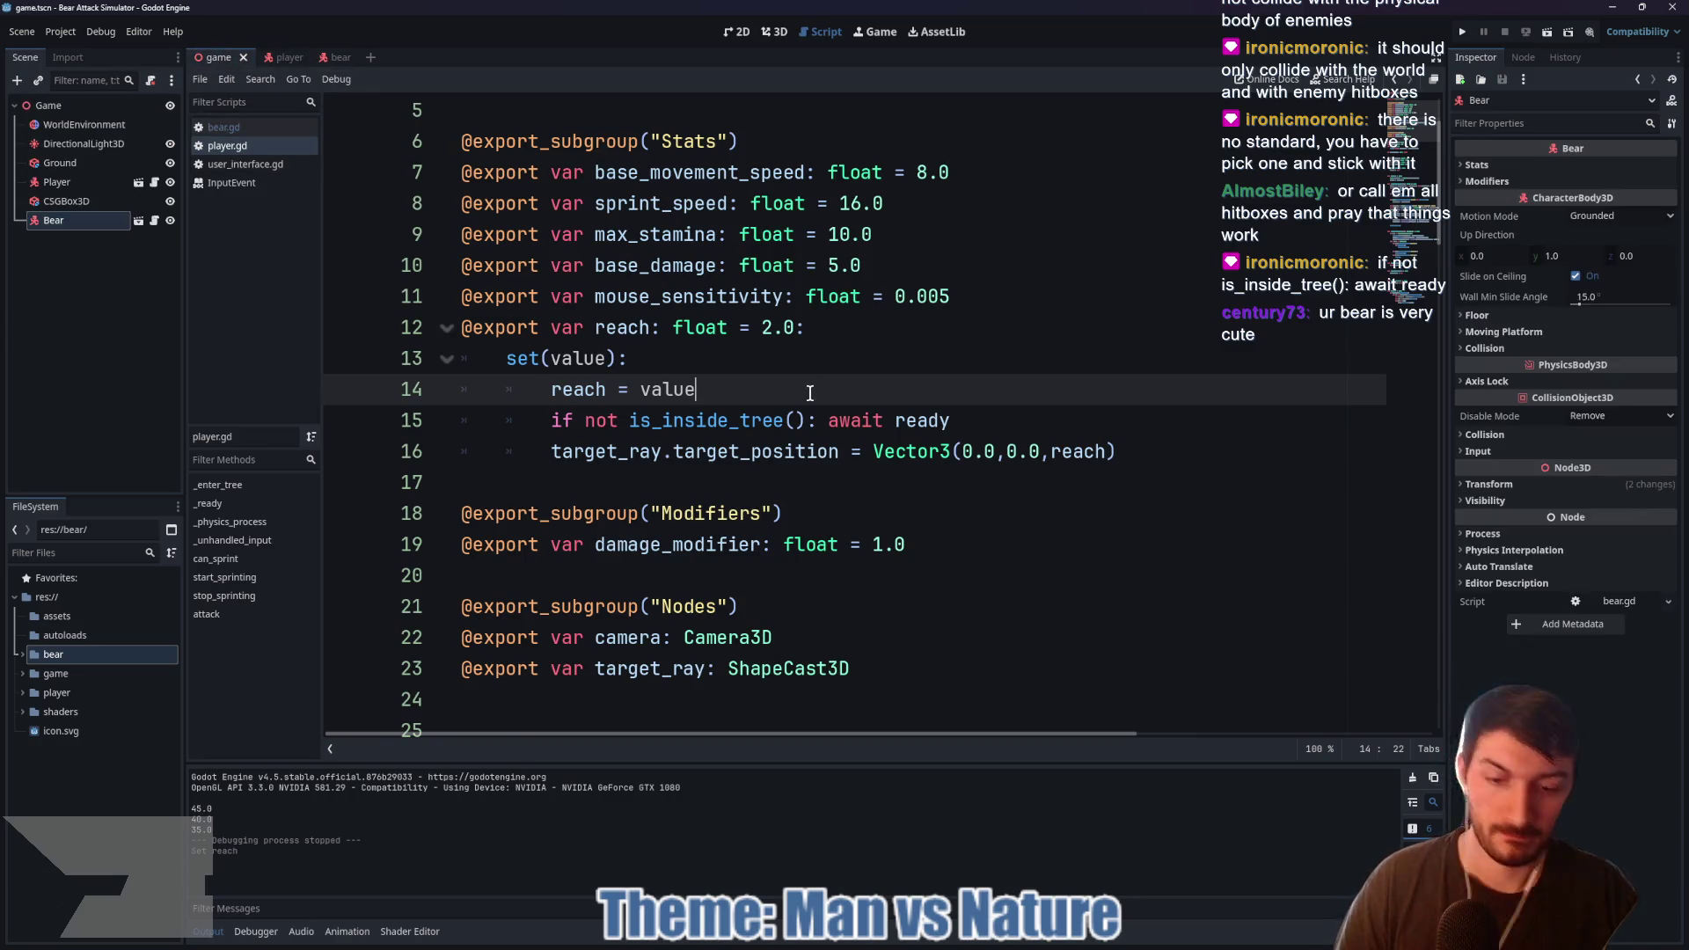
pyautogui.press('F5')
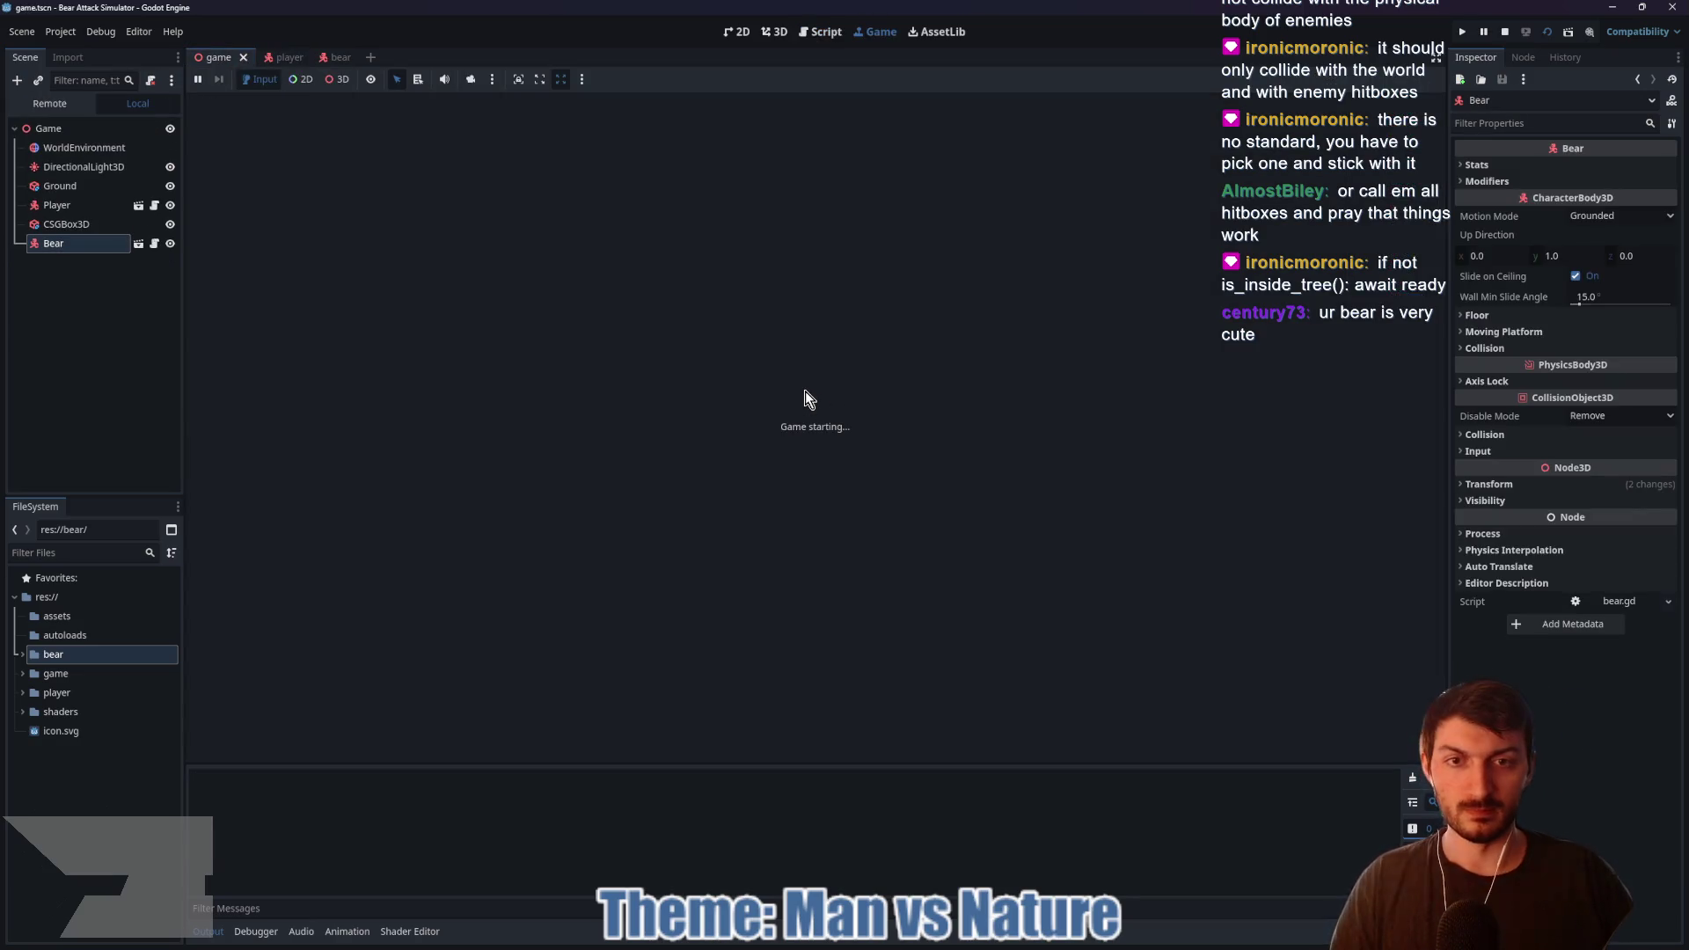
pyautogui.press('w')
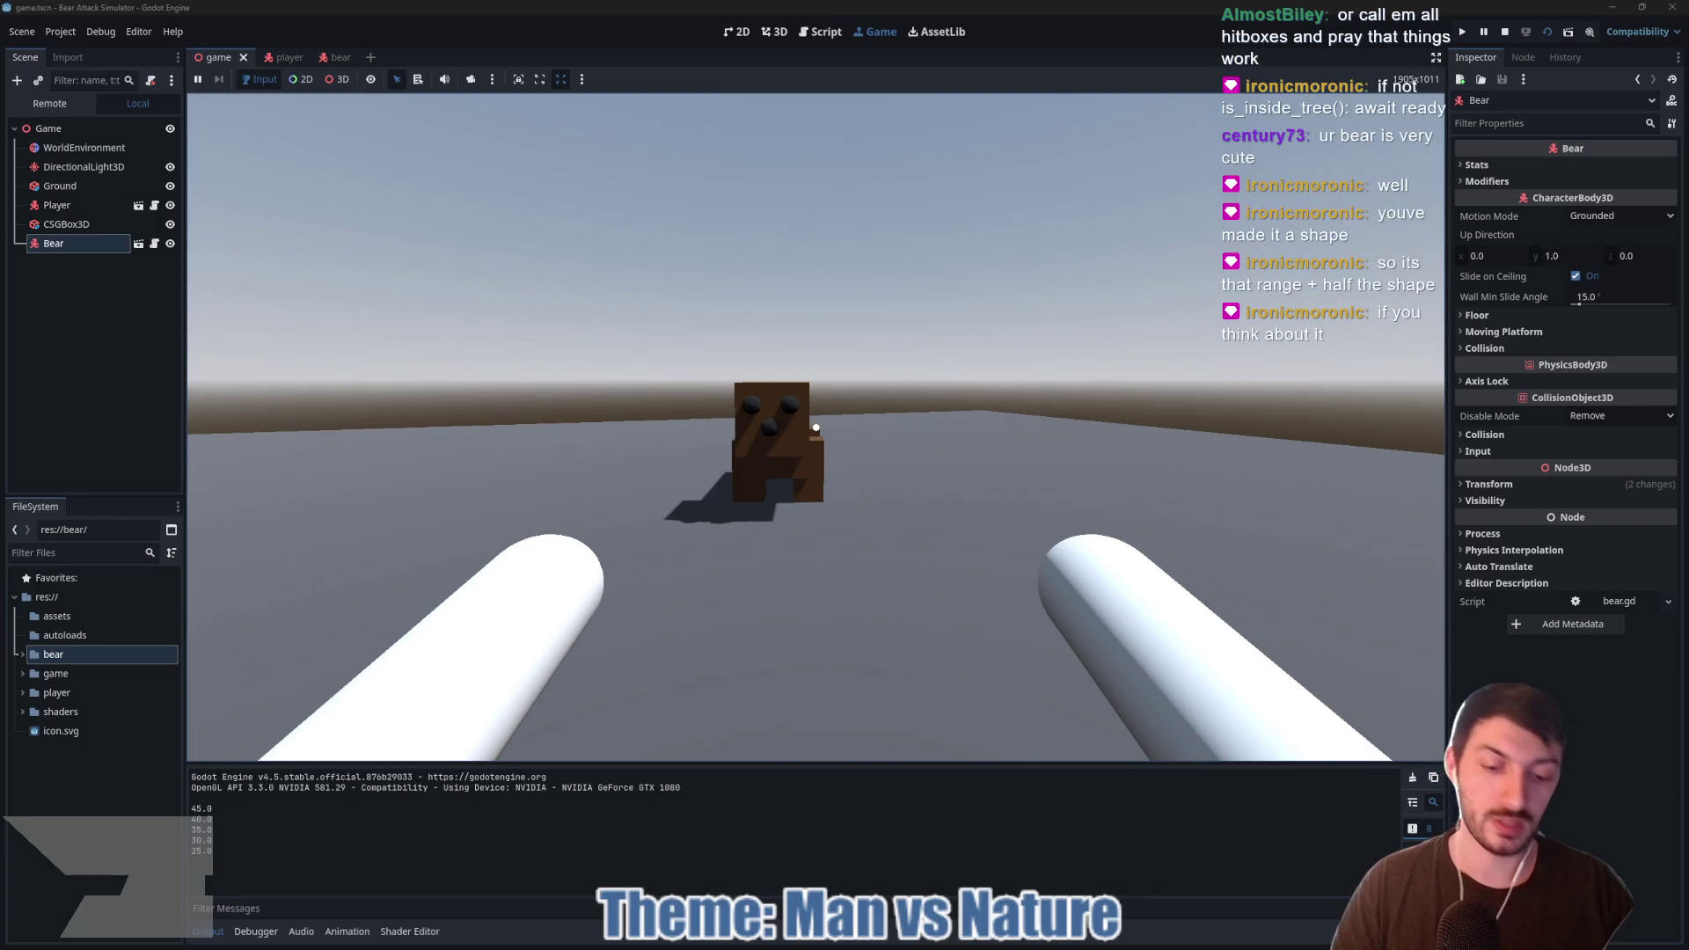
pyautogui.press('F8')
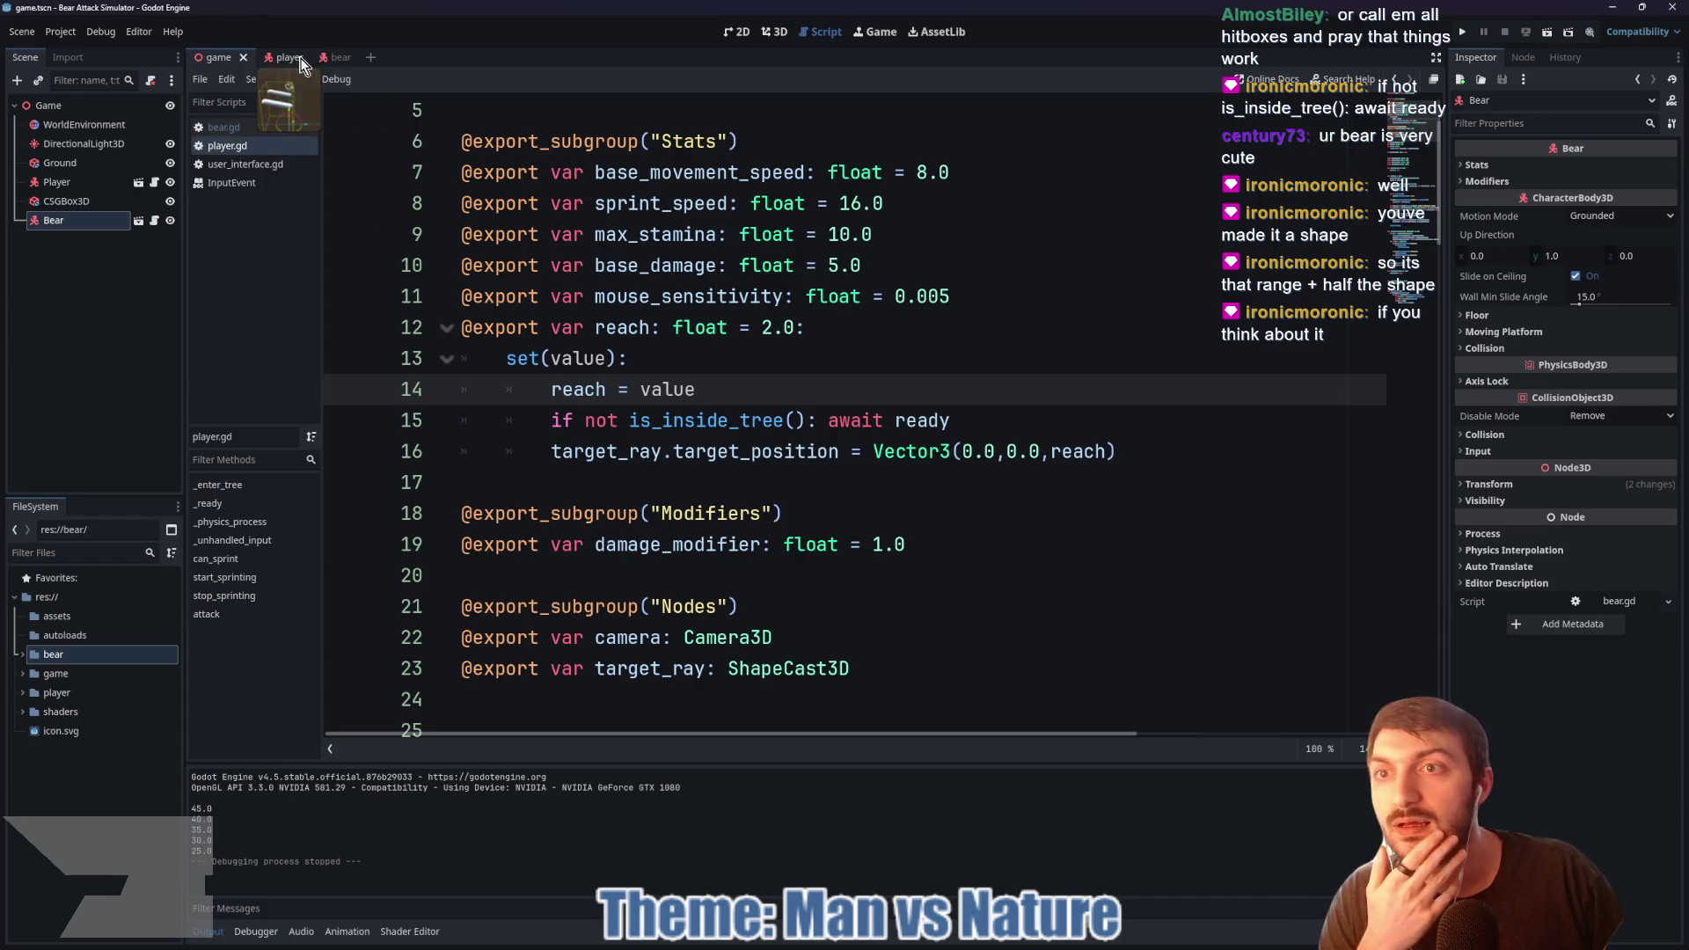
# - In the player scene's 3D view, set TargetRay's BoxShape3D size z to 0.013 m
pyautogui.click(272, 57)
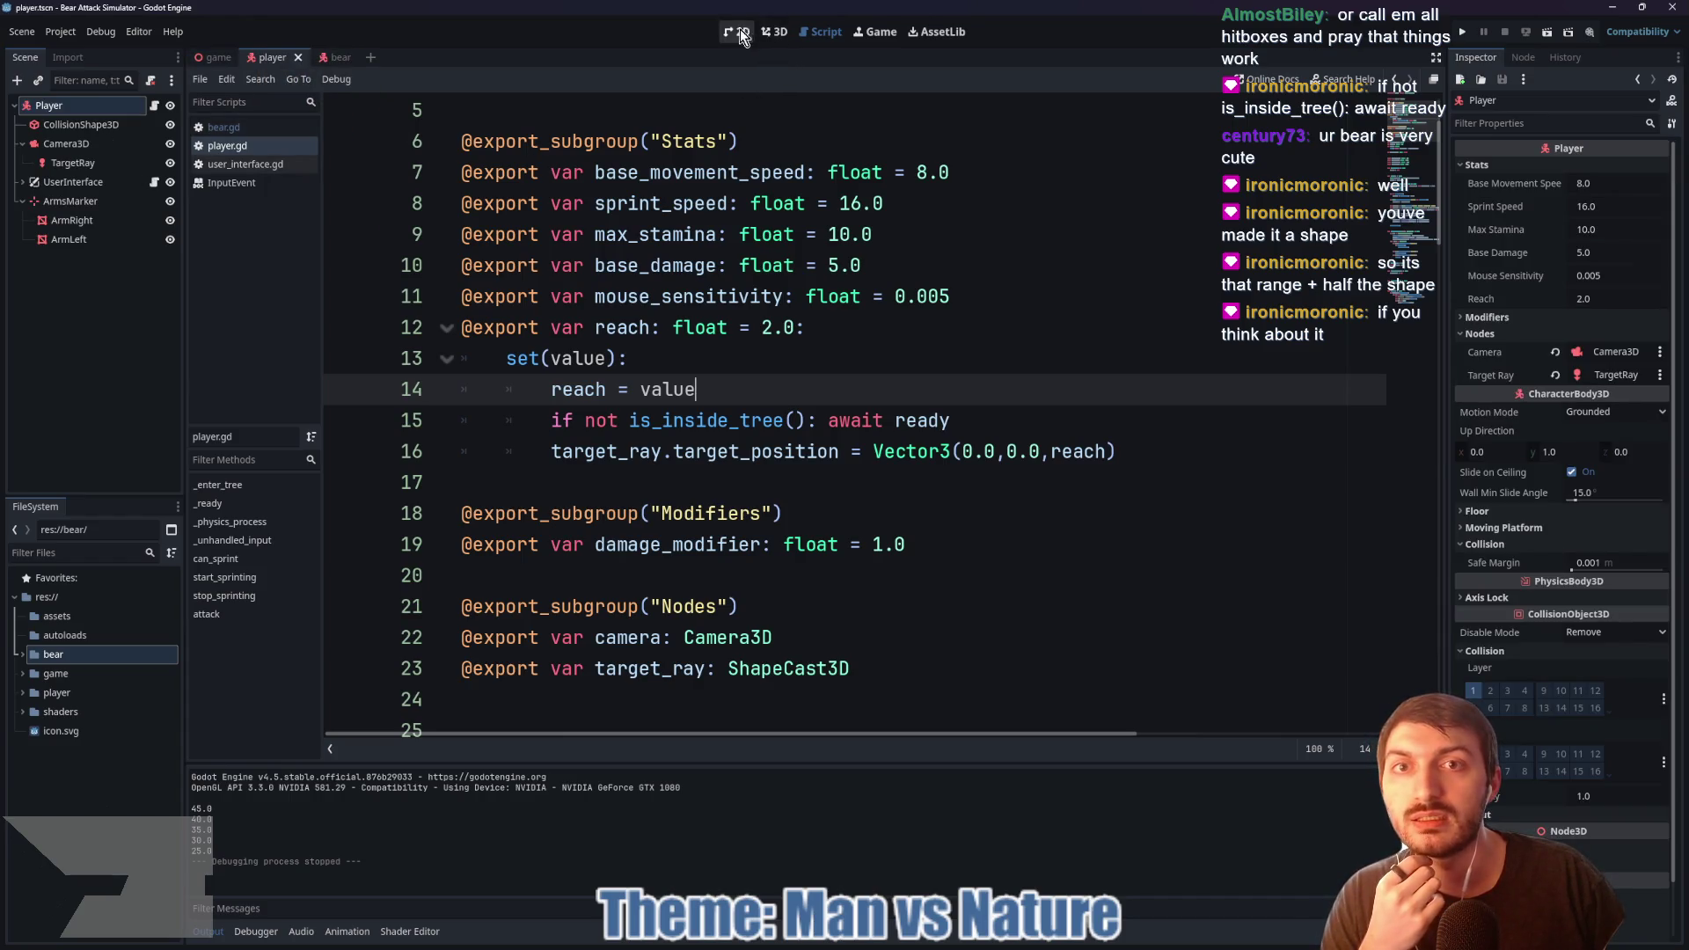
pyautogui.click(774, 31)
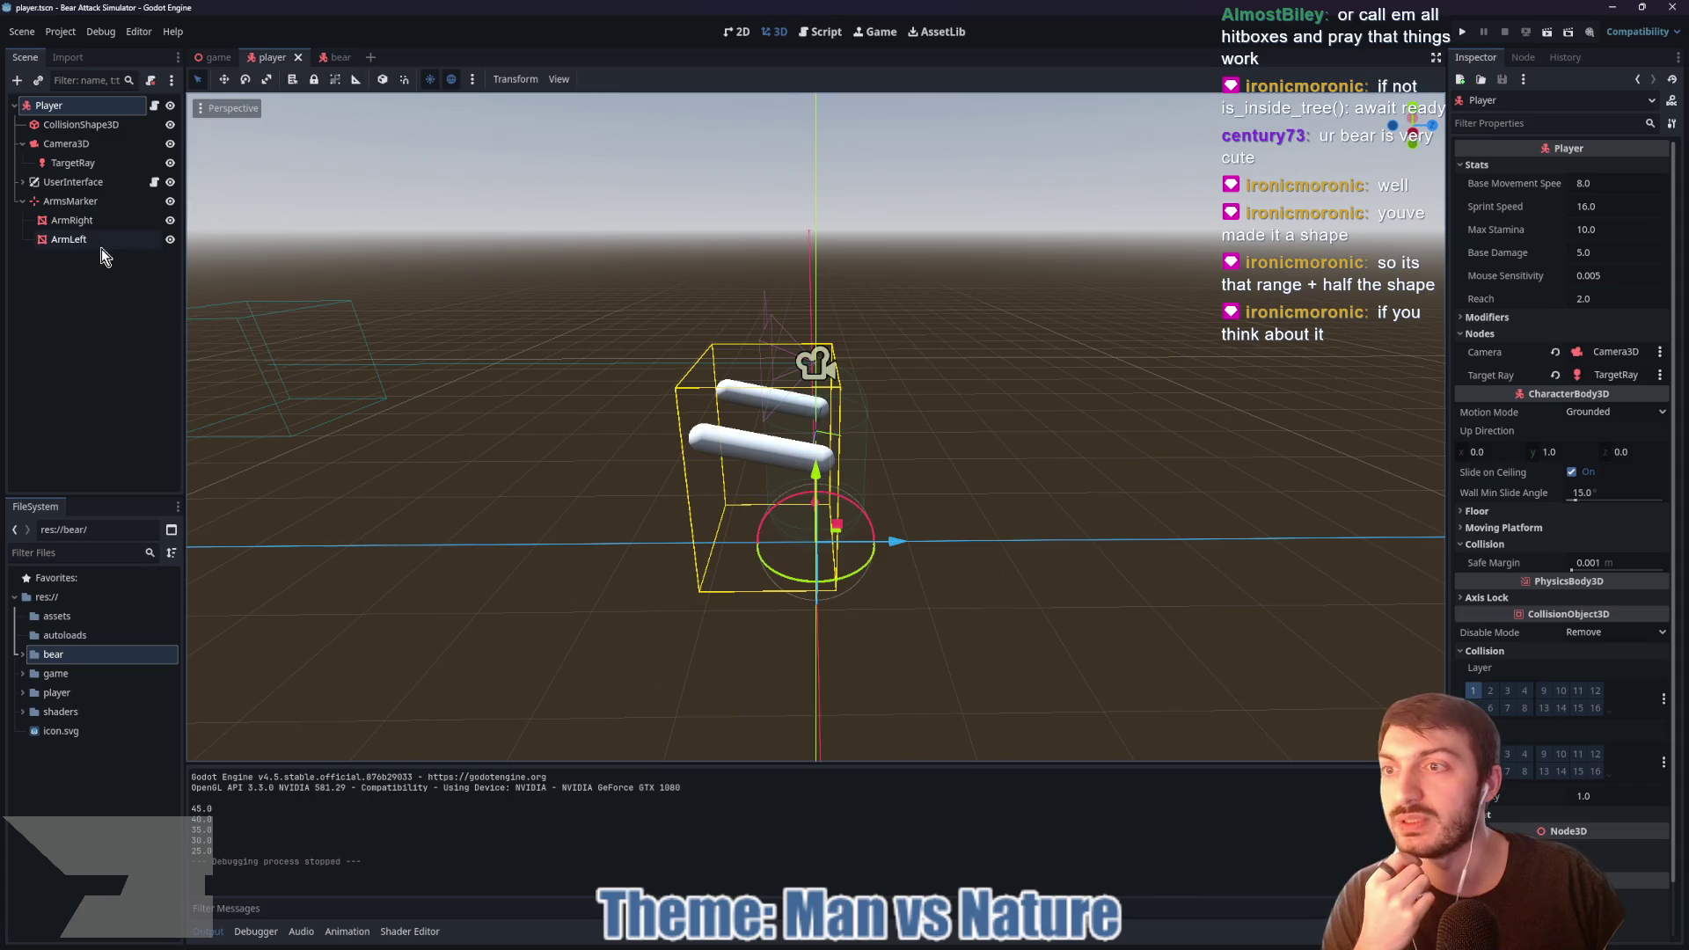
pyautogui.click(75, 163)
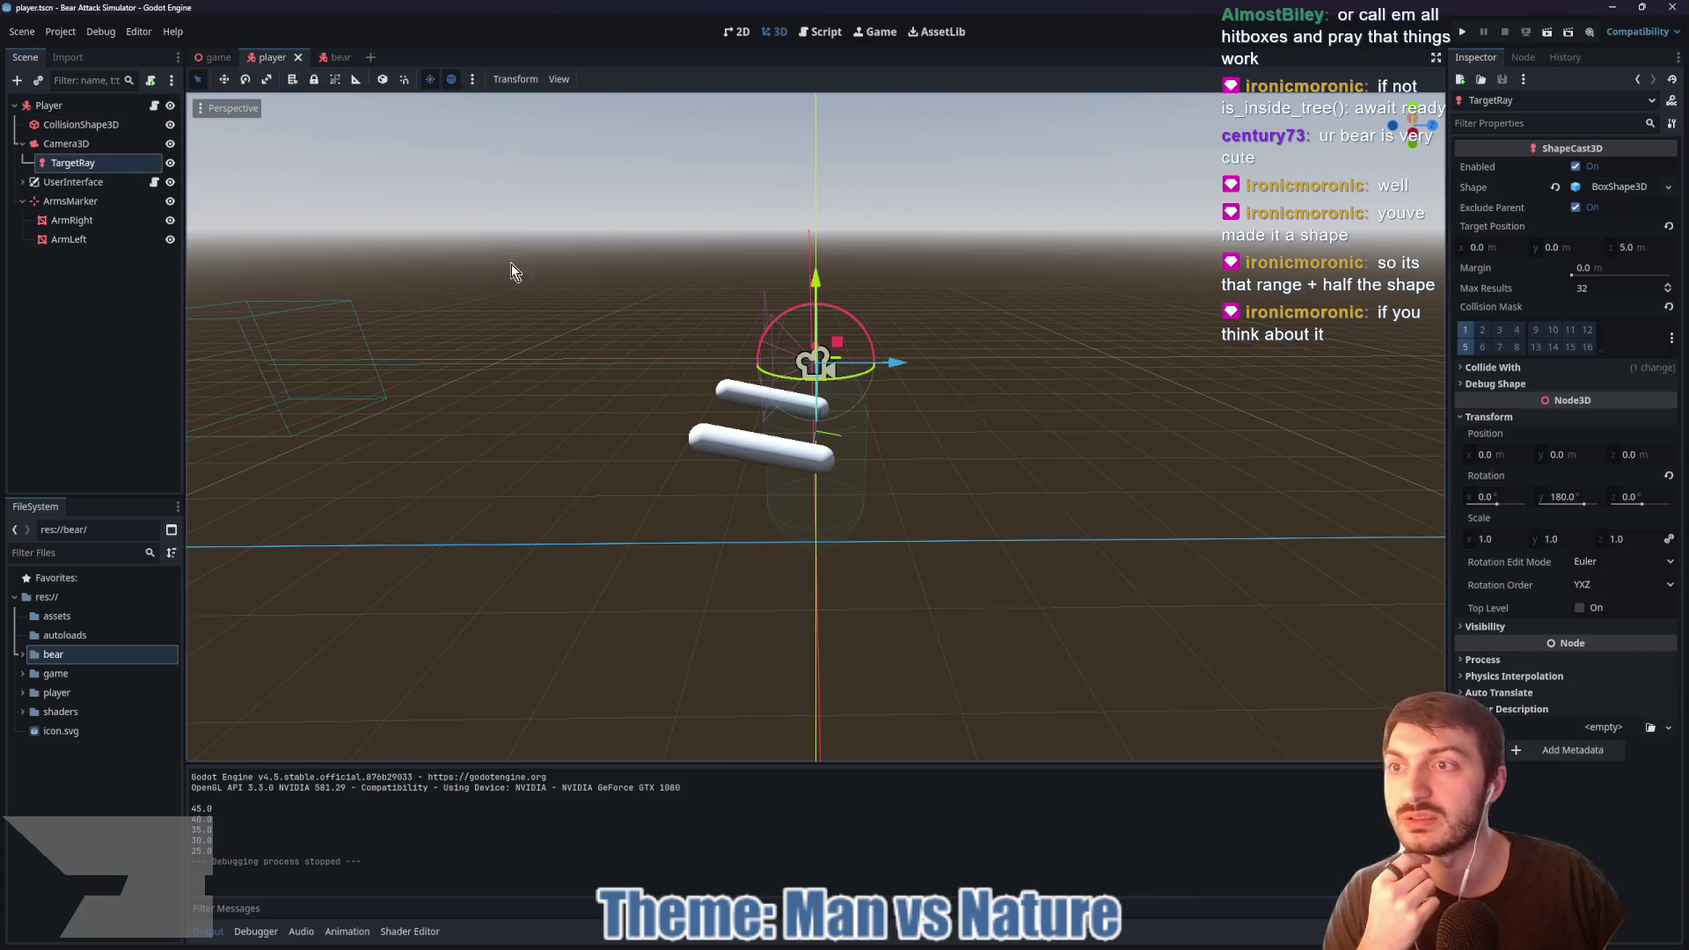
pyautogui.click(1619, 186)
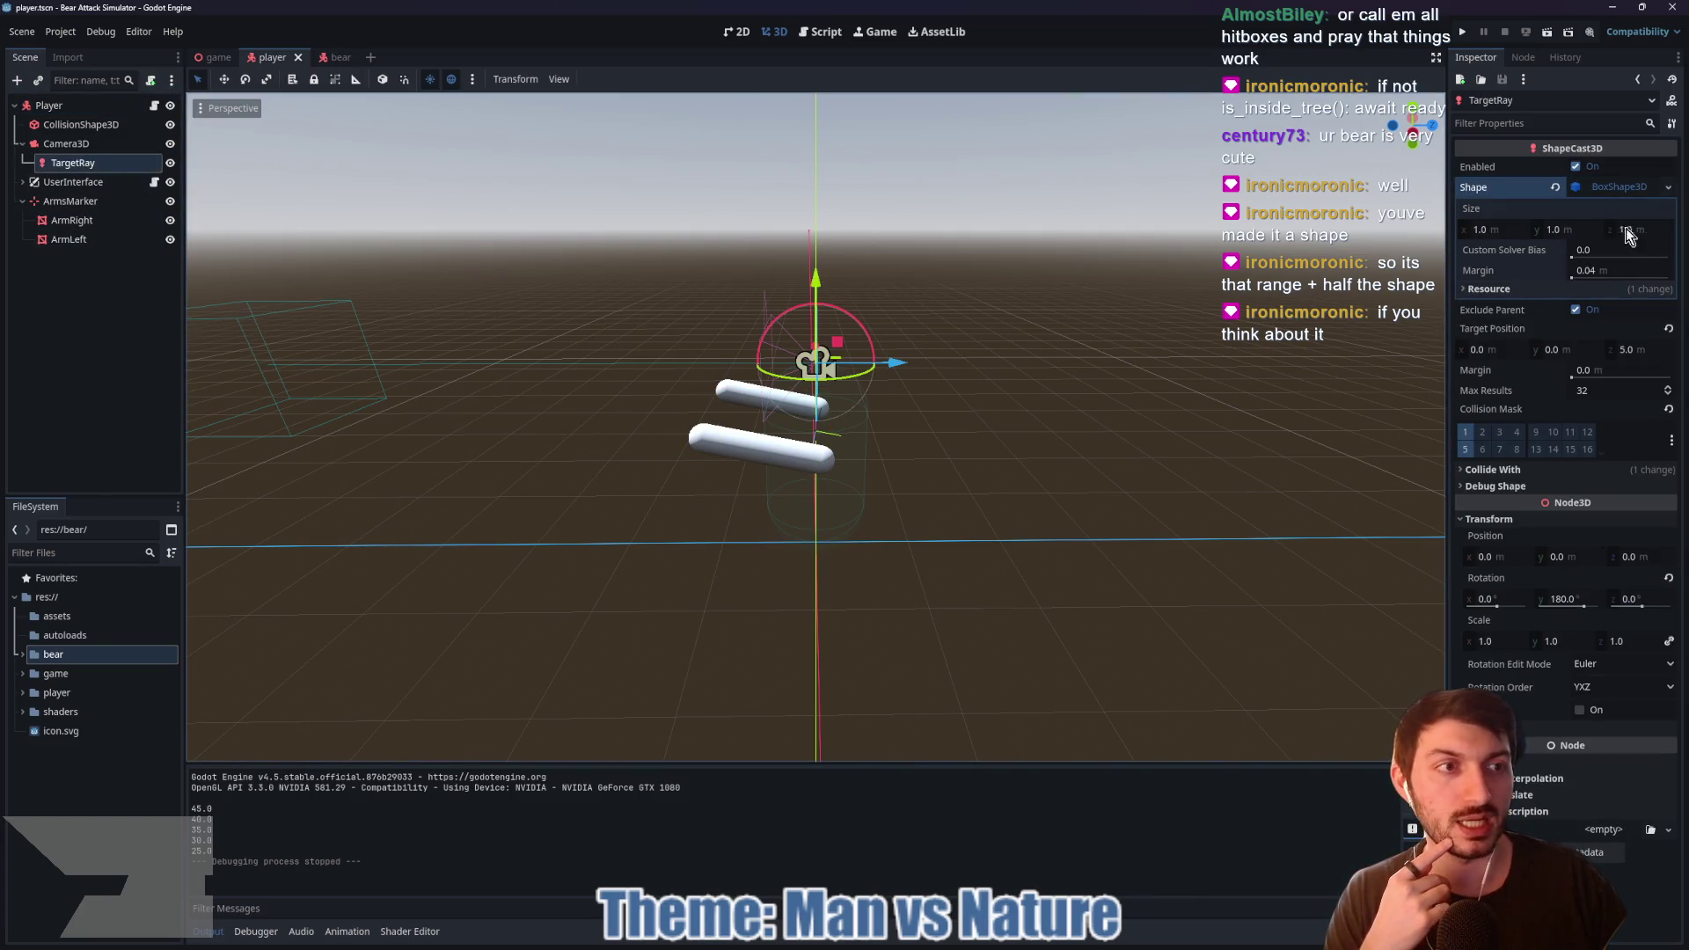
pyautogui.moveTo(1649, 229); pyautogui.dragTo(1603, 229)
pyautogui.click(1659, 234)
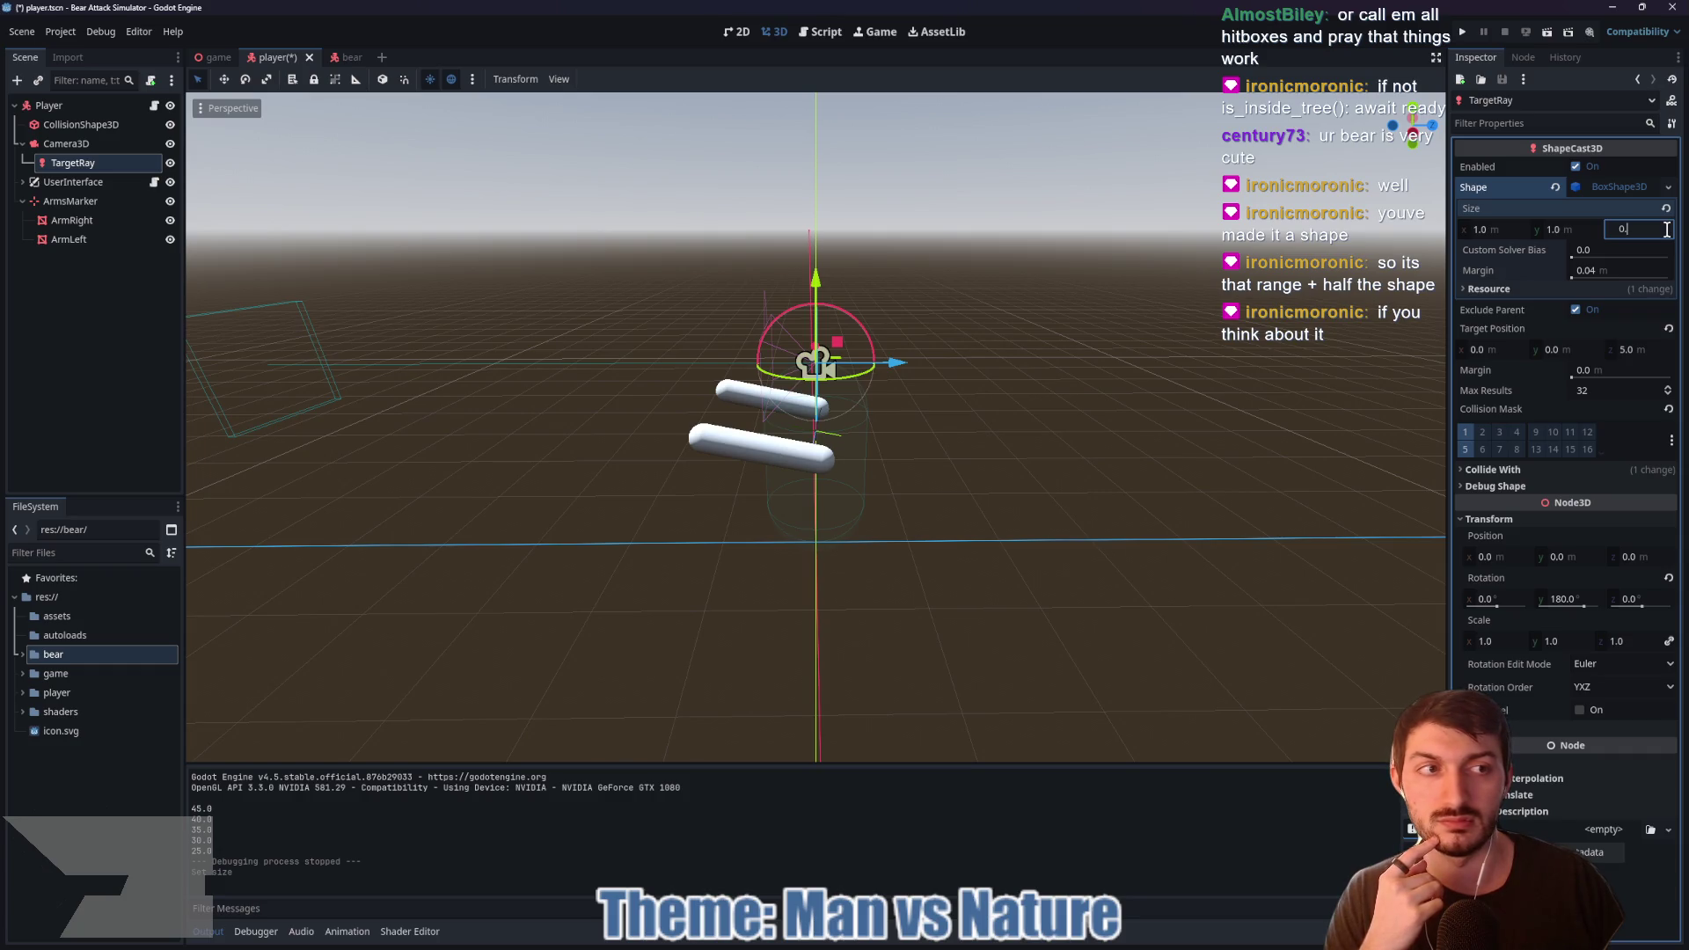
pyautogui.press('Return')
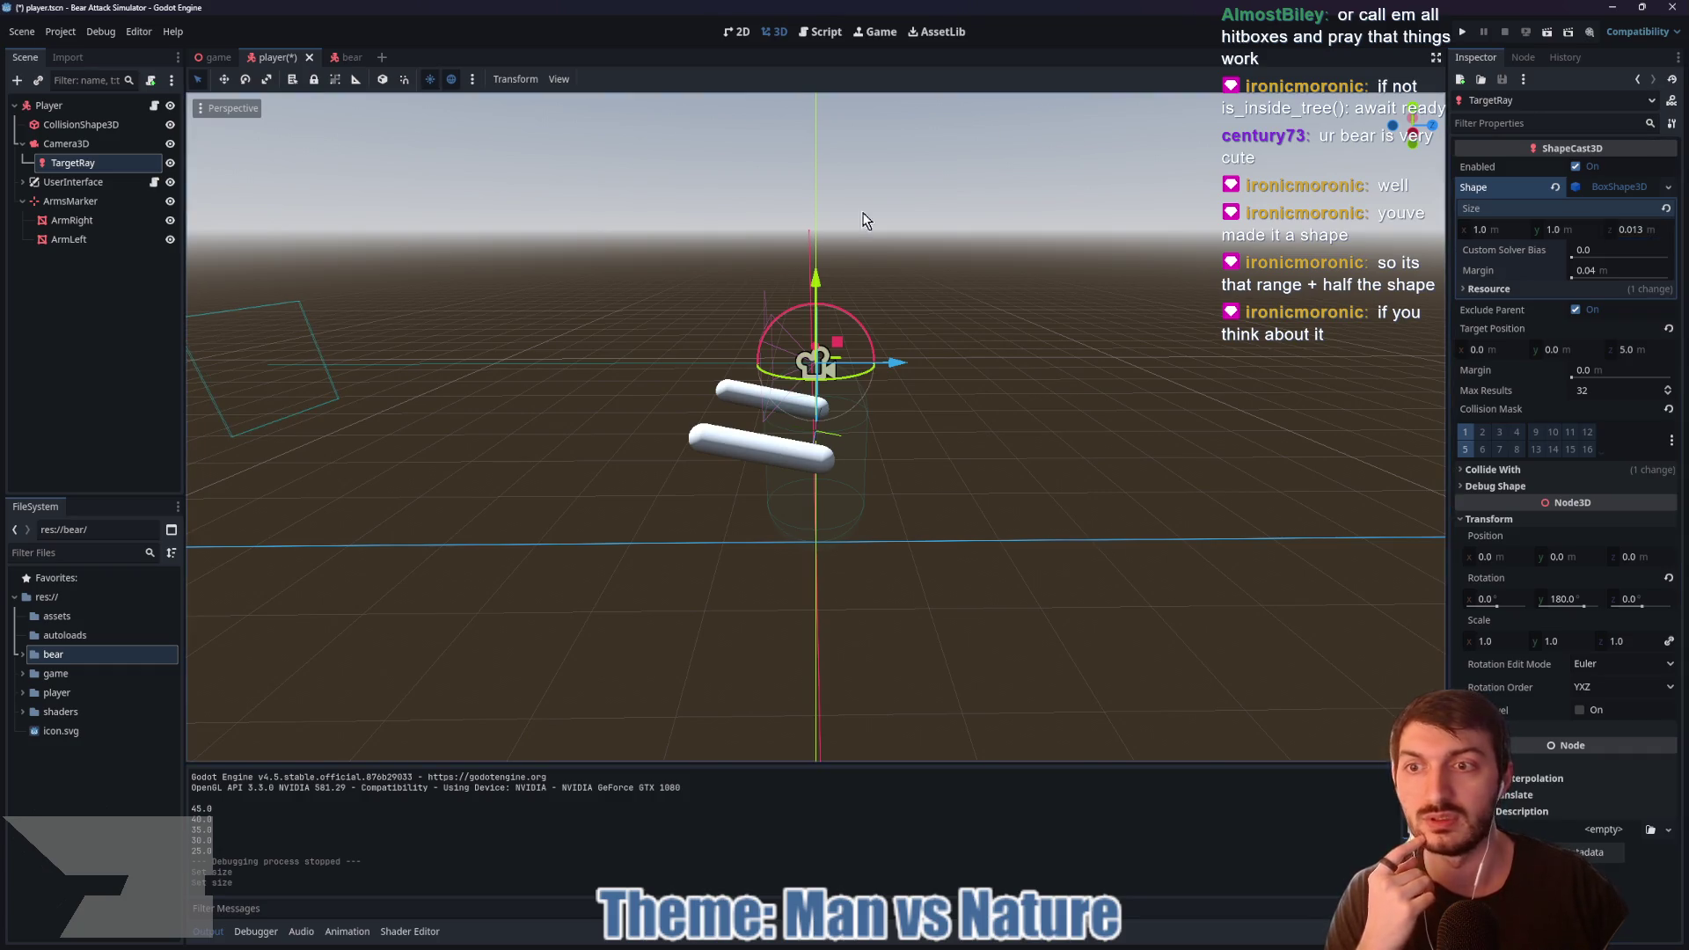
pyautogui.moveTo(716, 554)
pyautogui.mouseDown()
pyautogui.moveTo(880, 541)
pyautogui.moveTo(1376, 362)
pyautogui.mouseUp()
pyautogui.click(1604, 190)
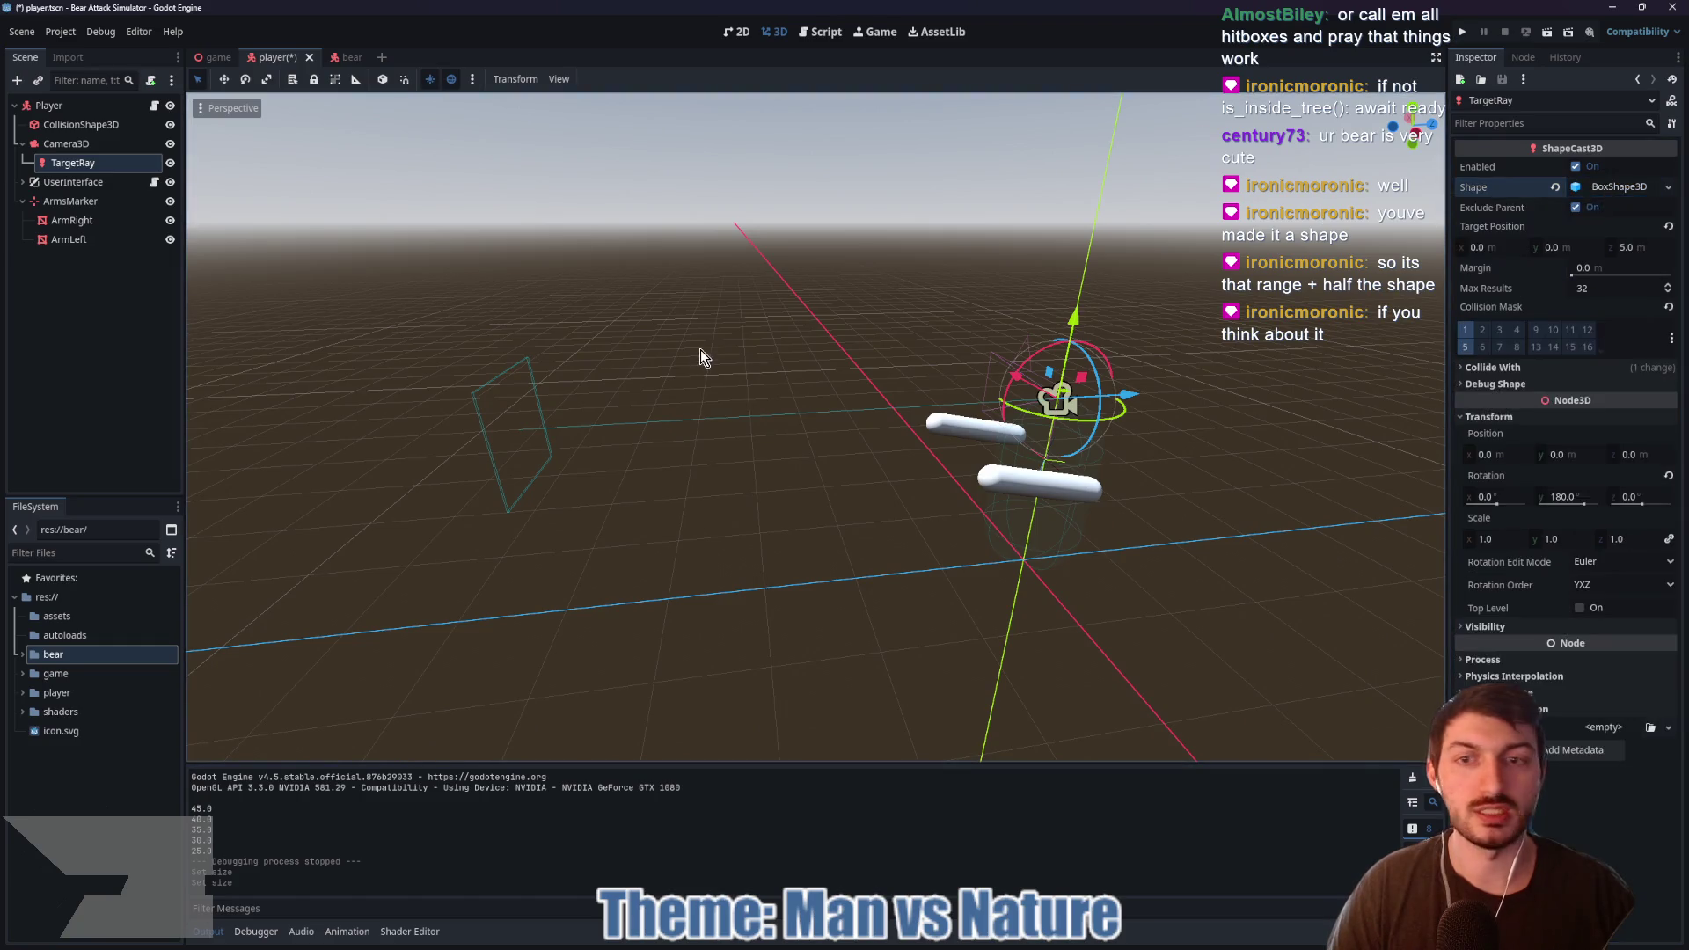
# - Set TargetRay's Target Position z to 1.5 m and save the player scene
pyautogui.click(53, 105)
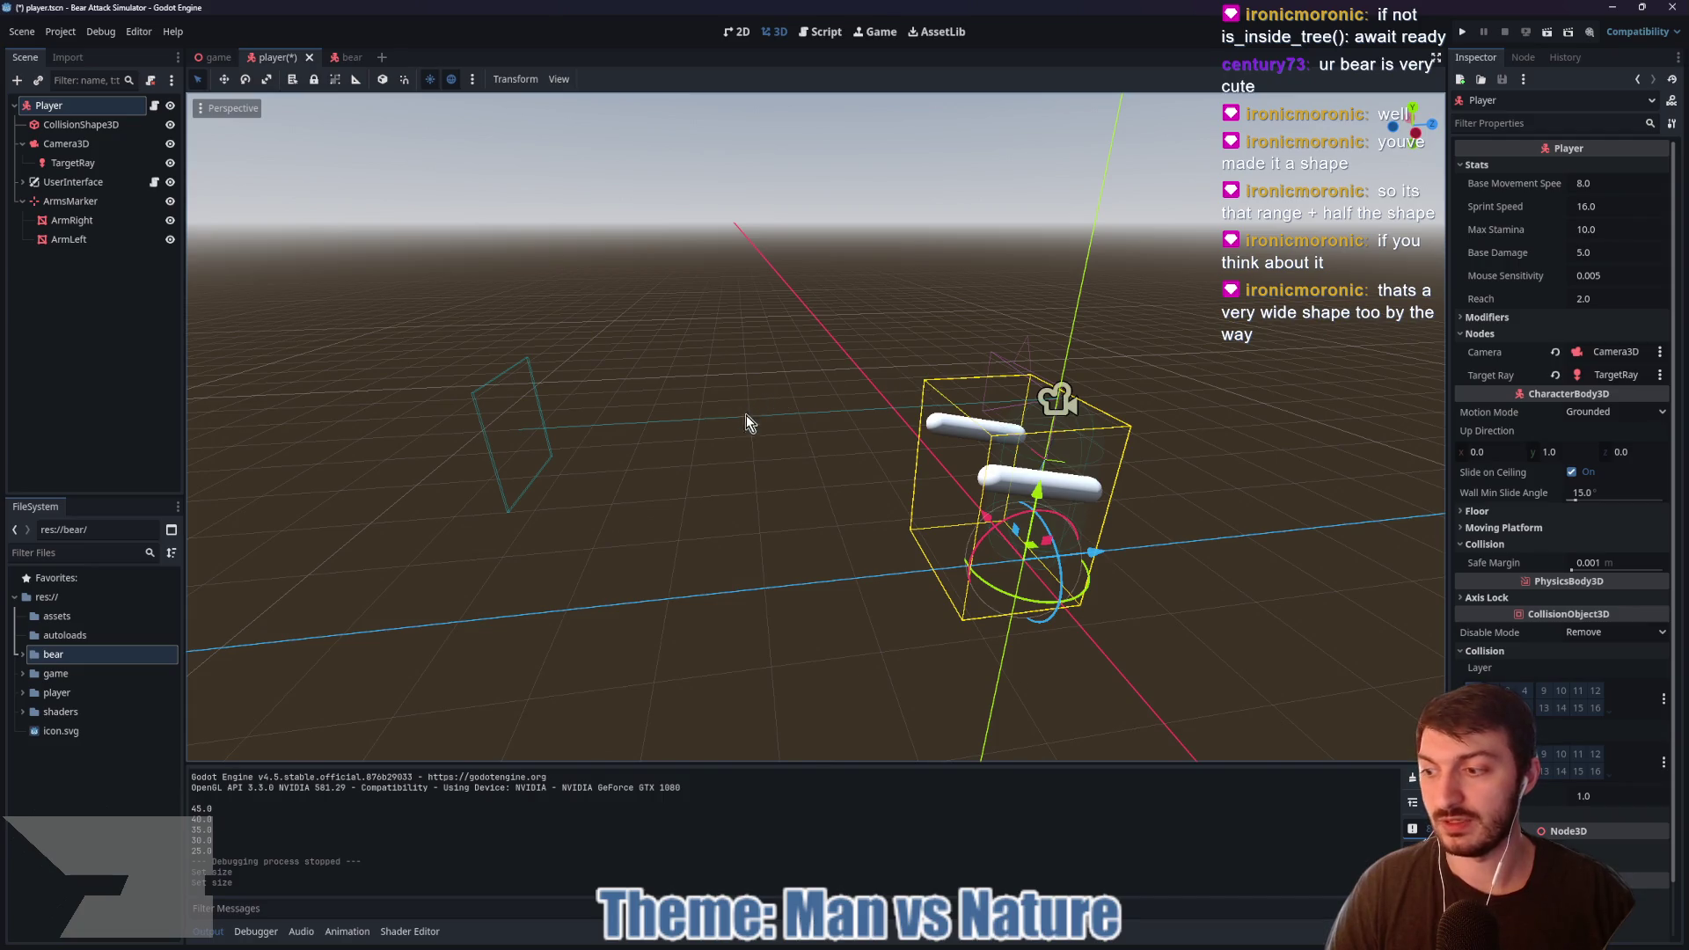
pyautogui.moveTo(737, 416)
pyautogui.mouseDown()
pyautogui.moveTo(516, 410)
pyautogui.moveTo(450, 380)
pyautogui.moveTo(440, 334)
pyautogui.moveTo(545, 426)
pyautogui.moveTo(747, 447)
pyautogui.mouseUp()
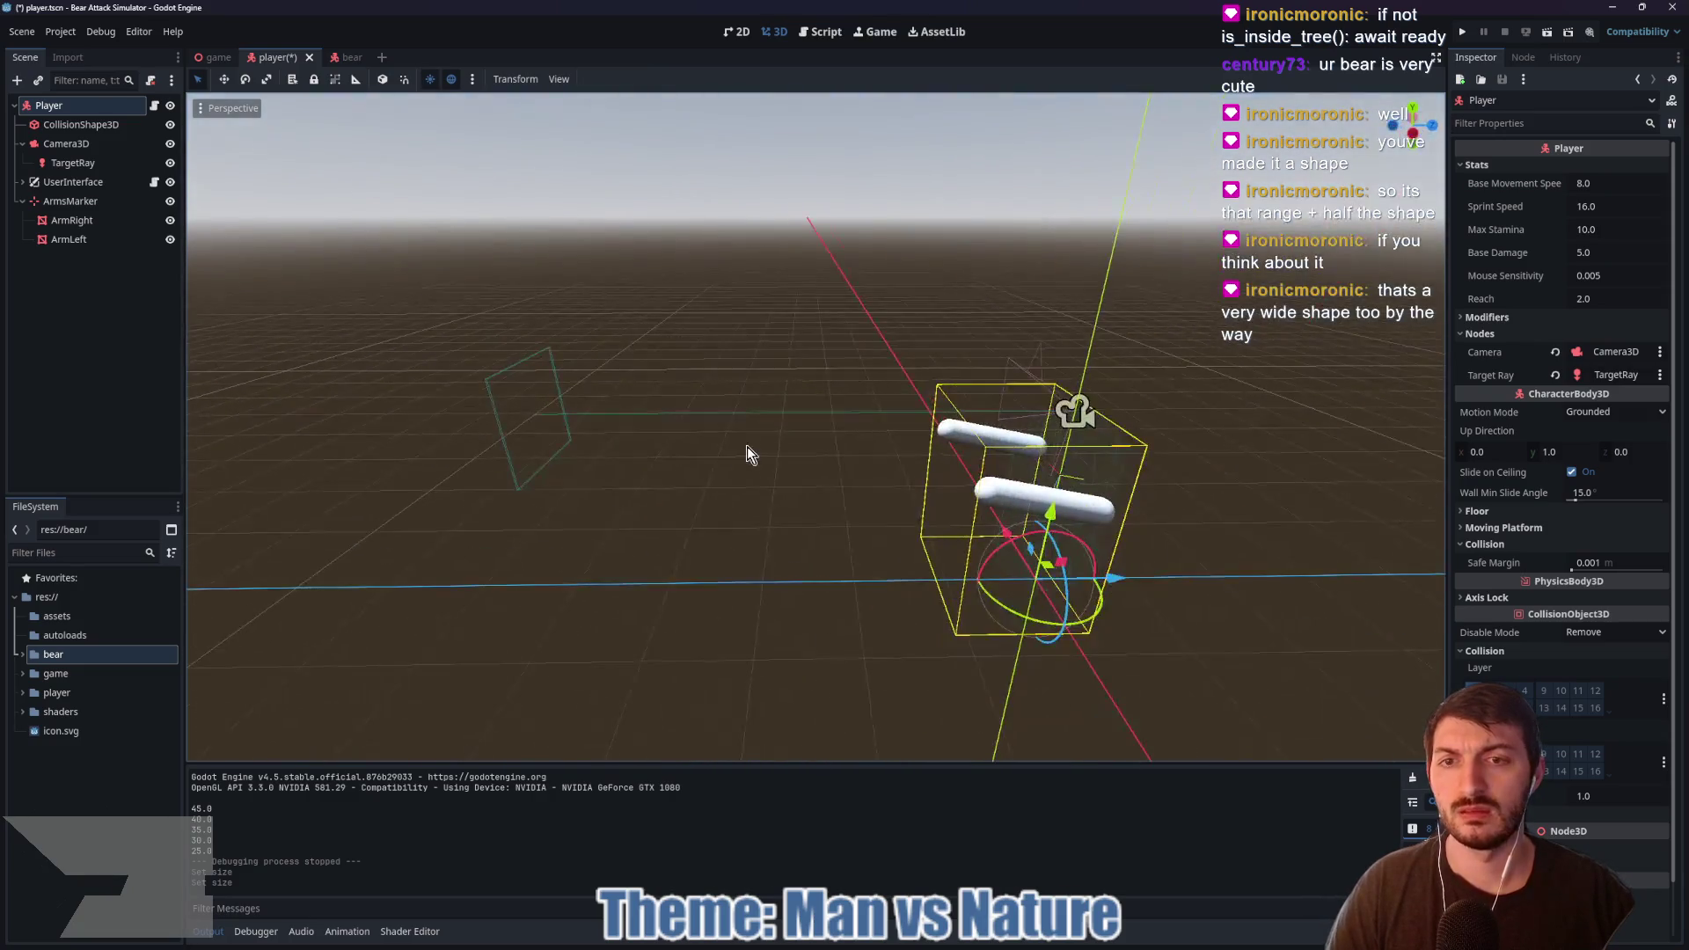
pyautogui.click(123, 164)
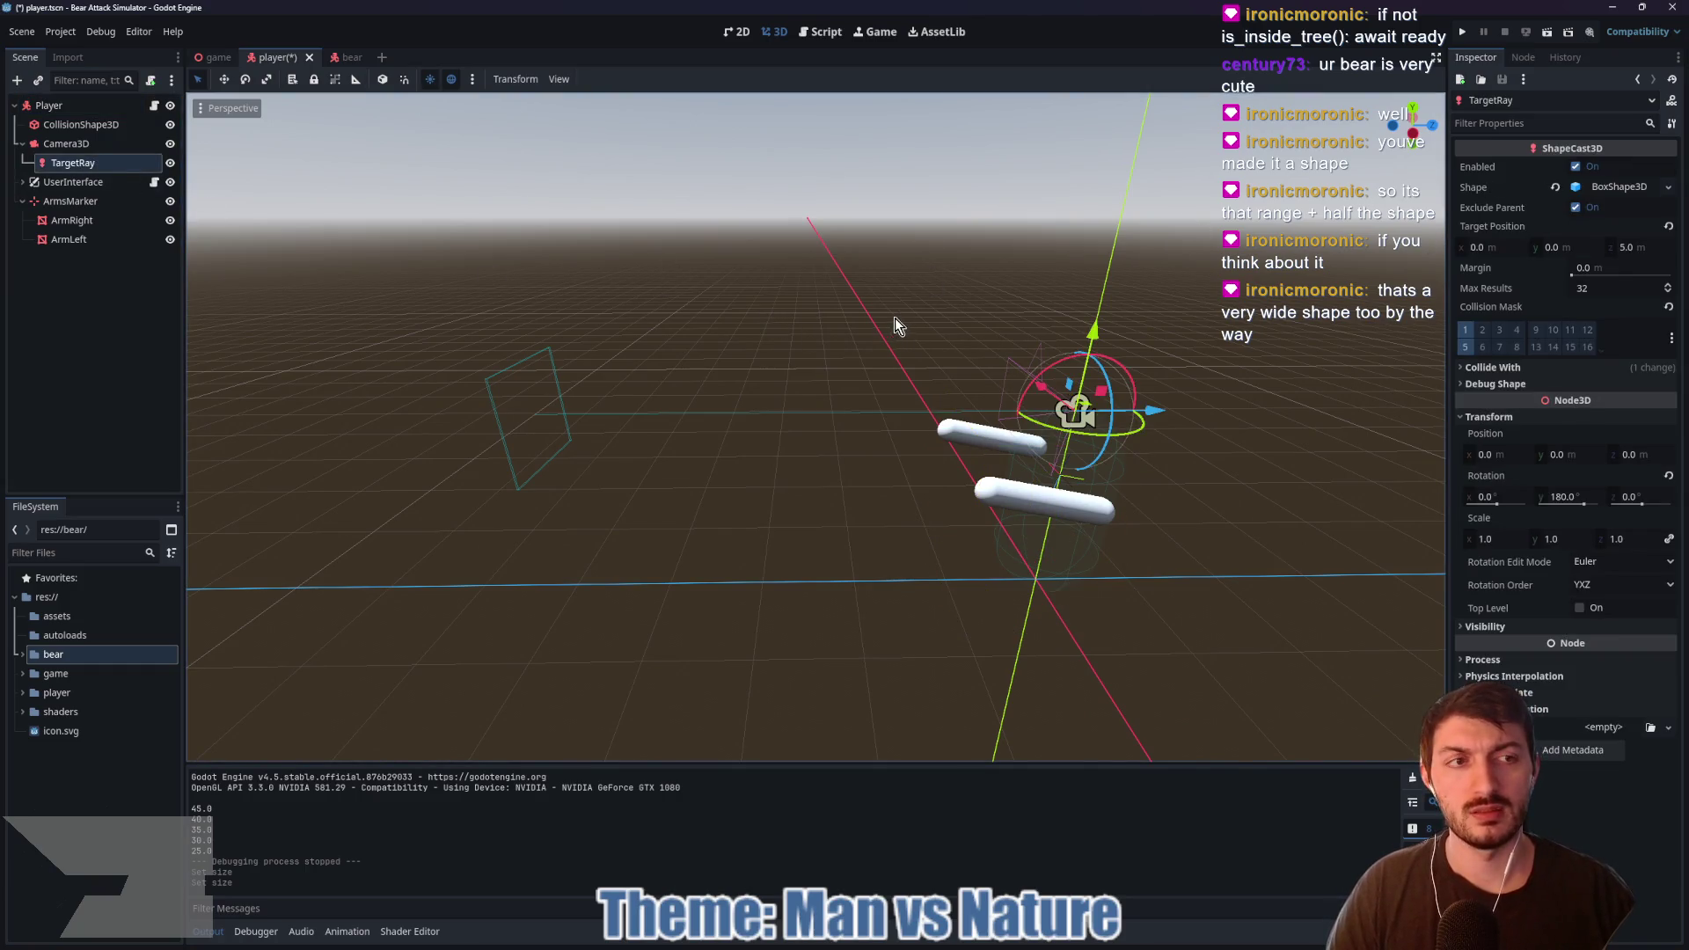
pyautogui.click(1639, 245)
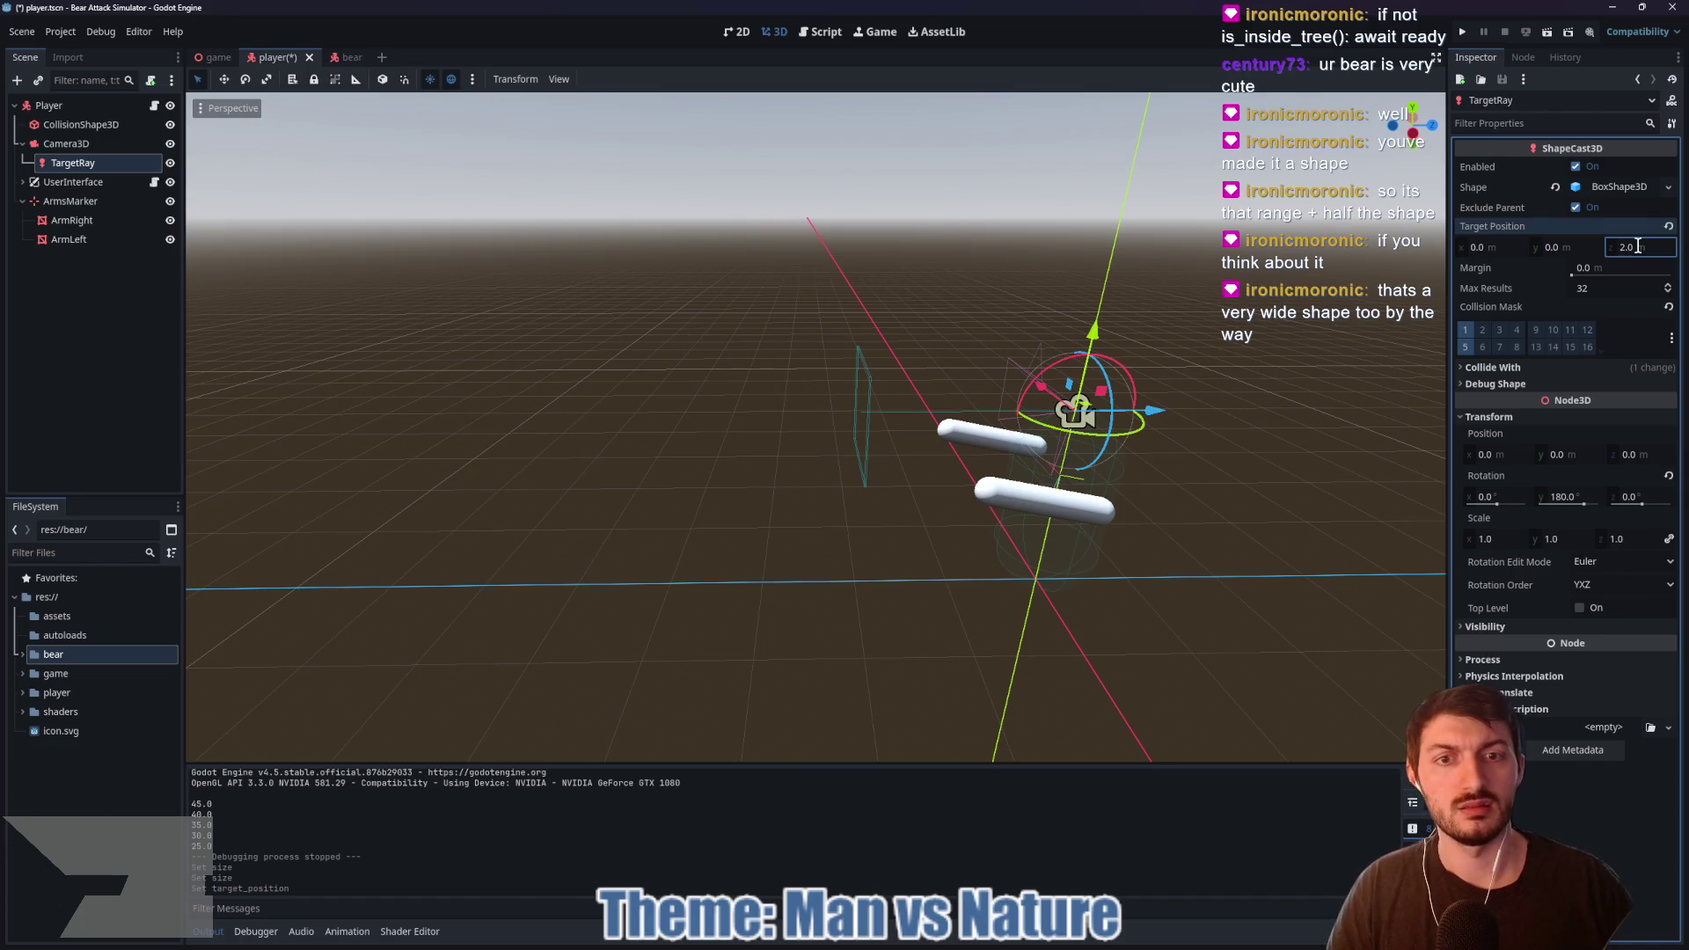
pyautogui.click(1637, 244)
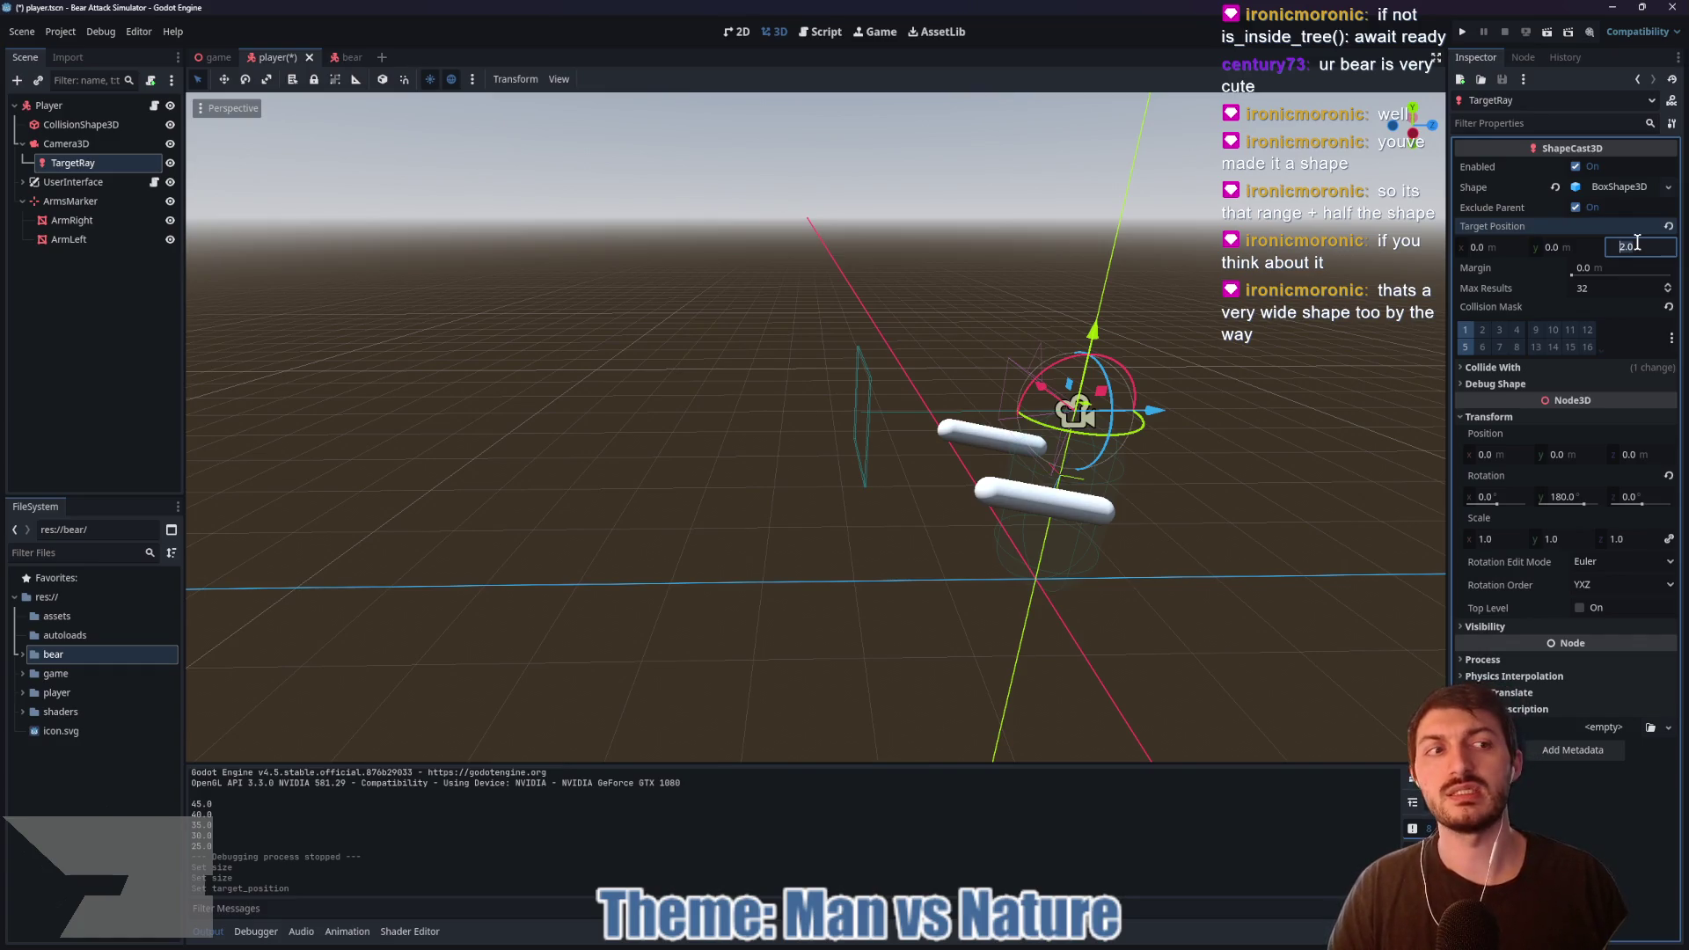
pyautogui.write('1')
pyautogui.press('Return')
pyautogui.click(1647, 247)
pyautogui.press('Return')
pyautogui.hotkey('ctrl', 's')
pyautogui.click(154, 105)
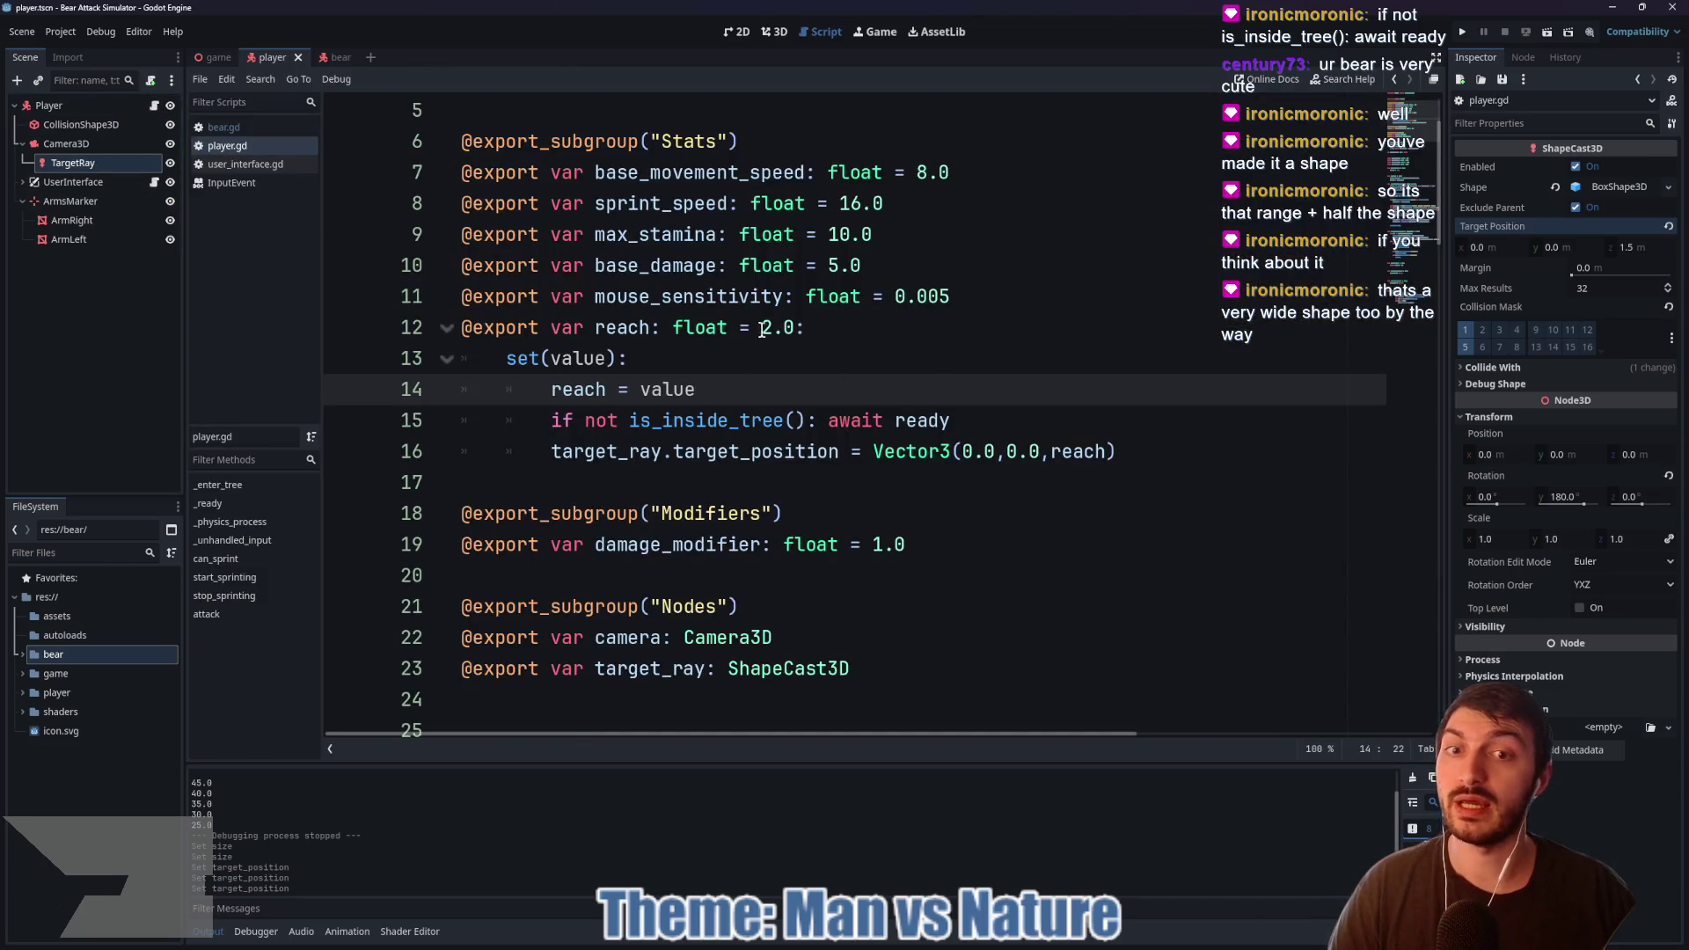
# - Change the reach default from 2.0 to 1.5, save player.gd, and run the game scene with F5
pyautogui.moveTo(792, 327); pyautogui.dragTo(763, 328)
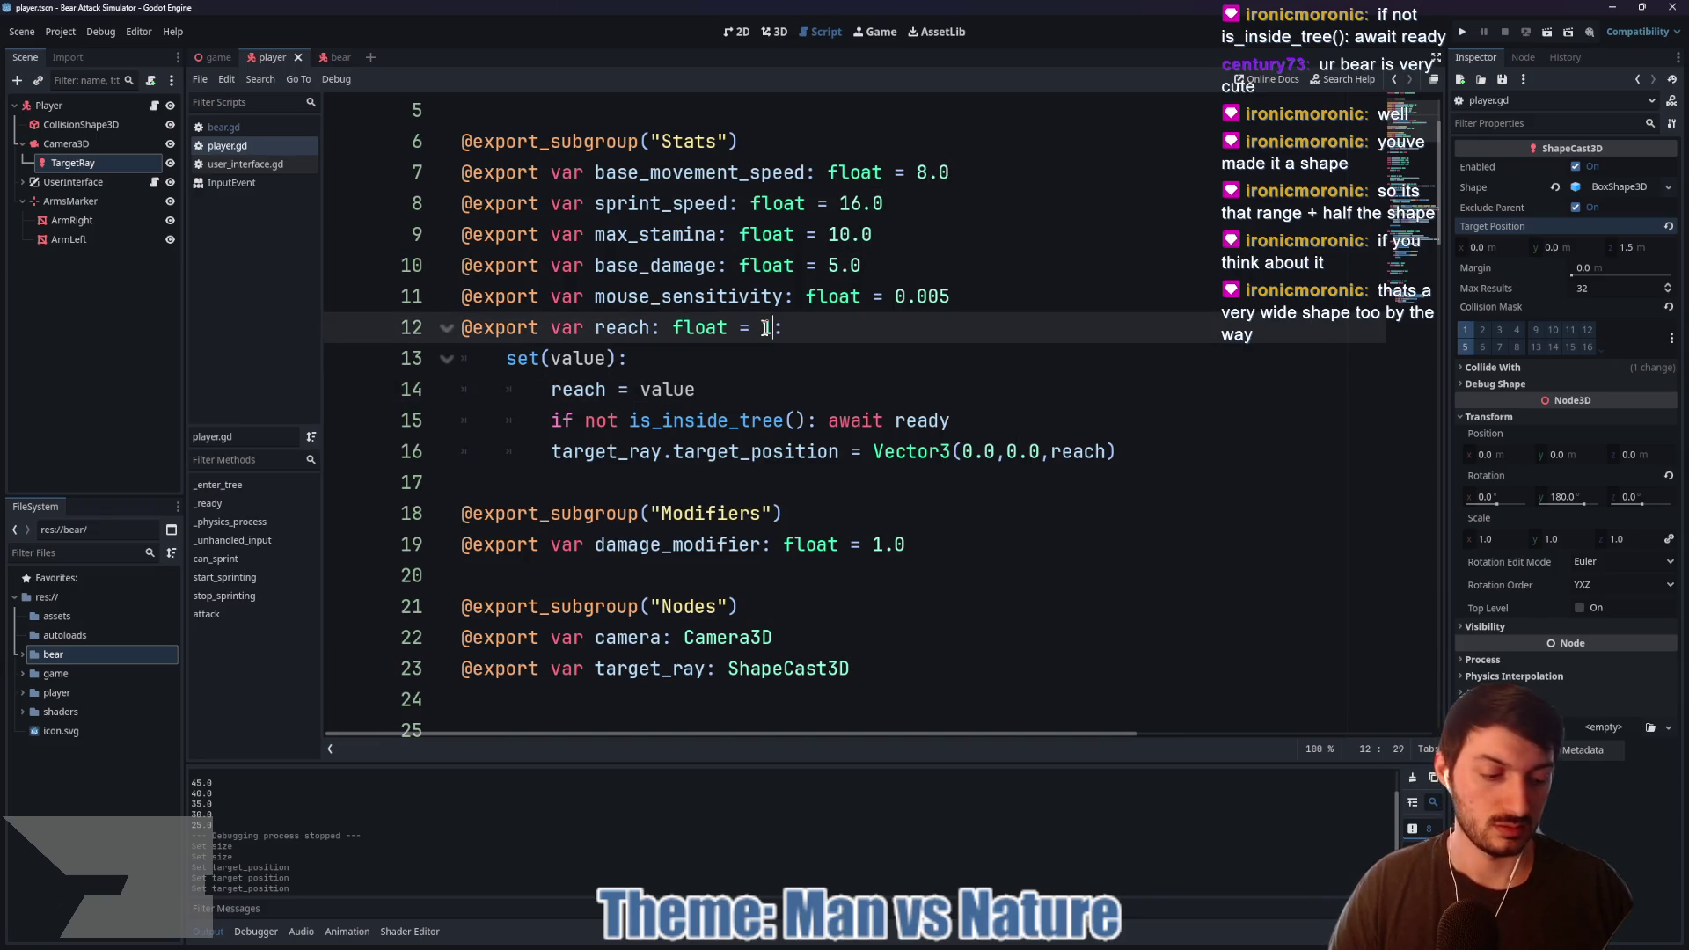
pyautogui.write('.5')
pyautogui.hotkey('ctrl', 's')
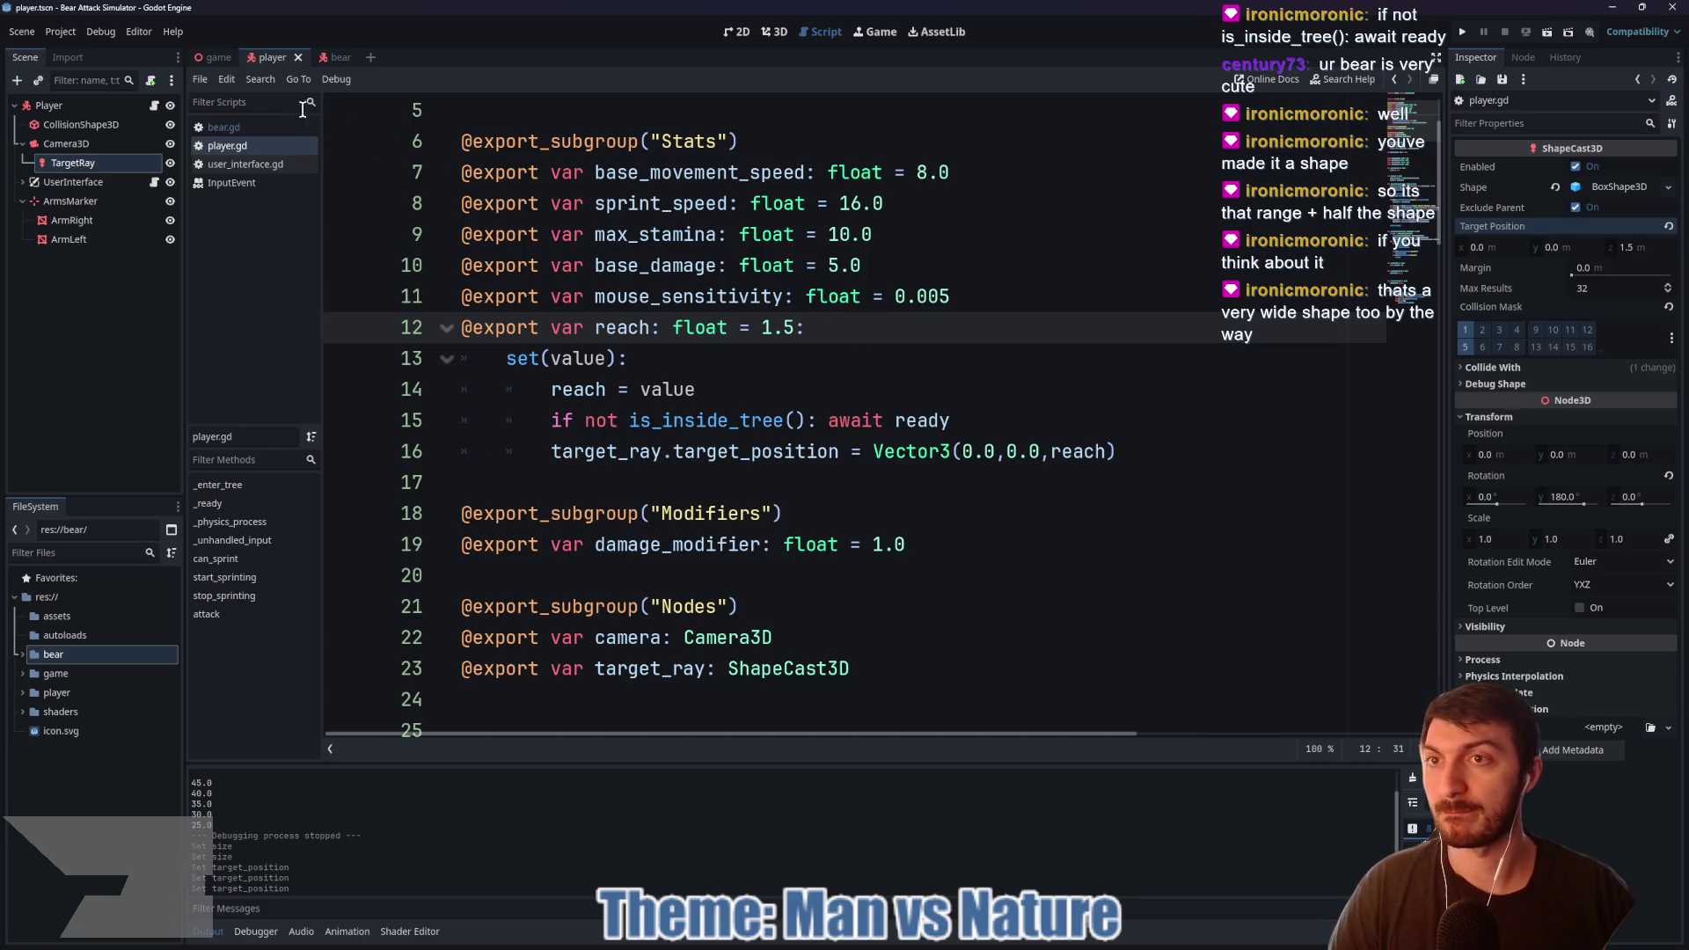
pyautogui.click(231, 58)
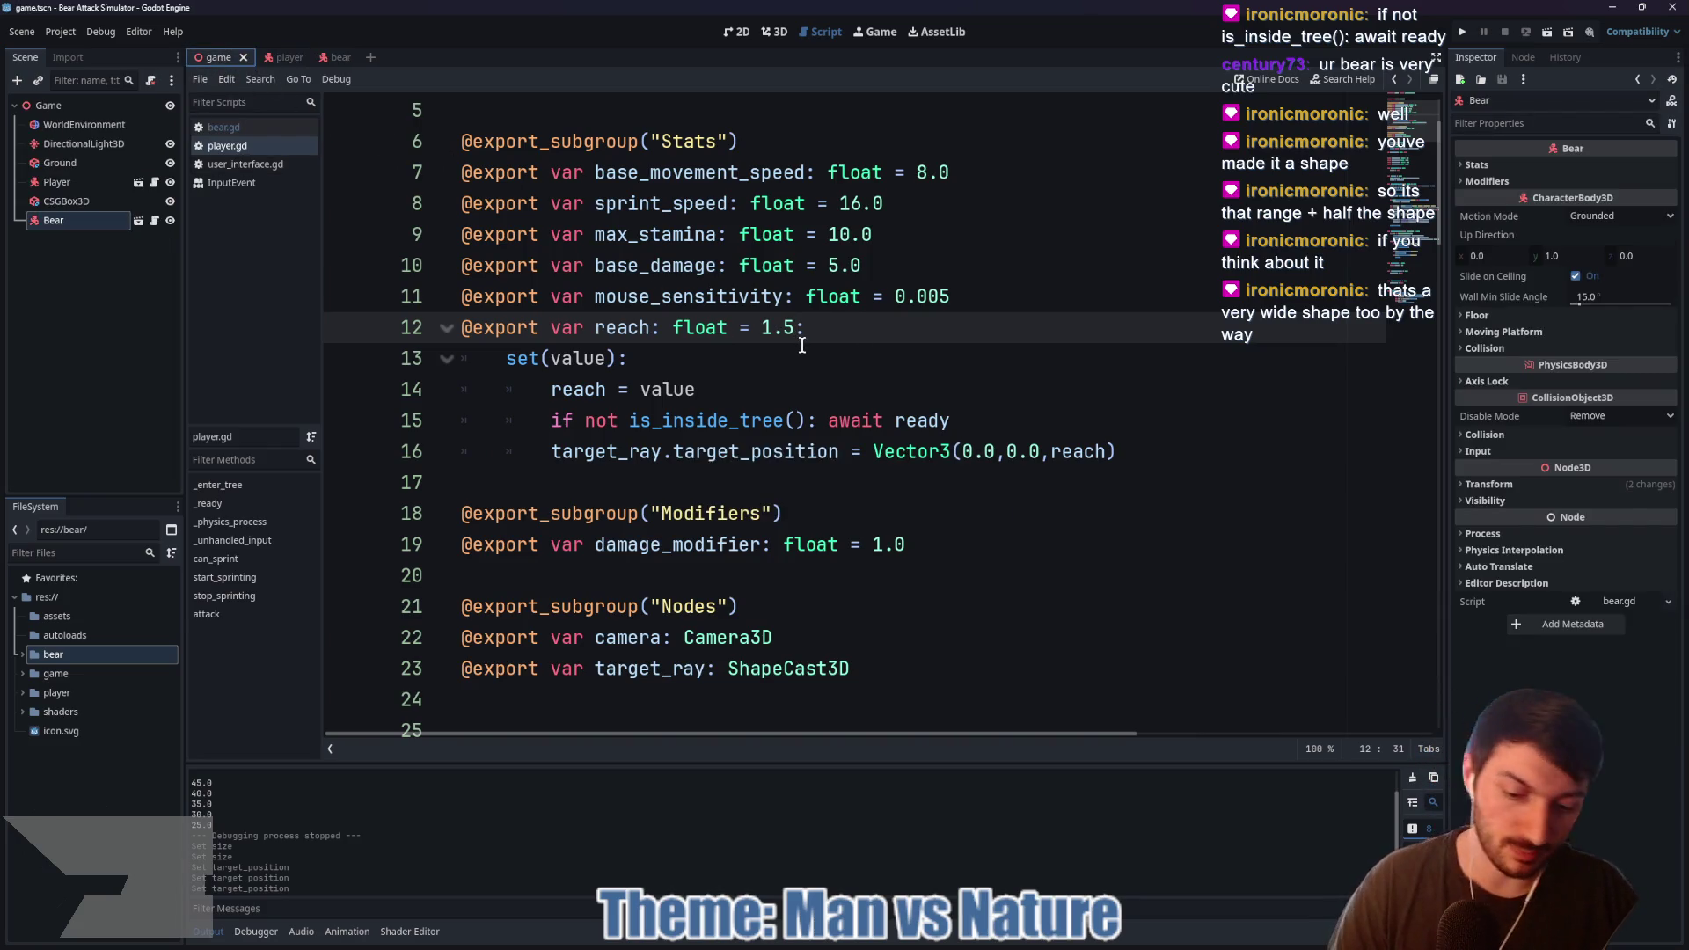
pyautogui.press('F5')
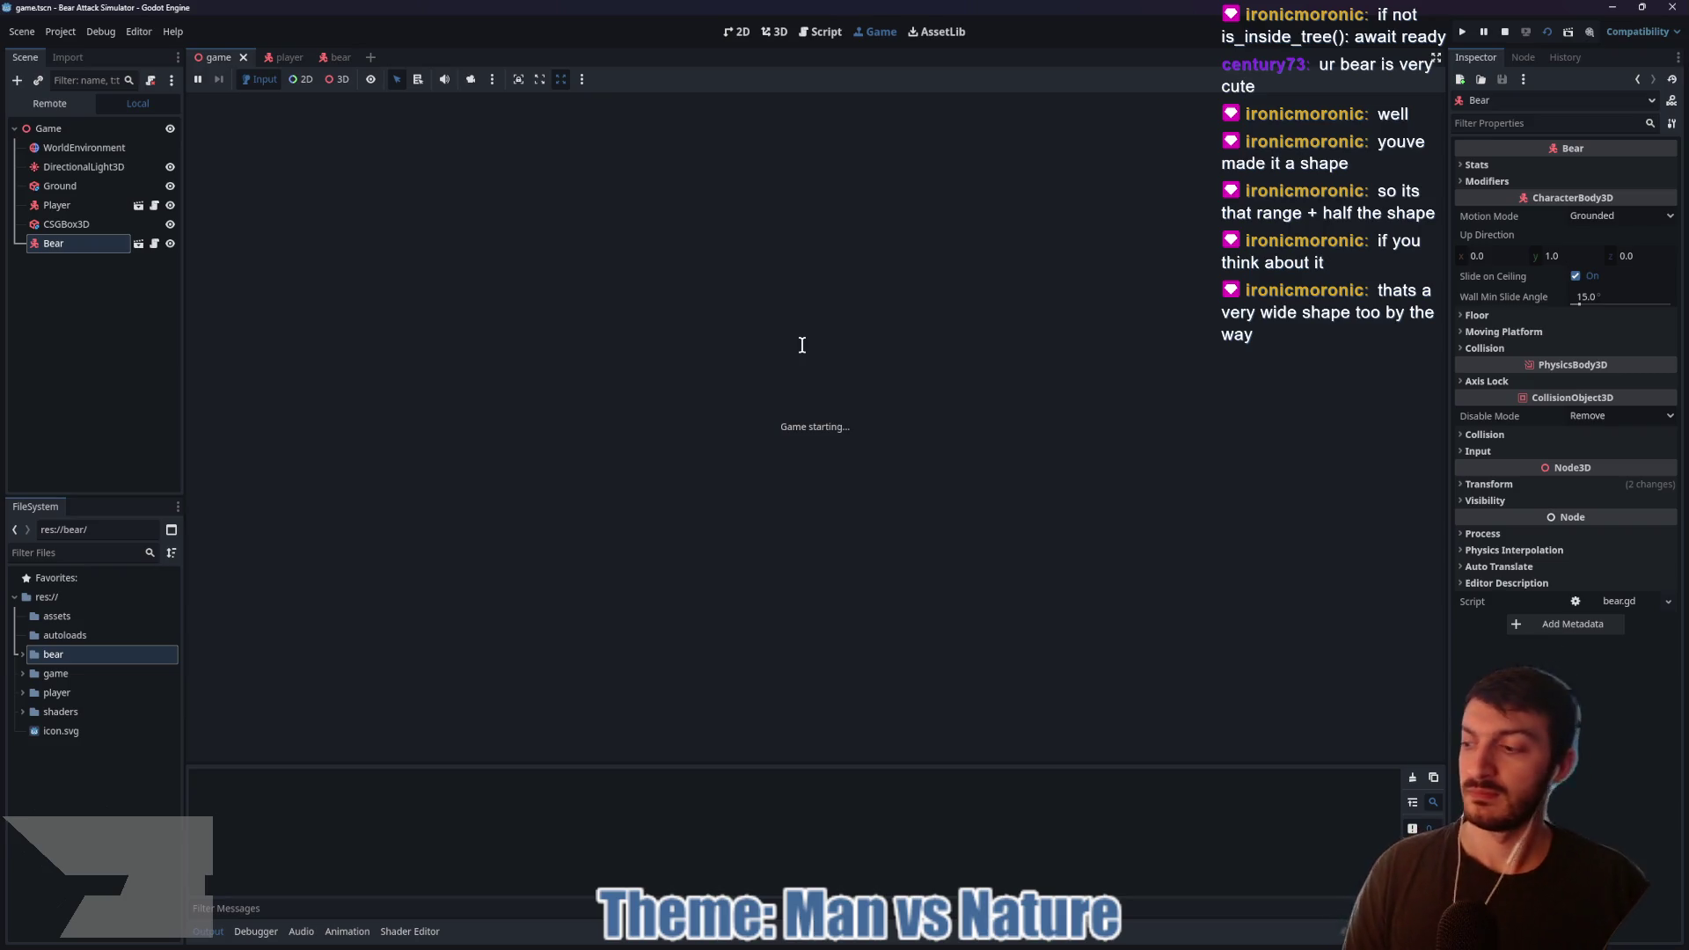
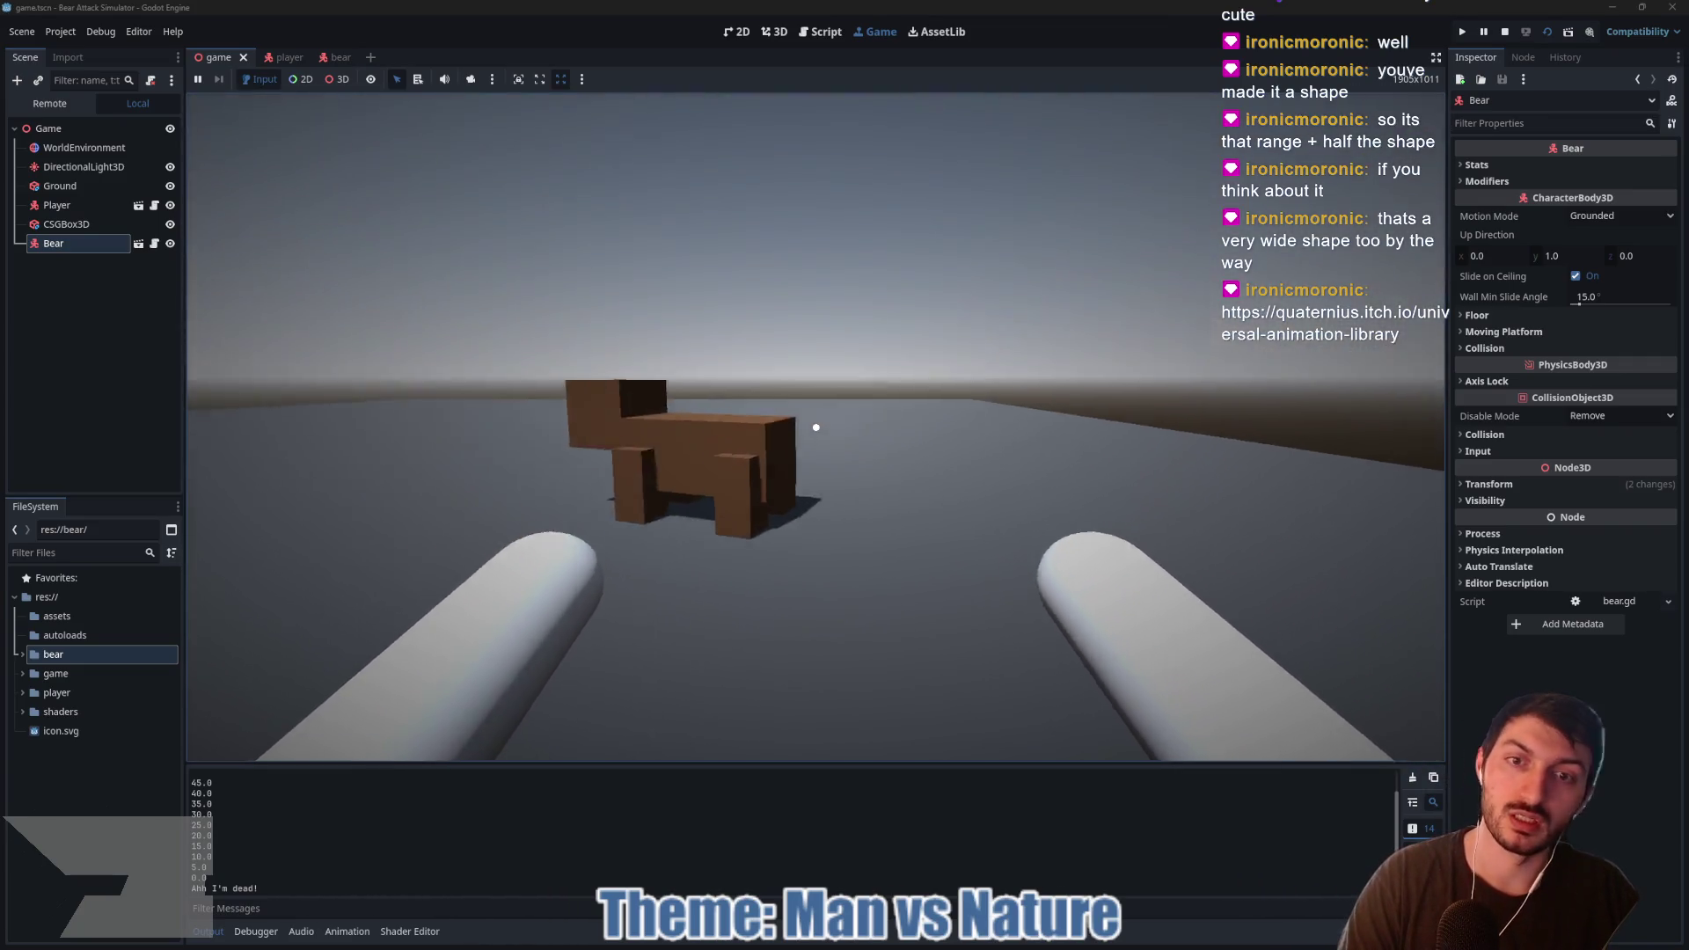
# - Stop the running game and change max_stamina from 10.0 to 5.0 in player.gd
pyautogui.press('F8')
pyautogui.click(280, 58)
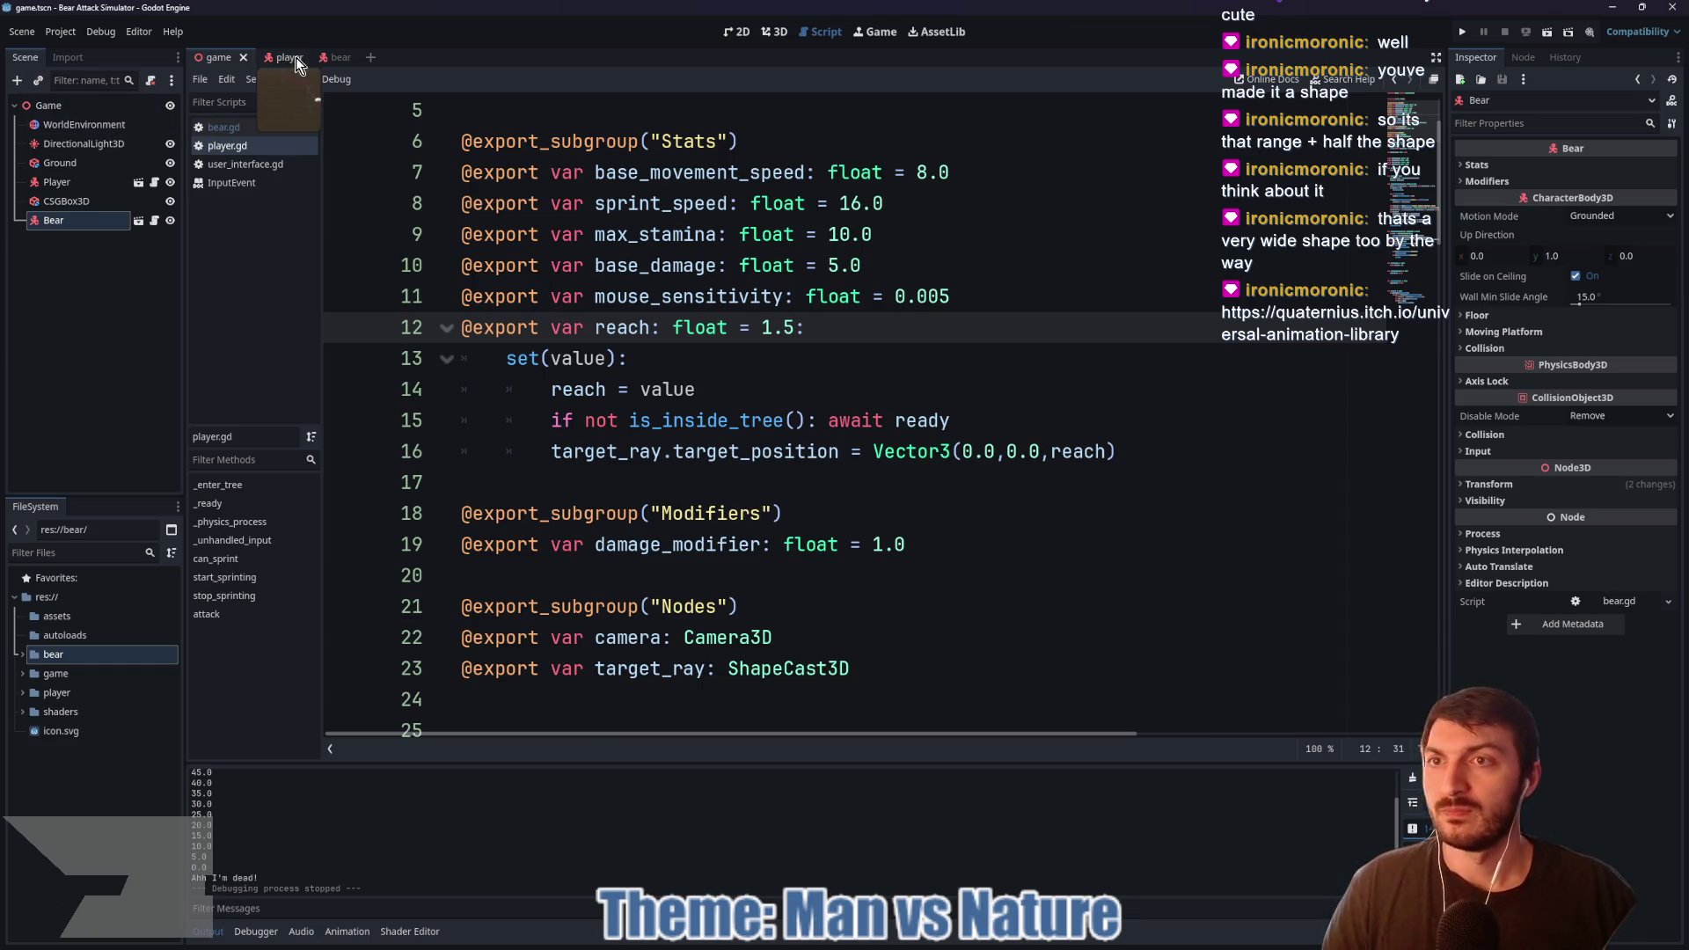
pyautogui.scroll(2, 890, 349)
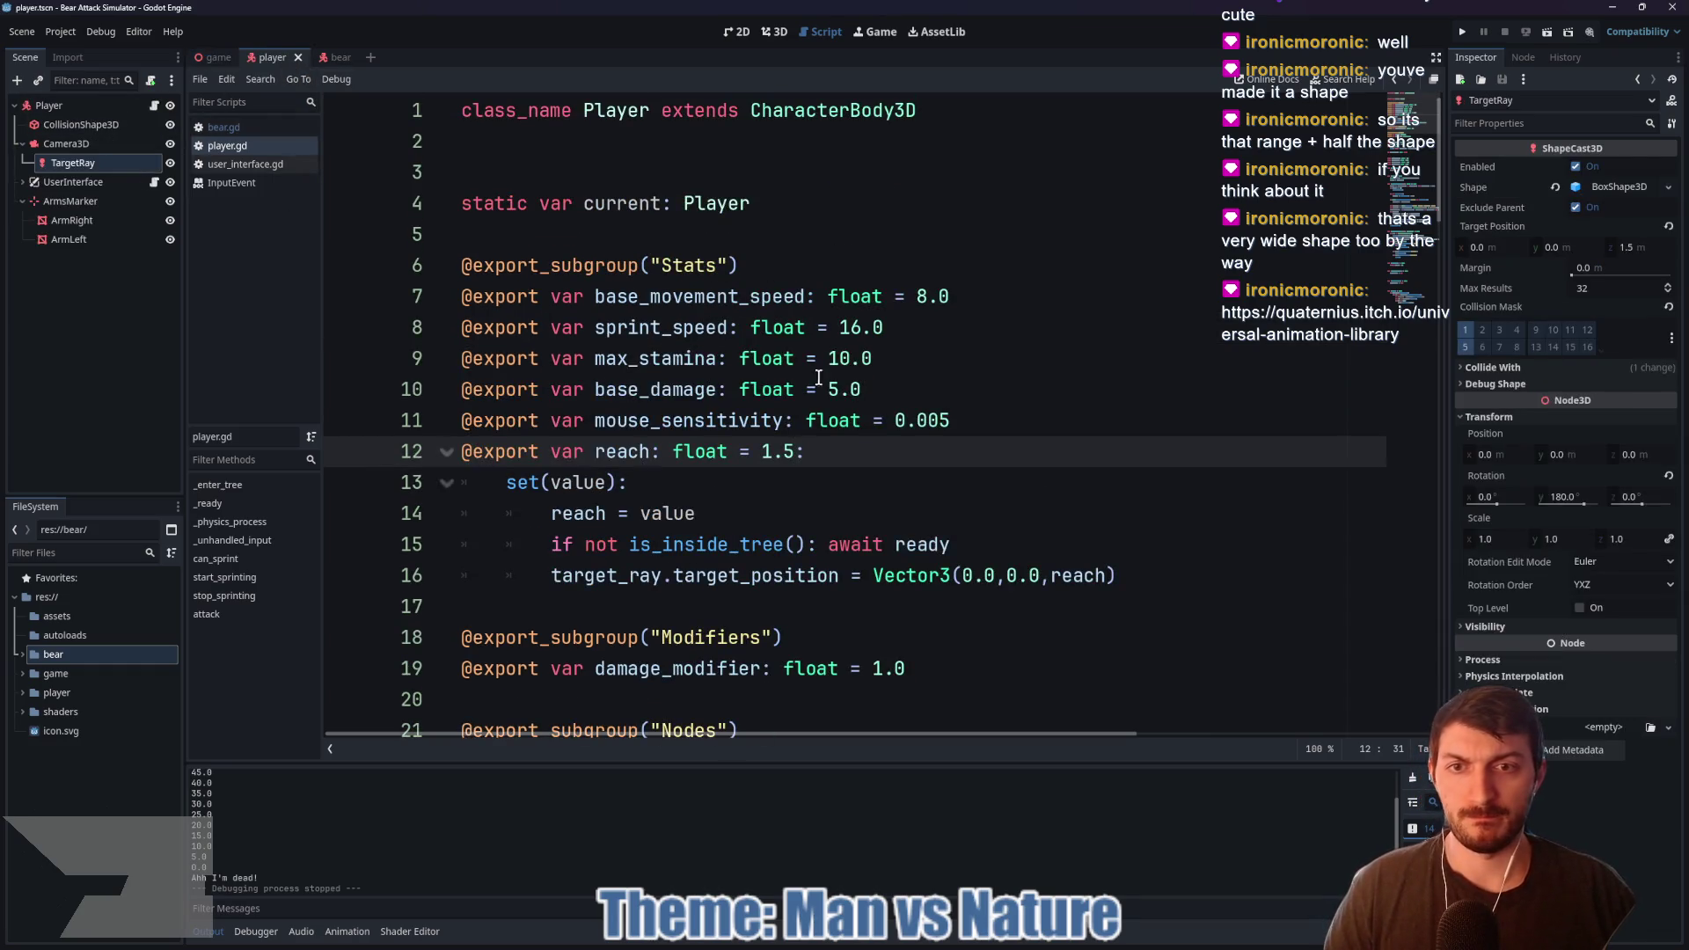
pyautogui.moveTo(848, 358); pyautogui.dragTo(827, 359)
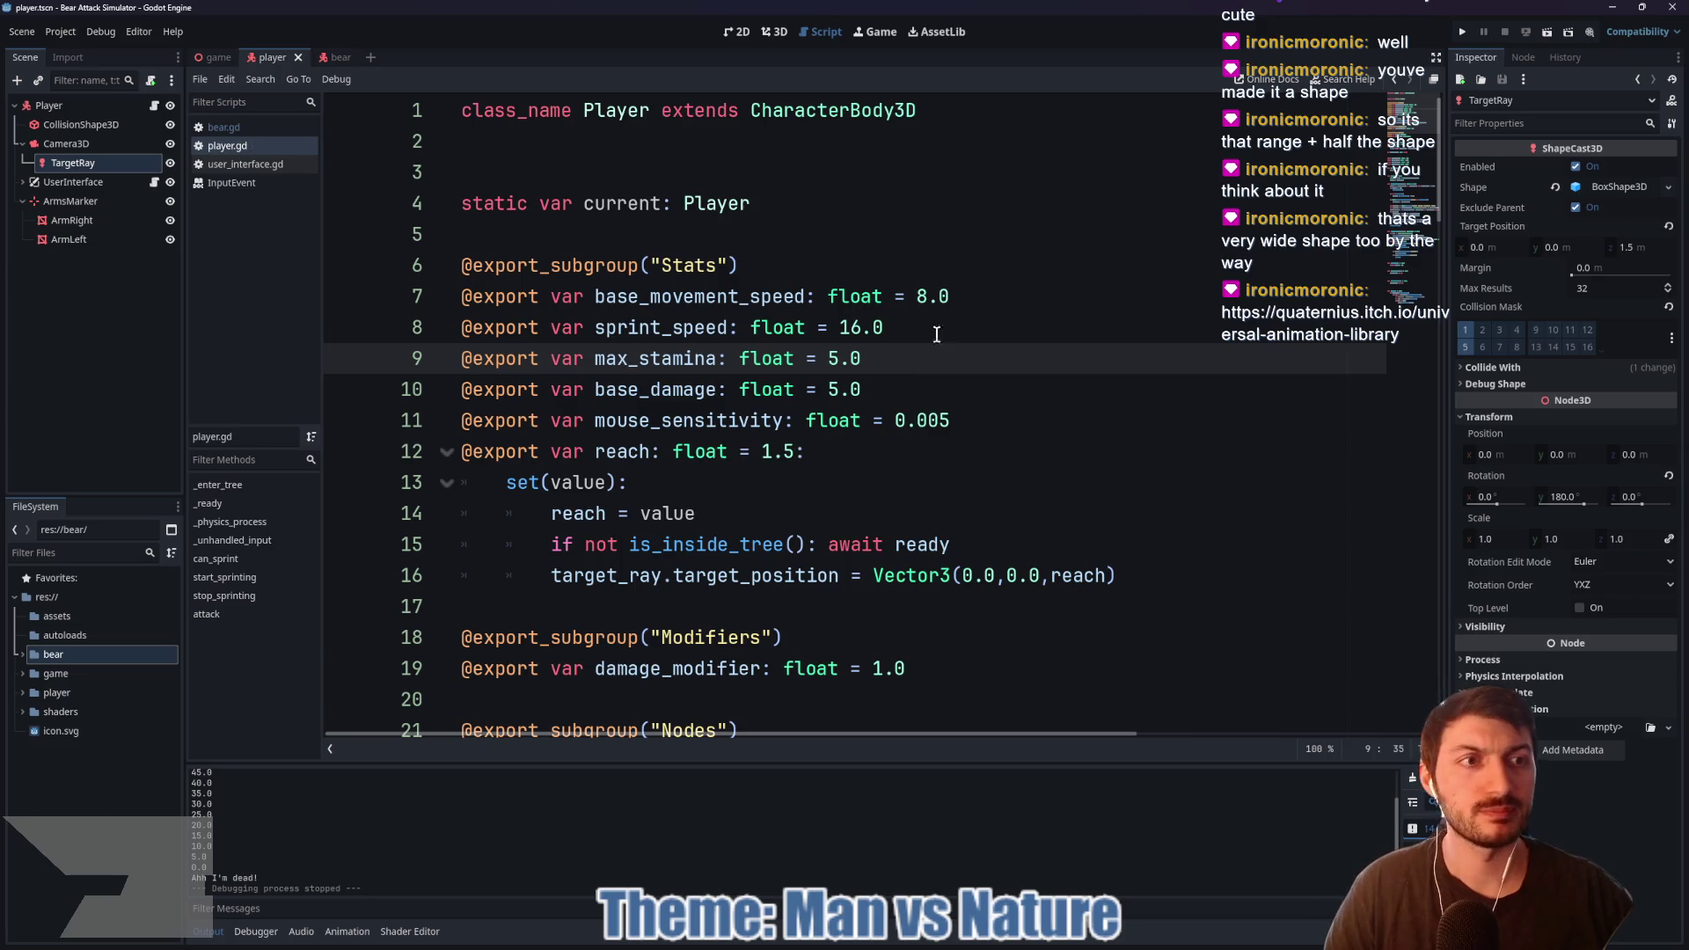
pyautogui.click(86, 106)
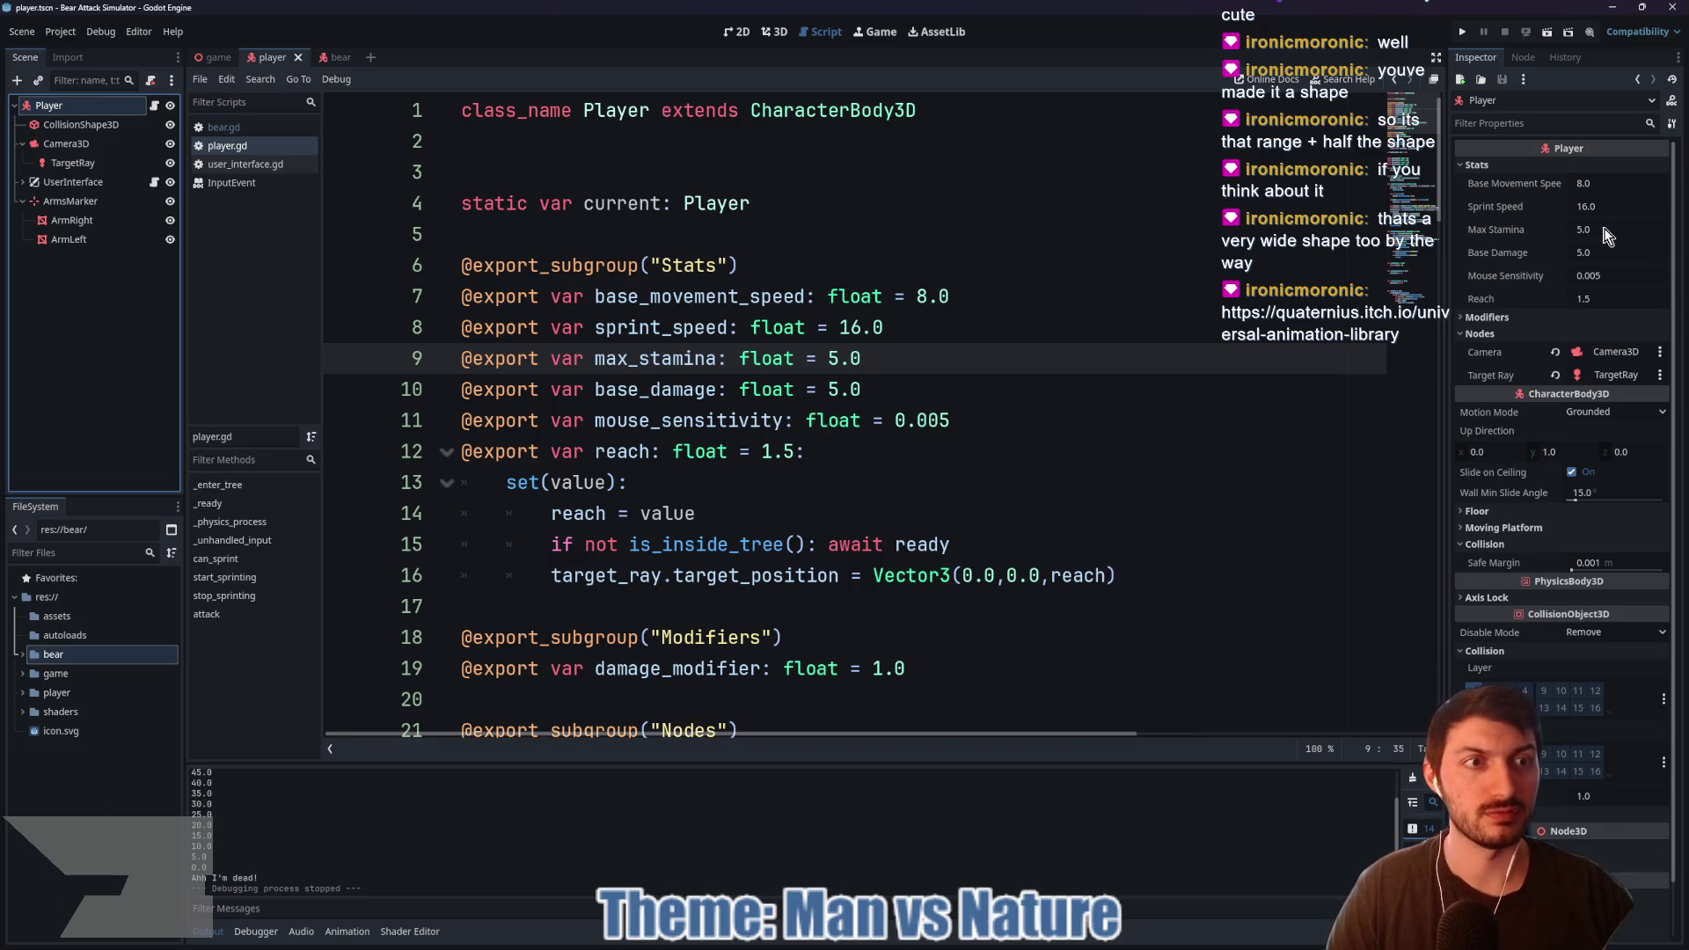
pyautogui.click(924, 367)
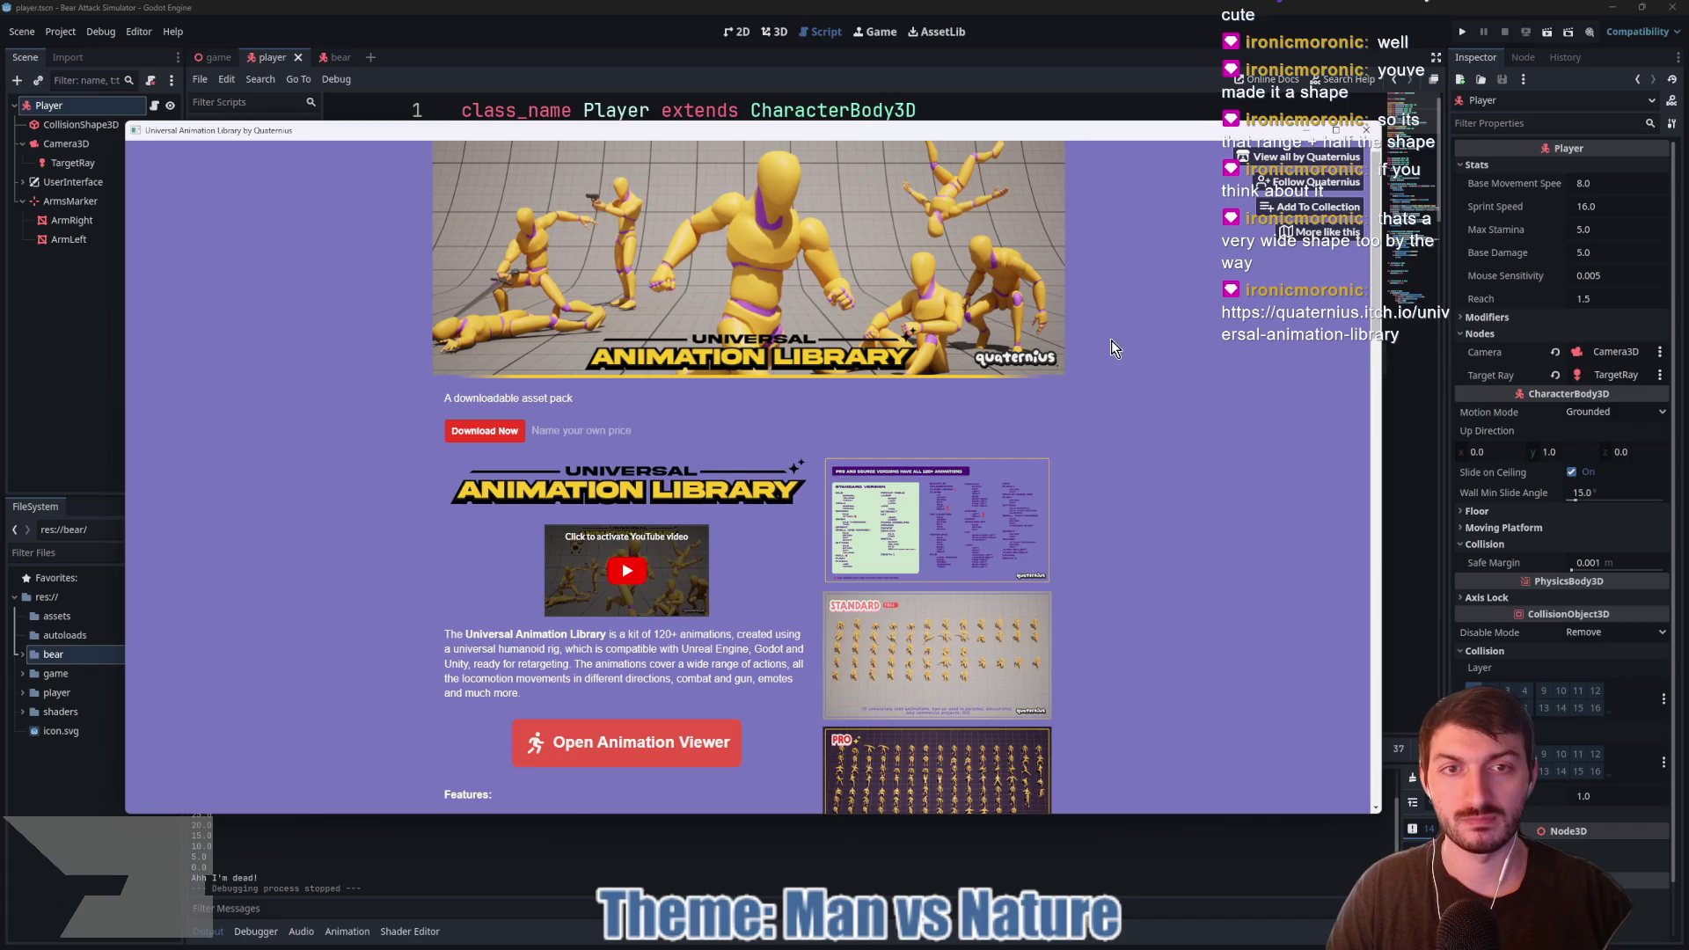
# - Maximize the Universal Animation Library page, scroll through its details, and choose Download Now
pyautogui.scroll(-4, 1111, 345)
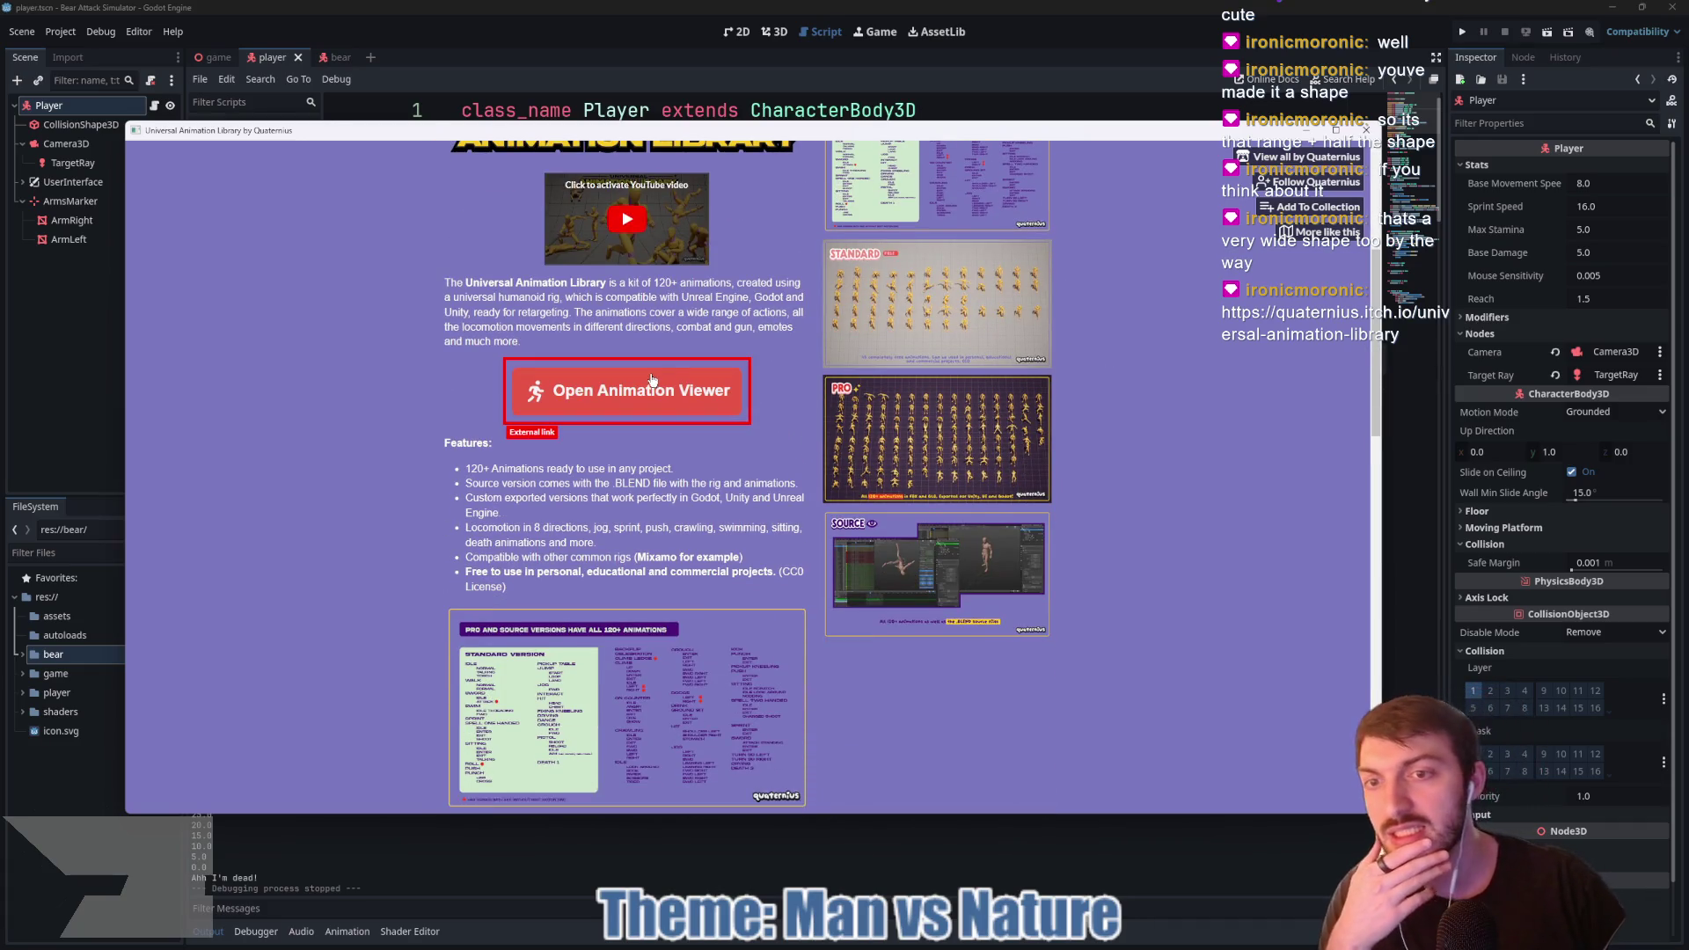
pyautogui.click(1368, 129)
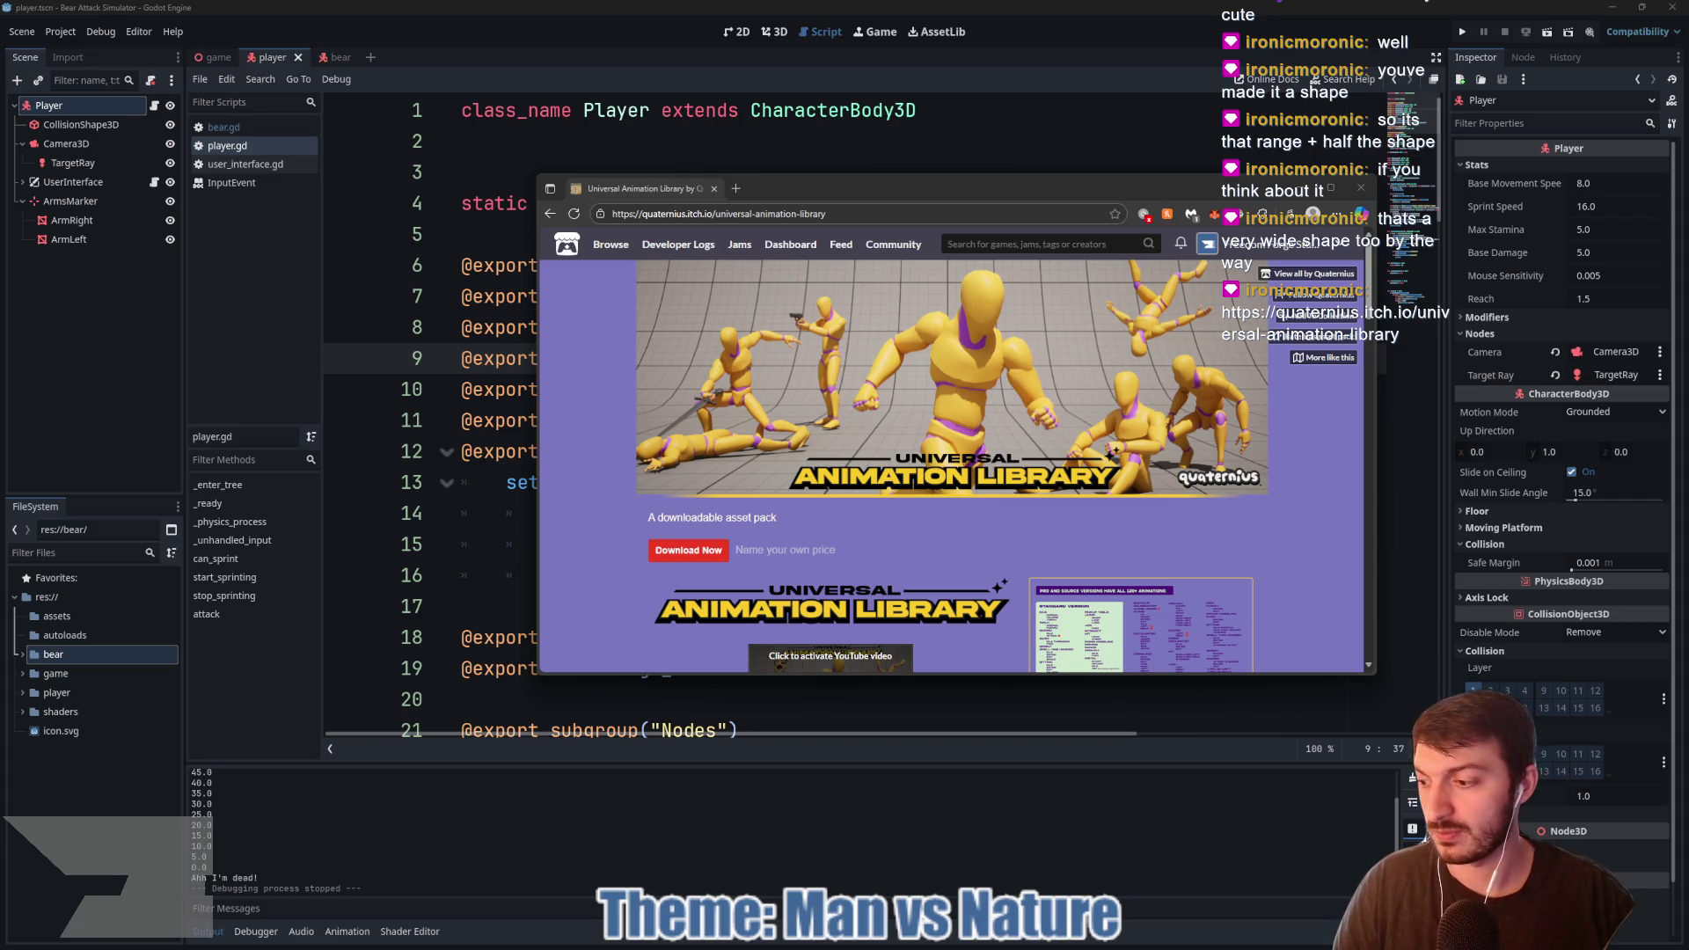
pyautogui.click(1331, 188)
pyautogui.scroll(-4, 923, 396)
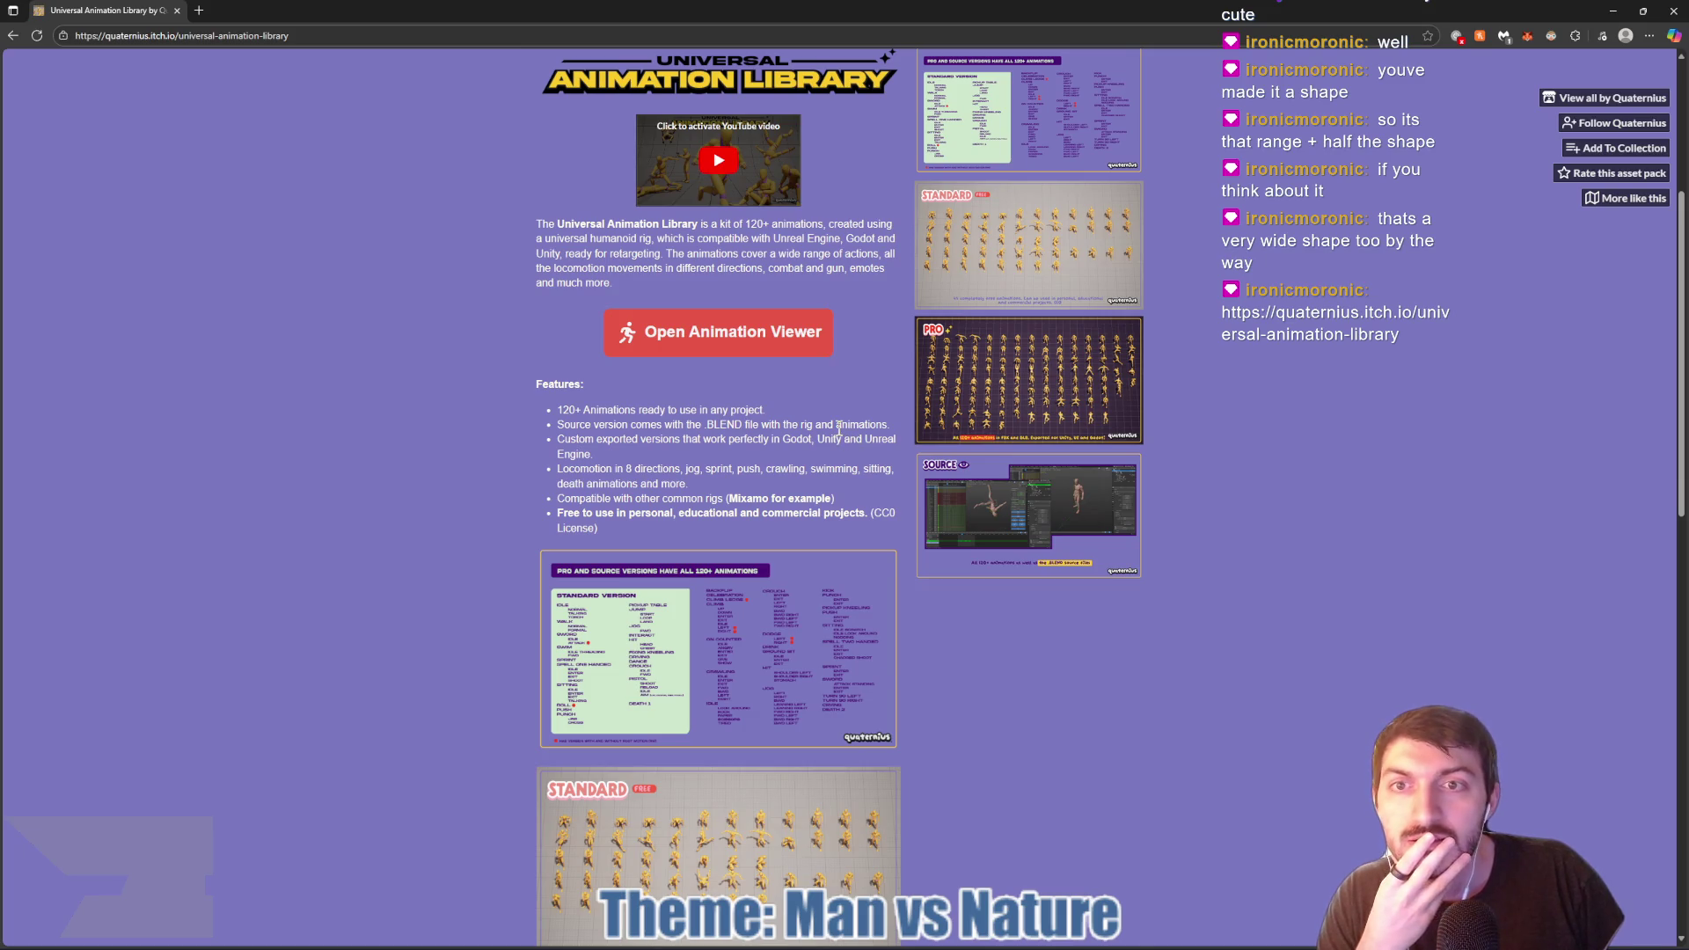
pyautogui.scroll(2, 840, 431)
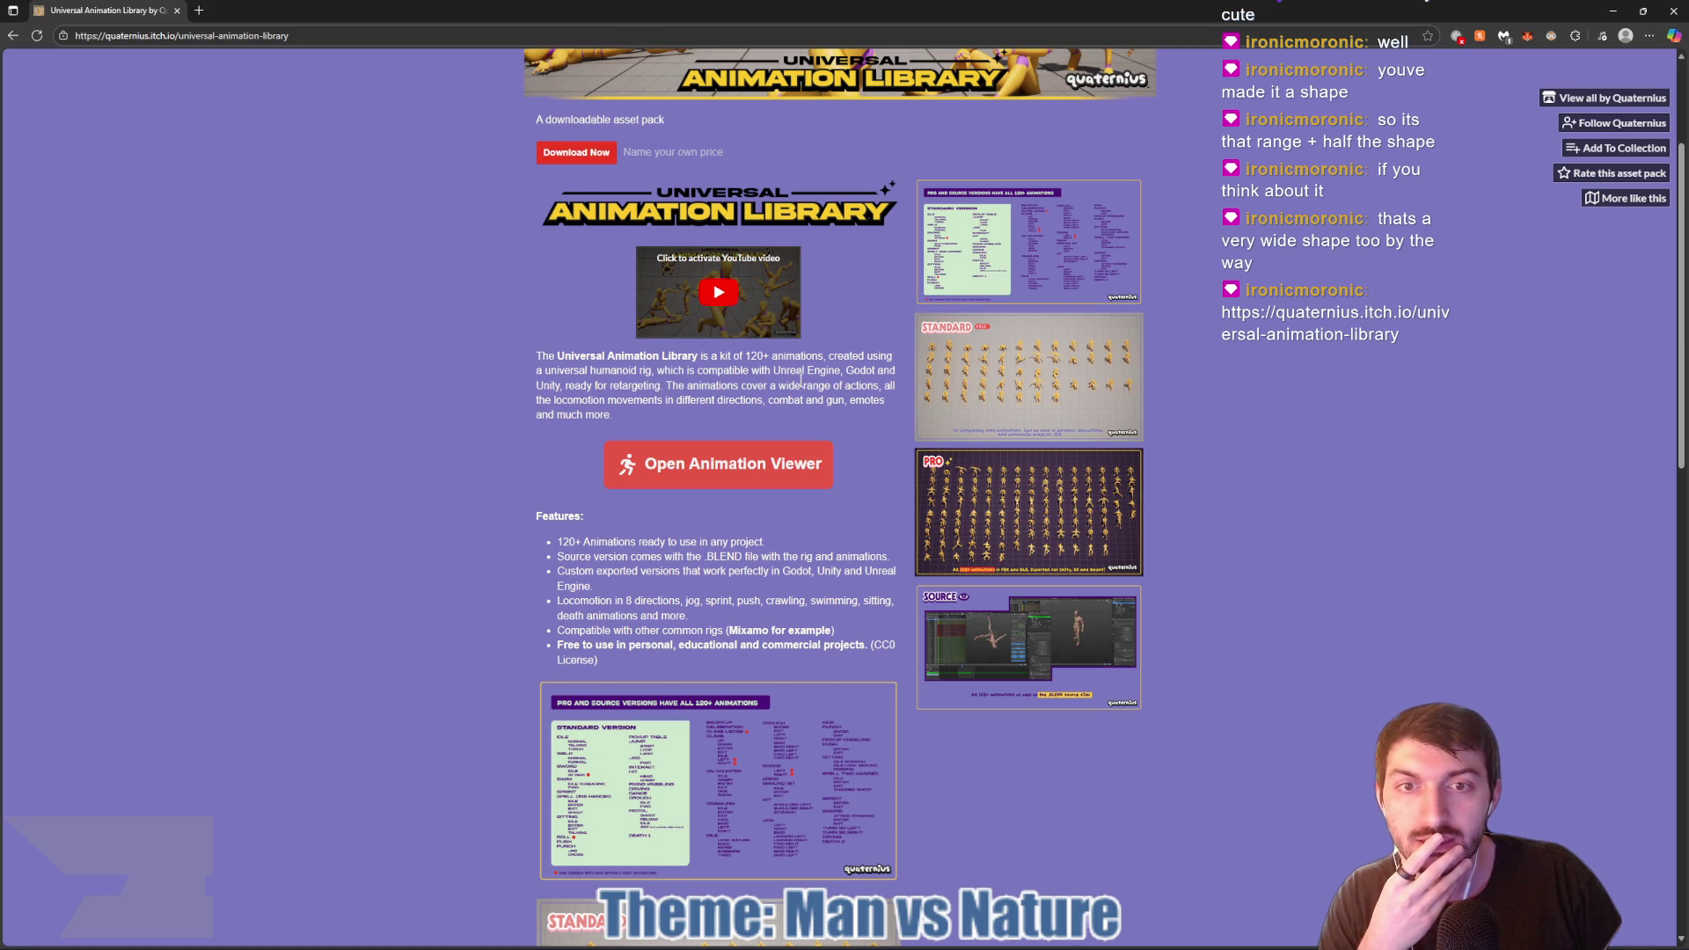
pyautogui.scroll(-5, 869, 385)
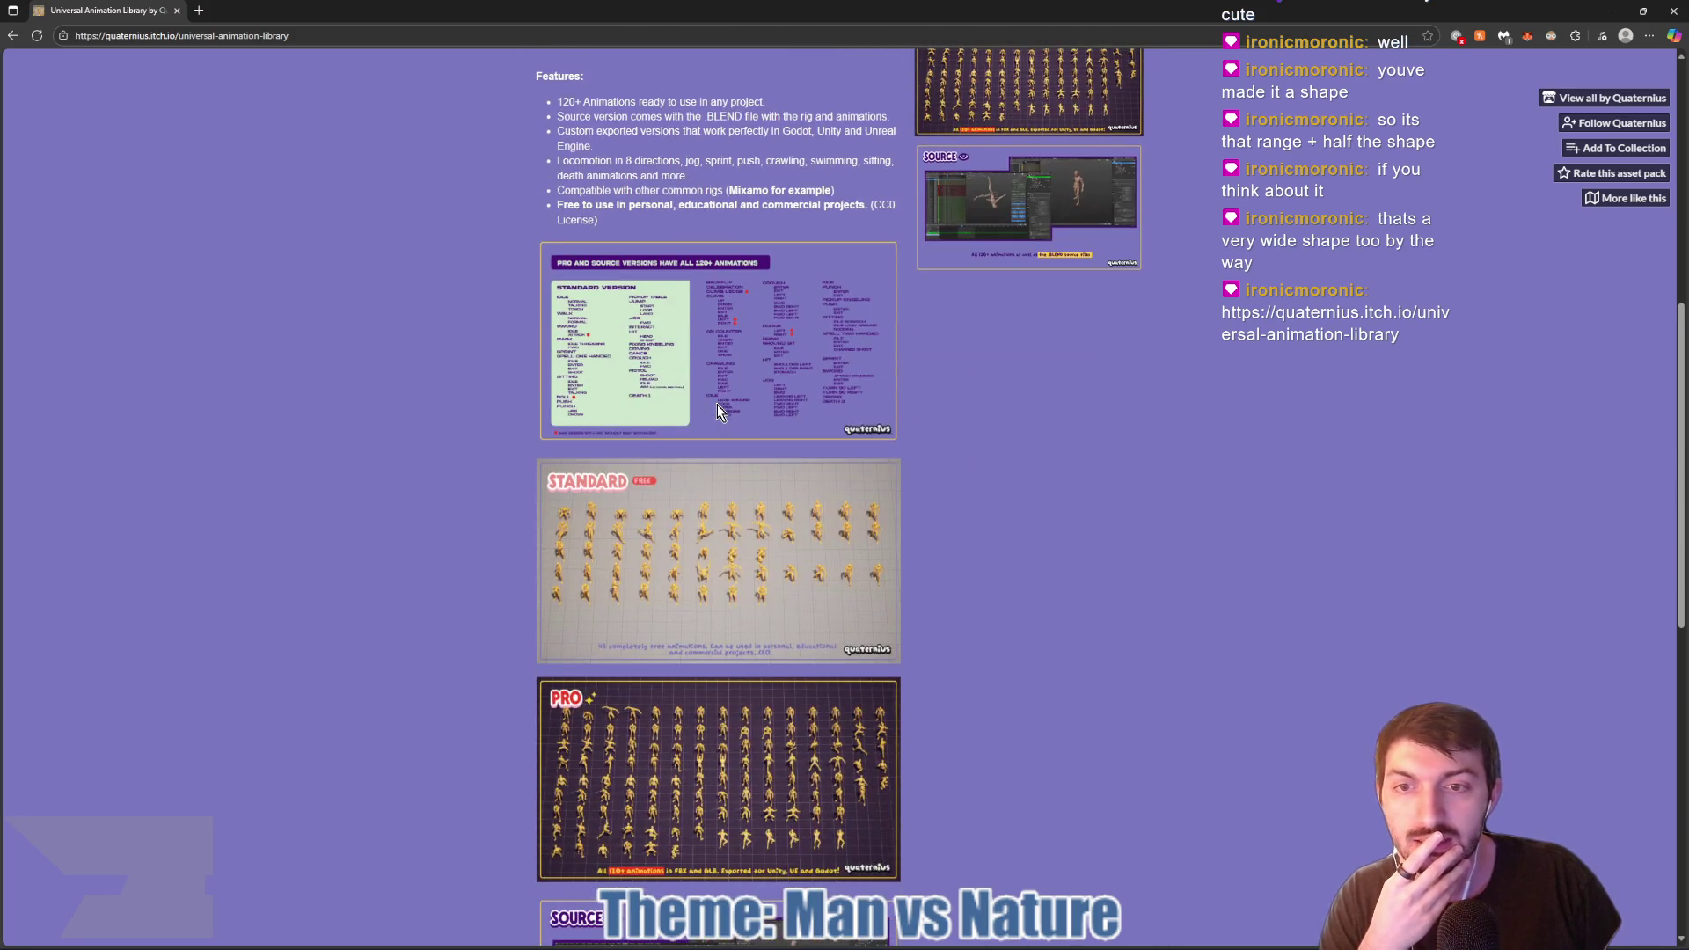
pyautogui.scroll(-3, 711, 403)
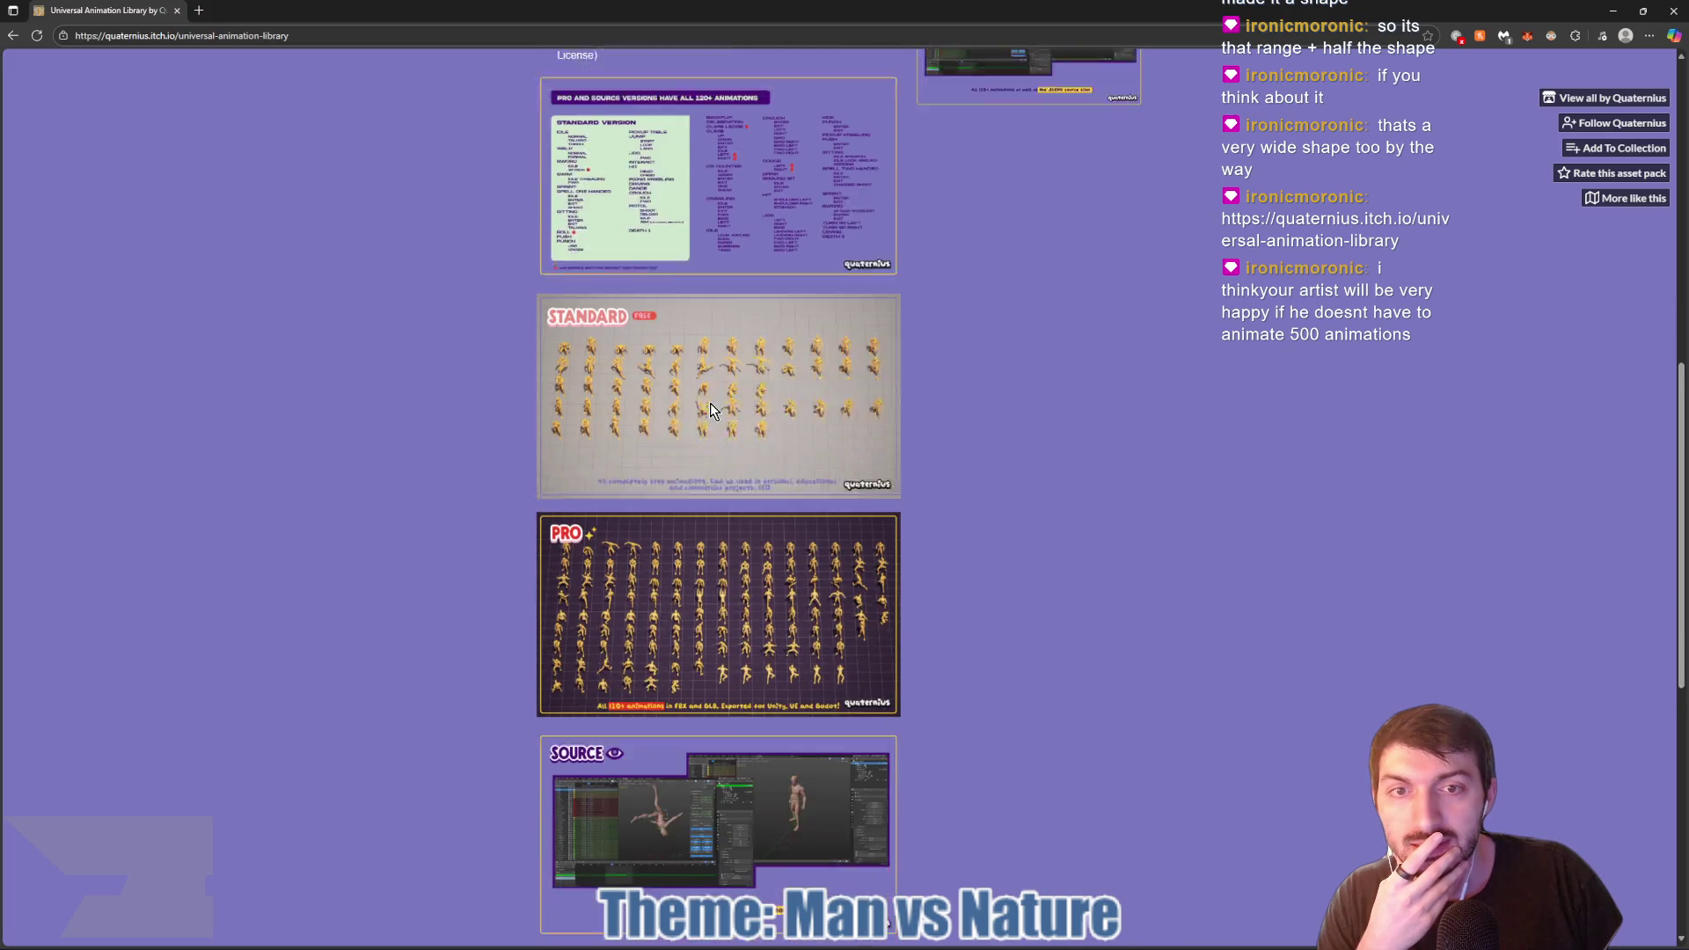
pyautogui.scroll(1, 725, 422)
pyautogui.scroll(3, 727, 427)
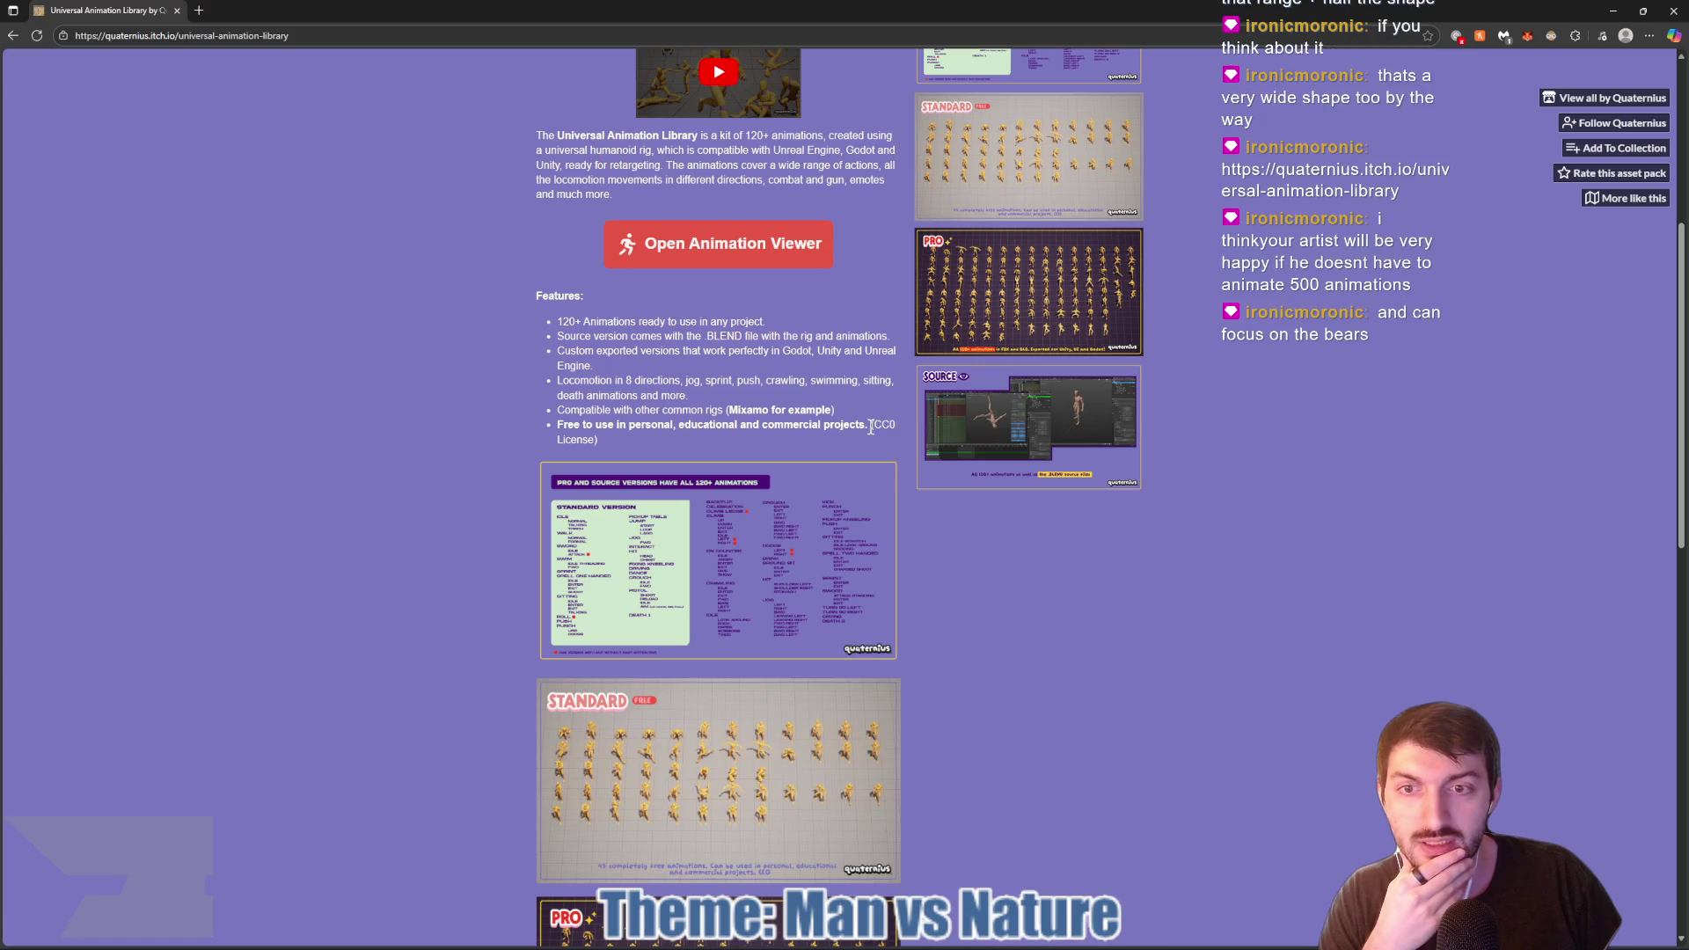
pyautogui.scroll(5, 832, 428)
pyautogui.click(564, 380)
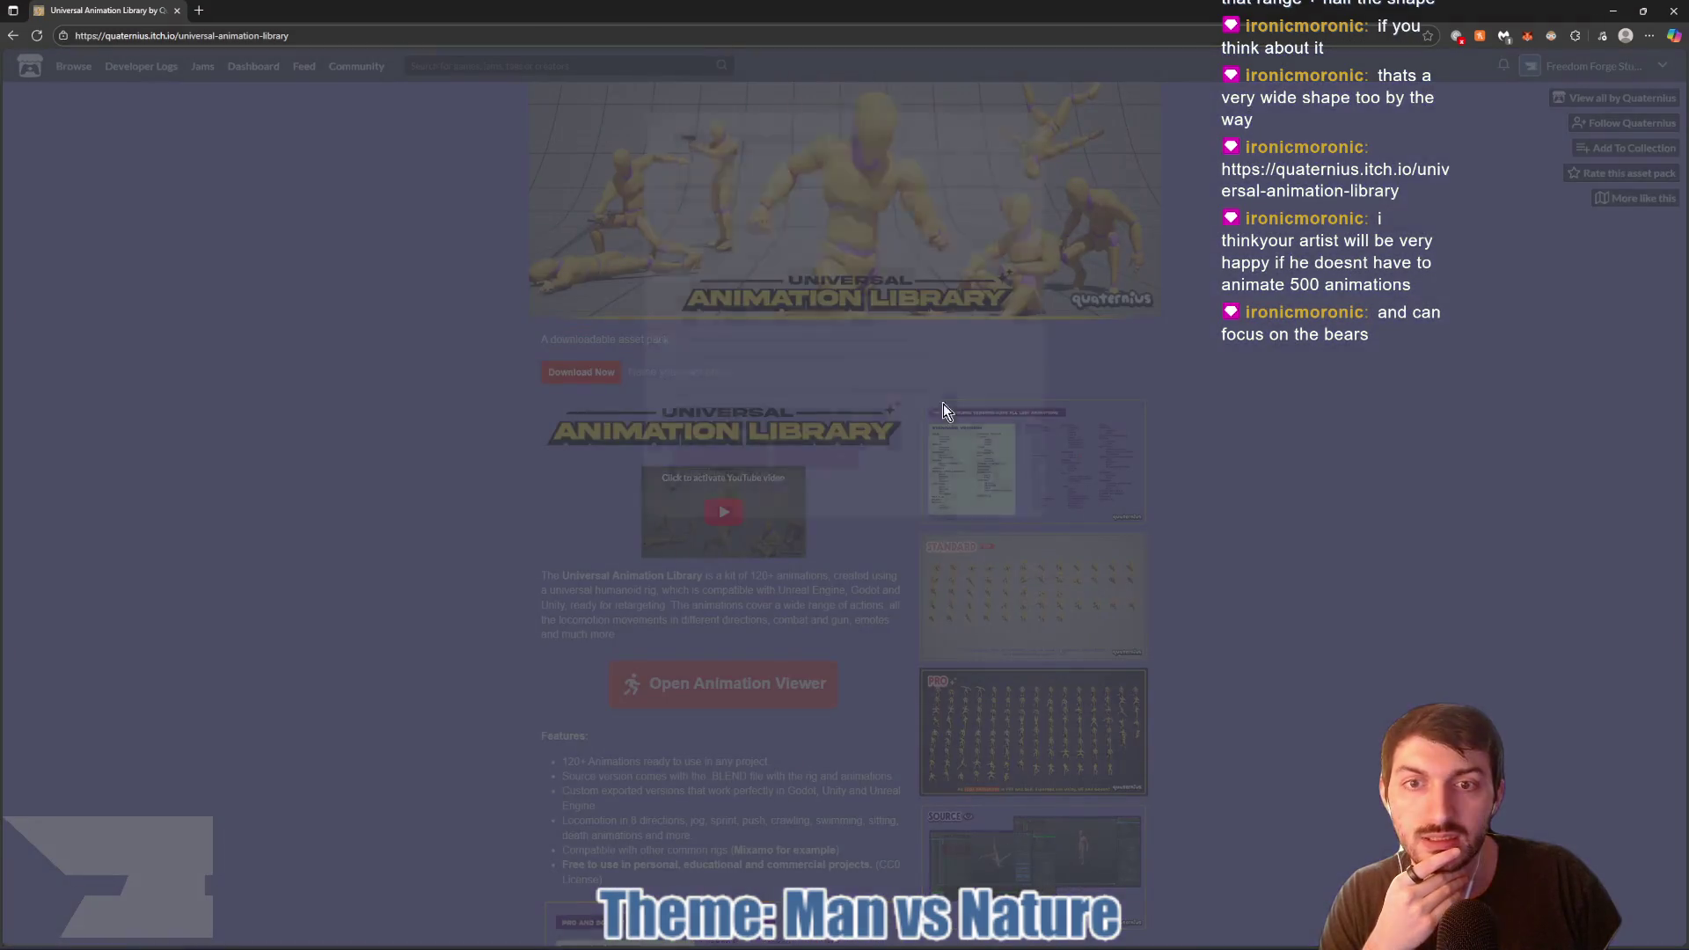
# - Skip payment, save Universal Animation Library[Standard].zip to the Desktop, and close the browser
pyautogui.click(792, 211)
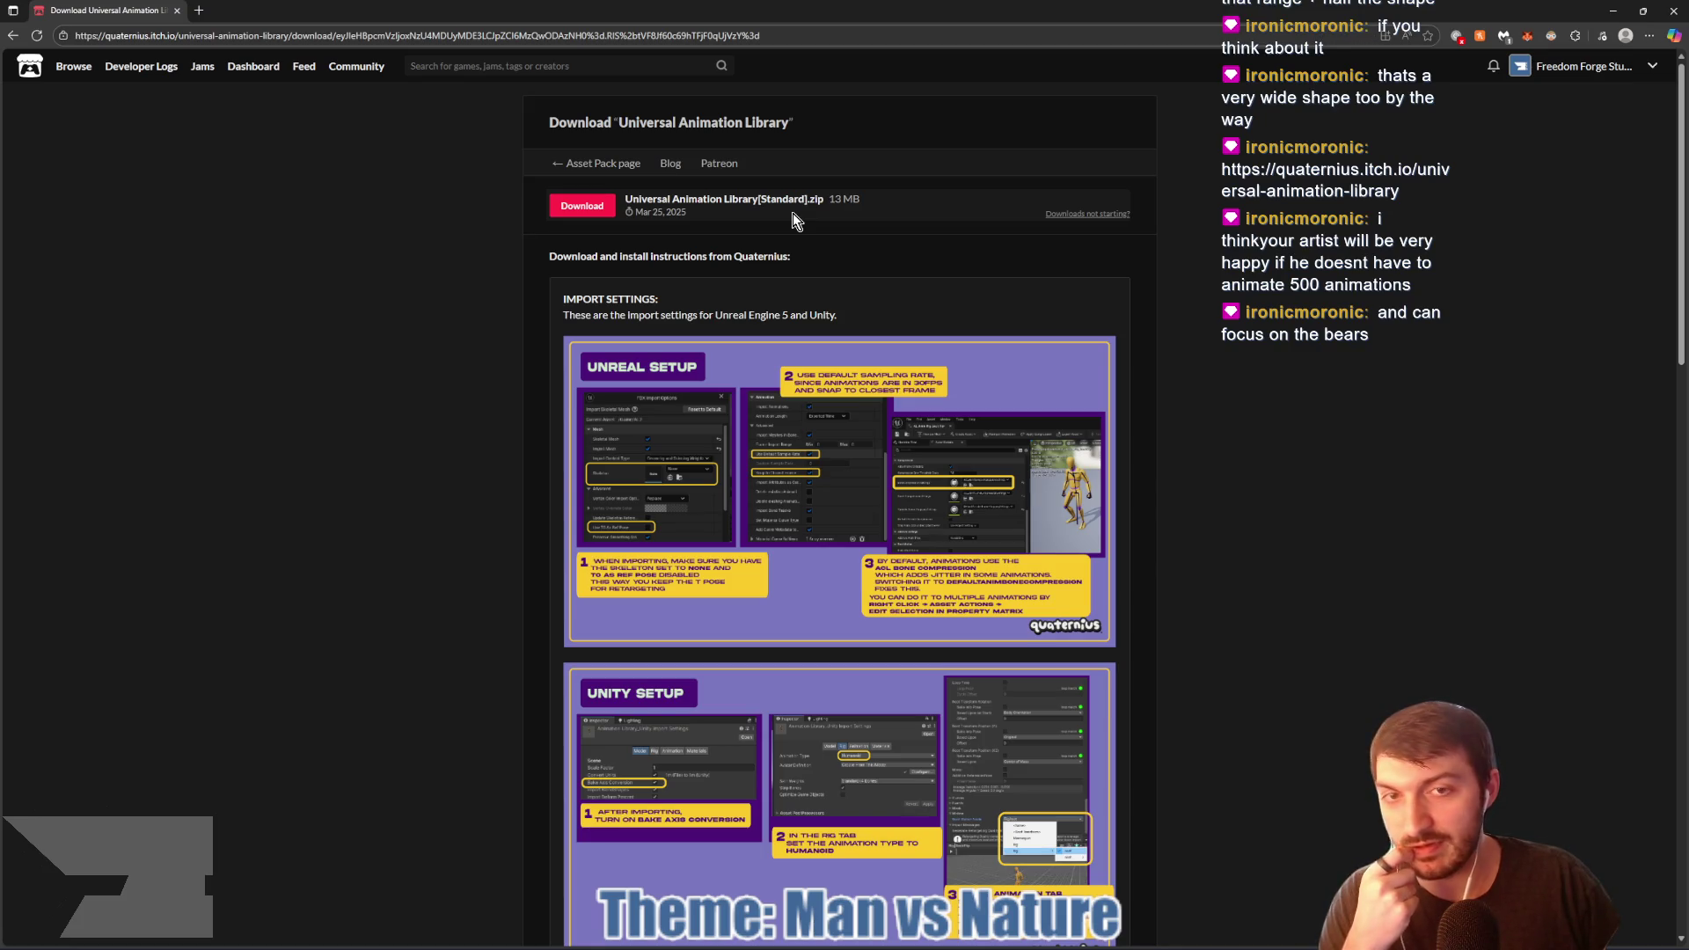
pyautogui.click(1617, 12)
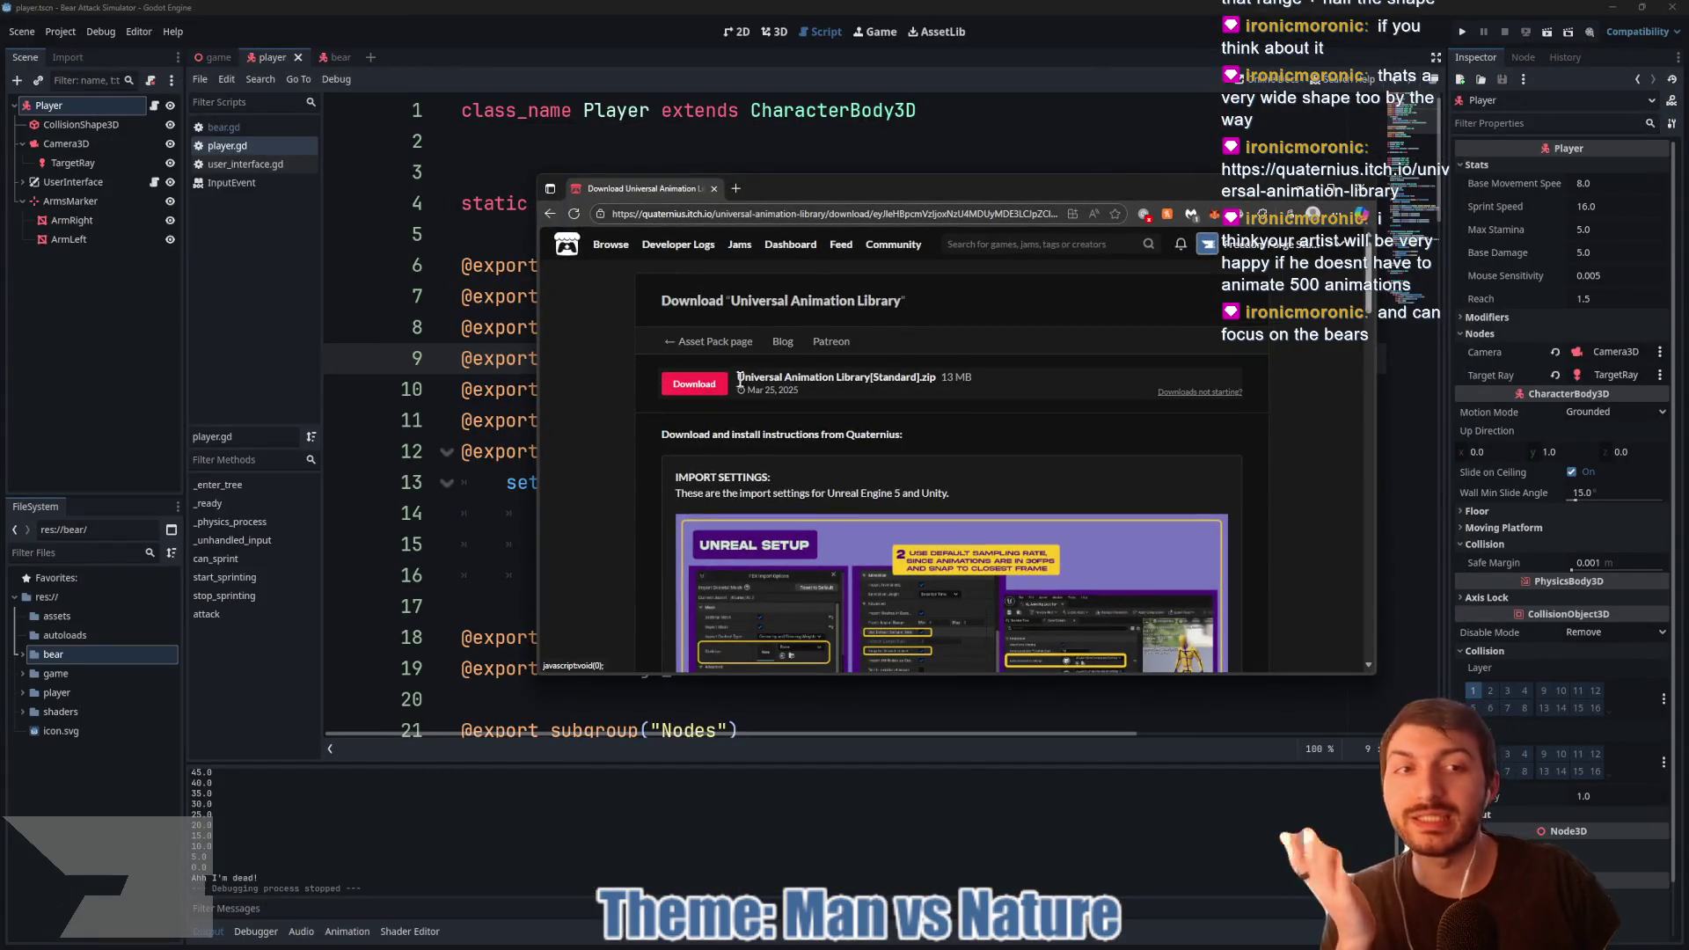
pyautogui.click(666, 388)
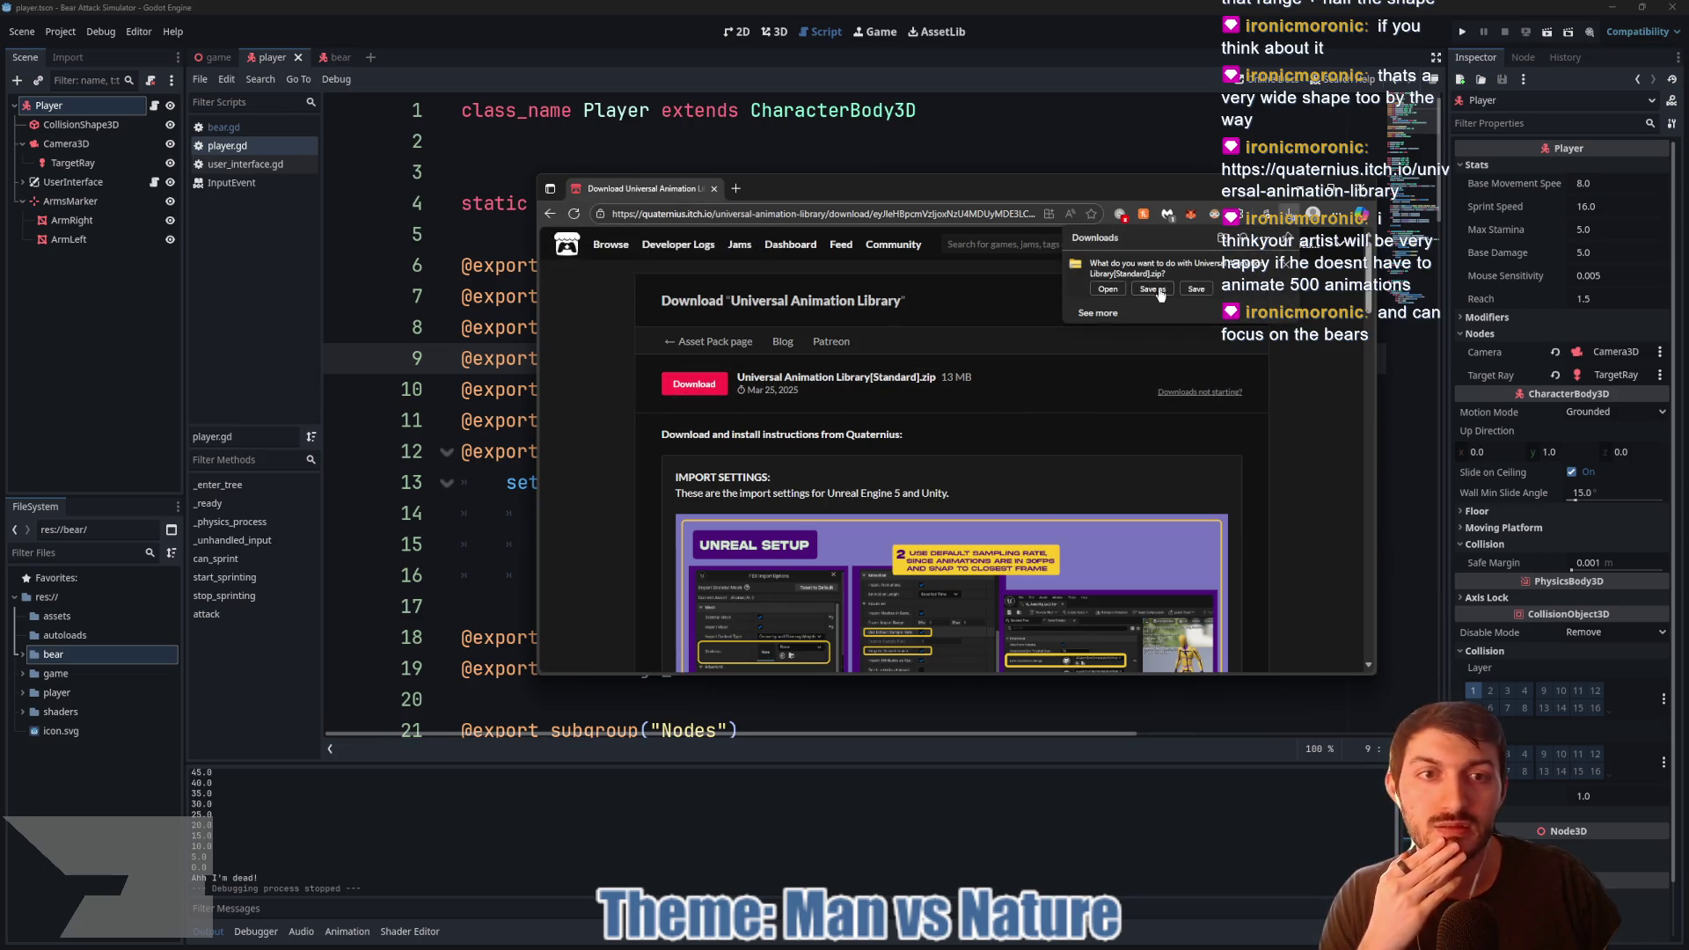
pyautogui.click(1159, 290)
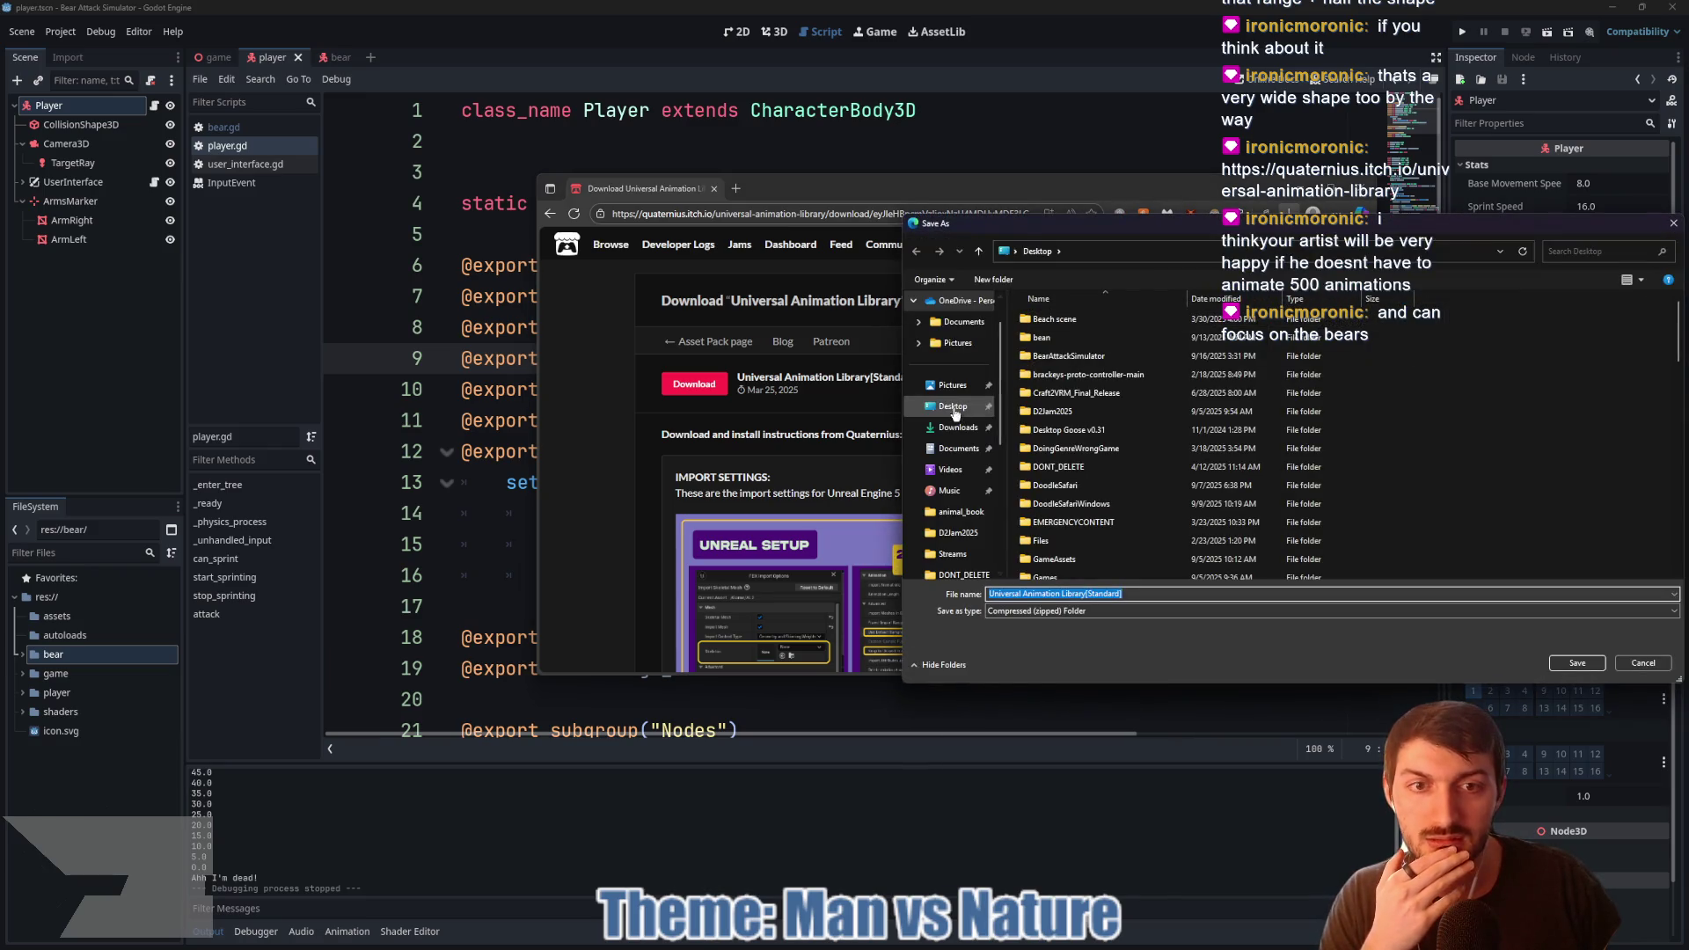
pyautogui.click(955, 414)
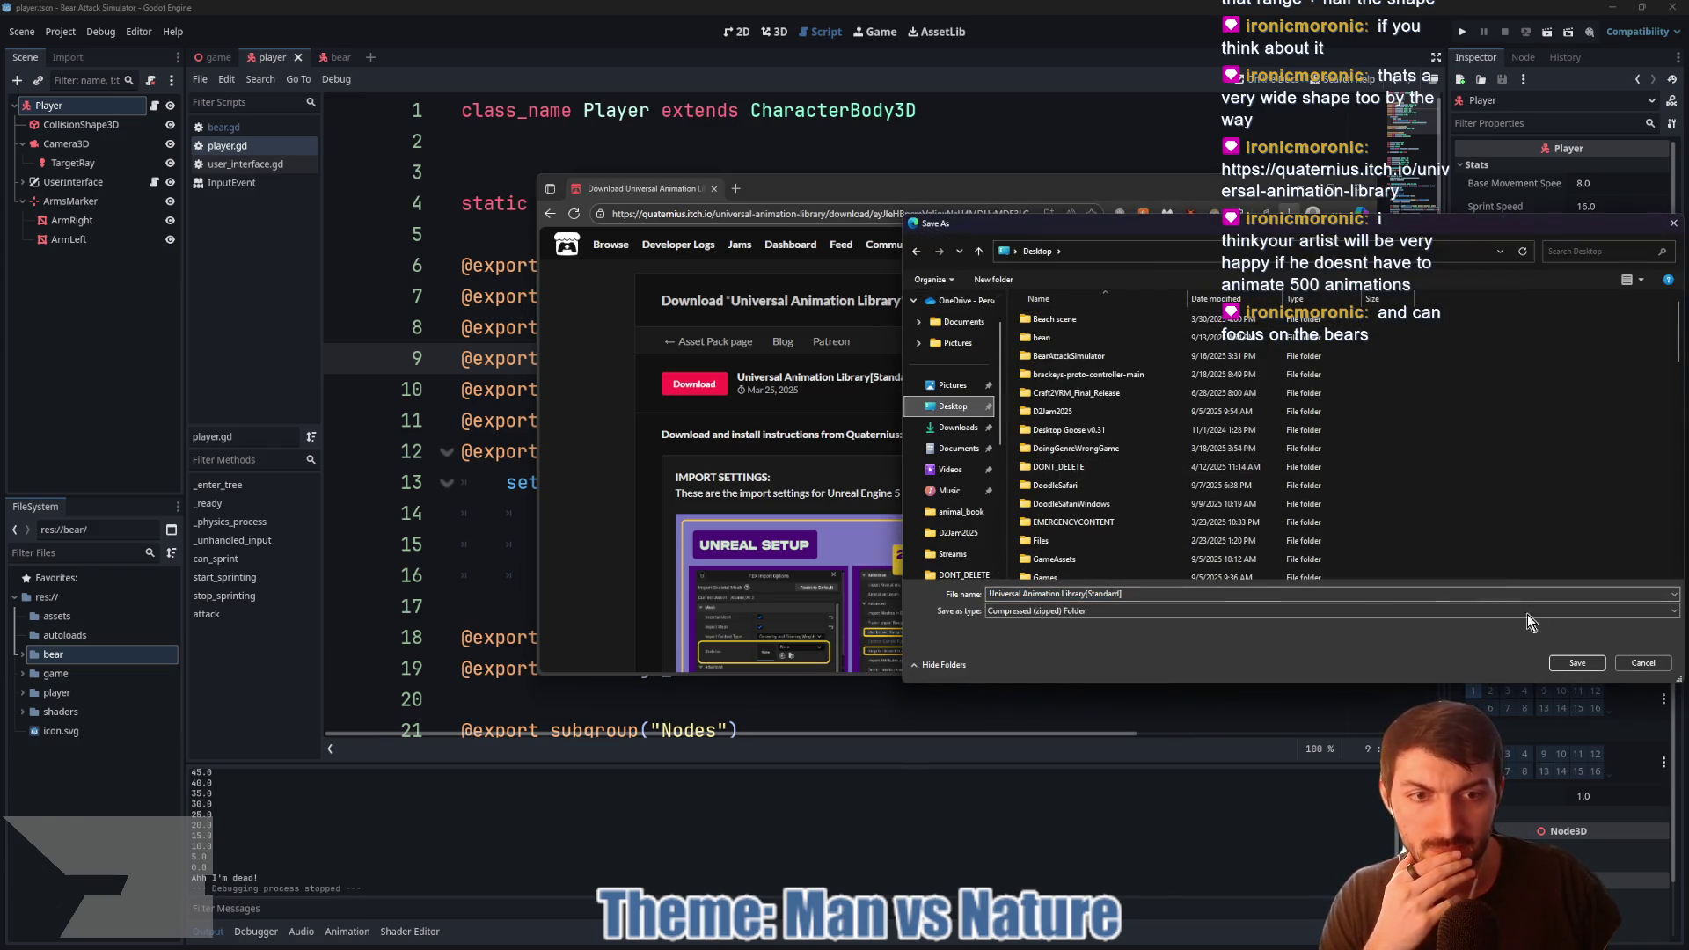
pyautogui.click(1578, 663)
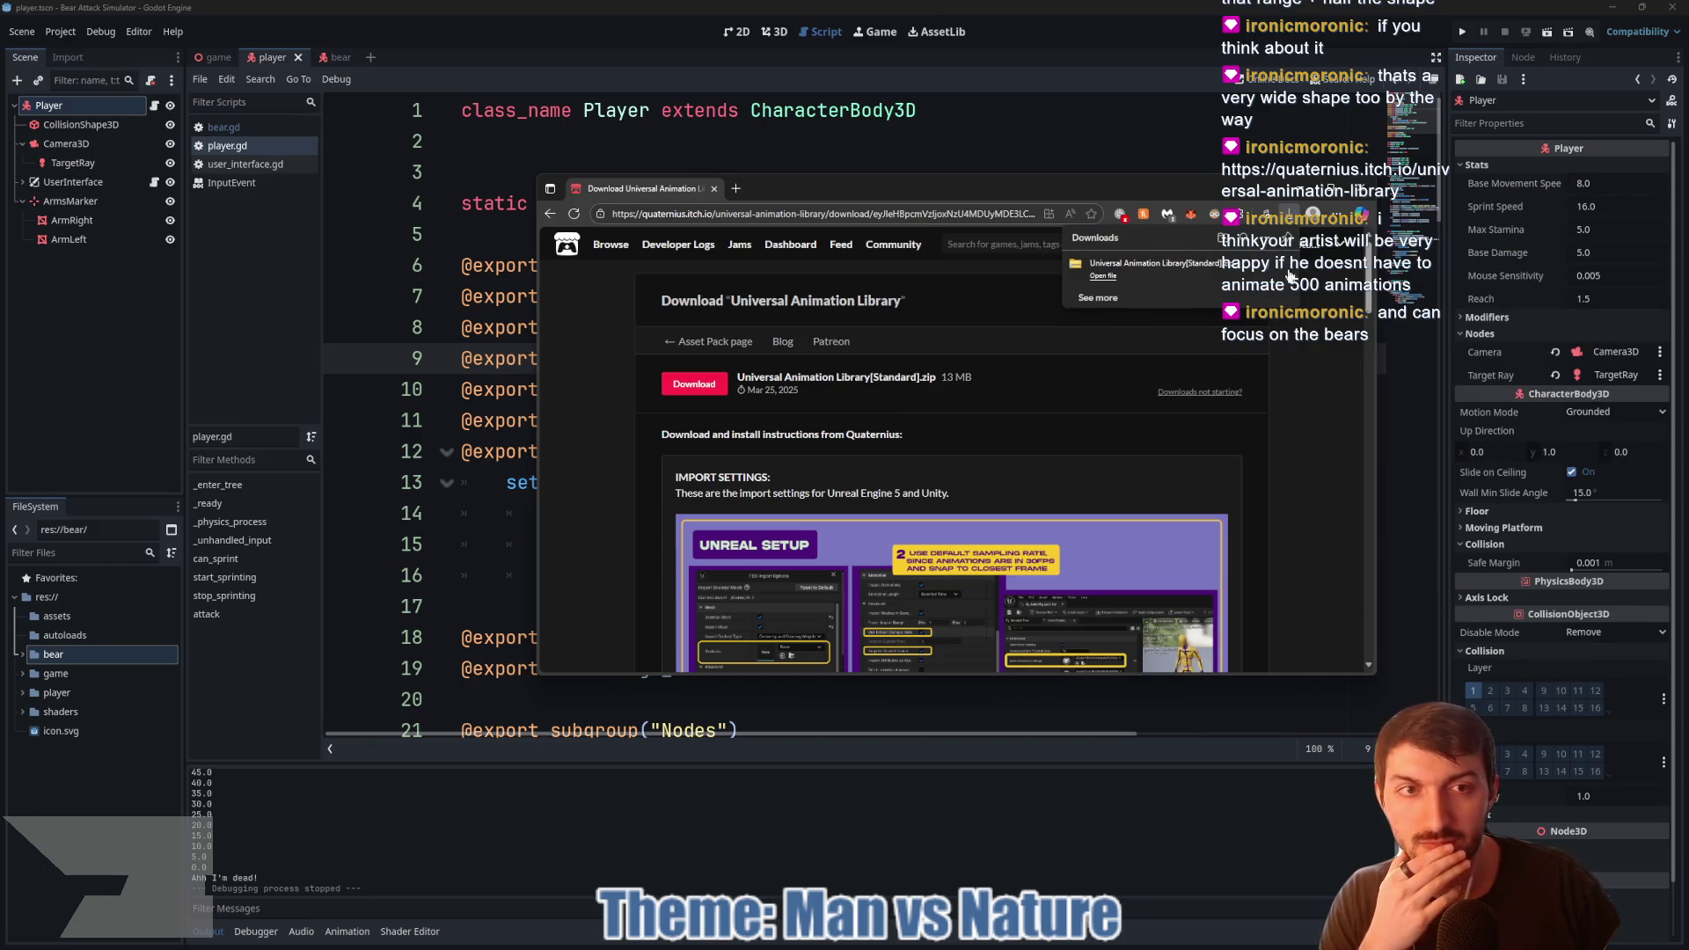
pyautogui.click(1362, 188)
pyautogui.click(1606, 11)
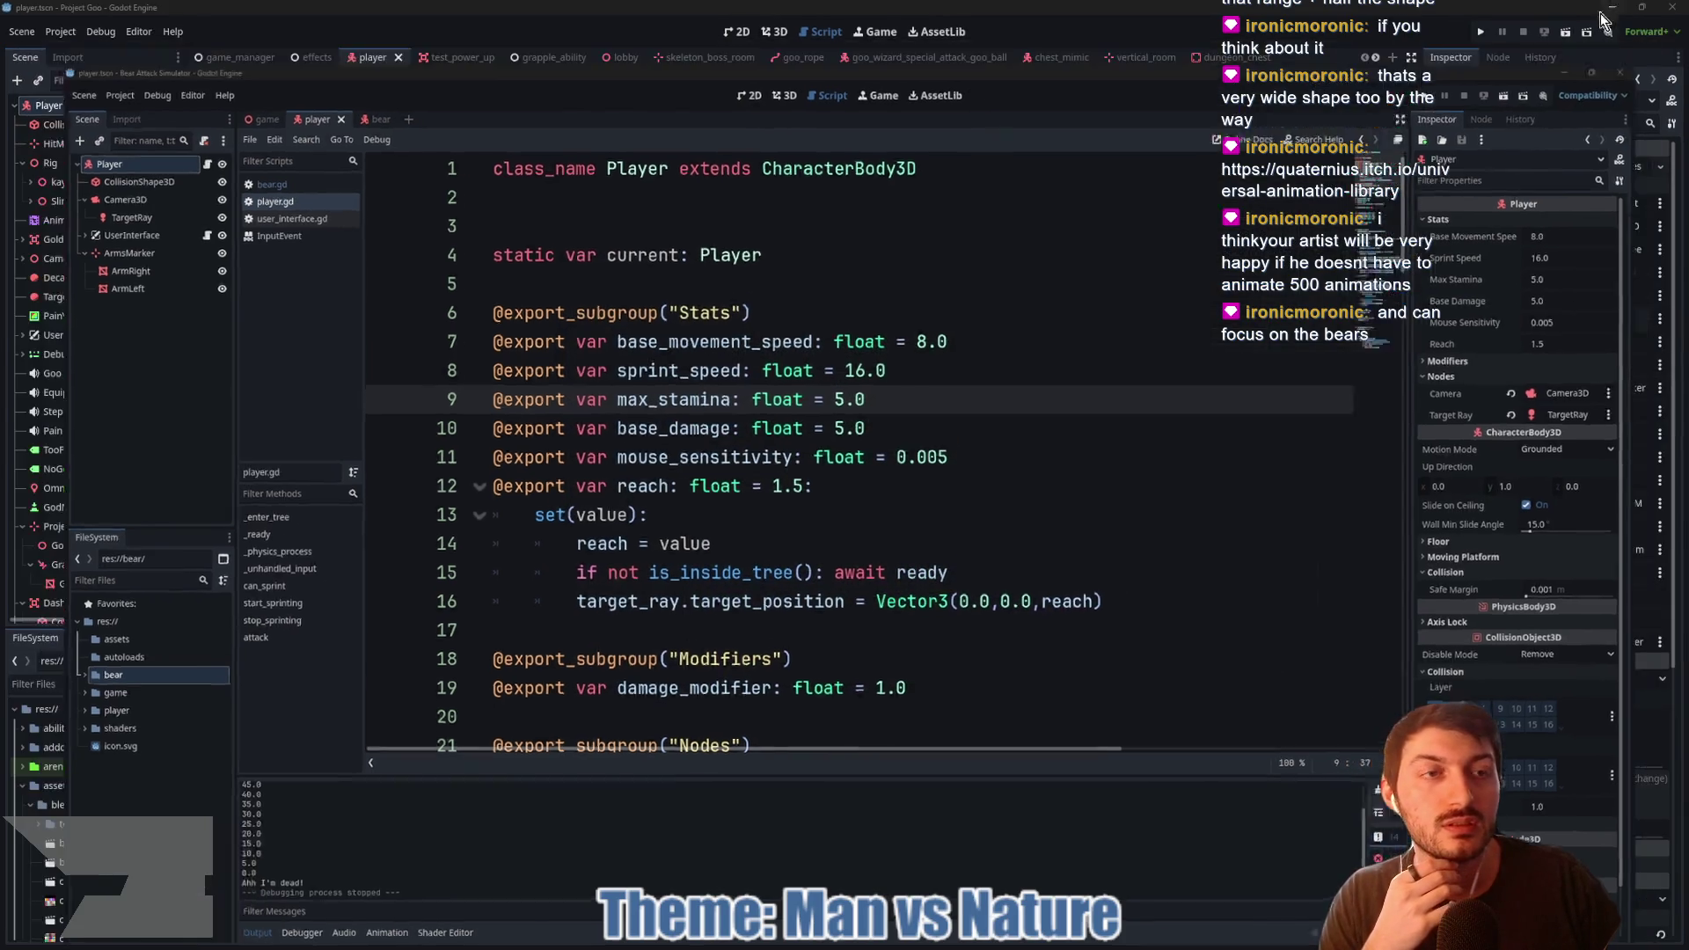
# - Minimize or close the open windows and move the whiteboard aside to uncover the desktop folders
pyautogui.click(1614, 9)
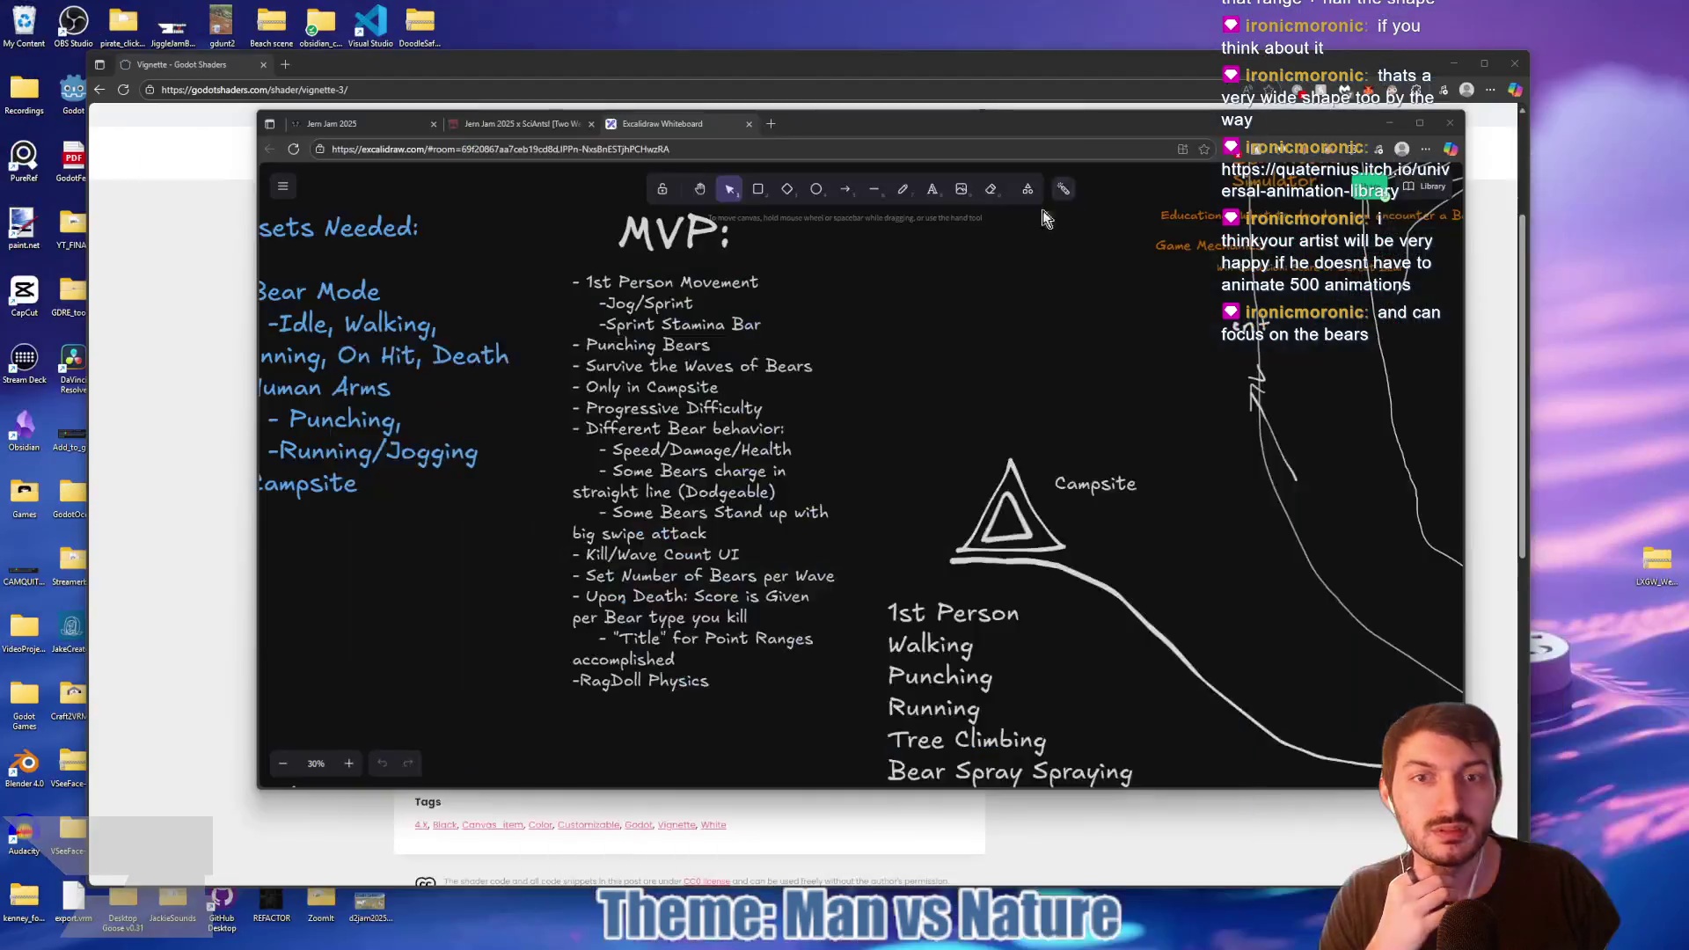
pyautogui.click(1365, 75)
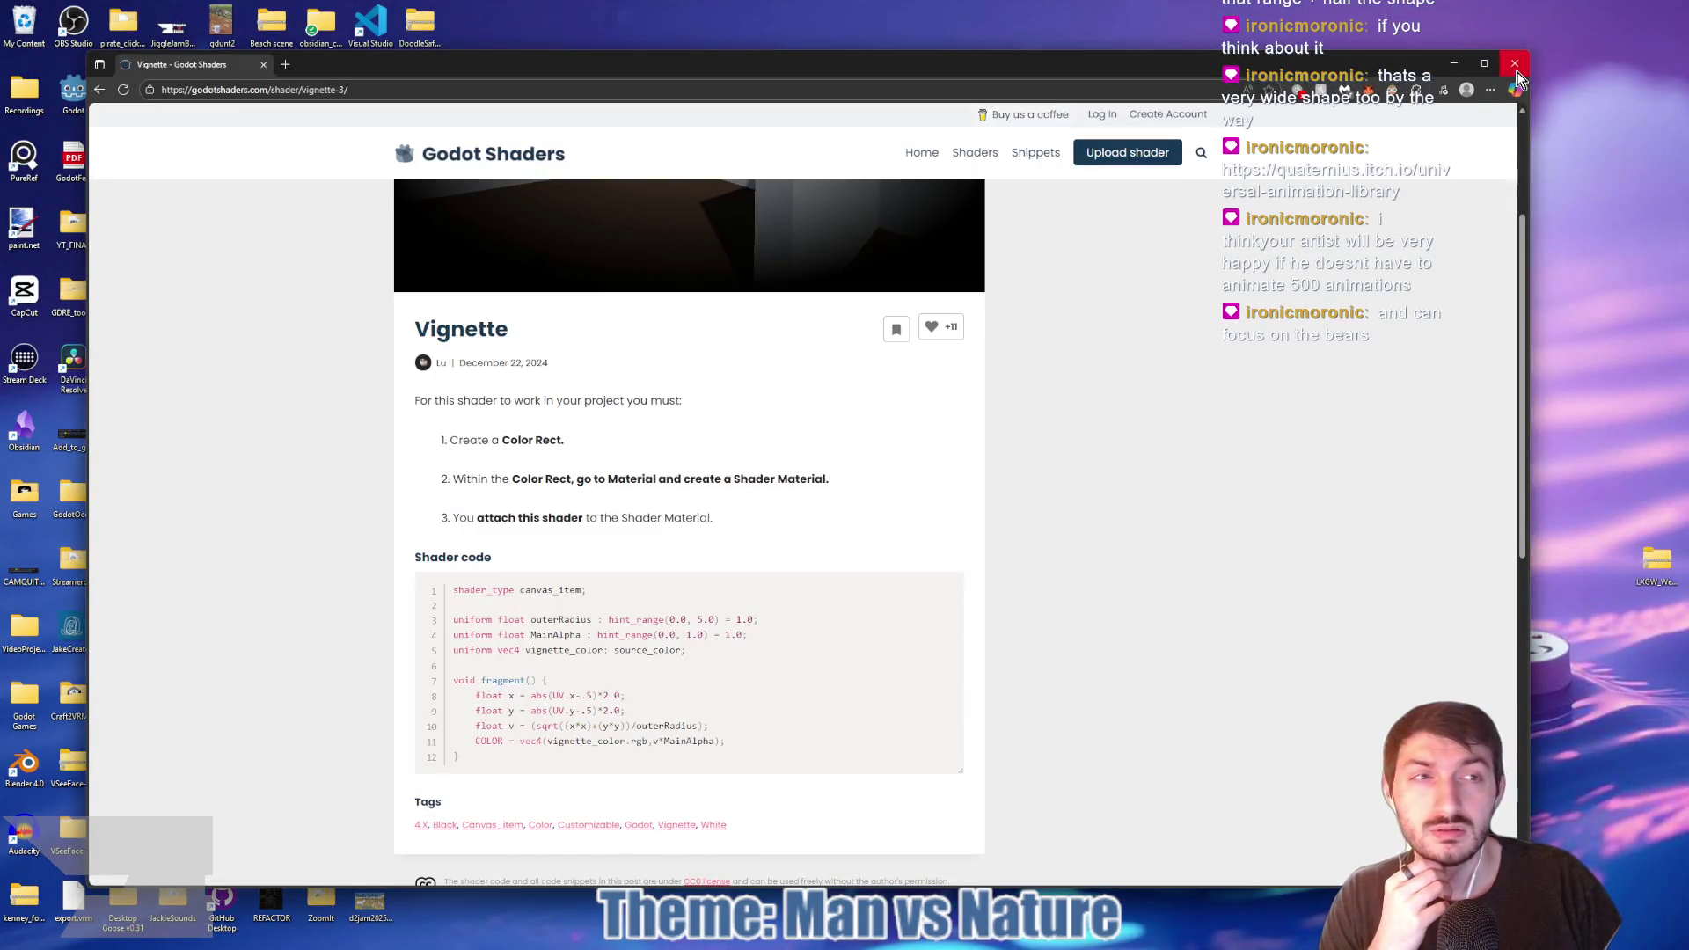
pyautogui.click(1515, 69)
pyautogui.moveTo(1012, 149)
pyautogui.mouseDown()
pyautogui.moveTo(1080, 370)
pyautogui.moveTo(1089, 287)
pyautogui.mouseUp()
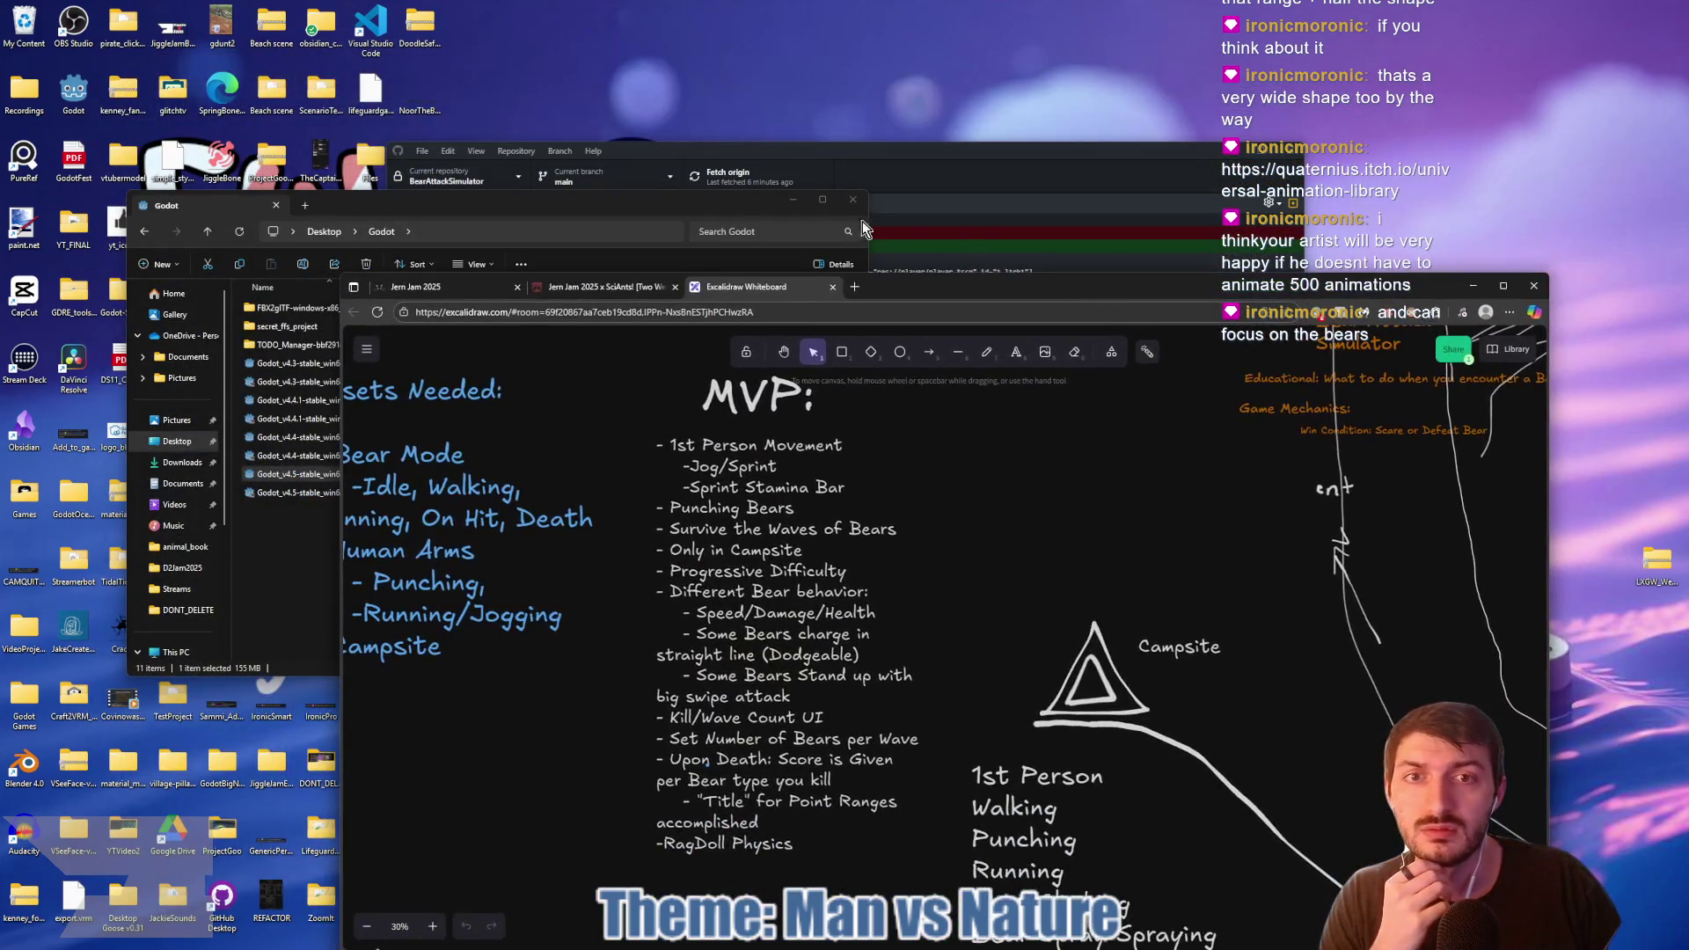
pyautogui.click(788, 206)
pyautogui.click(1198, 158)
pyautogui.moveTo(908, 288)
pyautogui.mouseDown()
pyautogui.moveTo(1341, 507)
pyautogui.moveTo(1114, 280)
pyautogui.moveTo(1143, 282)
pyautogui.mouseUp()
pyautogui.moveTo(409, 584)
pyautogui.mouseDown()
pyautogui.moveTo(676, 278)
pyautogui.moveTo(849, 176)
pyautogui.moveTo(871, 211)
pyautogui.moveTo(906, 167)
pyautogui.moveTo(869, 236)
pyautogui.mouseUp()
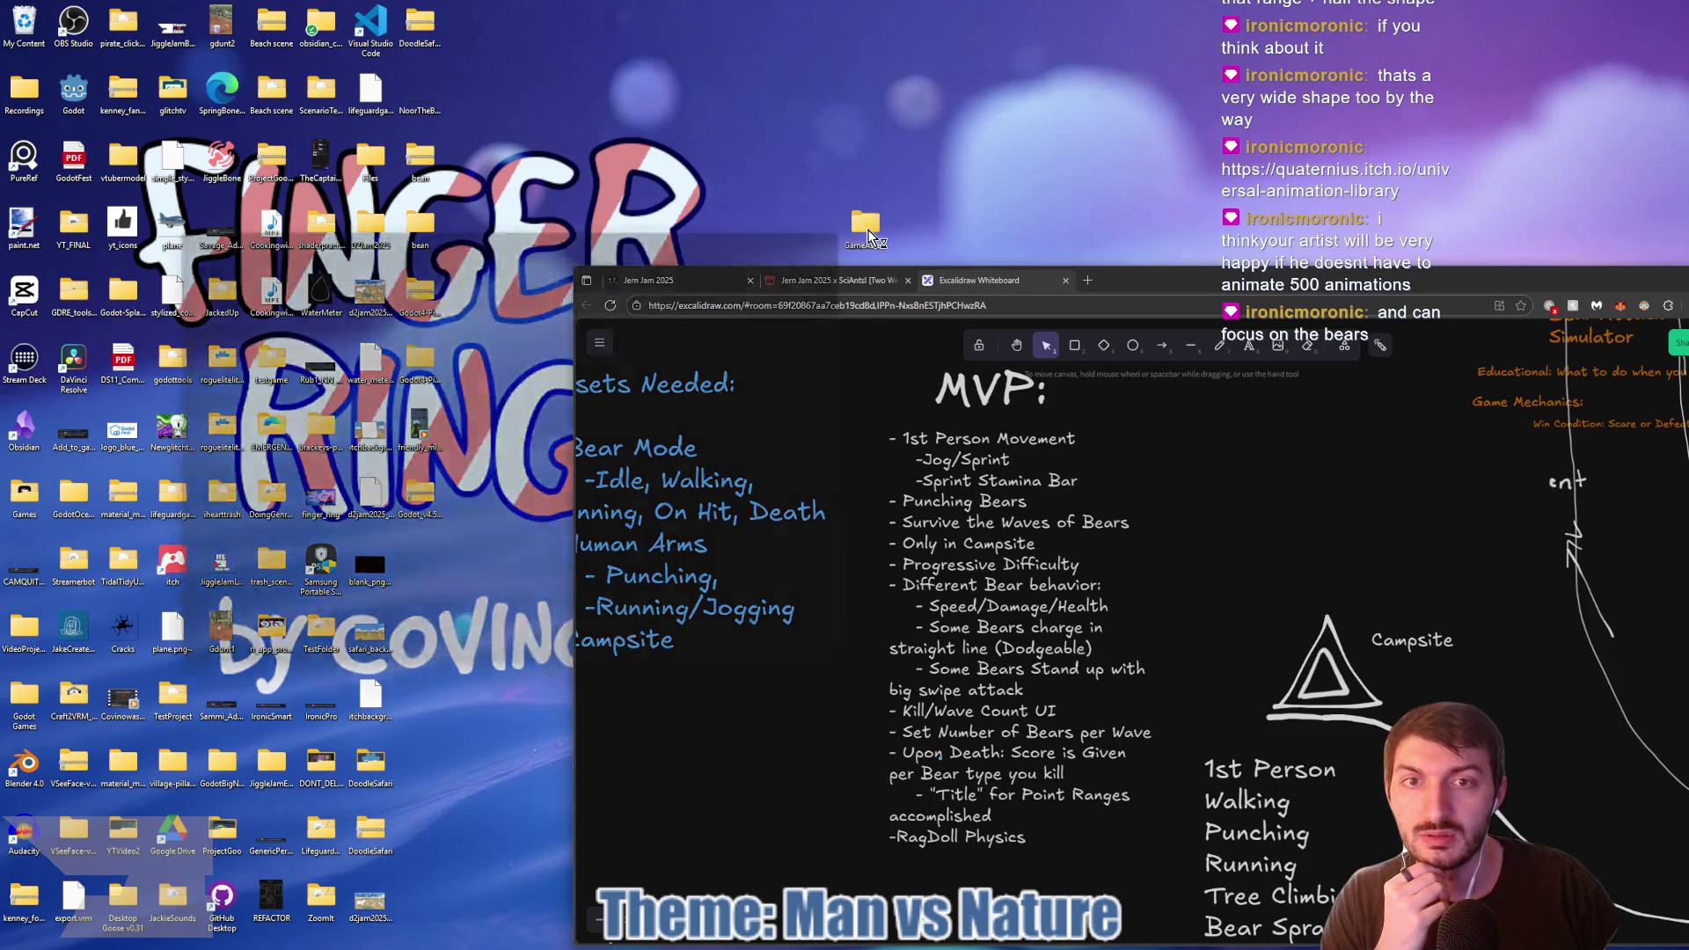
# - In GameAssets, use Extract All on the Universal Animation Library zip
pyautogui.doubleClick(868, 234)
pyautogui.scroll(-3, 405, 493)
pyautogui.click(340, 653)
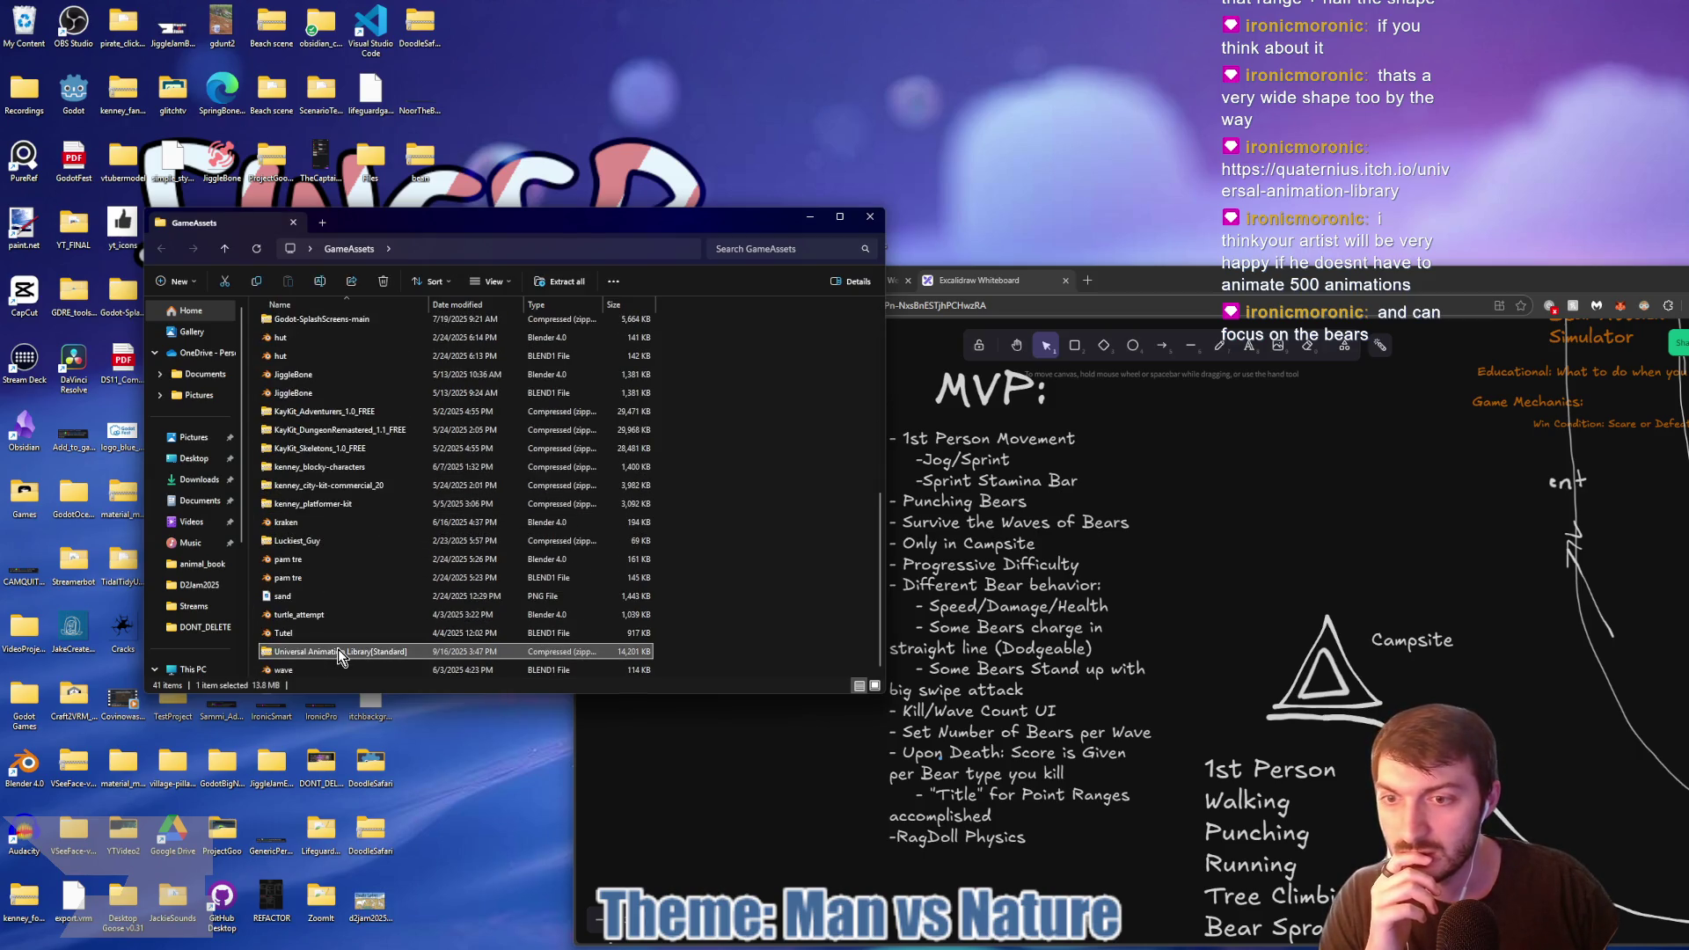
pyautogui.rightClick(339, 655)
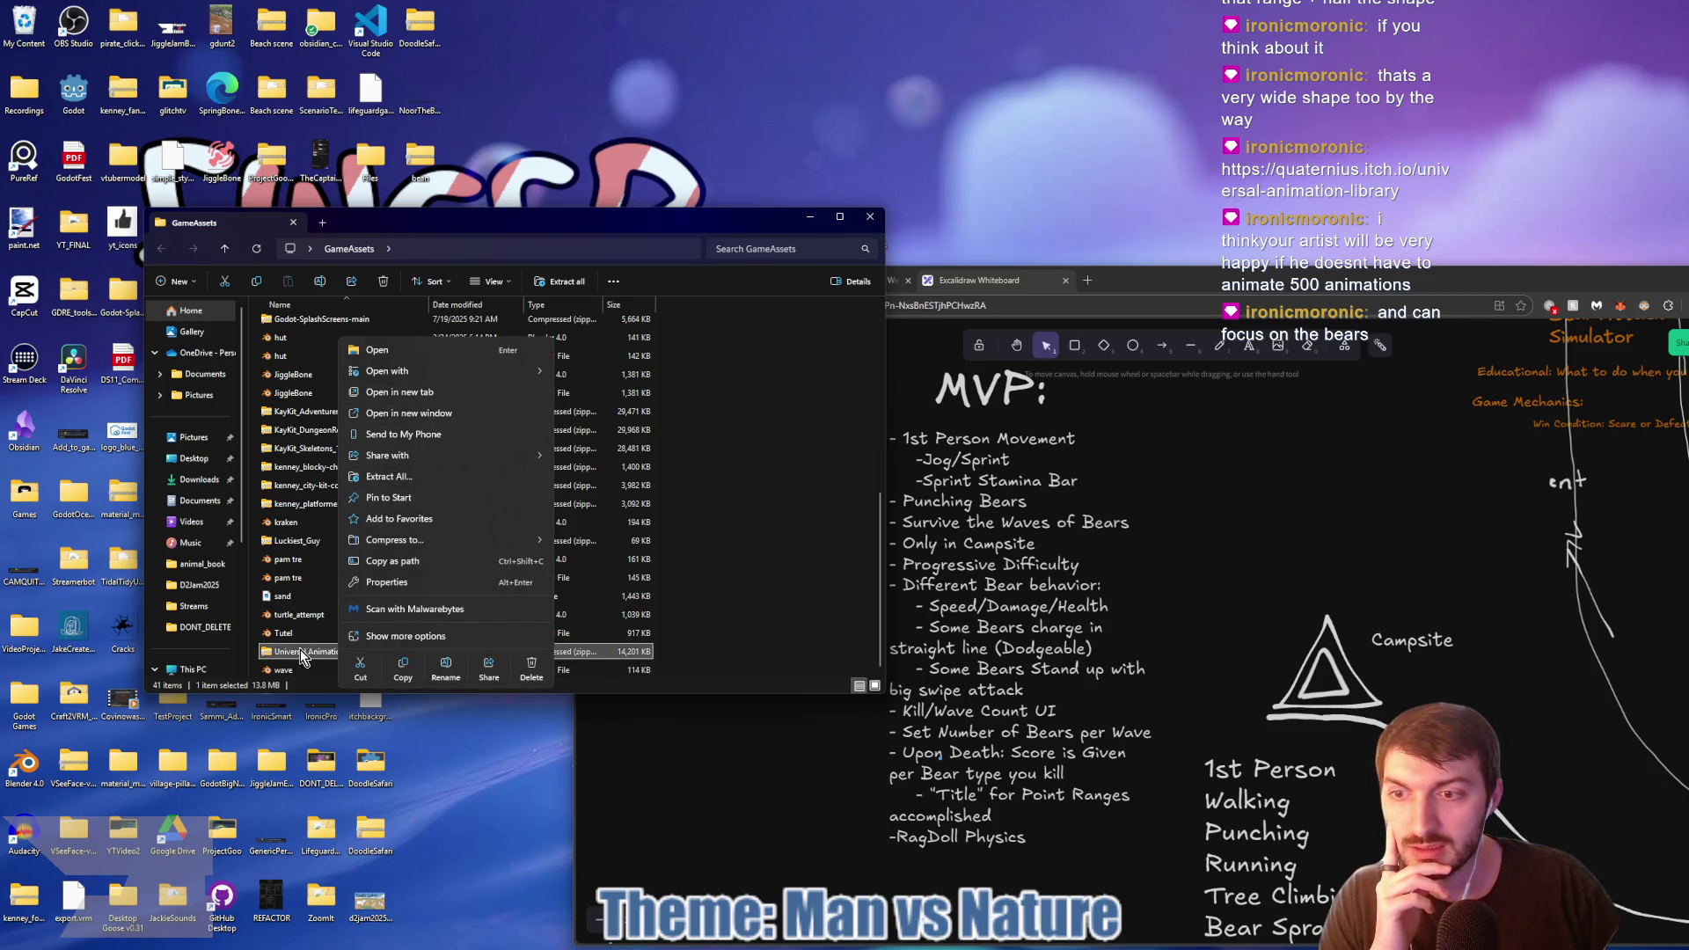
pyautogui.click(388, 476)
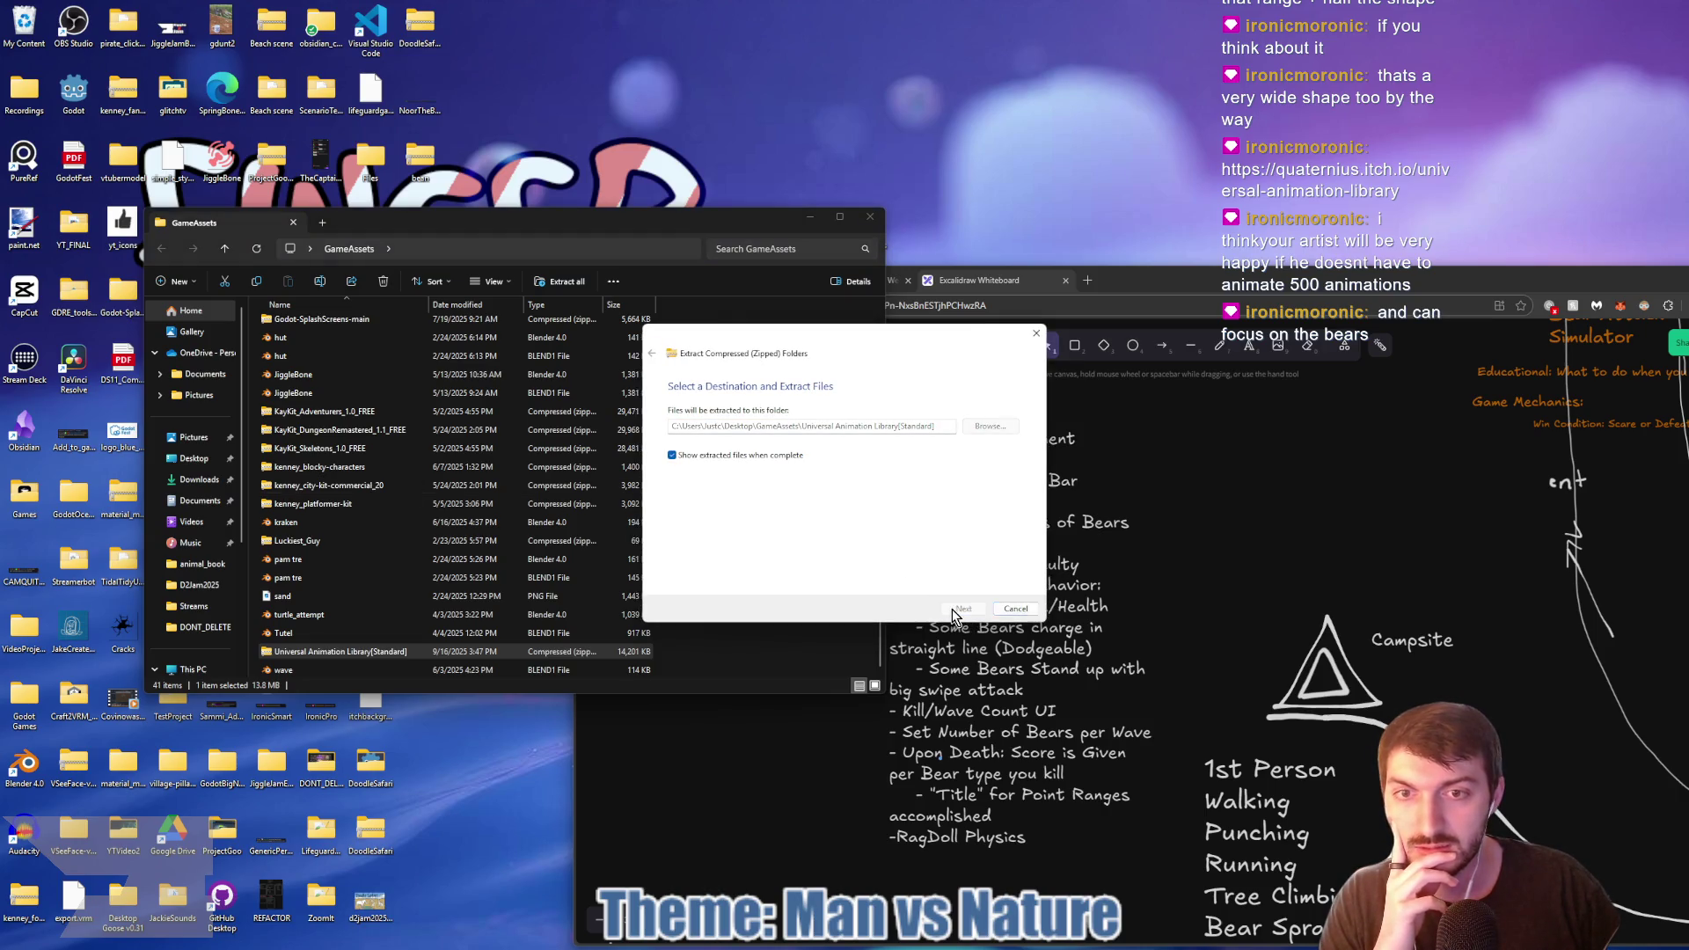
pyautogui.click(959, 611)
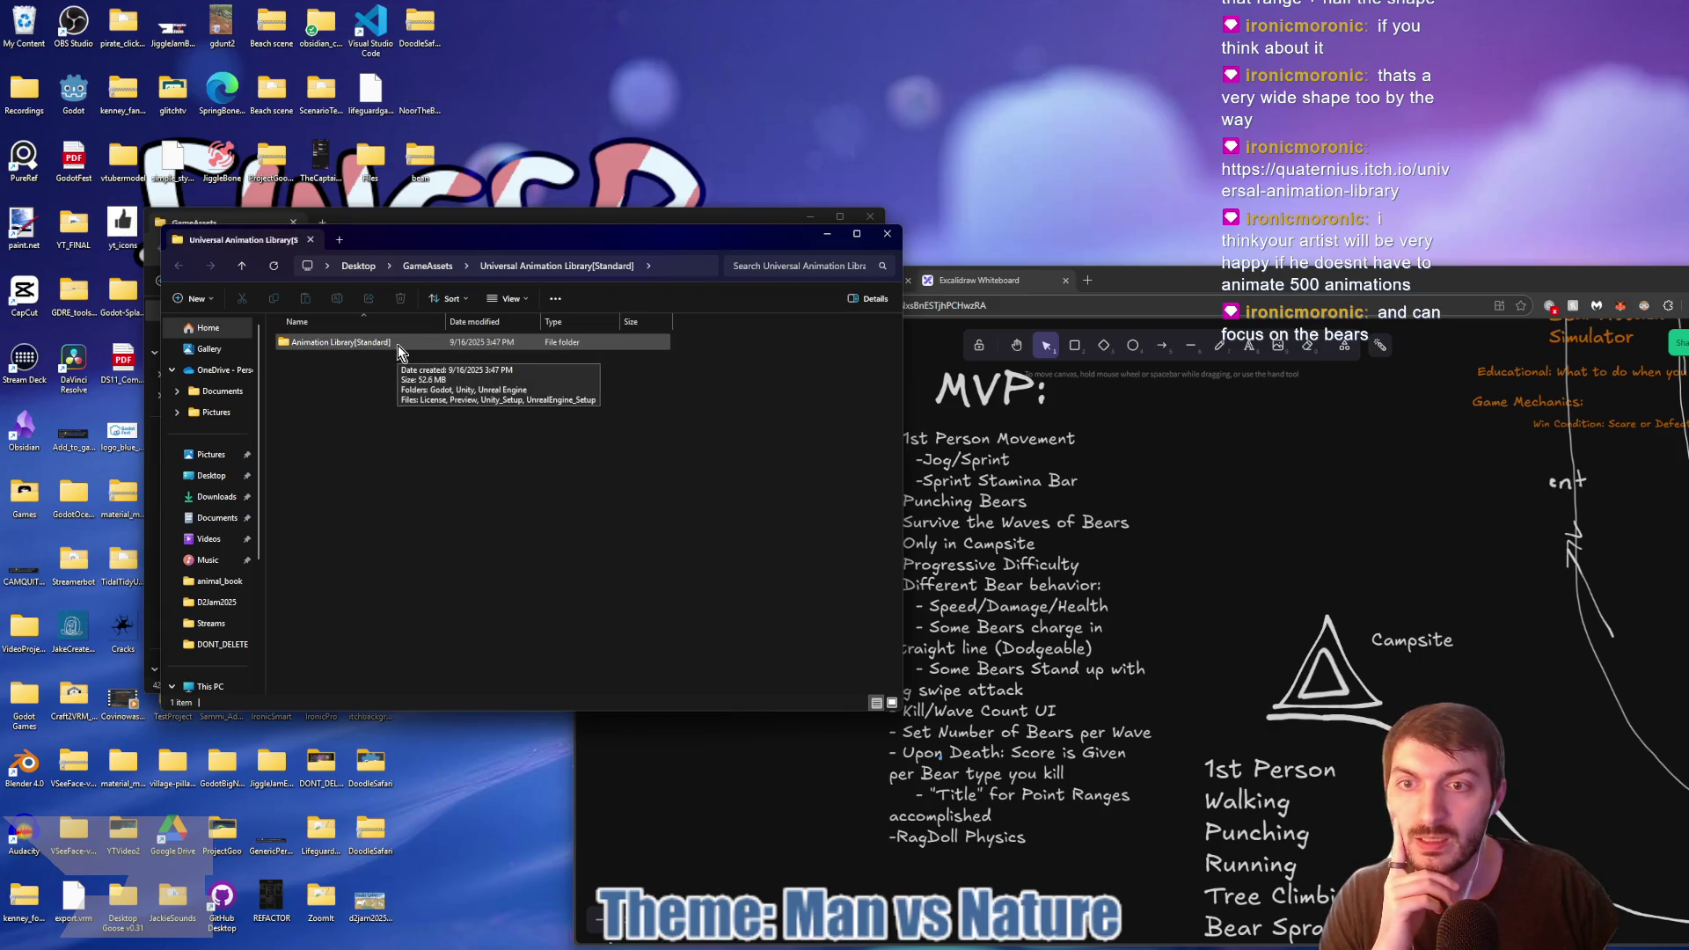
pyautogui.moveTo(1205, 286); pyautogui.dragTo(802, 331)
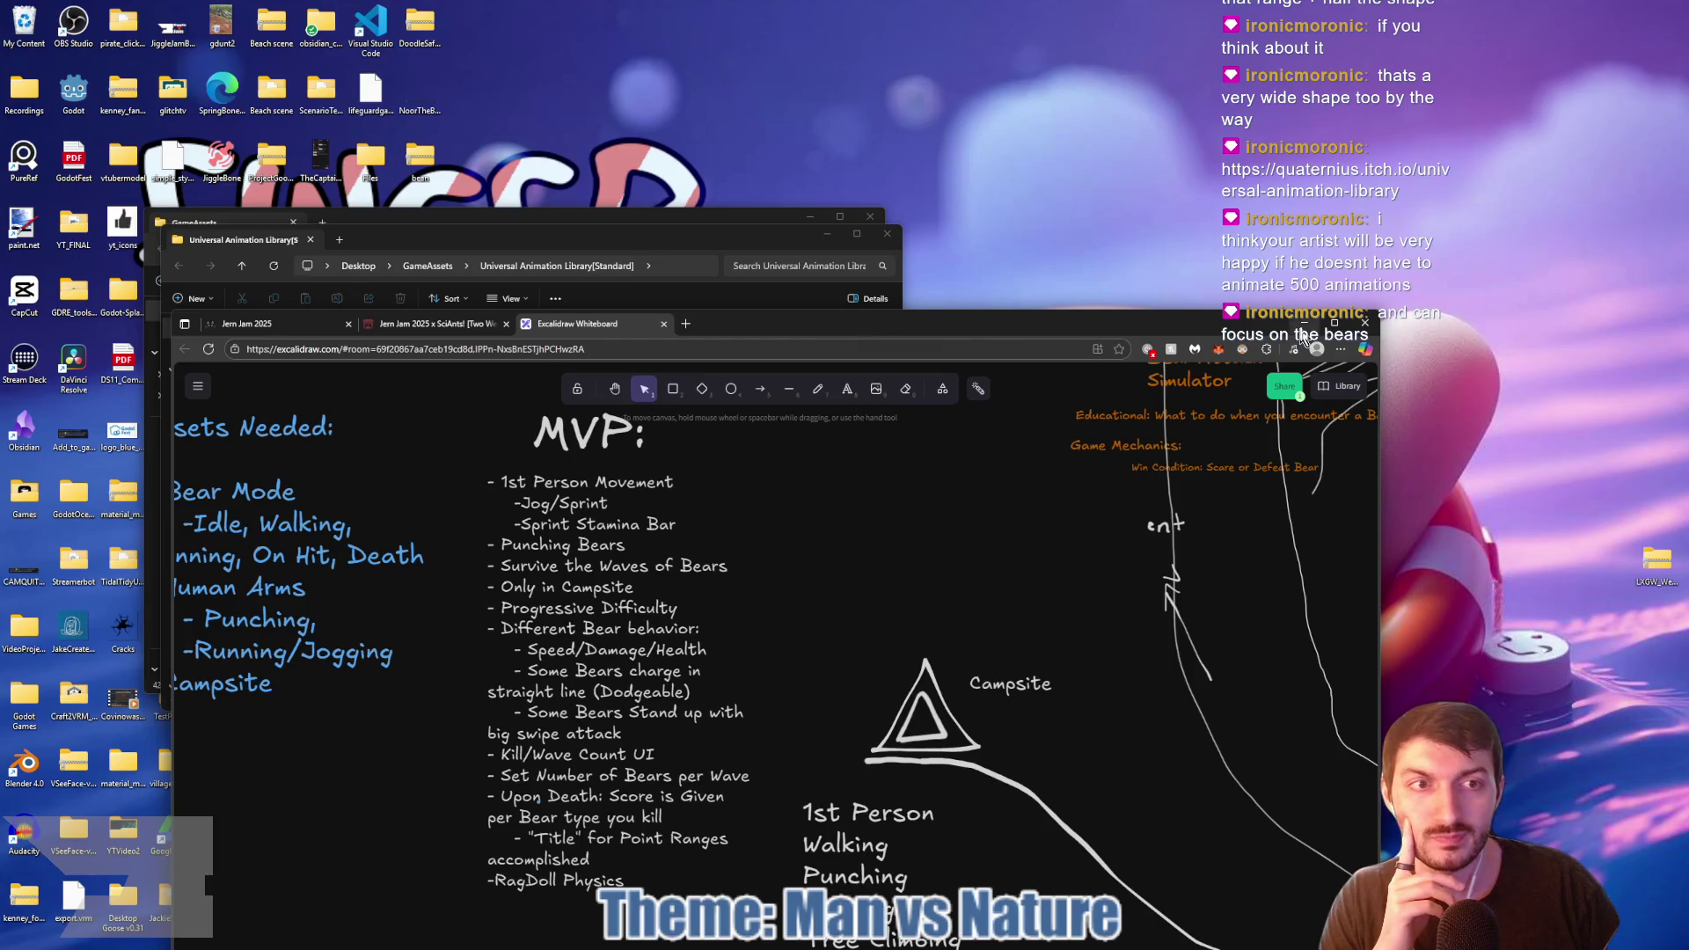
# - Open BearAttackSimulator's assets folder and create a new folder named free_assets in it
pyautogui.click(1304, 324)
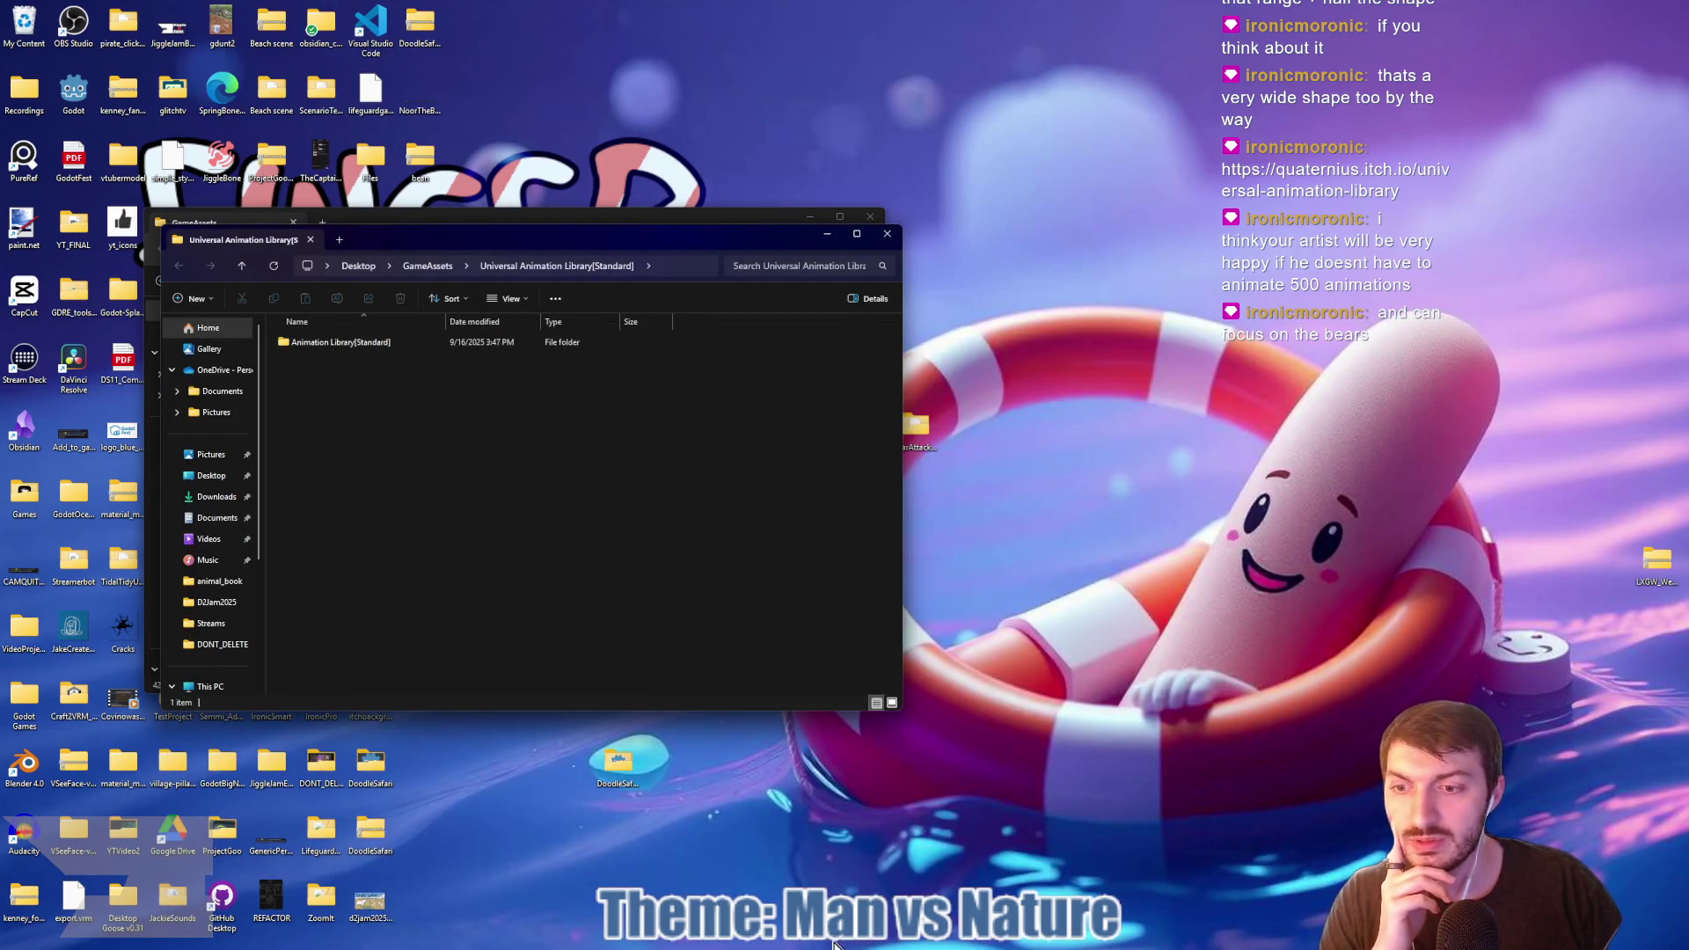
pyautogui.click(983, 943)
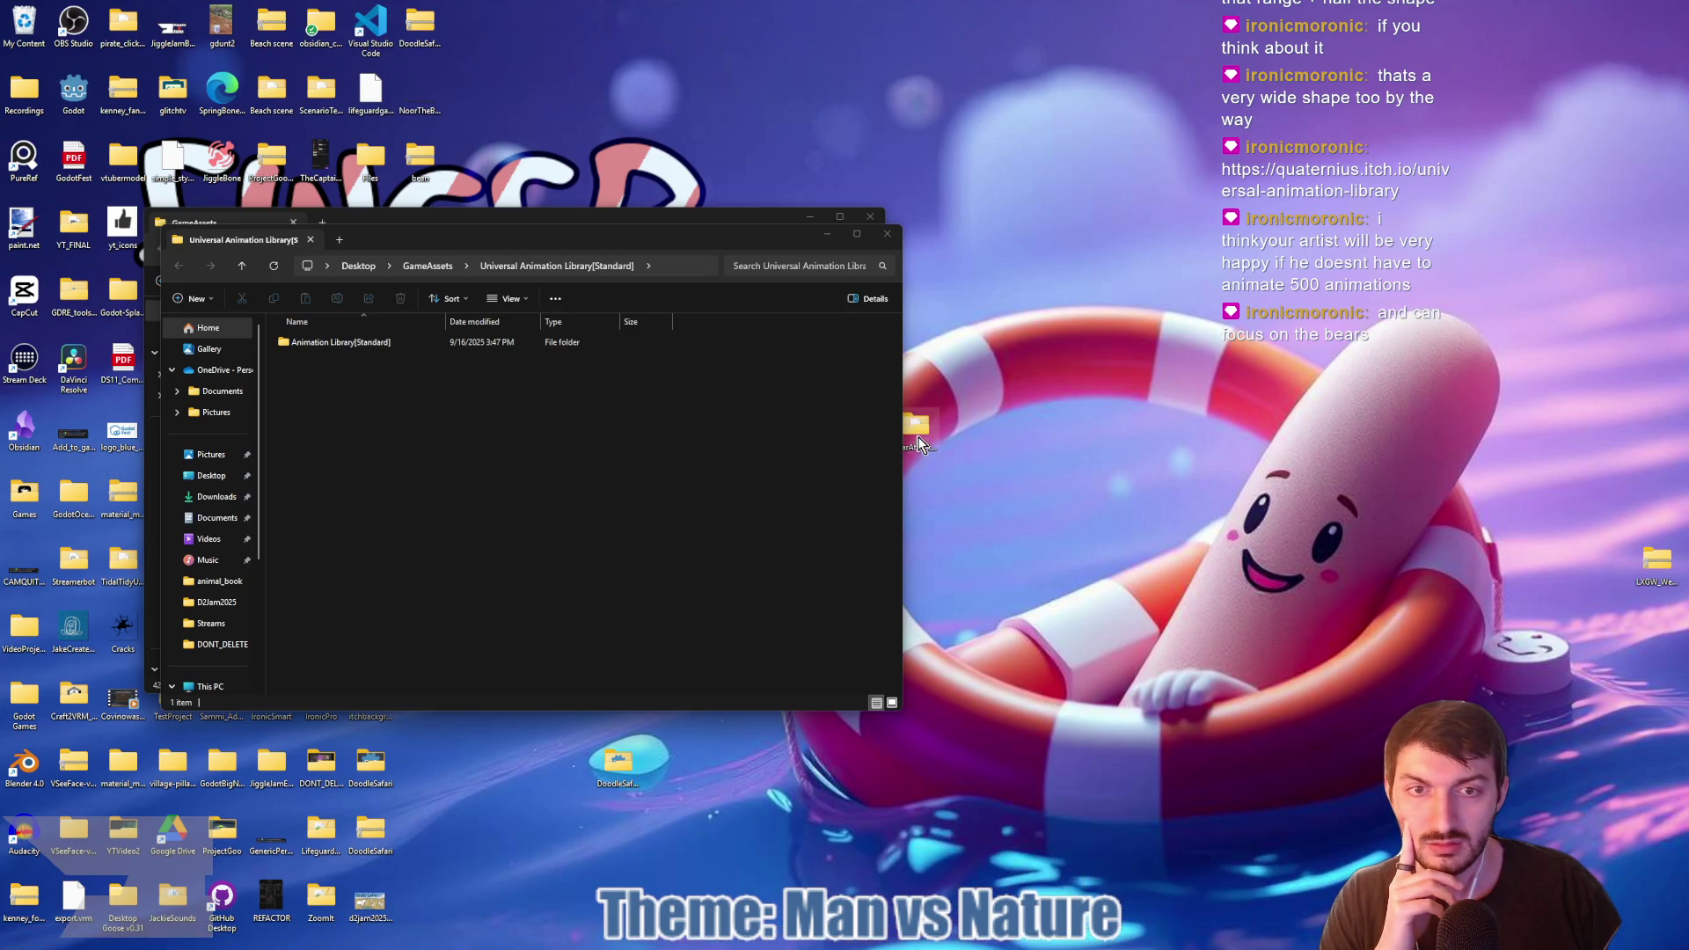
pyautogui.doubleClick(918, 437)
pyautogui.moveTo(521, 255)
pyautogui.mouseDown()
pyautogui.moveTo(887, 247)
pyautogui.moveTo(1060, 220)
pyautogui.mouseUp()
pyautogui.doubleClick(893, 356)
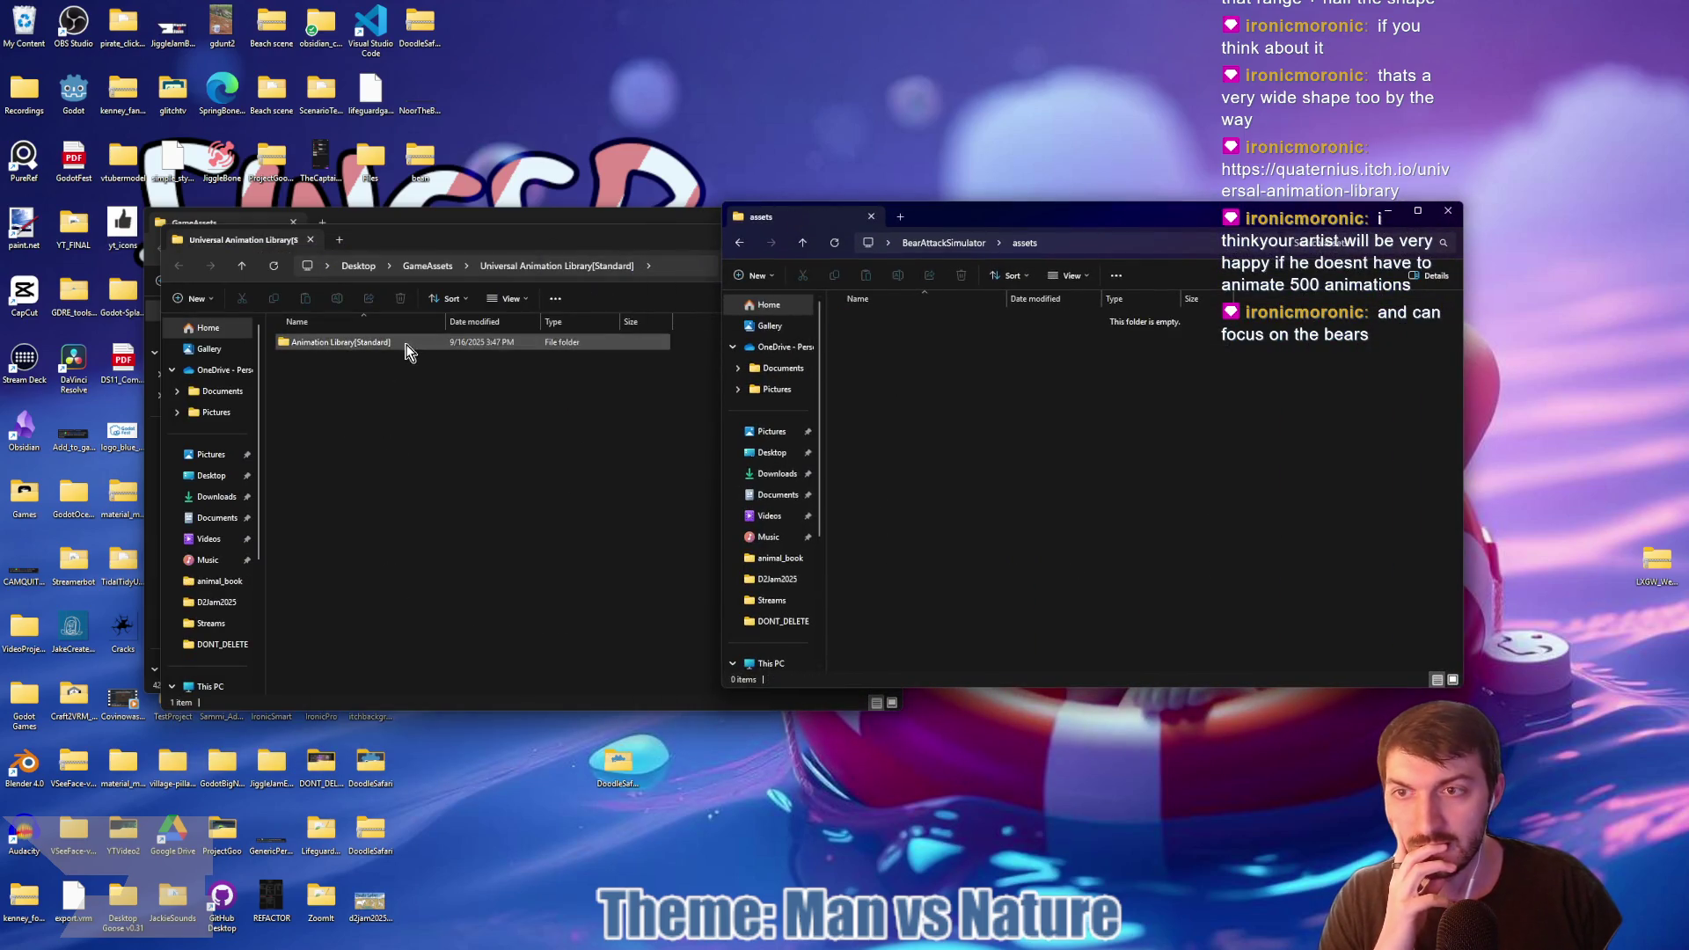
pyautogui.rightClick(946, 366)
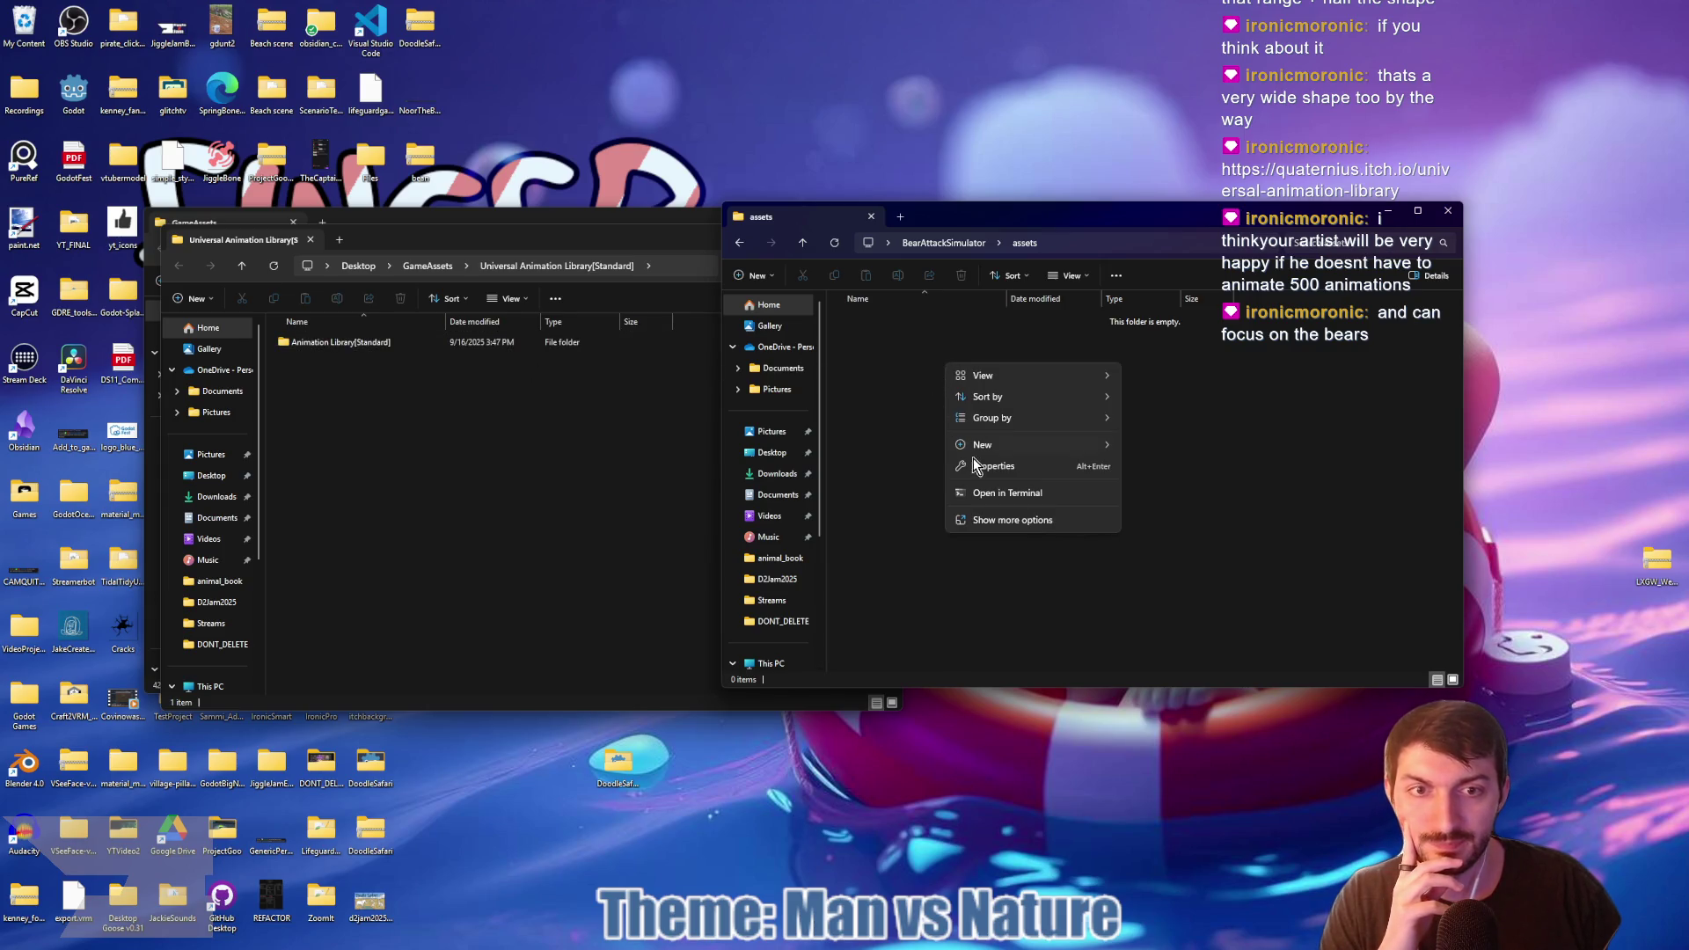
pyautogui.moveTo(986, 444)
pyautogui.click(1175, 445)
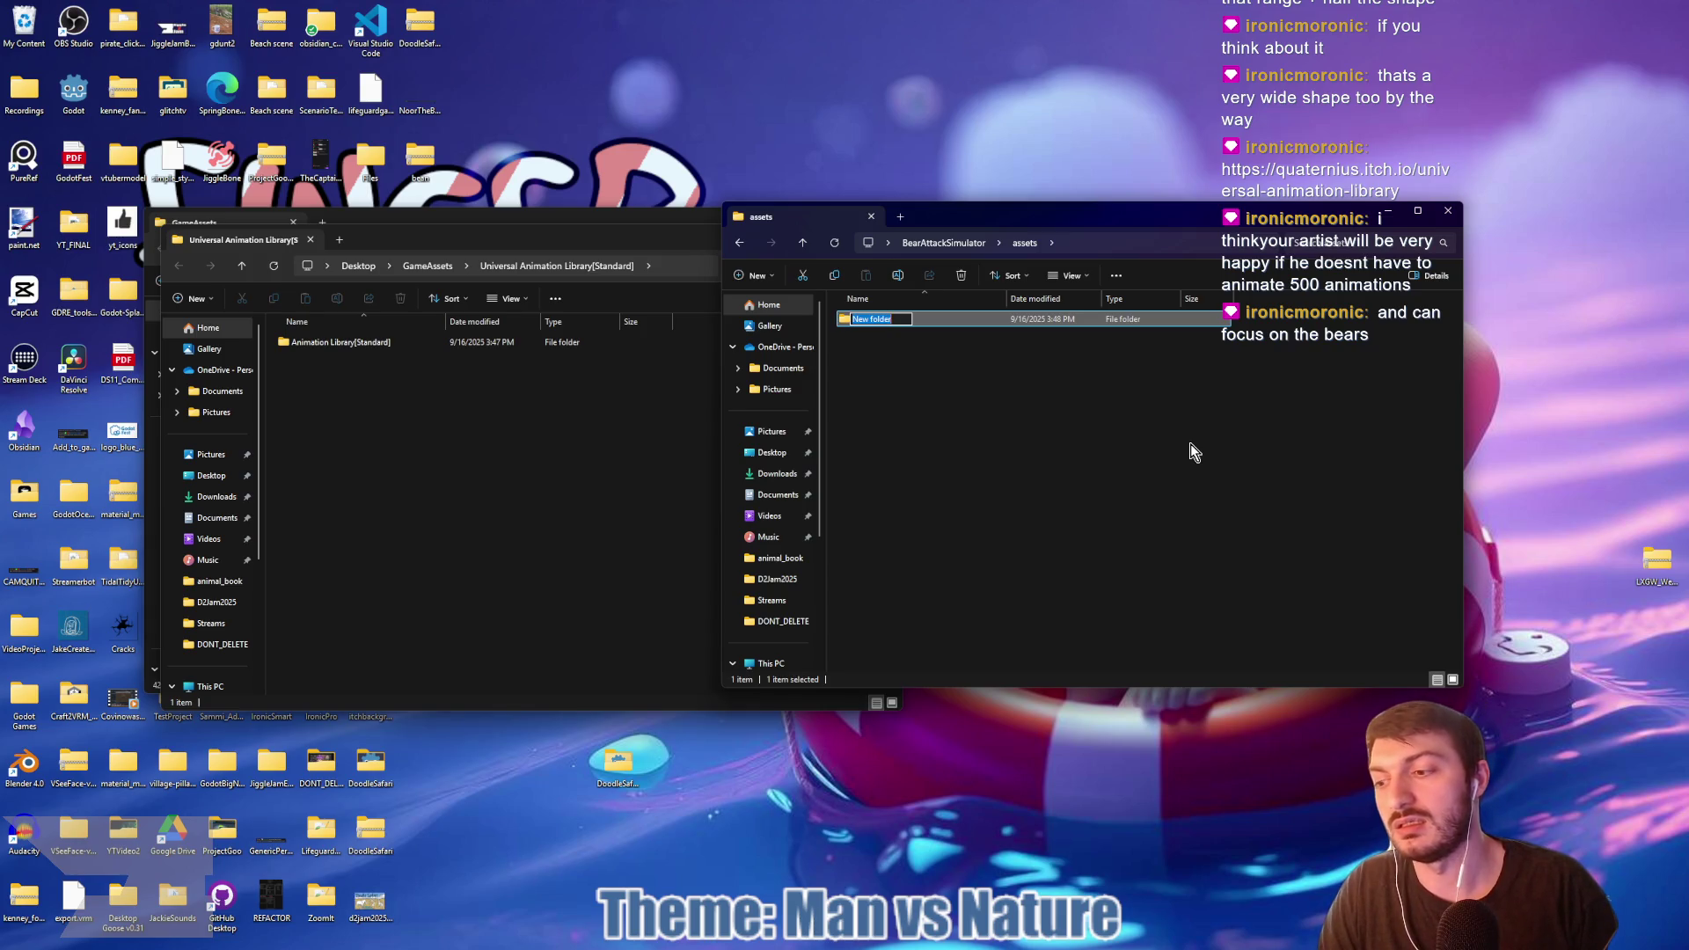
pyautogui.write('f')
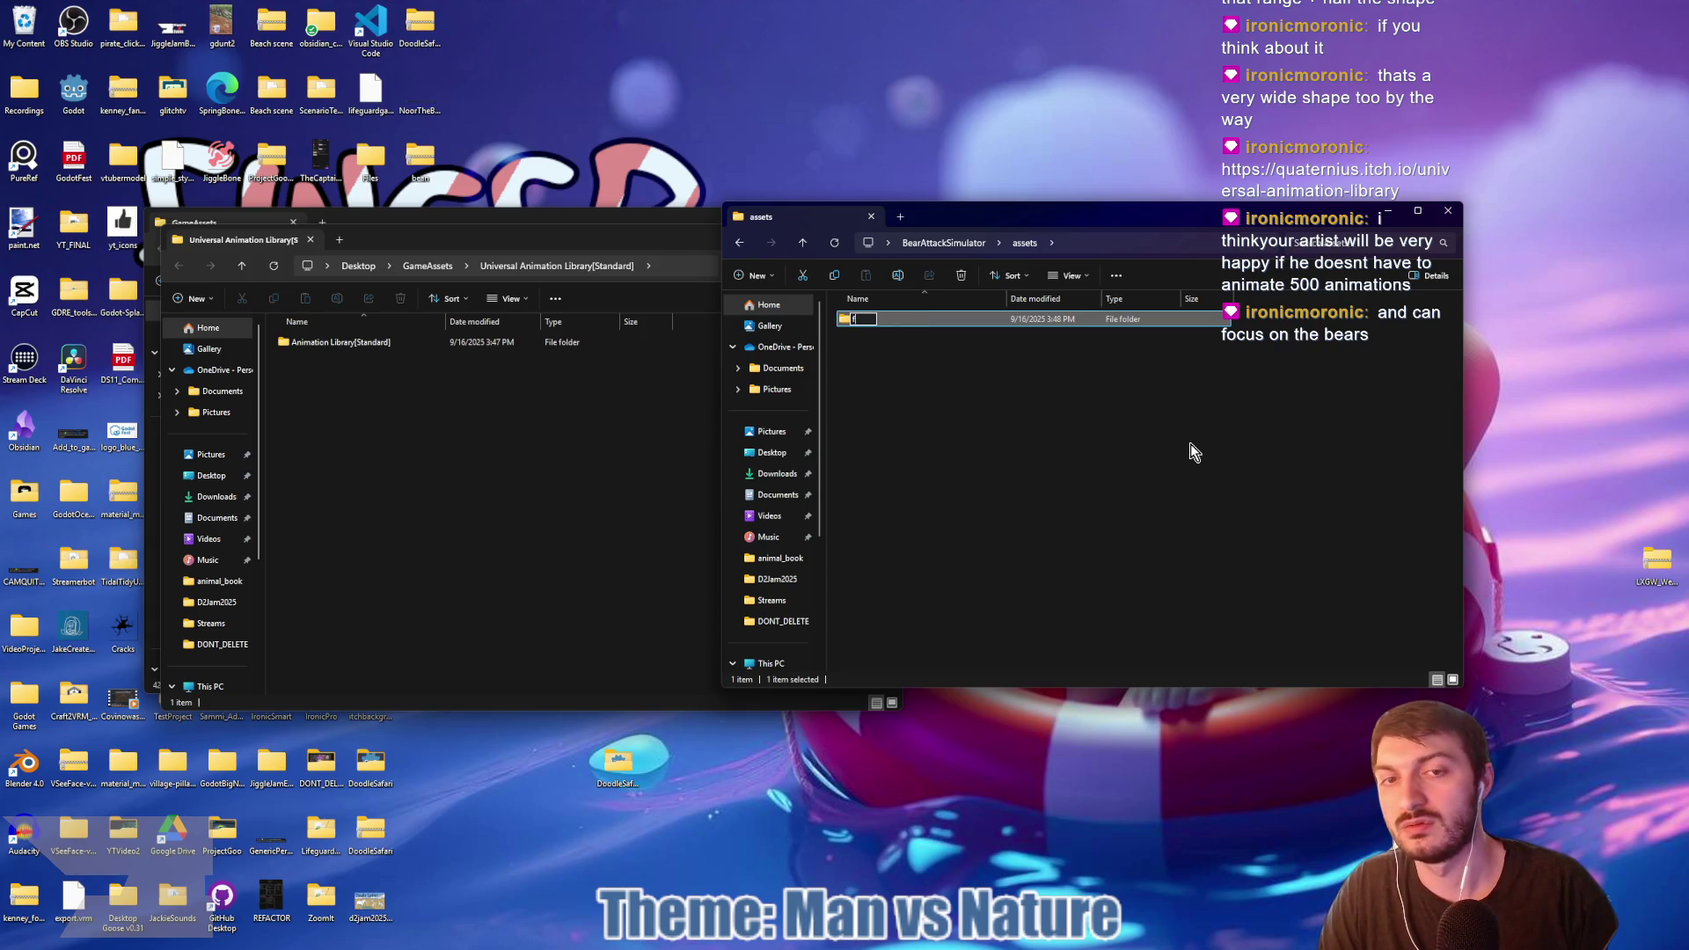
pyautogui.write('ssets')
pyautogui.press('Return')
pyautogui.press('Return')
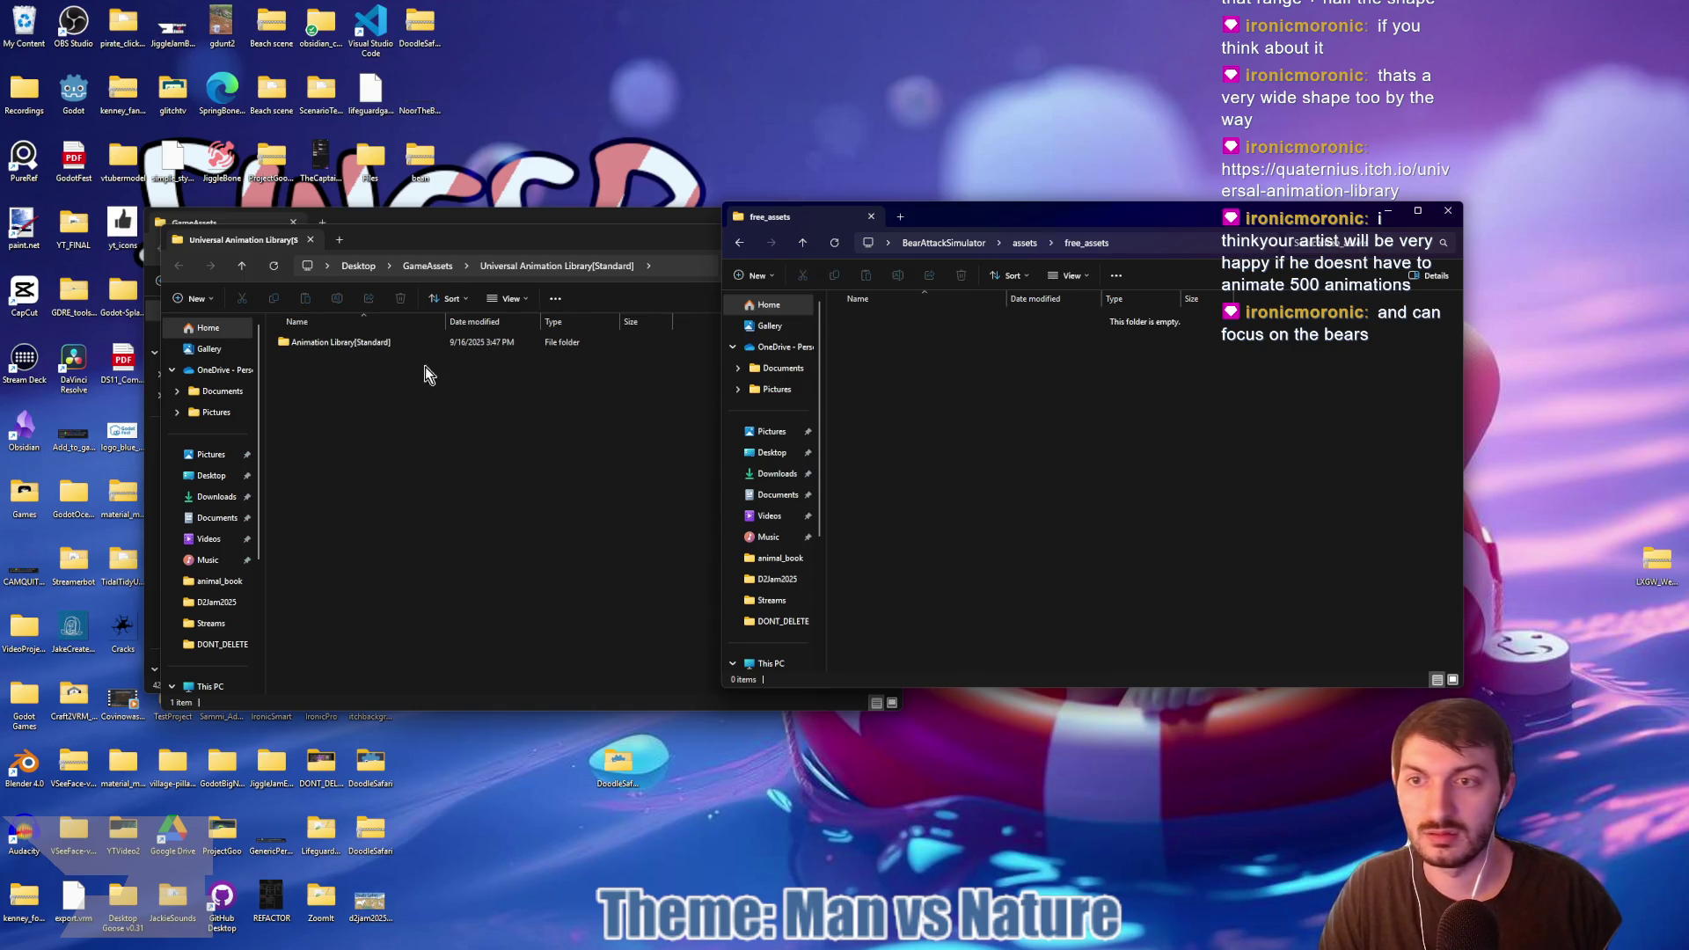
# - Copy the Godot folder from Animation Library[Standard] into free_assets, then return to Godot
pyautogui.click(348, 343)
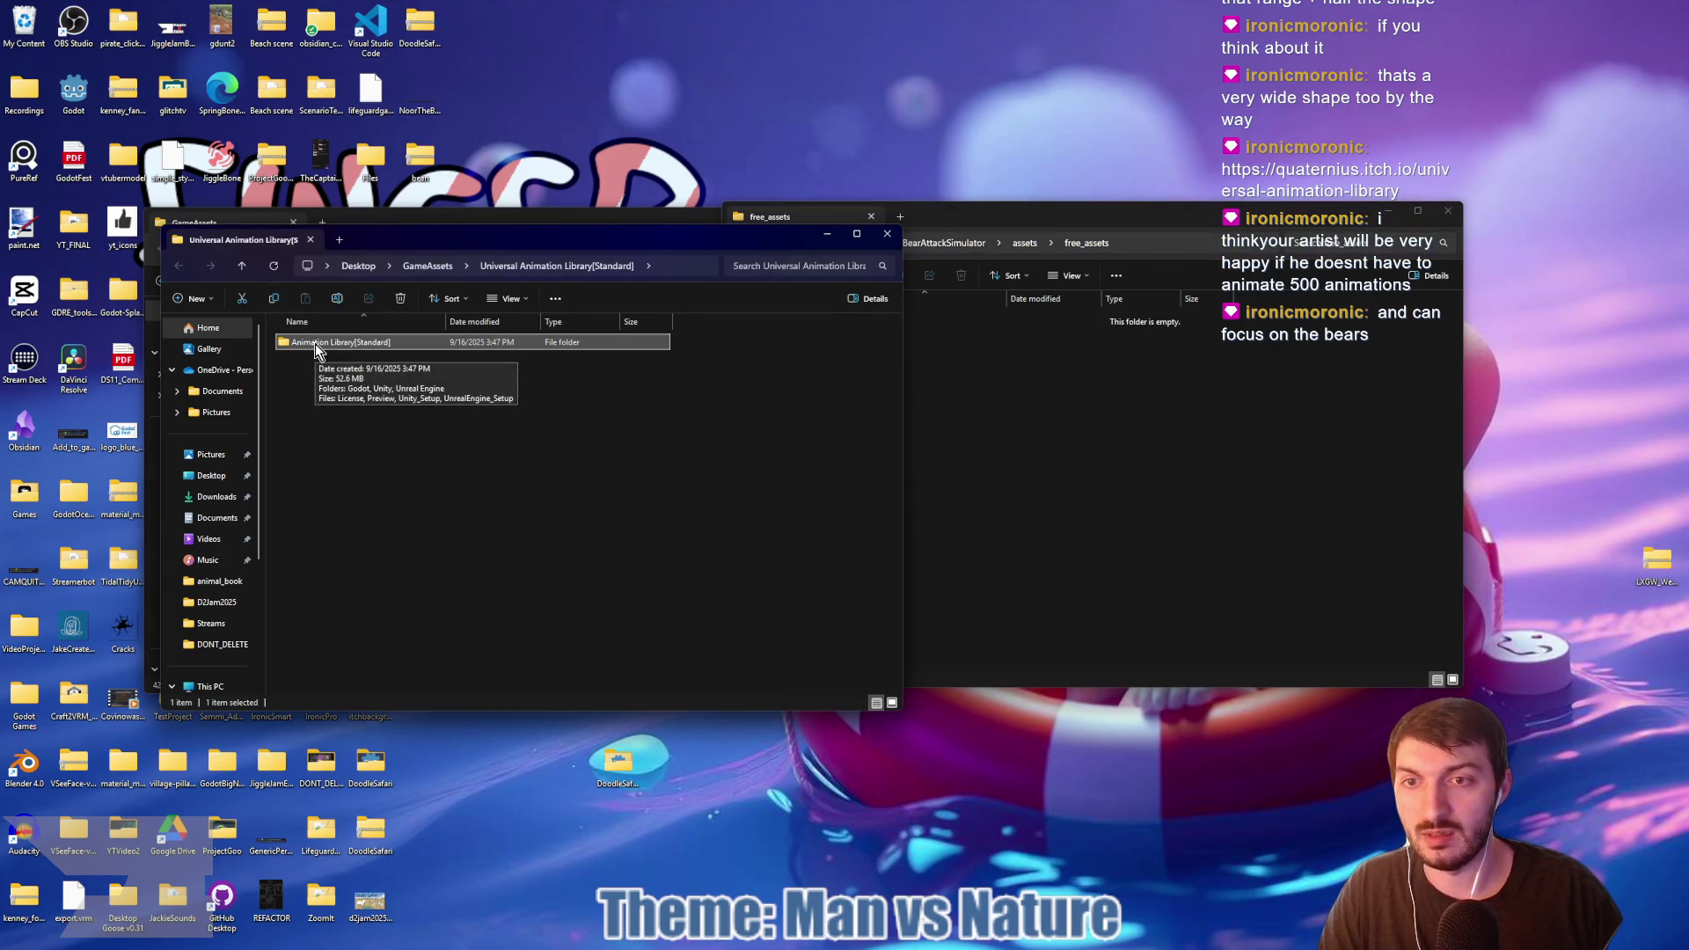
pyautogui.doubleClick(319, 349)
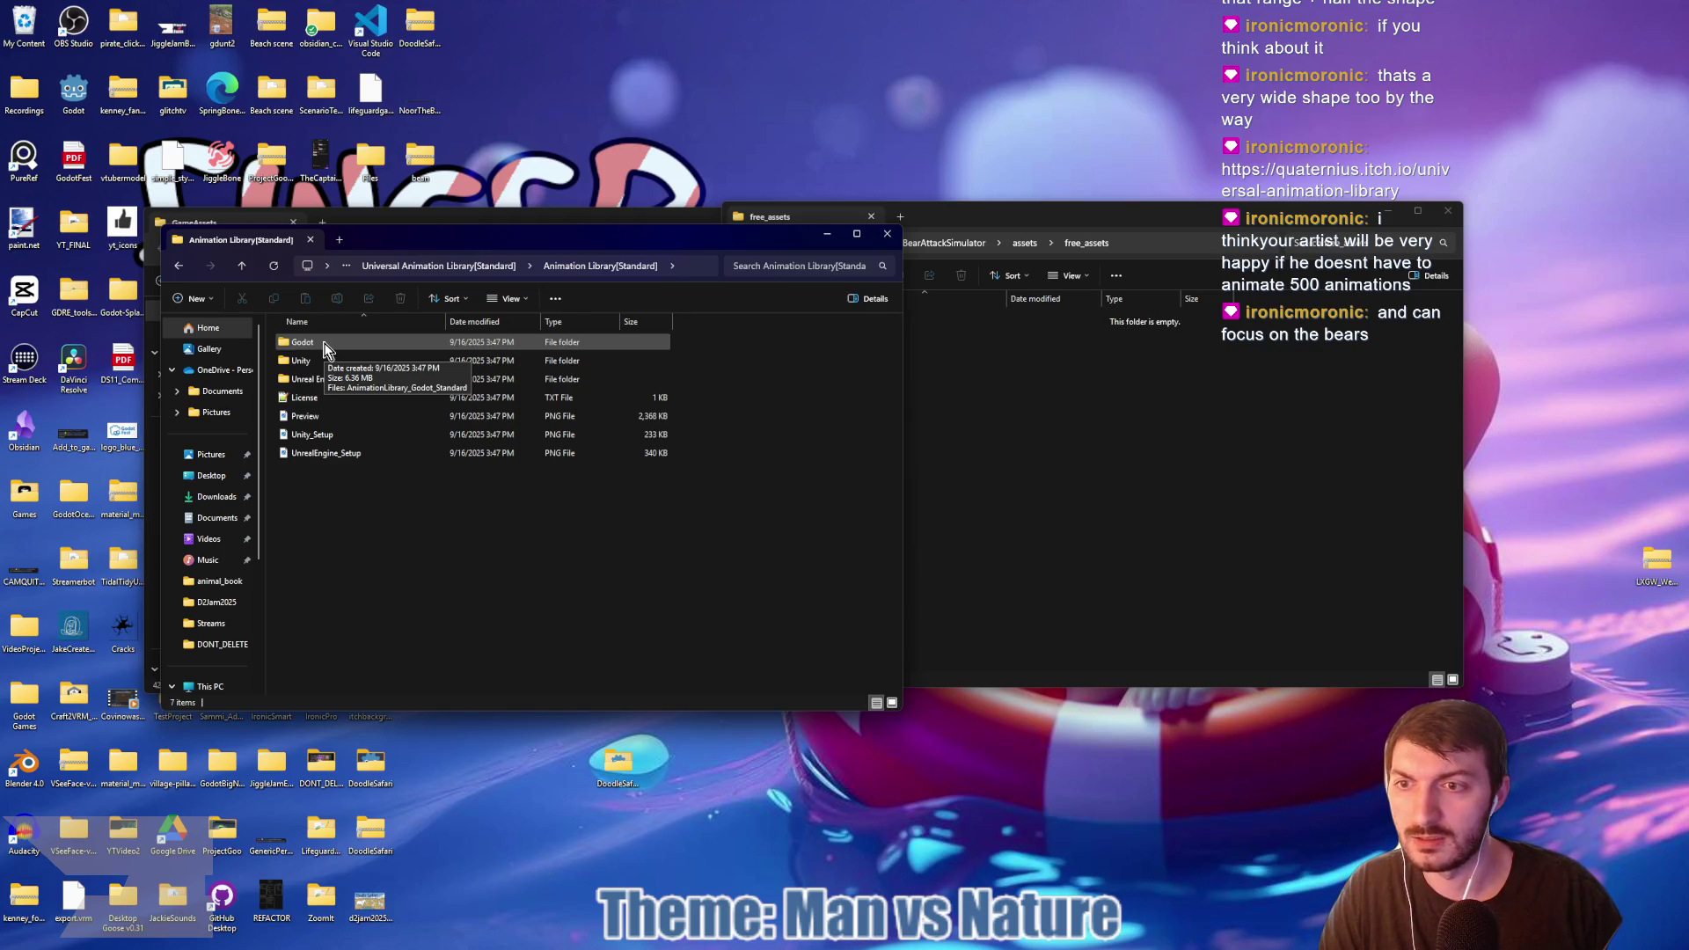
pyautogui.click(325, 347)
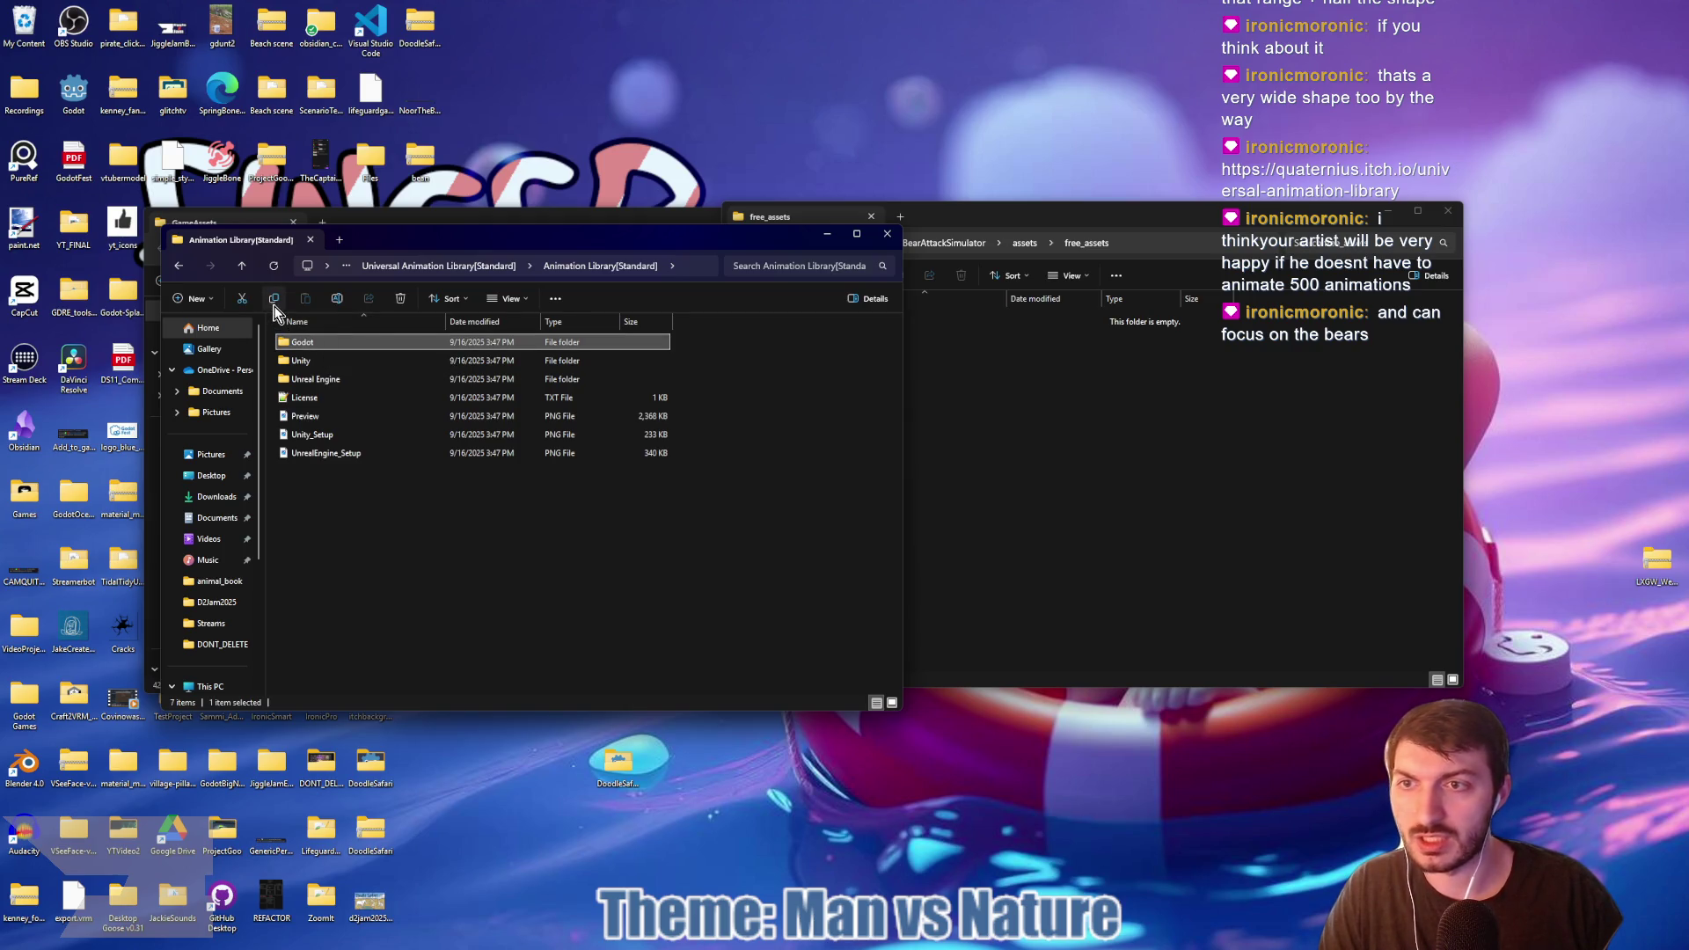
pyautogui.click(1123, 430)
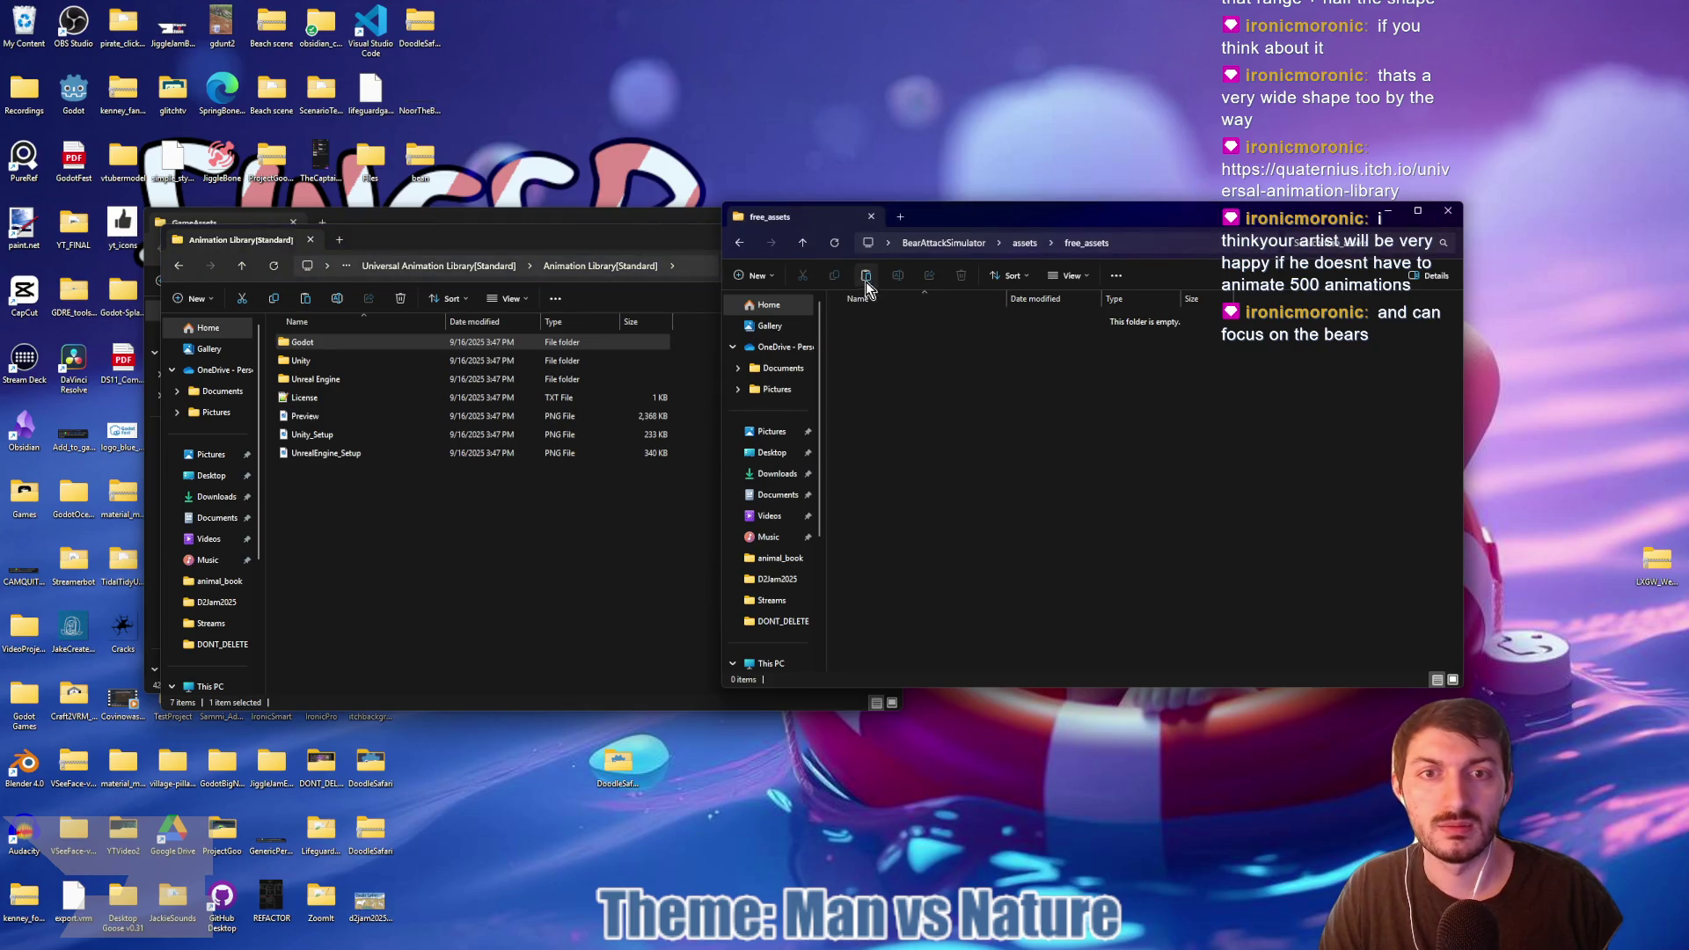
pyautogui.hotkey('ctrl', 'v')
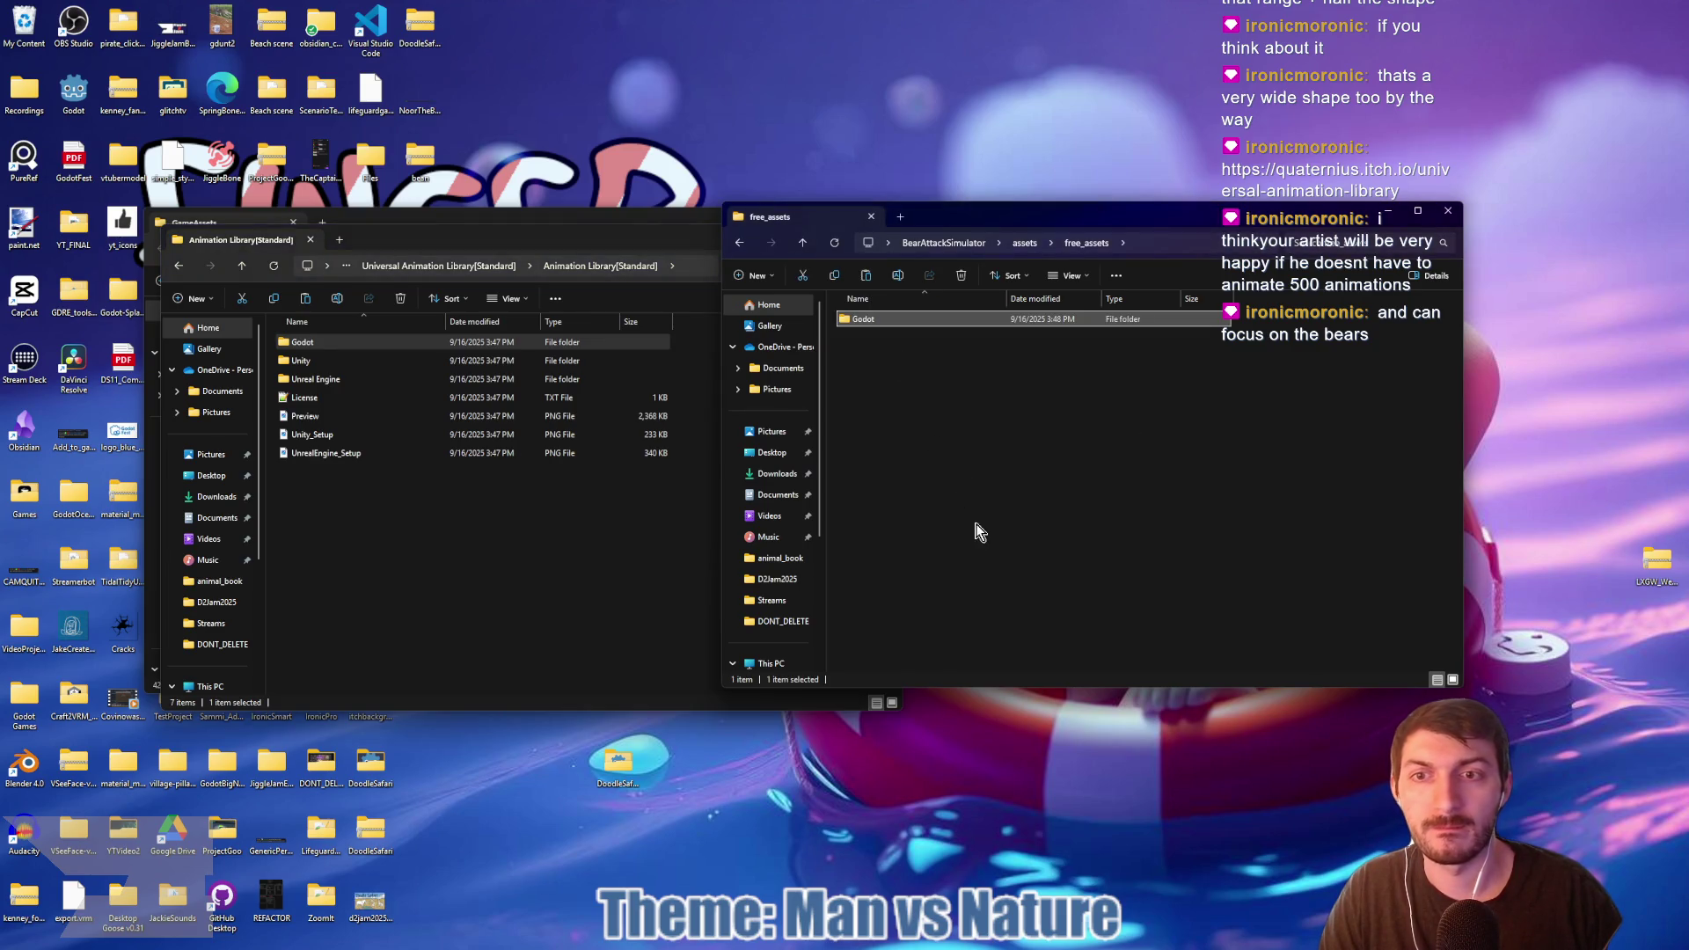
pyautogui.moveTo(985, 945)
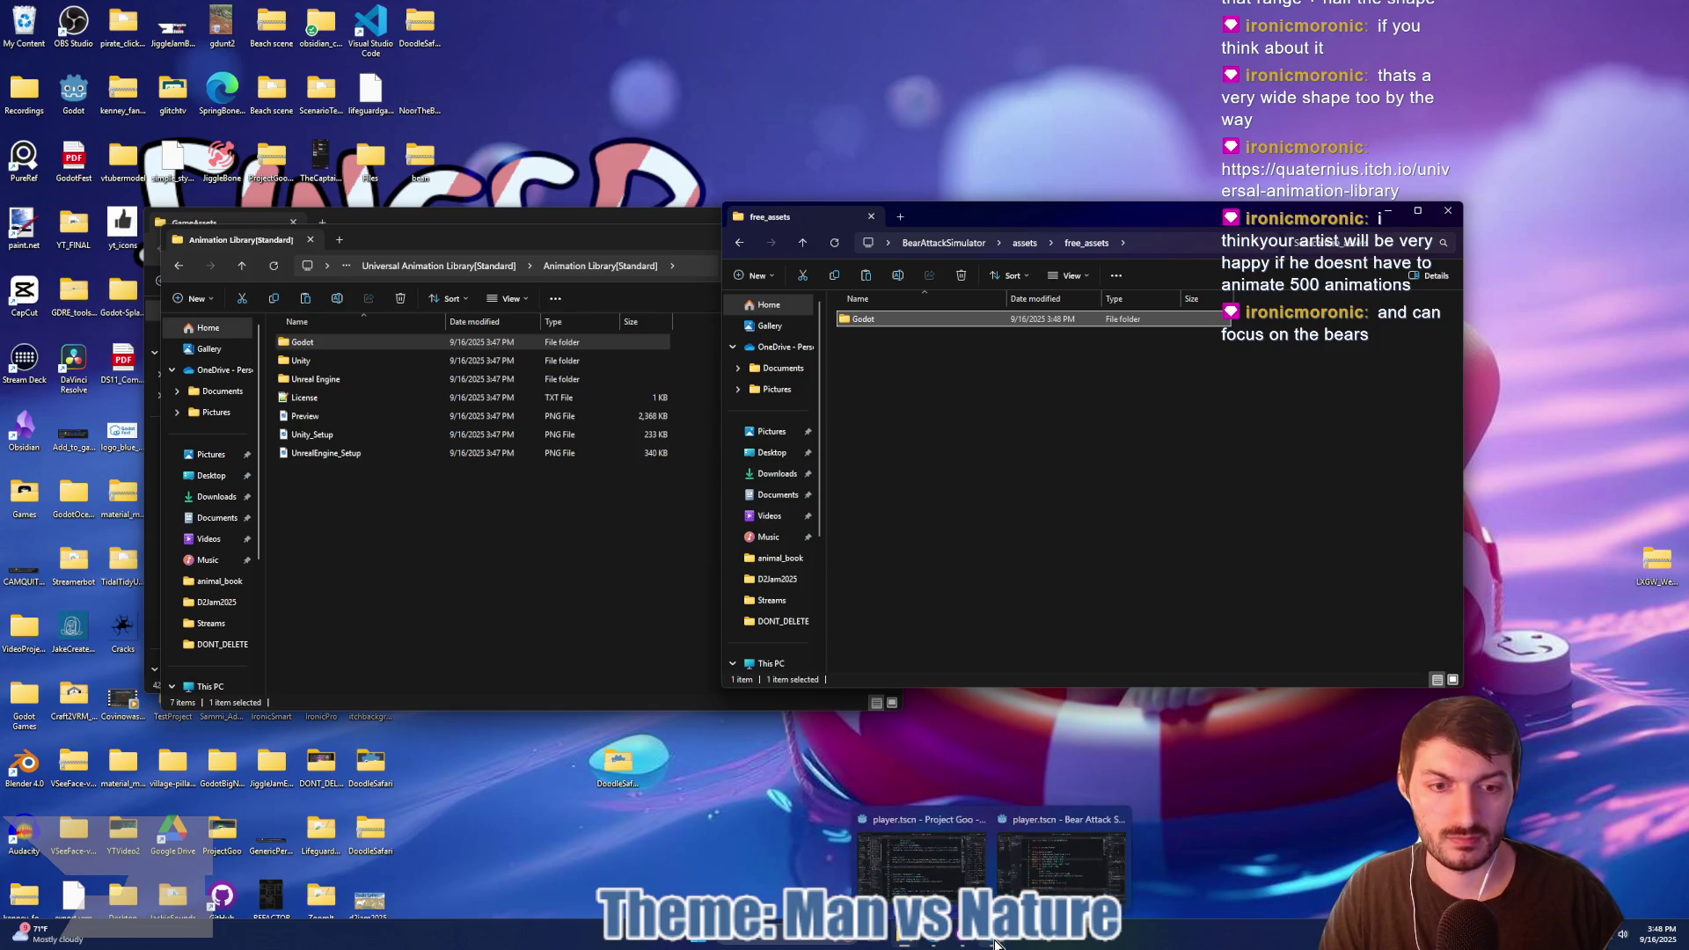
pyautogui.click(1055, 866)
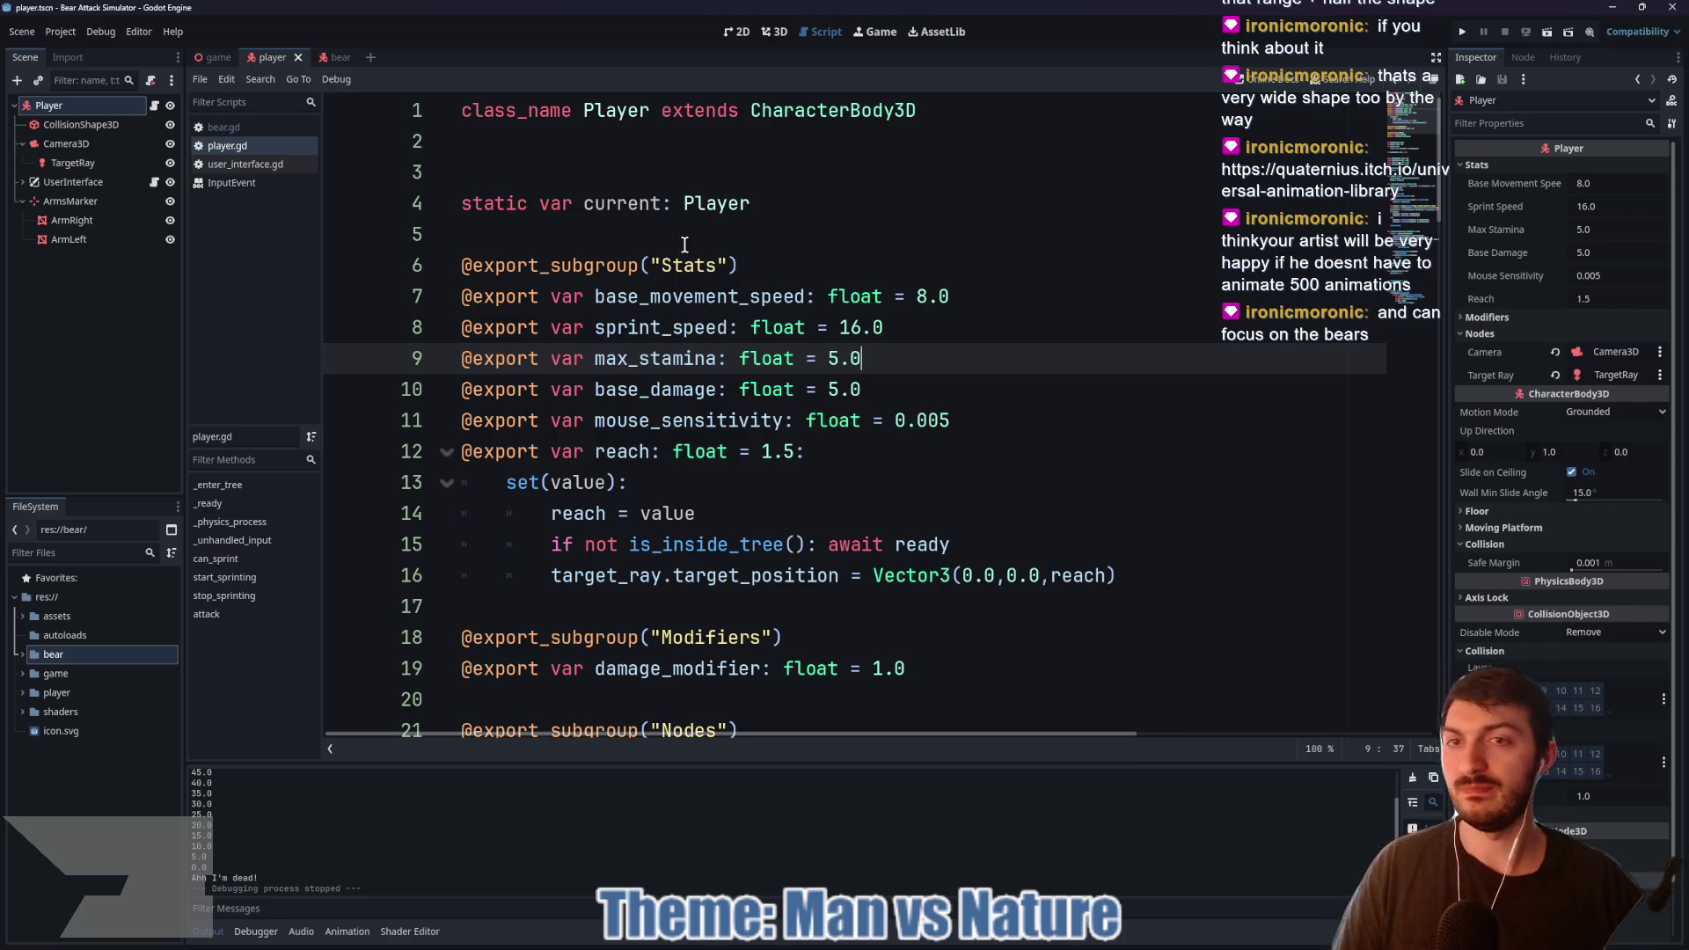
# - Switch to the 3D view and open AnimationLibrary_Godot_Standard.glb from assets/free_assets/Godot
pyautogui.click(774, 32)
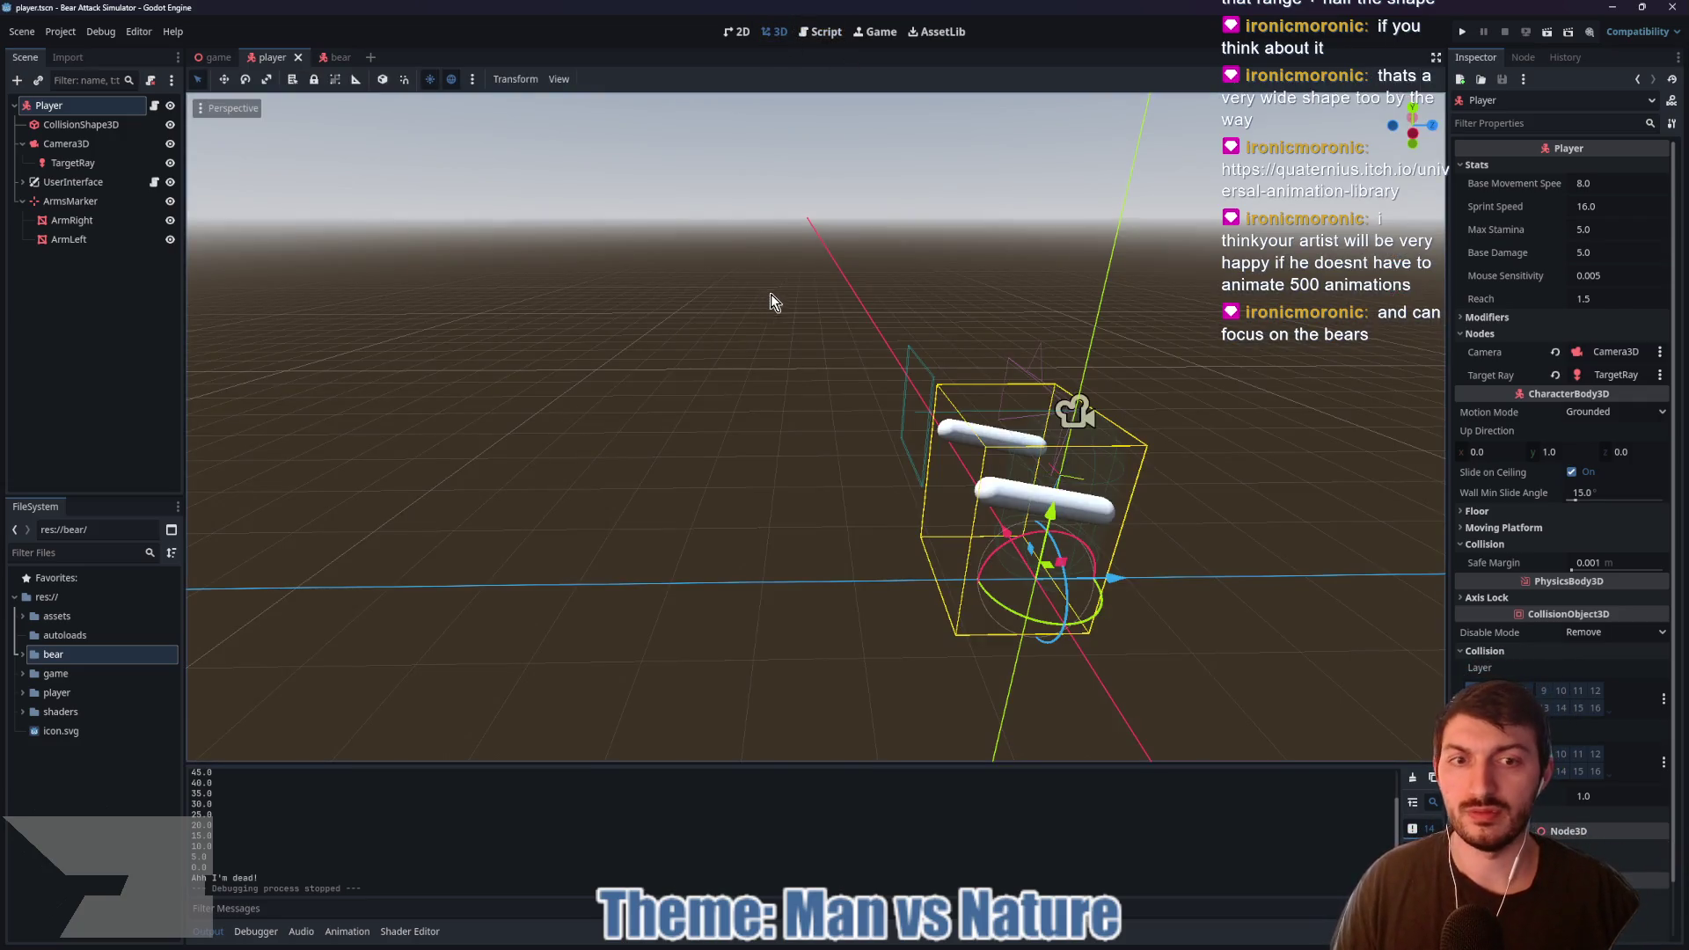
pyautogui.click(22, 616)
pyautogui.click(31, 635)
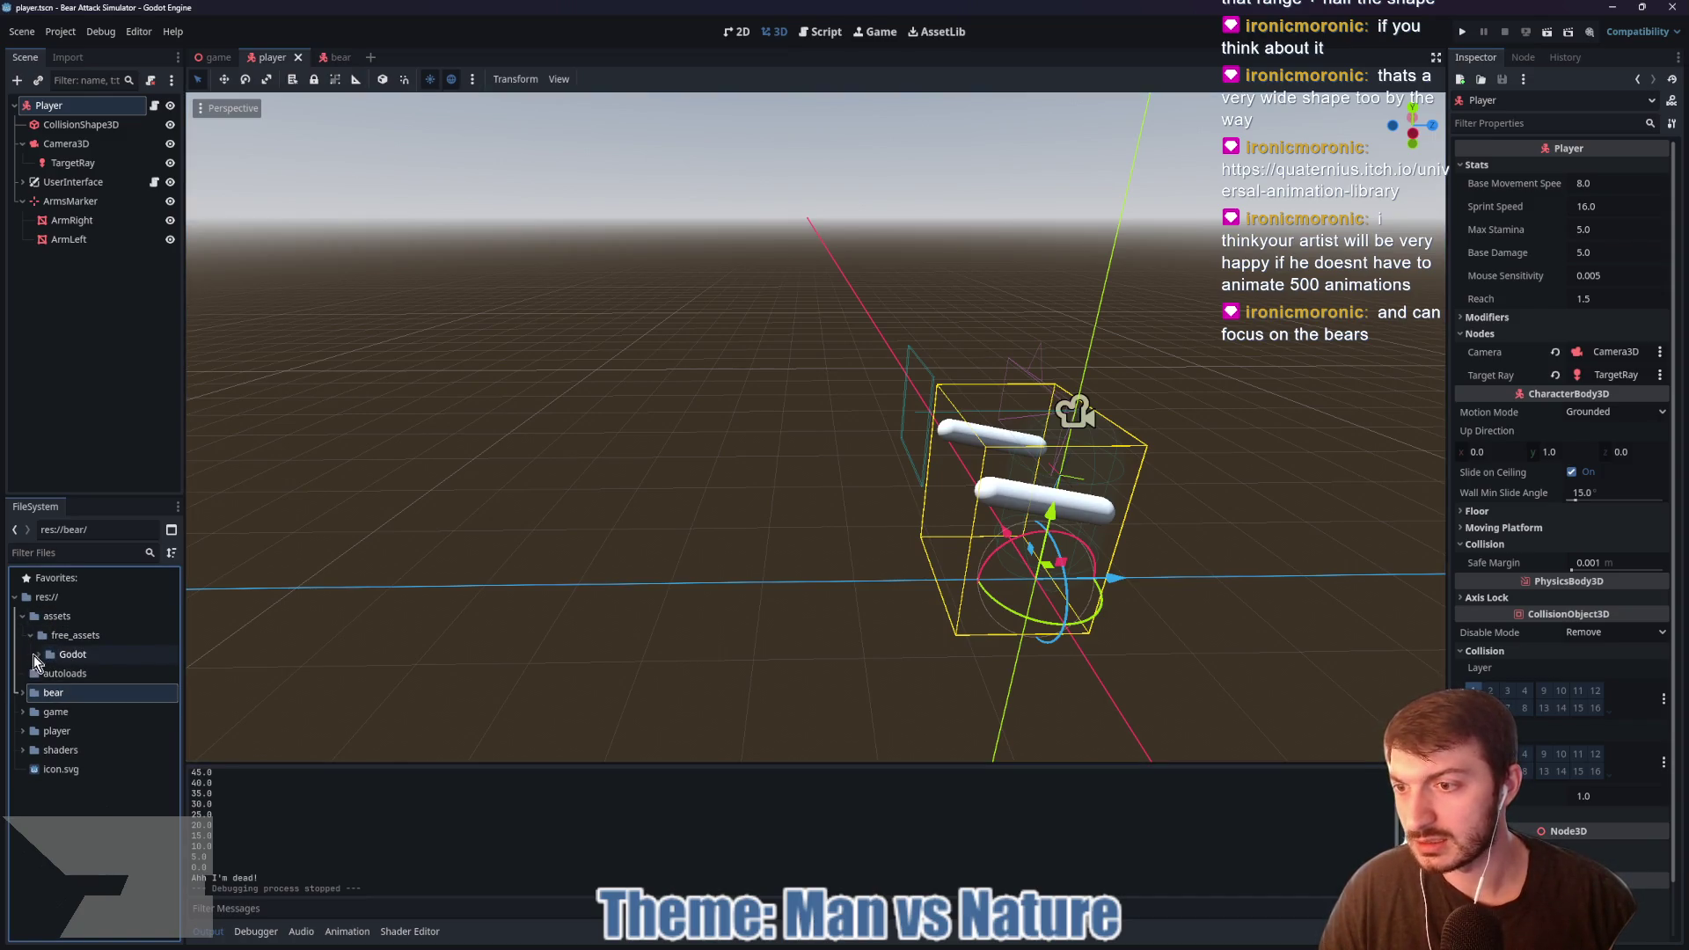
pyautogui.click(39, 655)
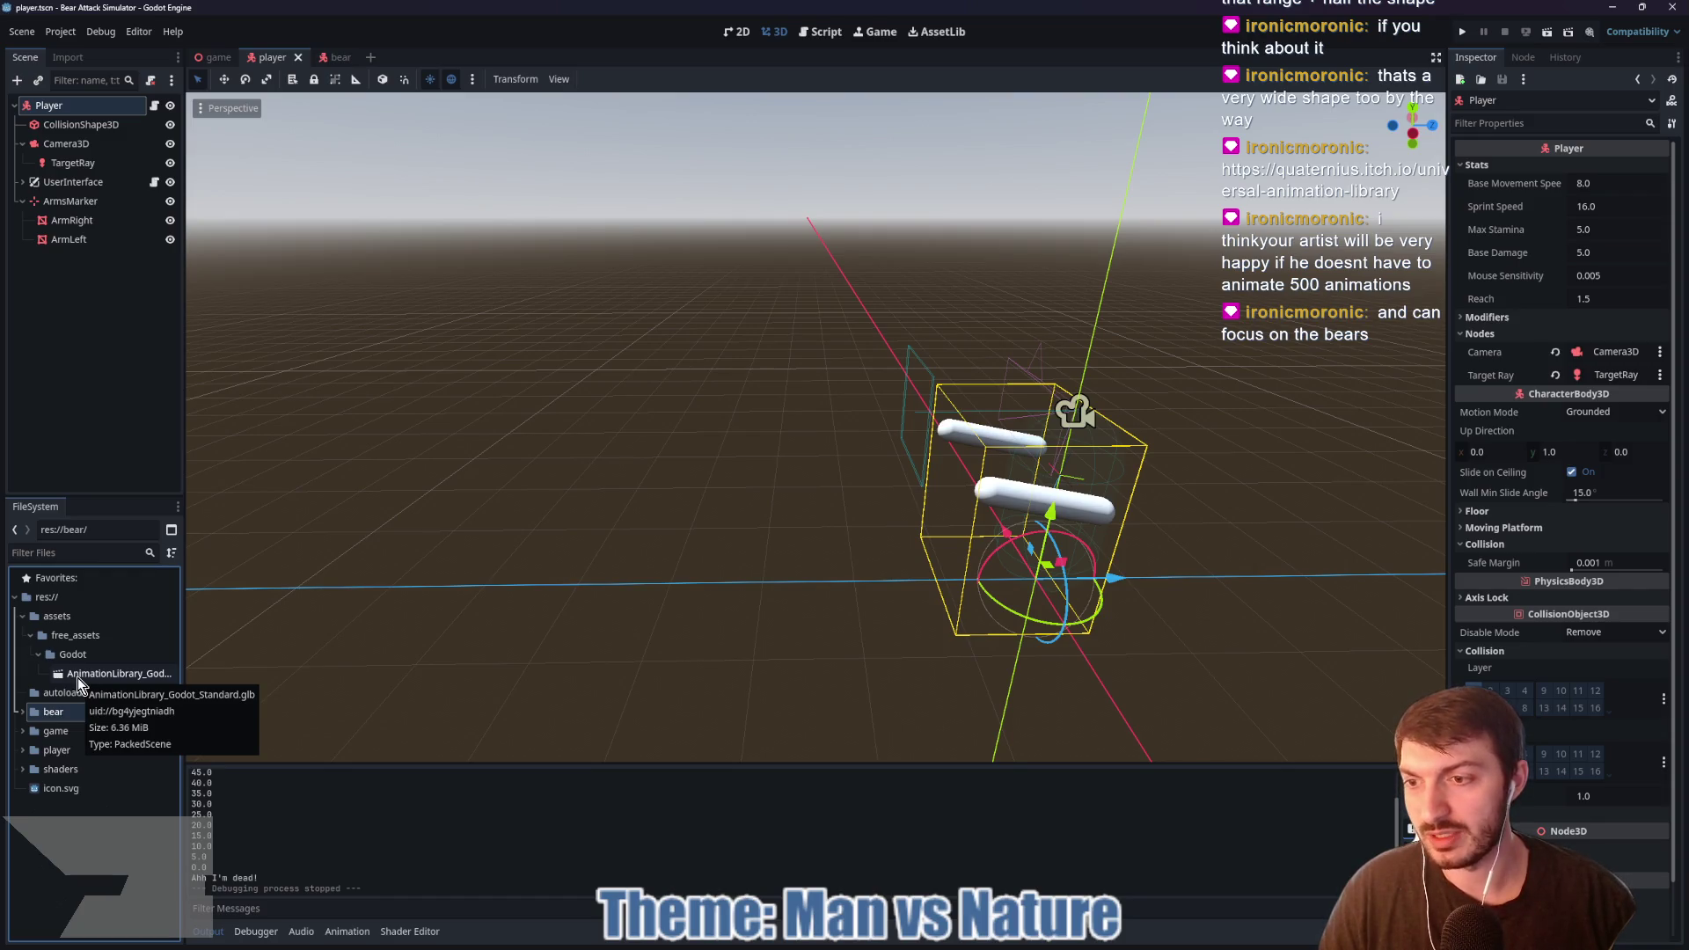
pyautogui.doubleClick(77, 675)
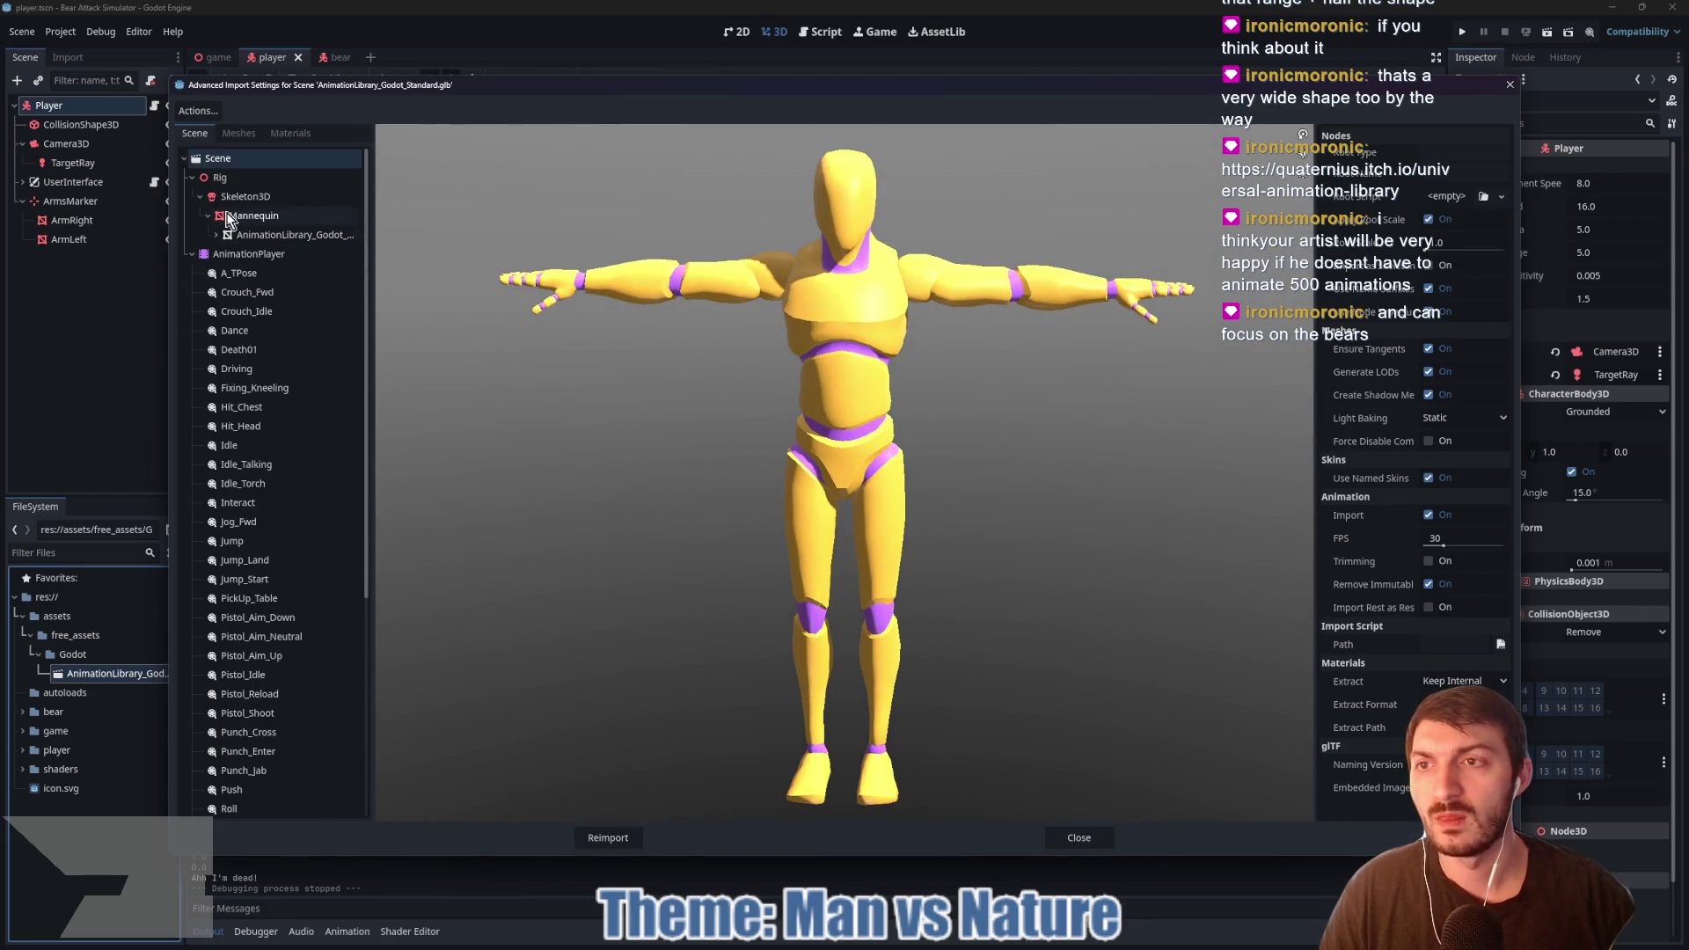
pyautogui.click(237, 197)
pyautogui.moveTo(563, 471); pyautogui.dragTo(765, 478)
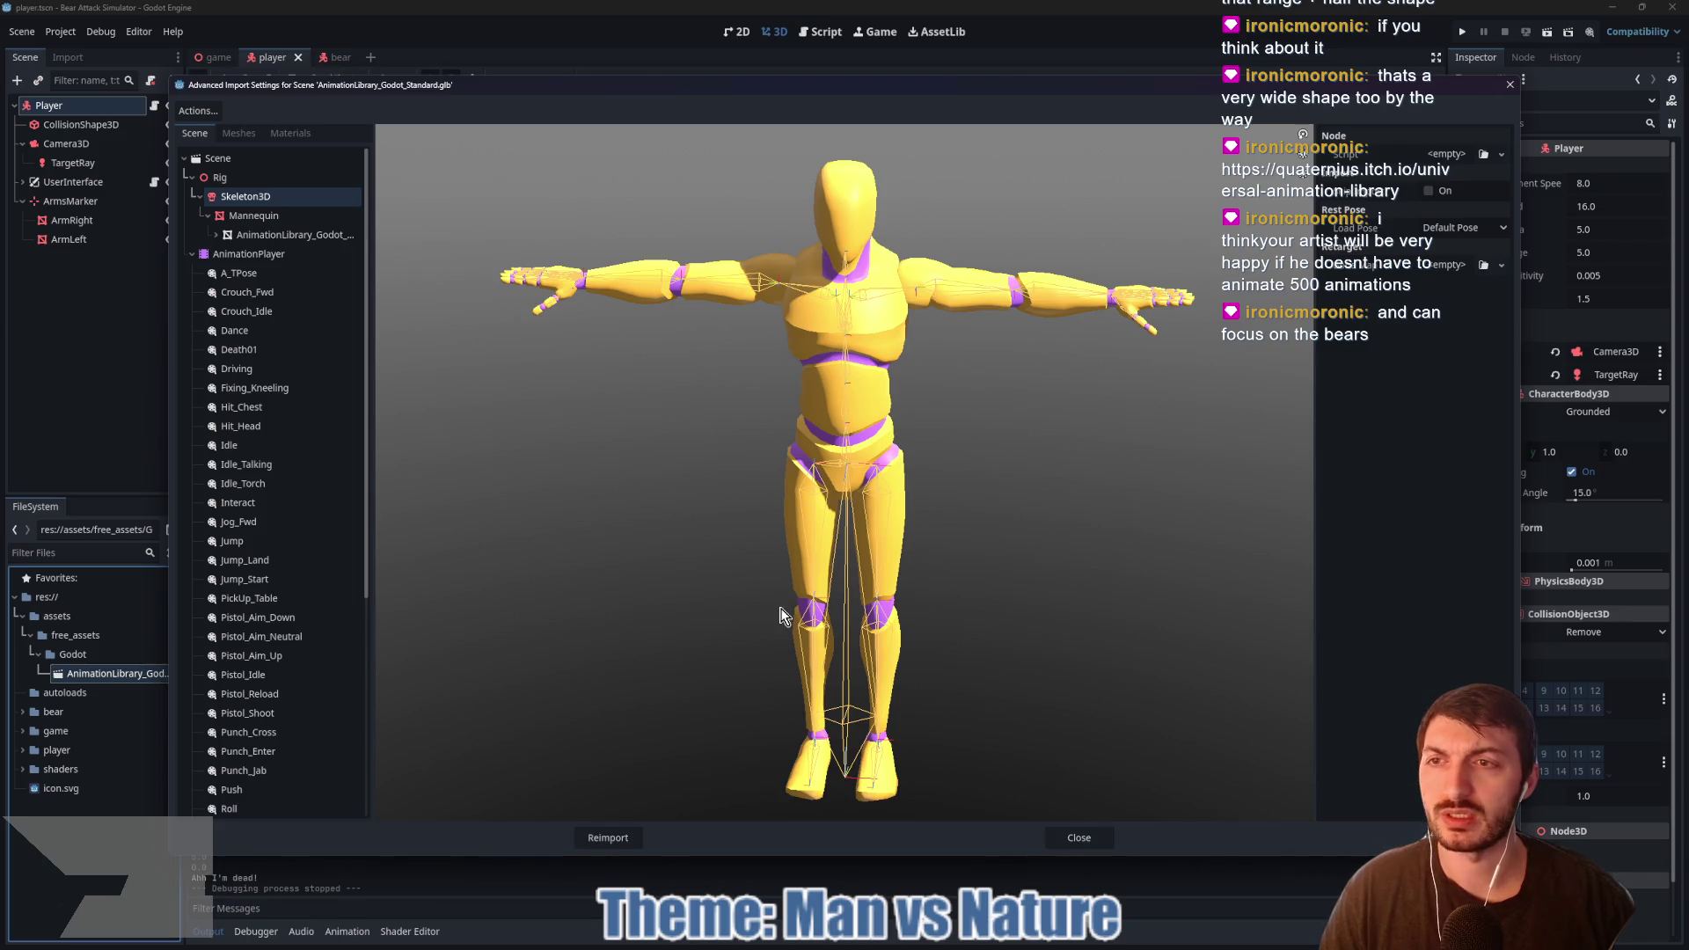
pyautogui.click(238, 133)
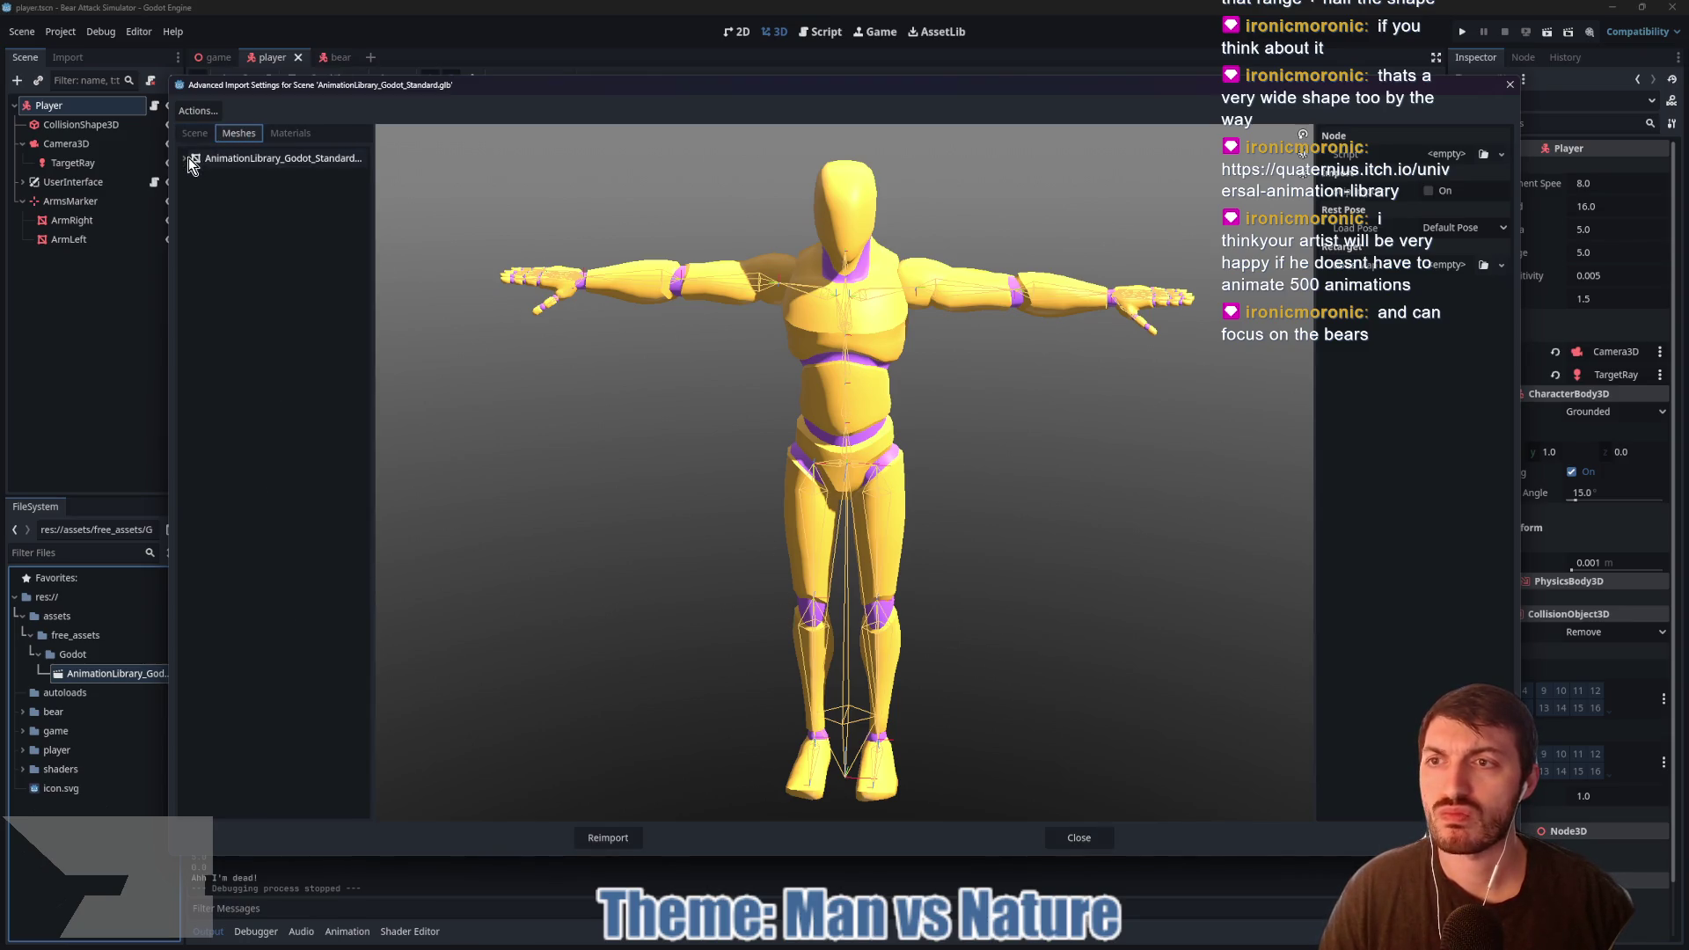
pyautogui.click(179, 160)
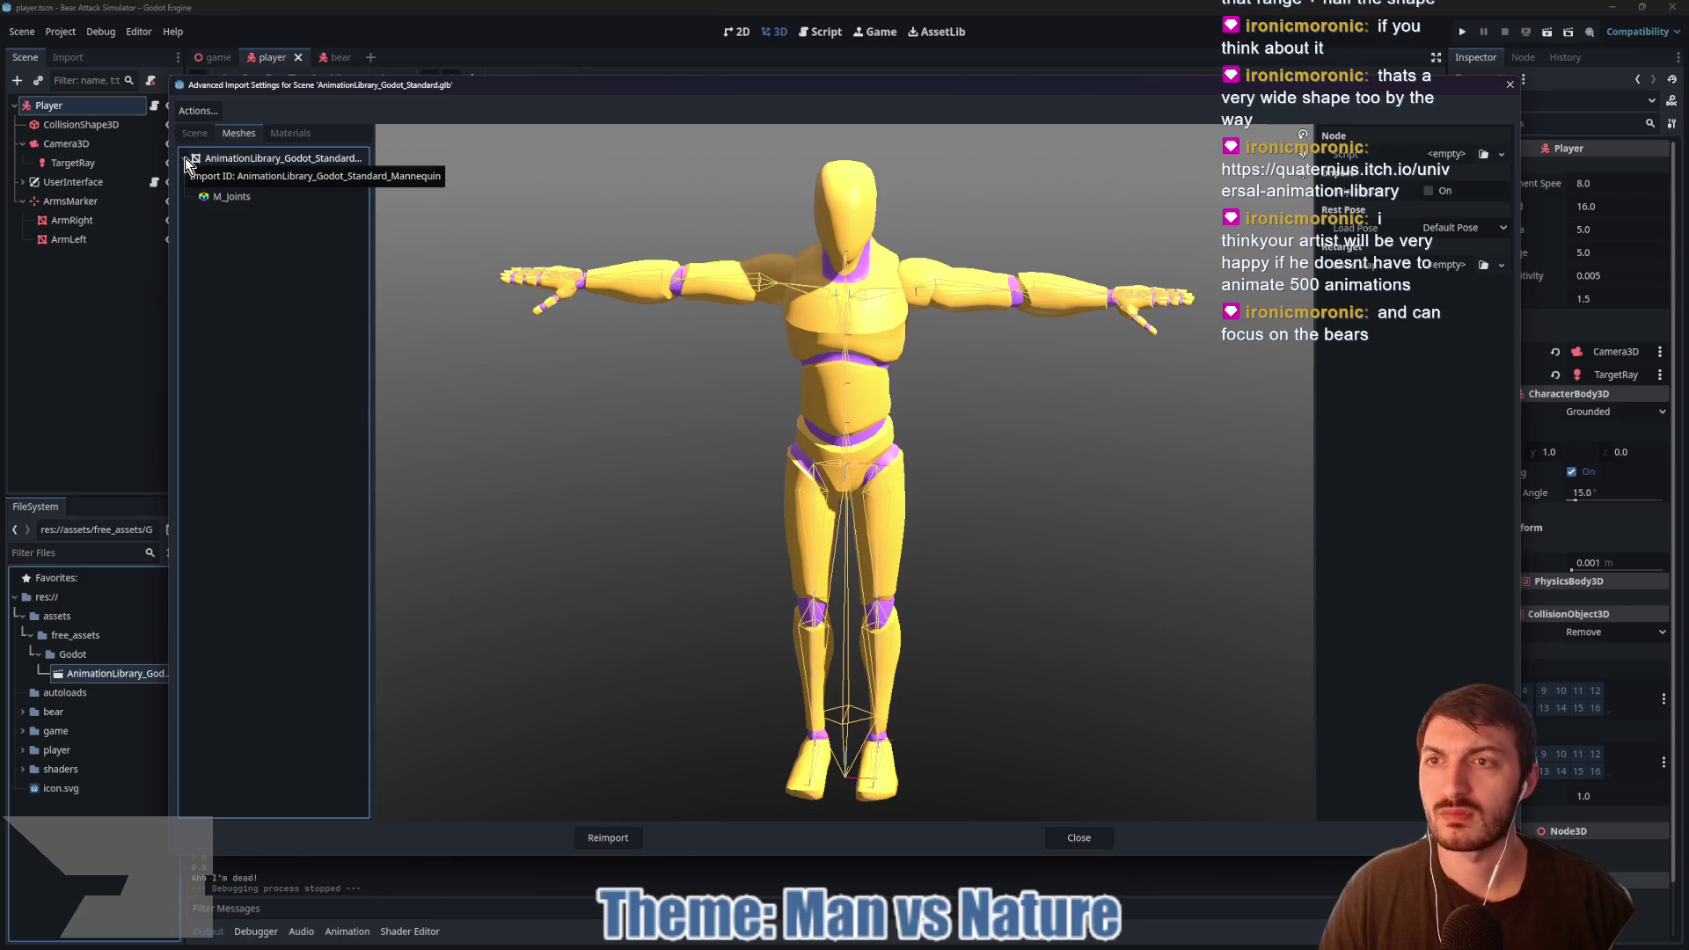
pyautogui.click(195, 134)
pyautogui.moveTo(546, 414)
pyautogui.mouseDown()
pyautogui.moveTo(728, 414)
pyautogui.moveTo(960, 444)
pyautogui.moveTo(732, 443)
pyautogui.moveTo(852, 472)
pyautogui.moveTo(976, 464)
pyautogui.moveTo(963, 466)
pyautogui.mouseUp()
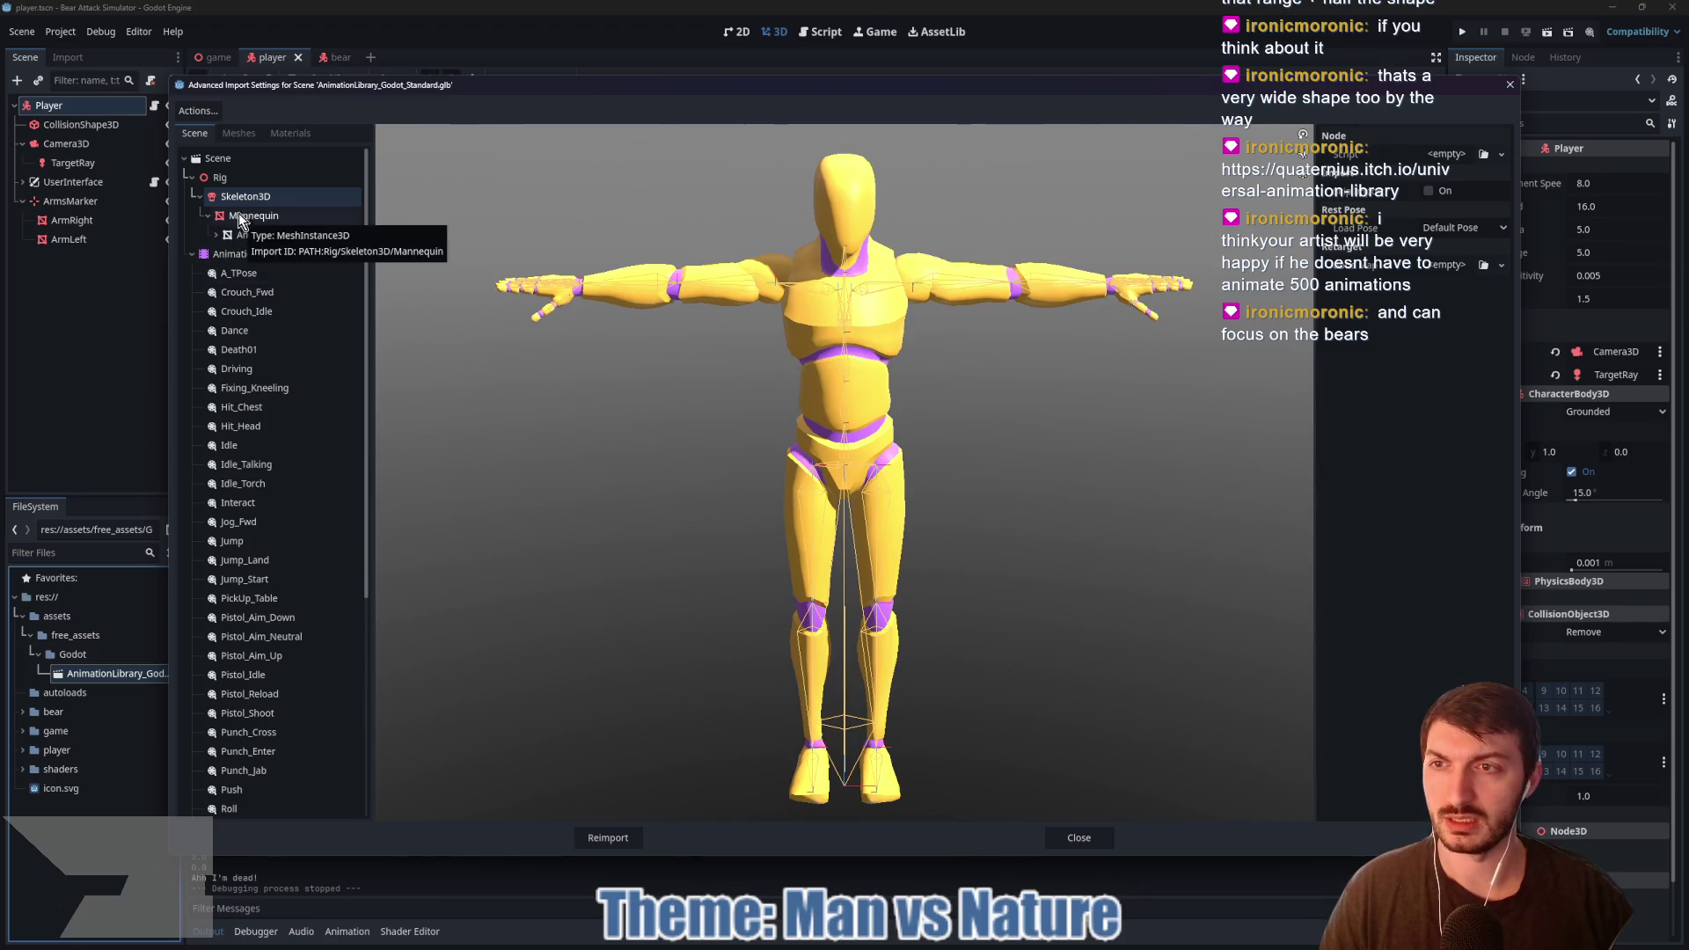
pyautogui.click(230, 176)
pyautogui.click(1064, 838)
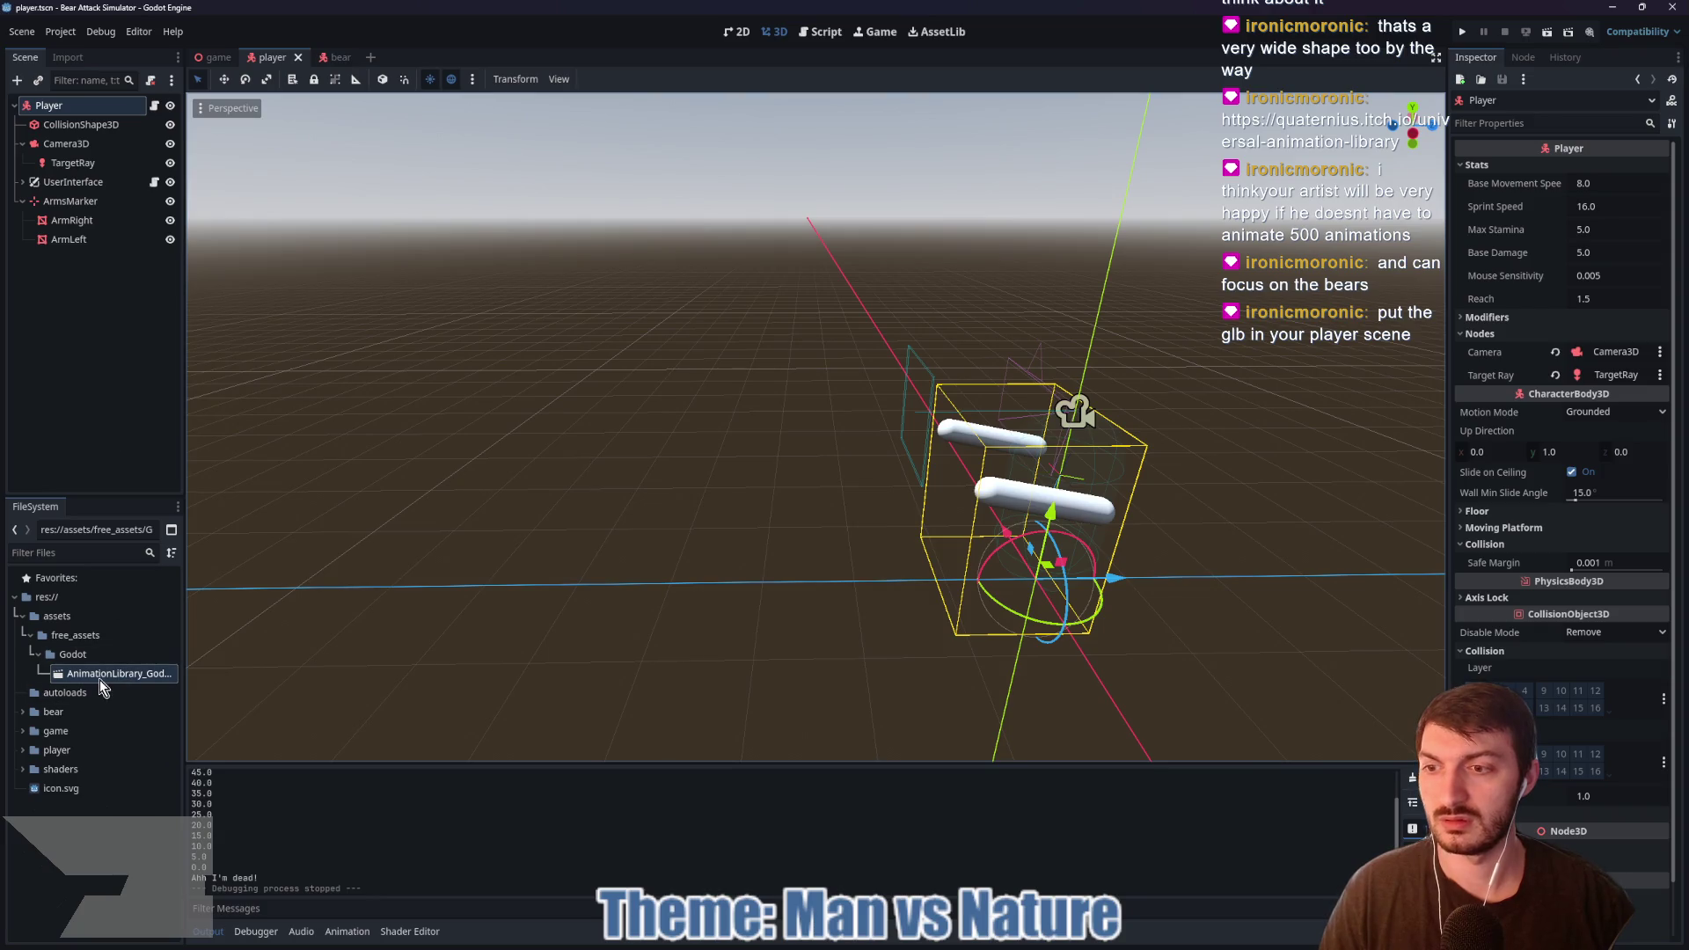
# - Drop the AnimationLibrary glb into the scene and place it just below CollisionShape3D
pyautogui.moveTo(99, 679)
pyautogui.mouseDown()
pyautogui.moveTo(547, 566)
pyautogui.moveTo(679, 603)
pyautogui.moveTo(755, 591)
pyautogui.mouseUp()
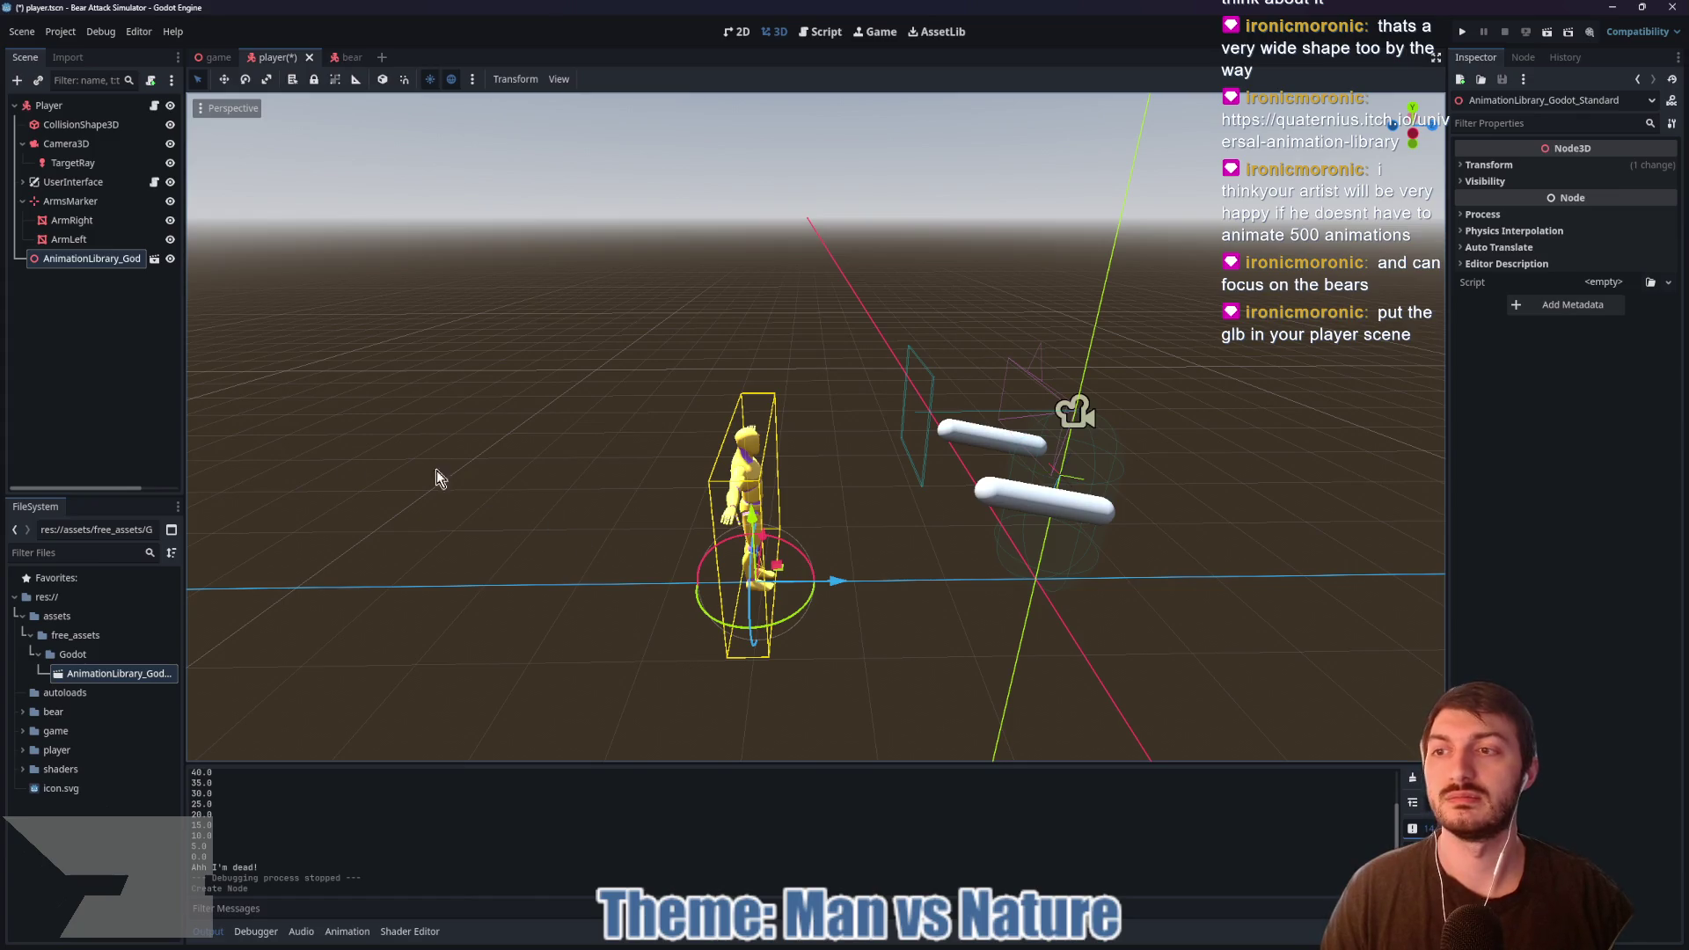
pyautogui.moveTo(46, 257); pyautogui.dragTo(94, 138)
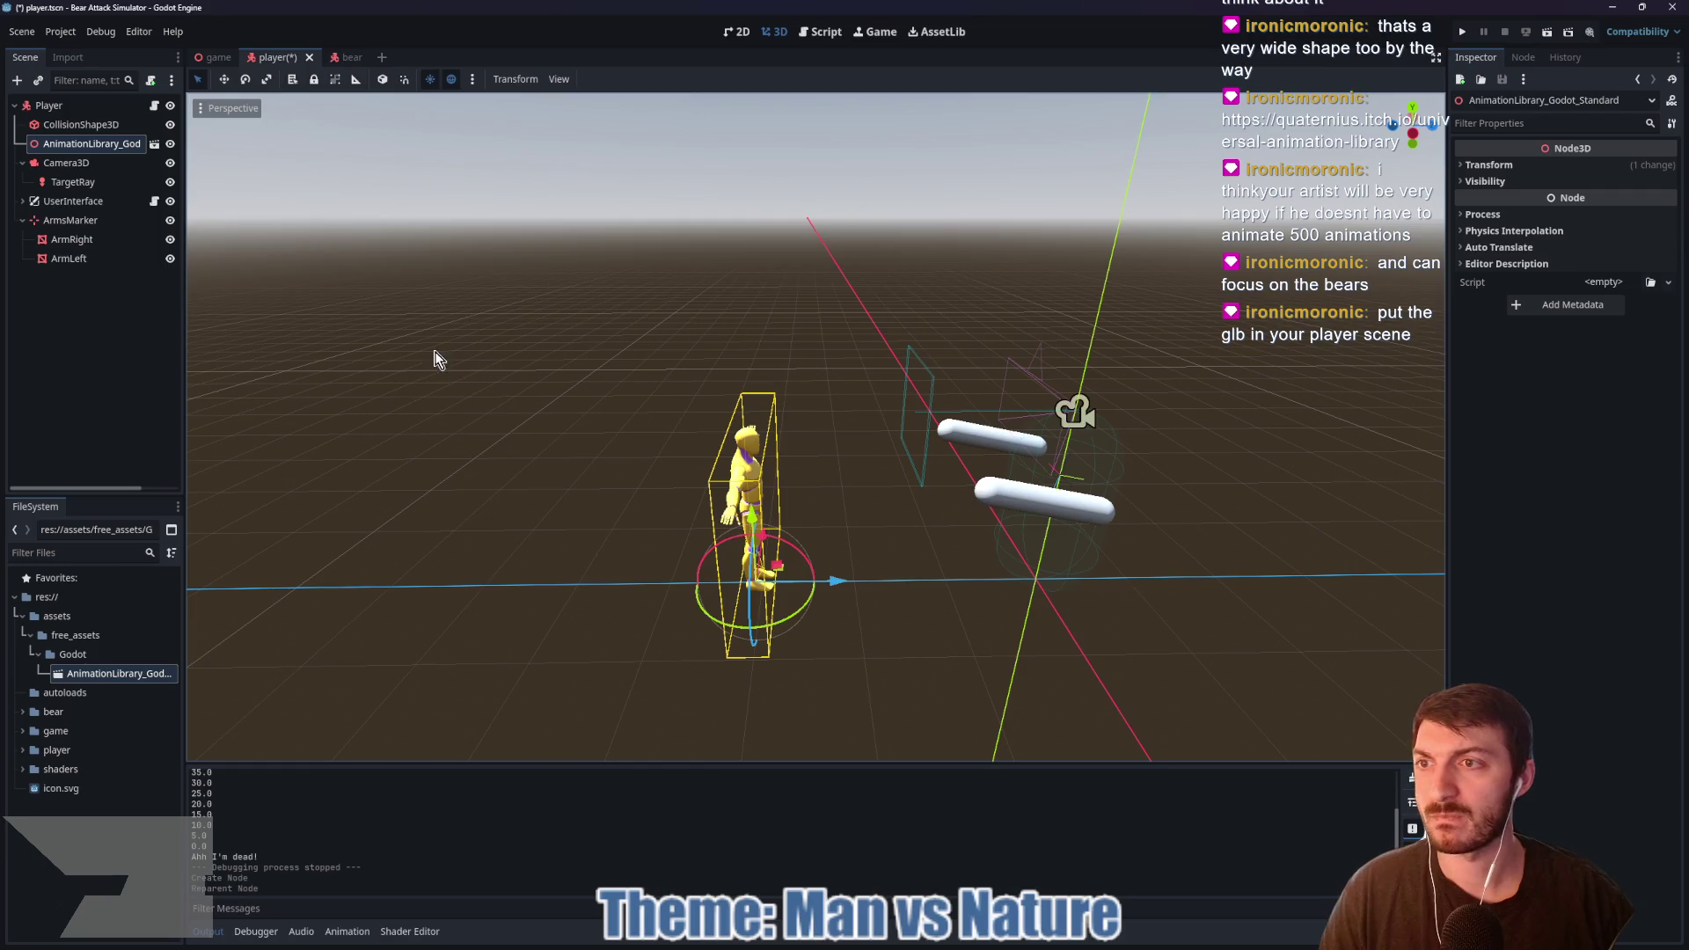
pyautogui.moveTo(899, 429)
pyautogui.mouseDown()
pyautogui.moveTo(757, 409)
pyautogui.moveTo(857, 352)
pyautogui.moveTo(968, 485)
pyautogui.mouseUp()
# - Set the mannequin's position to 0, 0, 0 and its Y rotation to -180
pyautogui.click(1488, 164)
pyautogui.click(1500, 202)
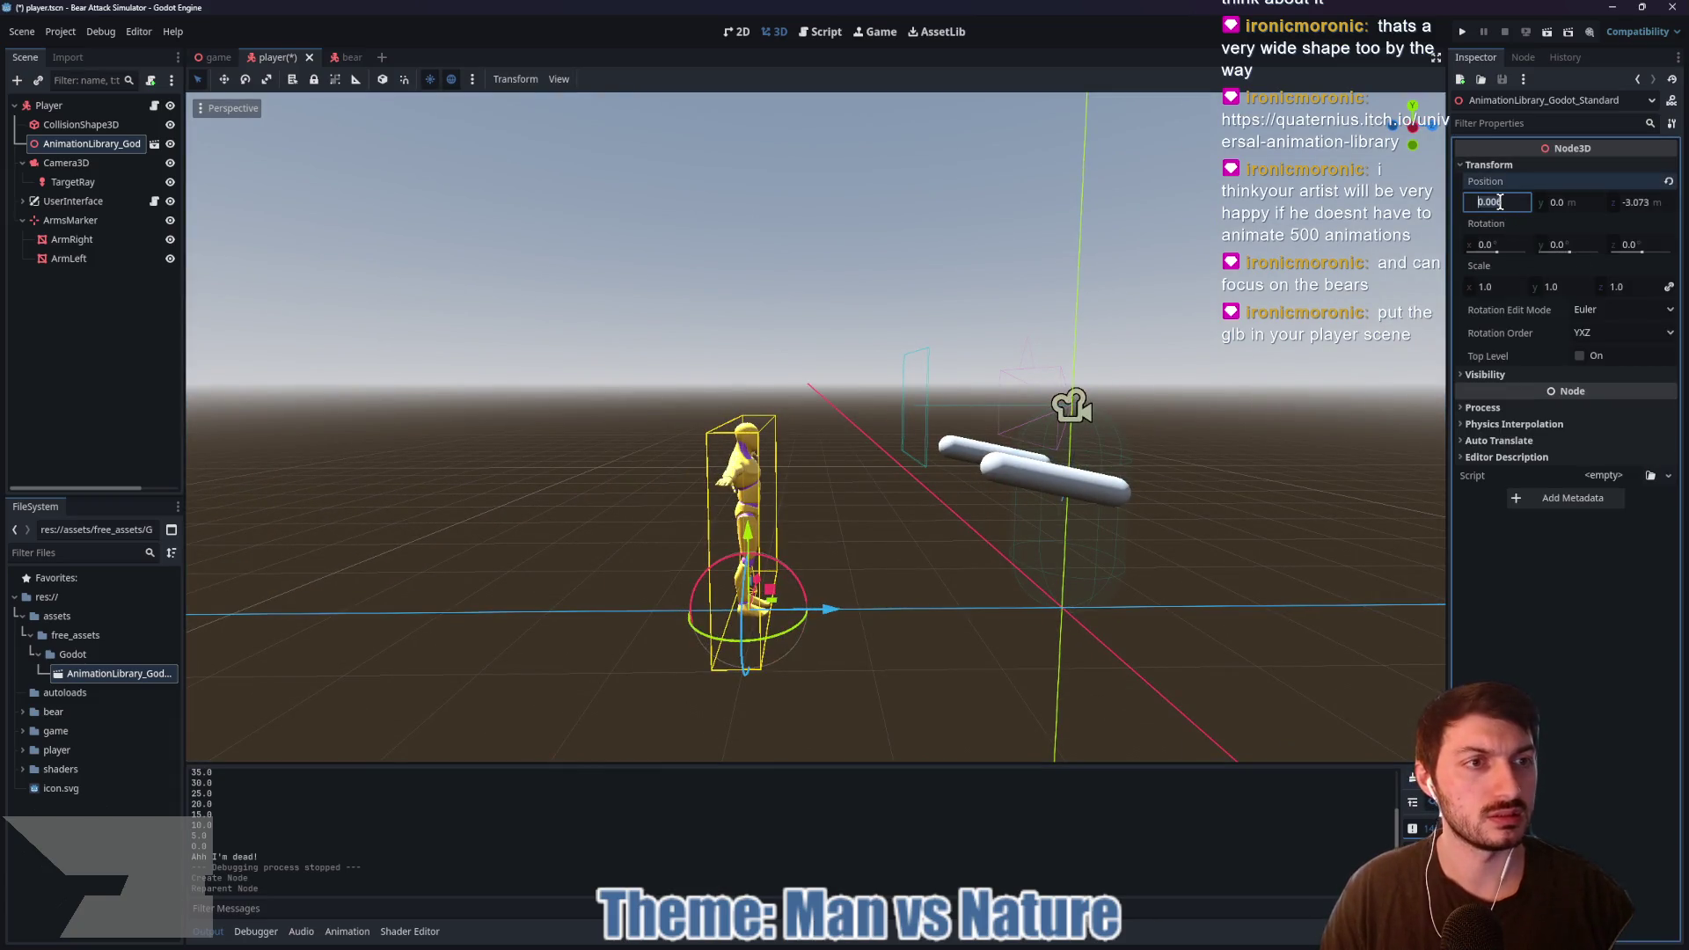
pyautogui.write('0')
pyautogui.press('Tab')
pyautogui.press('Tab')
pyautogui.write('0')
pyautogui.press('Return')
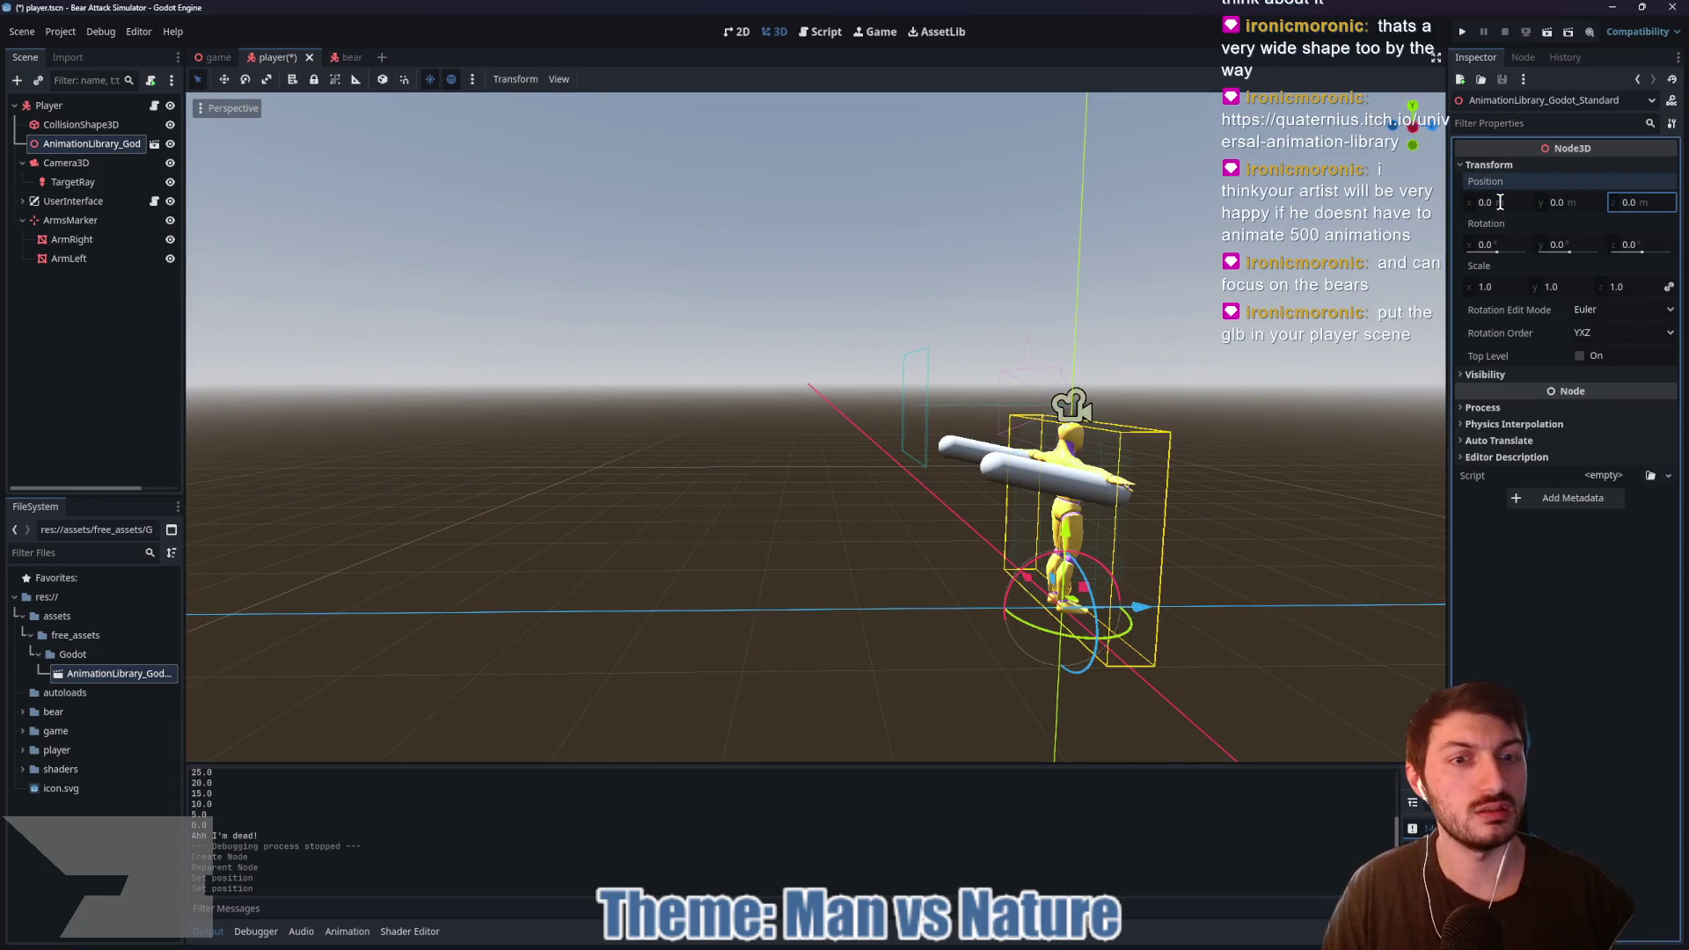
pyautogui.click(1575, 245)
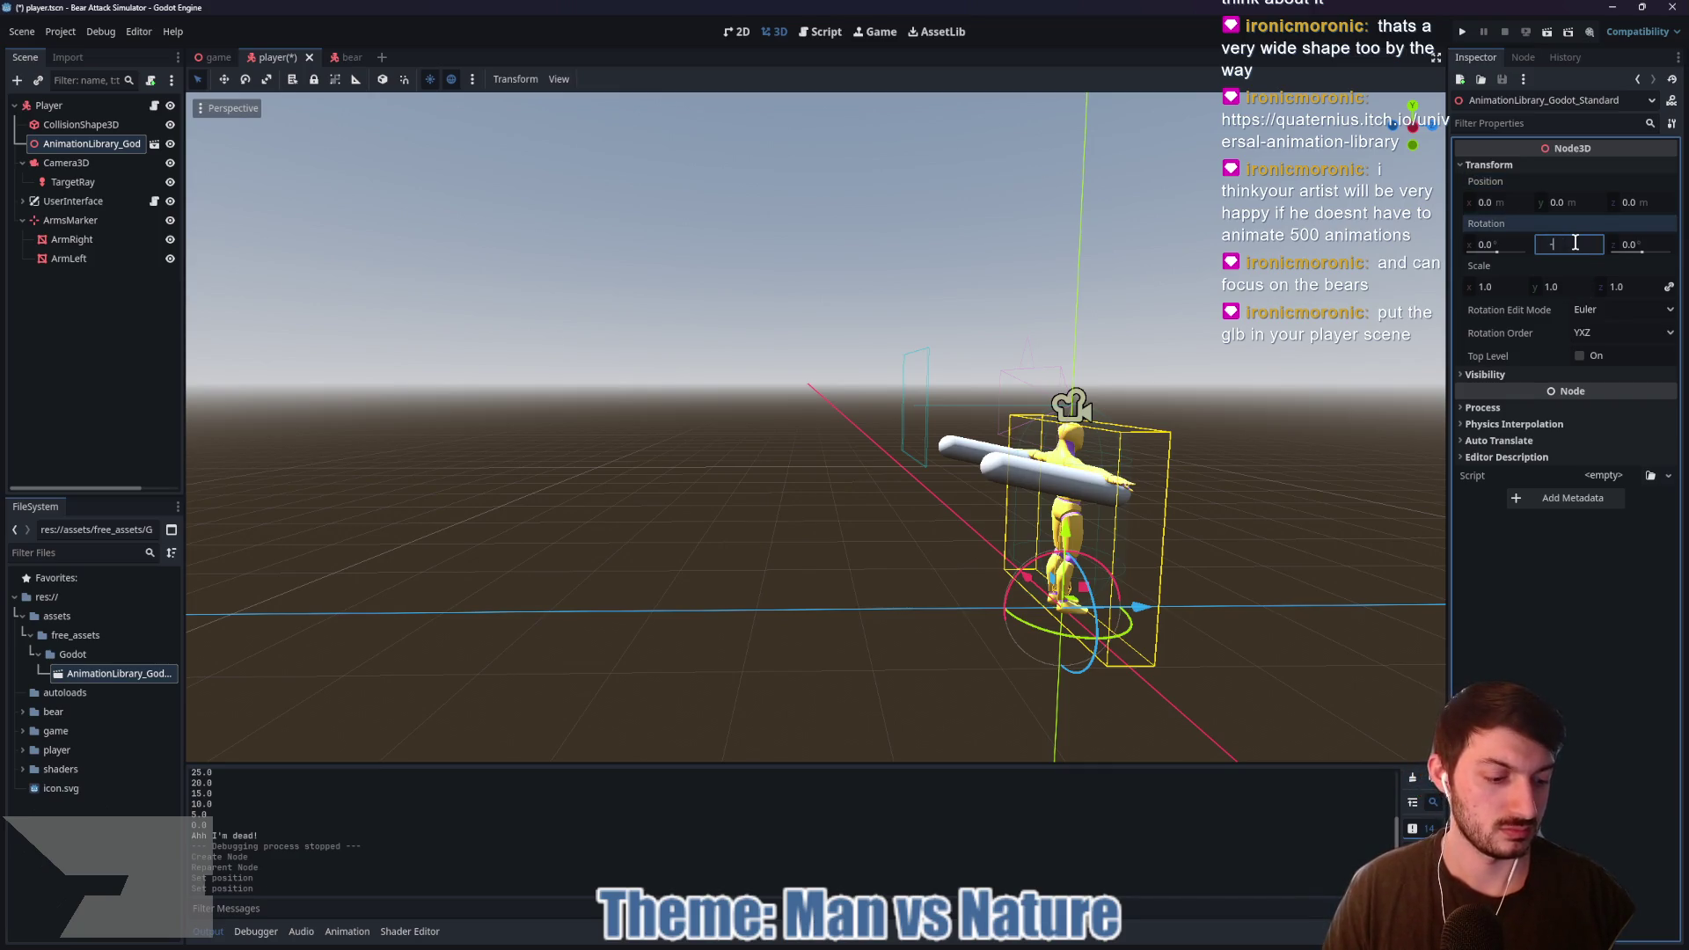
pyautogui.press('Return')
# - Enable Editable Children on the AnimationLibrary node and hide ArmsMarker
pyautogui.moveTo(1270, 504)
pyautogui.mouseDown()
pyautogui.moveTo(1216, 533)
pyautogui.moveTo(989, 503)
pyautogui.moveTo(880, 510)
pyautogui.mouseUp()
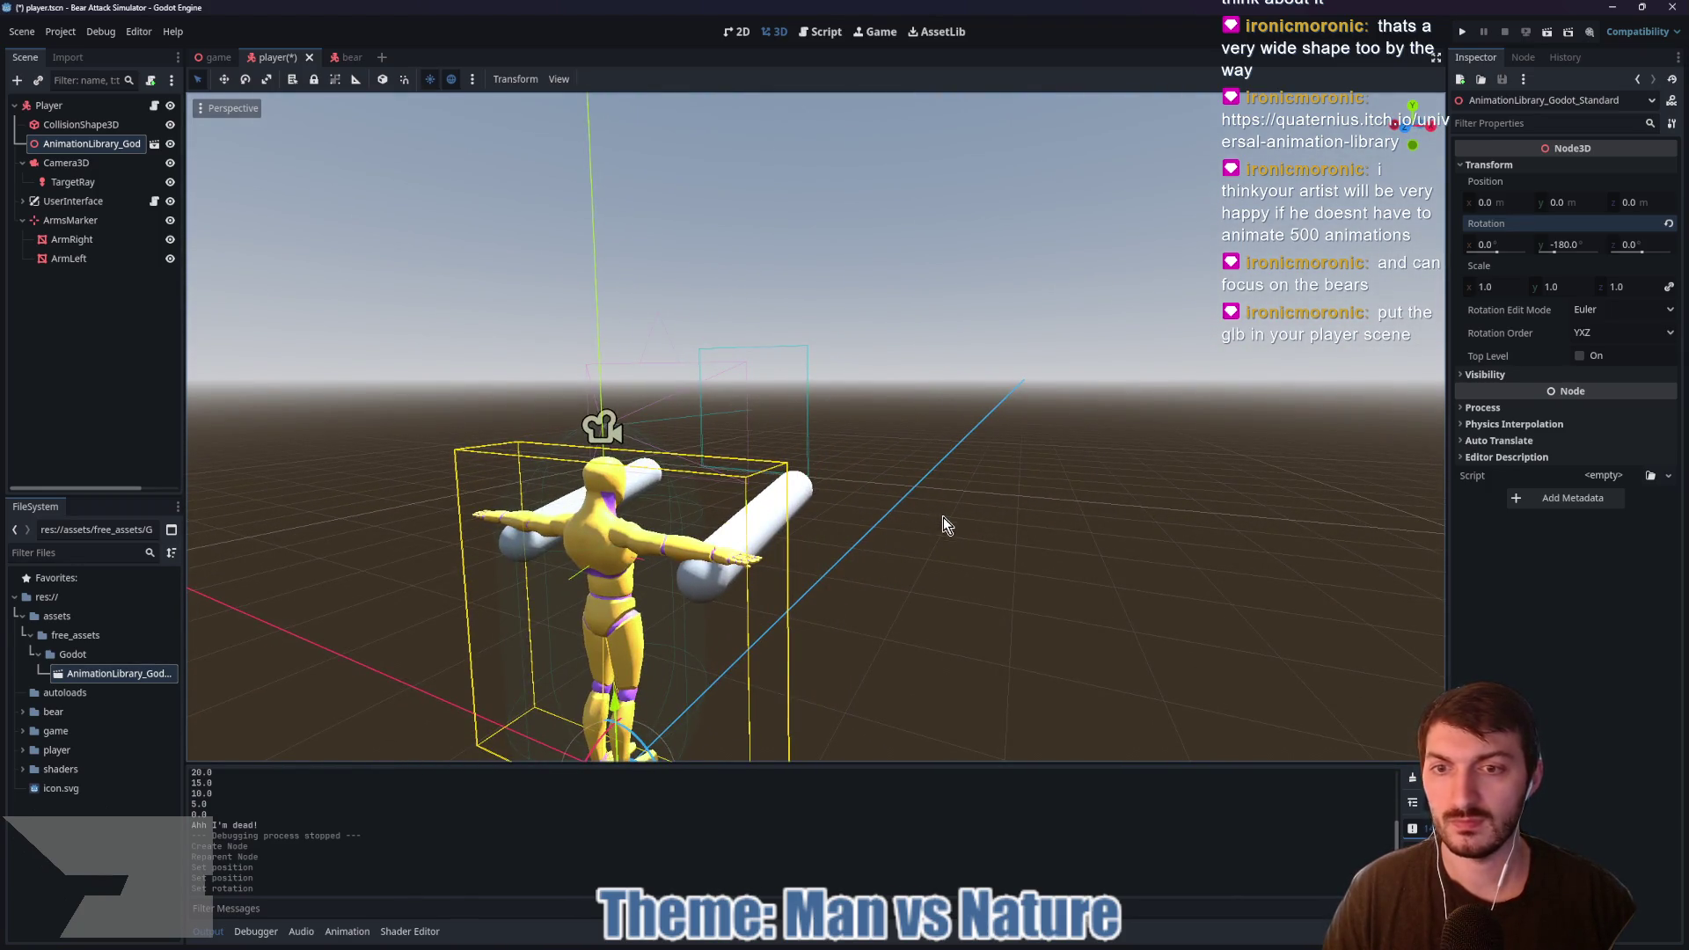
pyautogui.rightClick(54, 151)
pyautogui.click(125, 503)
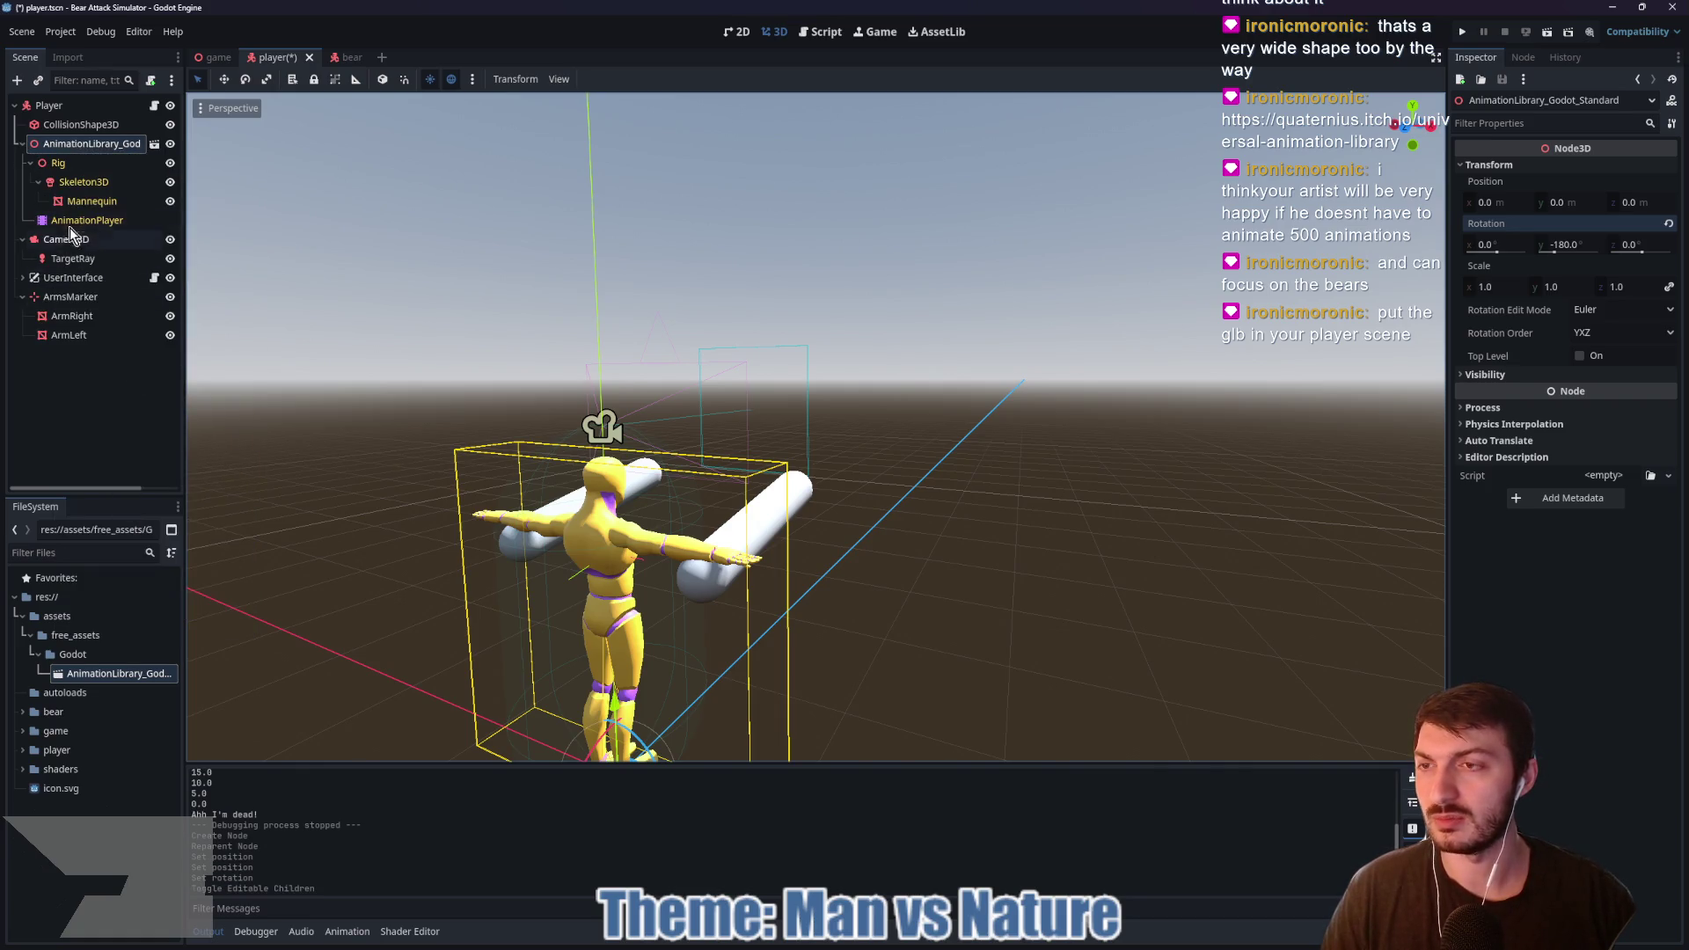
pyautogui.click(170, 298)
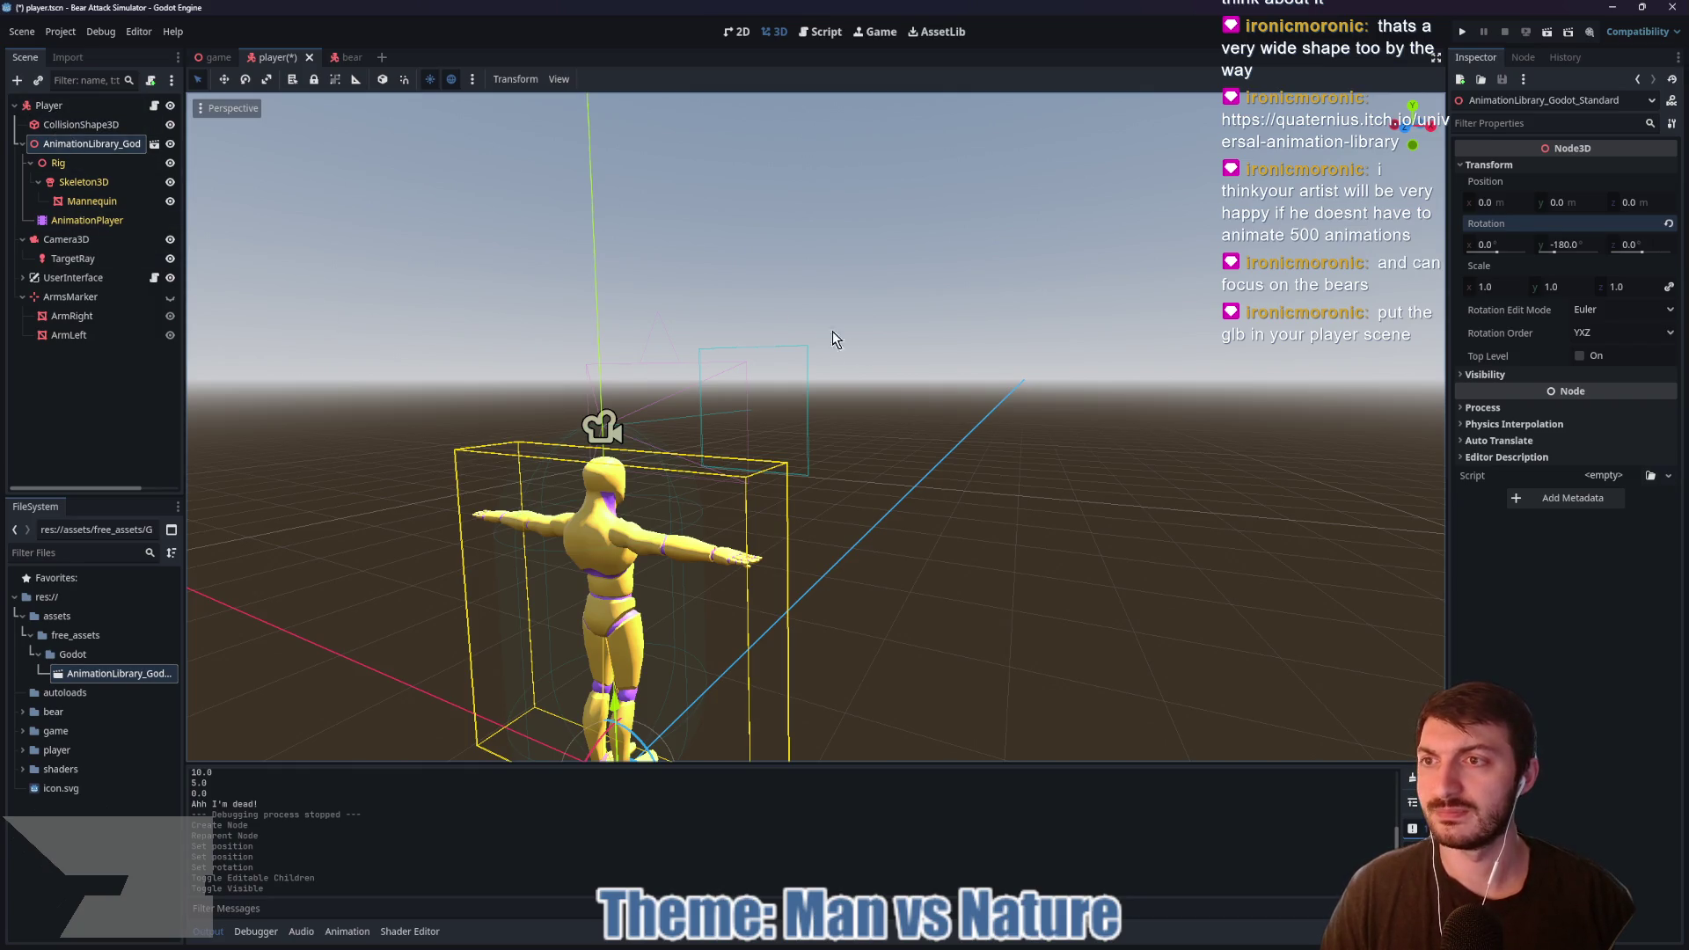
pyautogui.click(87, 220)
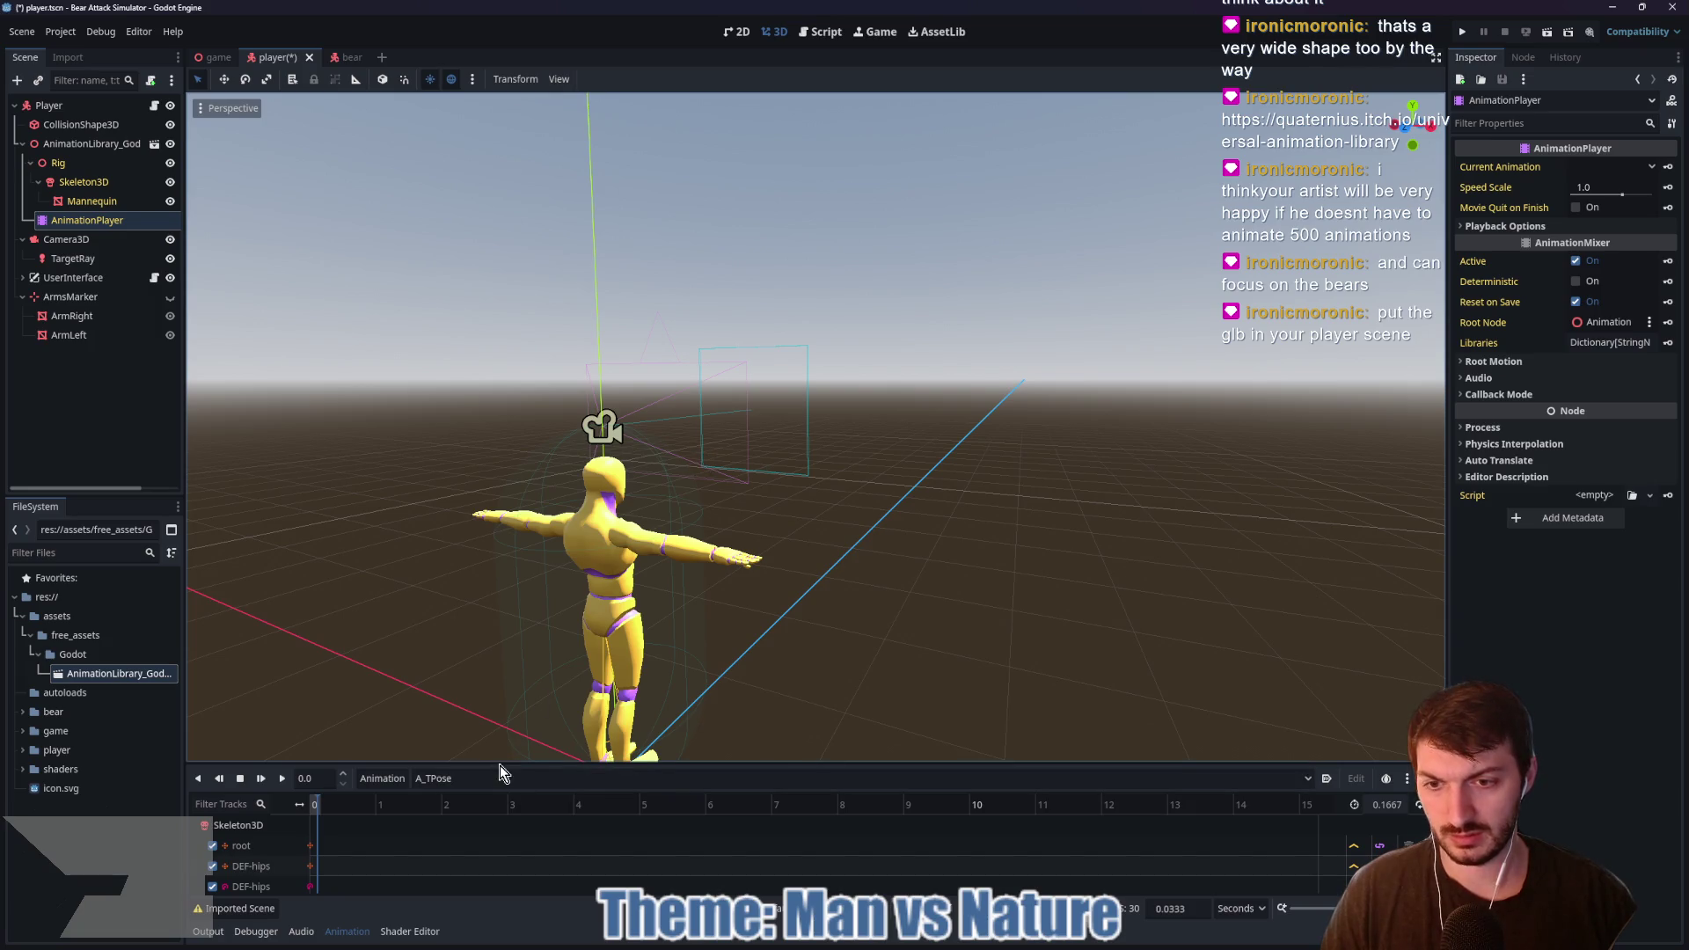
# - Load Punch_Enter in the AnimationPlayer and scrub to 0.8667 s to show the punch pose
pyautogui.moveTo(500, 763); pyautogui.dragTo(501, 490)
pyautogui.click(544, 504)
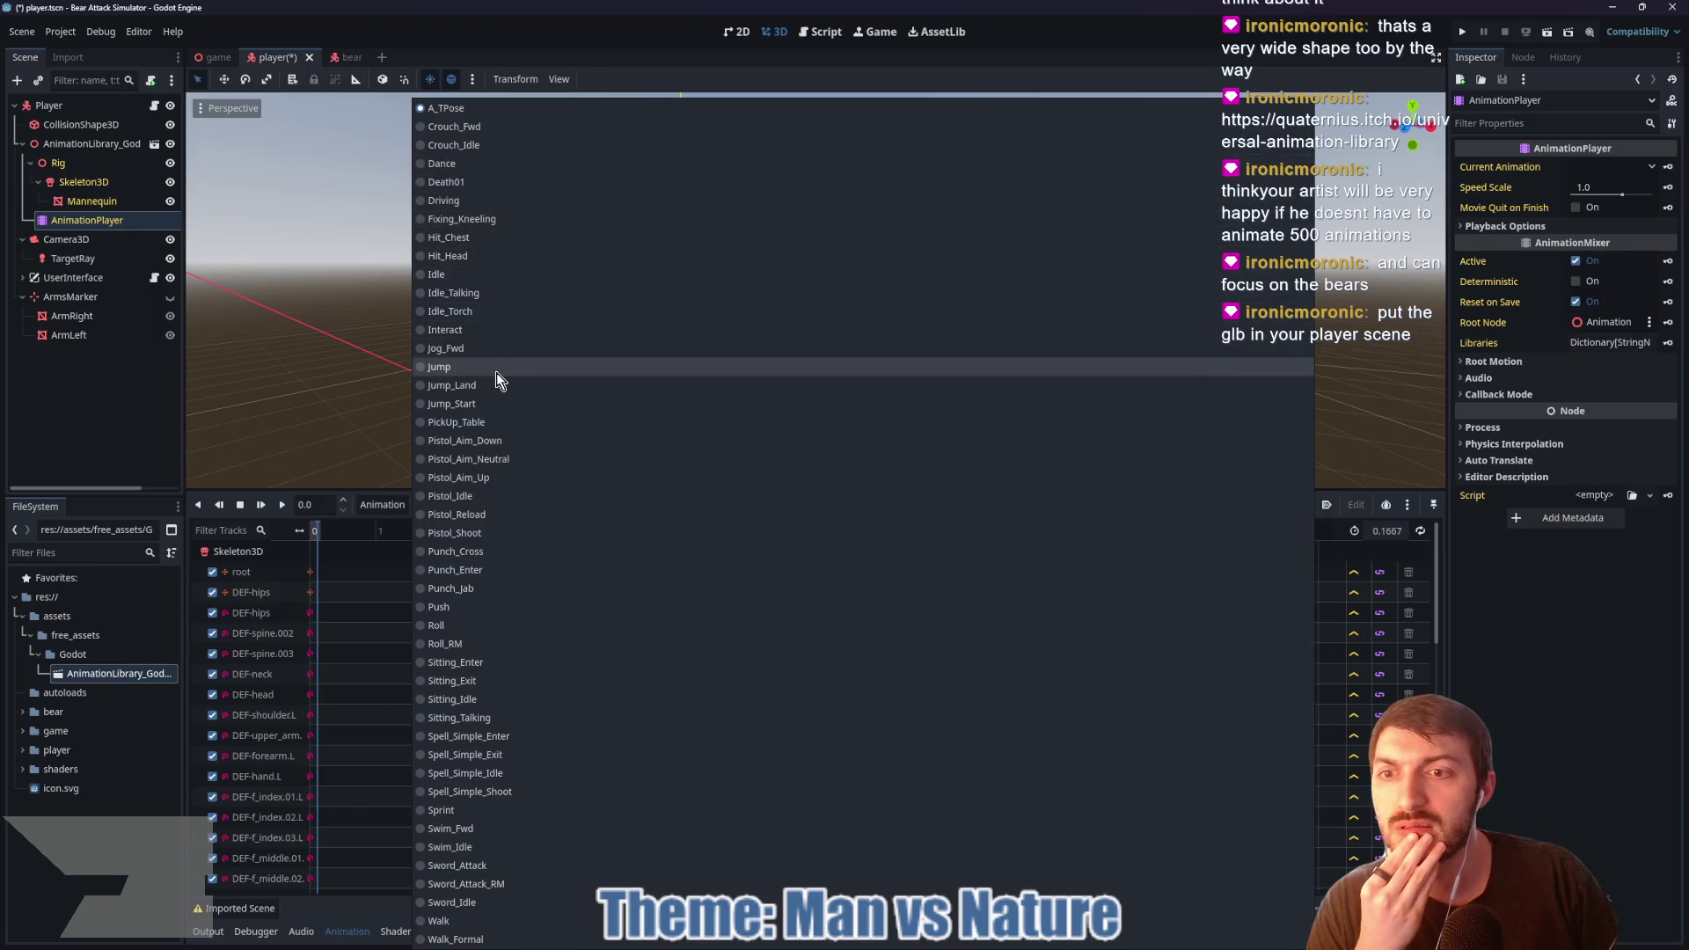
pyautogui.click(500, 572)
pyautogui.moveTo(836, 370)
pyautogui.mouseDown()
pyautogui.moveTo(904, 358)
pyautogui.moveTo(774, 377)
pyautogui.mouseUp()
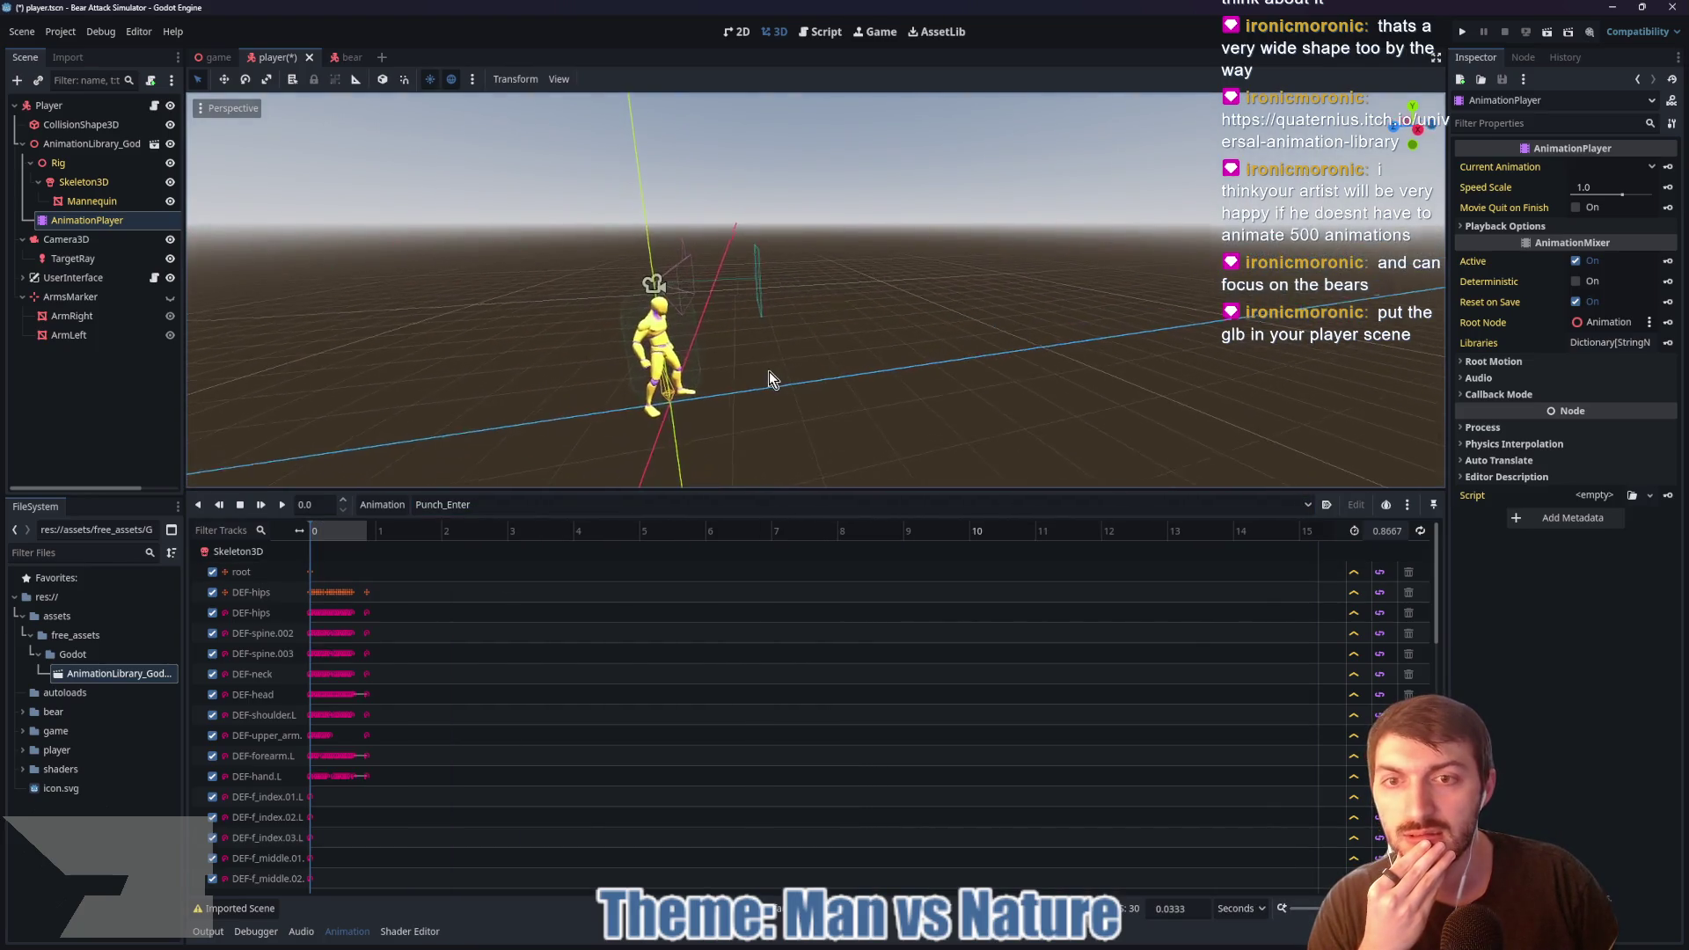
pyautogui.moveTo(327, 536); pyautogui.dragTo(378, 535)
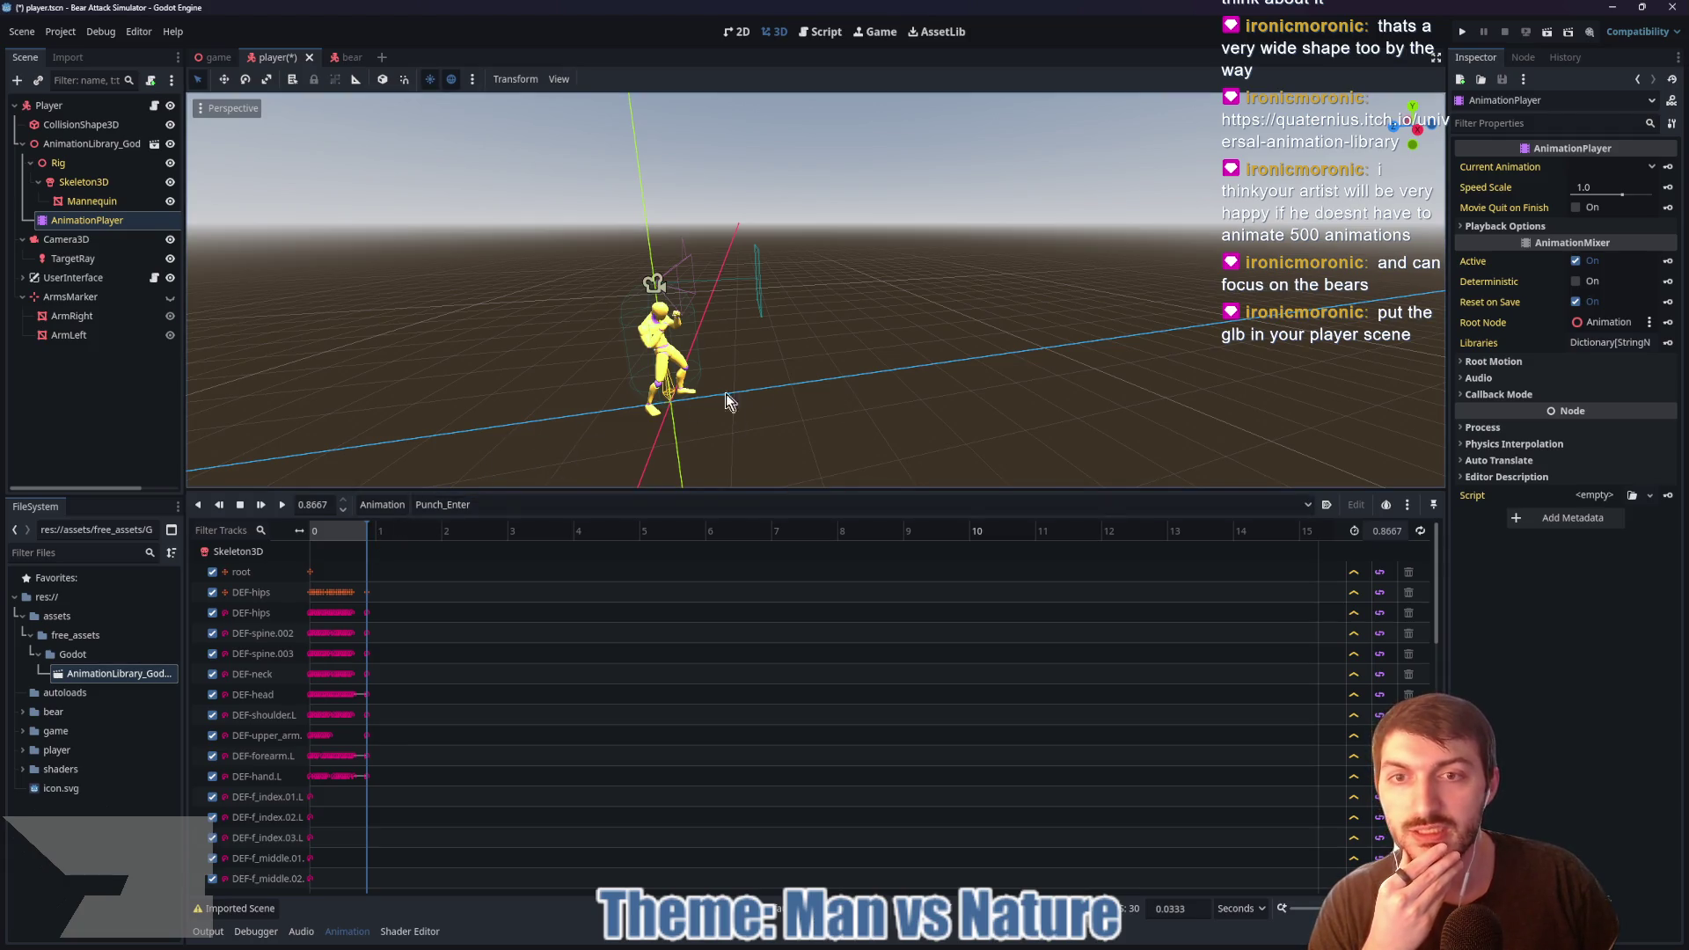
pyautogui.scroll(5, 726, 402)
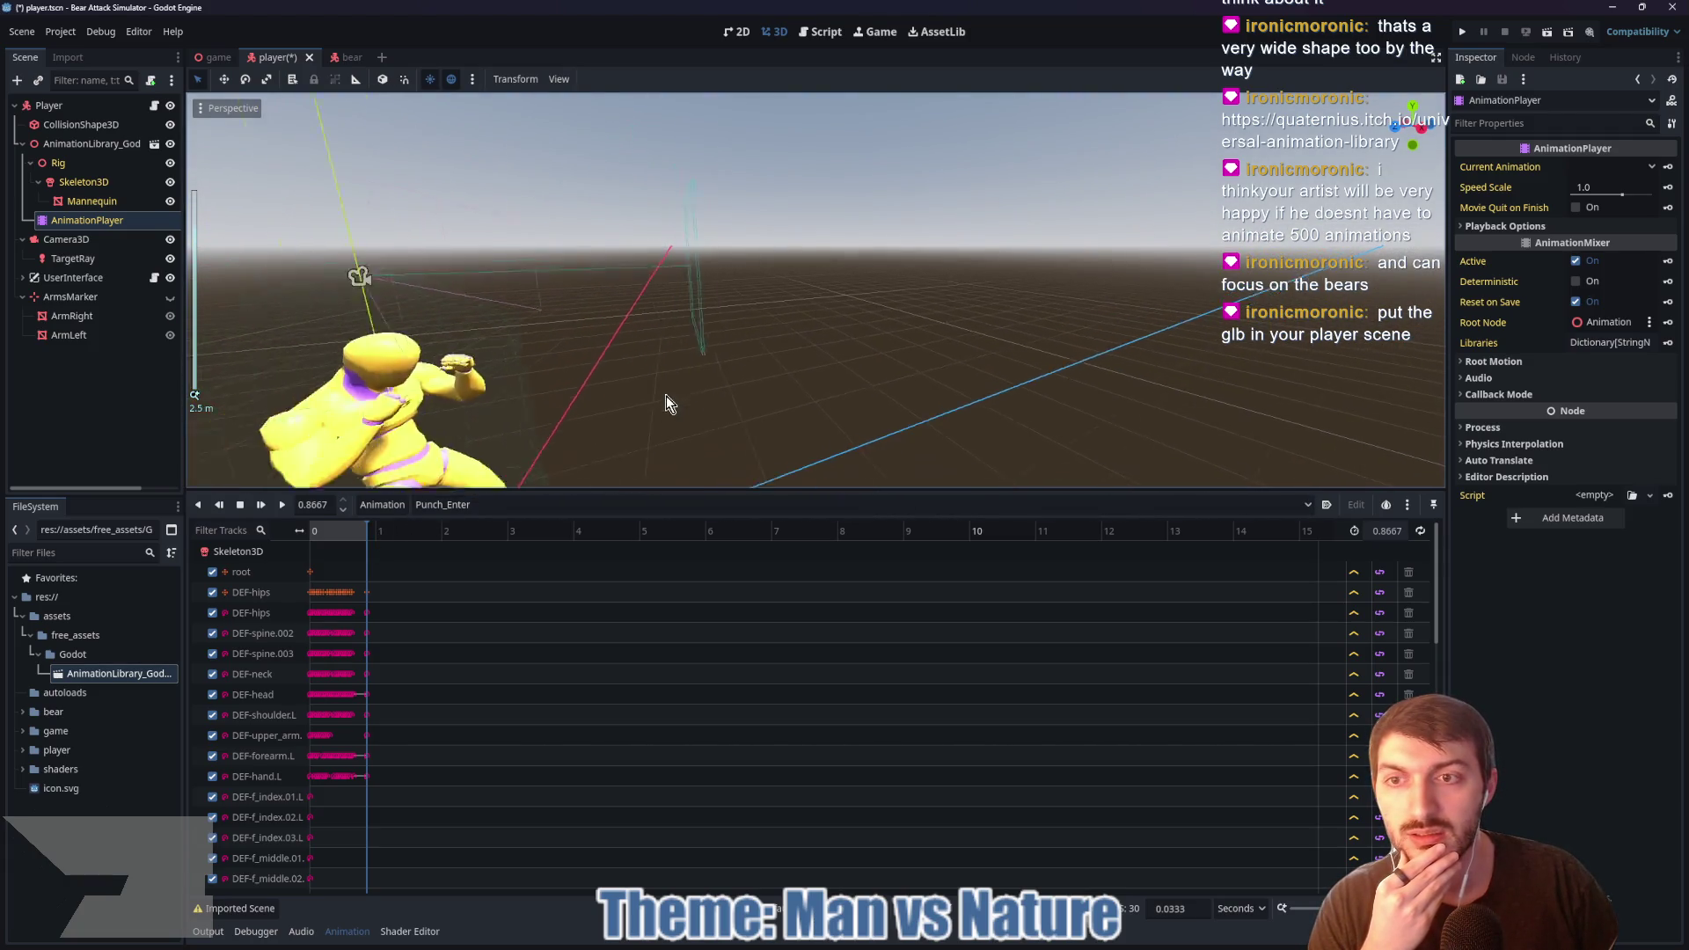
pyautogui.scroll(-3, 667, 396)
pyautogui.scroll(3, 735, 381)
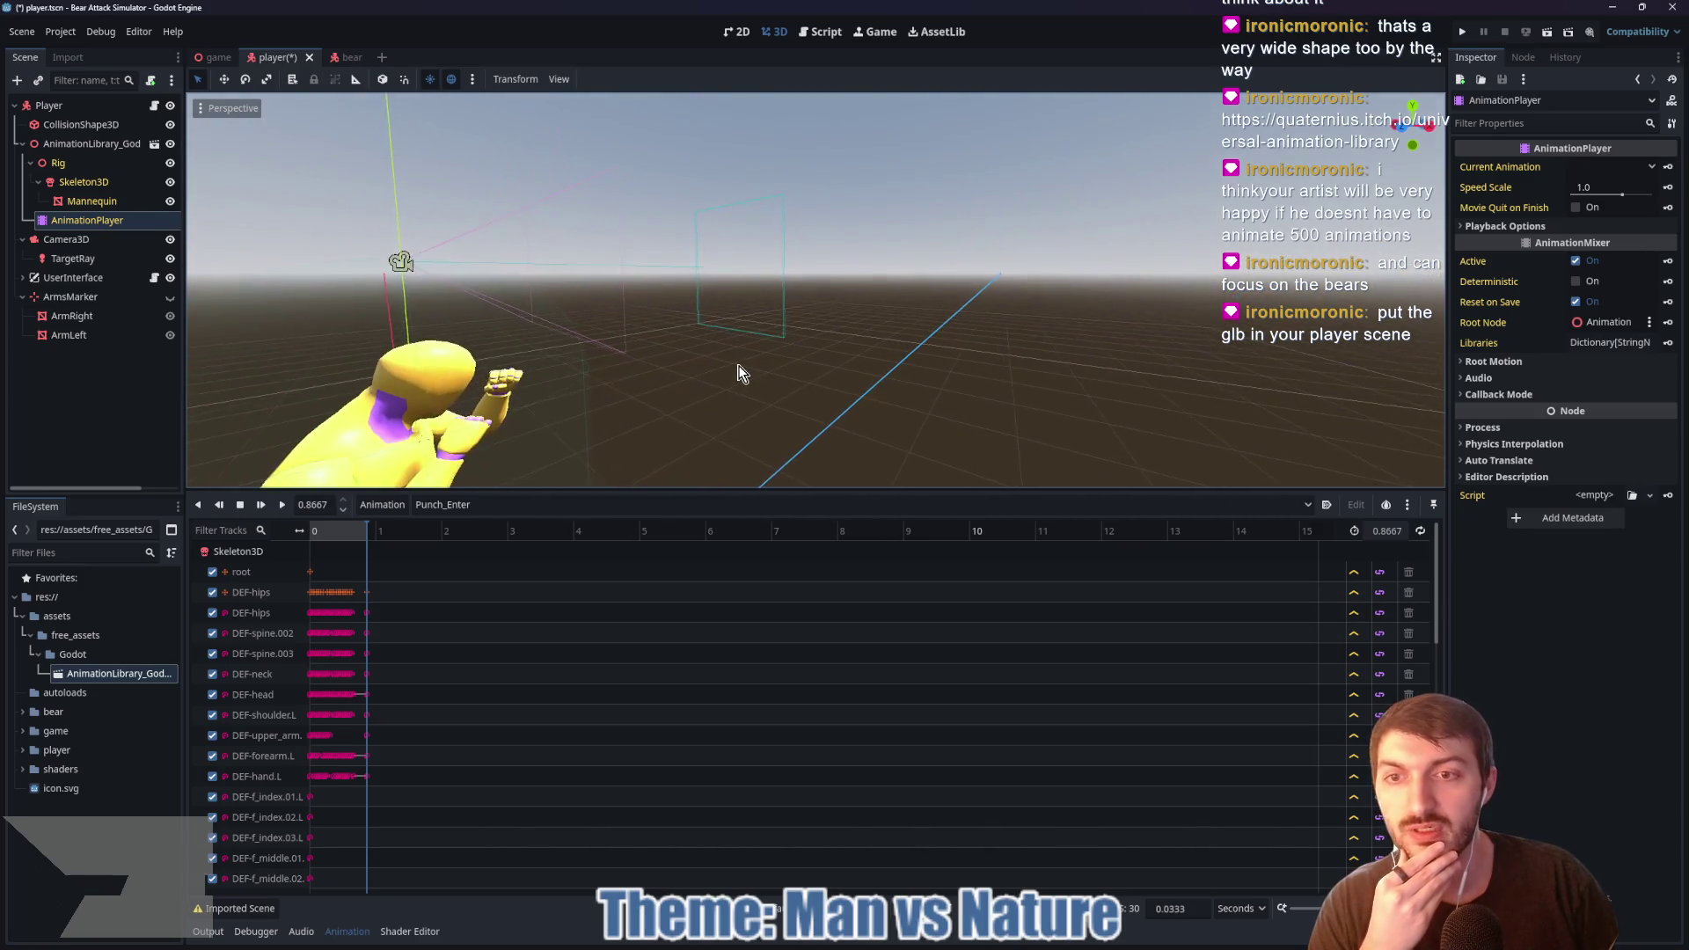
pyautogui.moveTo(737, 372); pyautogui.dragTo(713, 381)
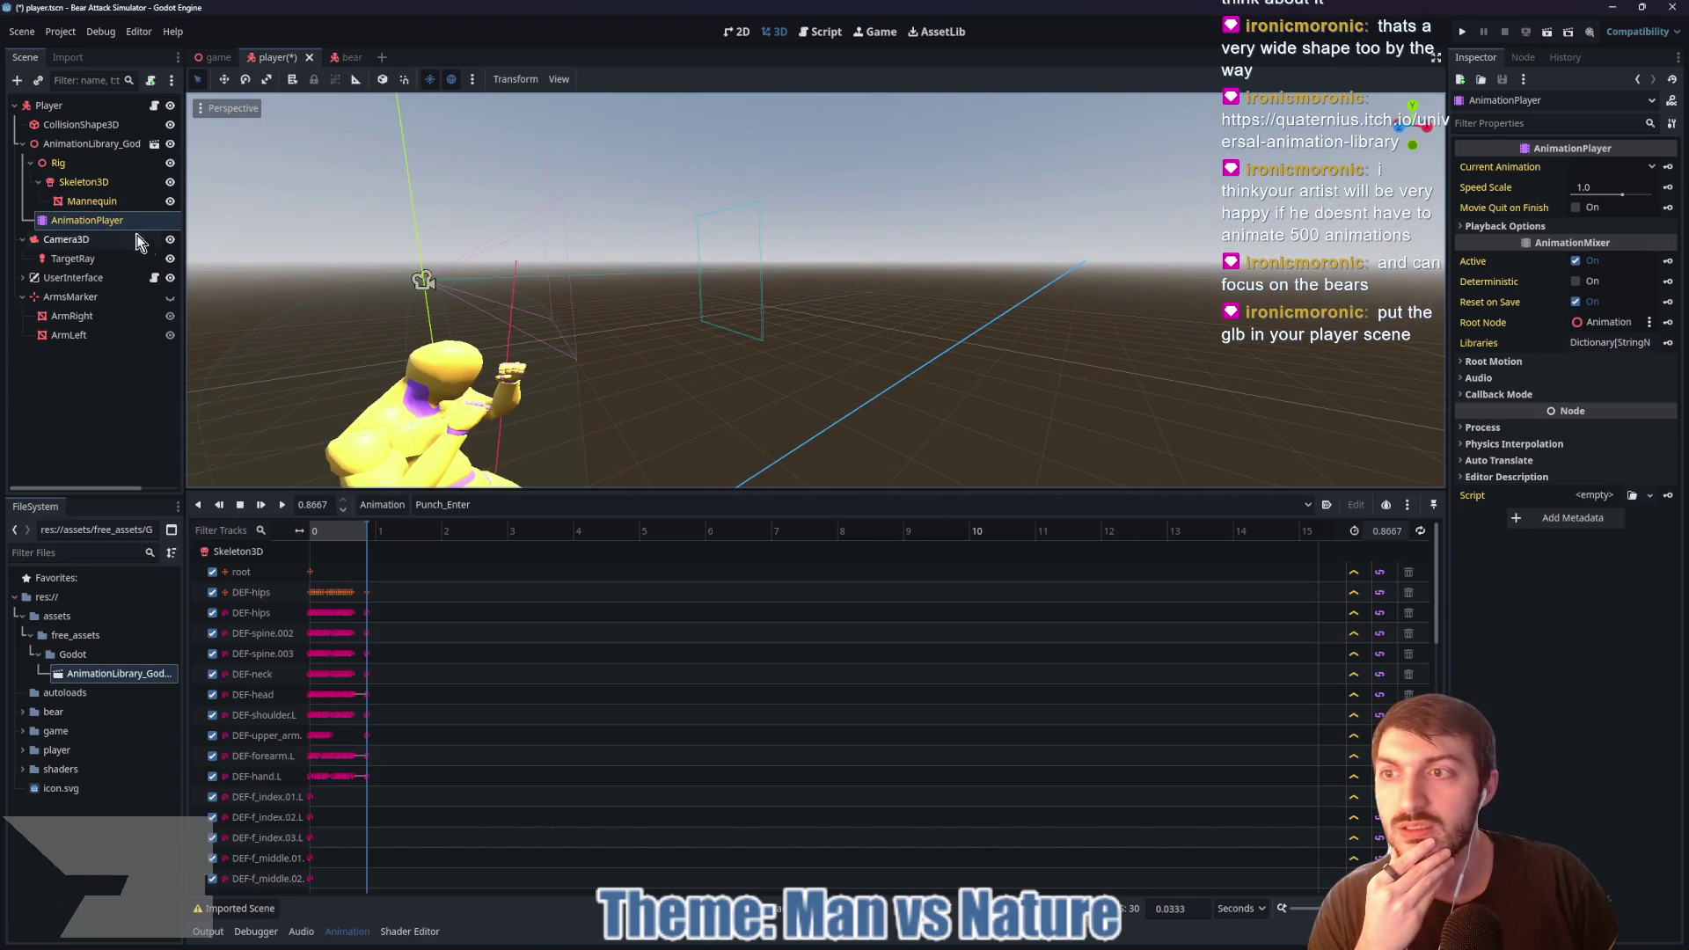
# - Move the Camera3D down and forward toward the mannequin's head with the gizmo
pyautogui.click(71, 241)
pyautogui.moveTo(414, 178); pyautogui.dragTo(398, 291)
pyautogui.moveTo(273, 415); pyautogui.dragTo(335, 426)
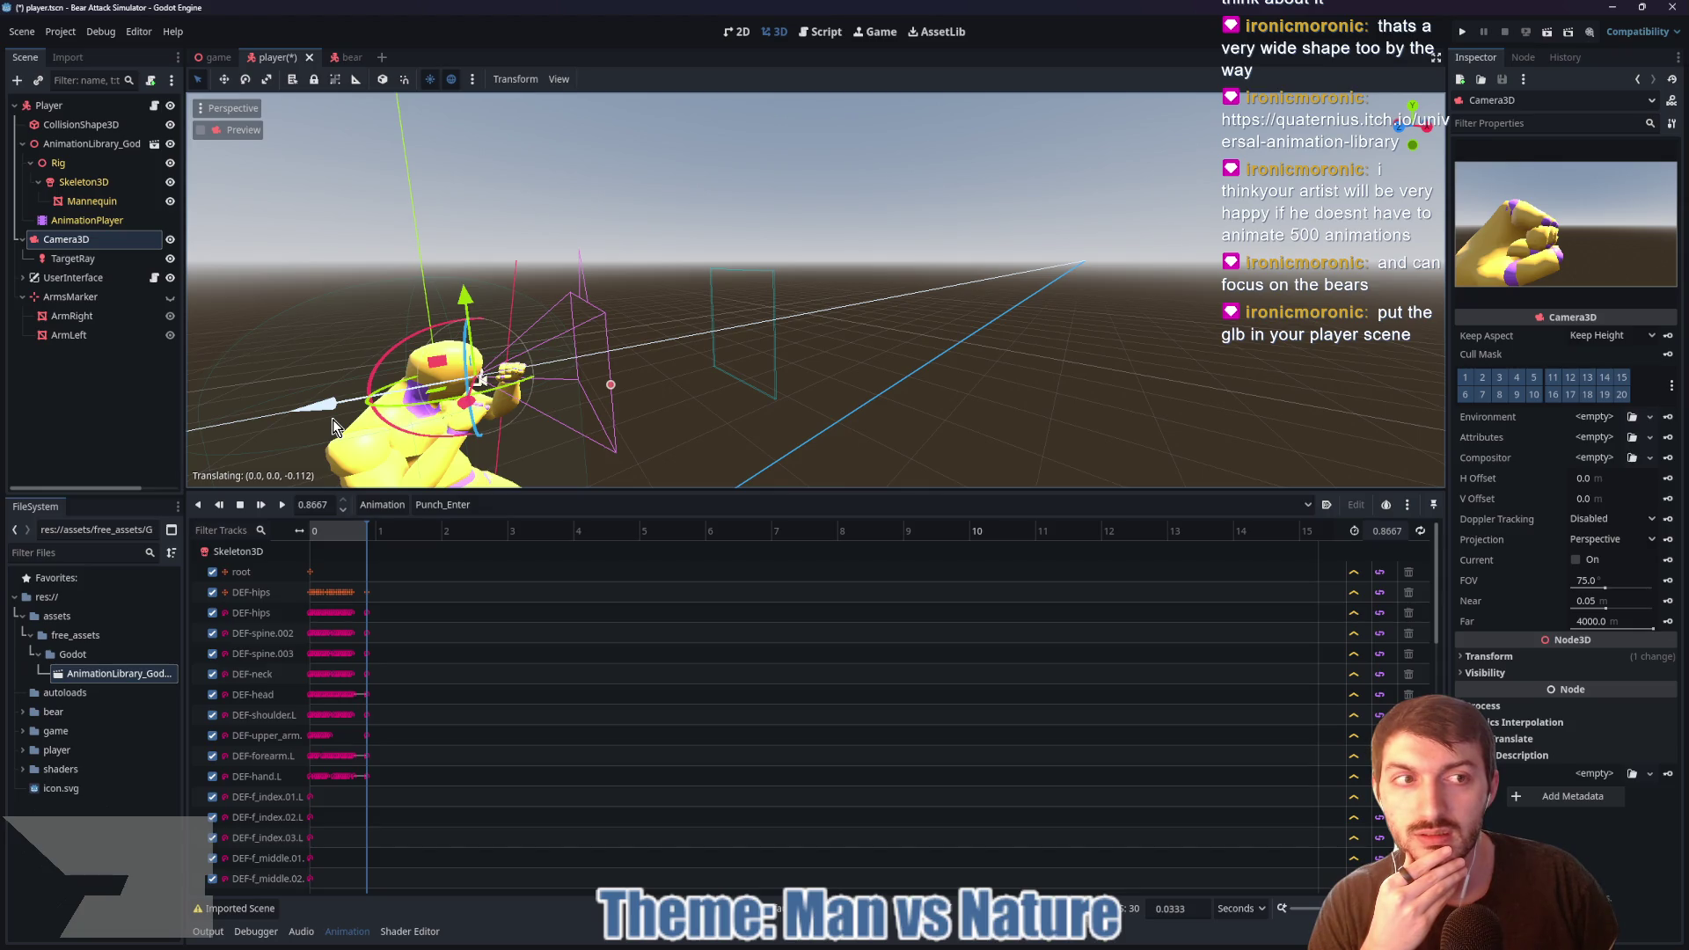
pyautogui.moveTo(334, 427); pyautogui.dragTo(334, 426)
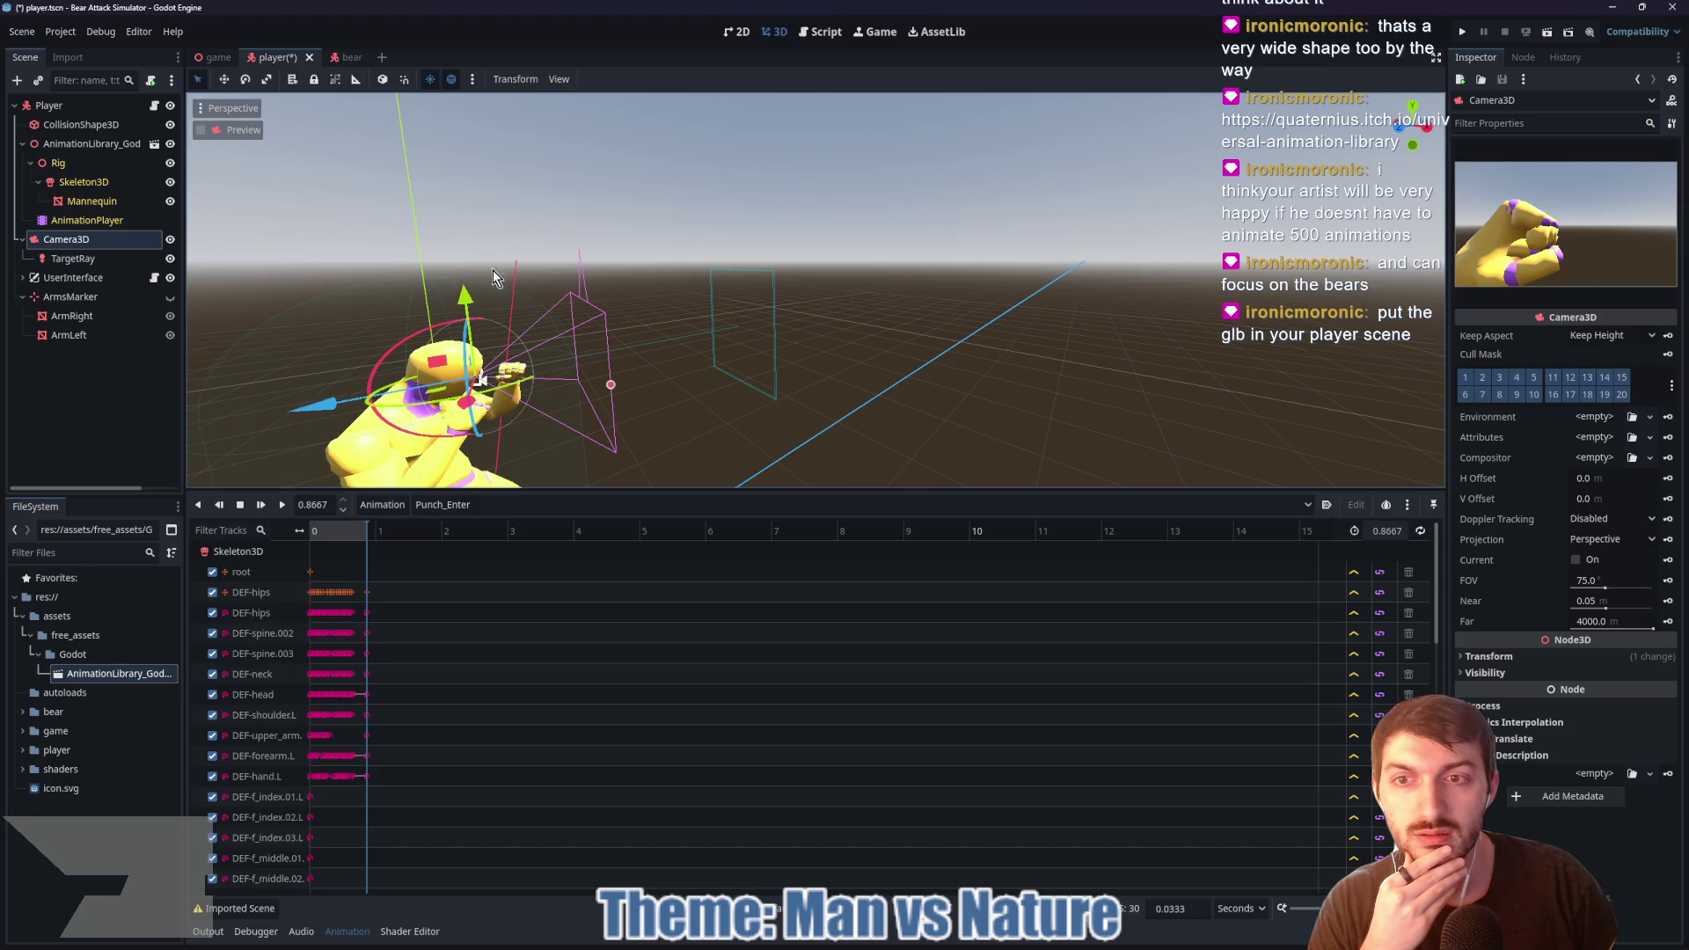
pyautogui.moveTo(614, 385)
pyautogui.mouseDown()
pyautogui.moveTo(494, 271)
pyautogui.moveTo(555, 358)
pyautogui.moveTo(697, 400)
pyautogui.moveTo(630, 393)
pyautogui.mouseUp()
pyautogui.rightClick(630, 393)
pyautogui.moveTo(352, 400)
pyautogui.mouseDown()
pyautogui.moveTo(229, 413)
pyautogui.moveTo(290, 427)
pyautogui.moveTo(236, 414)
pyautogui.moveTo(218, 389)
pyautogui.mouseUp()
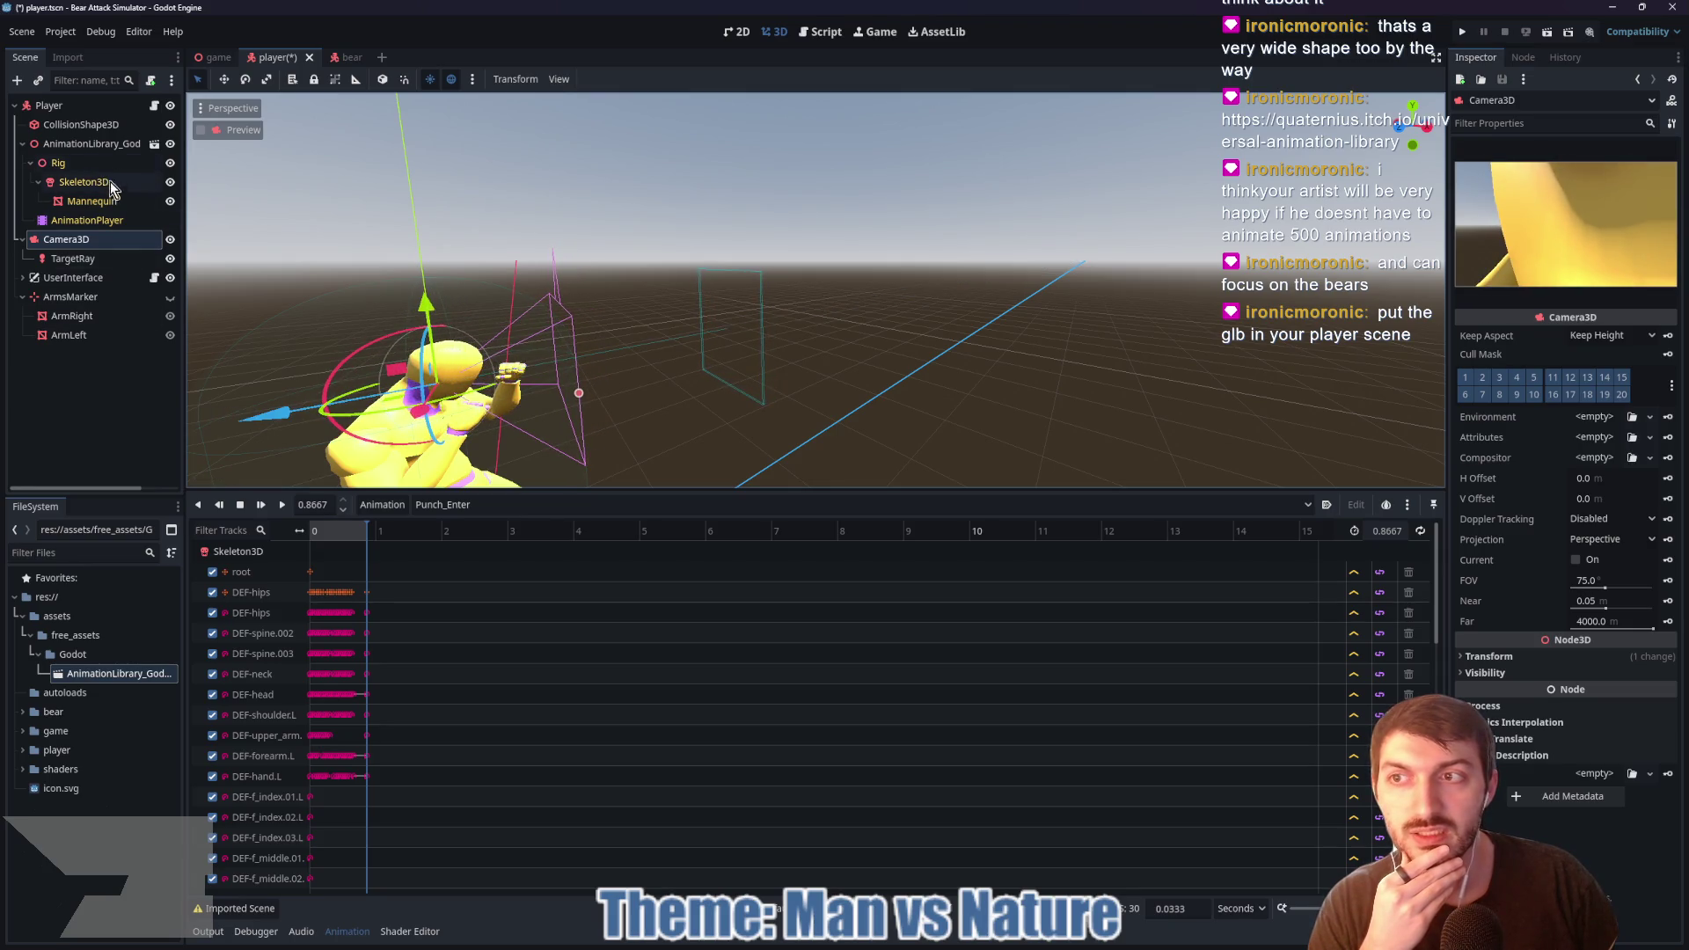
# - Raise the Camera3D to head height and make the ArmsMarker arm capsules visible
pyautogui.click(88, 201)
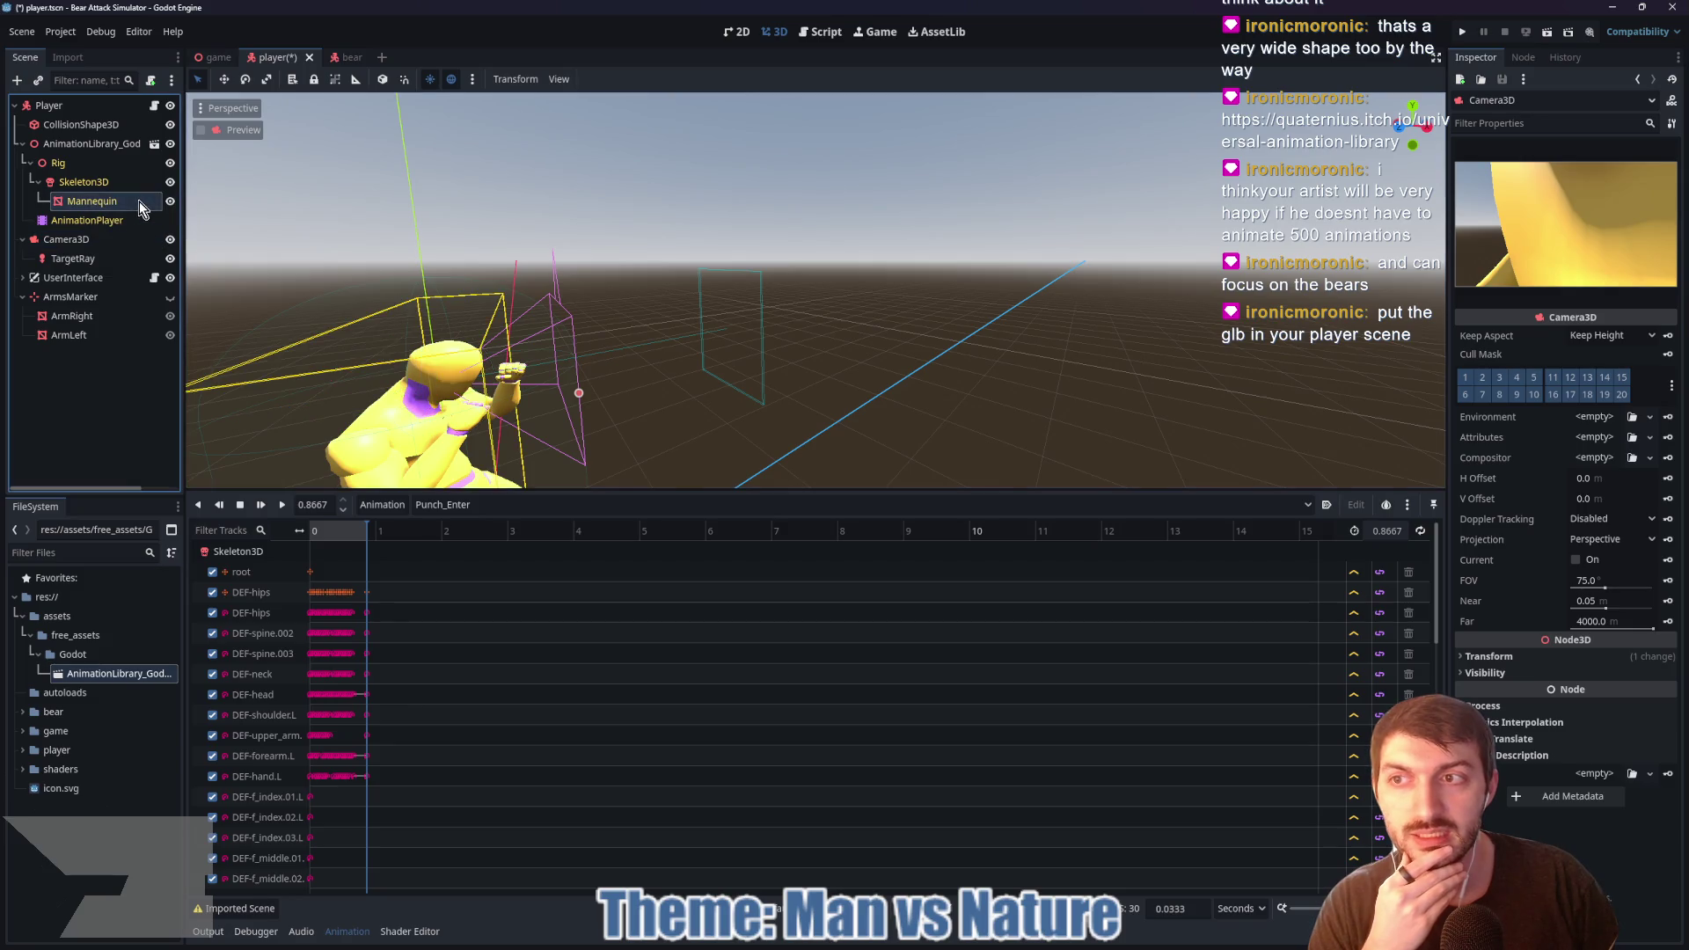
pyautogui.doubleClick(170, 201)
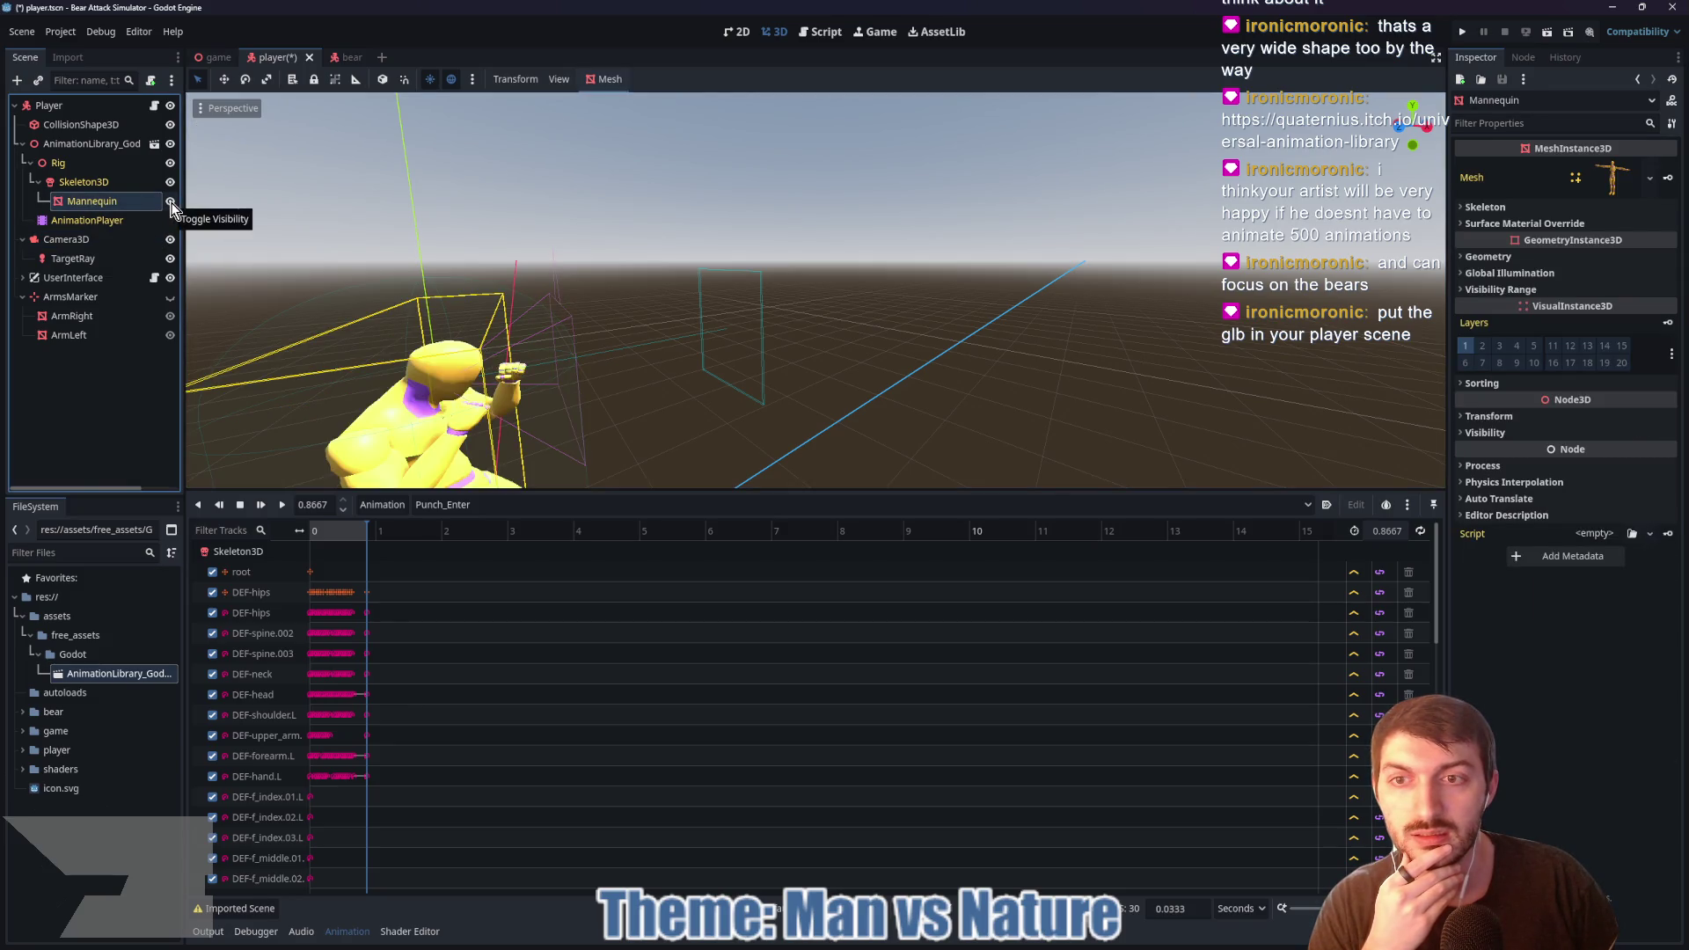
pyautogui.click(79, 239)
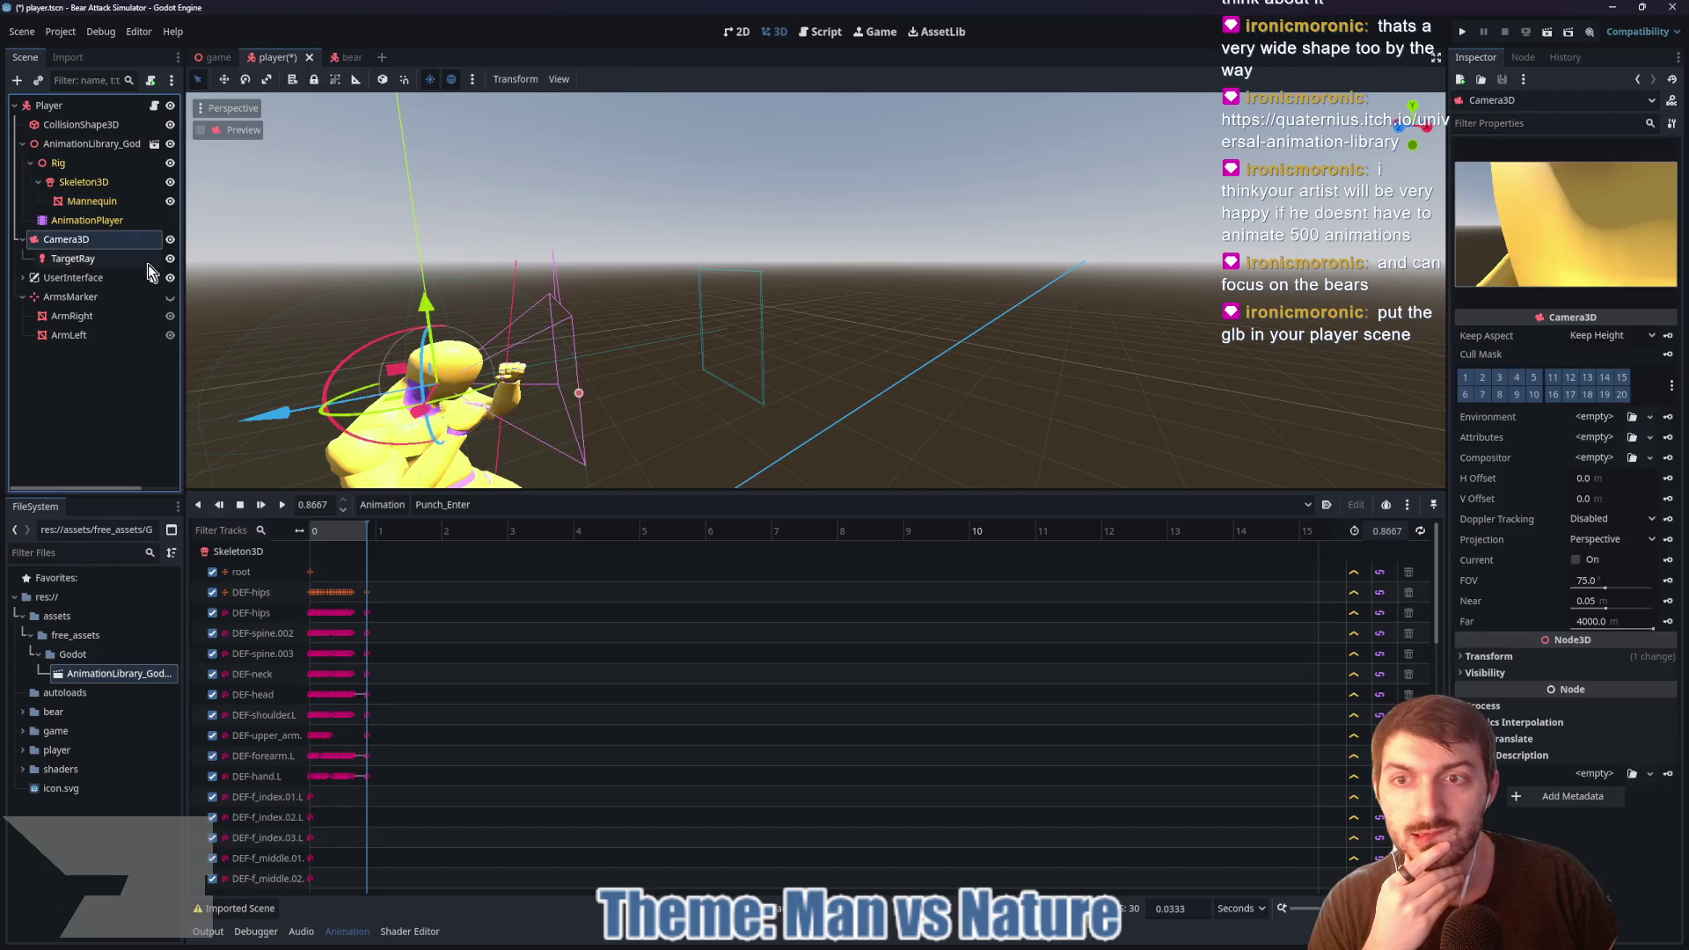
pyautogui.moveTo(426, 306)
pyautogui.mouseDown()
pyautogui.moveTo(406, 165)
pyautogui.moveTo(417, 183)
pyautogui.mouseUp()
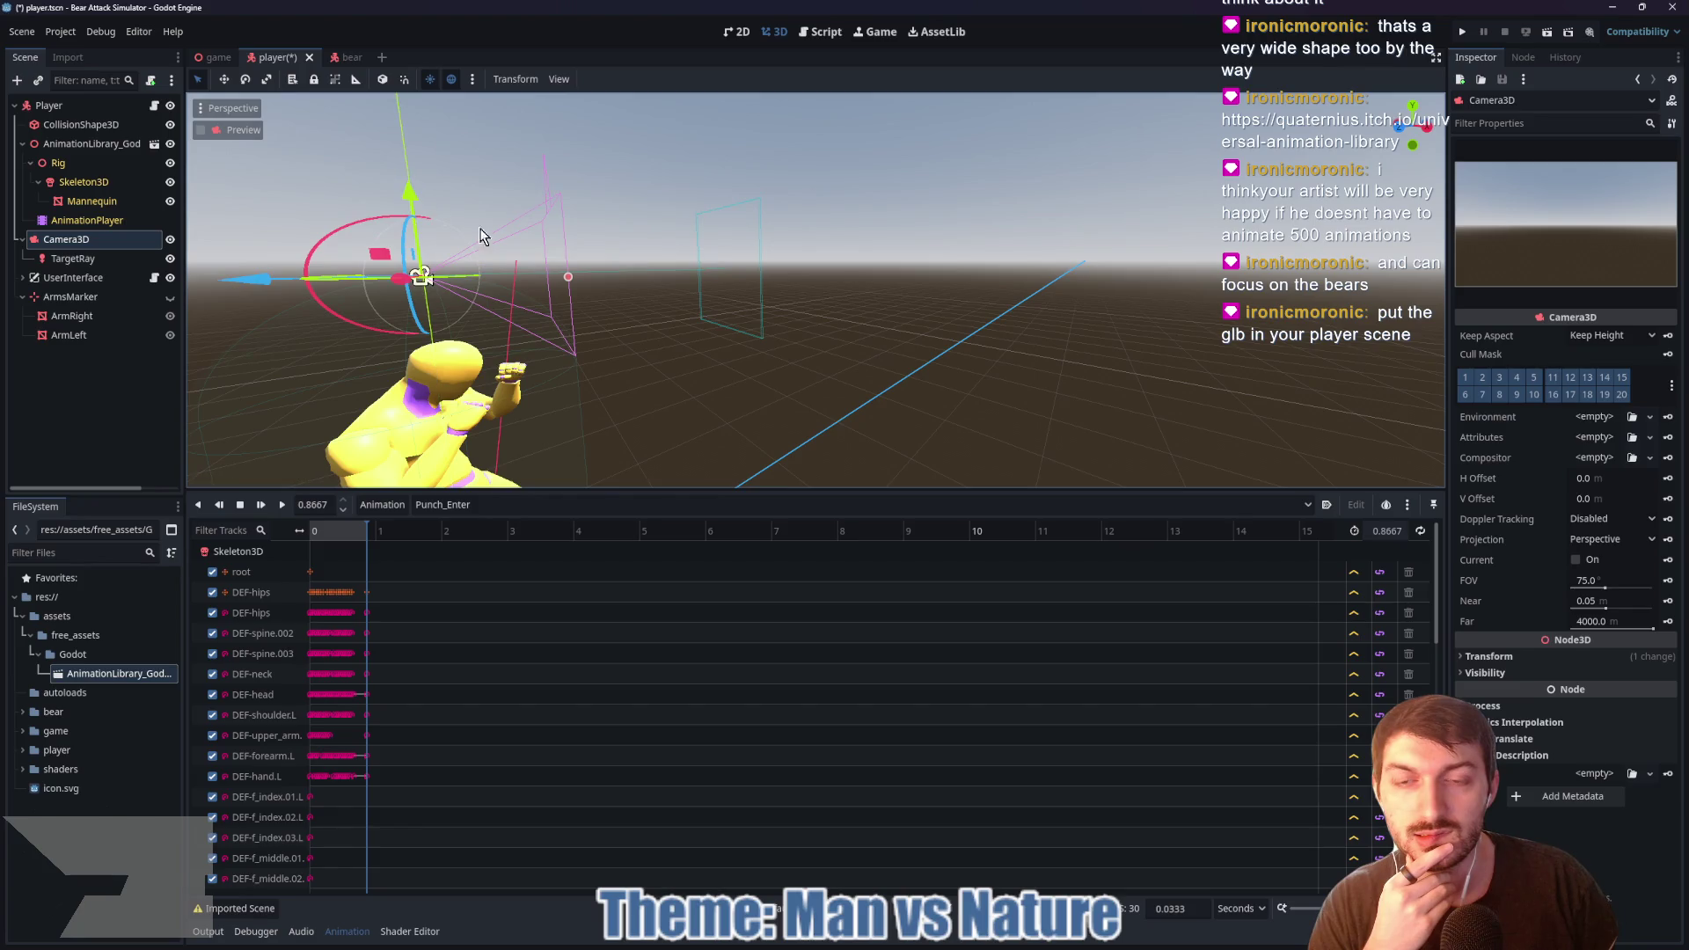
pyautogui.scroll(-5, 694, 340)
pyautogui.moveTo(461, 393)
pyautogui.mouseDown()
pyautogui.moveTo(339, 358)
pyautogui.moveTo(423, 352)
pyautogui.mouseUp()
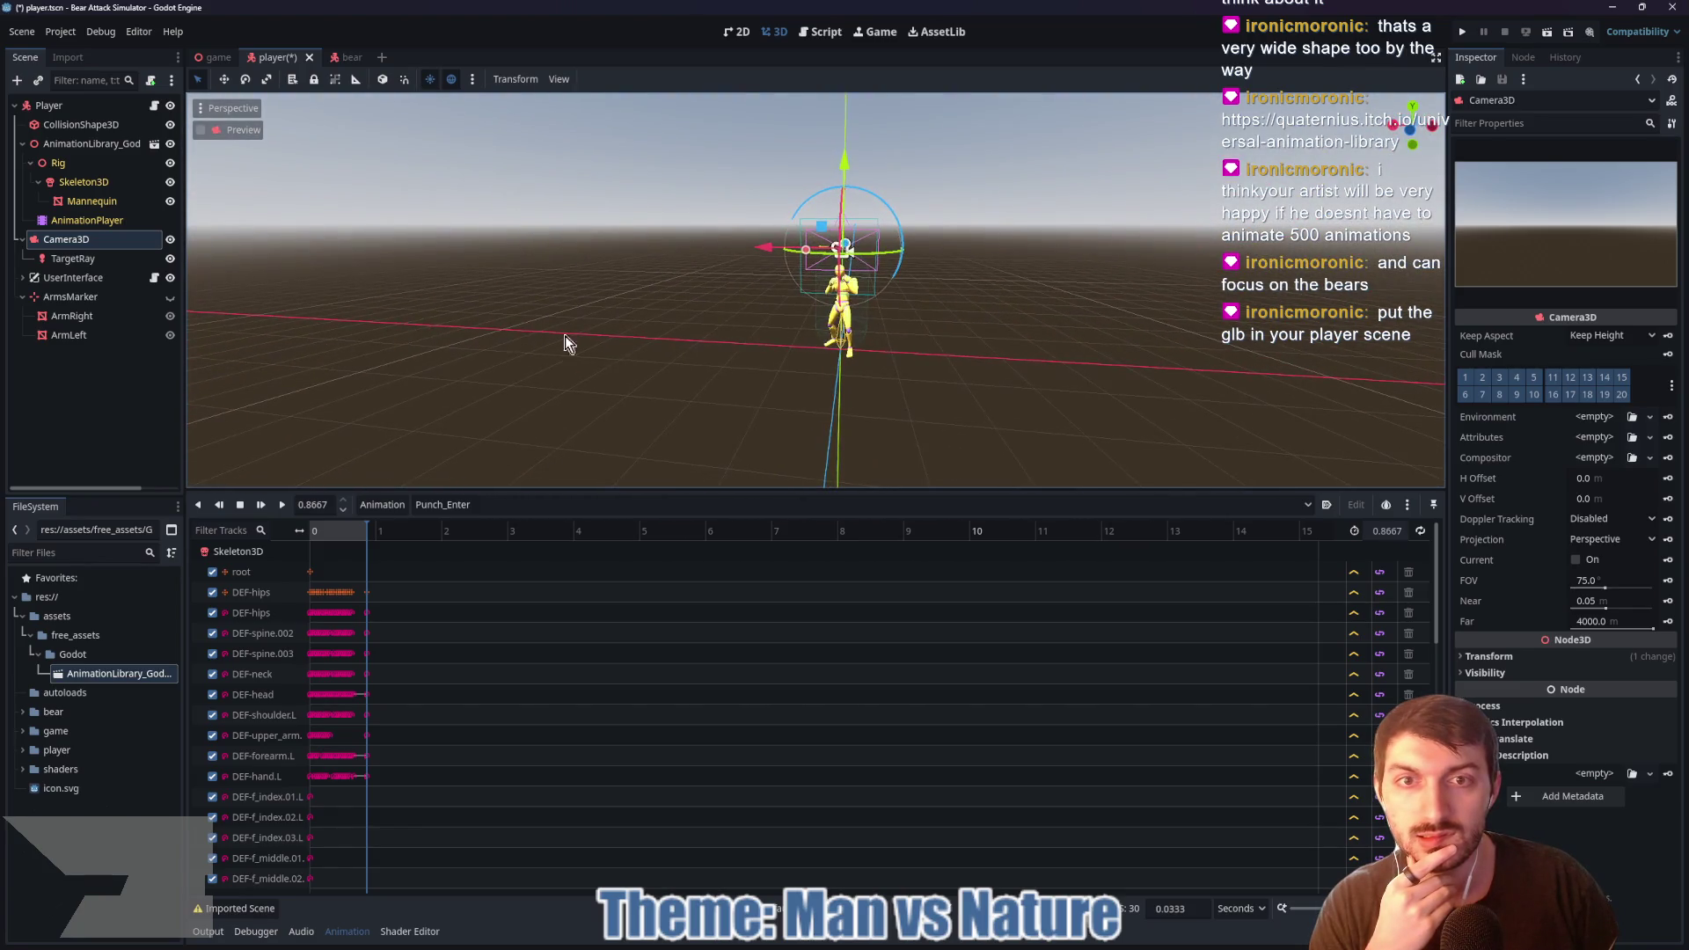
pyautogui.moveTo(916, 324); pyautogui.dragTo(686, 319)
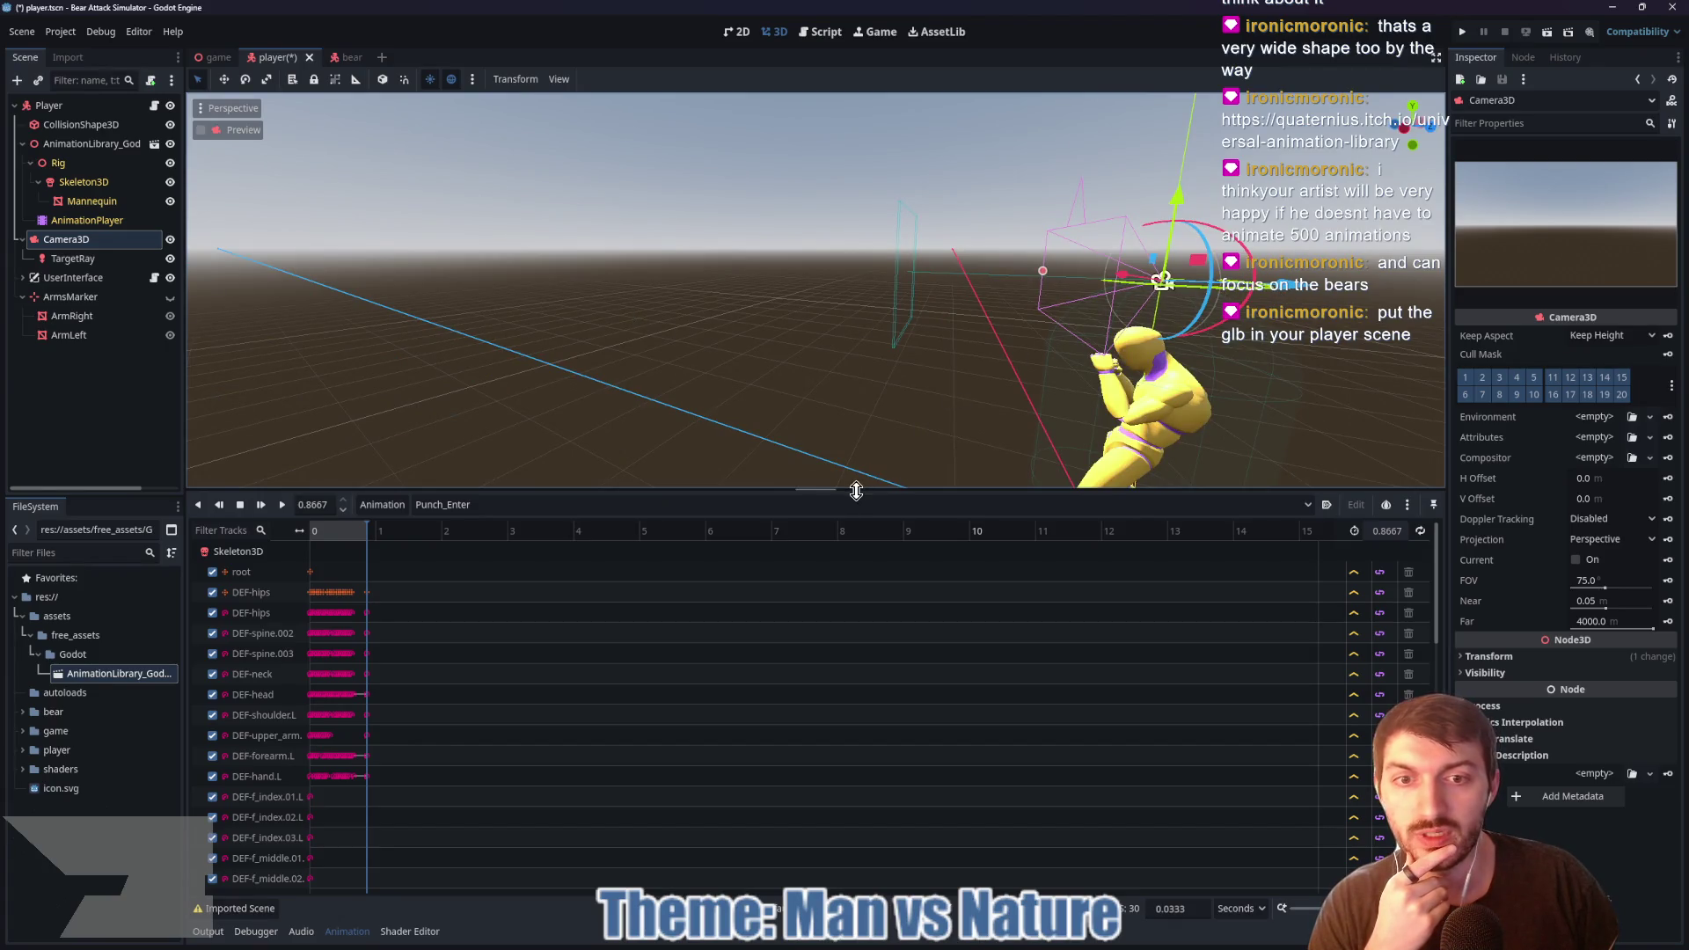
pyautogui.click(171, 297)
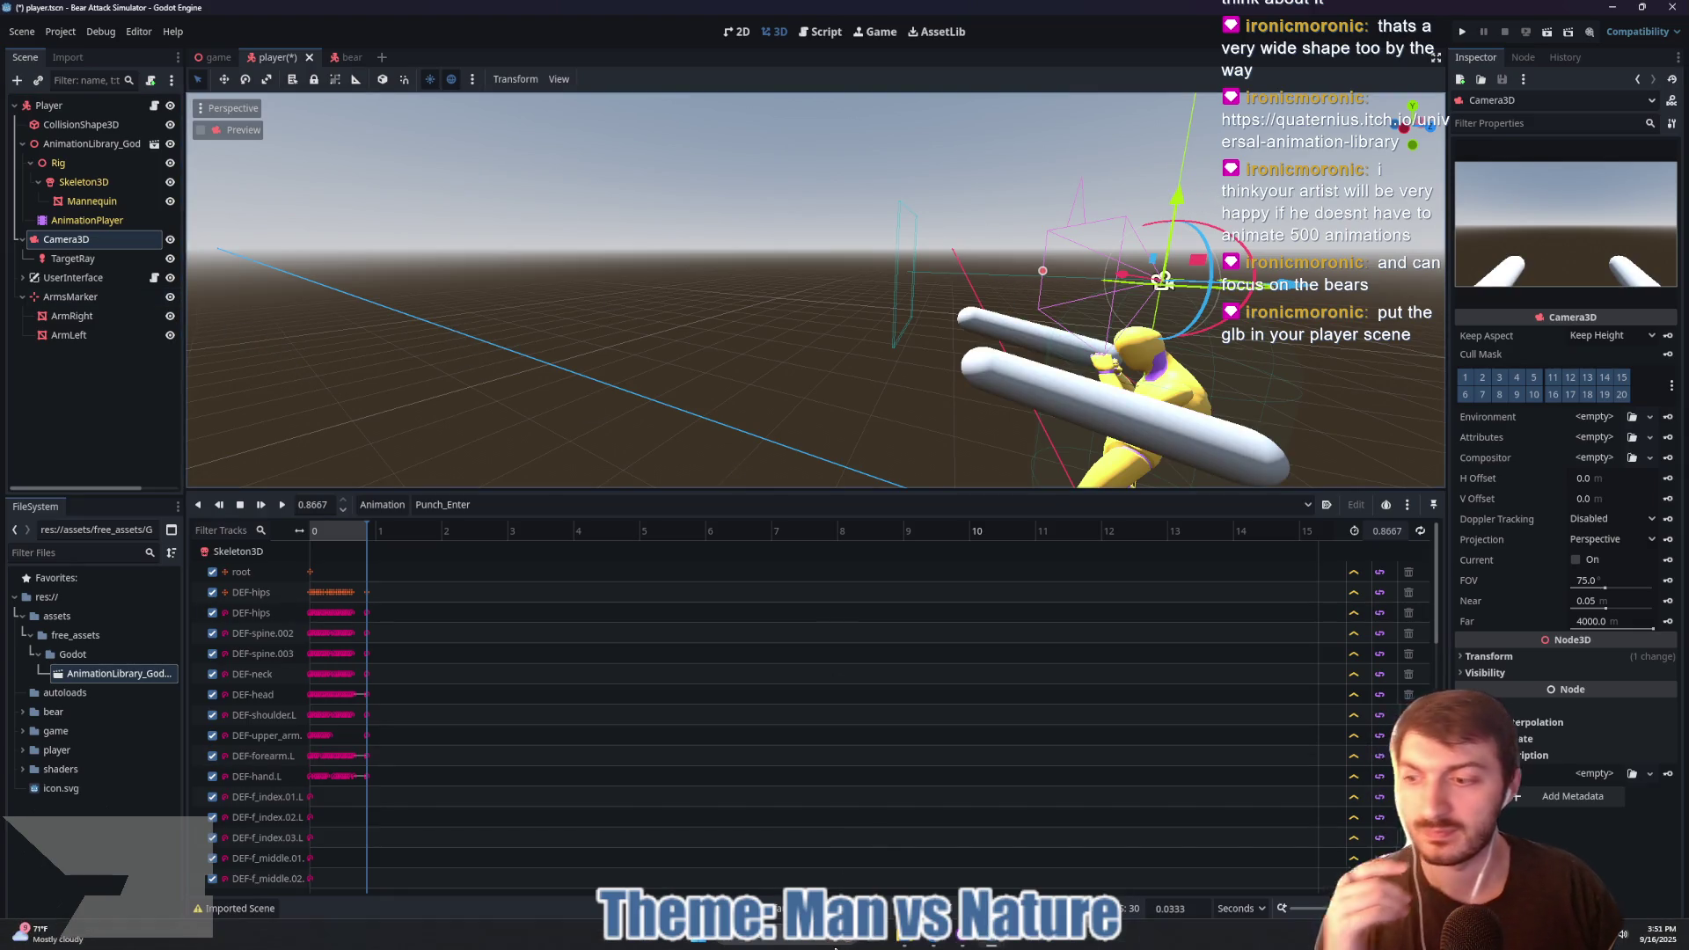
pyautogui.click(940, 946)
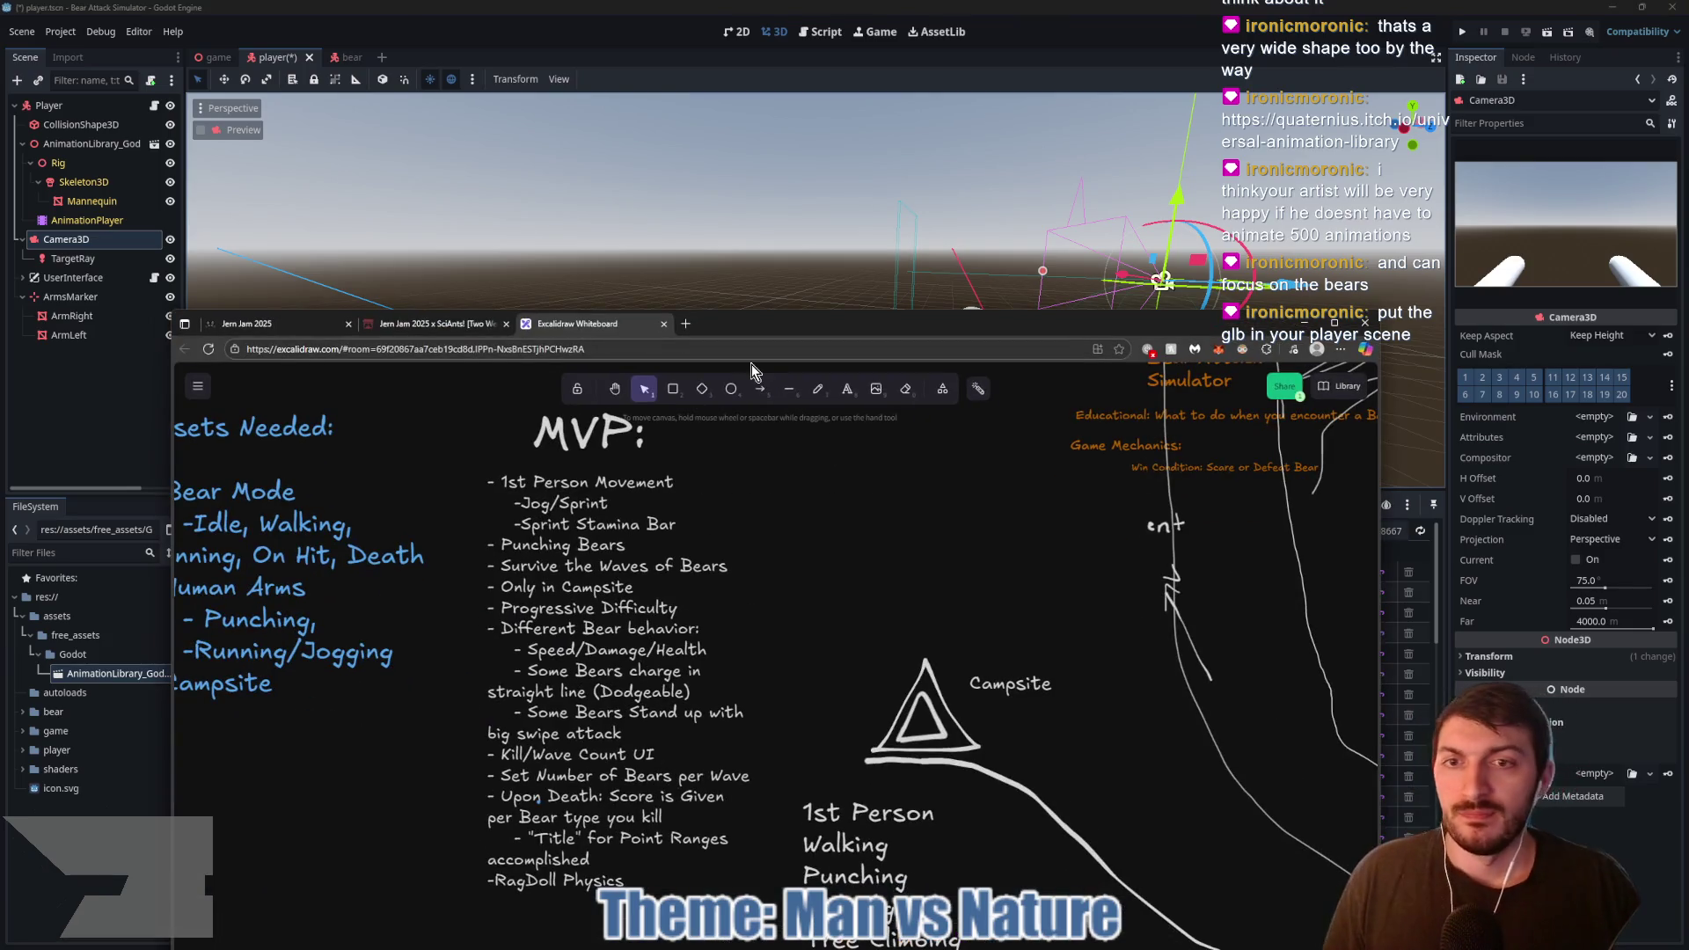
pyautogui.click(684, 325)
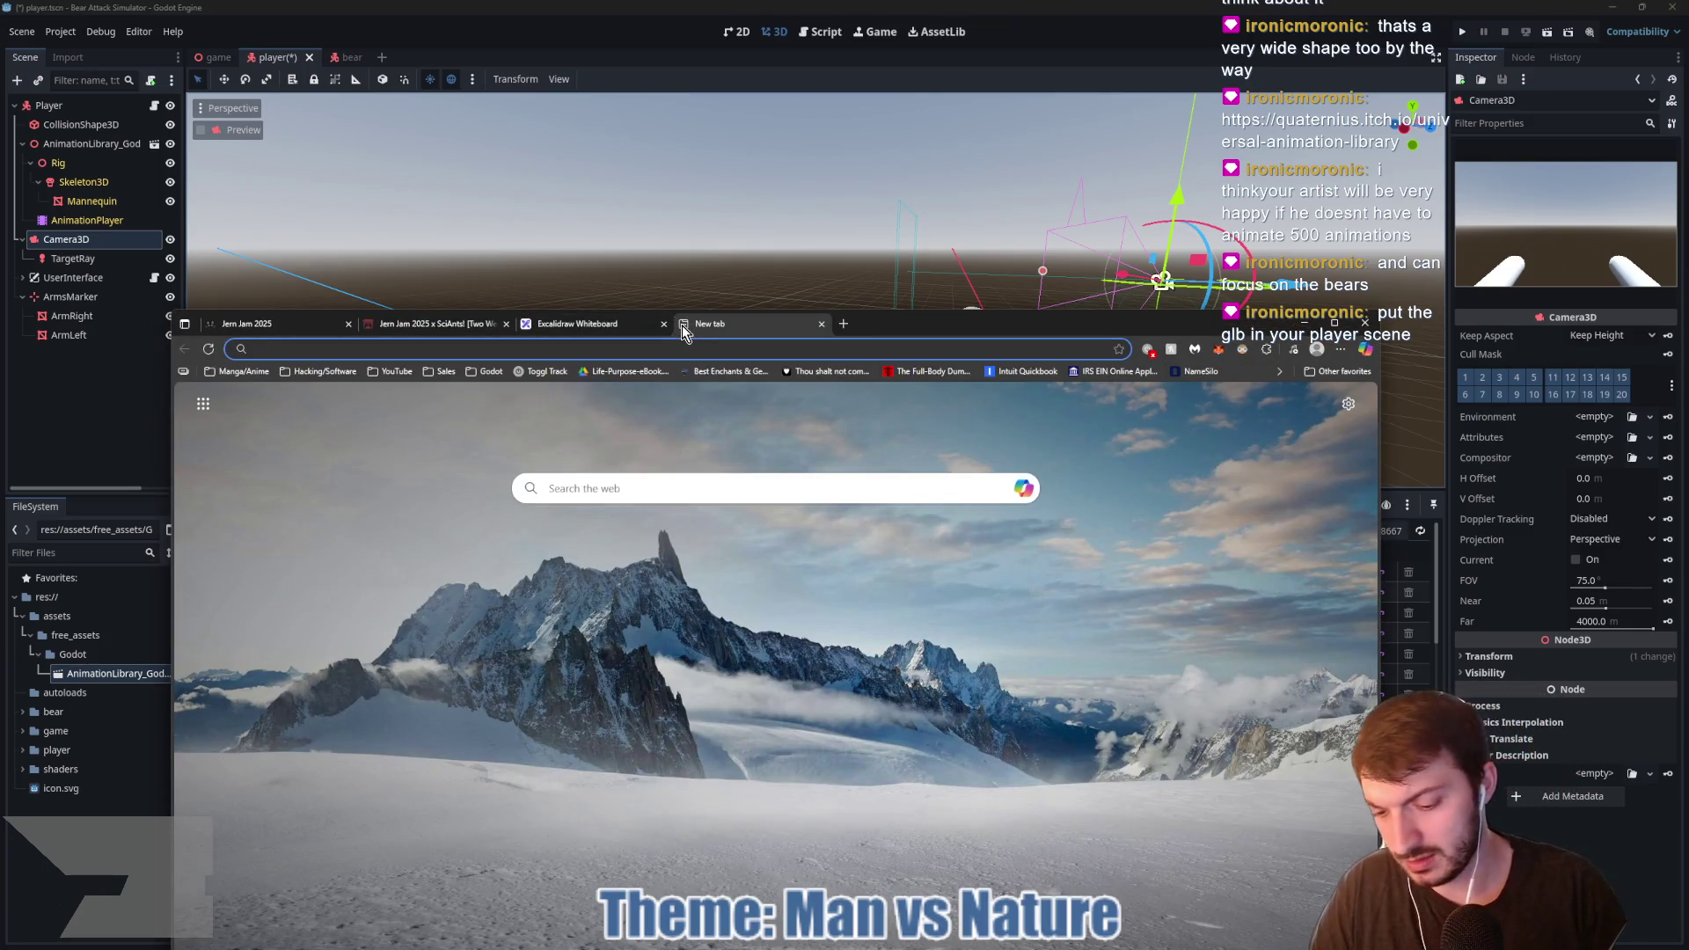
pyautogui.write('fov for 1st player')
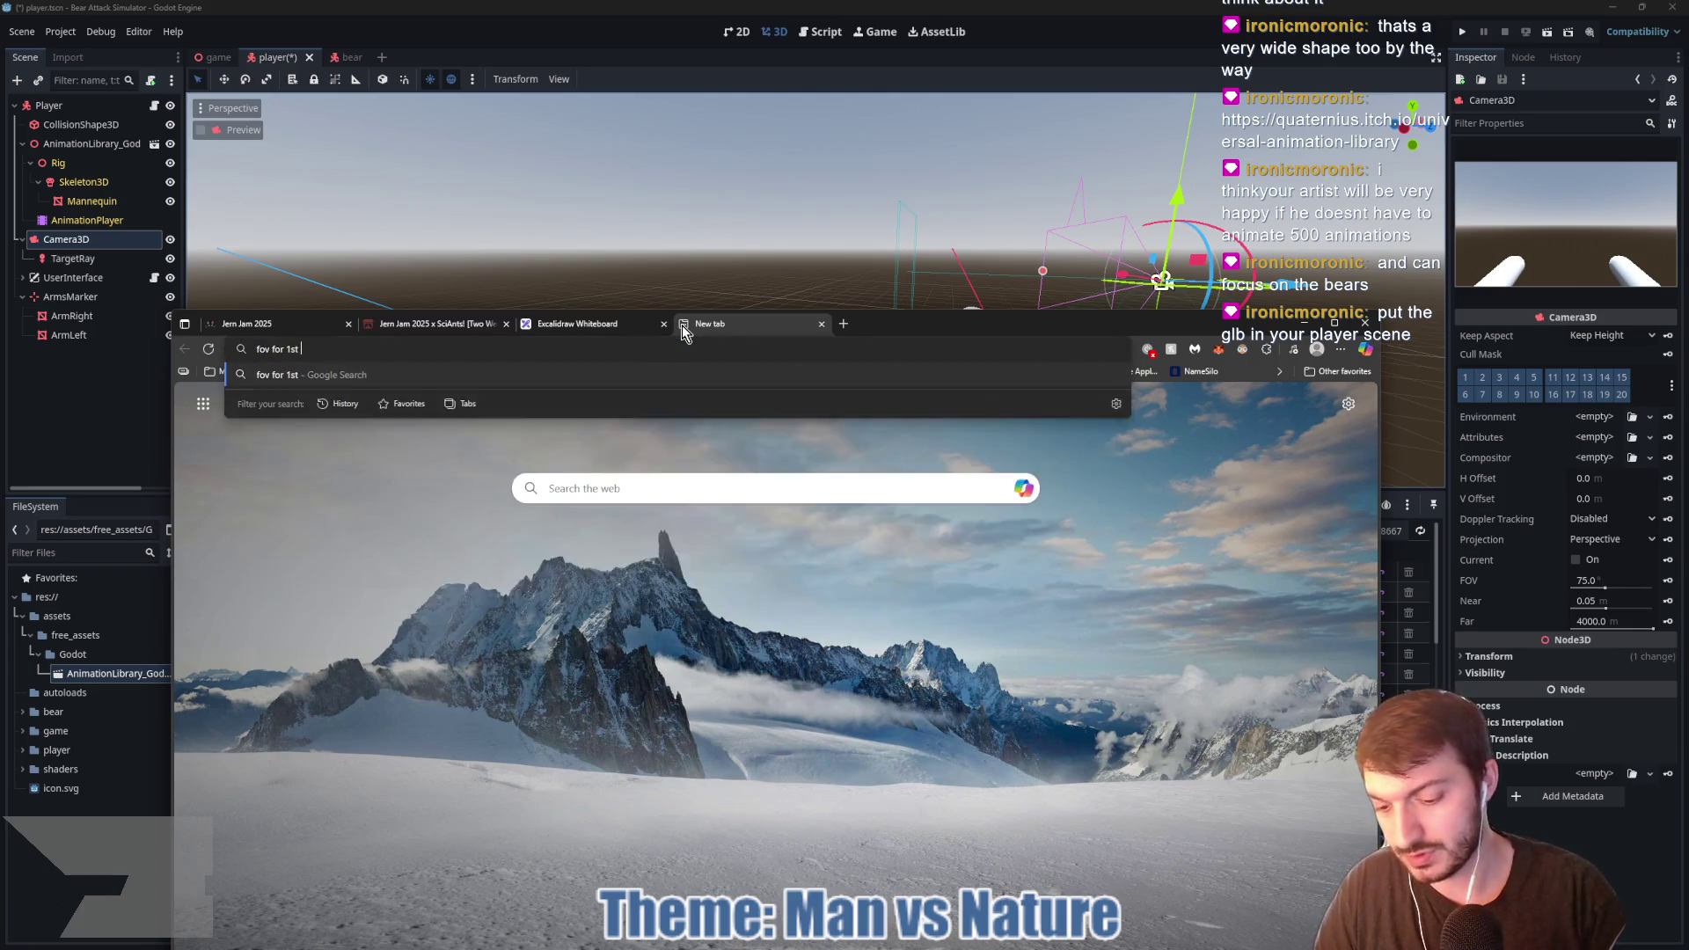
pyautogui.write(' games')
pyautogui.press('Return')
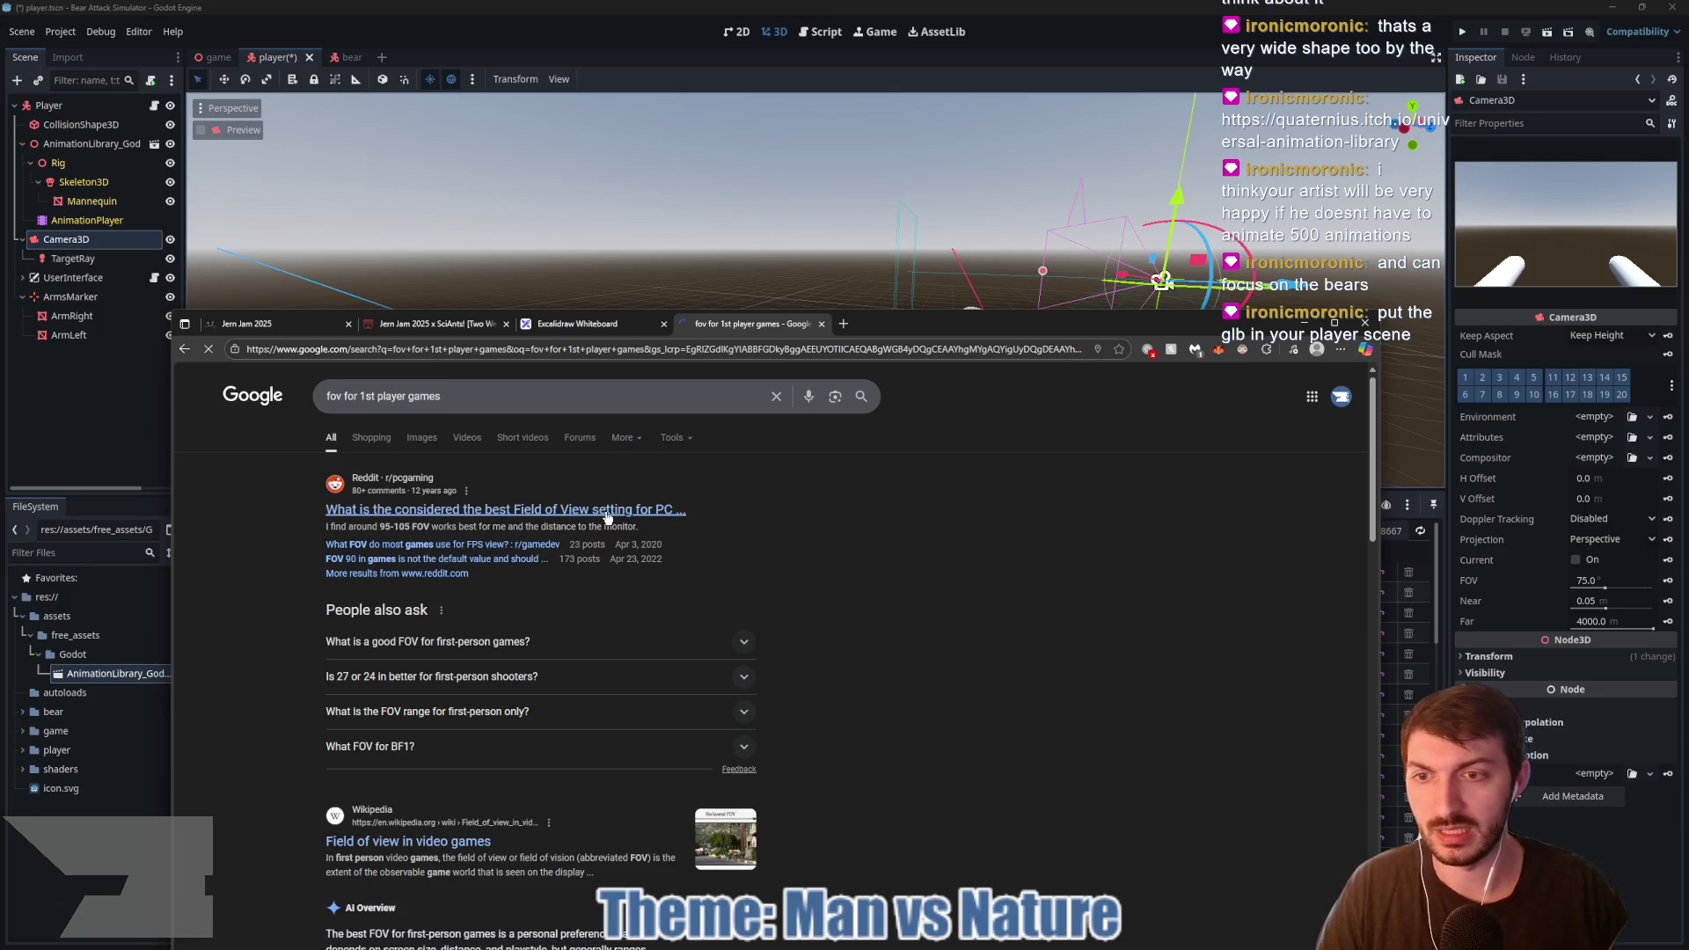
pyautogui.click(823, 325)
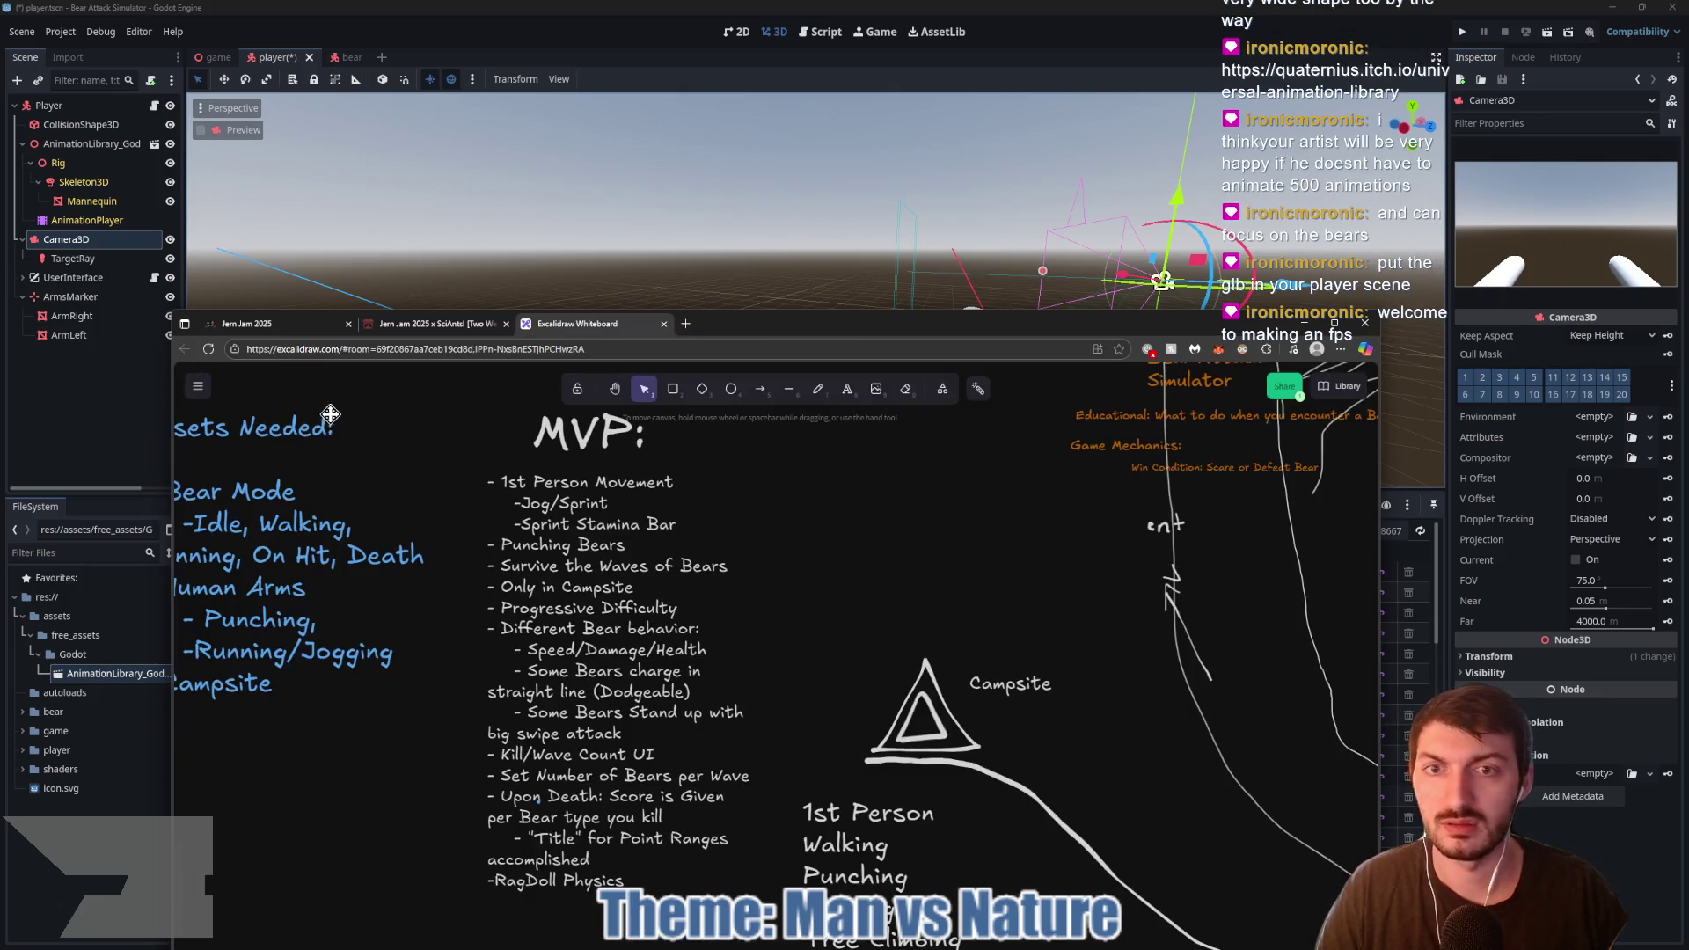
pyautogui.click(81, 408)
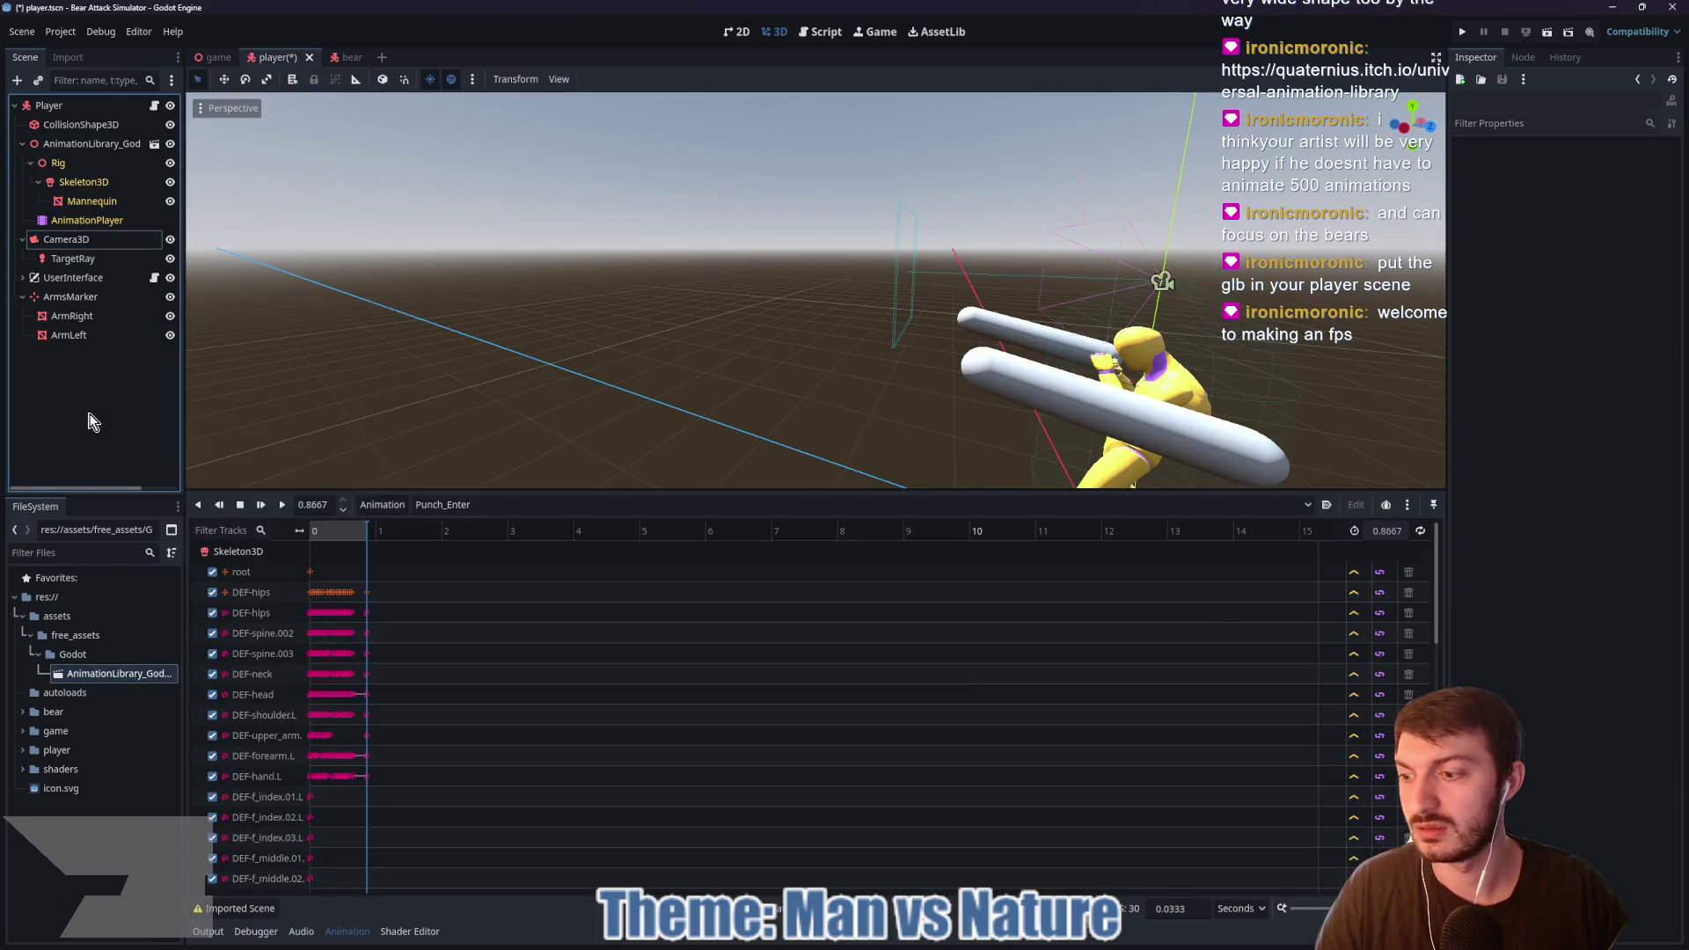
pyautogui.click(71, 243)
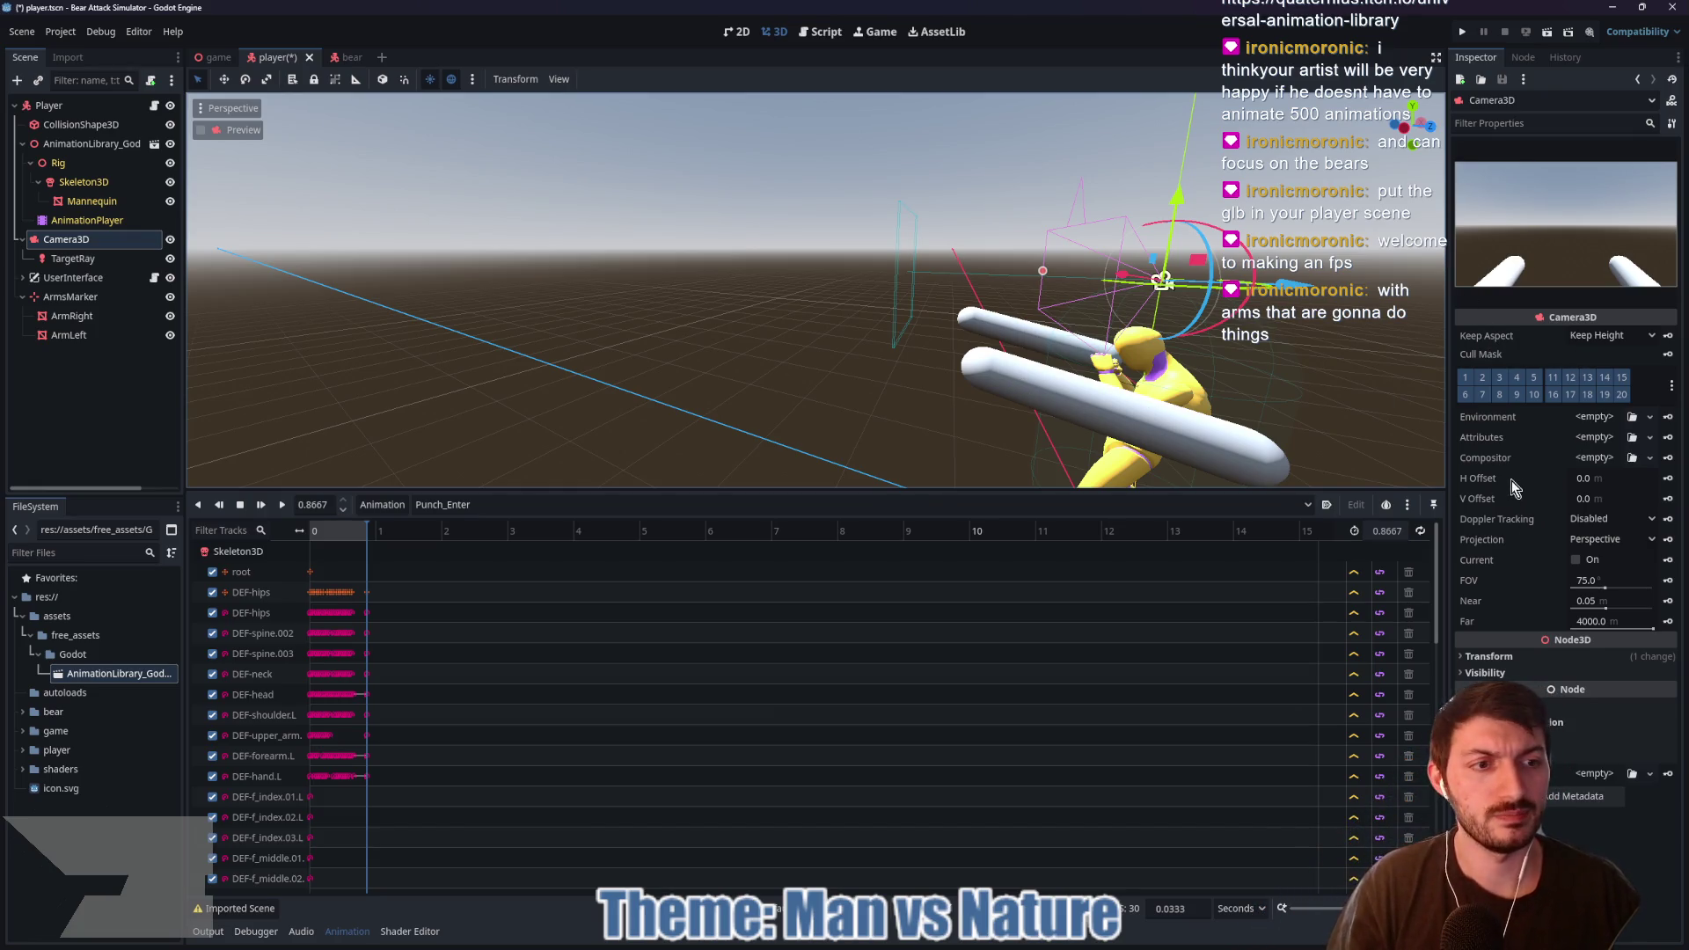
# - Set the Camera3D FOV to 90 and lower the camera so the arms fill the view
pyautogui.moveTo(1607, 593); pyautogui.dragTo(1615, 596)
pyautogui.write('90')
pyautogui.press('Return')
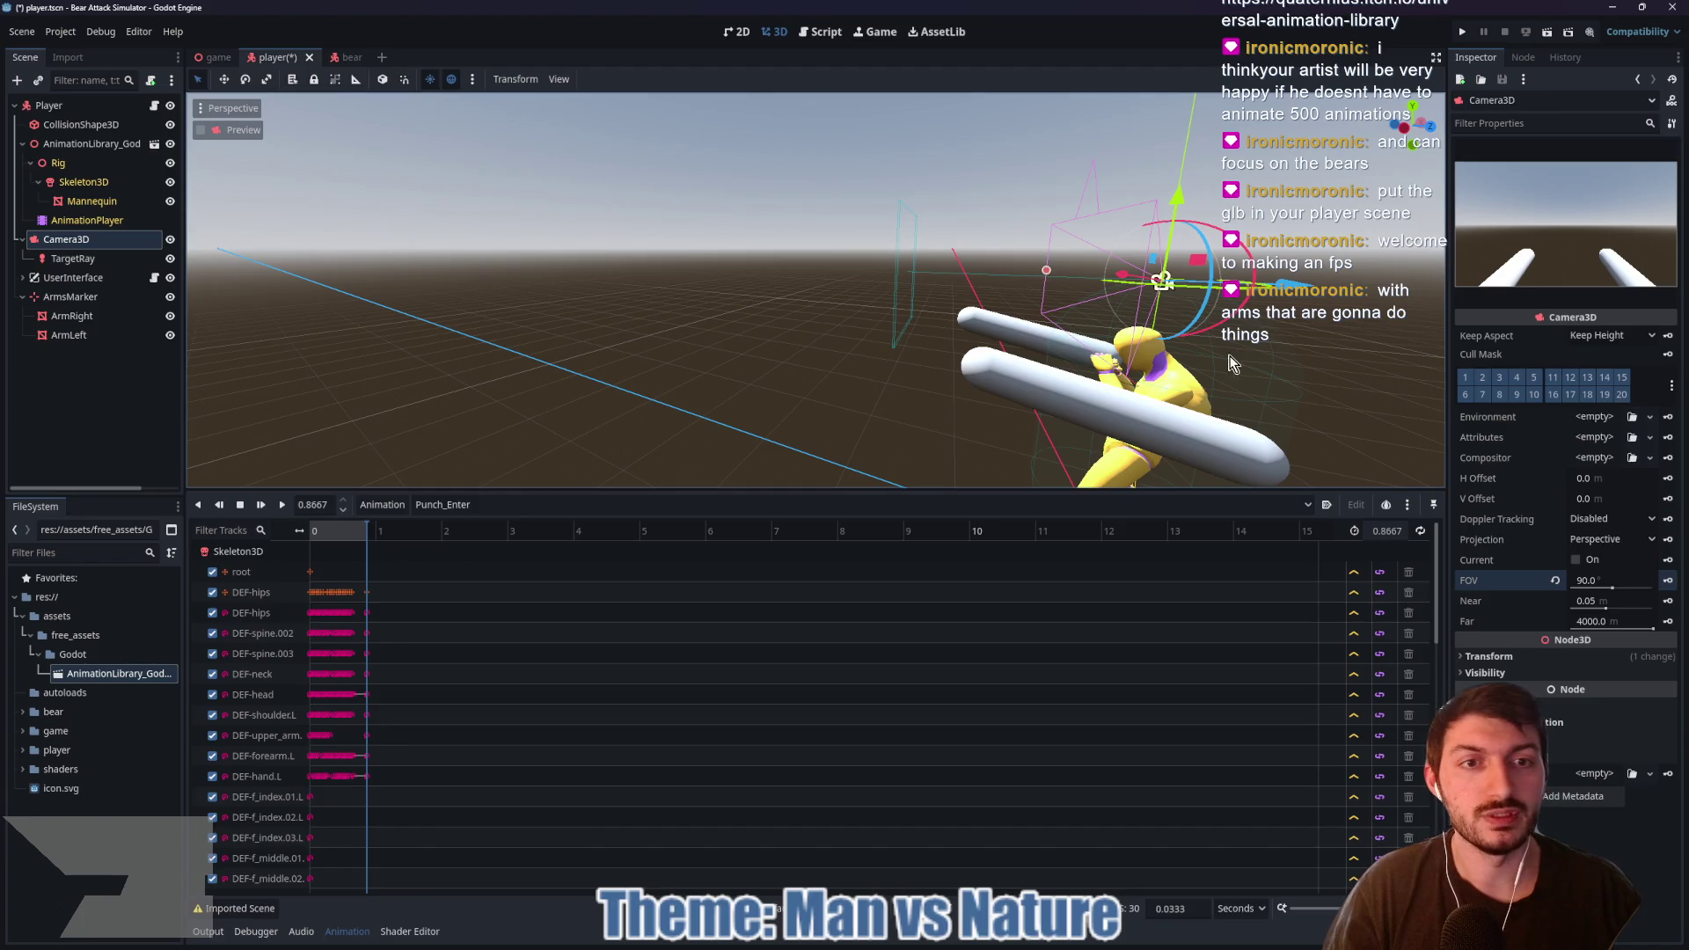
pyautogui.scroll(-2, 1220, 387)
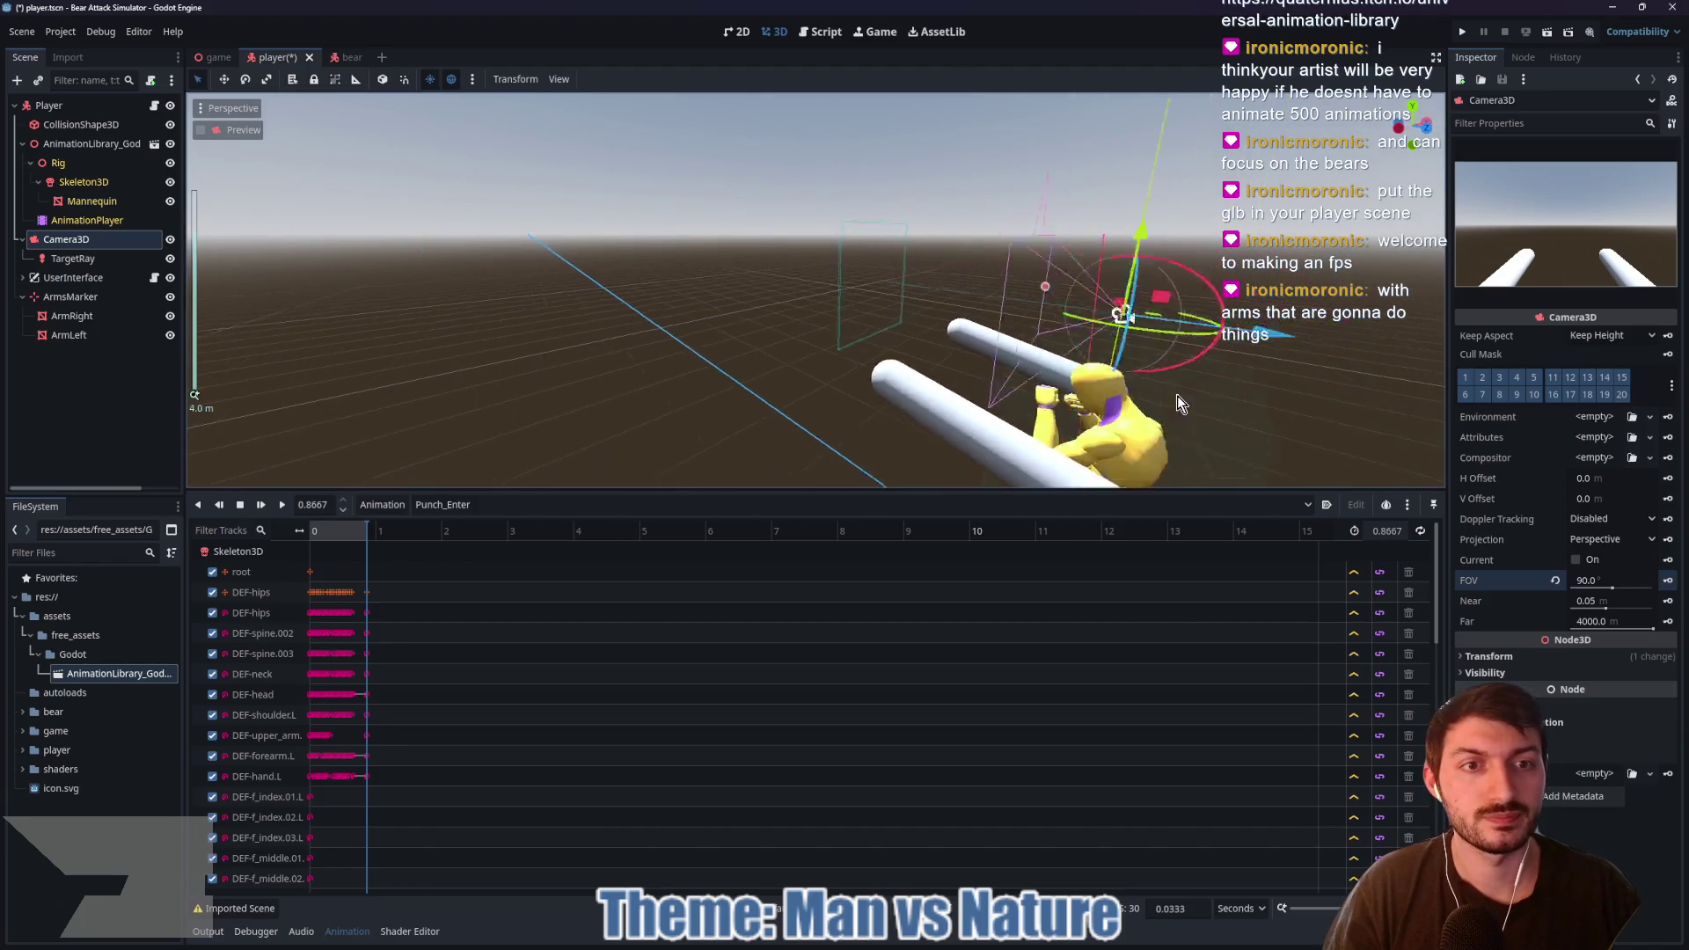
pyautogui.moveTo(1179, 404); pyautogui.dragTo(1081, 409)
pyautogui.moveTo(693, 252); pyautogui.dragTo(710, 329)
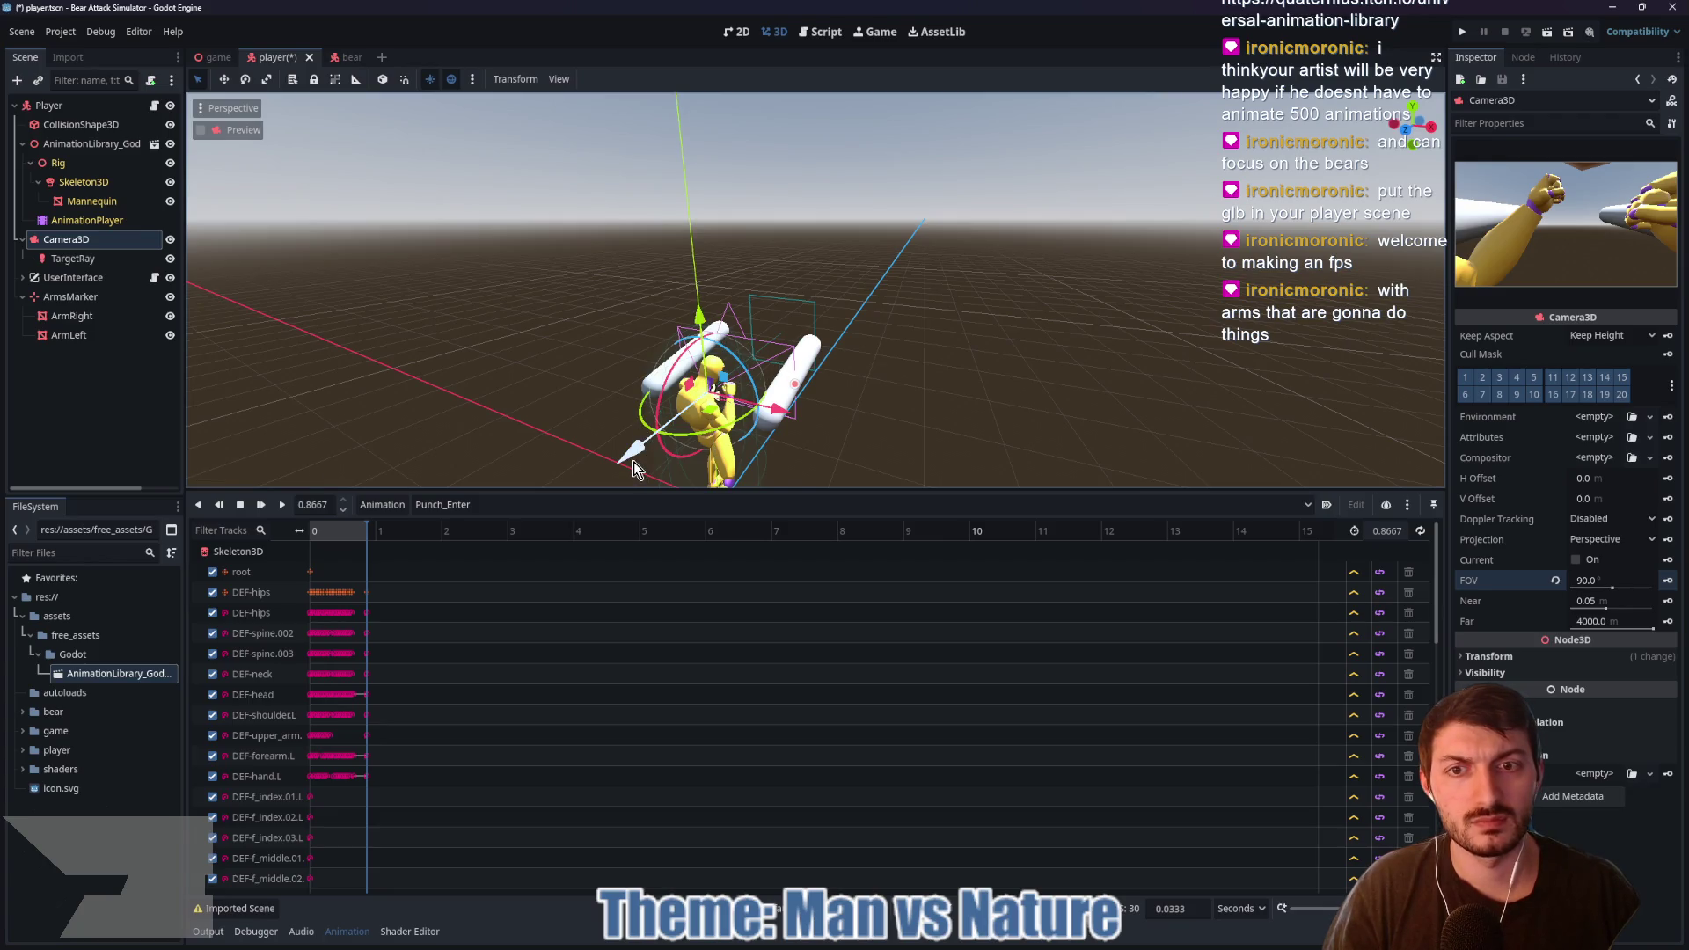
# - Nudge the camera forward inside the mannequin's head, checking it from several angles
pyautogui.moveTo(1039, 369)
pyautogui.mouseDown()
pyautogui.moveTo(917, 381)
pyautogui.moveTo(1105, 351)
pyautogui.moveTo(1075, 361)
pyautogui.mouseUp()
pyautogui.moveTo(721, 448); pyautogui.dragTo(735, 464)
pyautogui.moveTo(361, 529)
pyautogui.mouseDown()
pyautogui.moveTo(309, 530)
pyautogui.moveTo(363, 536)
pyautogui.mouseUp()
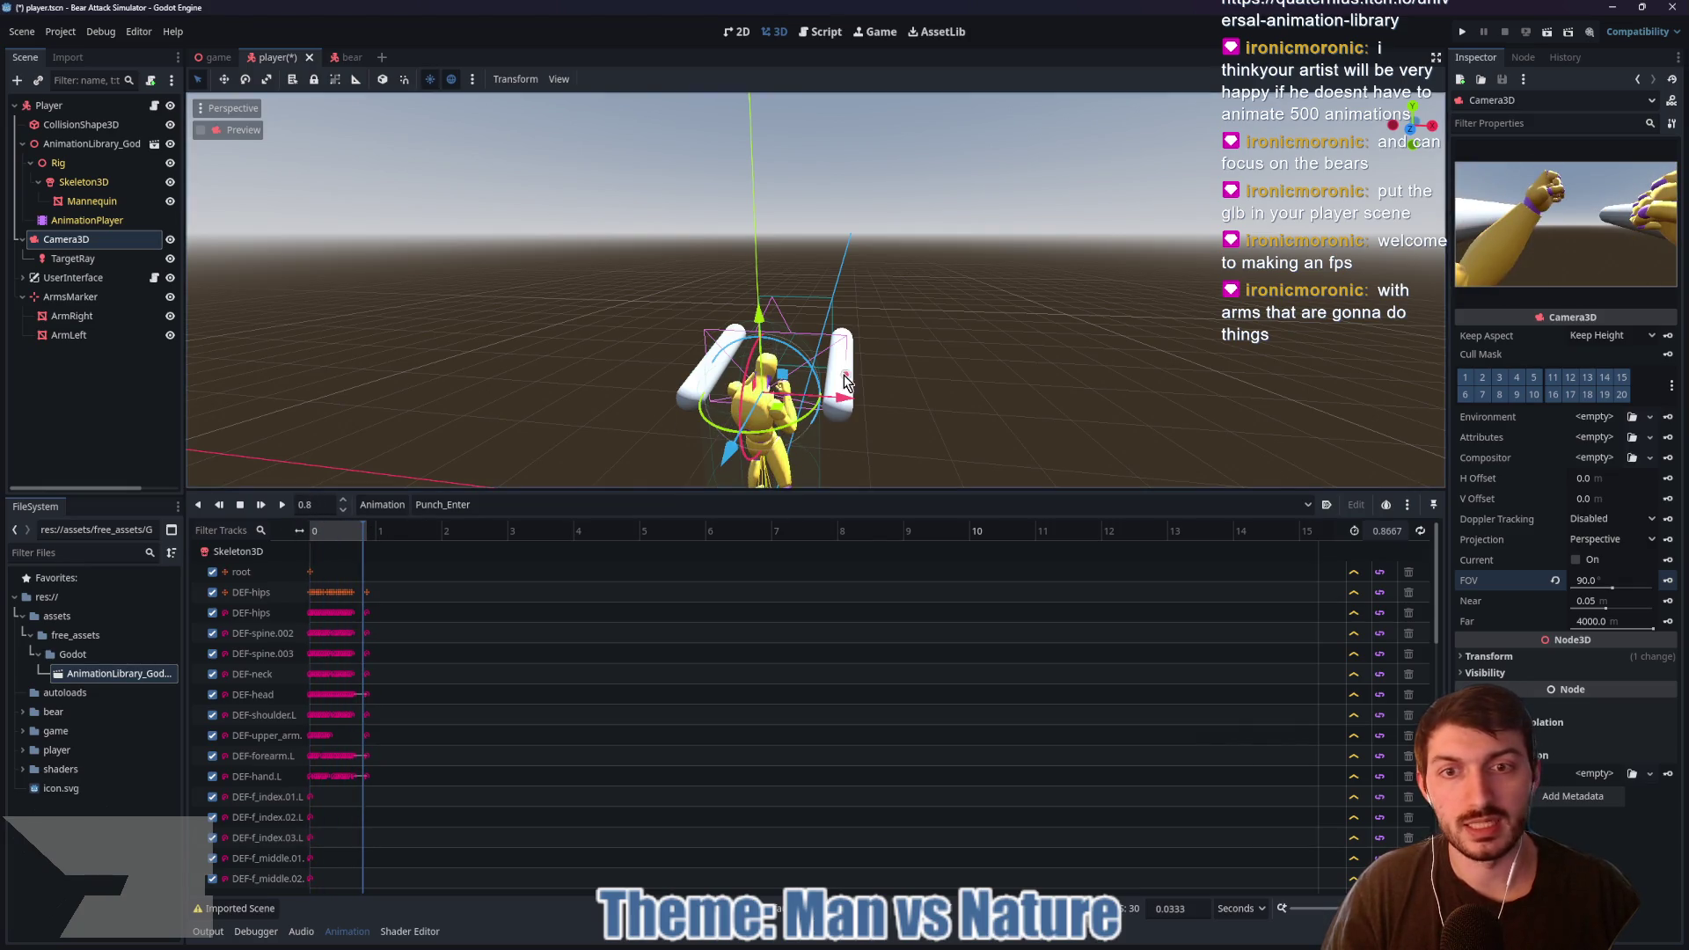
pyautogui.moveTo(1015, 410); pyautogui.dragTo(894, 426)
pyautogui.moveTo(763, 409)
pyautogui.mouseDown()
pyautogui.moveTo(825, 404)
pyautogui.moveTo(737, 398)
pyautogui.mouseUp()
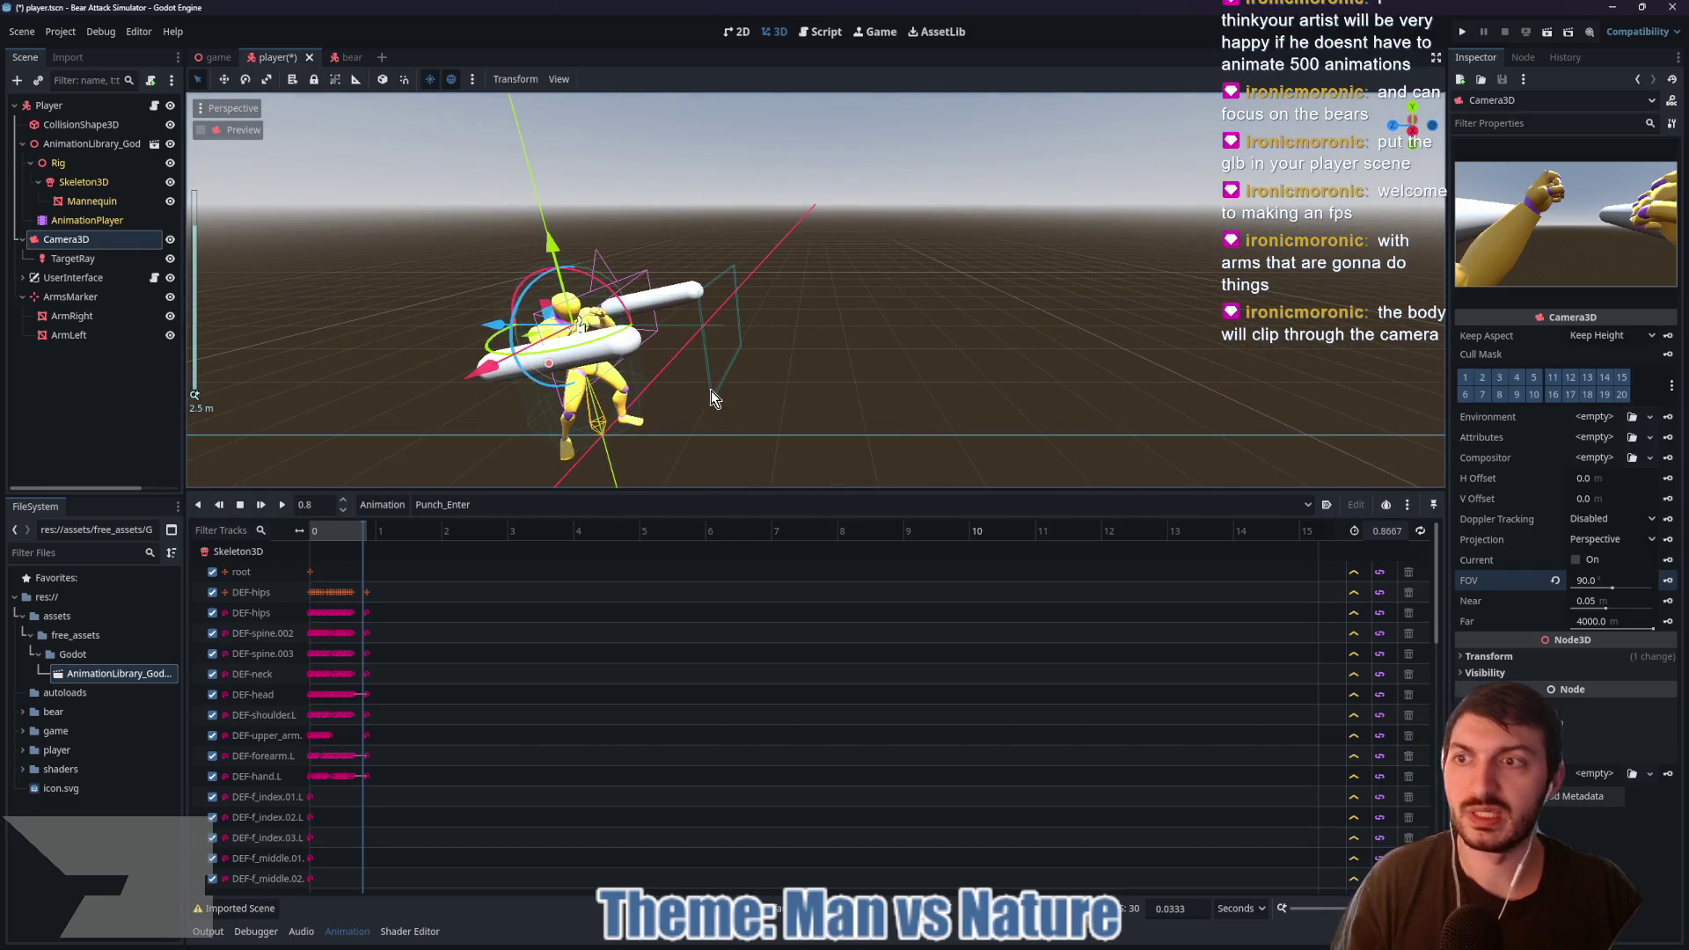
pyautogui.scroll(3, 711, 390)
pyautogui.moveTo(752, 387)
pyautogui.mouseDown()
pyautogui.moveTo(773, 403)
pyautogui.moveTo(1037, 377)
pyautogui.moveTo(899, 338)
pyautogui.mouseUp()
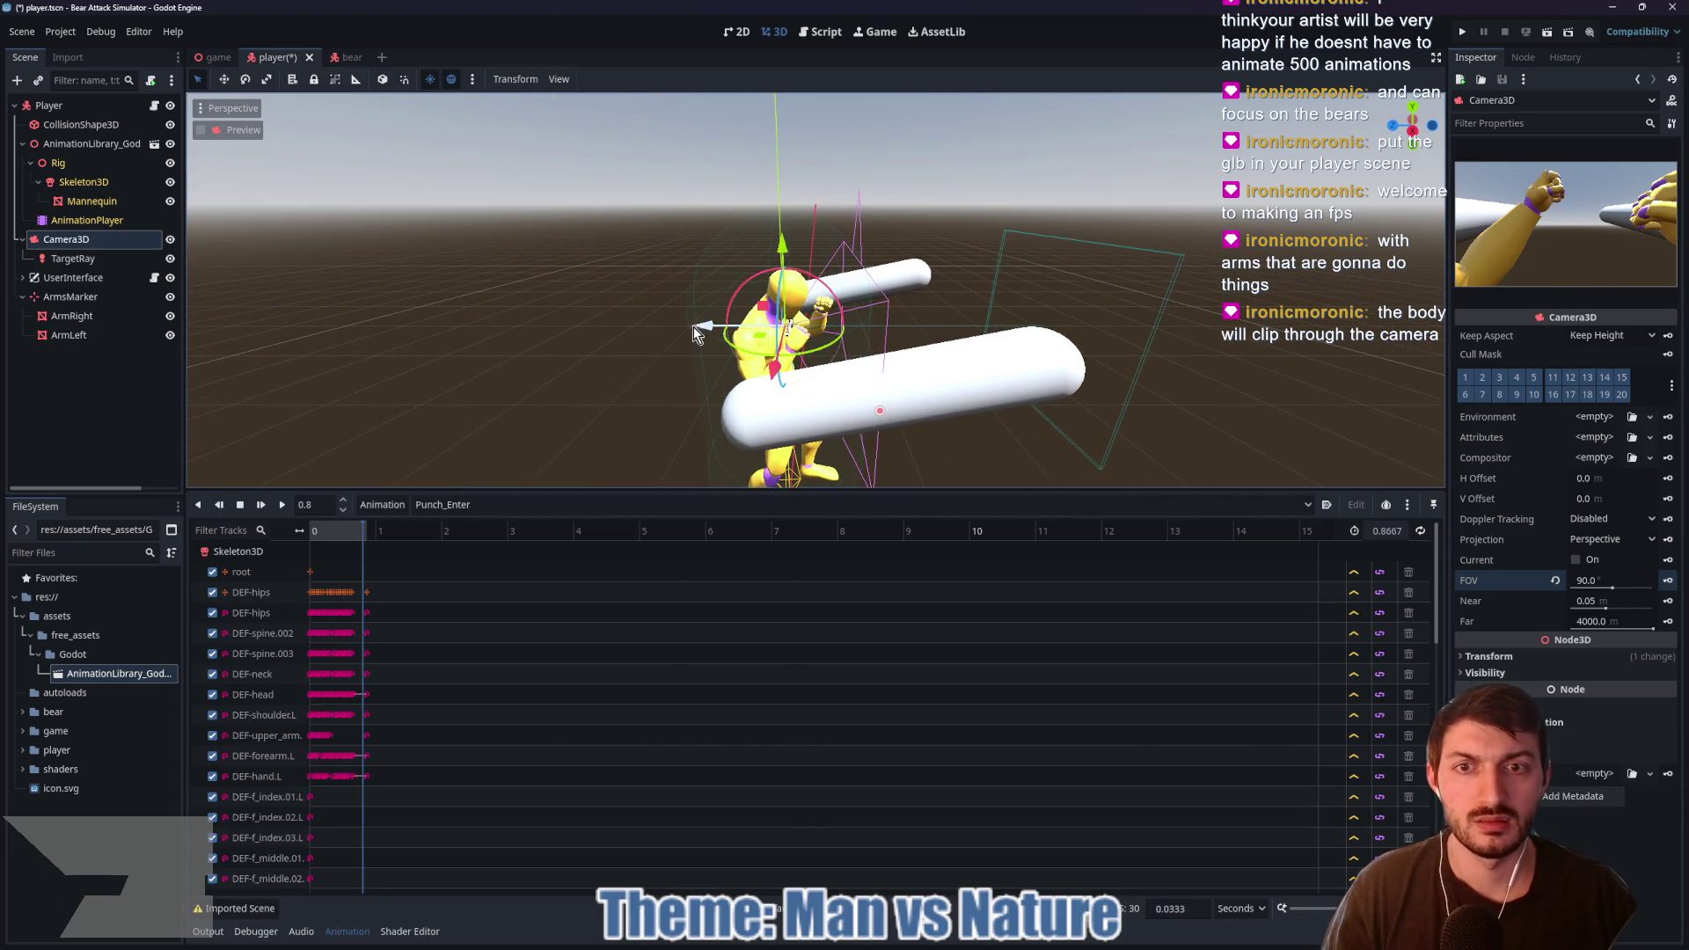
pyautogui.moveTo(702, 329)
pyautogui.mouseDown()
pyautogui.moveTo(672, 354)
pyautogui.moveTo(922, 361)
pyautogui.mouseUp()
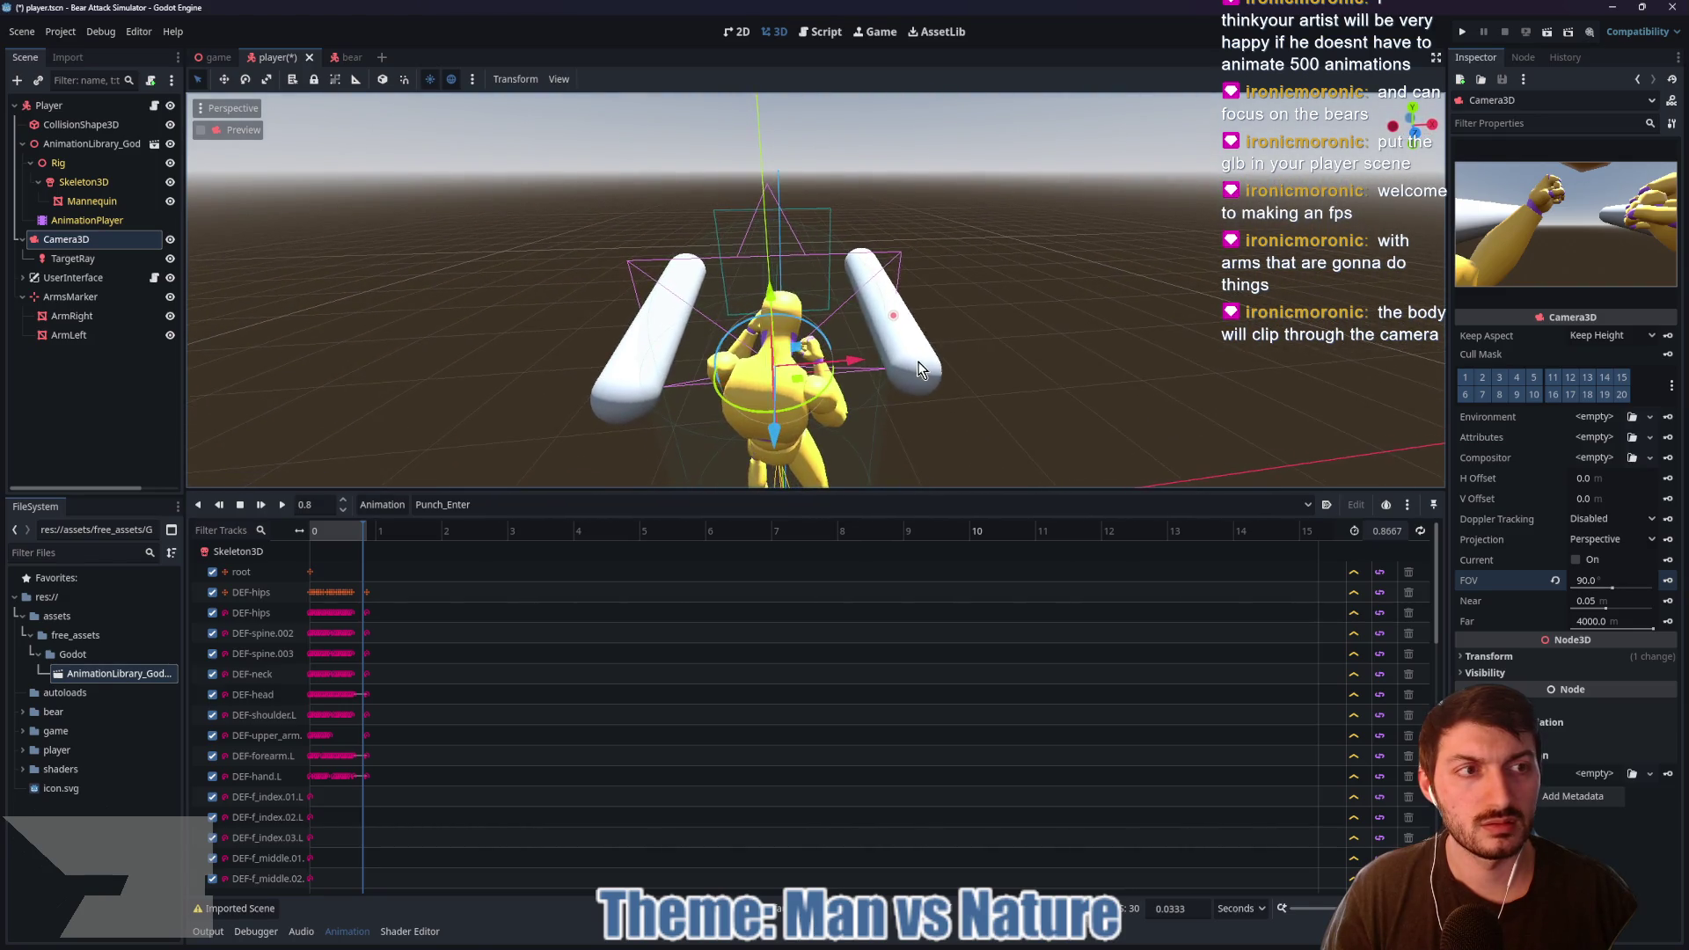
# - Hide the ArmsMarker capsules and raise the camera slightly at the head
pyautogui.click(171, 297)
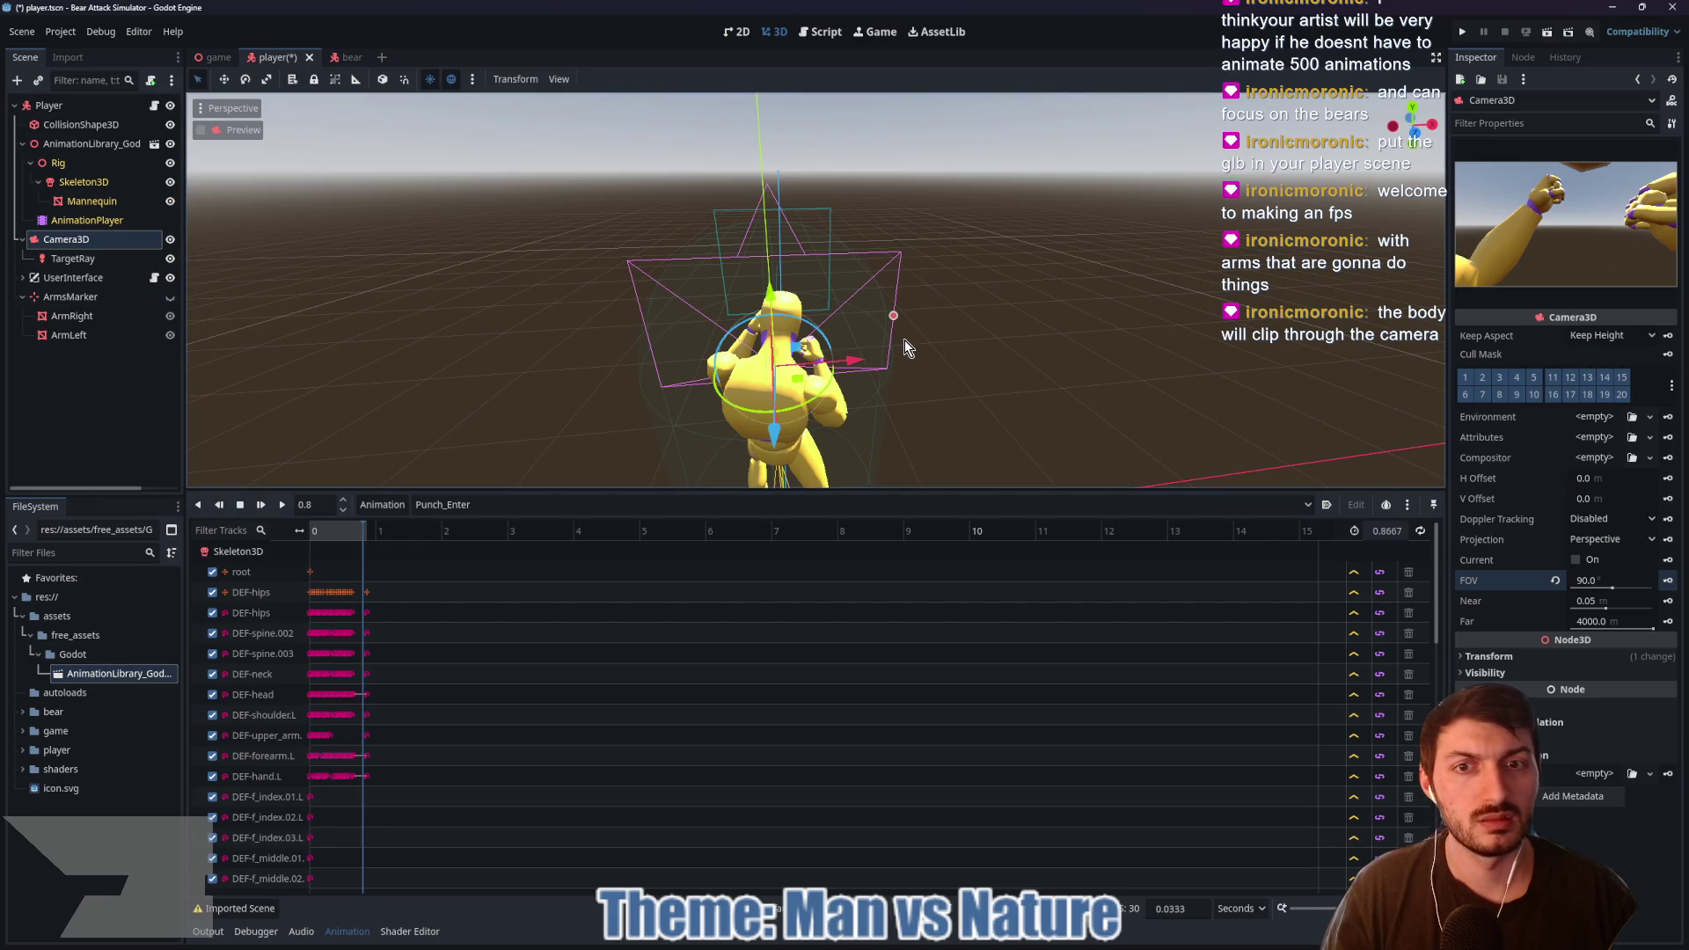
pyautogui.moveTo(771, 280); pyautogui.dragTo(779, 257)
pyautogui.scroll(5, 993, 377)
pyautogui.moveTo(1066, 380)
pyautogui.mouseDown()
pyautogui.moveTo(1264, 354)
pyautogui.moveTo(1119, 343)
pyautogui.mouseUp()
pyautogui.moveTo(852, 302); pyautogui.dragTo(853, 297)
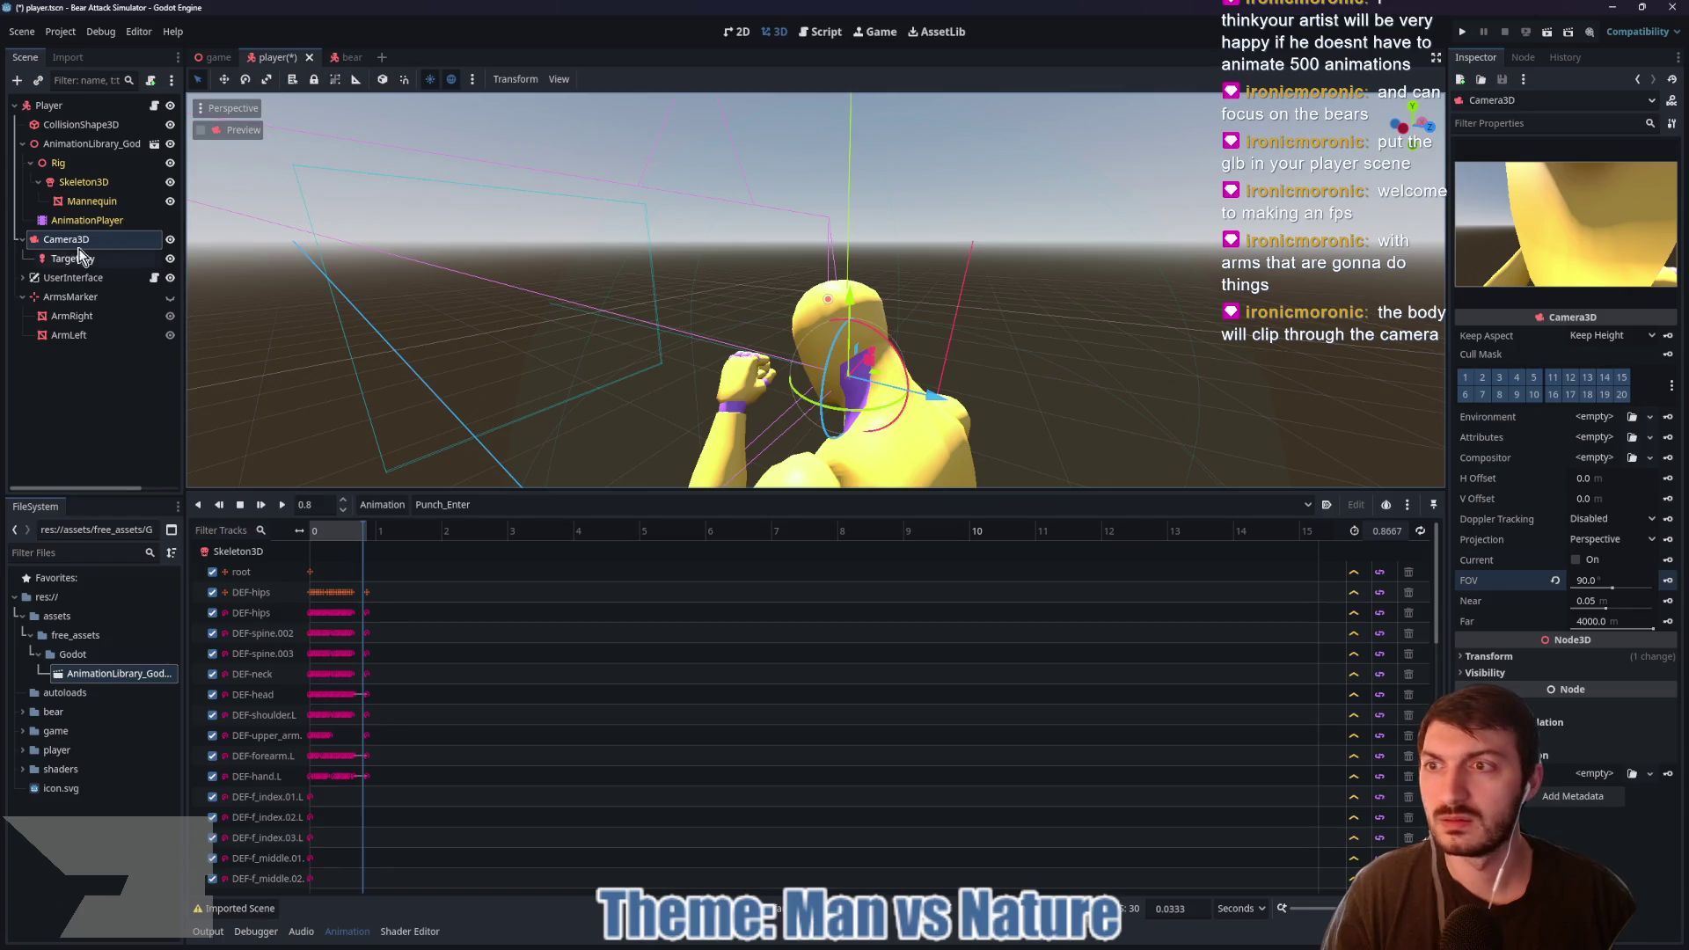
pyautogui.click(81, 201)
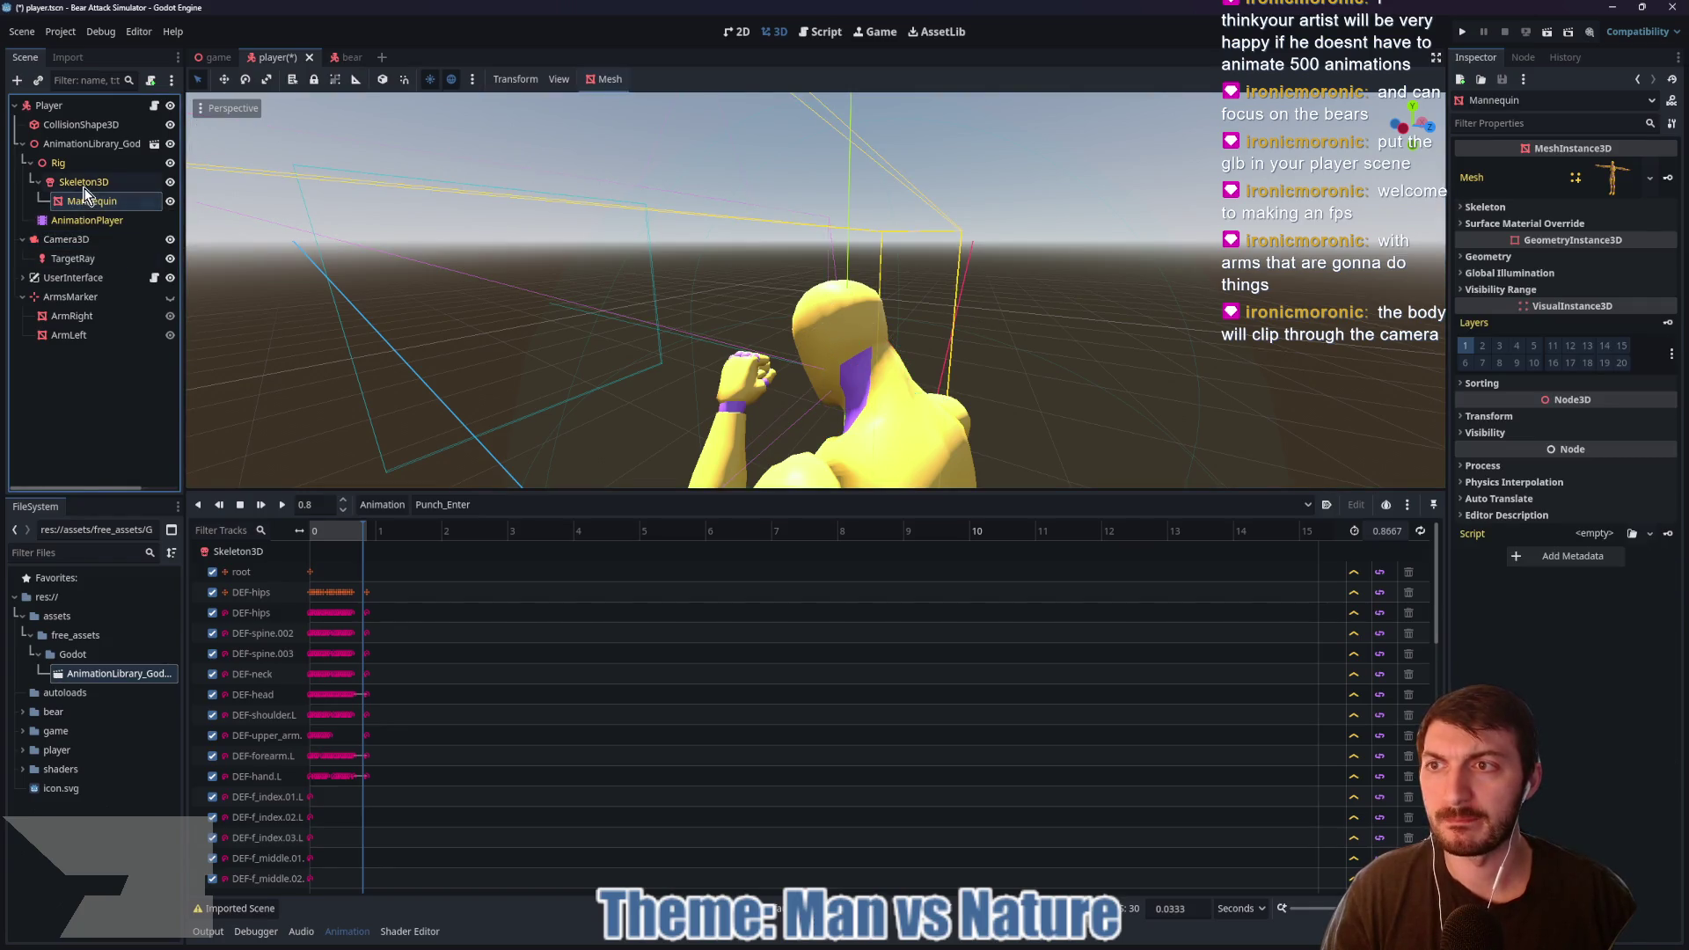
# - Inspect the Mannequin's skeleton settings and the mesh's surface material overrides
pyautogui.click(1502, 209)
pyautogui.click(1502, 210)
pyautogui.click(1487, 227)
pyautogui.click(1487, 227)
pyautogui.click(1487, 227)
pyautogui.click(1486, 227)
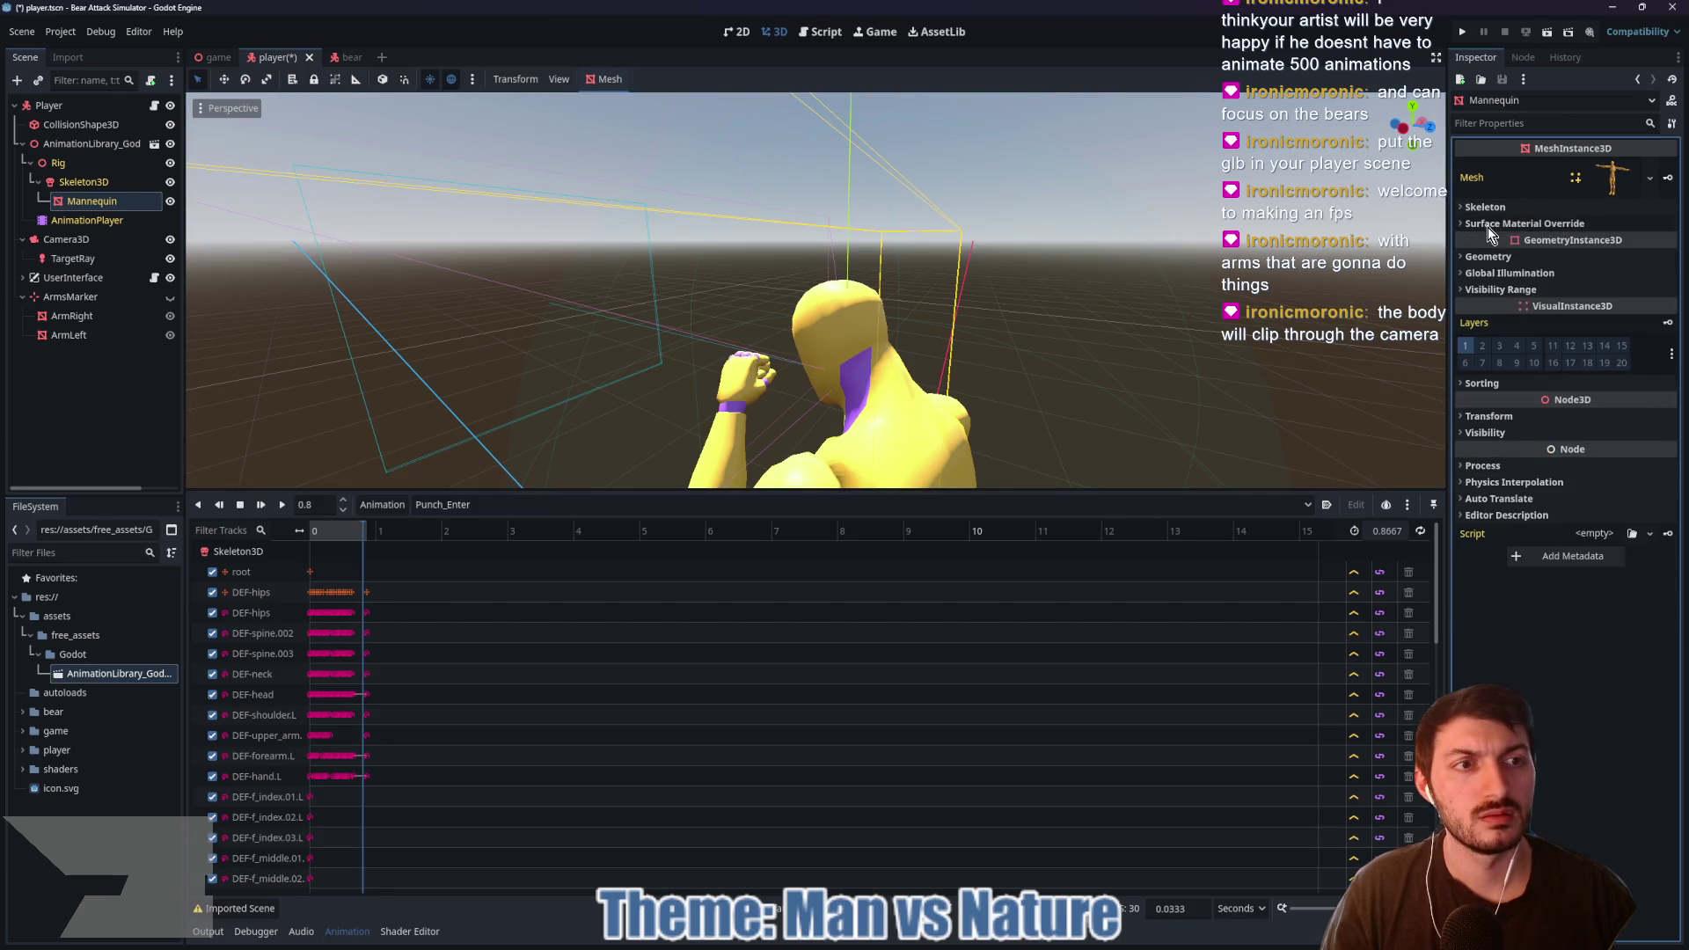
# - Orbit around the mannequin's front, back and side, then select Camera3D to view its properties
pyautogui.scroll(-3, 1018, 304)
pyautogui.moveTo(1018, 304); pyautogui.dragTo(634, 327)
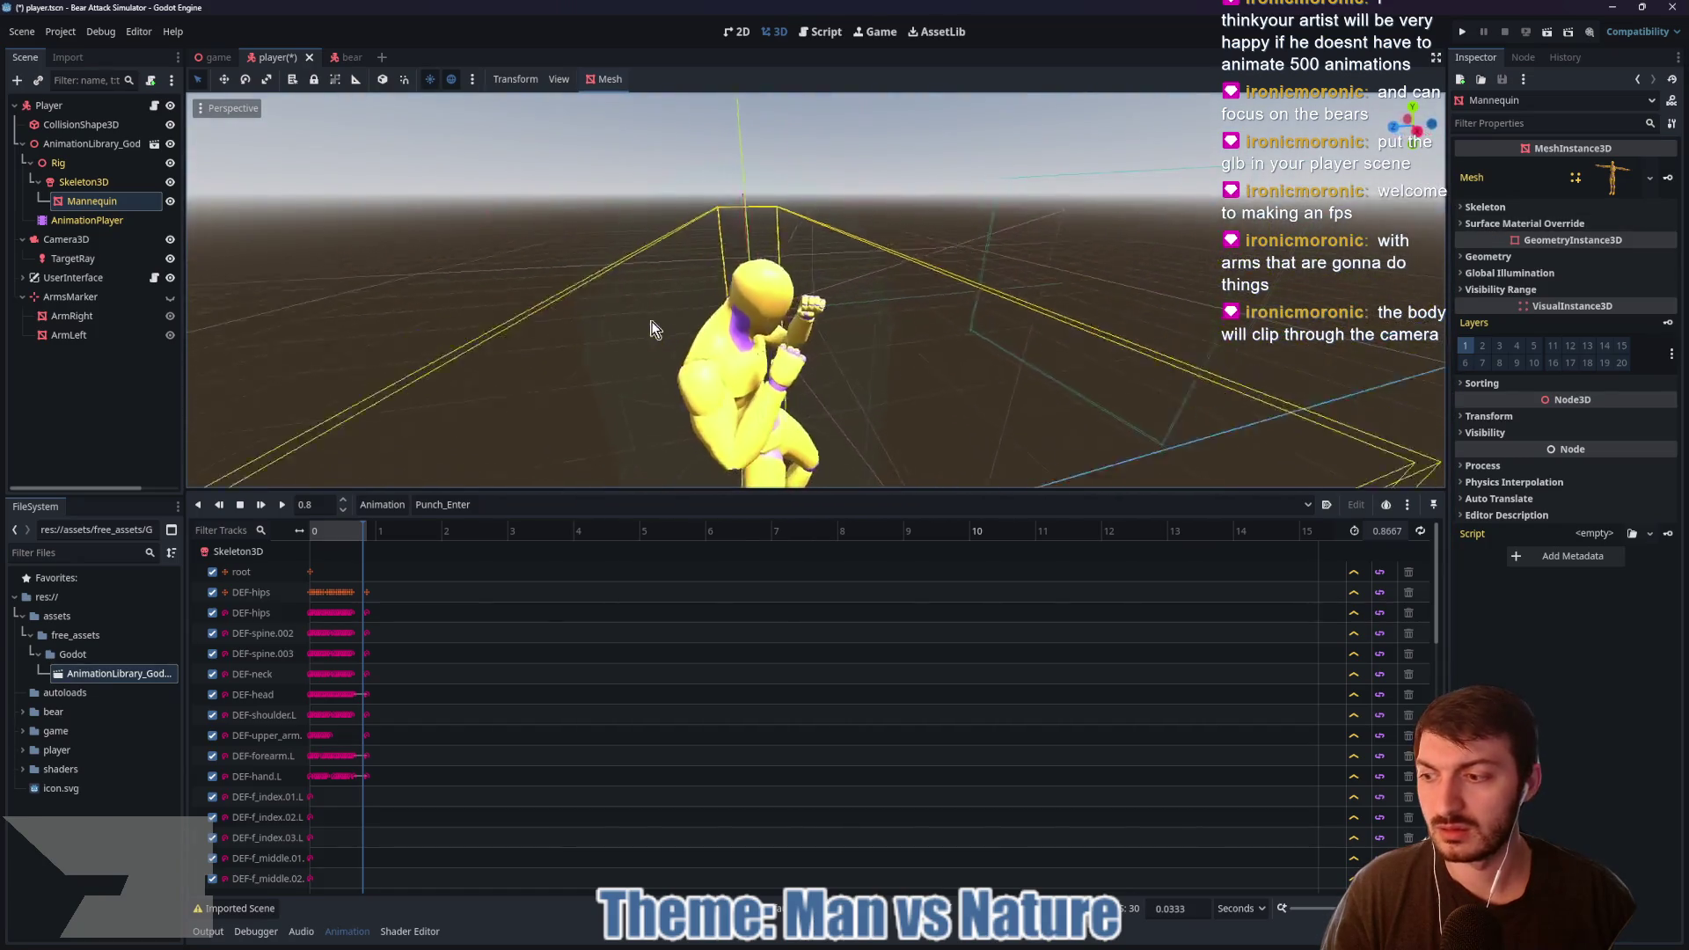
pyautogui.moveTo(752, 338)
pyautogui.mouseDown()
pyautogui.moveTo(762, 348)
pyautogui.moveTo(714, 361)
pyautogui.moveTo(871, 362)
pyautogui.mouseUp()
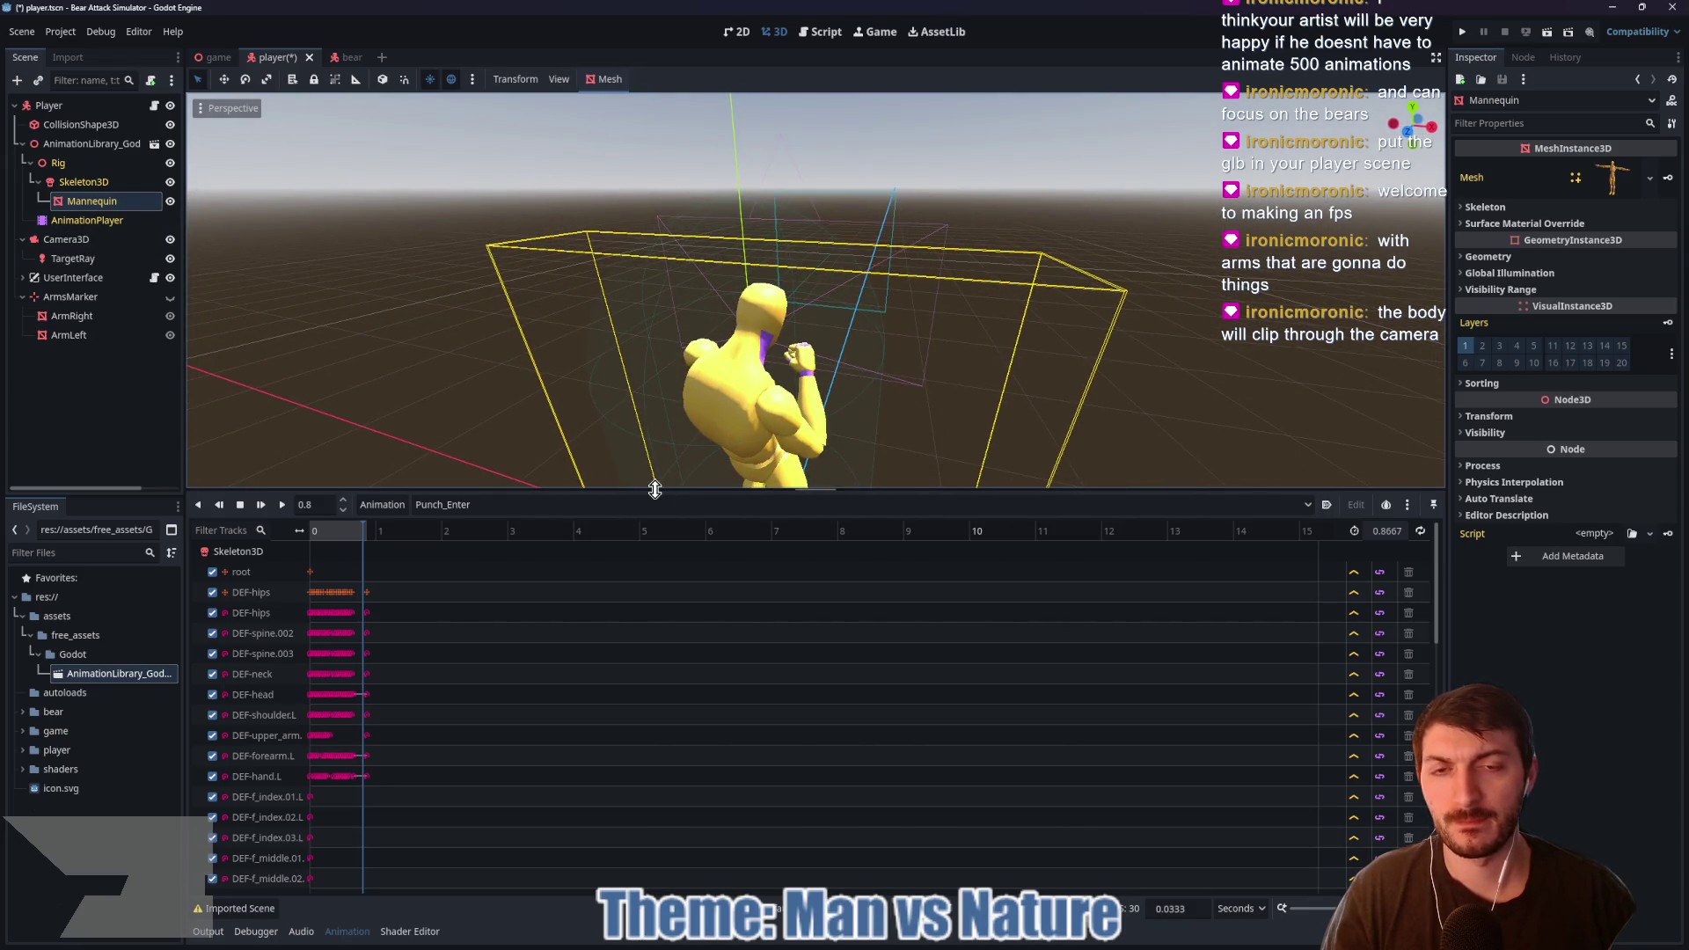
pyautogui.moveTo(1067, 347); pyautogui.dragTo(900, 355)
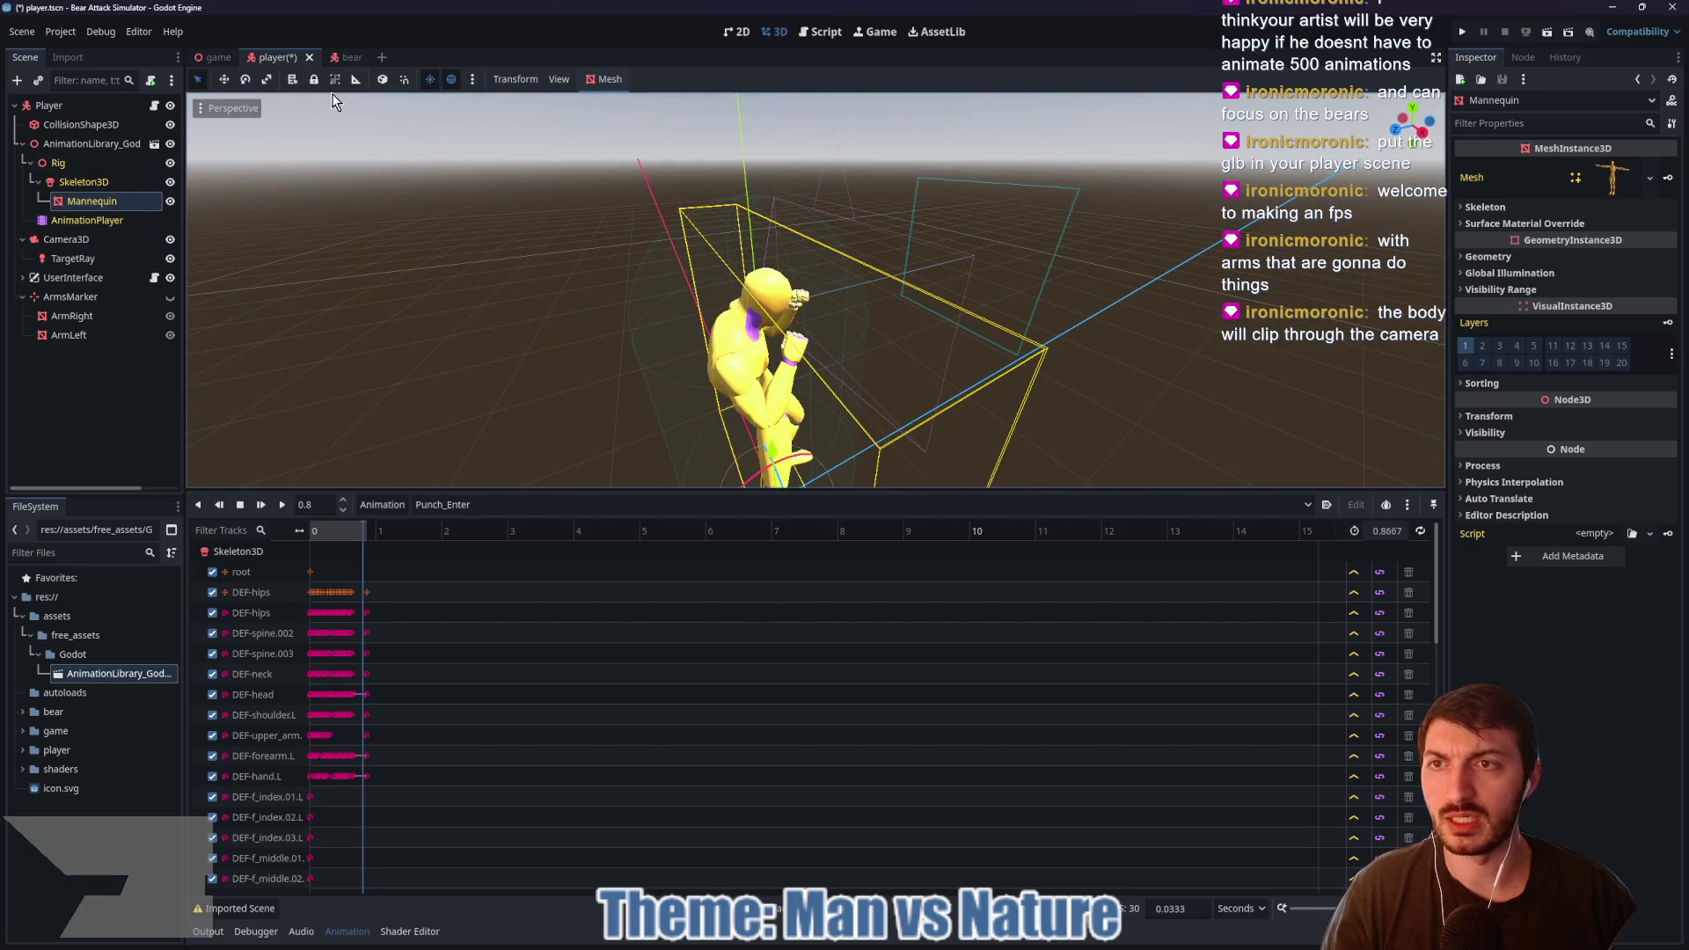
pyautogui.click(66, 240)
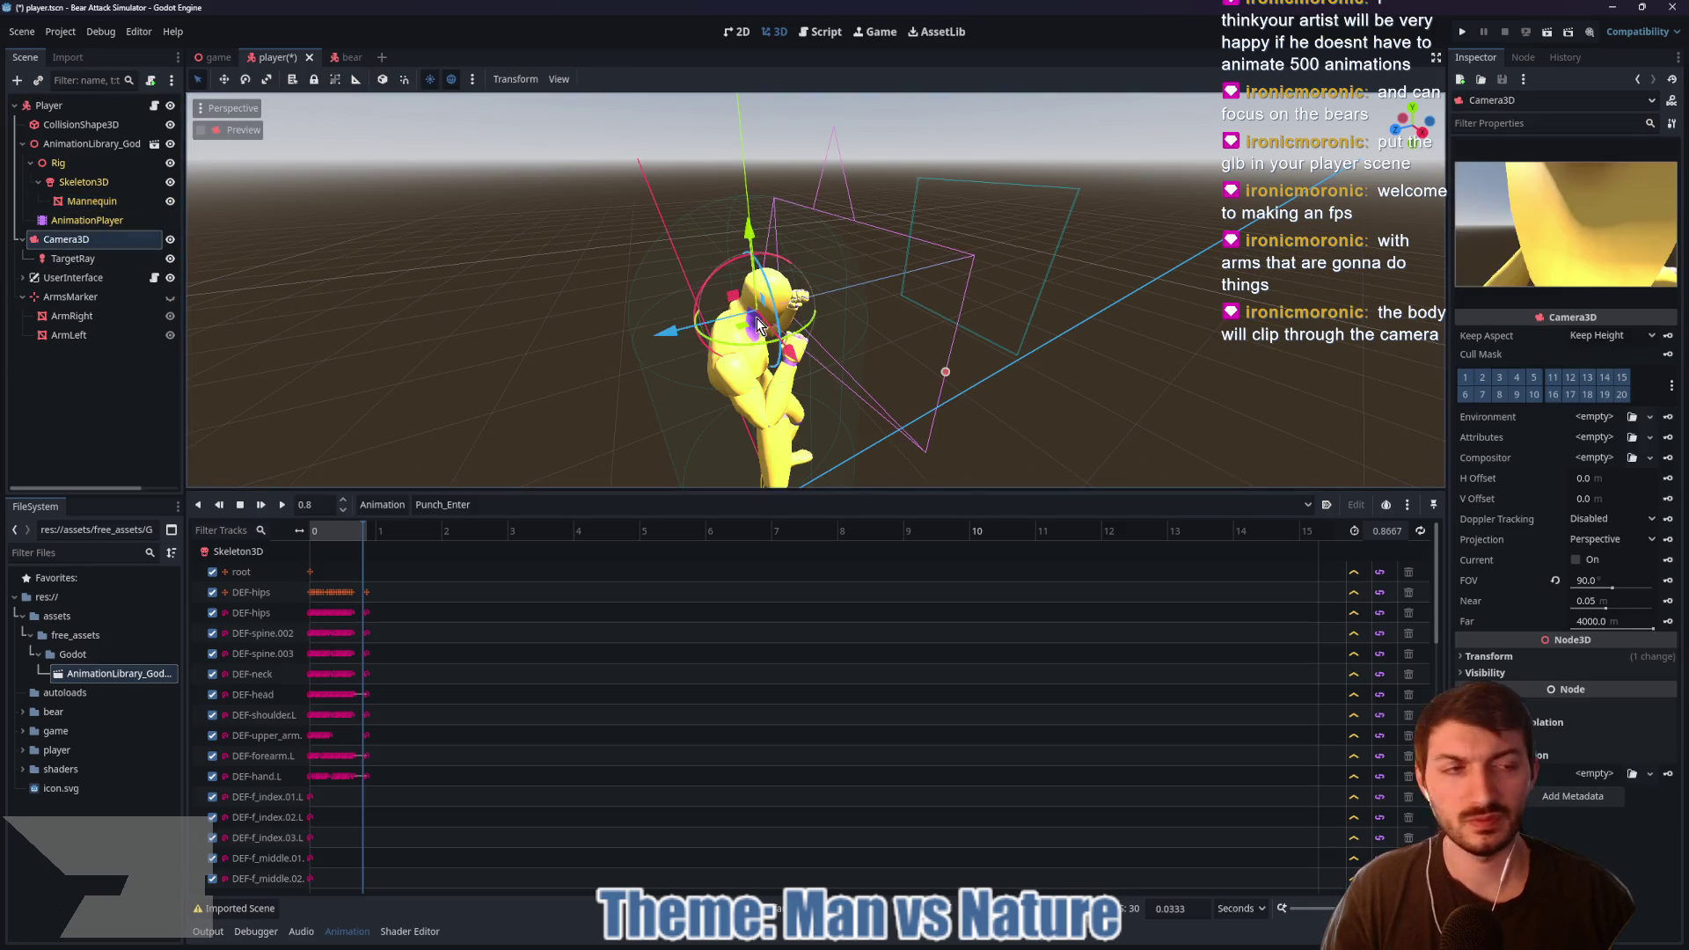
pyautogui.click(461, 502)
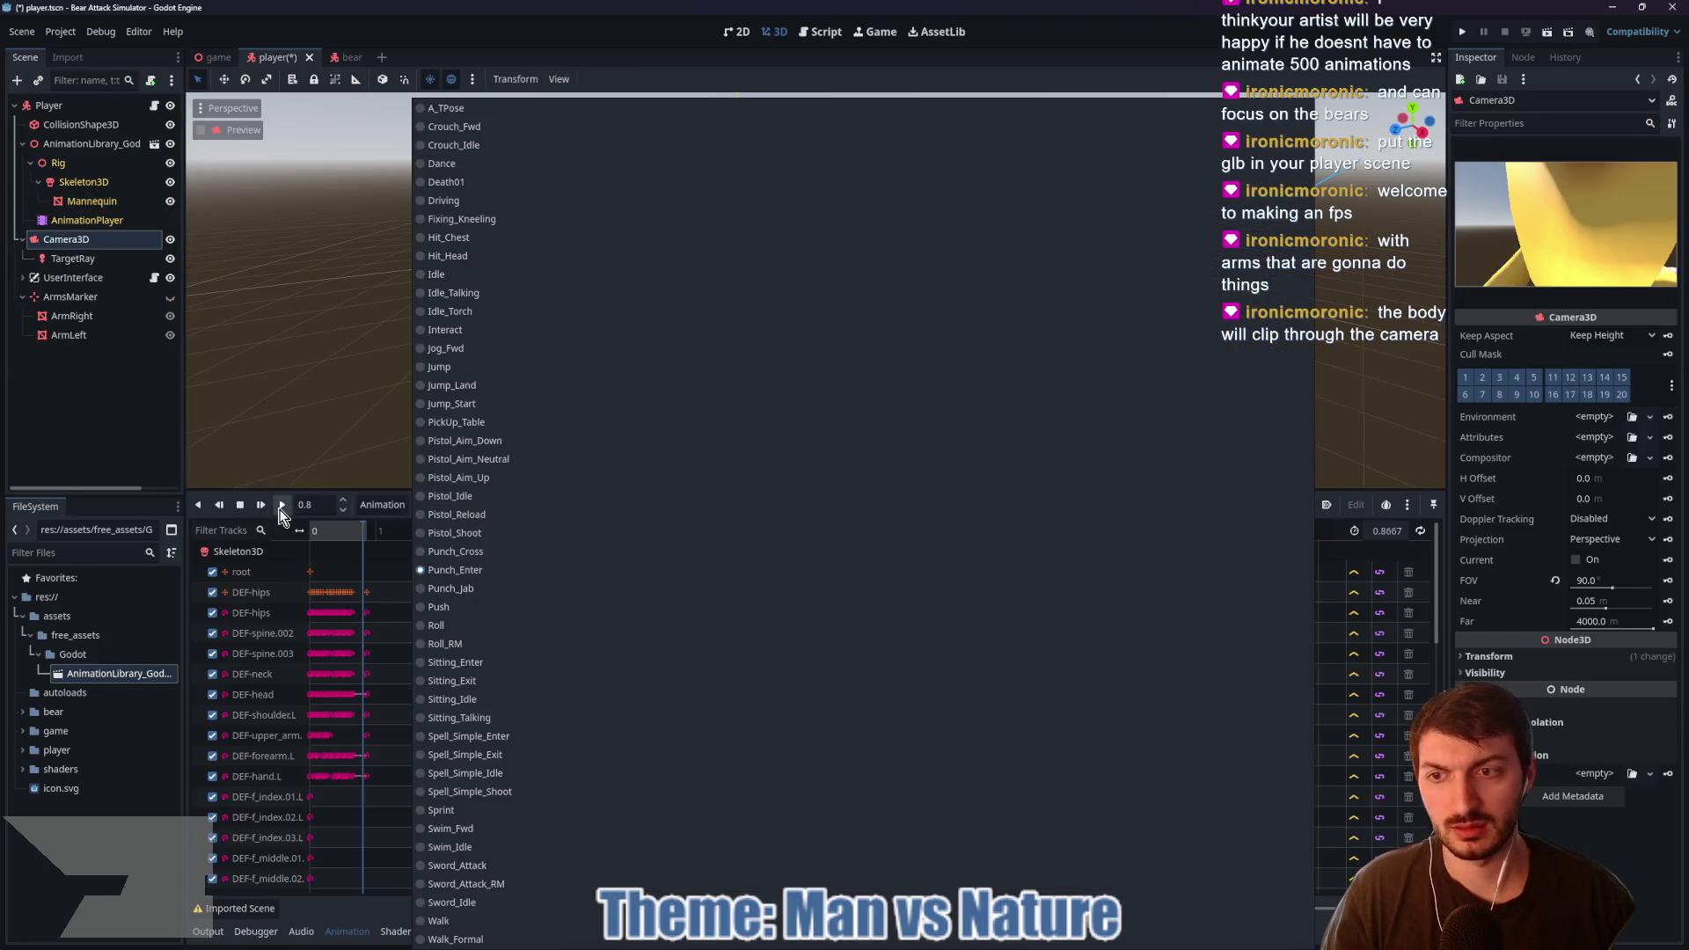
# - Preview the Sprint animation from frame 0 and nudge the camera about 0.087 forward into the head
pyautogui.click(282, 510)
pyautogui.moveTo(362, 530)
pyautogui.mouseDown()
pyautogui.moveTo(294, 532)
pyautogui.moveTo(356, 546)
pyautogui.mouseUp()
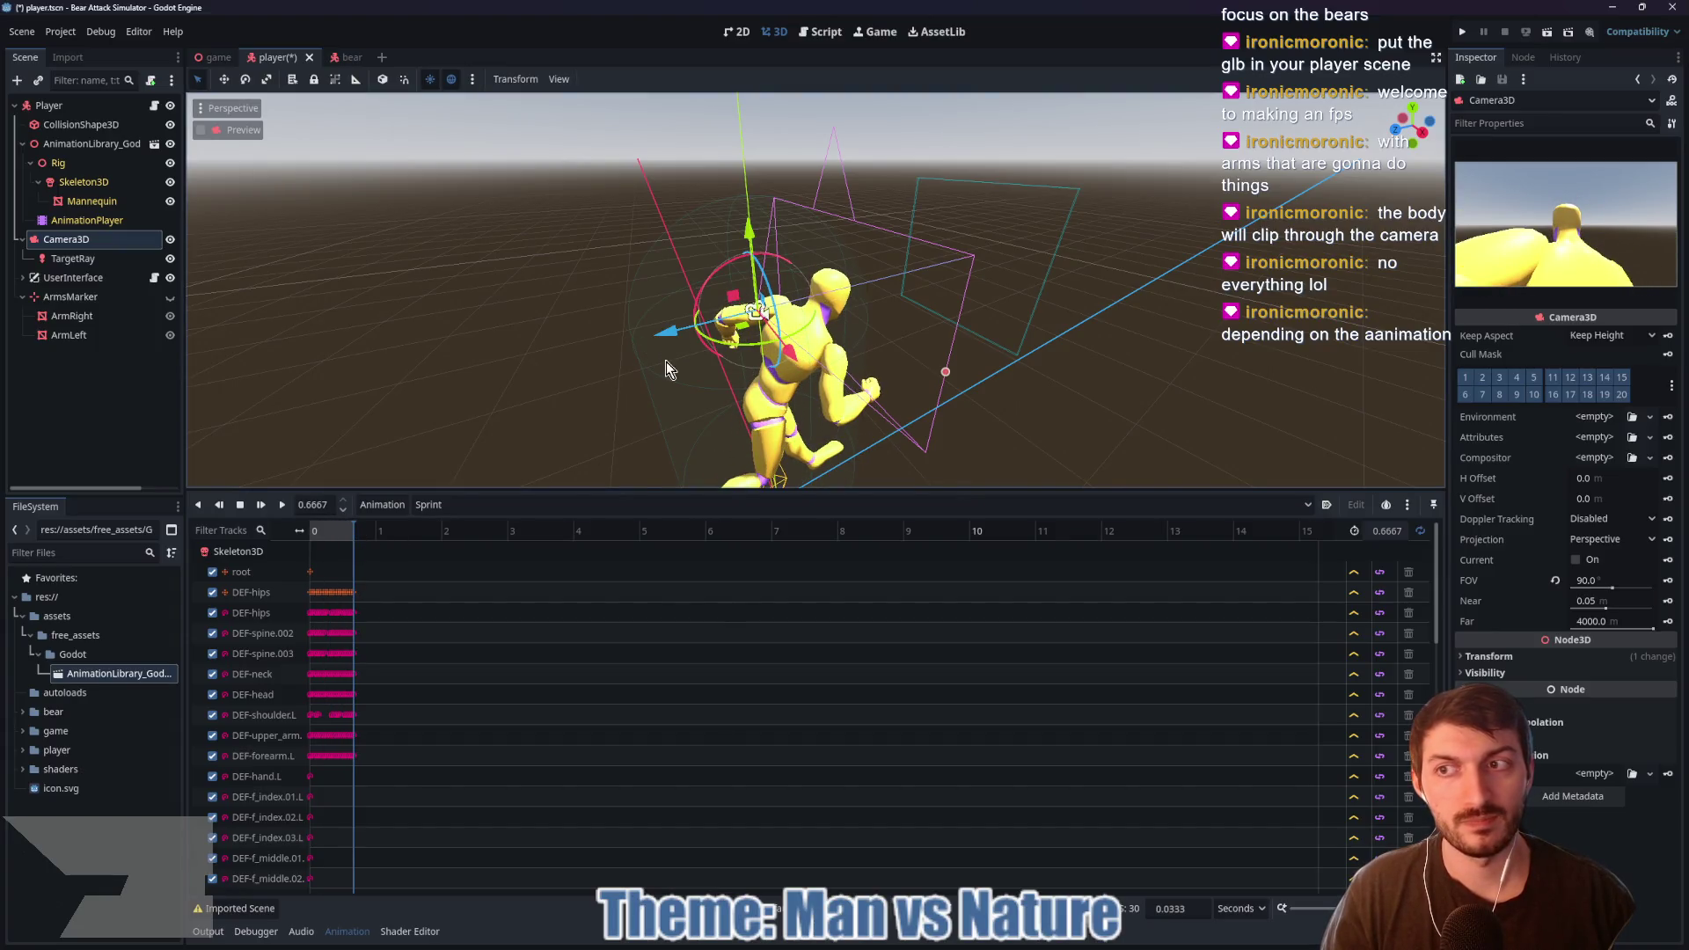
pyautogui.moveTo(666, 337); pyautogui.dragTo(724, 339)
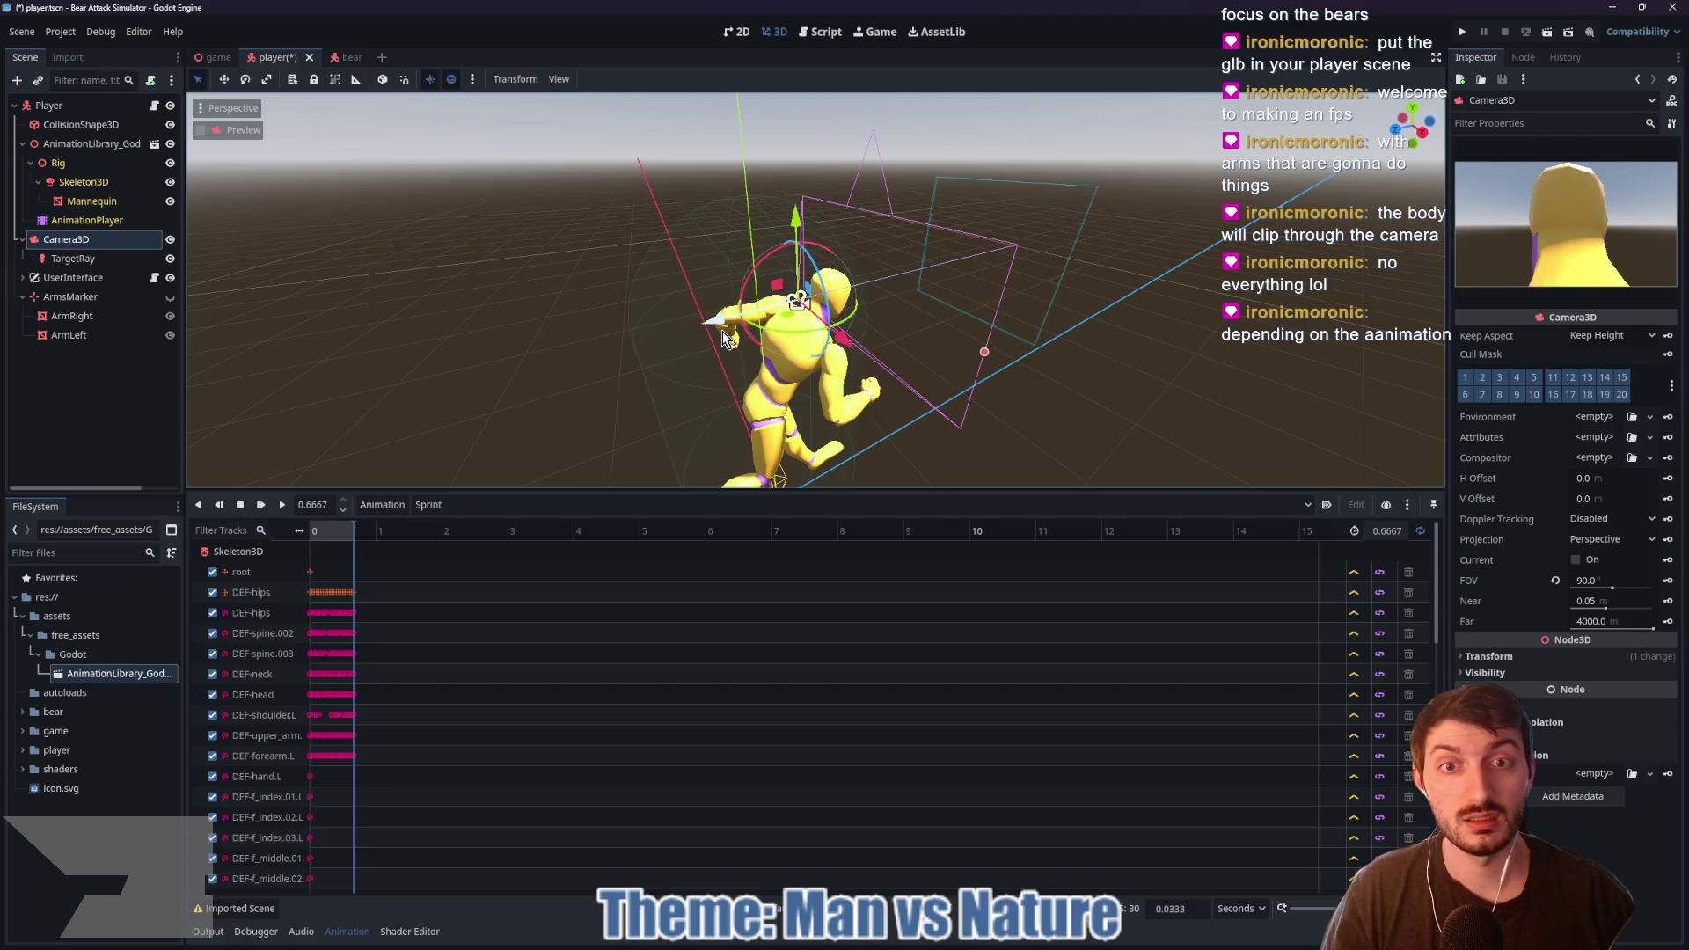
pyautogui.moveTo(350, 532); pyautogui.dragTo(304, 530)
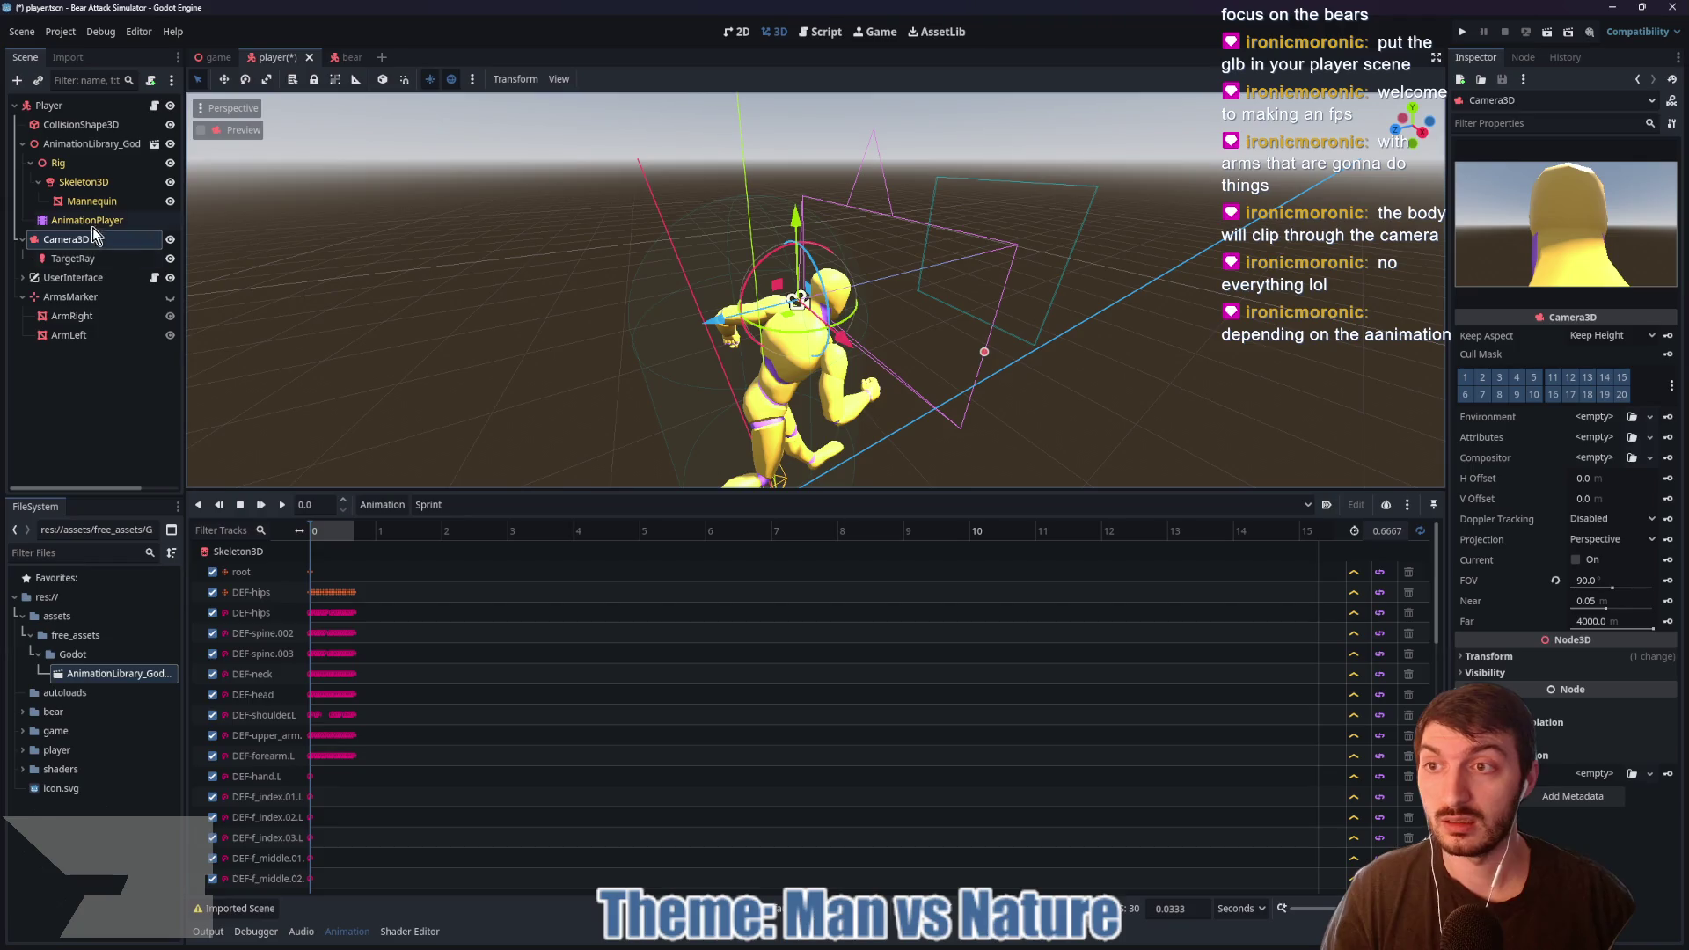
pyautogui.click(83, 183)
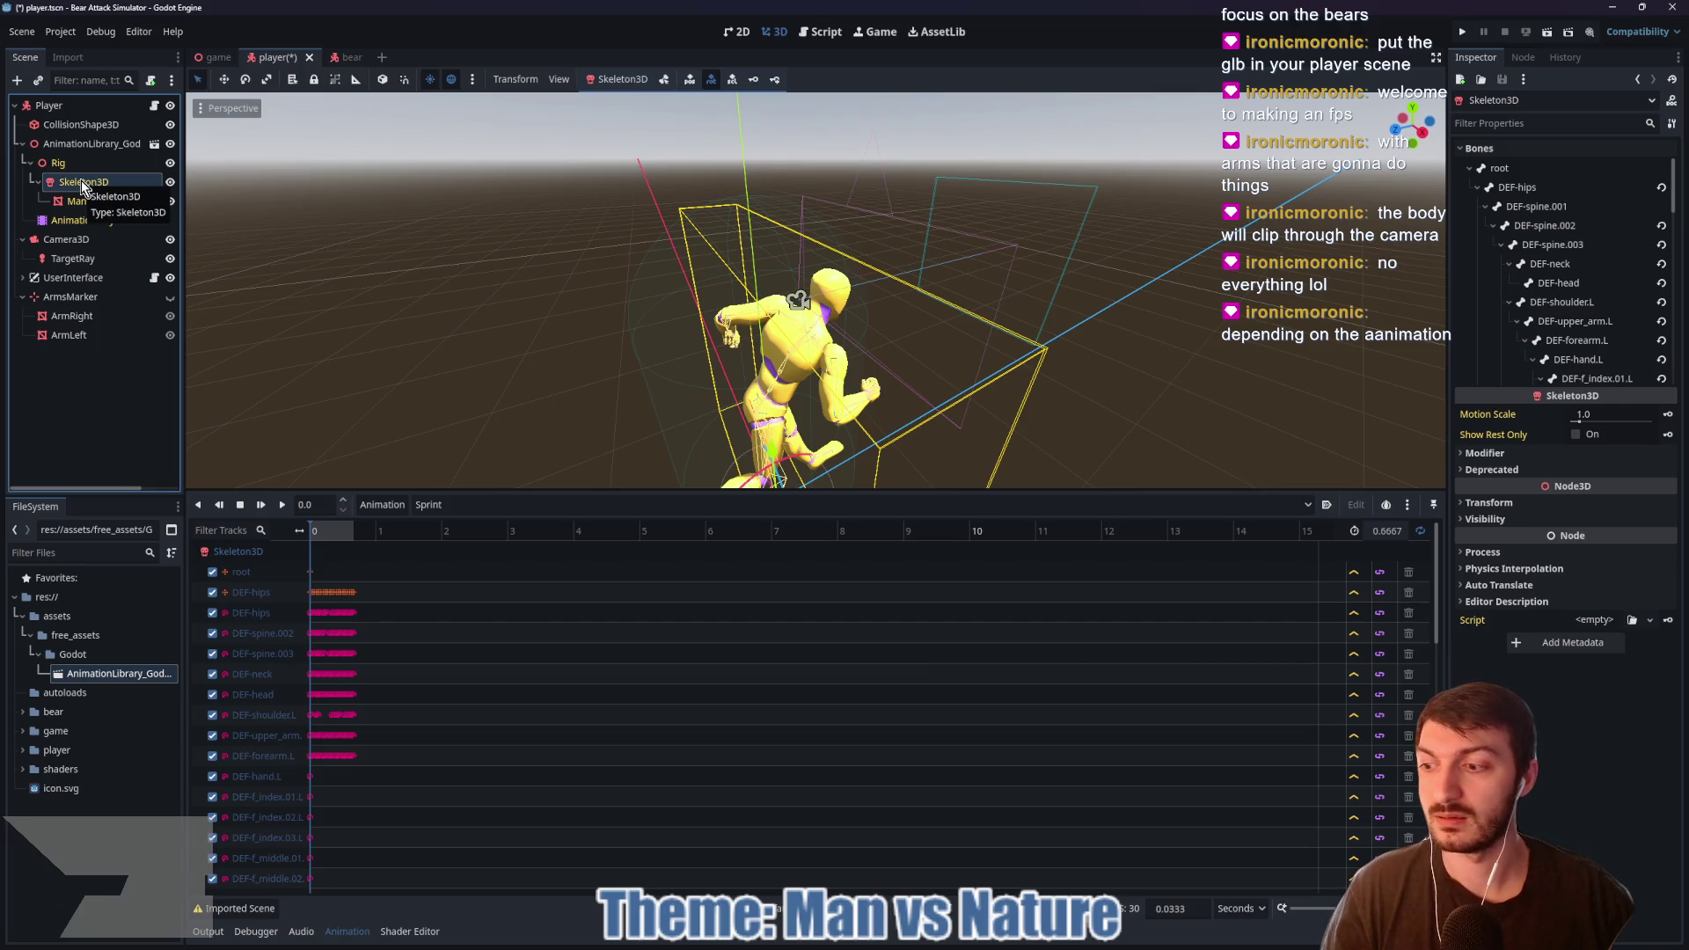
# - Start adding a child node to Skeleton3D, trying searches for bone and modifier node types
pyautogui.hotkey('ctrl', 'a')
pyautogui.write('b')
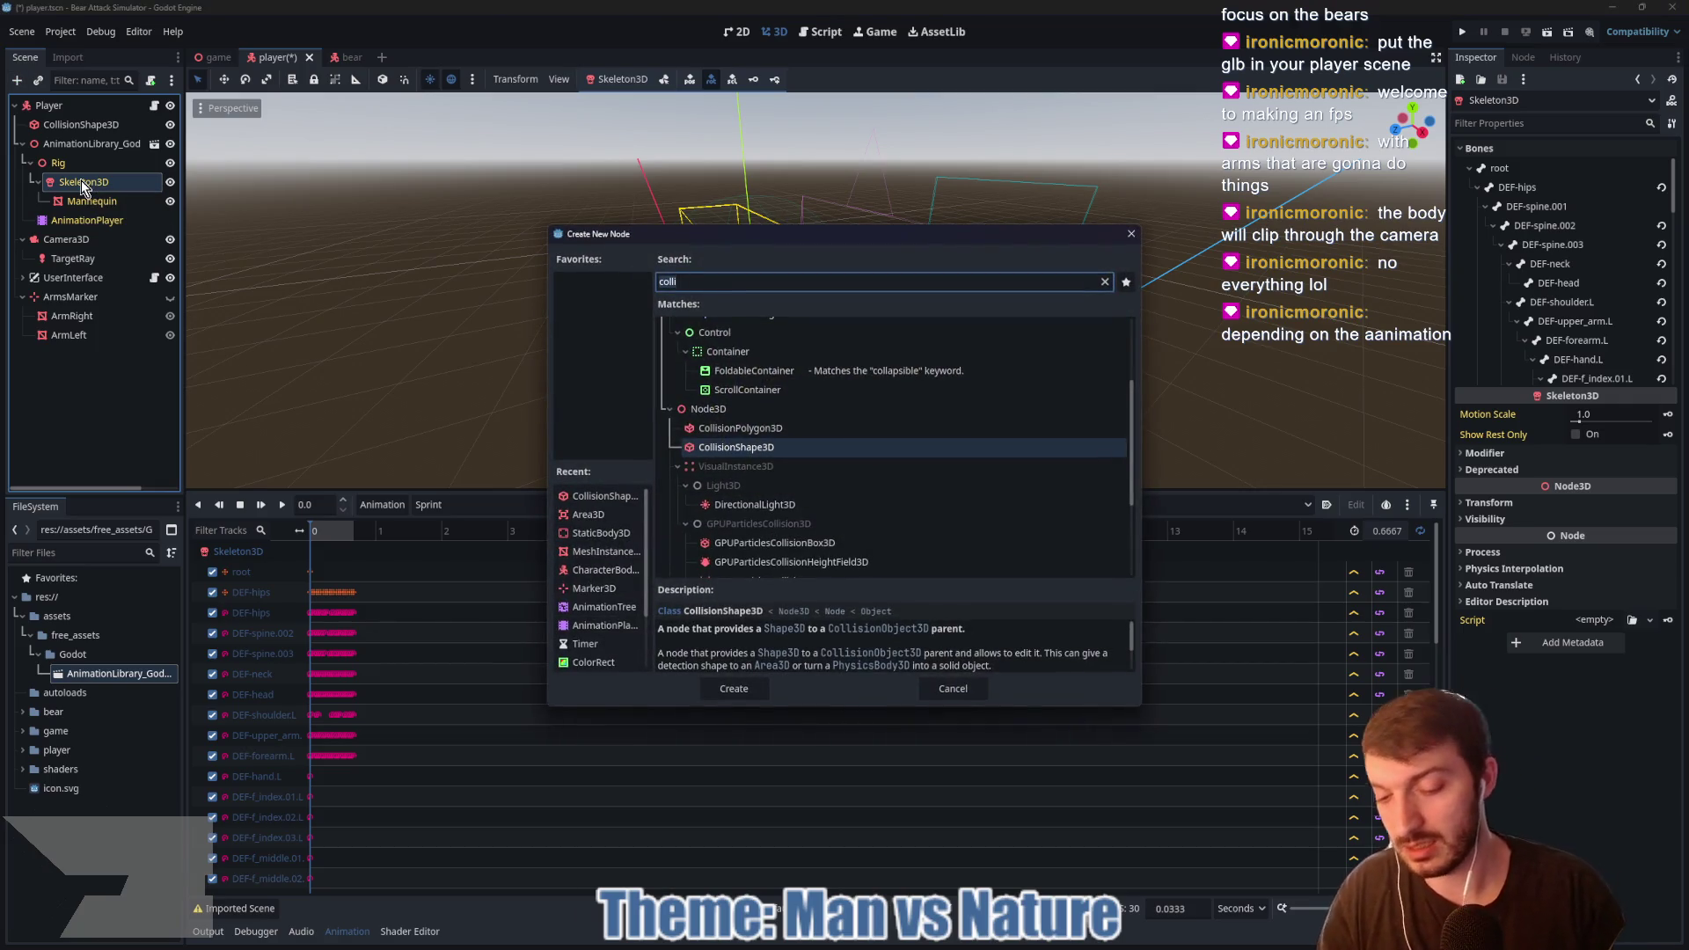
pyautogui.write('one')
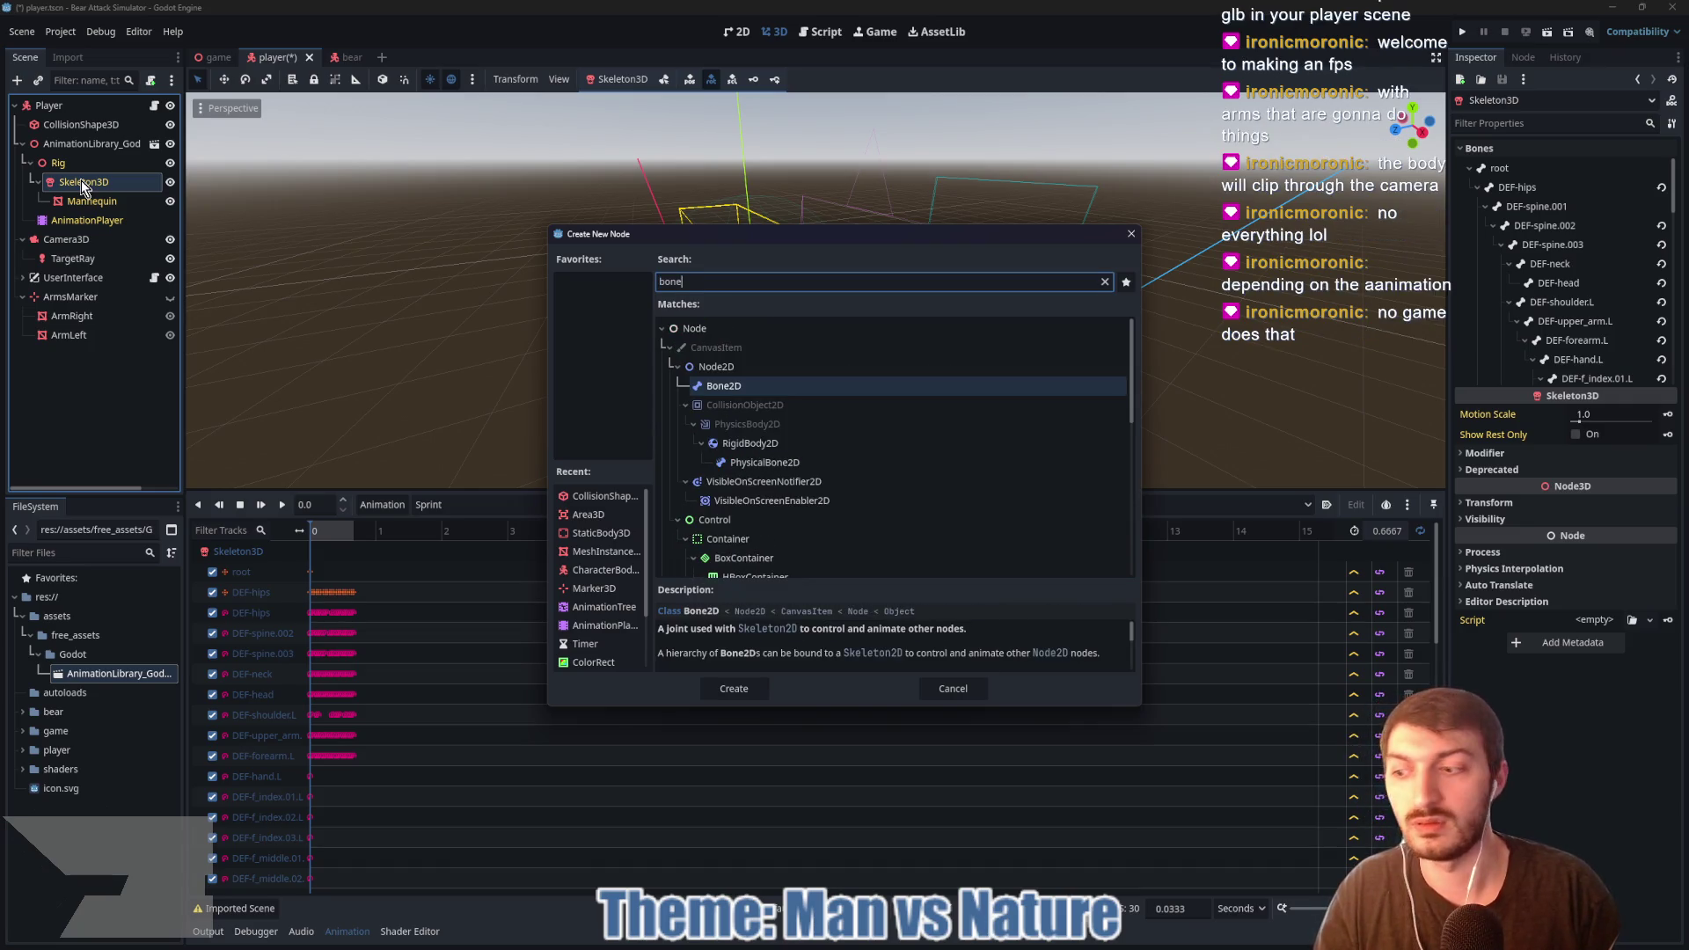
pyautogui.write('_')
pyautogui.press('BackSpace')
pyautogui.write('_m')
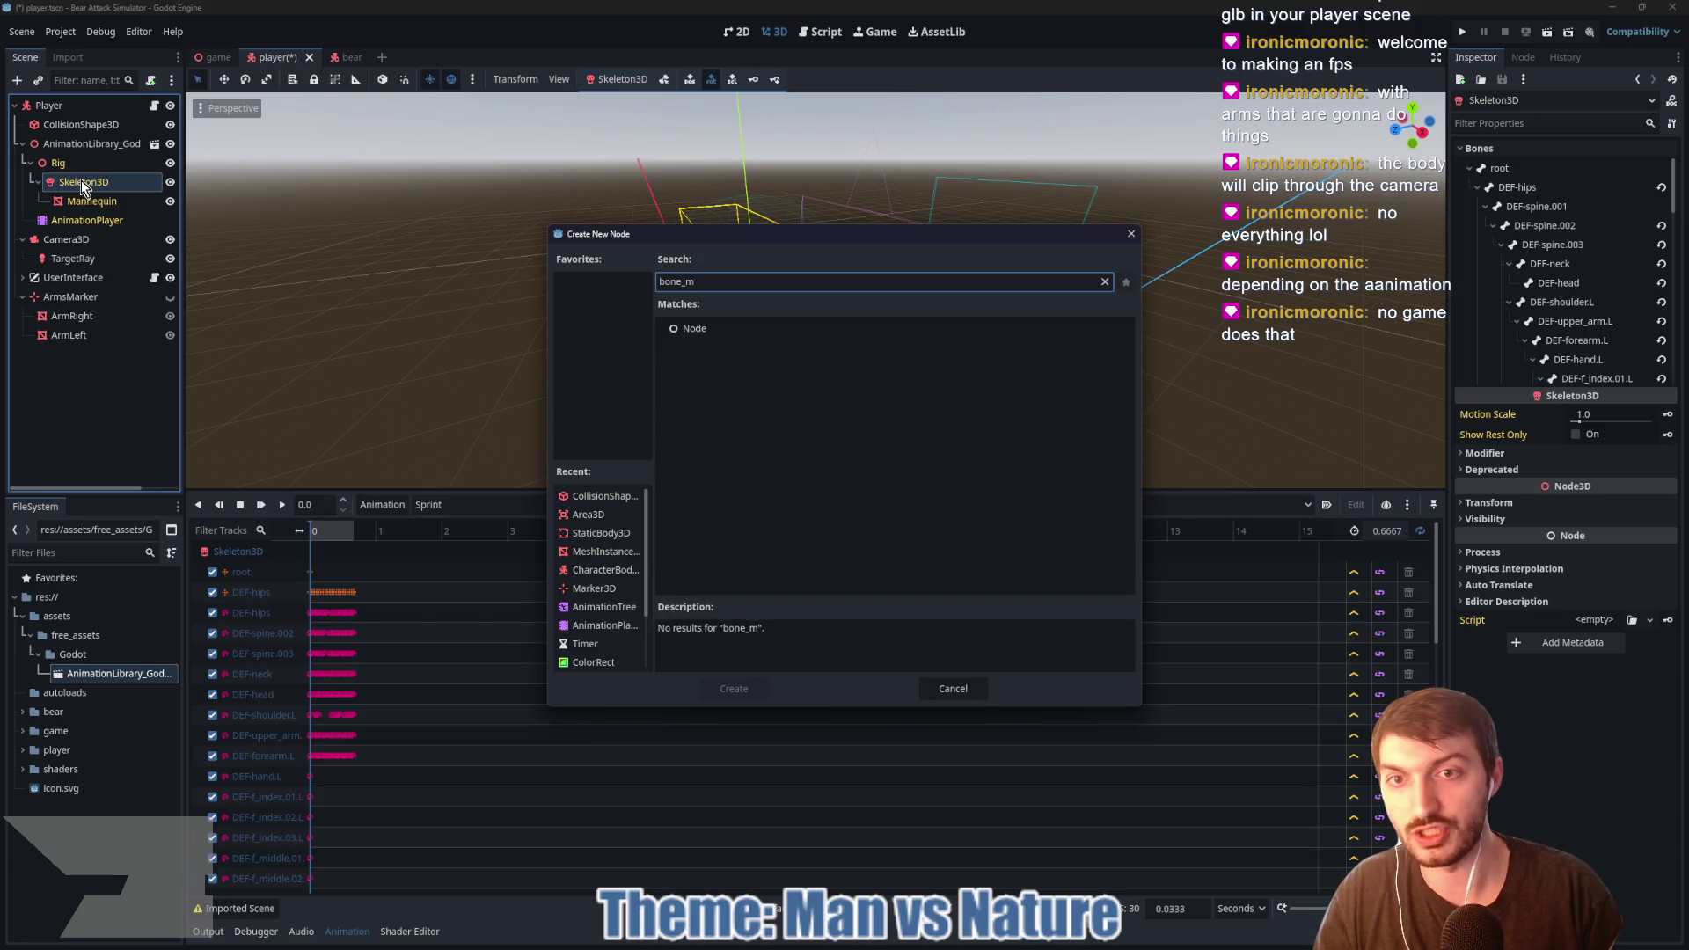
pyautogui.press('BackSpace')
pyautogui.press('BackSpace')
pyautogui.press('BackSpace')
pyautogui.write('a')
pyautogui.press('BackSpace')
pyautogui.write('bone_')
pyautogui.press('BackSpace')
pyautogui.press('BackSpace')
pyautogui.press('BackSpace')
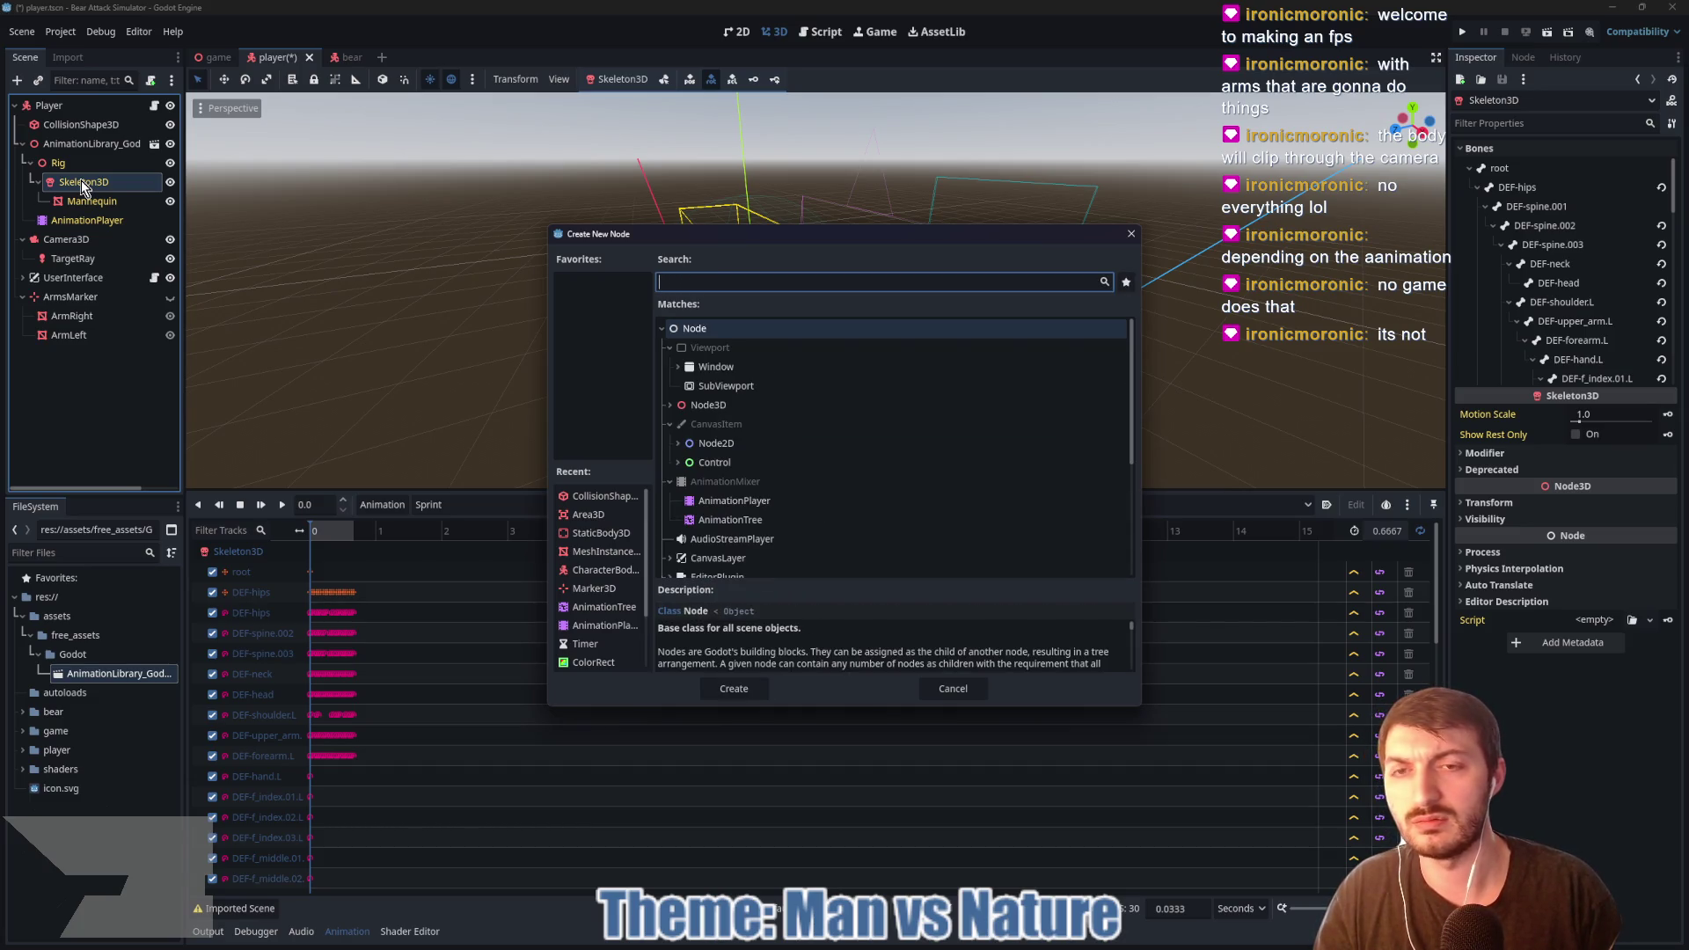
pyautogui.write('modi')
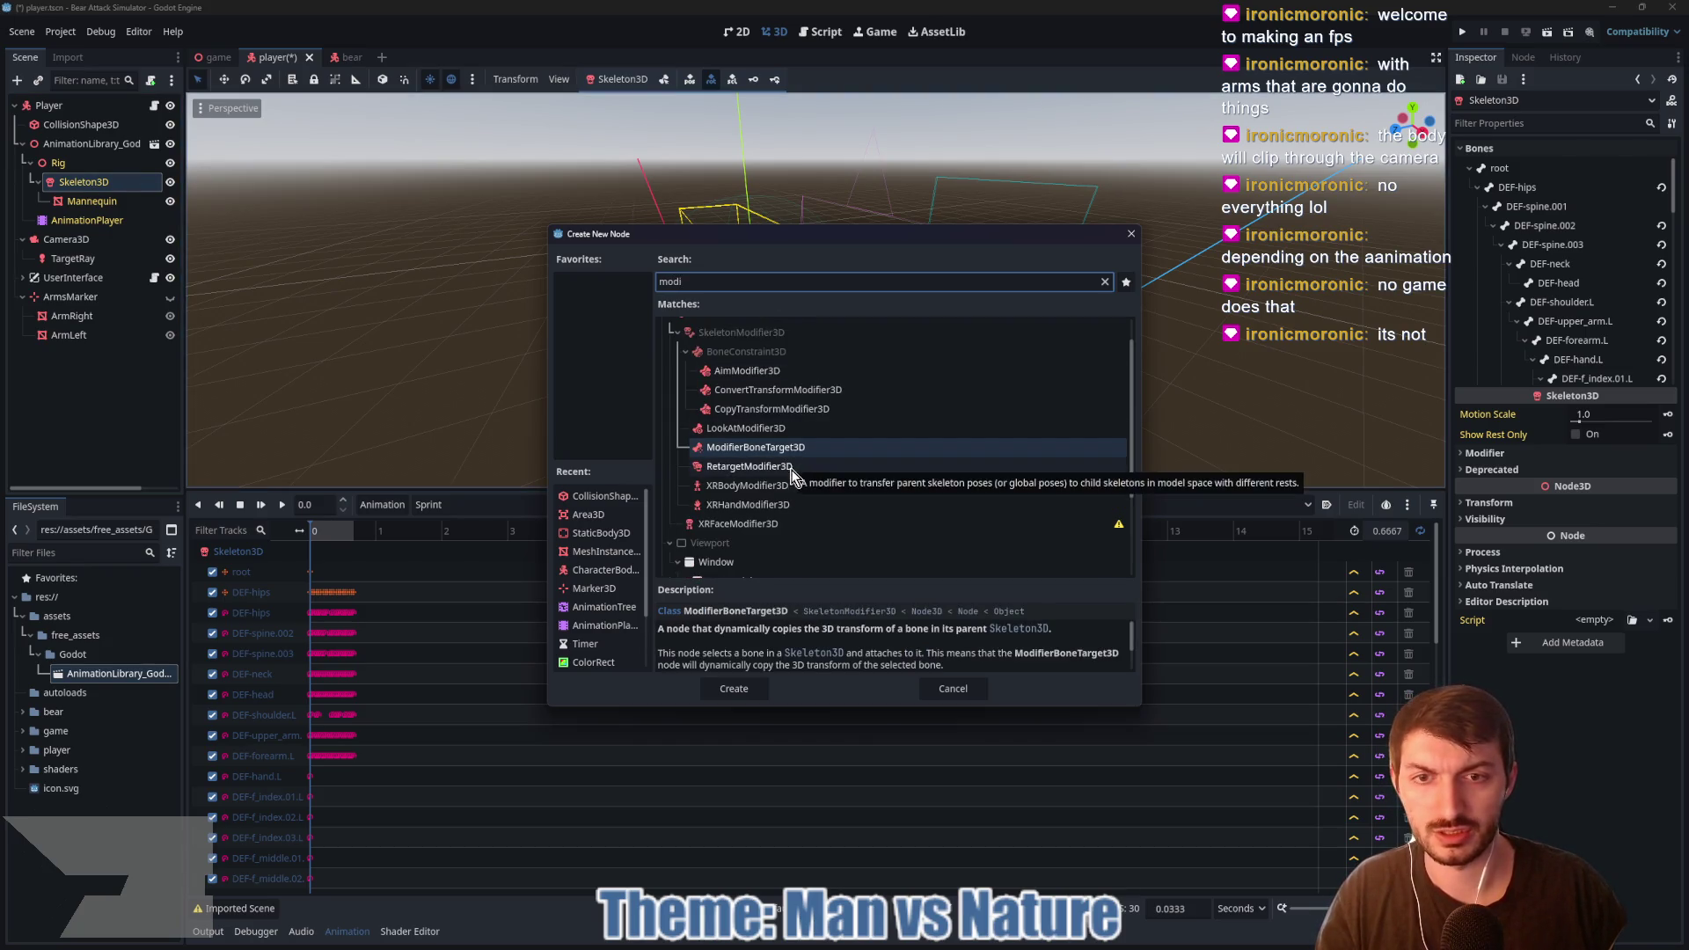
pyautogui.scroll(1, 757, 432)
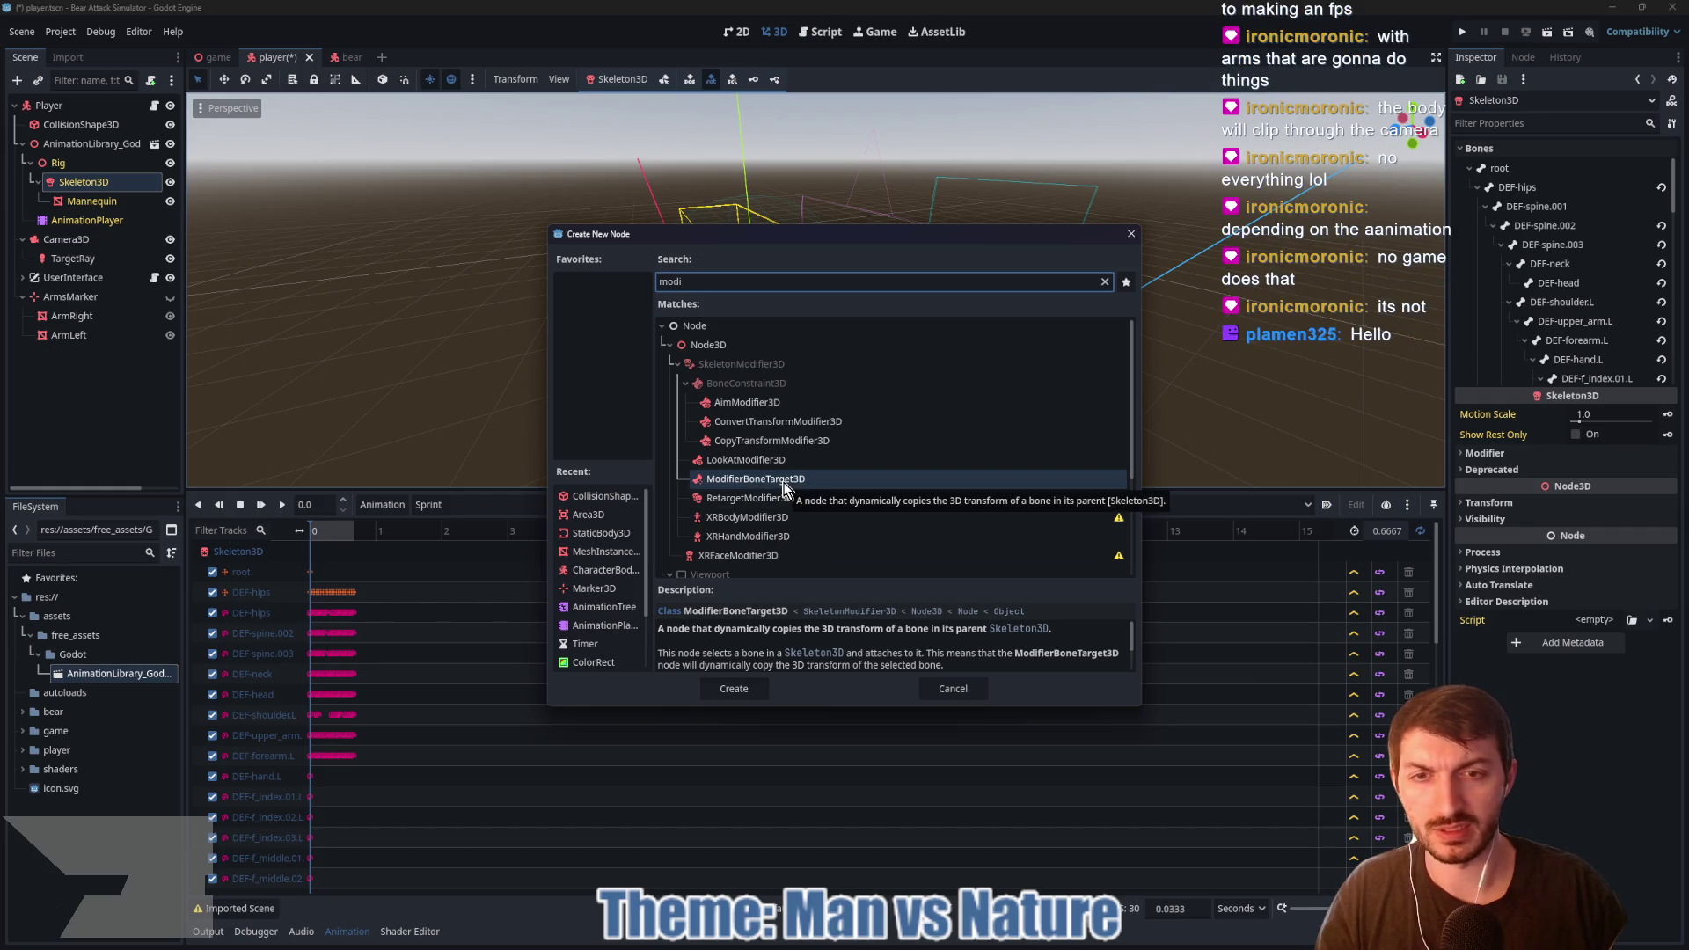
pyautogui.scroll(-3, 785, 490)
pyautogui.scroll(2, 785, 489)
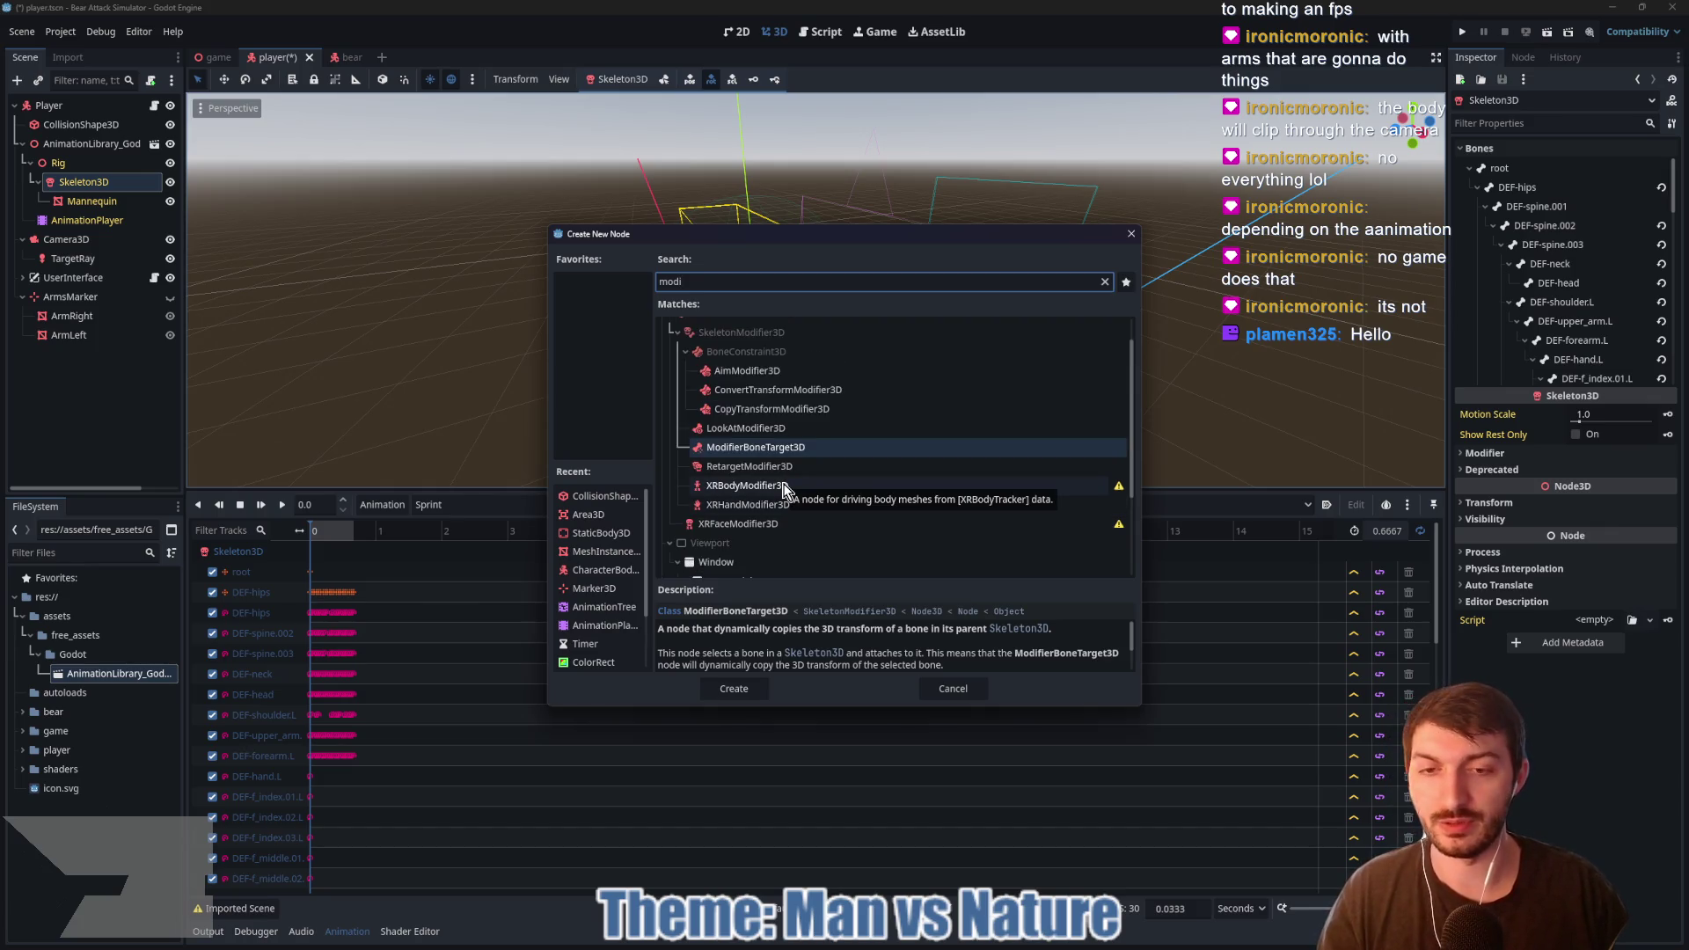
pyautogui.scroll(-2, 785, 489)
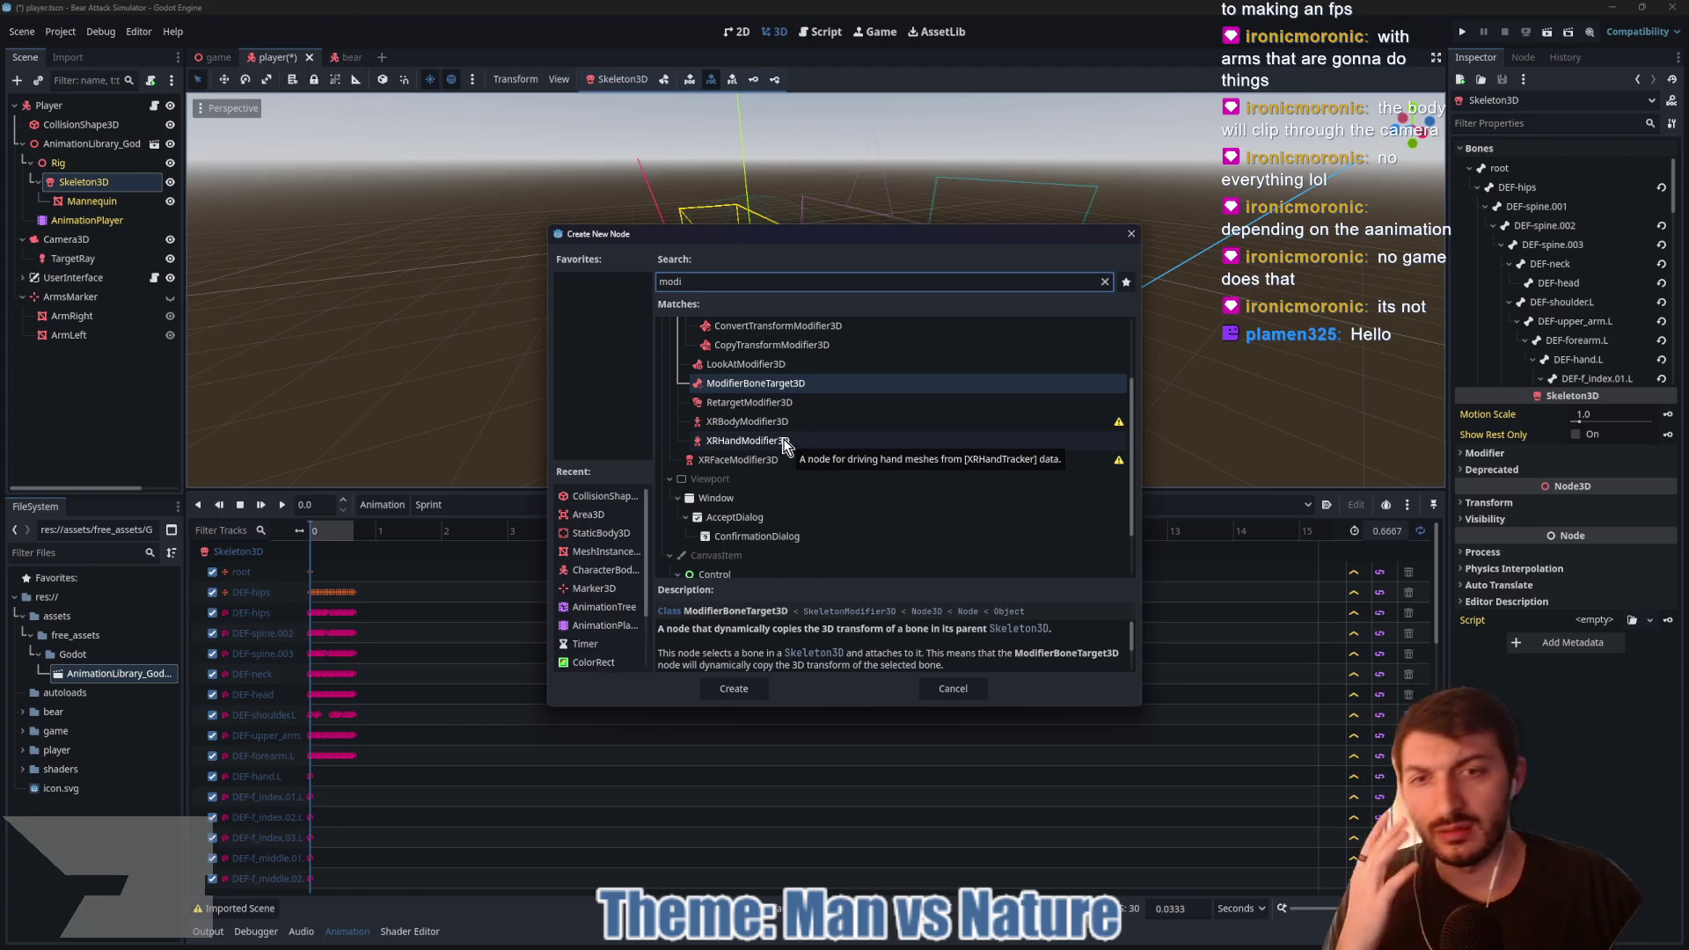
pyautogui.scroll(3, 784, 410)
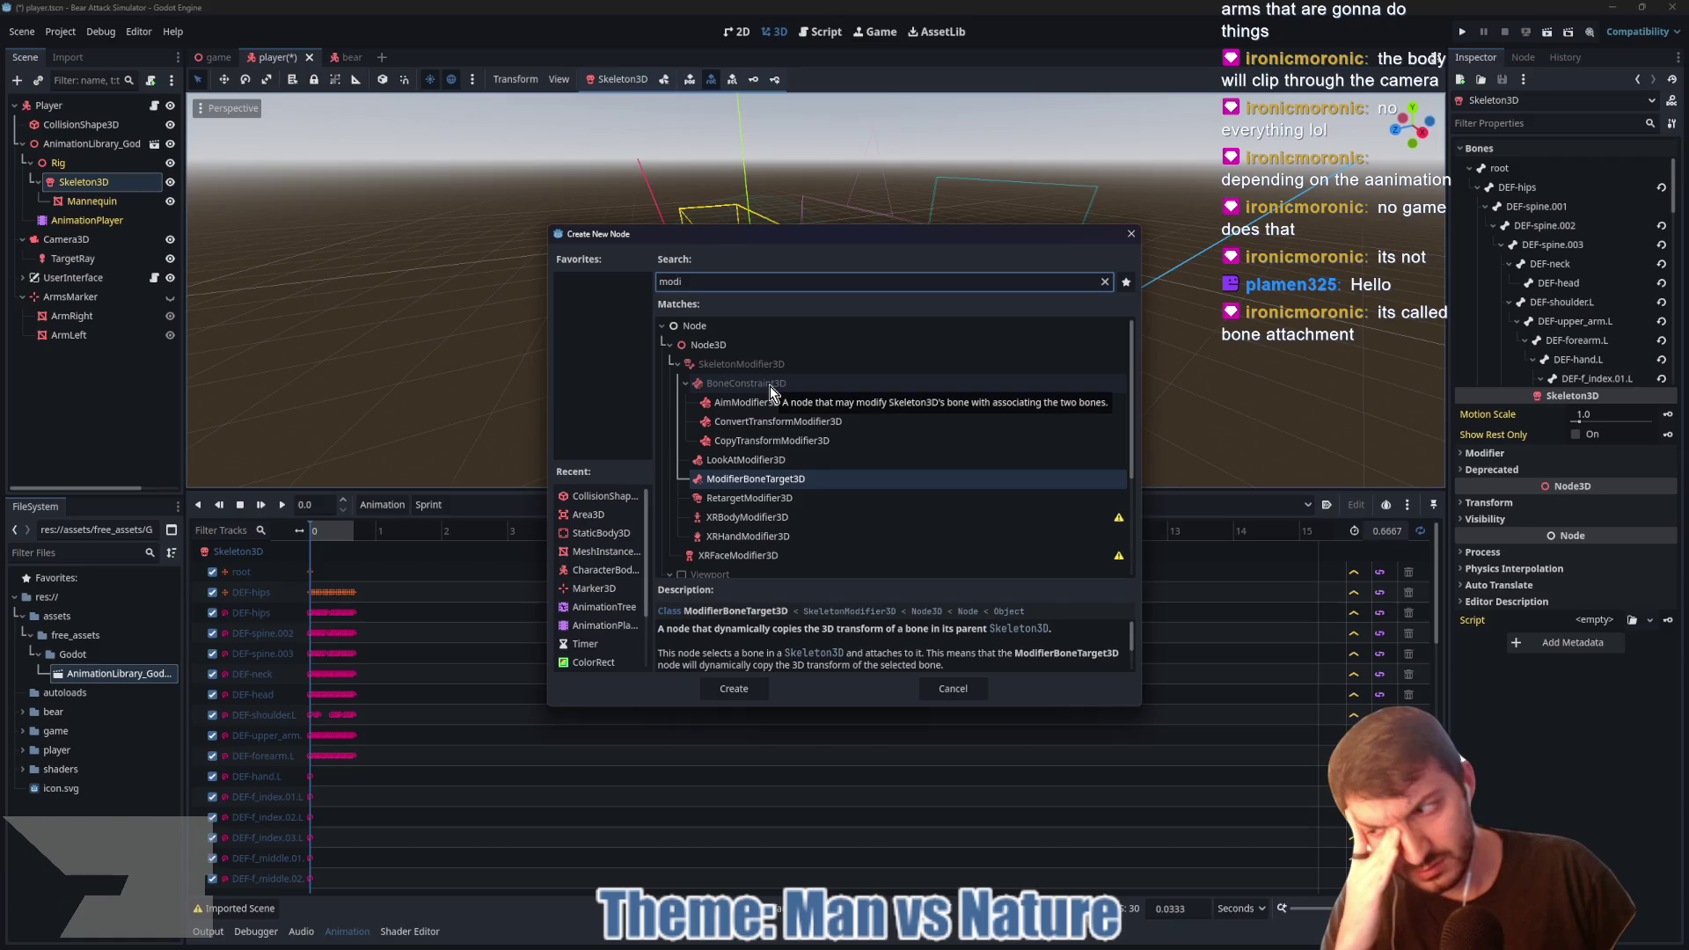
# - Search 'att' and create a BoneAttachment3D under Skeleton3D
pyautogui.press('BackSpace')
pyautogui.press('BackSpace')
pyautogui.press('BackSpace')
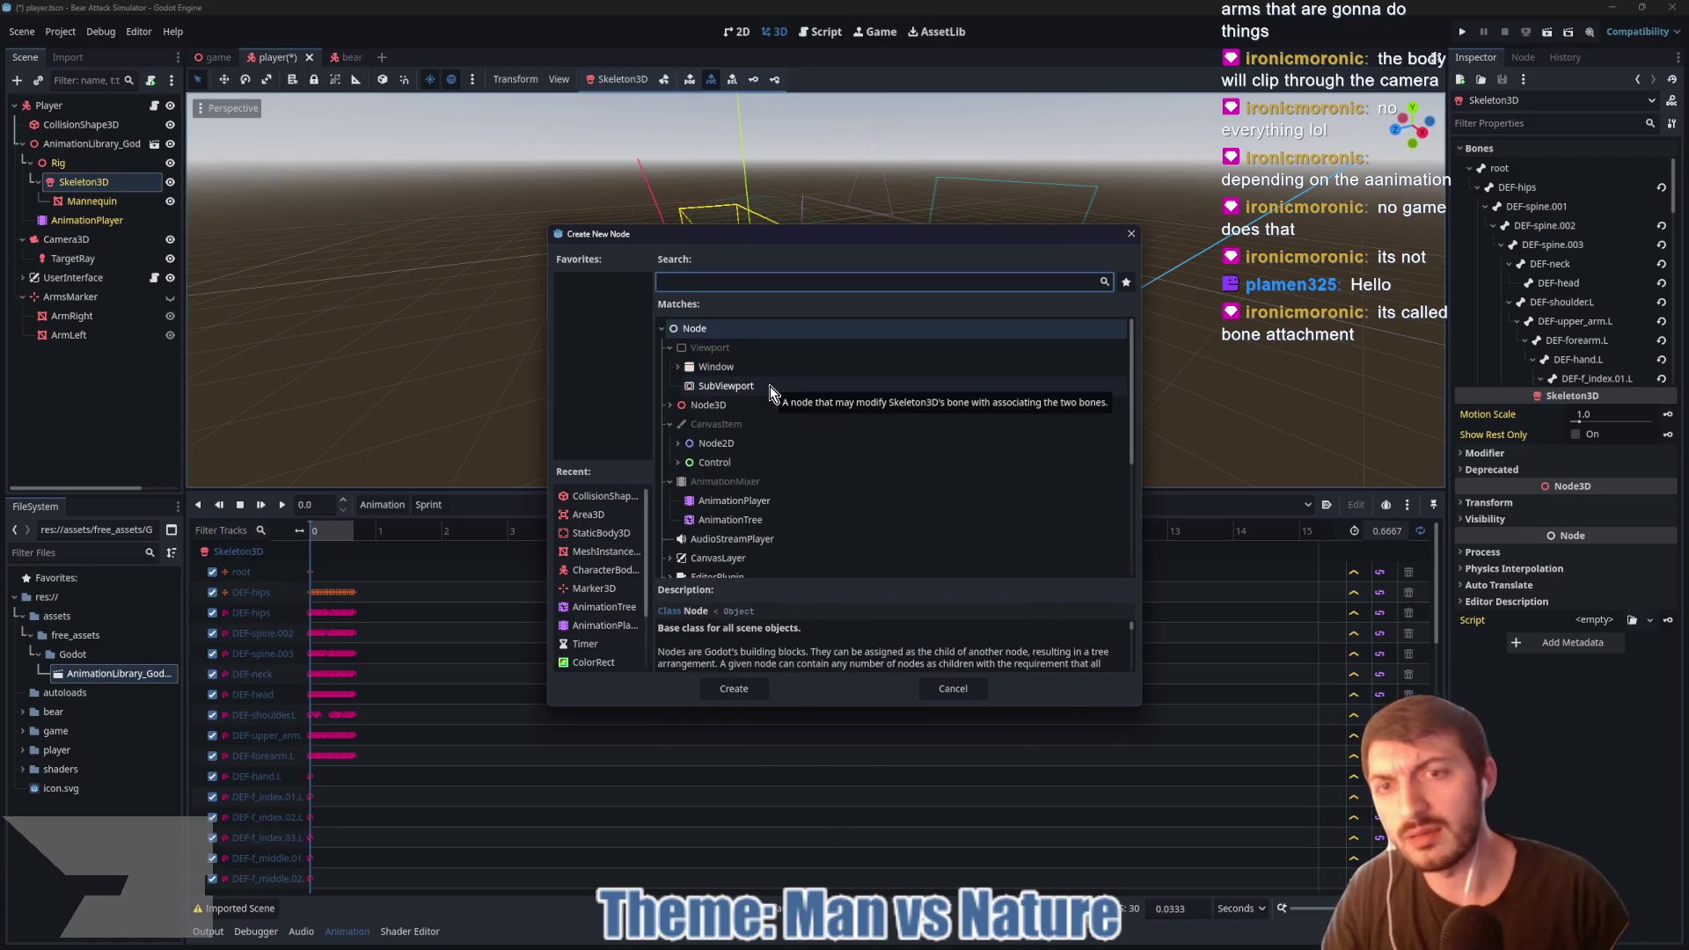
pyautogui.write('bone')
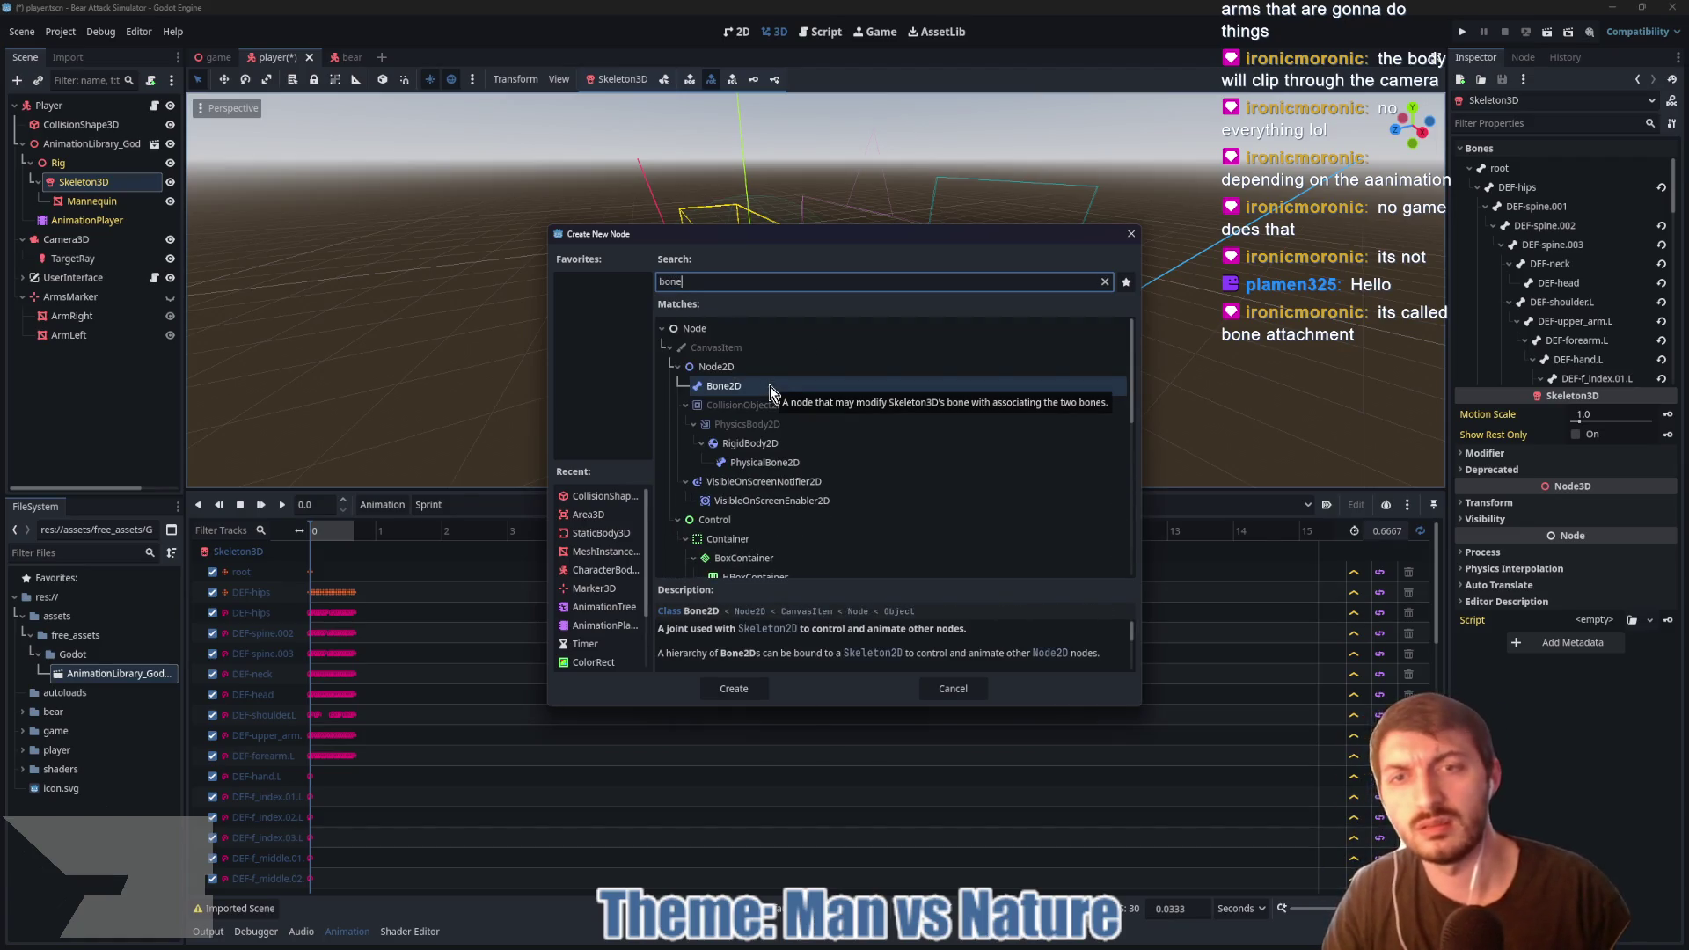
pyautogui.write('_a')
pyautogui.press('BackSpace')
pyautogui.press('BackSpace')
pyautogui.press('BackSpace')
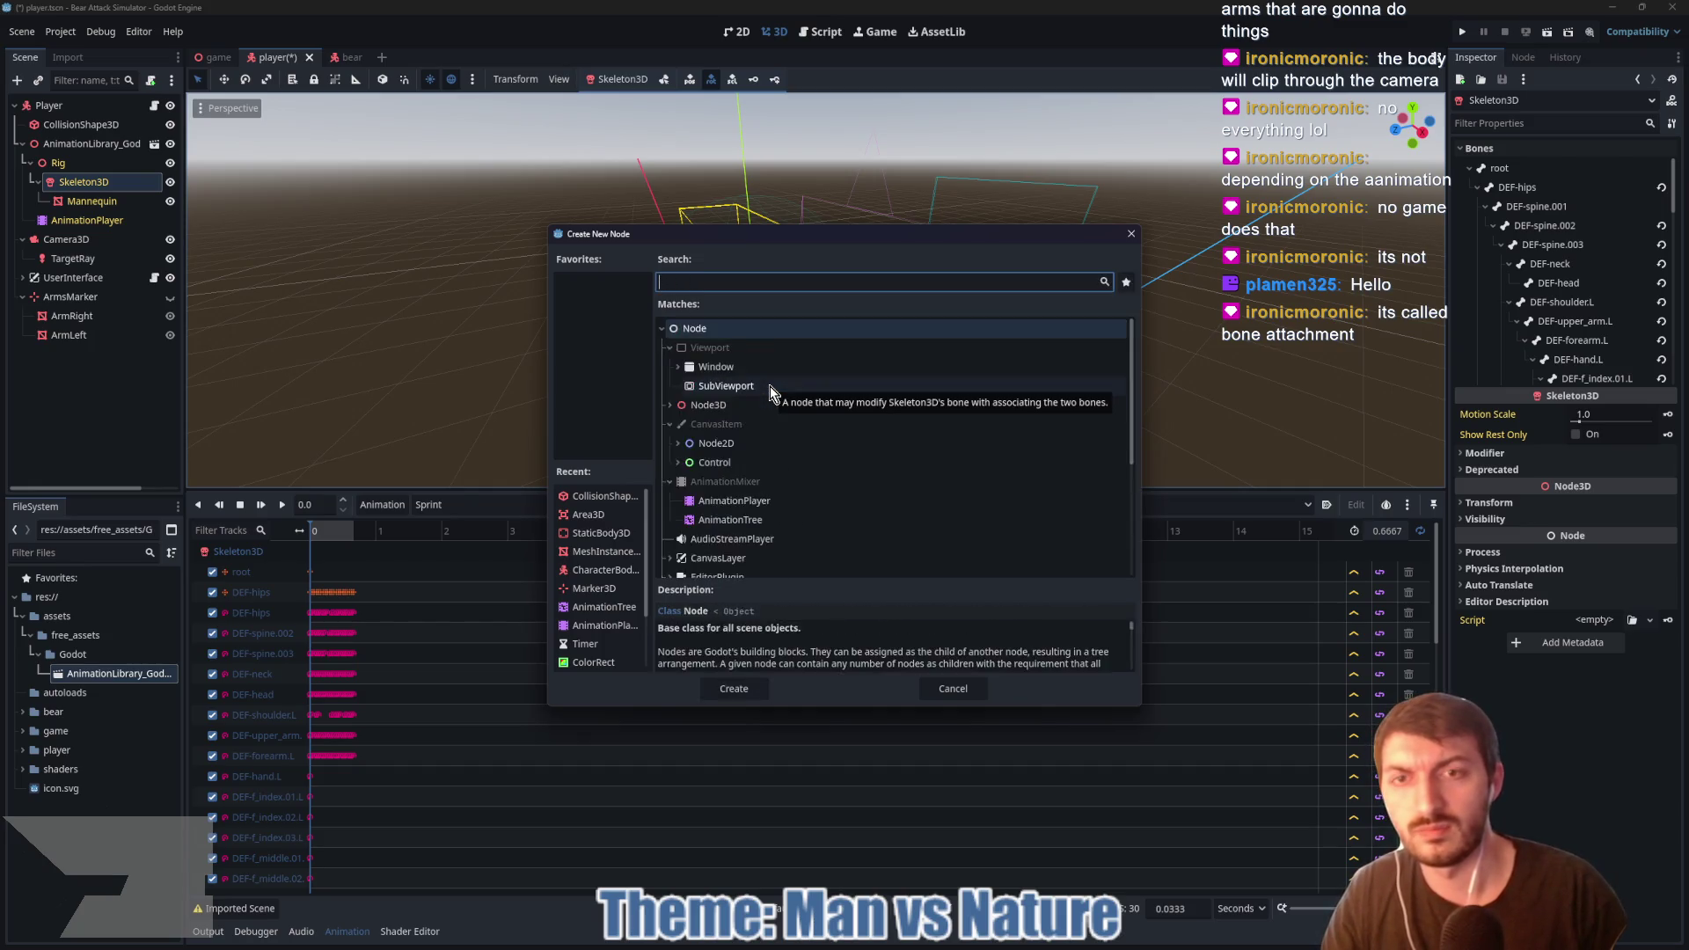
pyautogui.write('att')
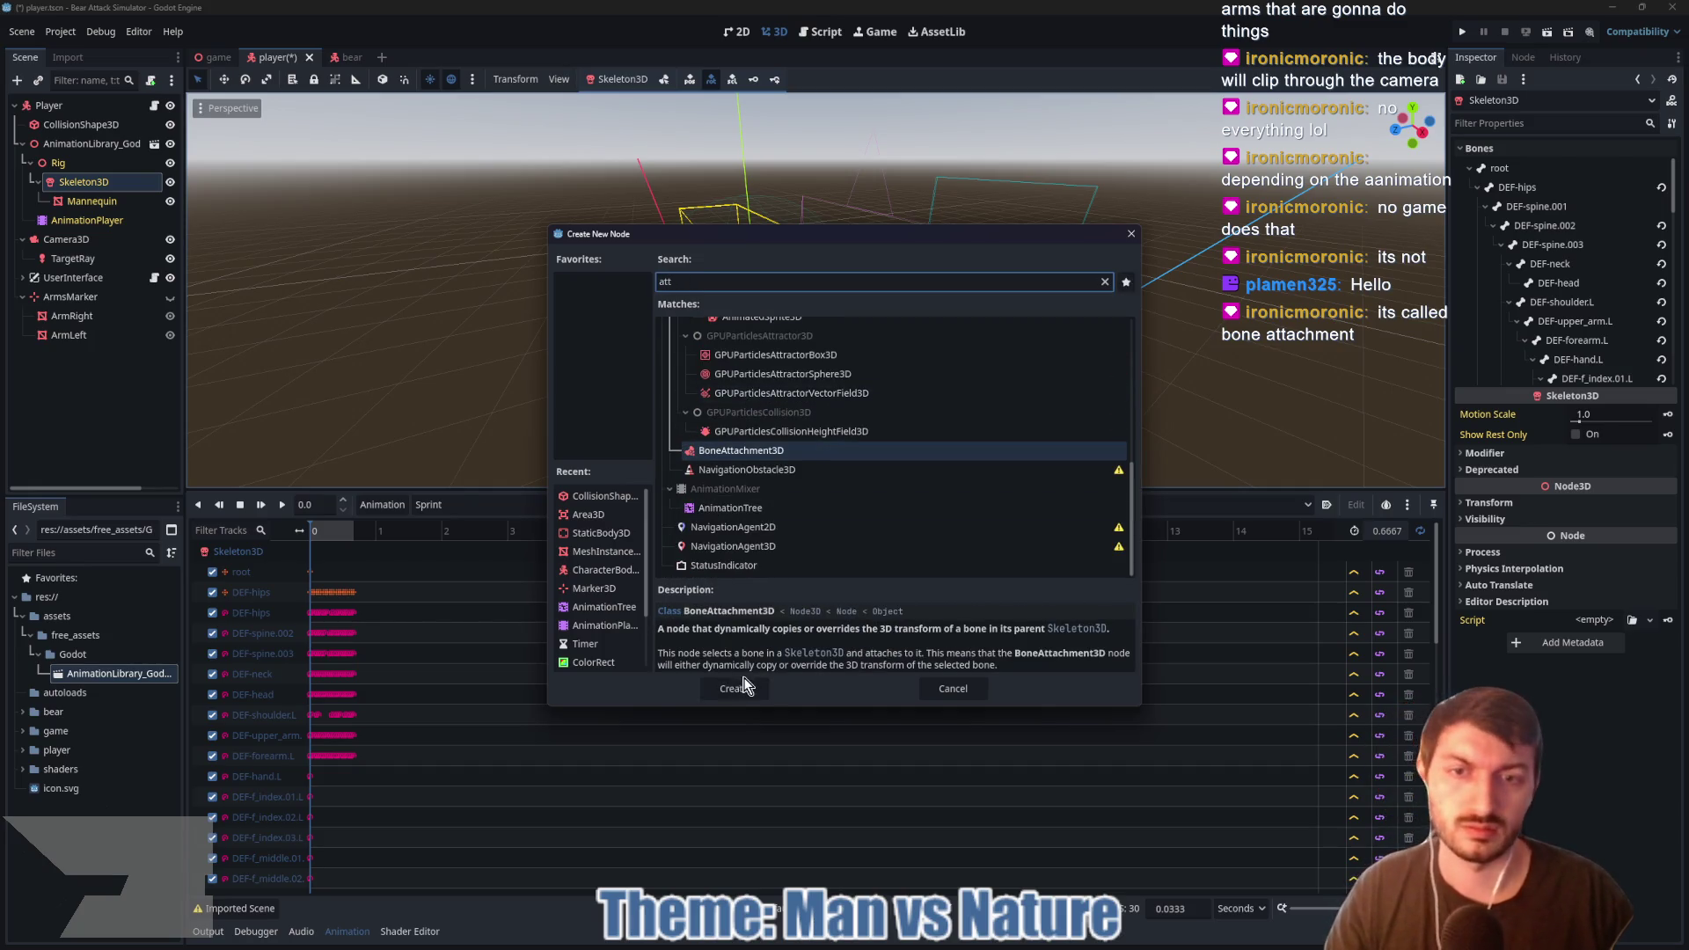
pyautogui.click(744, 686)
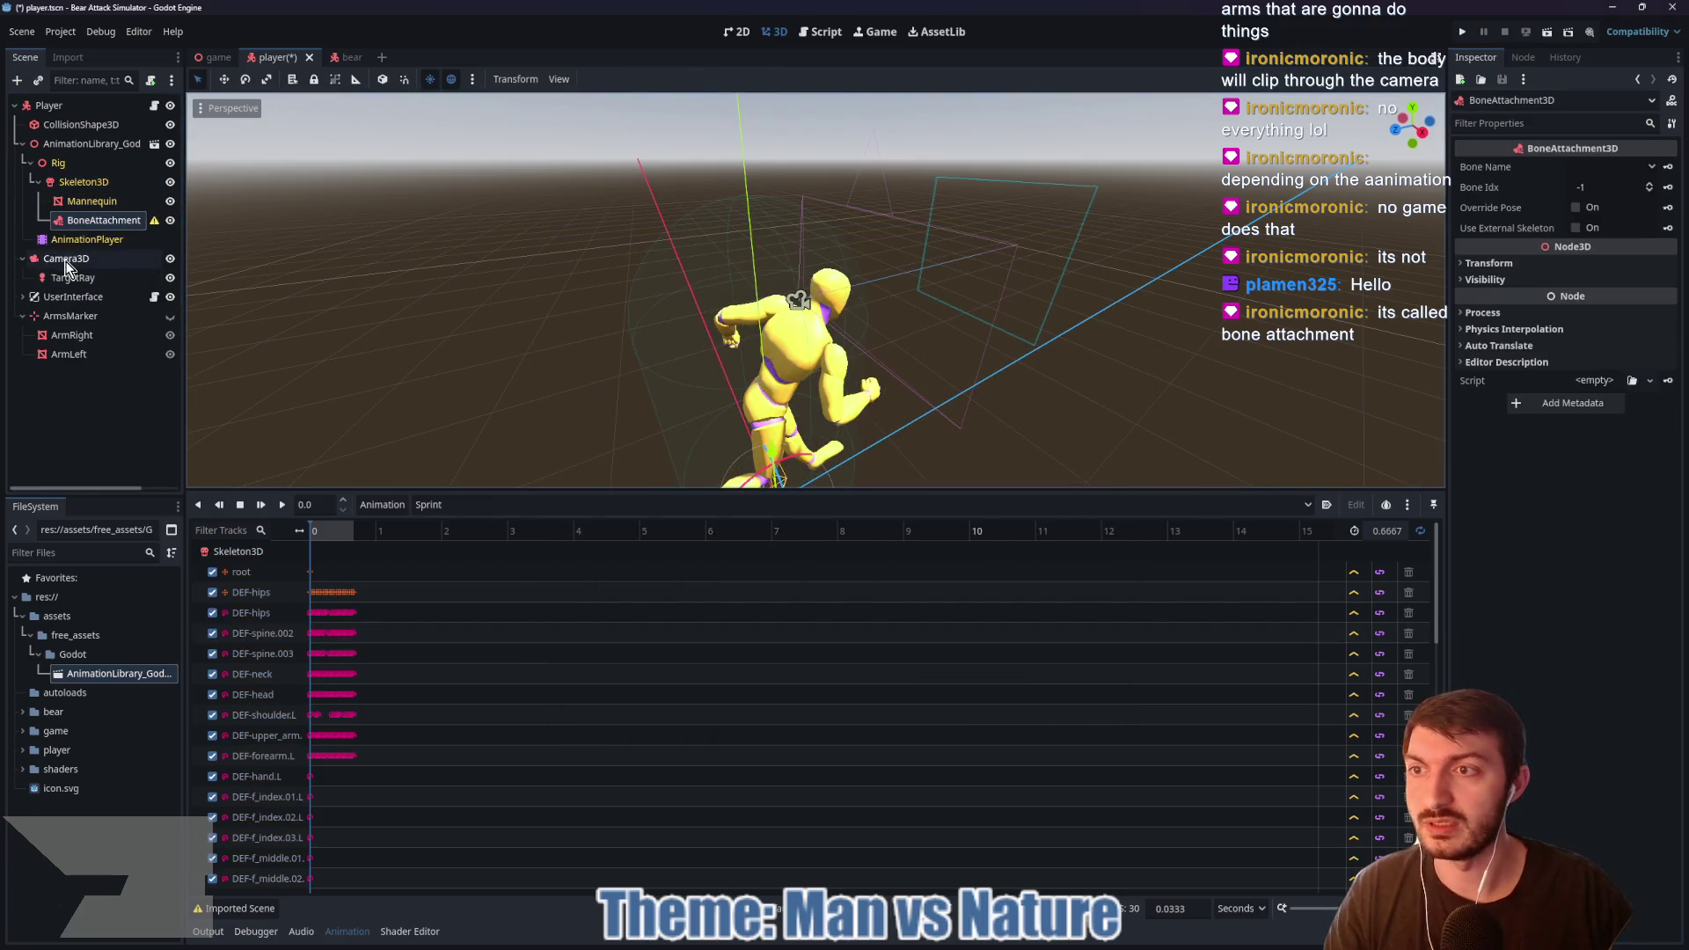
# - Reparent Camera3D under the BoneAttachment3D and set its Bone Name to DEF-head
pyautogui.moveTo(66, 264); pyautogui.dragTo(94, 220)
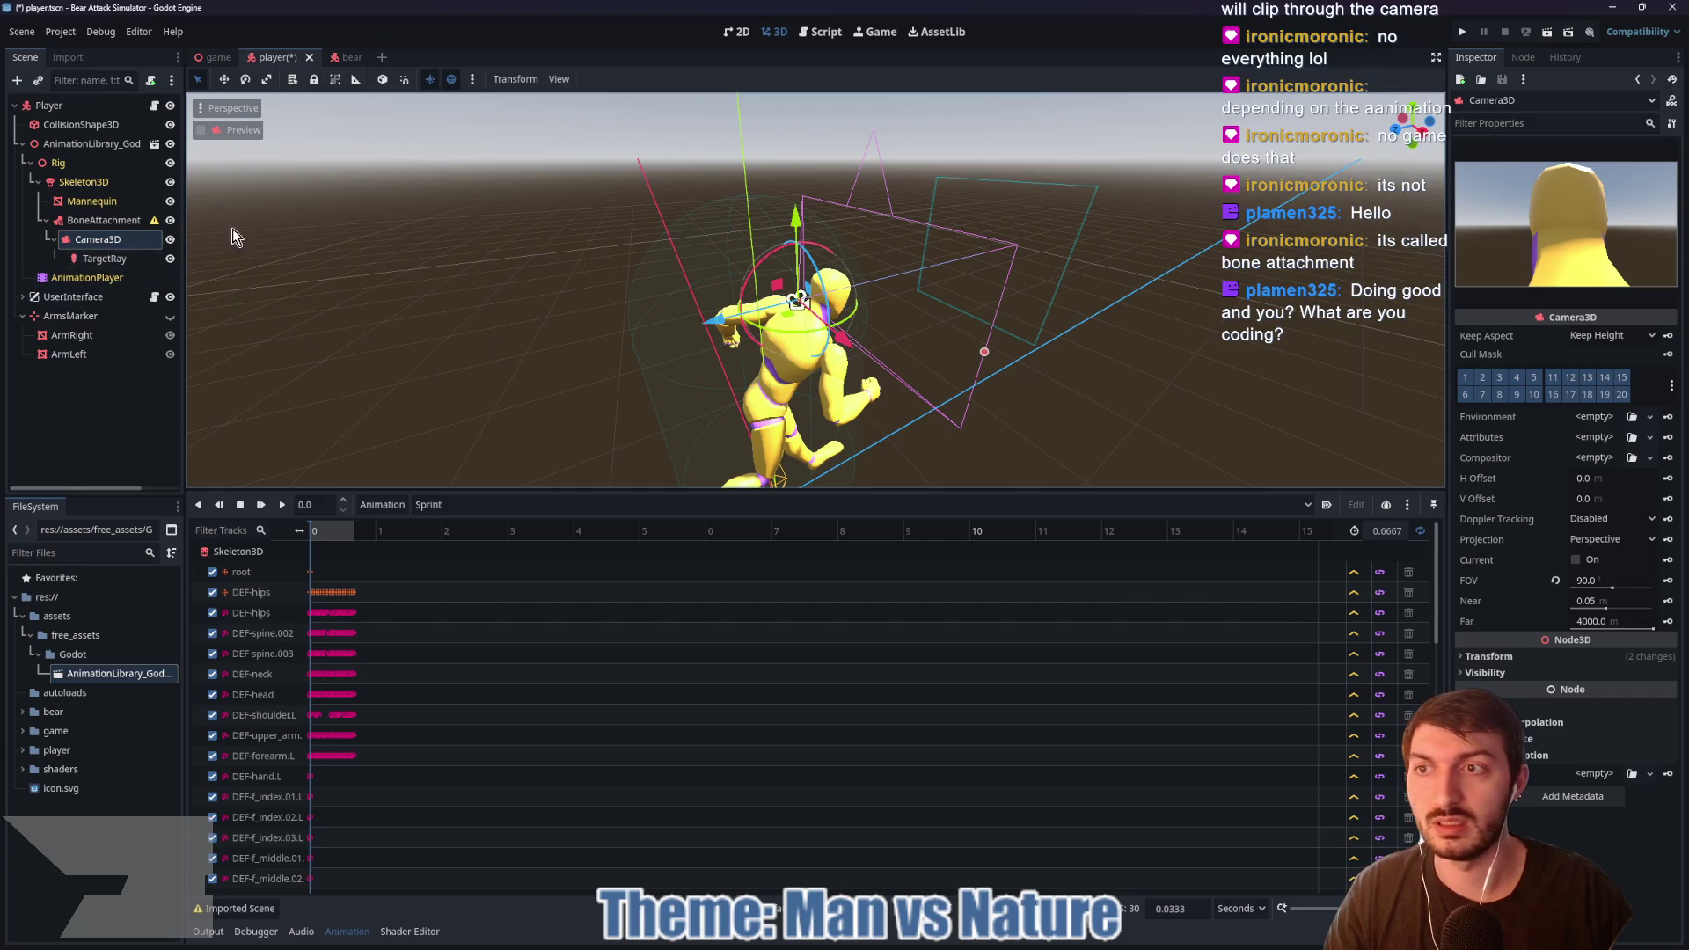
pyautogui.click(110, 225)
pyautogui.click(1615, 166)
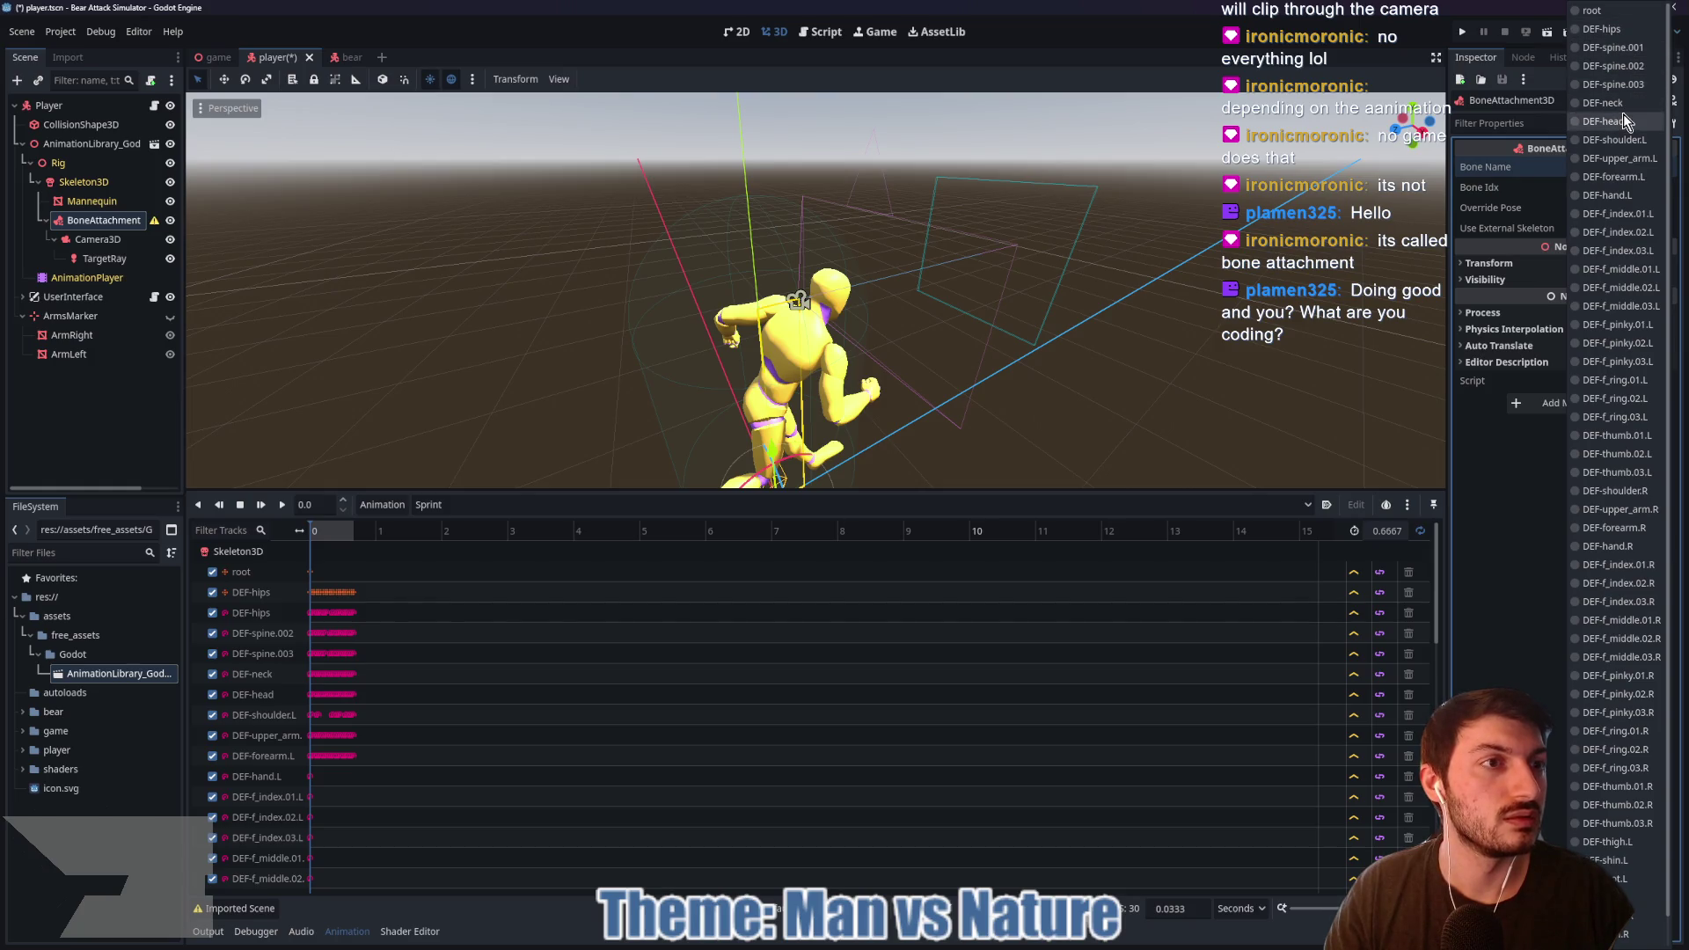
pyautogui.click(1605, 121)
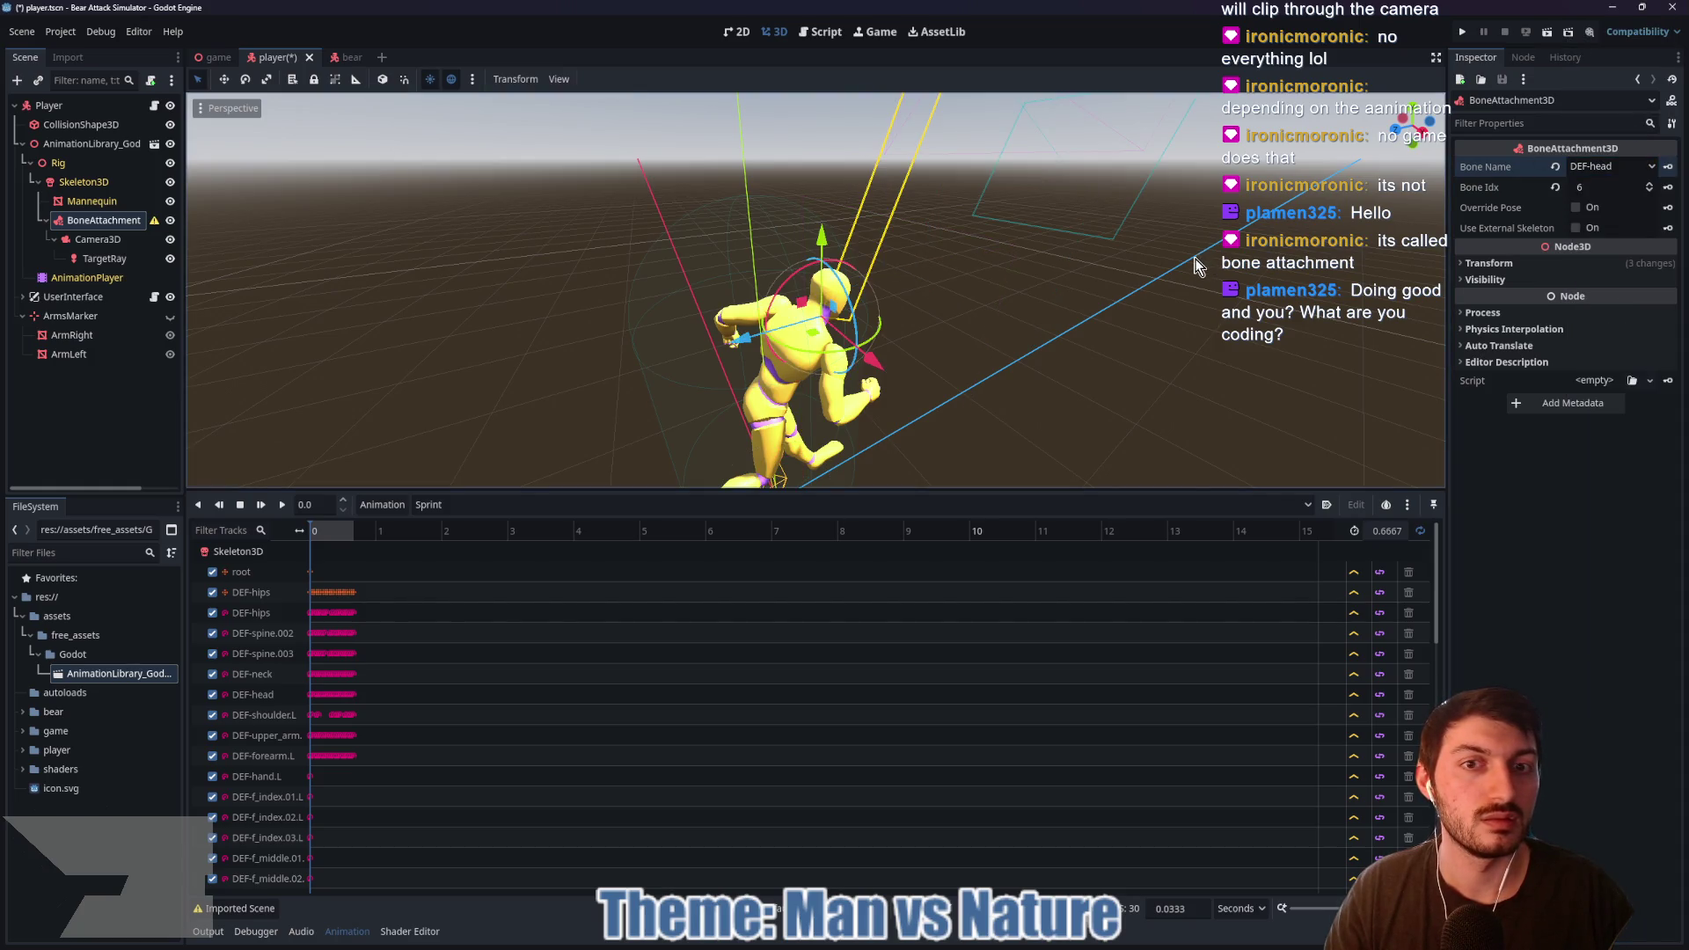
pyautogui.moveTo(1189, 262)
pyautogui.mouseDown()
pyautogui.moveTo(1021, 278)
pyautogui.moveTo(1077, 282)
pyautogui.mouseUp()
# - Set Camera3D position y and z to 0, push it just in front of the head, and save
pyautogui.click(98, 239)
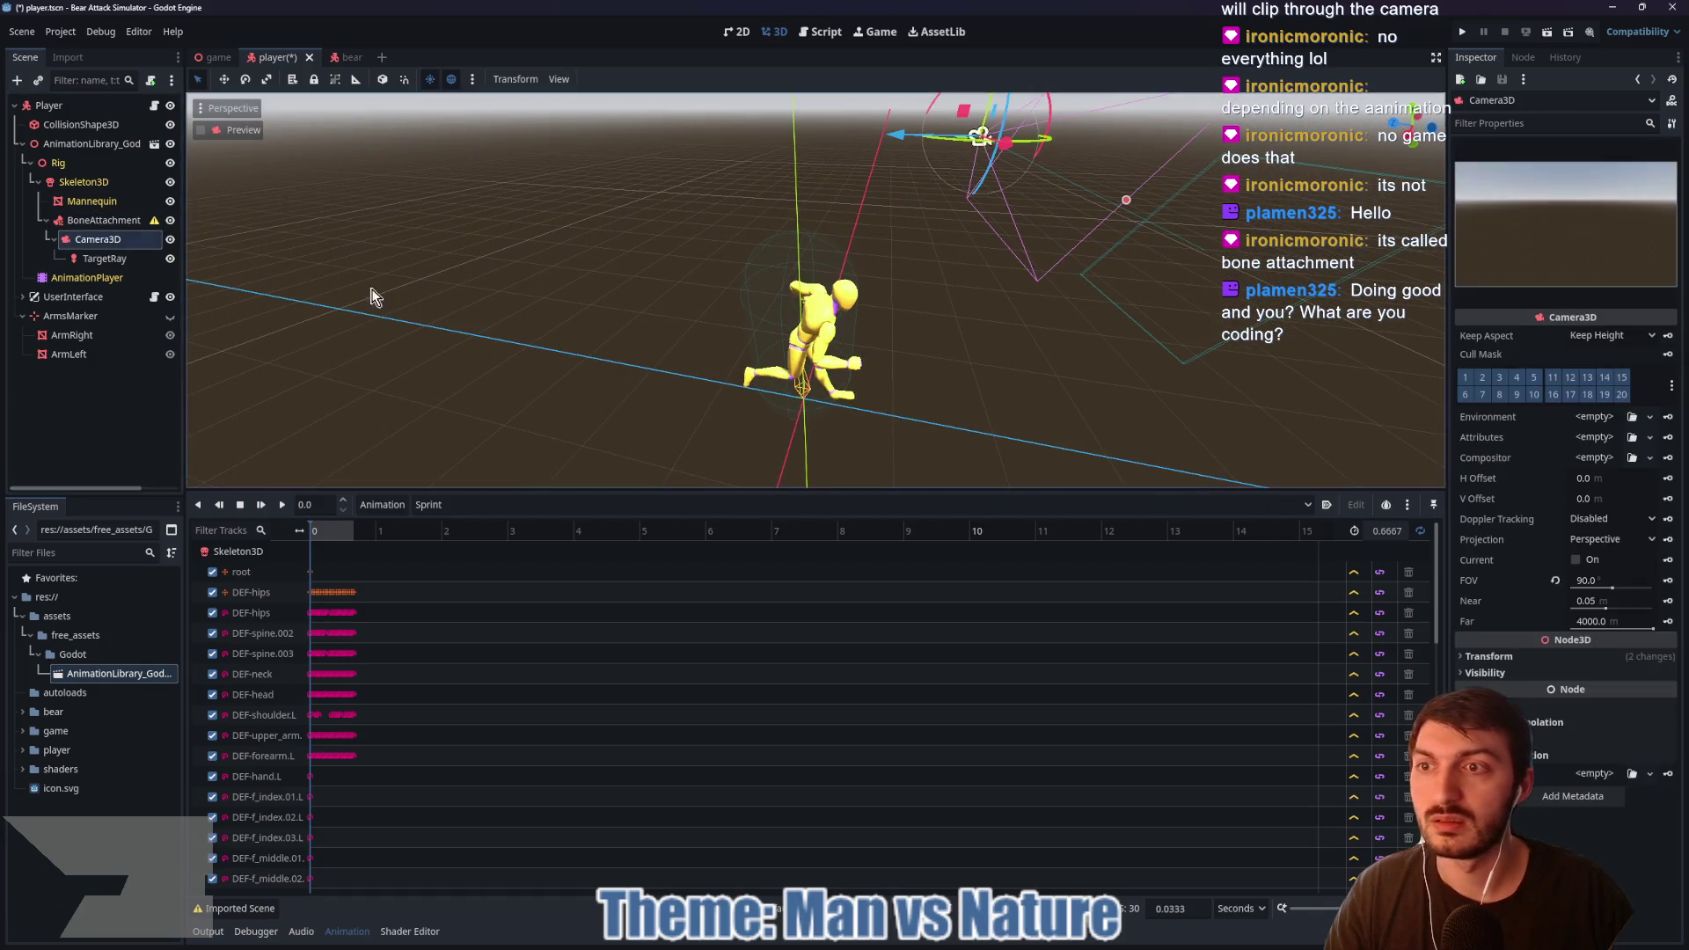
pyautogui.click(1488, 658)
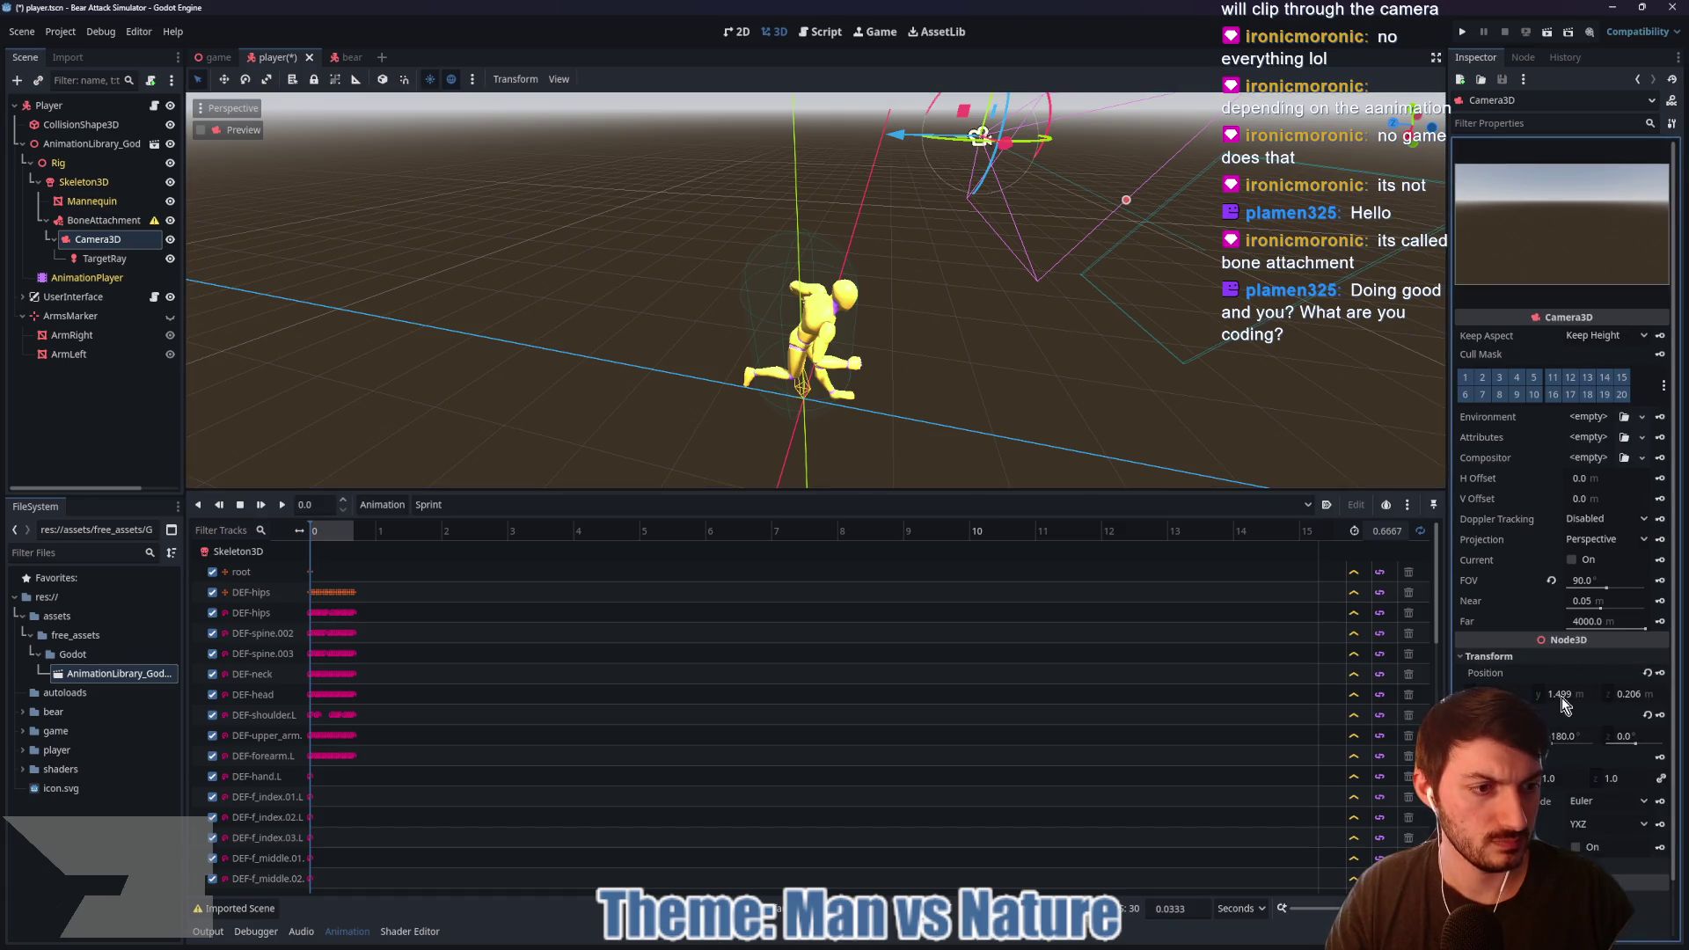
pyautogui.click(1561, 695)
pyautogui.write('0')
pyautogui.press('Tab')
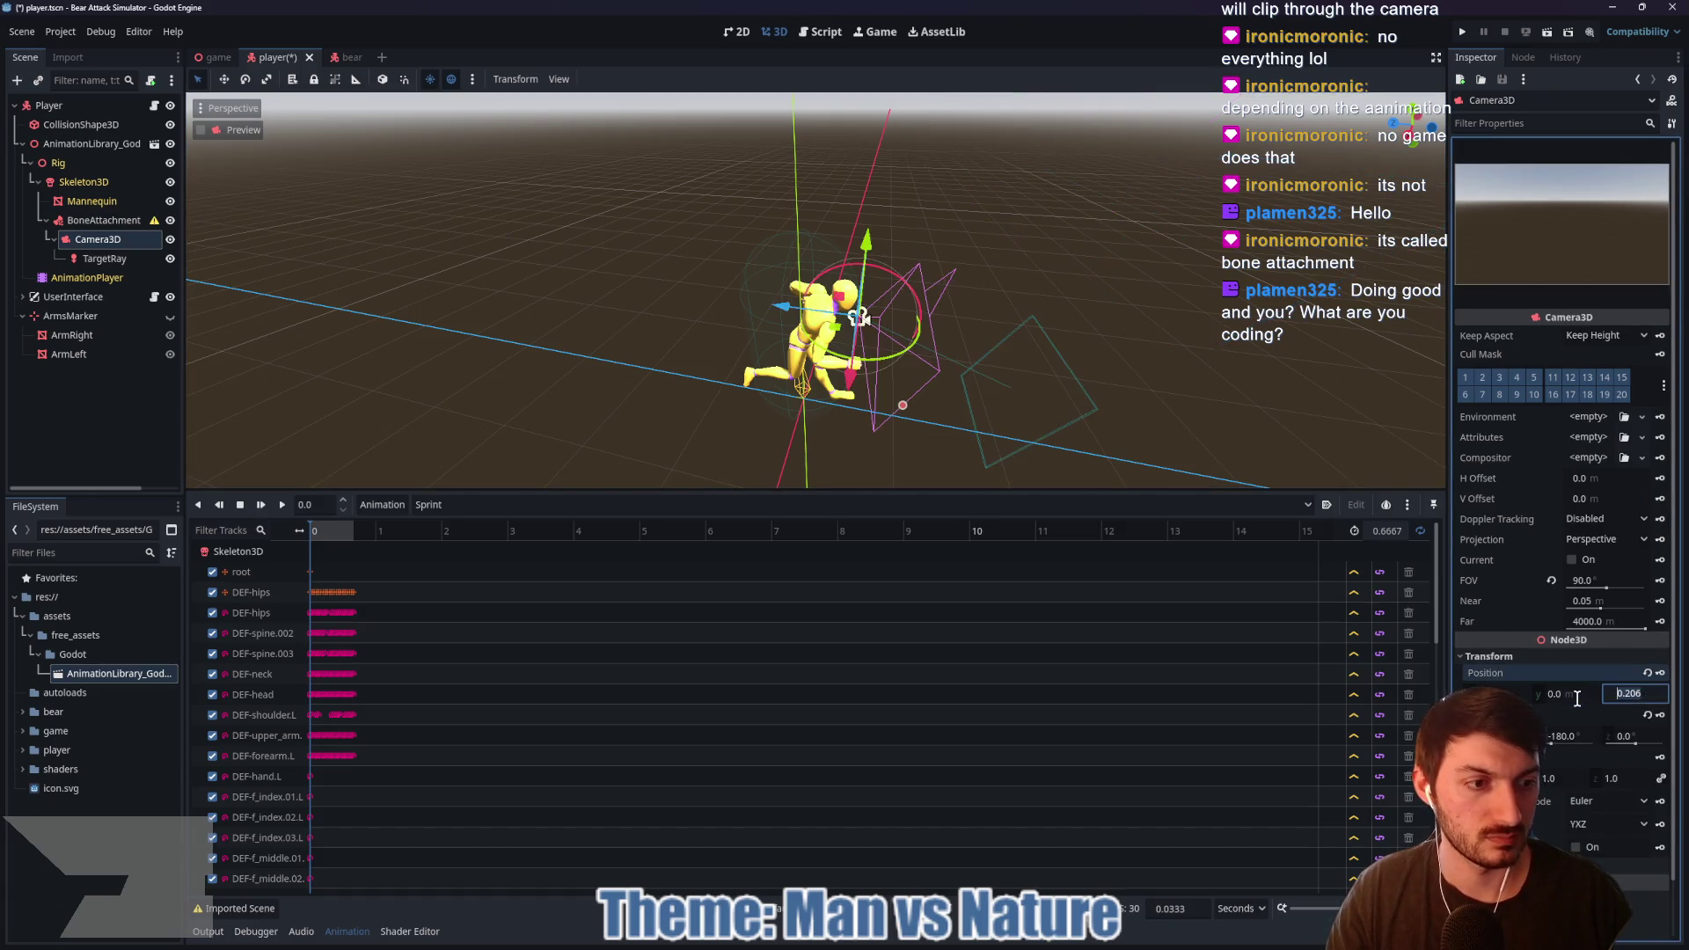
pyautogui.write('0')
pyautogui.press('Return')
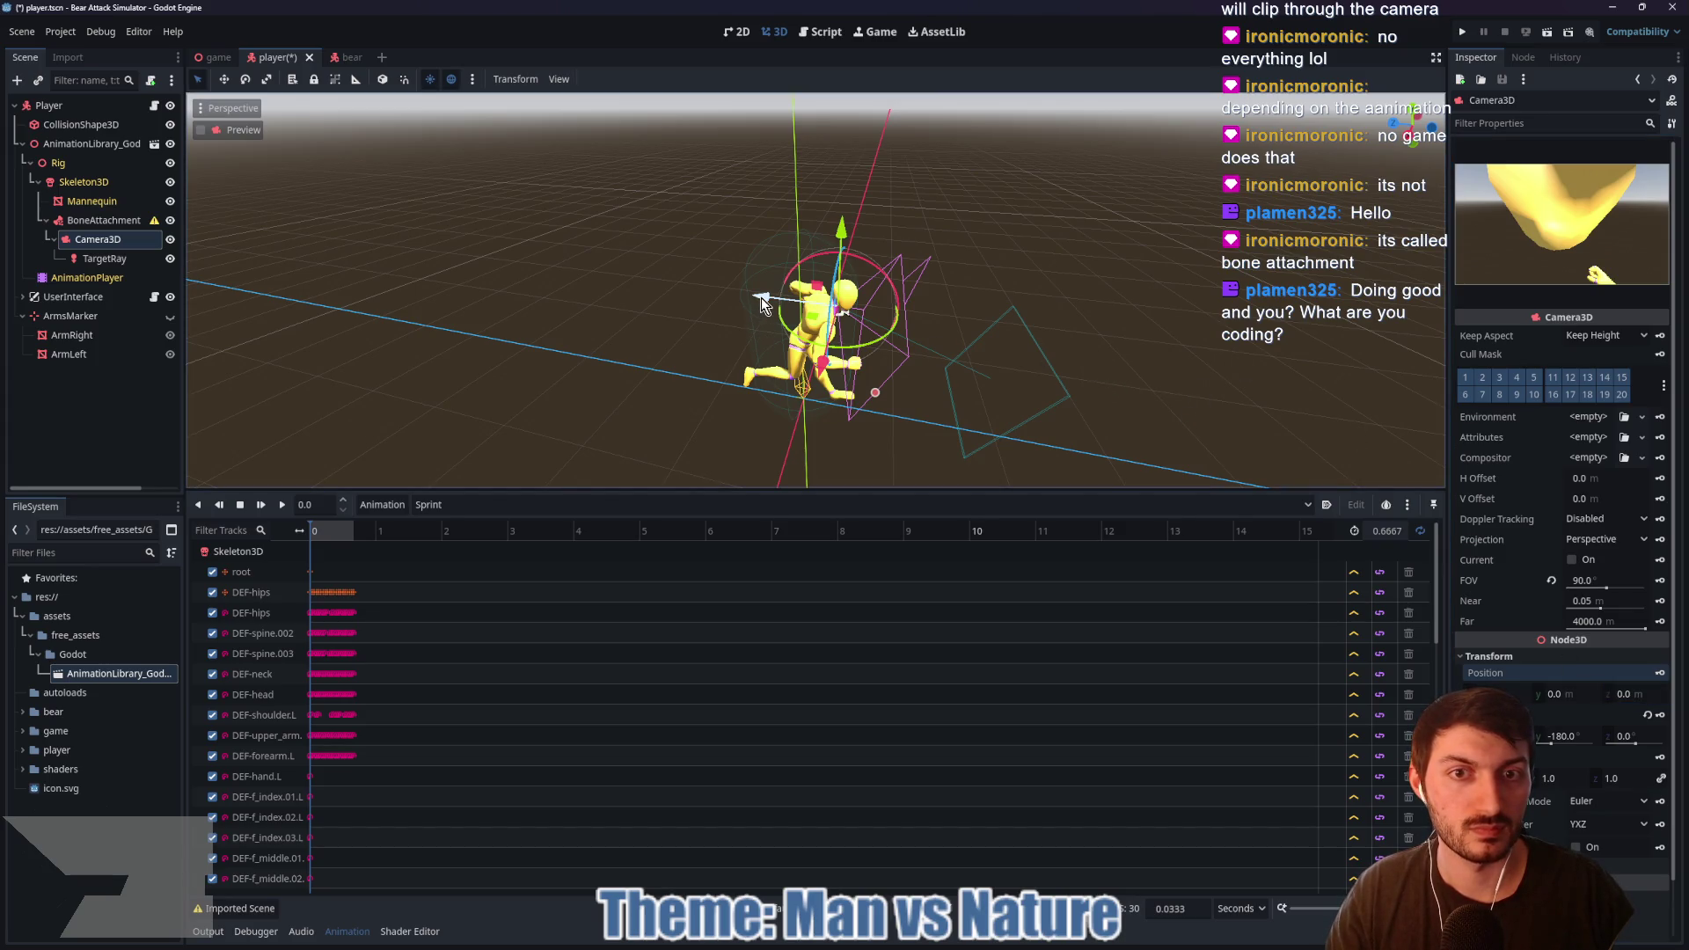
pyautogui.moveTo(764, 298); pyautogui.dragTo(837, 388)
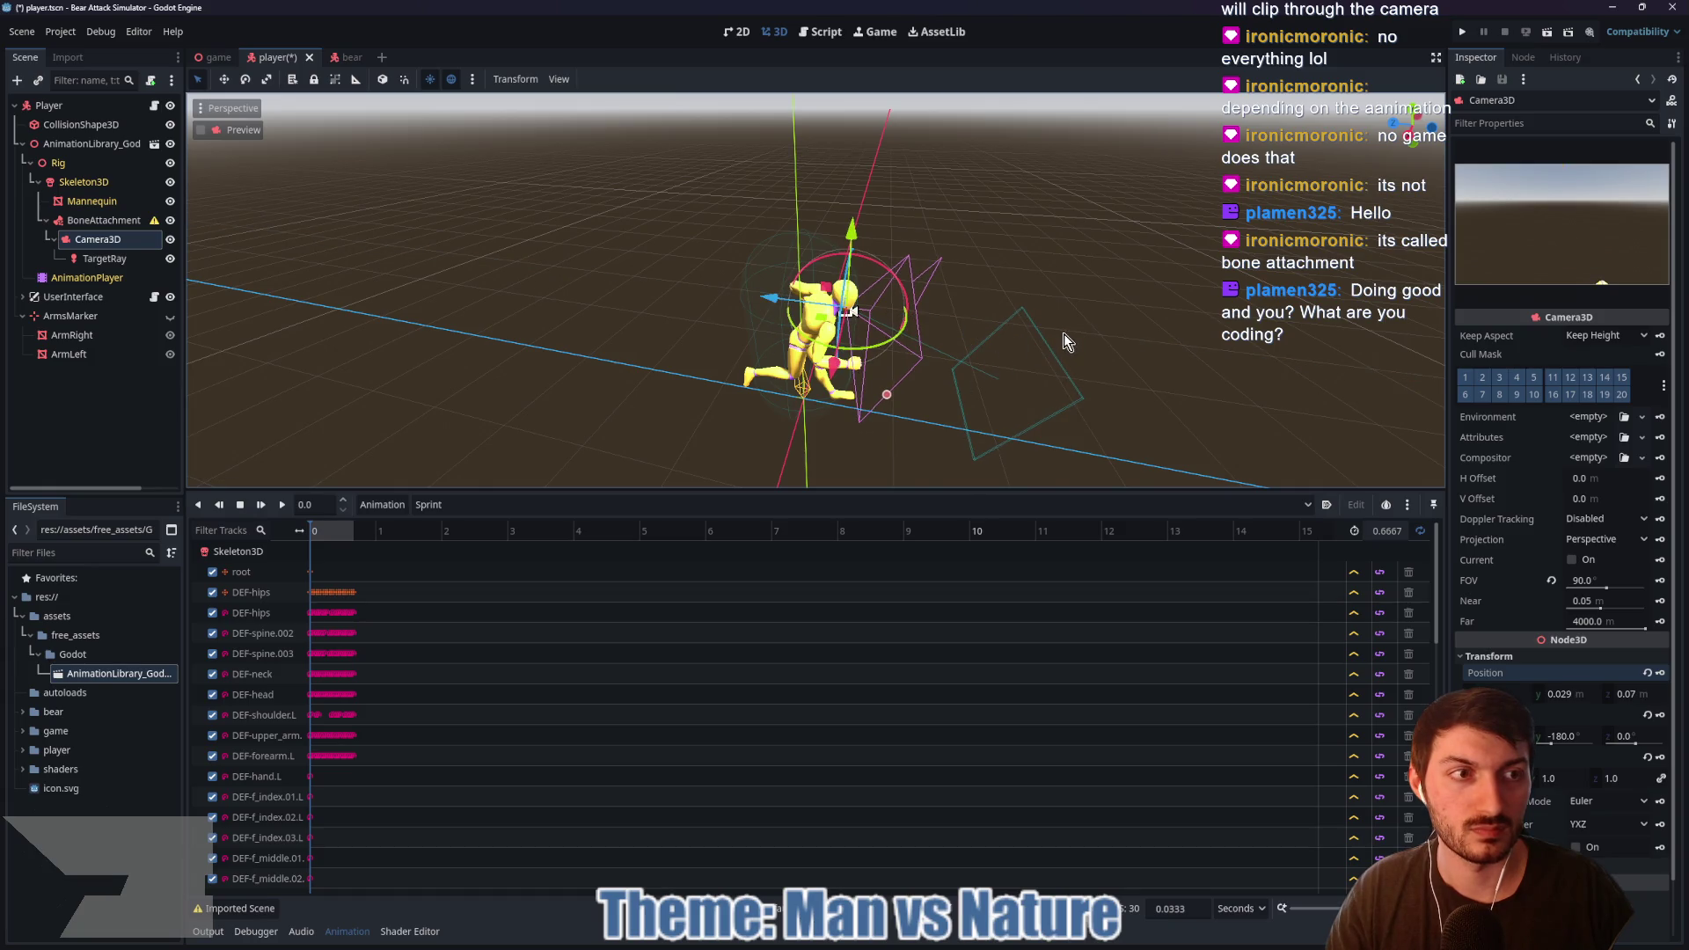
pyautogui.hotkey('ctrl', 's')
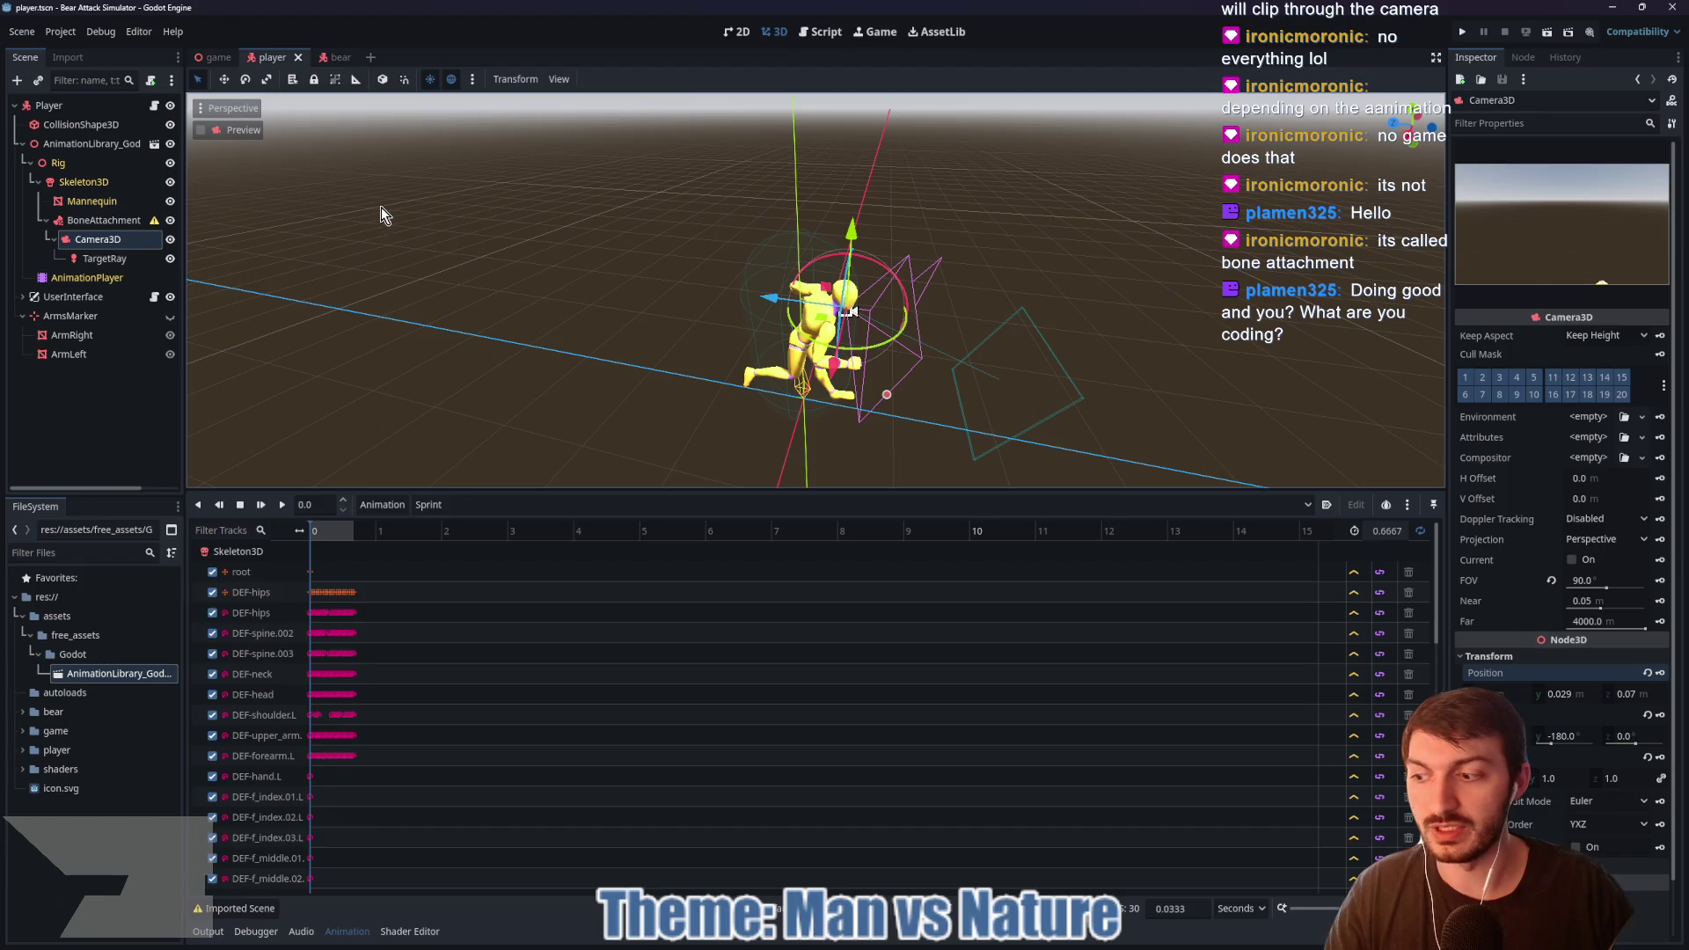
# - Run the game scene with F5, stop it with F8, reopen the player scene, then show the browser whiteboard
pyautogui.click(217, 56)
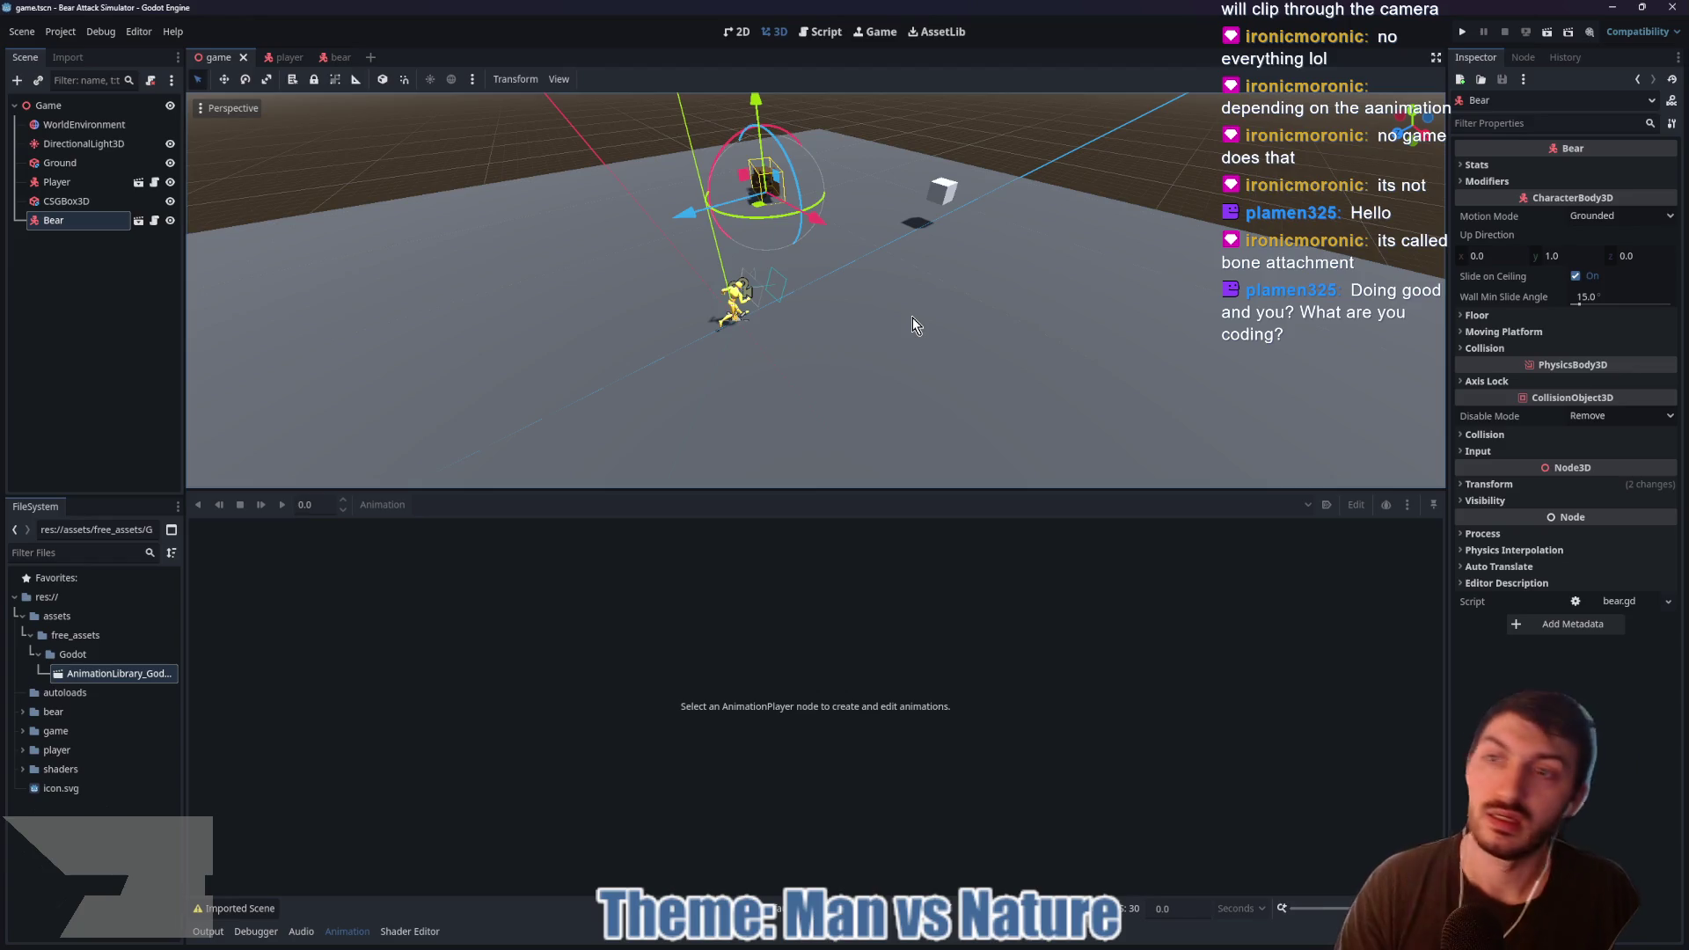
pyautogui.press('F5')
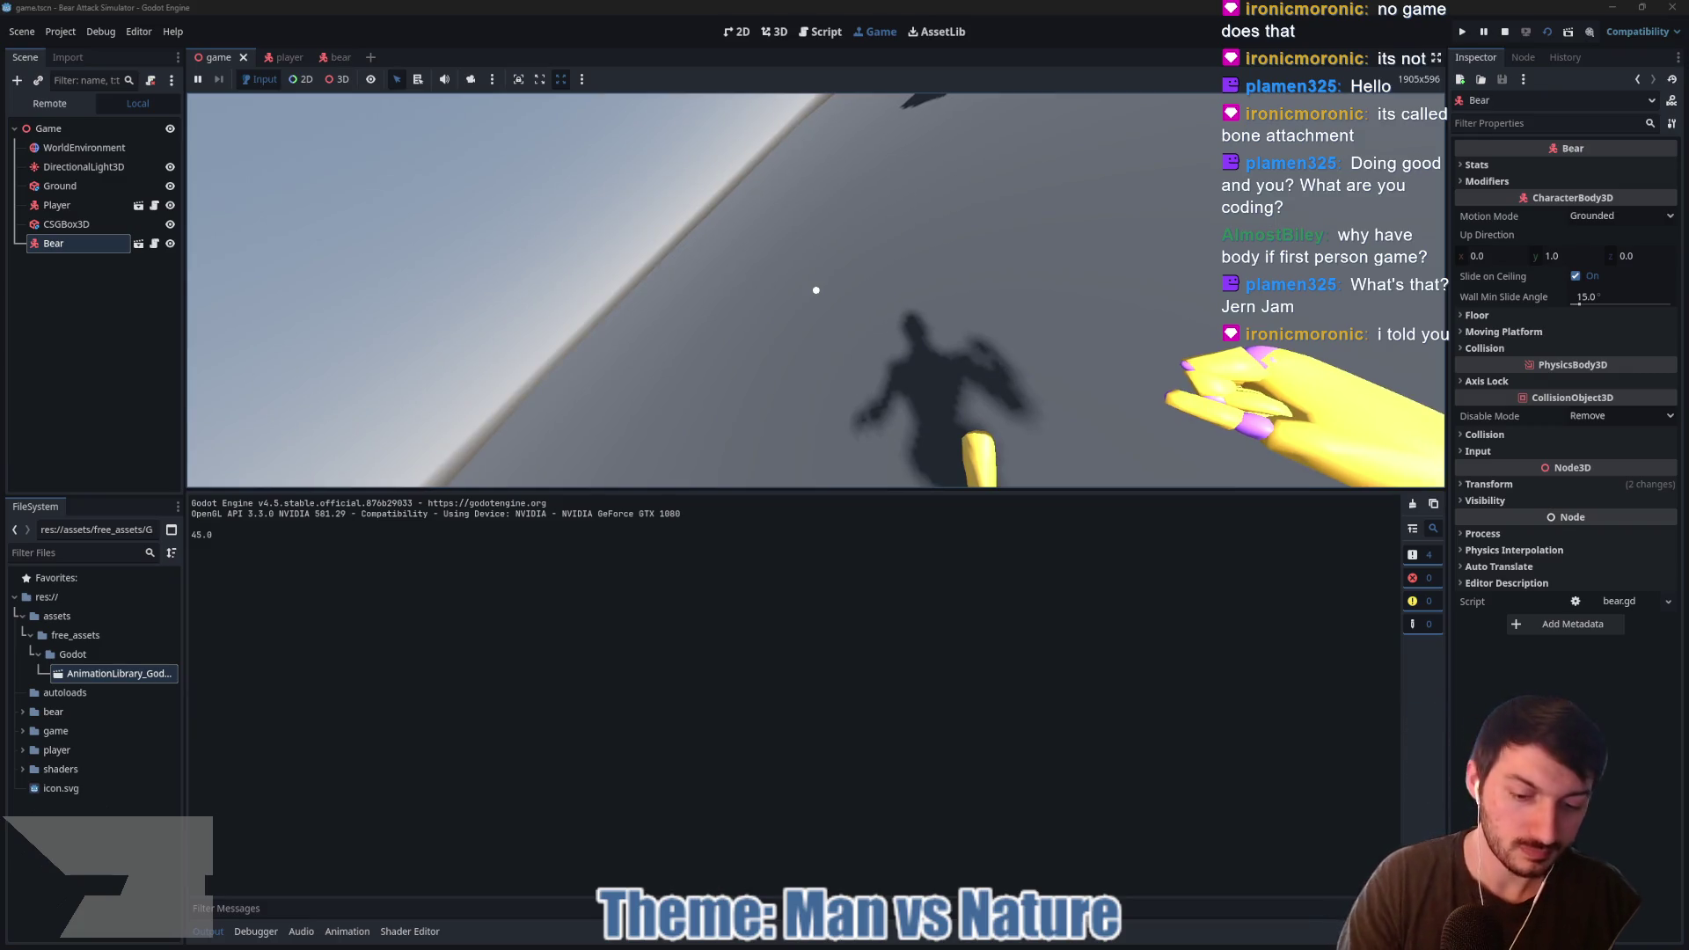
pyautogui.press('F8')
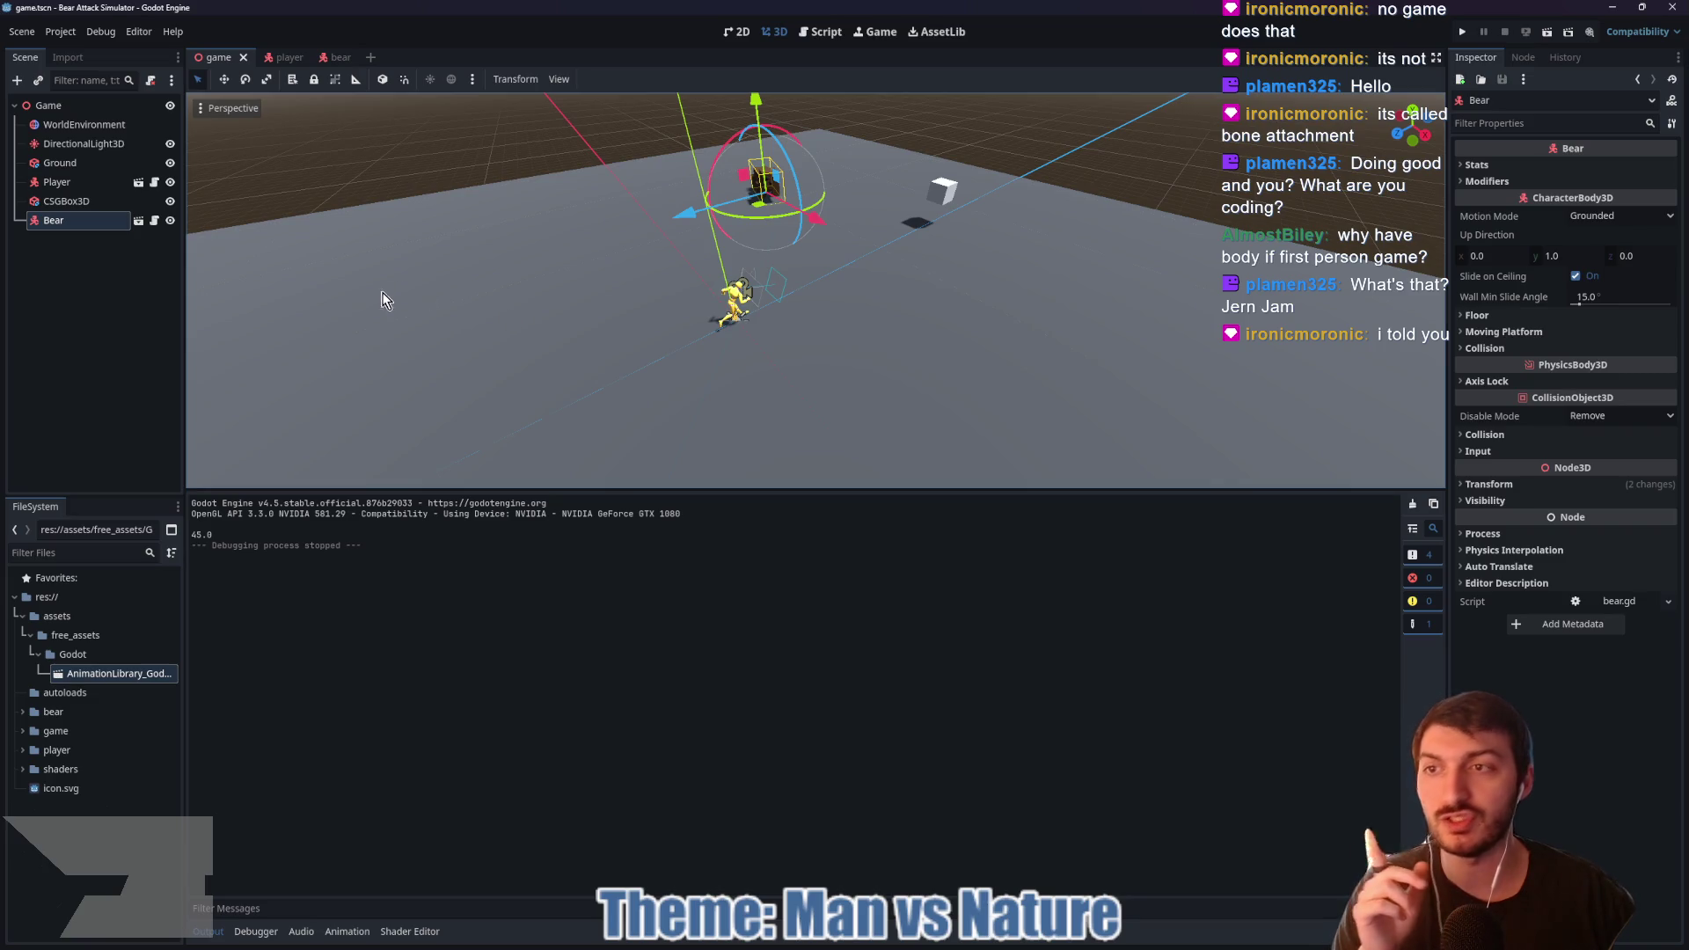
pyautogui.click(287, 54)
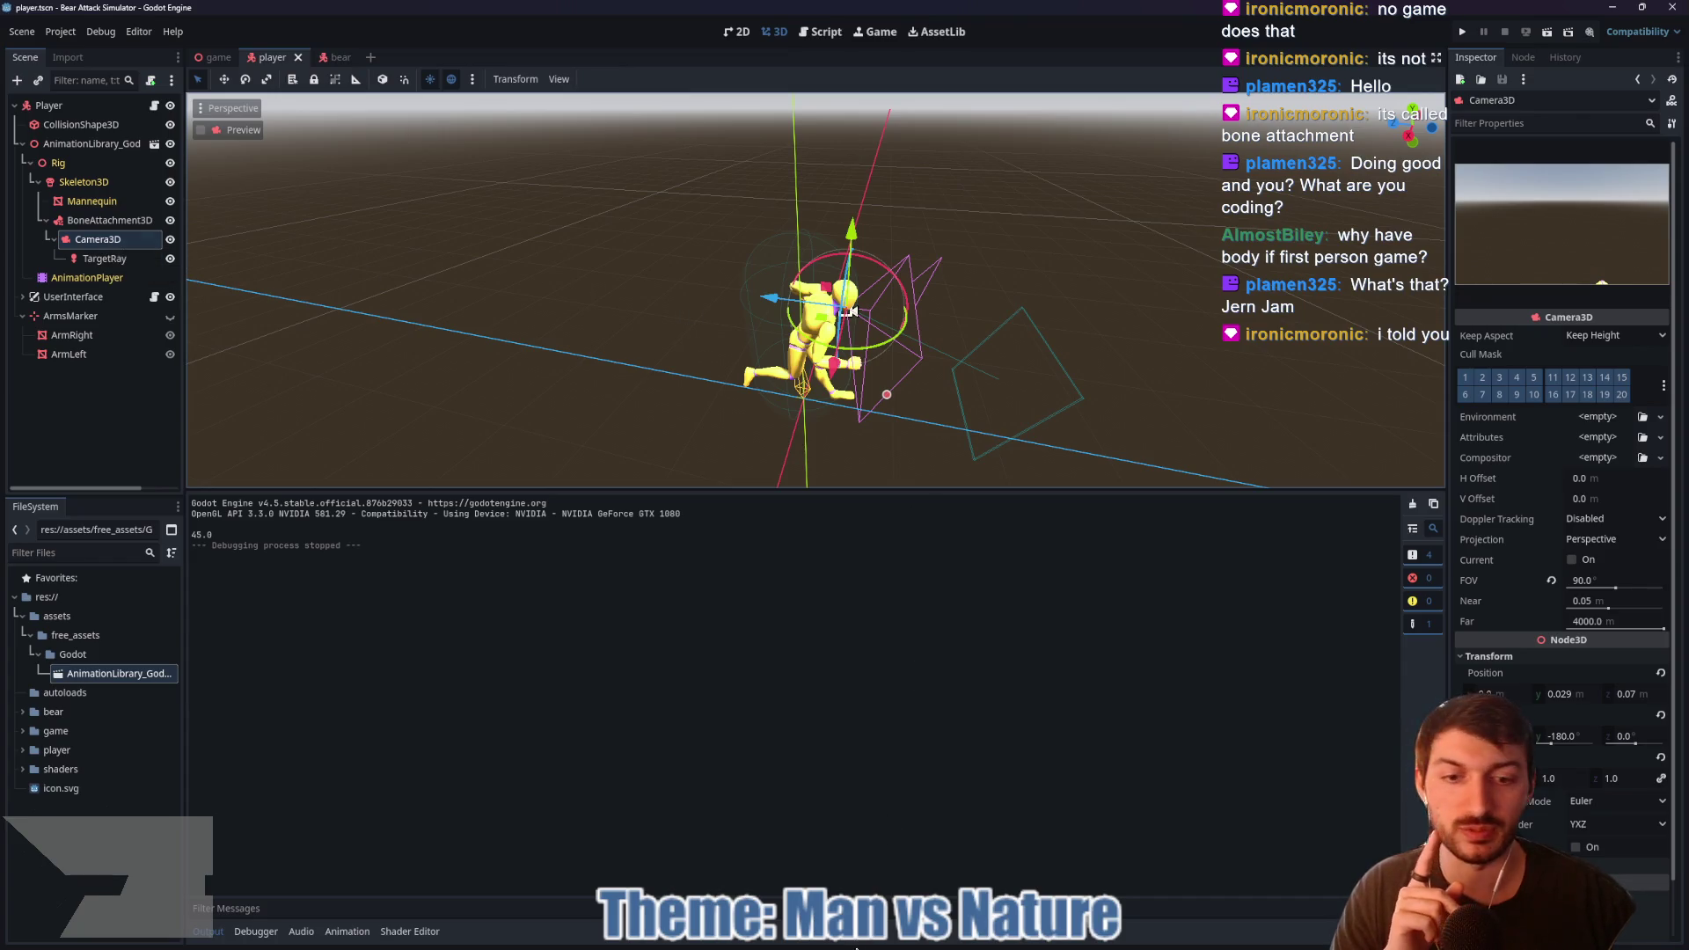
pyautogui.click(902, 936)
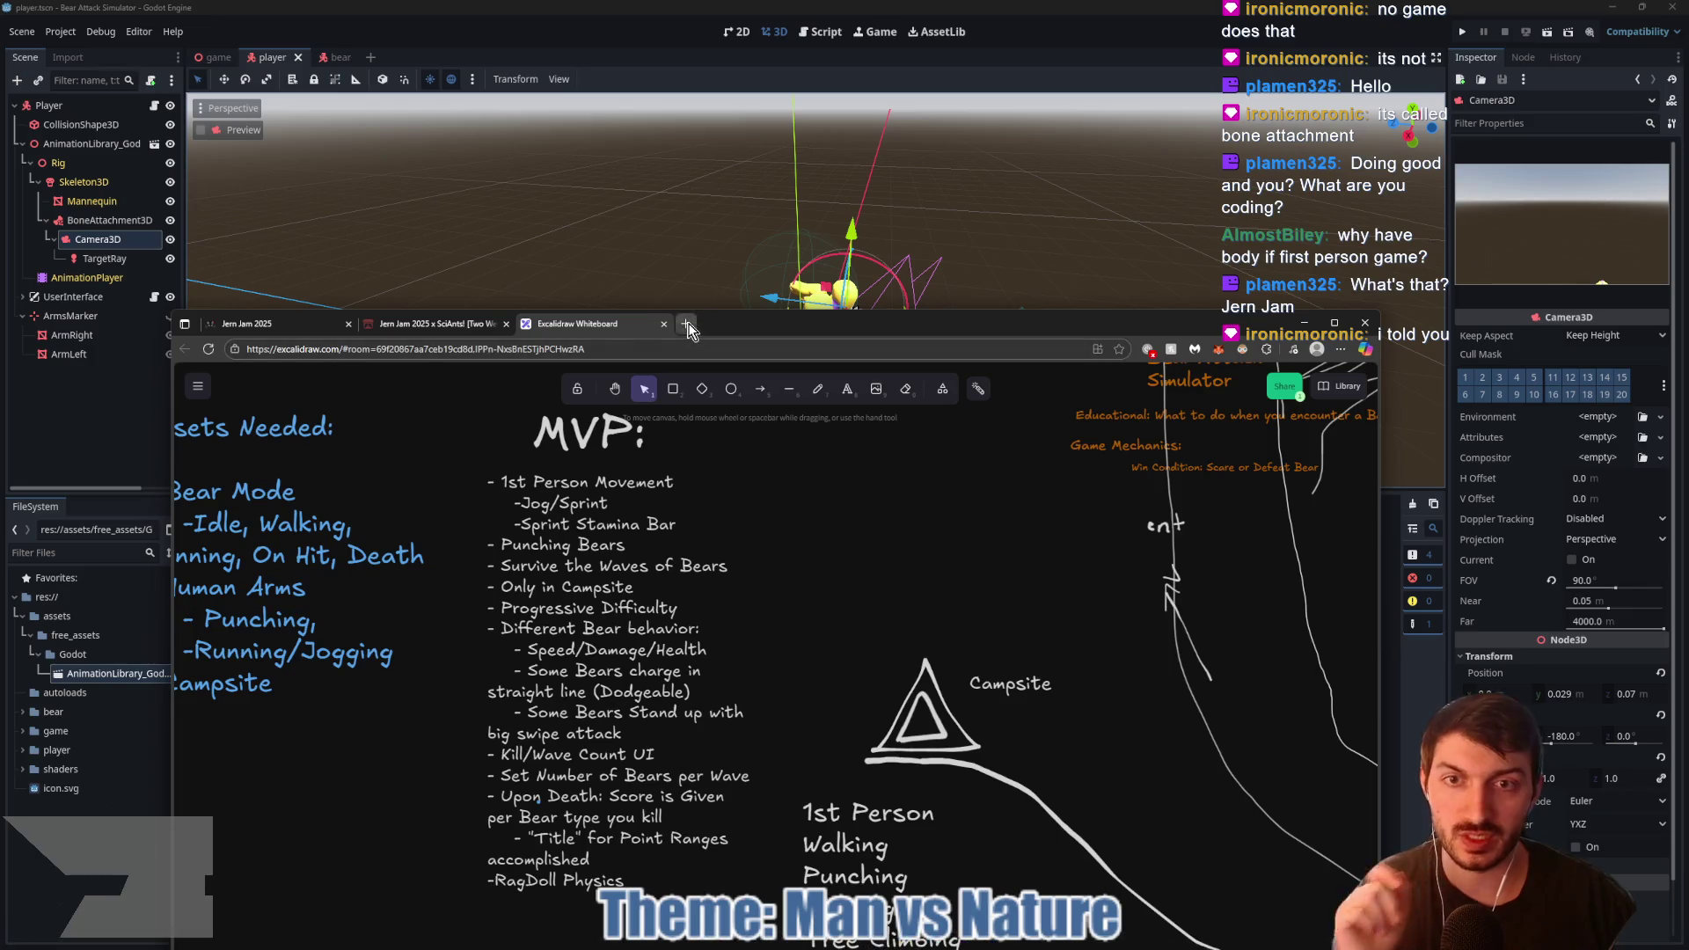
# - Load the Jern Jam 2025 itch.io page in a new browser tab
pyautogui.click(687, 325)
pyautogui.write('itch')
pyautogui.press('Return')
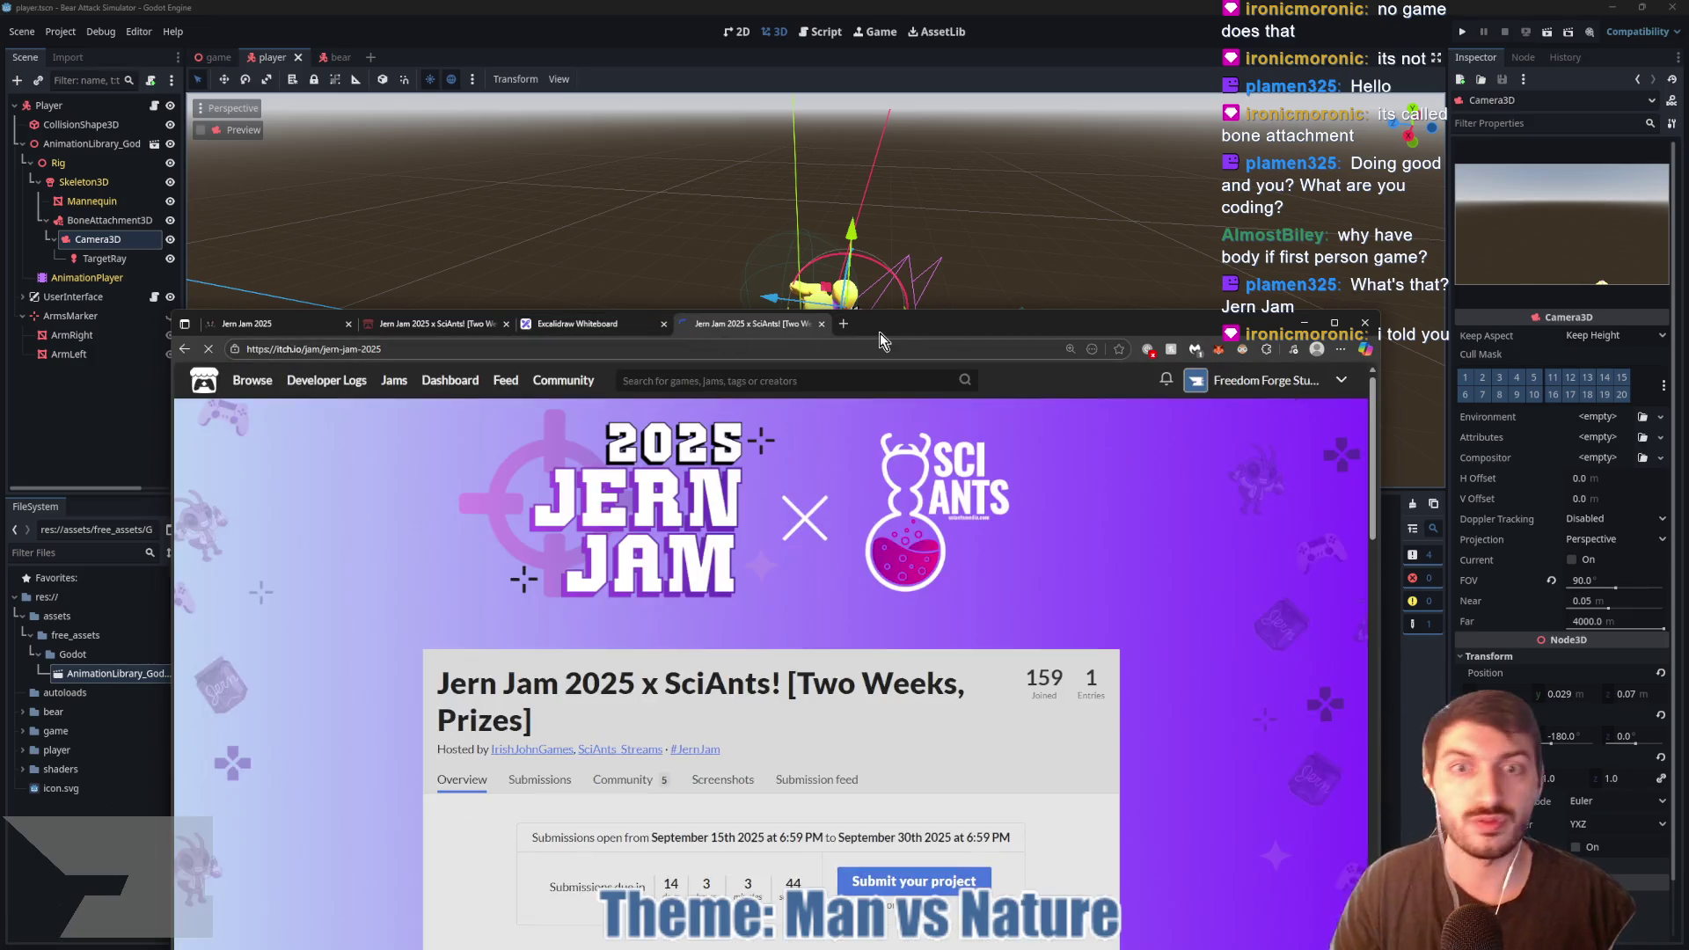
pyautogui.moveTo(880, 332)
pyautogui.mouseDown()
pyautogui.moveTo(876, 190)
pyautogui.moveTo(901, 150)
pyautogui.mouseUp()
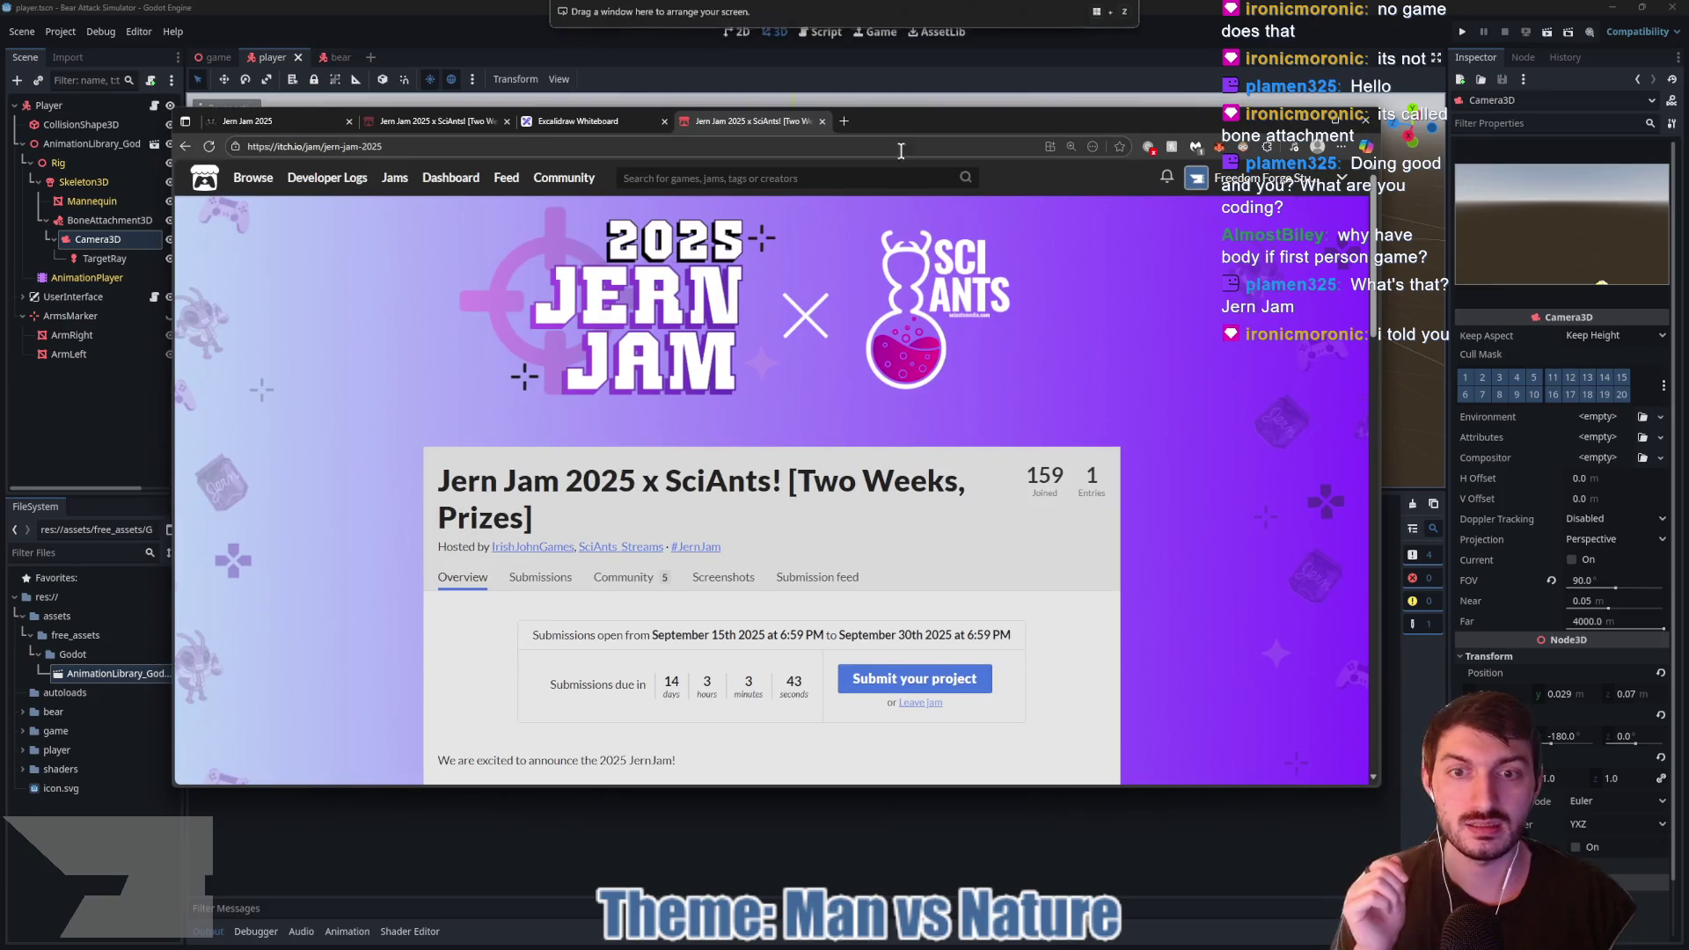
pyautogui.scroll(-5, 668, 352)
# - Scroll through the Man vs Nature theme and rules, then close the tab and return to Godot
pyautogui.click(456, 151)
pyautogui.click(620, 272)
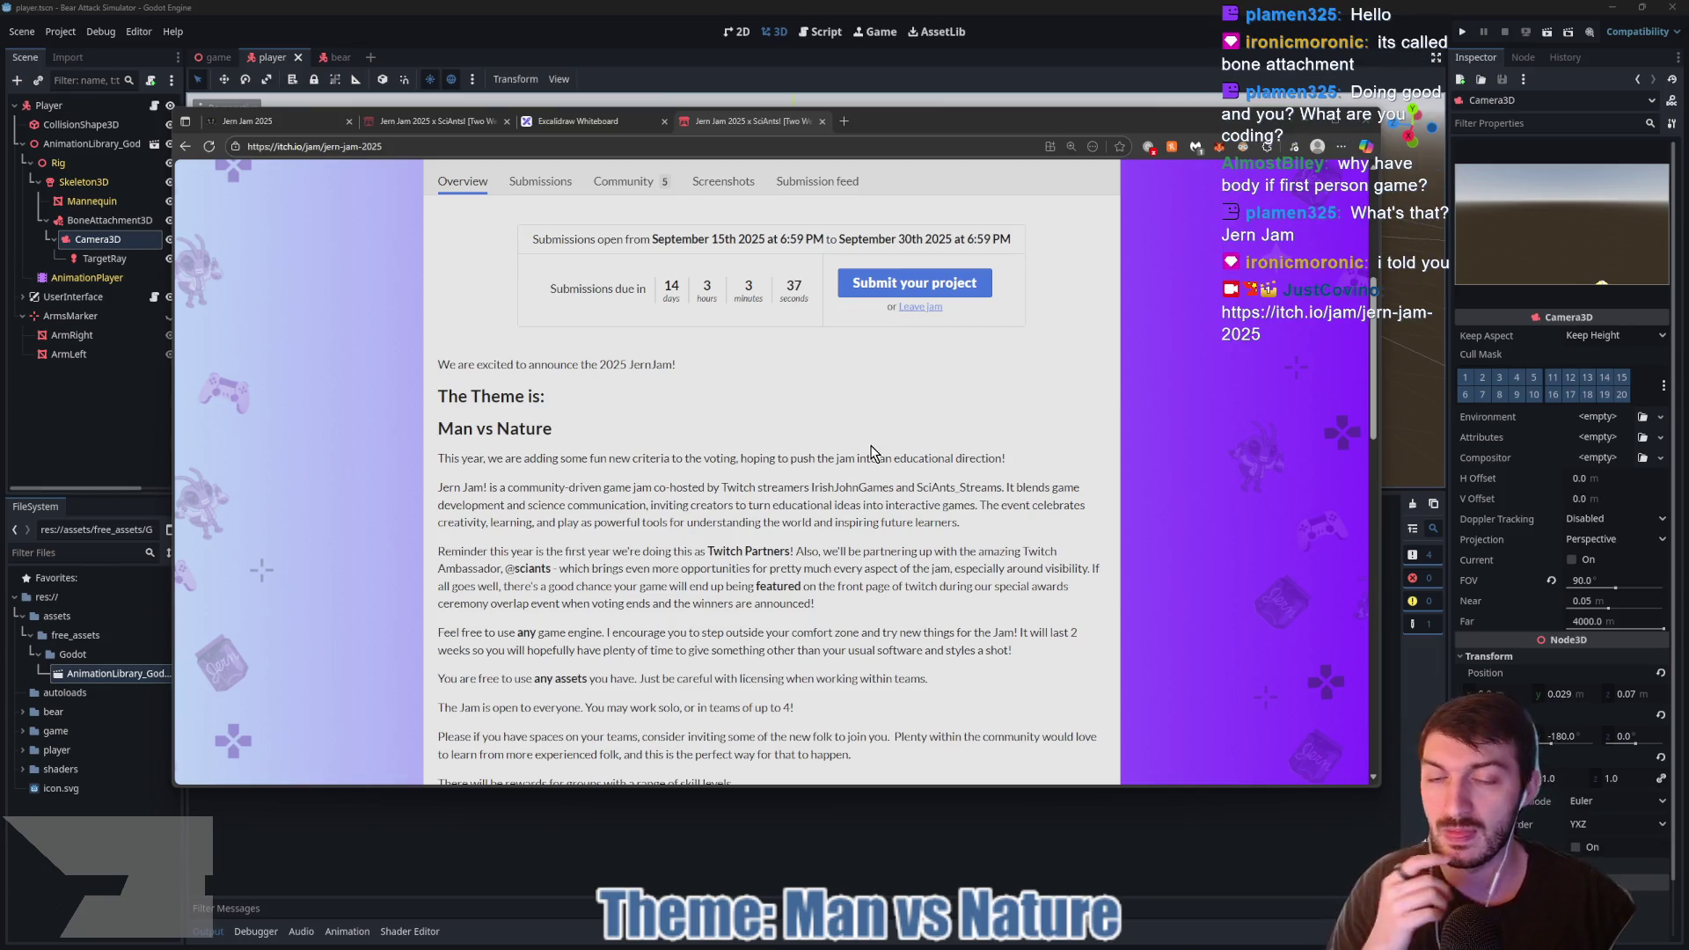
pyautogui.scroll(-4, 850, 420)
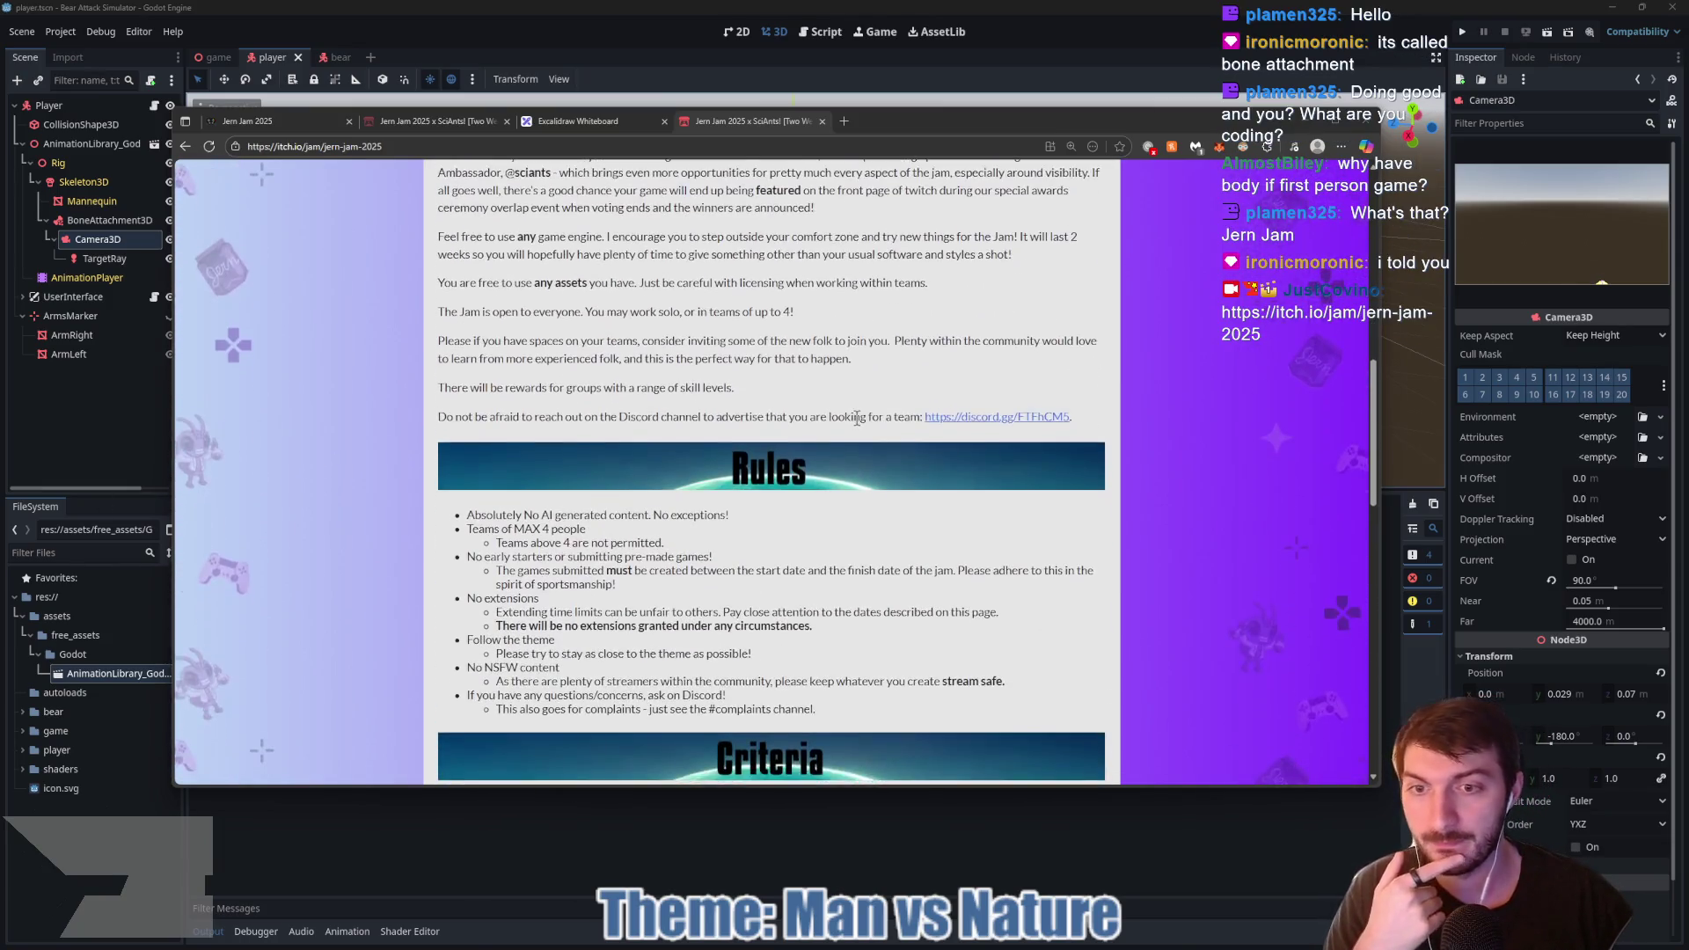
pyautogui.scroll(2, 858, 420)
pyautogui.scroll(3, 858, 420)
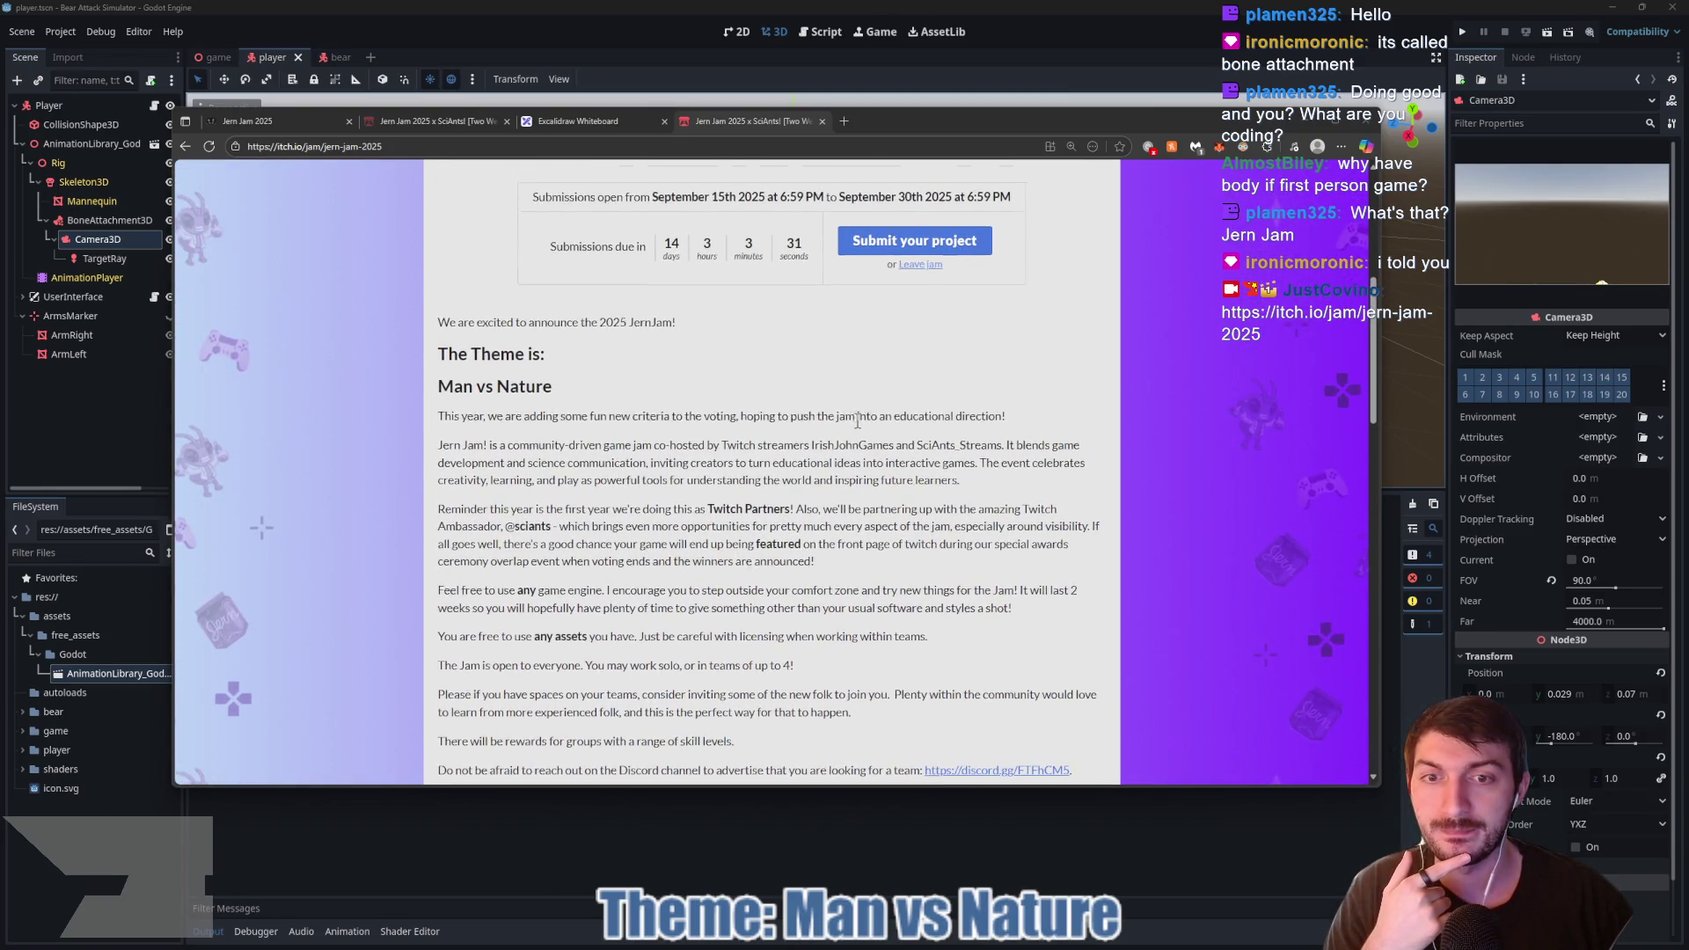
pyautogui.scroll(3, 856, 420)
pyautogui.scroll(5, 789, 540)
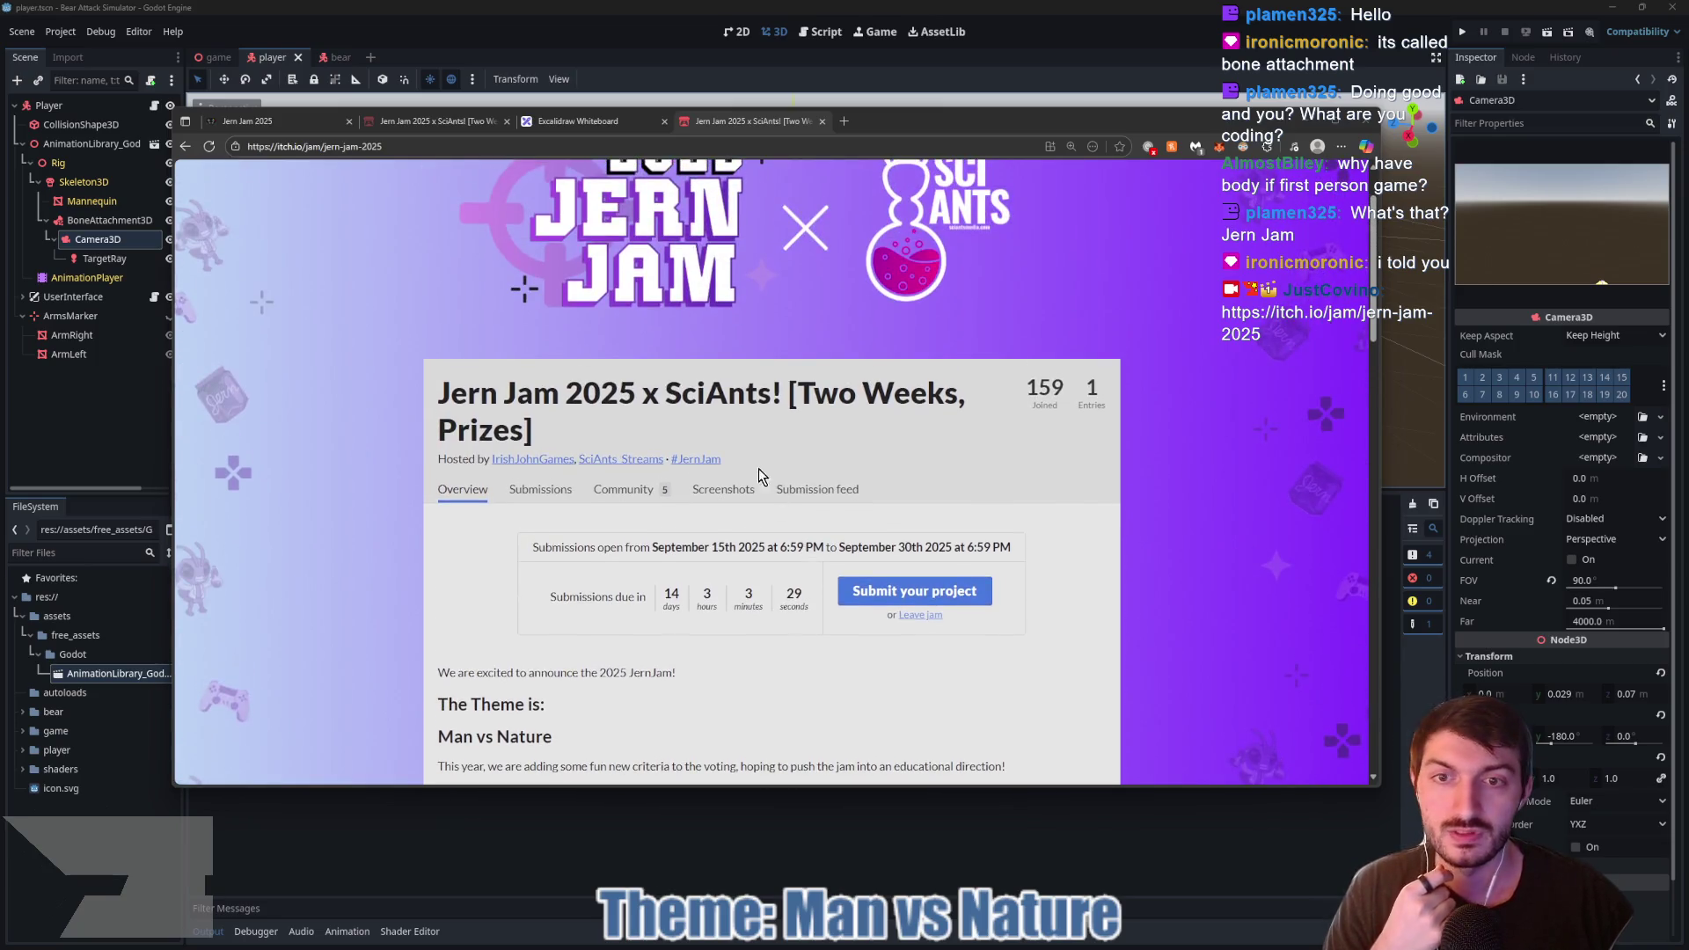
pyautogui.scroll(-4, 766, 467)
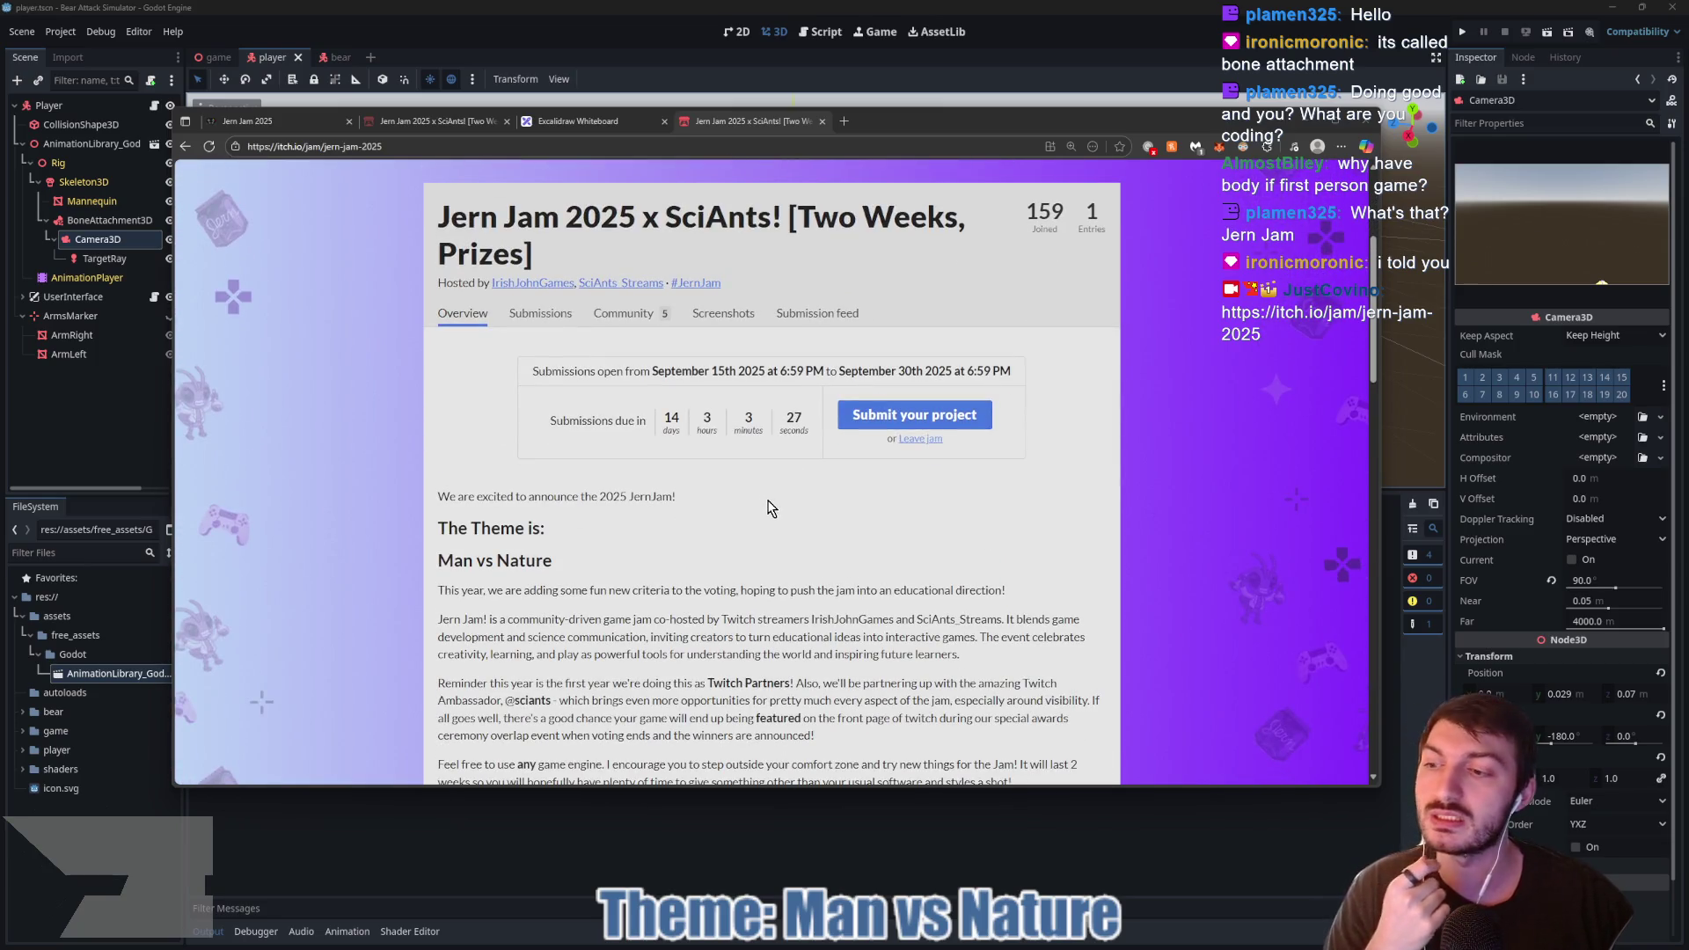
pyautogui.click(824, 121)
pyautogui.click(749, 796)
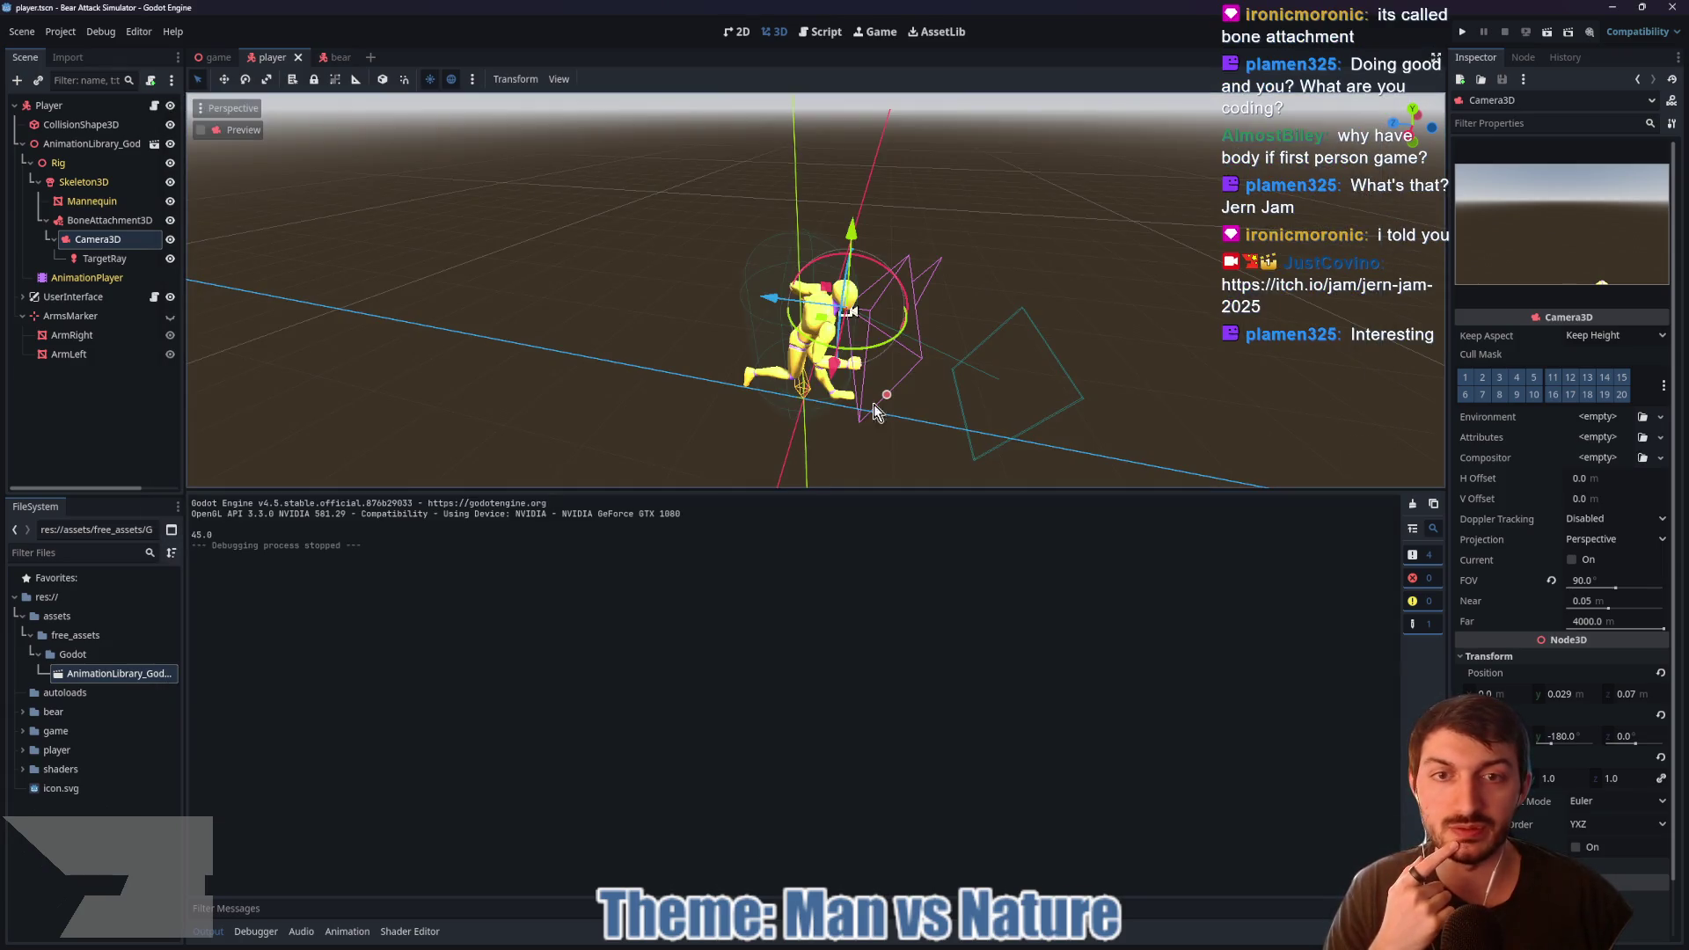
# - Make the 3D viewport taller and orbit to face the player rig from the front
pyautogui.moveTo(894, 491); pyautogui.dragTo(898, 664)
pyautogui.scroll(-2, 977, 563)
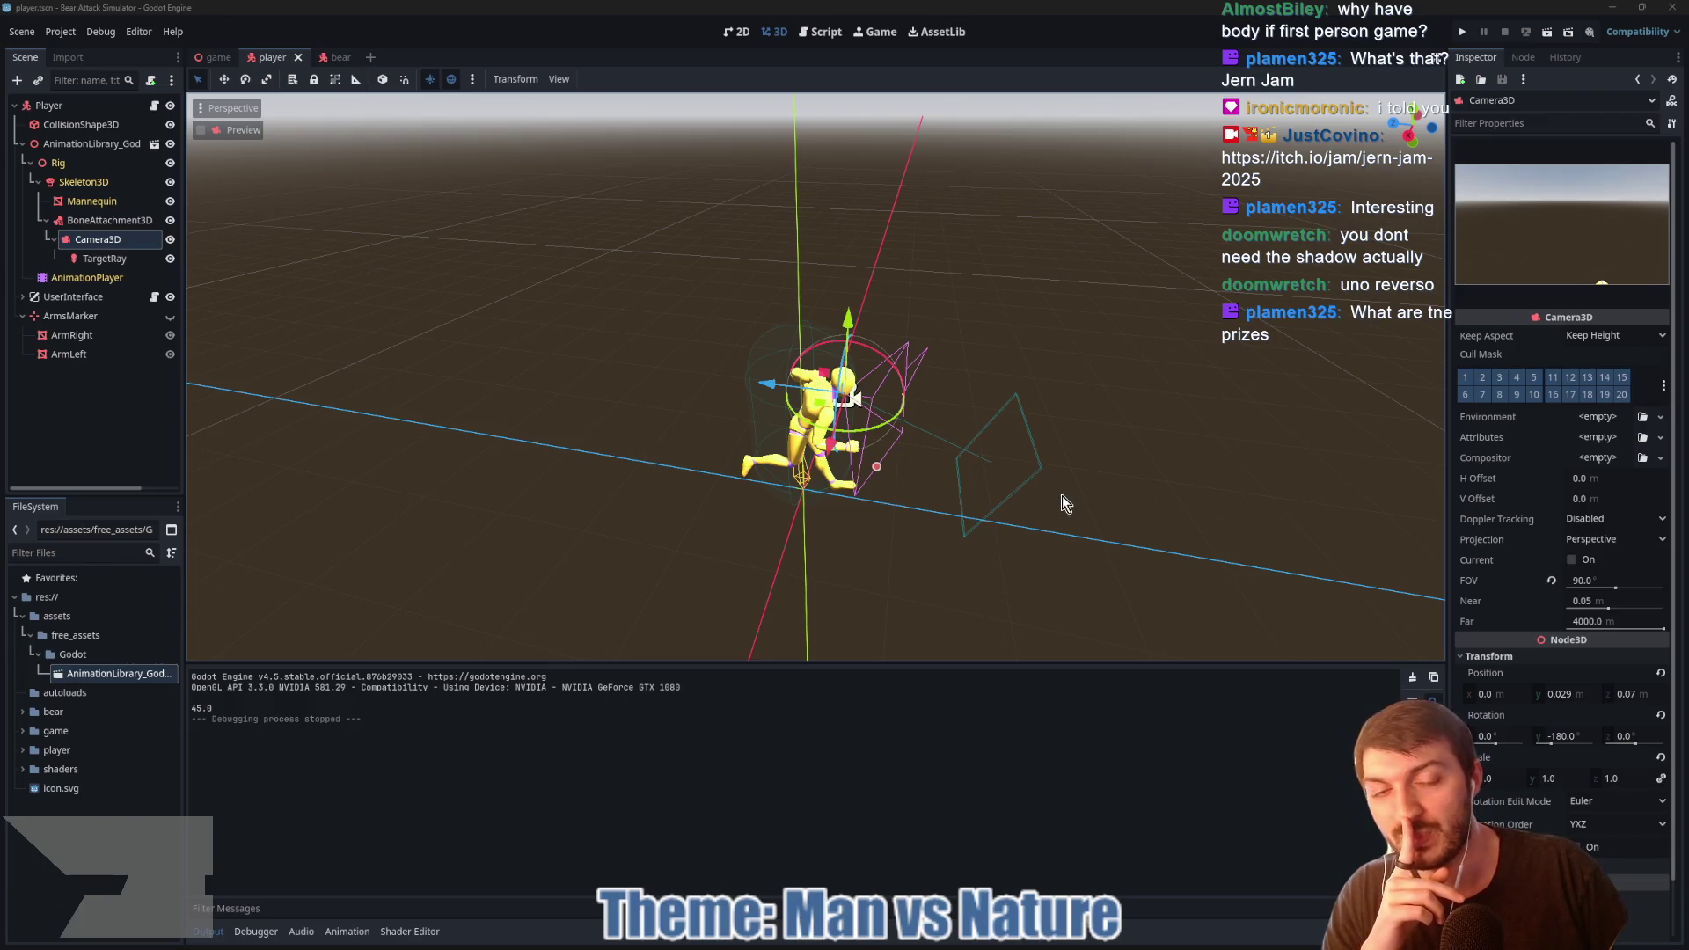
pyautogui.moveTo(1058, 489)
pyautogui.mouseDown()
pyautogui.moveTo(833, 407)
pyautogui.moveTo(579, 417)
pyautogui.mouseUp()
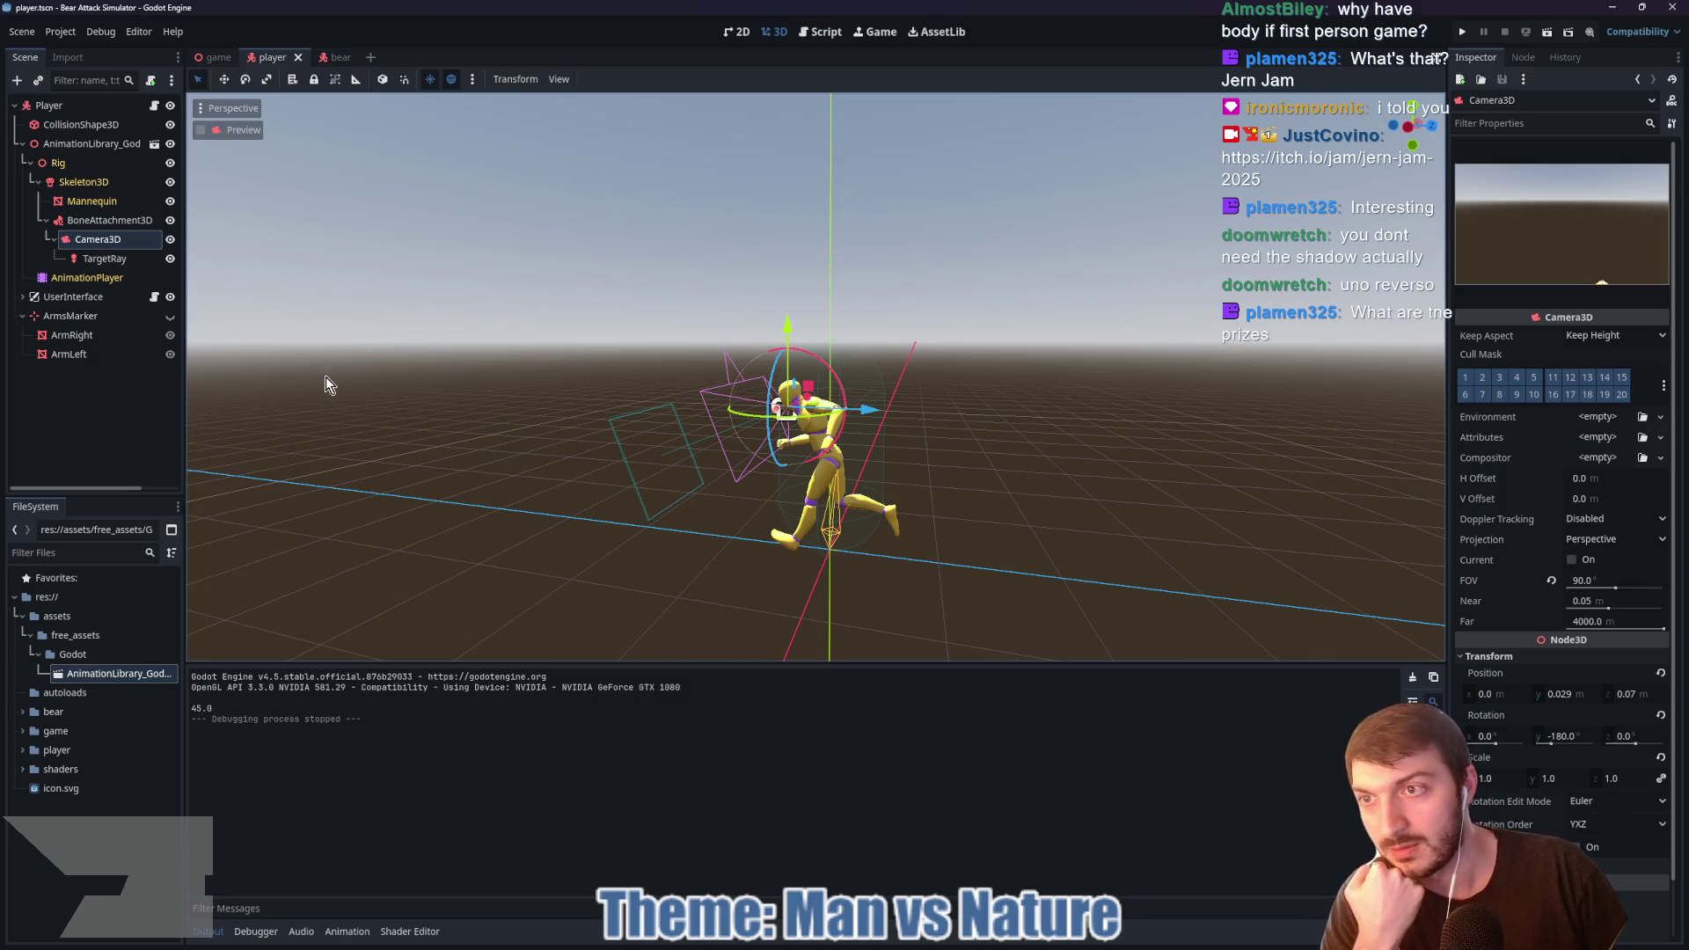
# - Add a LookAtModifier3D as a child of Skeleton3D
pyautogui.click(47, 221)
pyautogui.click(97, 181)
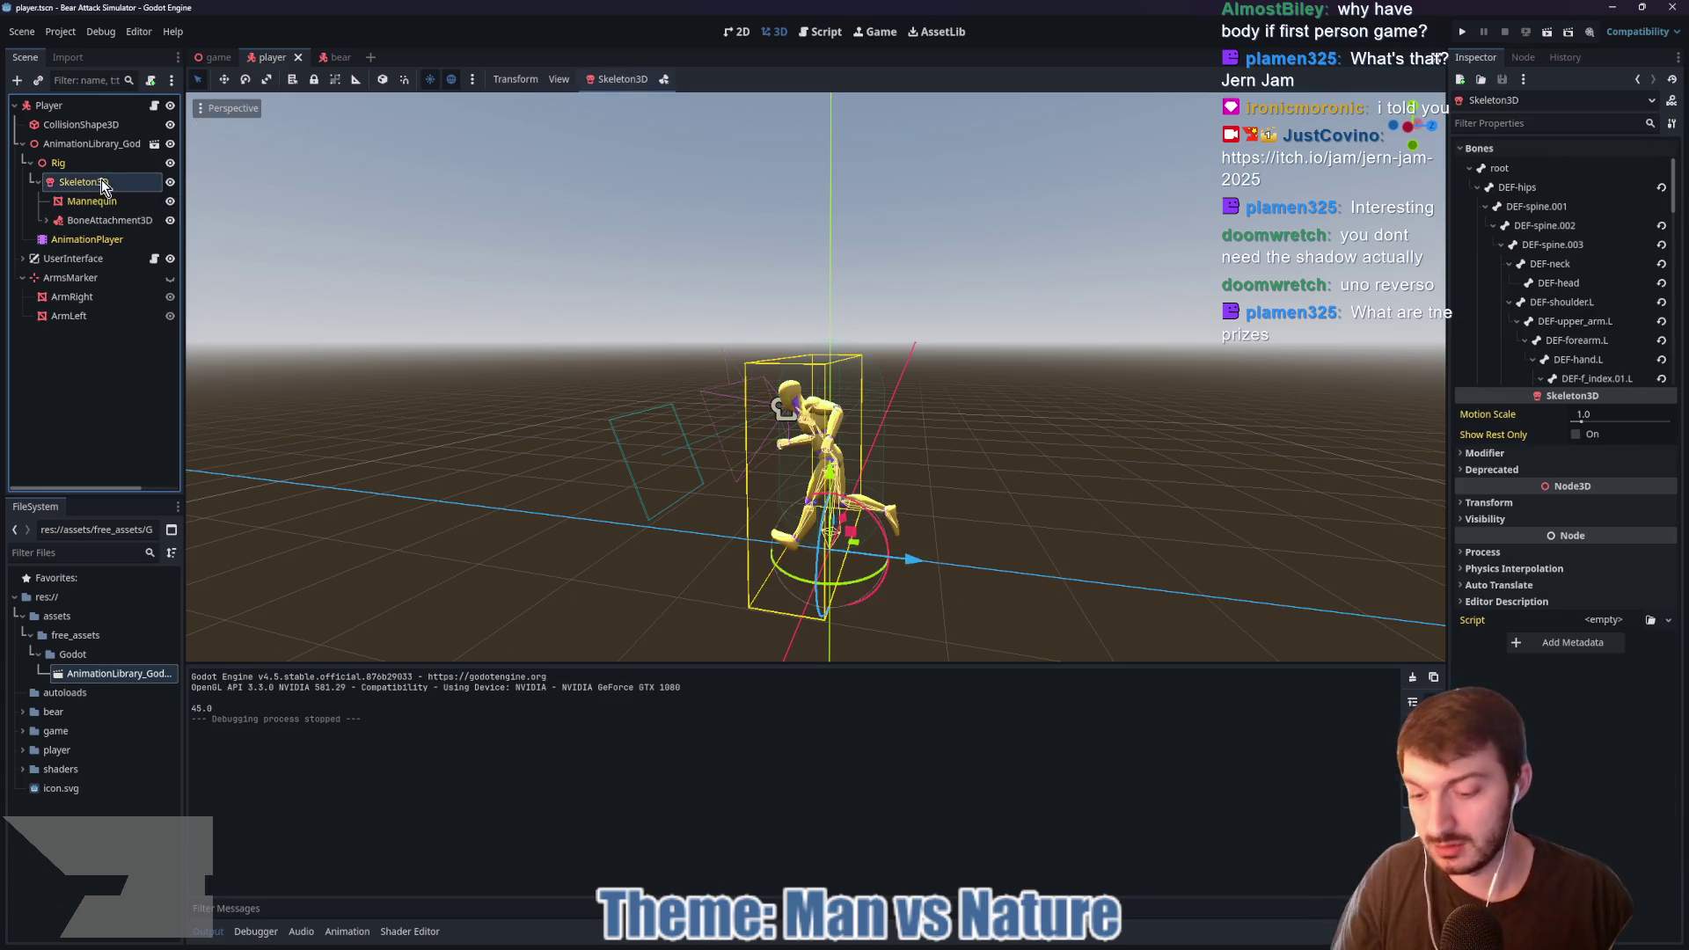
pyautogui.hotkey('ctrl', 'a')
pyautogui.write('look')
pyautogui.press('Return')
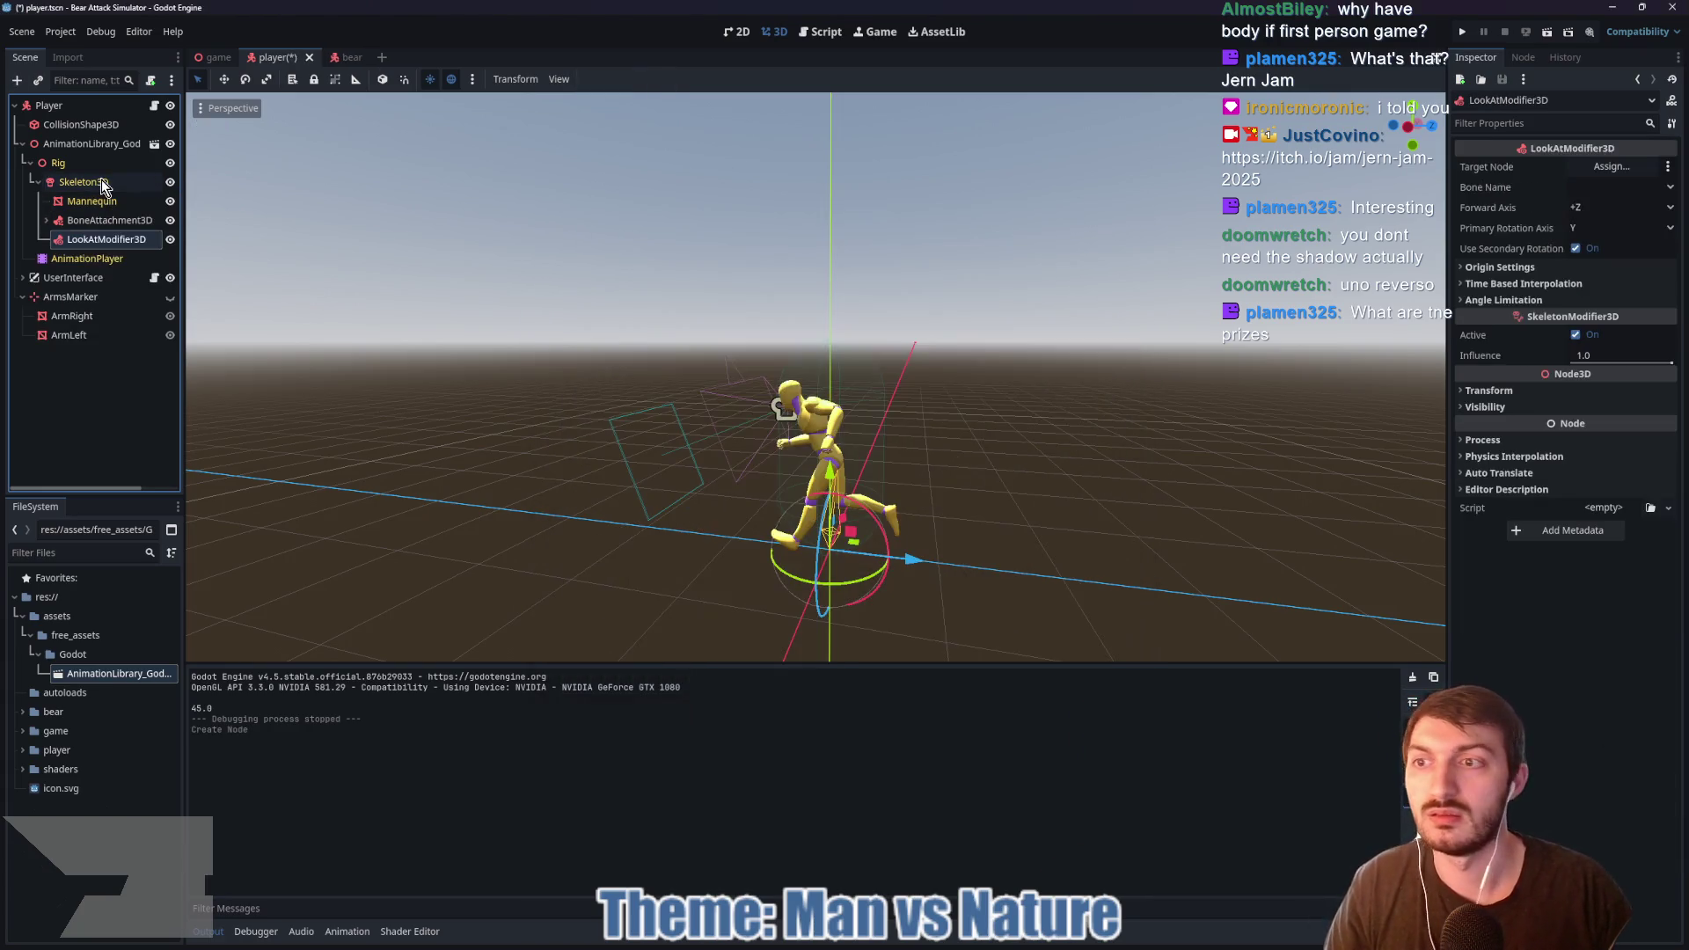
# - Set the LookAtModifier3D's target node to Reticle and its bone to DEF-head
pyautogui.click(1612, 166)
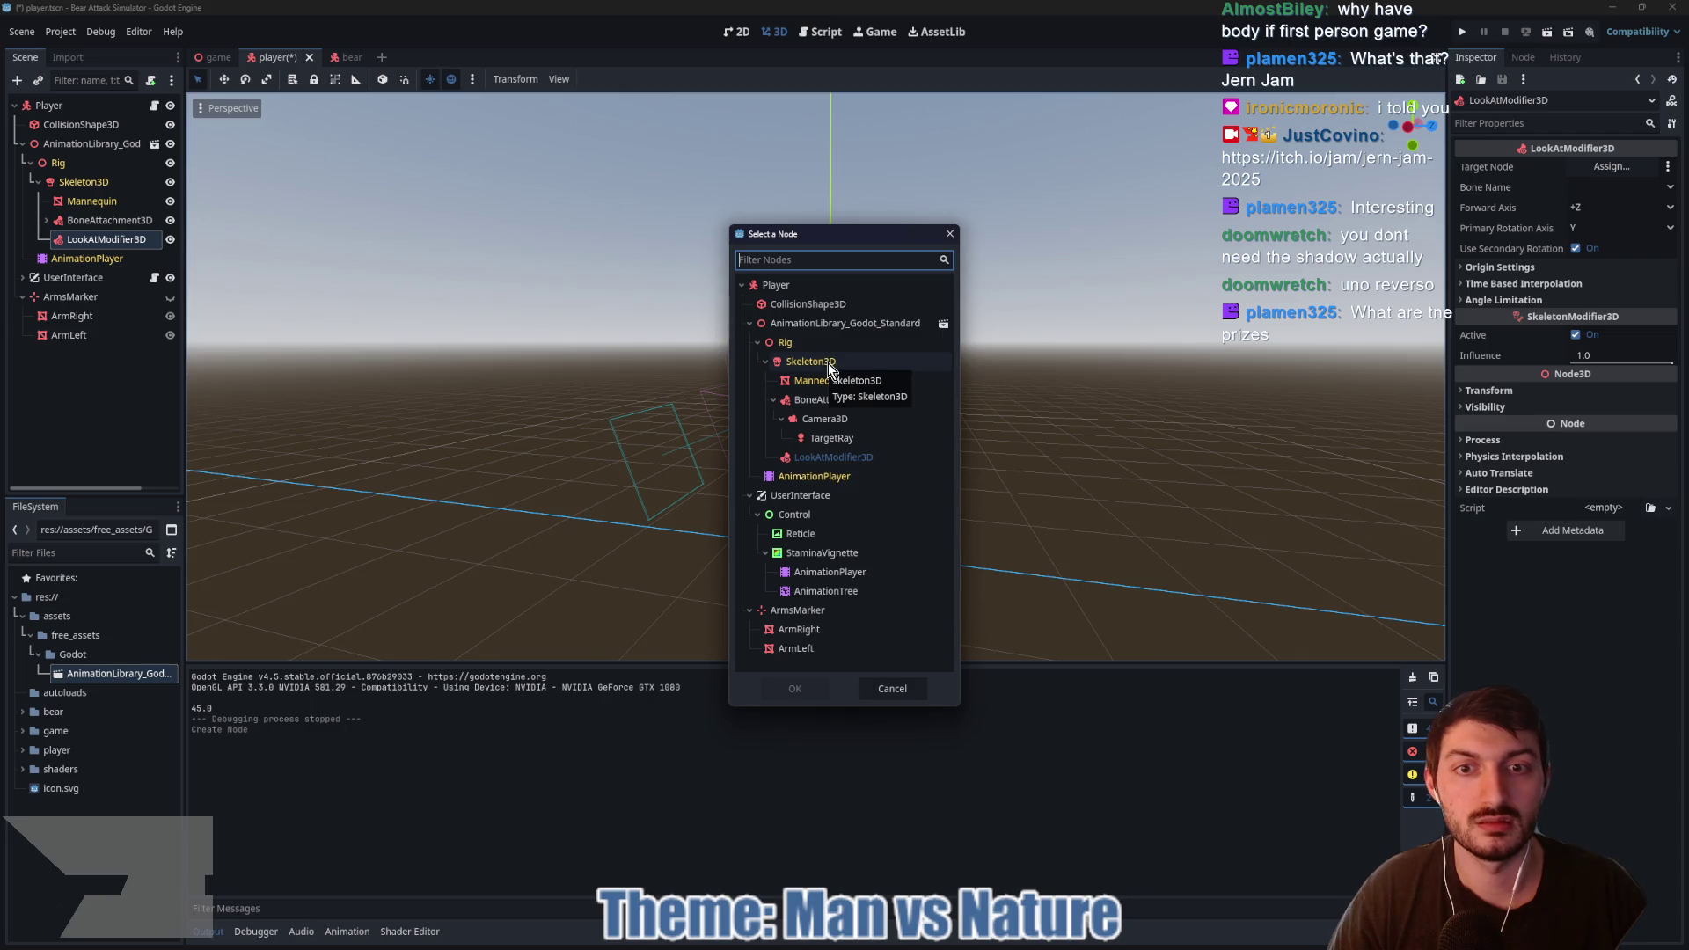
pyautogui.click(950, 233)
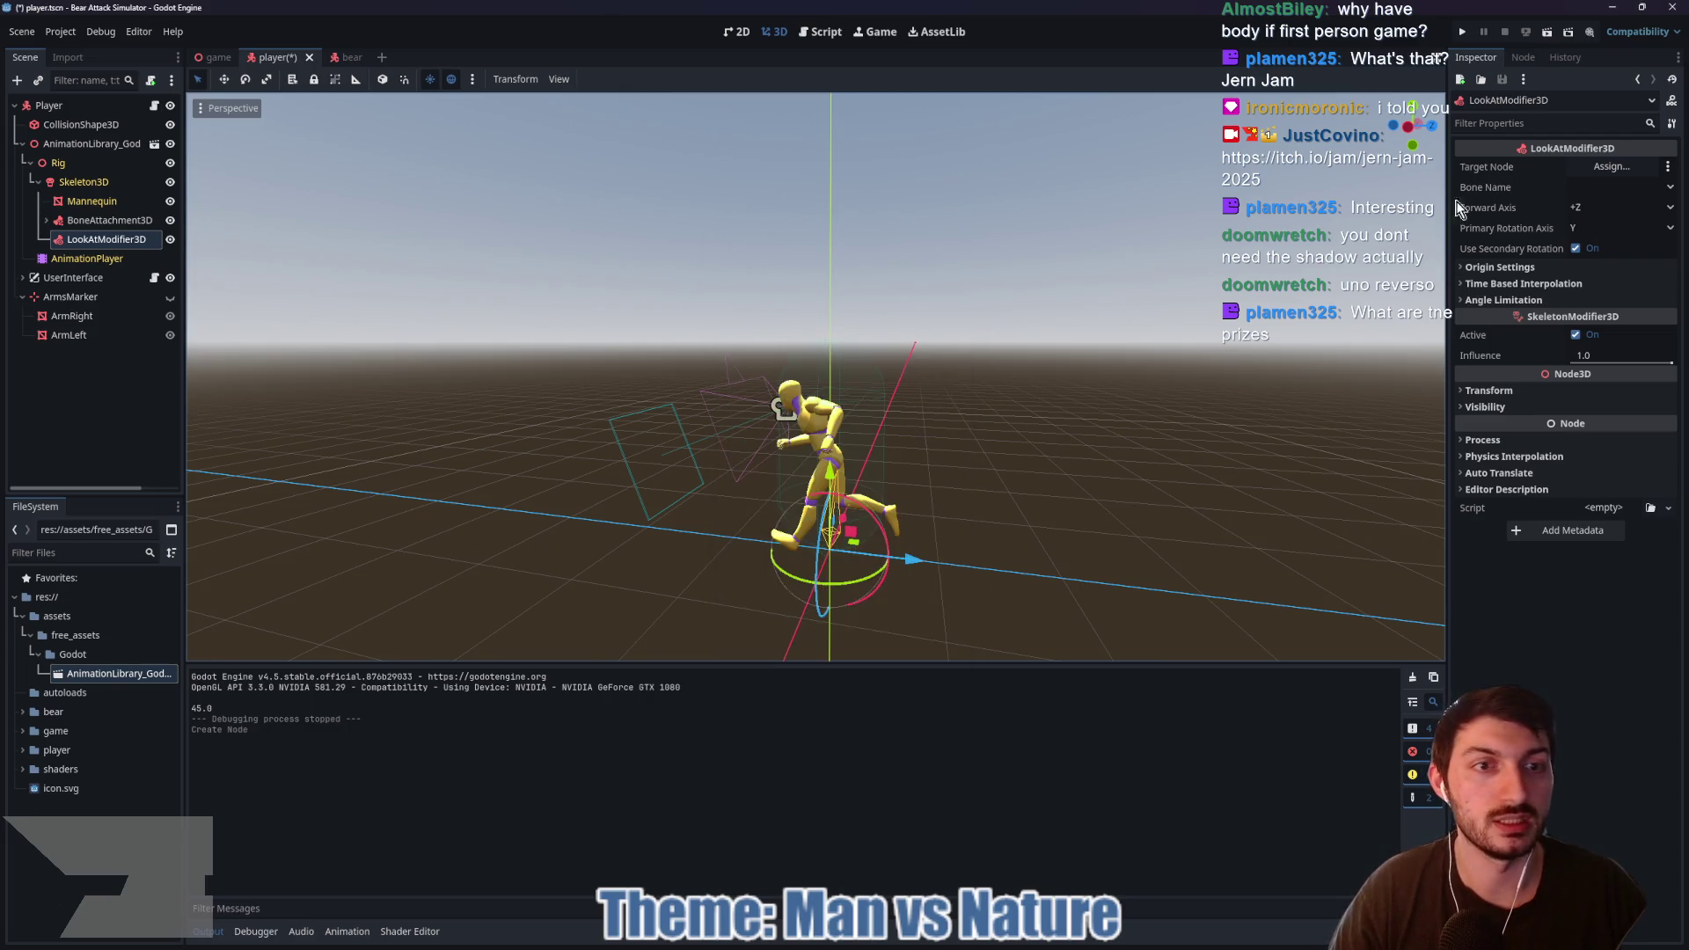
pyautogui.click(1612, 167)
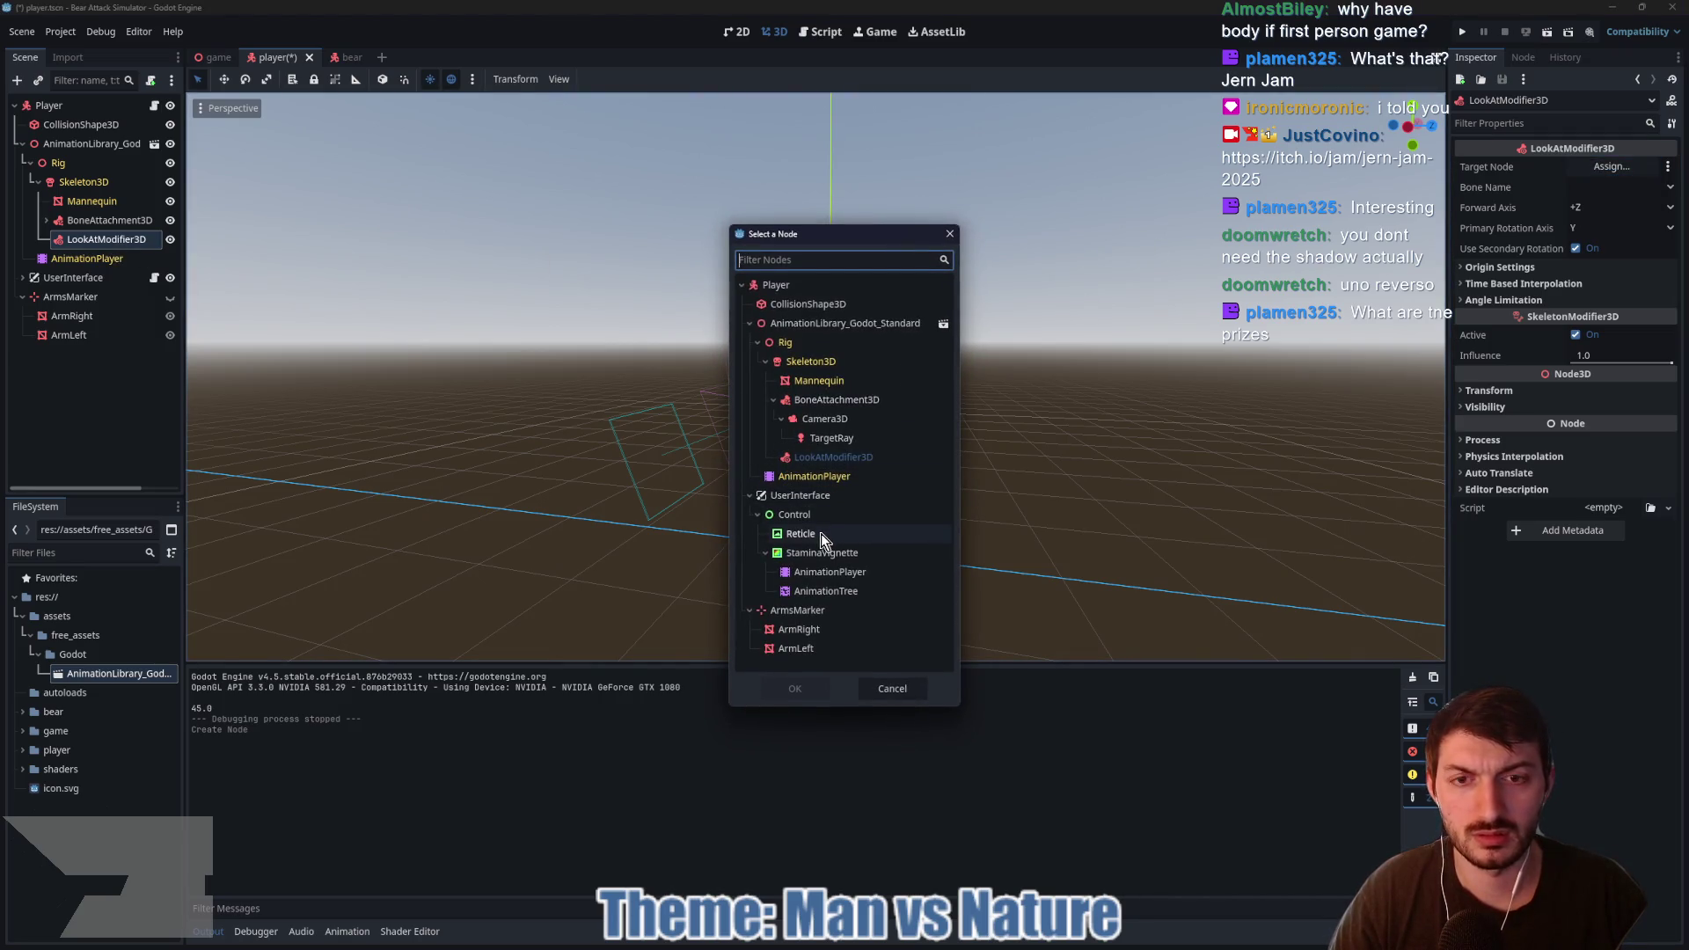
pyautogui.click(831, 439)
pyautogui.click(805, 688)
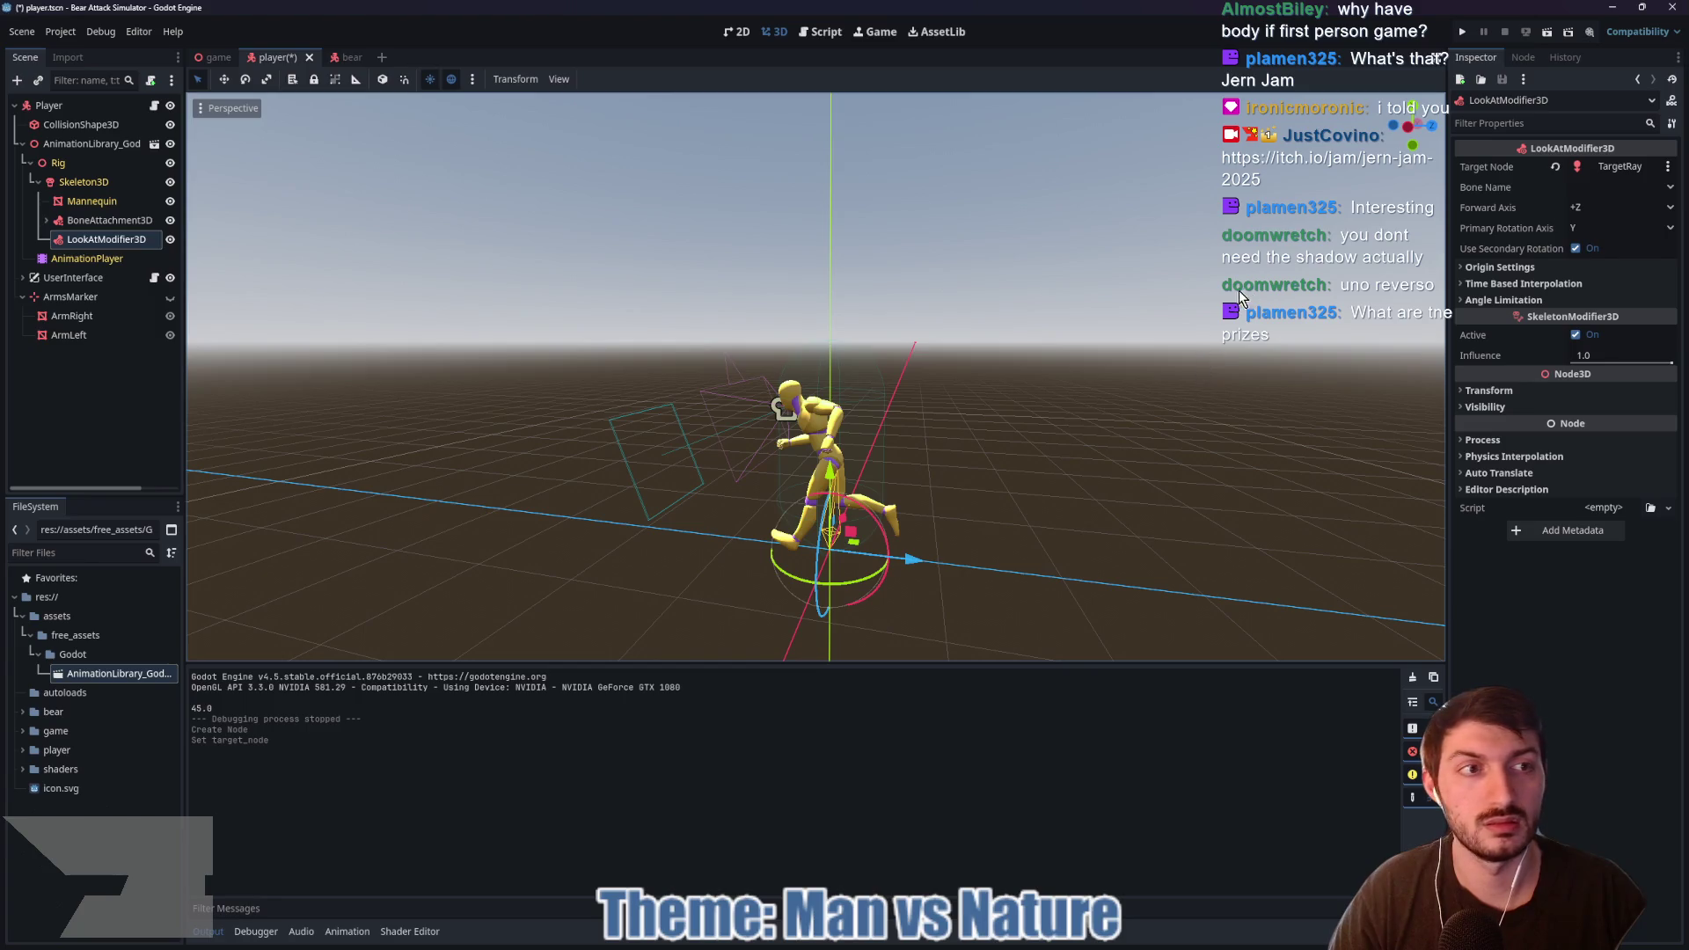
pyautogui.click(1619, 187)
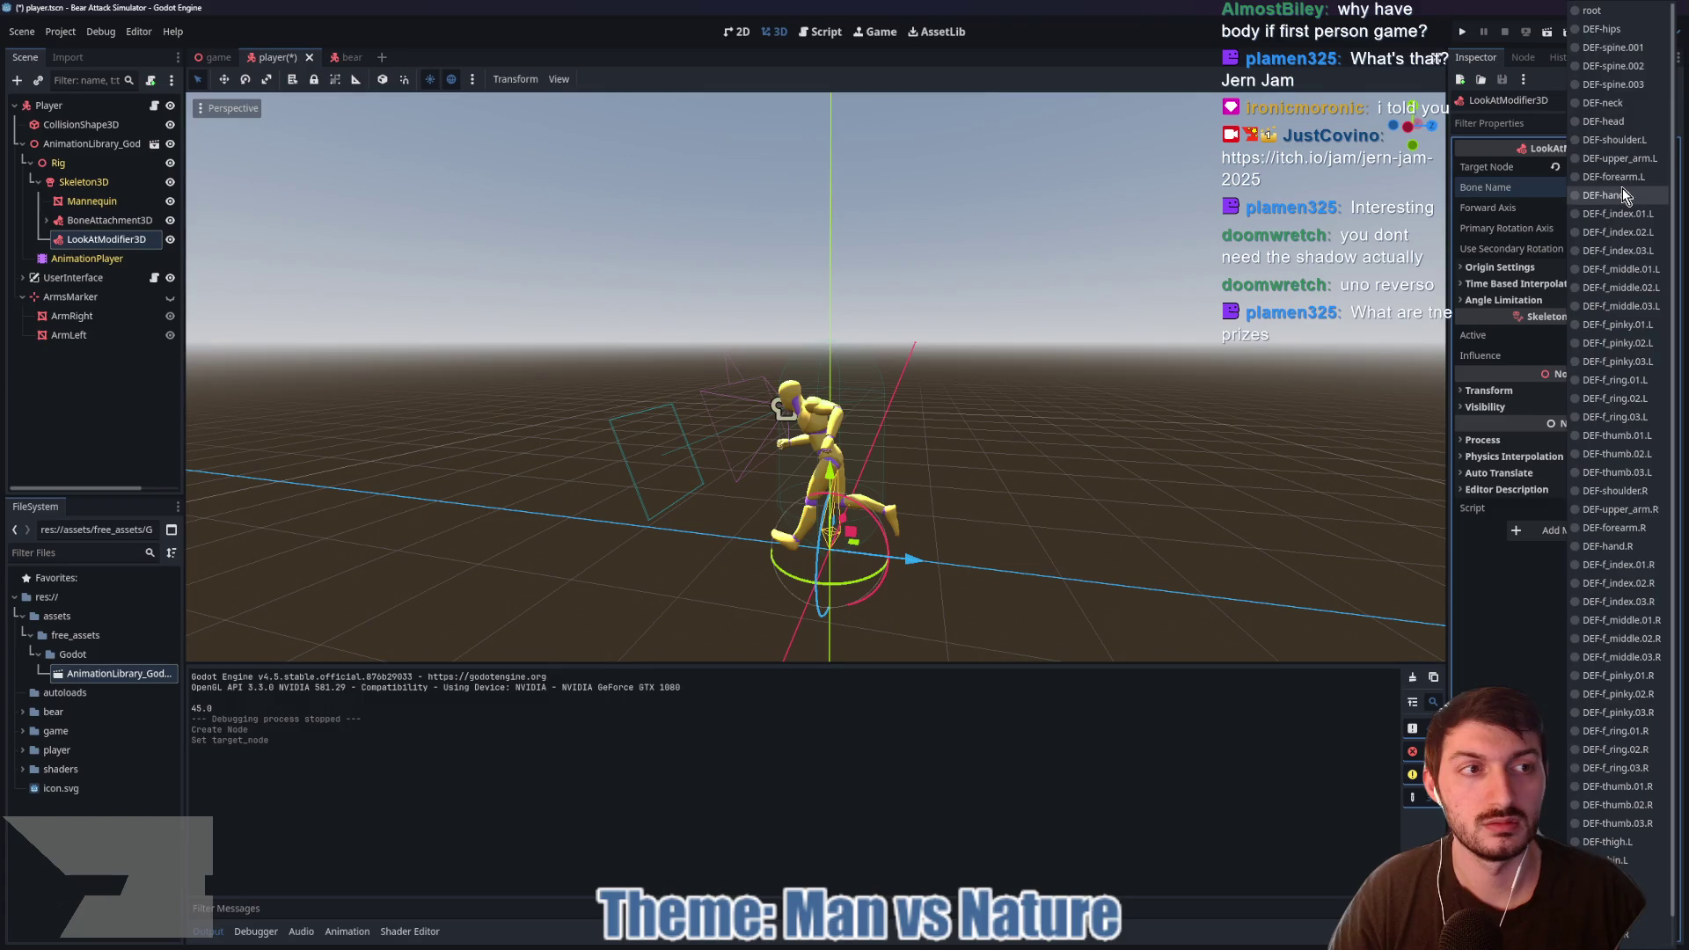
pyautogui.click(1610, 121)
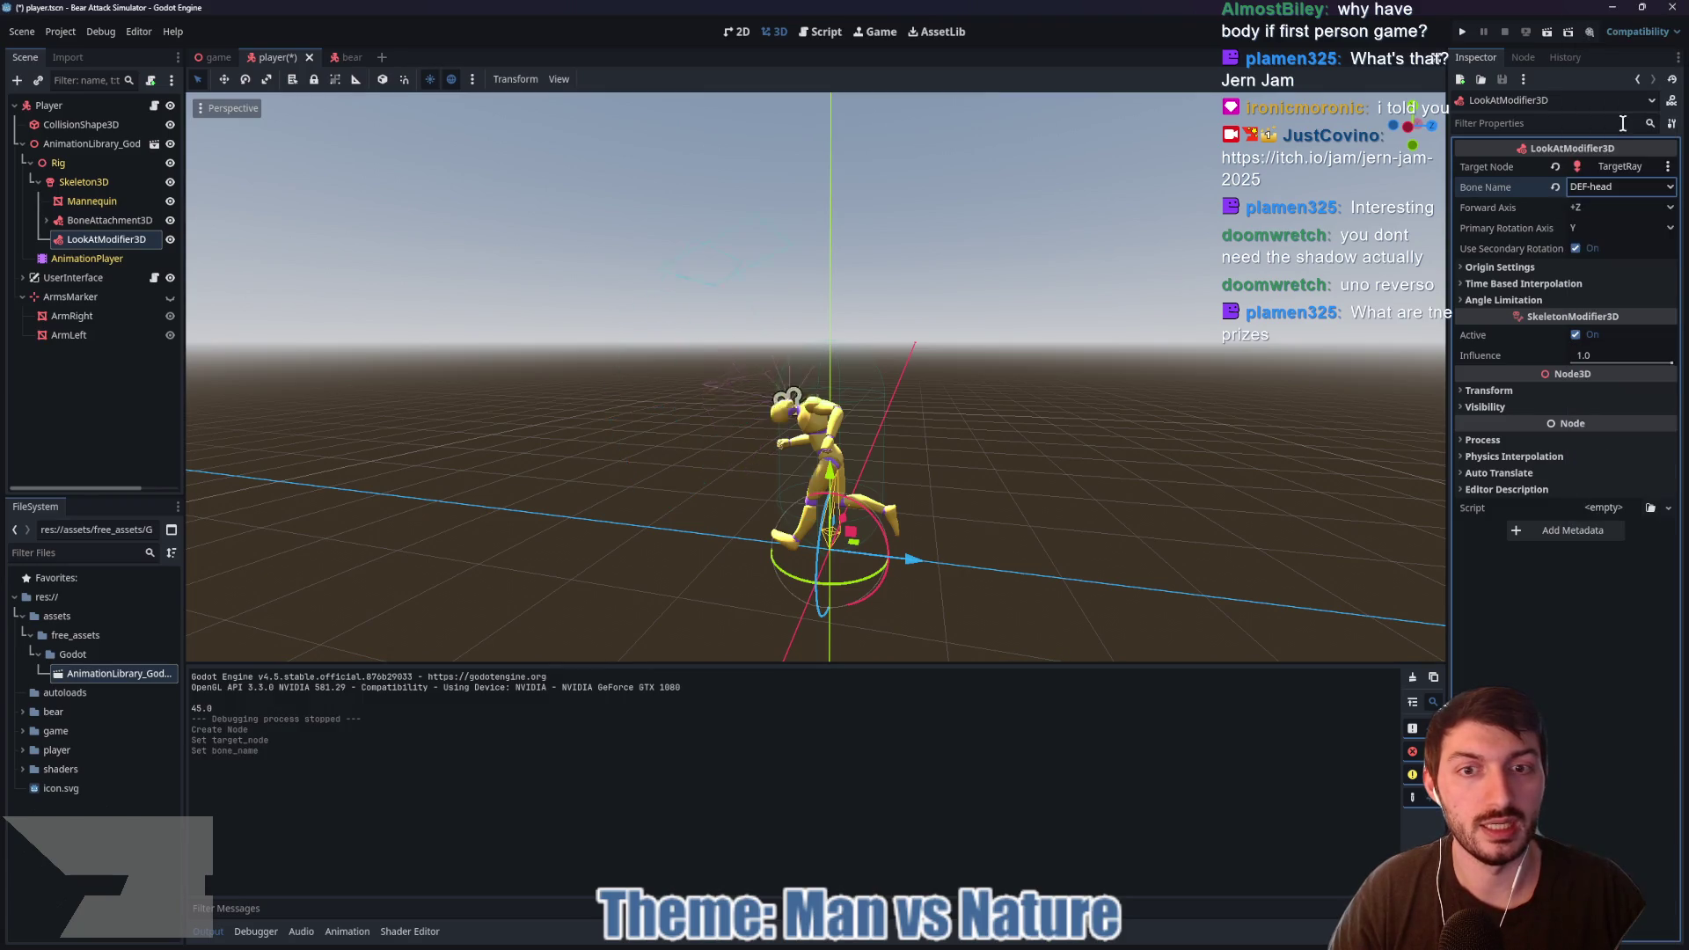
pyautogui.click(1596, 167)
pyautogui.click(816, 534)
pyautogui.click(794, 689)
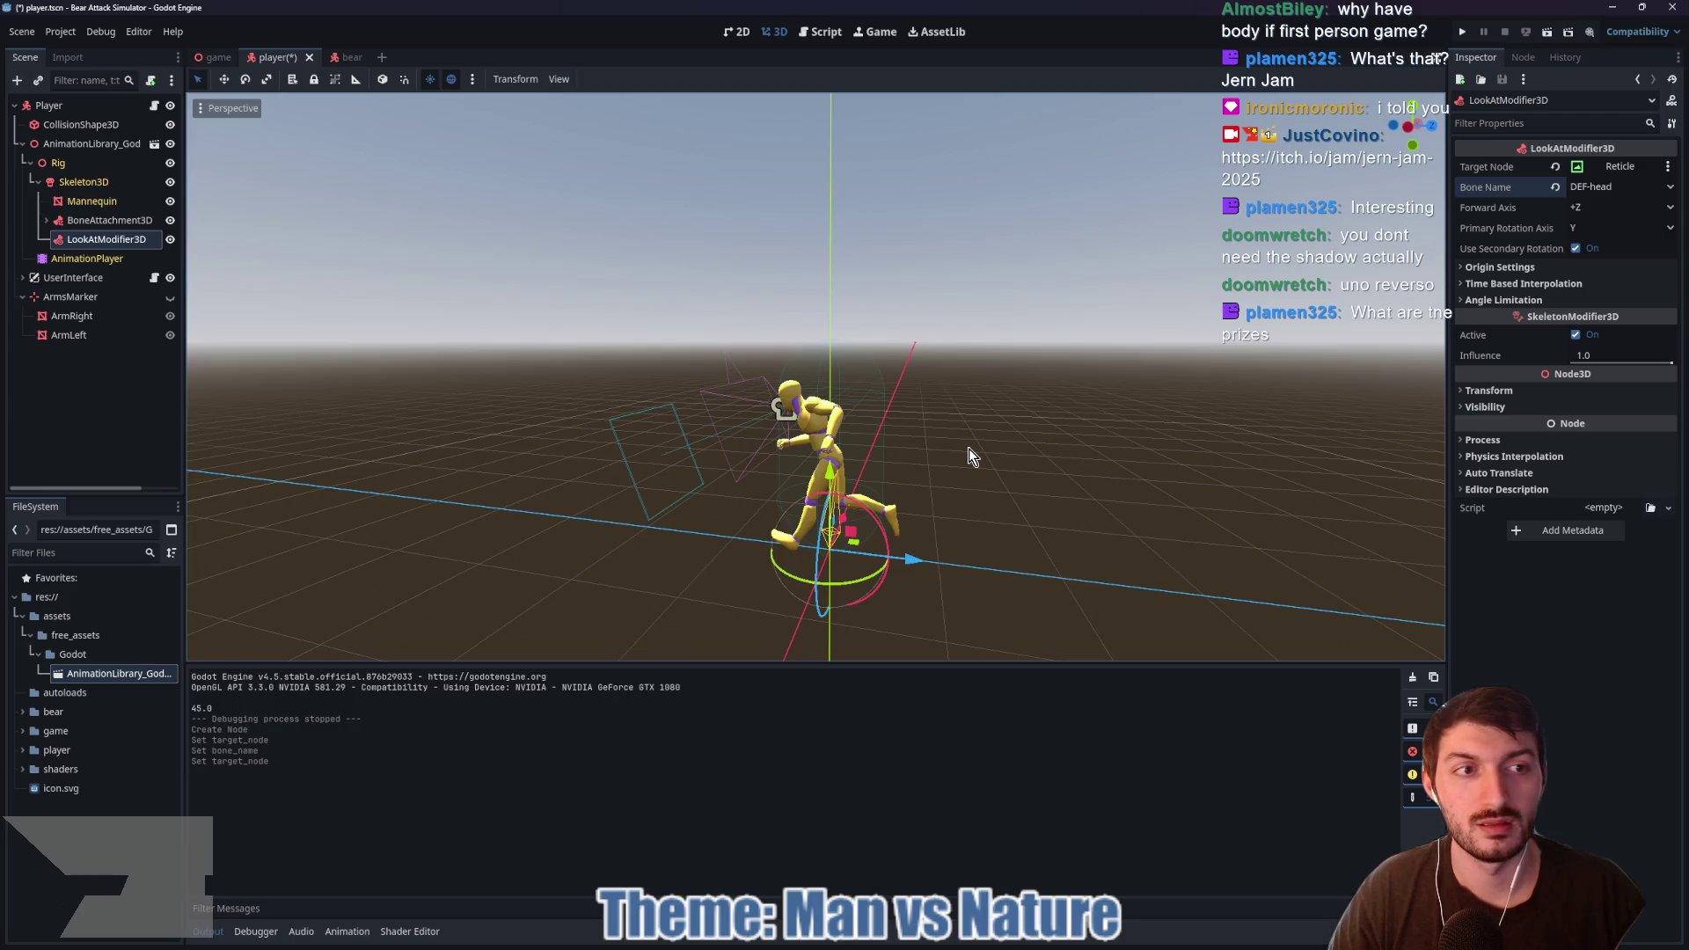
# - Save the player scene and run the game scene to test head tracking
pyautogui.hotkey('ctrl', 's')
pyautogui.hotkey('ctrl', 'shift', 'Tab')
pyautogui.press('F5')
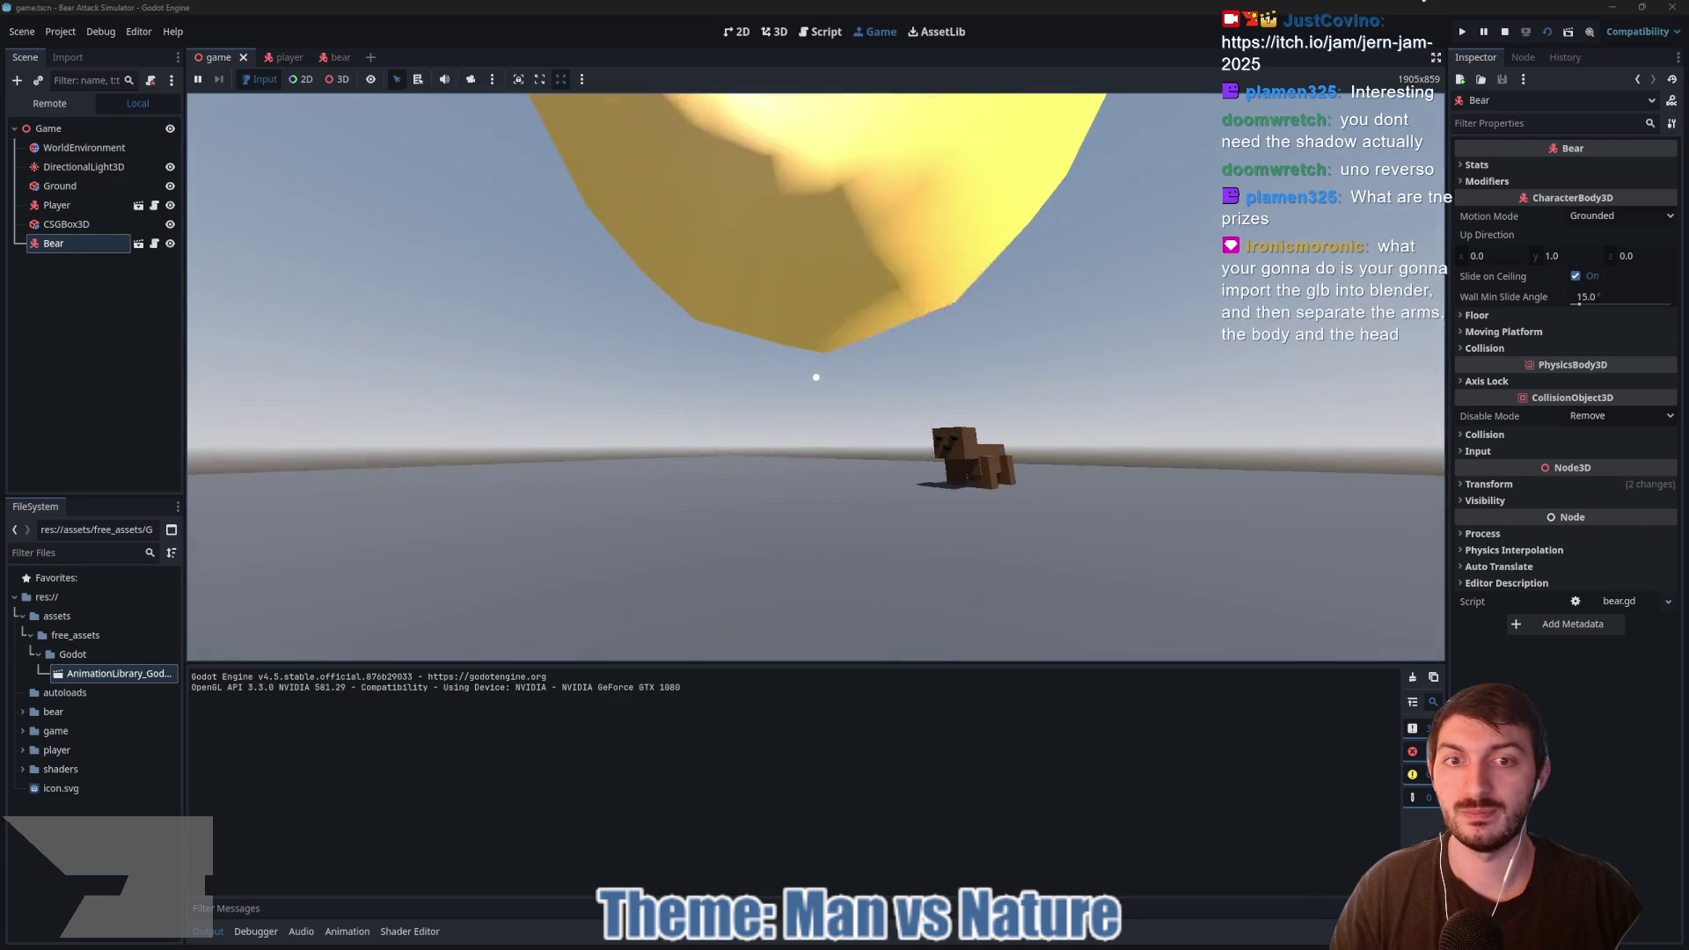
pyautogui.press('F8')
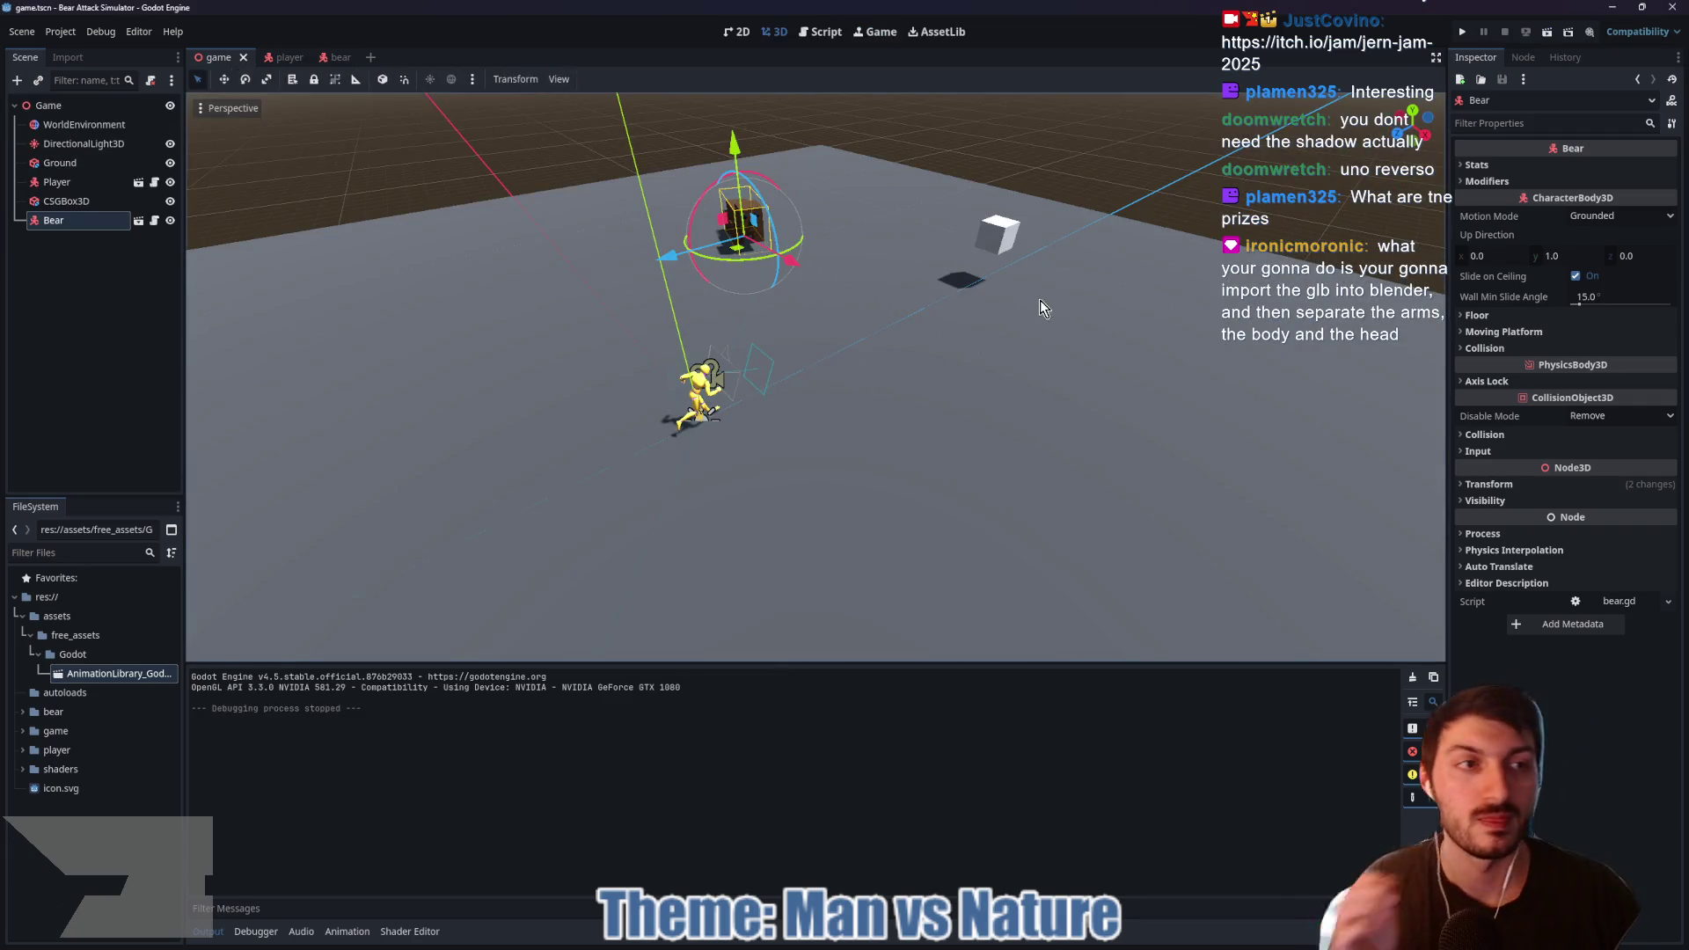
# - Set the look-at modifier's forward axis to -Z and primary rotation axis to X, then re-test the game
pyautogui.click(284, 58)
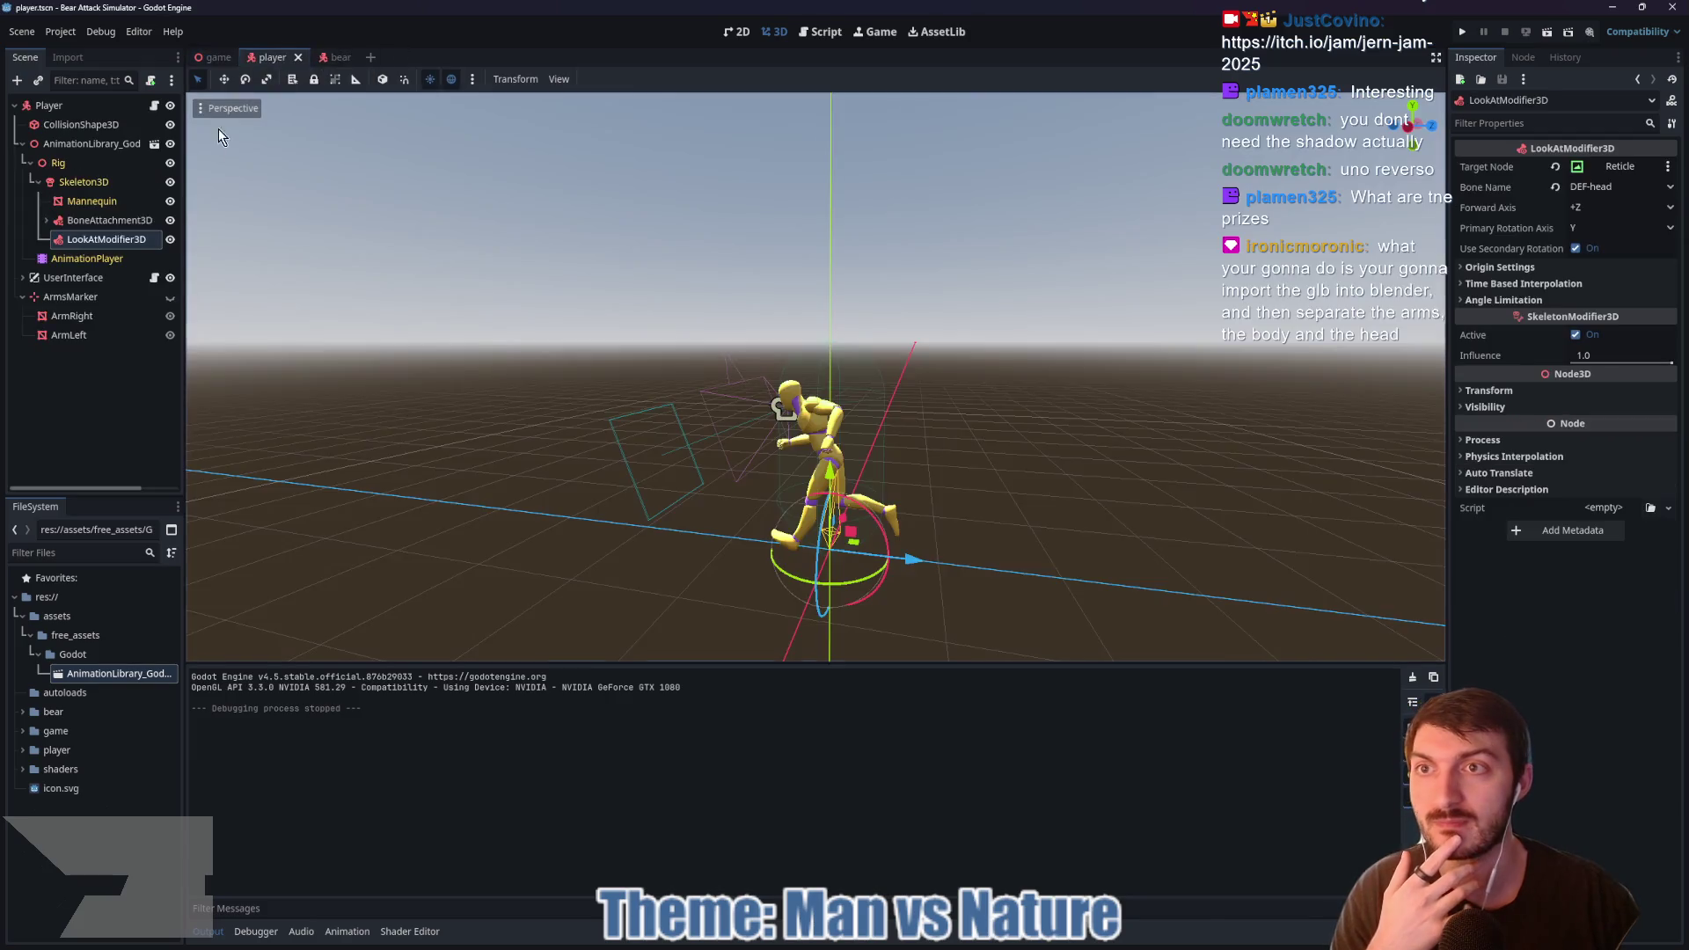
pyautogui.click(1584, 208)
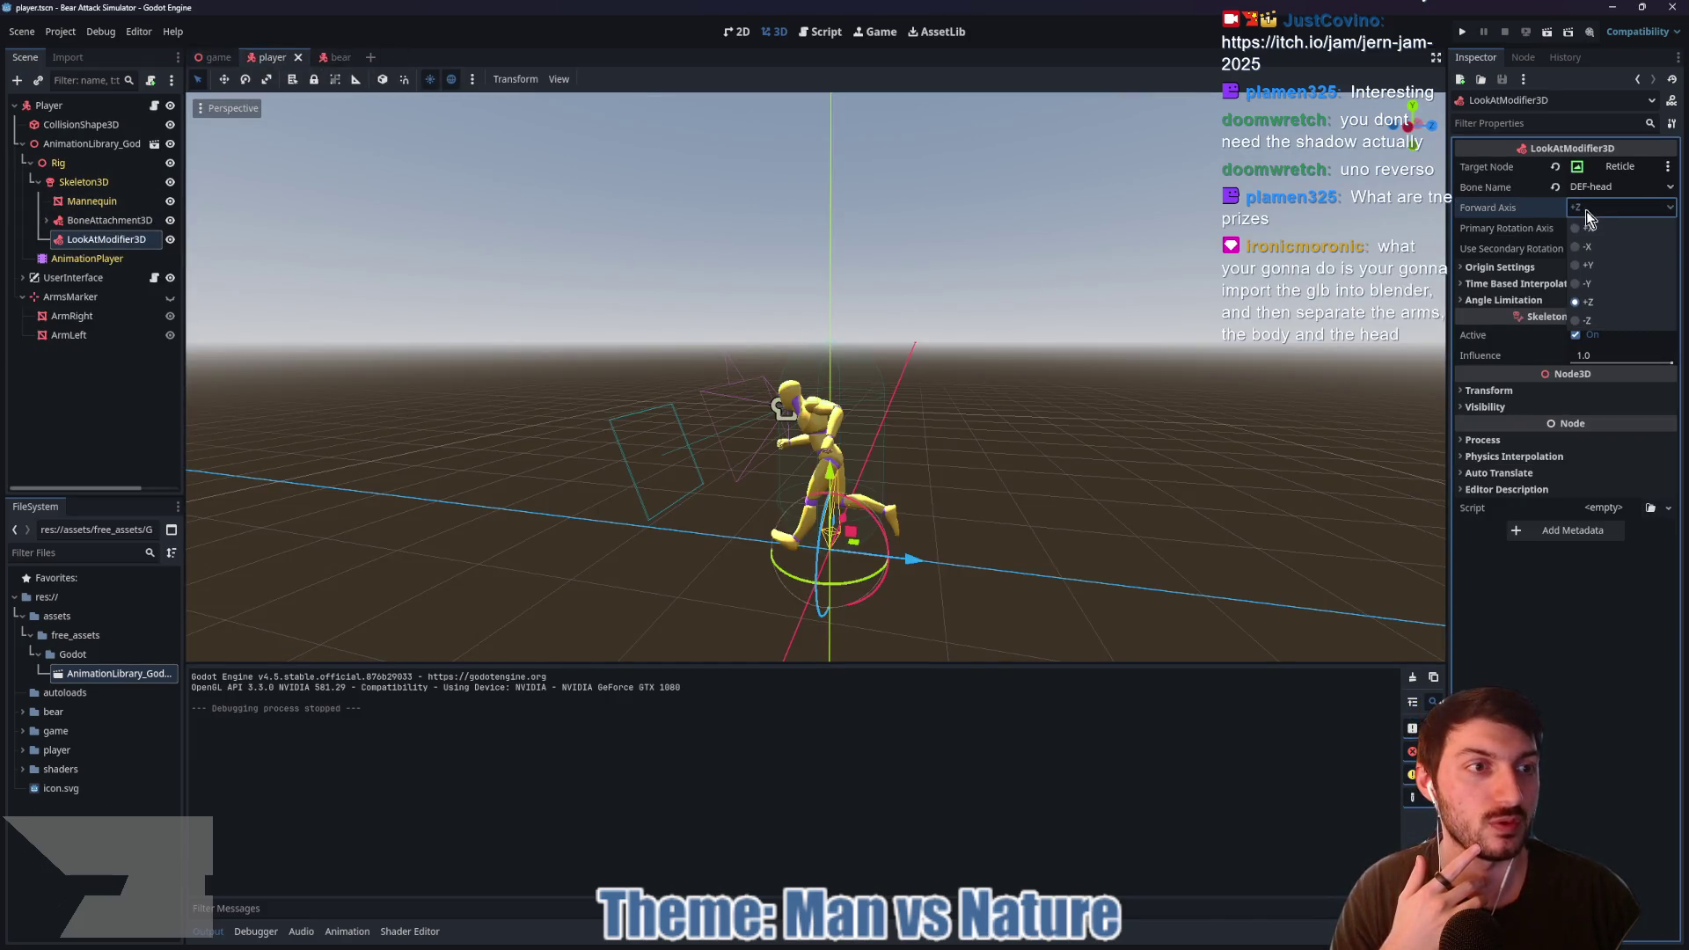
pyautogui.click(1586, 320)
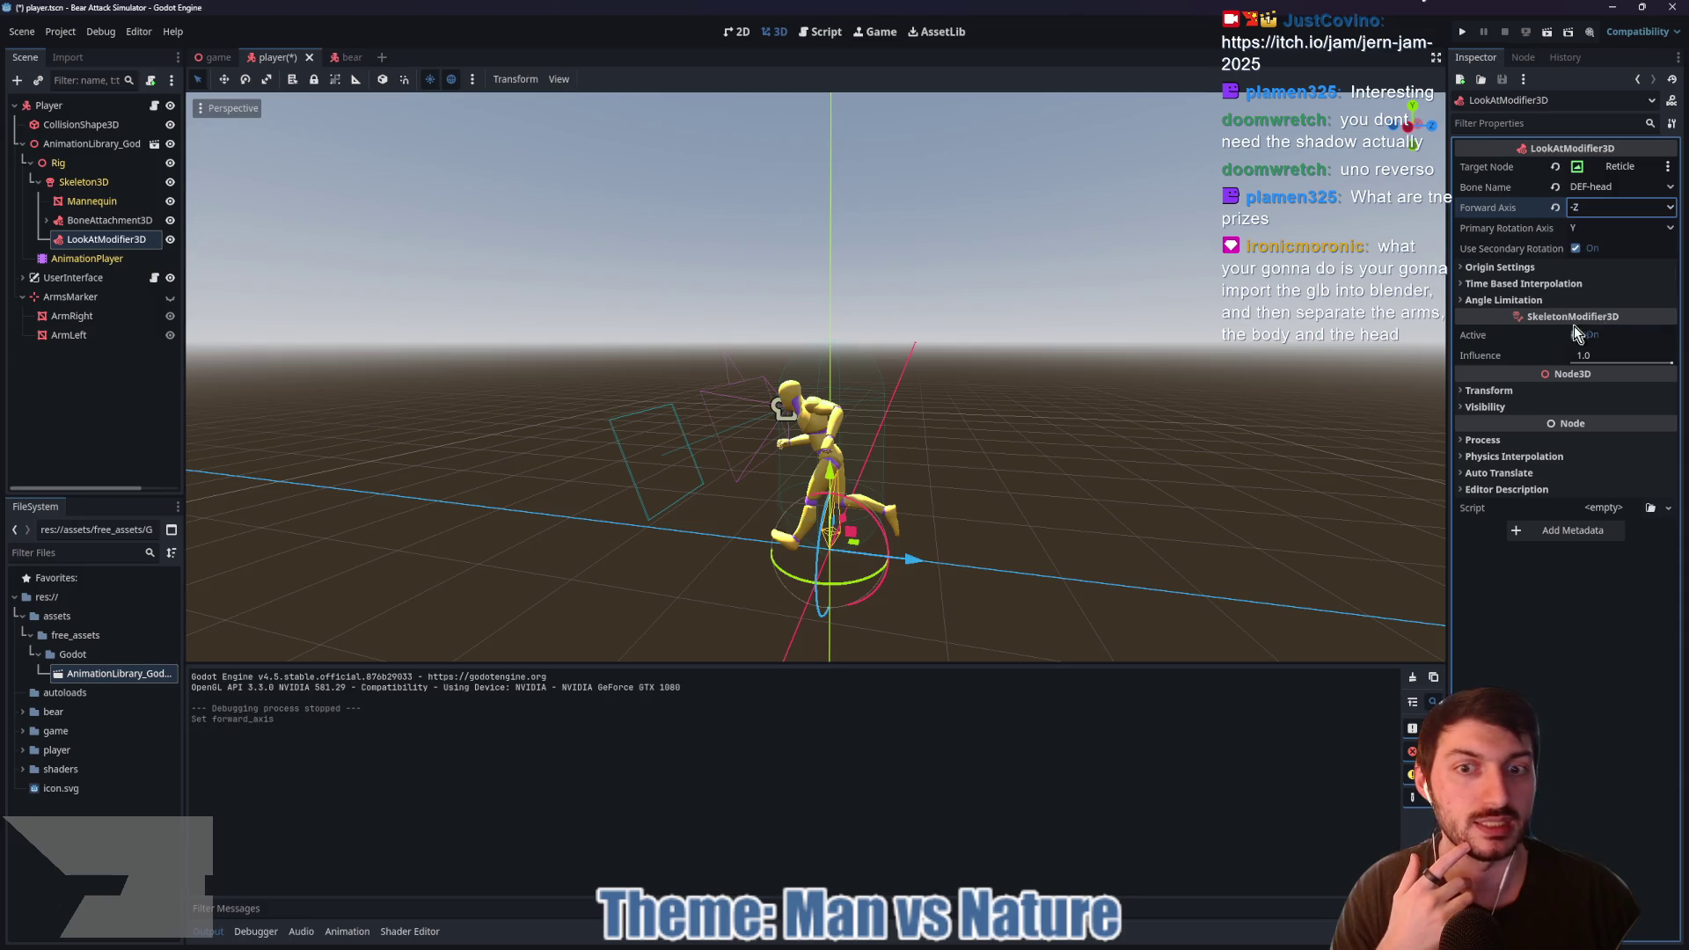
pyautogui.click(1613, 227)
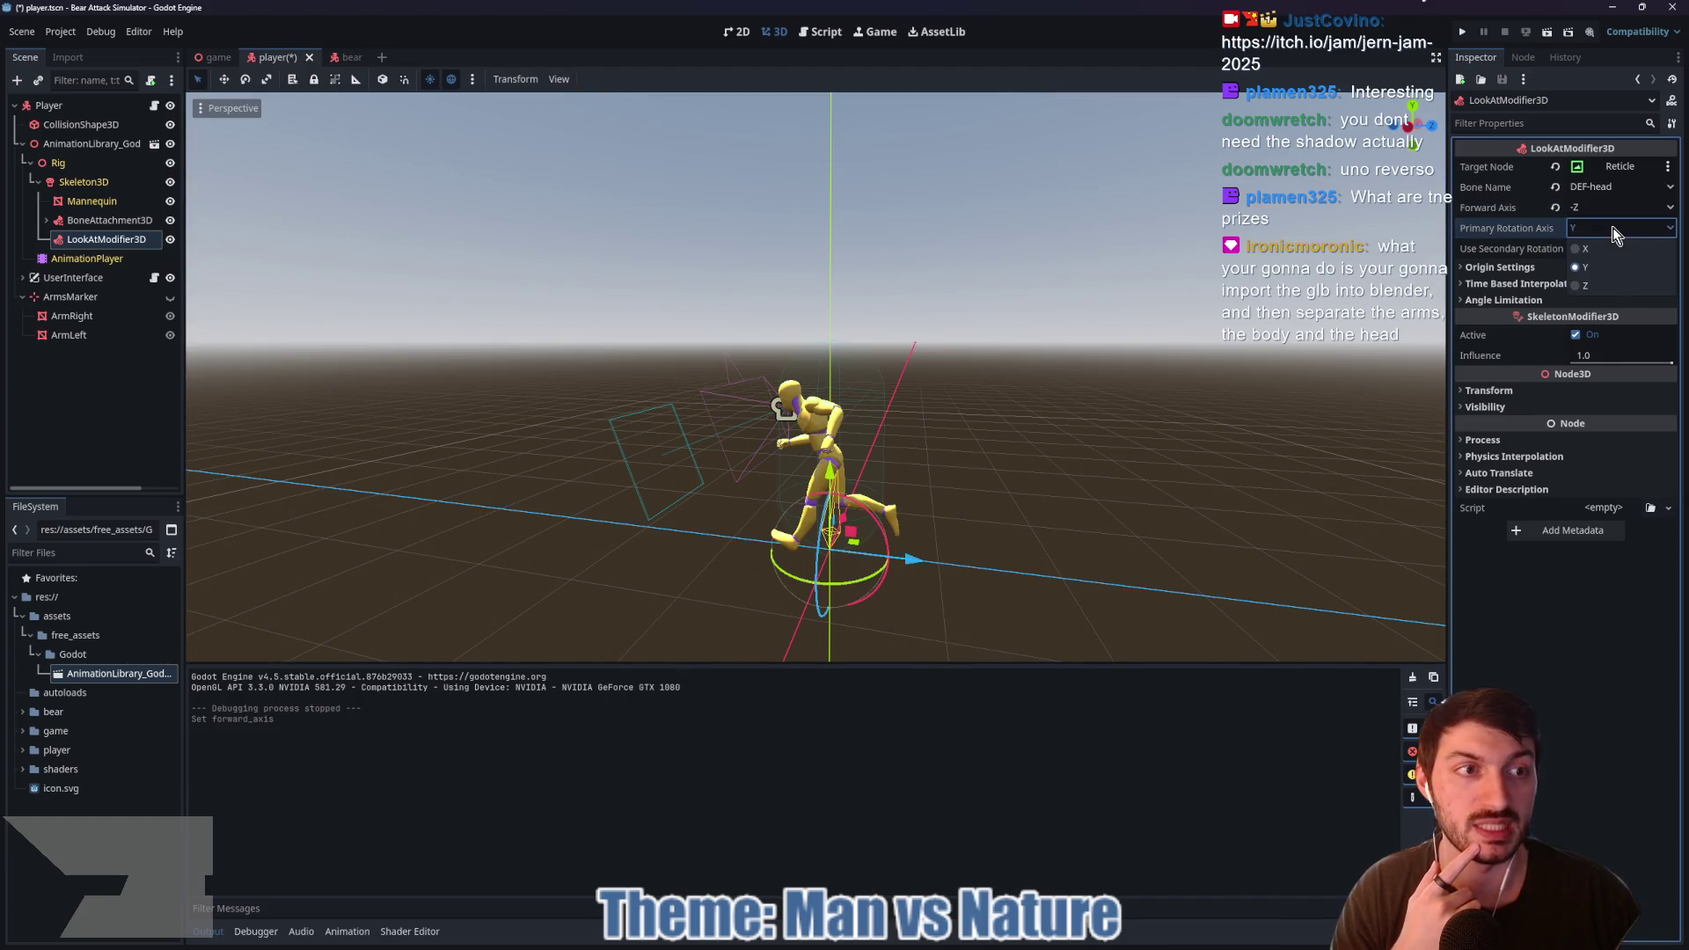
pyautogui.click(1592, 248)
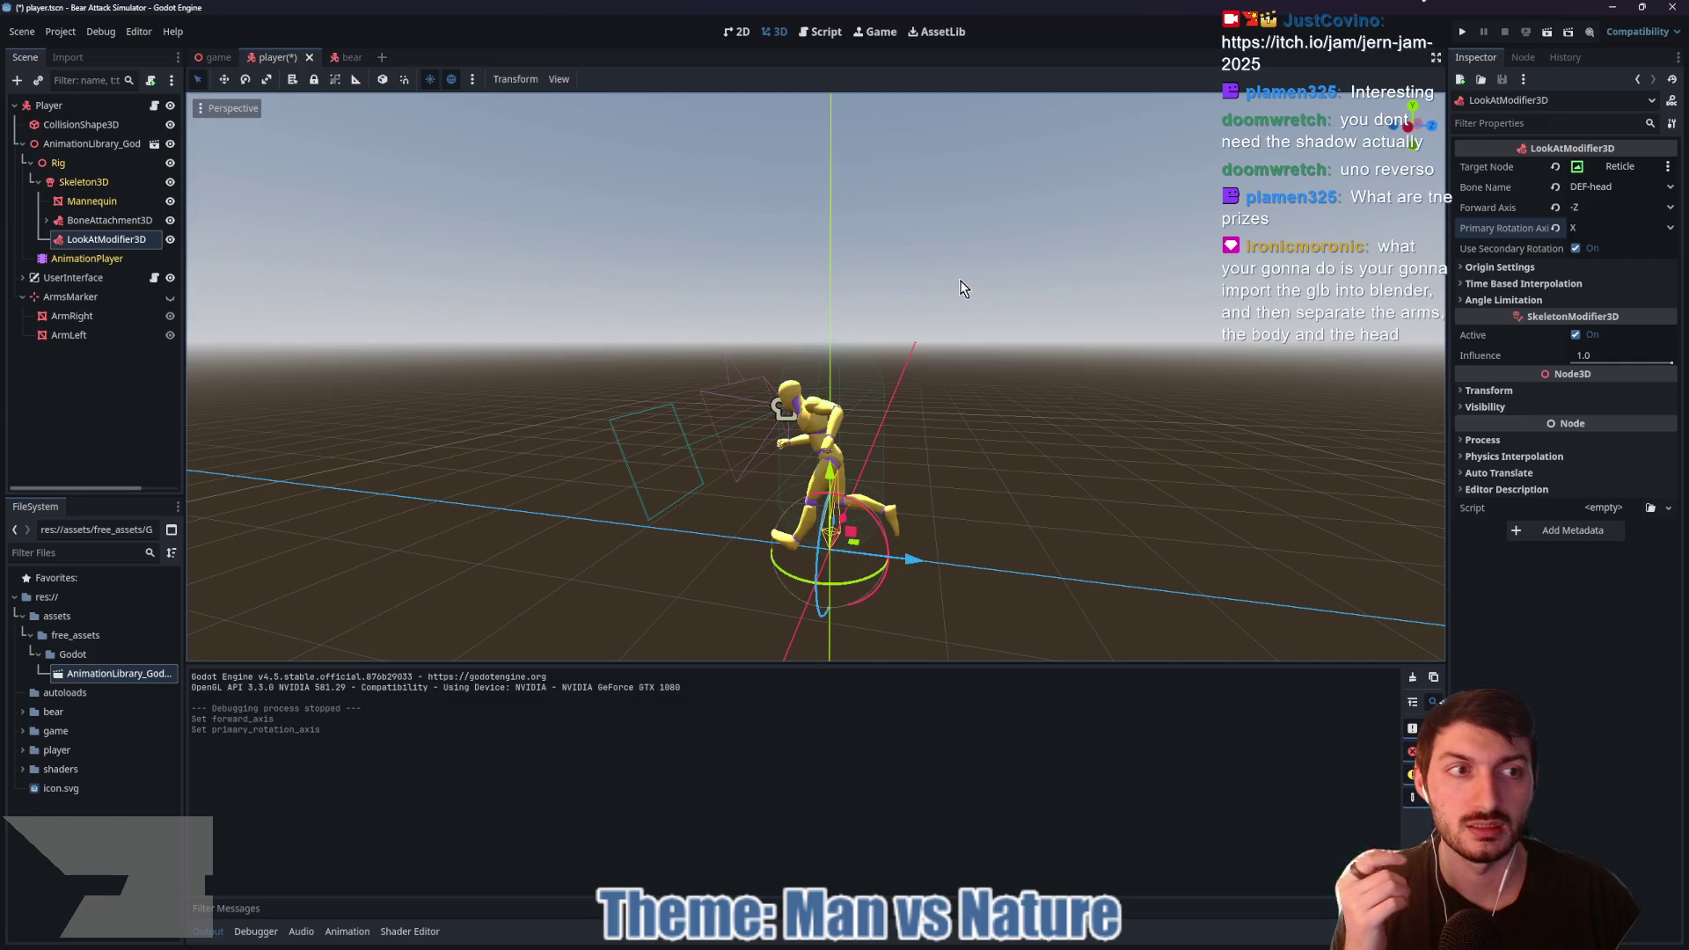
pyautogui.press('F5')
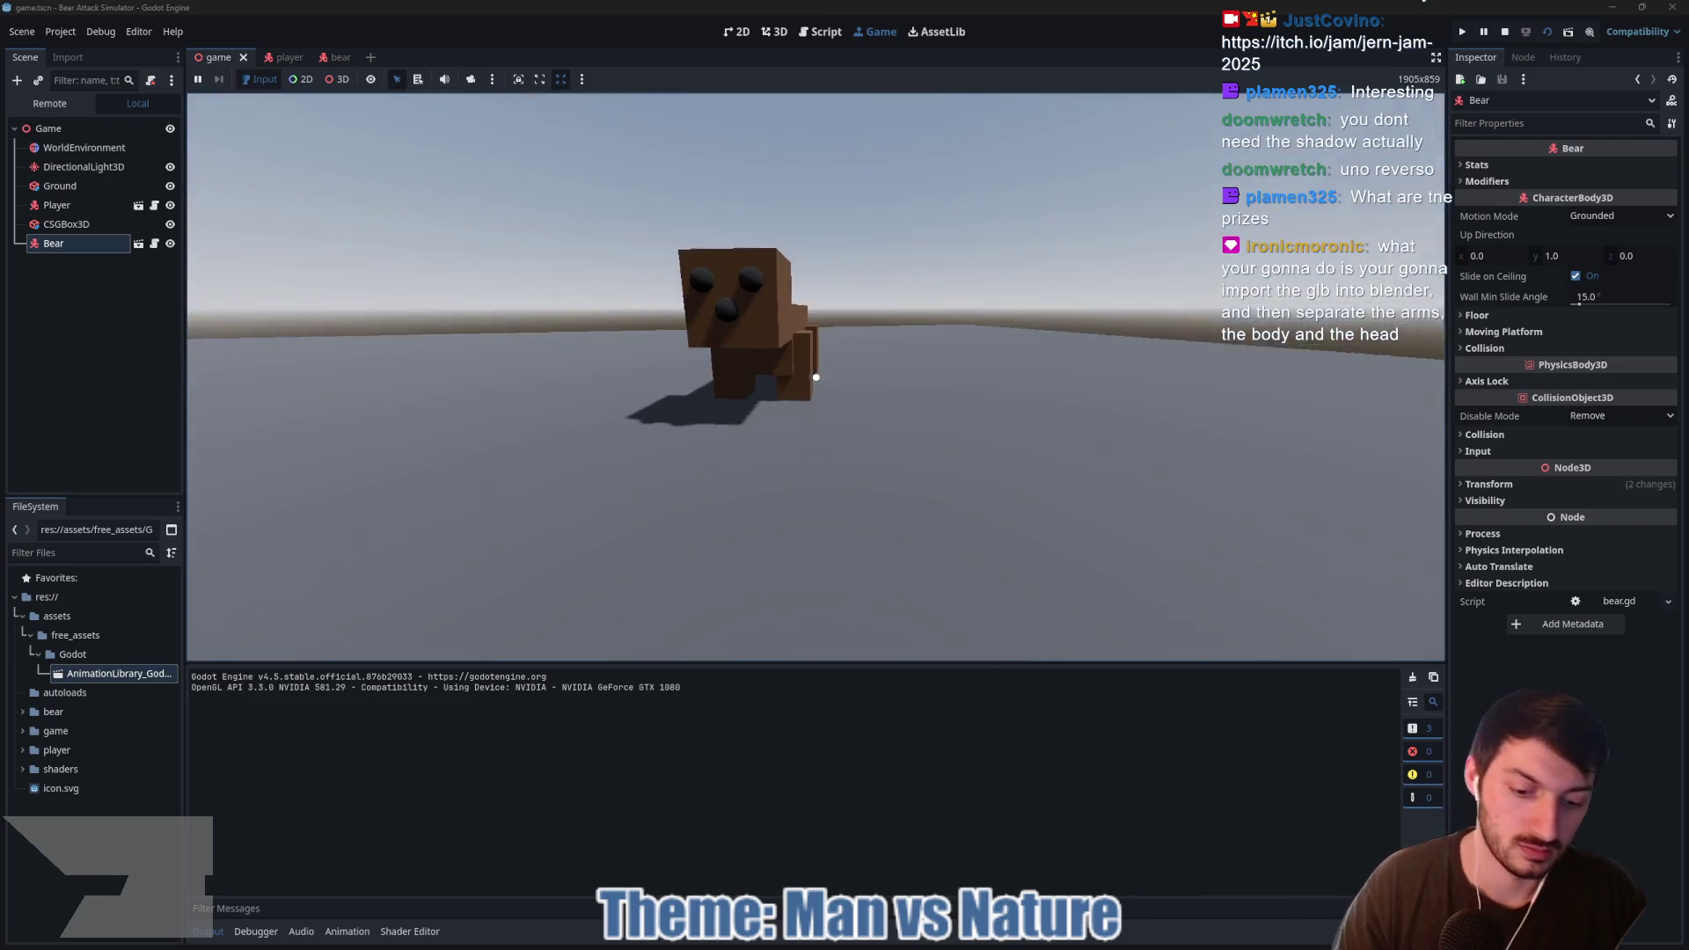
pyautogui.press('F8')
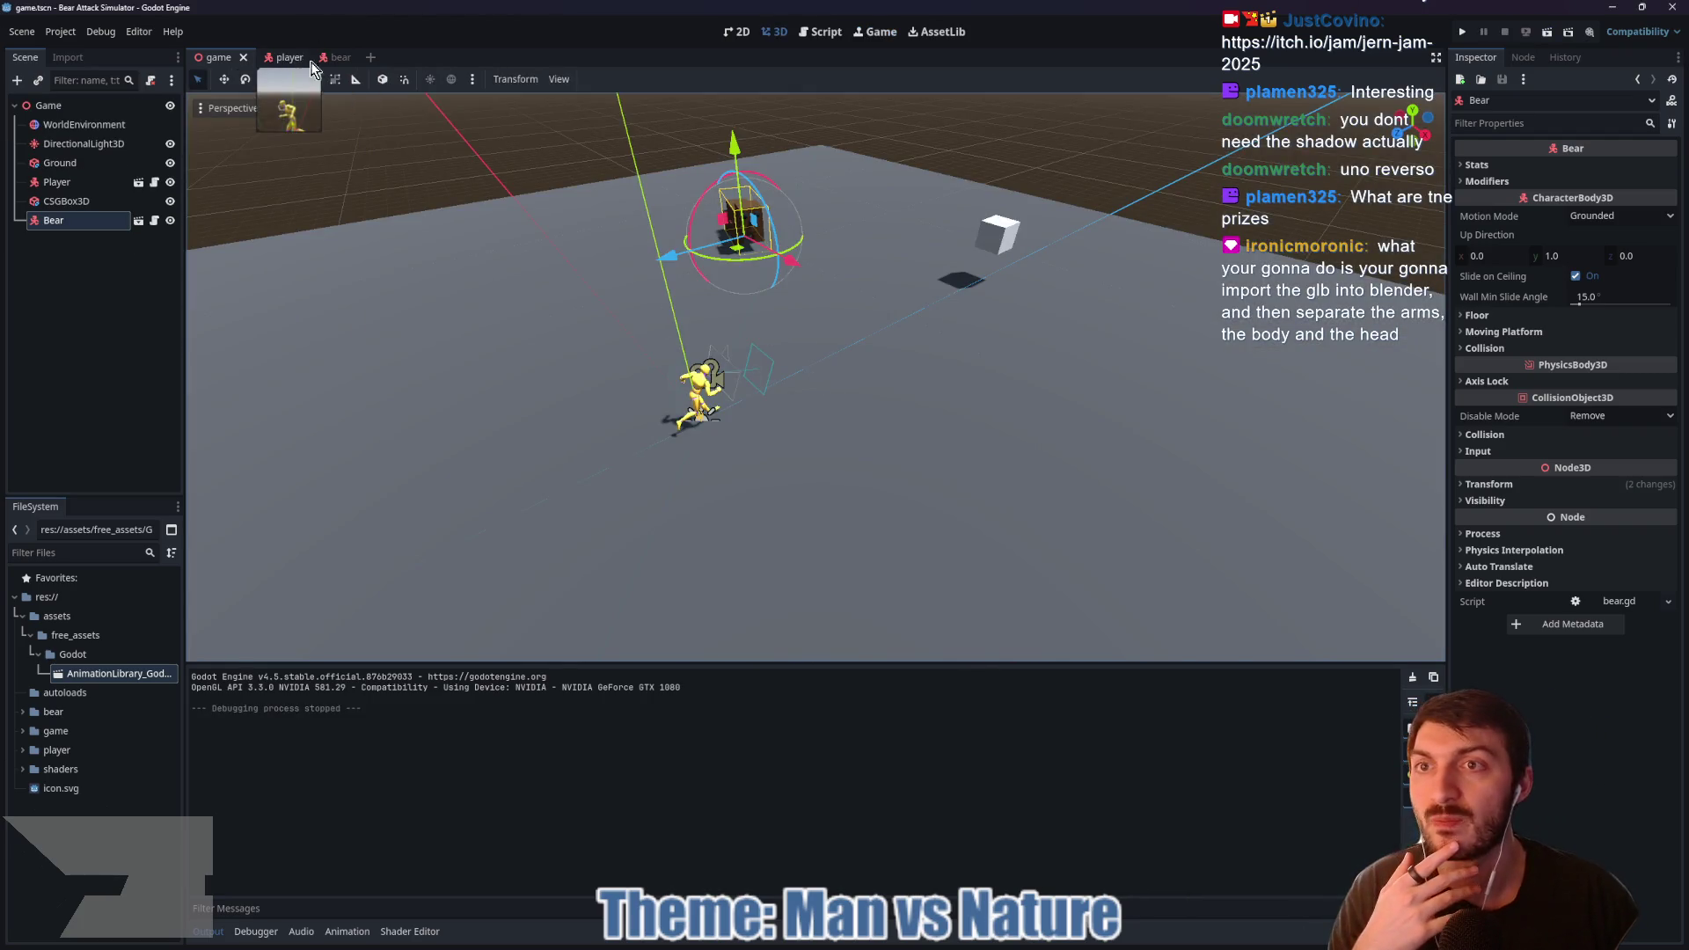
# - Move Camera3D out of BoneAttachment3D directly under Player
pyautogui.click(335, 57)
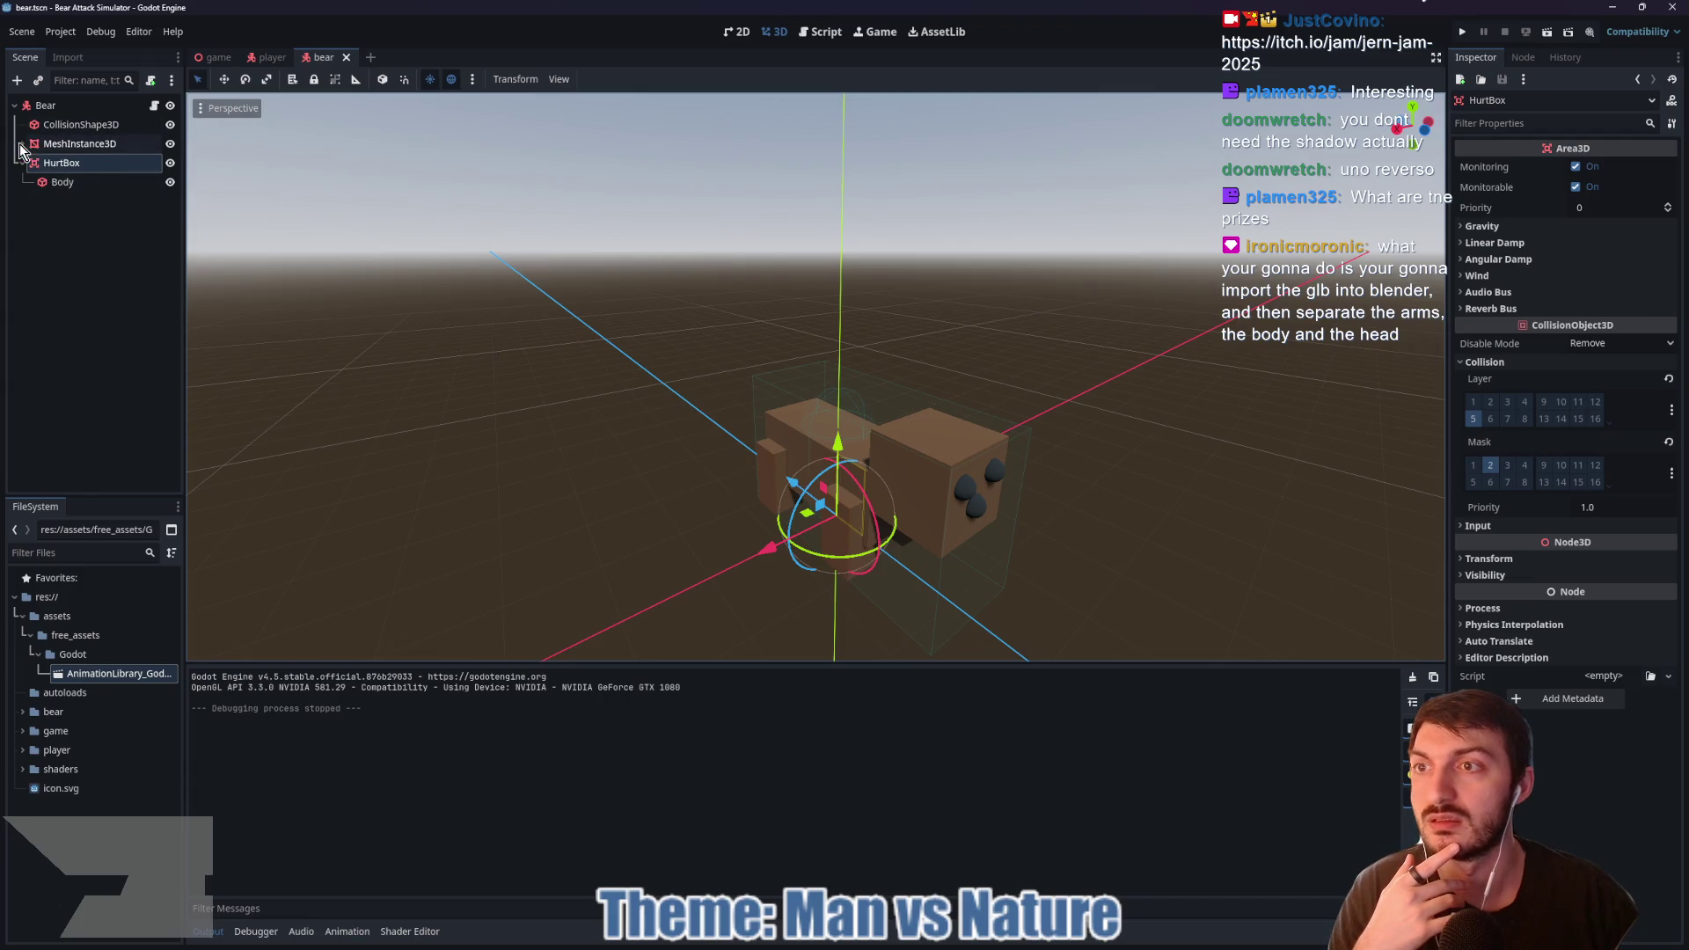
pyautogui.click(264, 62)
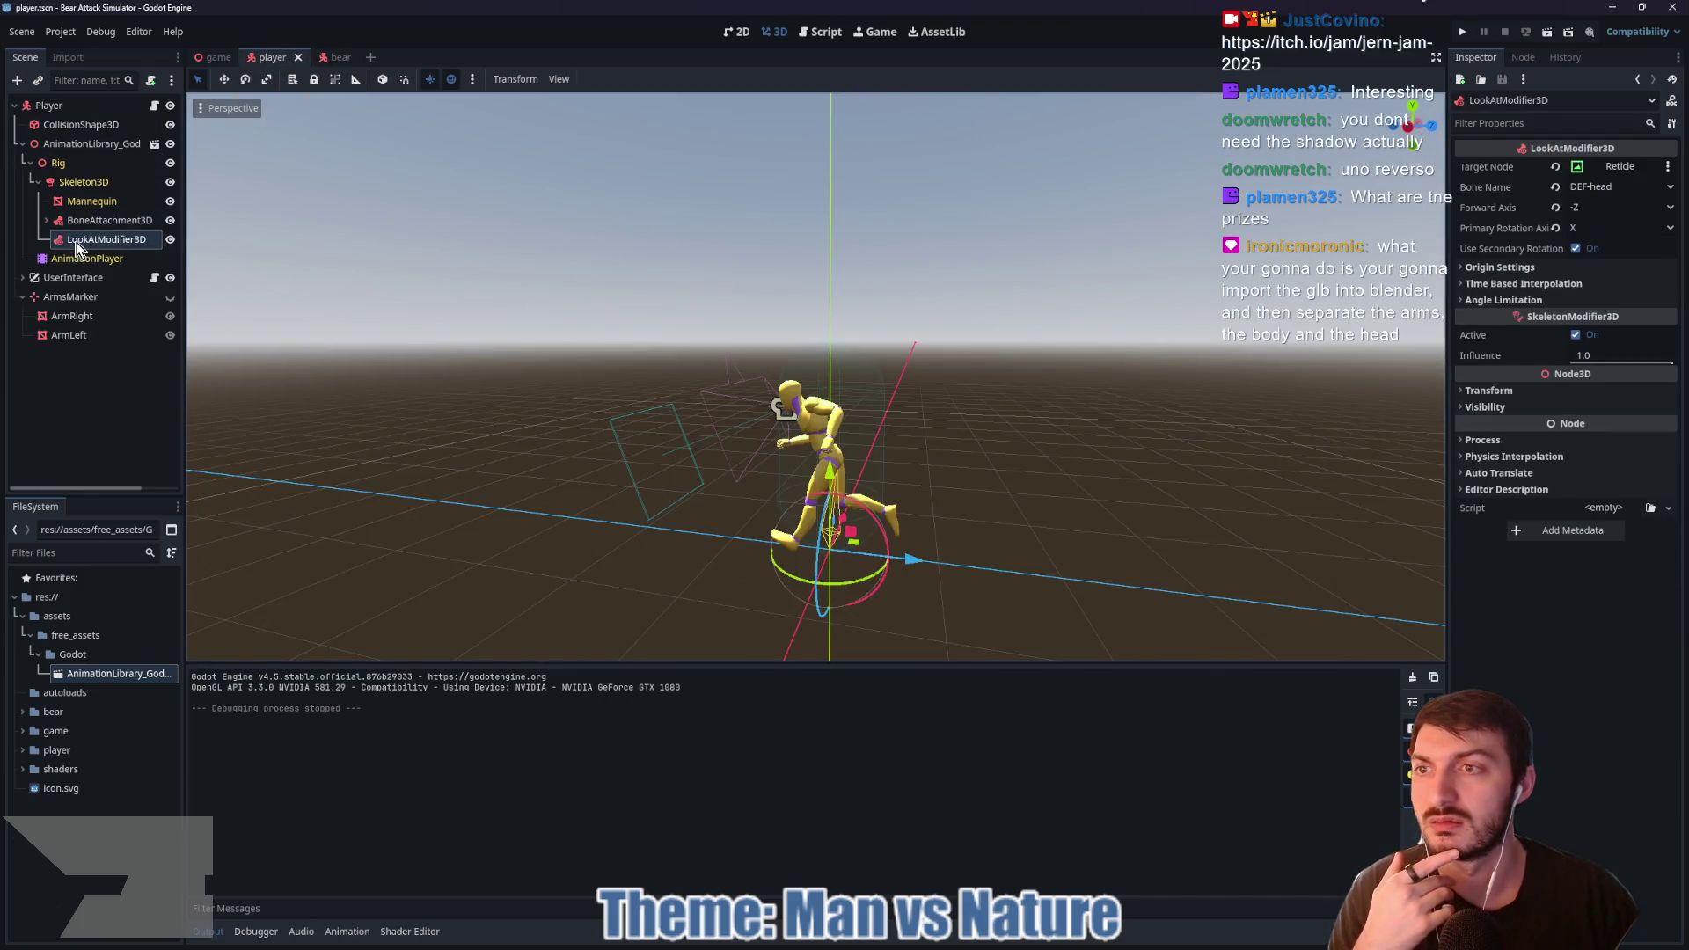
pyautogui.click(49, 220)
pyautogui.moveTo(75, 240); pyautogui.dragTo(26, 303)
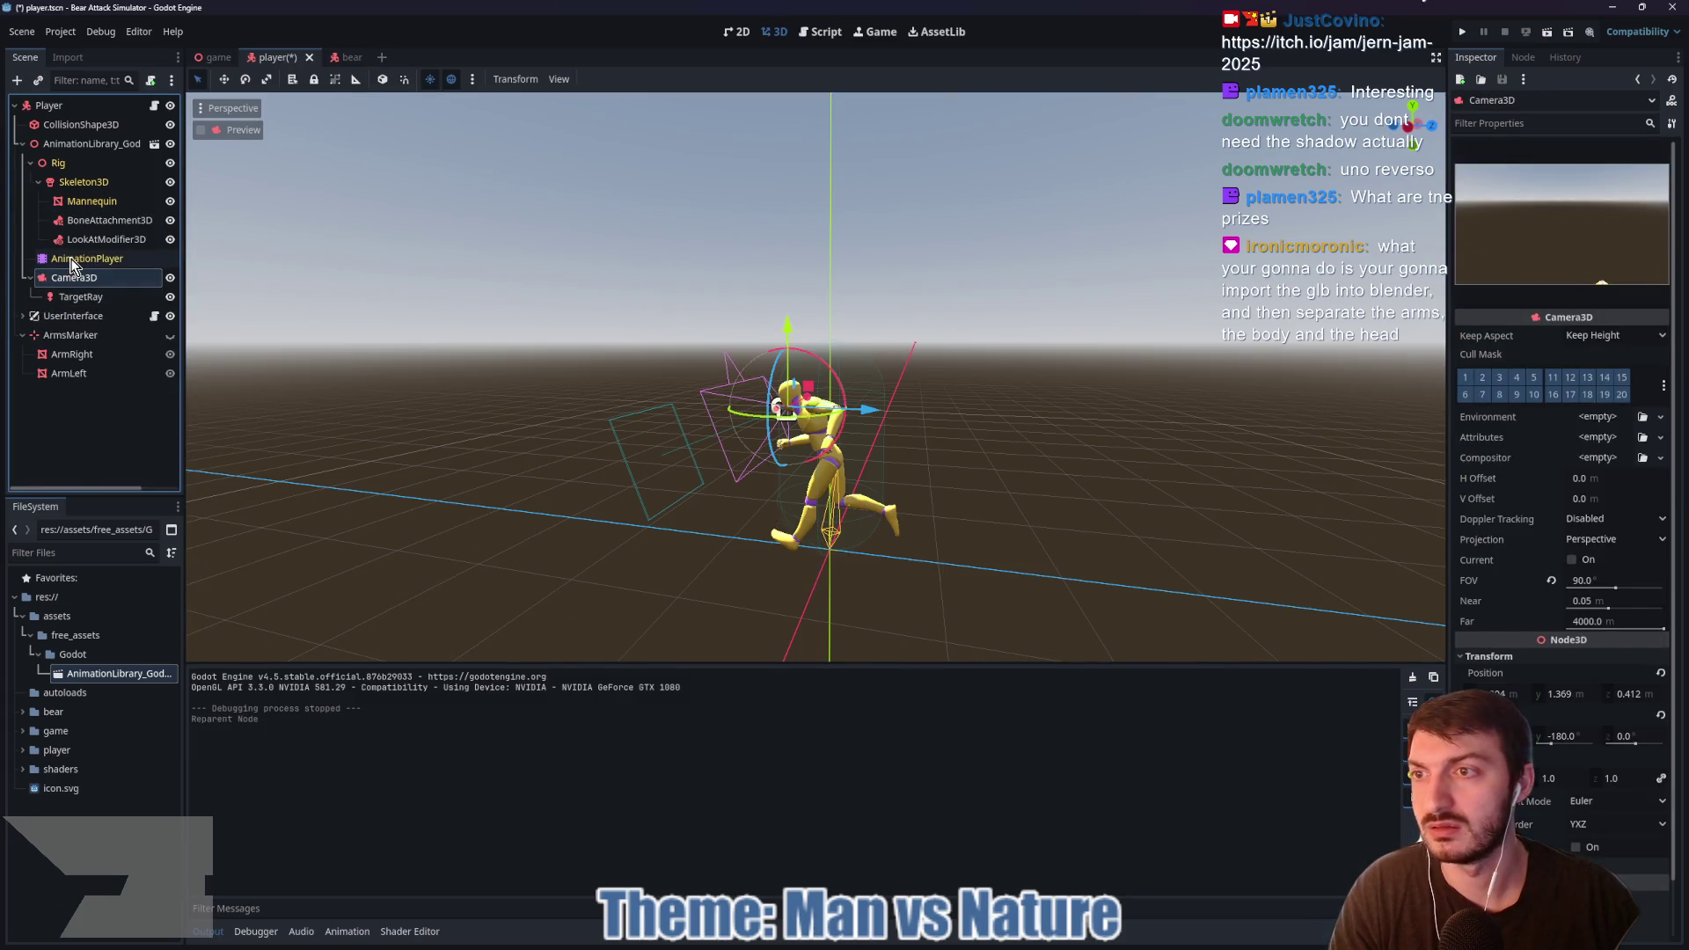
# - Delete LookAtModifier3D and BoneAttachment3D, check Camera3D, and save the player scene
pyautogui.click(88, 236)
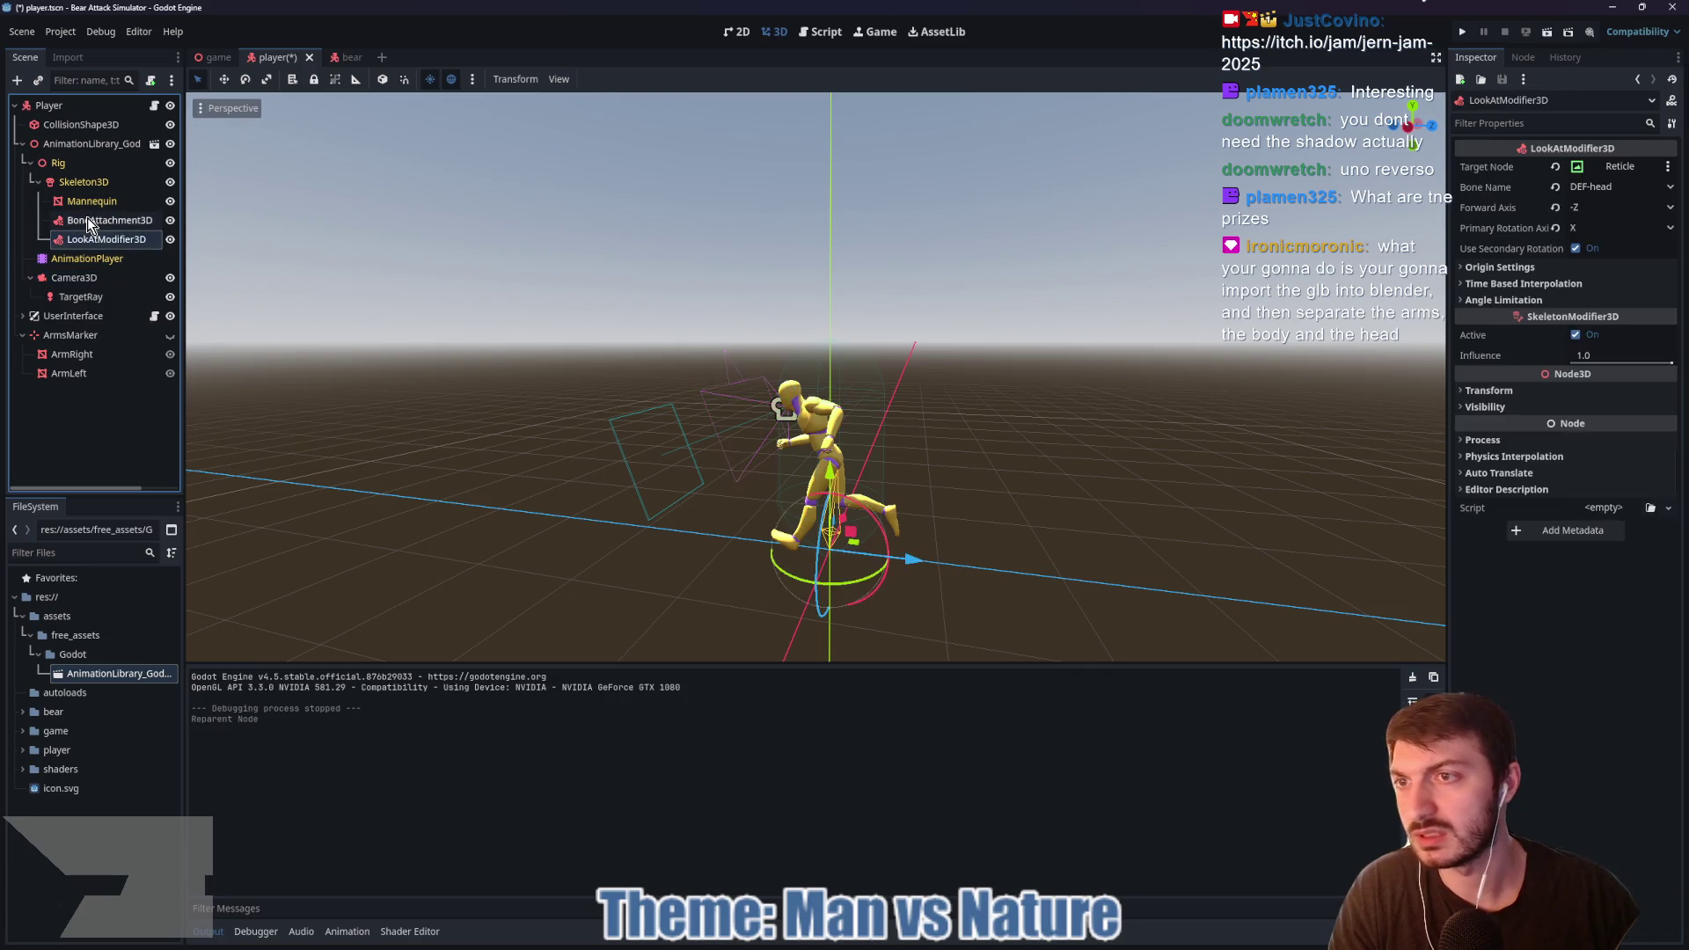
pyautogui.keyDown('shift'); pyautogui.click(87, 218); pyautogui.keyUp('shift')
pyautogui.press('Delete')
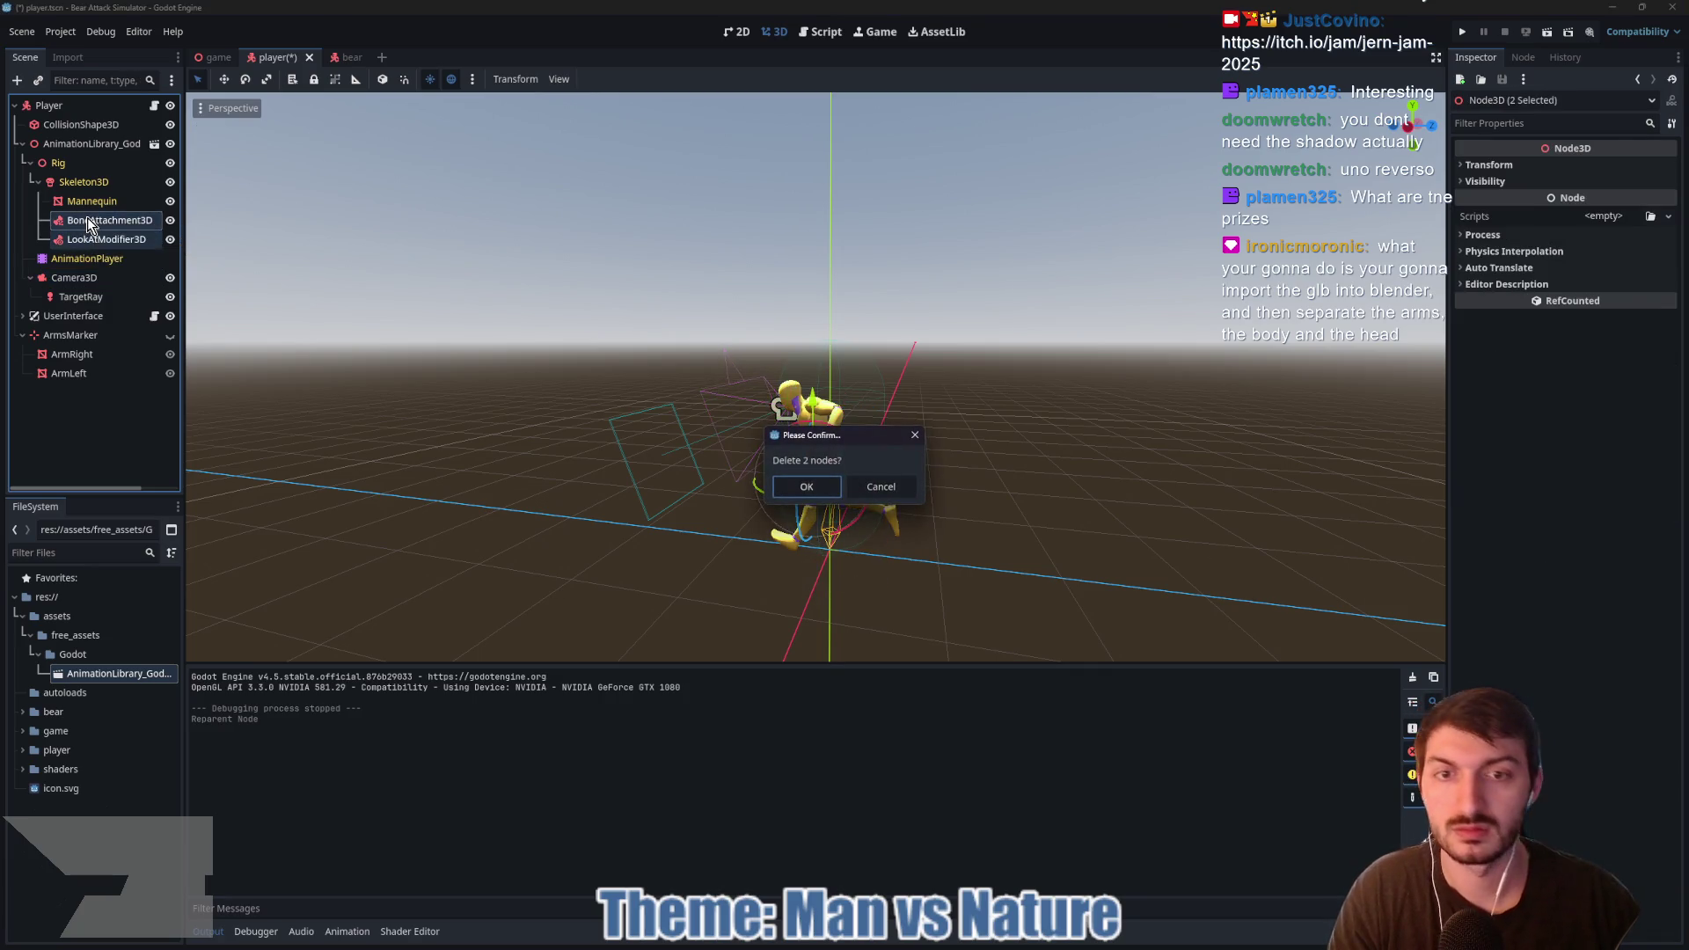
pyautogui.press('Return')
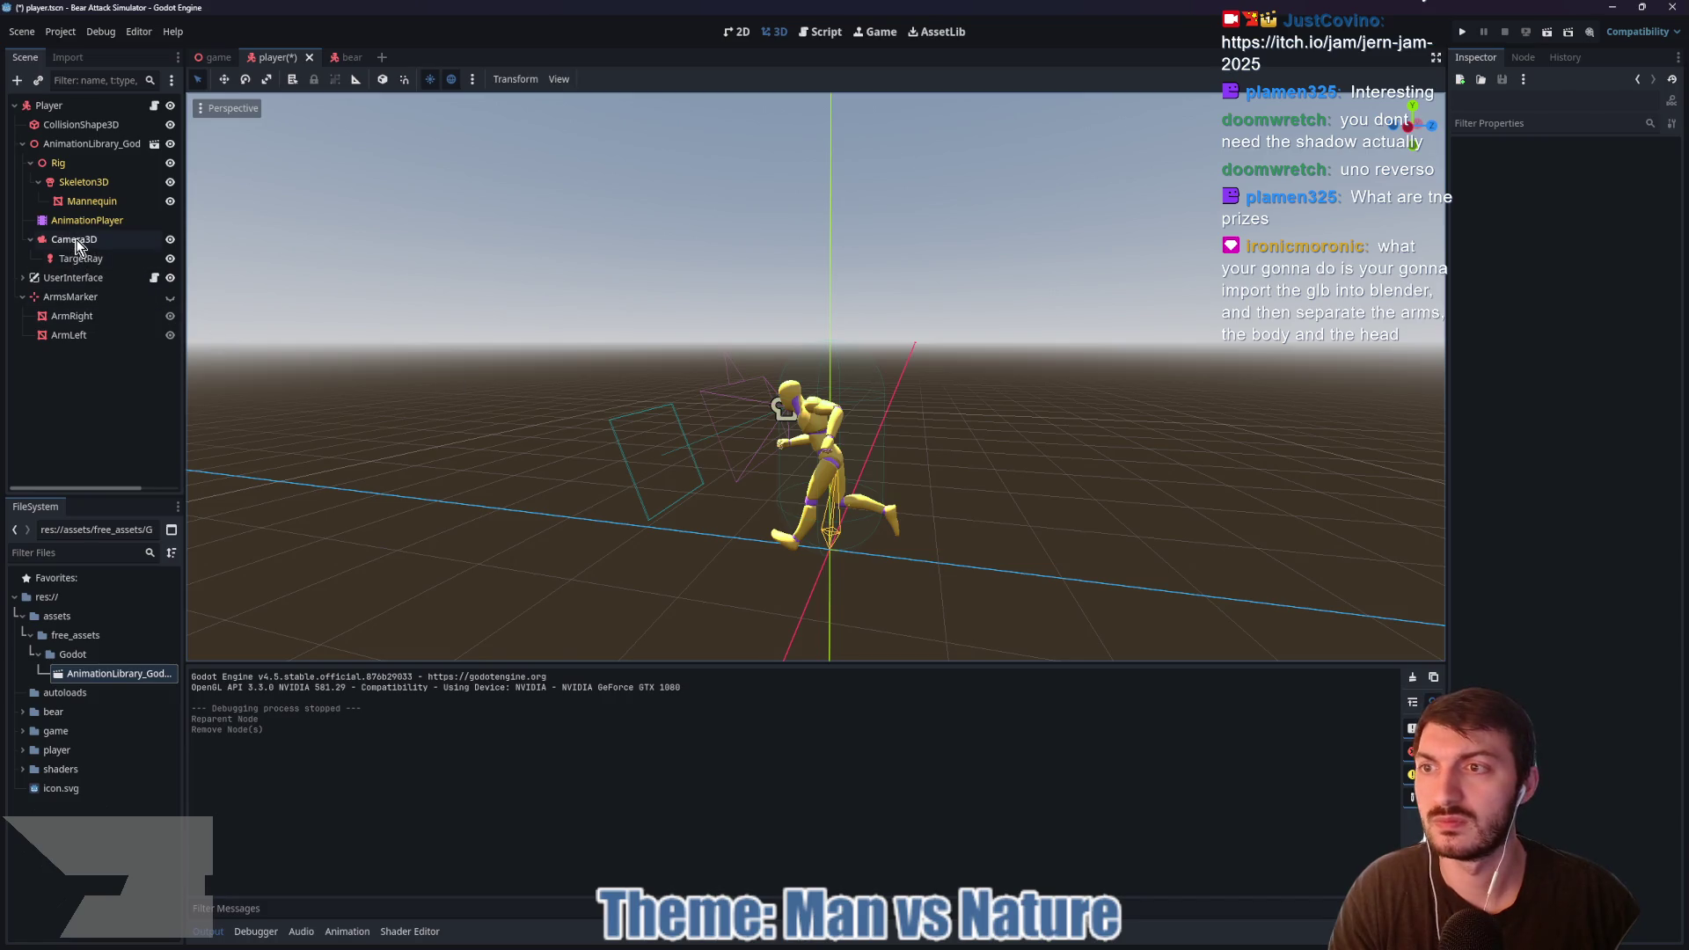
pyautogui.click(77, 241)
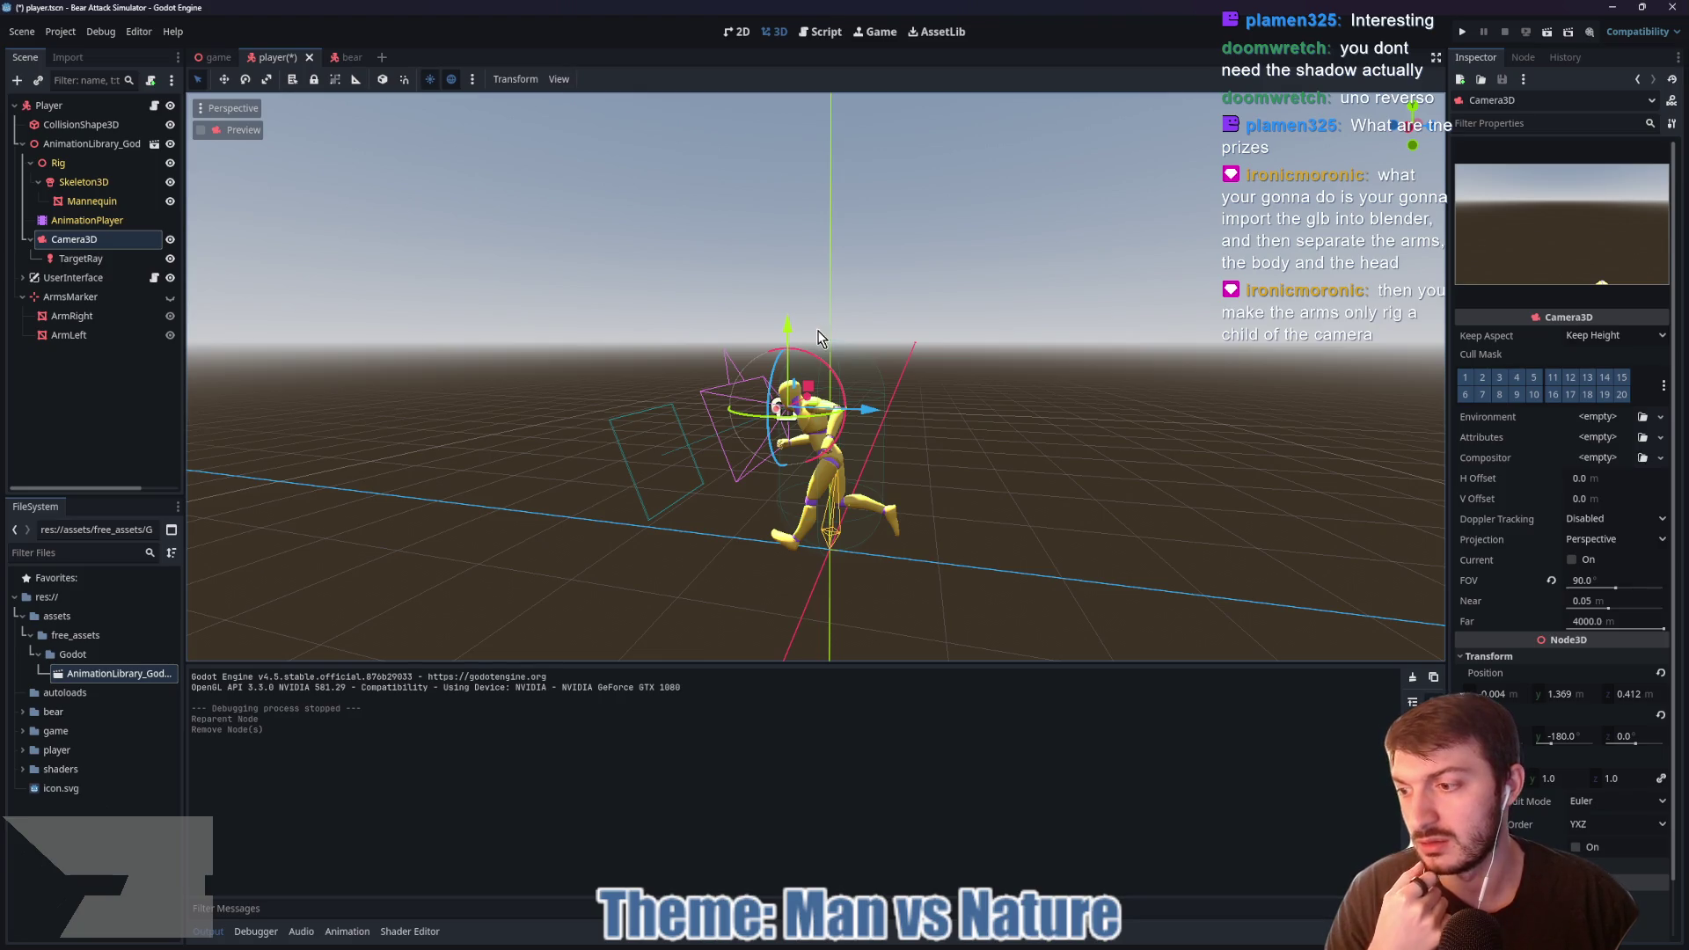
pyautogui.hotkey('ctrl', 's')
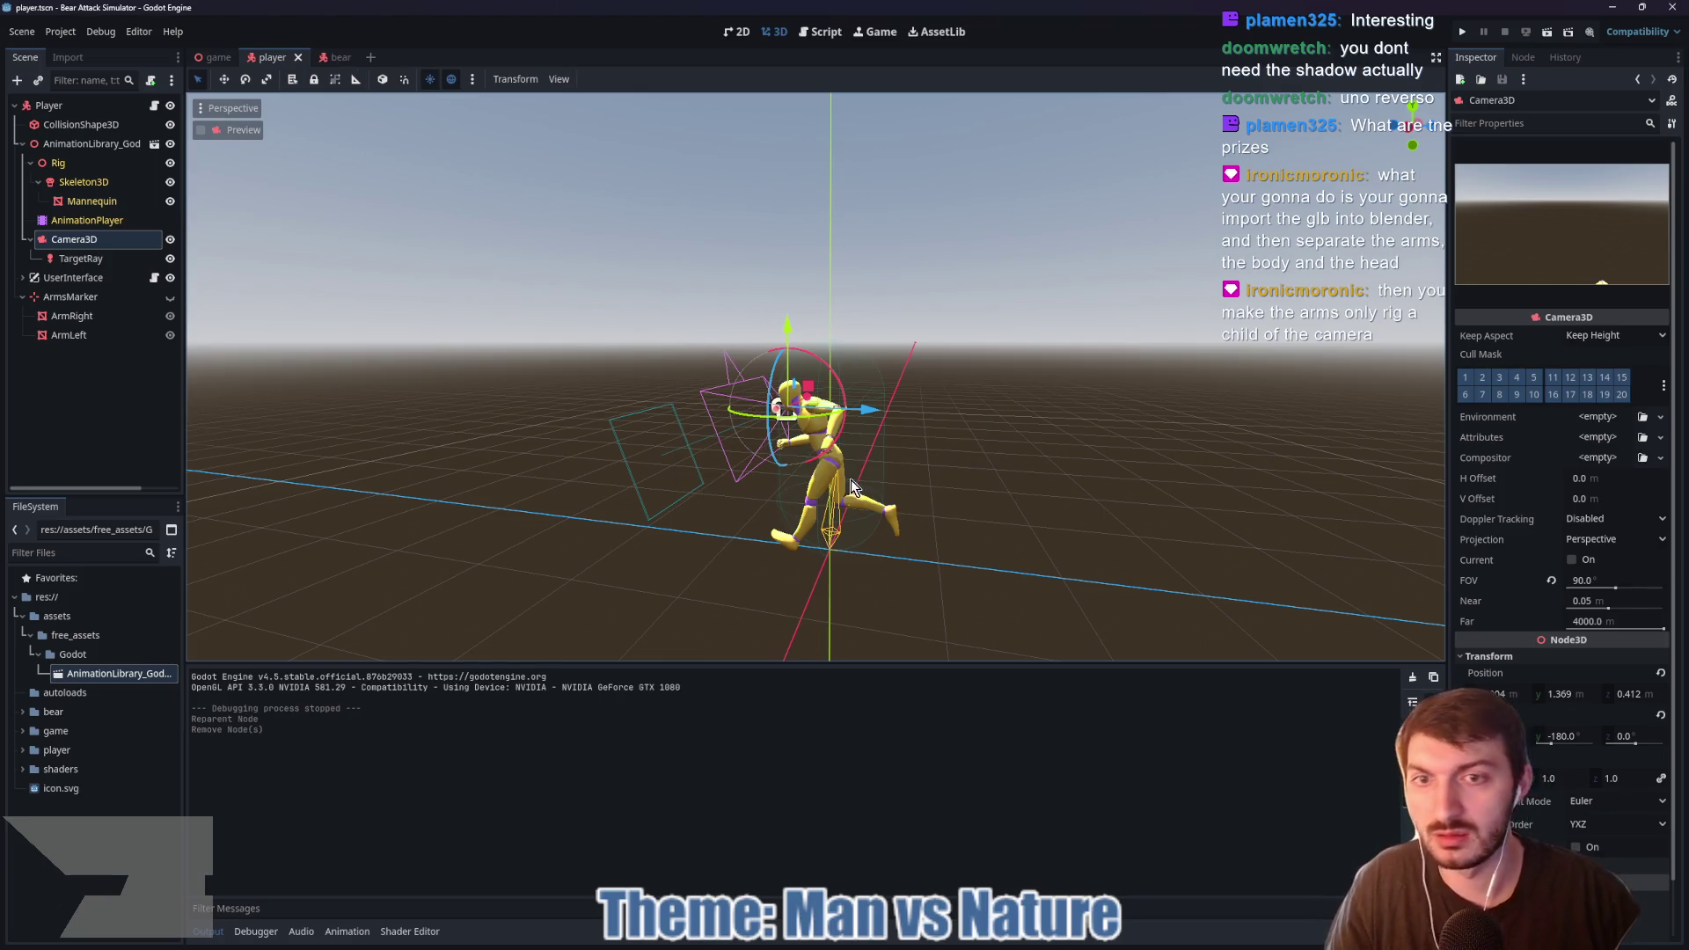
pyautogui.moveTo(912, 944)
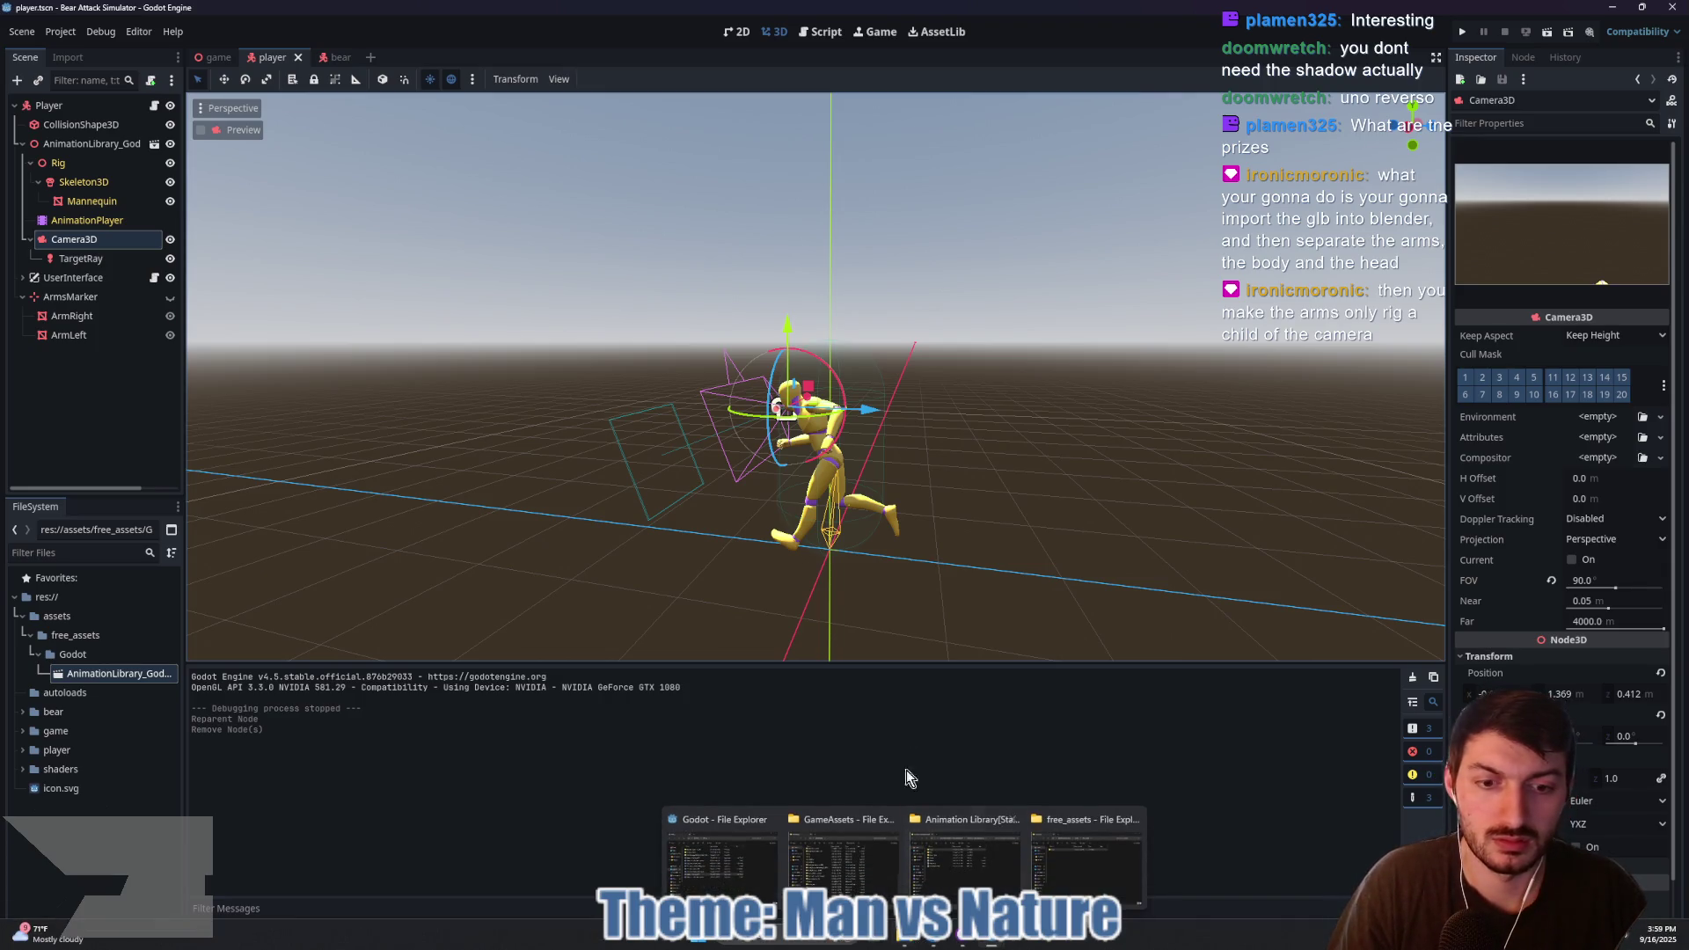
pyautogui.press('super')
pyautogui.write('blender')
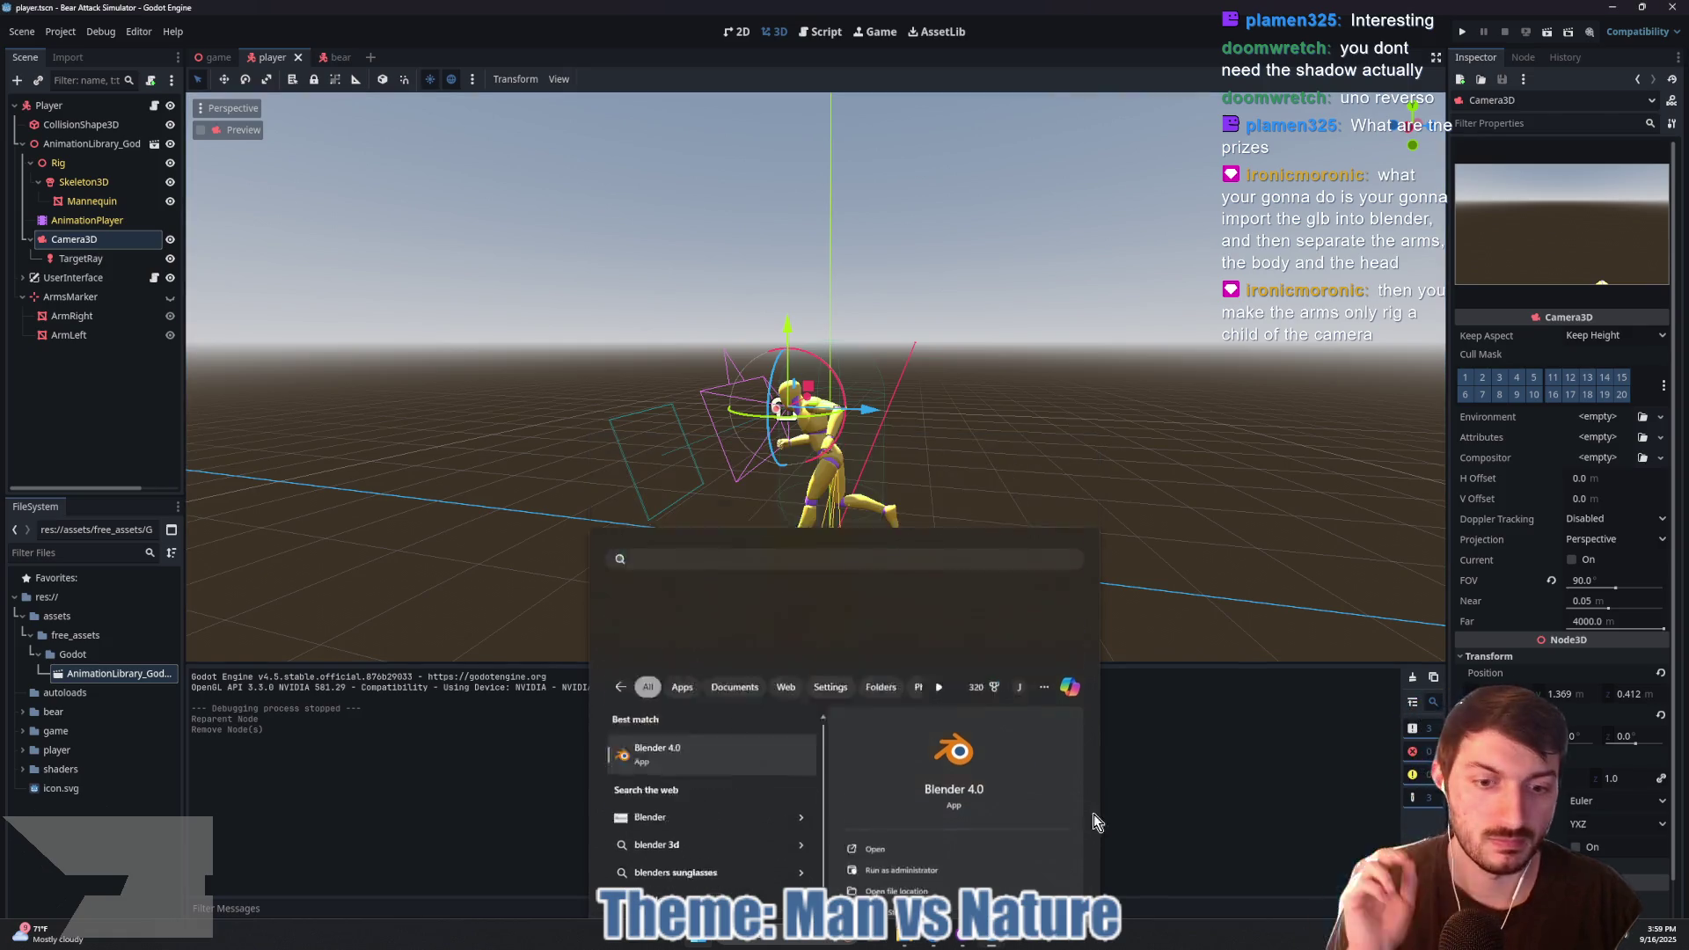
pyautogui.click(912, 943)
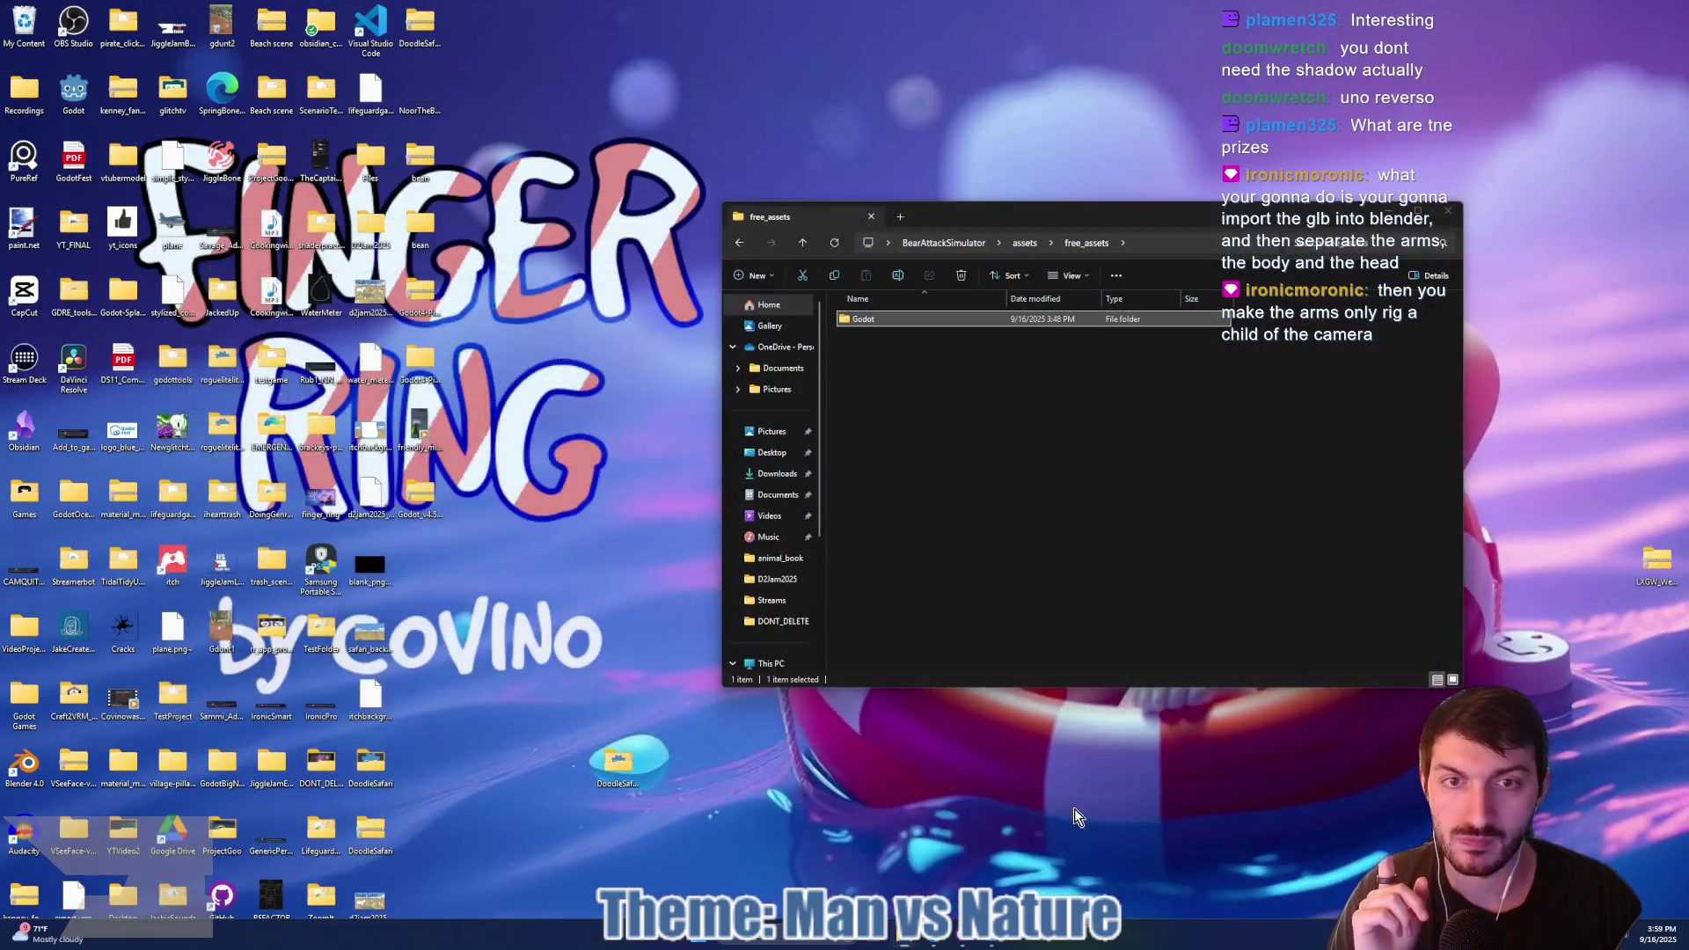
pyautogui.click(1074, 809)
pyautogui.doubleClick(862, 319)
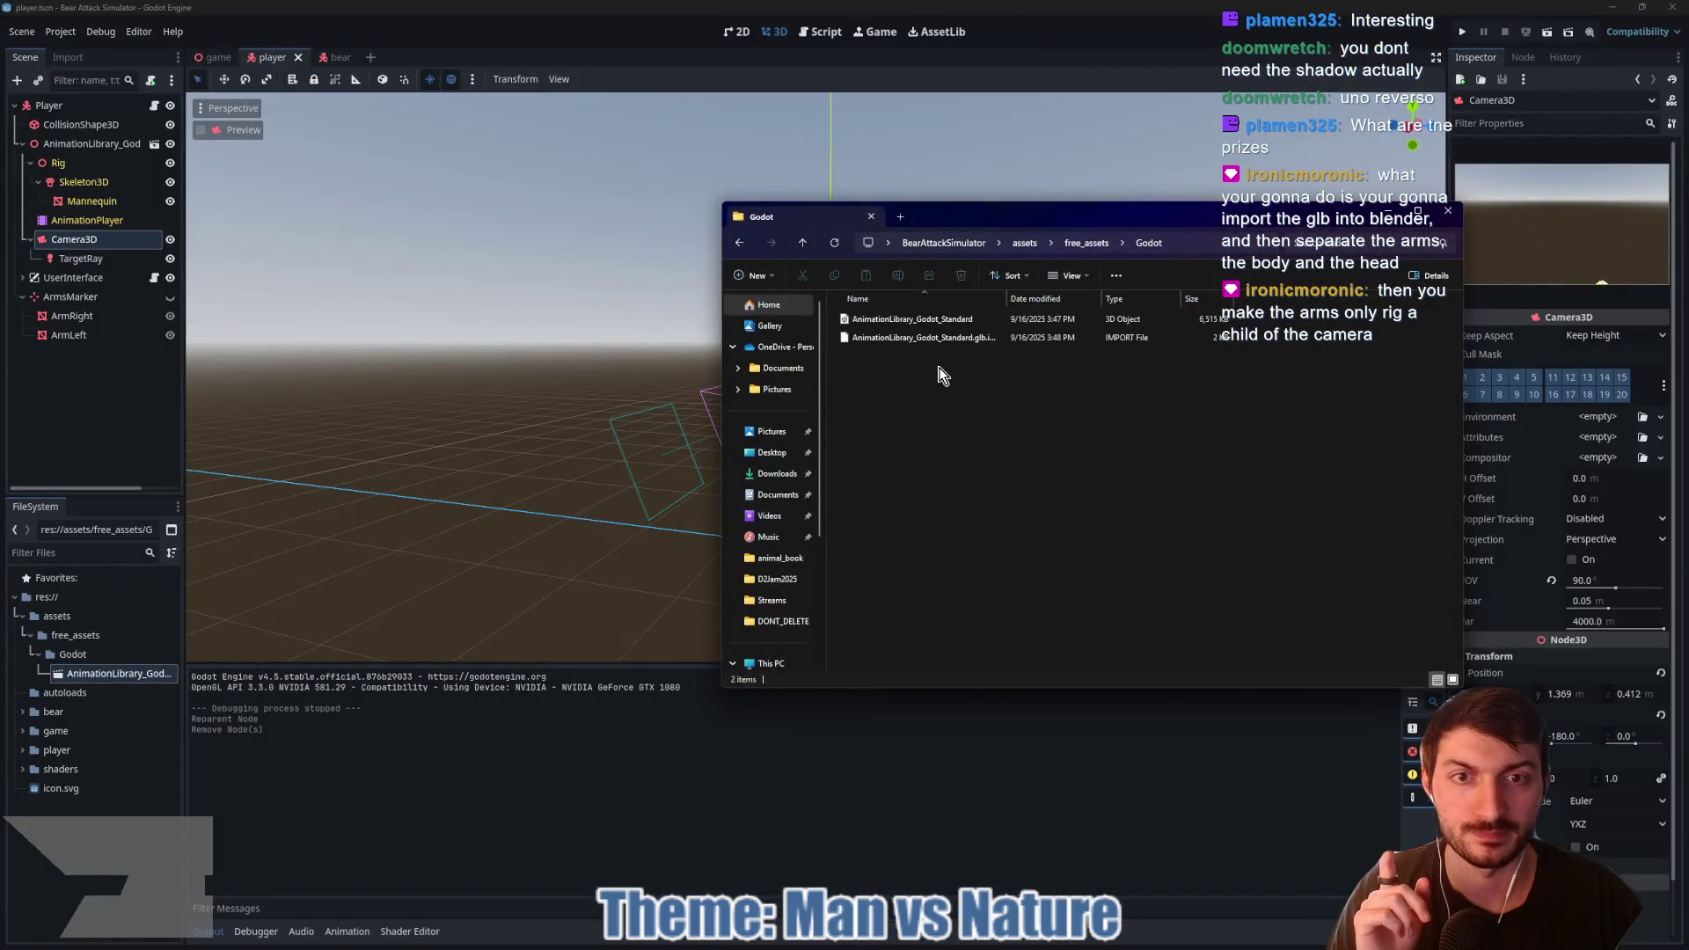
pyautogui.click(894, 319)
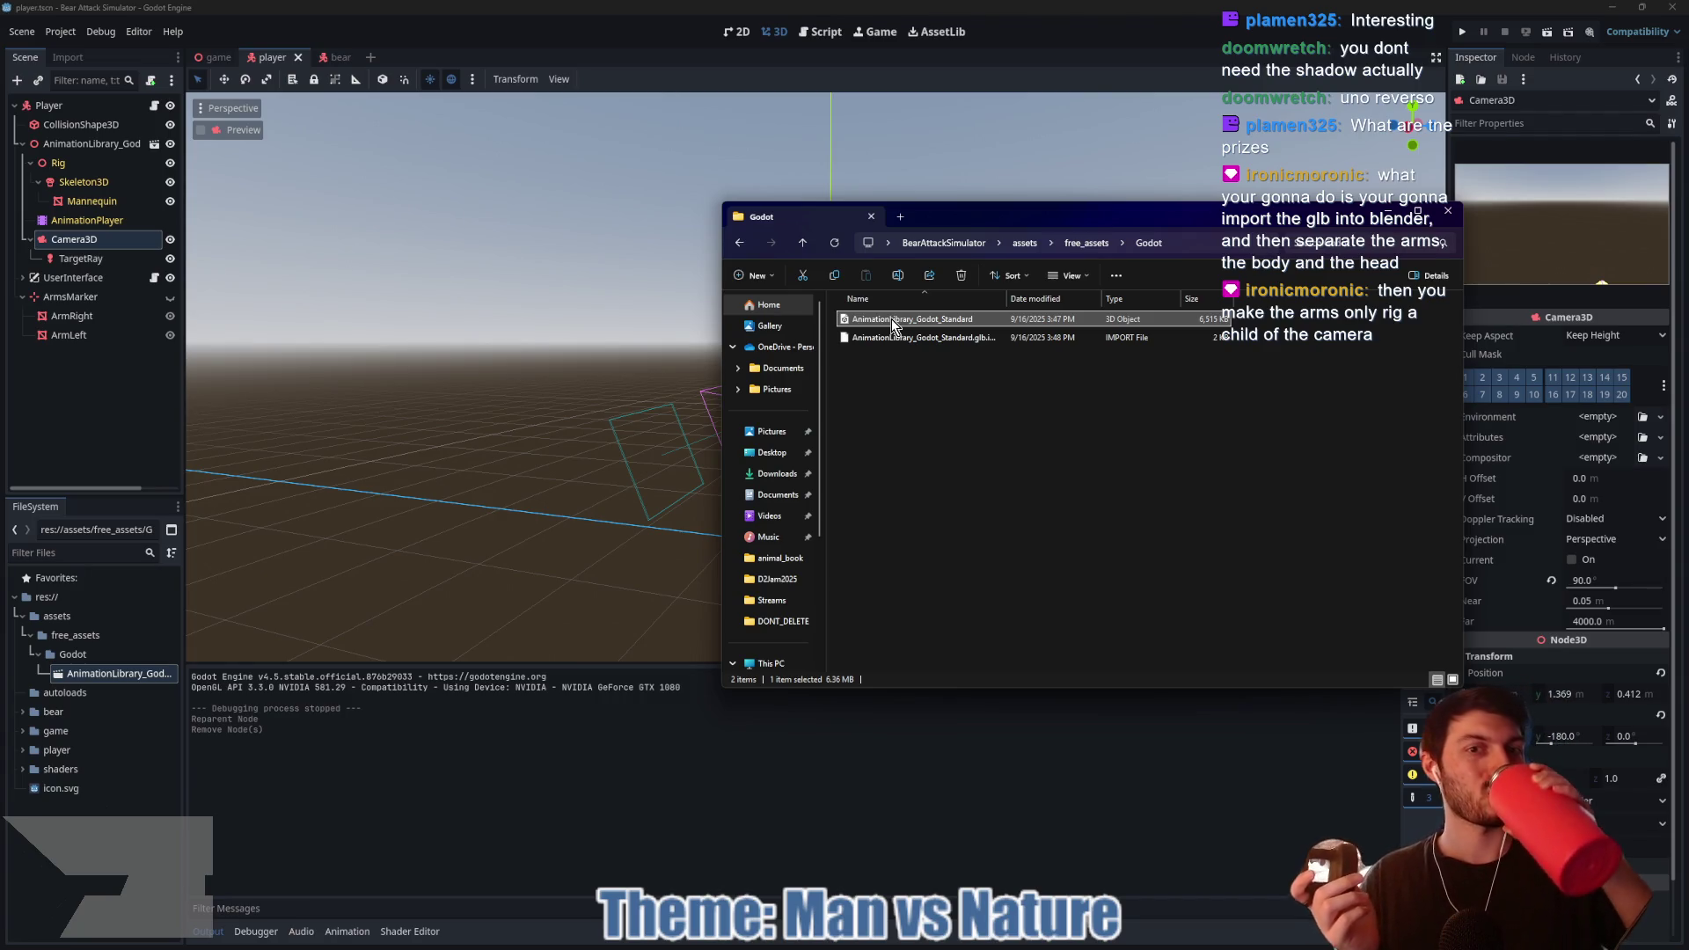
pyautogui.rightClick(891, 318)
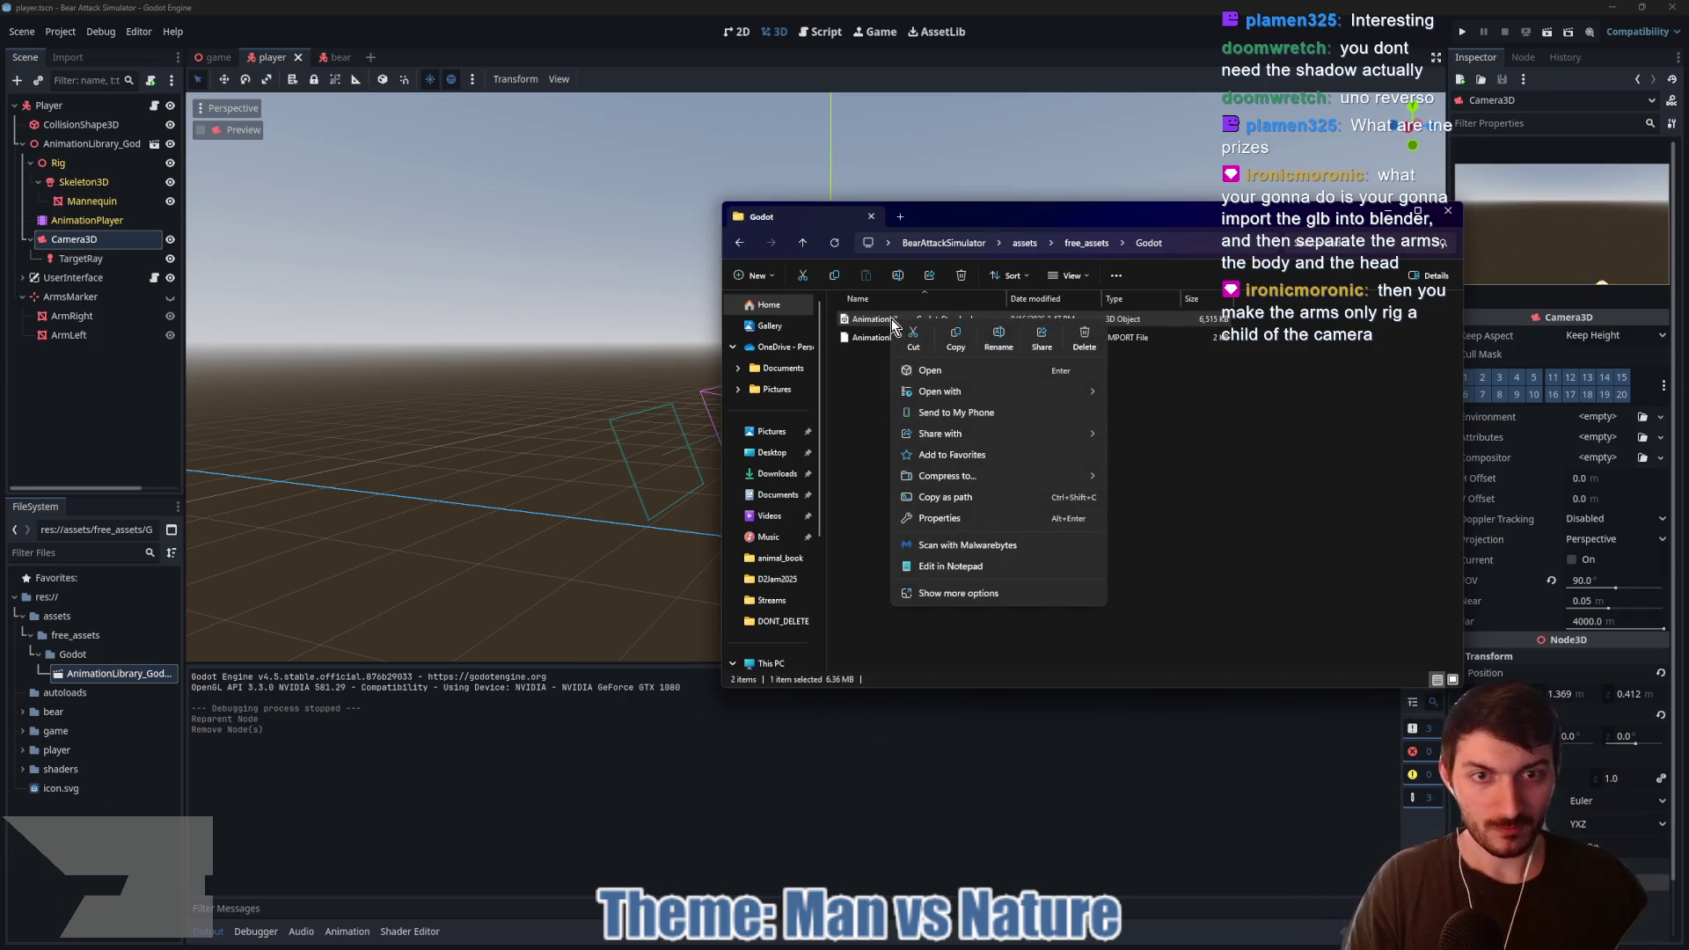
pyautogui.moveTo(977, 390)
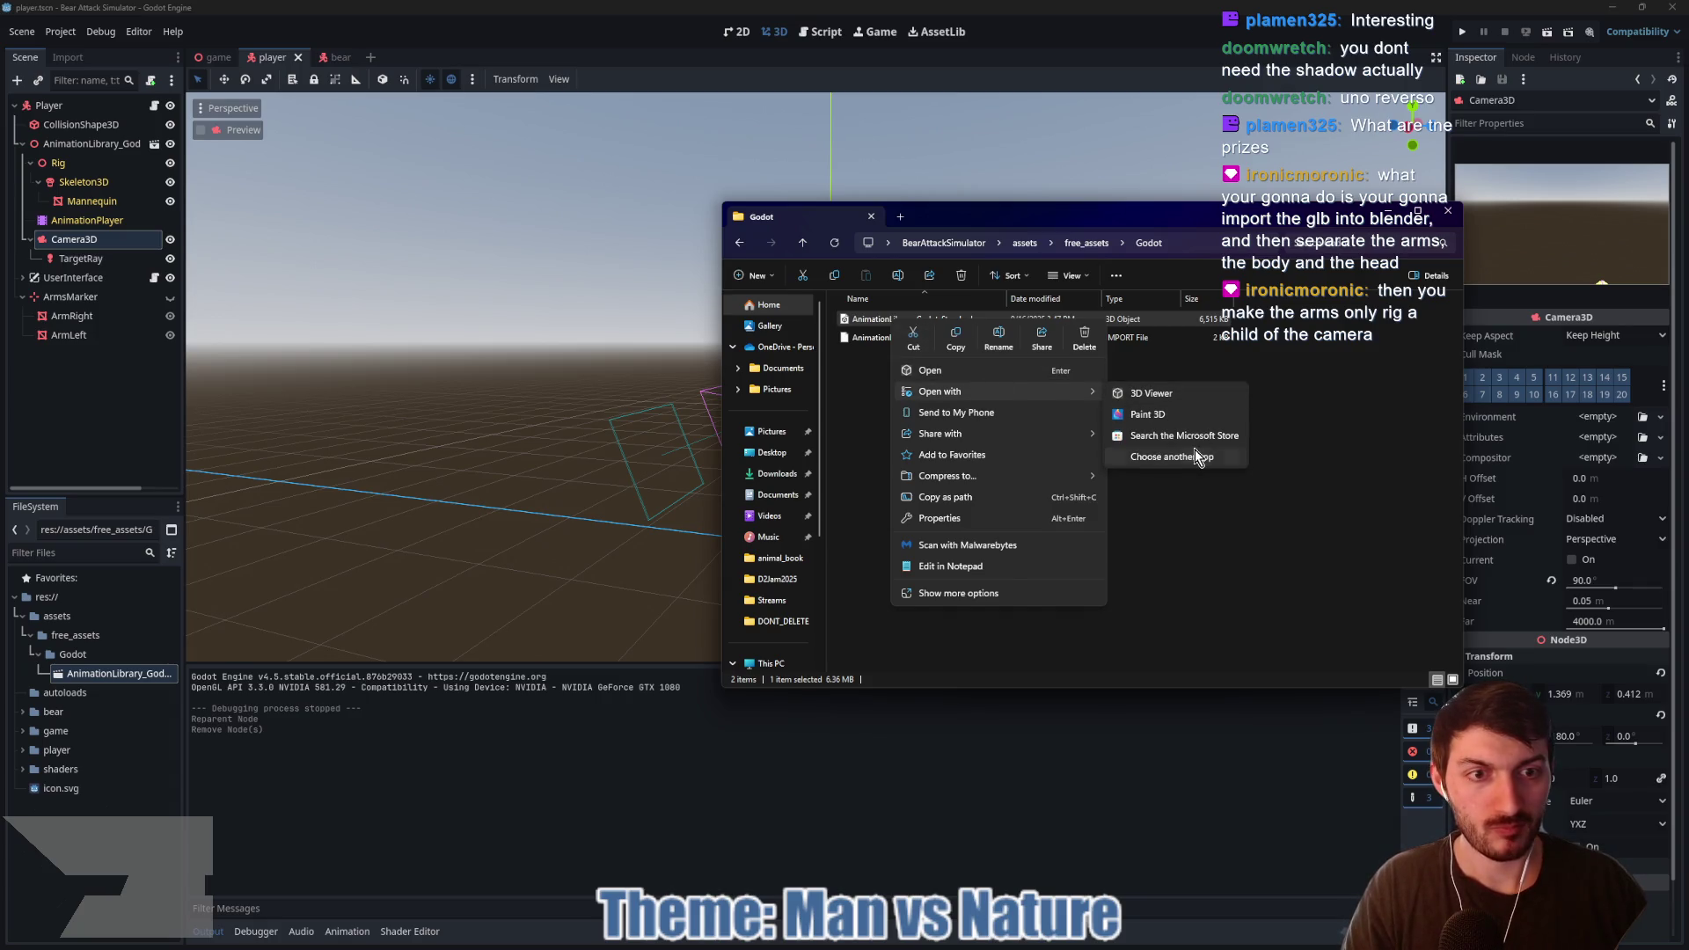
pyautogui.click(1172, 457)
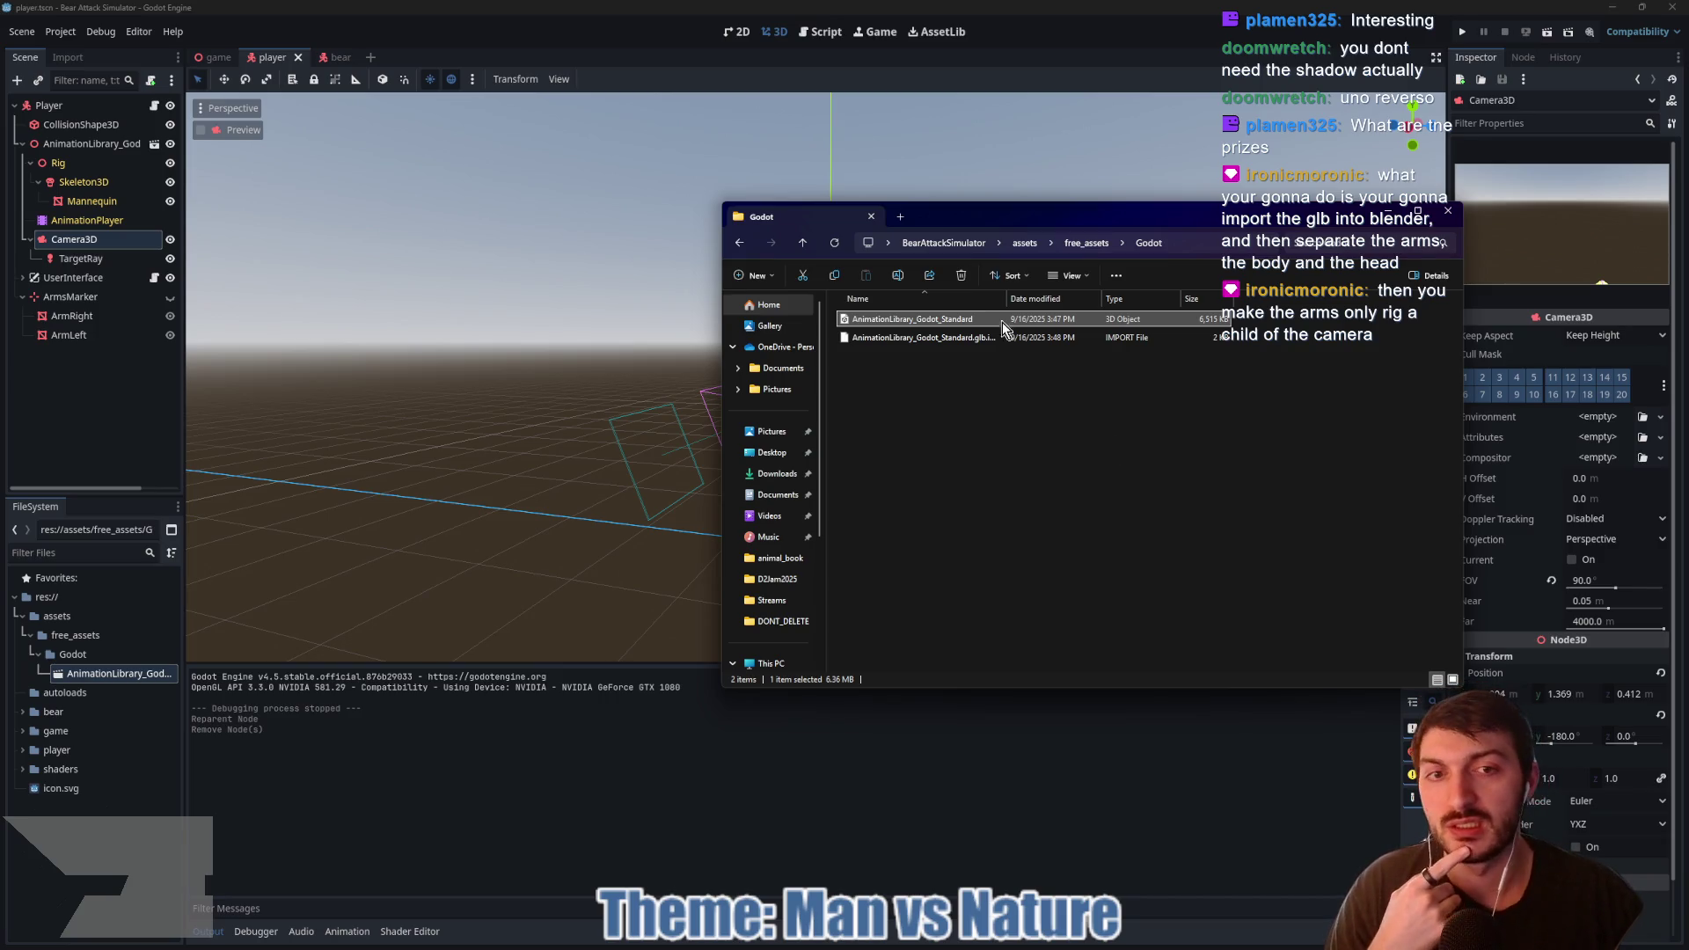
pyautogui.moveTo(1072, 218); pyautogui.dragTo(811, 220)
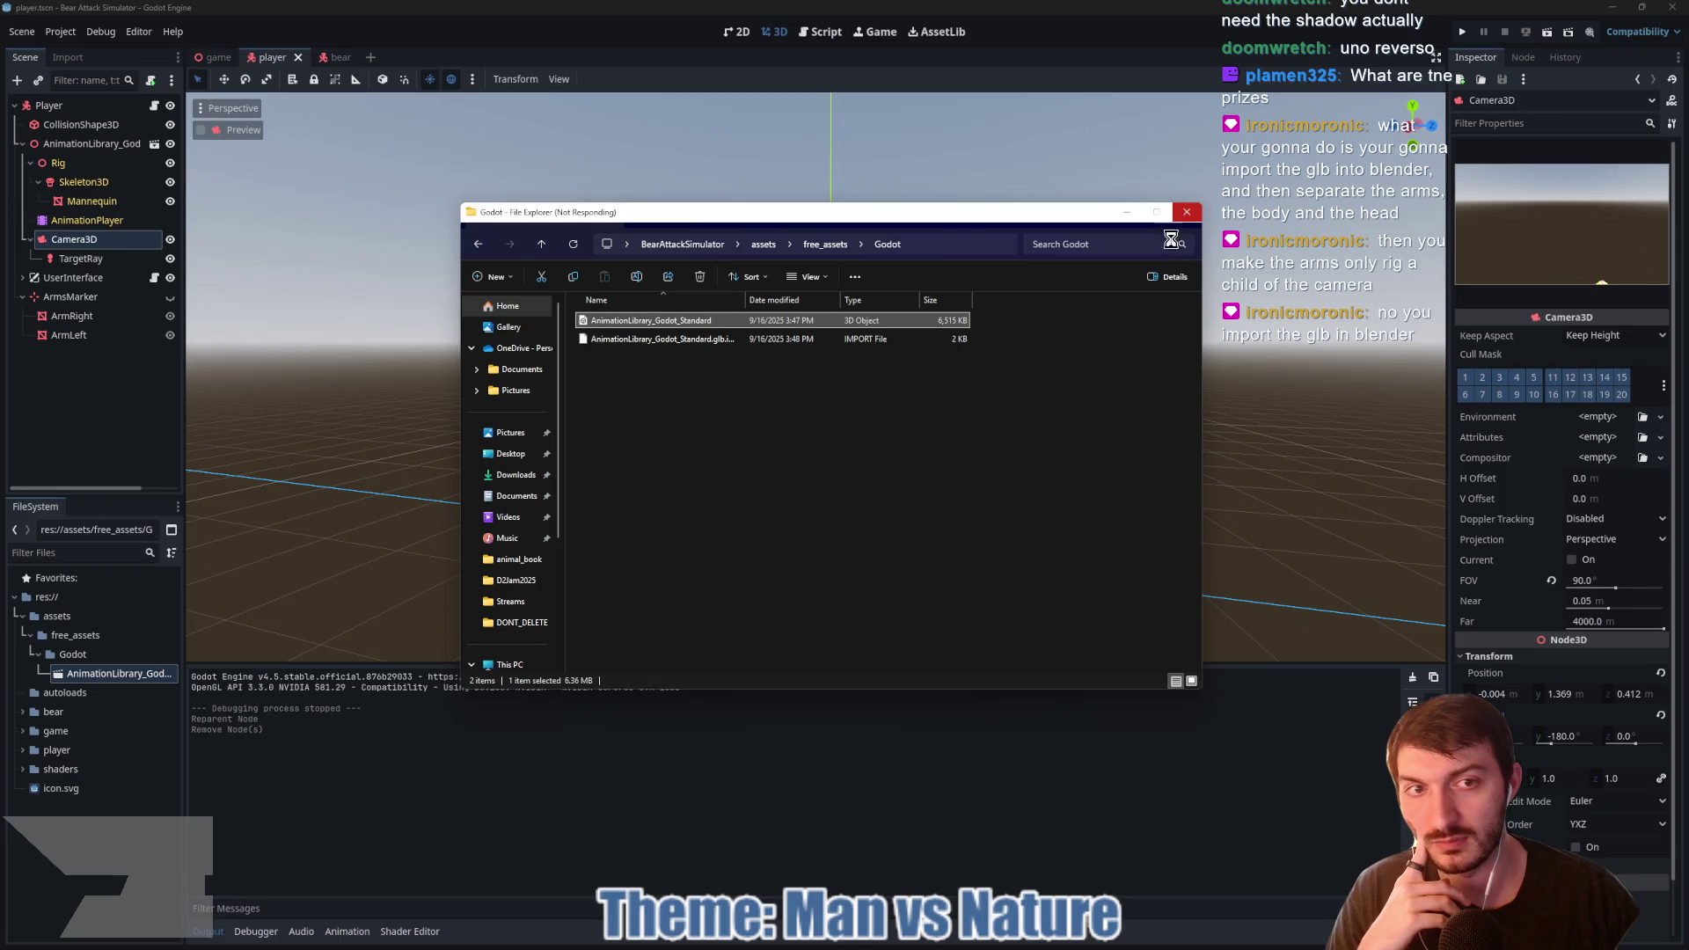
pyautogui.click(1195, 213)
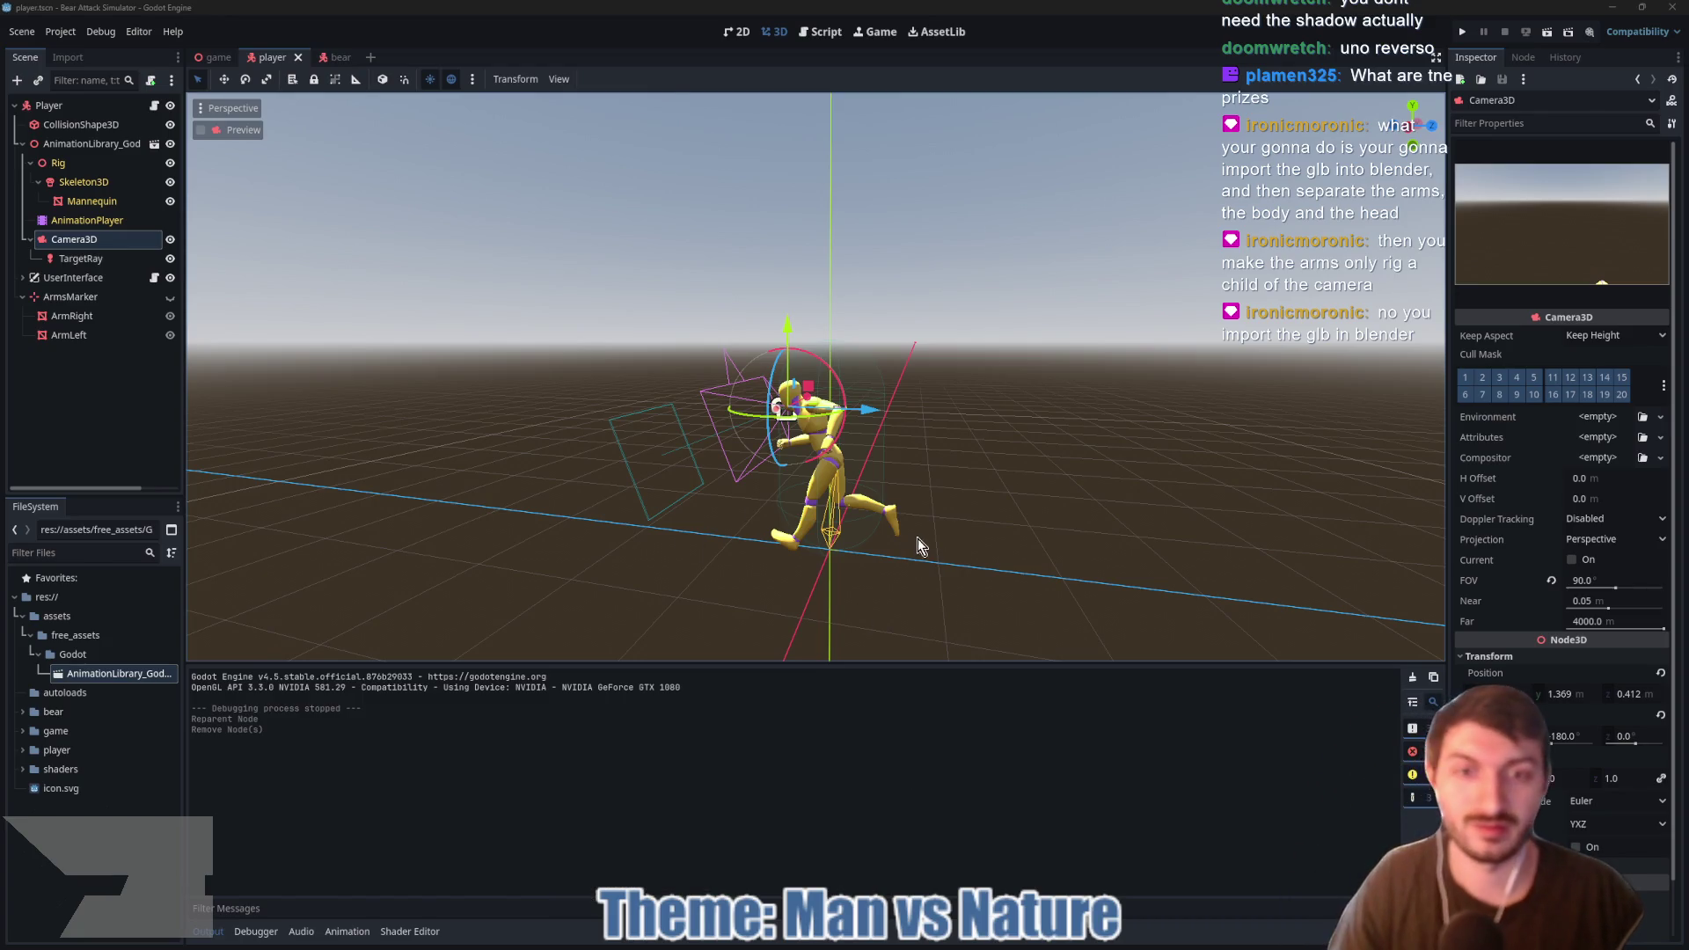
# - Launch Blender 4.0 and delete all the default scene objects
pyautogui.press('super')
pyautogui.write('blen')
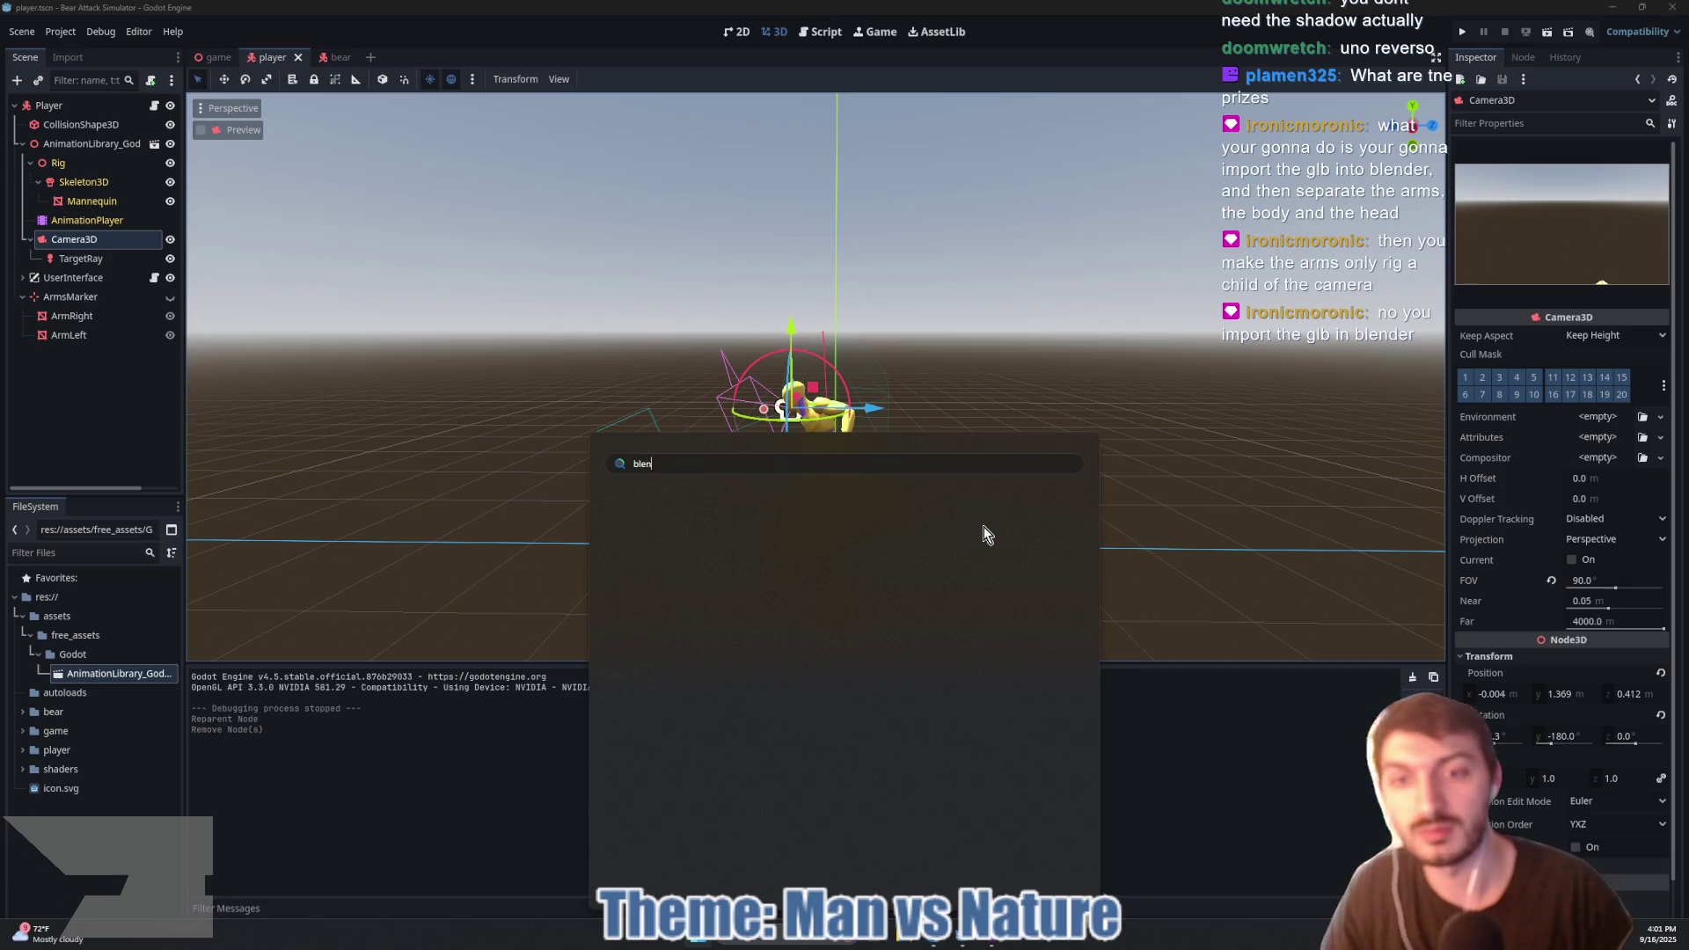
pyautogui.write('der')
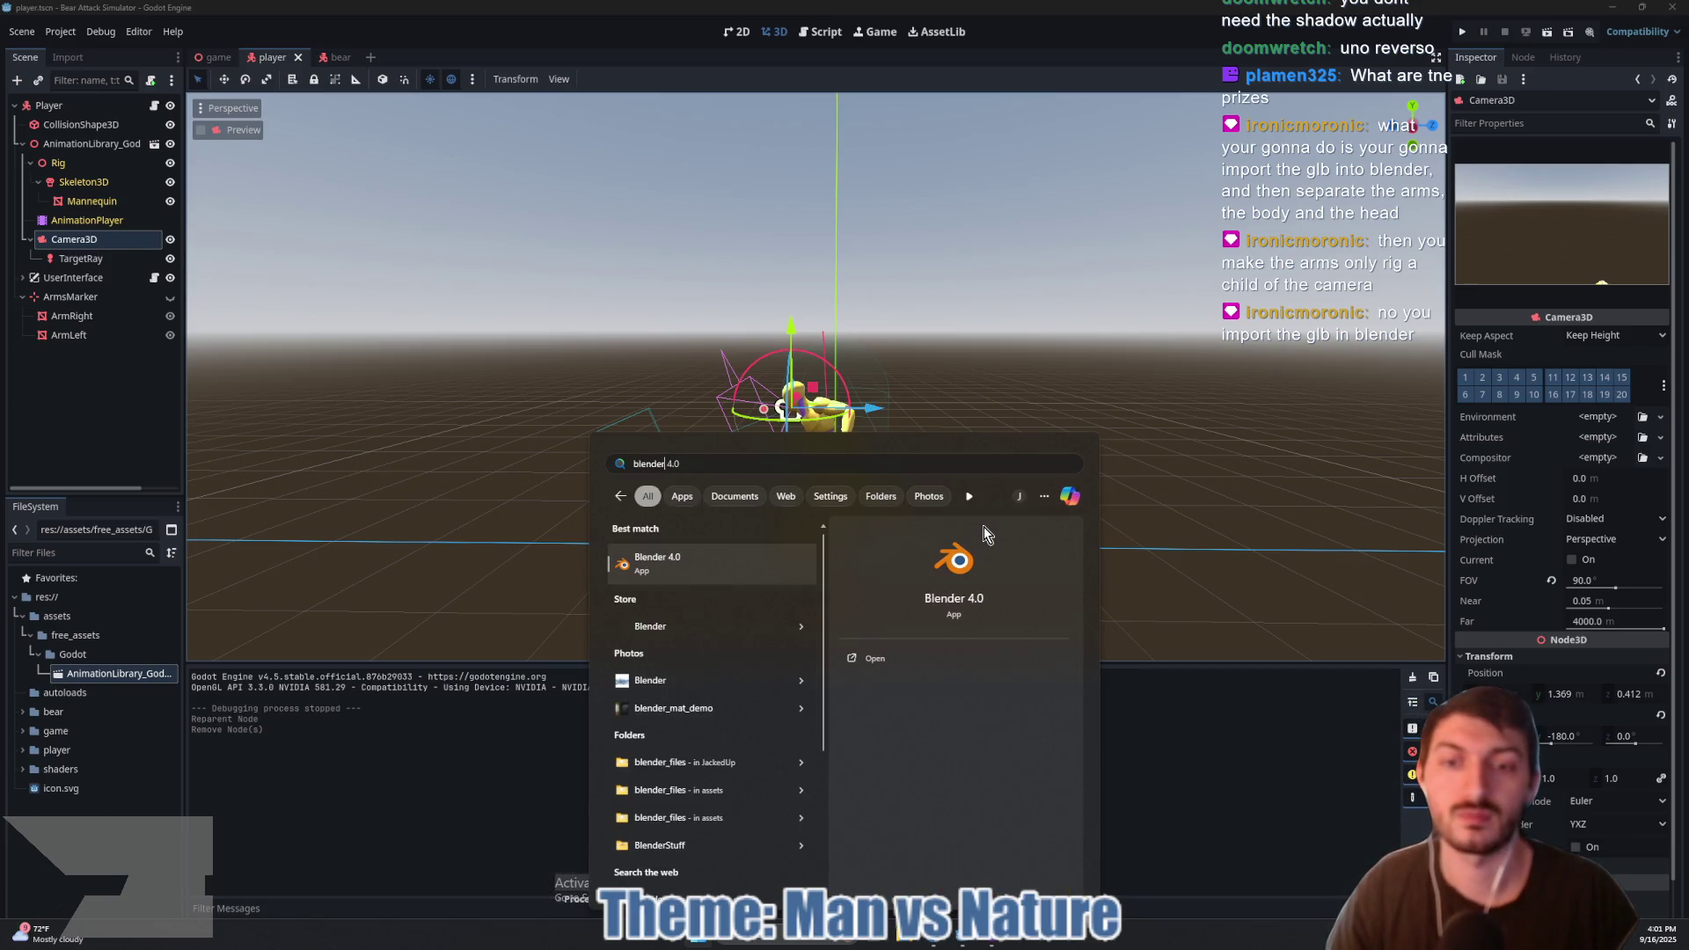
pyautogui.press('Return')
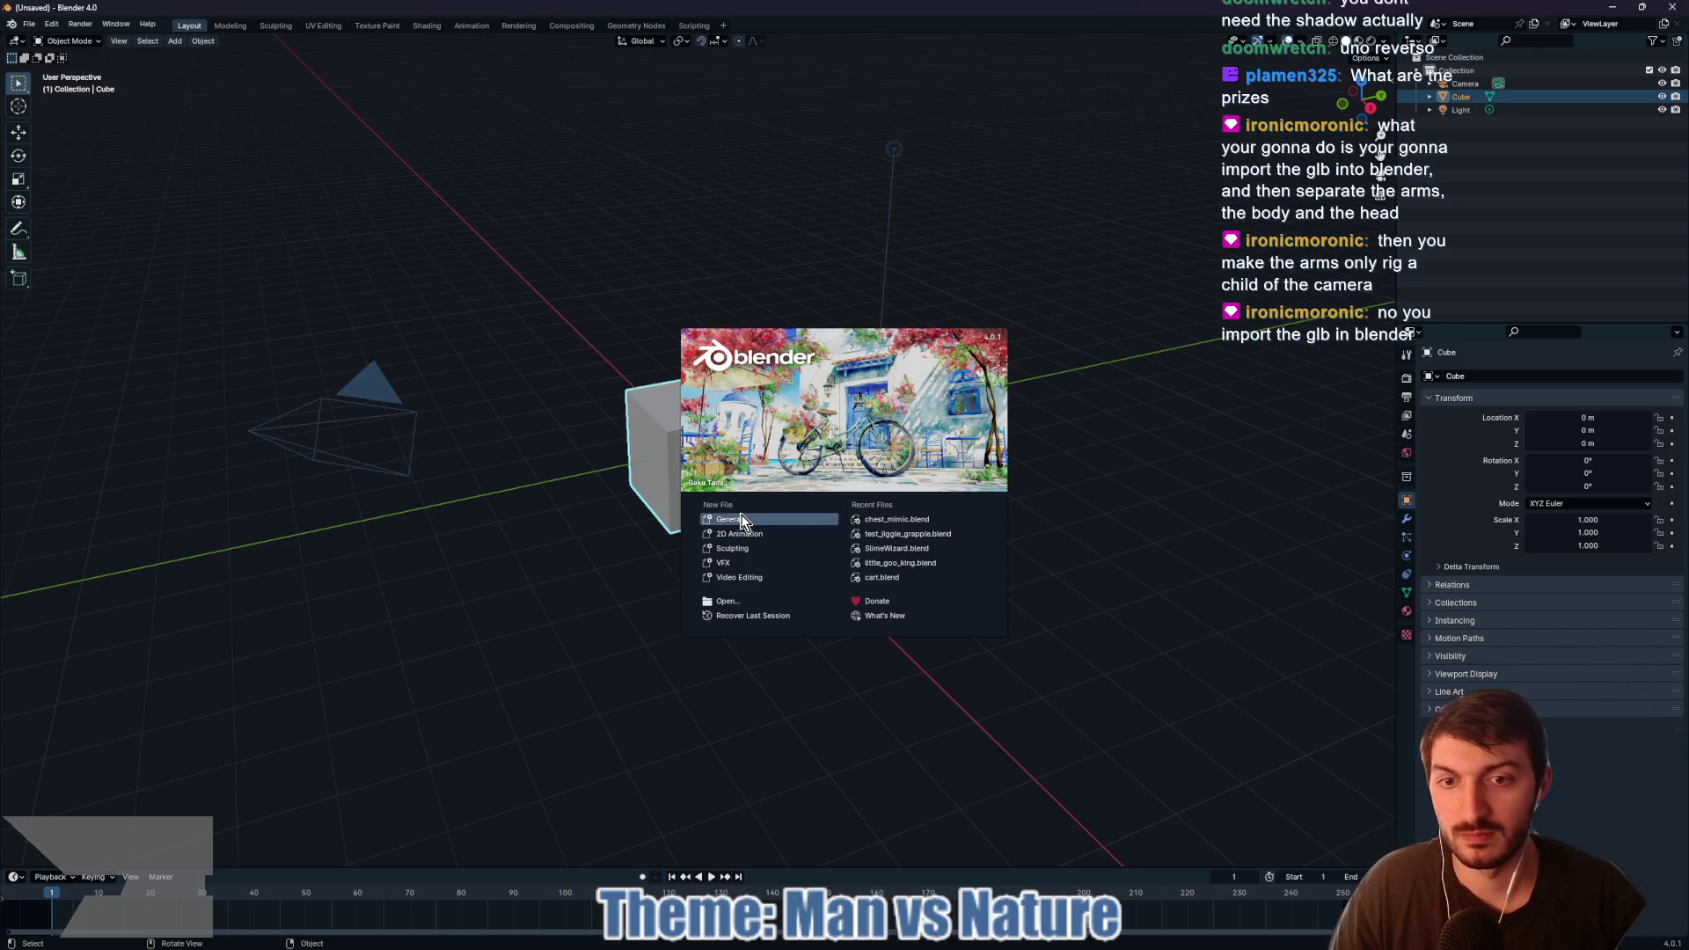
pyautogui.press('Escape')
pyautogui.press('a')
pyautogui.press('Delete')
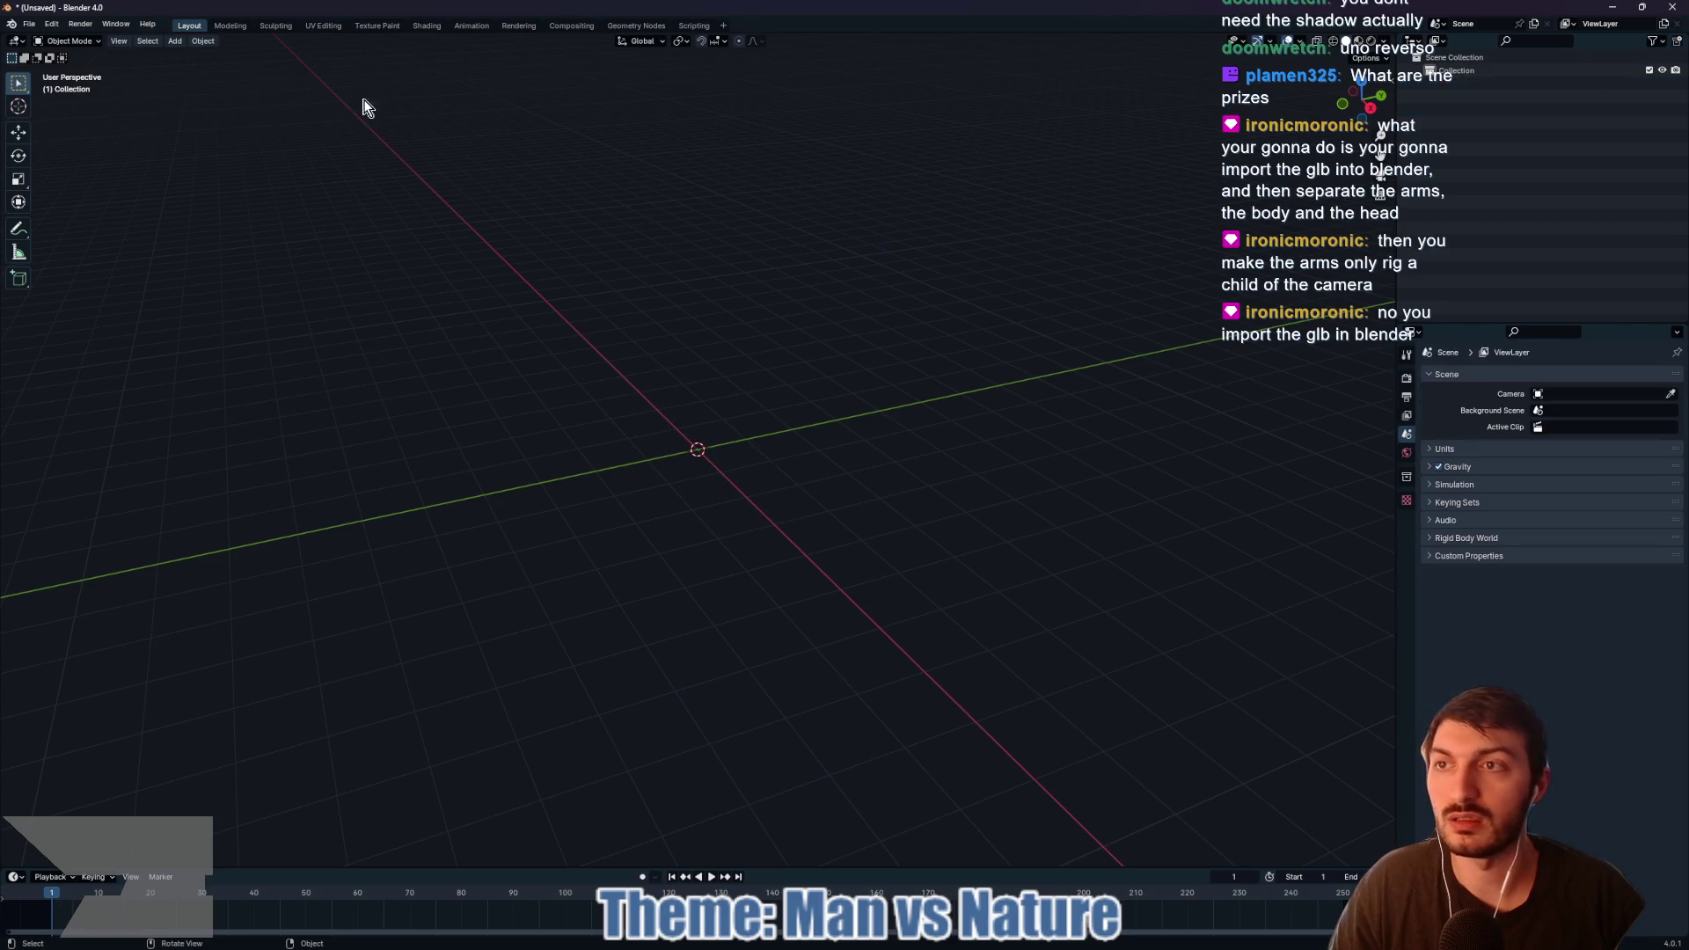
# - Import AnimationLibrary_Godot_Standard.glb from BearAttackSimulator/assets/free_assets/Godot as glTF 2.0
pyautogui.click(29, 24)
pyautogui.moveTo(70, 214)
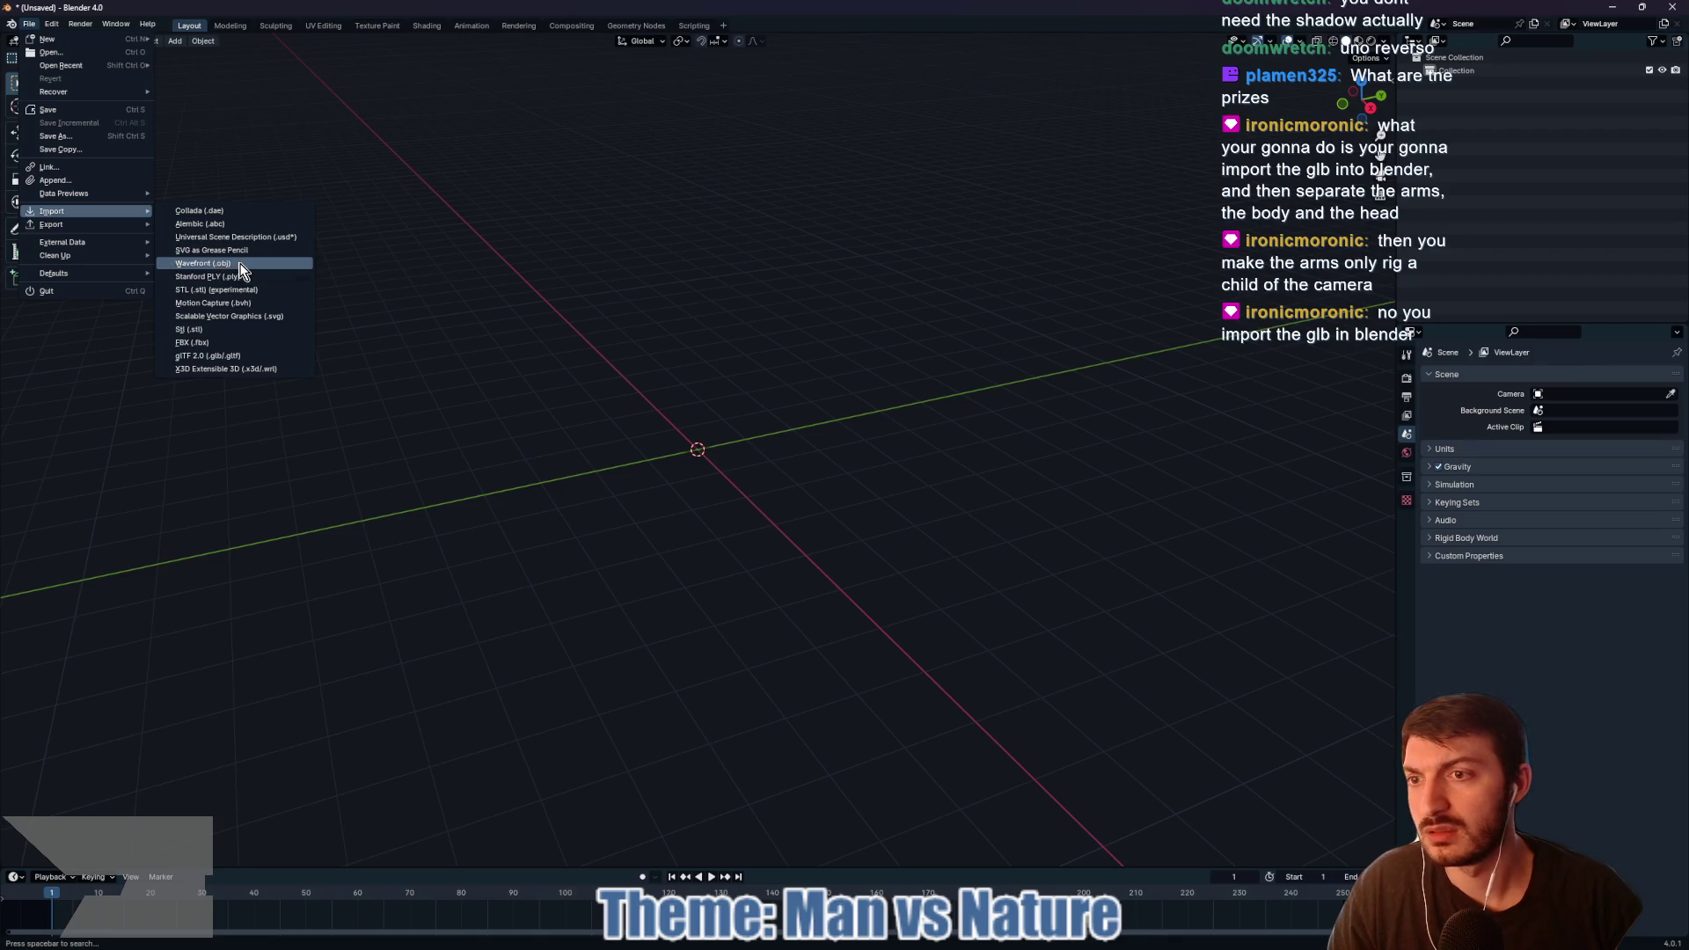
pyautogui.click(246, 358)
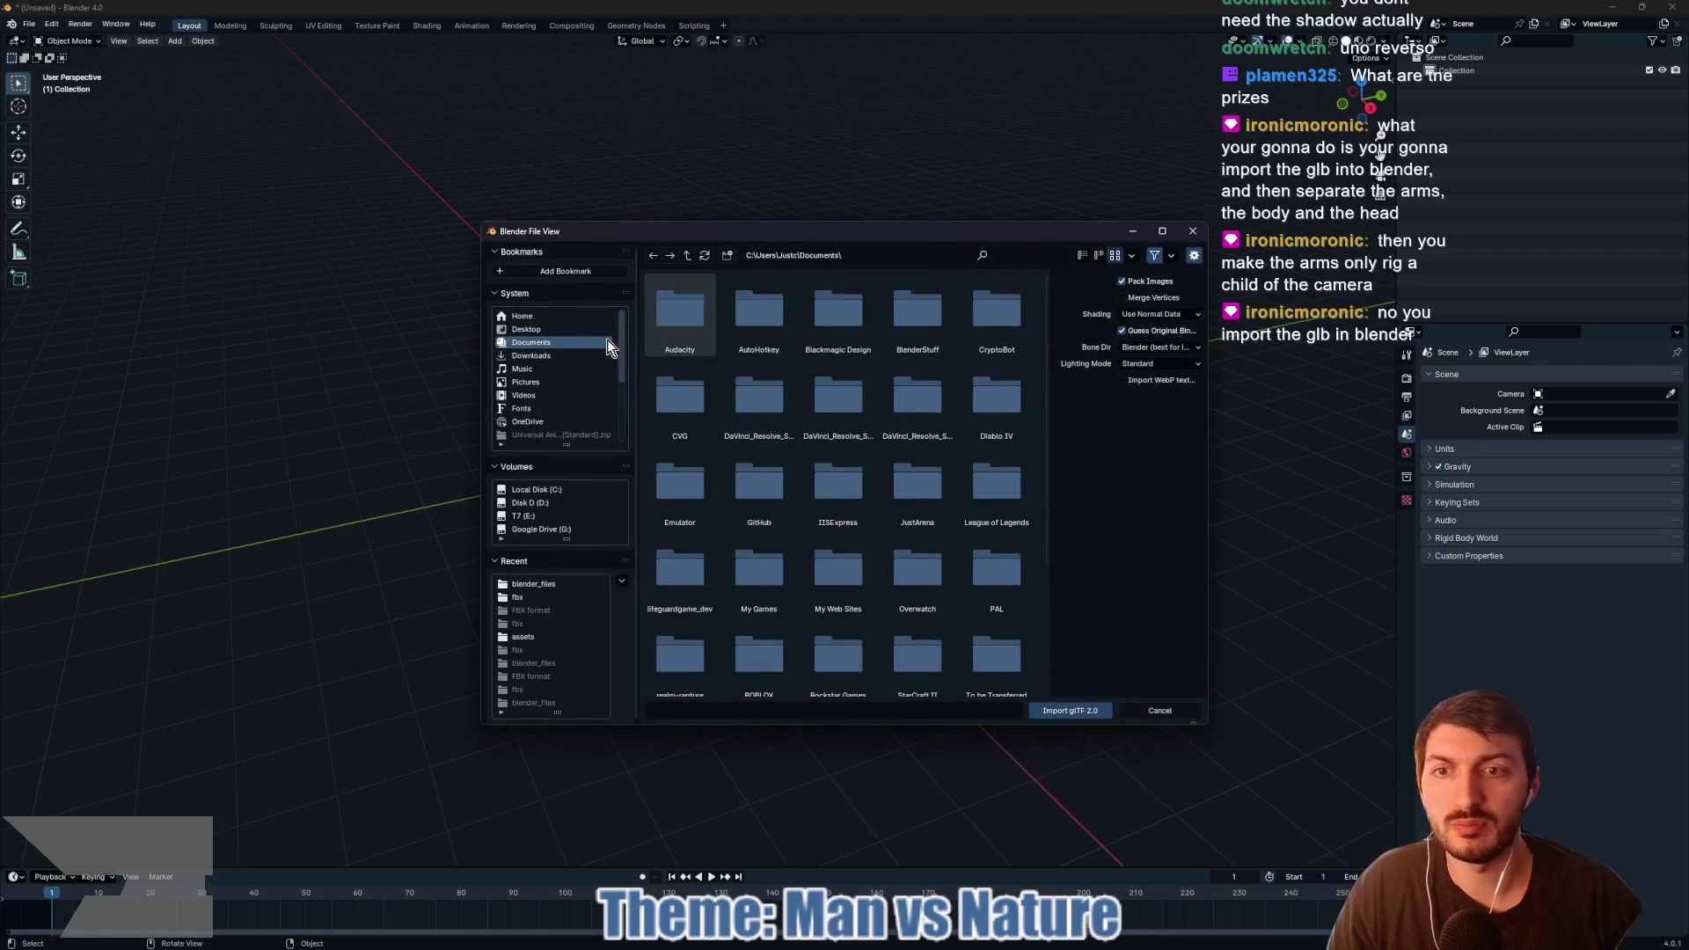
pyautogui.click(531, 329)
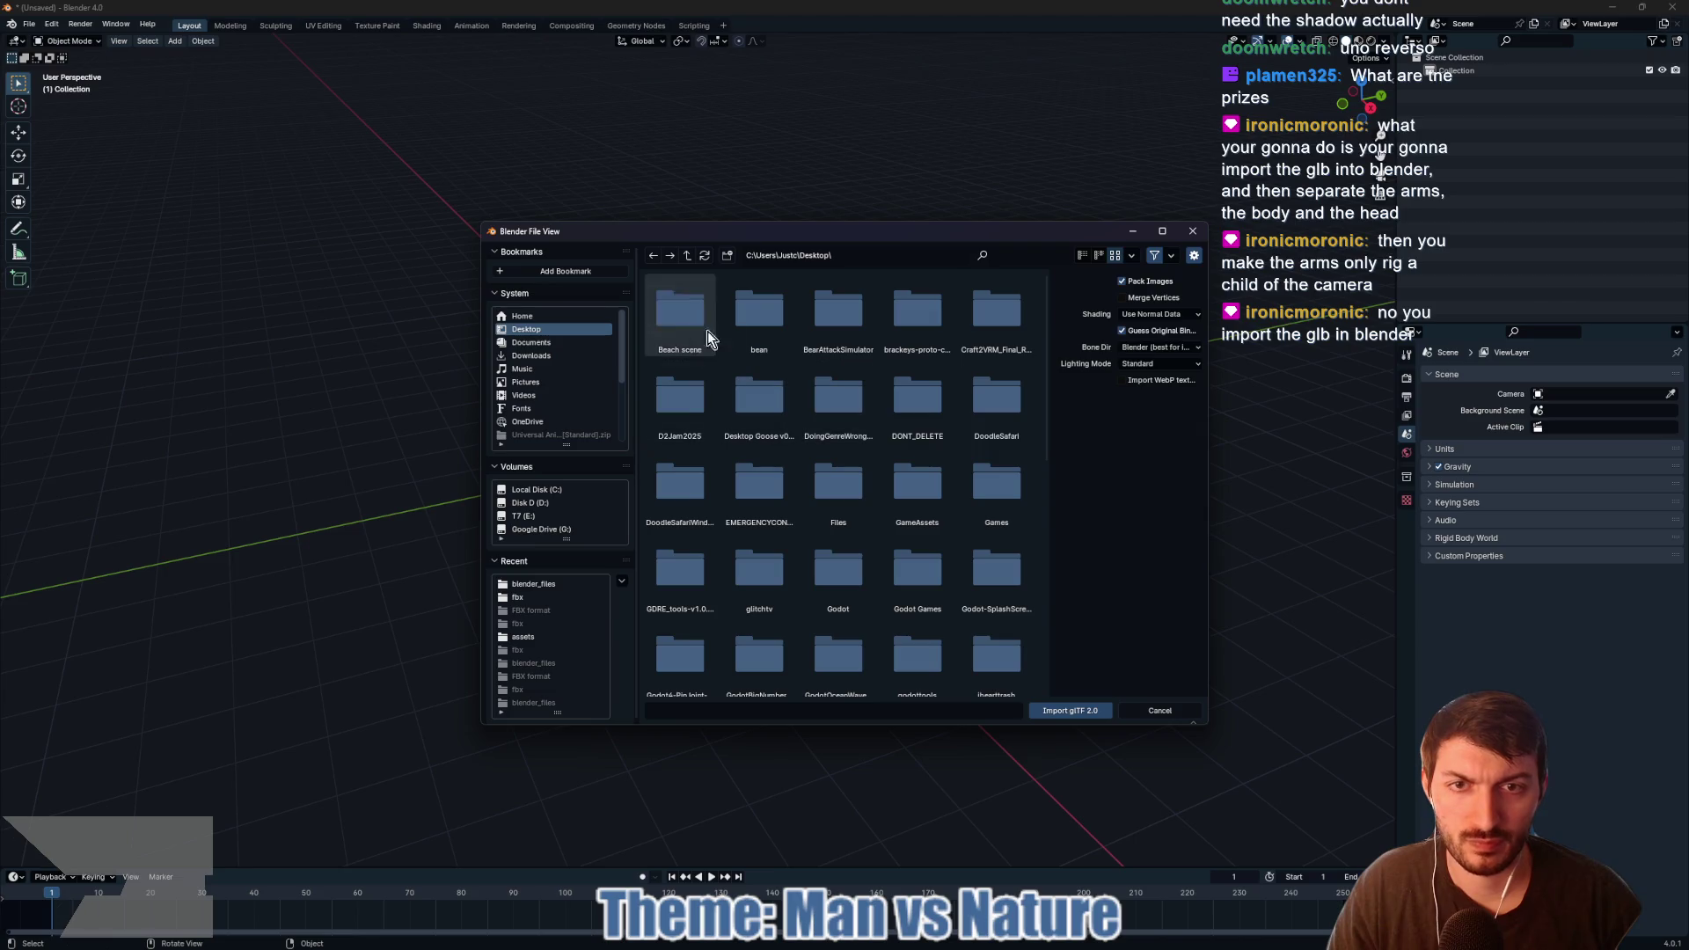
pyautogui.doubleClick(831, 320)
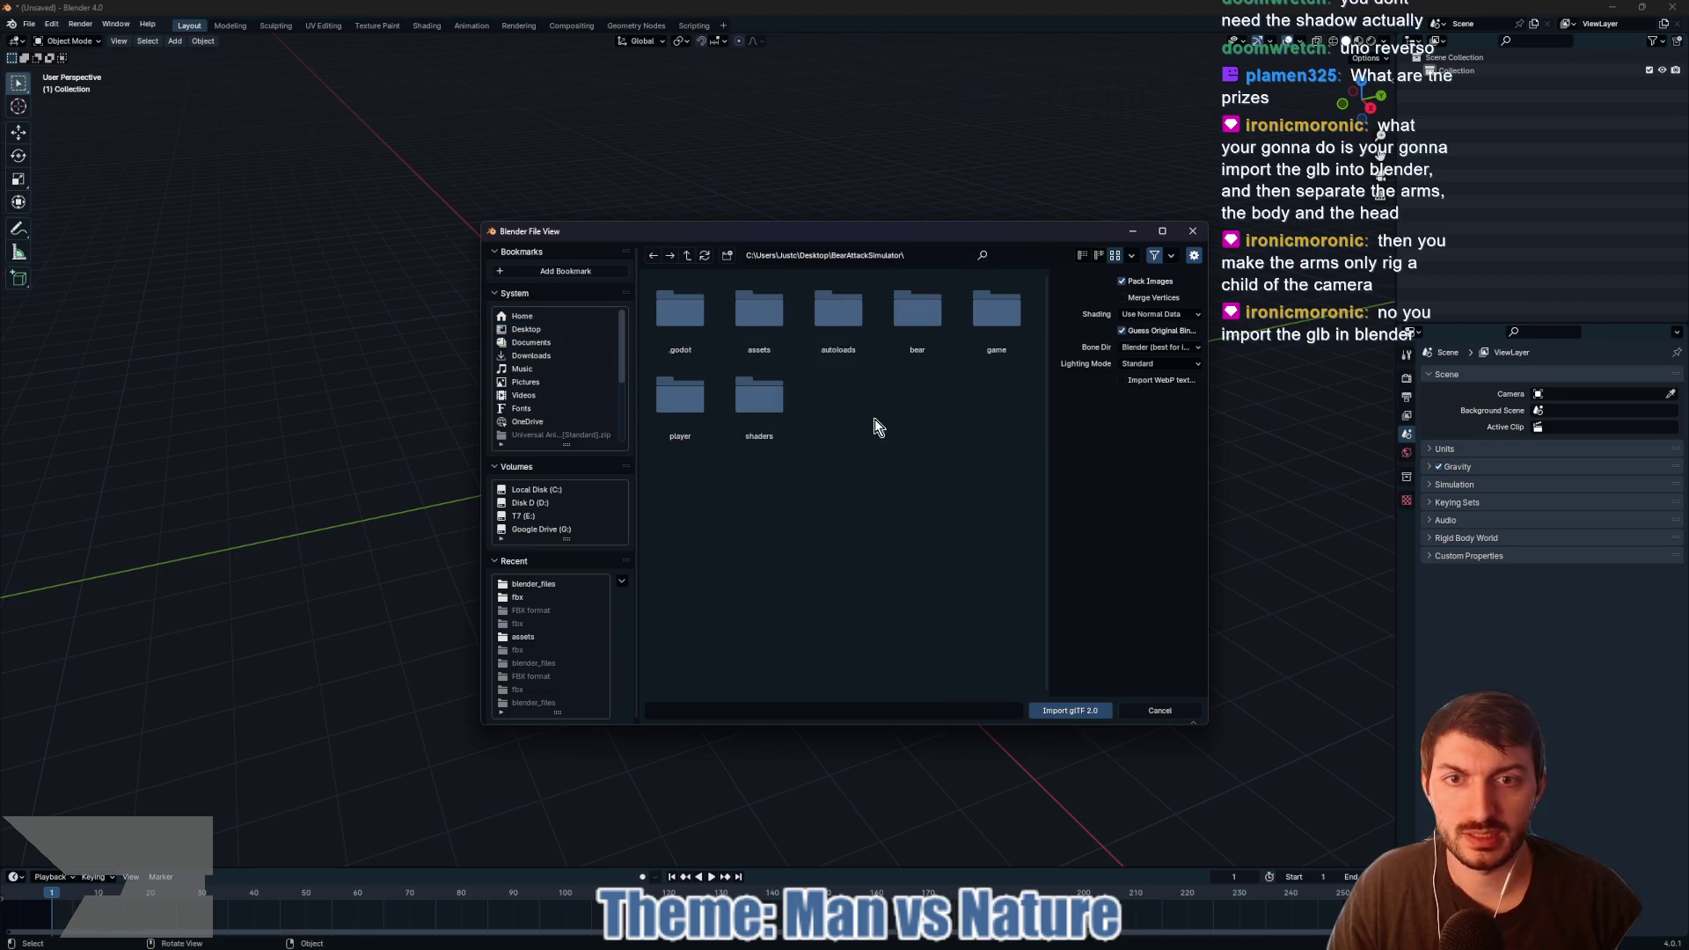
pyautogui.doubleClick(758, 322)
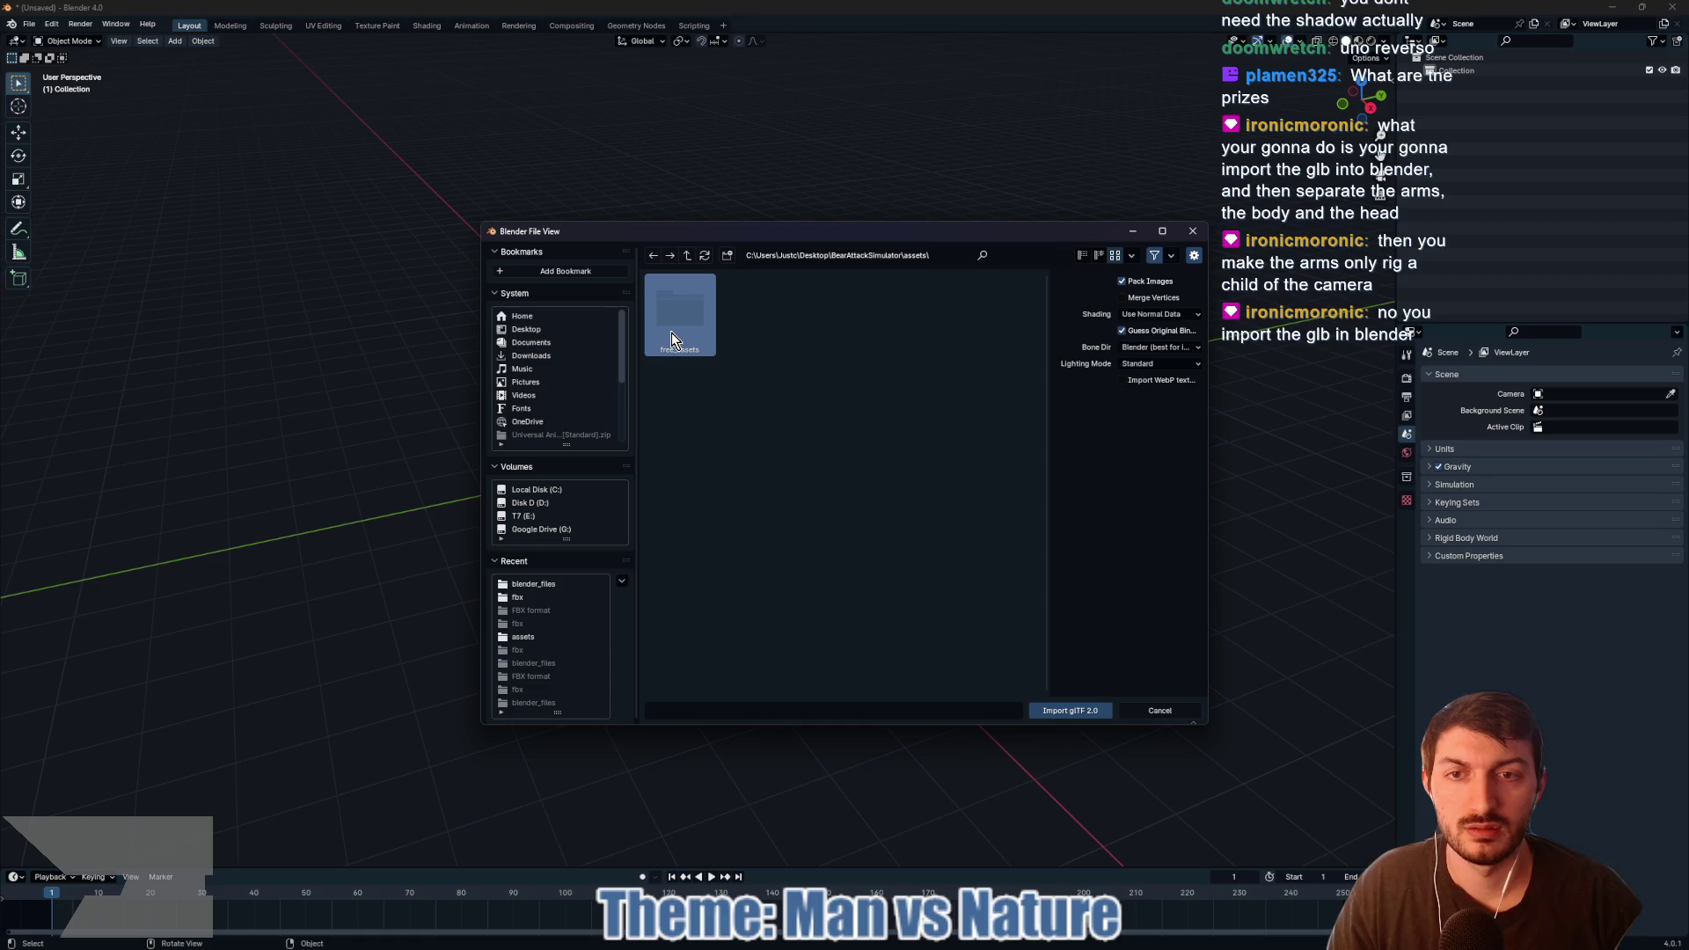
pyautogui.doubleClick(672, 332)
pyautogui.doubleClick(688, 317)
pyautogui.click(700, 347)
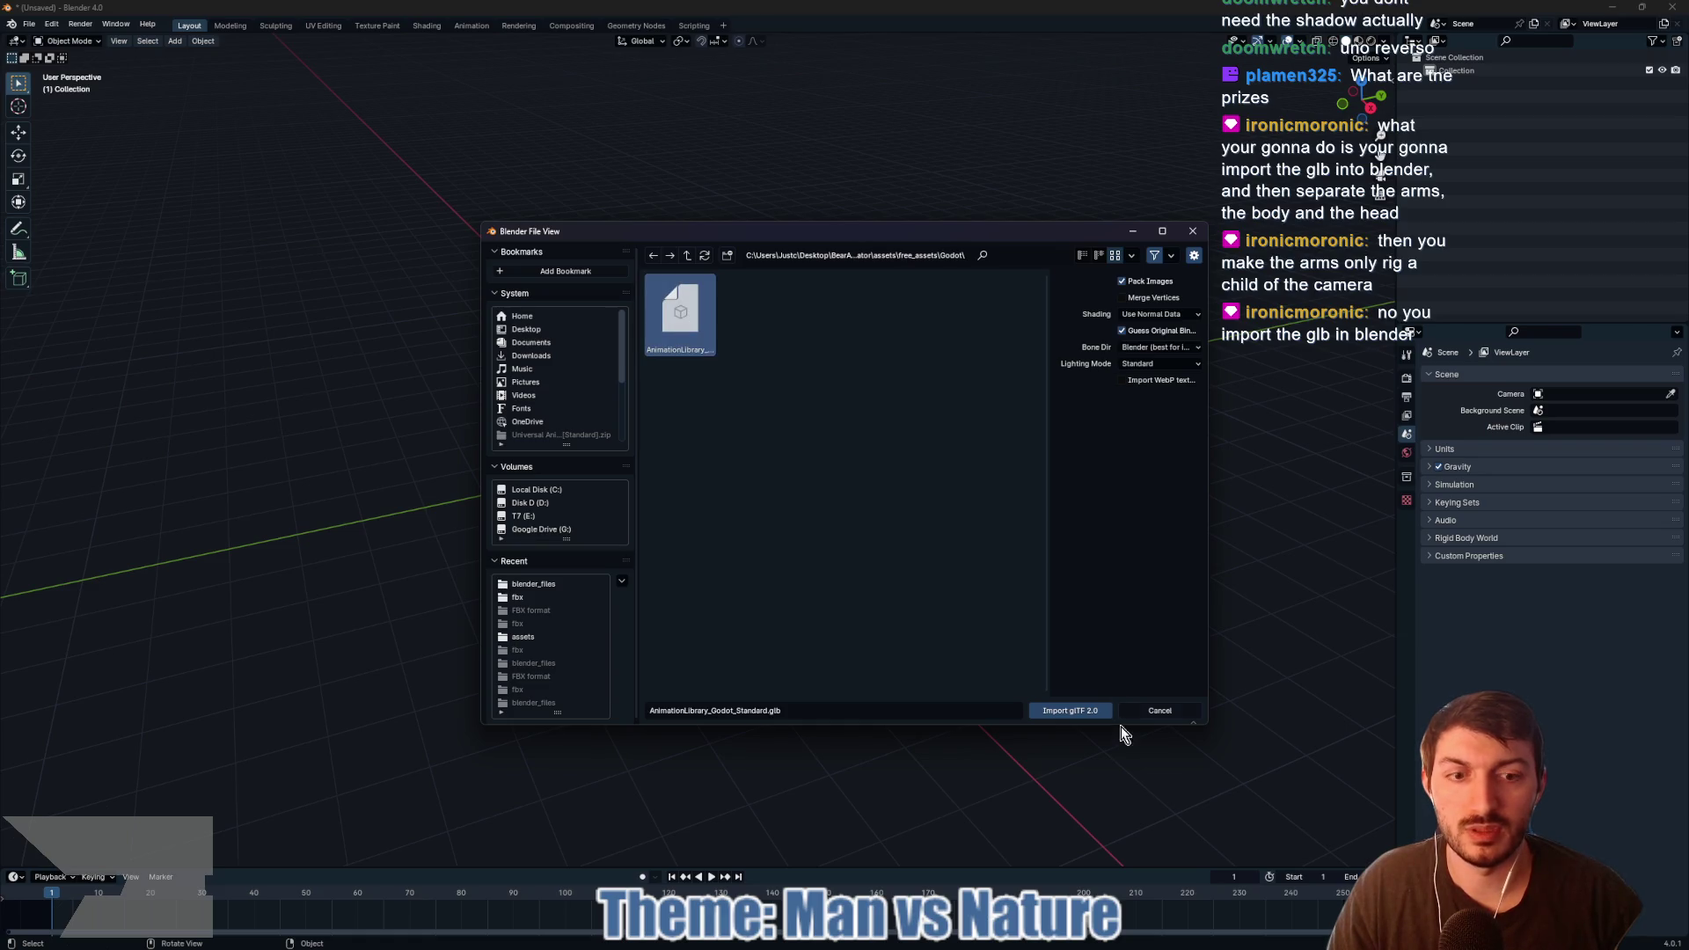
pyautogui.click(1069, 710)
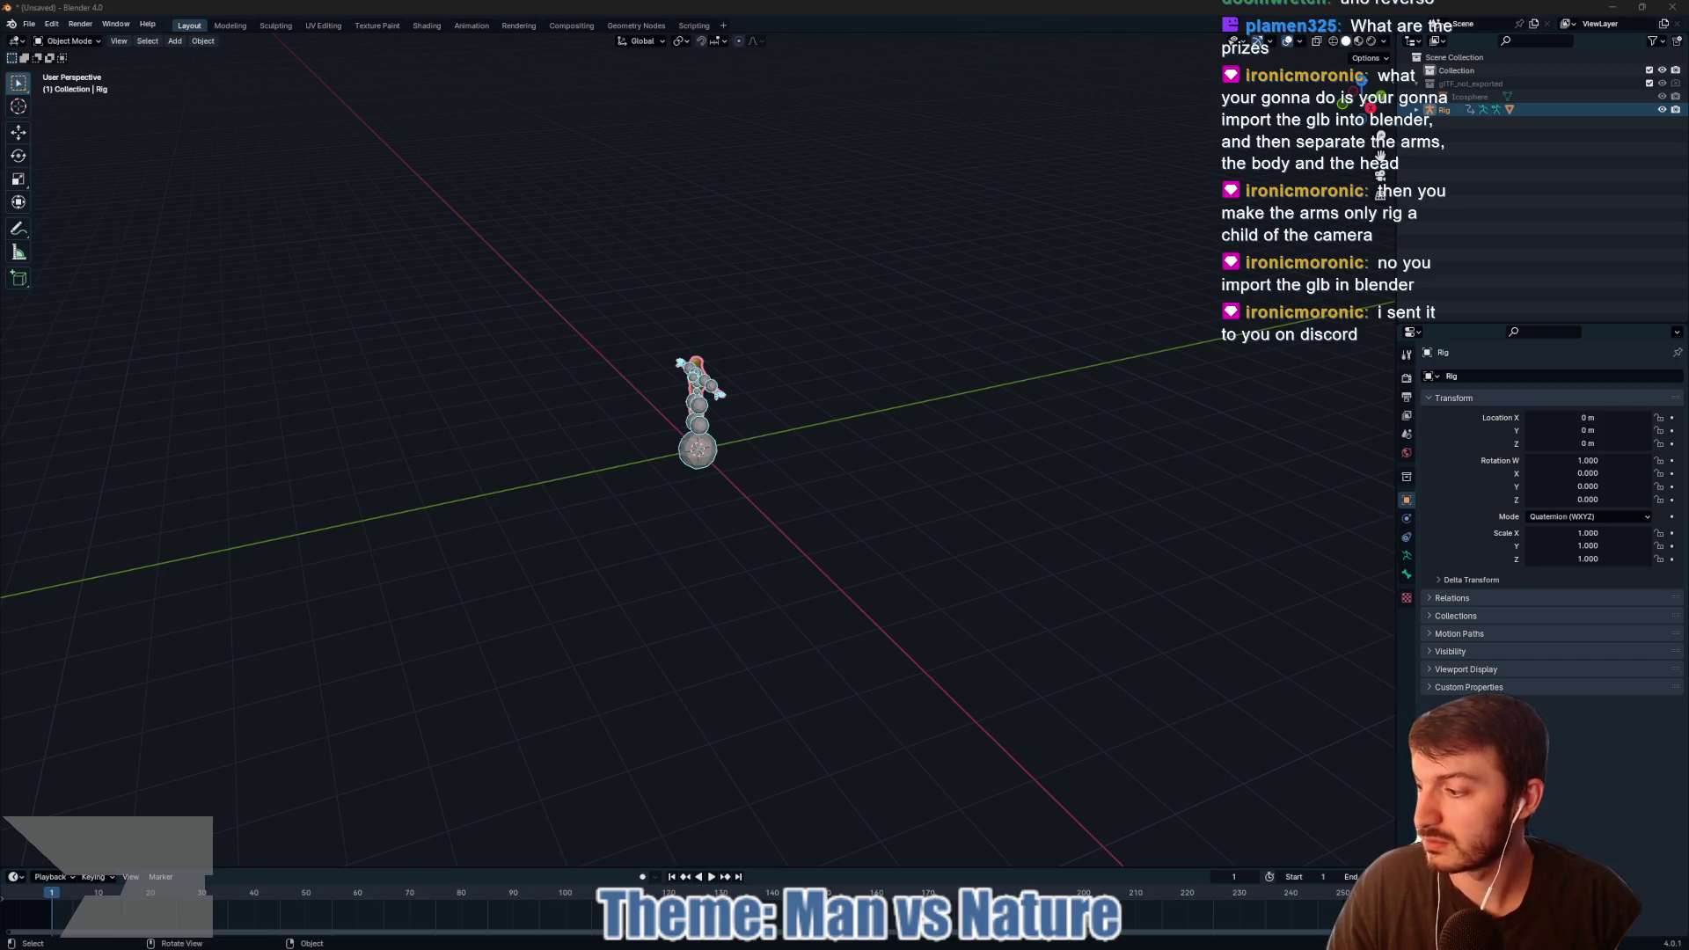
# - Save the downloaded ManRig.glb from Chrome's Downloads to the Desktop, then return to Blender
pyautogui.hotkey('alt', 'Tab')
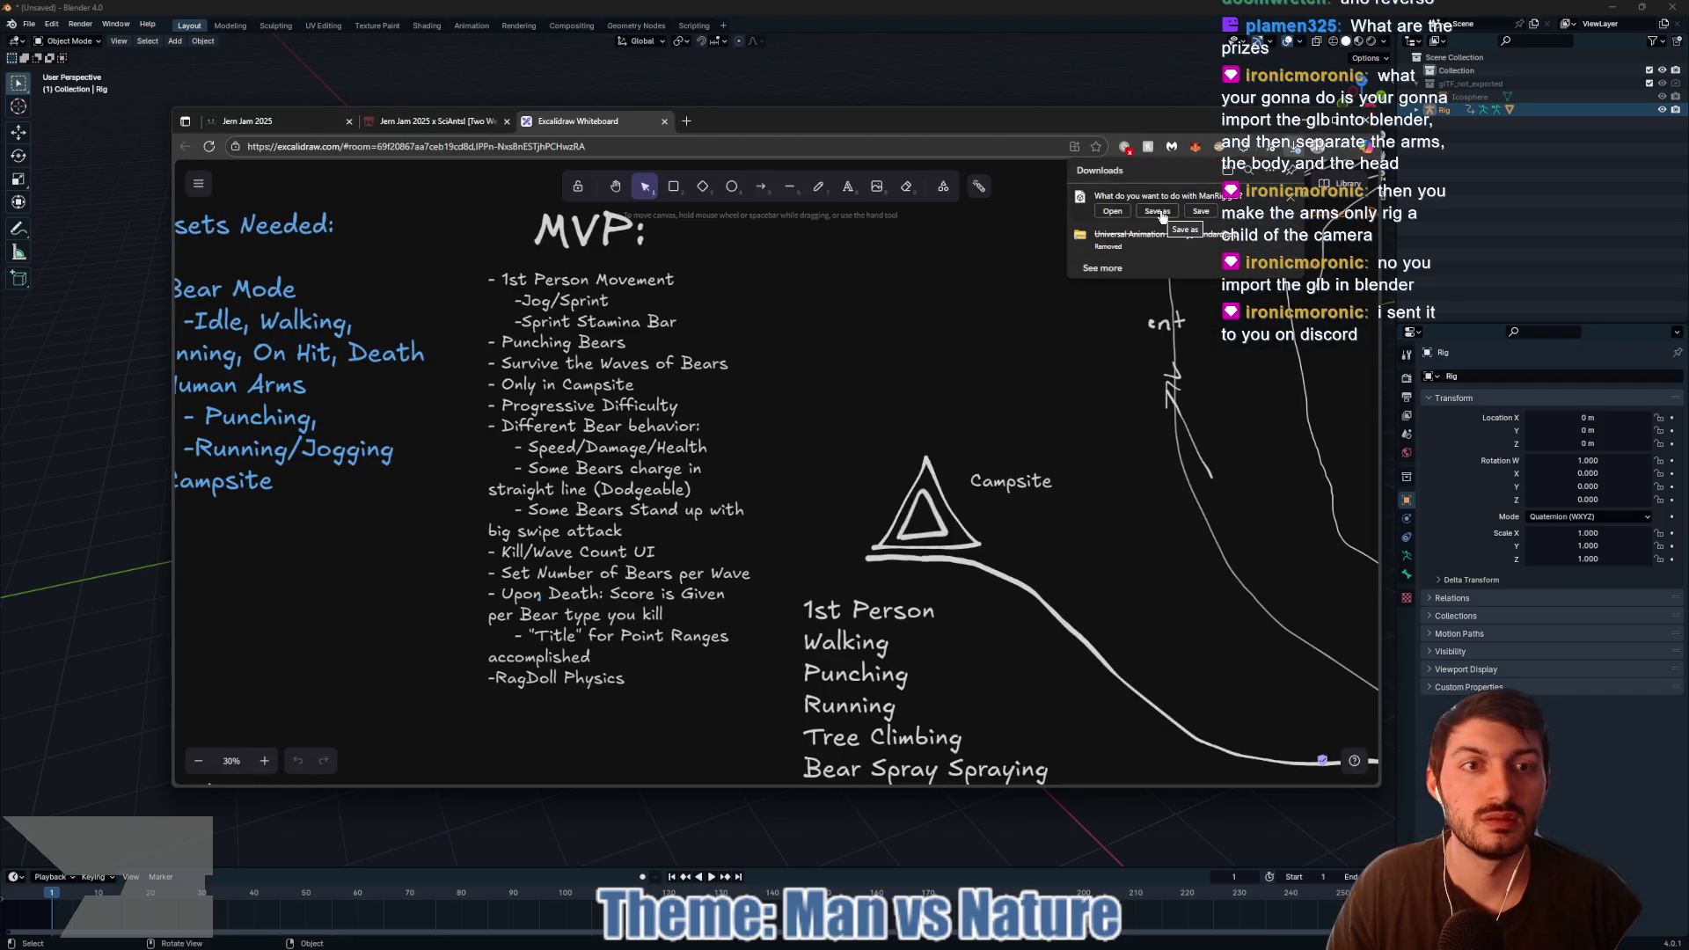
pyautogui.click(1158, 213)
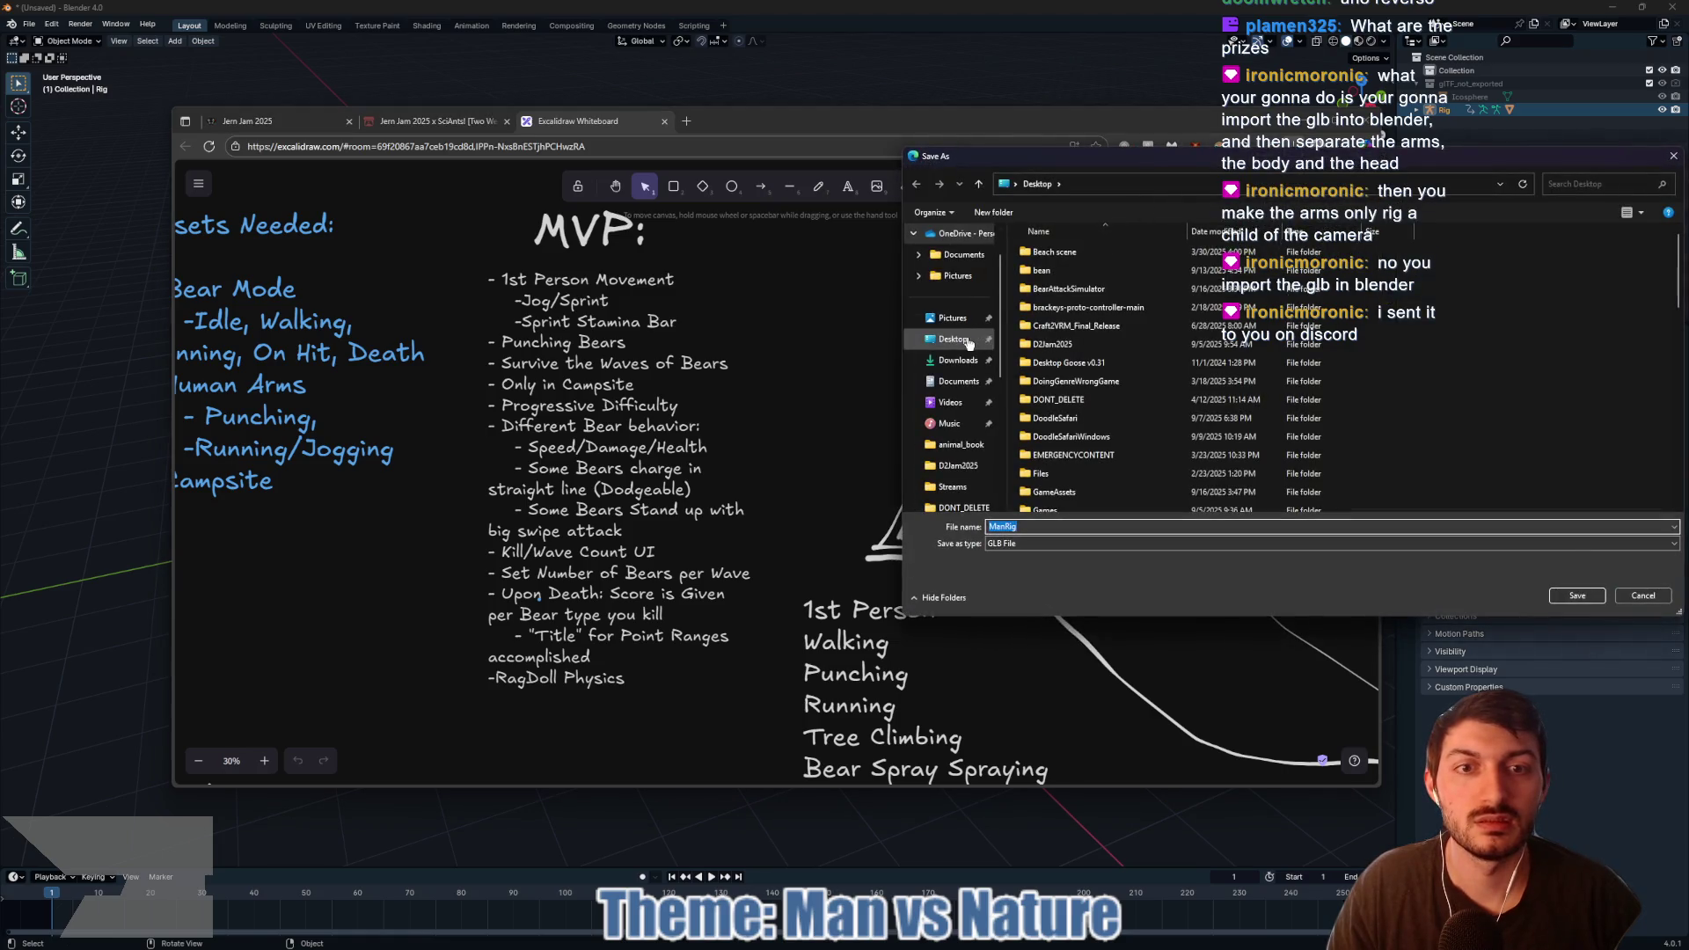
pyautogui.click(1577, 596)
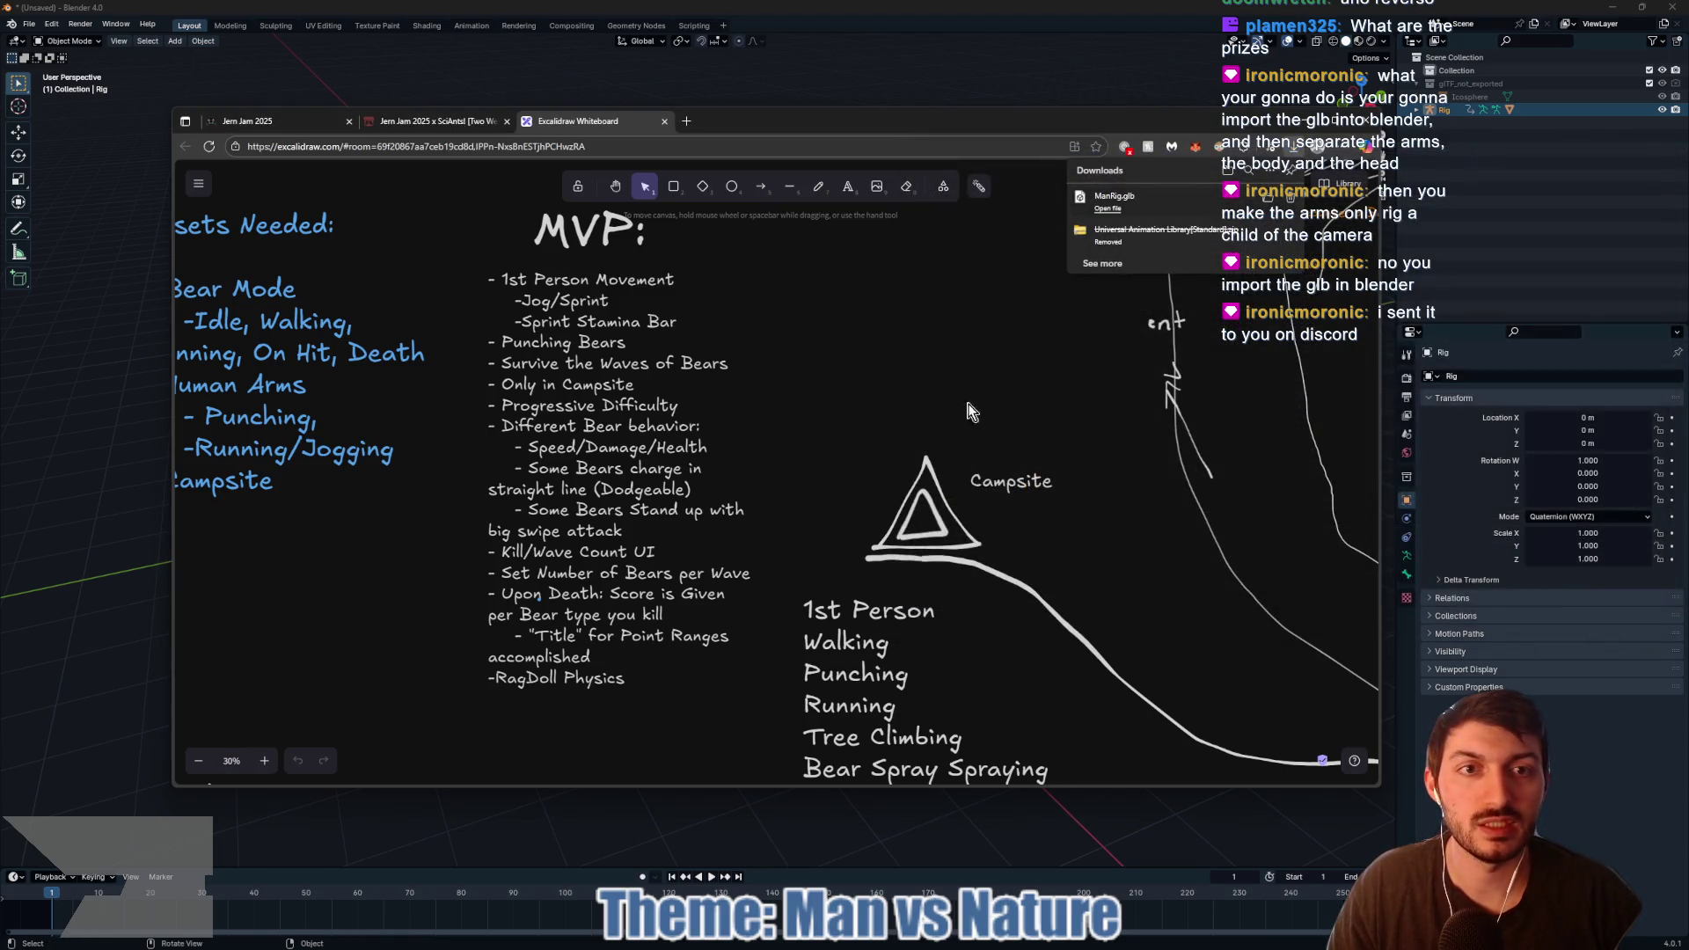
pyautogui.click(1088, 69)
pyautogui.scroll(5, 704, 396)
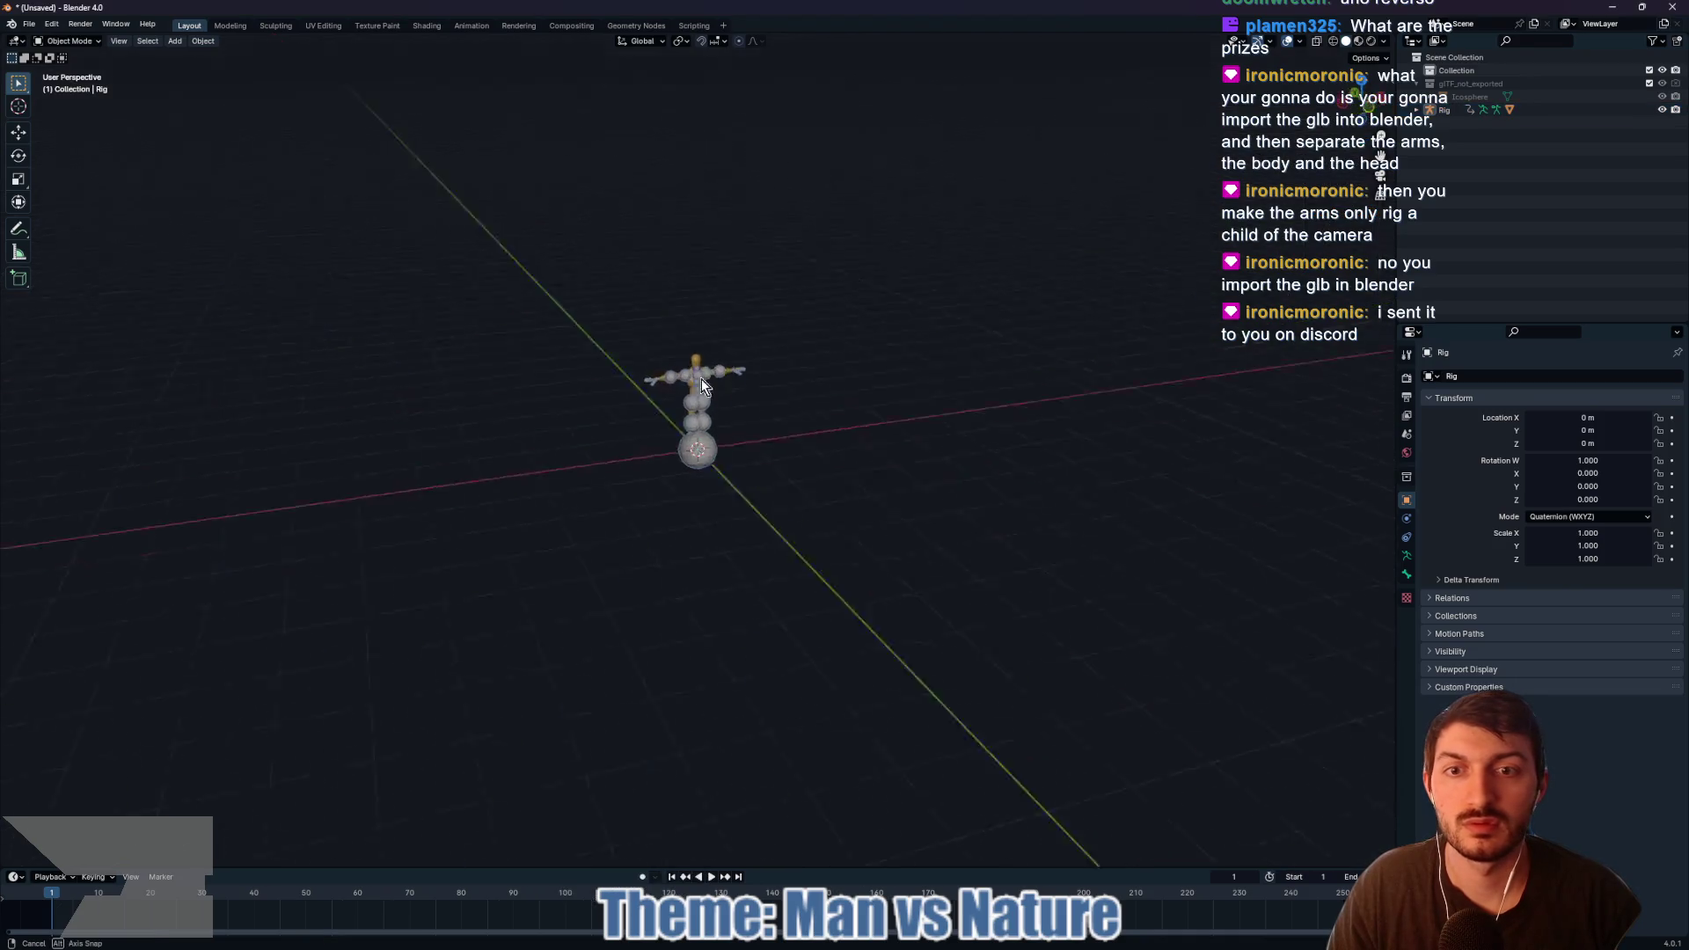
# - Delete the old rig, the leftover Icosphere and the empty Collection
pyautogui.moveTo(737, 429)
pyautogui.mouseDown()
pyautogui.moveTo(942, 414)
pyautogui.moveTo(722, 391)
pyautogui.mouseUp()
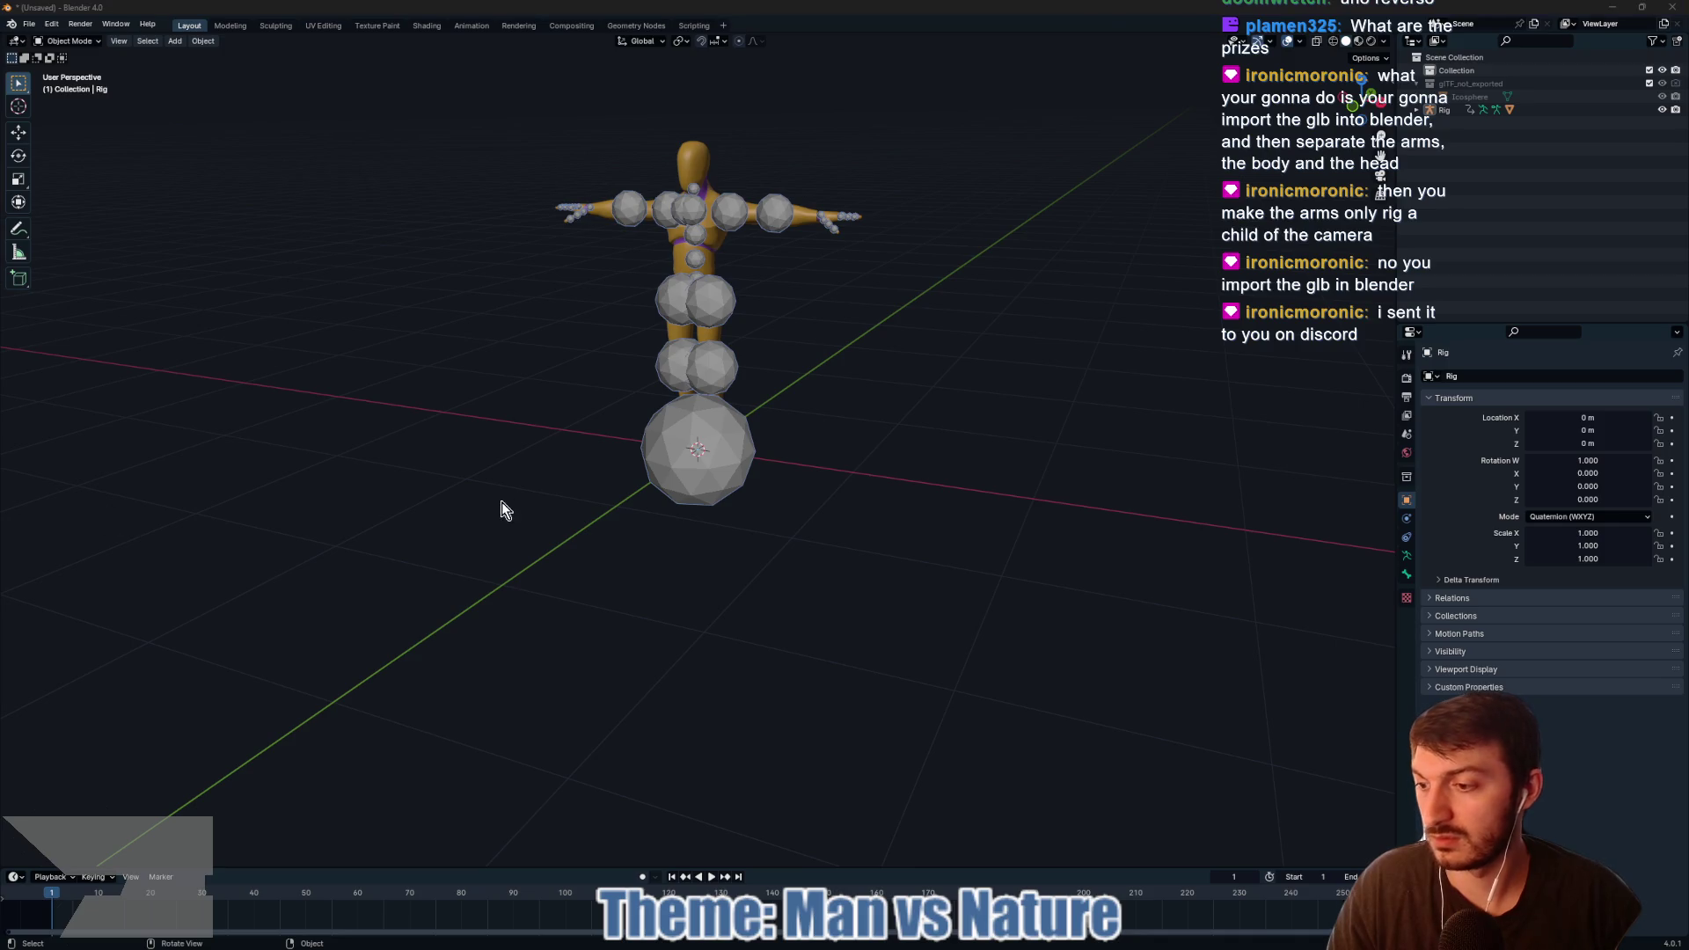
pyautogui.press('a')
pyautogui.press('x')
pyautogui.click(906, 543)
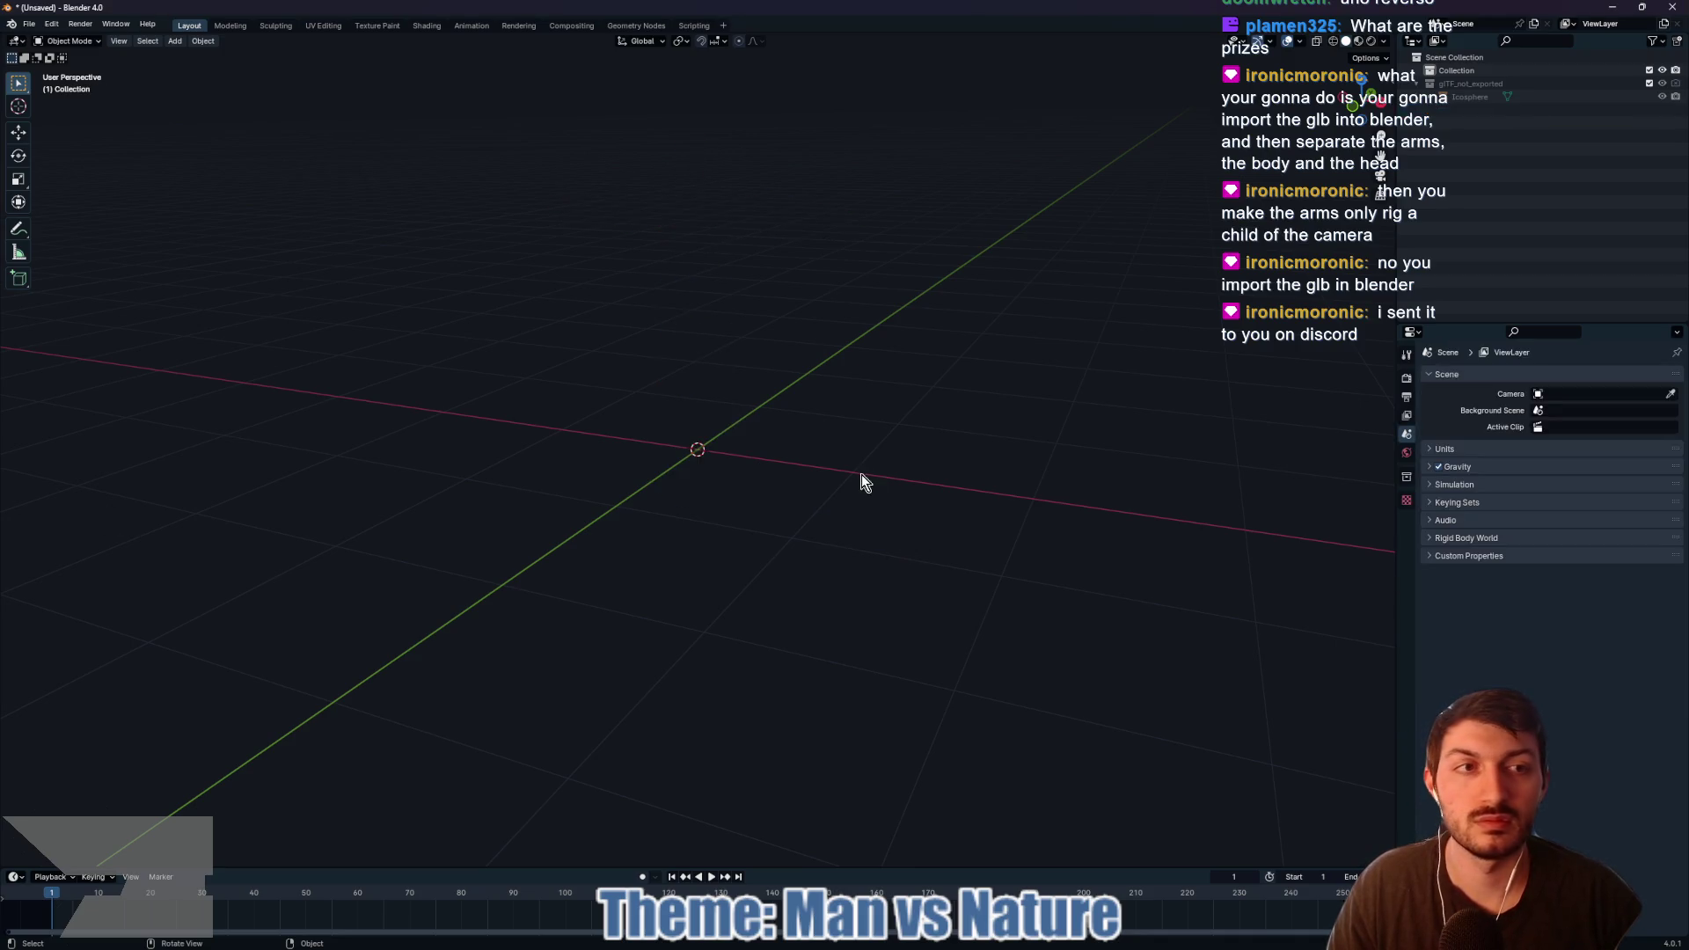
pyautogui.click(1471, 98)
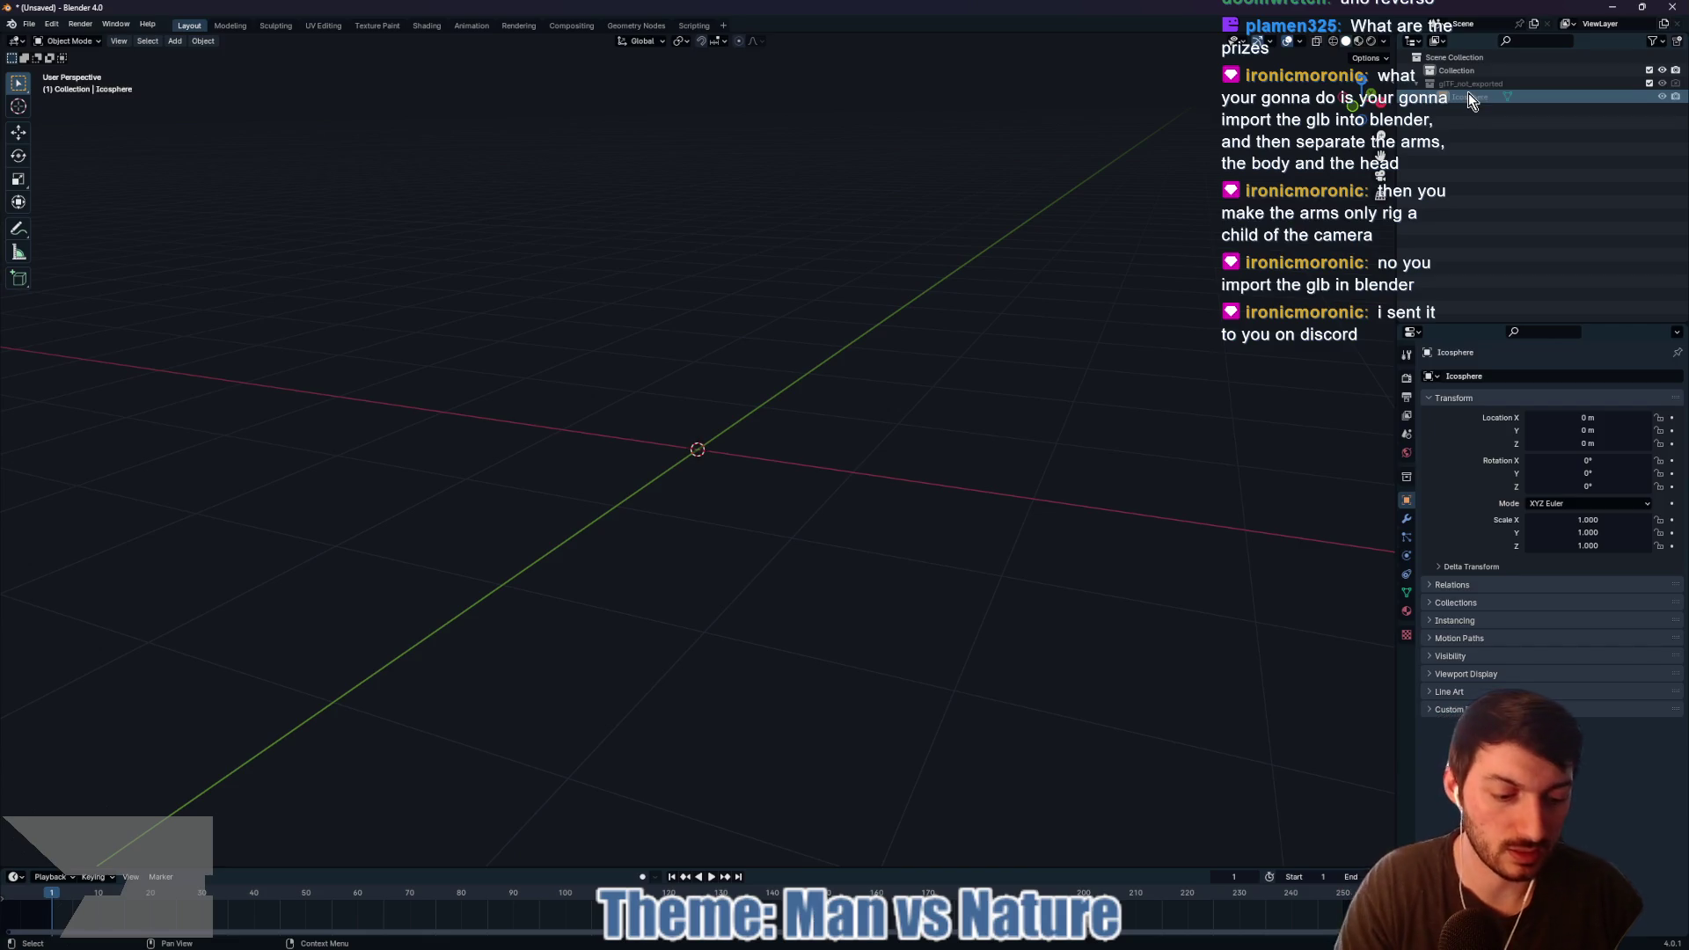
pyautogui.press('x')
pyautogui.click(1471, 71)
pyautogui.press('x')
# - Import Desktop/ManRig.glb, check its Arms, Body and Head parts, then close Blender unsaved
pyautogui.click(28, 27)
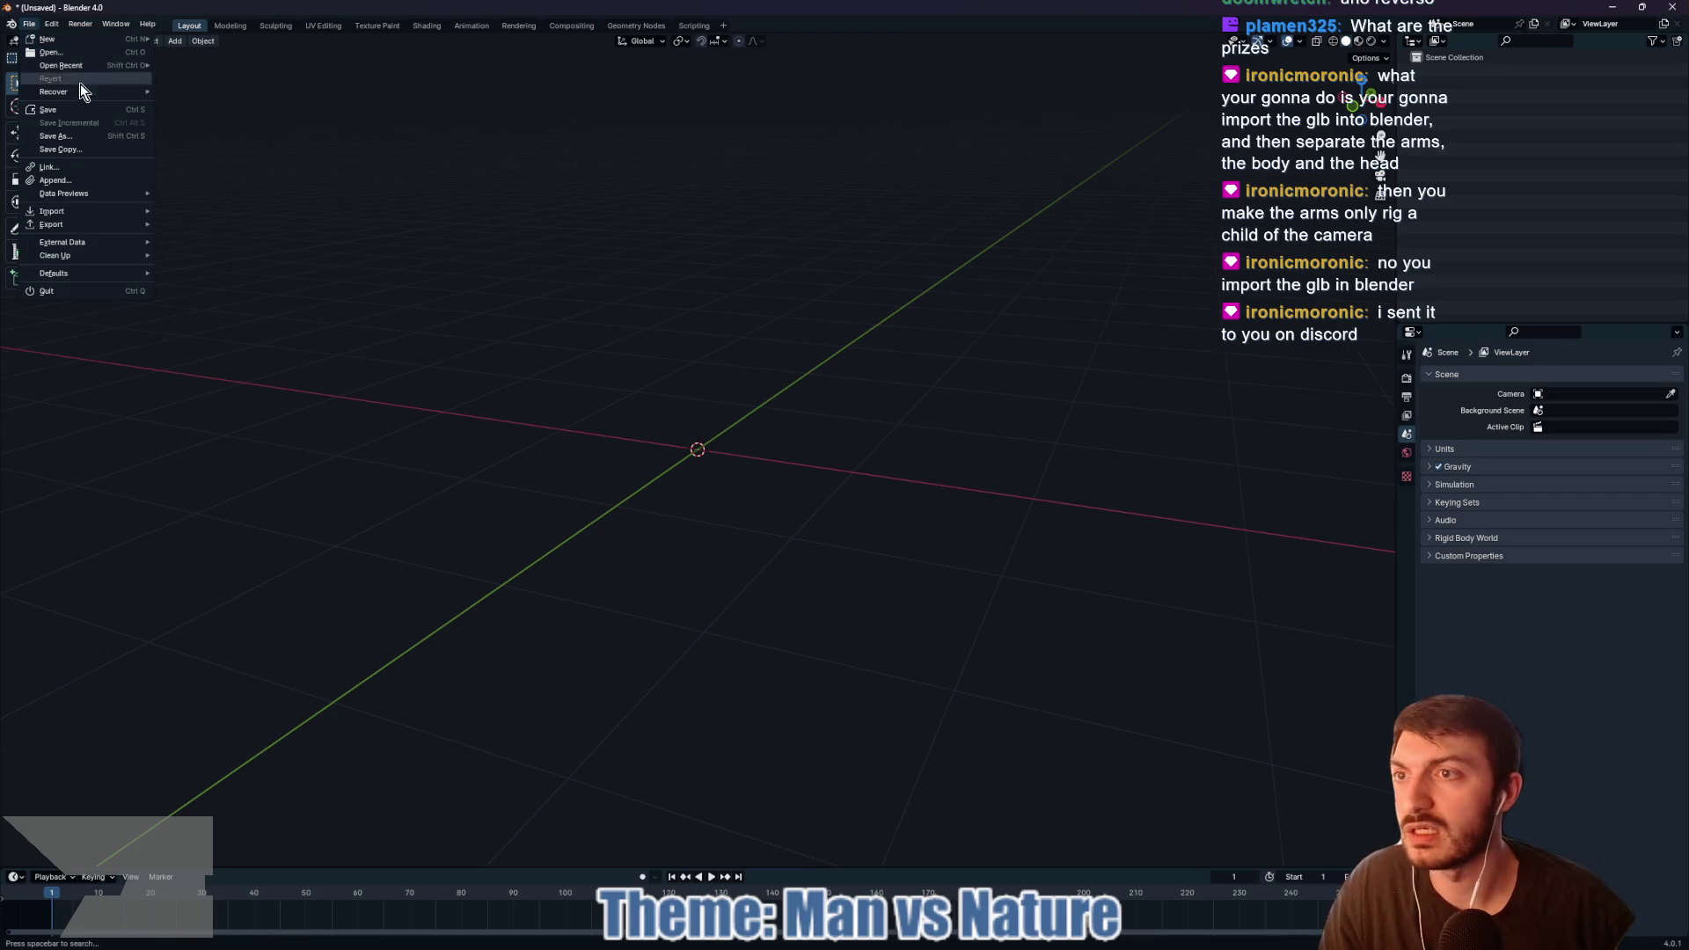
pyautogui.moveTo(70, 217)
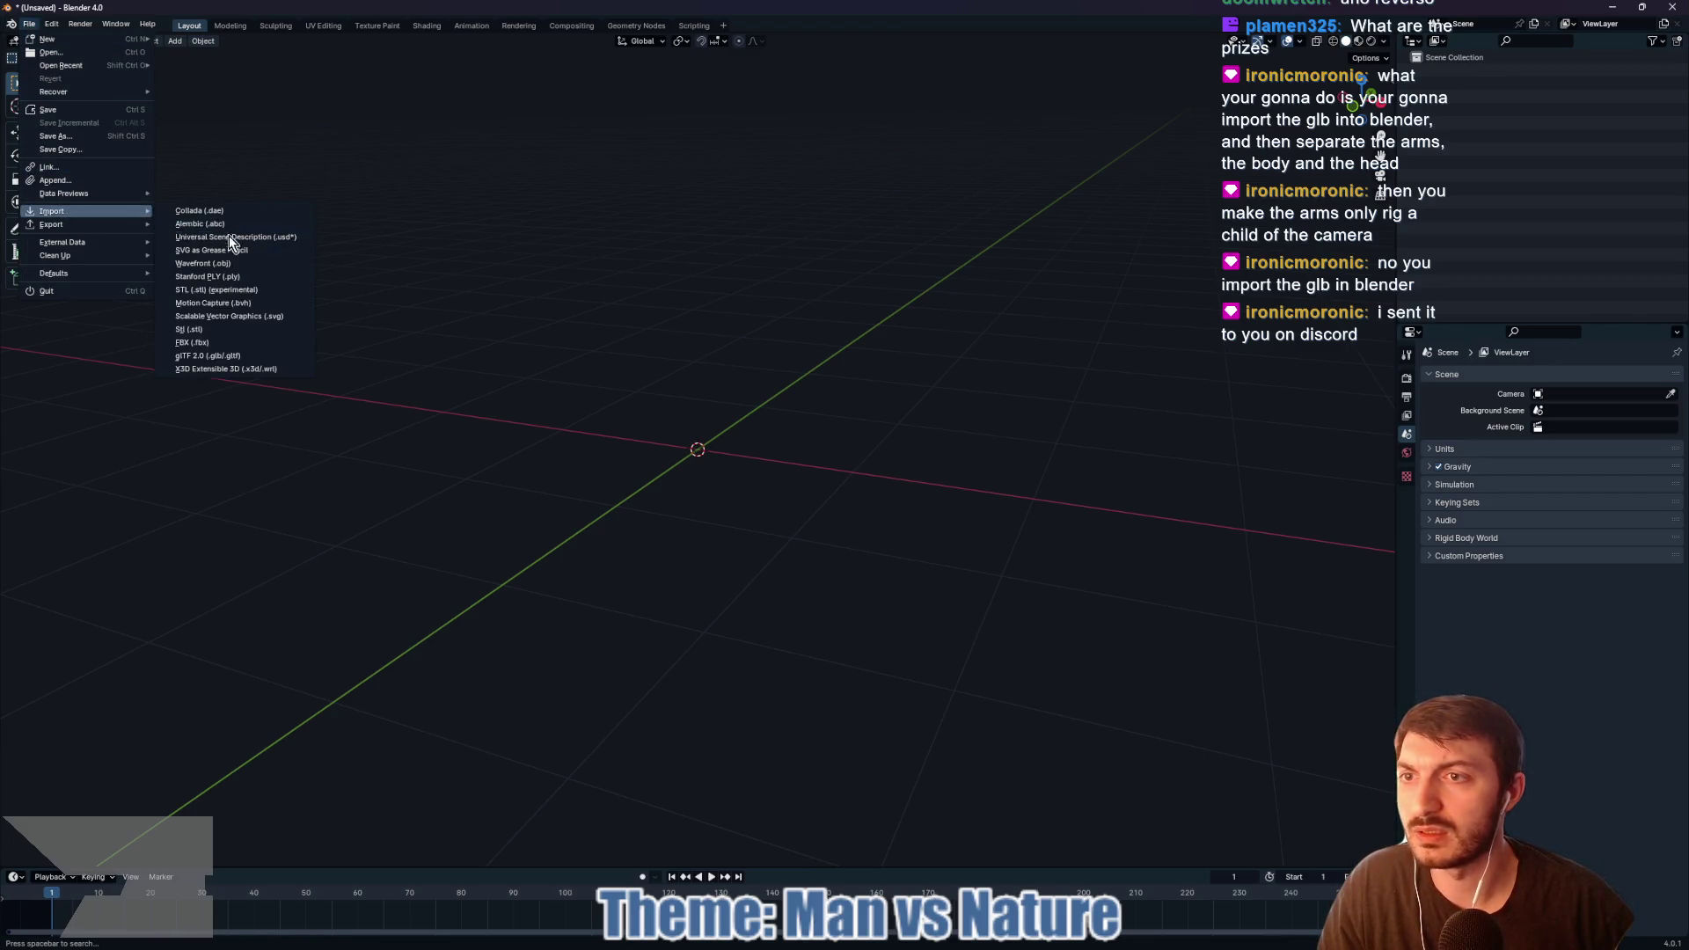
pyautogui.click(226, 355)
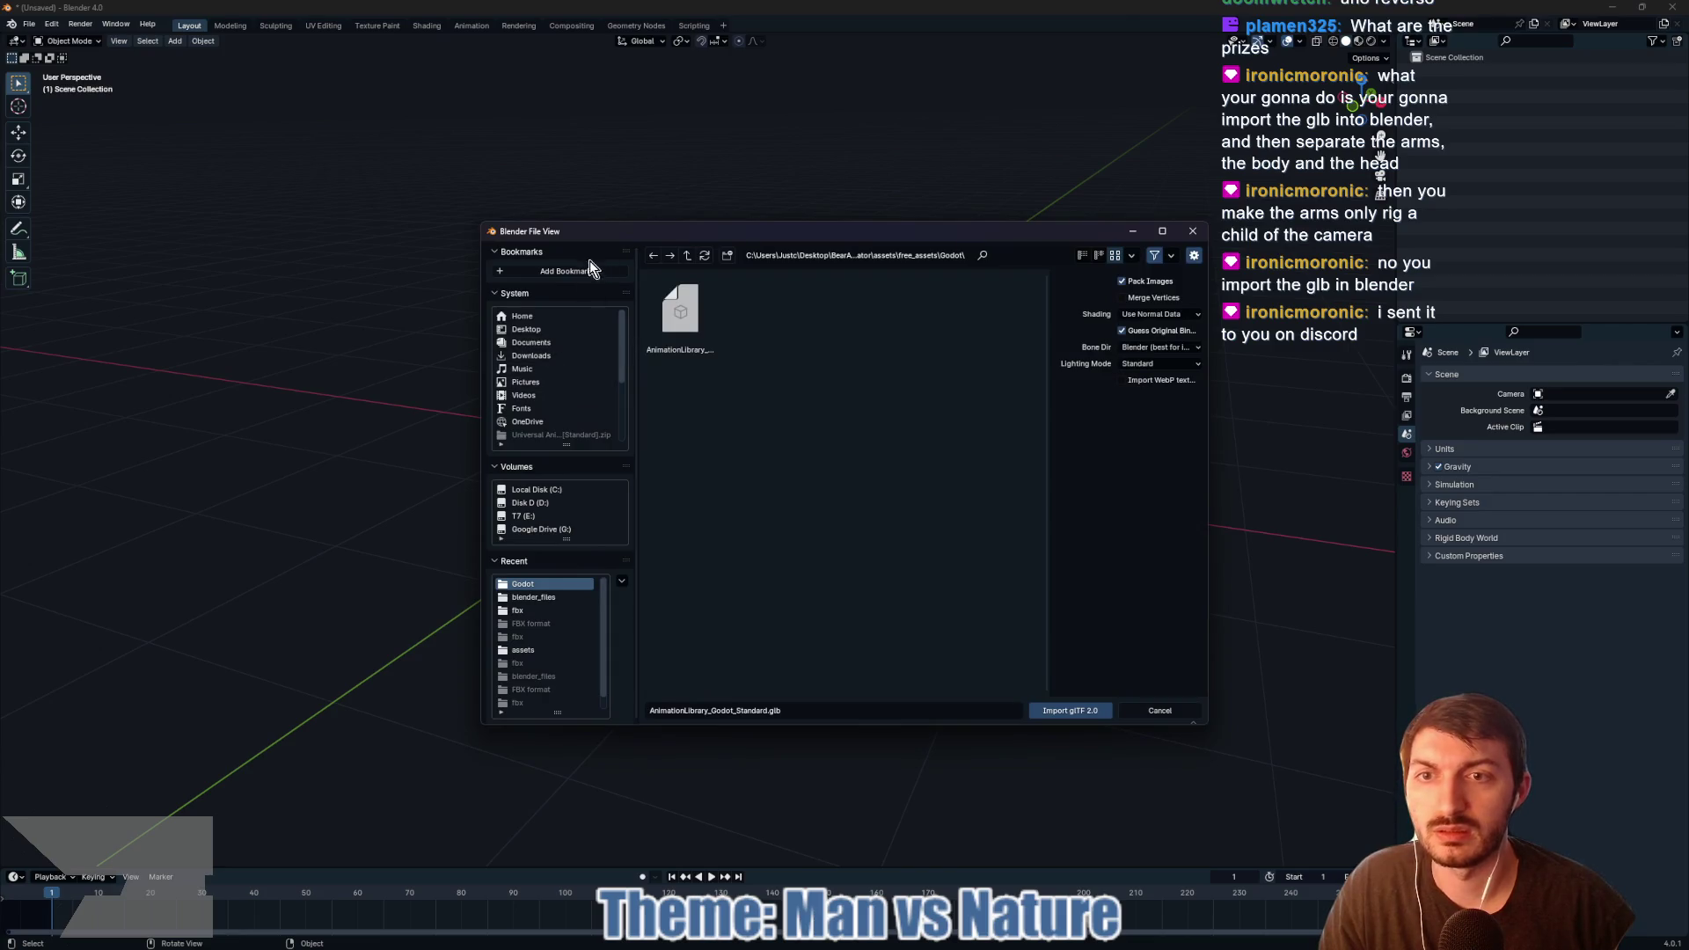
pyautogui.click(526, 329)
pyautogui.scroll(-5, 832, 434)
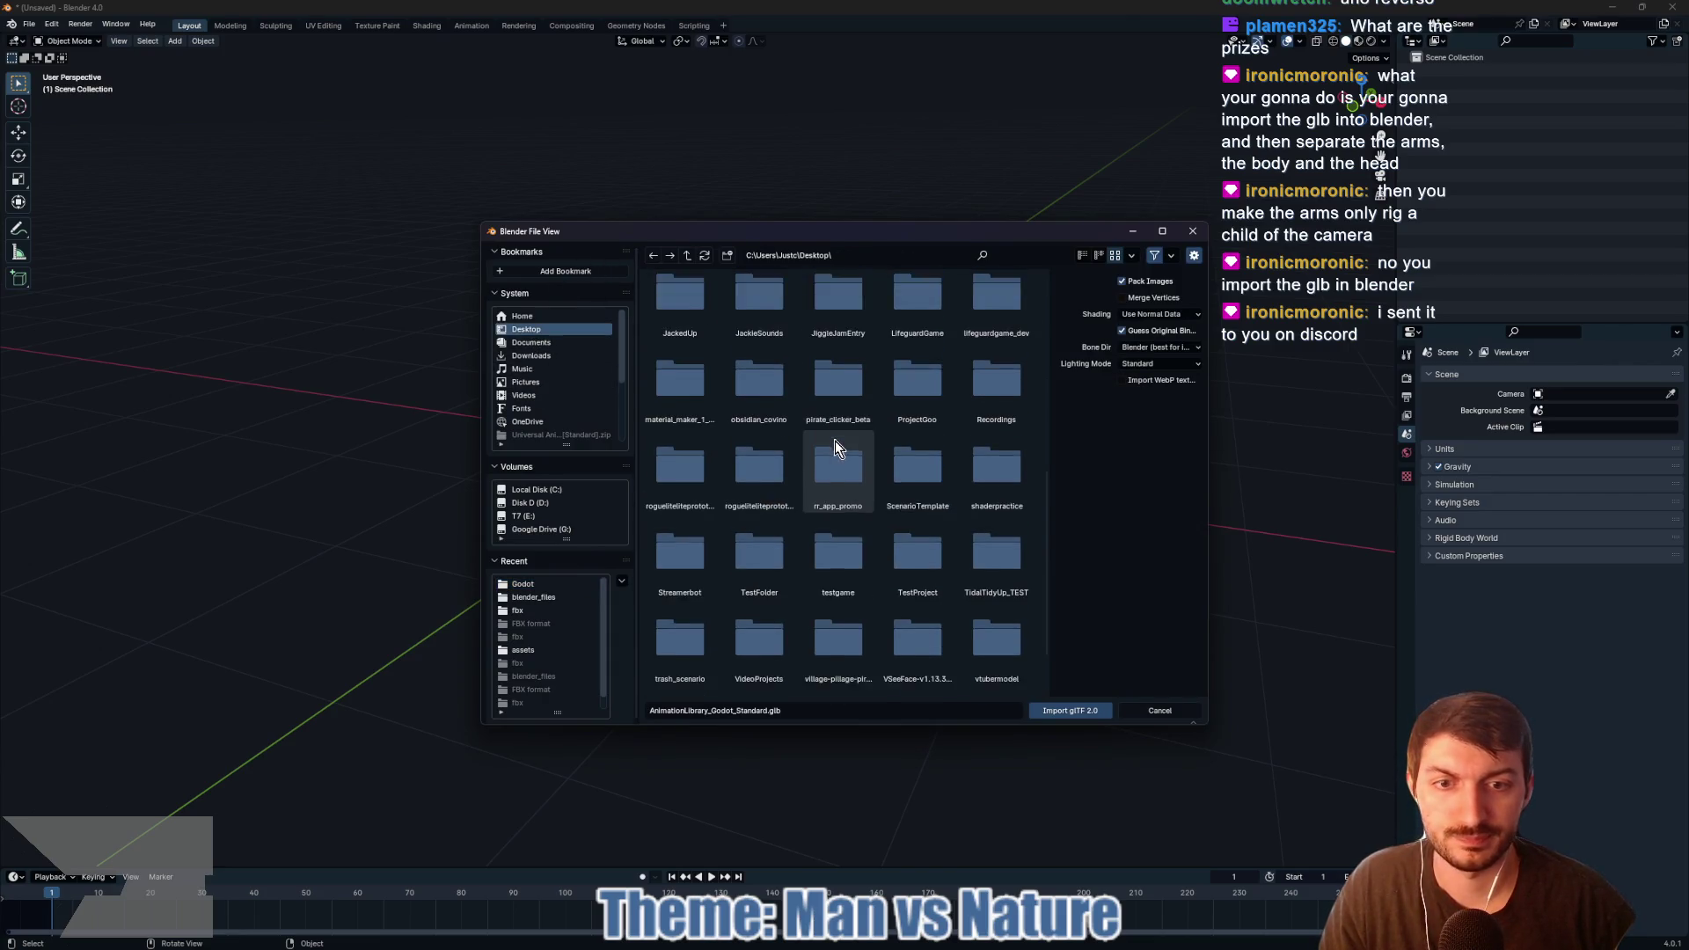
pyautogui.click(918, 645)
pyautogui.click(1070, 710)
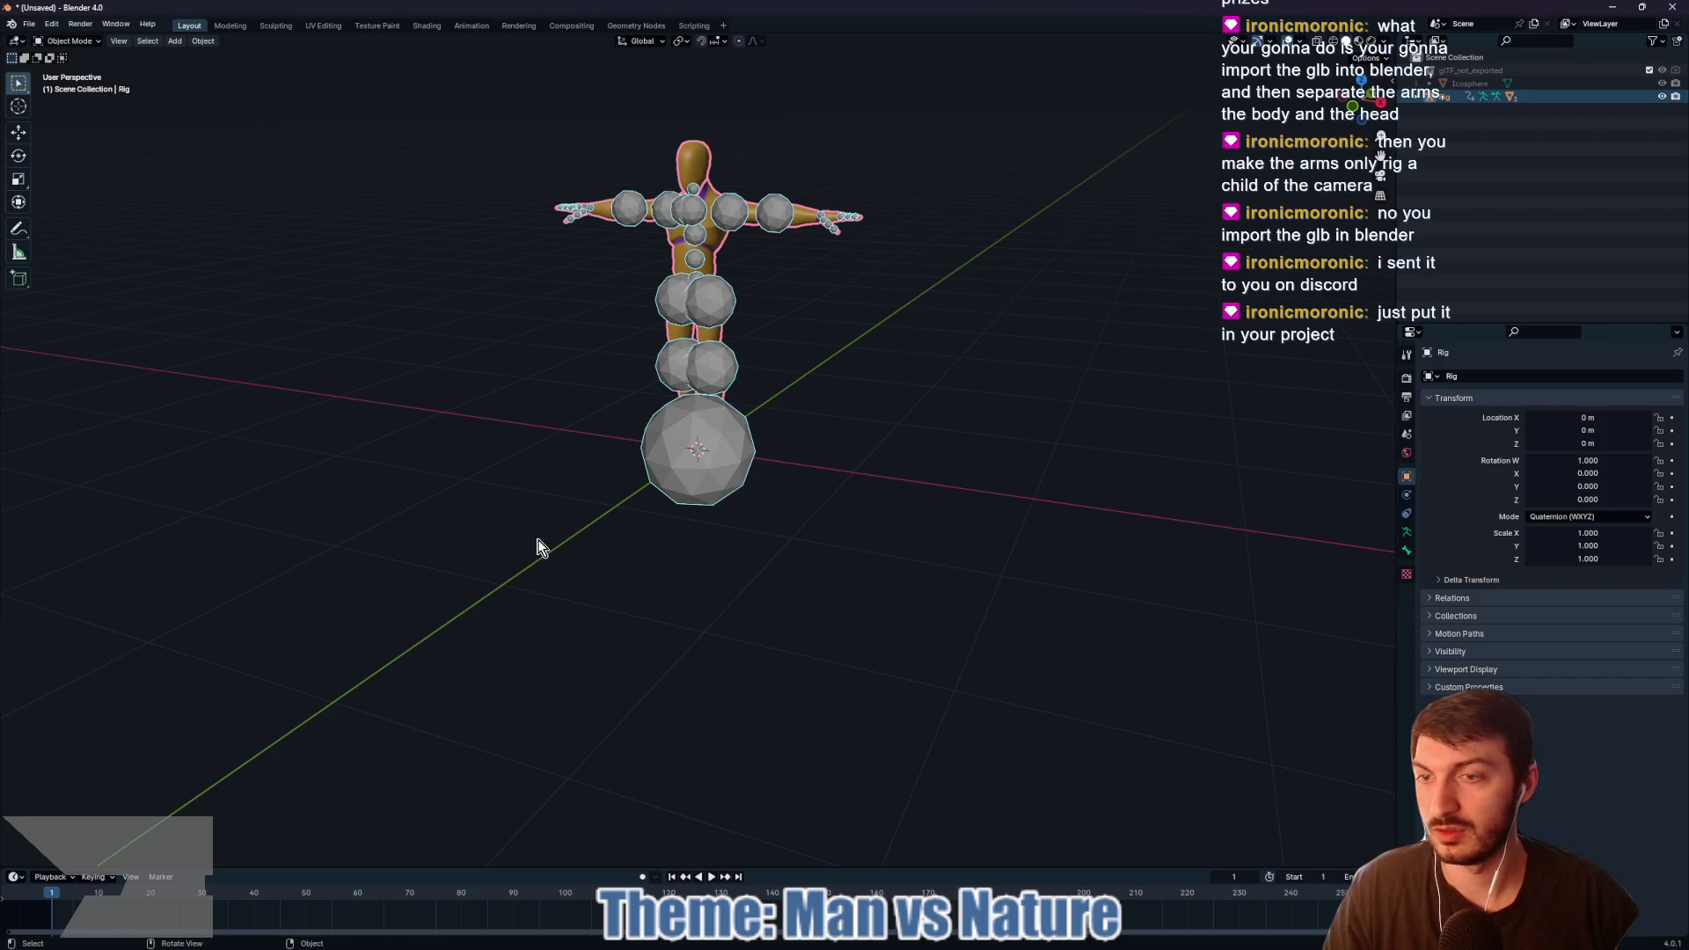
pyautogui.moveTo(552, 546); pyautogui.dragTo(1091, 424)
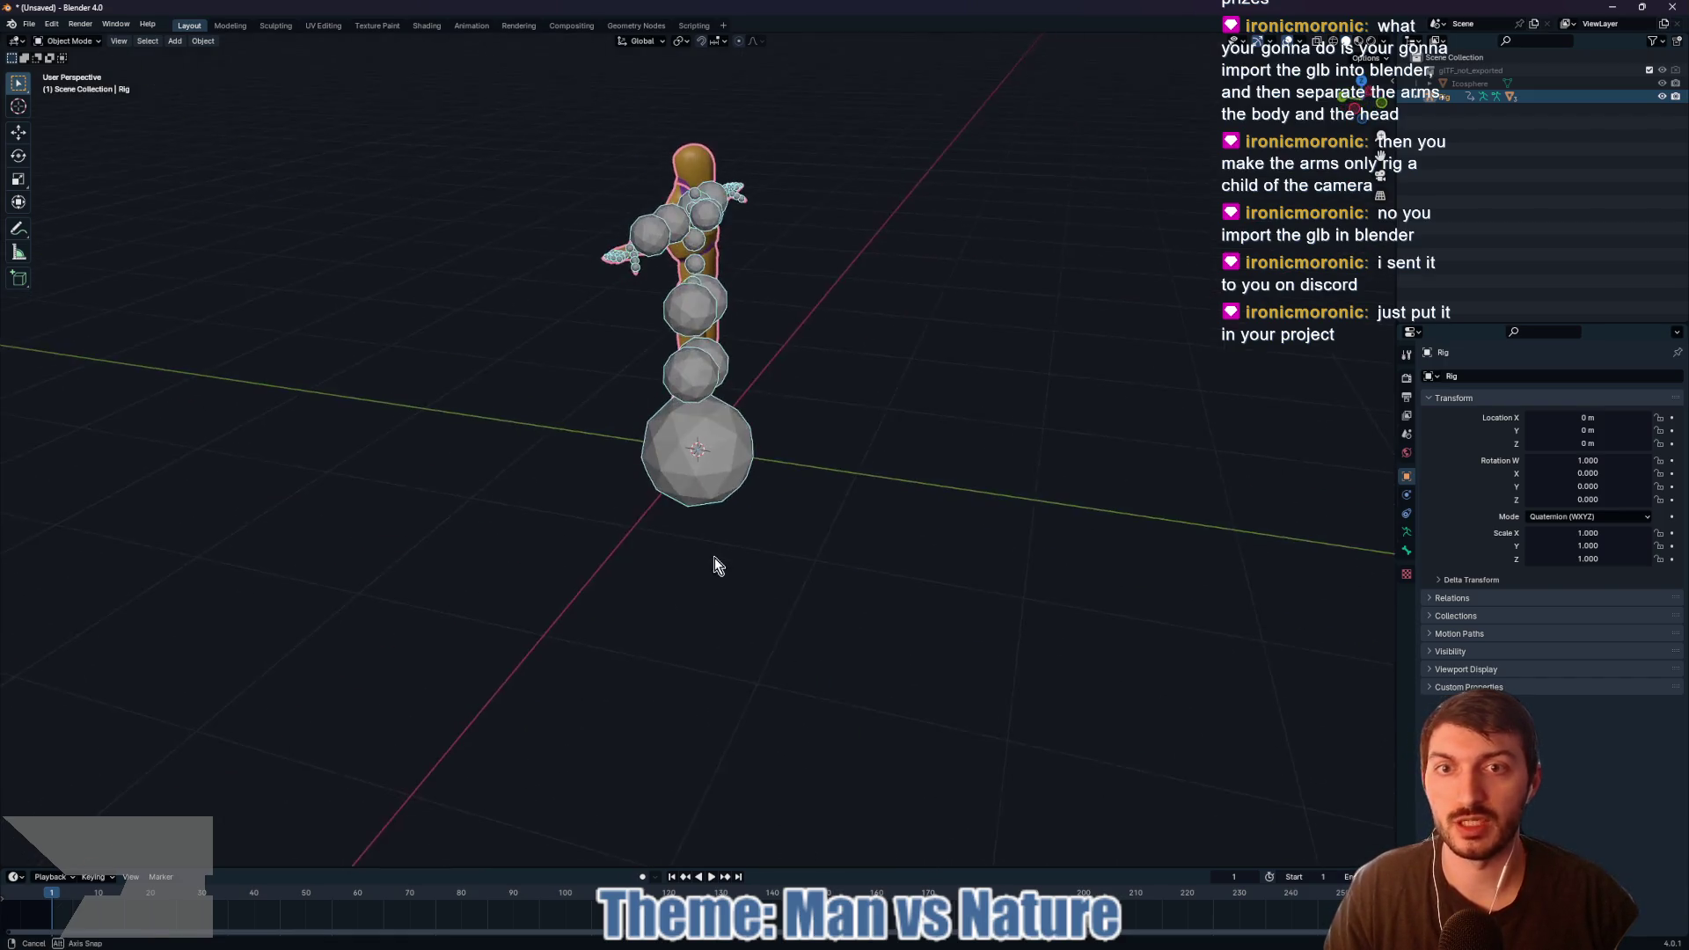
pyautogui.click(1415, 98)
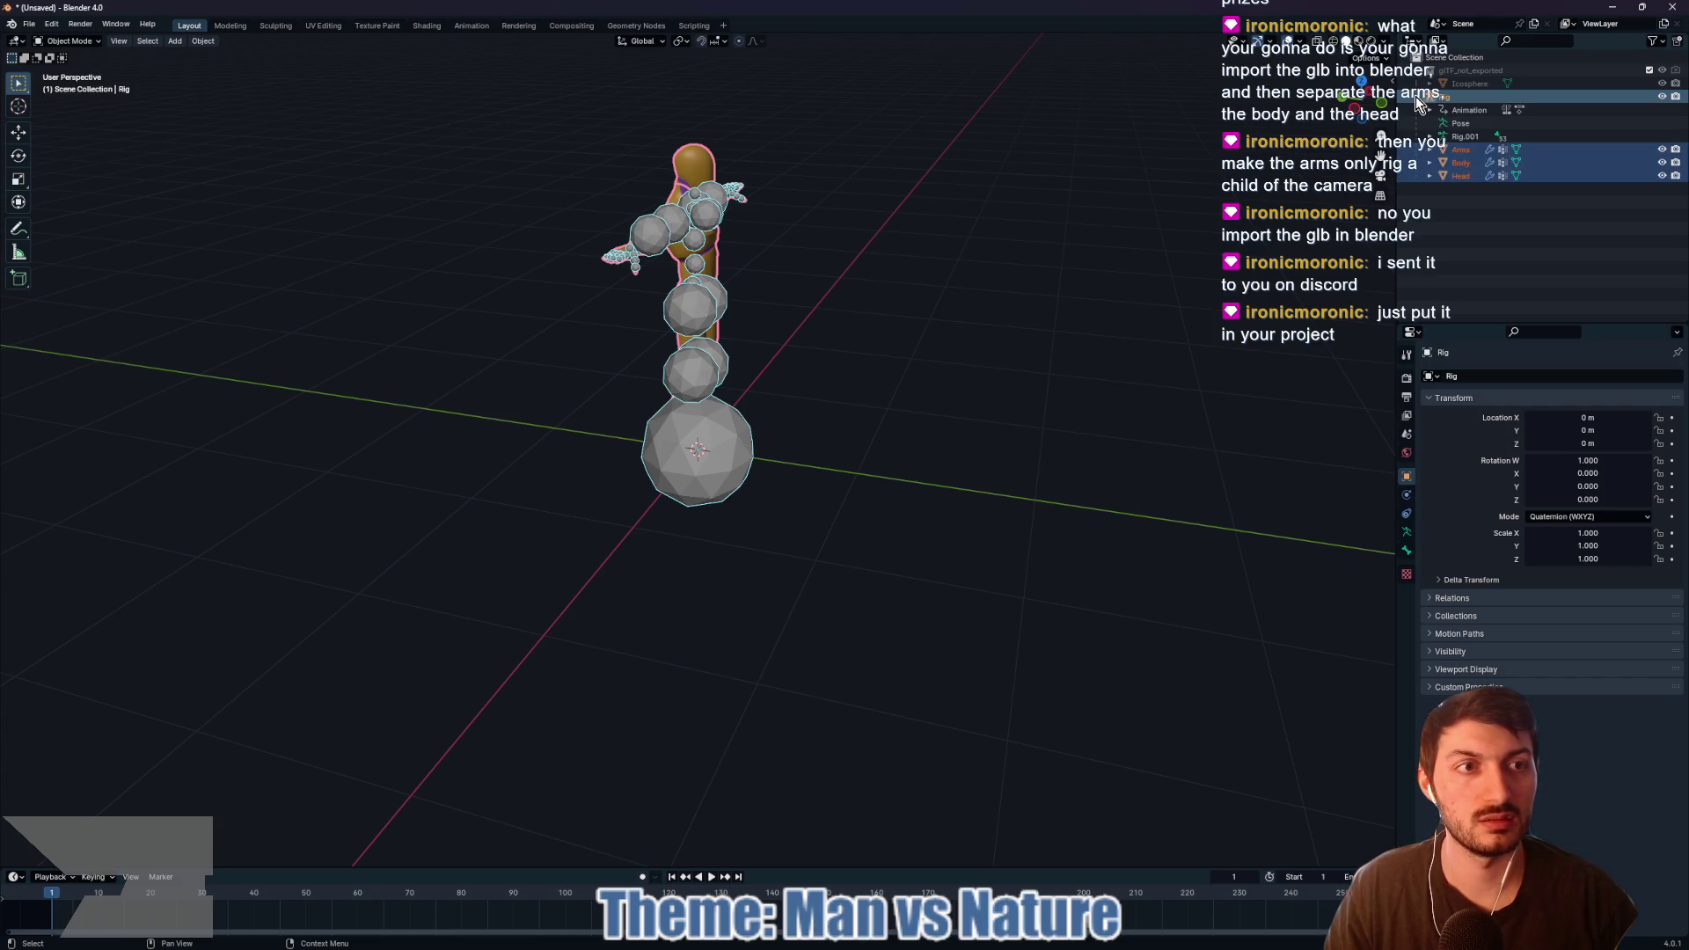
pyautogui.hotkey('alt', 'a')
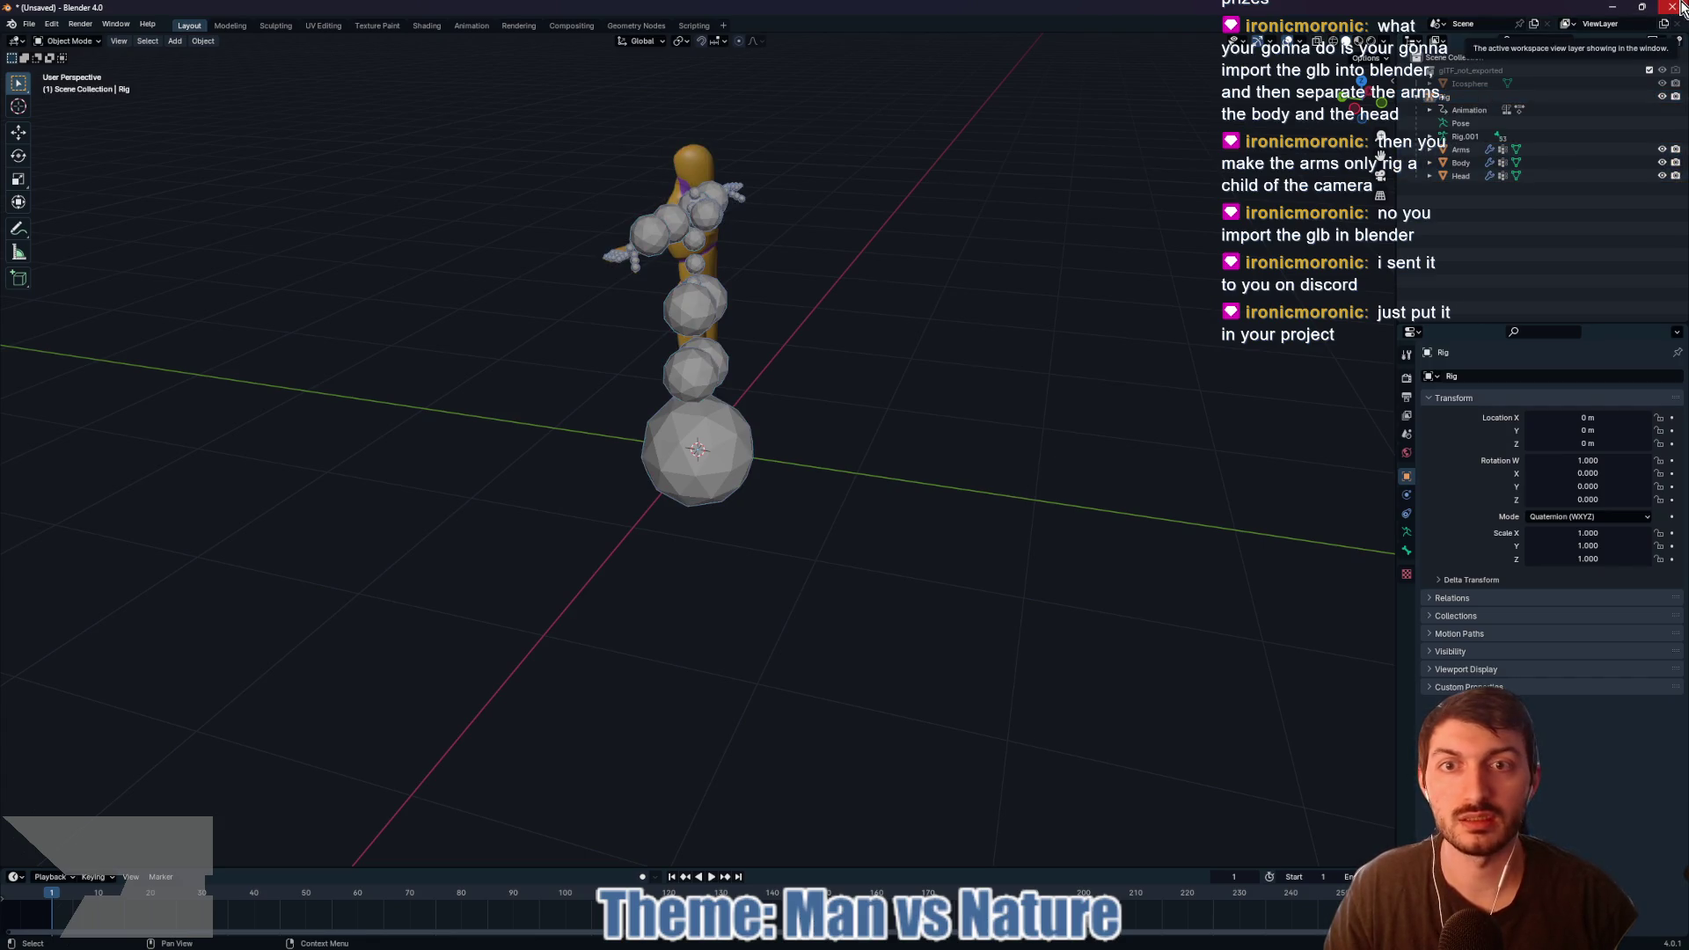
pyautogui.click(1673, 8)
pyautogui.click(888, 507)
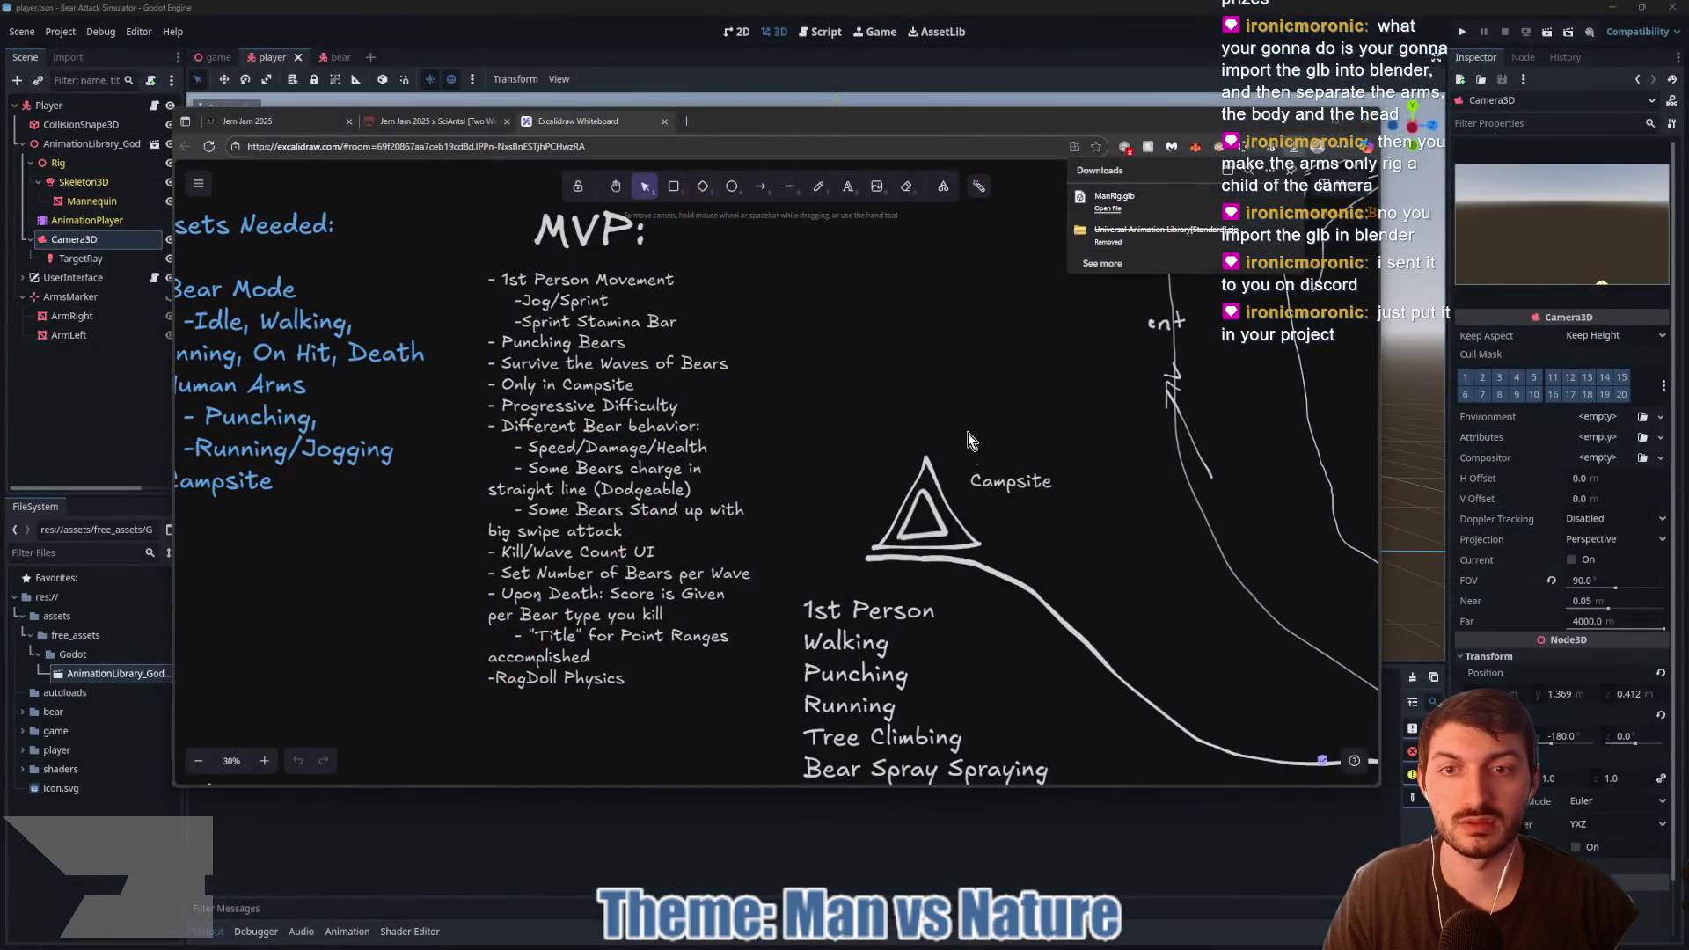
# - Move Camera3D directly under Player, delete the AnimationLibrary_Godot_Standard node, and save the scene
pyautogui.click(1401, 23)
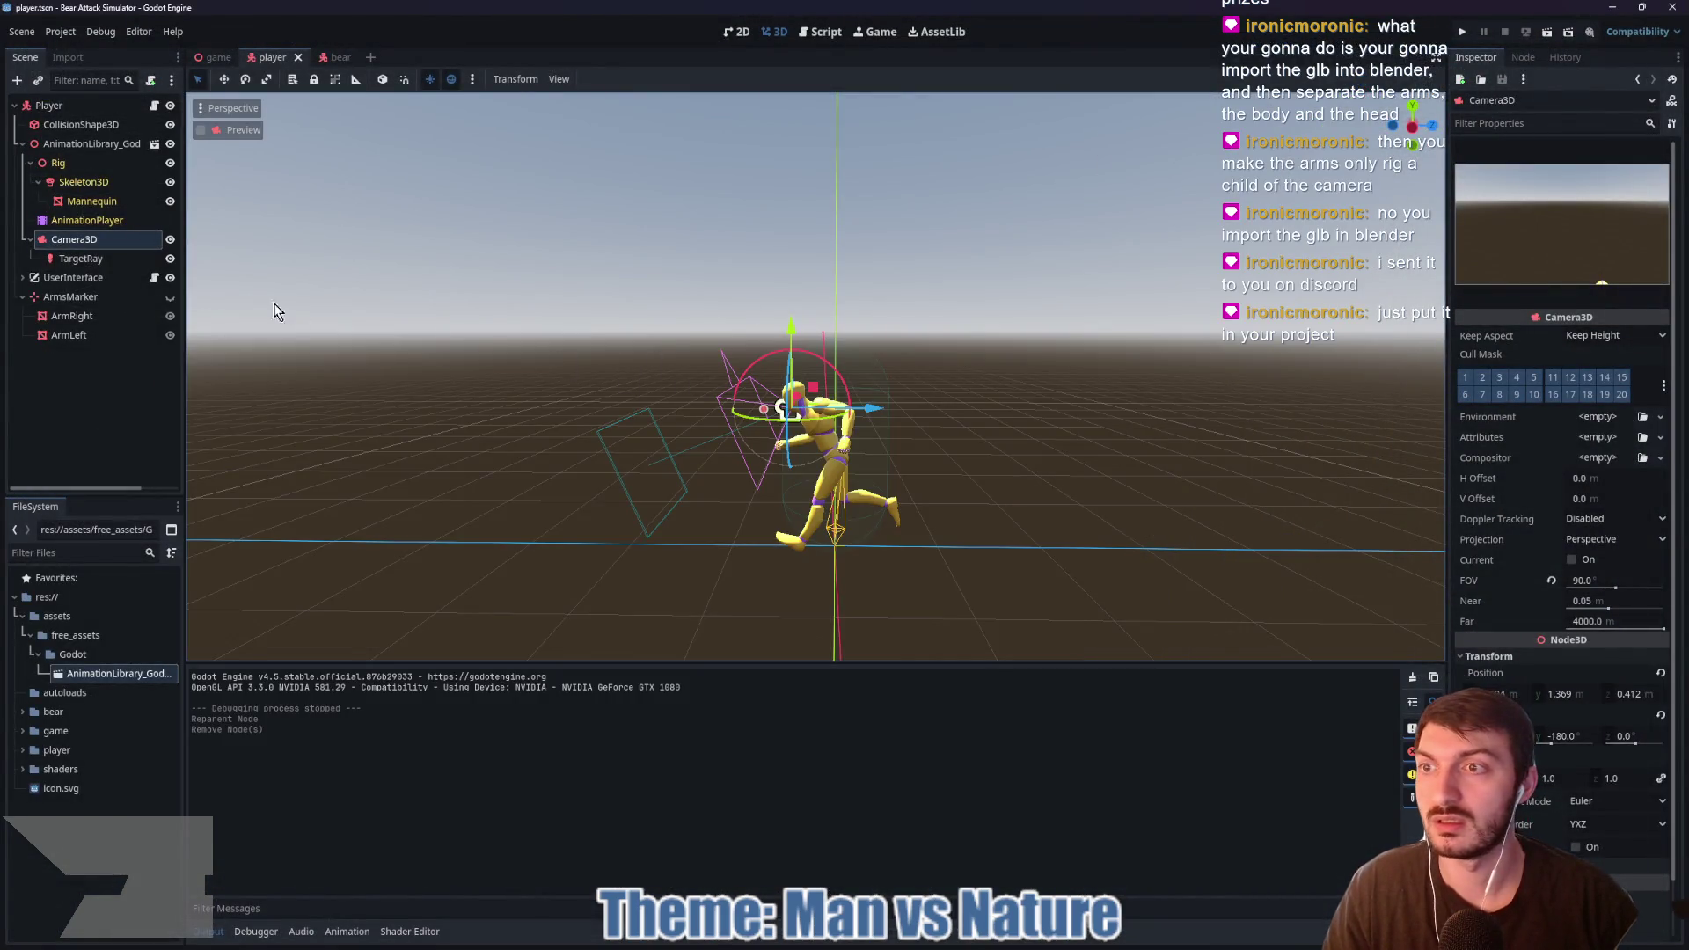
pyautogui.click(72, 147)
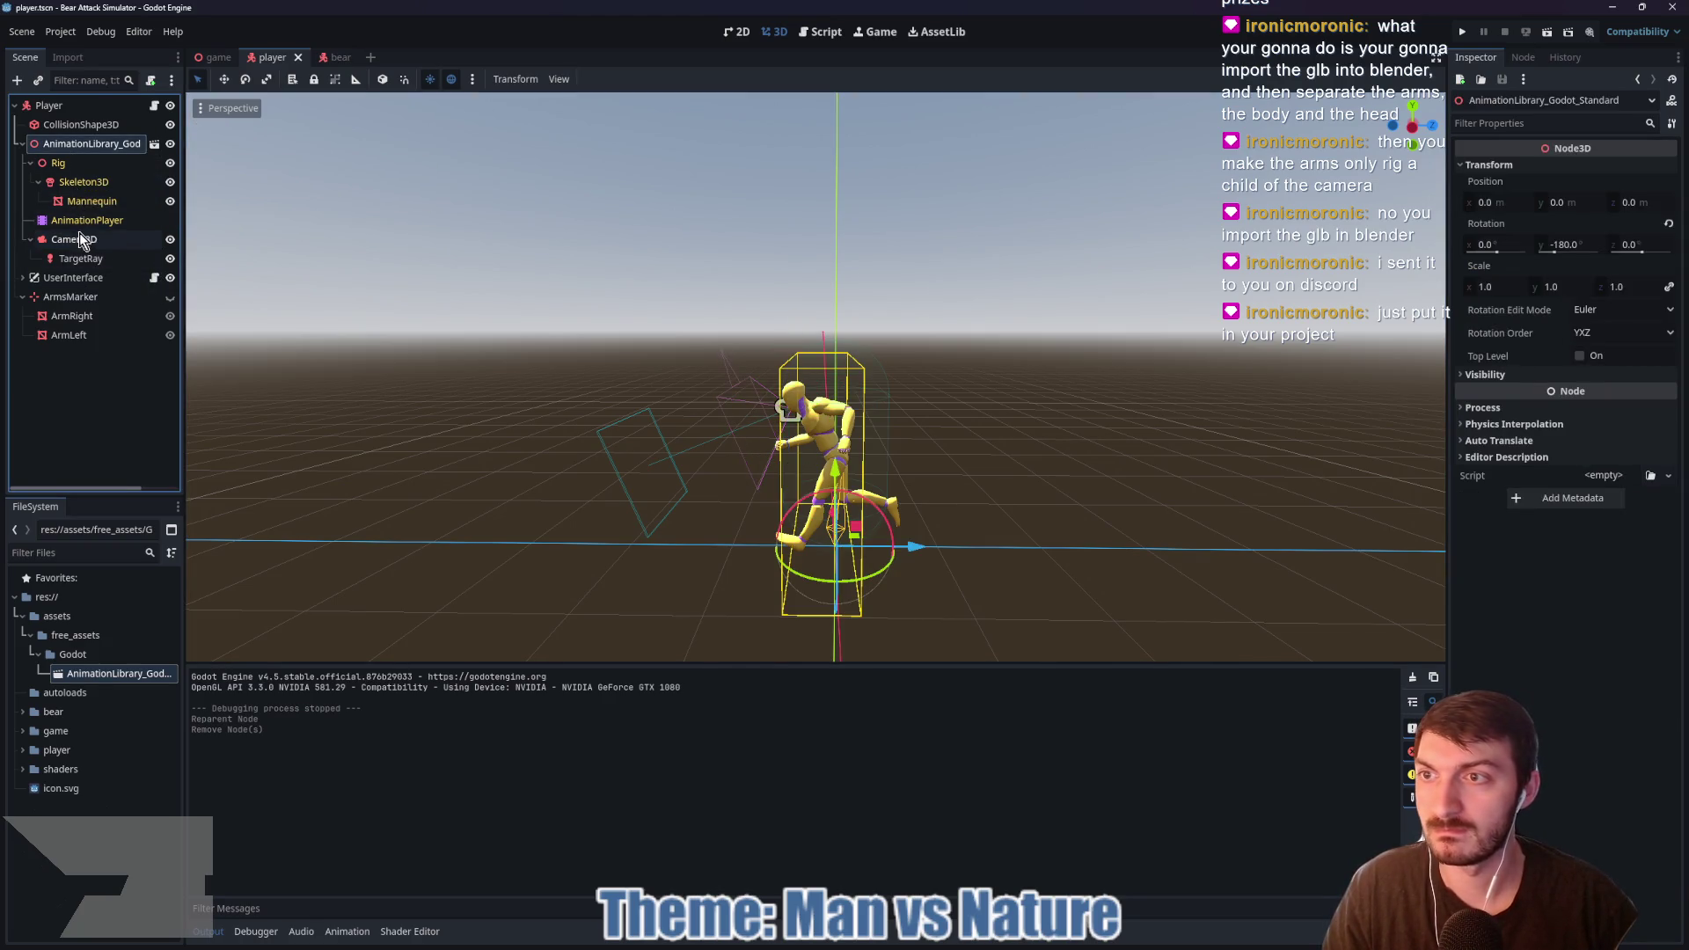
pyautogui.moveTo(61, 240); pyautogui.dragTo(35, 145)
pyautogui.click(88, 182)
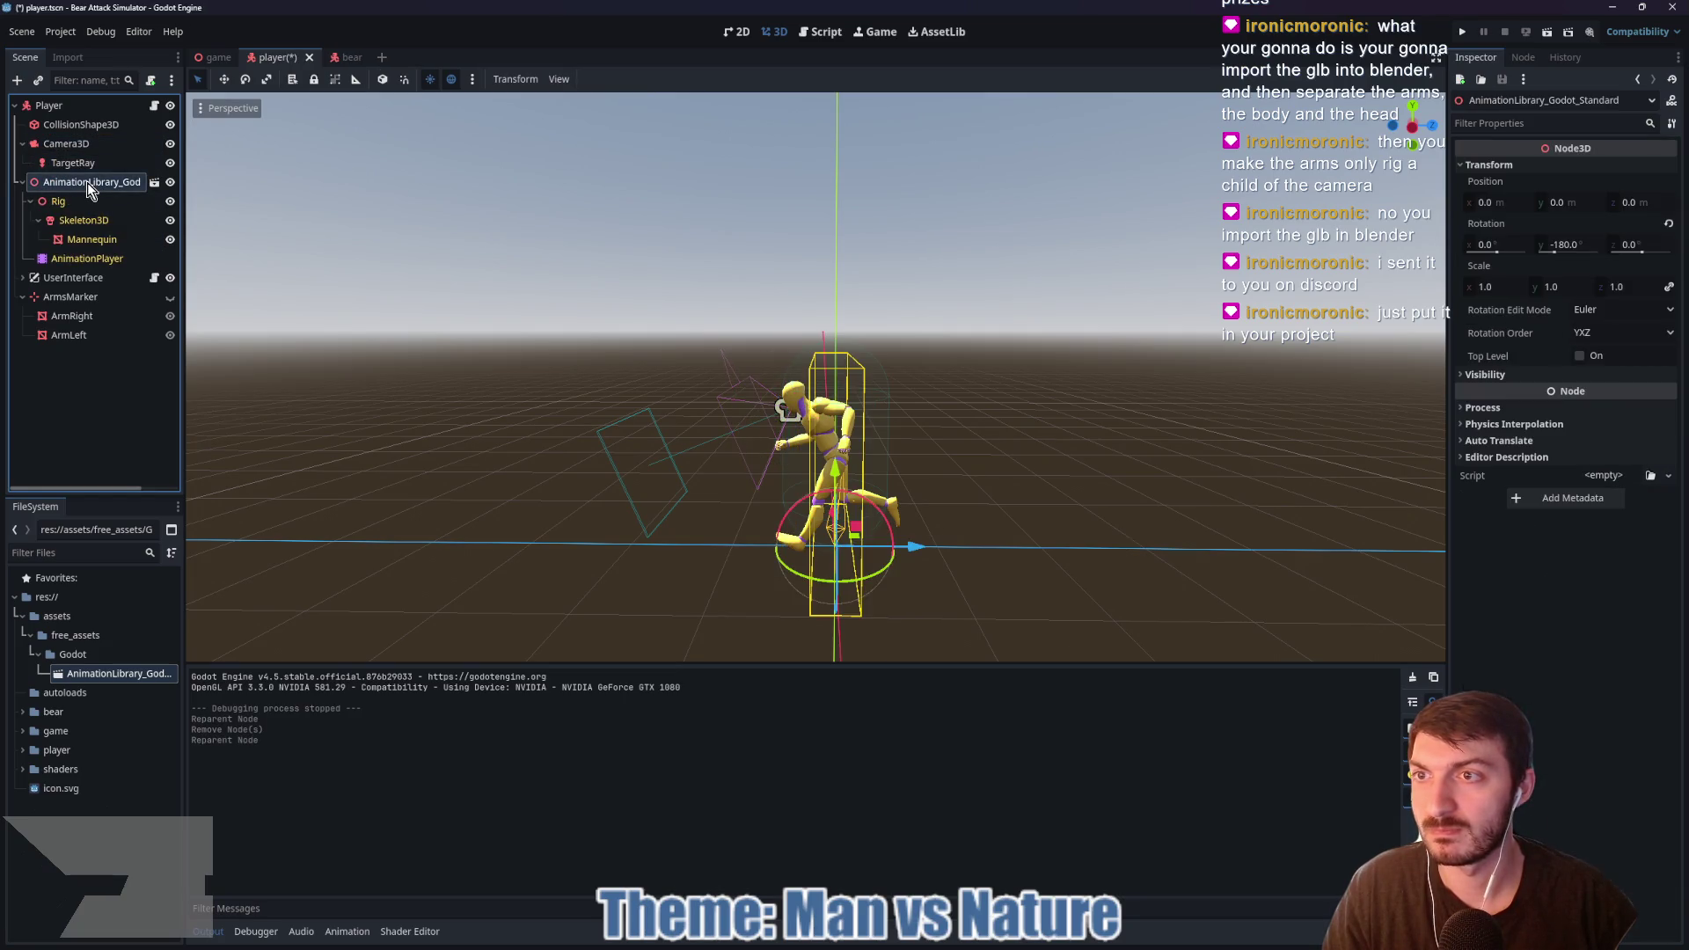
pyautogui.press('Delete')
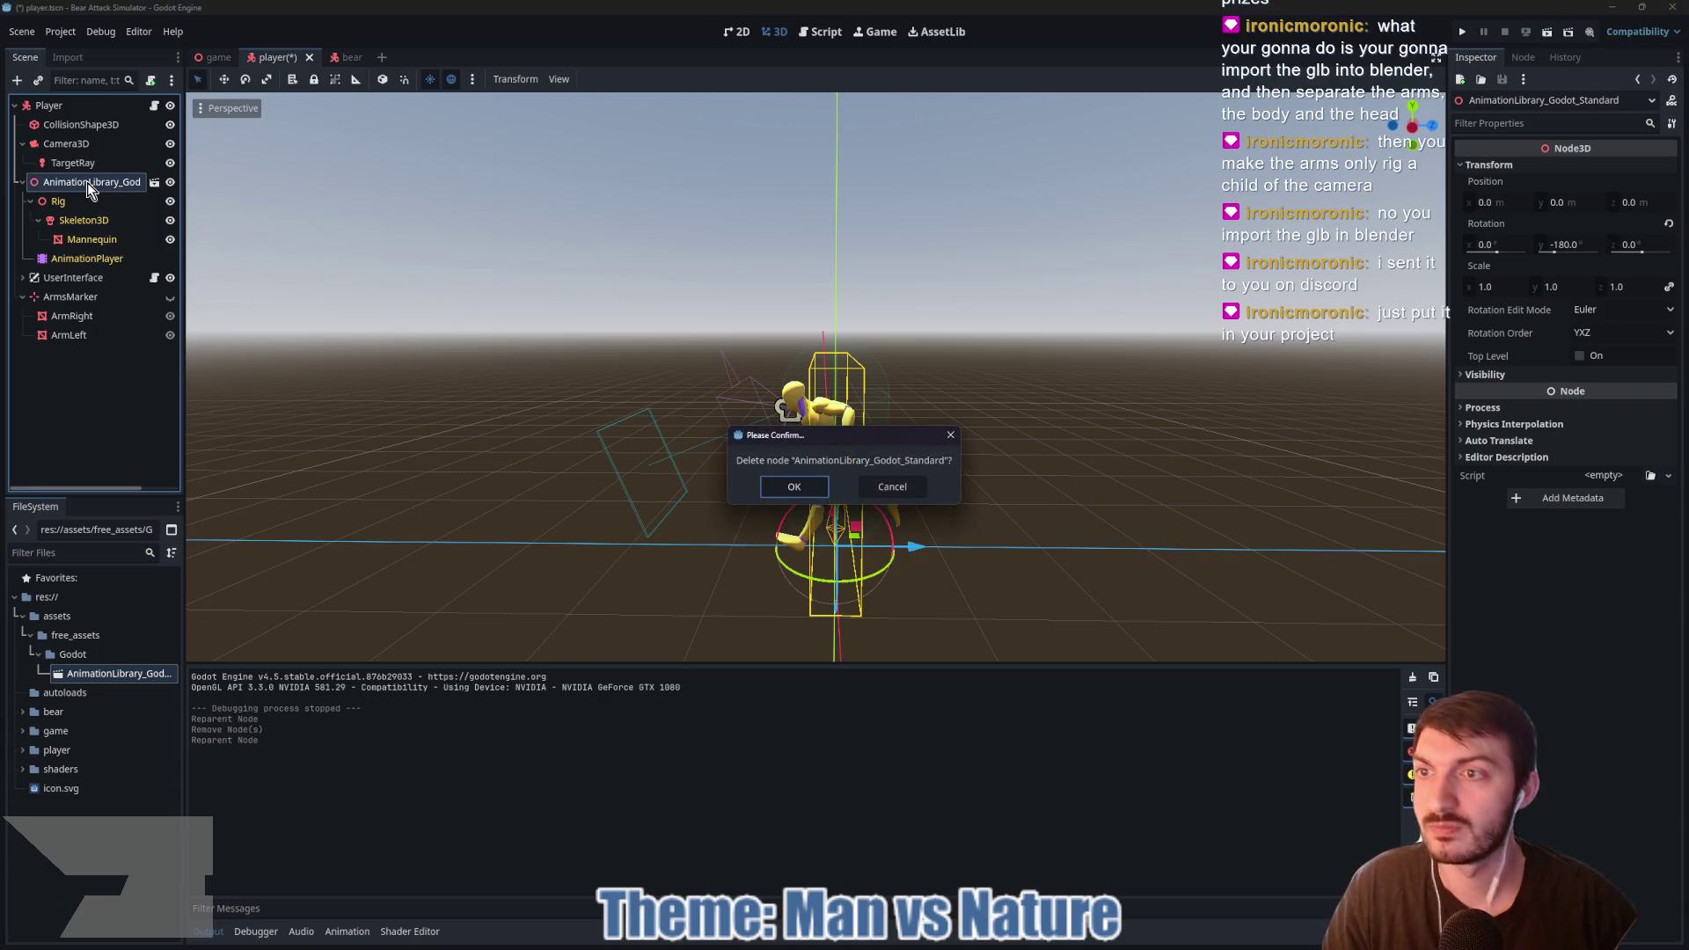
pyautogui.click(794, 488)
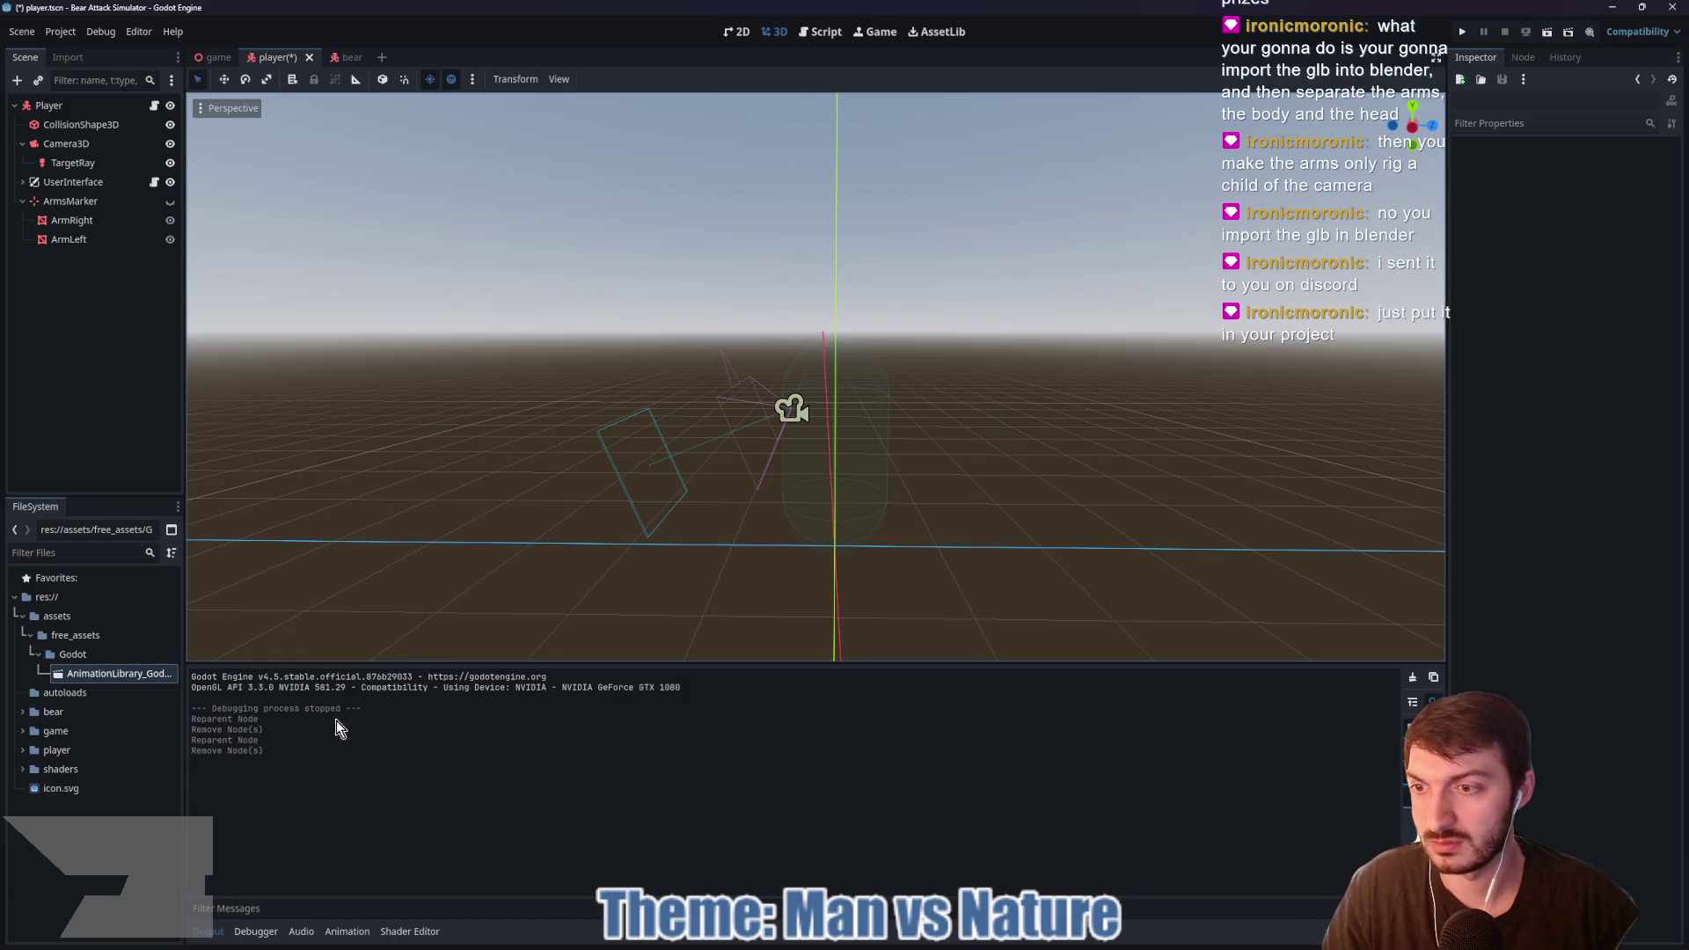
pyautogui.hotkey('ctrl', 's')
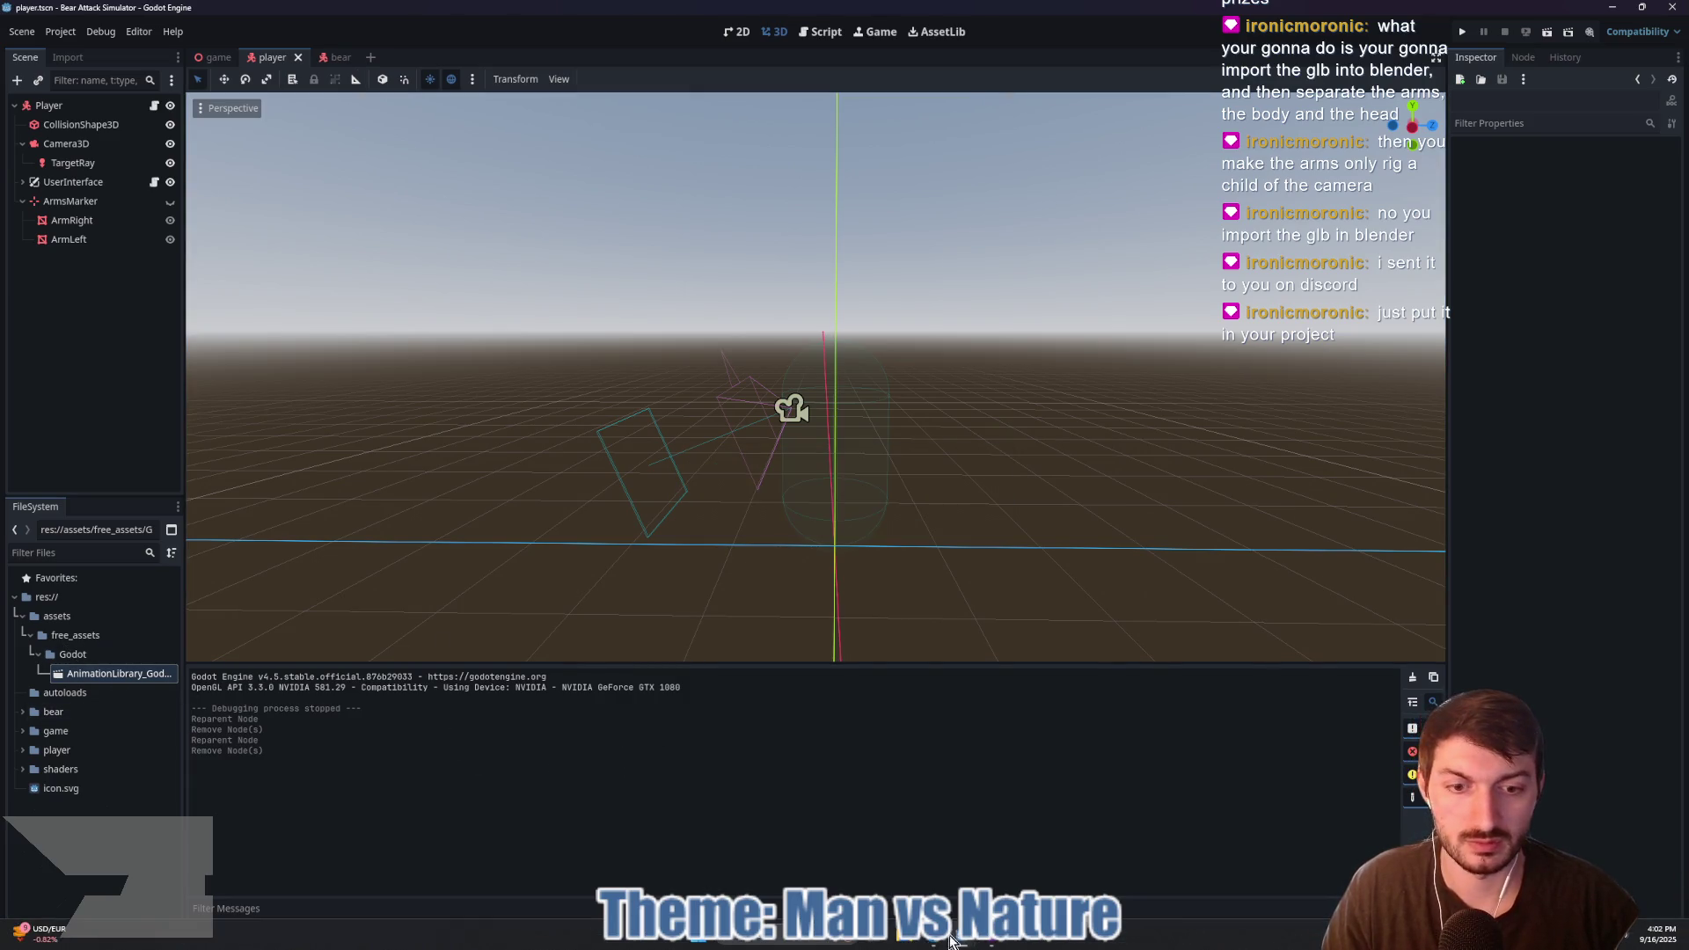
# - Delete the old Godot folder from BearAttackSimulator/assets/free_assets
pyautogui.click(903, 944)
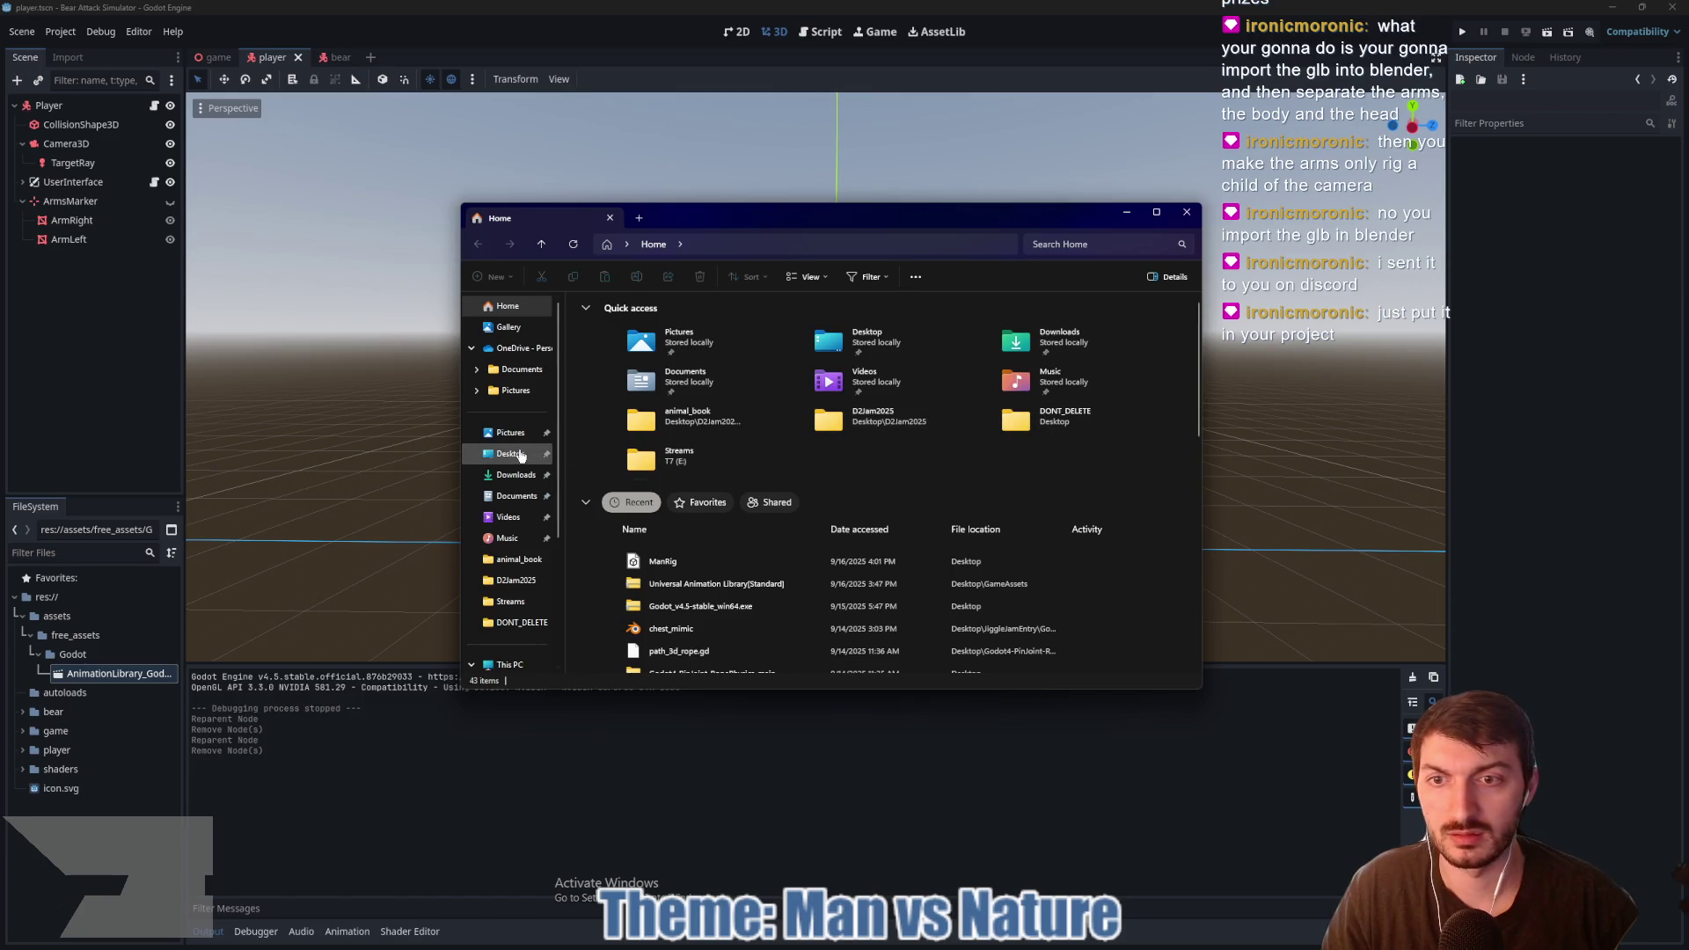
pyautogui.click(510, 453)
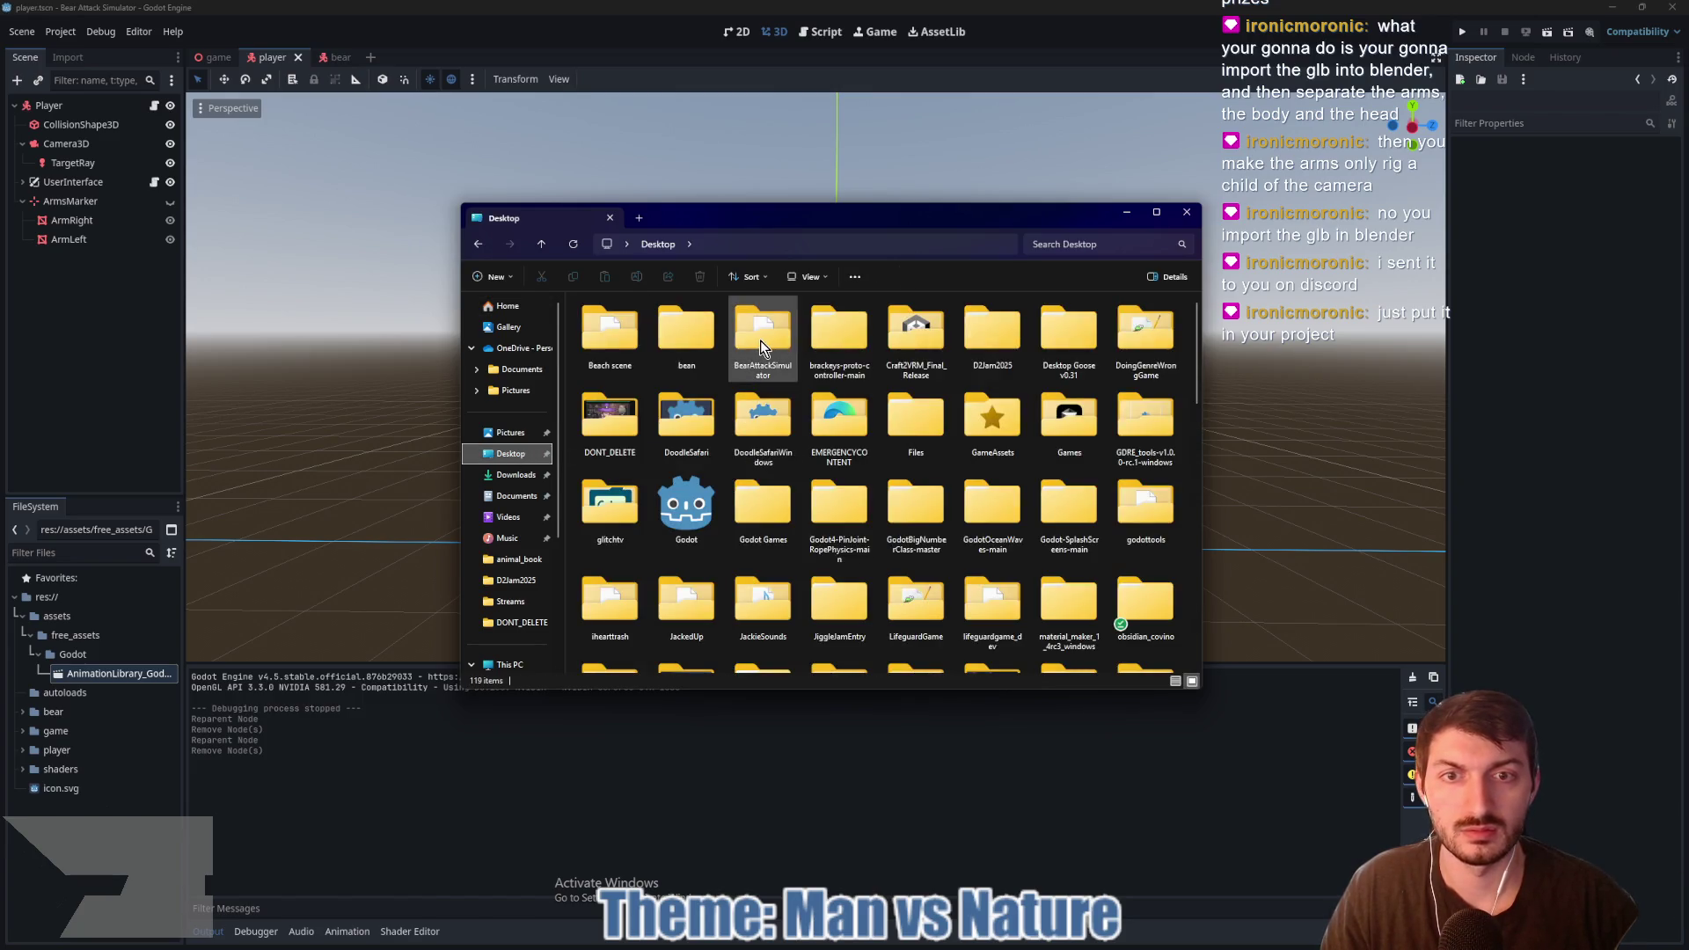
pyautogui.doubleClick(761, 352)
pyautogui.doubleClick(607, 358)
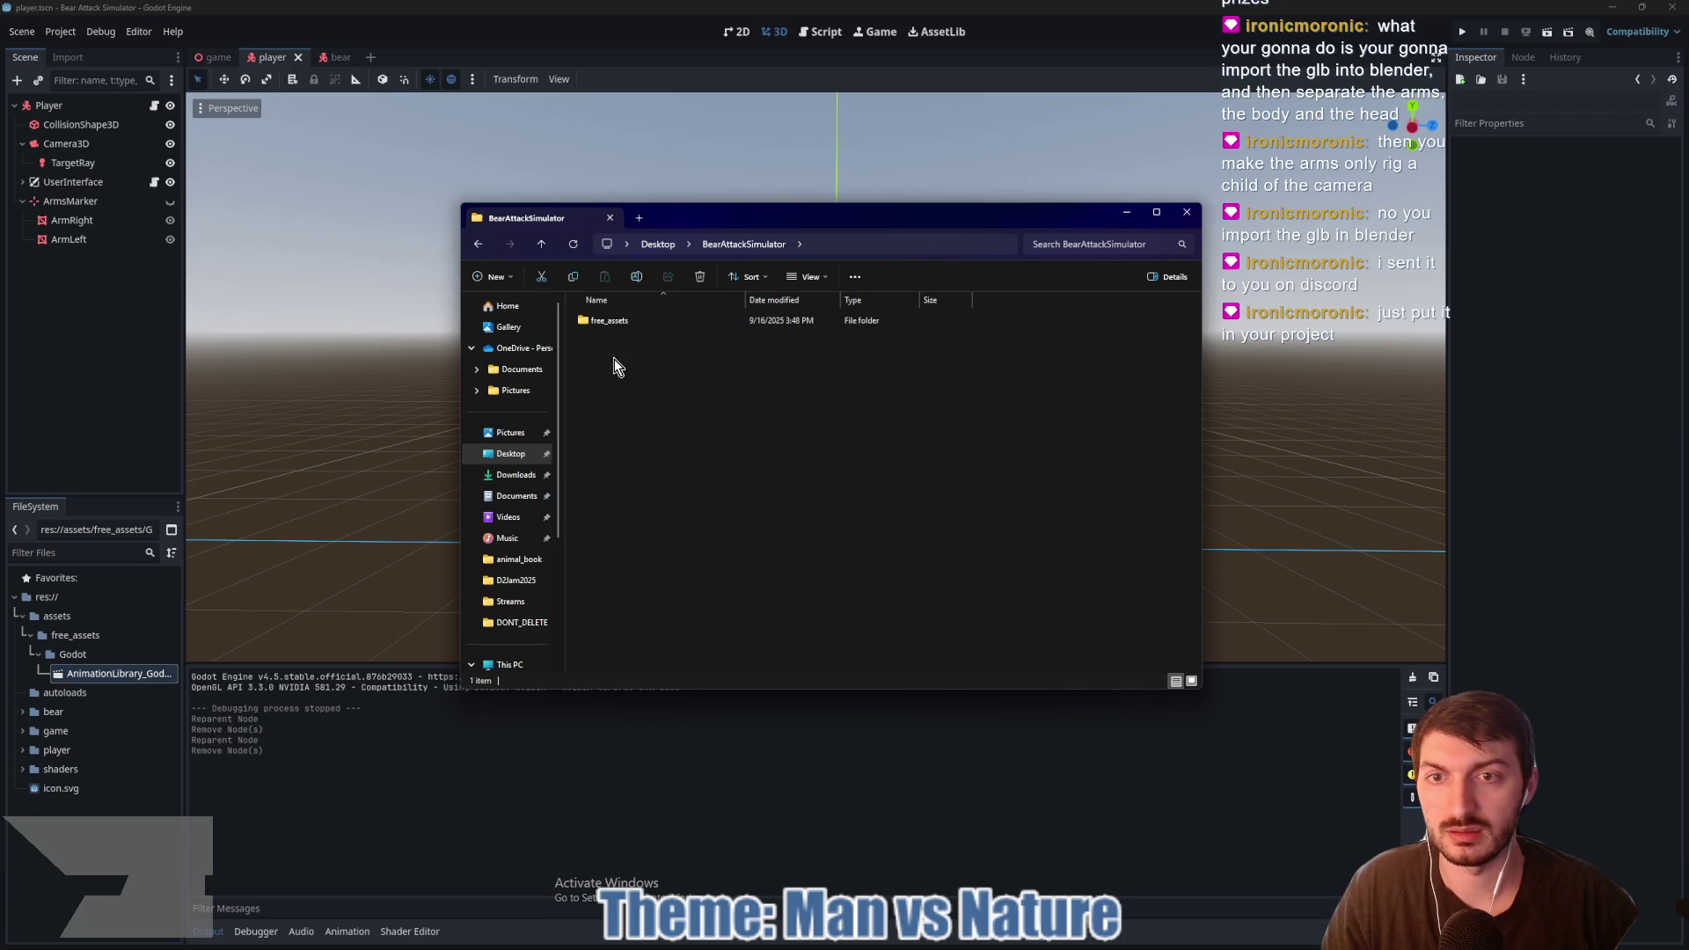
pyautogui.doubleClick(624, 320)
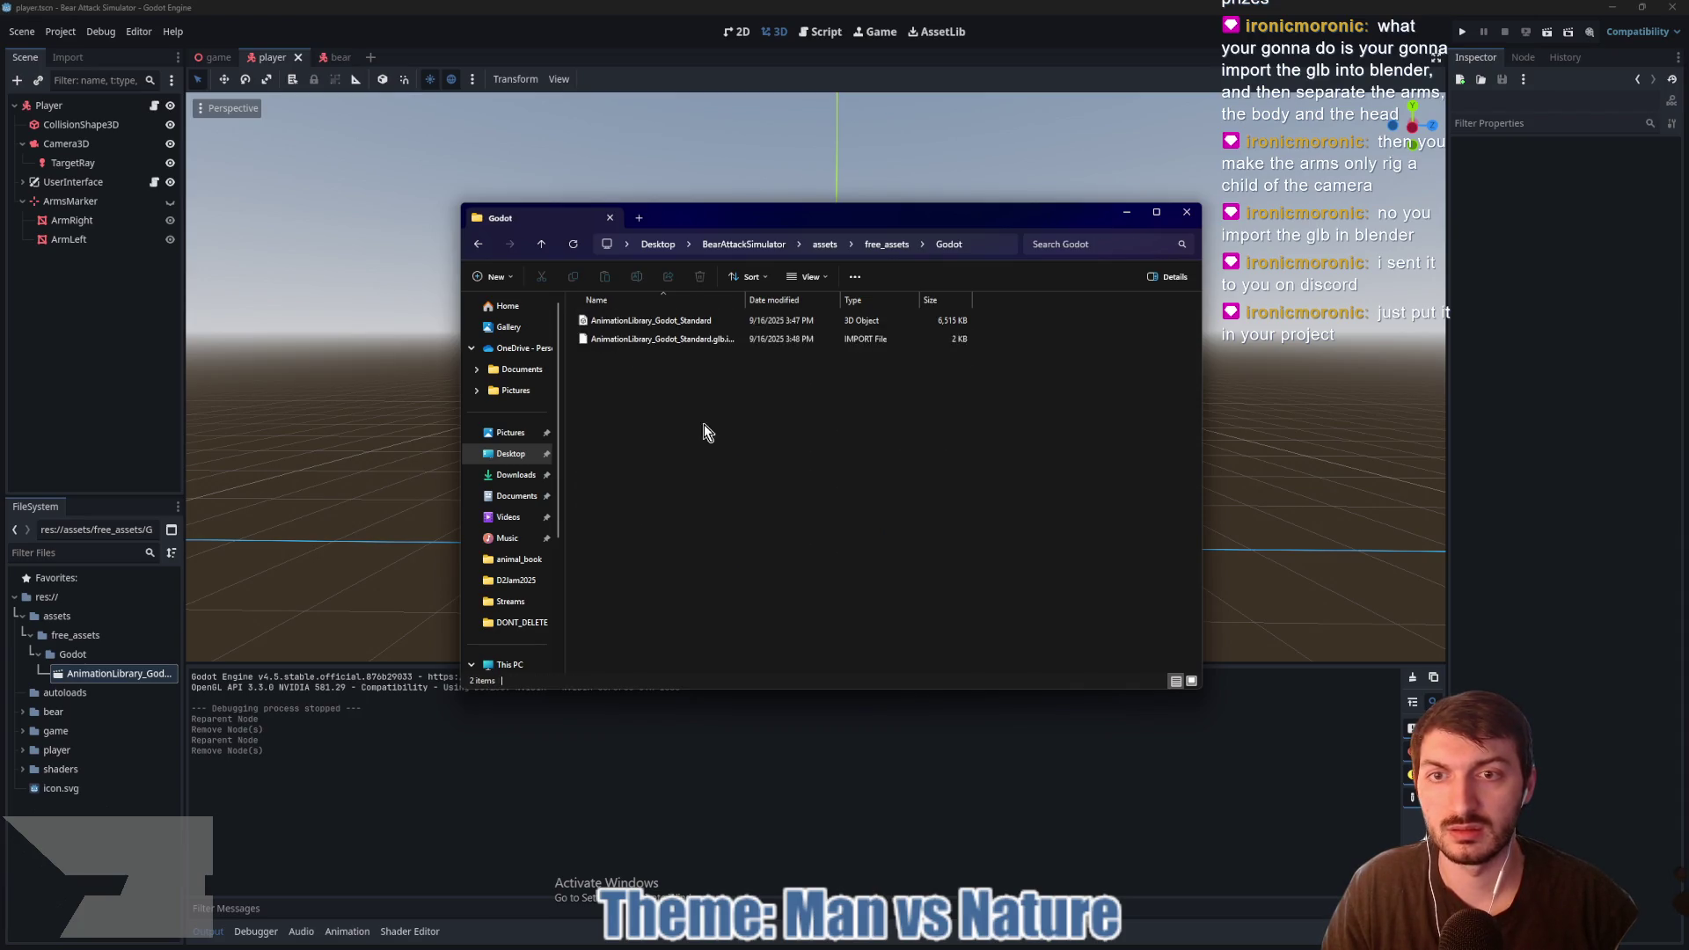
pyautogui.click(541, 245)
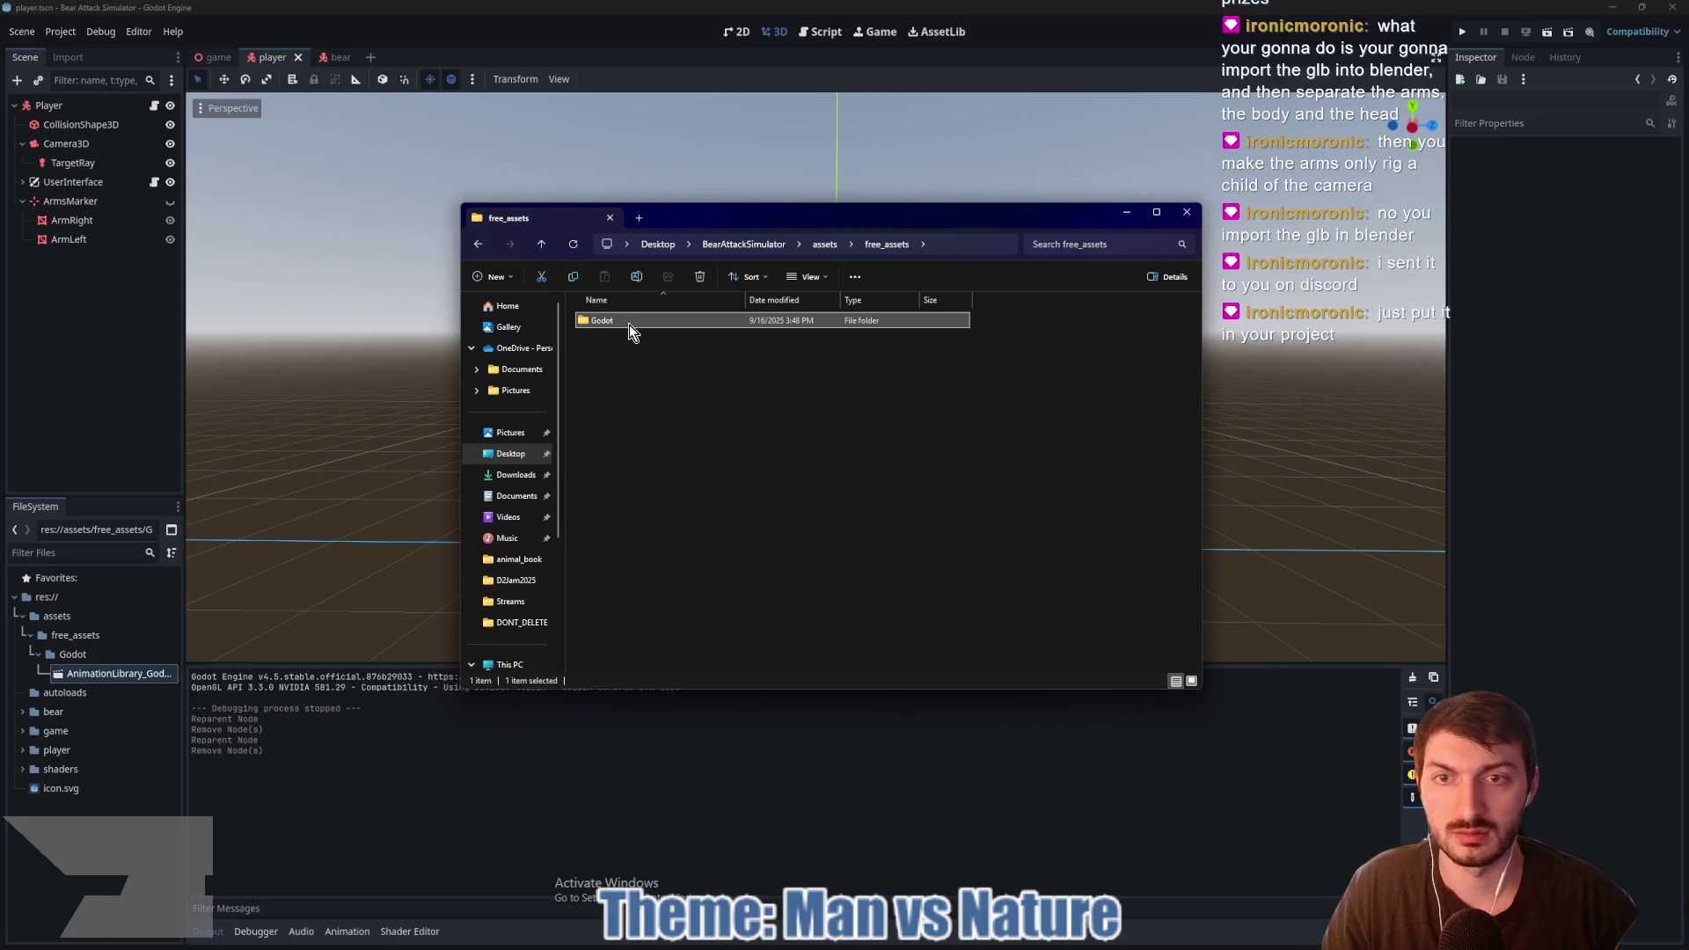
pyautogui.press('Delete')
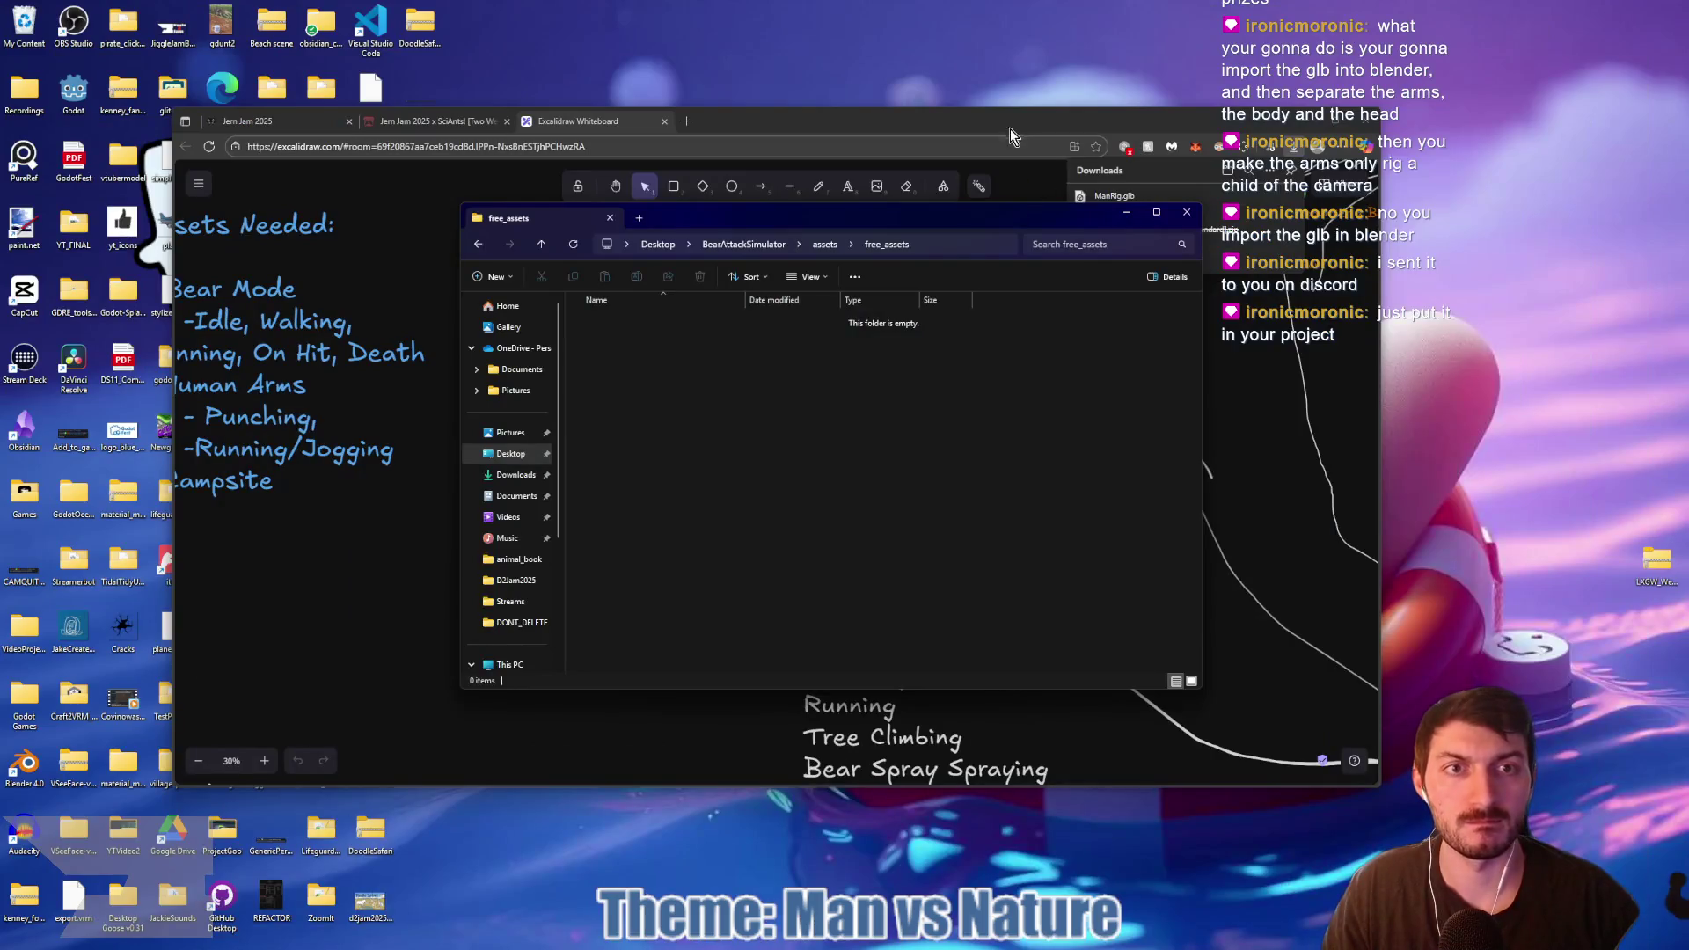
# - Move ManRig from the Desktop into free_assets, then return to Godot
pyautogui.click(1304, 121)
pyautogui.moveTo(876, 217)
pyautogui.mouseDown()
pyautogui.moveTo(1067, 128)
pyautogui.moveTo(1041, 131)
pyautogui.mouseUp()
pyautogui.moveTo(420, 563); pyautogui.dragTo(911, 368)
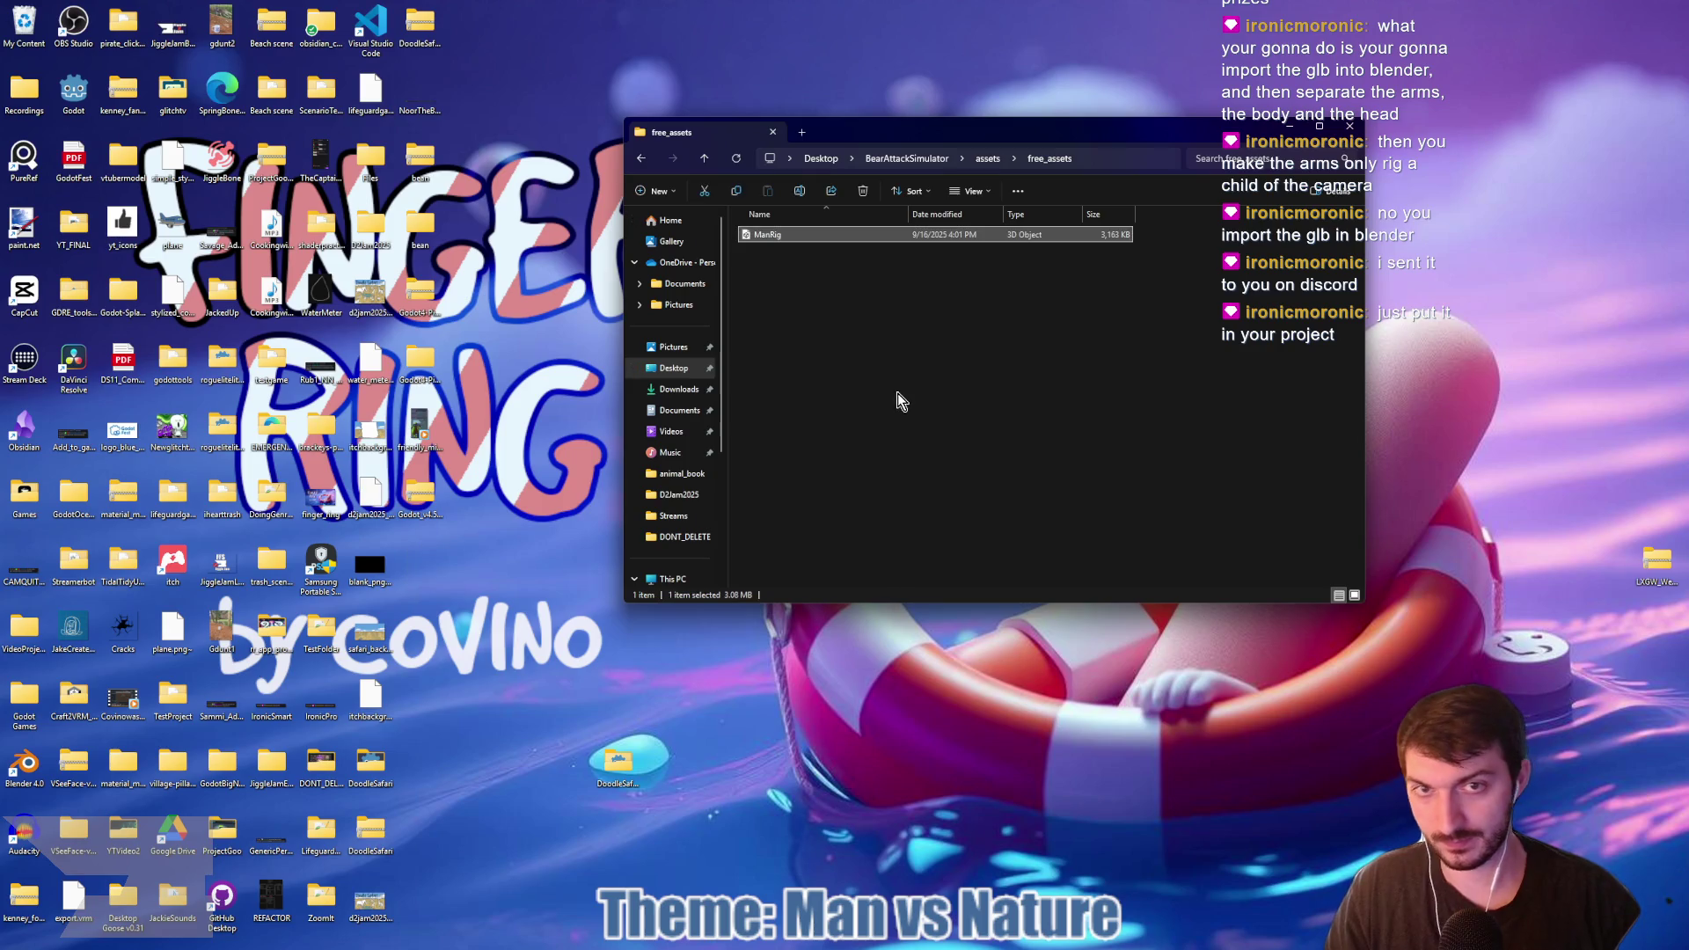
pyautogui.moveTo(963, 941)
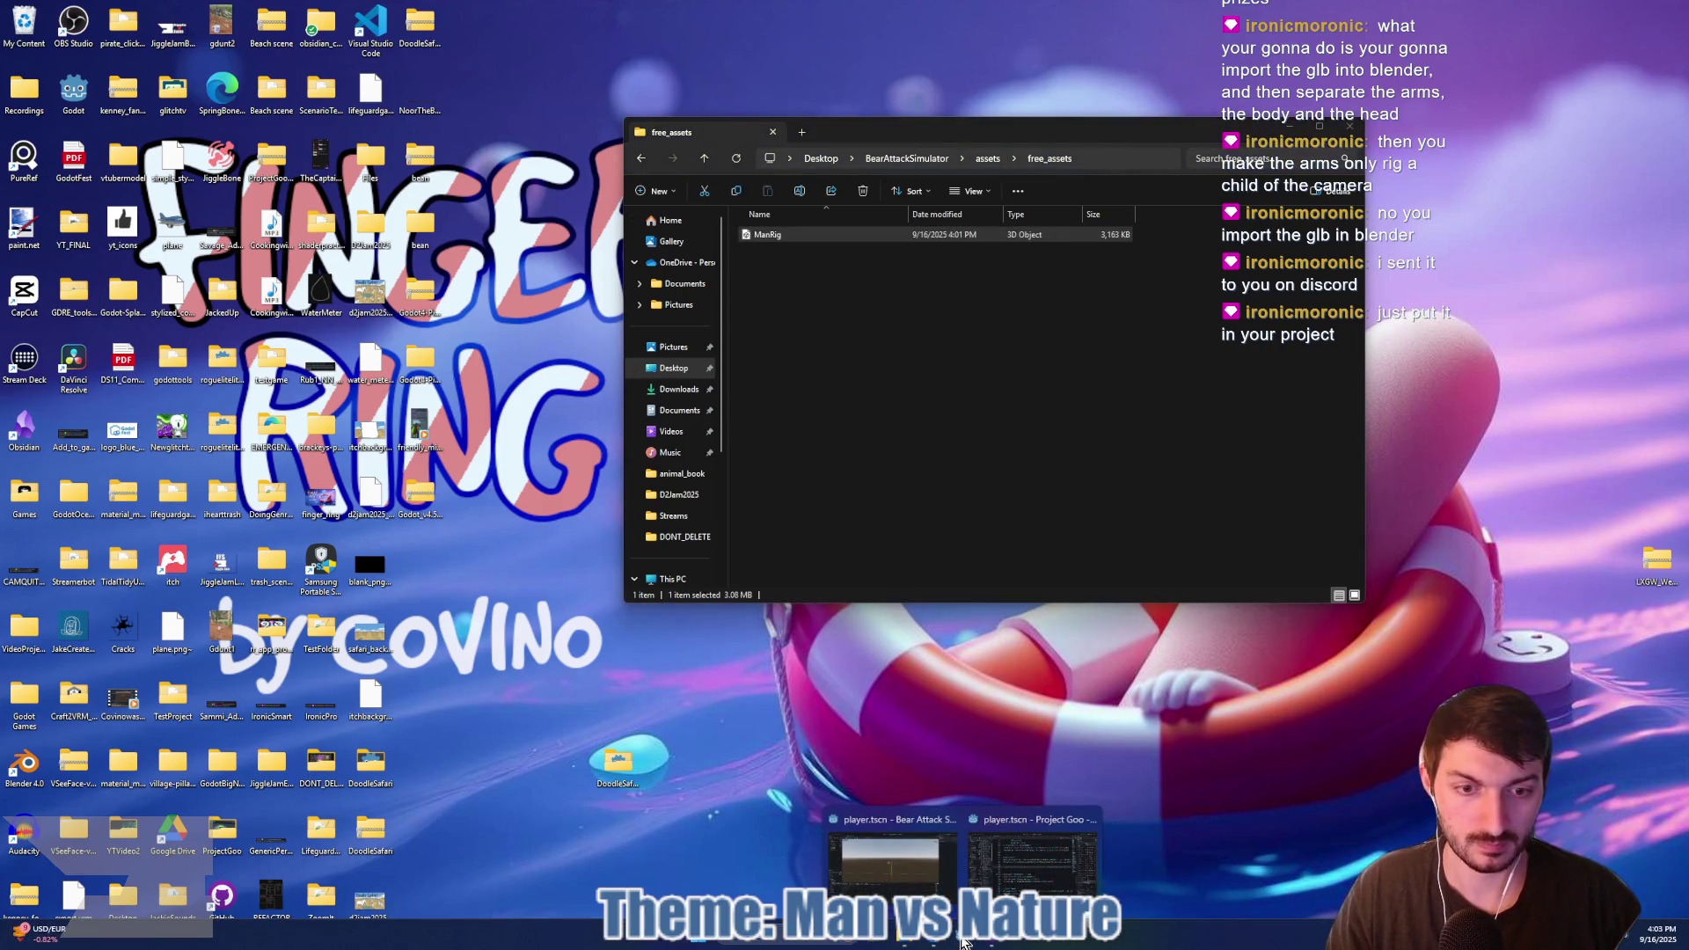
pyautogui.click(891, 858)
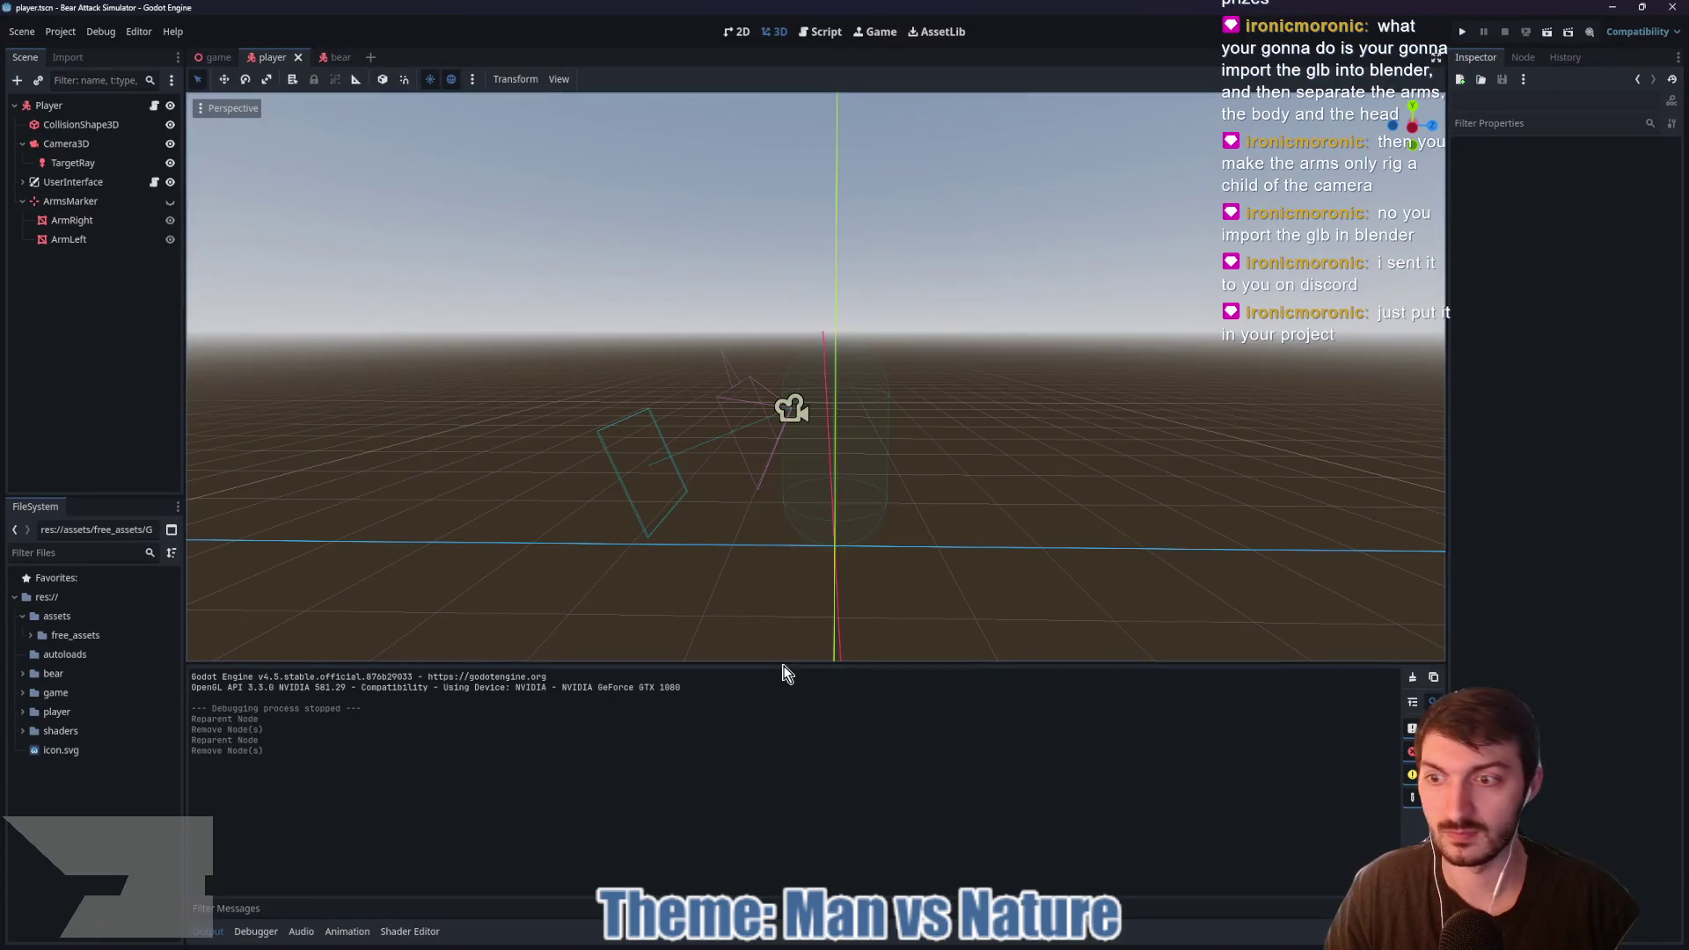
# - Add ManRig.glb to the player scene at position 0,0,0 with Y rotation -180
pyautogui.click(30, 634)
pyautogui.moveTo(57, 658)
pyautogui.mouseDown()
pyautogui.moveTo(691, 544)
pyautogui.moveTo(847, 549)
pyautogui.mouseUp()
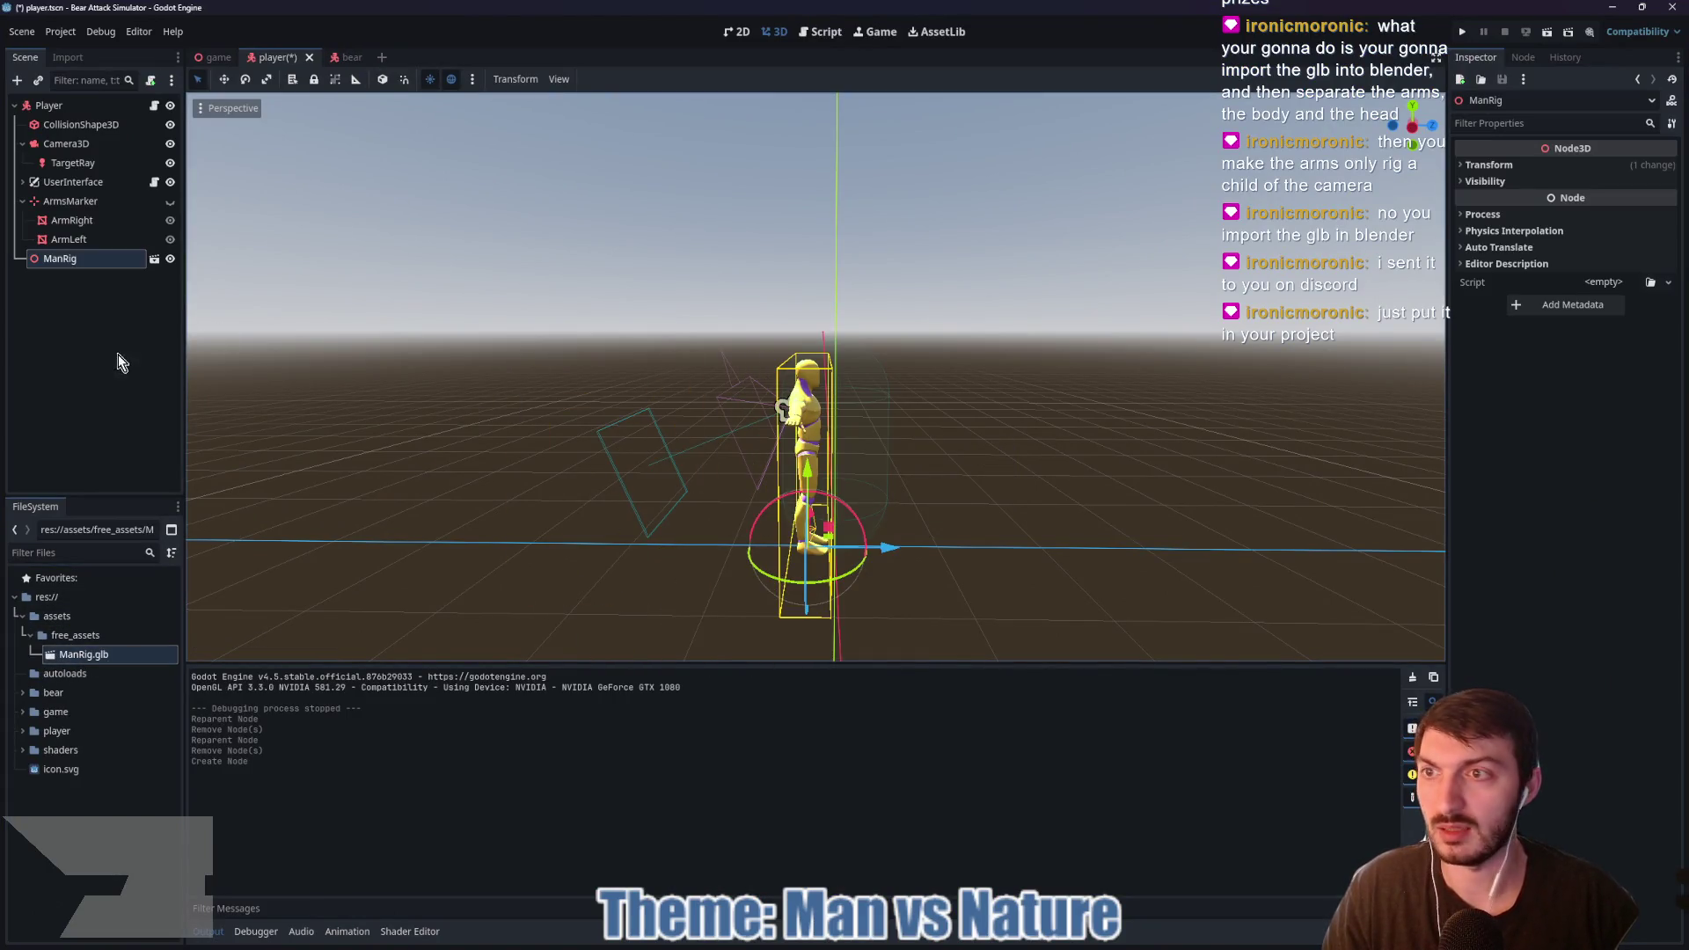
pyautogui.click(1489, 165)
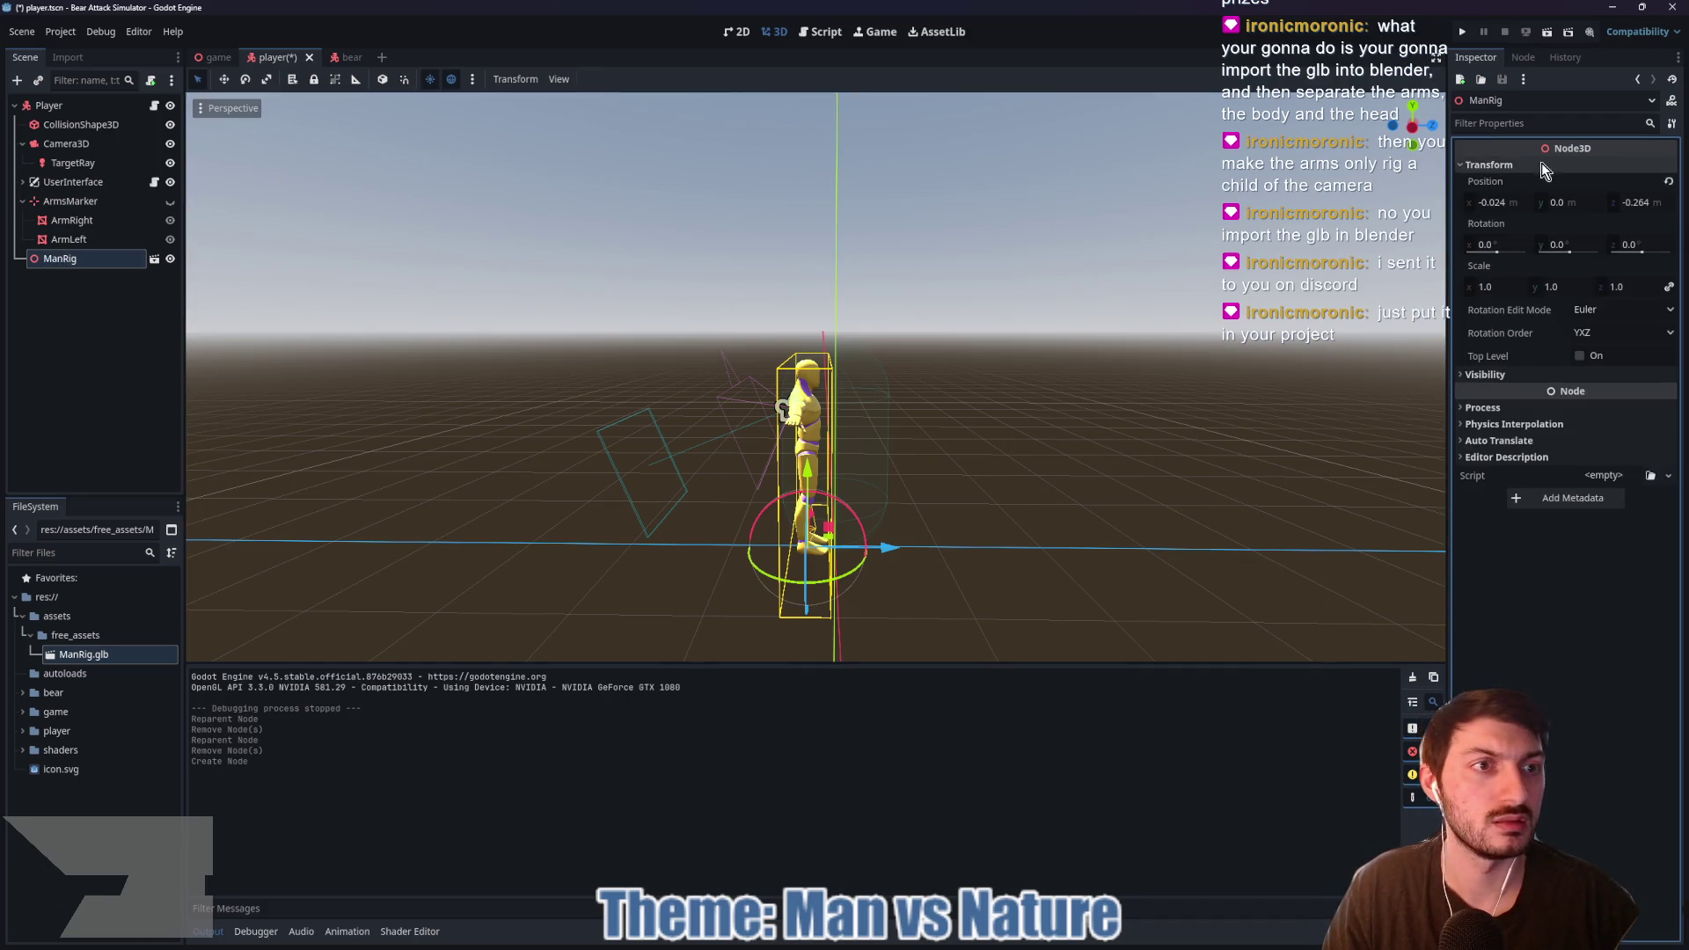
pyautogui.click(1496, 201)
pyautogui.write('0')
pyautogui.press('Tab')
pyautogui.press('Tab')
pyautogui.write('0')
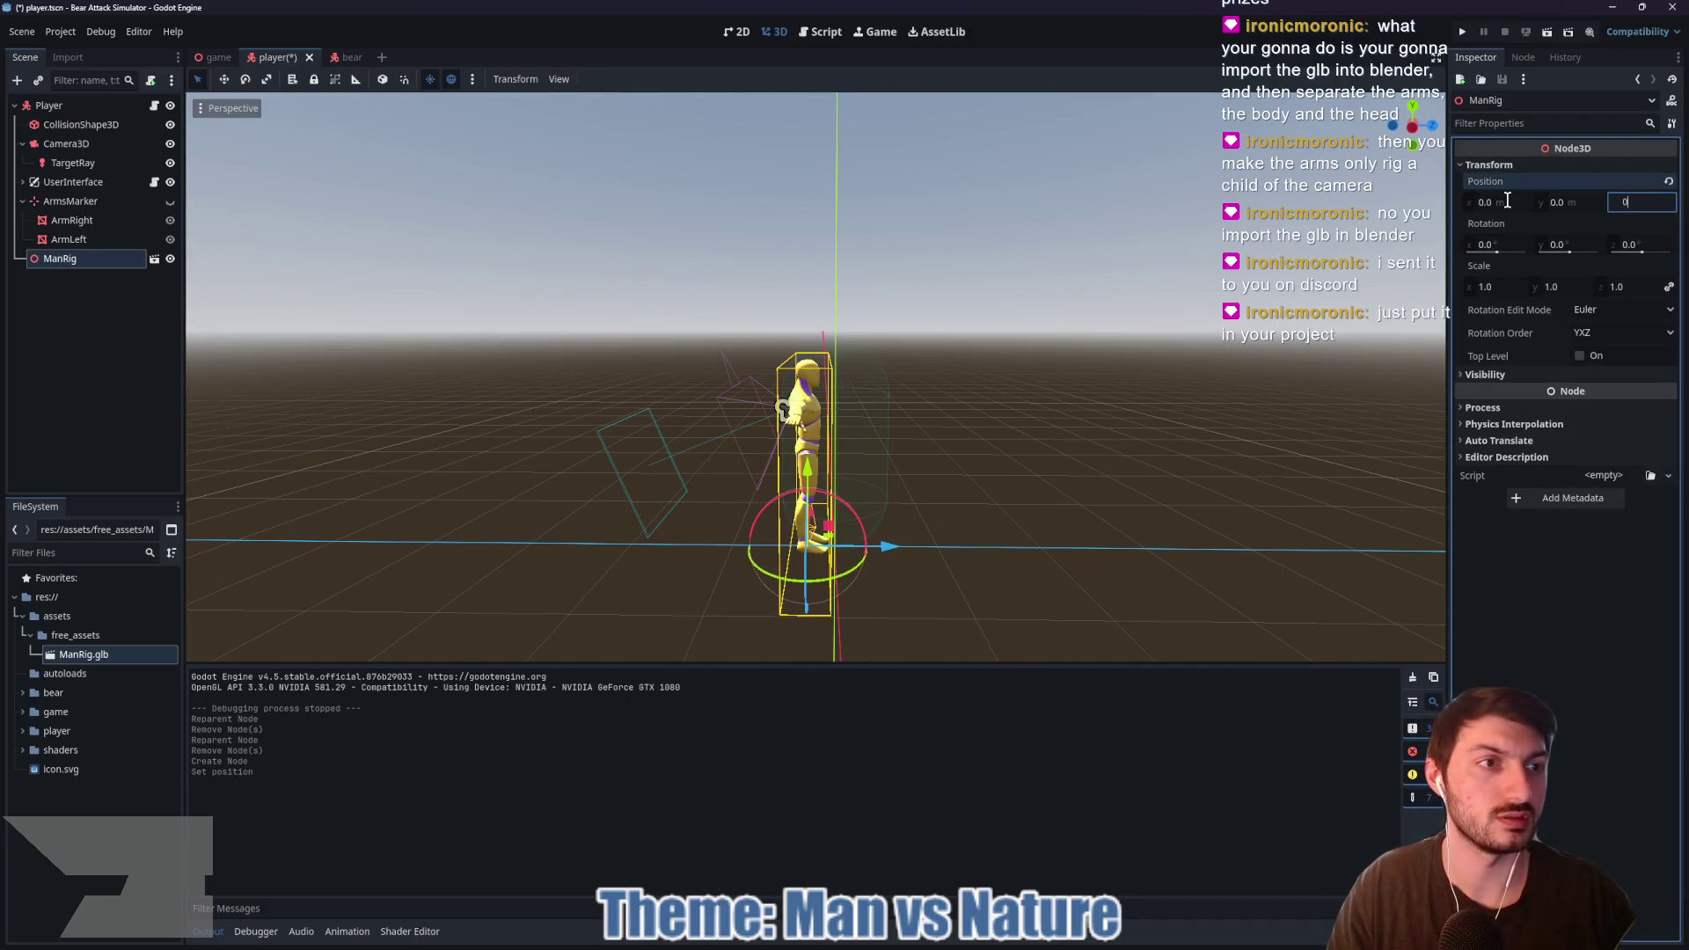
pyautogui.press('Return')
pyautogui.click(1563, 243)
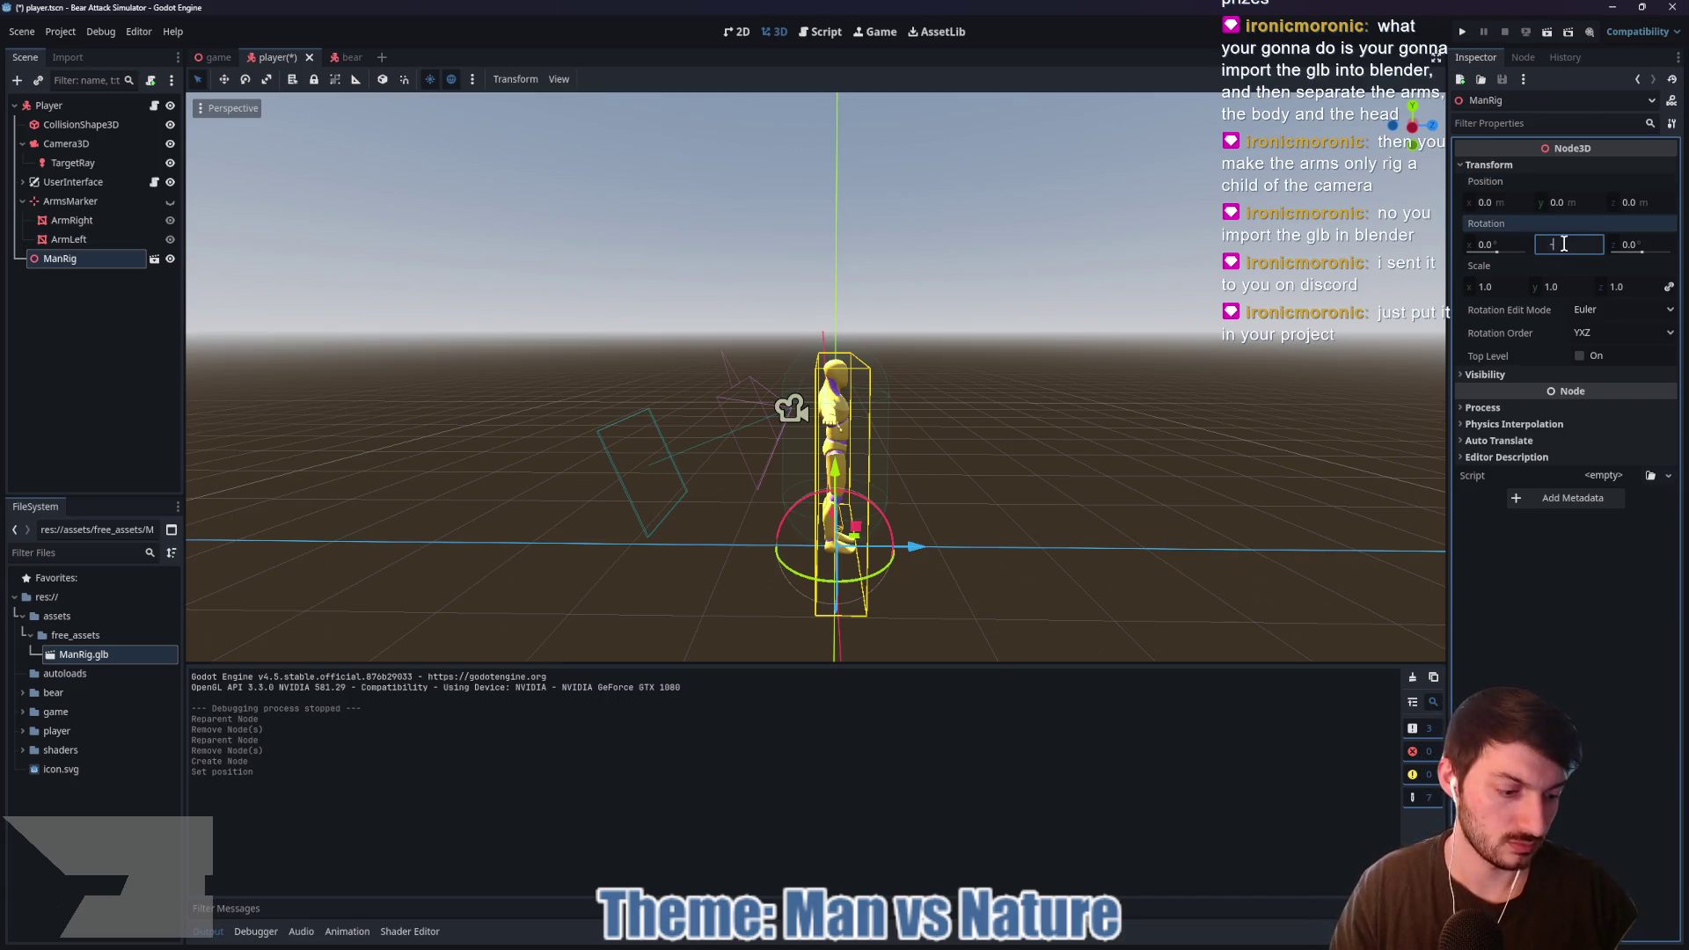
pyautogui.press('Return')
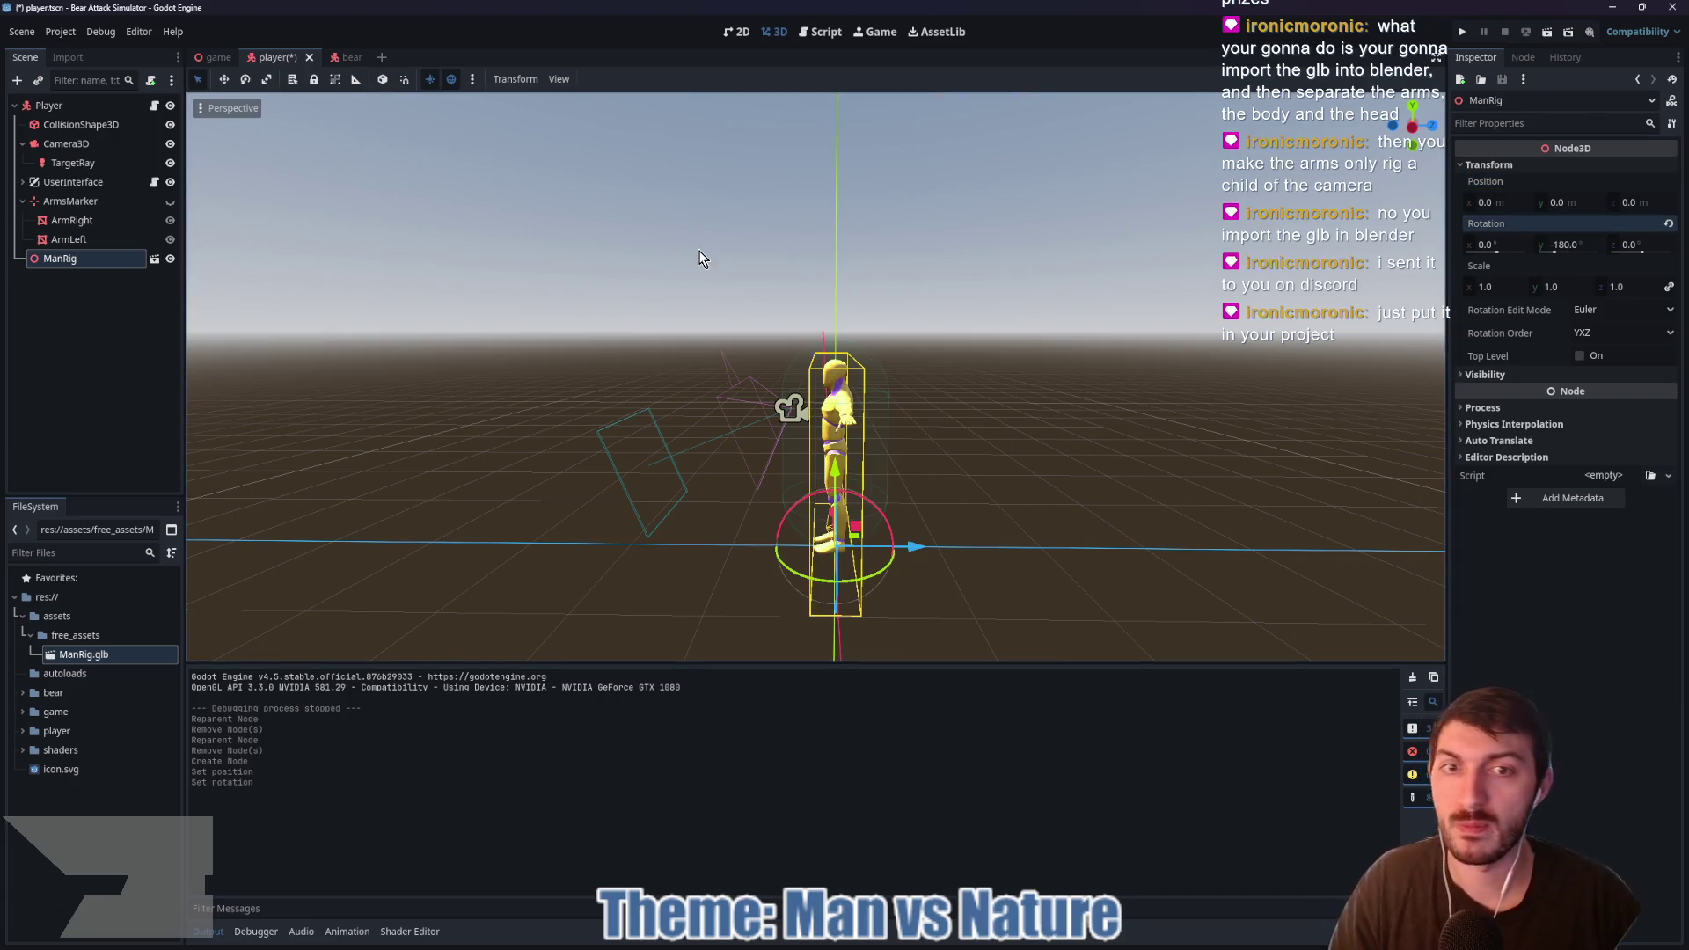
# - Enable Editable Children on ManRig, move it under Player above Camera3D, and select Head
pyautogui.rightClick(56, 259)
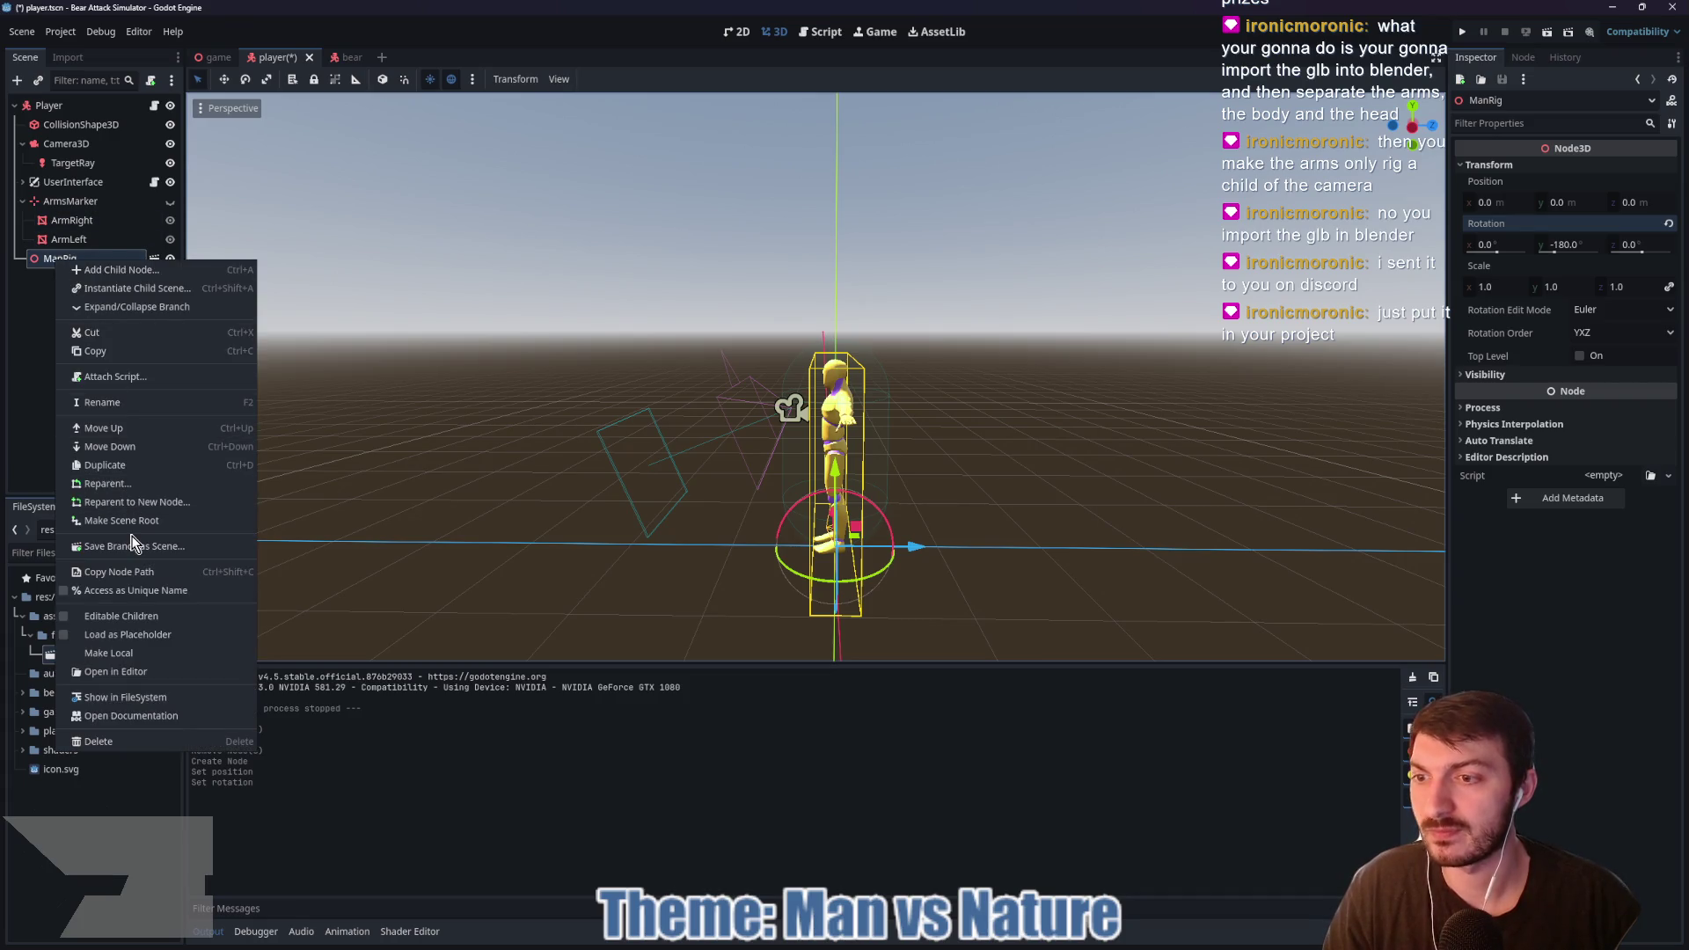
pyautogui.click(138, 616)
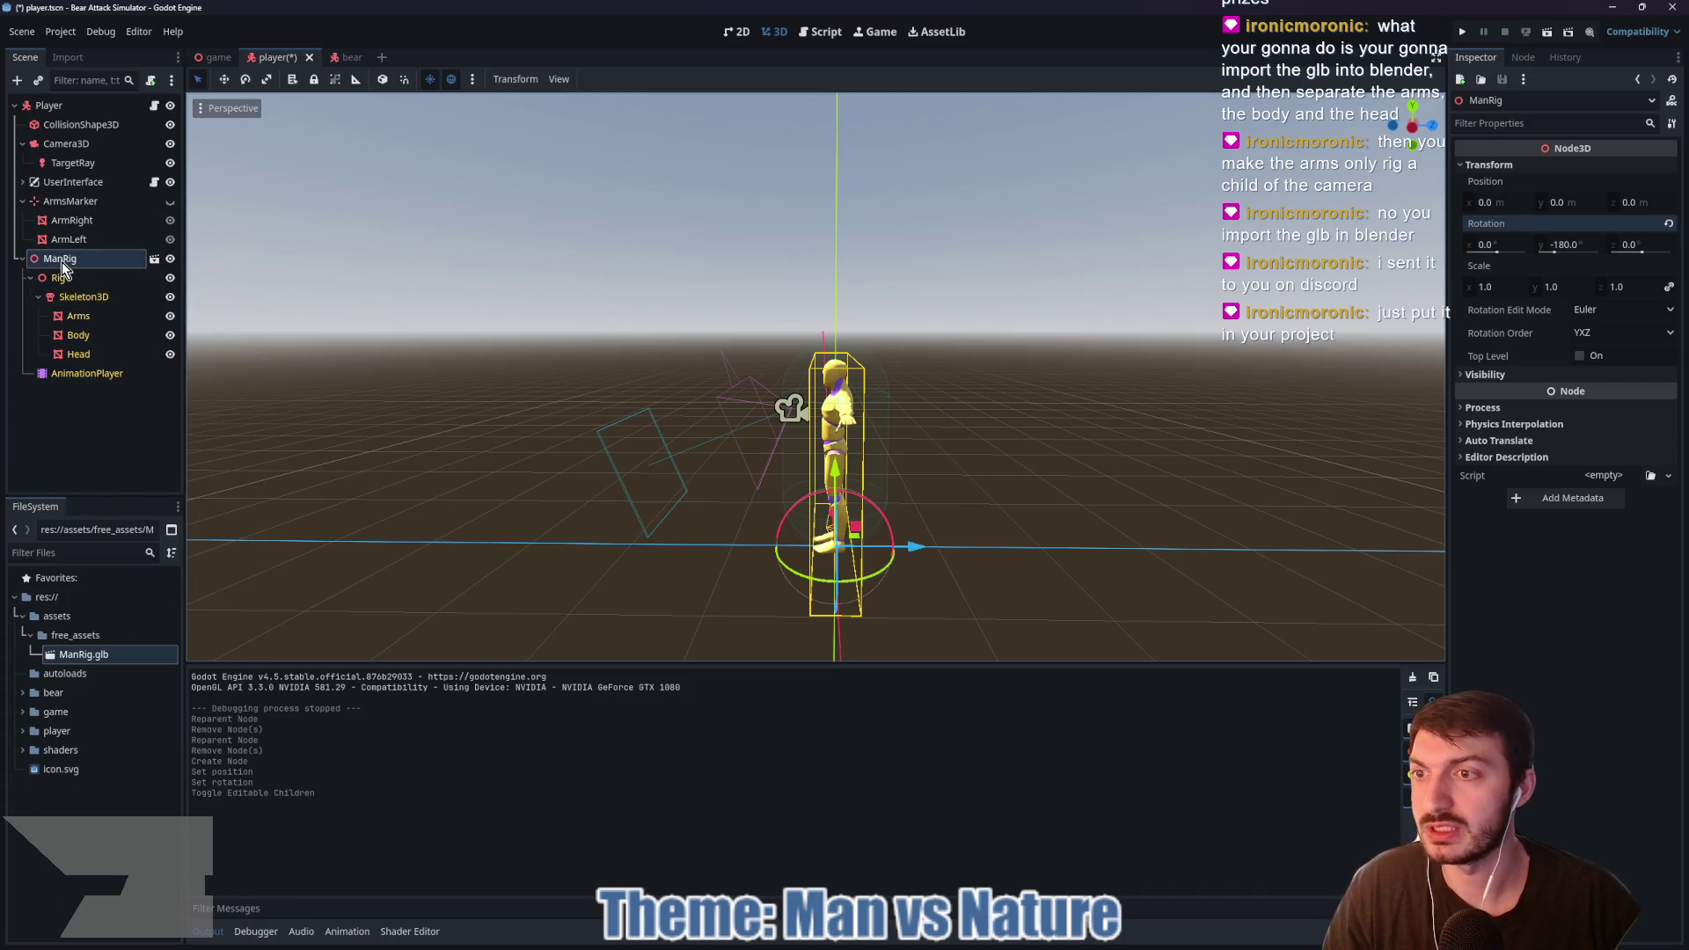
pyautogui.moveTo(61, 263); pyautogui.dragTo(62, 204)
pyautogui.moveTo(60, 136); pyautogui.dragTo(60, 135)
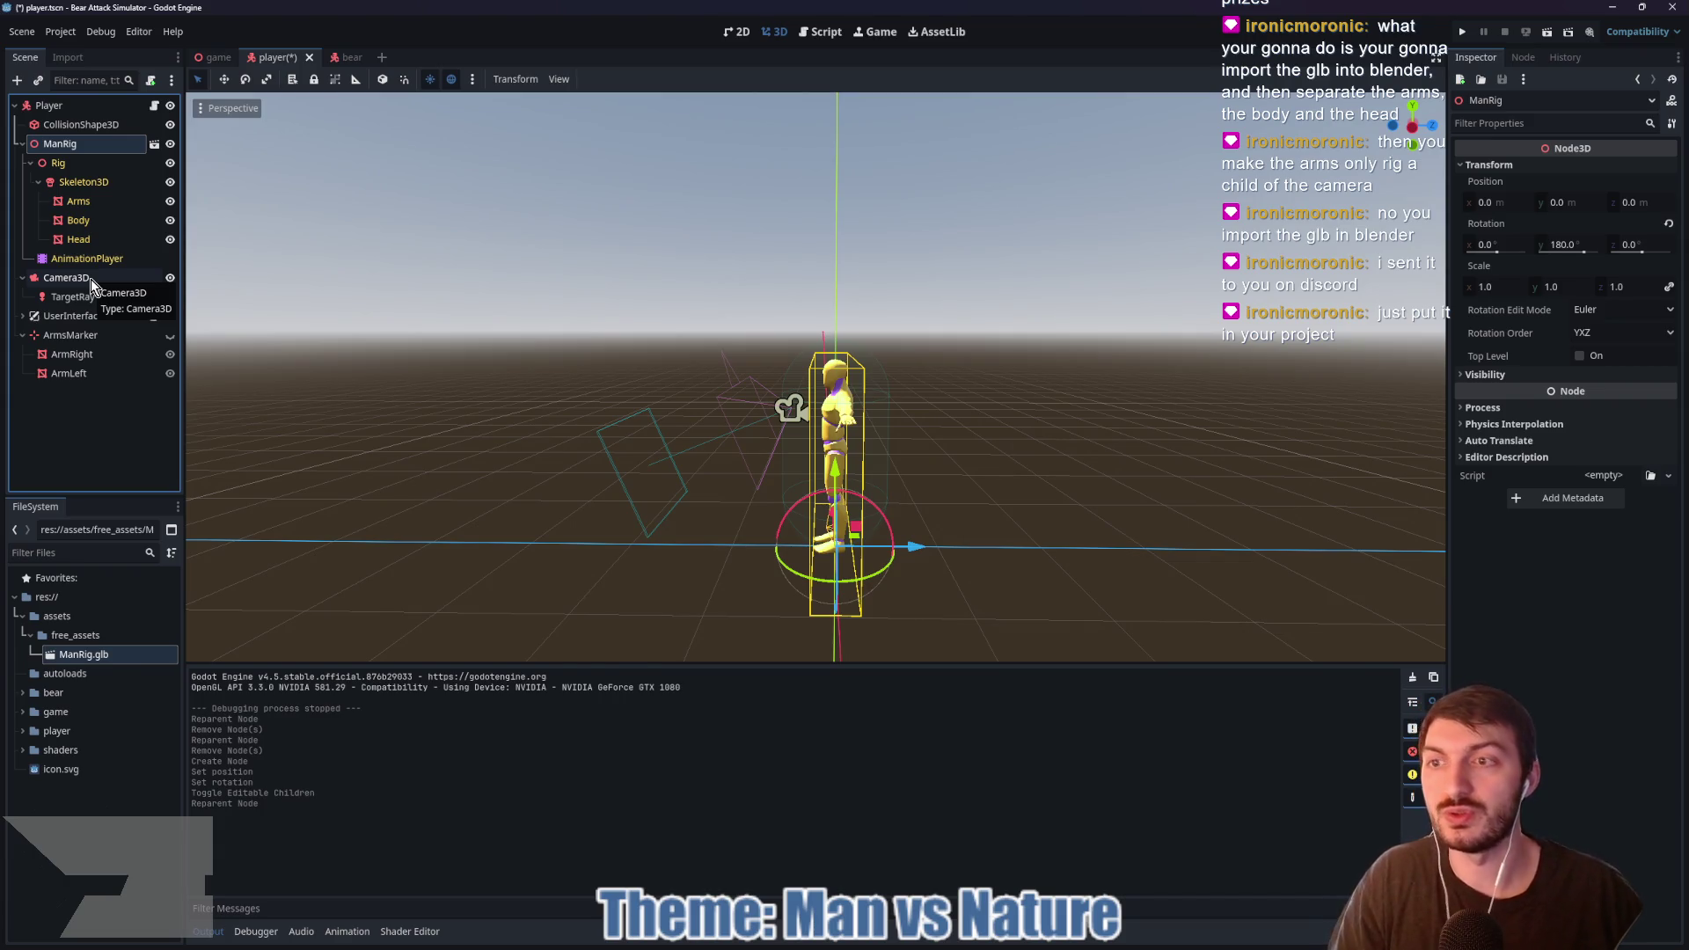
pyautogui.click(75, 242)
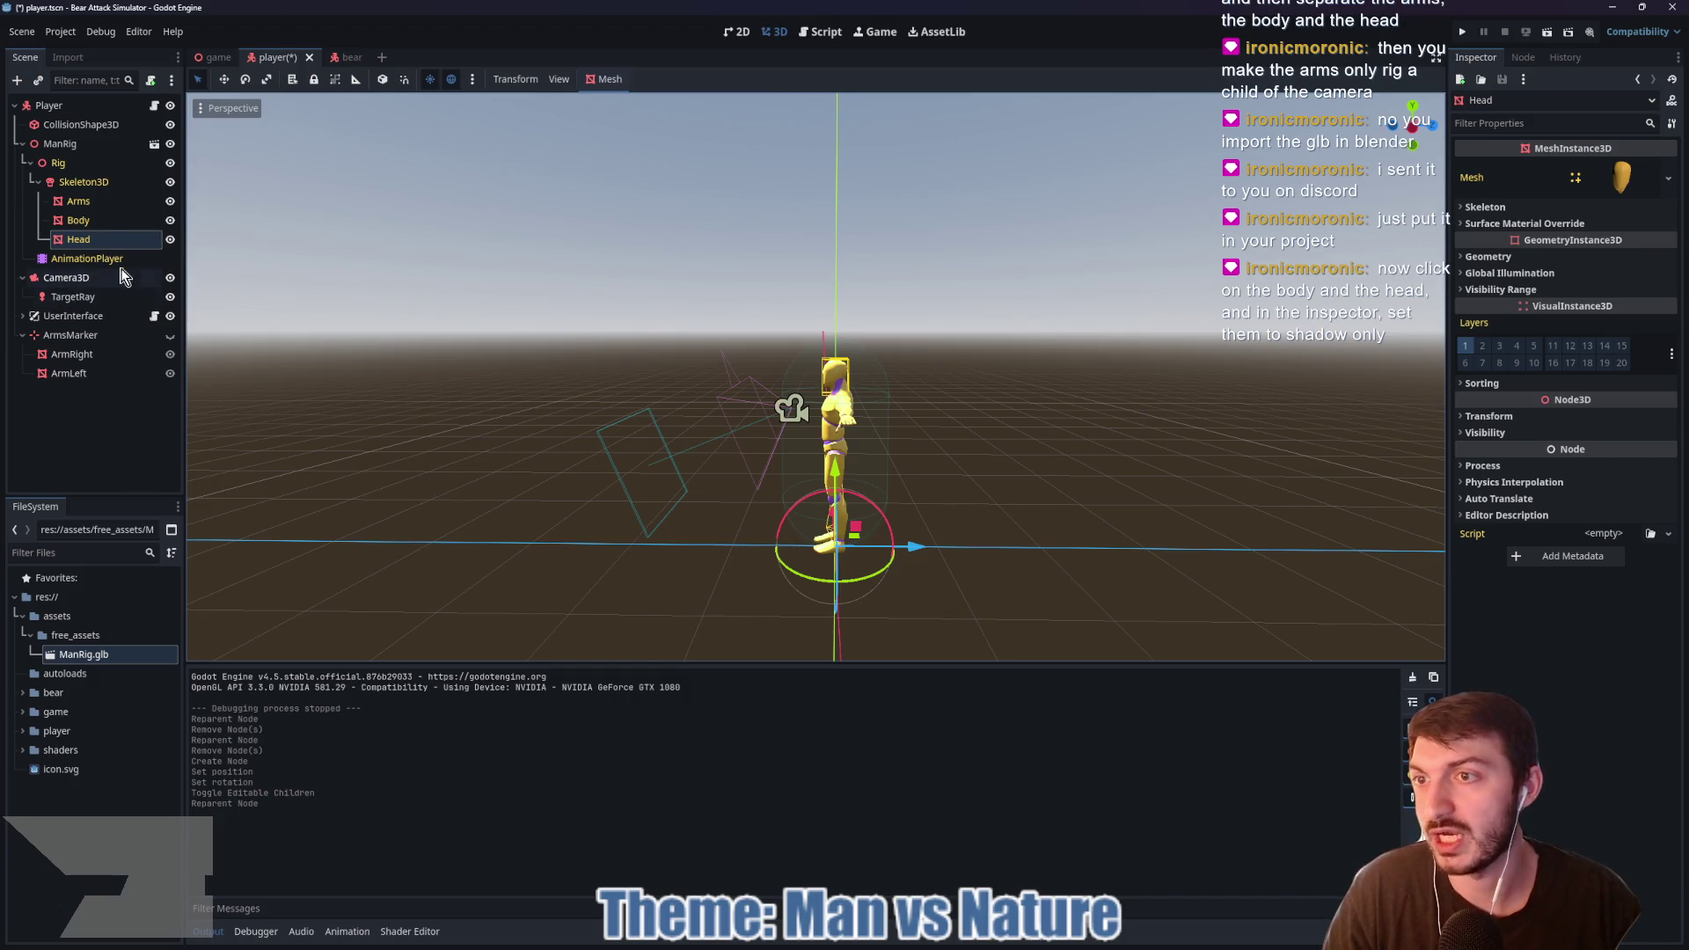
# - Select Head and Body together and review their shared mesh, geometry, skeleton, transform and visibility settings
pyautogui.keyDown('ctrl'); pyautogui.click(97, 223); pyautogui.keyUp('ctrl')
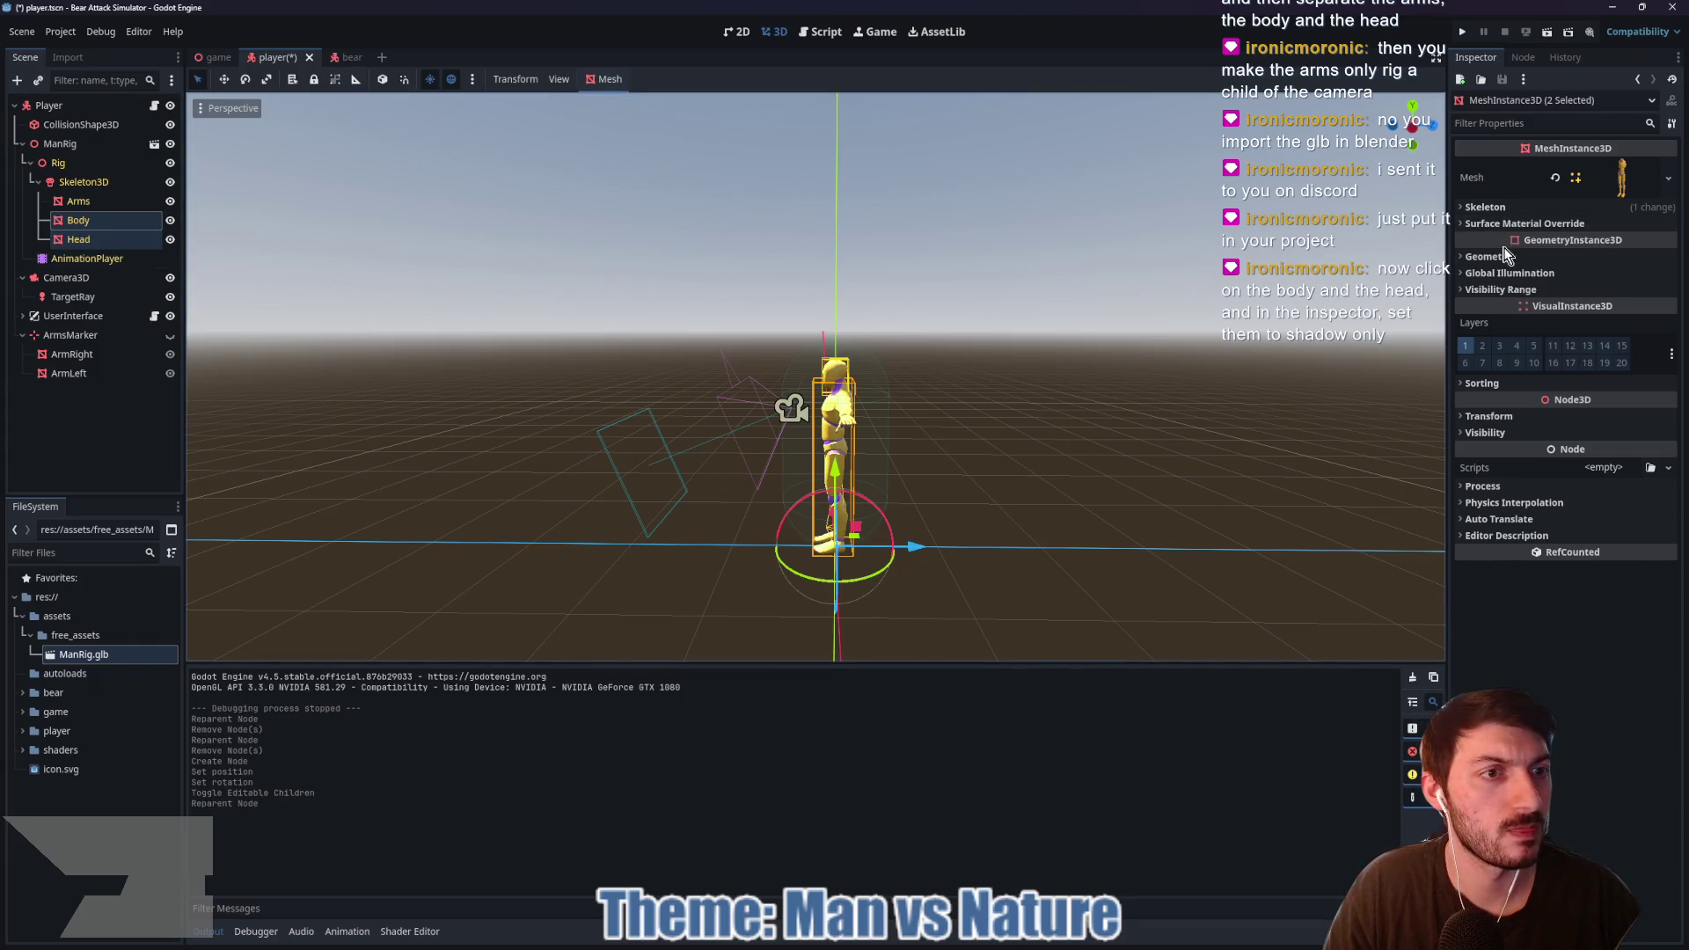
pyautogui.click(1511, 293)
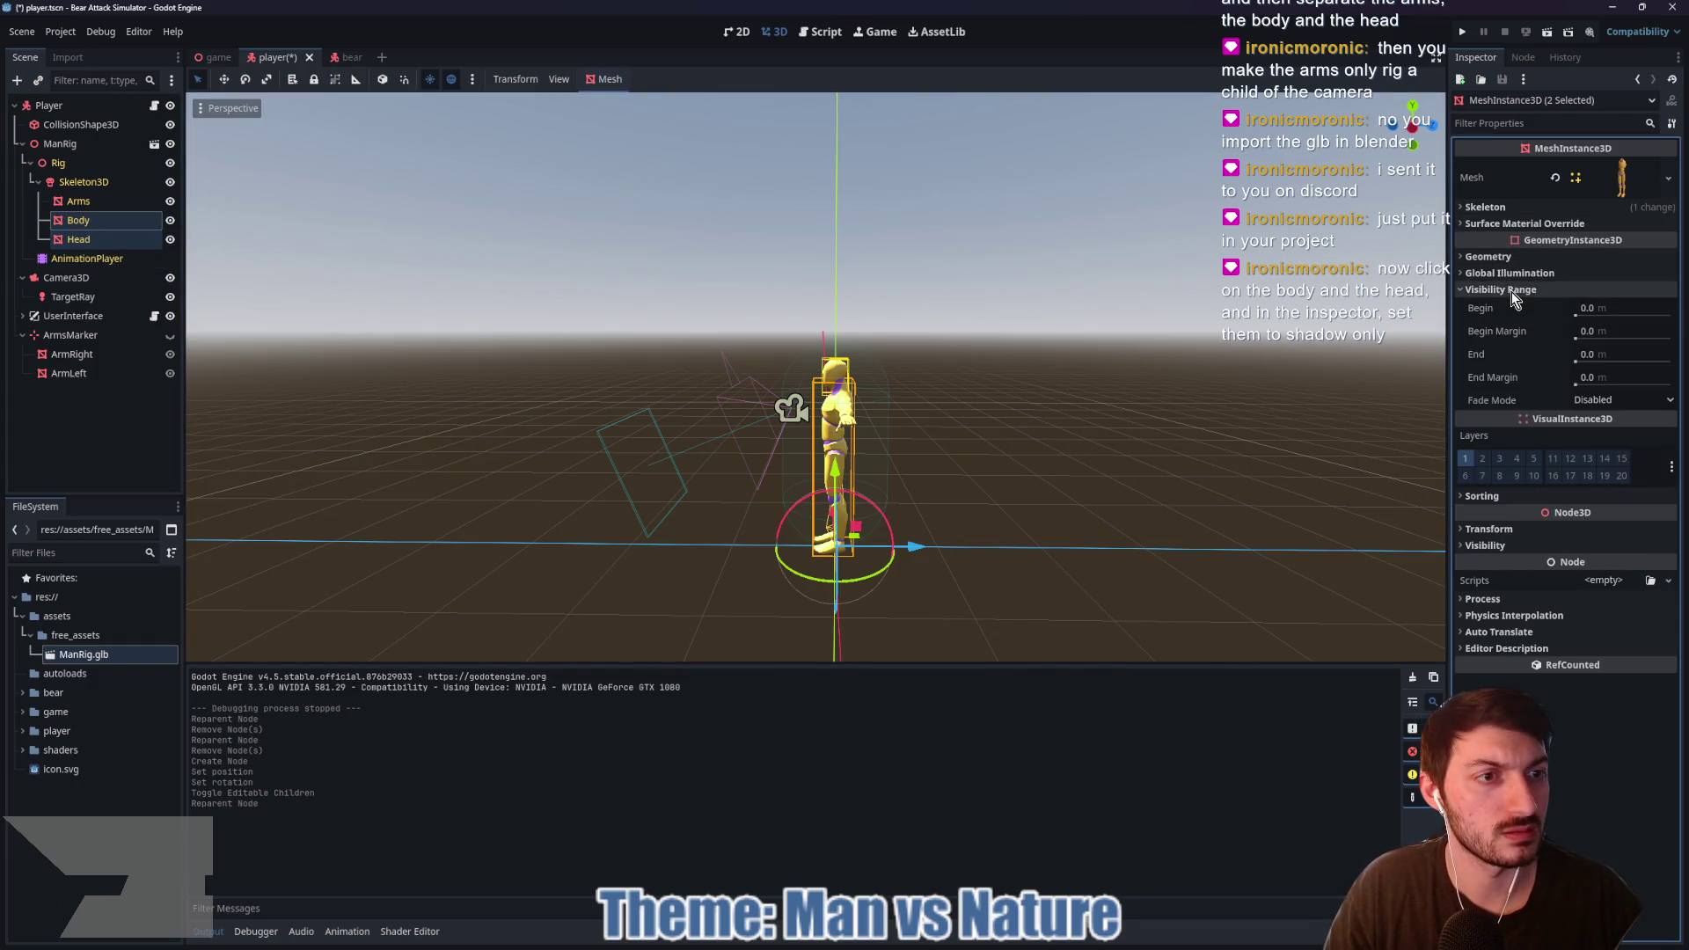
pyautogui.click(1512, 292)
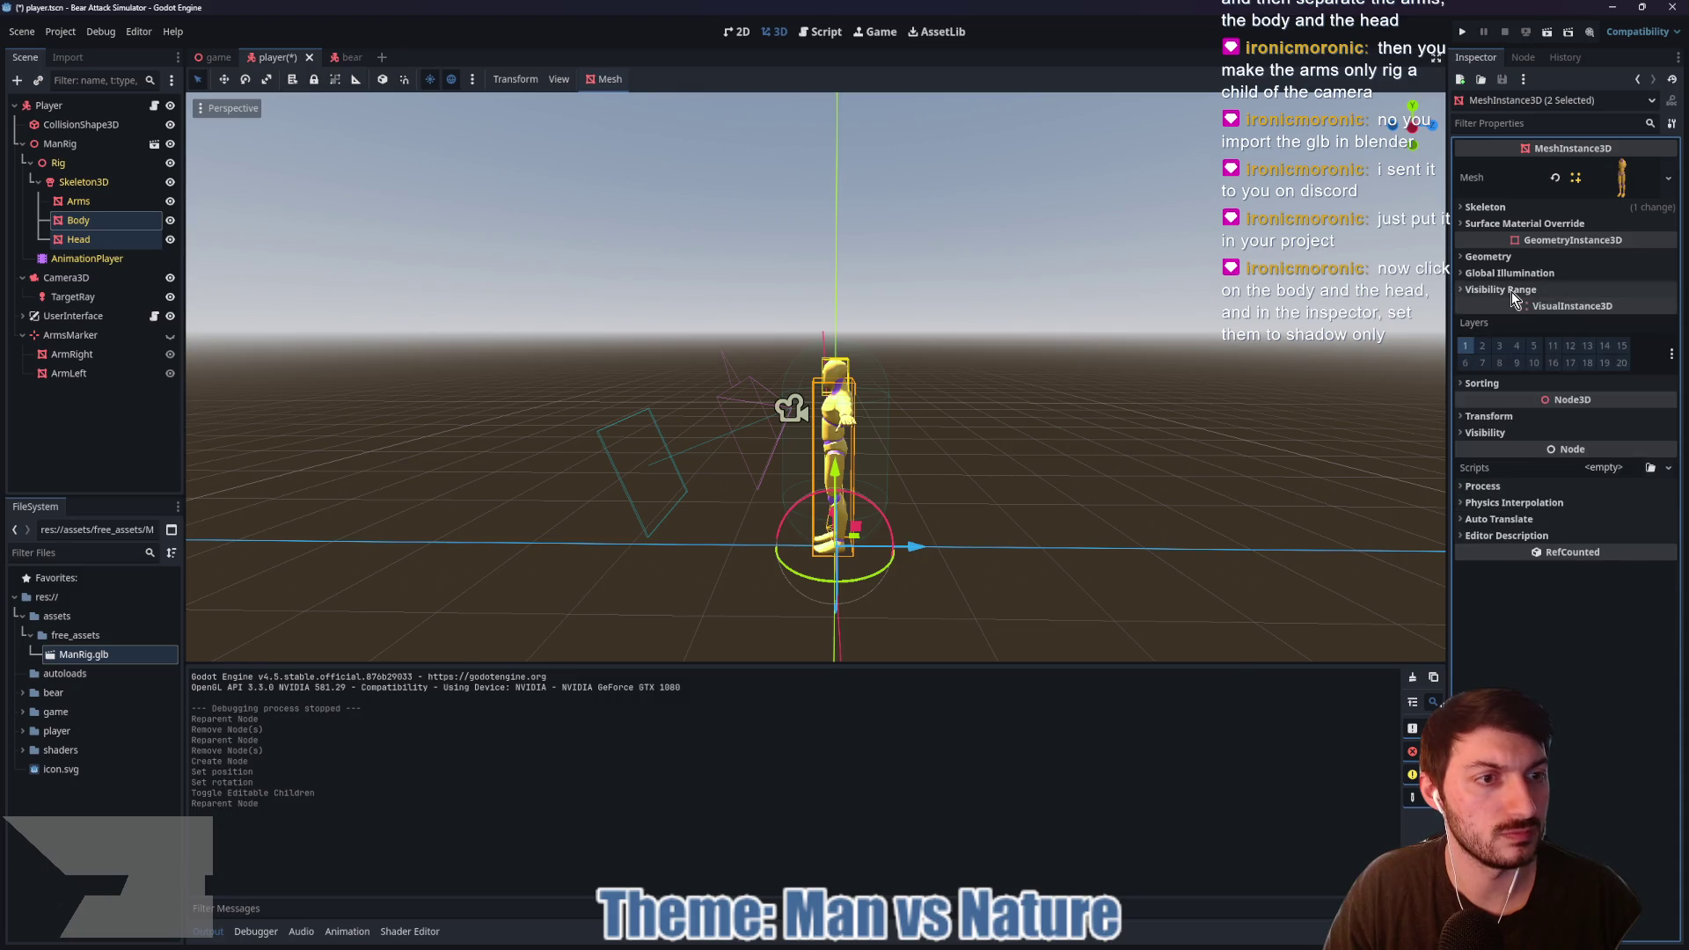
pyautogui.click(1623, 183)
pyautogui.click(1623, 187)
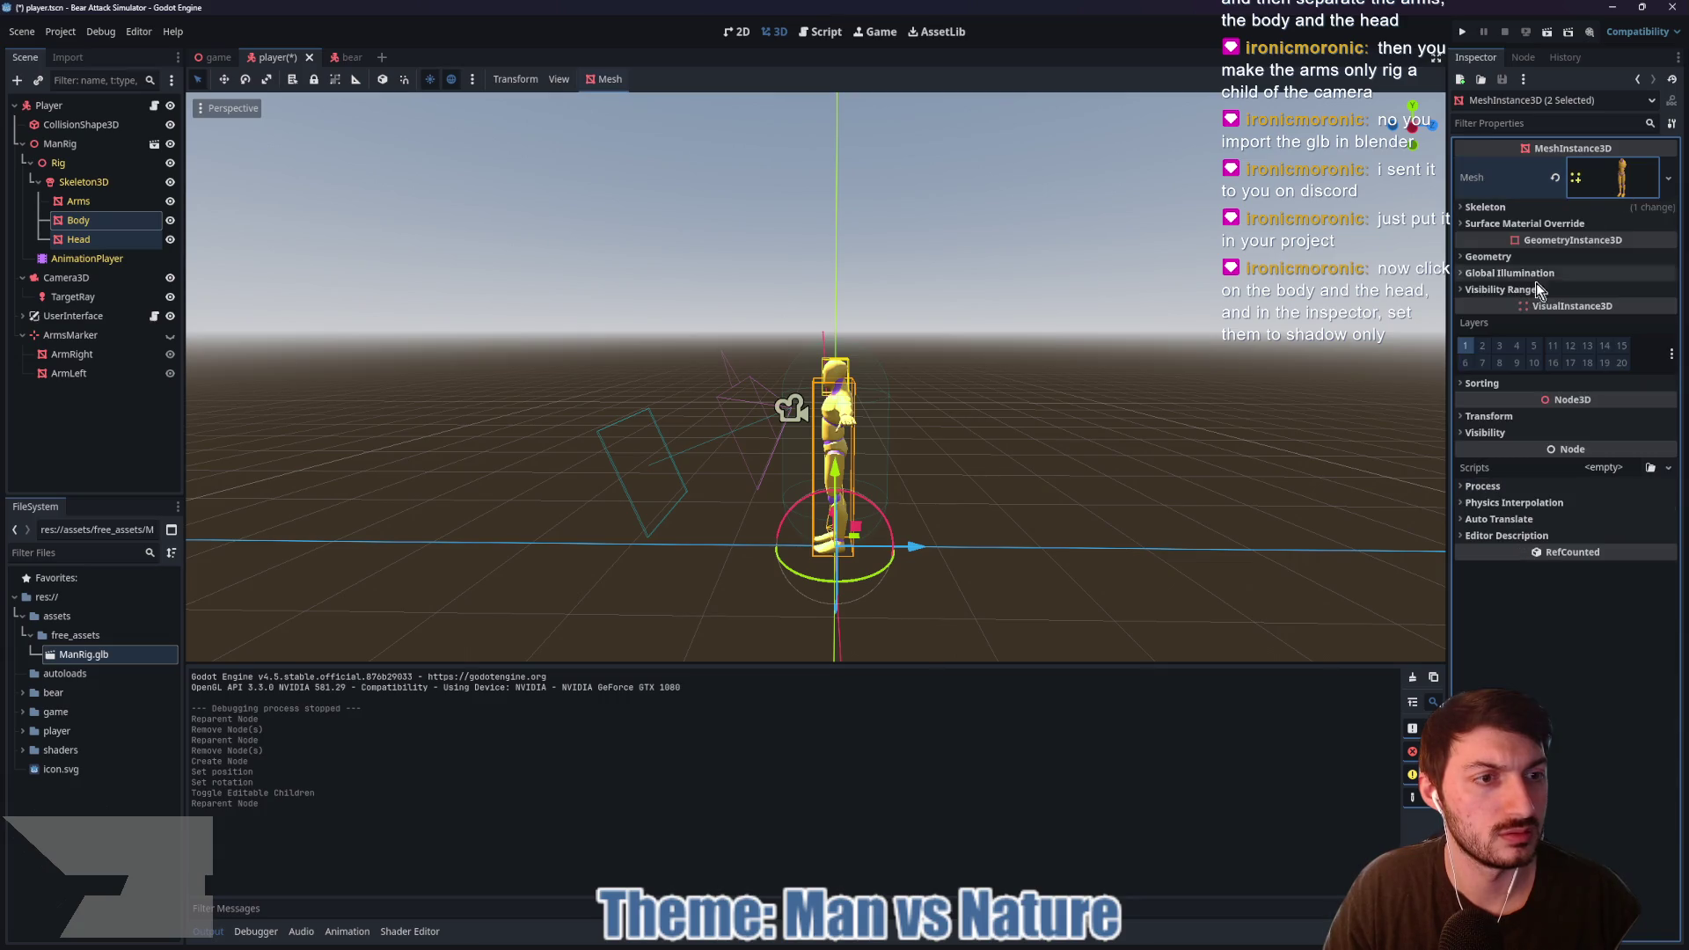
pyautogui.click(1489, 258)
pyautogui.click(1490, 257)
pyautogui.click(1490, 209)
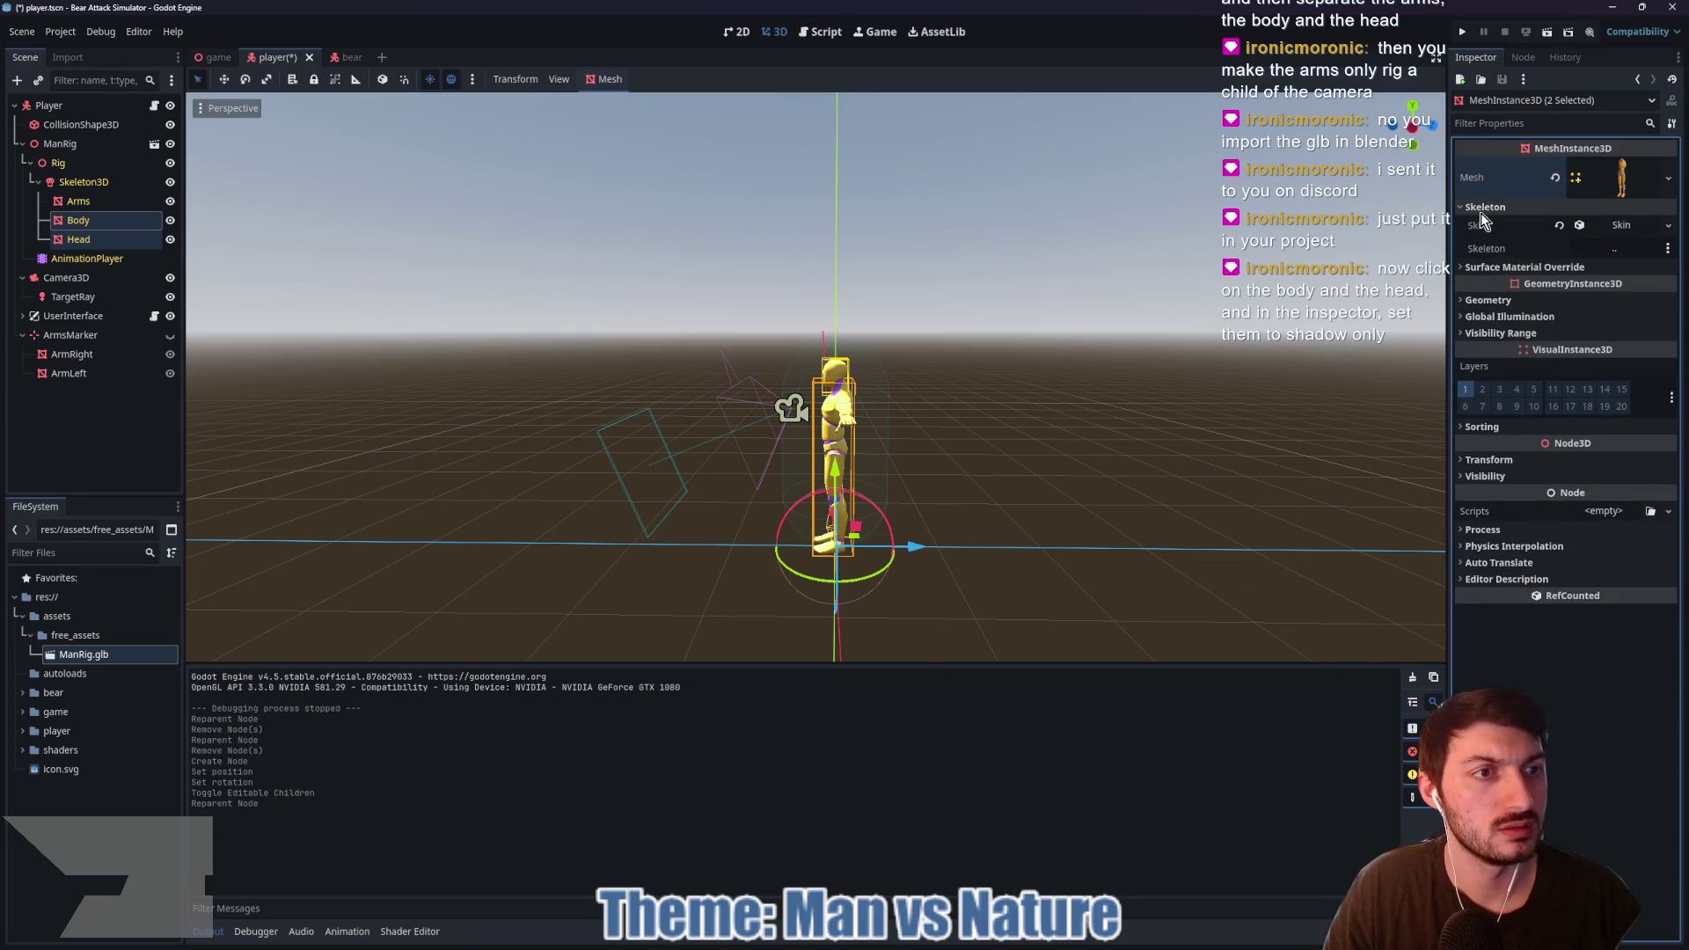
pyautogui.click(1490, 209)
pyautogui.click(1487, 210)
pyautogui.click(1486, 209)
pyautogui.click(1528, 489)
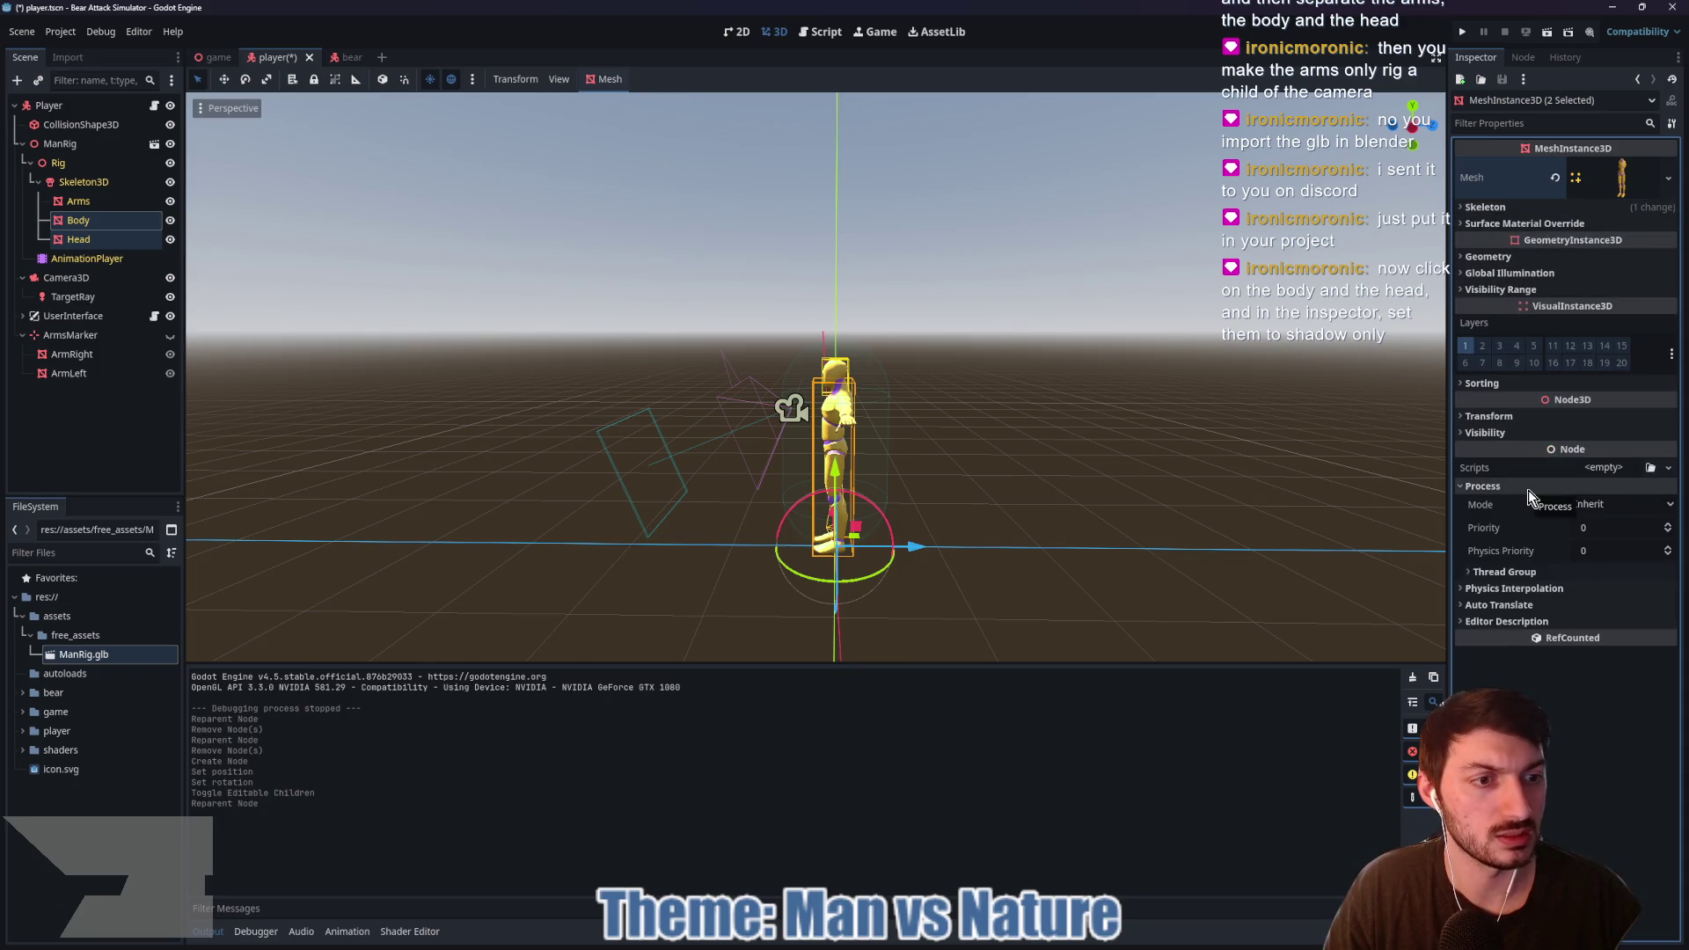
pyautogui.click(1528, 489)
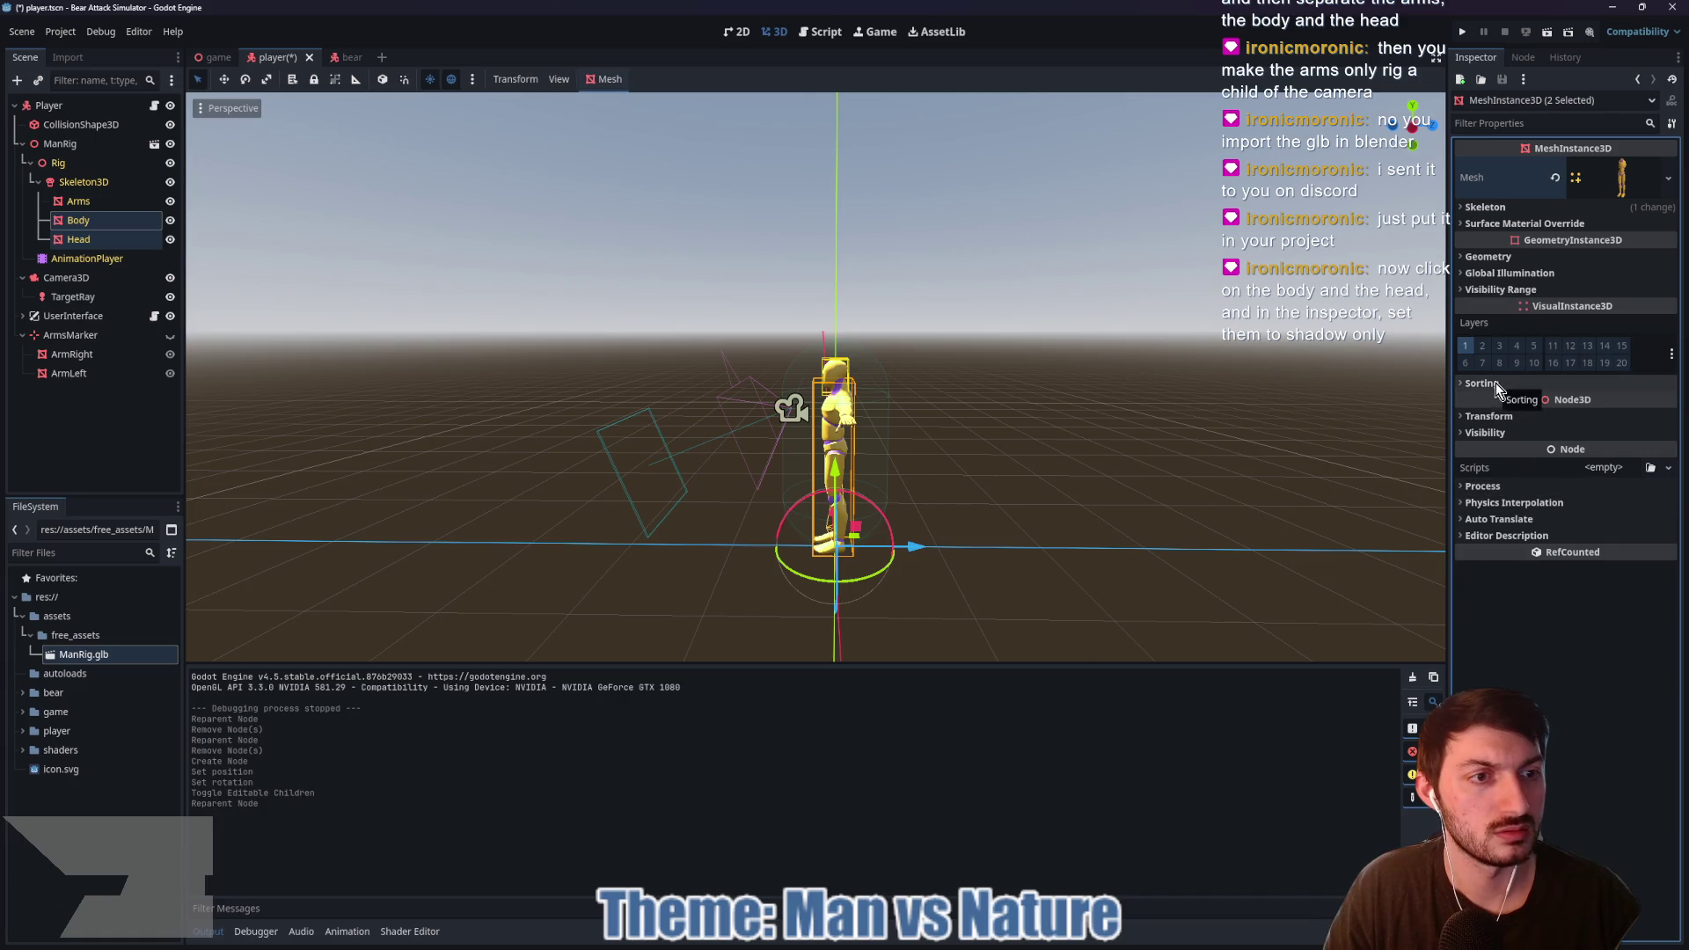
pyautogui.click(1491, 417)
pyautogui.click(1489, 625)
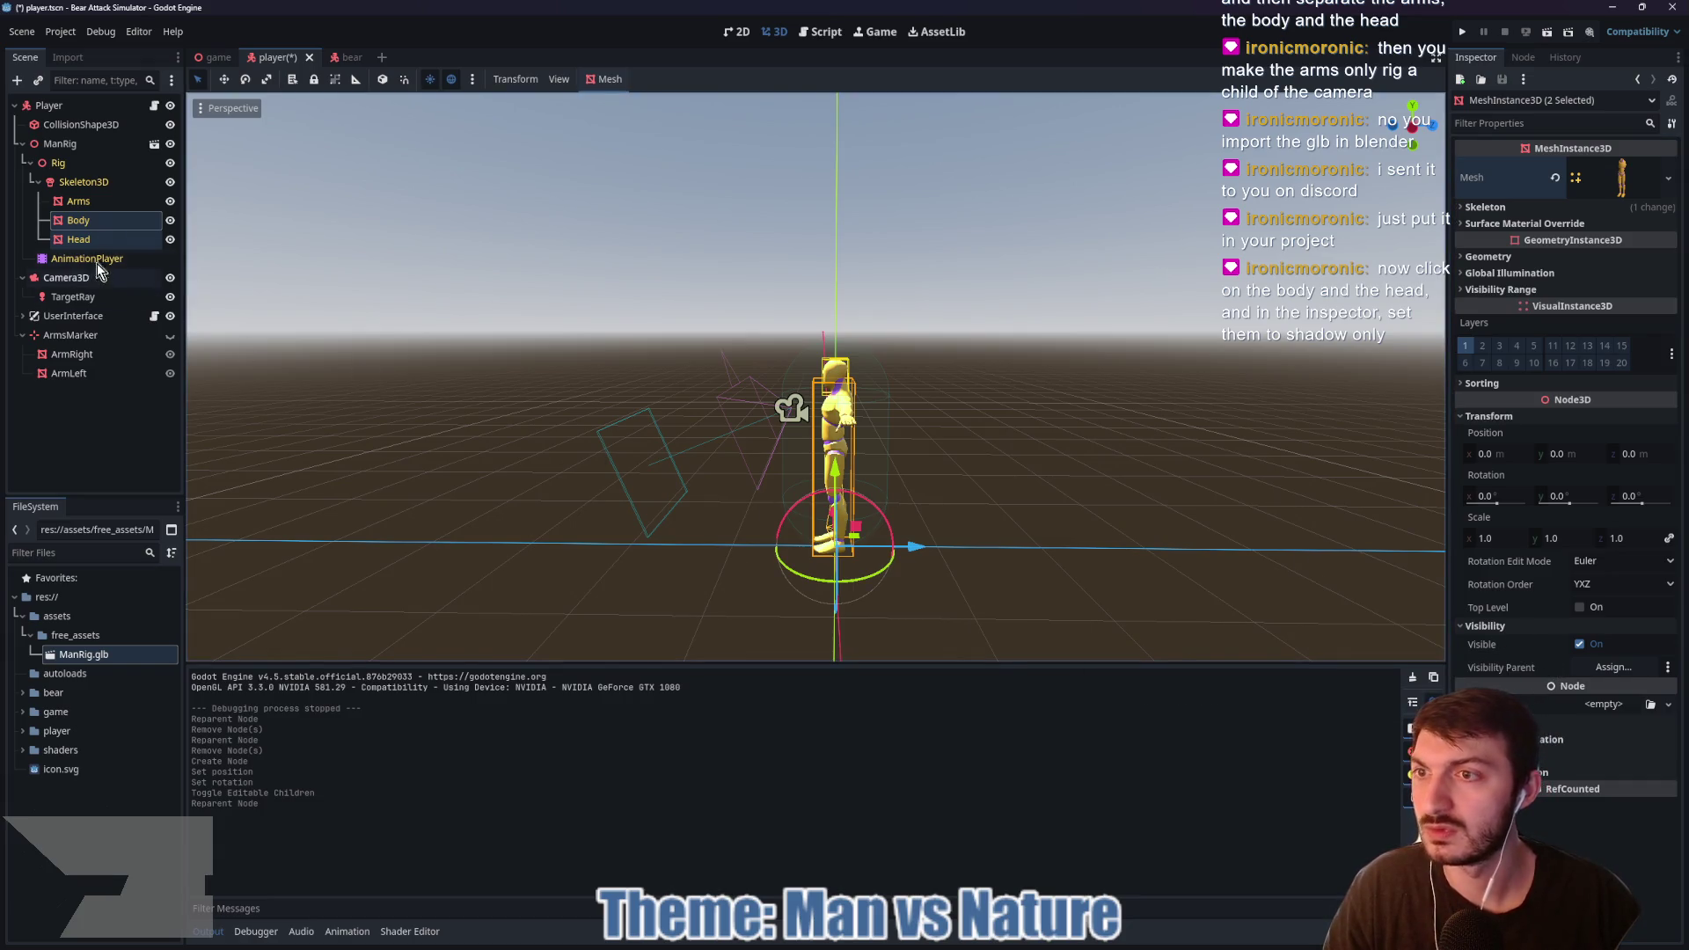
# - With only Body selected, review its visibility range, global illumination and skeleton settings unchanged
pyautogui.click(88, 219)
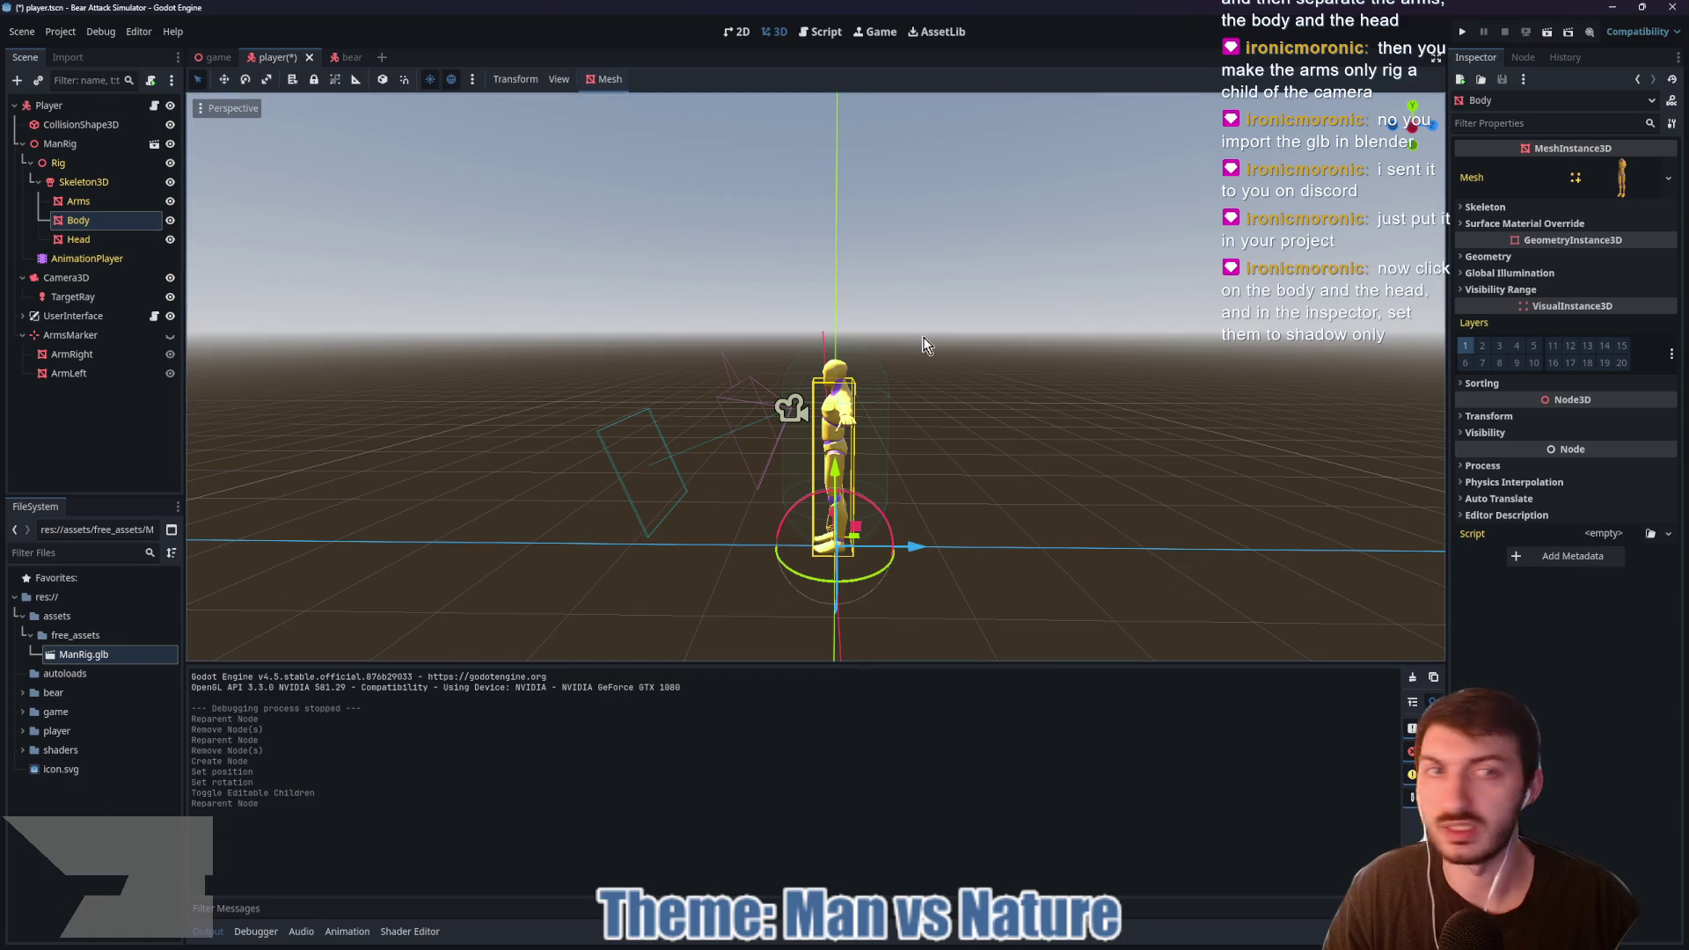
pyautogui.click(1515, 290)
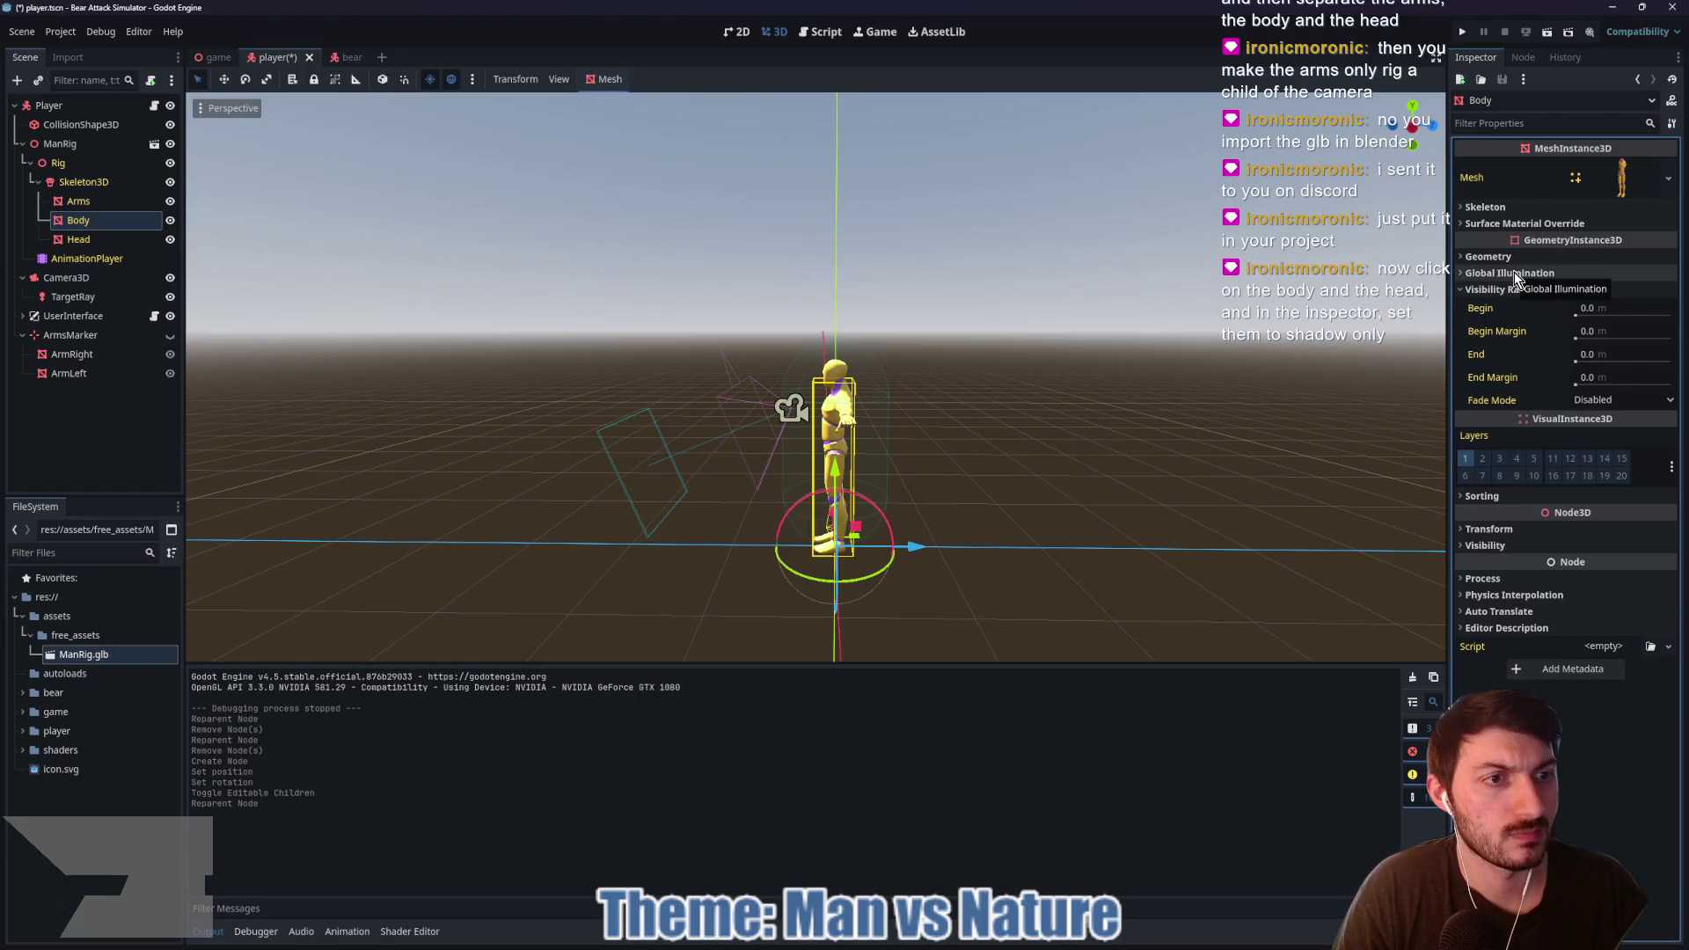
pyautogui.click(1513, 272)
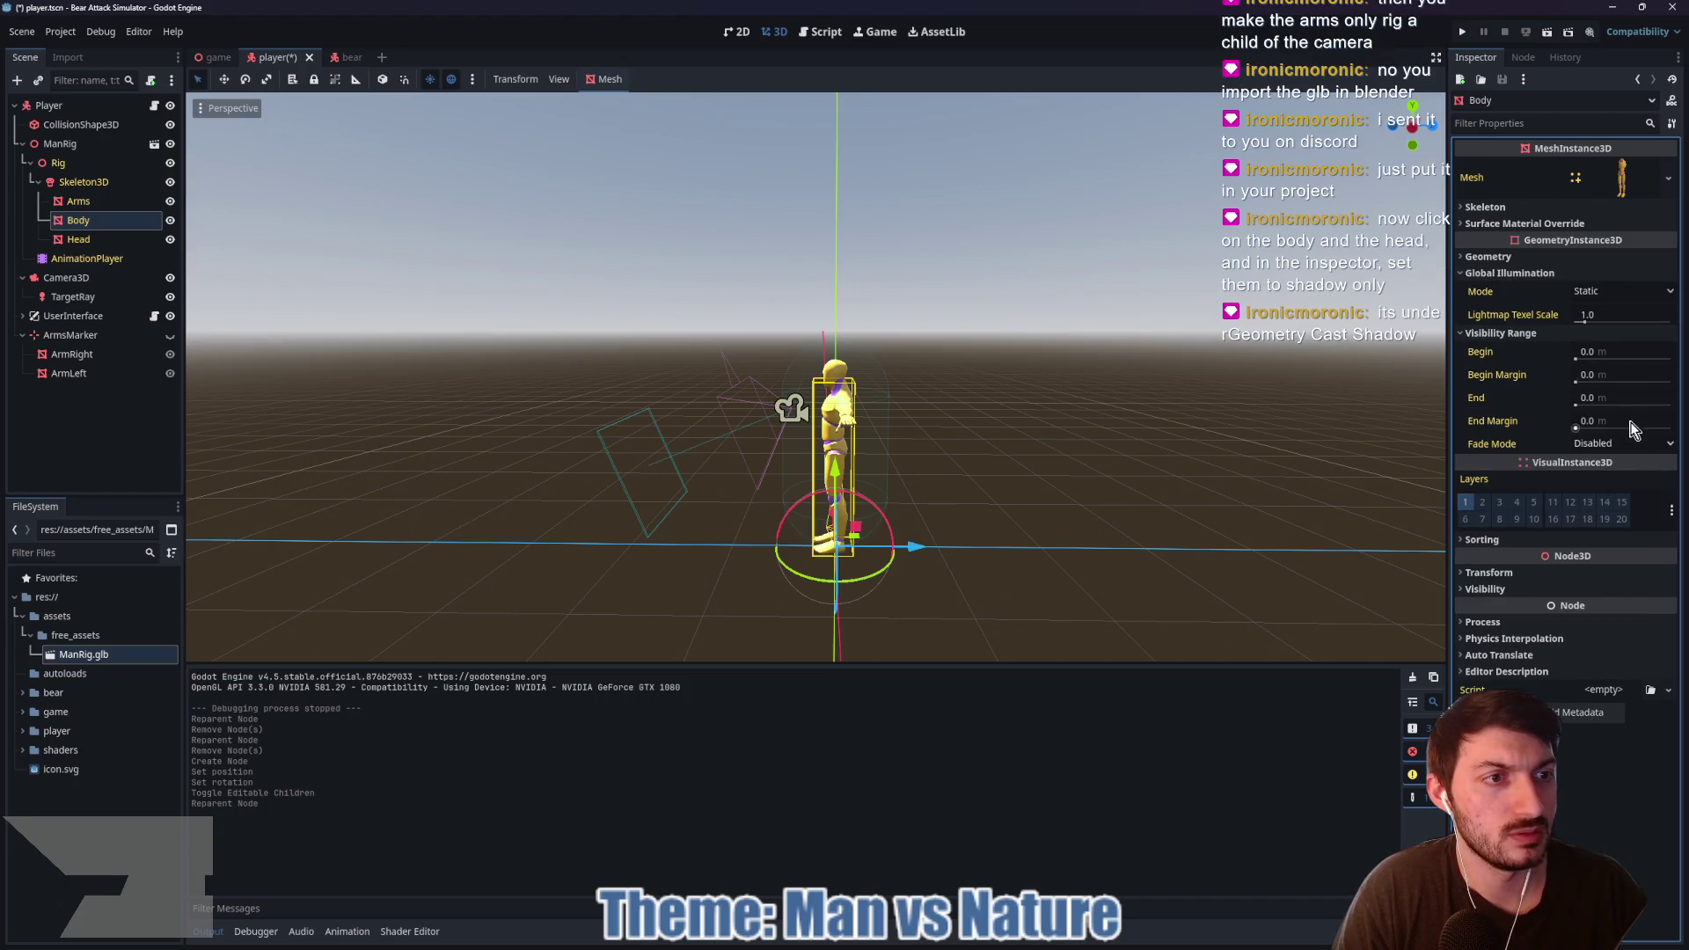
pyautogui.click(1617, 288)
pyautogui.click(1598, 329)
pyautogui.click(1606, 445)
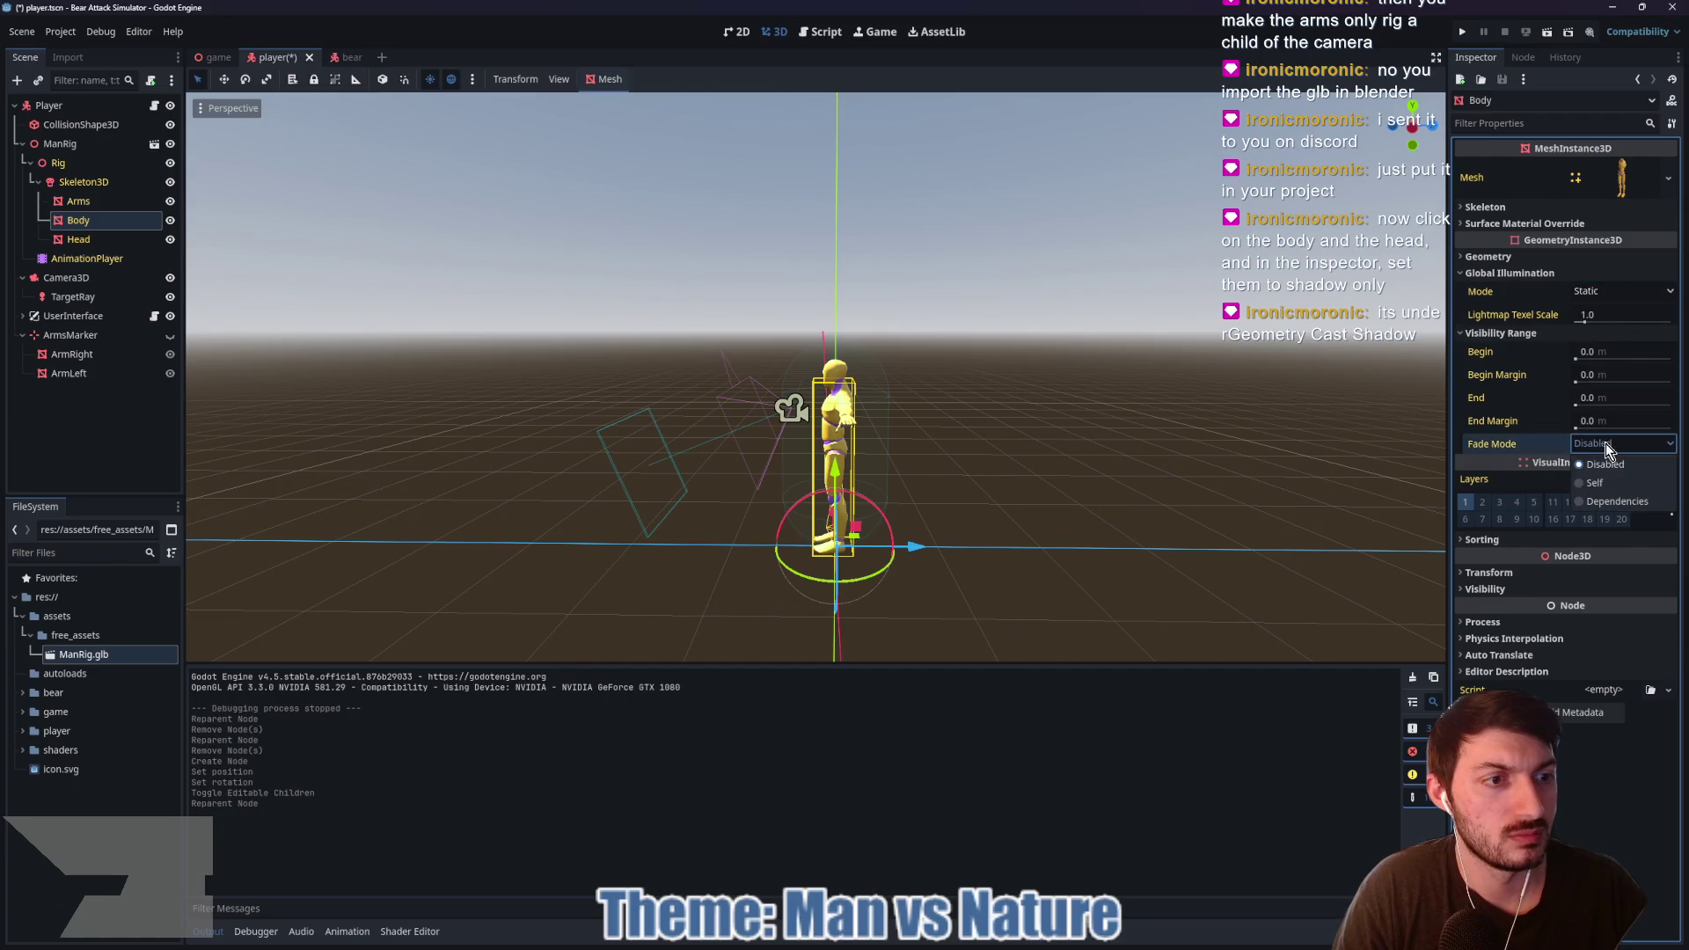
pyautogui.click(1607, 451)
pyautogui.click(1515, 207)
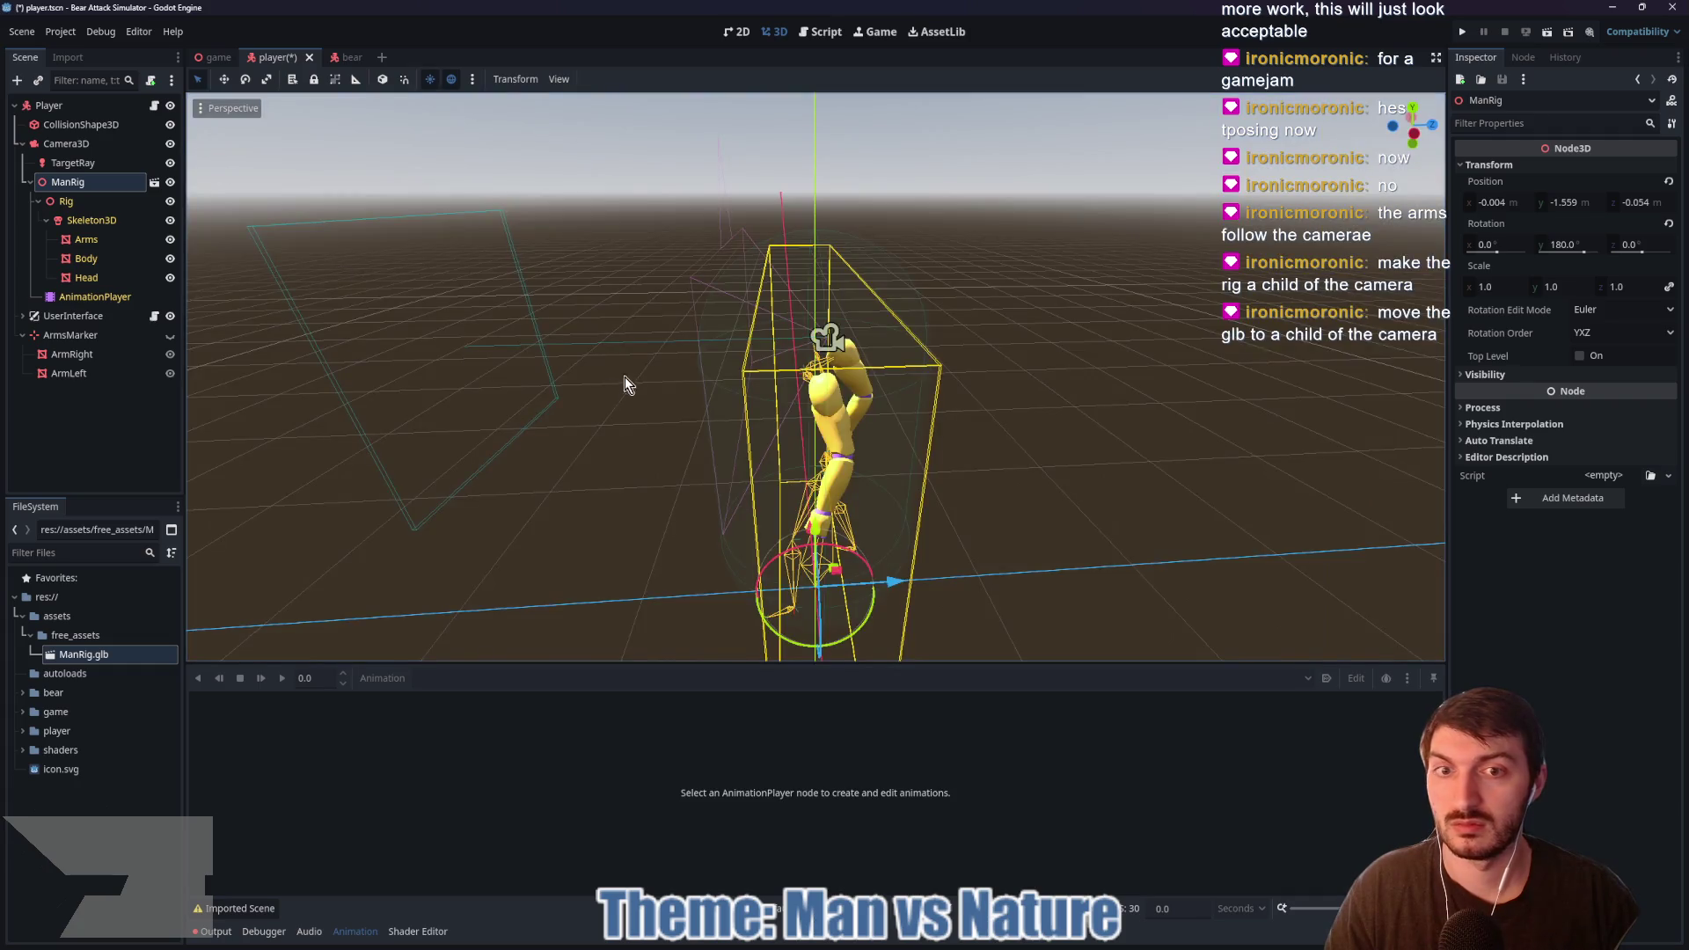
# - Select the Body mesh under Skeleton3D and confirm Geometry > Cast Shadow reads Shadows Only
pyautogui.moveTo(610, 374)
pyautogui.mouseDown()
pyautogui.moveTo(669, 391)
pyautogui.moveTo(616, 393)
pyautogui.mouseUp()
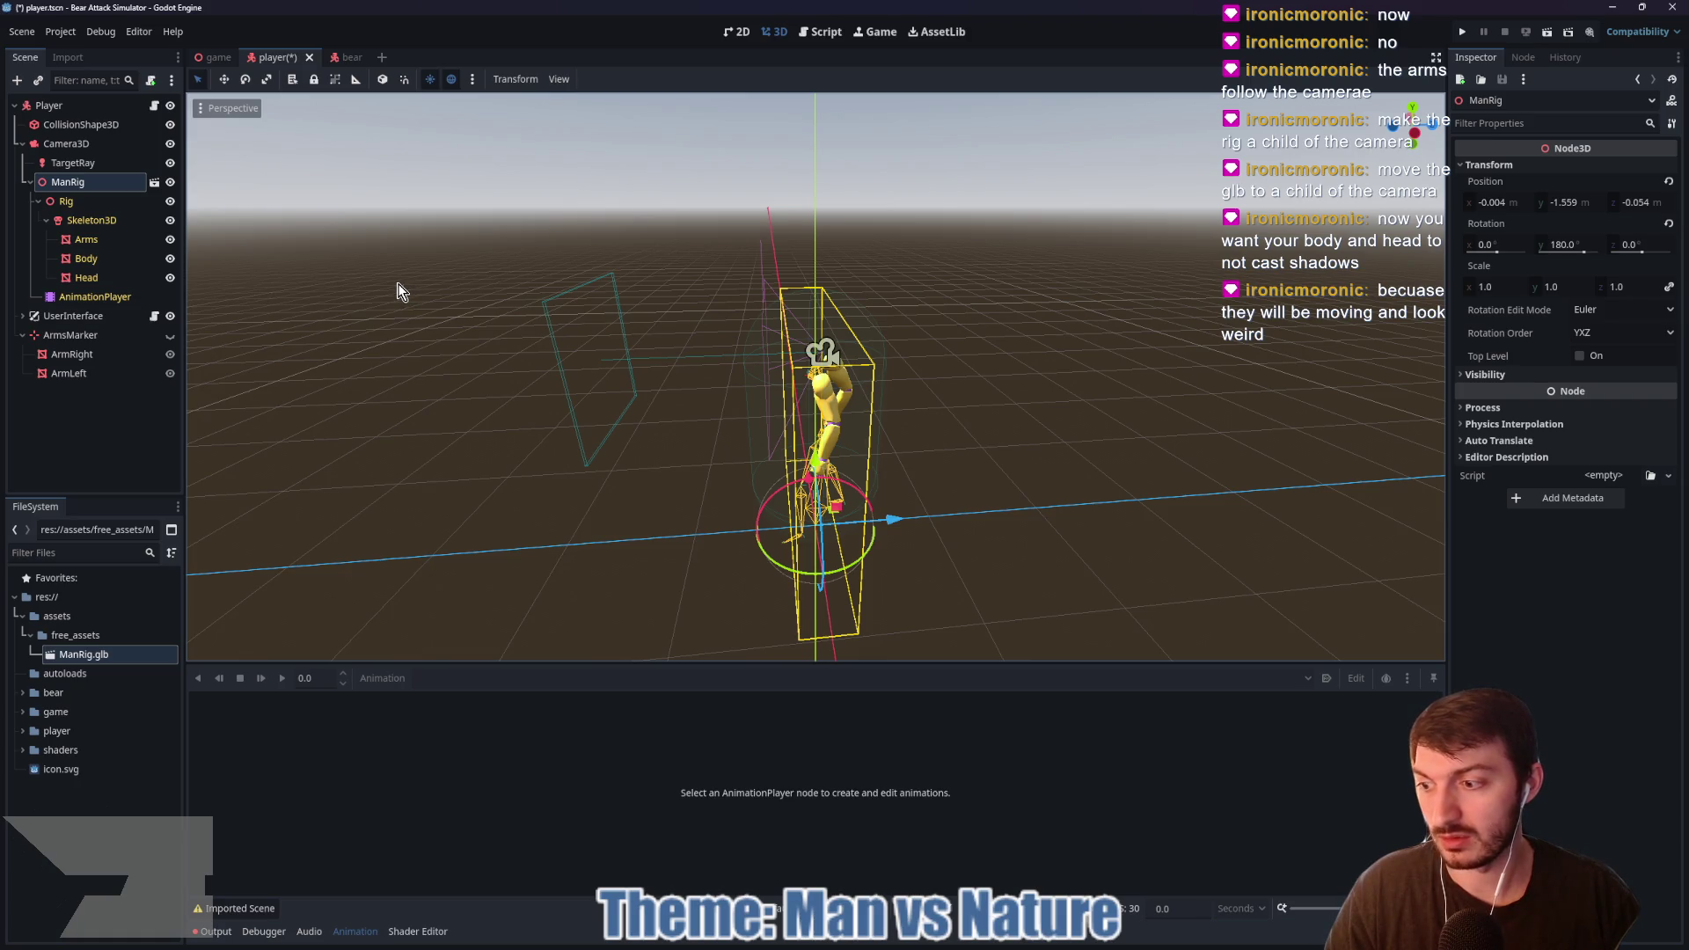
pyautogui.click(93, 262)
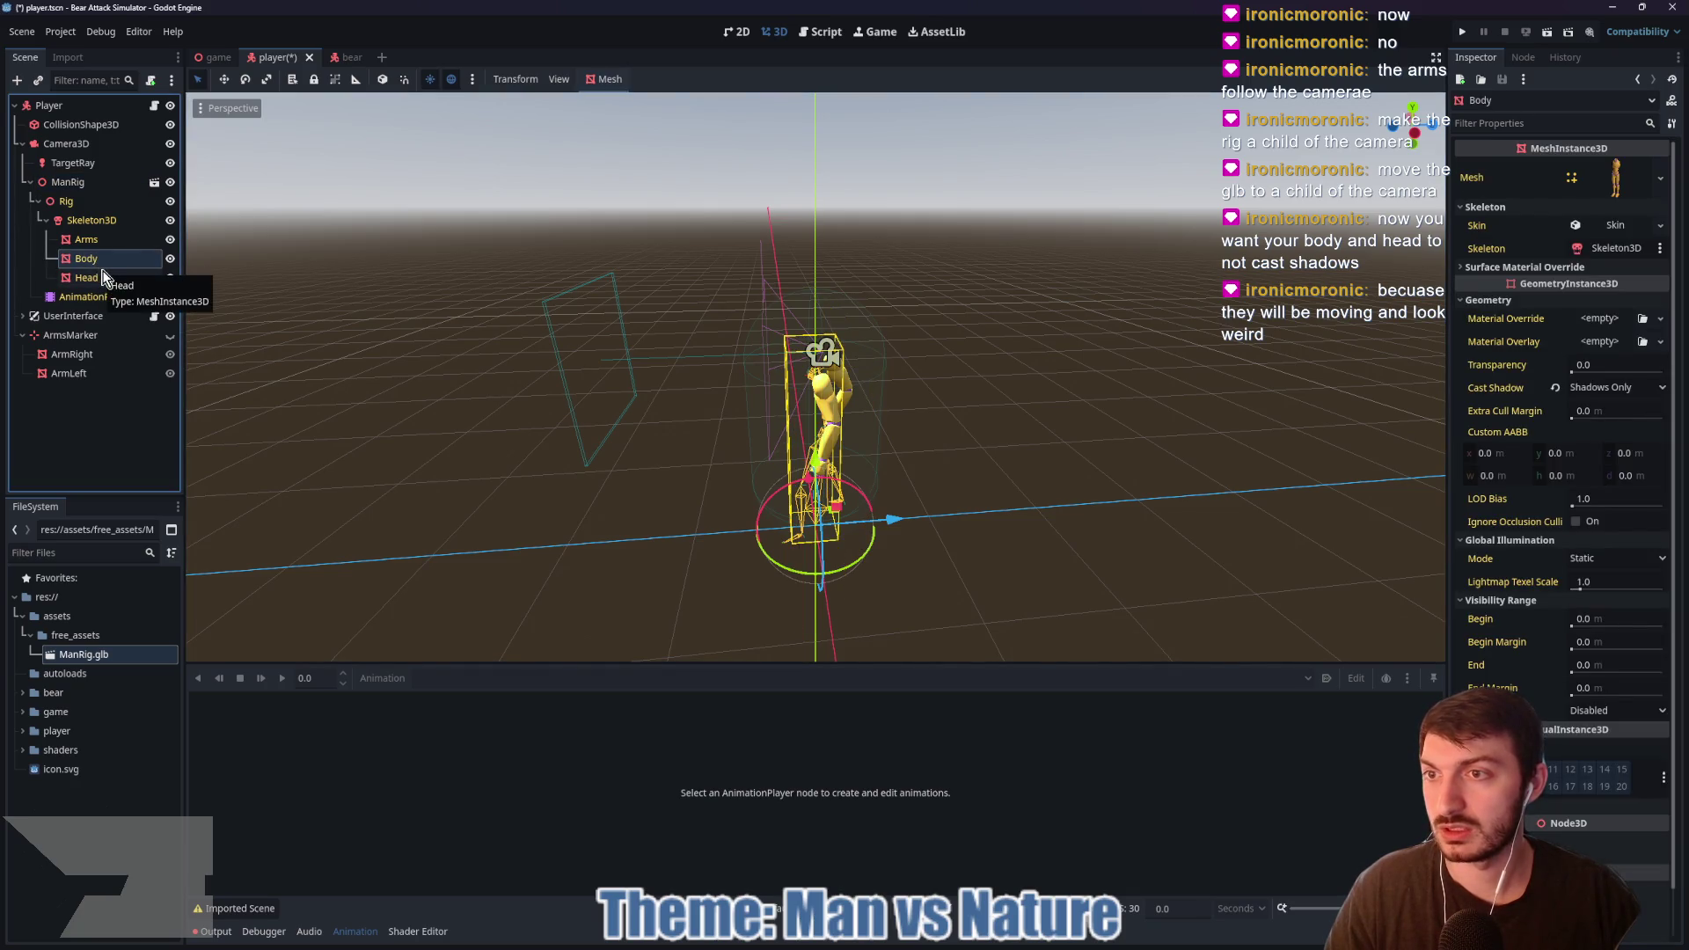
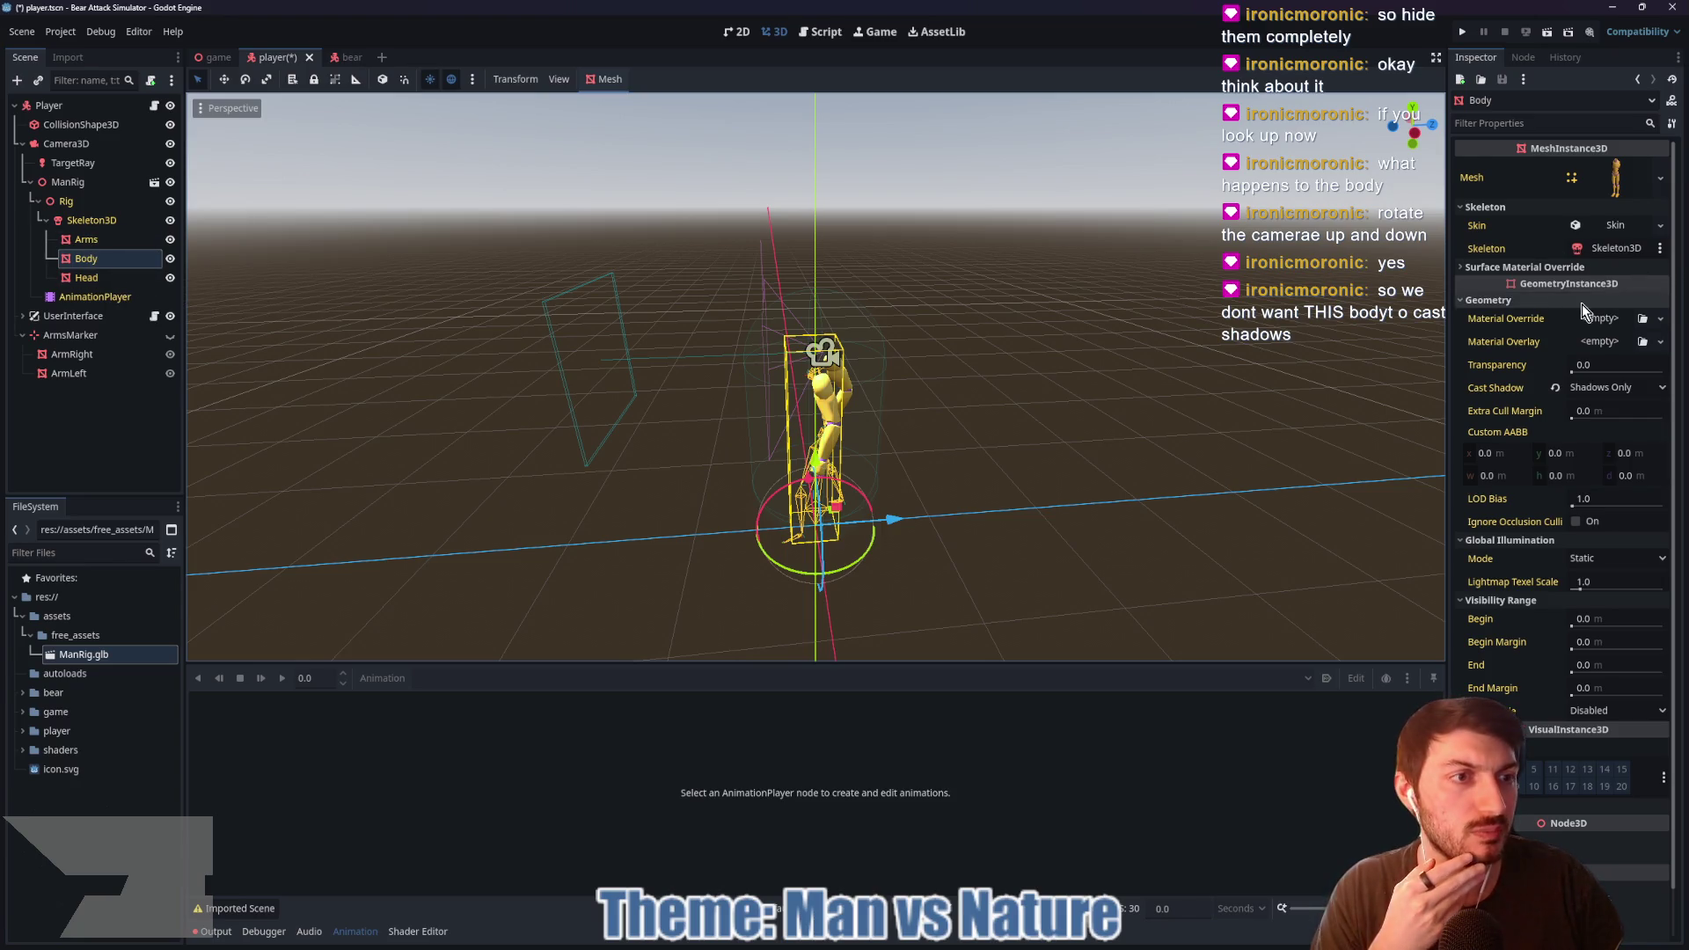
# - Set the Body mesh's Cast Shadow to Off and hide Body
pyautogui.click(1601, 393)
pyautogui.click(1603, 412)
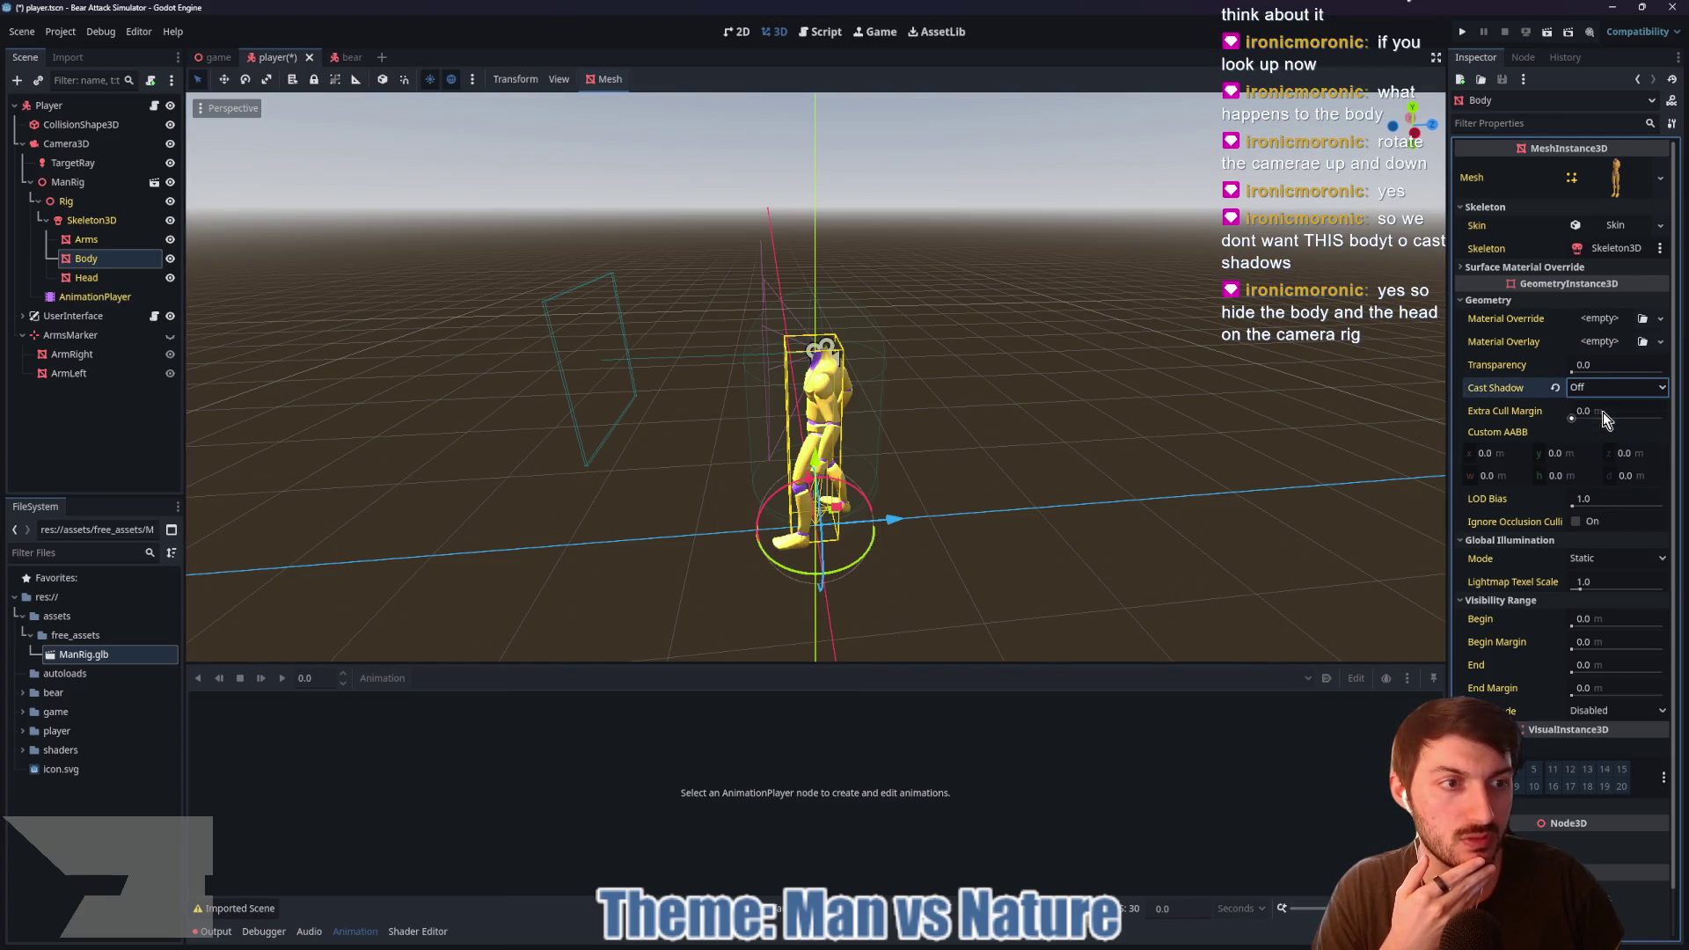
pyautogui.moveTo(1094, 475)
pyautogui.mouseDown()
pyautogui.moveTo(1176, 464)
pyautogui.moveTo(1095, 468)
pyautogui.mouseUp()
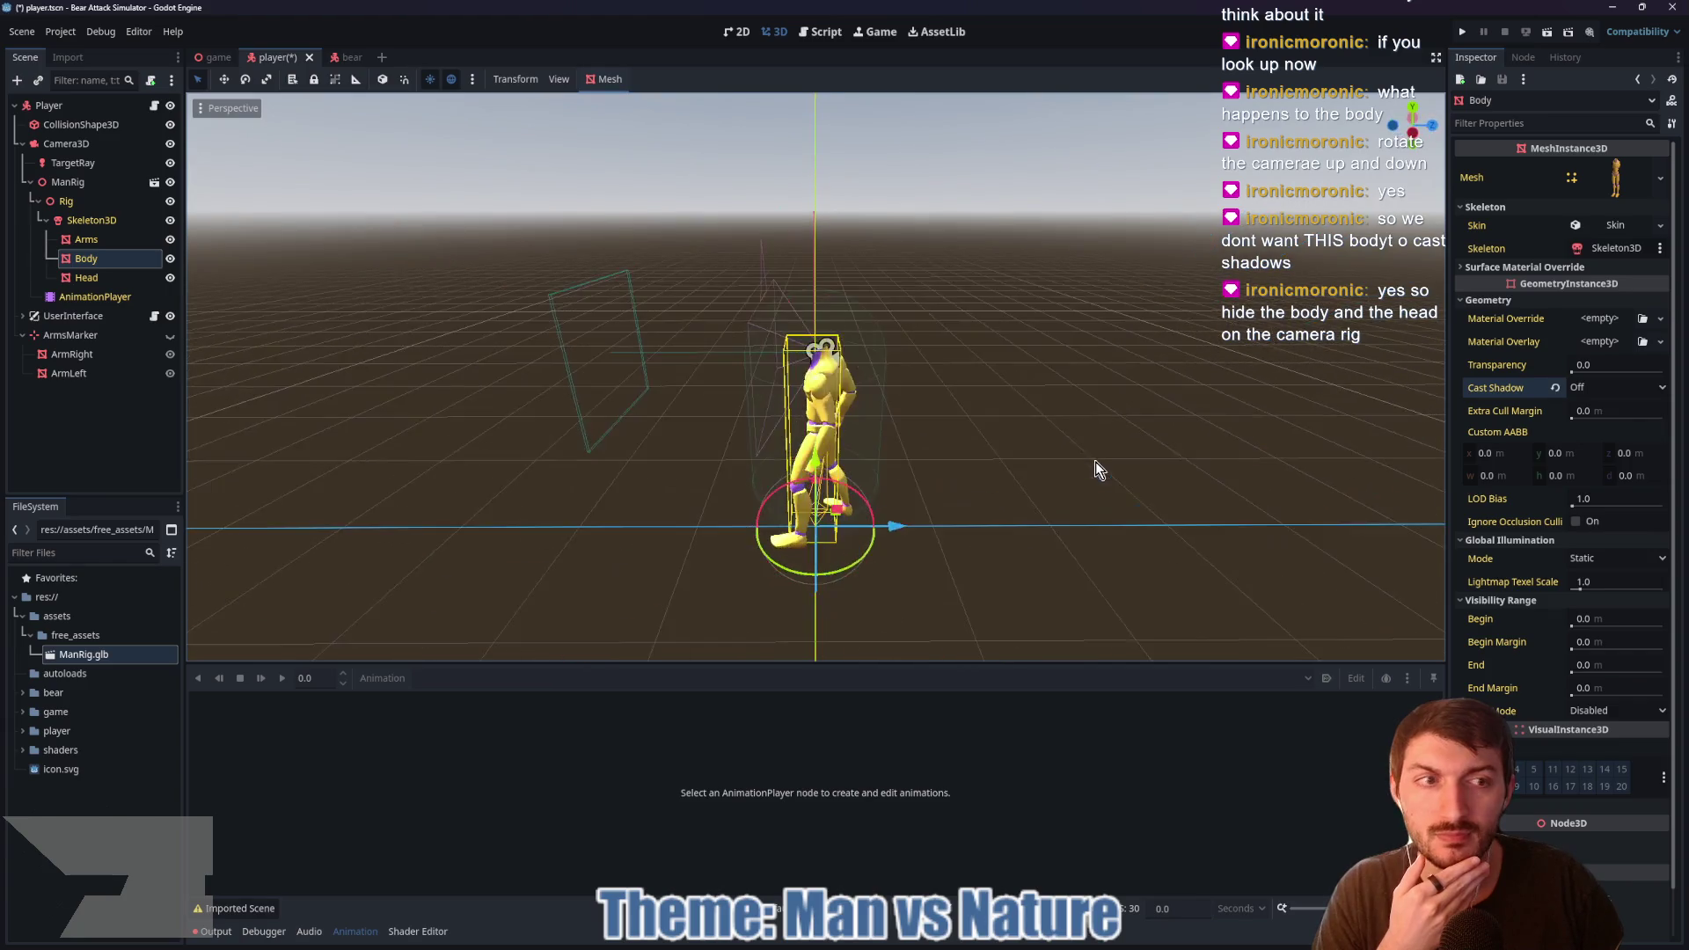
pyautogui.click(1602, 391)
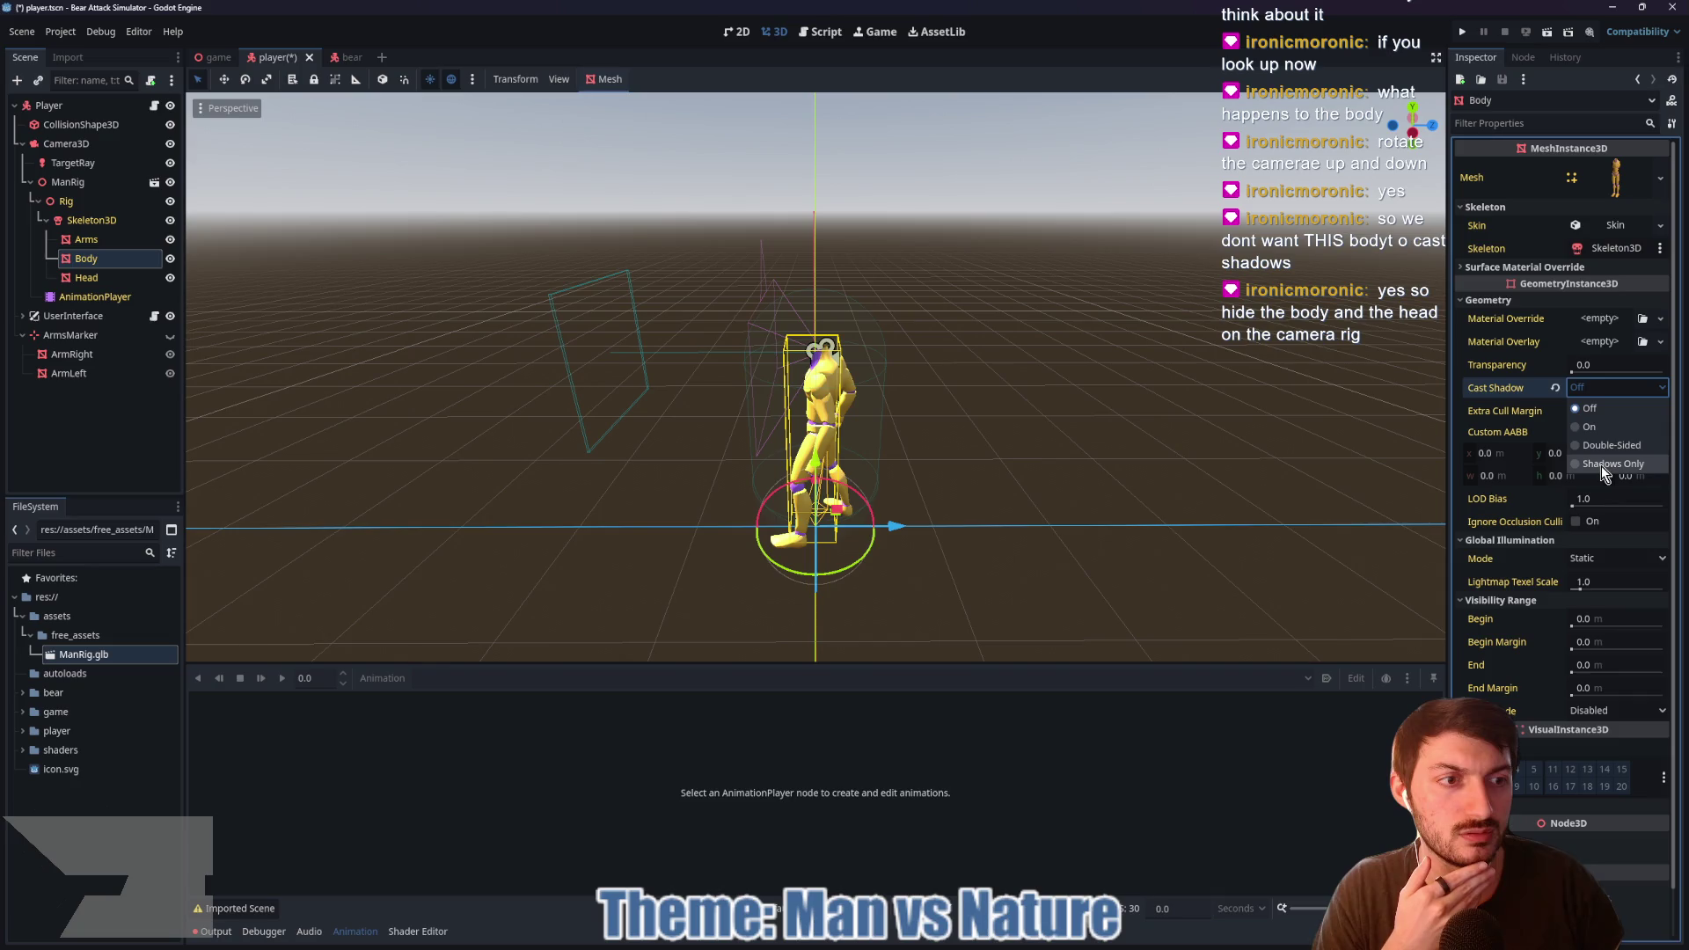
pyautogui.click(1592, 387)
pyautogui.moveTo(1584, 366)
pyautogui.mouseDown()
pyautogui.moveTo(1659, 376)
pyautogui.moveTo(1548, 378)
pyautogui.mouseUp()
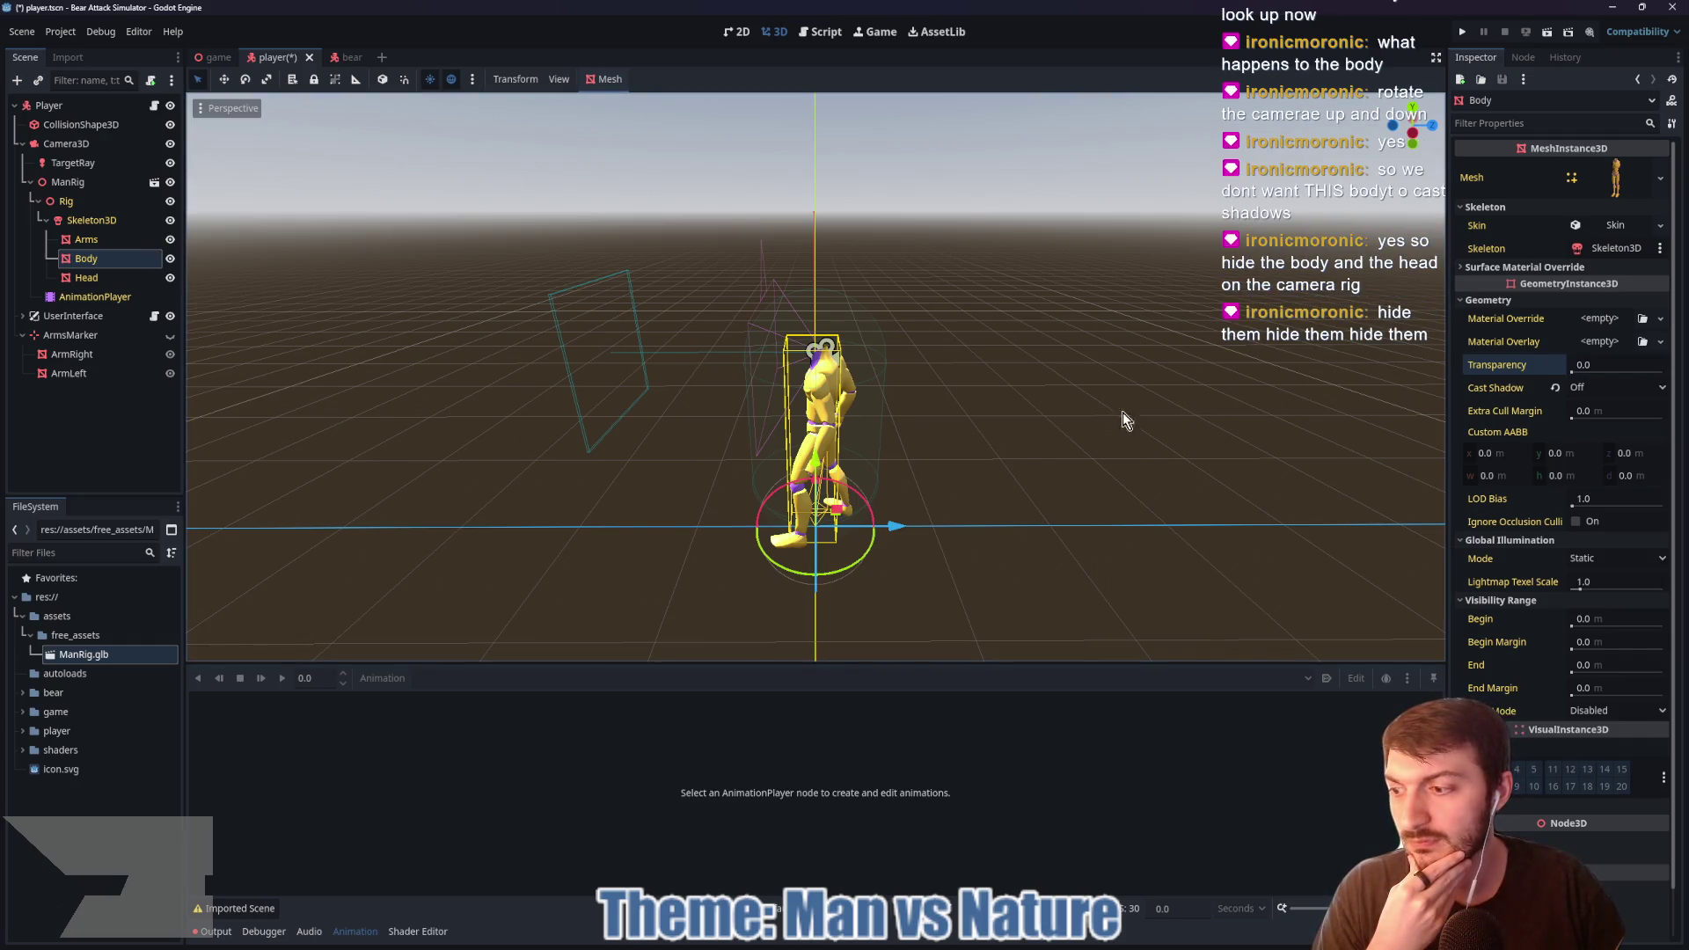
pyautogui.click(1614, 388)
pyautogui.click(1614, 406)
pyautogui.click(171, 259)
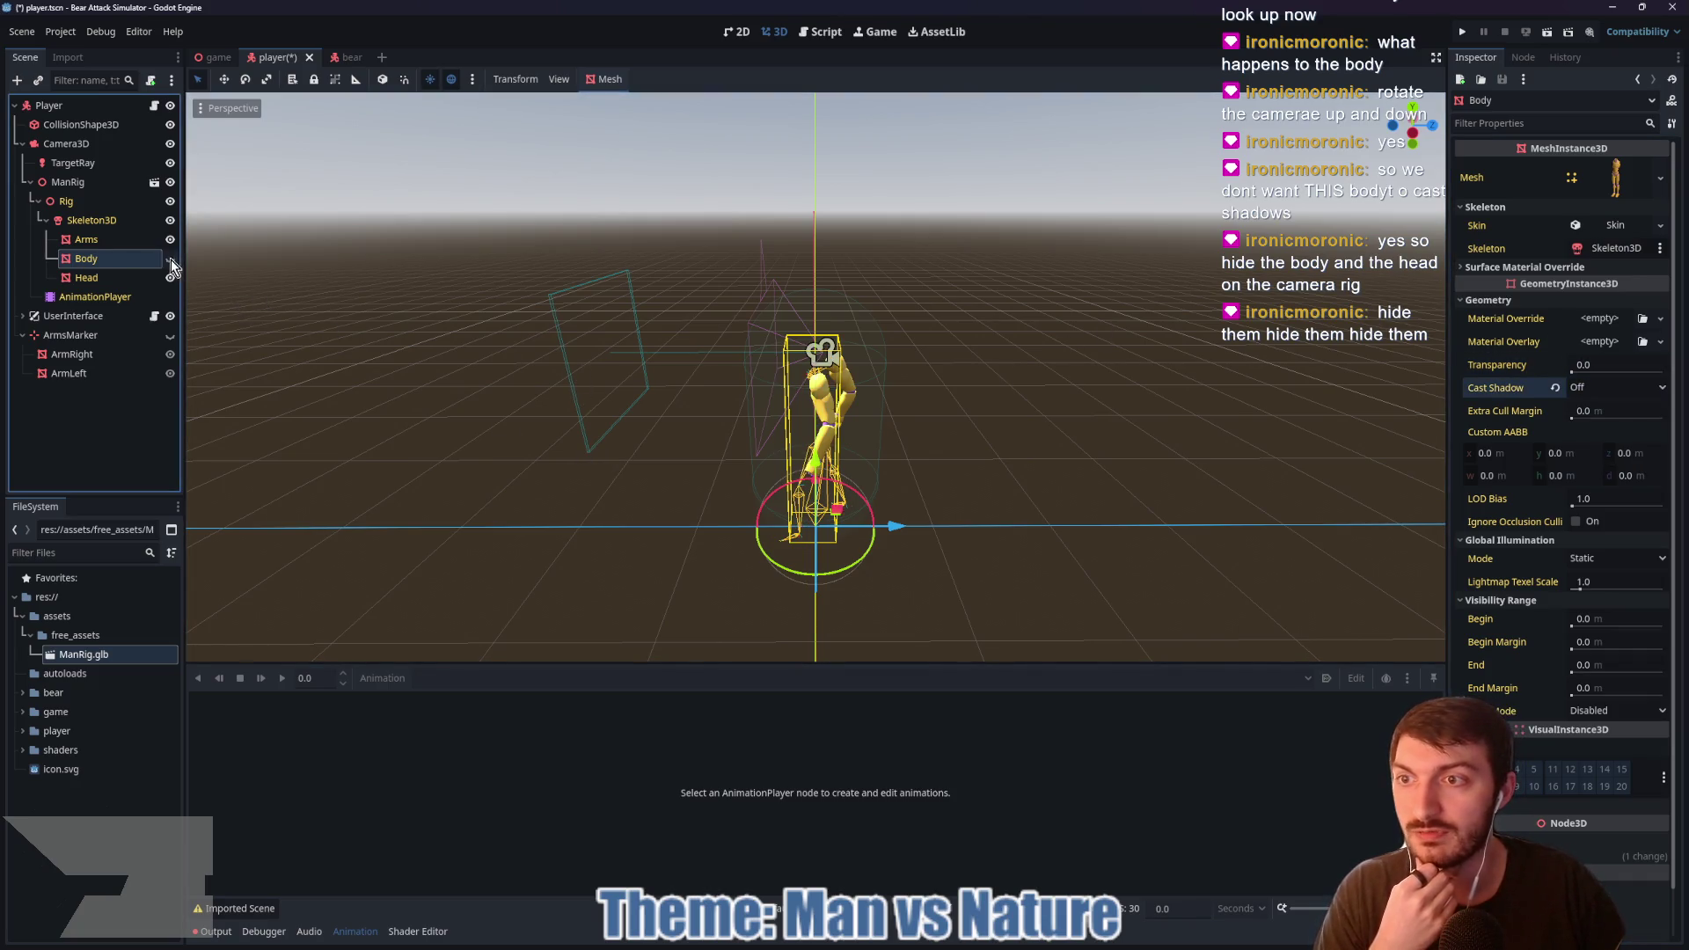
# - Set the Head mesh's Cast Shadow to Off and hide Head
pyautogui.click(86, 277)
pyautogui.click(1603, 341)
pyautogui.click(1608, 368)
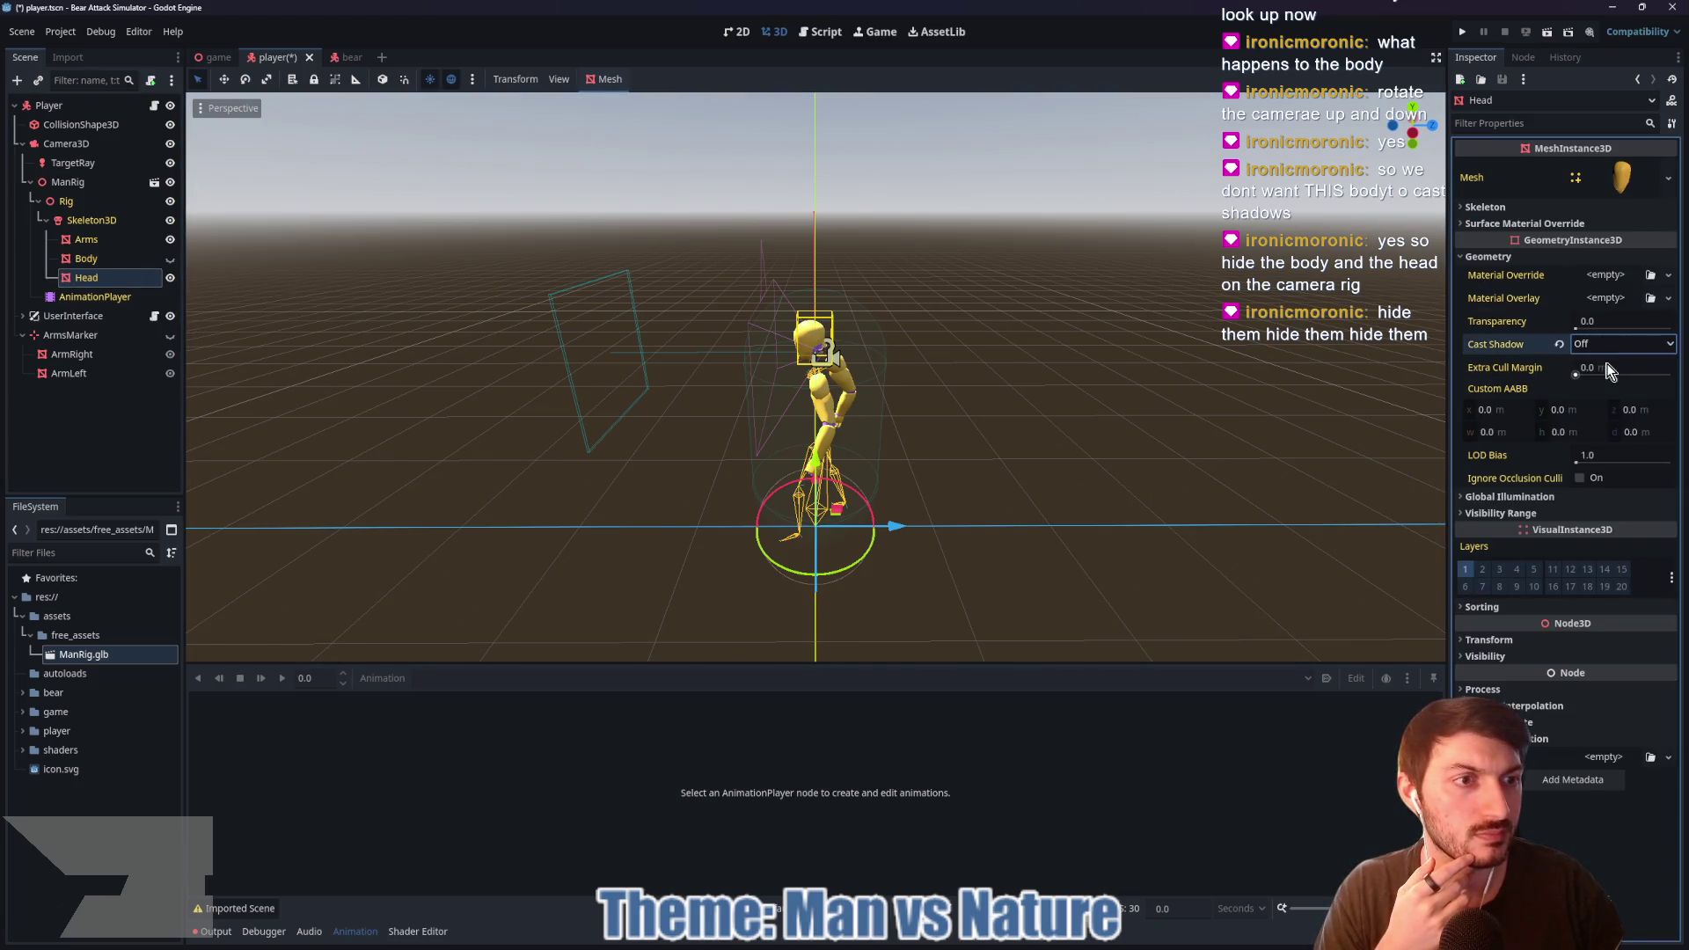
pyautogui.click(171, 278)
# - Orbit around the character and save player.tscn
pyautogui.moveTo(546, 356)
pyautogui.mouseDown()
pyautogui.moveTo(739, 358)
pyautogui.moveTo(693, 355)
pyautogui.mouseUp()
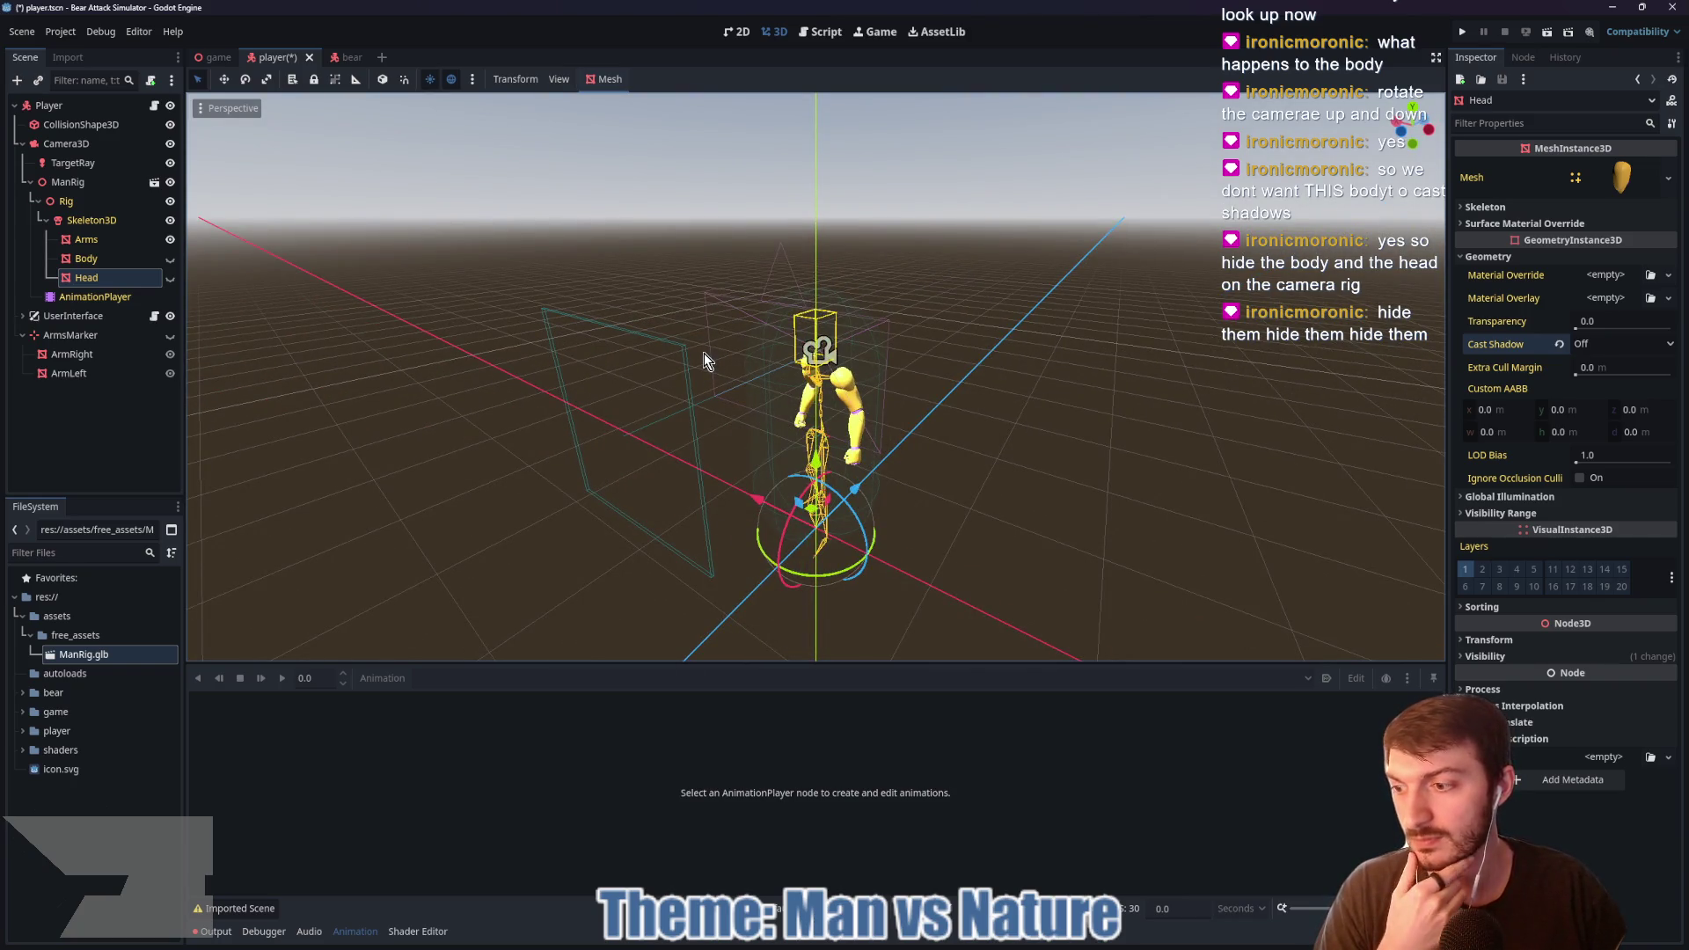
pyautogui.moveTo(1048, 369)
pyautogui.mouseDown()
pyautogui.moveTo(743, 361)
pyautogui.moveTo(936, 361)
pyautogui.mouseUp()
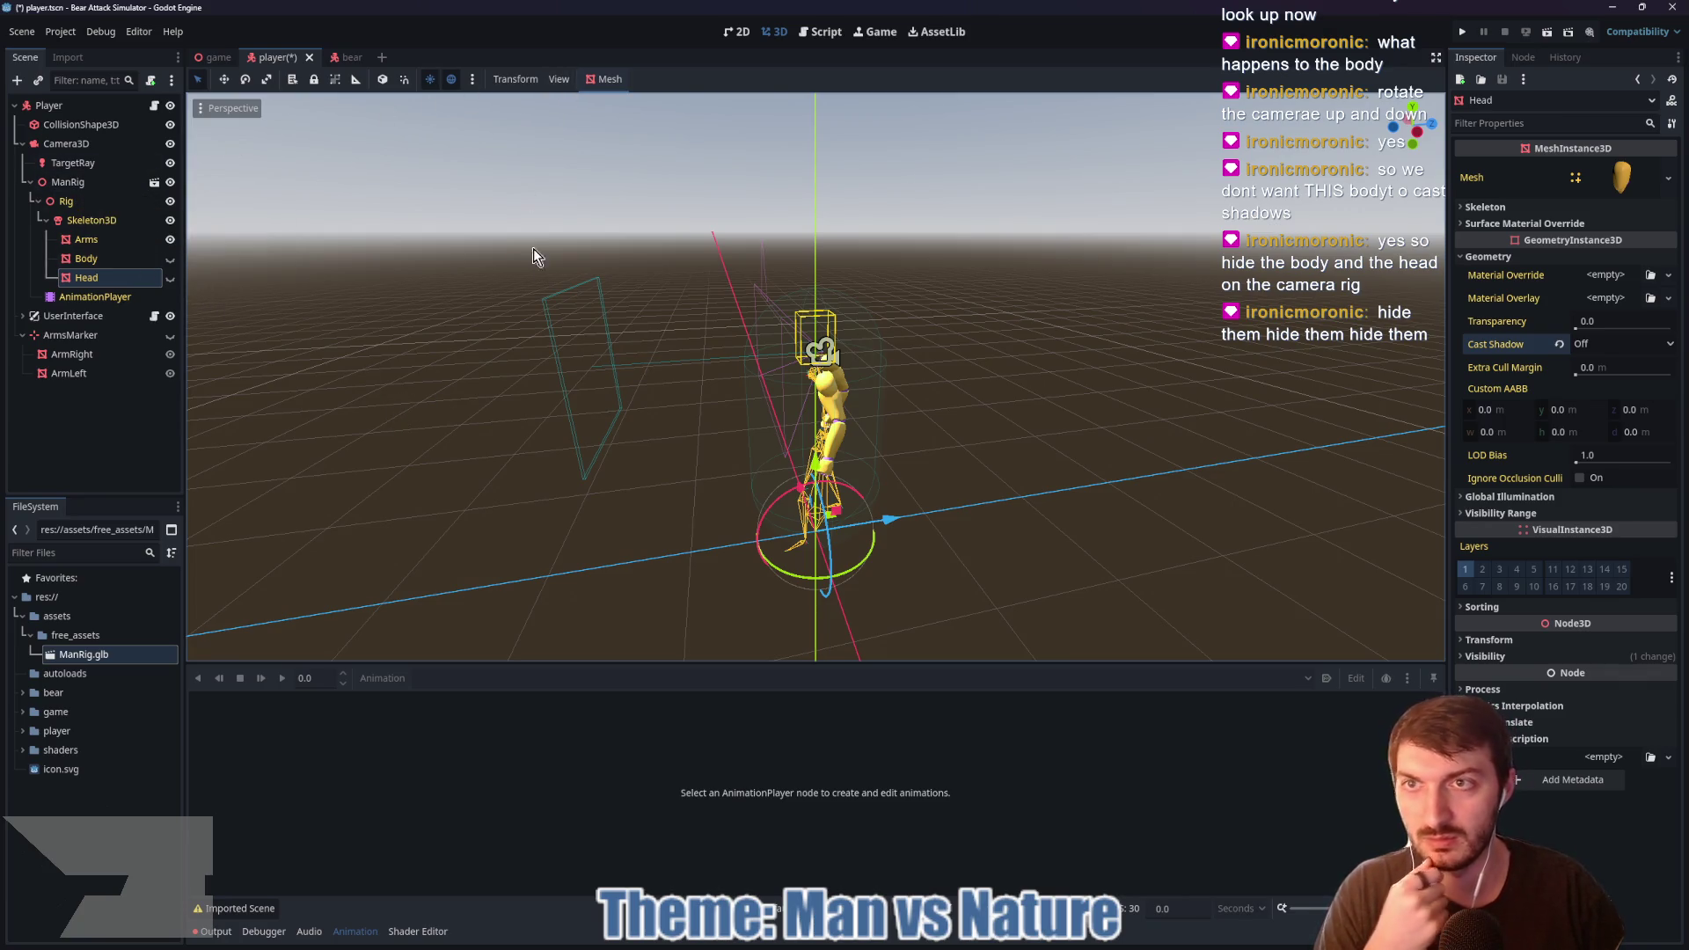
pyautogui.hotkey('ctrl', 's')
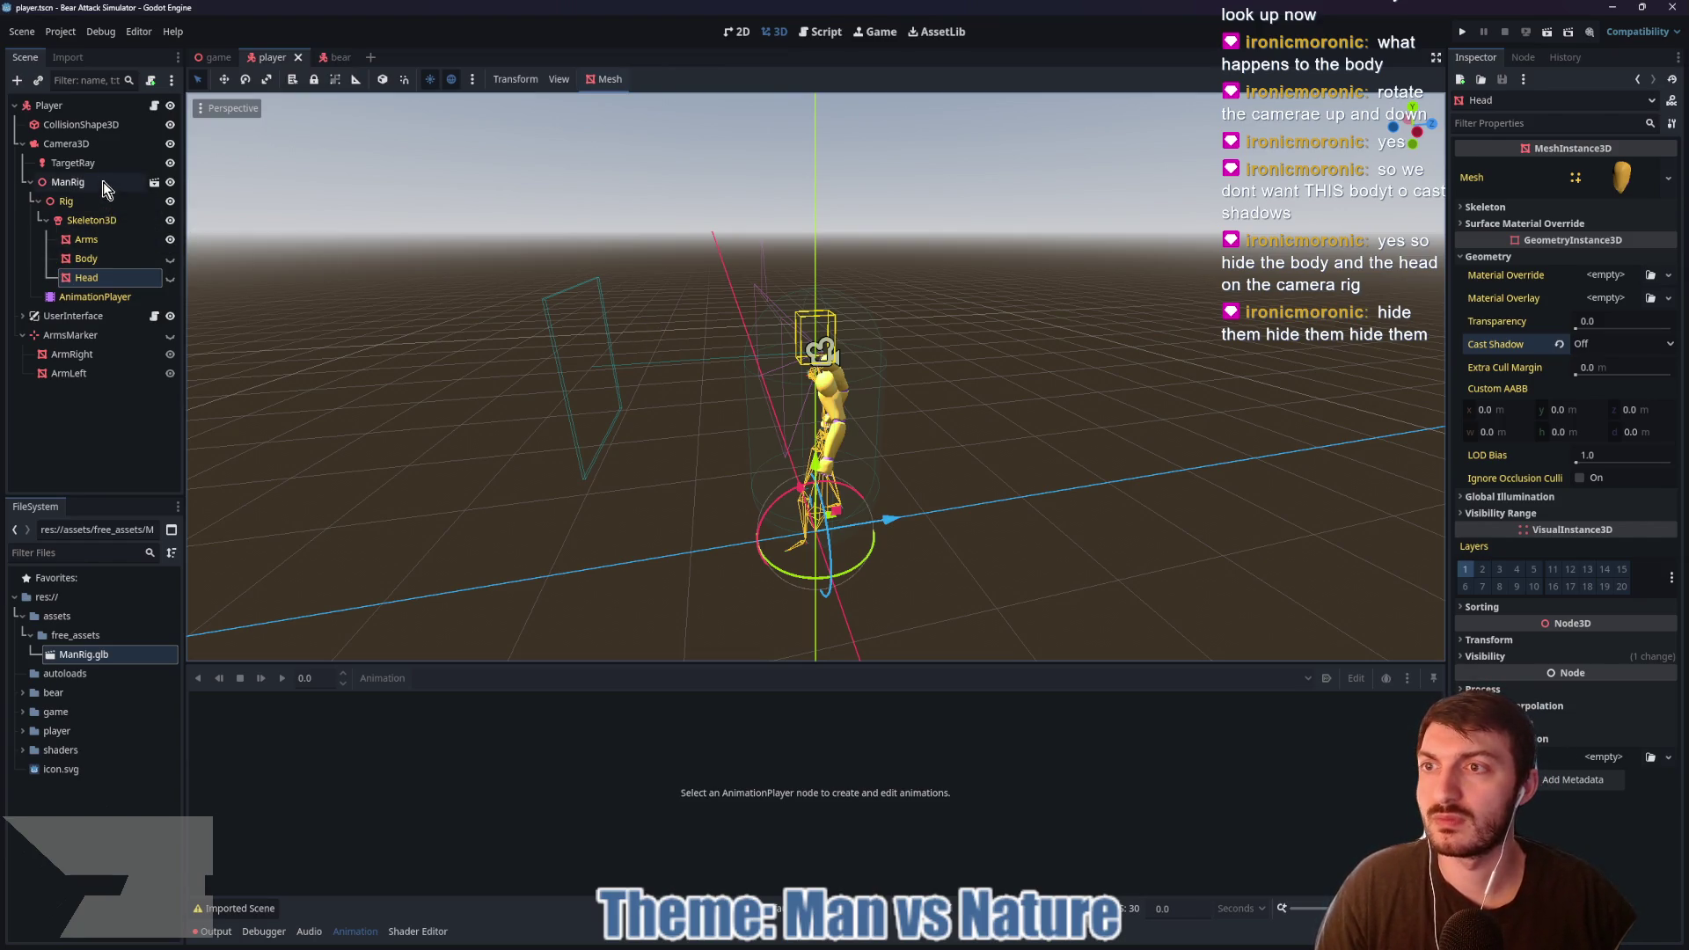
# - Preview through Camera3D and scrub the Punch_Enter animation on the AnimationPlayer
pyautogui.click(76, 145)
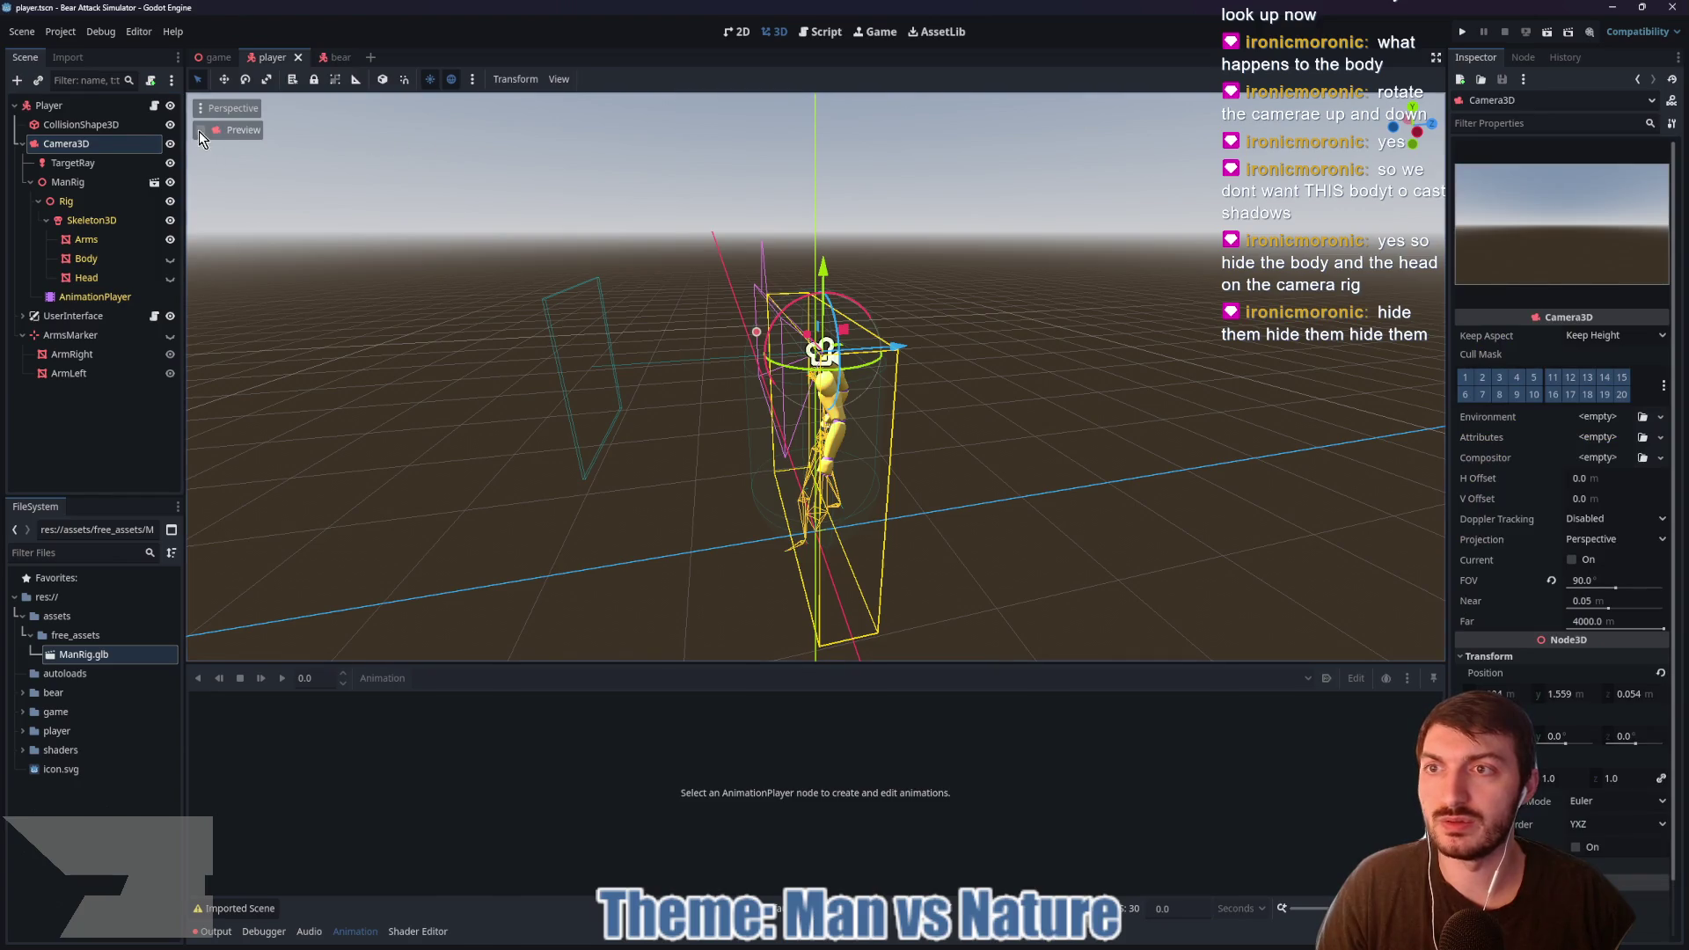
pyautogui.click(200, 129)
pyautogui.click(103, 298)
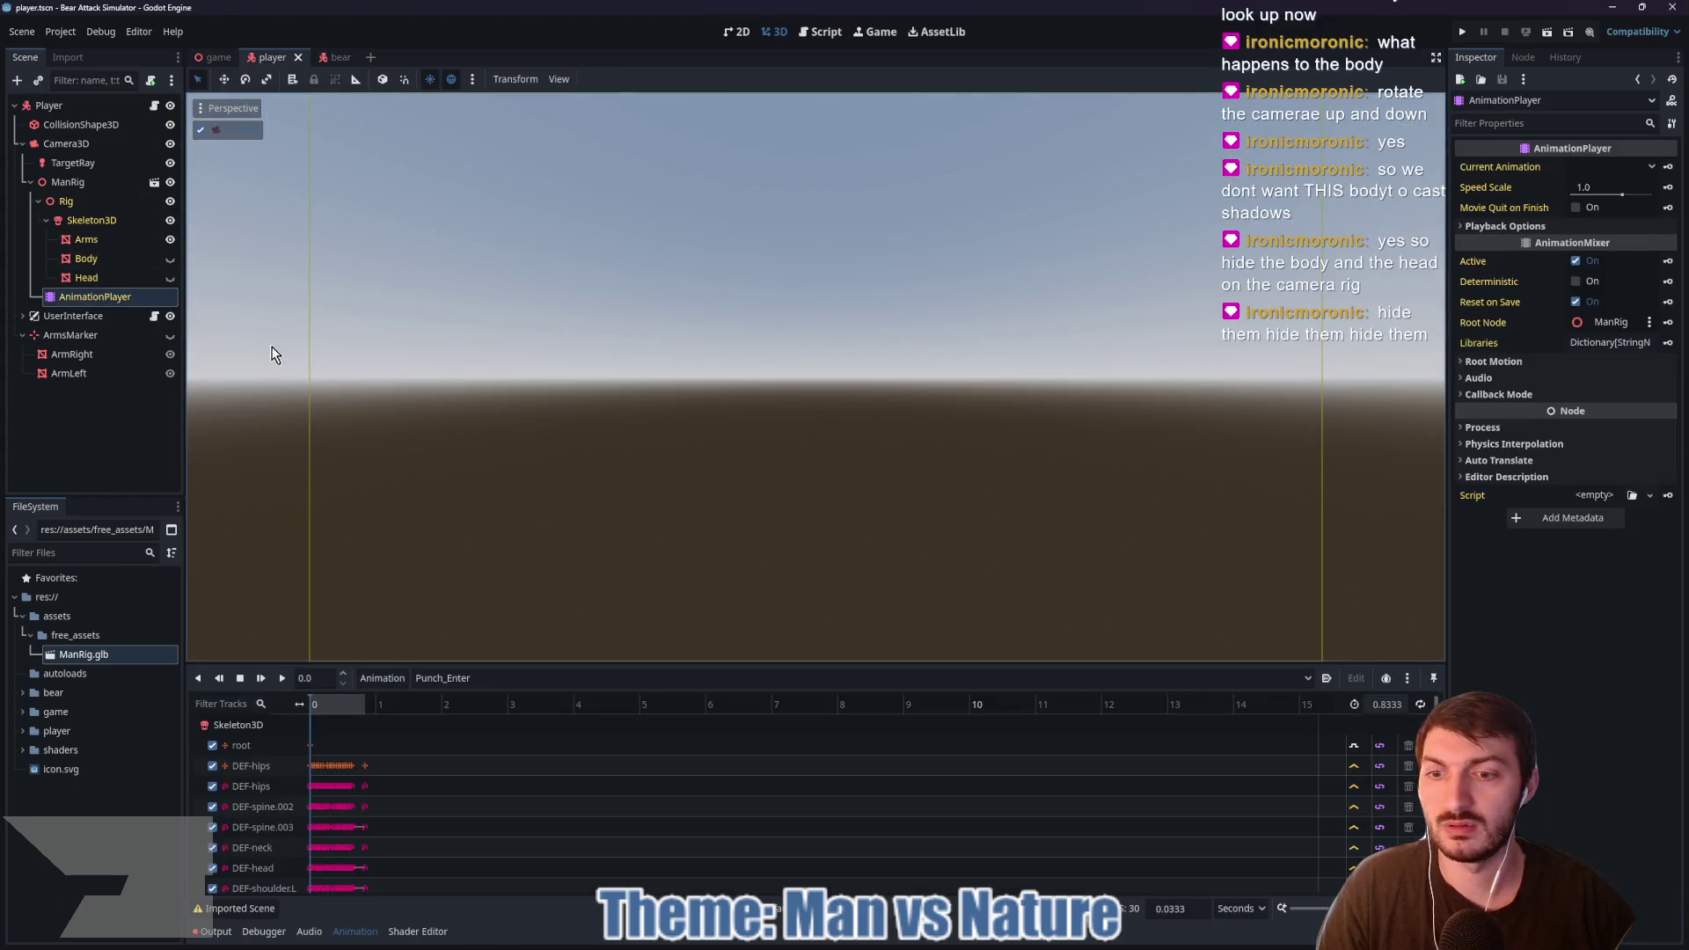
pyautogui.moveTo(336, 705)
pyautogui.mouseDown()
pyautogui.moveTo(363, 702)
pyautogui.moveTo(310, 703)
pyautogui.moveTo(381, 713)
pyautogui.mouseUp()
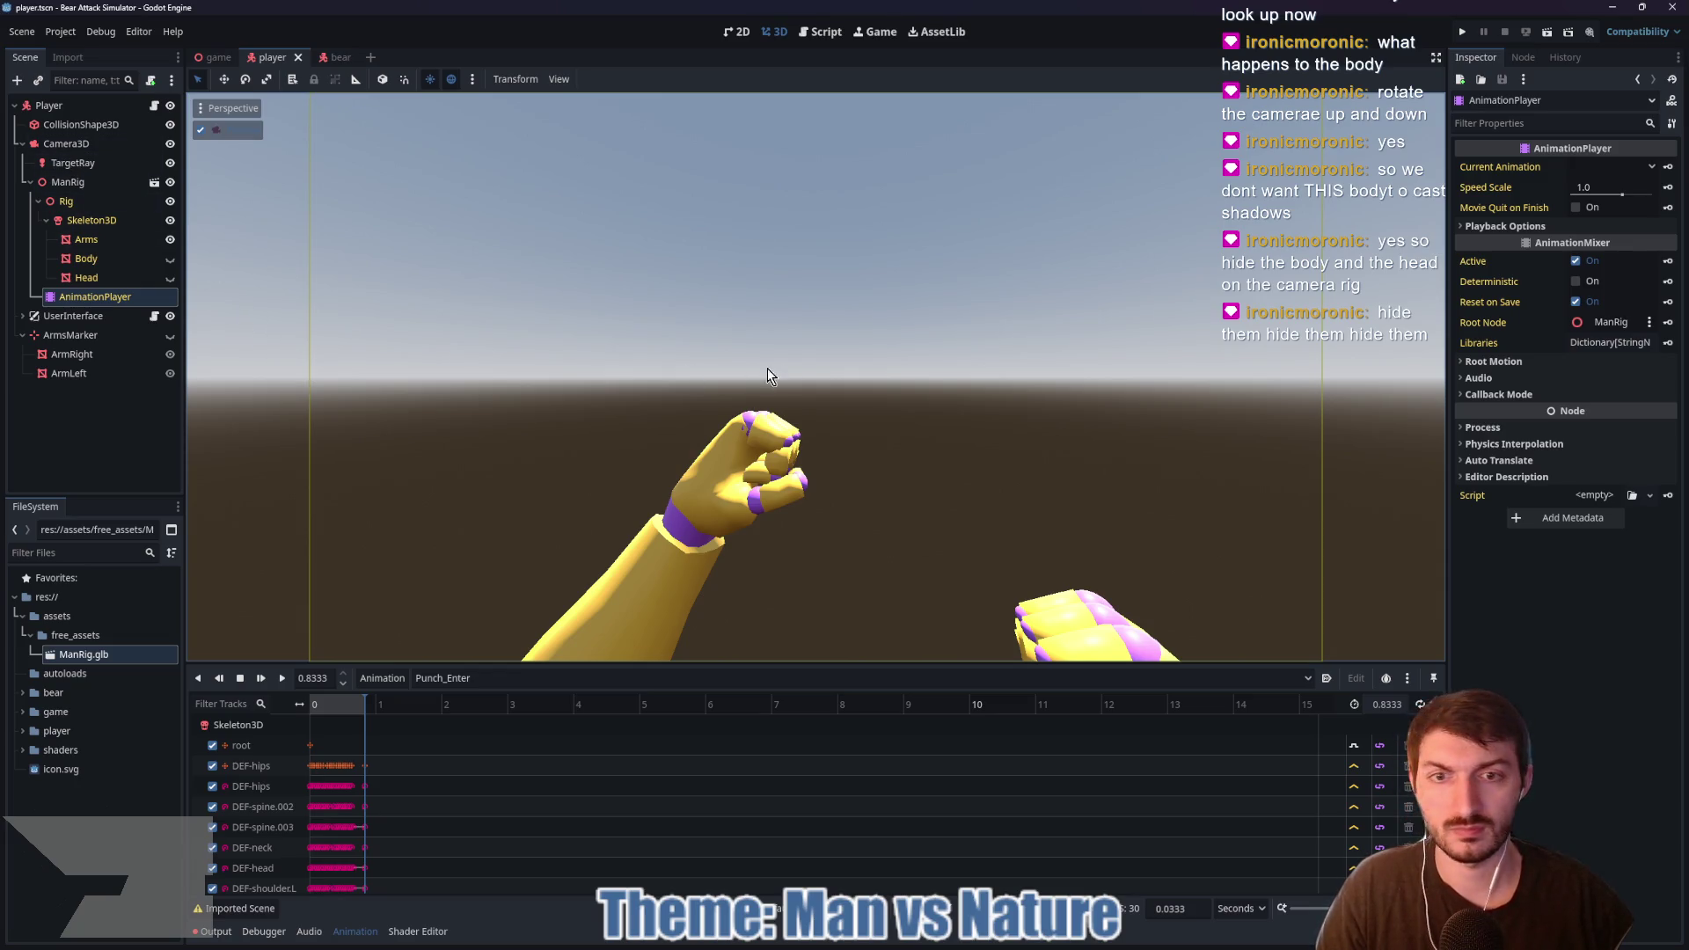
# - Load Punch_Cross, scrub to 0.33 s, and select ManRig
pyautogui.click(493, 683)
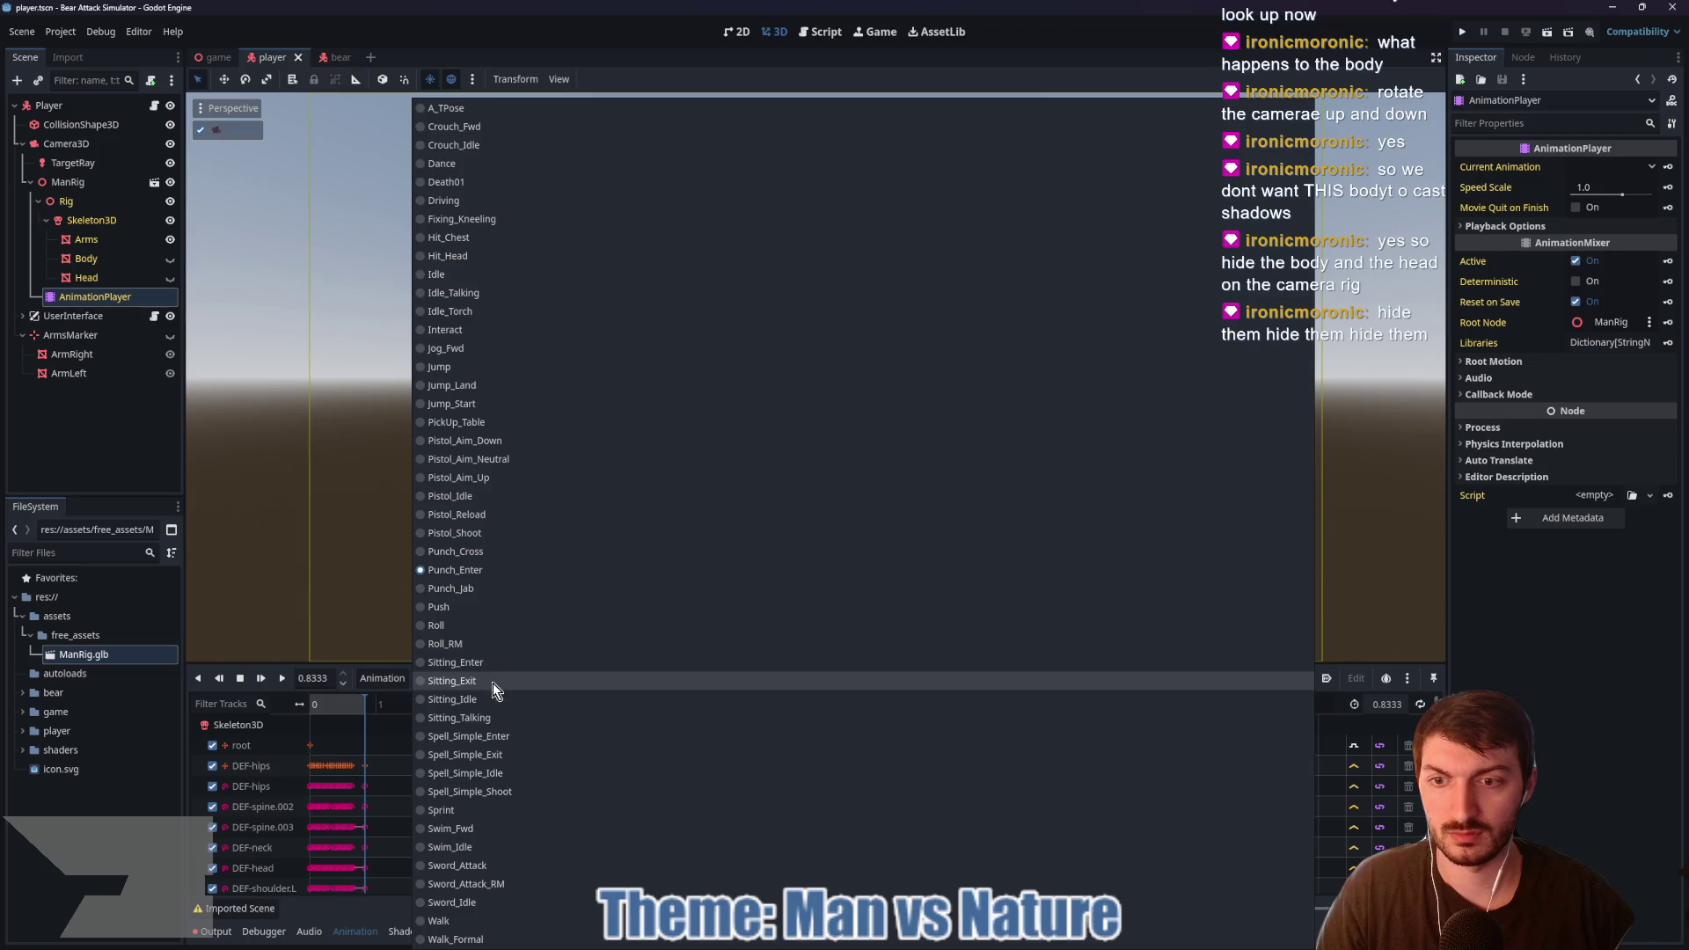
pyautogui.click(488, 551)
pyautogui.moveTo(314, 717)
pyautogui.mouseDown()
pyautogui.moveTo(370, 709)
pyautogui.moveTo(332, 701)
pyautogui.mouseUp()
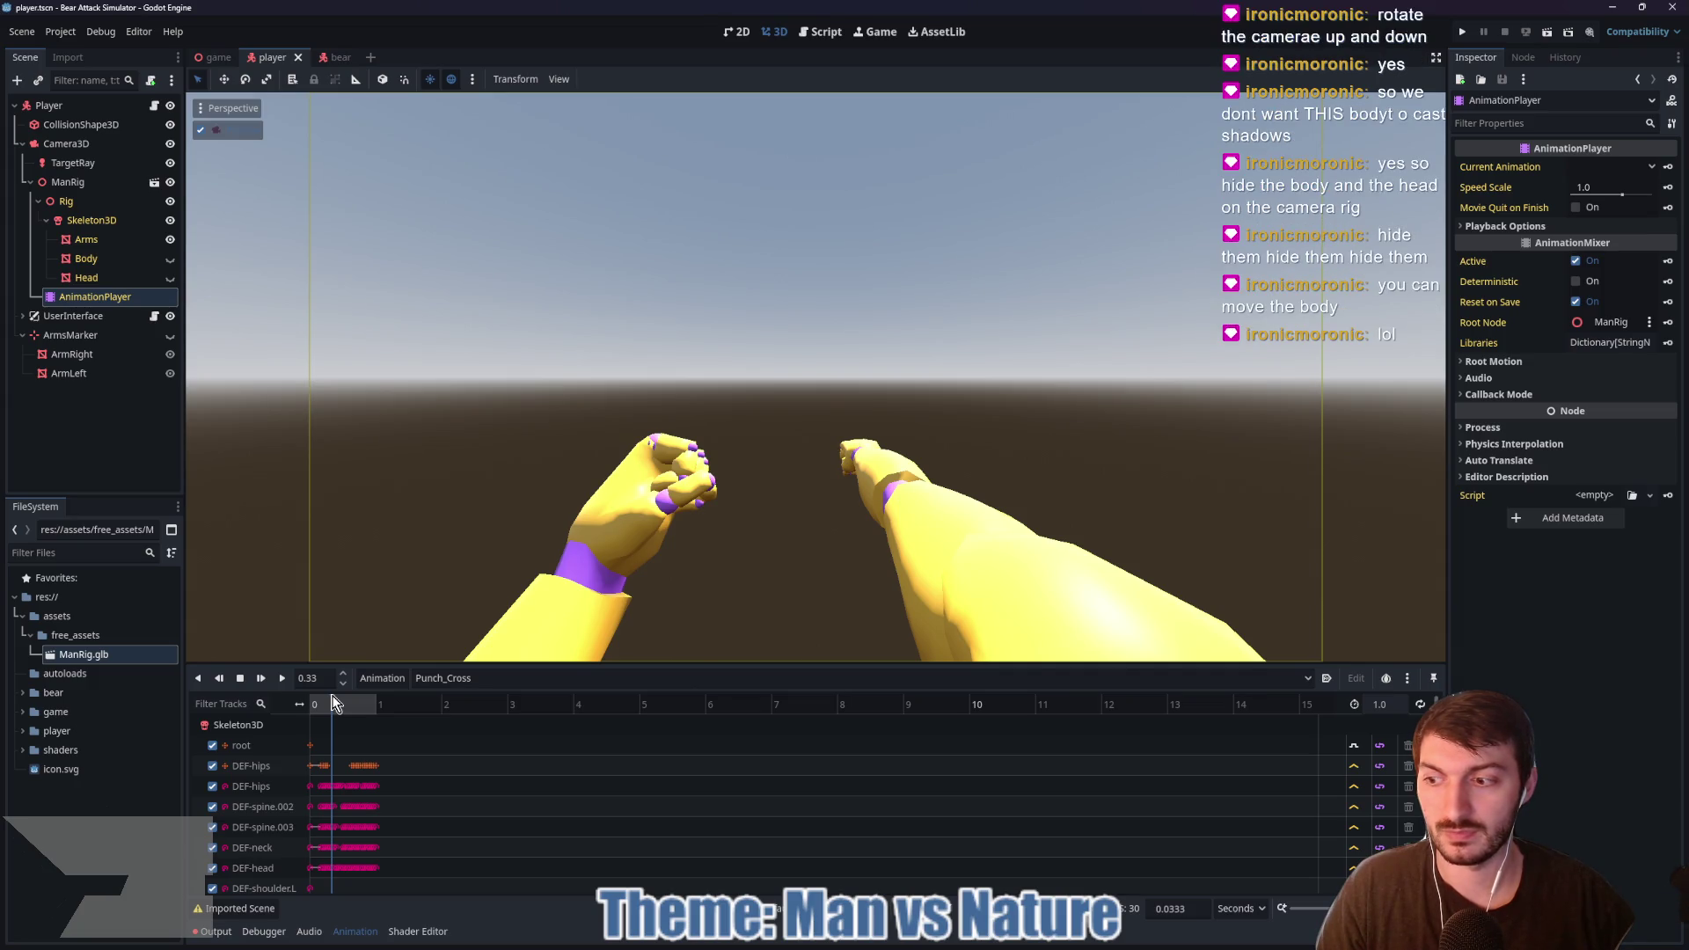
pyautogui.click(88, 242)
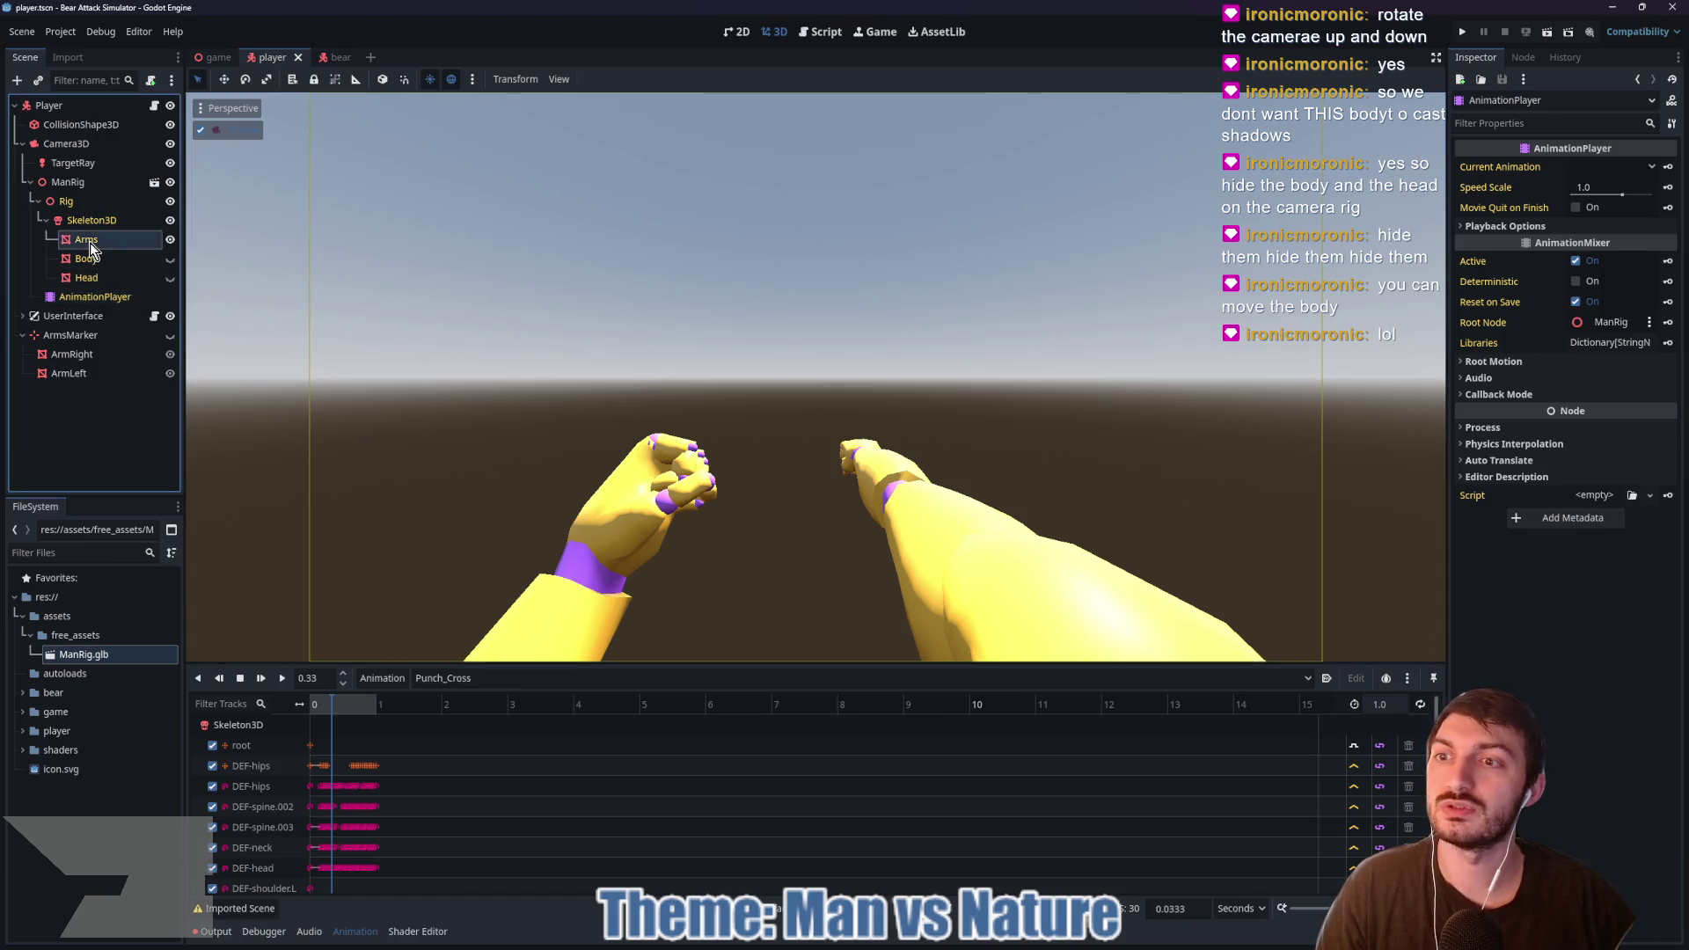
pyautogui.click(70, 182)
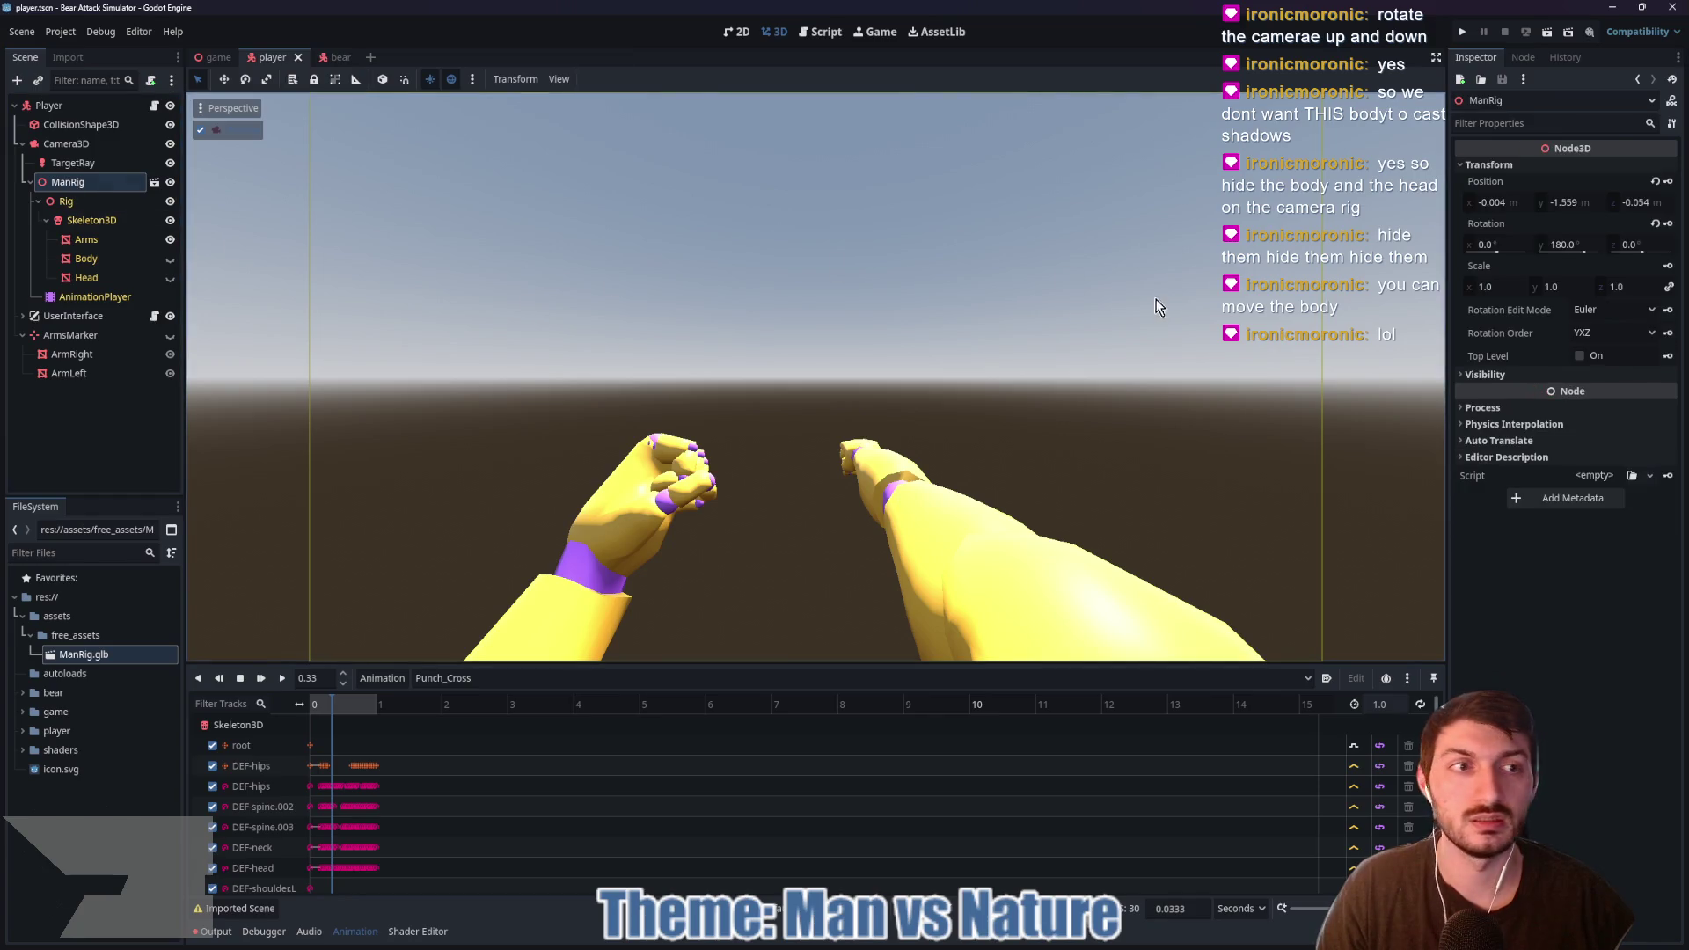
# - Set ManRig's Transform Position Y to -1.5 m
pyautogui.click(1565, 210)
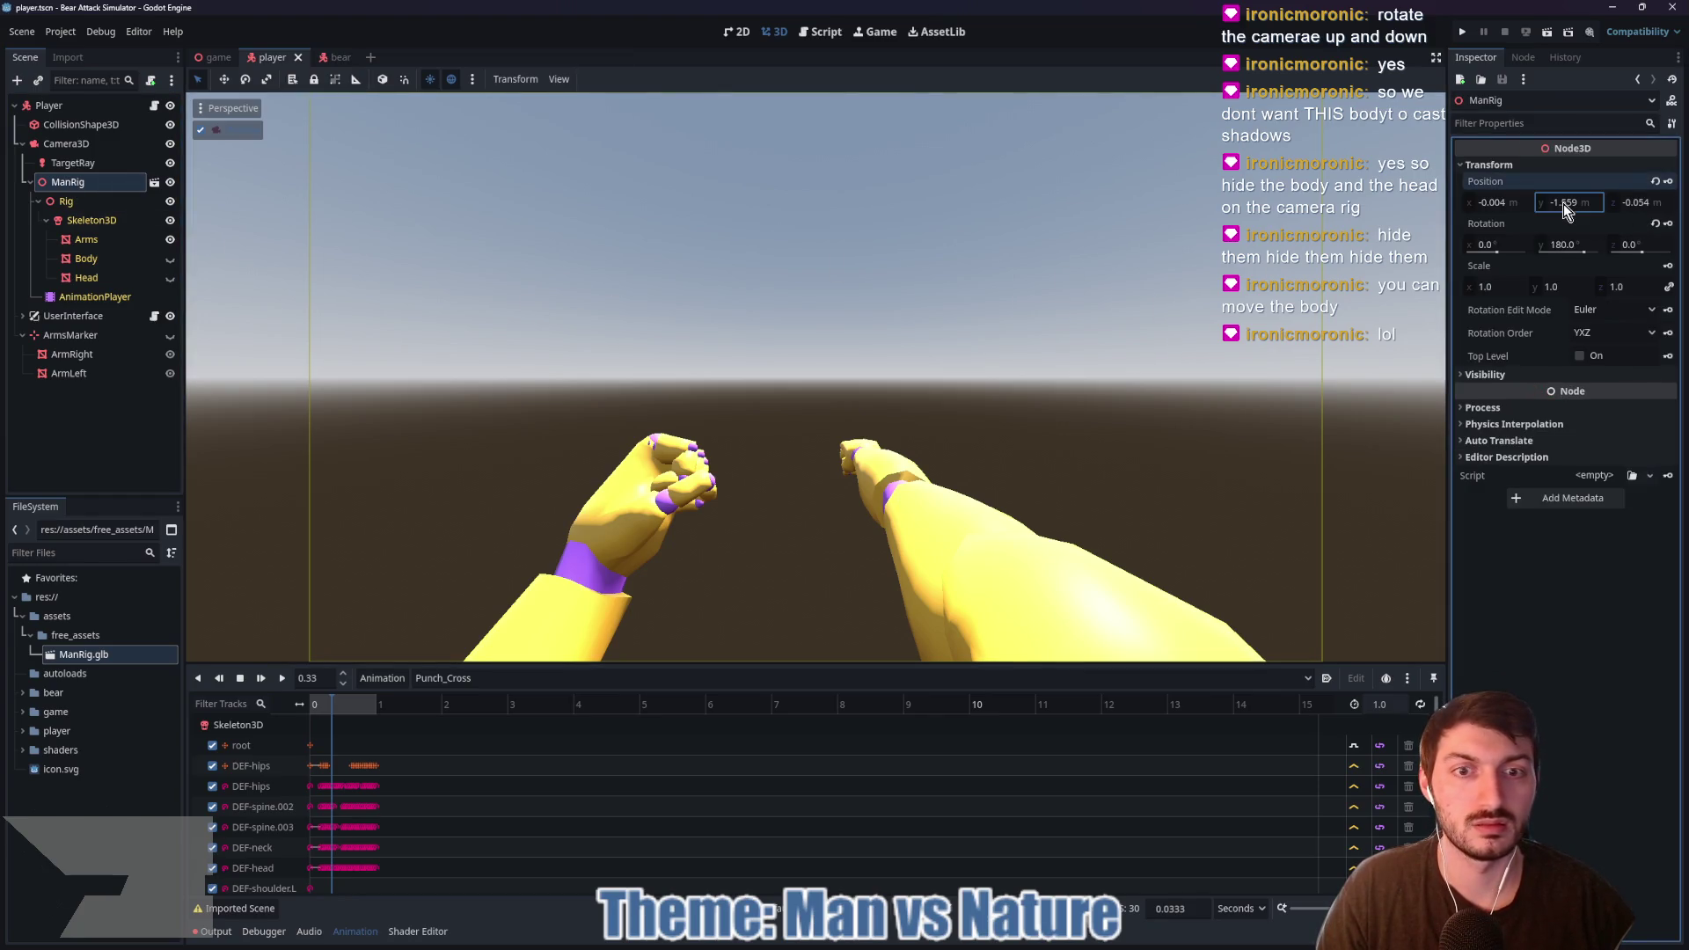
pyautogui.moveTo(1565, 210); pyautogui.dragTo(1590, 209)
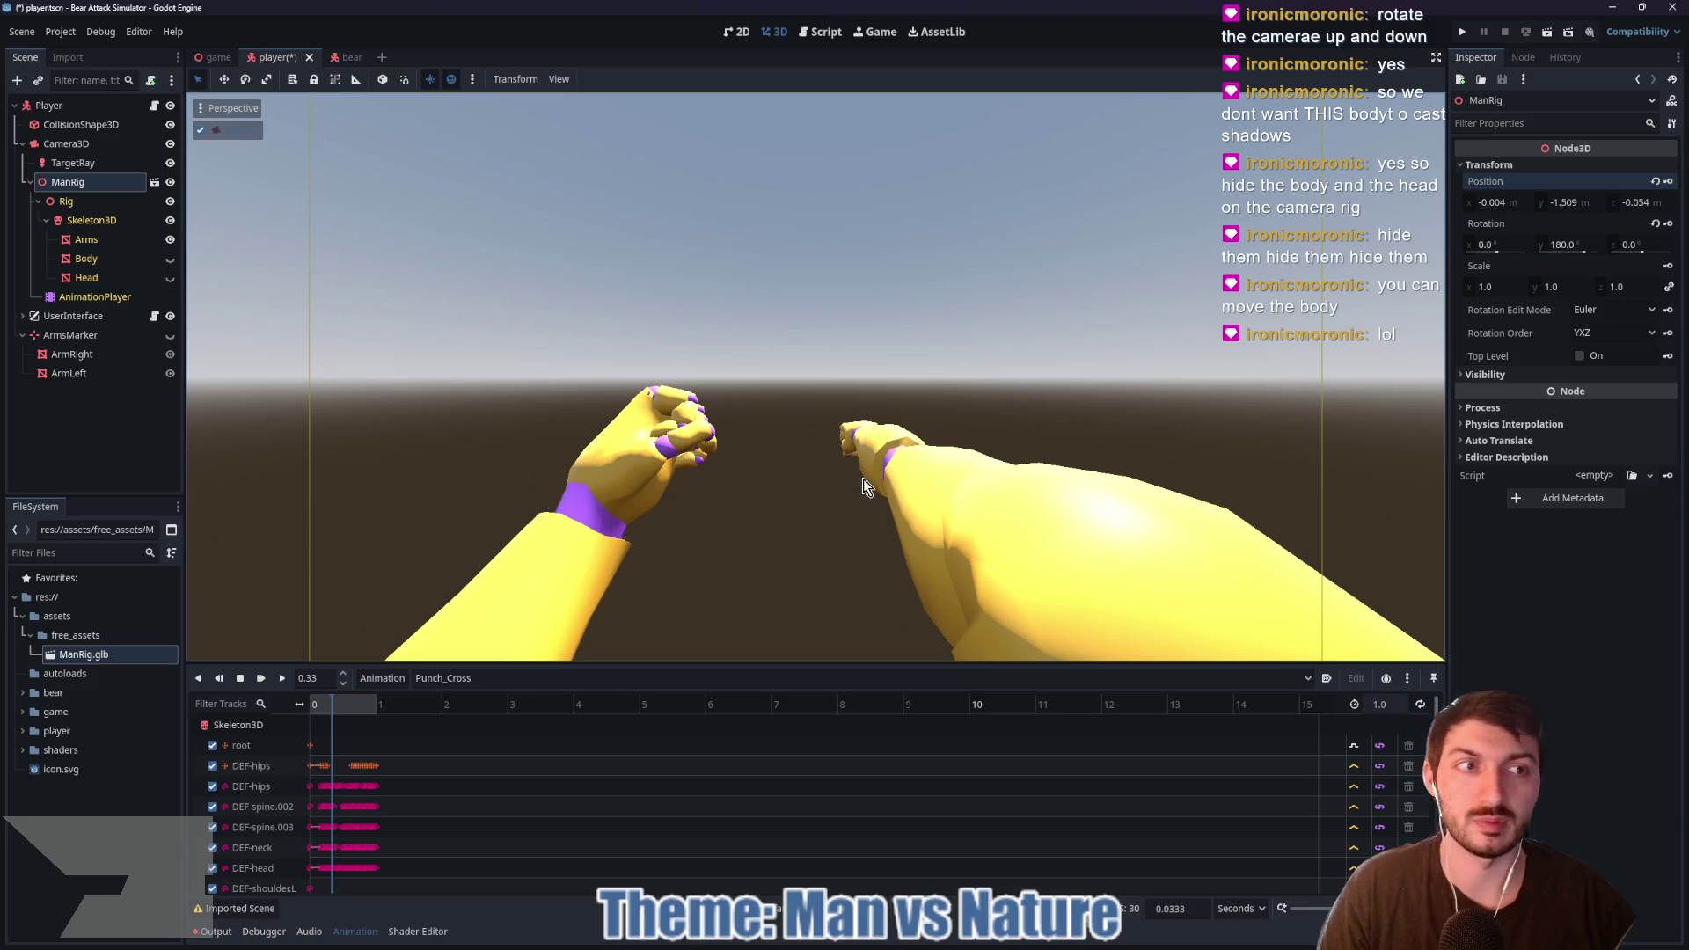
pyautogui.click(1592, 201)
pyautogui.write('-1')
pyautogui.press('Return')
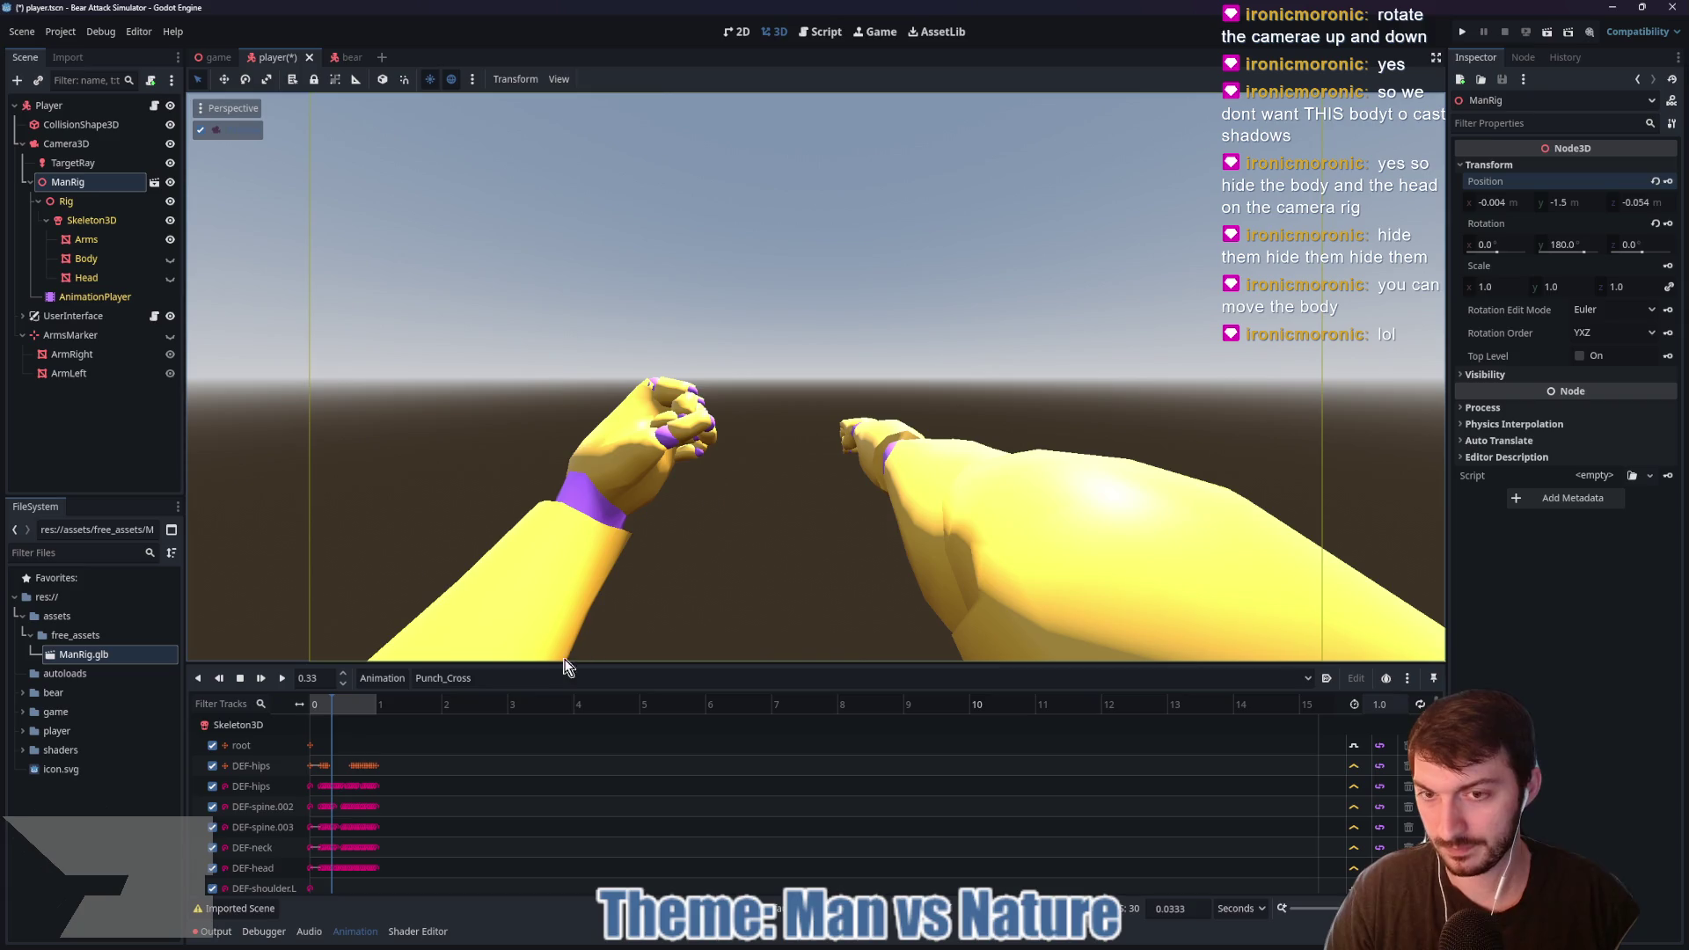
# - Scrub to the end of the punch and save player.tscn
pyautogui.click(346, 703)
pyautogui.moveTo(347, 704)
pyautogui.mouseDown()
pyautogui.moveTo(382, 720)
pyautogui.moveTo(324, 688)
pyautogui.moveTo(317, 704)
pyautogui.moveTo(339, 704)
pyautogui.moveTo(318, 706)
pyautogui.moveTo(357, 706)
pyautogui.moveTo(312, 704)
pyautogui.mouseUp()
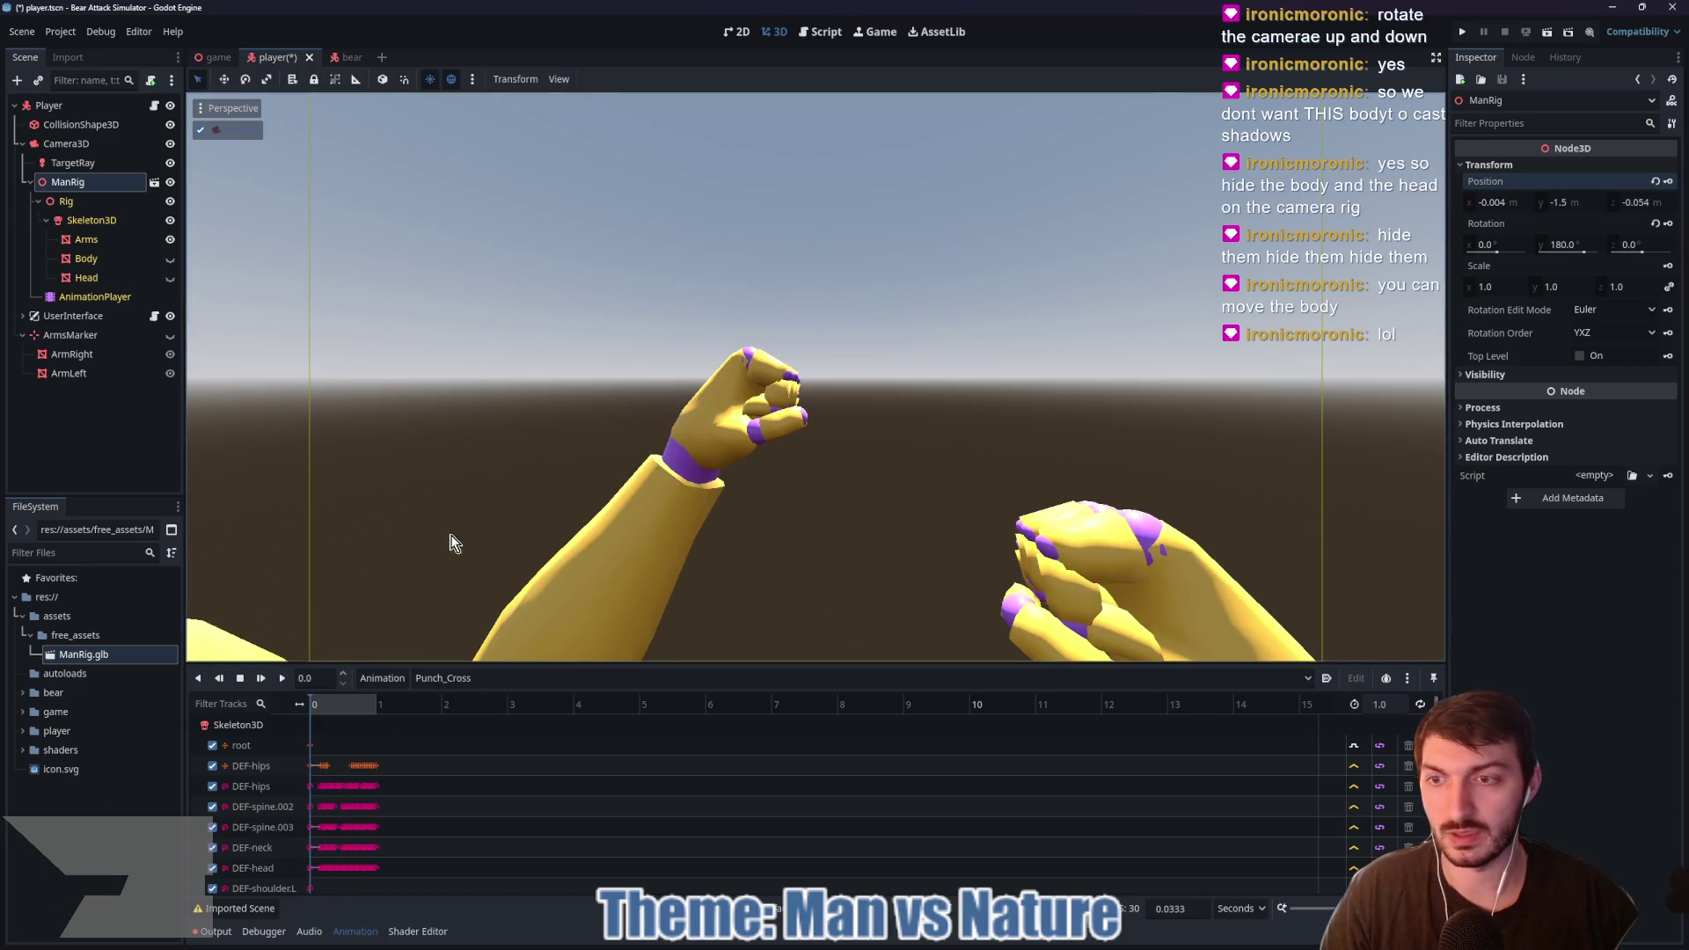
pyautogui.hotkey('ctrl', 's')
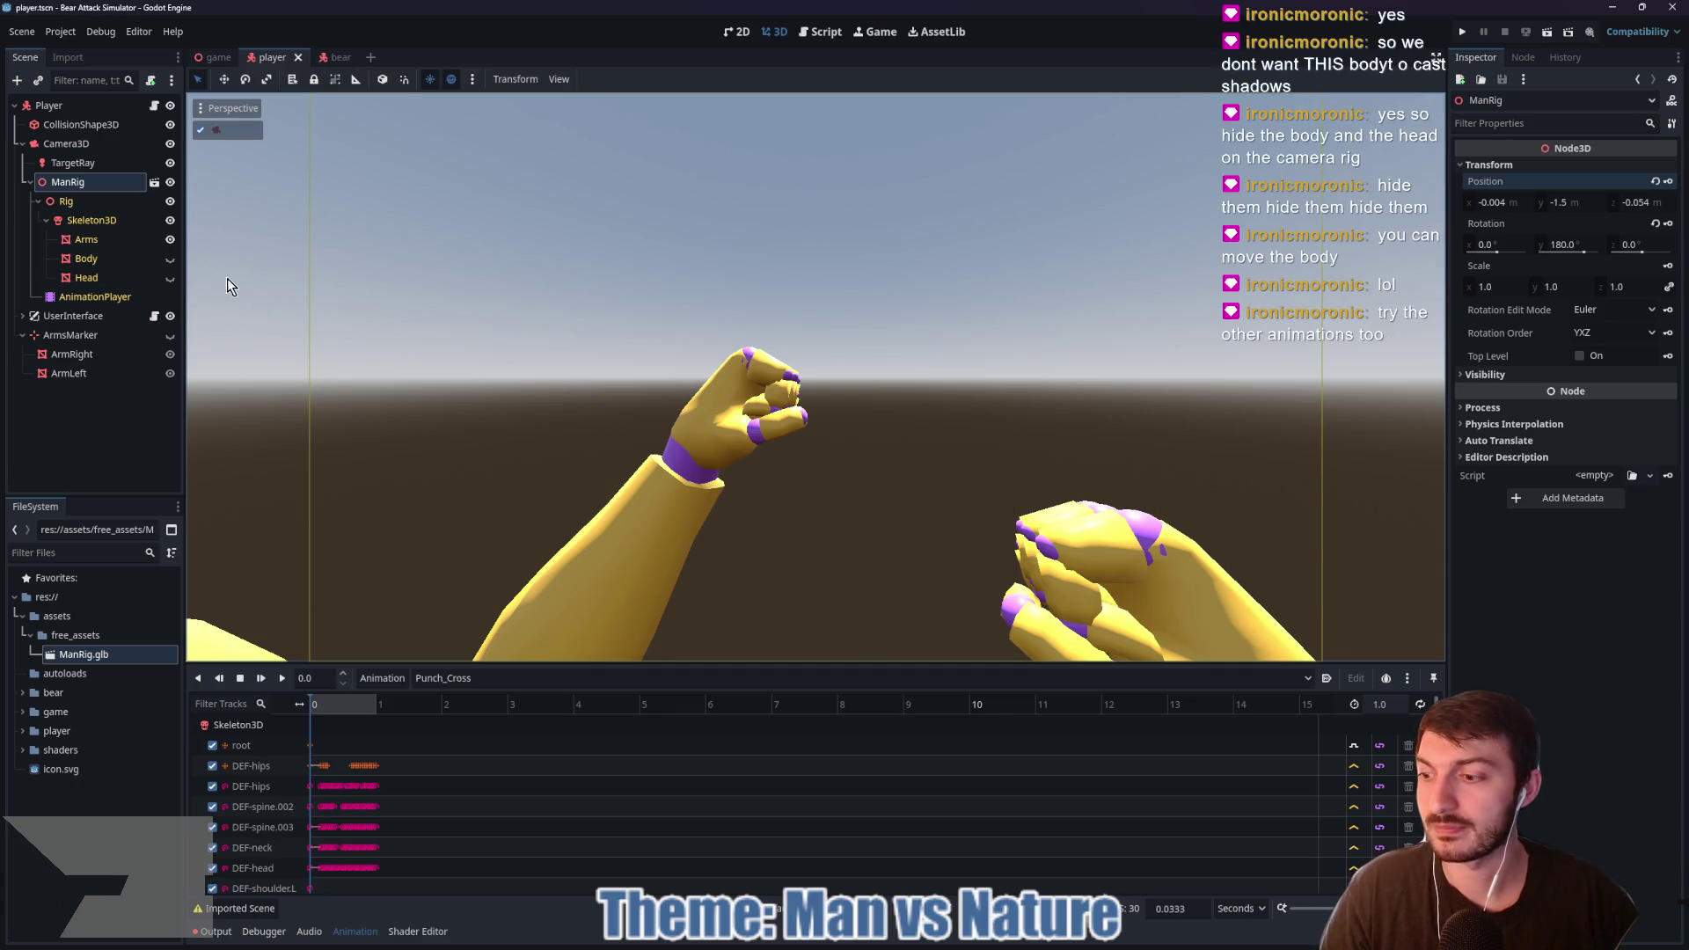
# - Scrub through the Punch_Jab and Jog_Fwd animations in the camera preview
pyautogui.click(473, 676)
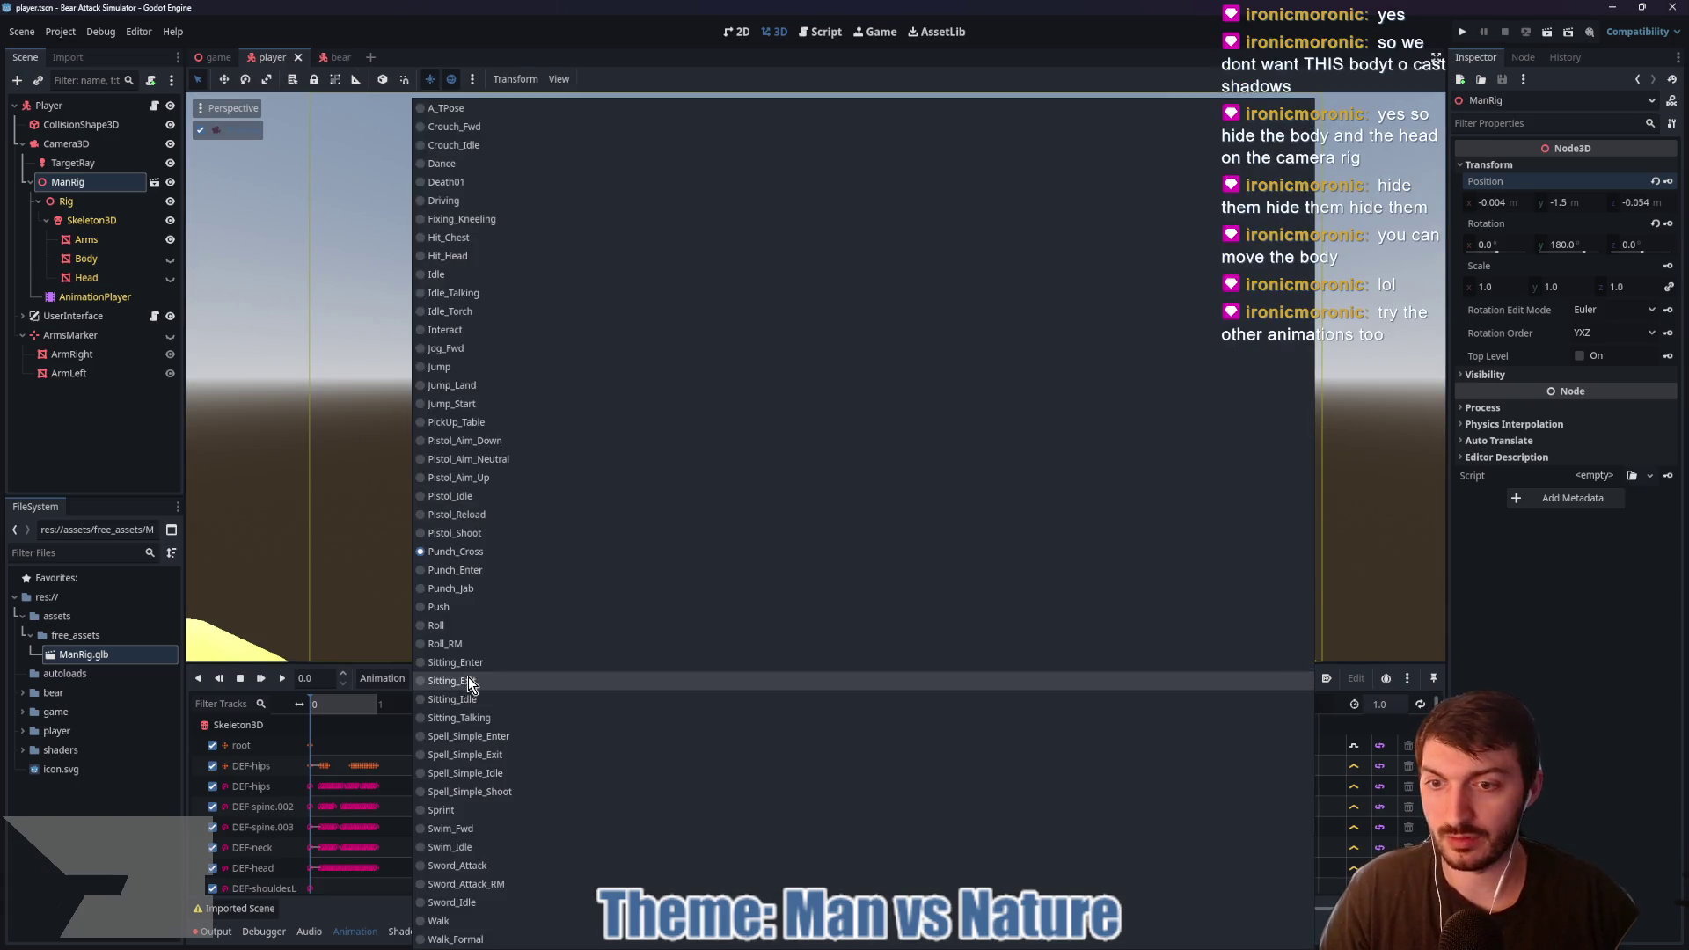
pyautogui.click(482, 581)
pyautogui.moveTo(322, 705)
pyautogui.mouseDown()
pyautogui.moveTo(369, 705)
pyautogui.moveTo(314, 709)
pyautogui.mouseUp()
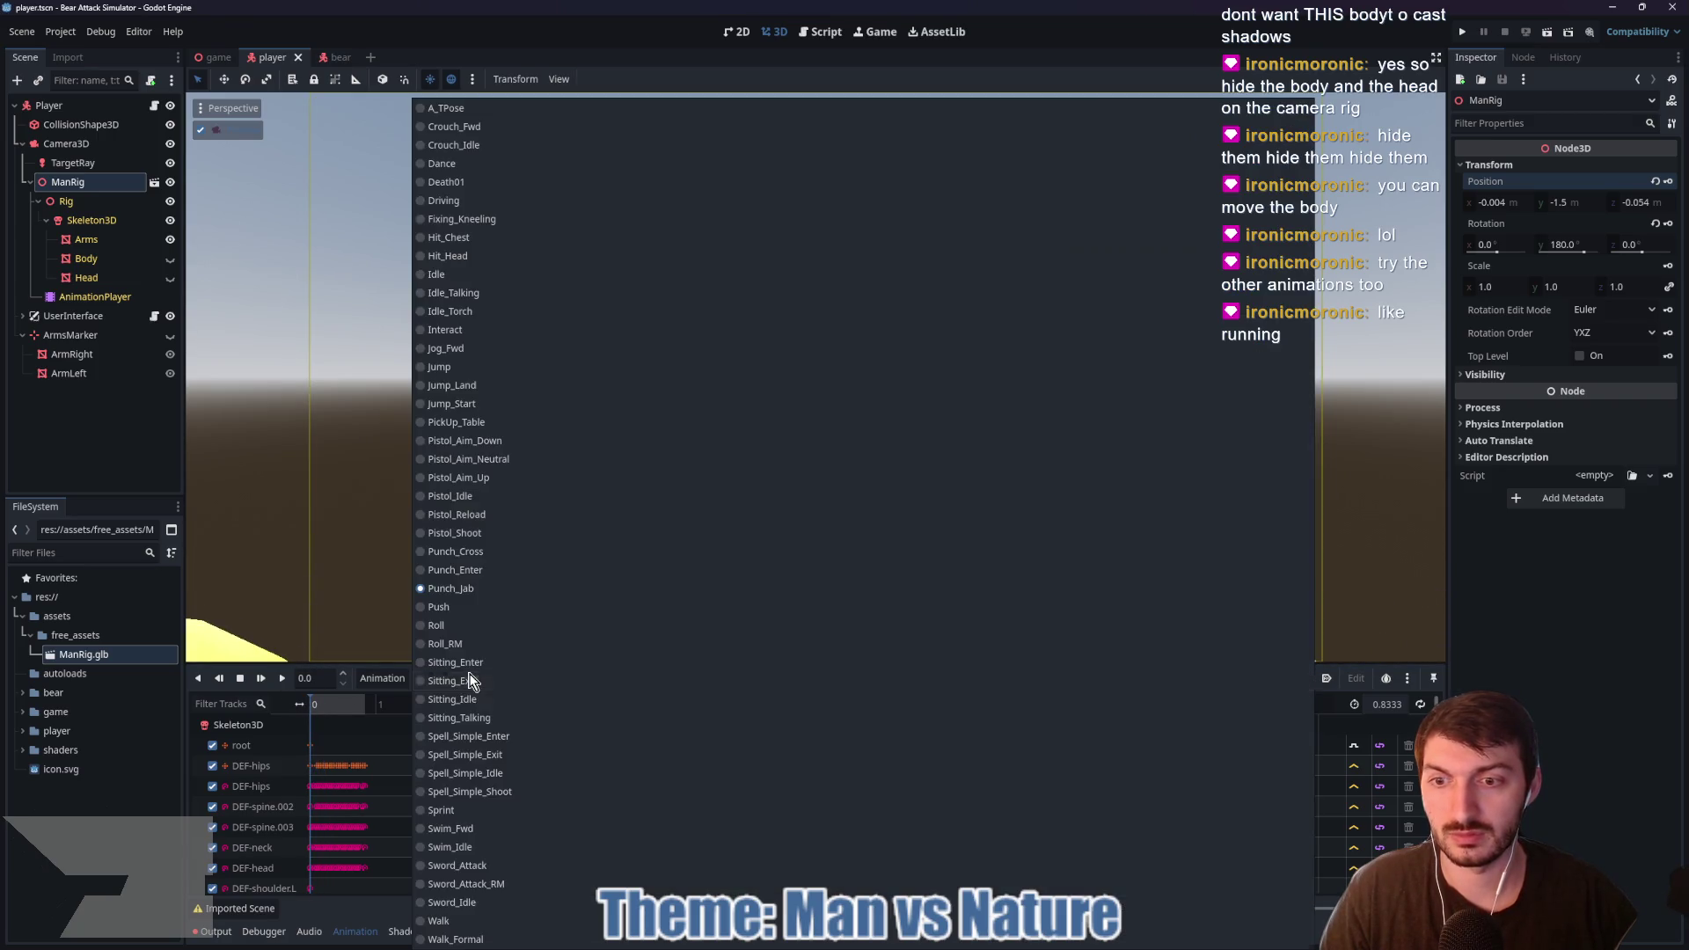
pyautogui.click(472, 676)
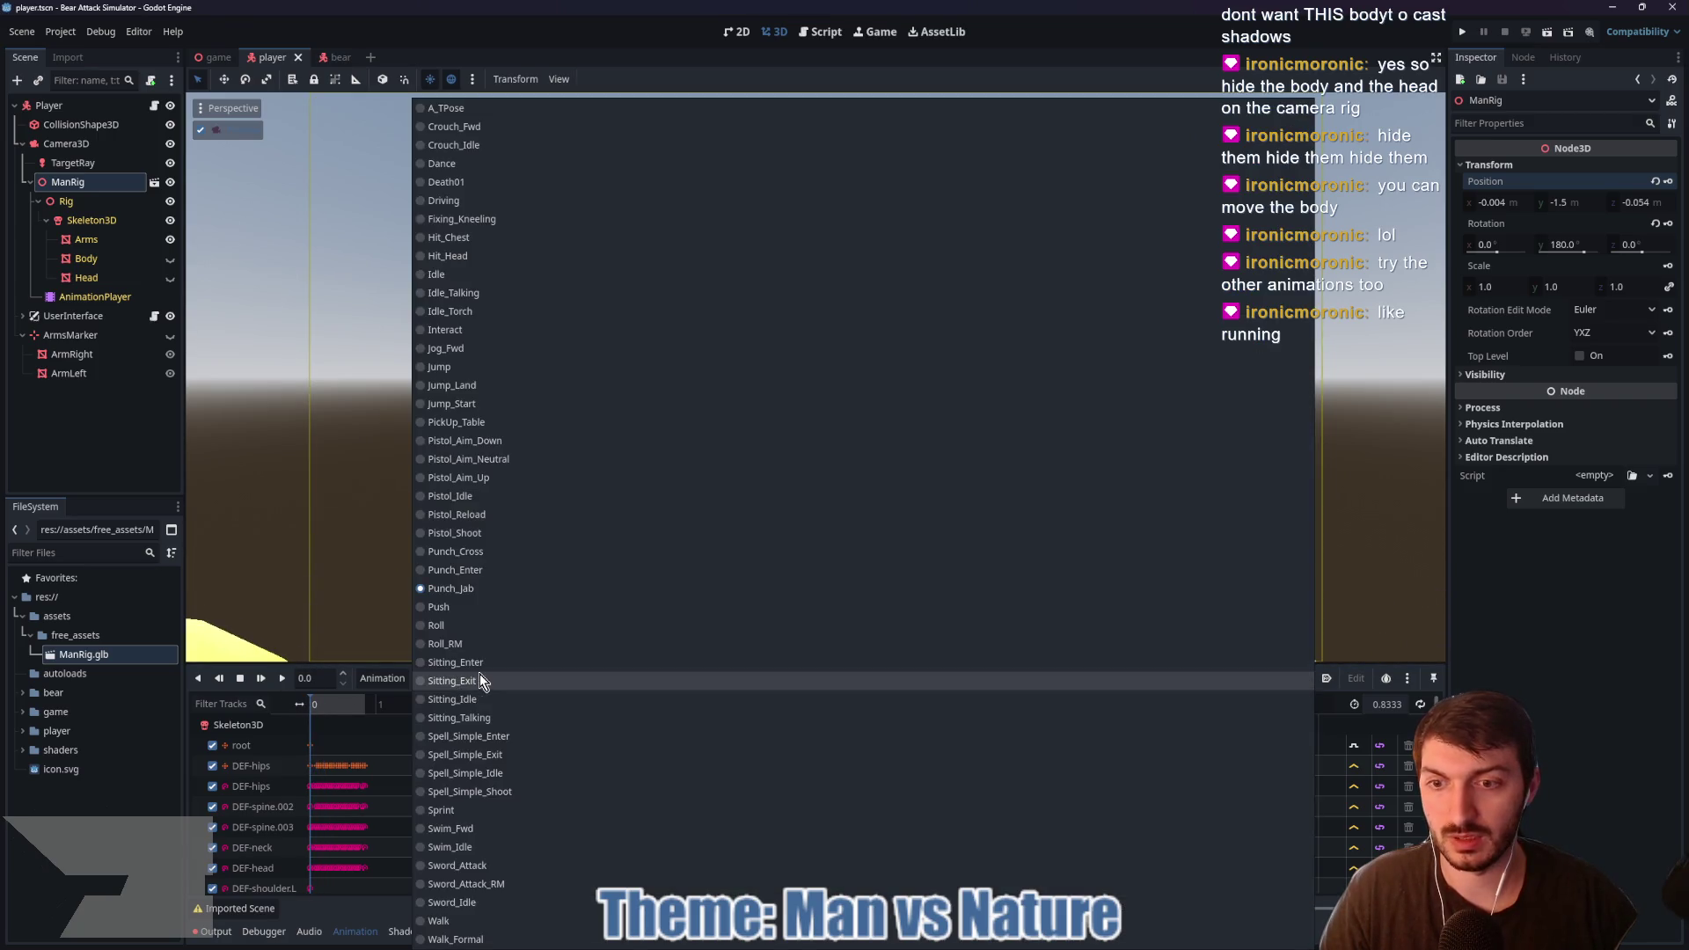
pyautogui.click(475, 350)
pyautogui.moveTo(314, 704)
pyautogui.mouseDown()
pyautogui.moveTo(377, 728)
pyautogui.moveTo(302, 727)
pyautogui.moveTo(364, 736)
pyautogui.moveTo(322, 751)
pyautogui.mouseUp()
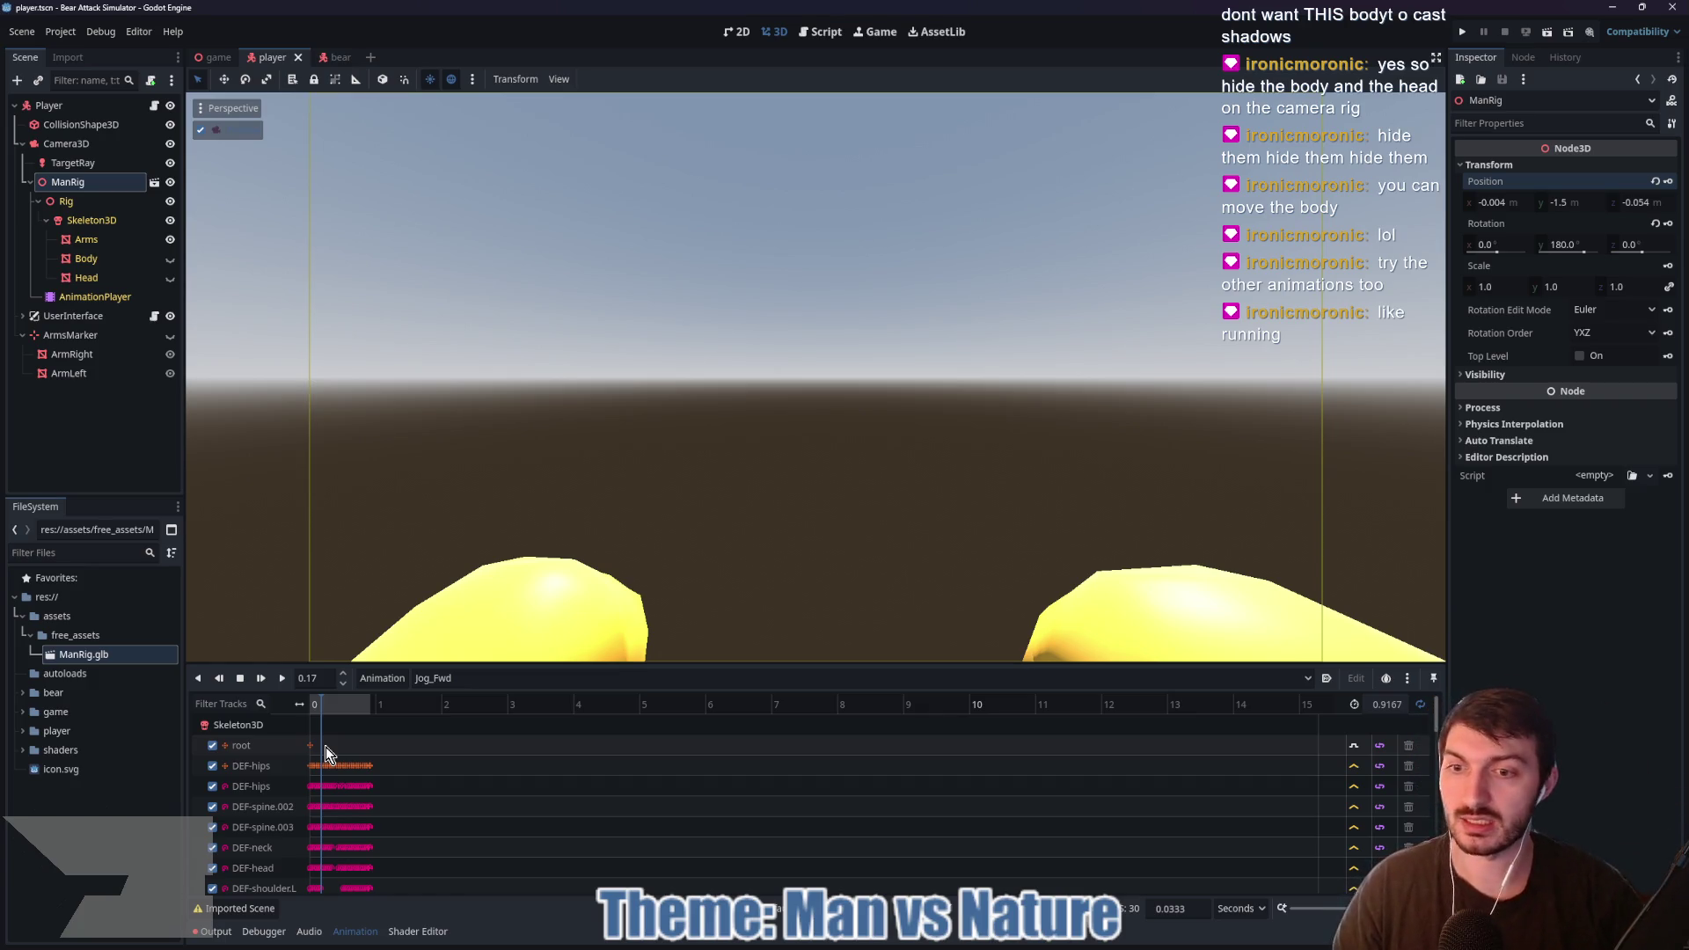
pyautogui.moveTo(325, 704)
pyautogui.mouseDown()
pyautogui.moveTo(309, 704)
pyautogui.moveTo(371, 732)
pyautogui.mouseUp()
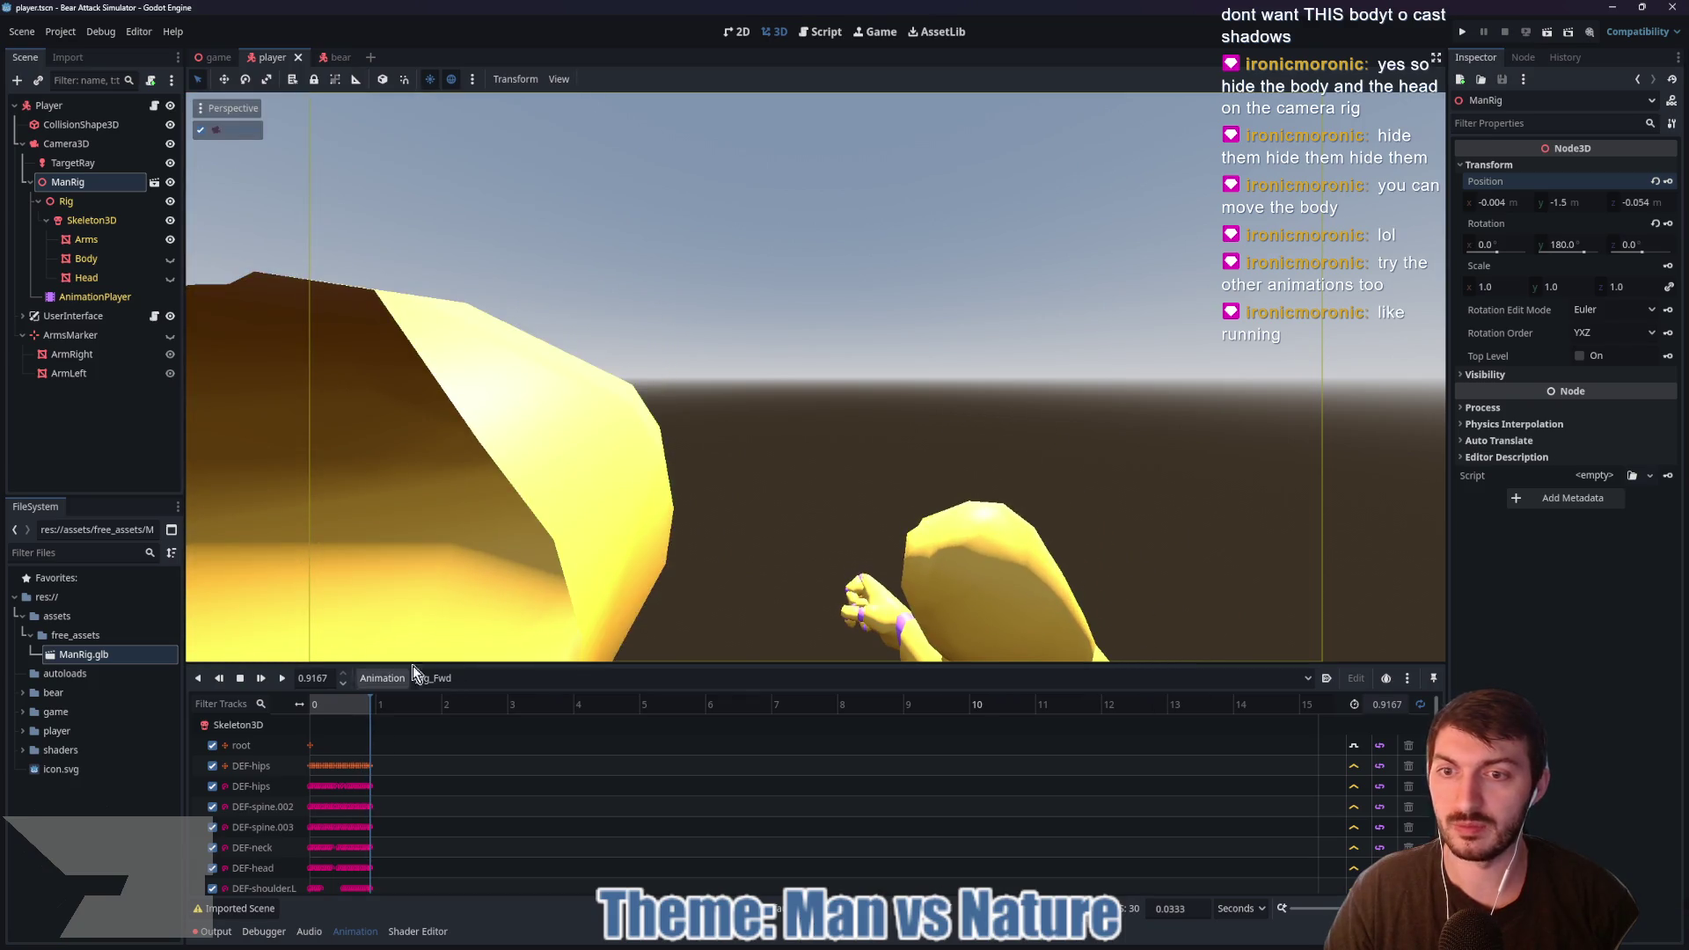
pyautogui.click(356, 704)
pyautogui.moveTo(356, 699); pyautogui.dragTo(310, 704)
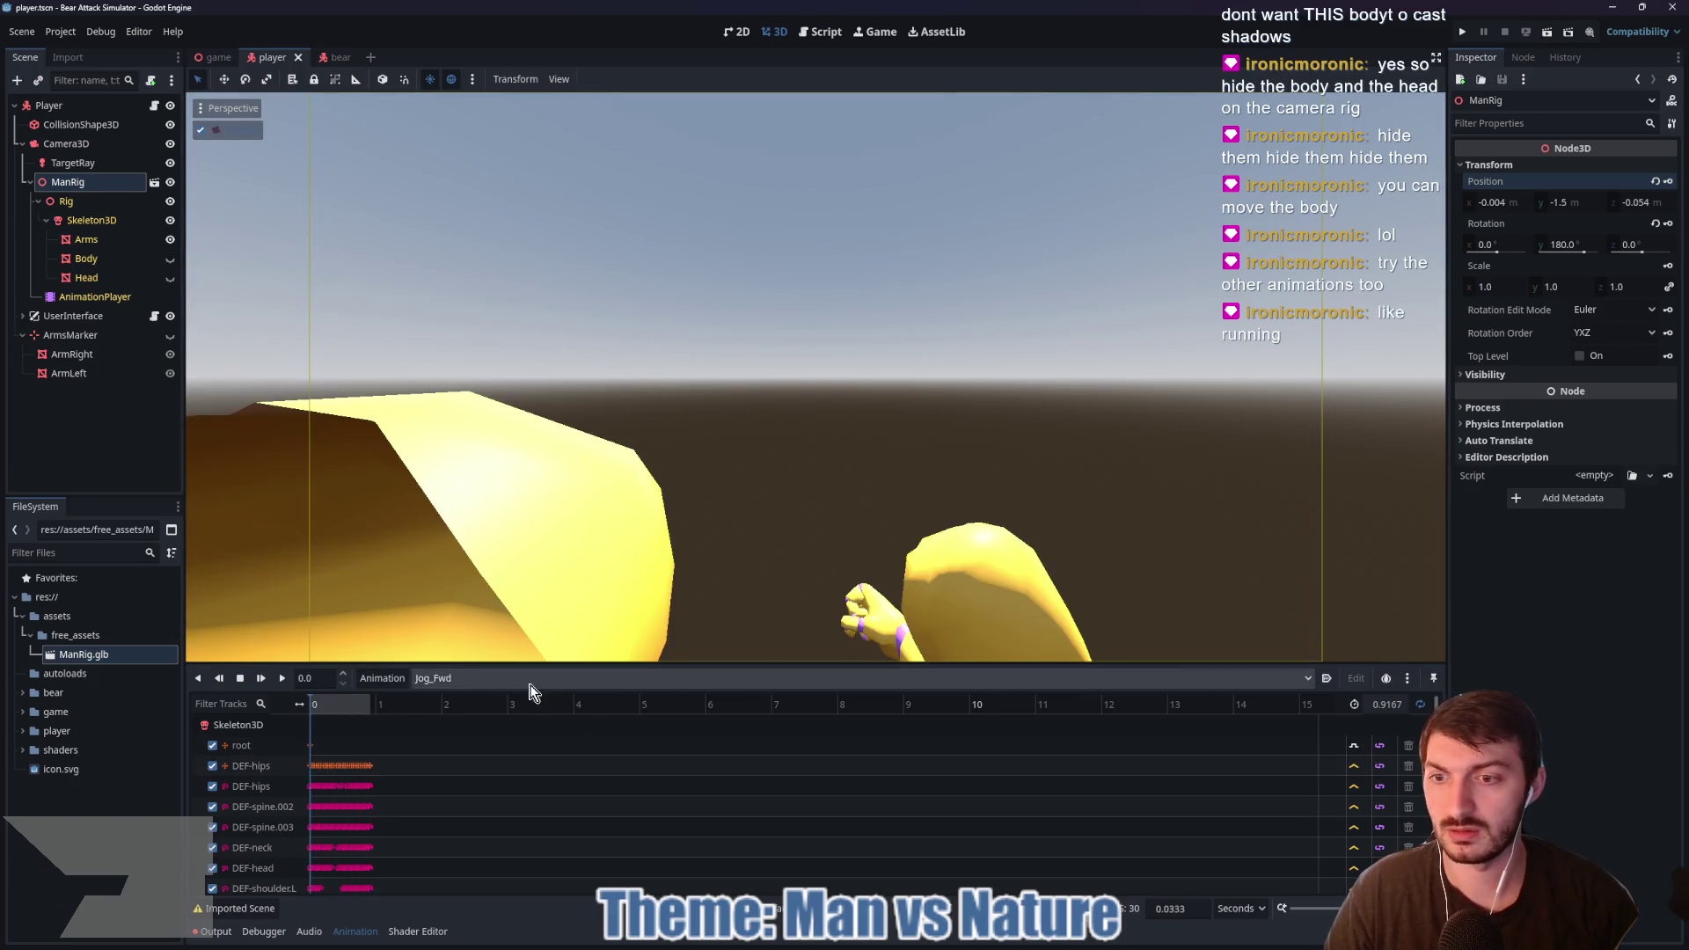
# - Load the Walk animation, scrub into it, and turn off the camera preview
pyautogui.click(509, 678)
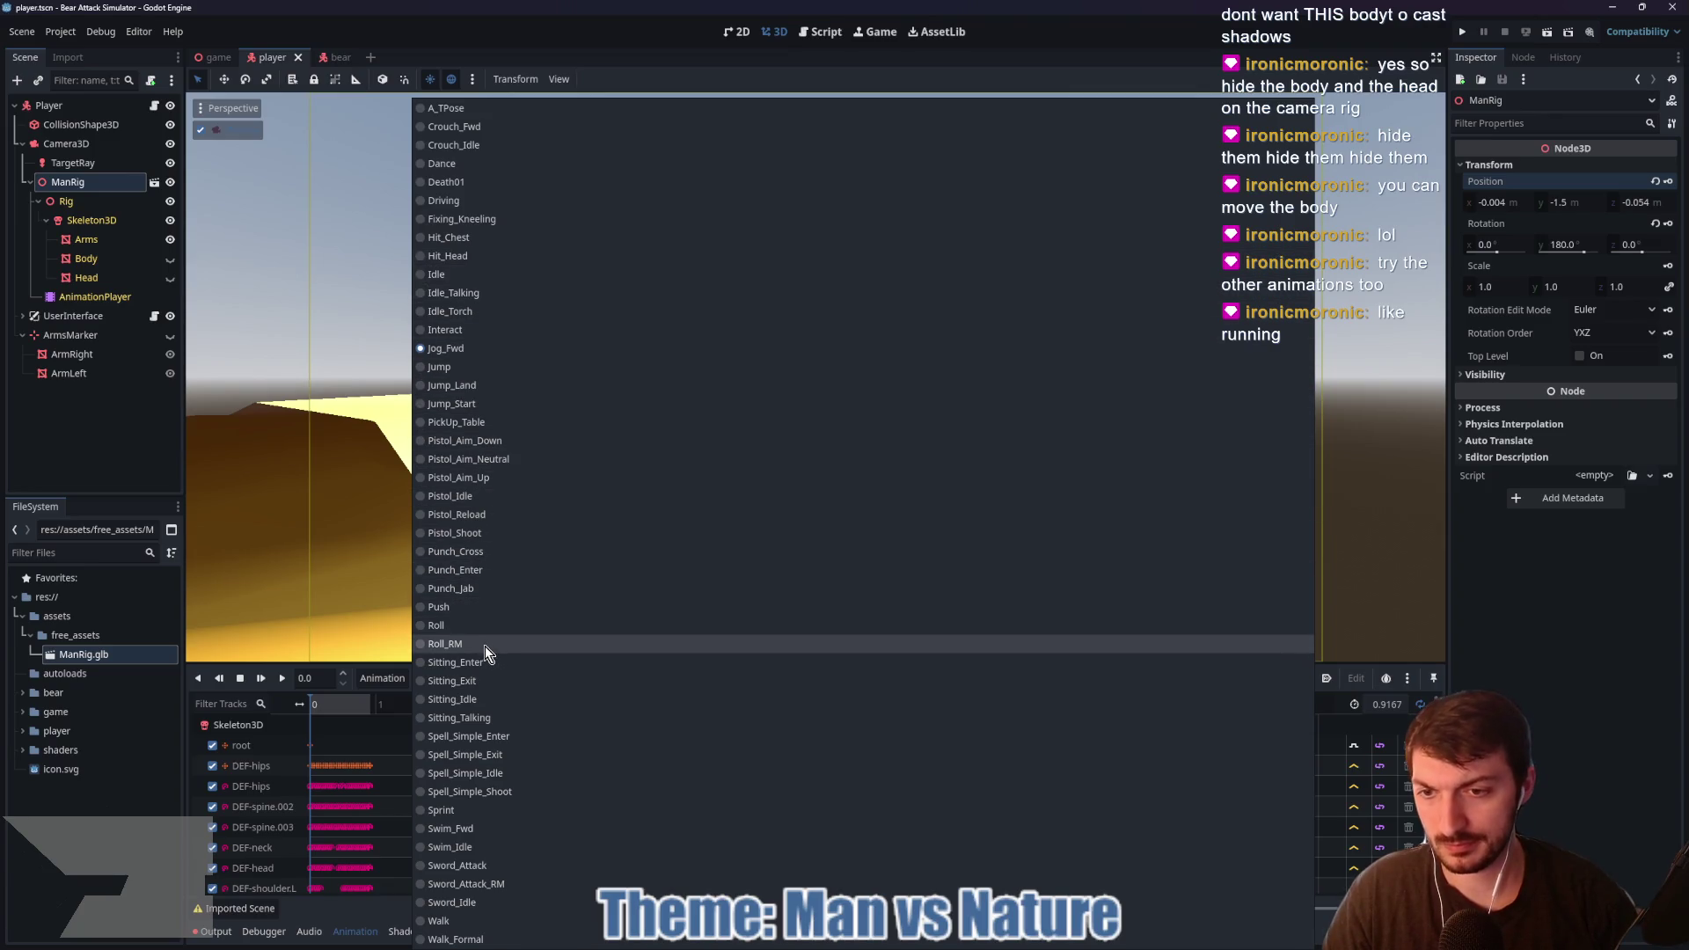
pyautogui.click(445, 921)
pyautogui.moveTo(331, 709)
pyautogui.mouseDown()
pyautogui.moveTo(441, 744)
pyautogui.moveTo(319, 734)
pyautogui.moveTo(406, 743)
pyautogui.moveTo(302, 706)
pyautogui.mouseUp()
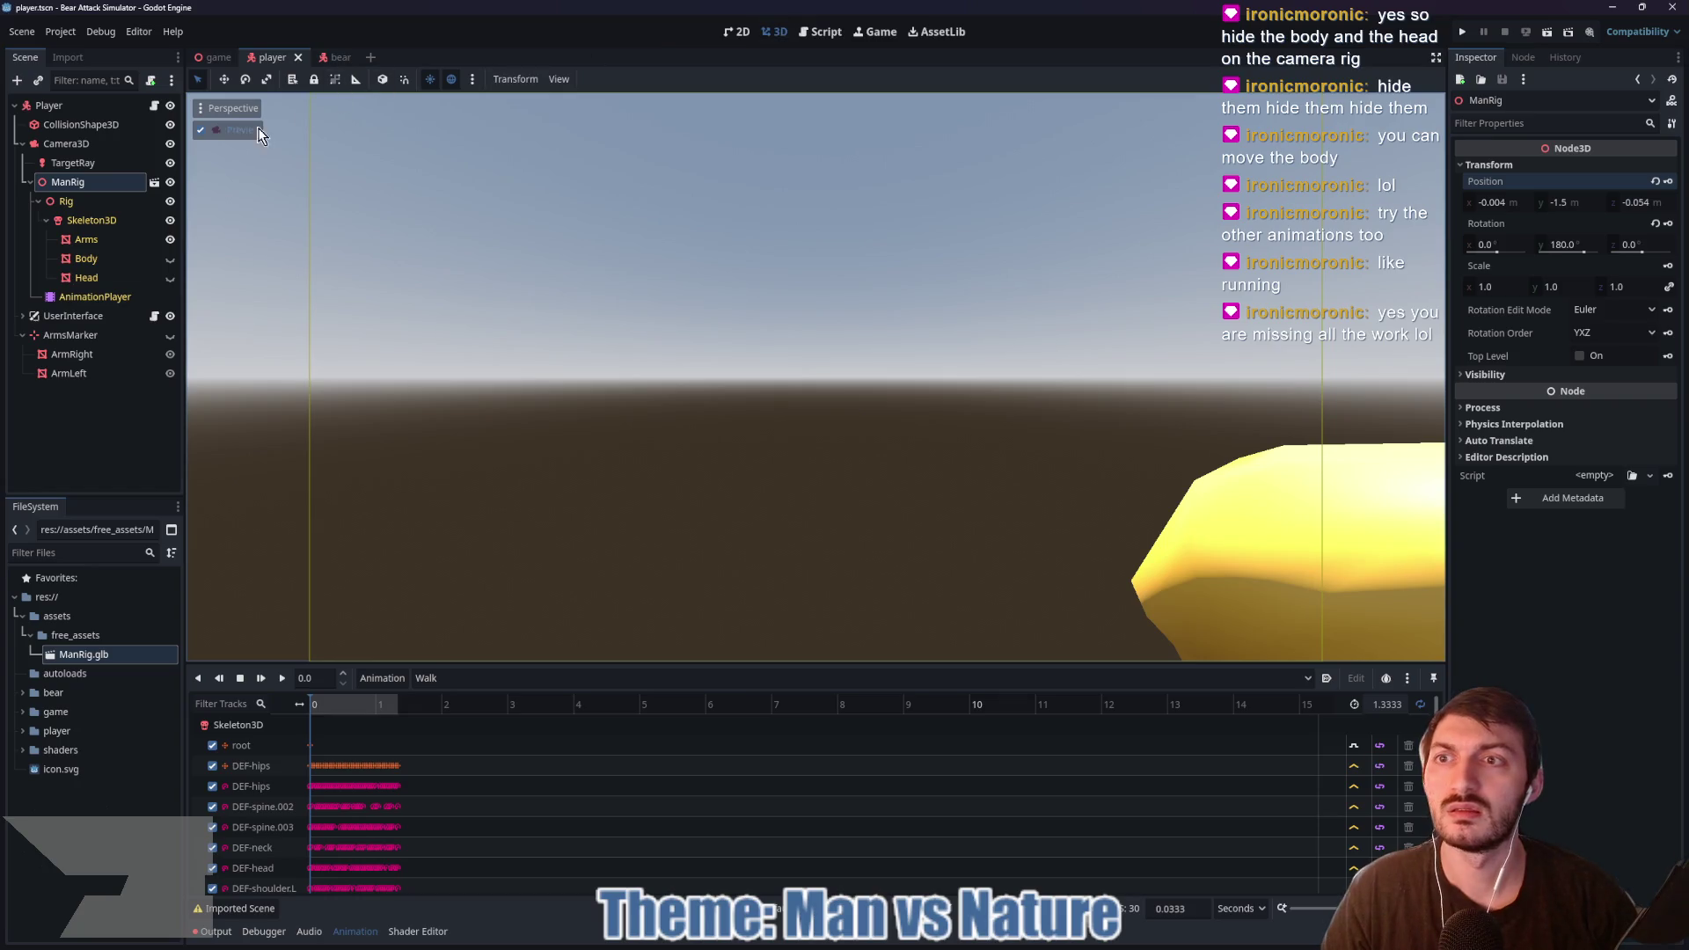
pyautogui.click(200, 130)
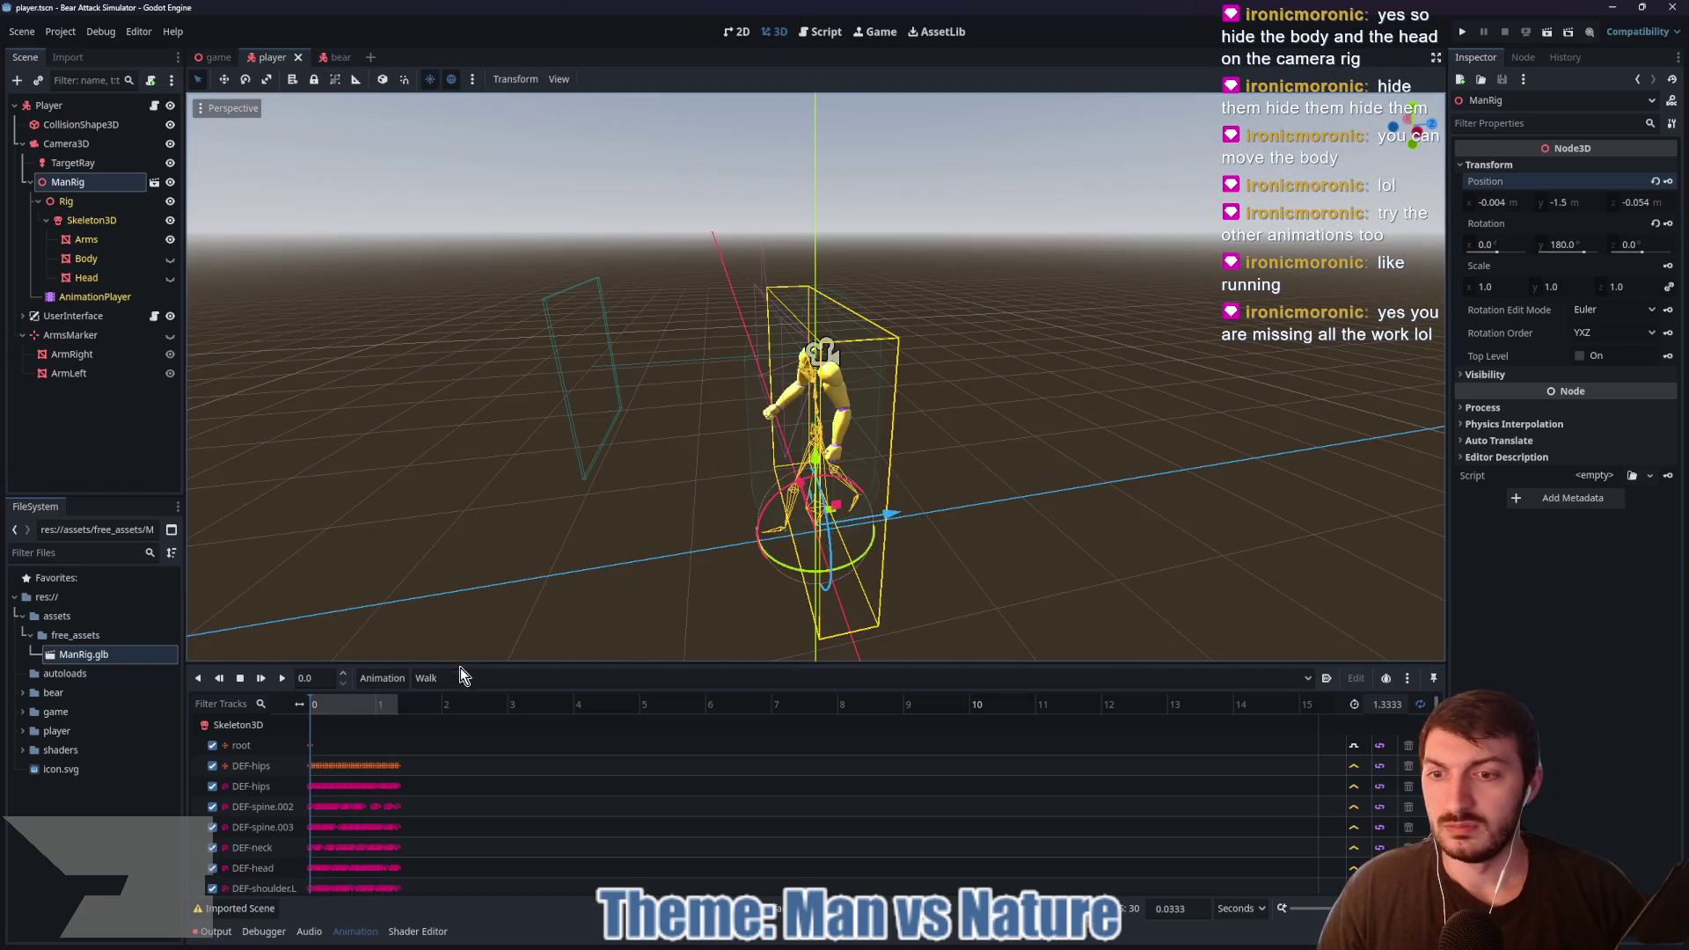
# - Orbit around the rig, select Head, and drag ManRig above Camera3D
pyautogui.moveTo(650, 484)
pyautogui.mouseDown()
pyautogui.moveTo(758, 500)
pyautogui.moveTo(652, 499)
pyautogui.mouseUp()
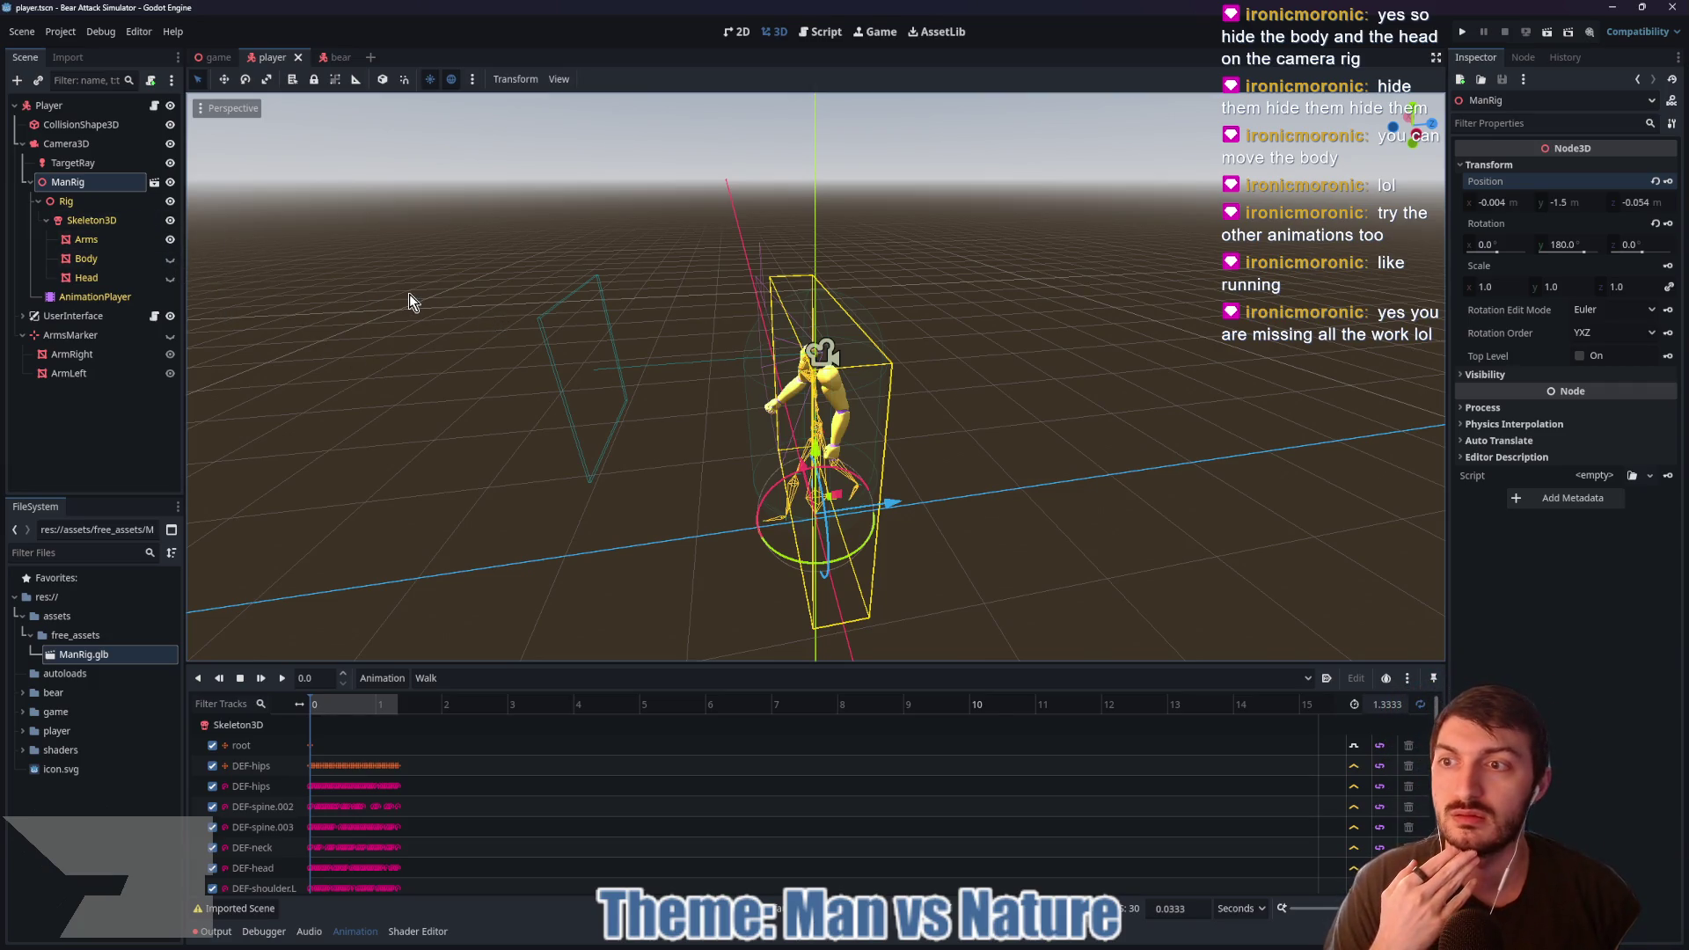
pyautogui.click(123, 278)
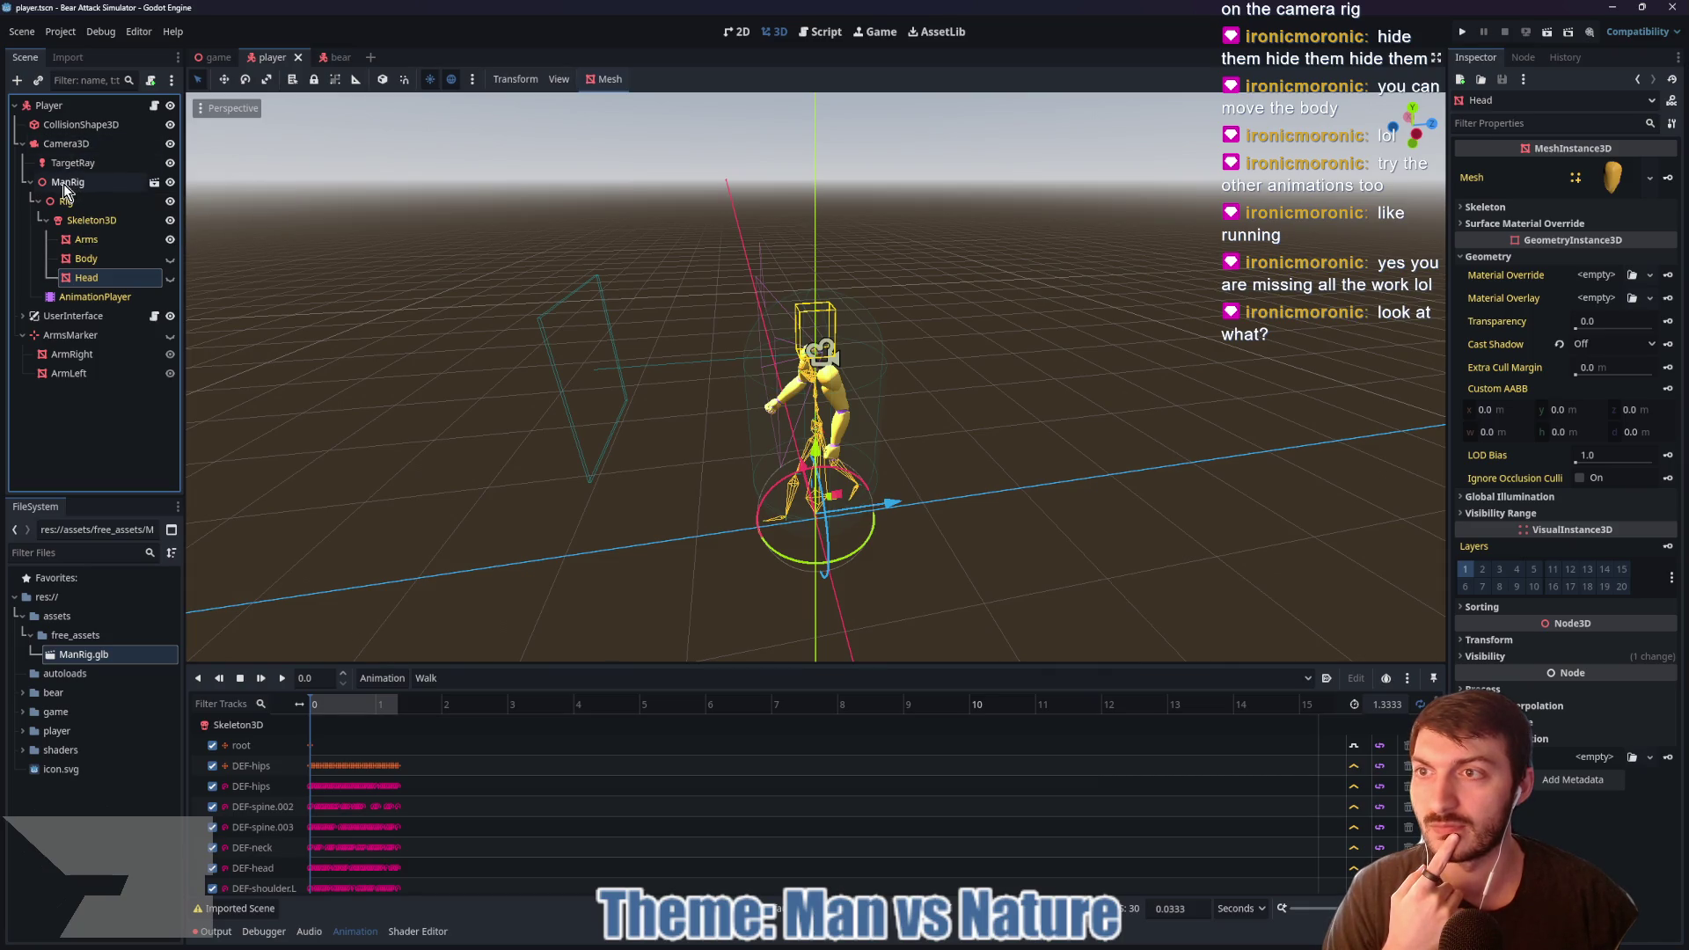
pyautogui.moveTo(64, 189)
pyautogui.mouseDown()
pyautogui.moveTo(19, 145)
pyautogui.moveTo(36, 138)
pyautogui.mouseUp()
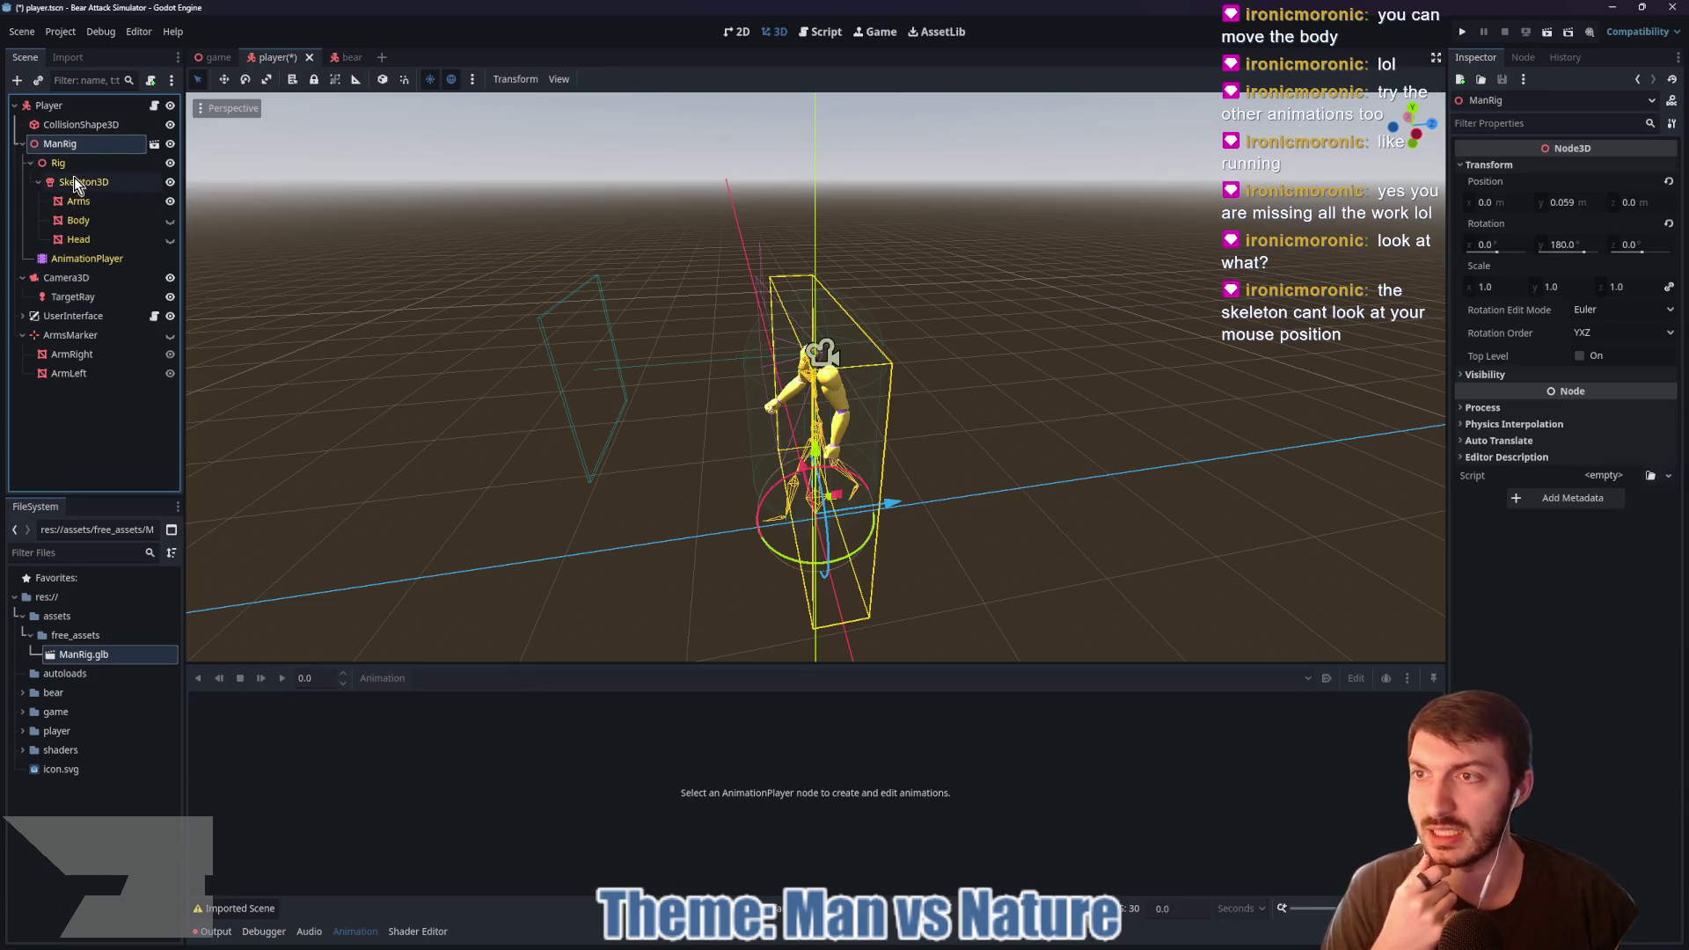
# - Reparent Camera3D under the Head mesh and make Head visible again
pyautogui.click(61, 277)
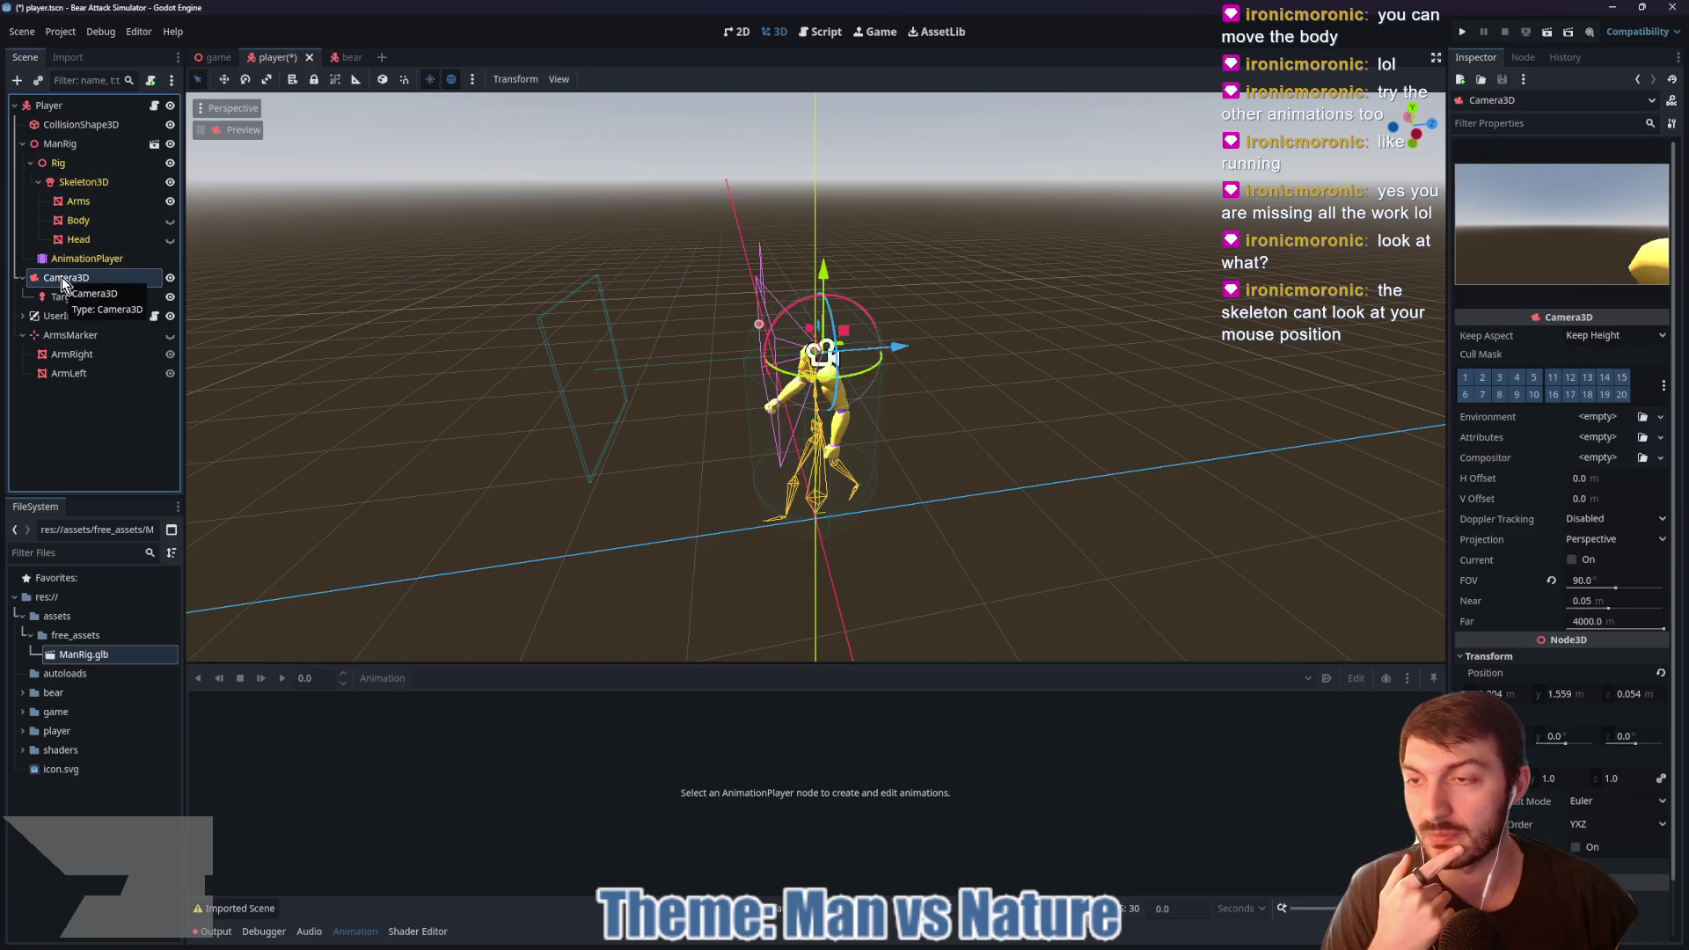
pyautogui.moveTo(62, 277); pyautogui.dragTo(72, 246)
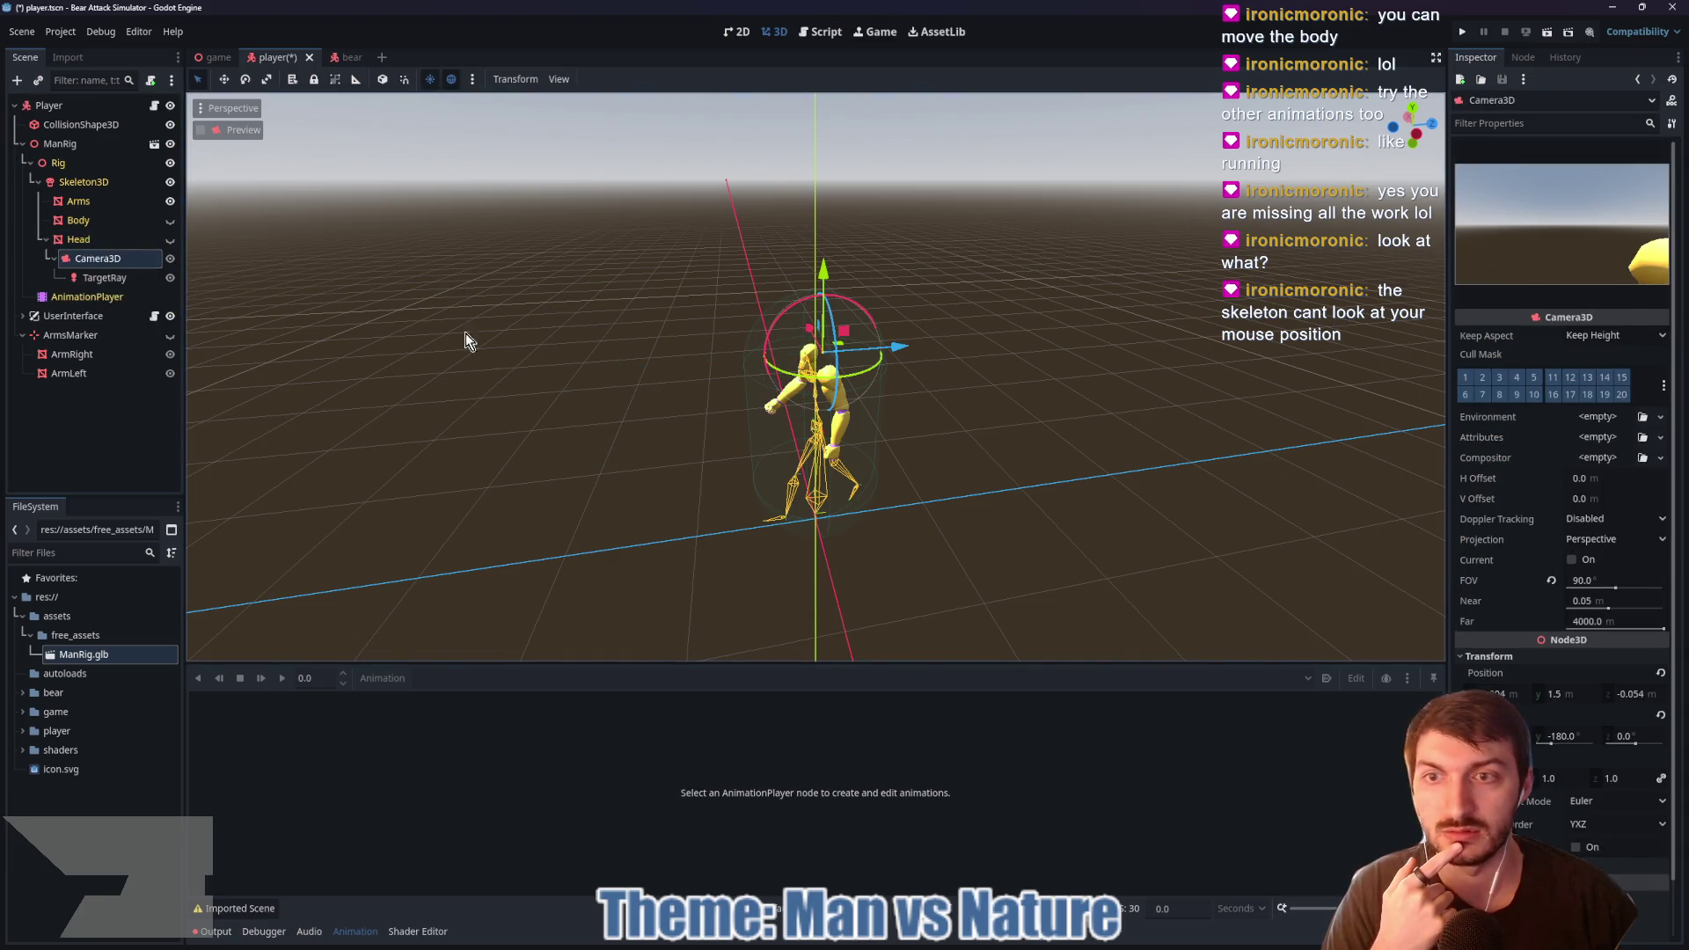
pyautogui.click(170, 241)
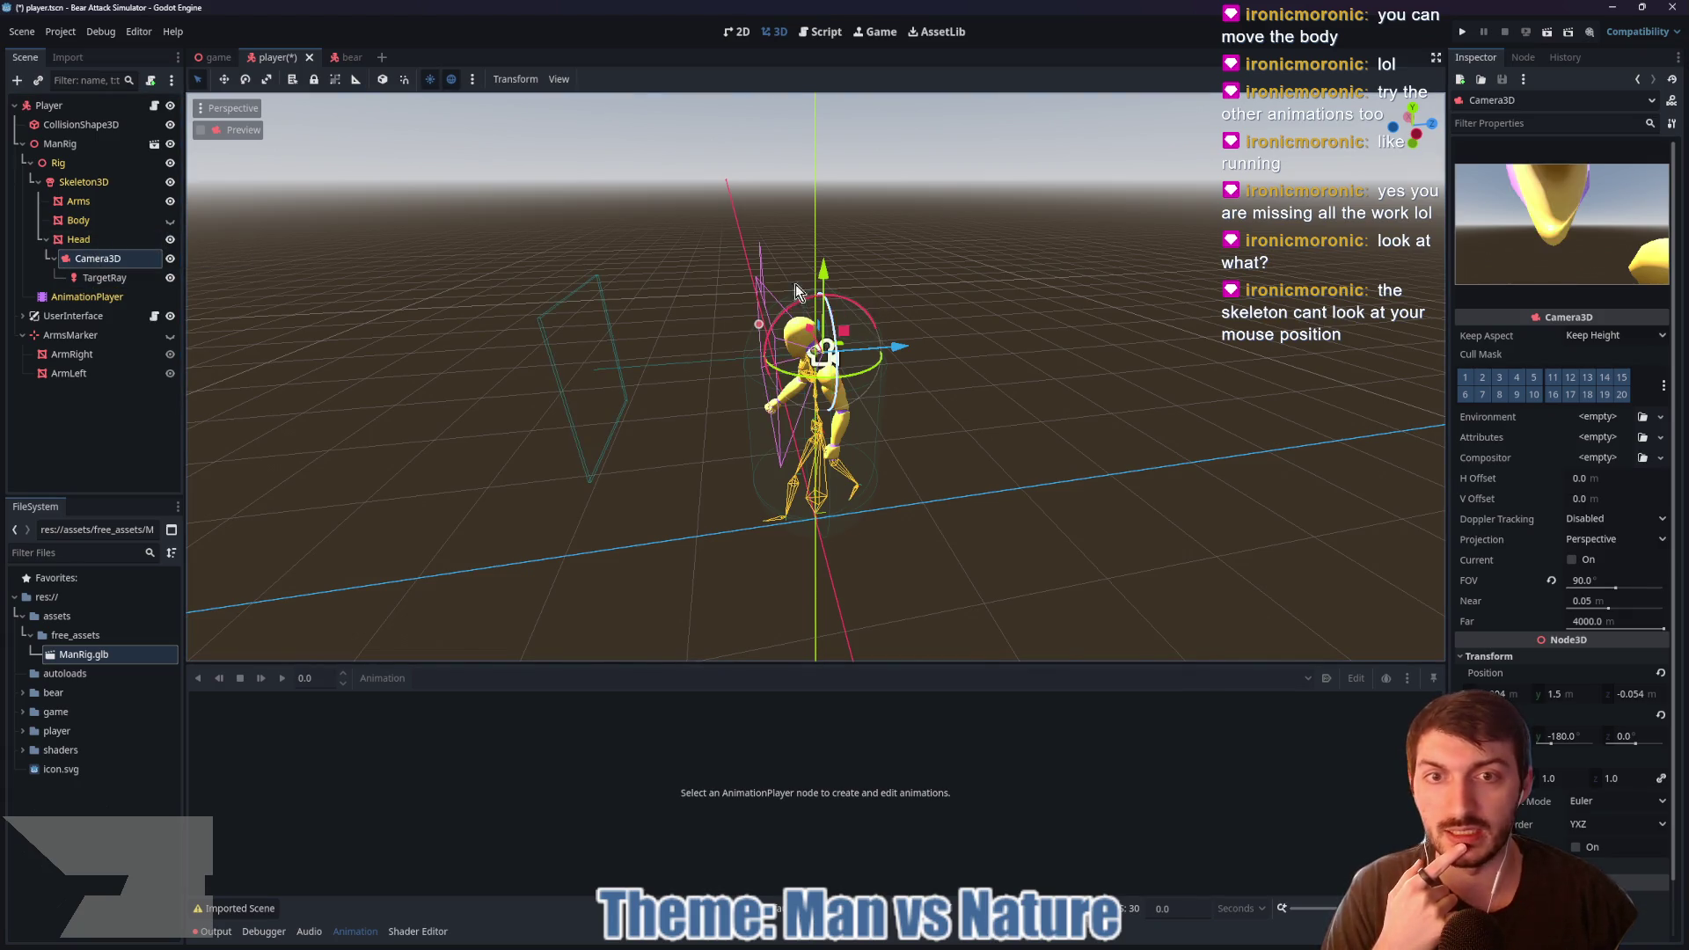
# - Set the Head mesh's Cast Shadow to Shadows Only
pyautogui.click(150, 239)
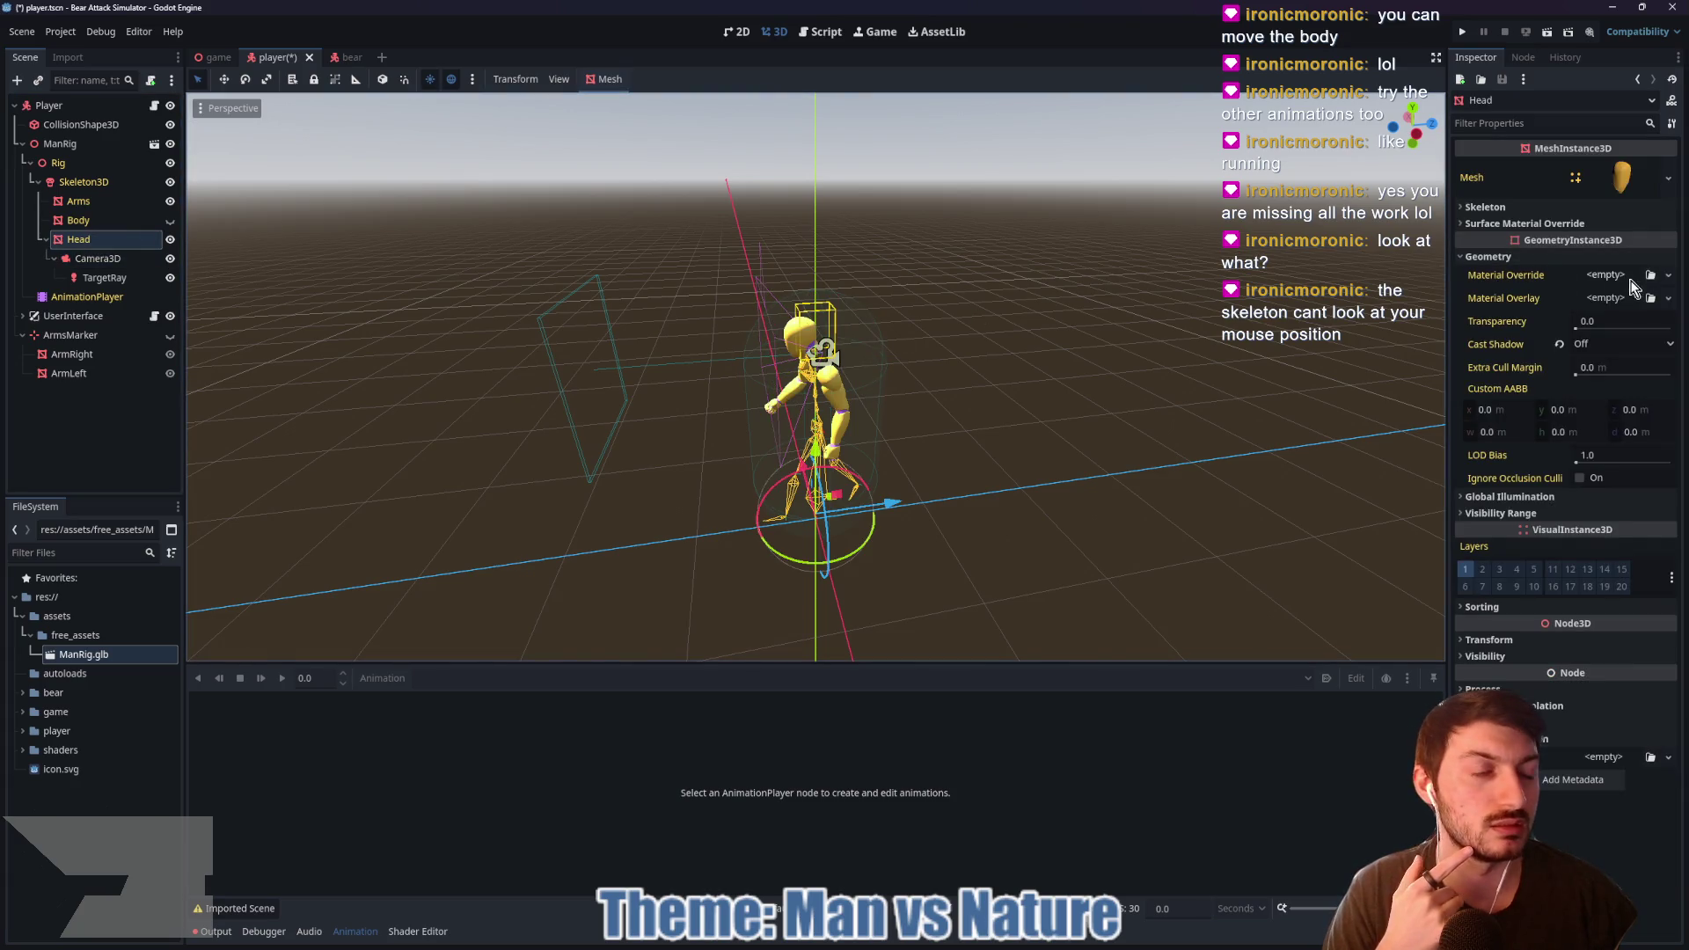
pyautogui.click(1597, 344)
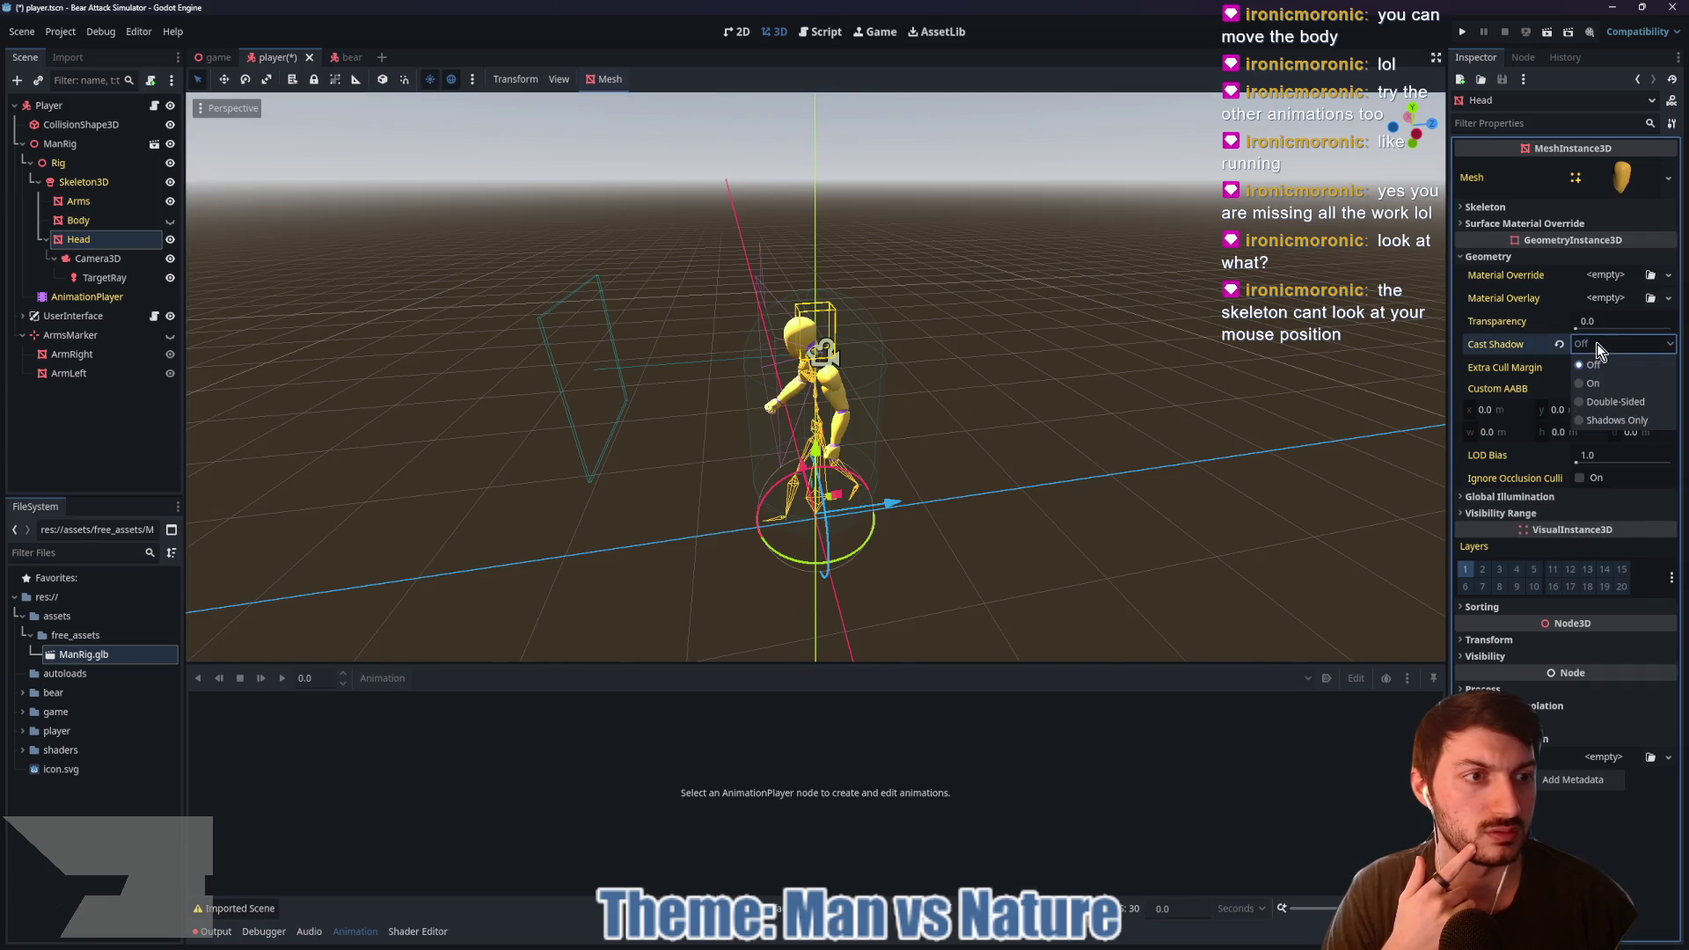
pyautogui.click(1602, 421)
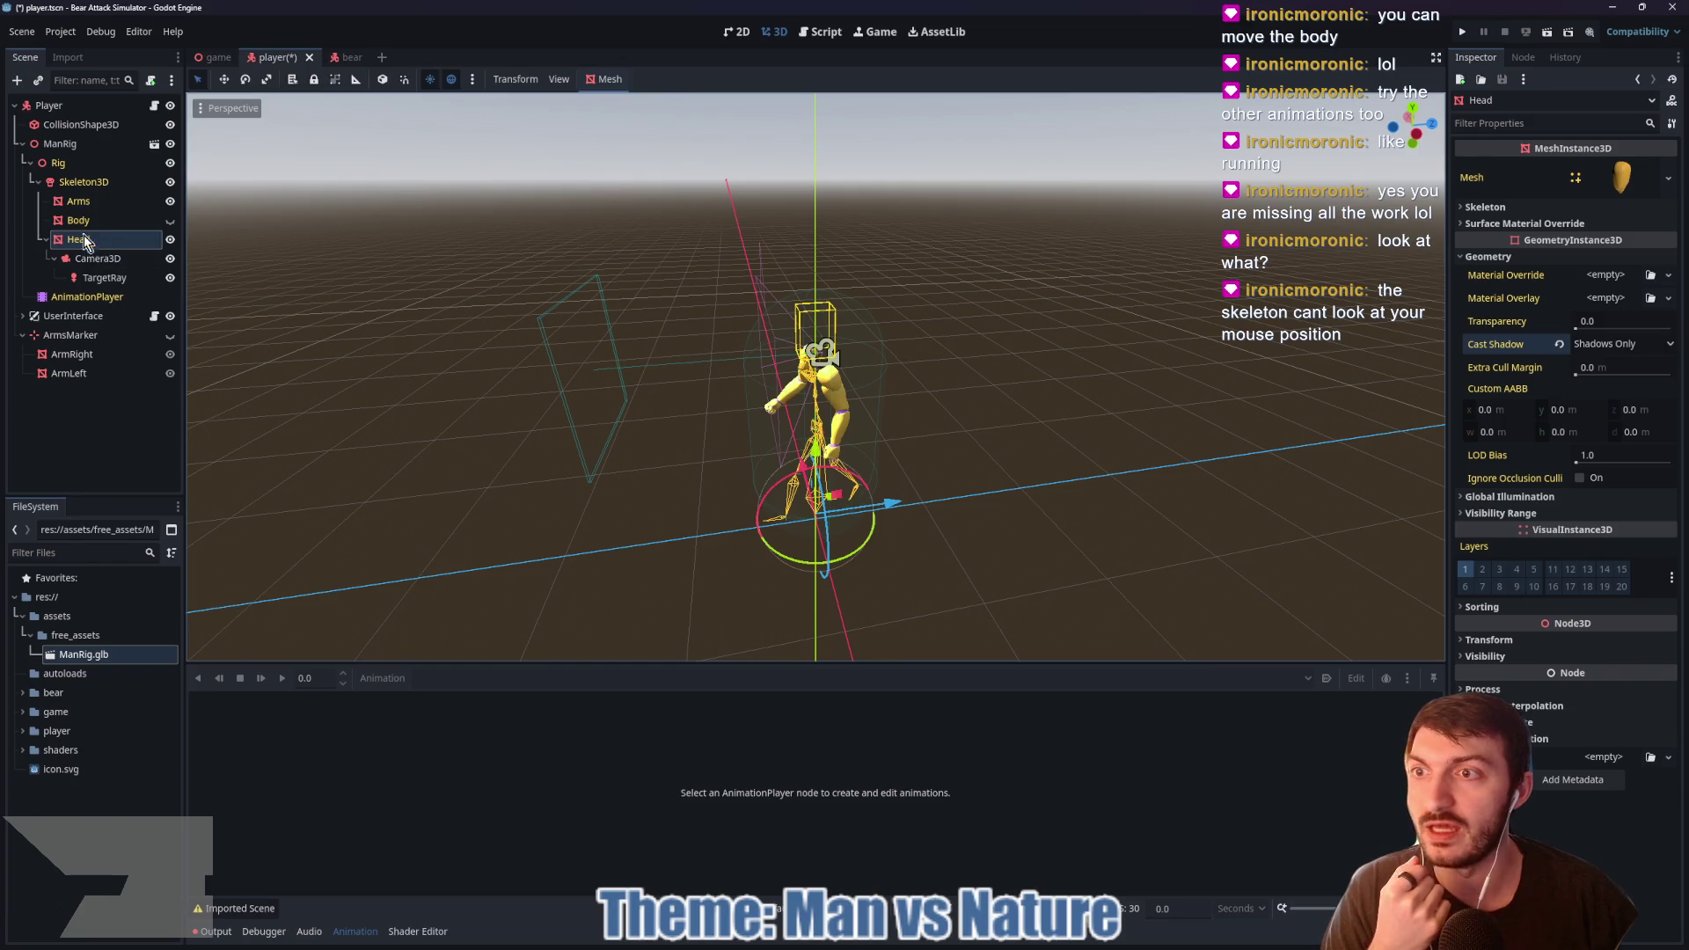
pyautogui.click(65, 185)
# - Add a LookAtModifier3D to Skeleton3D with Bone Name DEF-head
pyautogui.hotkey('ctrl', 'a')
pyautogui.write('look')
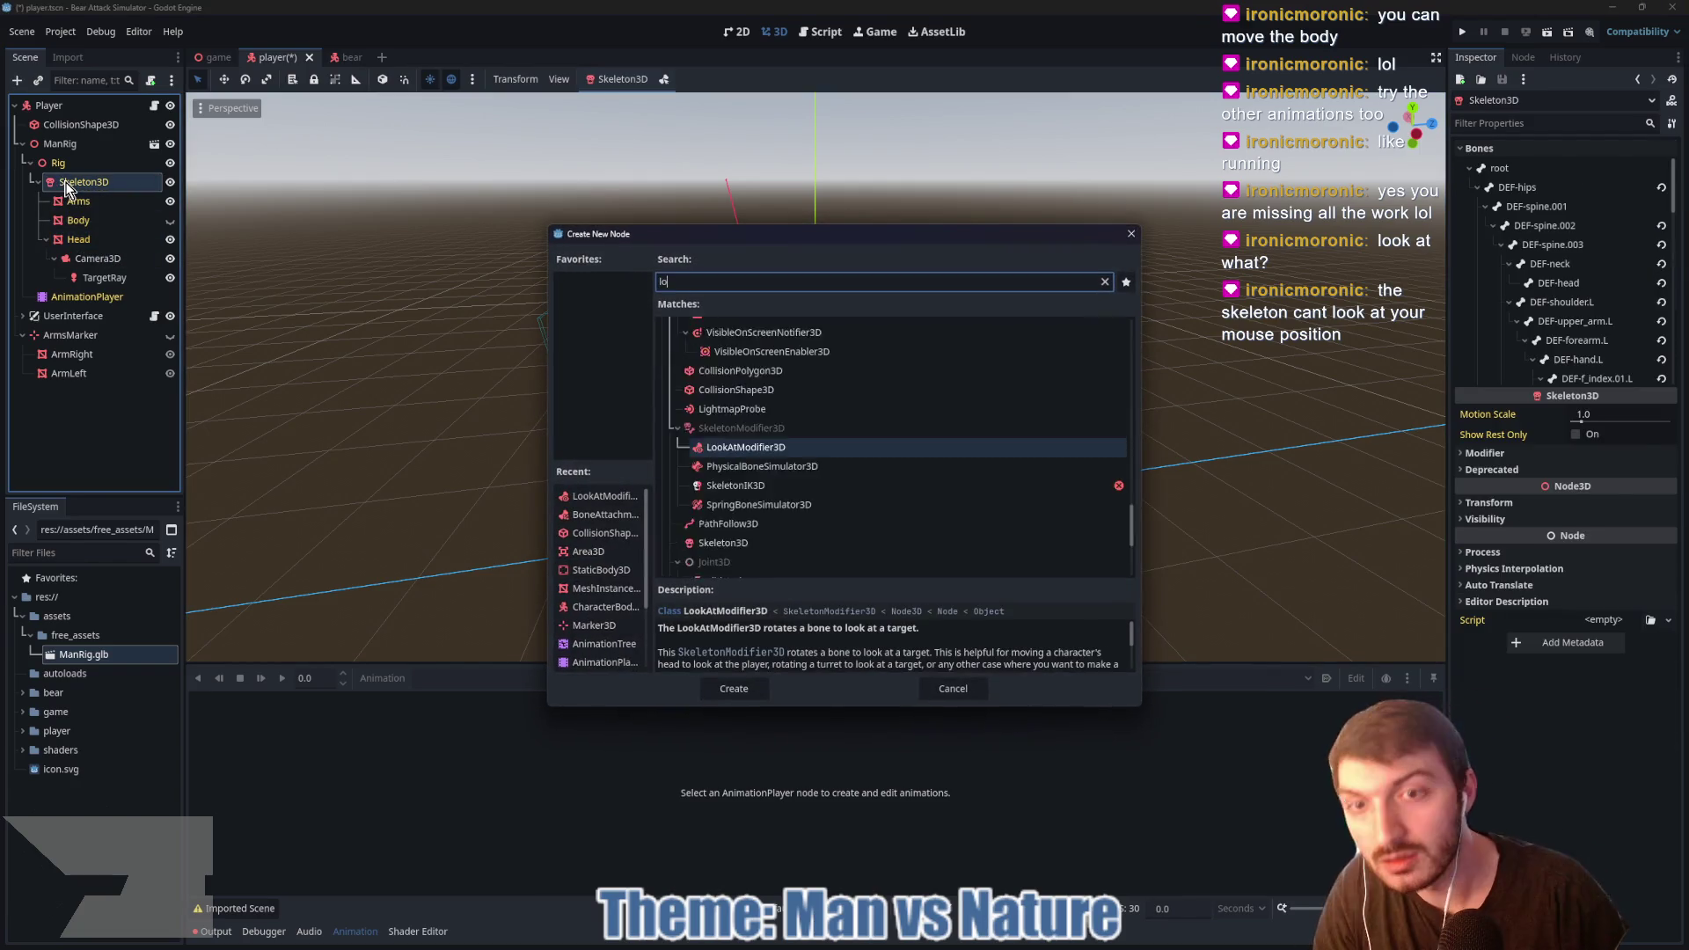
pyautogui.press('Return')
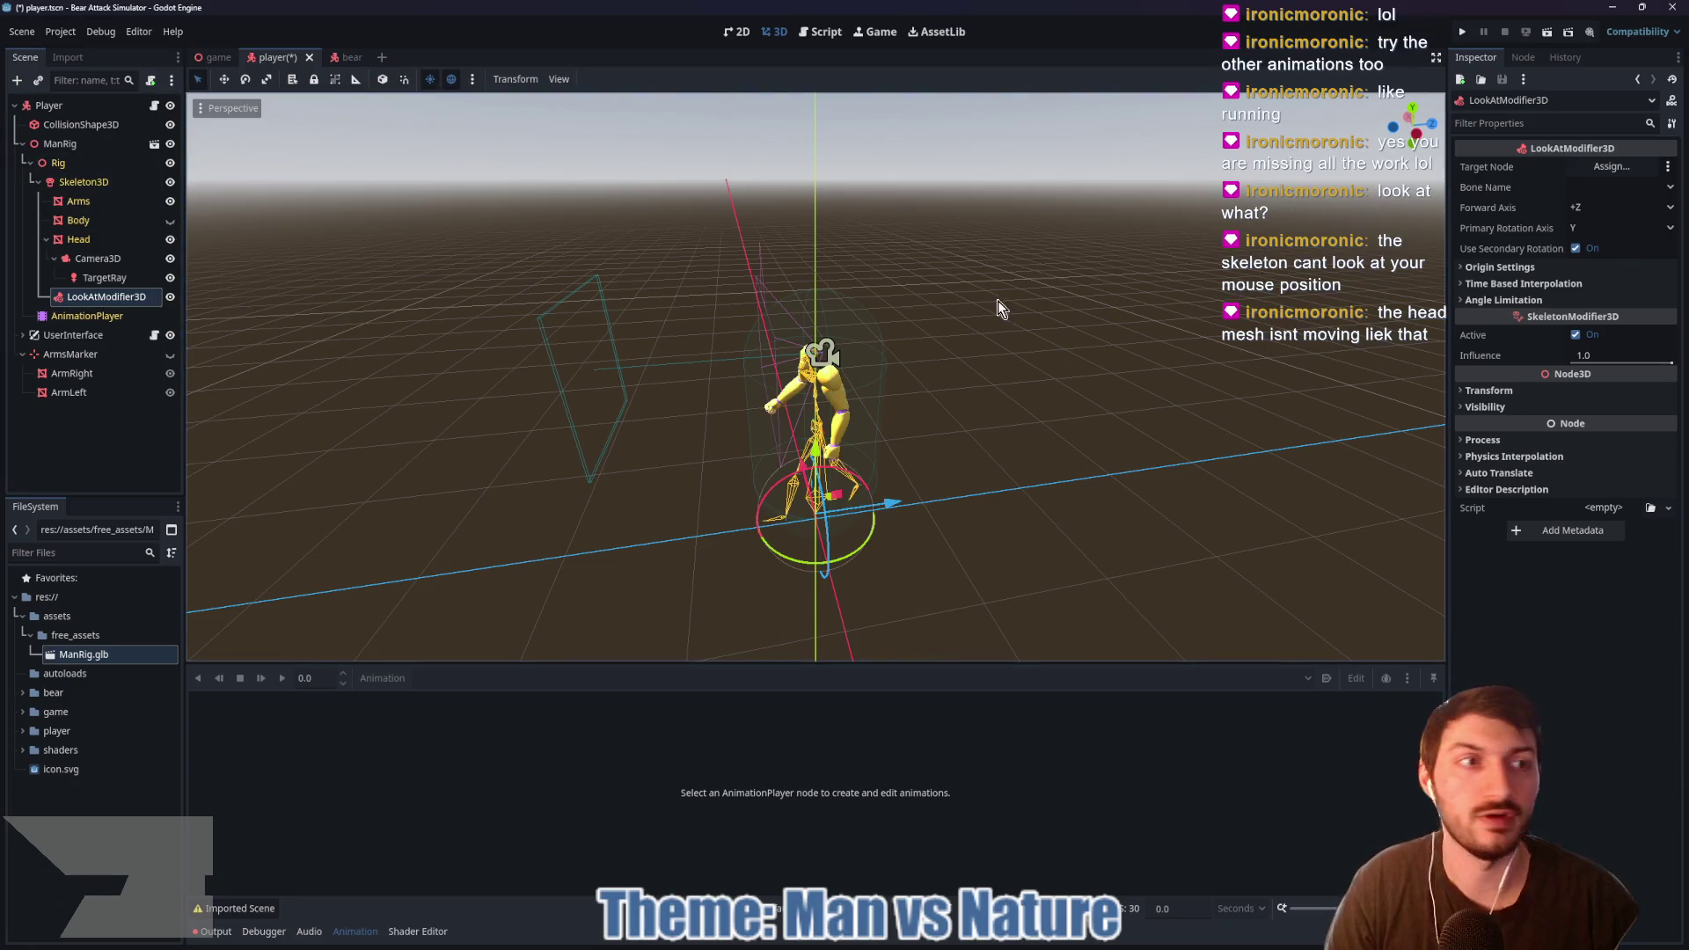
pyautogui.click(1613, 187)
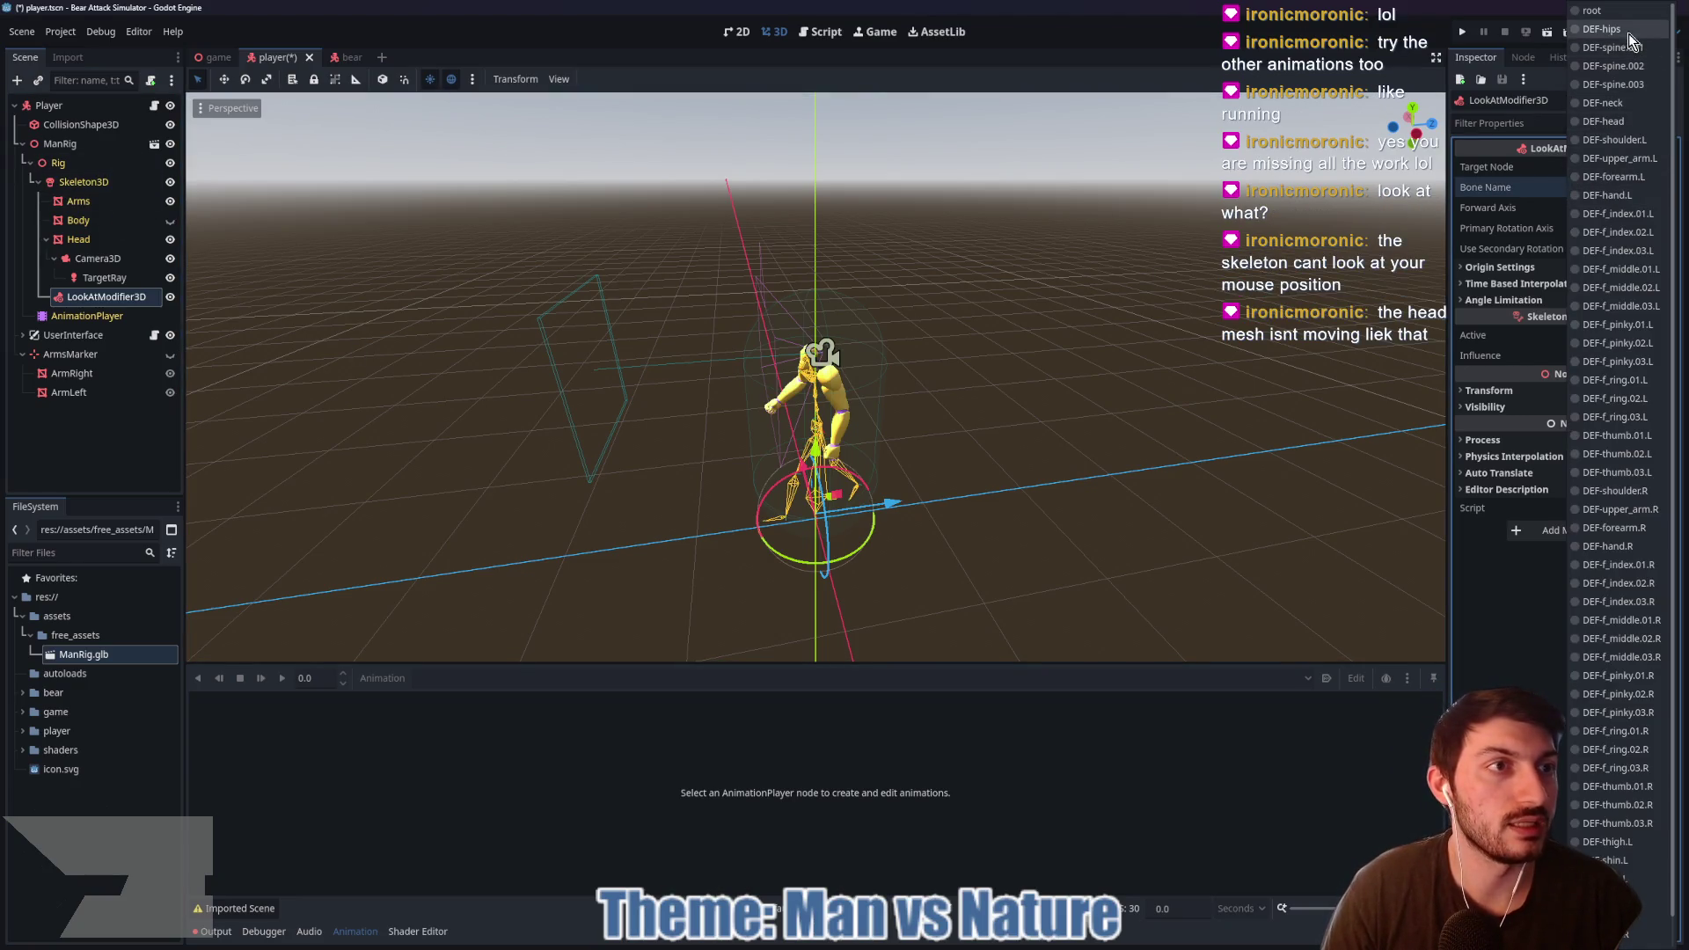
pyautogui.click(1610, 121)
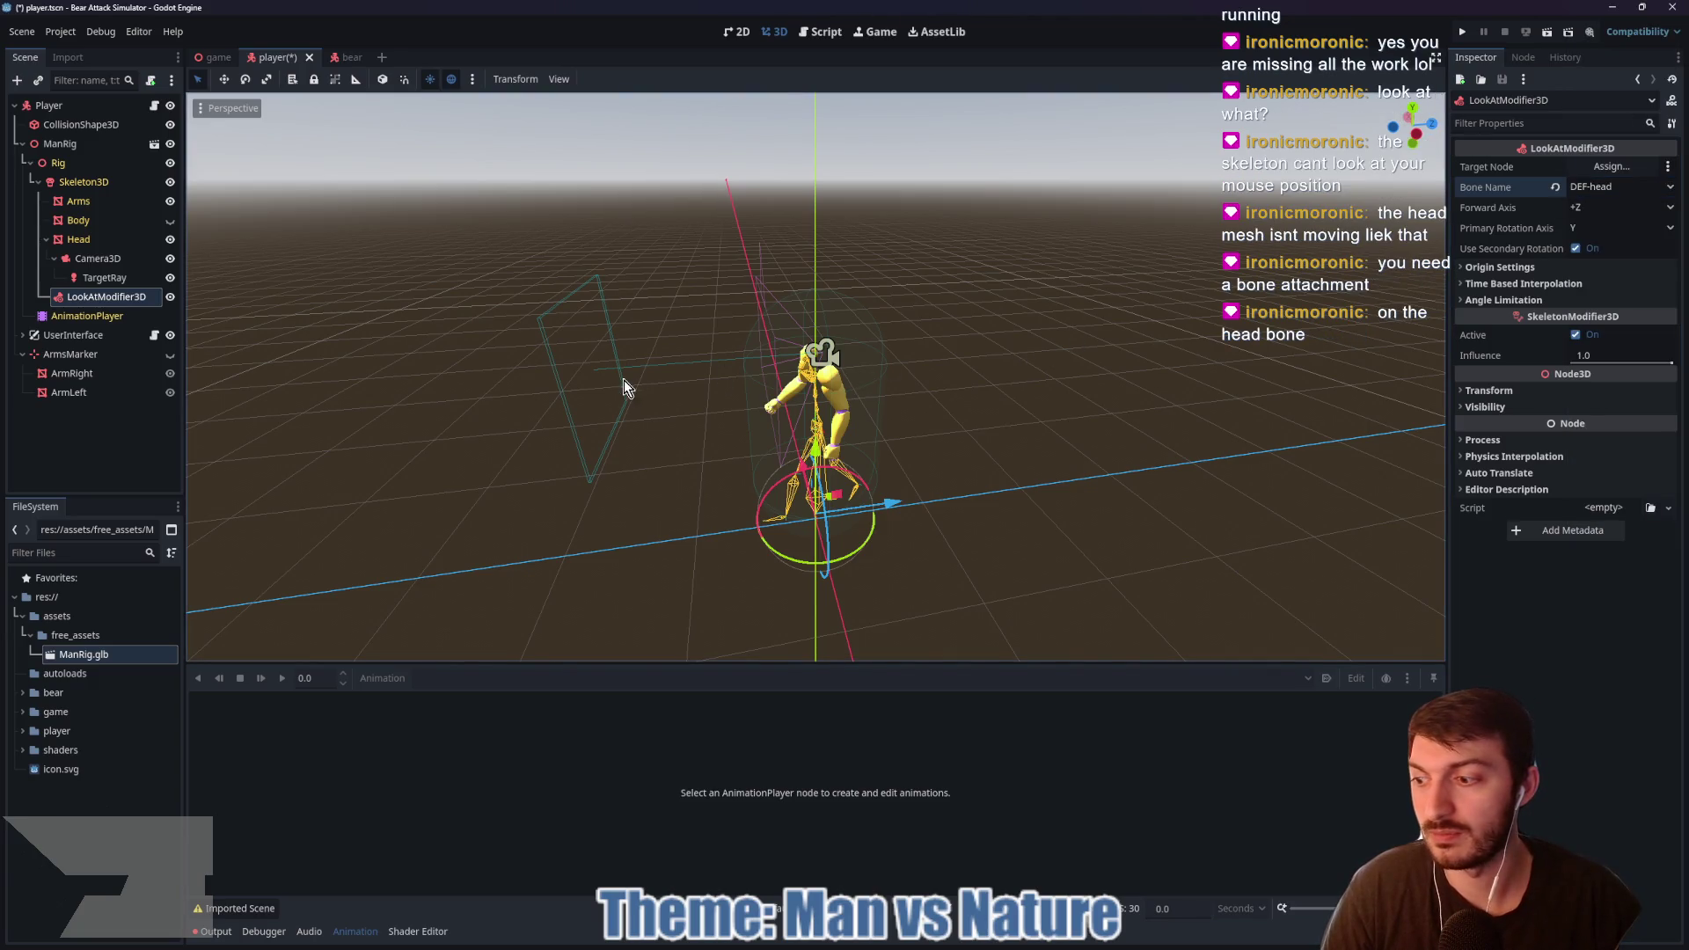
# - Add a BoneAttachment3D under Head and move Camera3D into it
pyautogui.click(78, 241)
pyautogui.hotkey('ctrl', 'a')
pyautogui.write('bo')
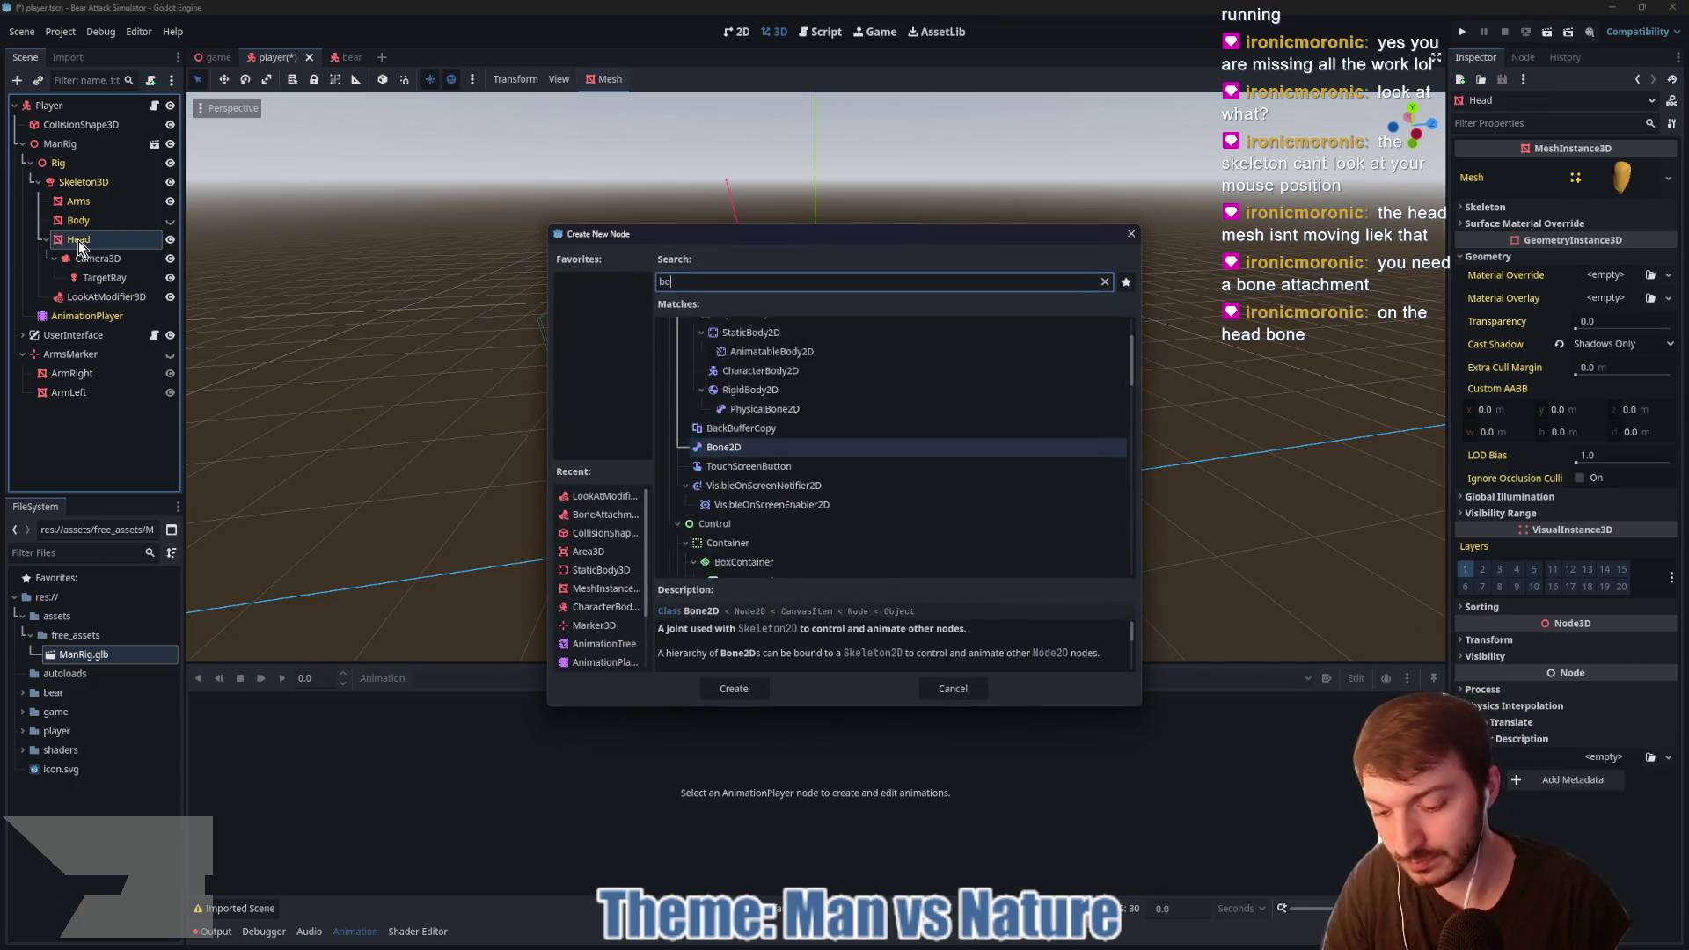
pyautogui.write('neattach')
pyautogui.press('Return')
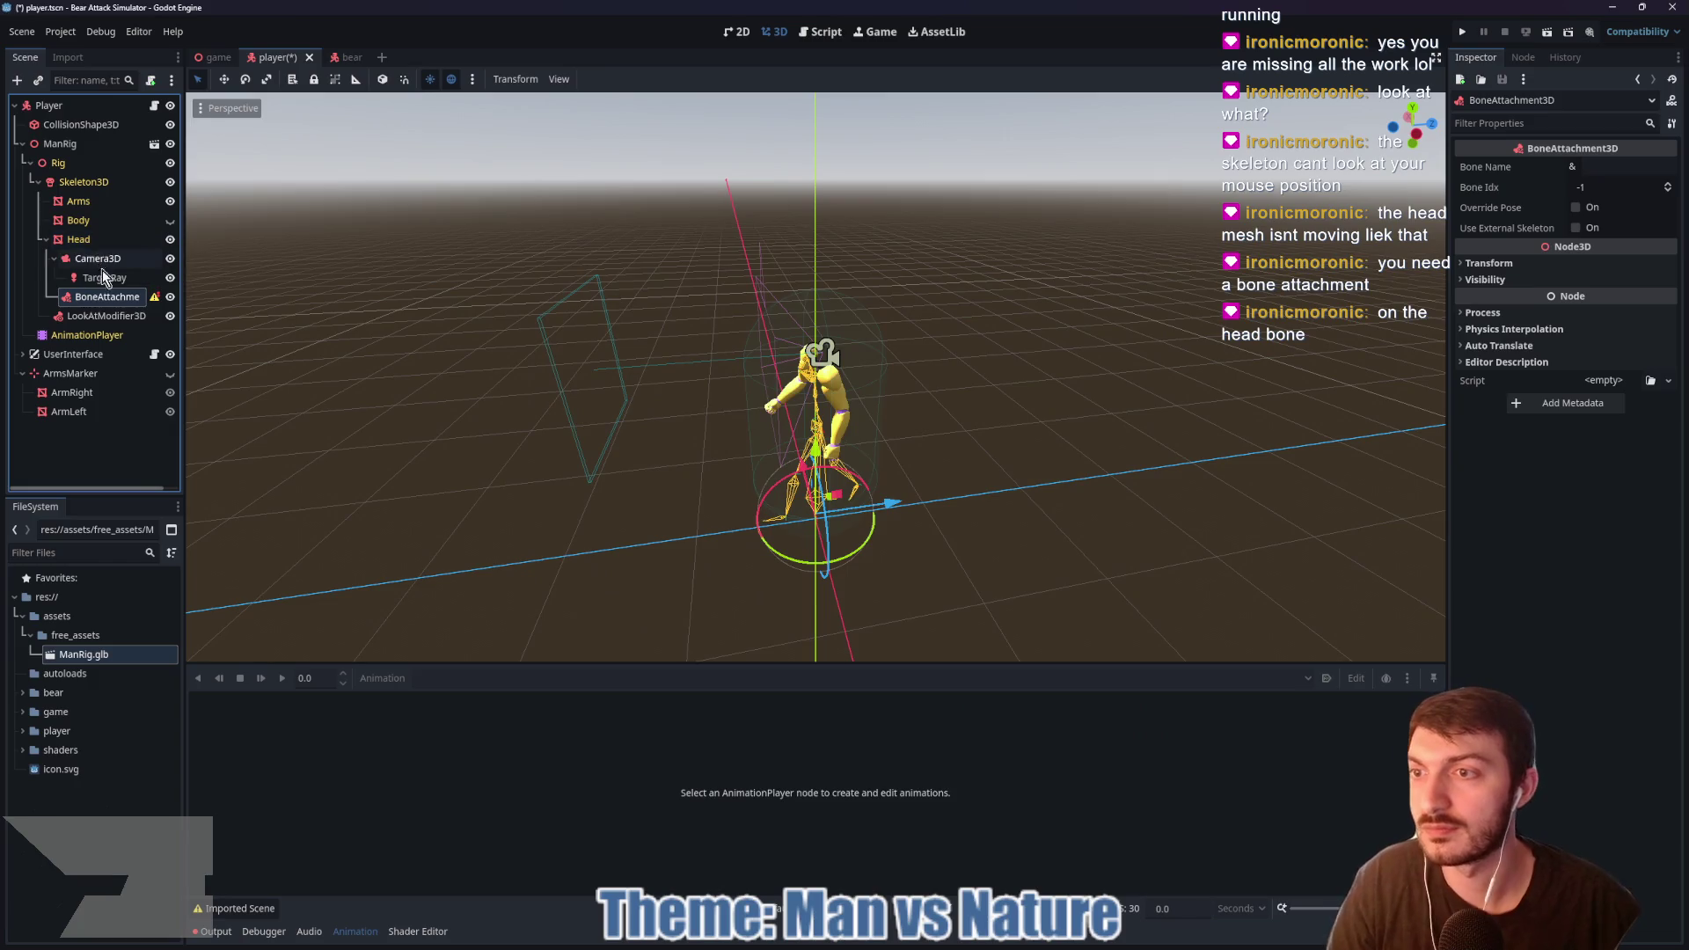
pyautogui.moveTo(98, 262); pyautogui.dragTo(117, 299)
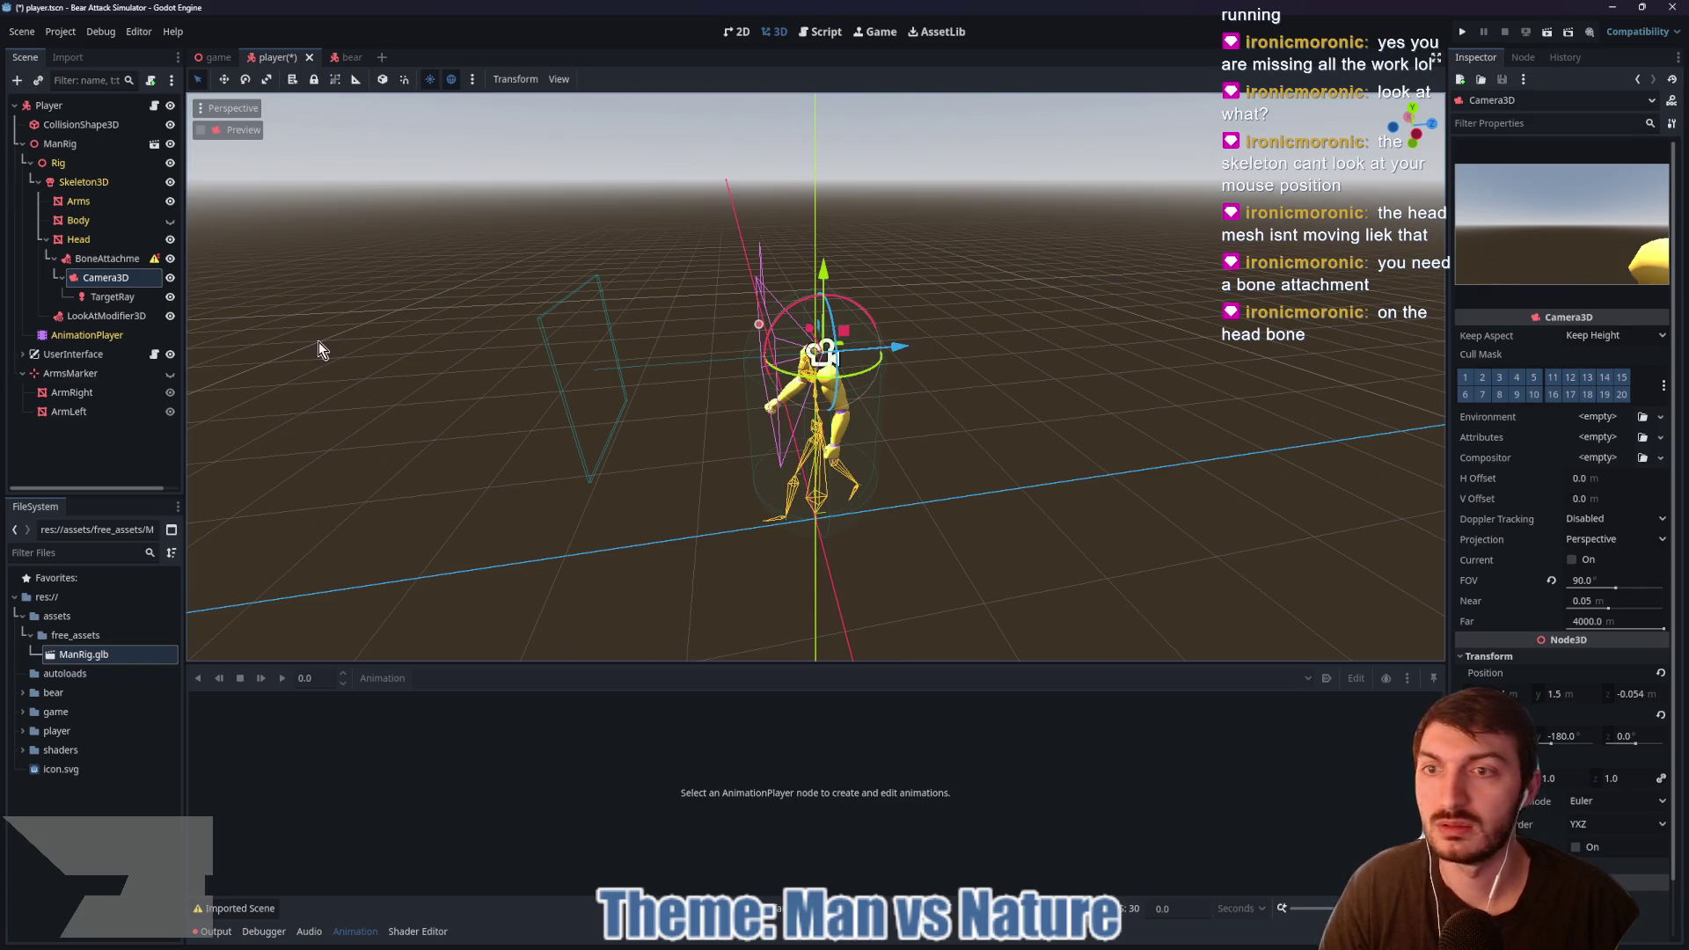
pyautogui.click(92, 259)
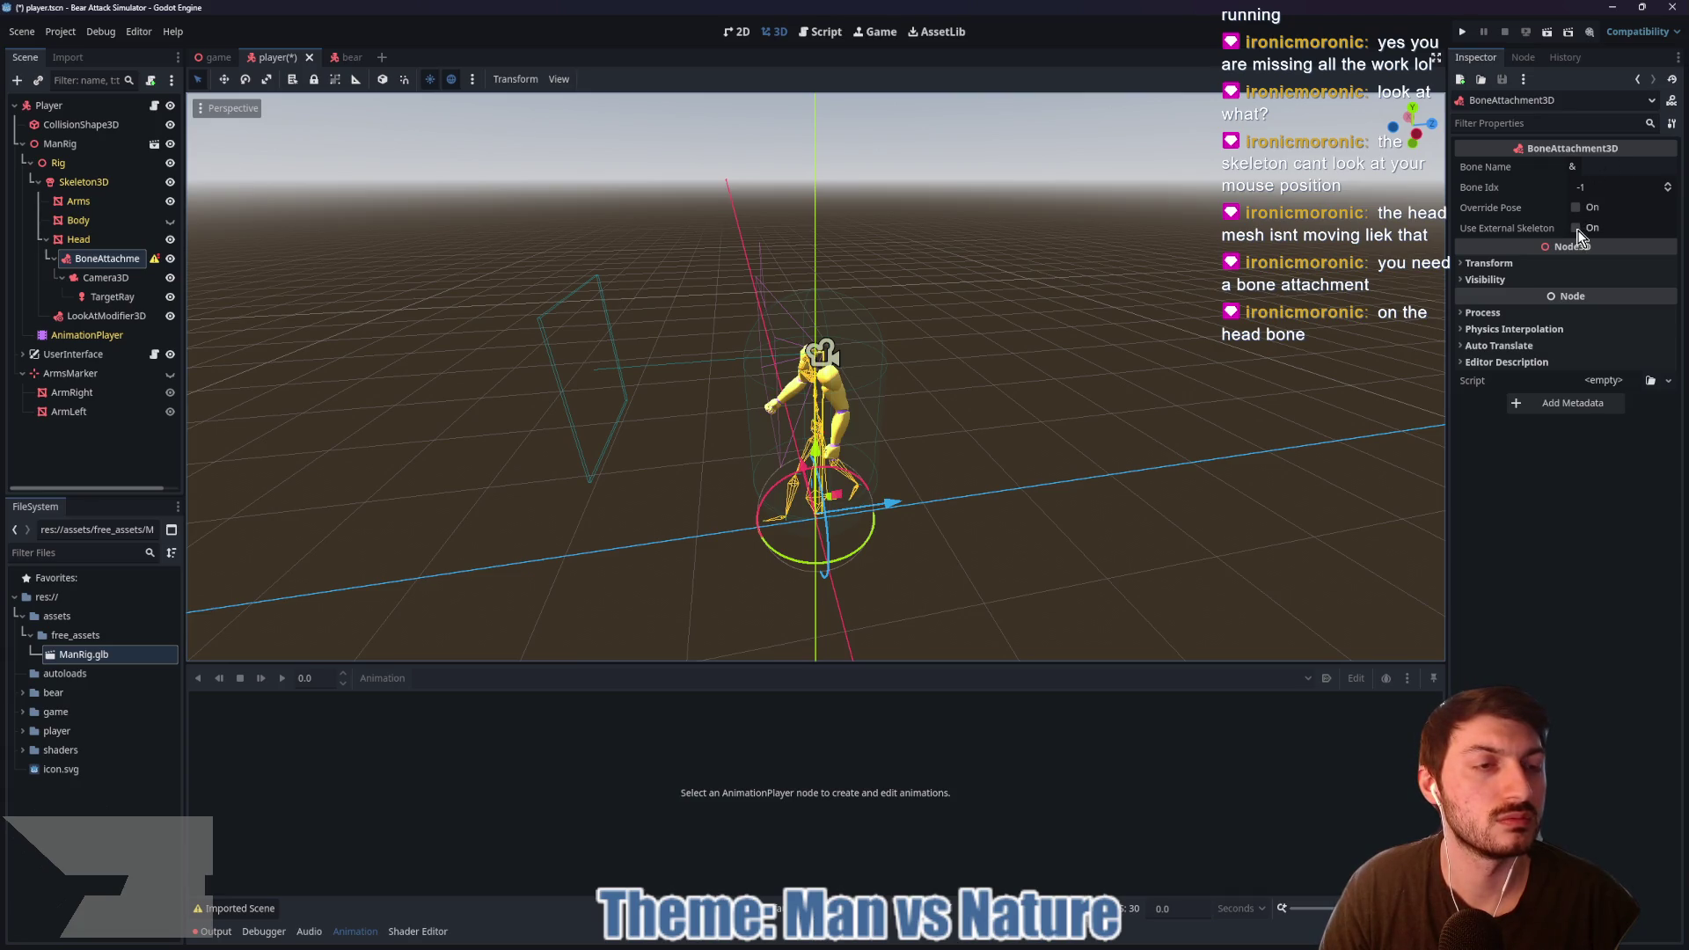
# - Move BoneAttachment3D directly under Skeleton3D and bind it to the DEF-head bone
pyautogui.moveTo(155, 261)
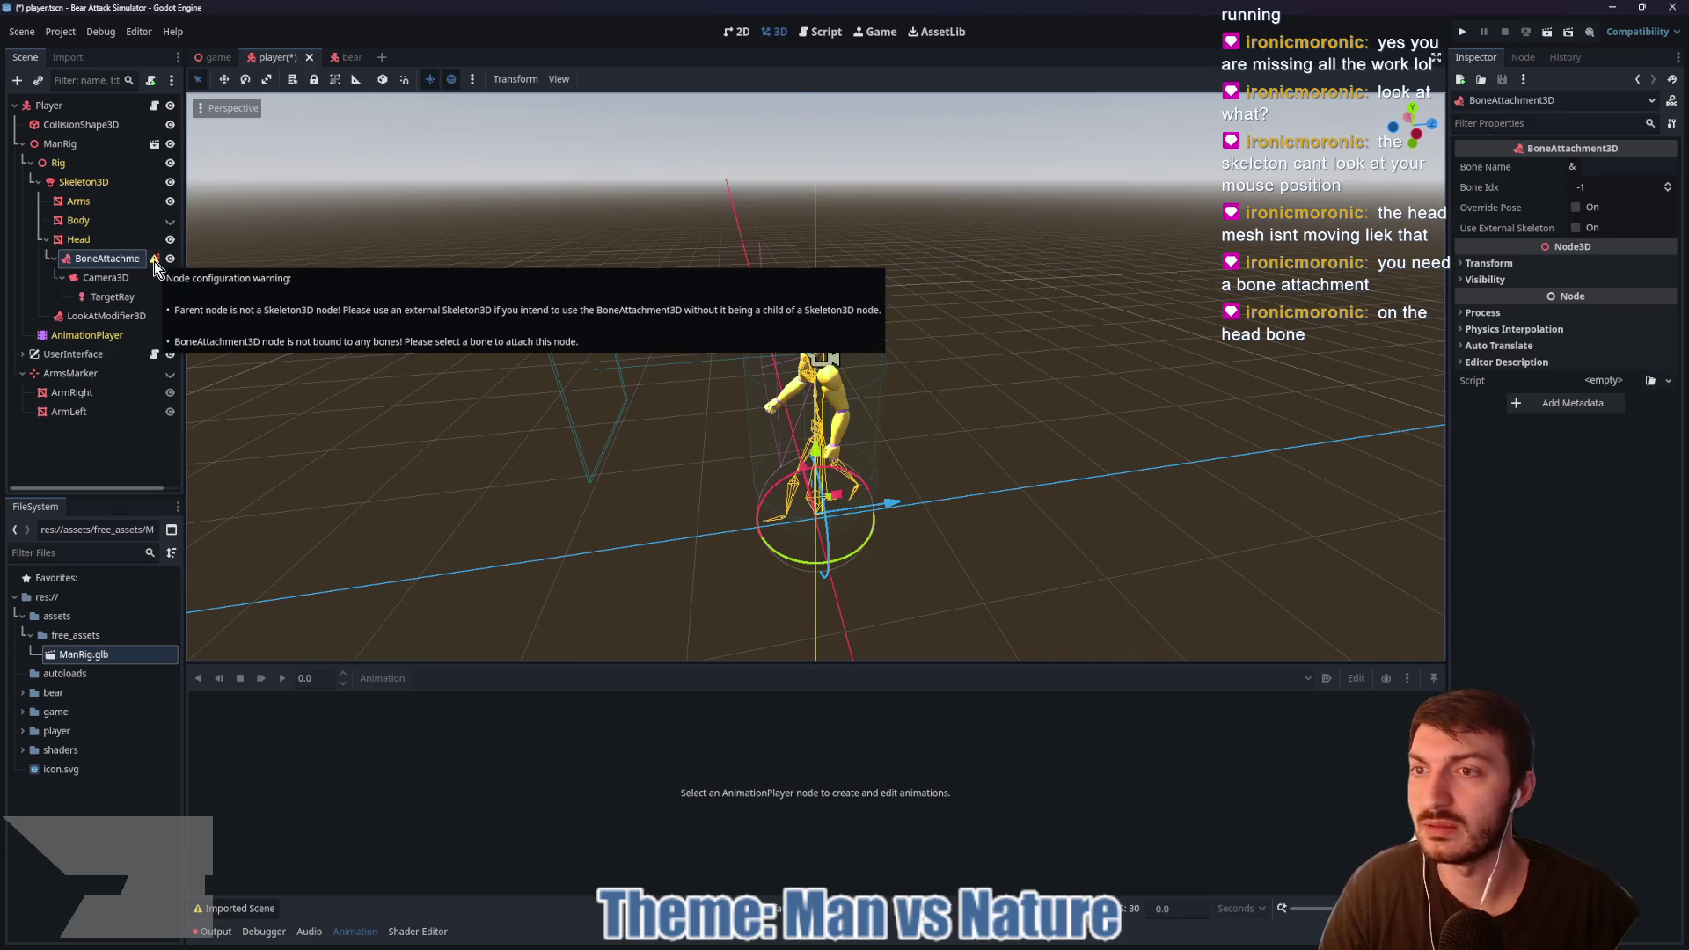
pyautogui.moveTo(81, 262); pyautogui.dragTo(58, 195)
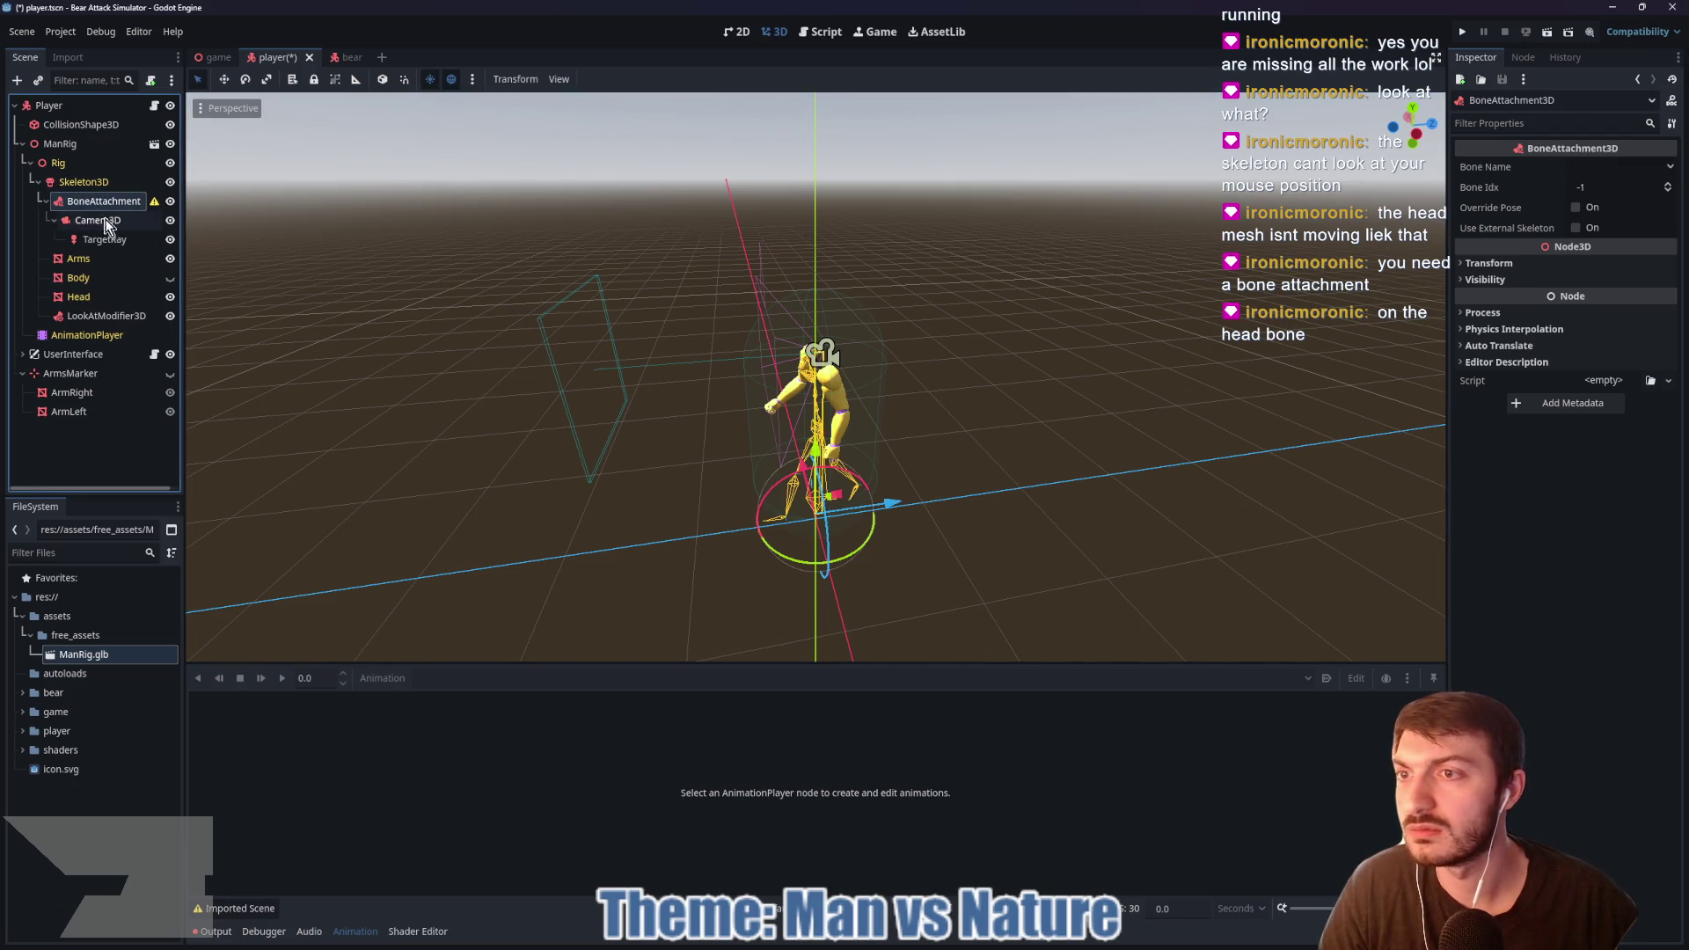
pyautogui.click(86, 183)
pyautogui.click(99, 201)
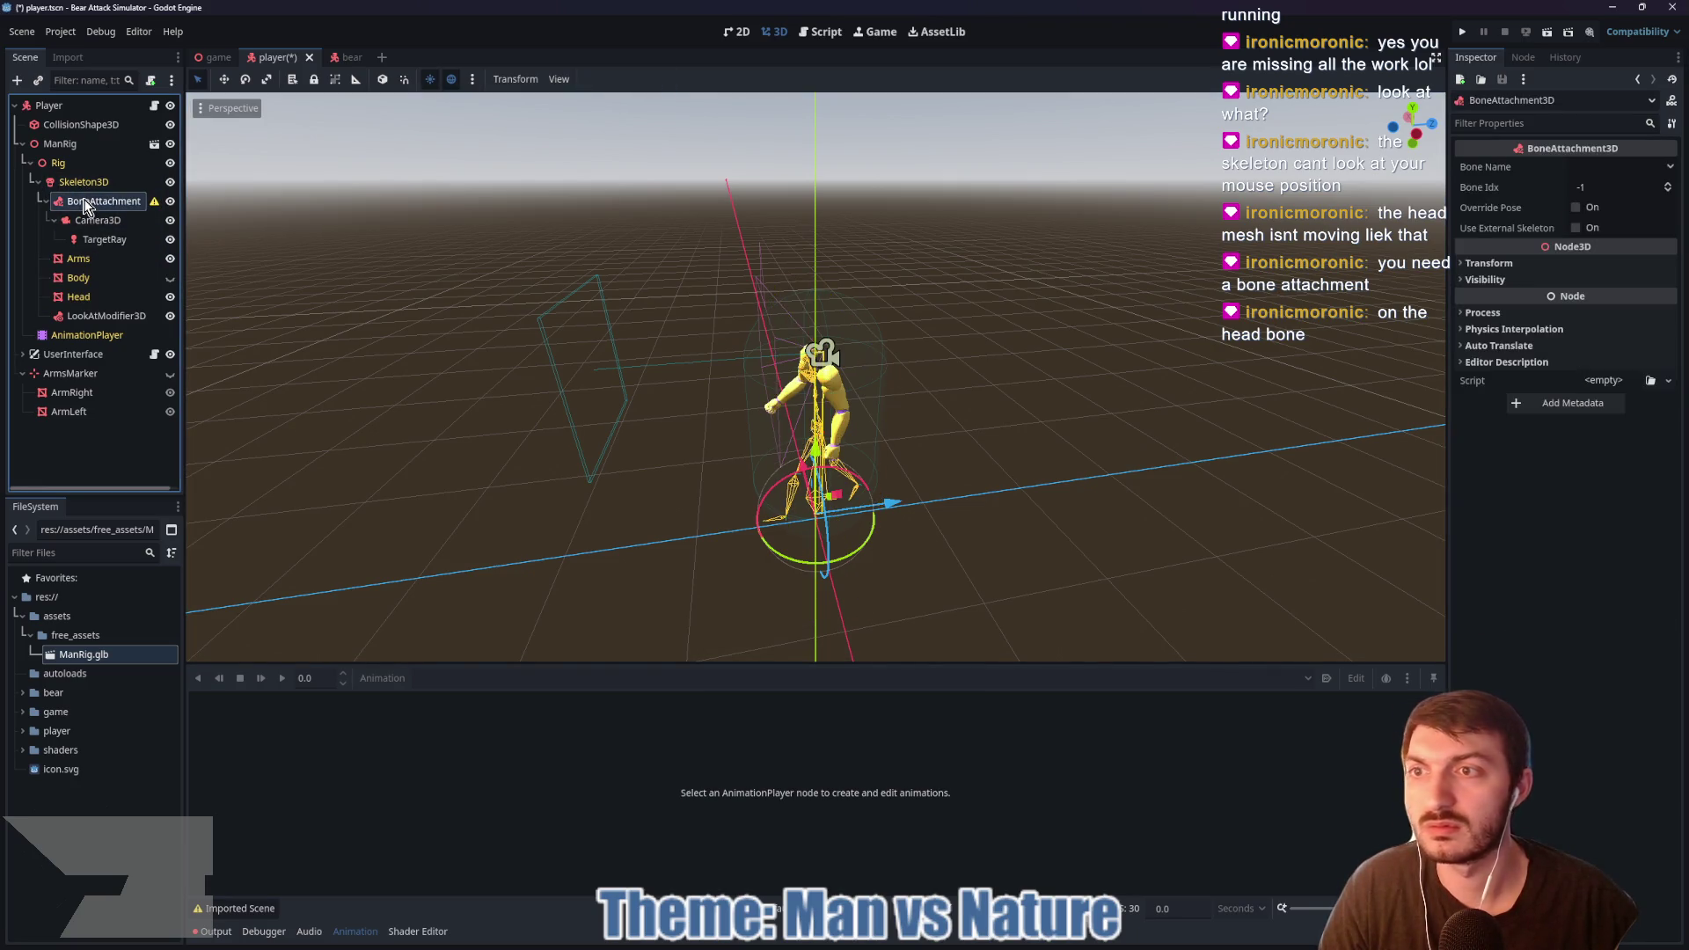
pyautogui.click(1596, 169)
pyautogui.click(1619, 121)
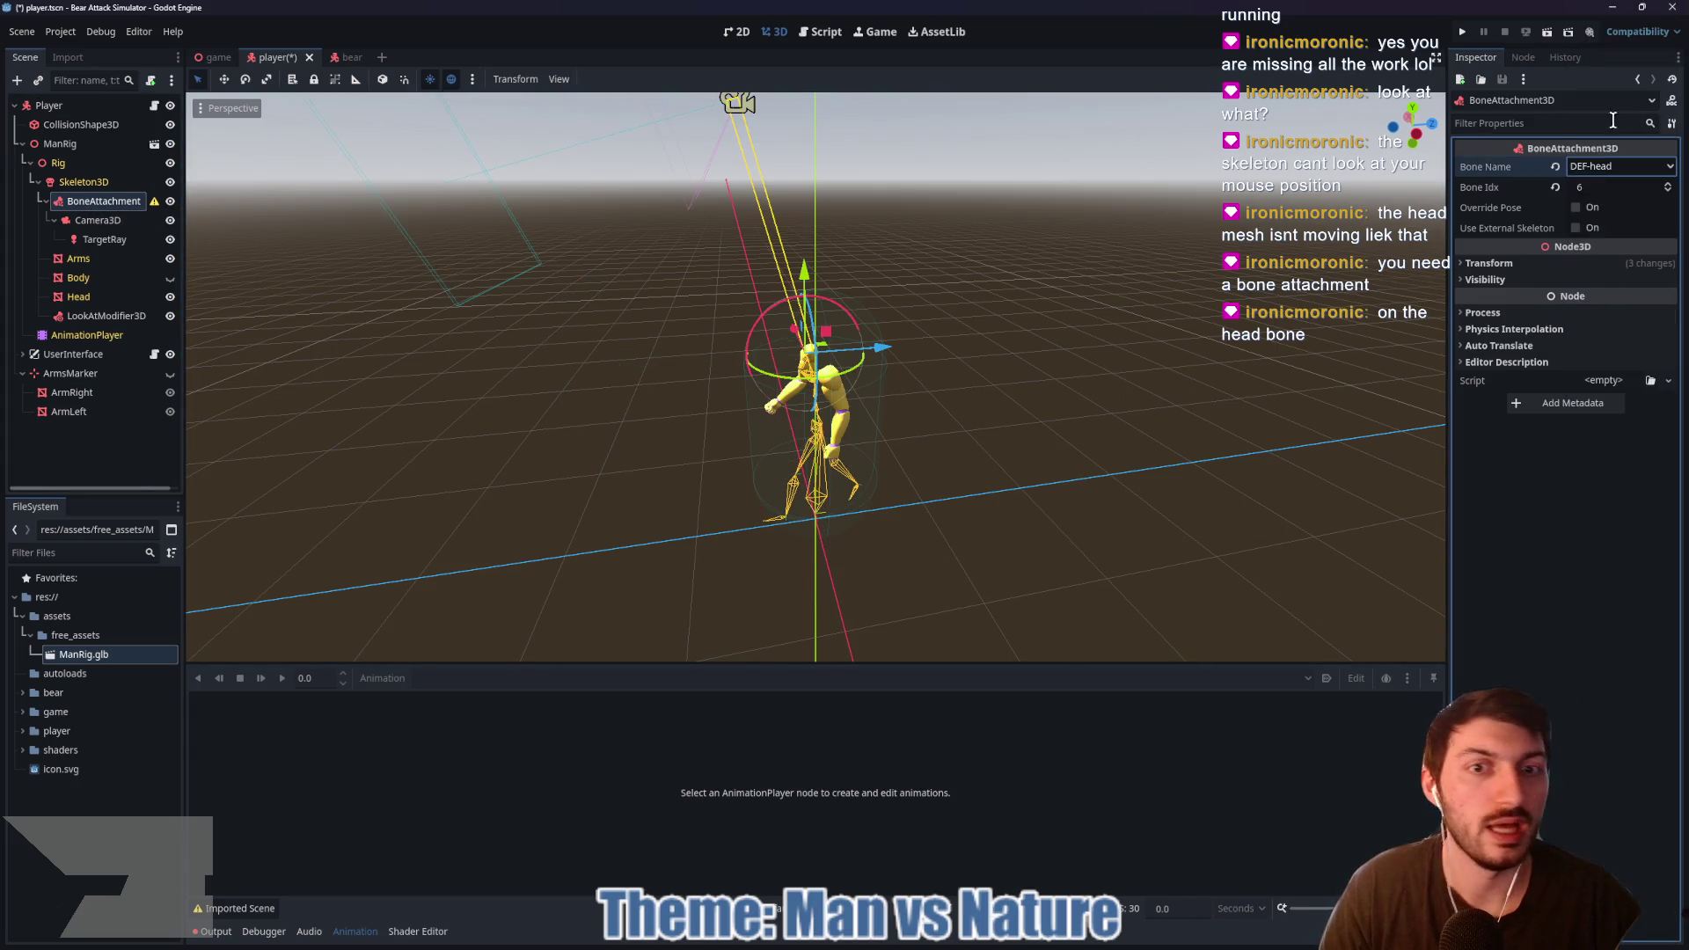
pyautogui.scroll(-2, 615, 343)
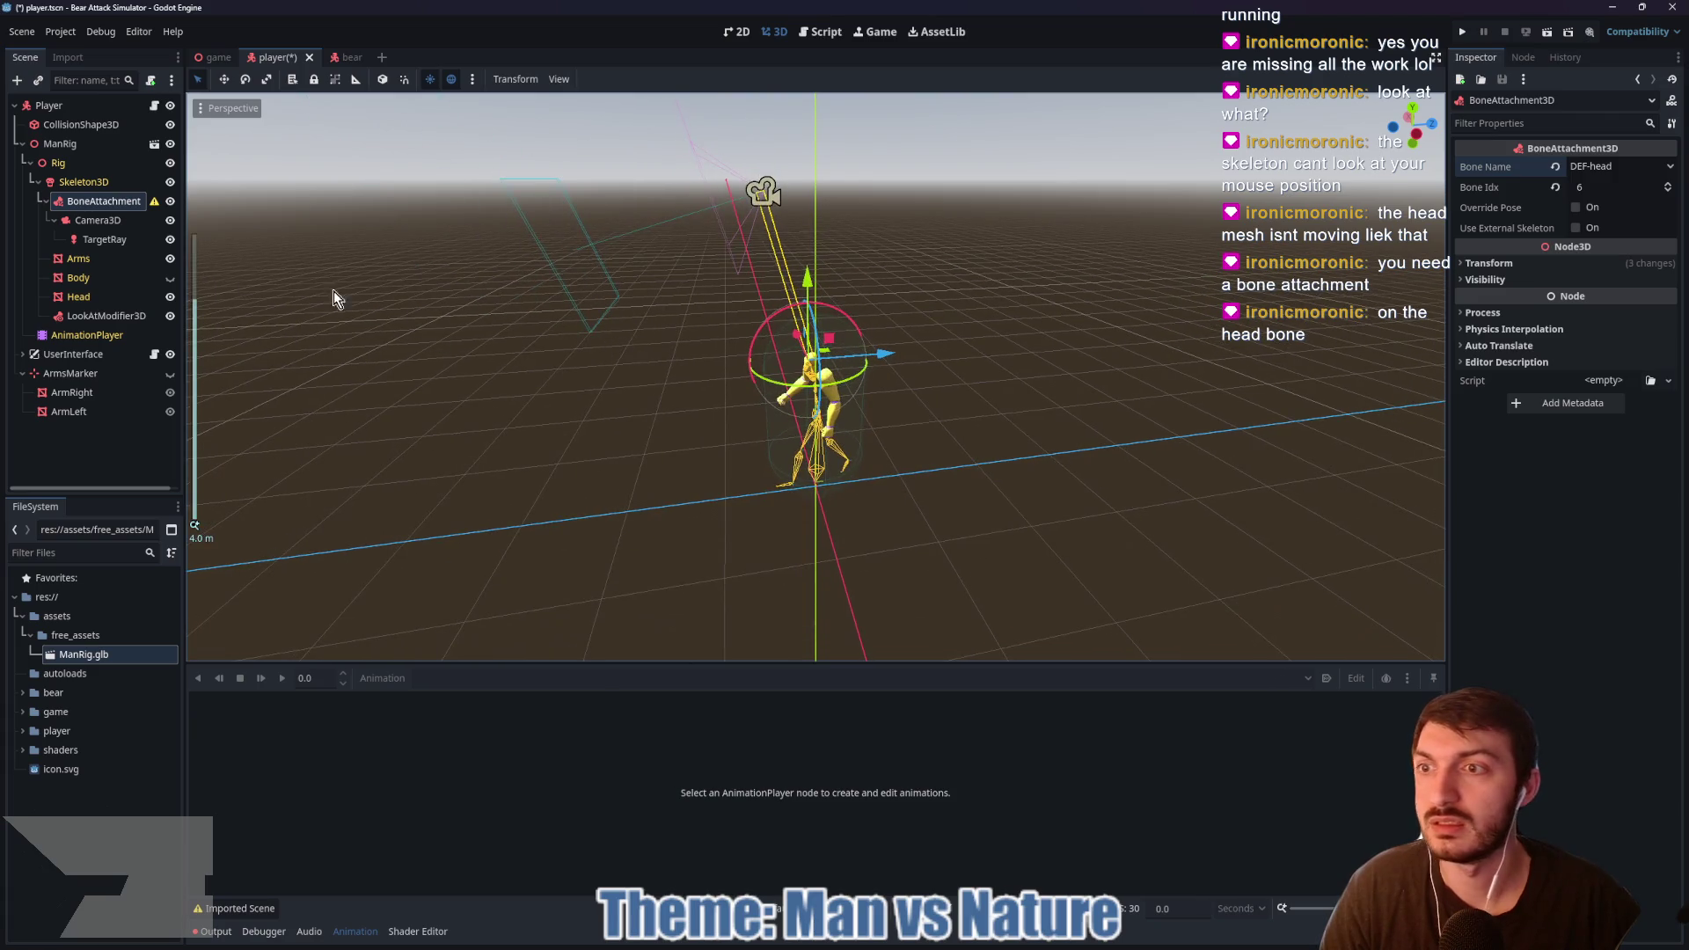
# - Set Camera3D's Y position to 0
pyautogui.click(95, 220)
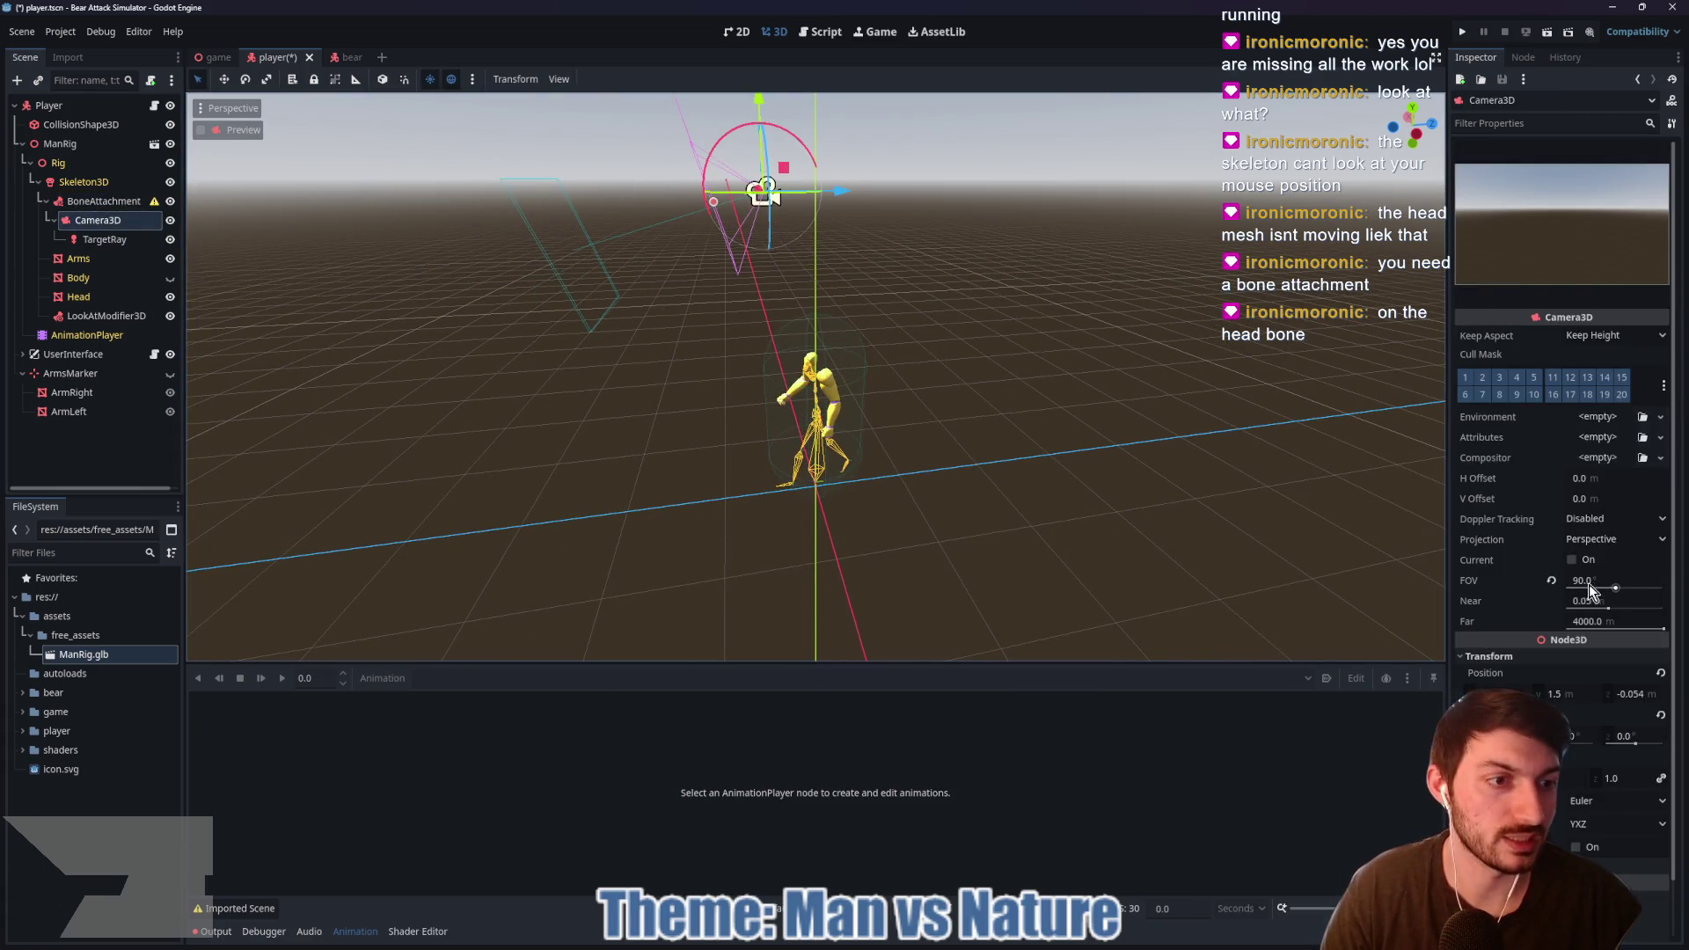
pyautogui.click(1575, 693)
pyautogui.write('0')
pyautogui.press('Return')
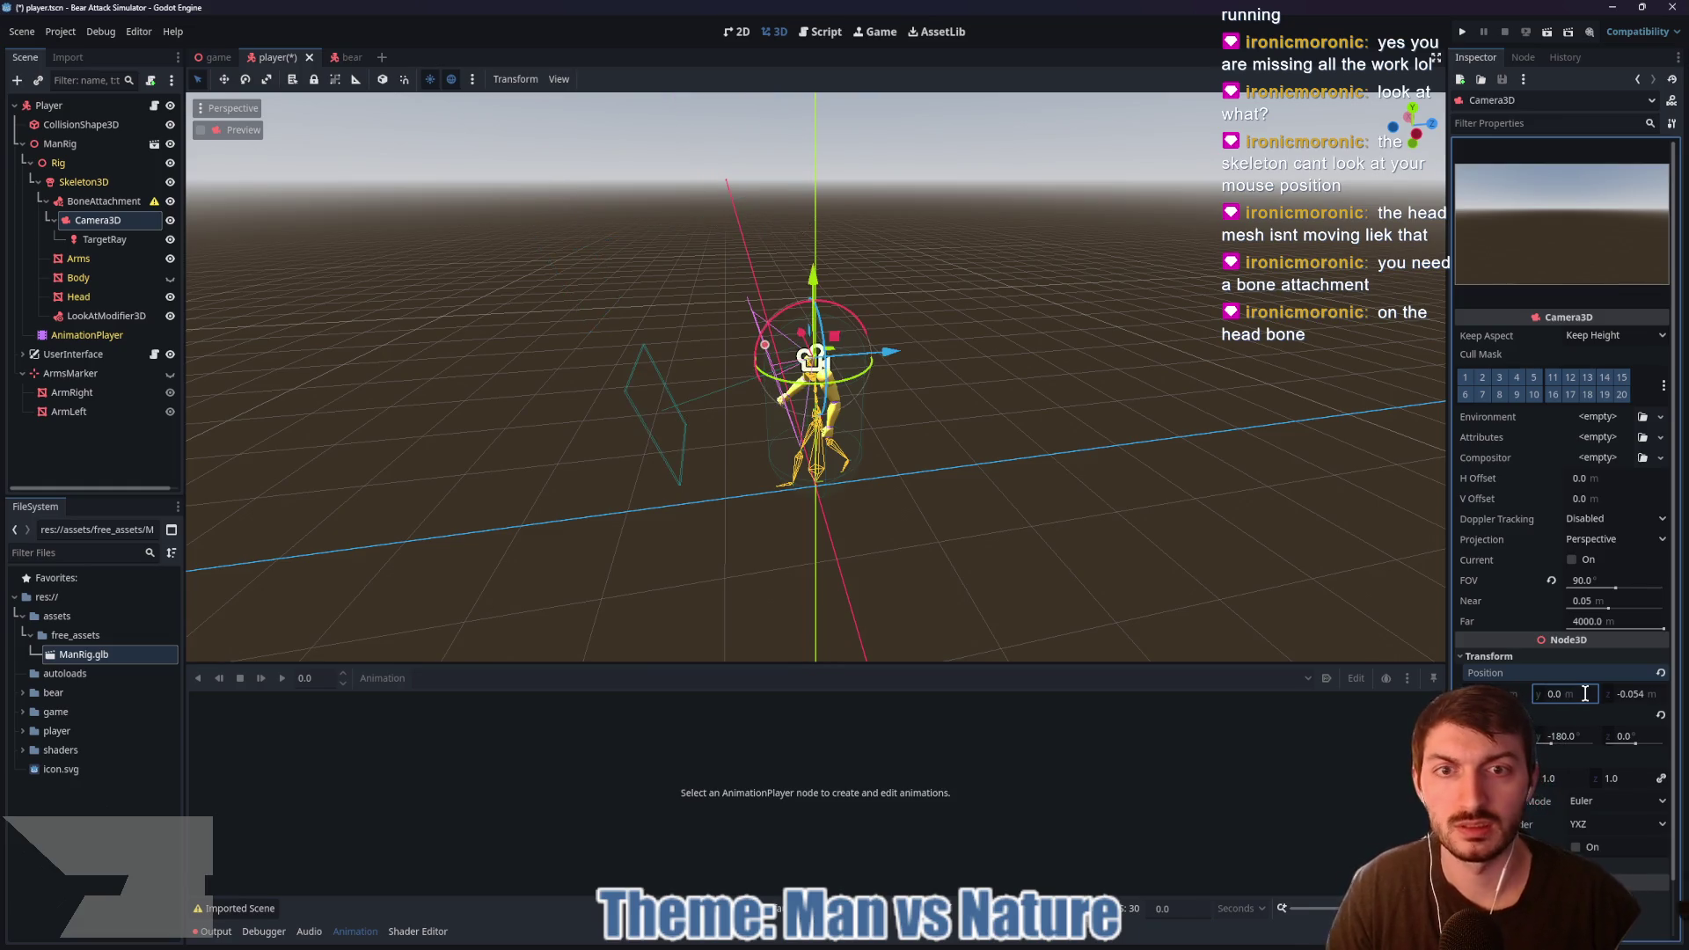
# - Save player.tscn, confirming BoneAttachment3D still follows DEF-head (index 6)
pyautogui.click(99, 317)
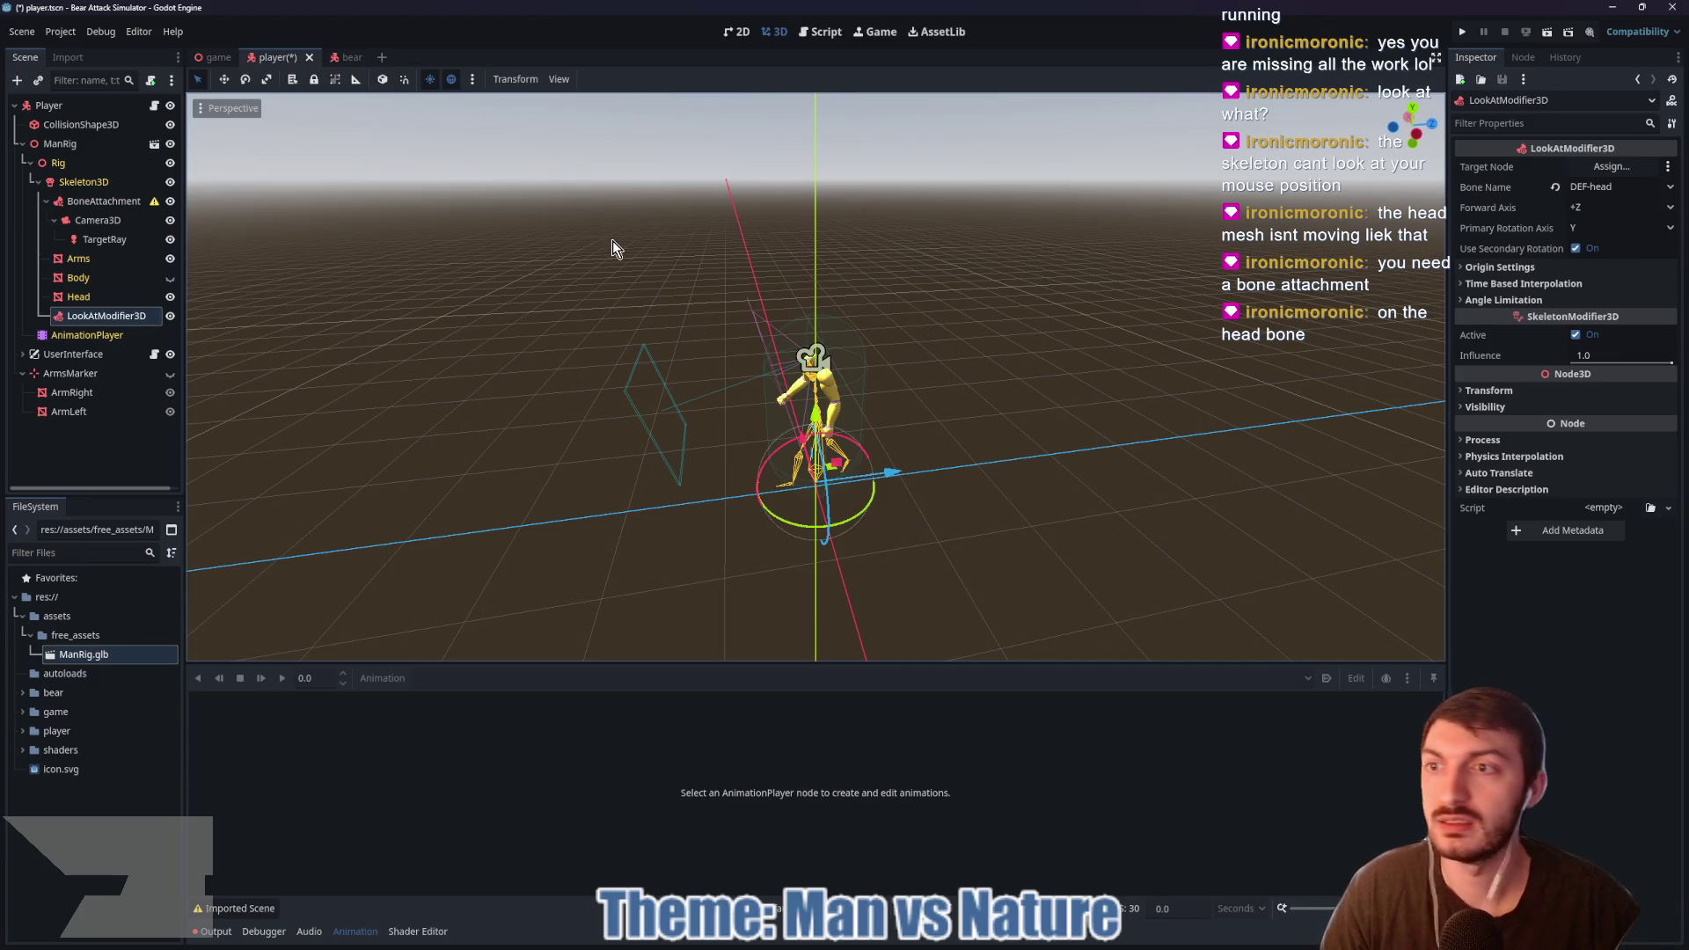
pyautogui.moveTo(153, 204)
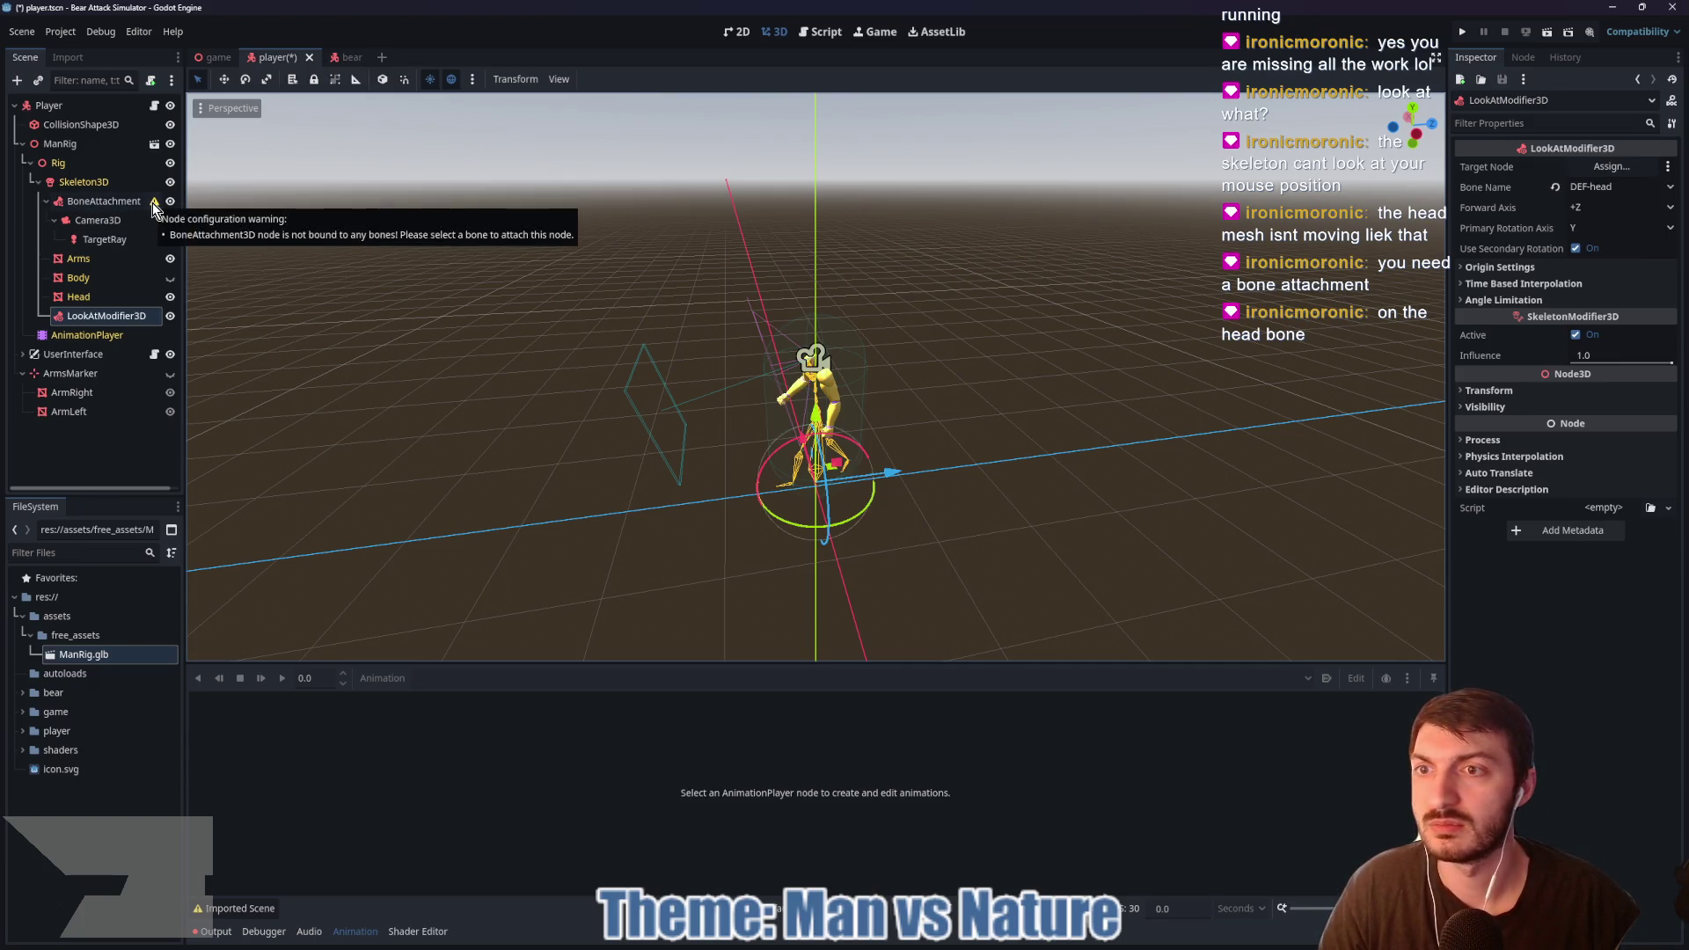
pyautogui.click(132, 202)
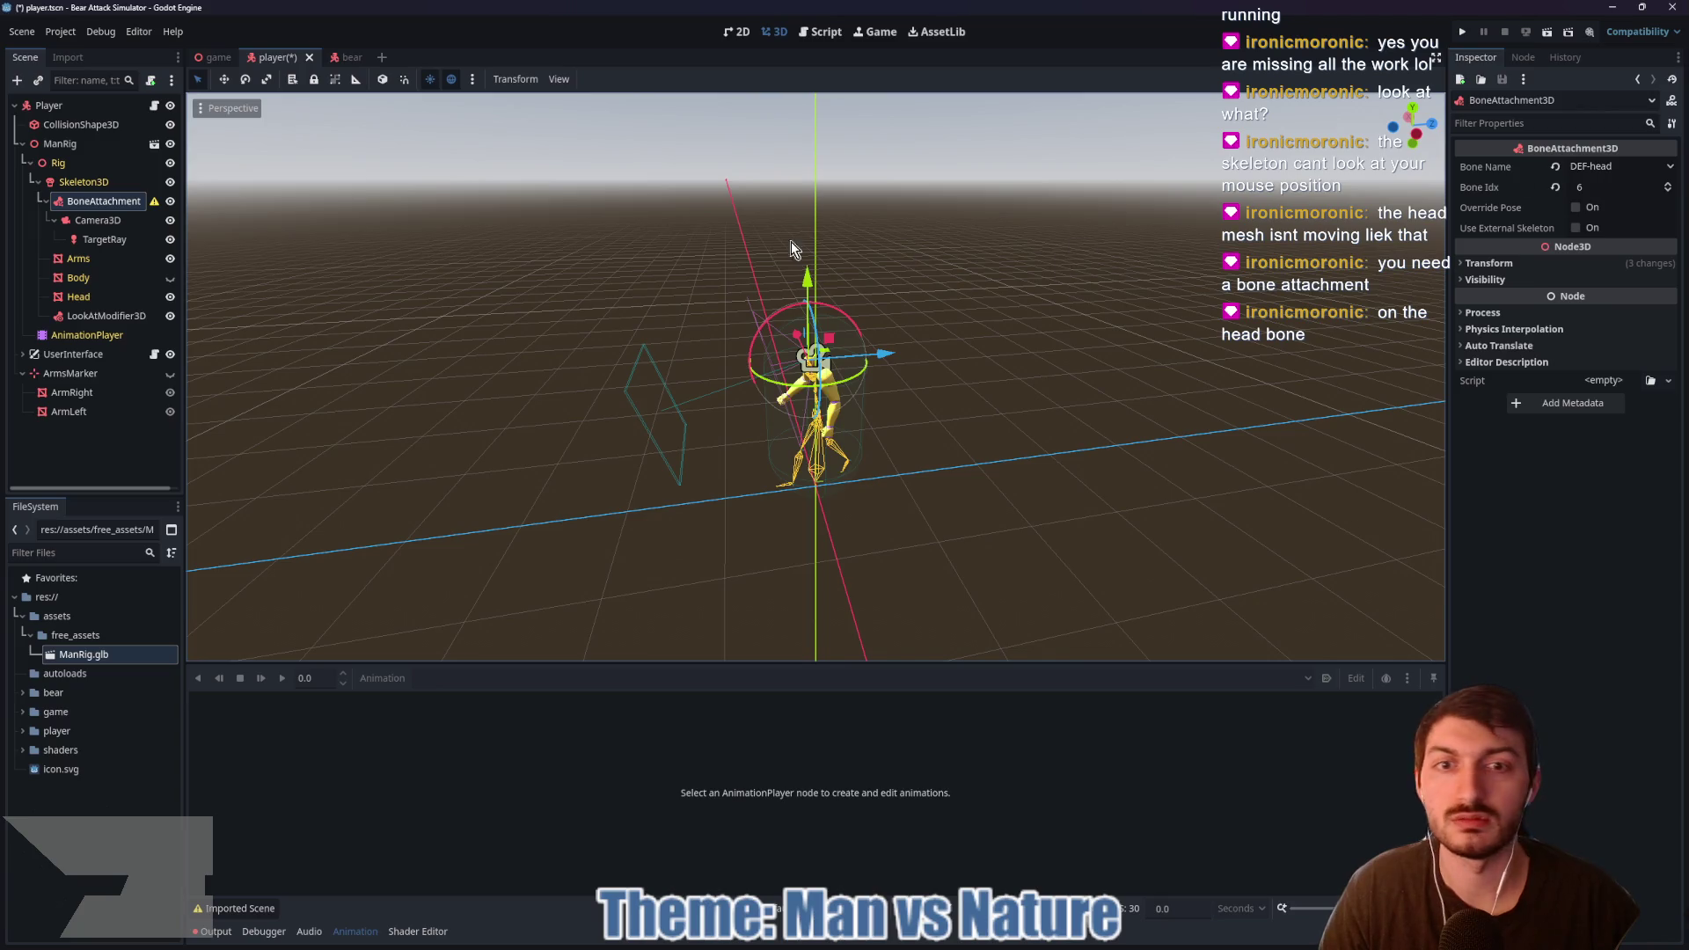
pyautogui.moveTo(158, 205)
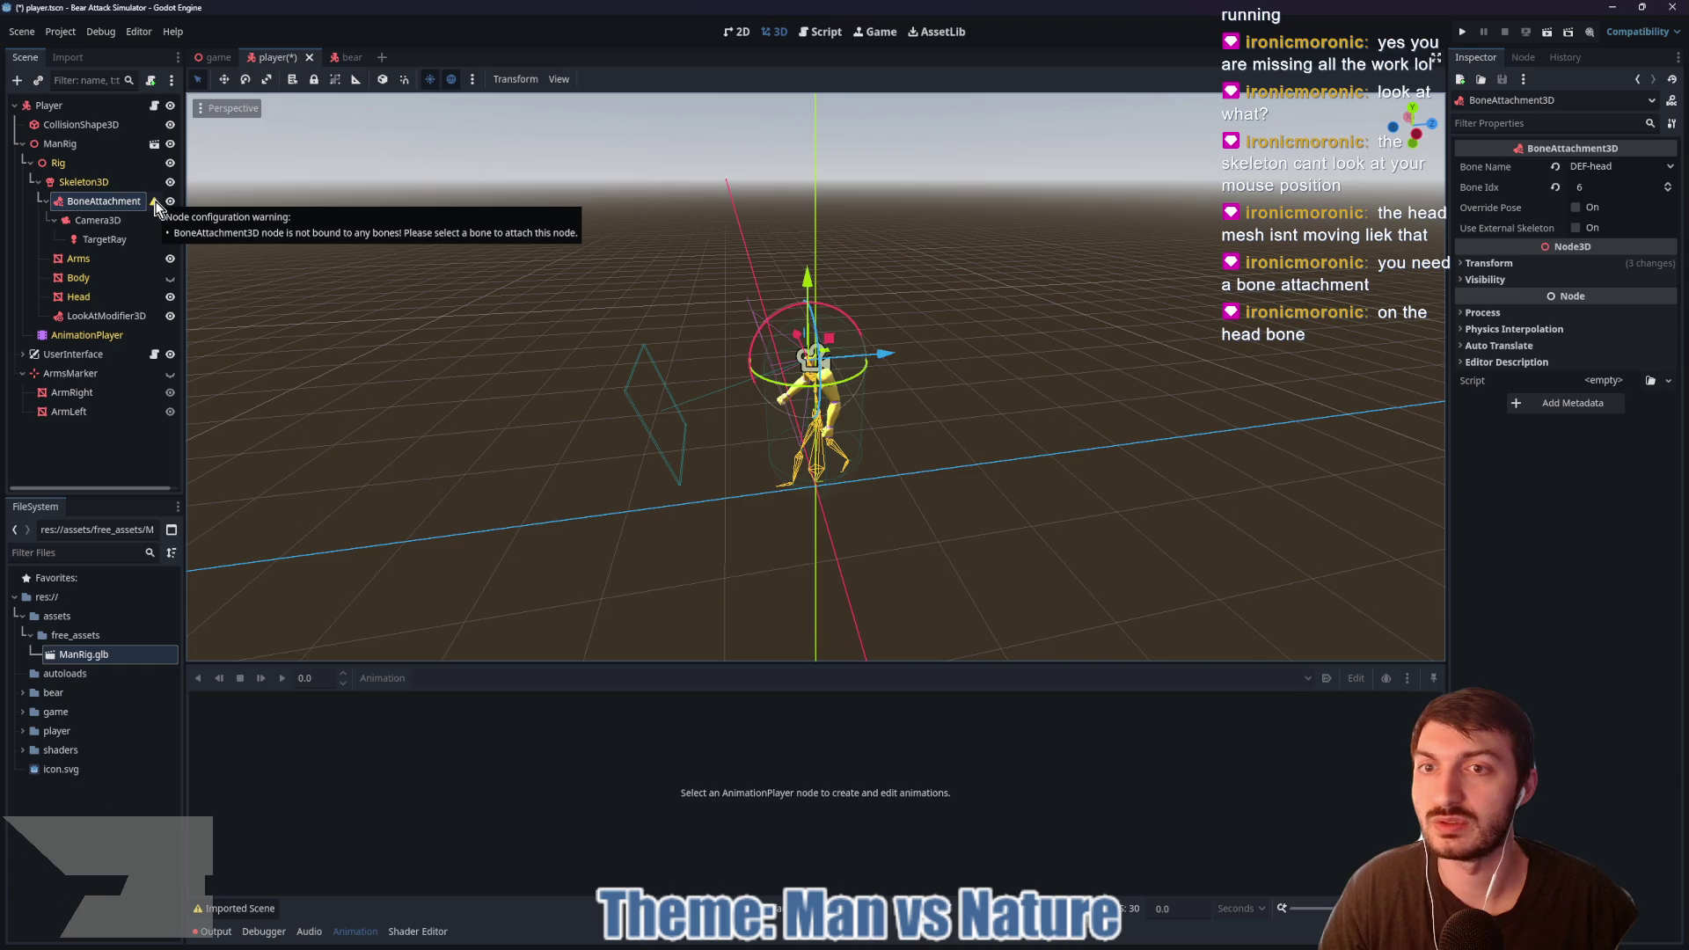
pyautogui.hotkey('ctrl', 's')
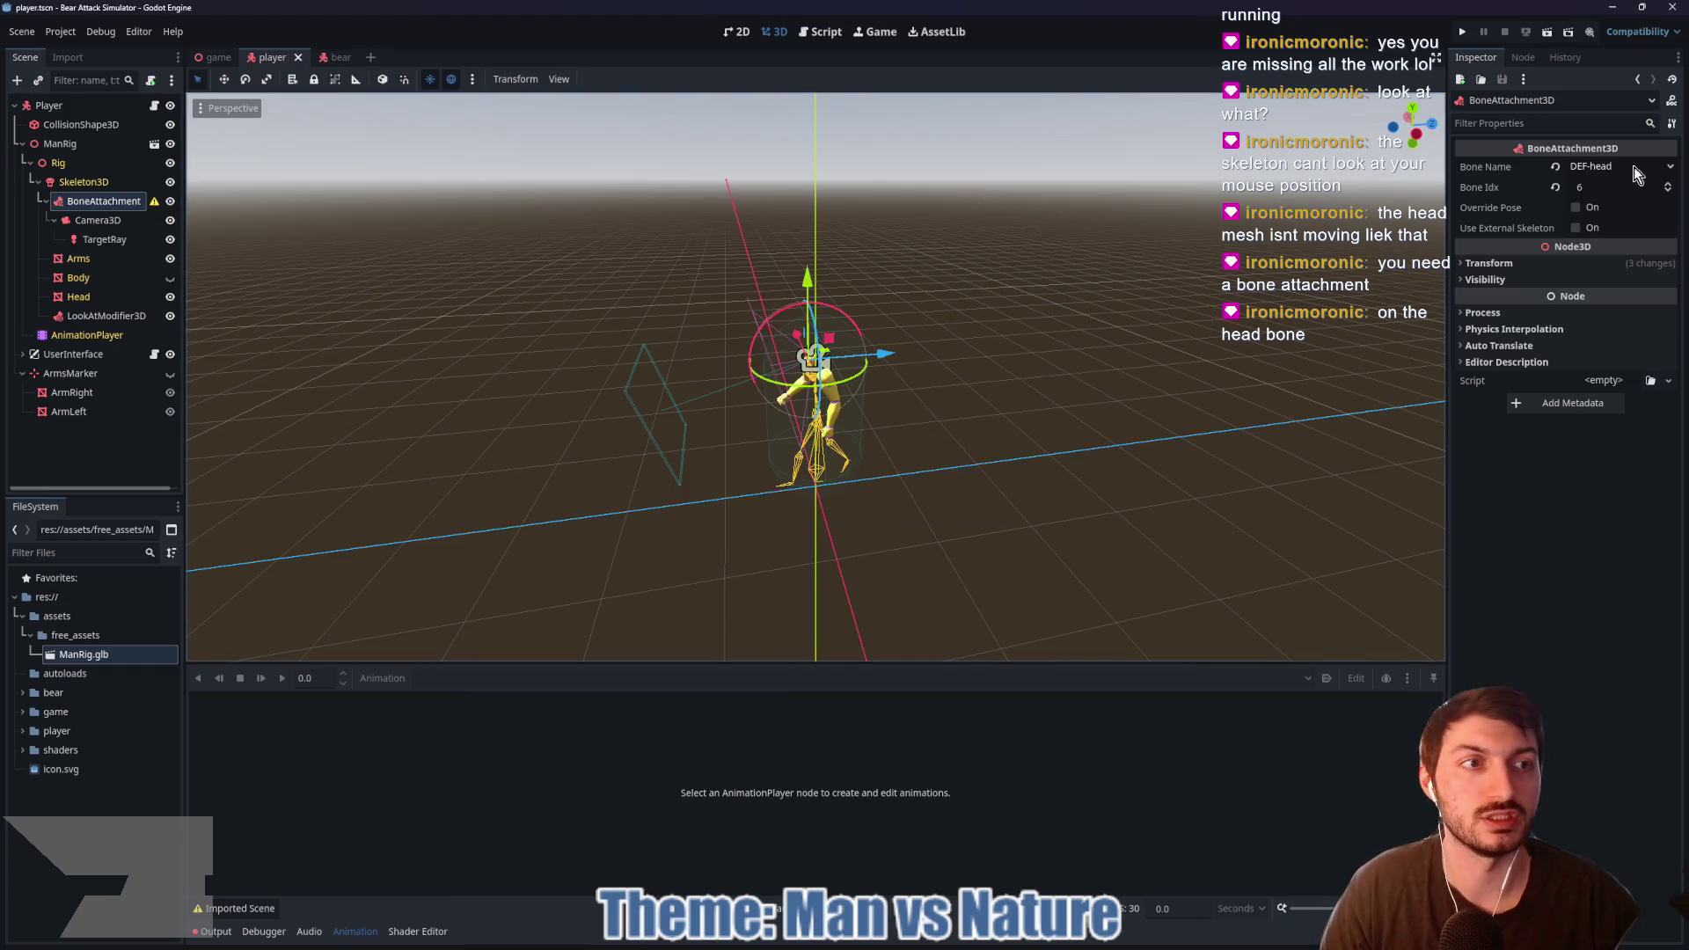
pyautogui.click(1636, 170)
pyautogui.click(1596, 192)
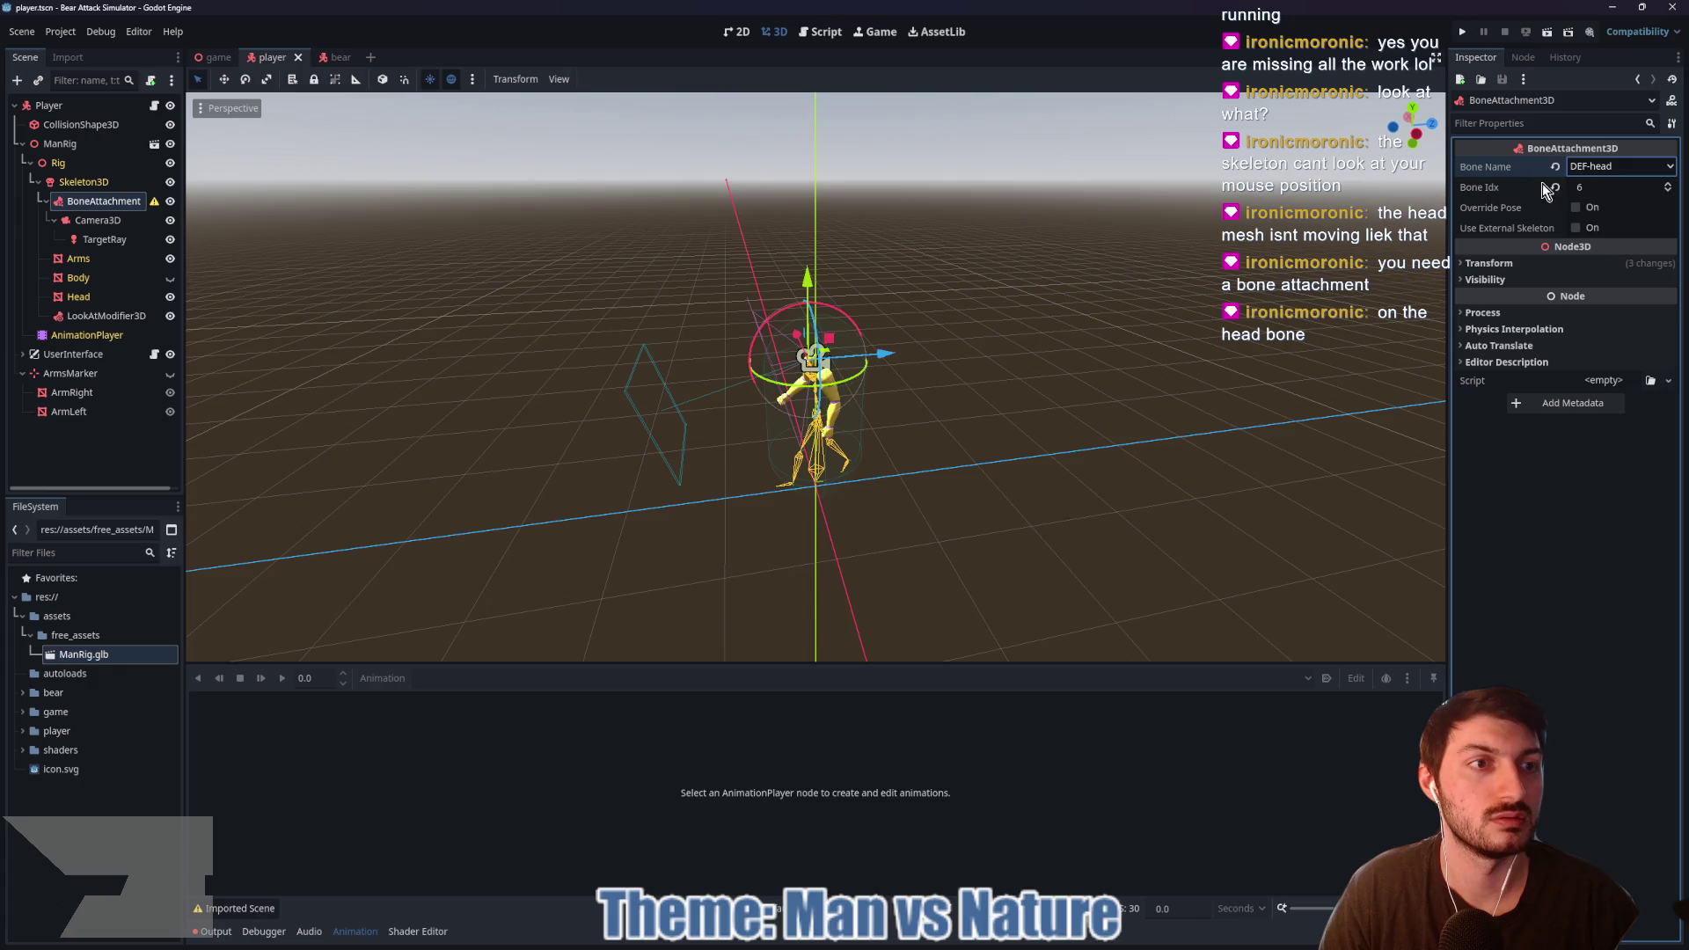
pyautogui.click(1515, 195)
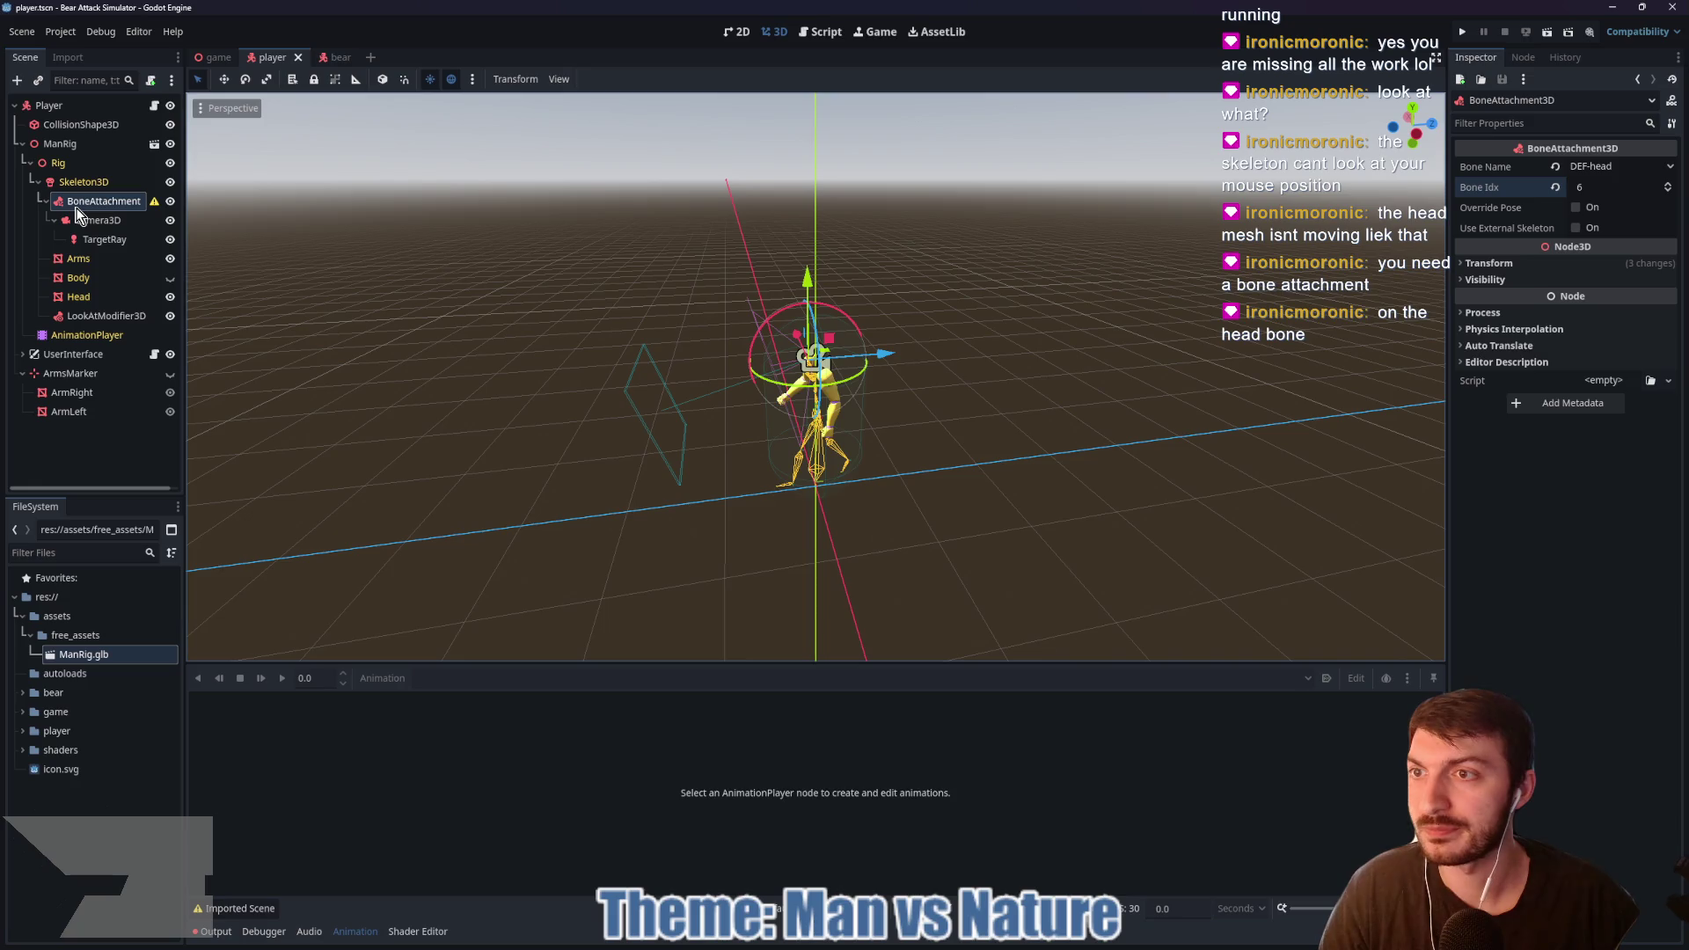
pyautogui.click(97, 301)
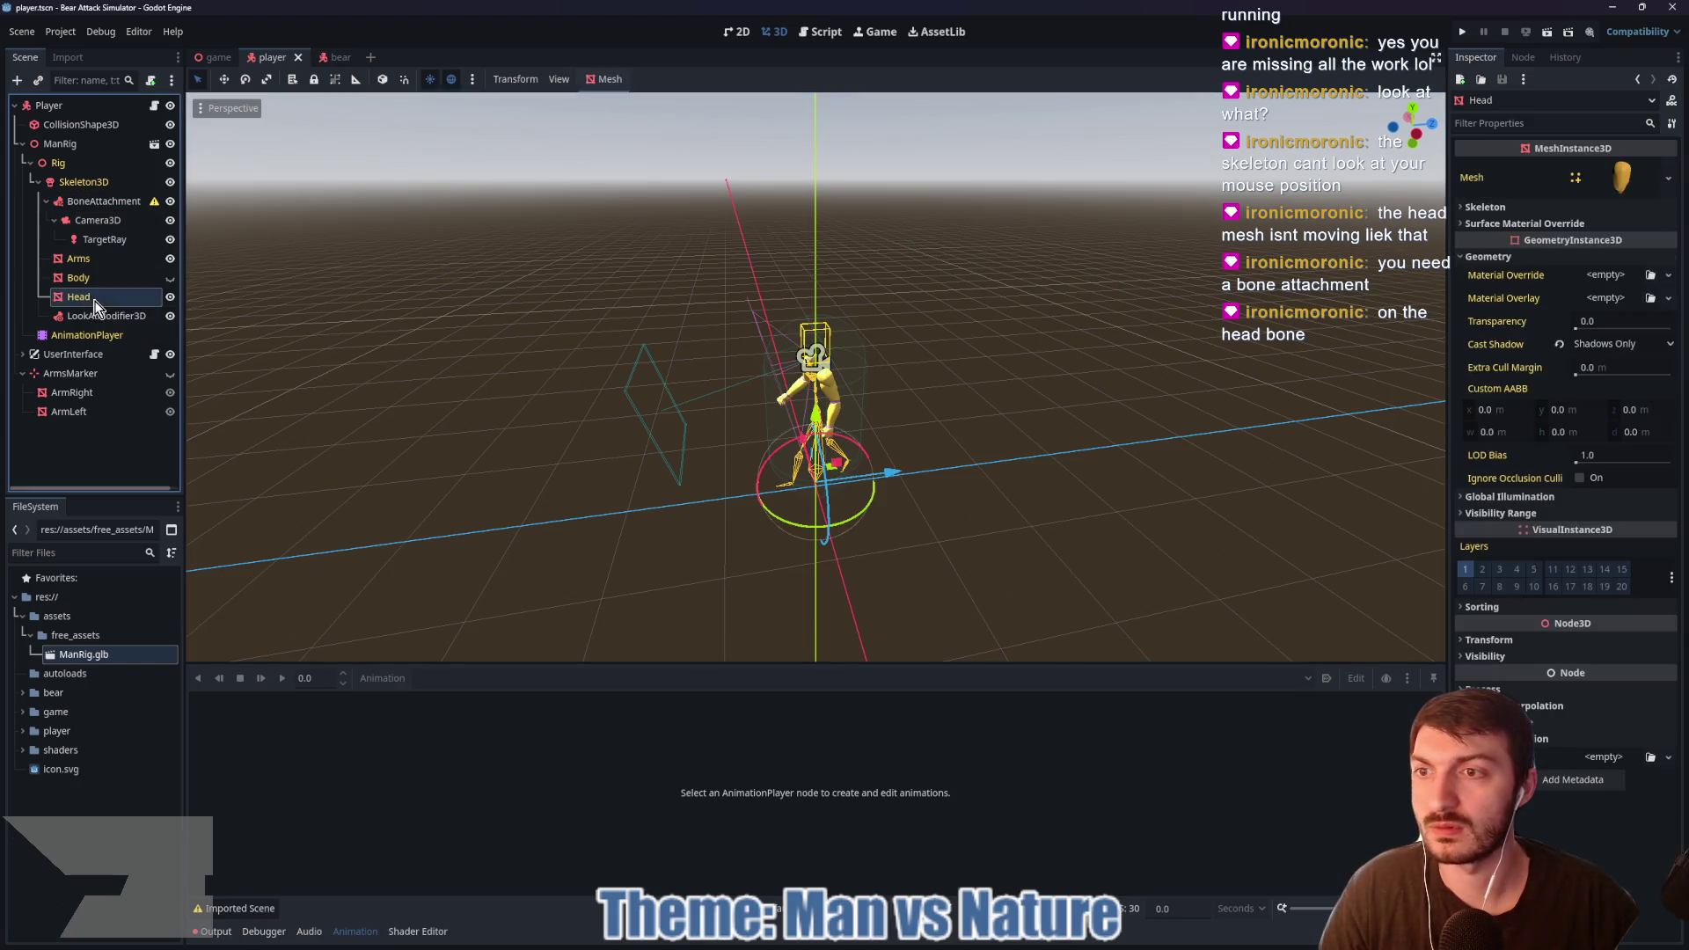
# - Hide Head, set LookAtModifier3D's Target Node to Reticle, save, and switch to game.tscn
pyautogui.click(171, 298)
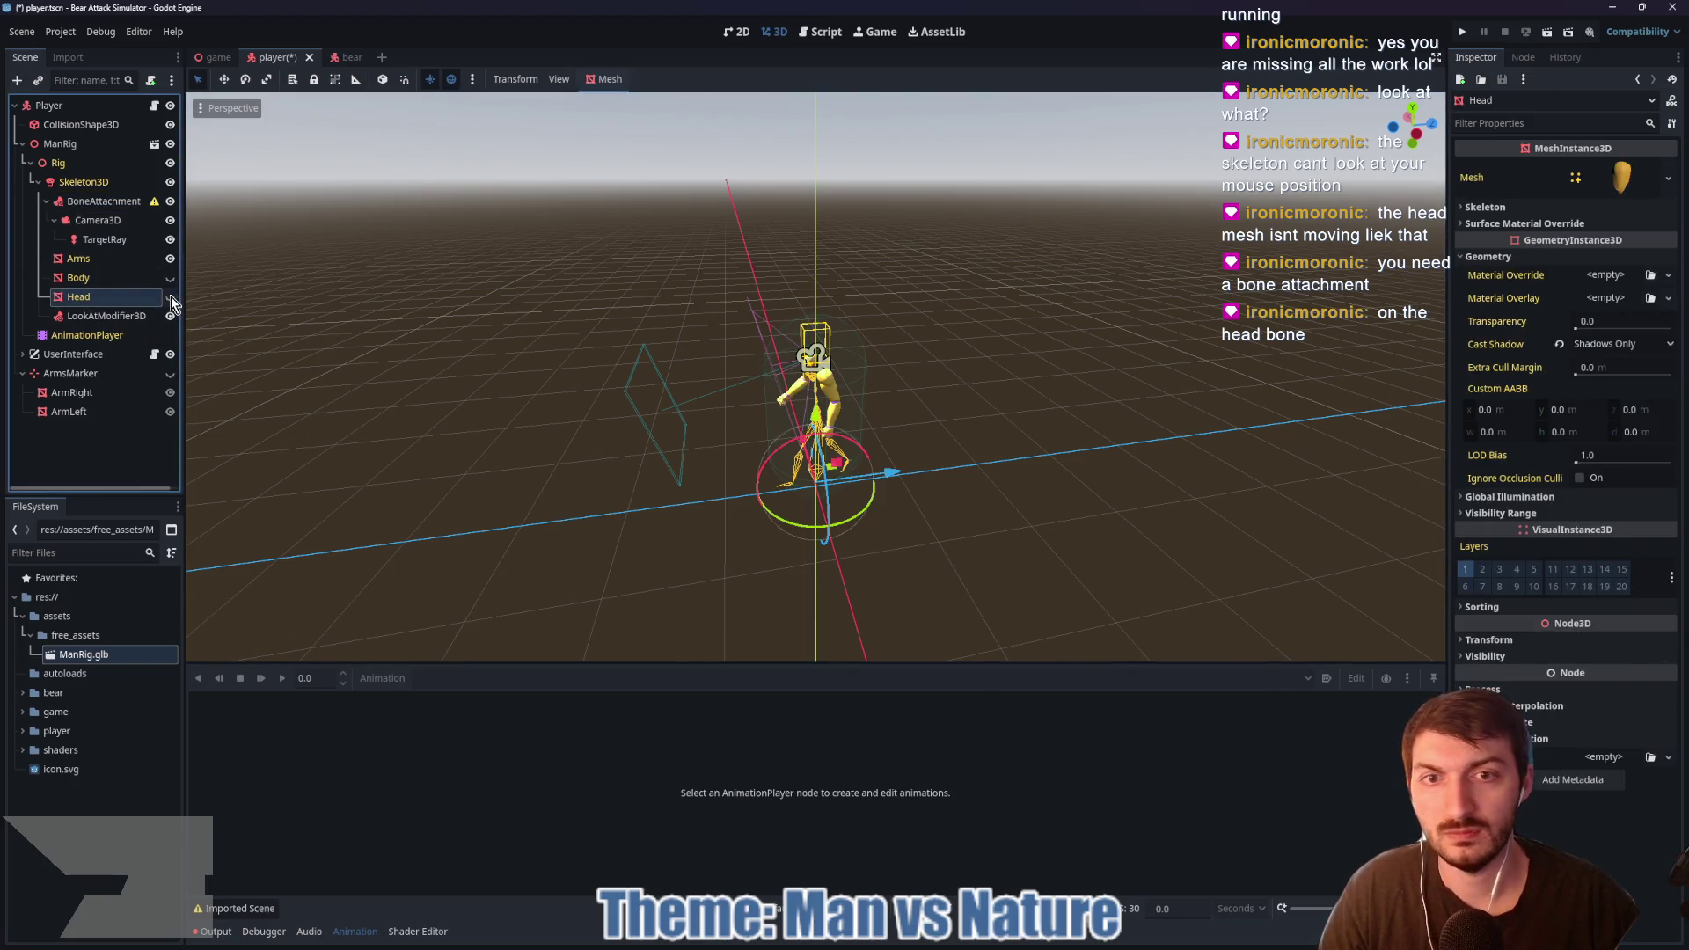
pyautogui.click(109, 319)
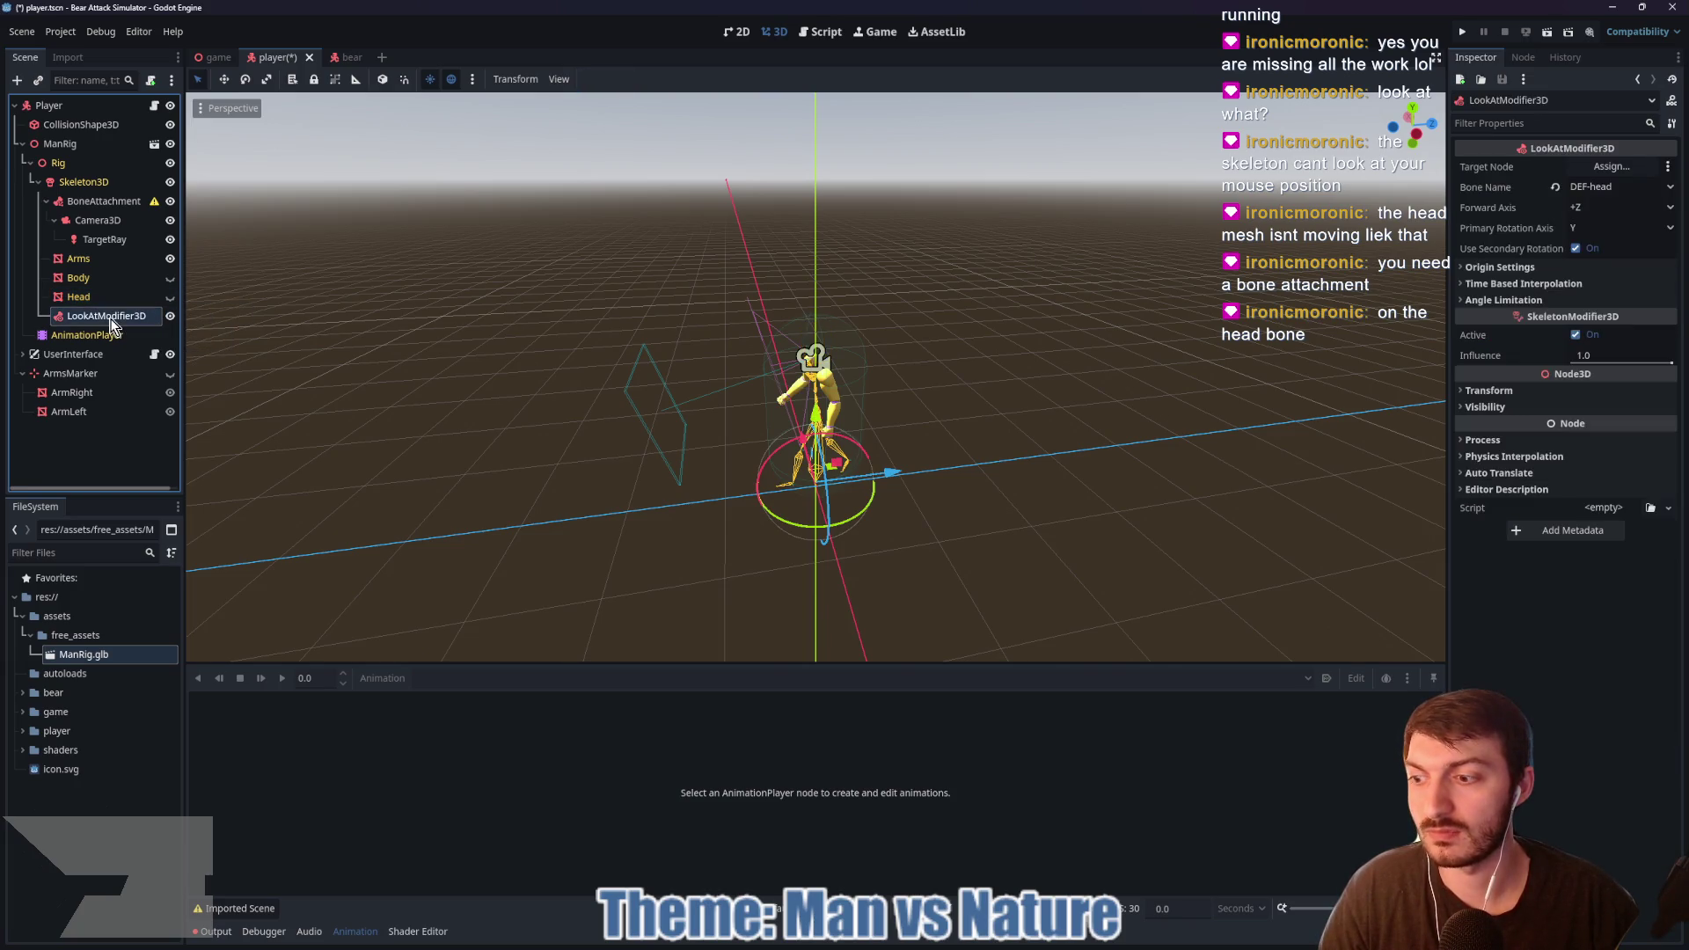
pyautogui.click(1608, 169)
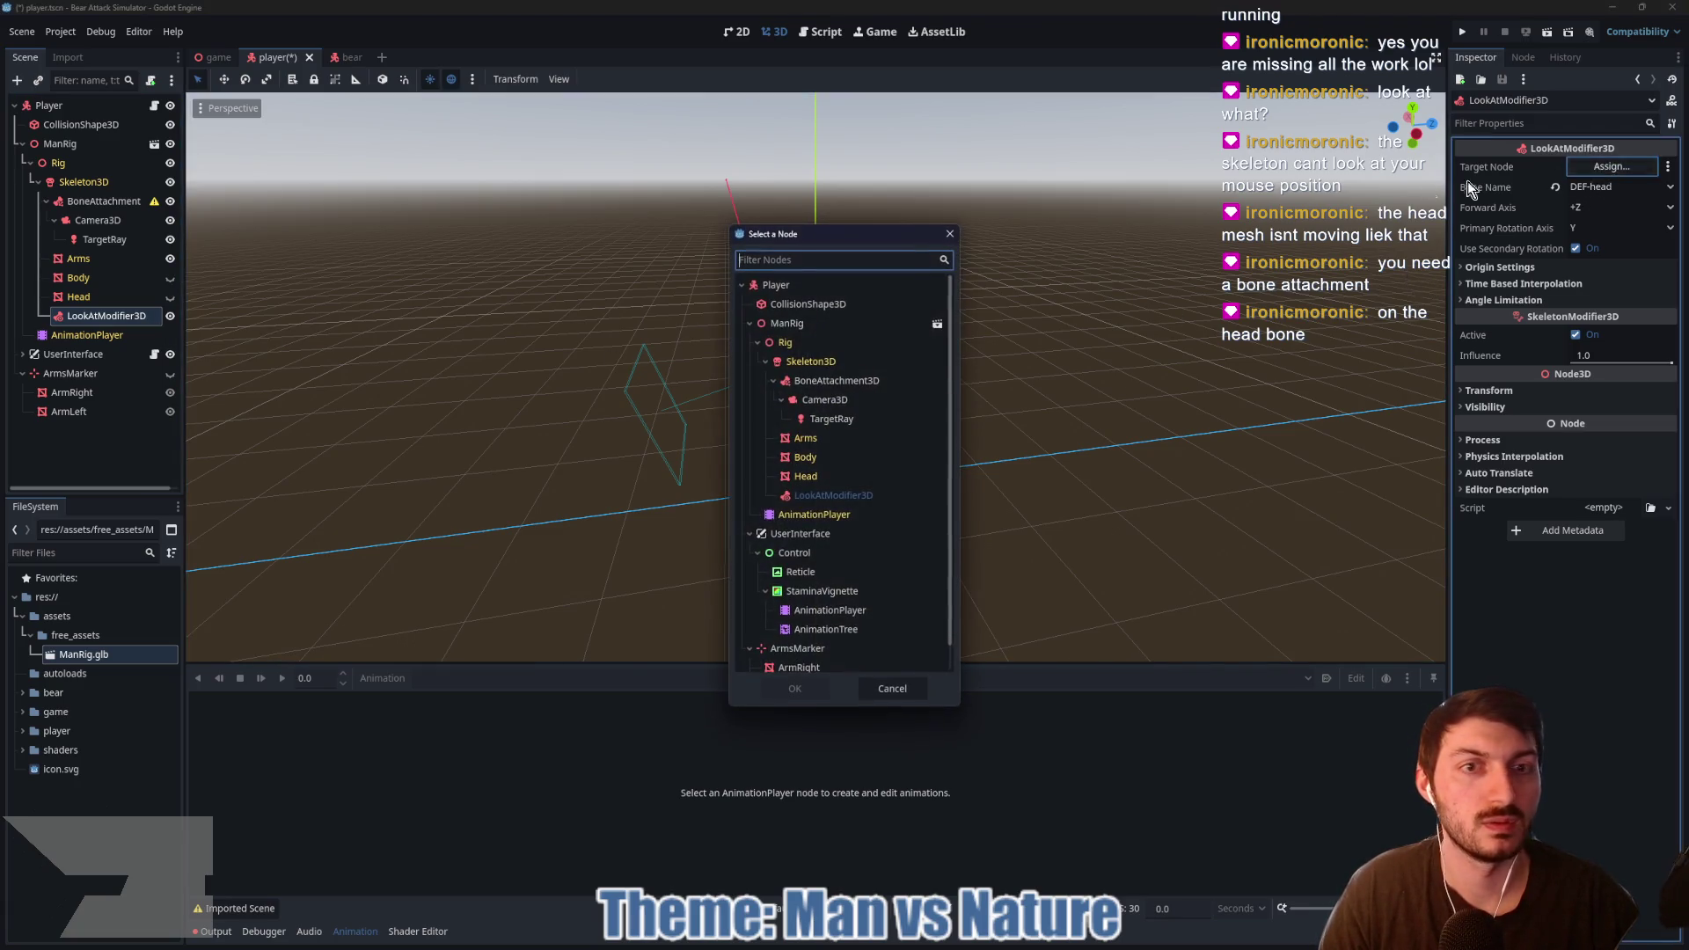
pyautogui.click(817, 572)
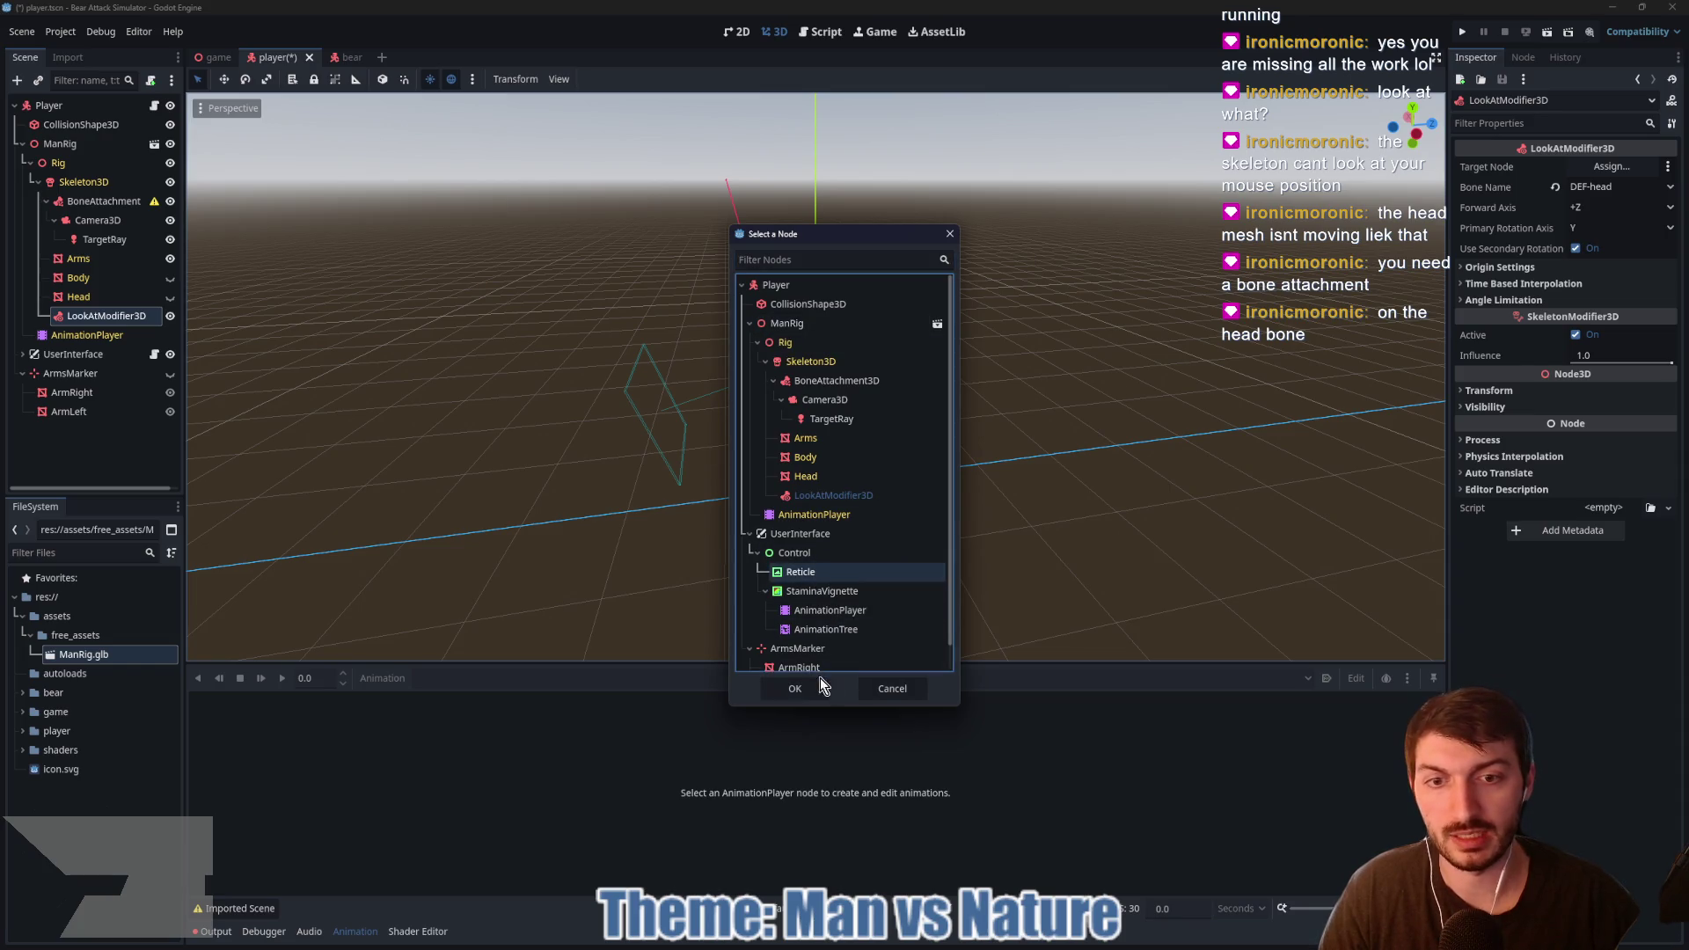
pyautogui.click(802, 686)
pyautogui.hotkey('ctrl', 's')
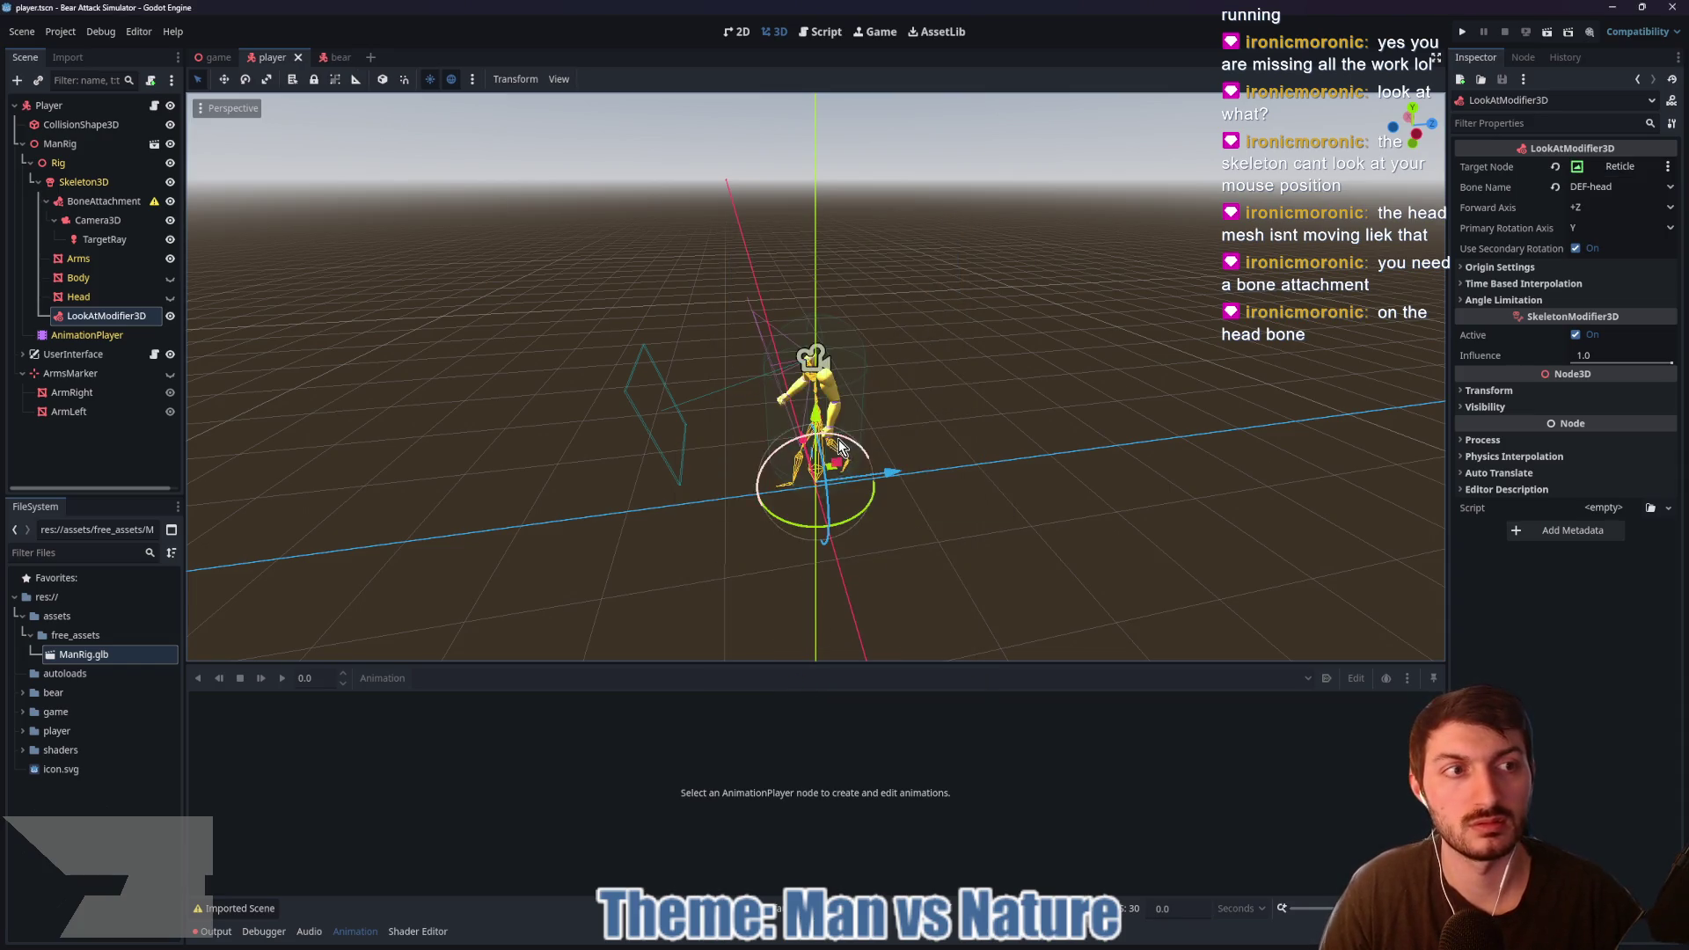
pyautogui.hotkey('ctrl', 'shift', 'Tab')
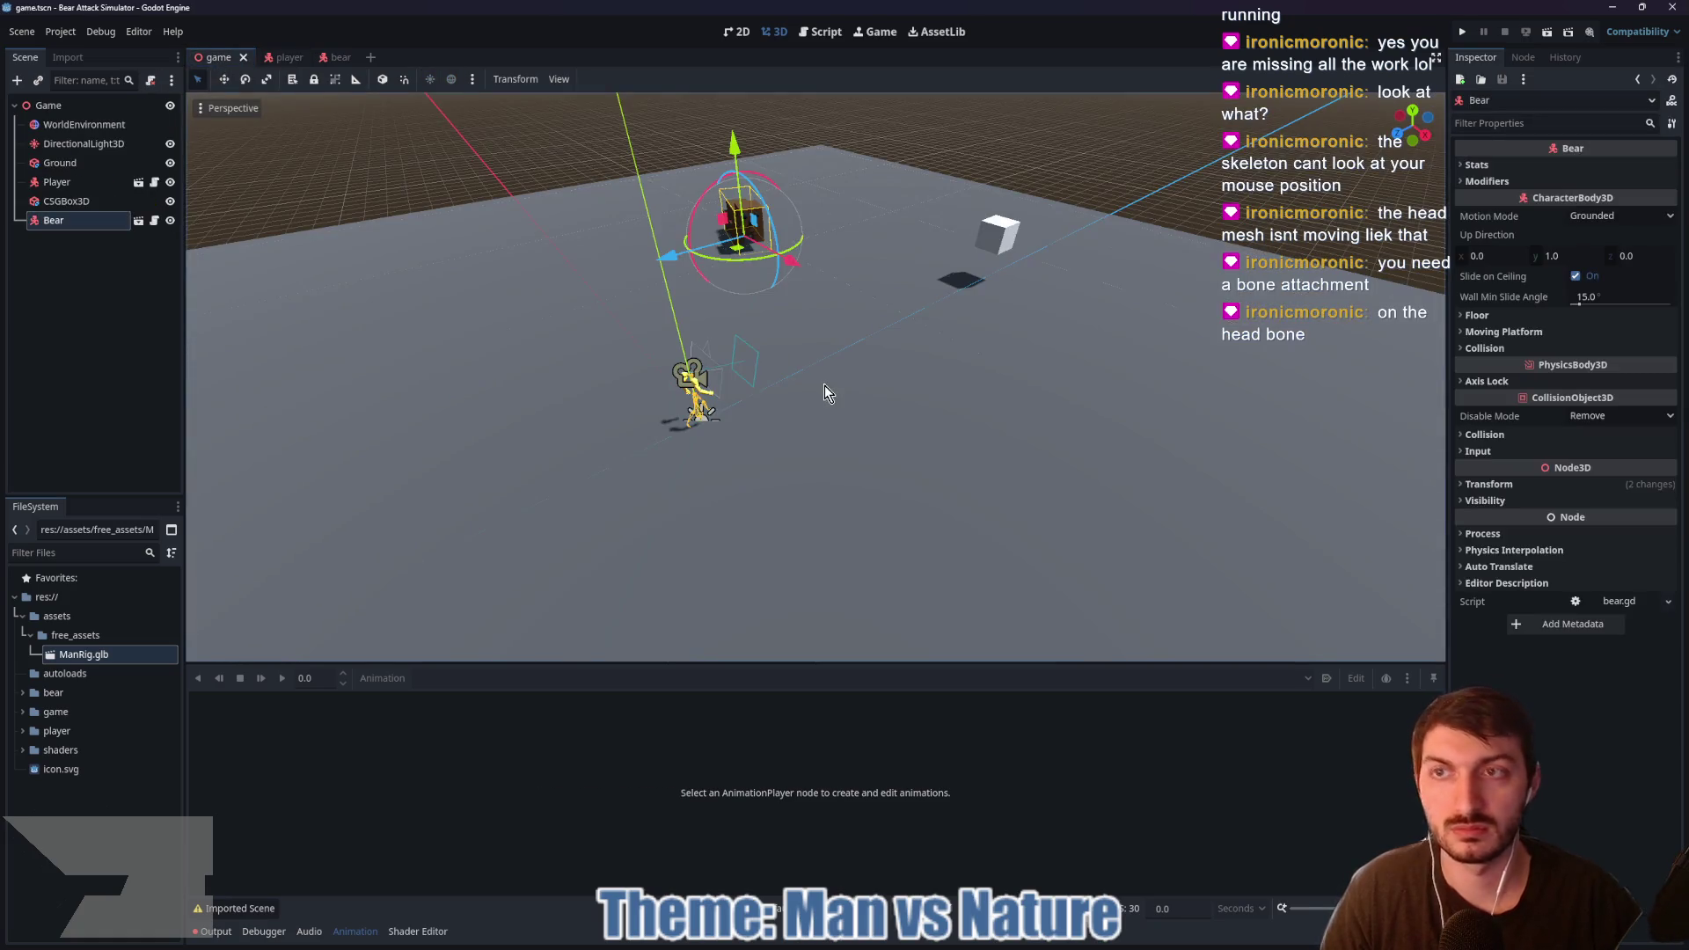
# - Run the game with F5 to test head tracking, stop it, and return to player.tscn
pyautogui.press('F5')
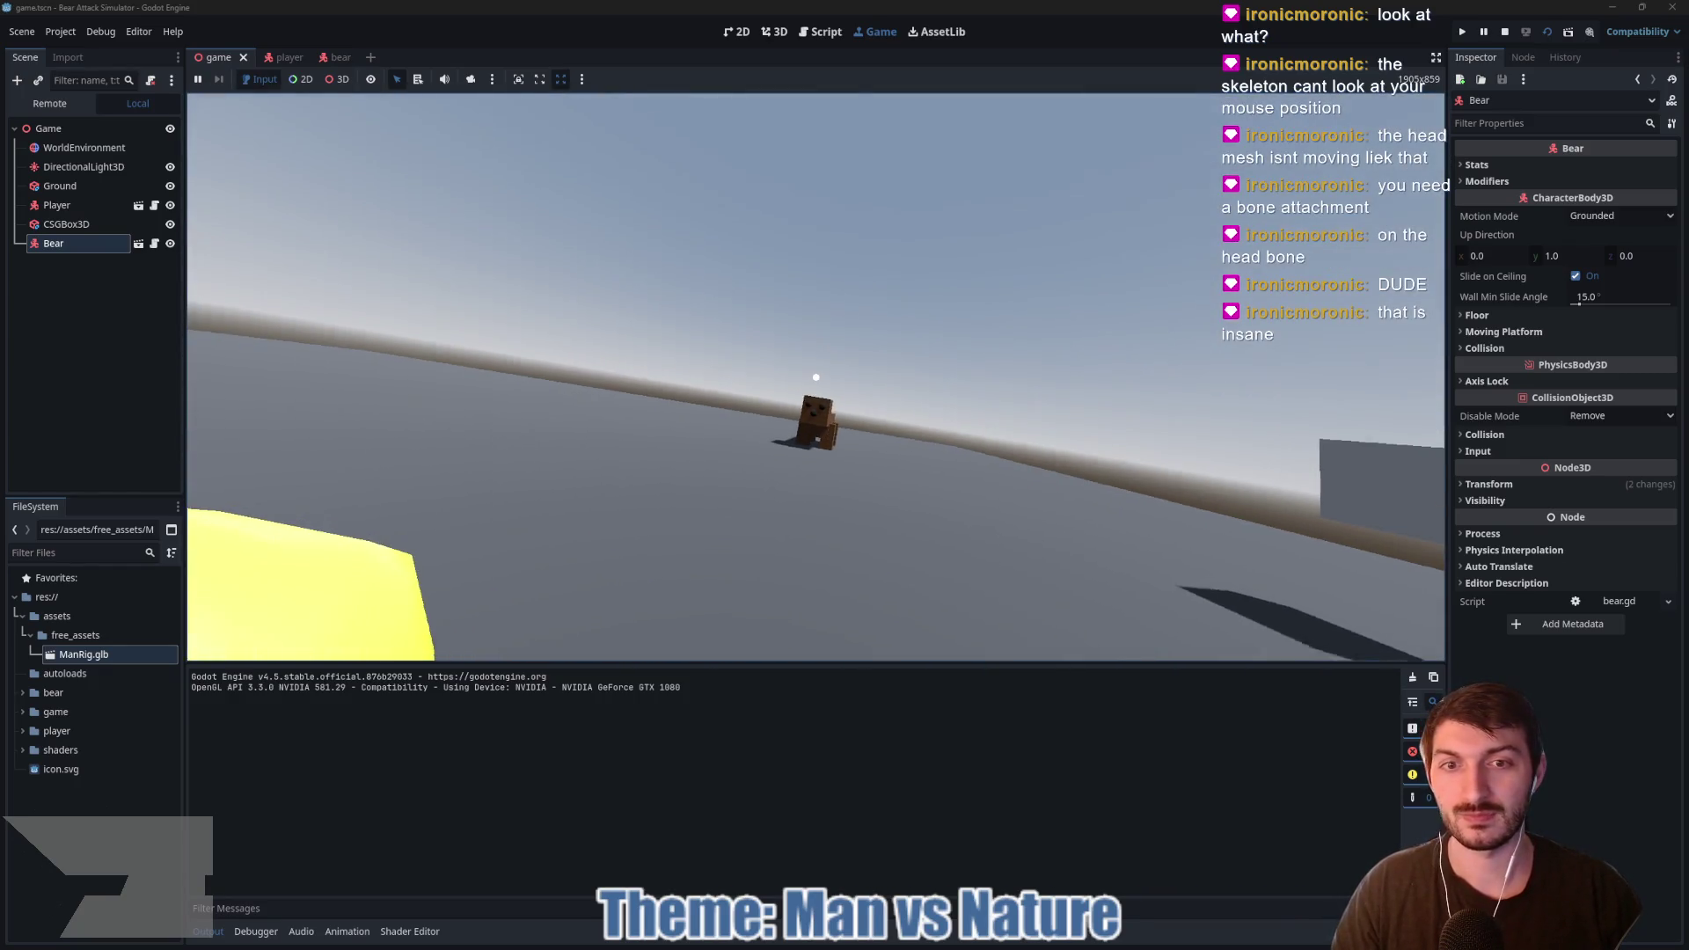
pyautogui.press('F8')
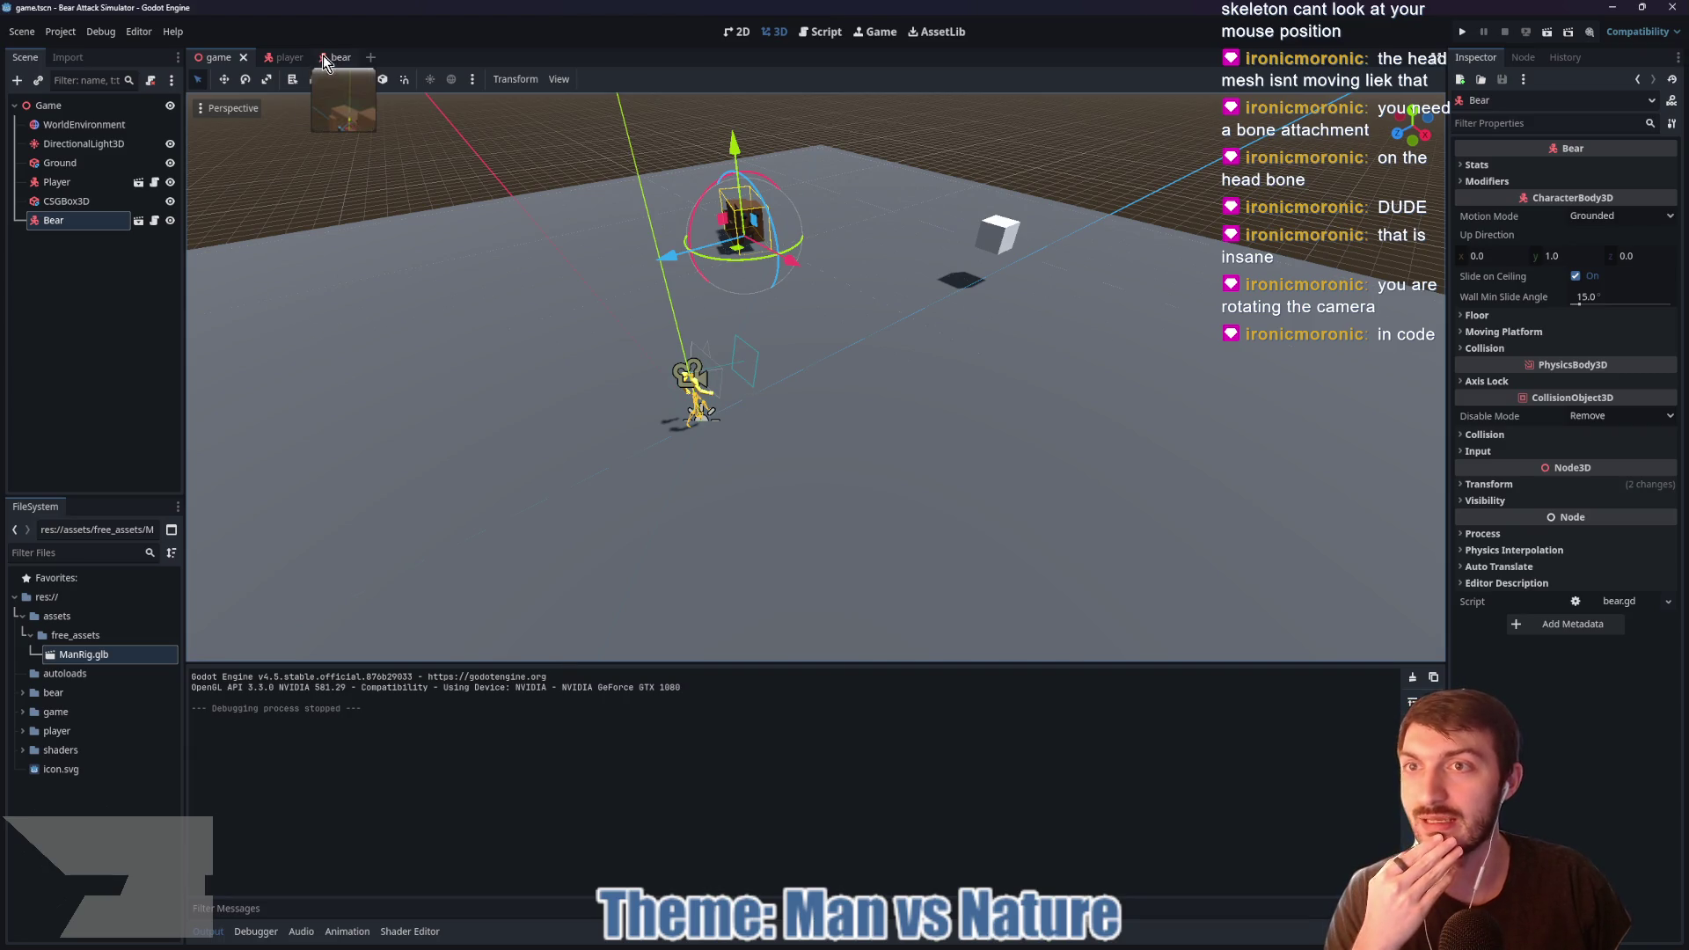
pyautogui.click(288, 60)
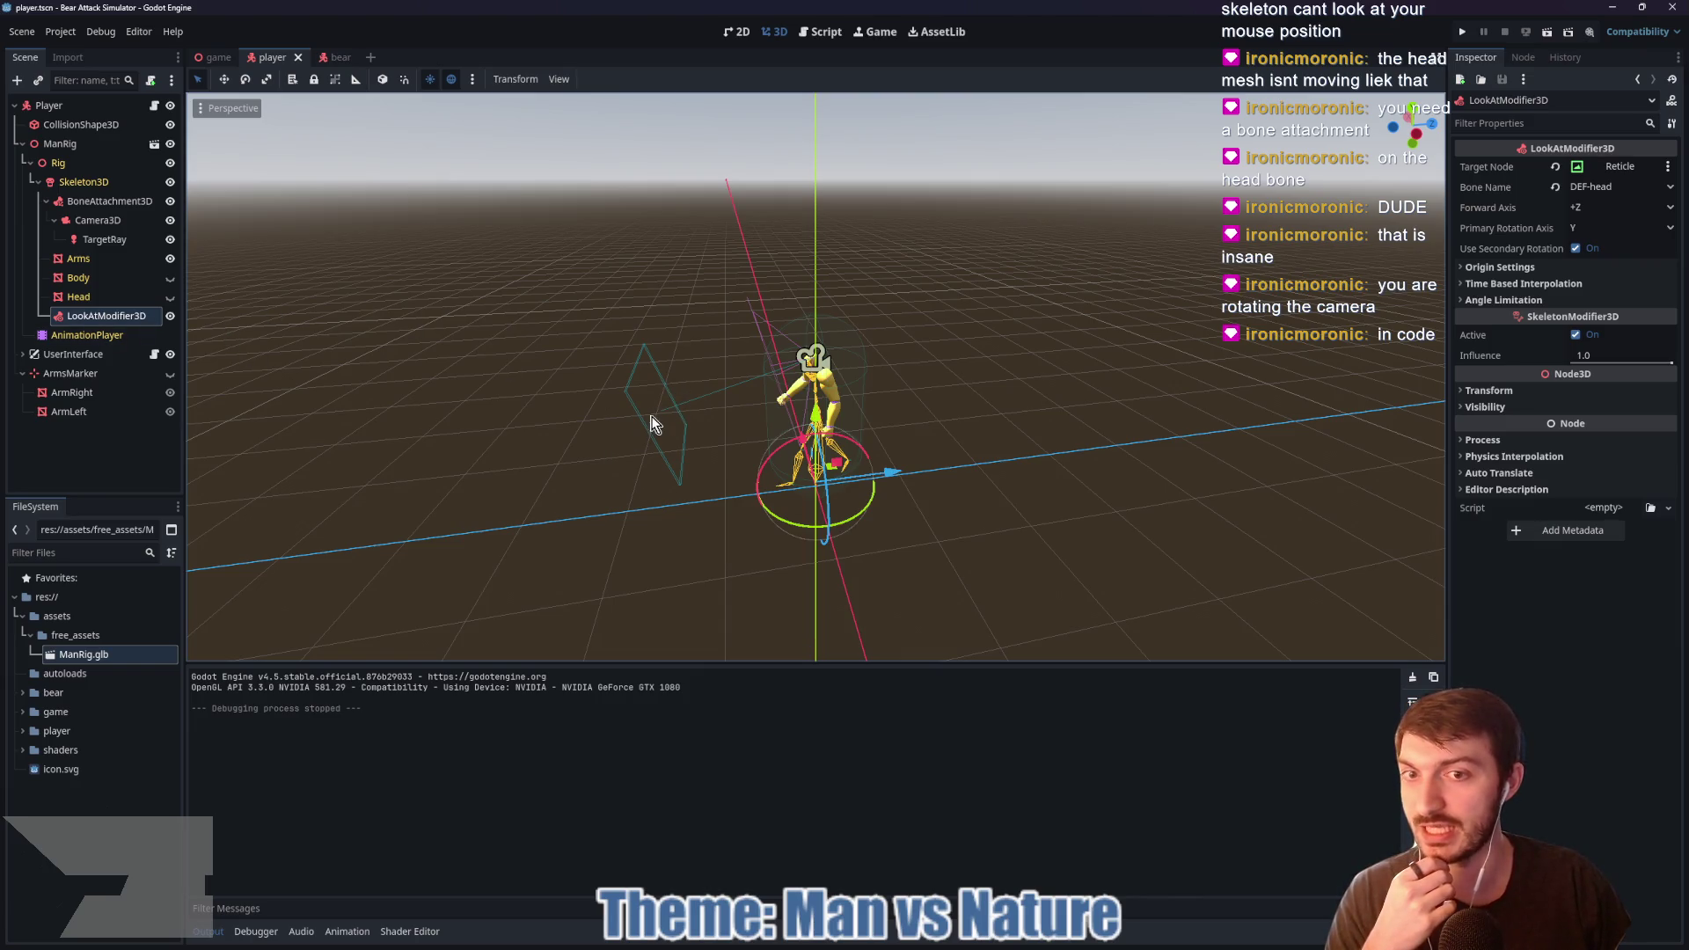
# - Add a MeshInstance3D child node under TargetRay
pyautogui.click(99, 240)
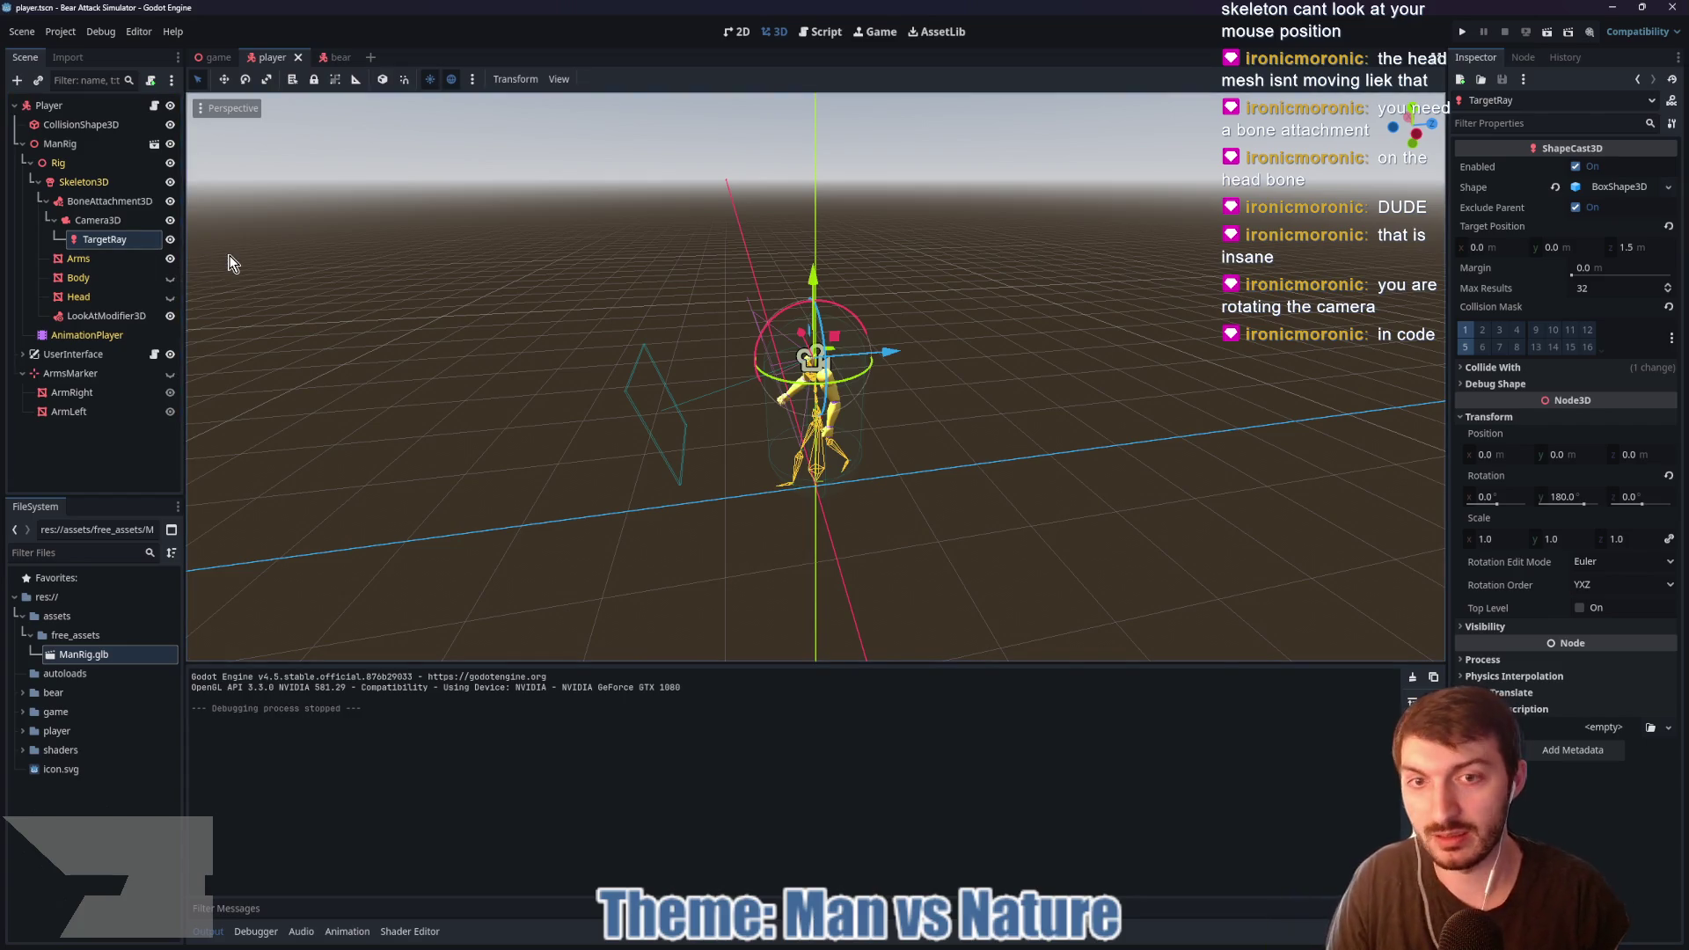
pyautogui.hotkey('ctrl', 'a')
pyautogui.write(',e')
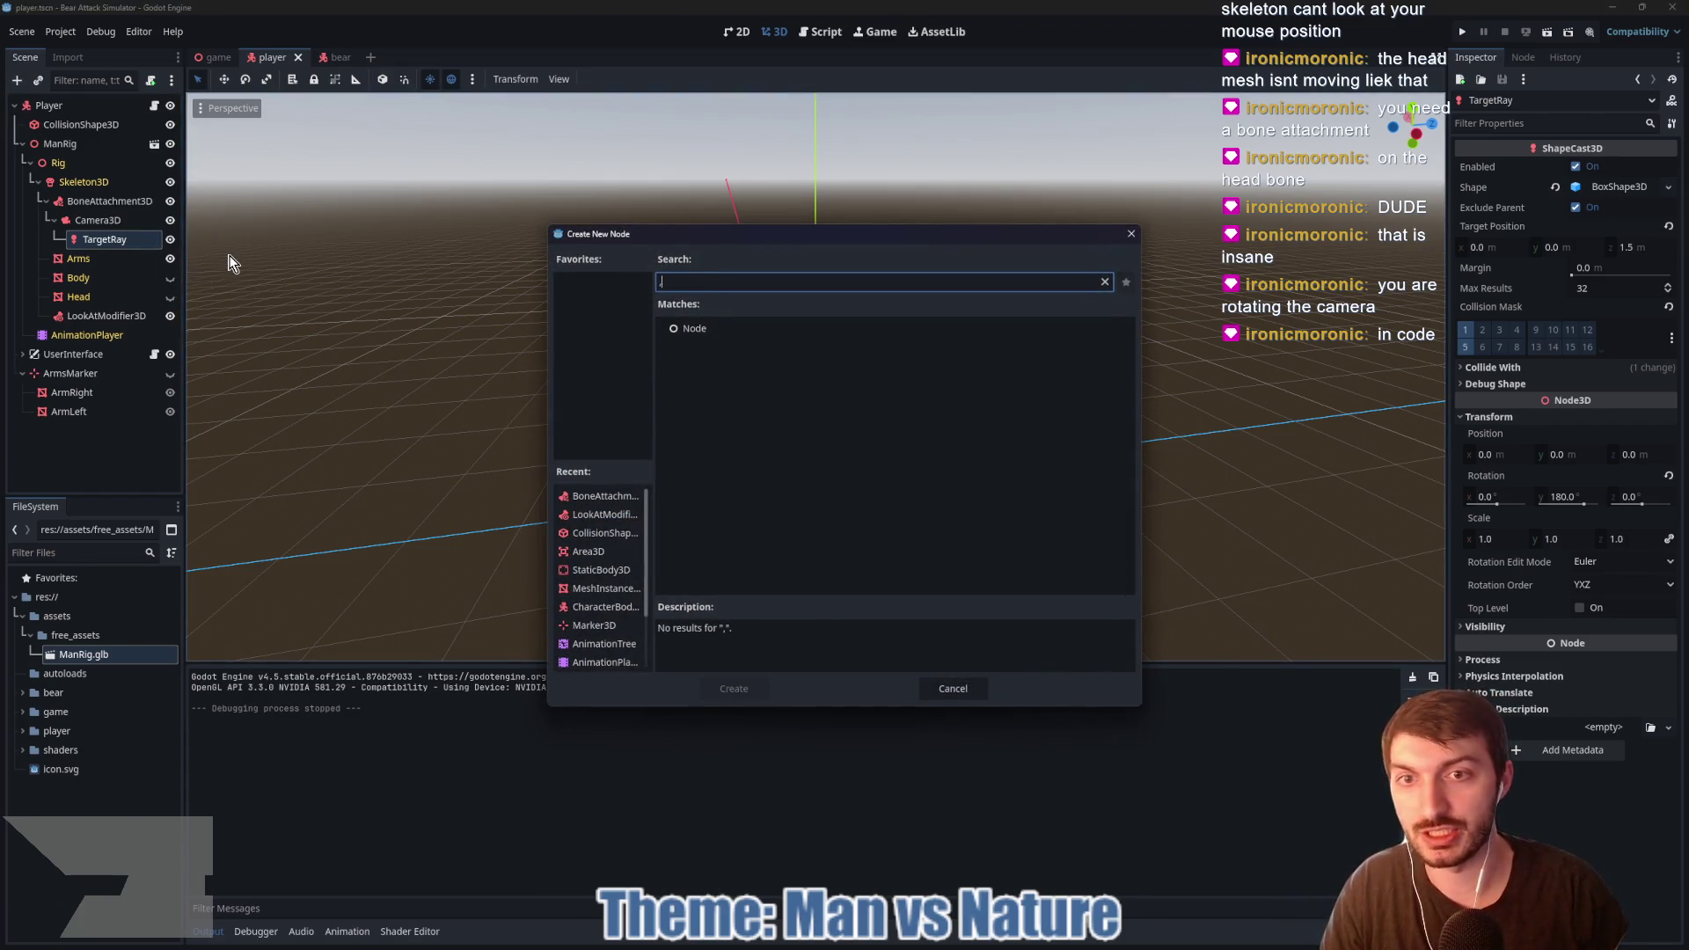
pyautogui.press('BackSpace')
pyautogui.write('mesh')
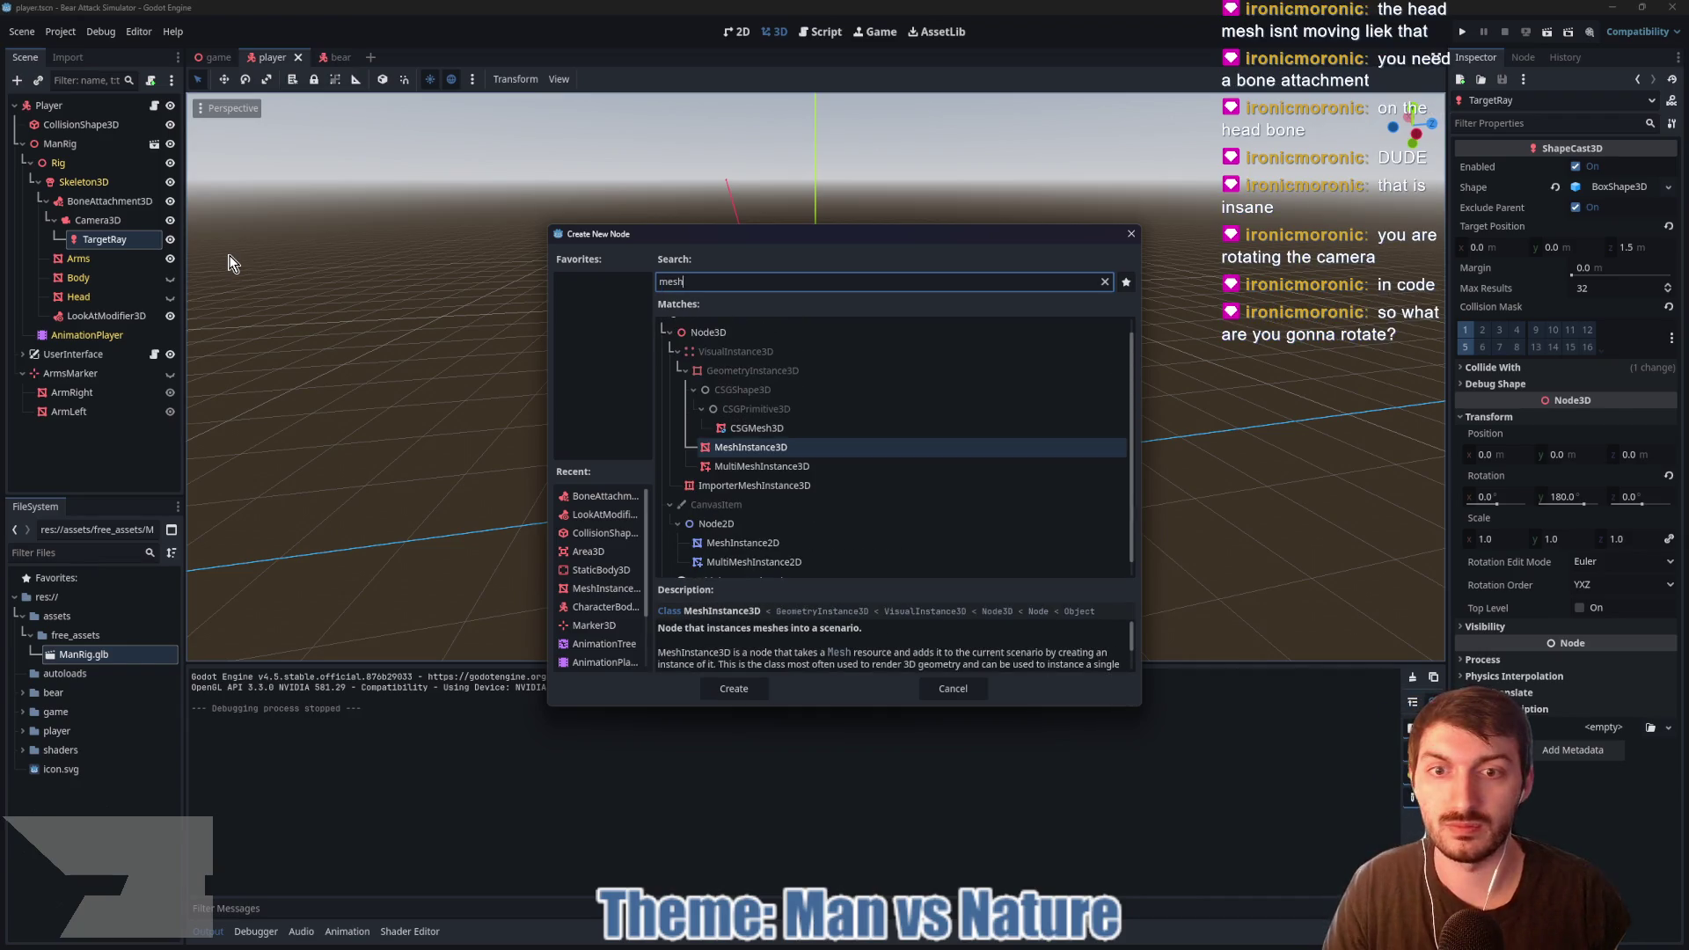
pyautogui.press('Return')
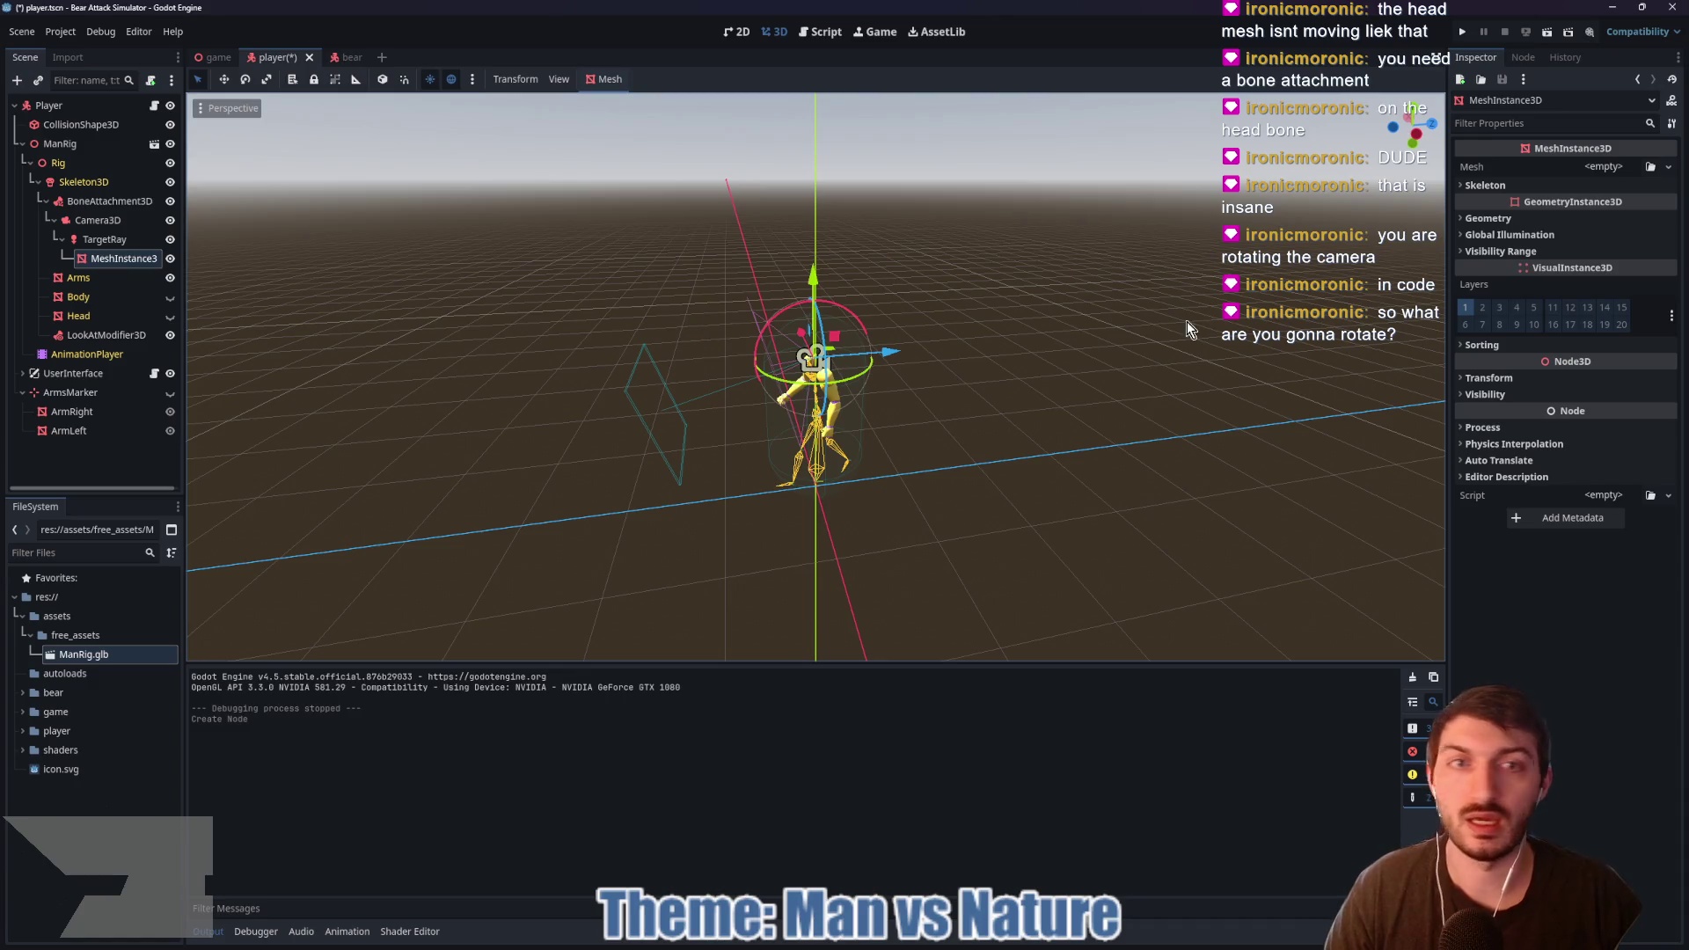
# - Give it a SphereMesh with radius 0.125 and height 0.25, and drag it to the character's left
pyautogui.click(1597, 167)
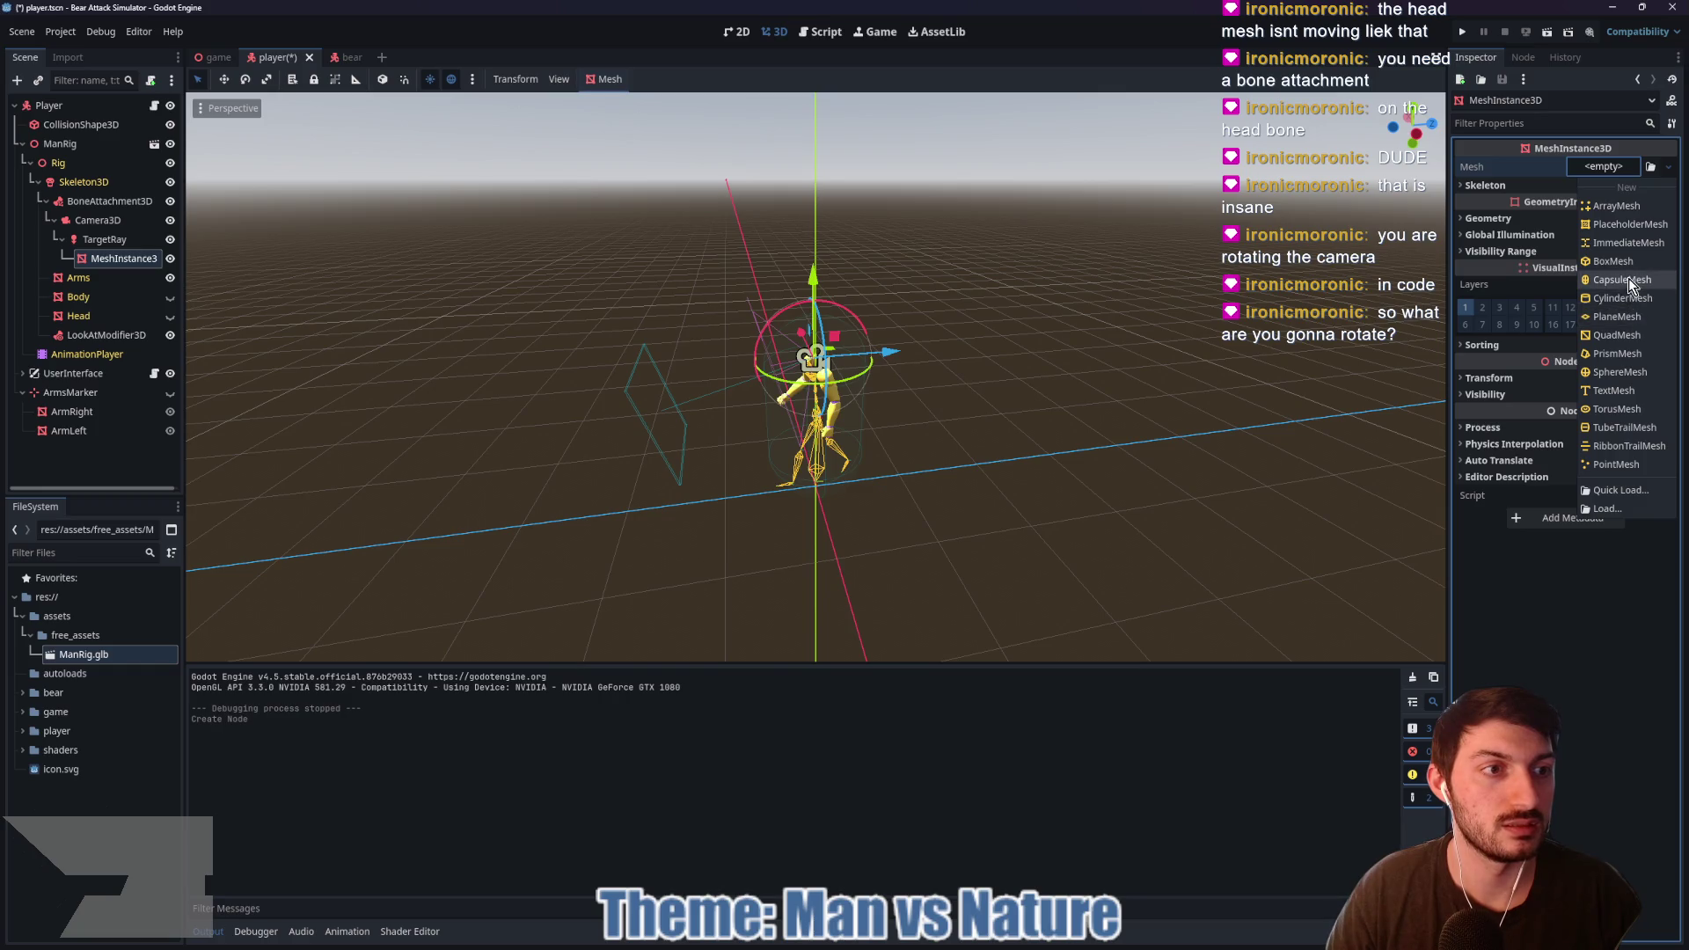
pyautogui.click(1627, 372)
pyautogui.click(1607, 194)
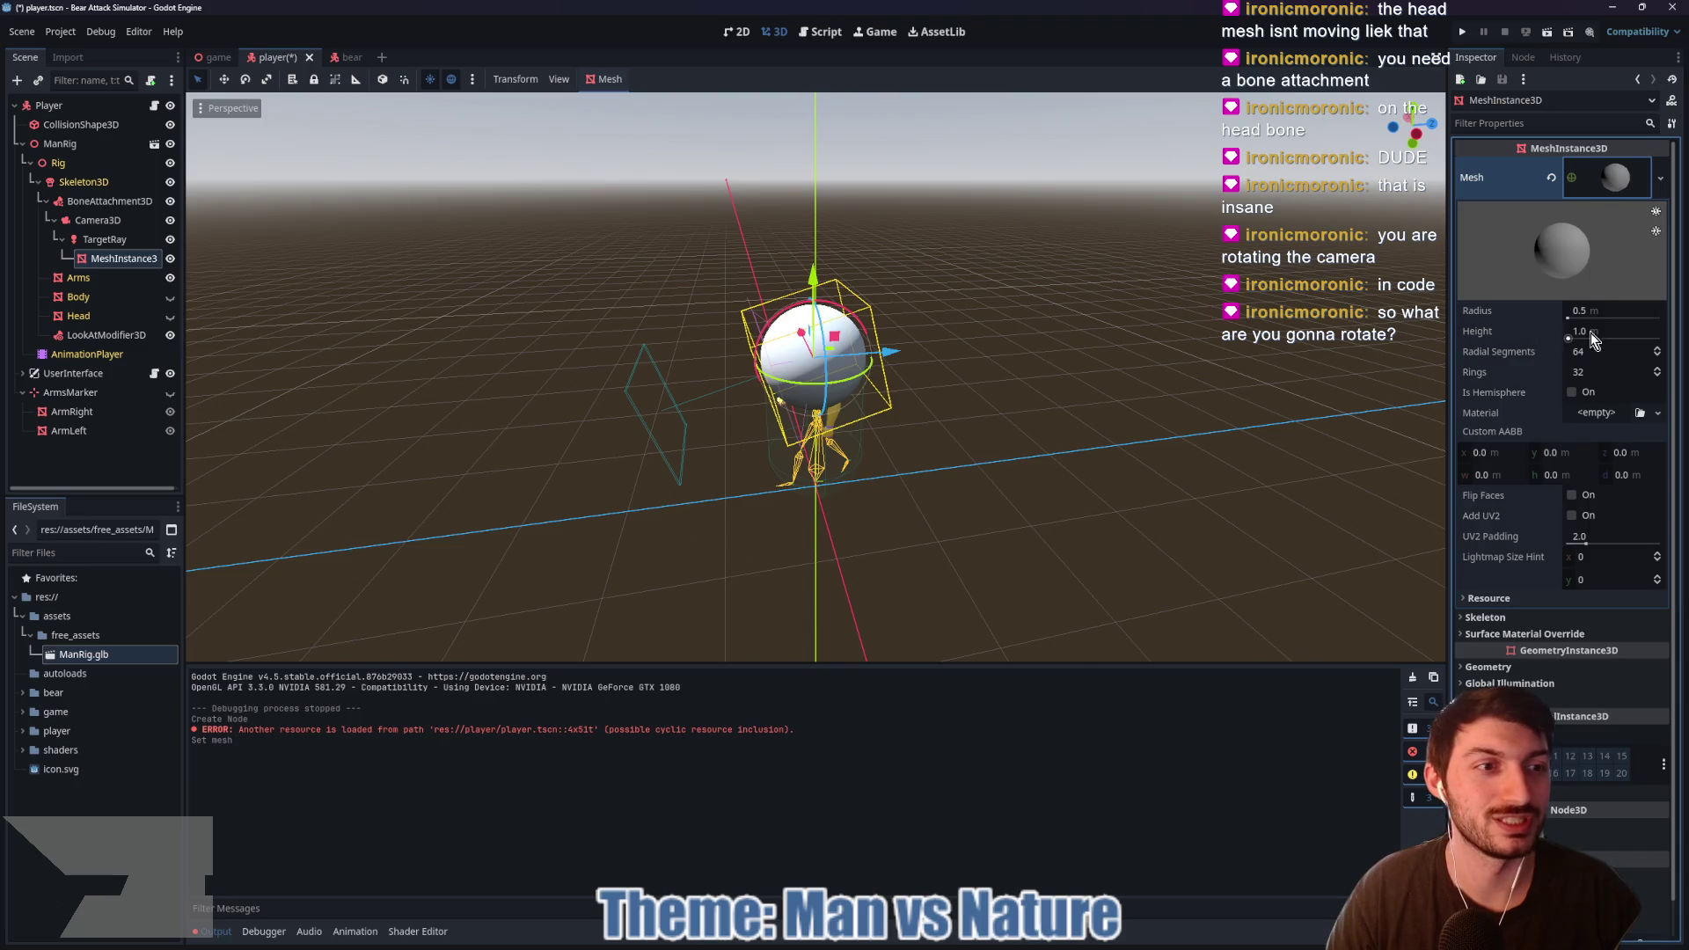
pyautogui.click(1599, 310)
pyautogui.write('5')
pyautogui.press('Tab')
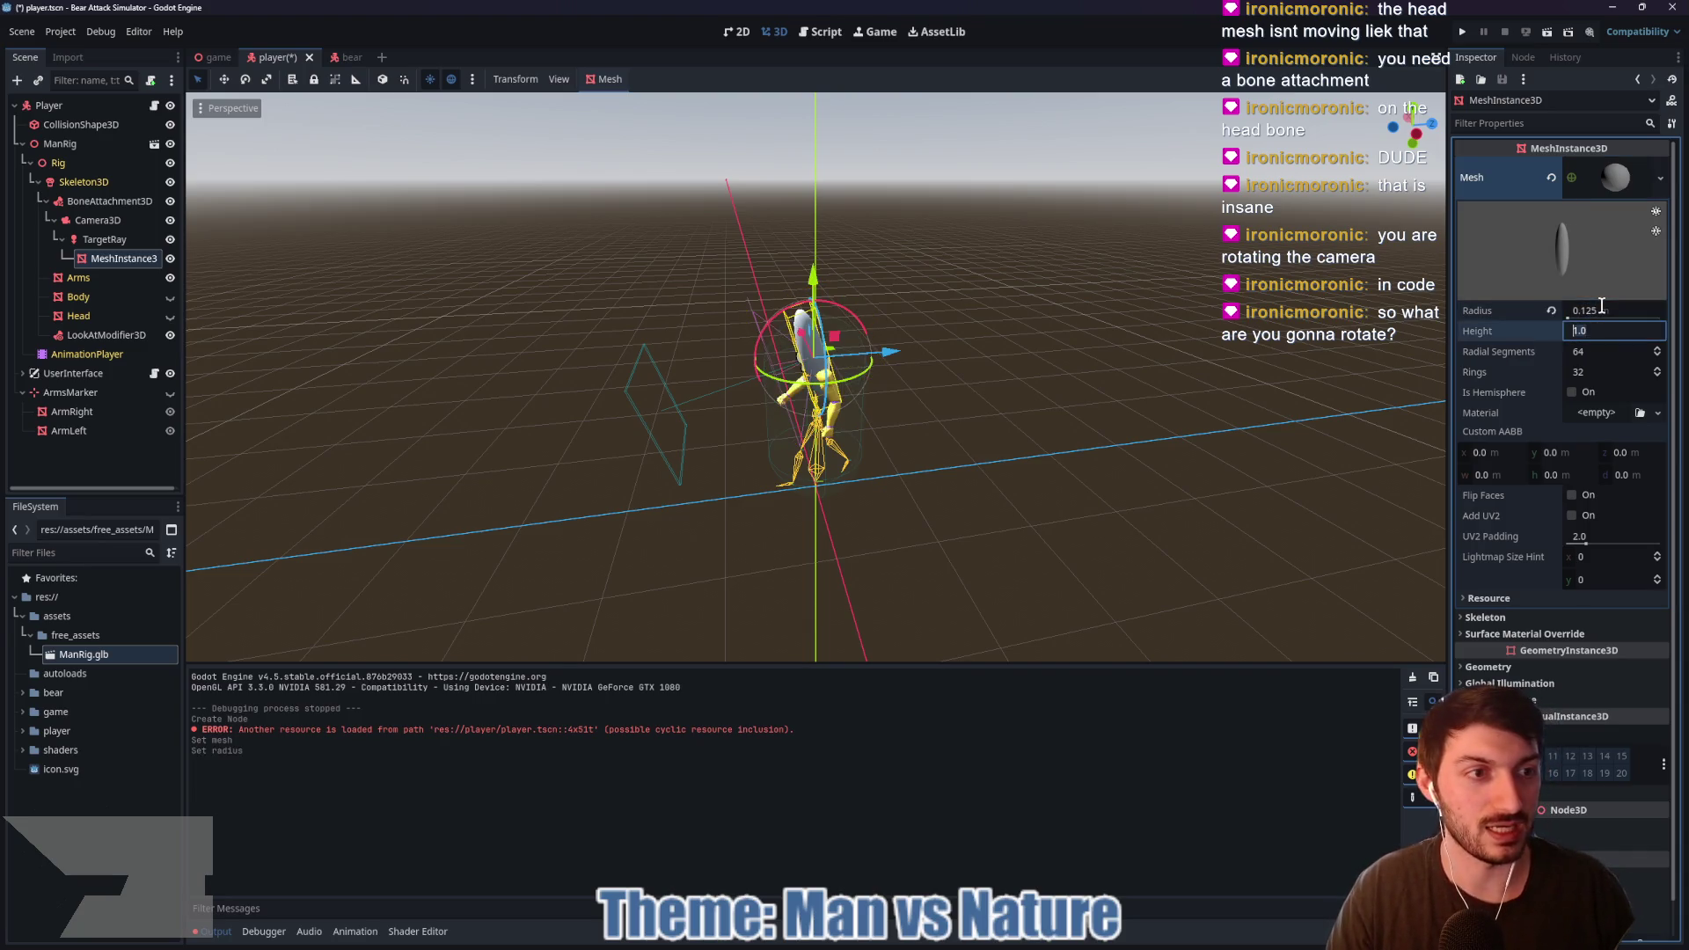
pyautogui.press('Return')
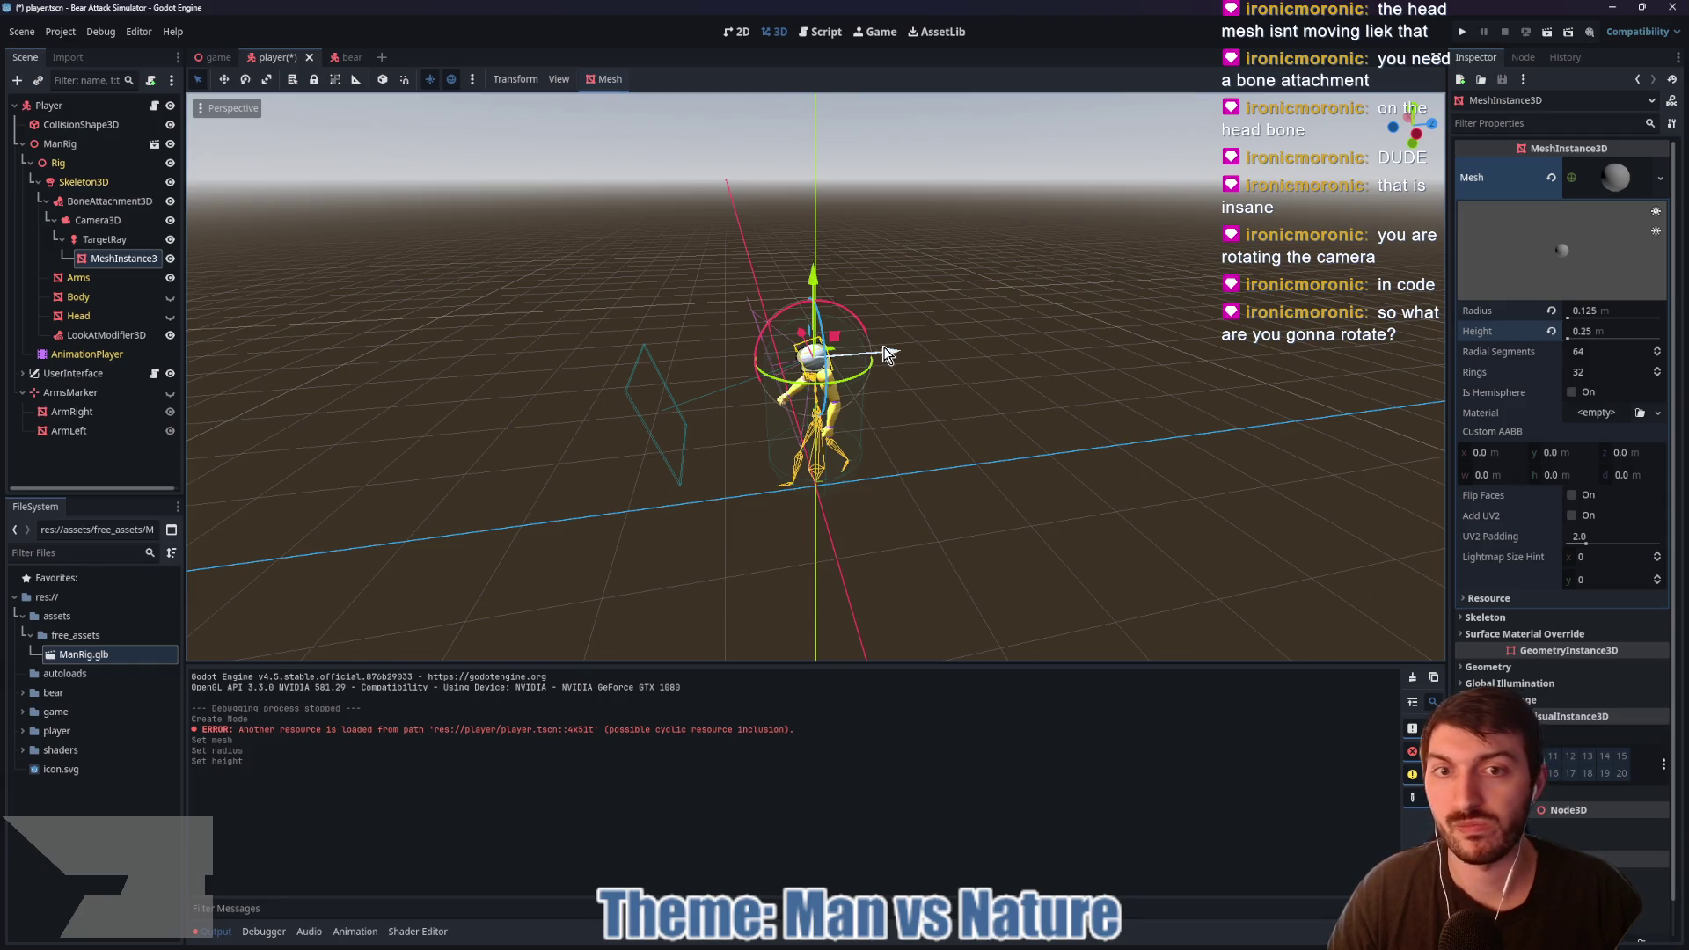
pyautogui.moveTo(887, 352)
pyautogui.mouseDown()
pyautogui.moveTo(757, 370)
pyautogui.moveTo(651, 348)
pyautogui.mouseUp()
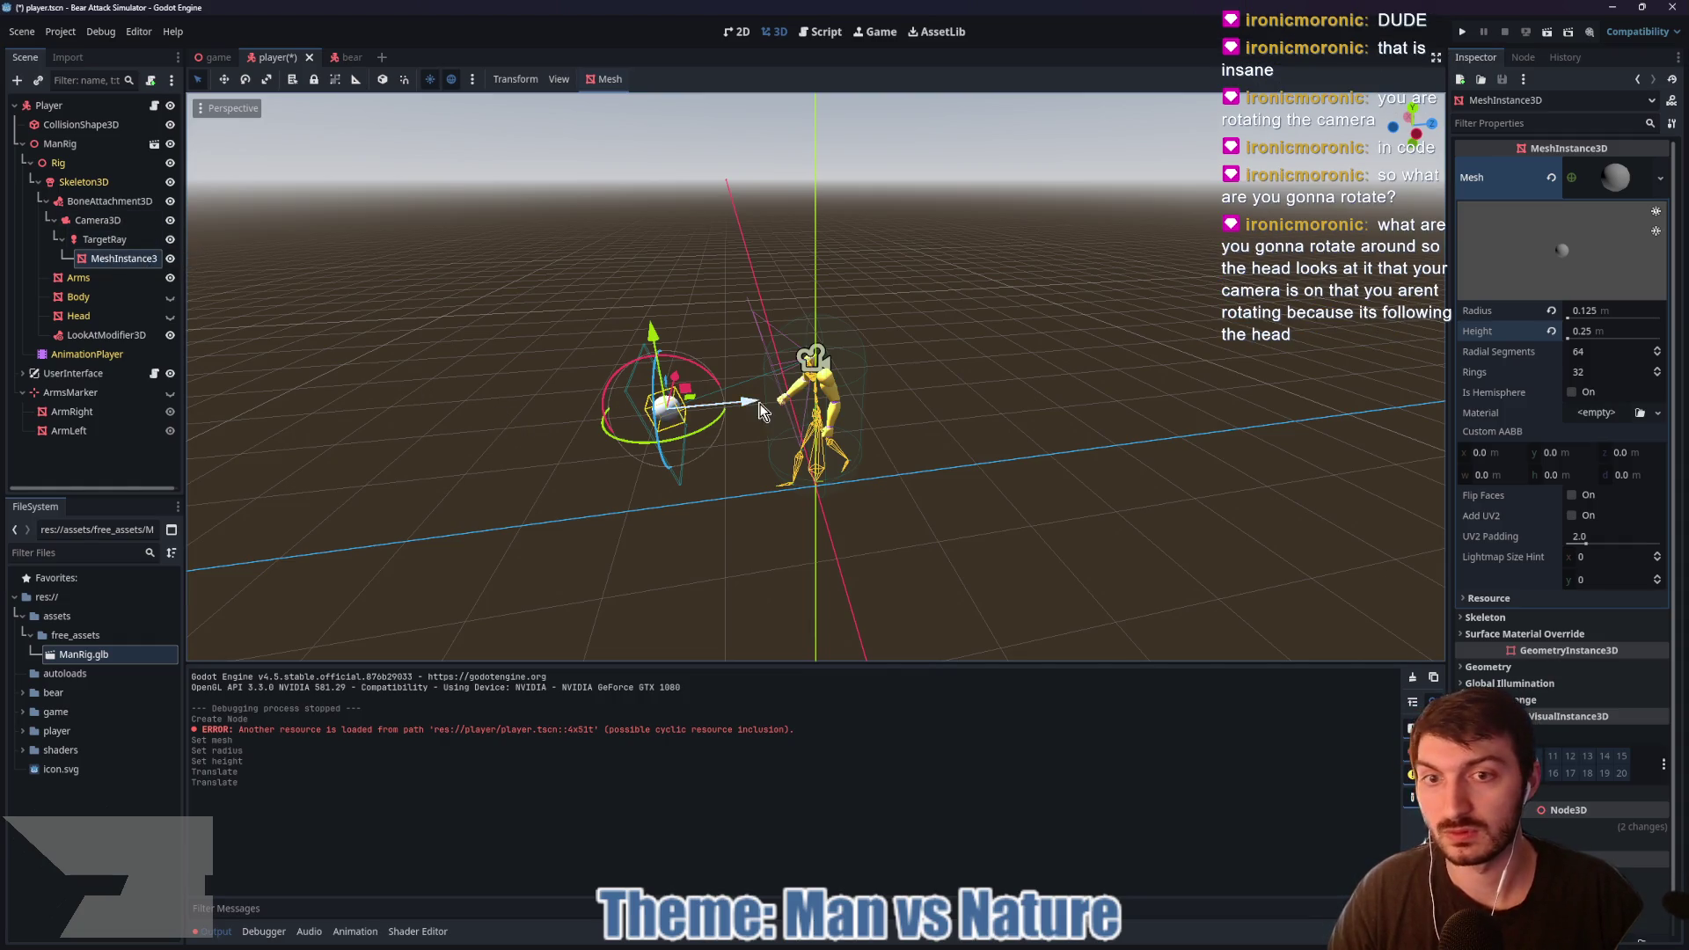
pyautogui.click(104, 335)
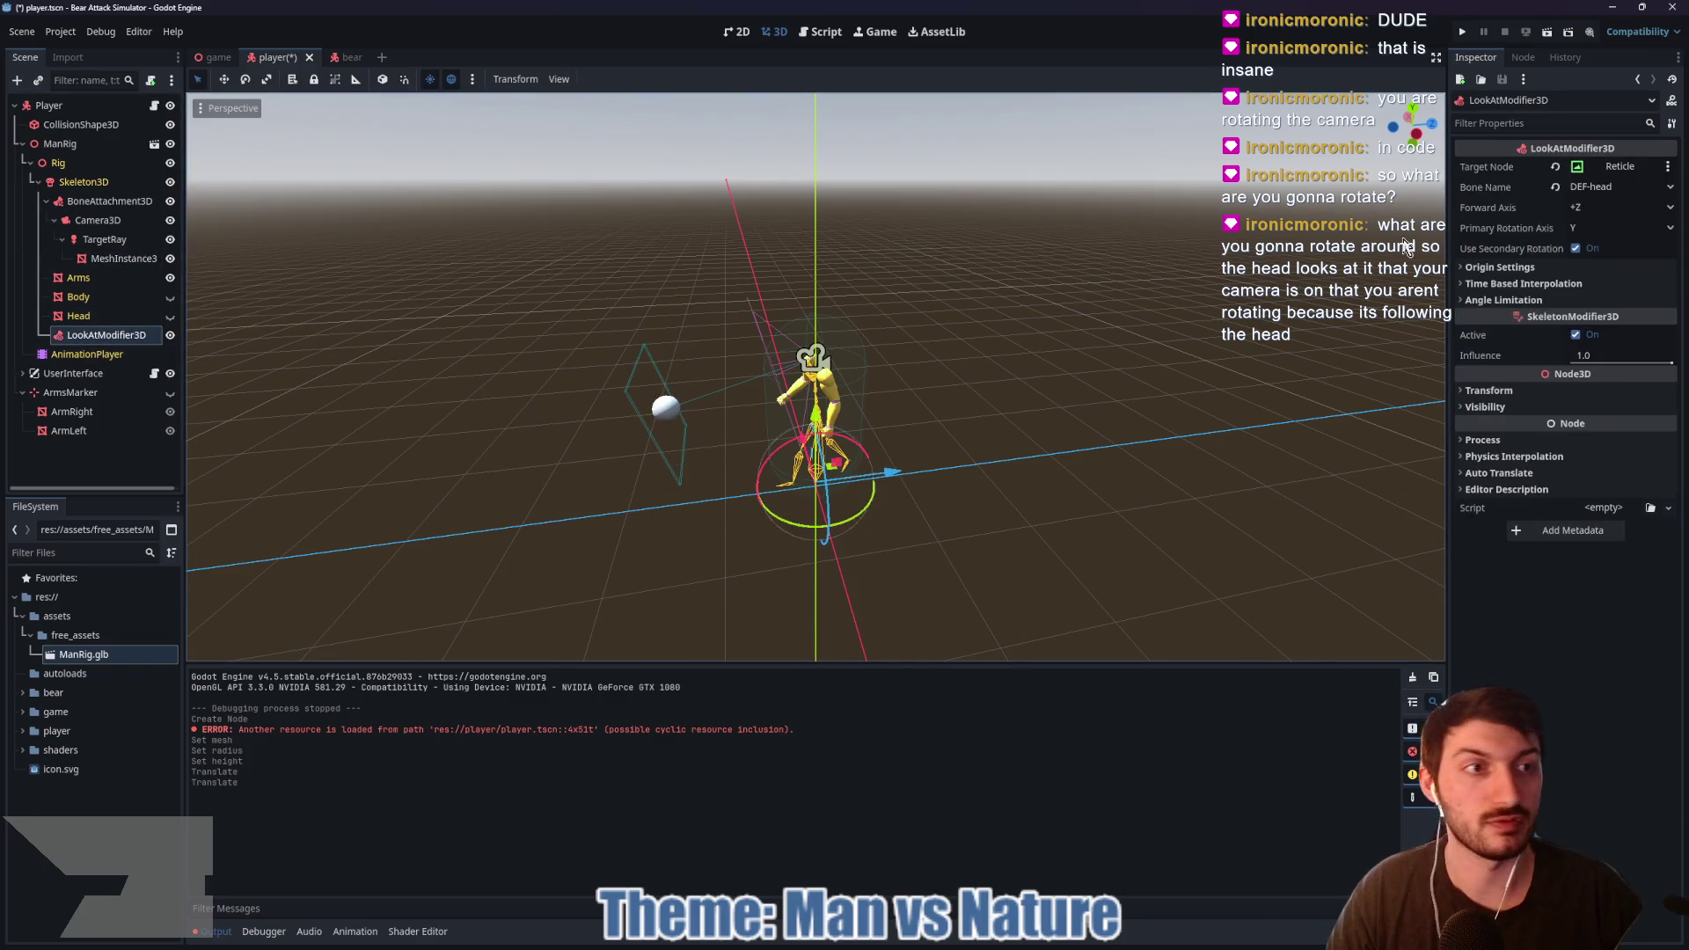
# - Try the sphere MeshInstance3D as LookAtModifier3D's target node, then clear the target again
pyautogui.click(1554, 168)
pyautogui.click(1598, 169)
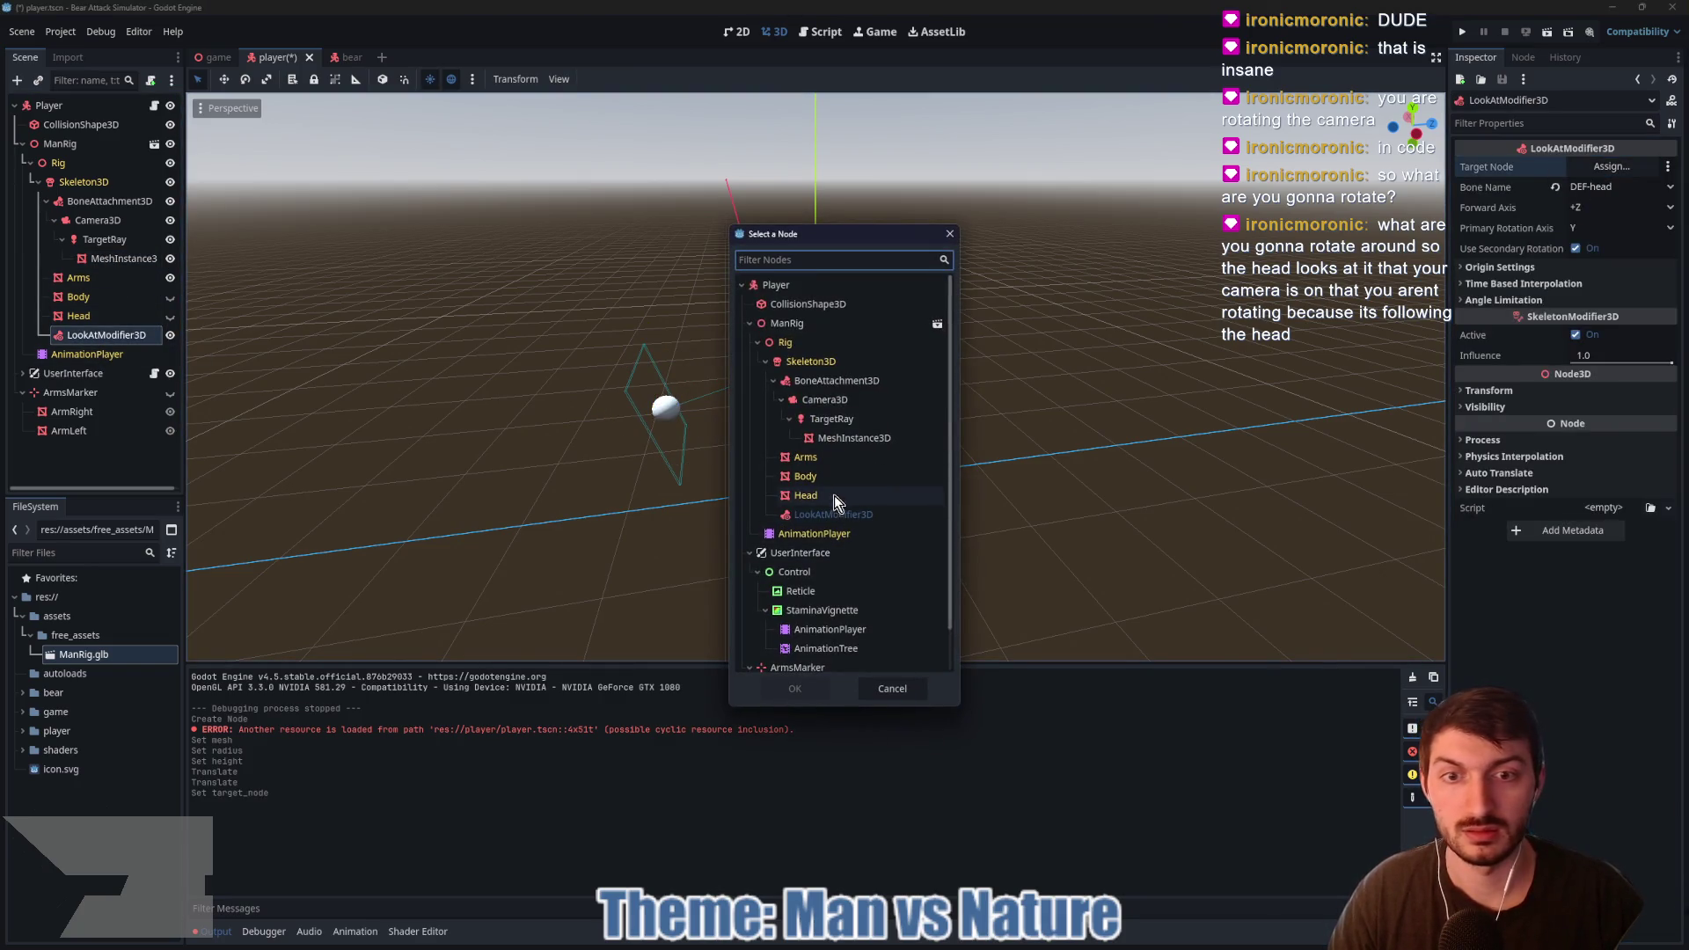
pyautogui.click(841, 438)
pyautogui.click(795, 689)
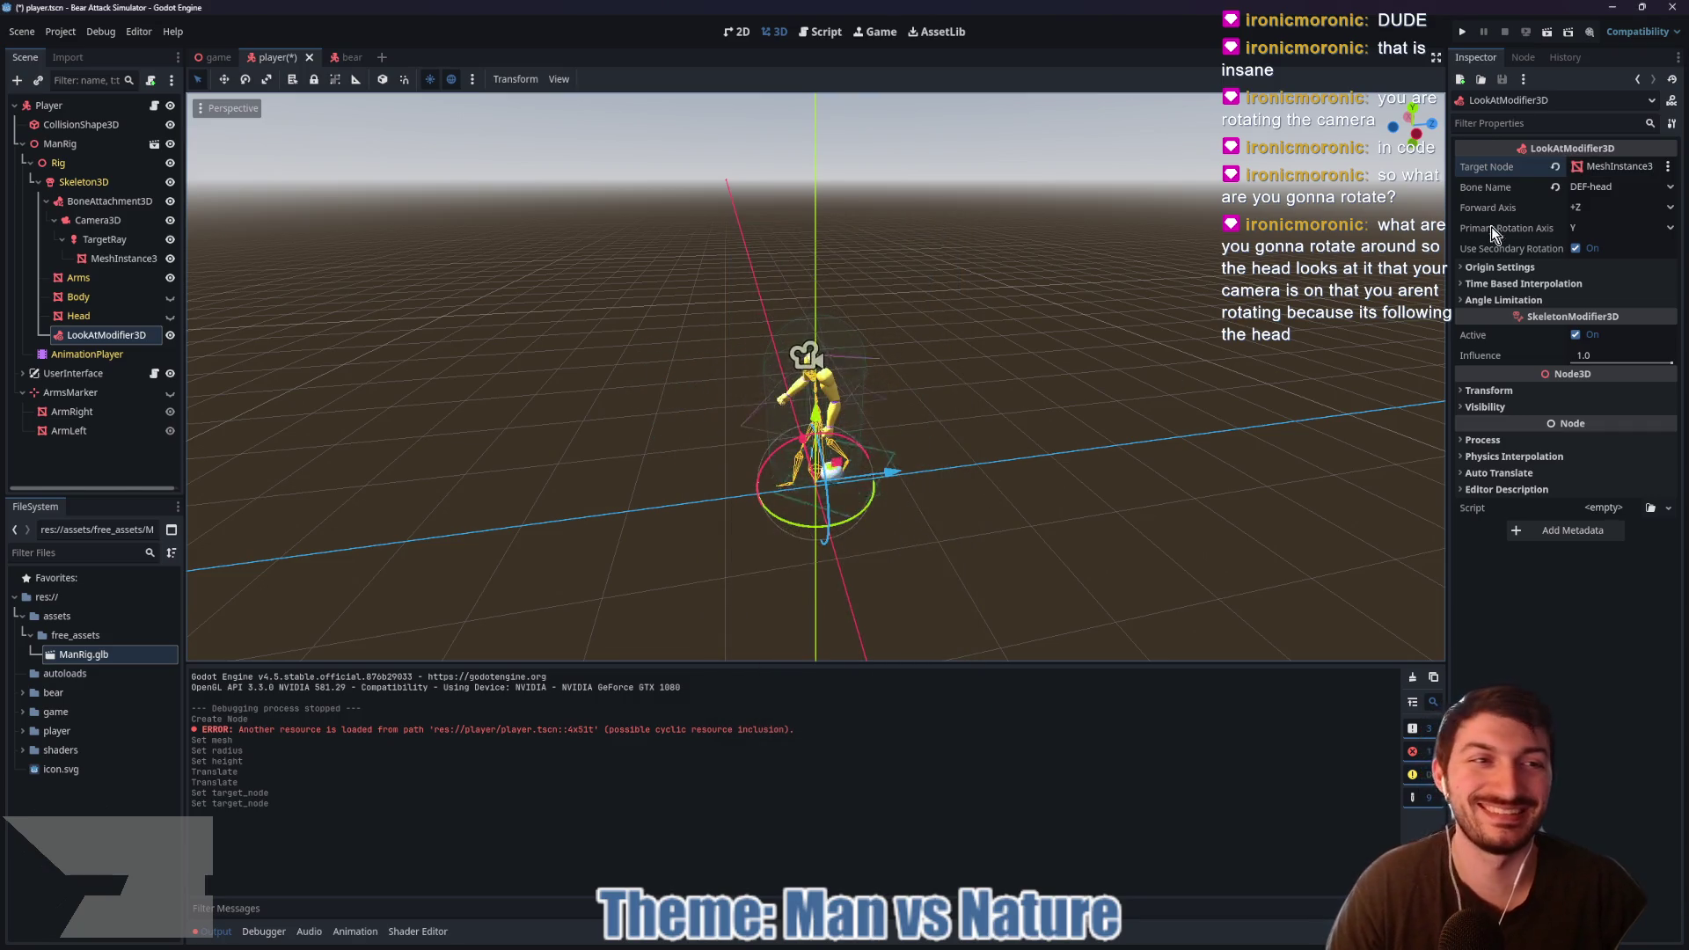
pyautogui.click(1555, 167)
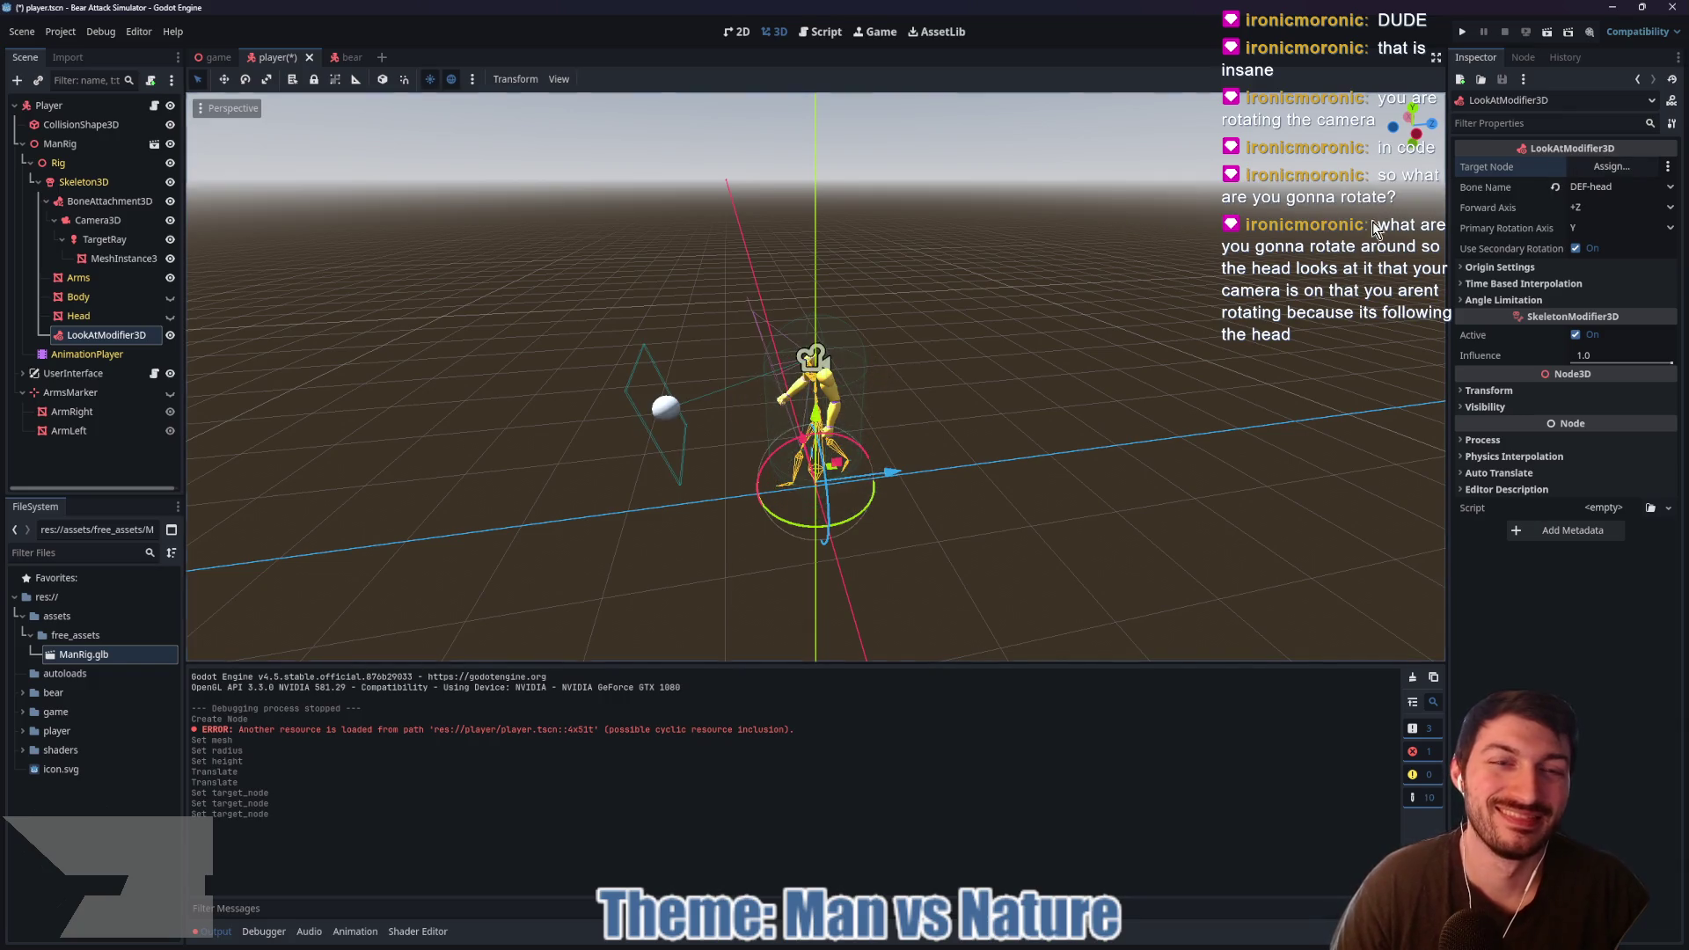
# - Delete the sphere MeshInstance3D node and confirm the deletion
pyautogui.click(118, 261)
pyautogui.press('Delete')
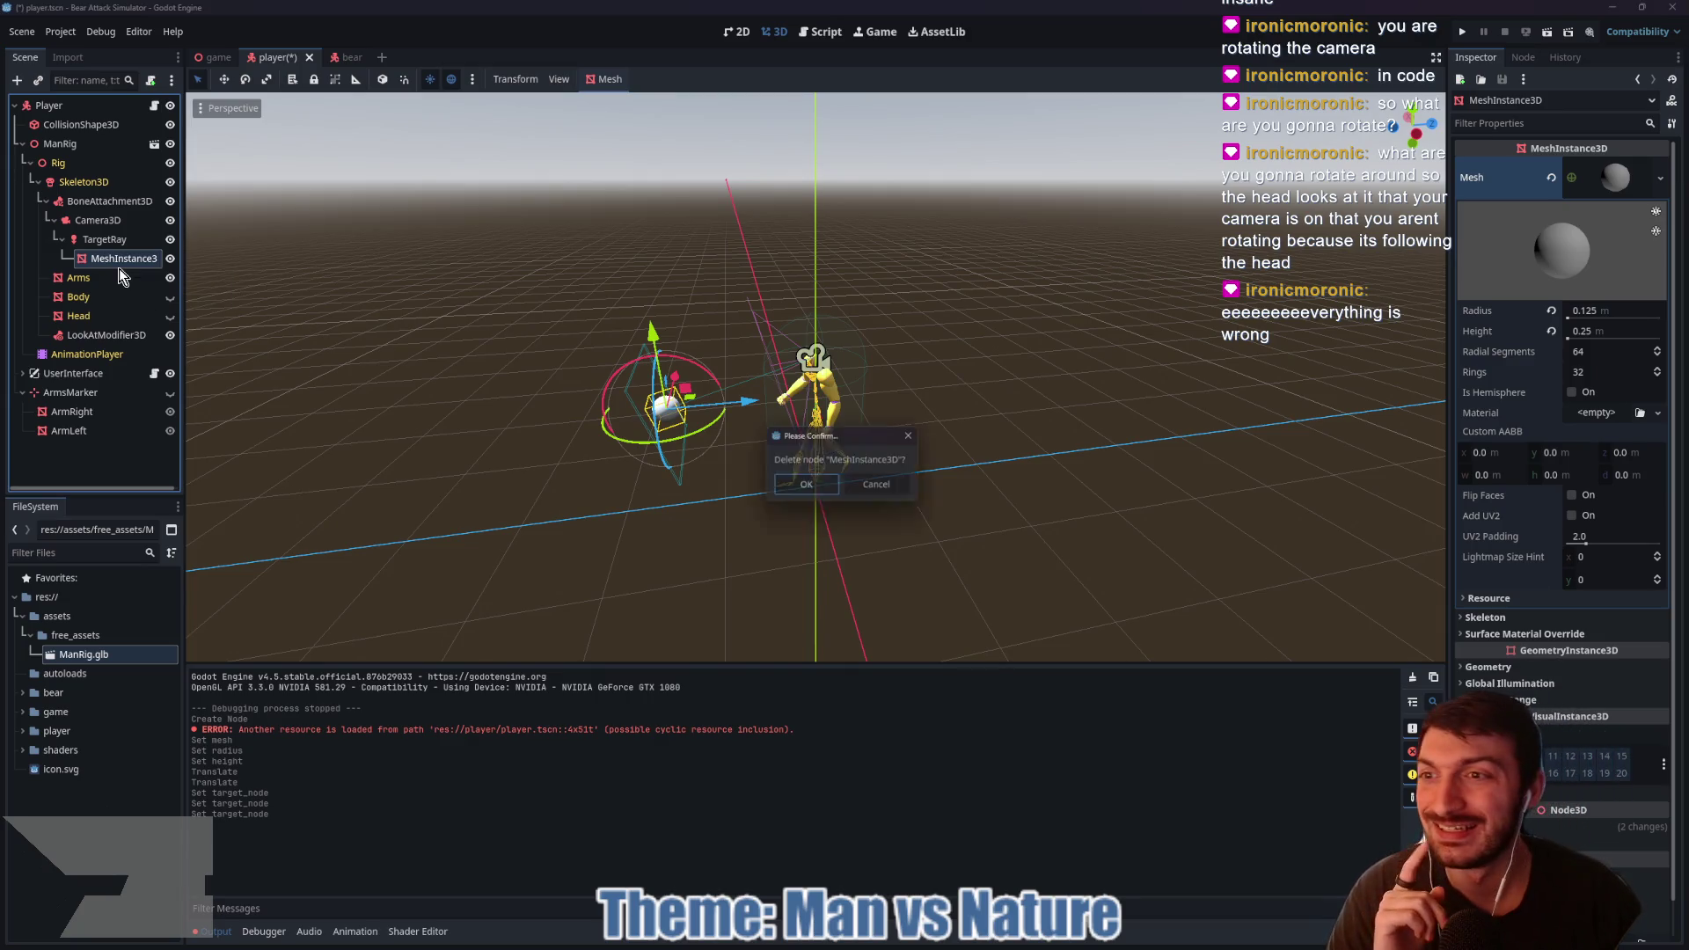
pyautogui.click(808, 485)
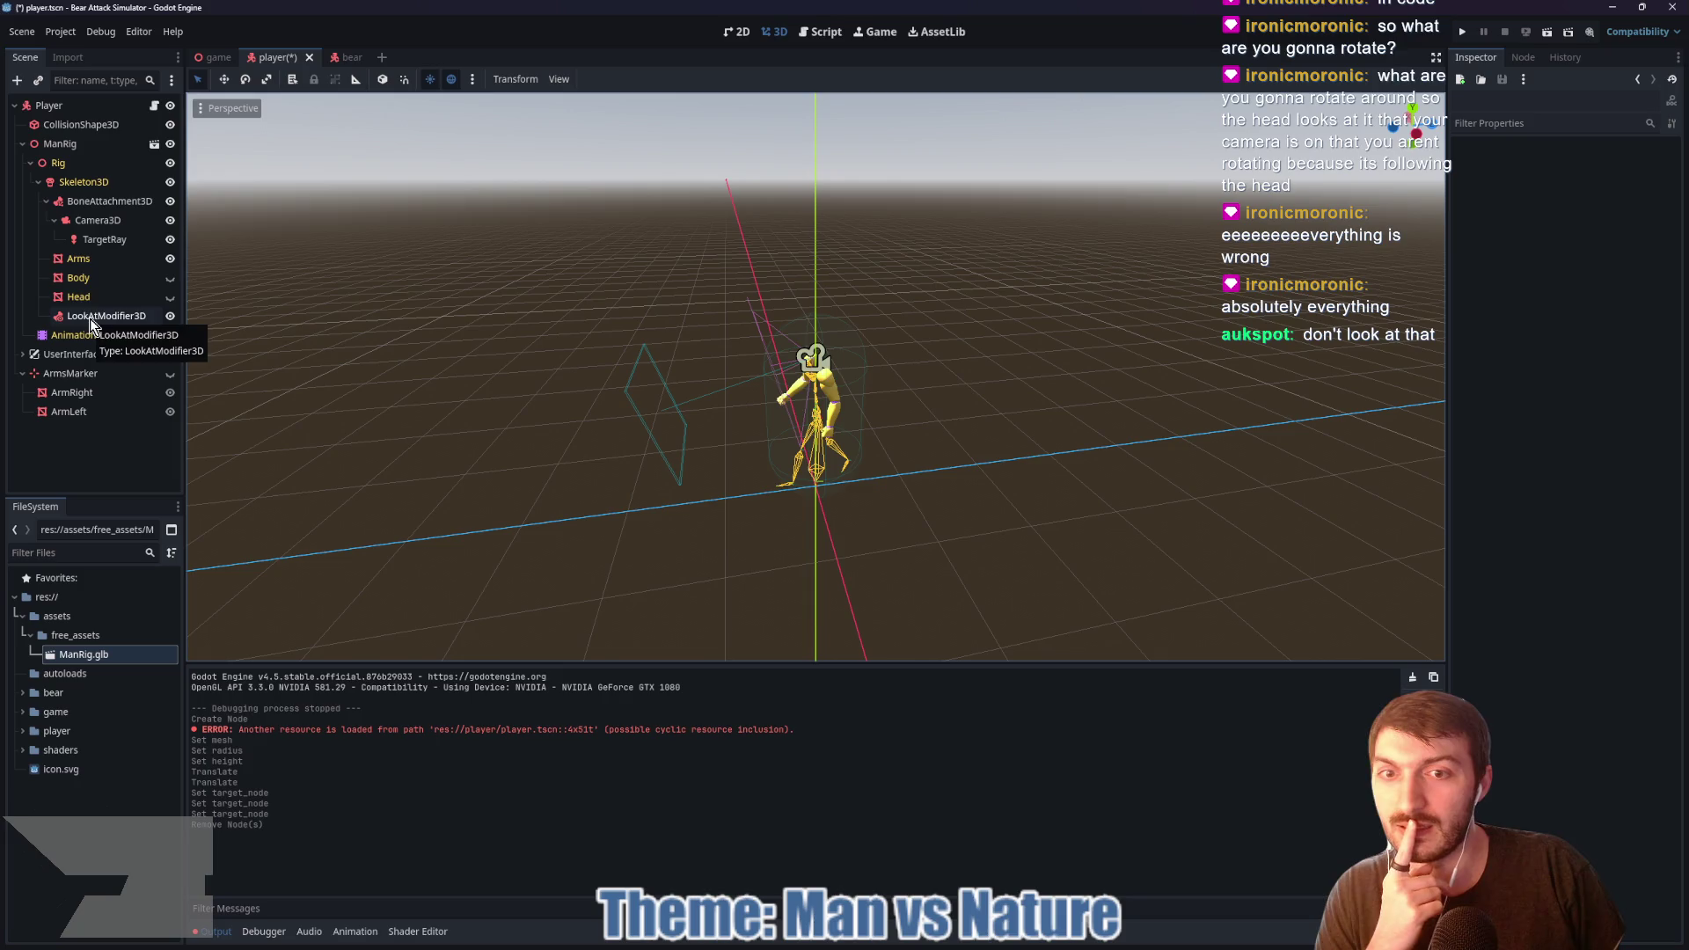
pyautogui.click(55, 108)
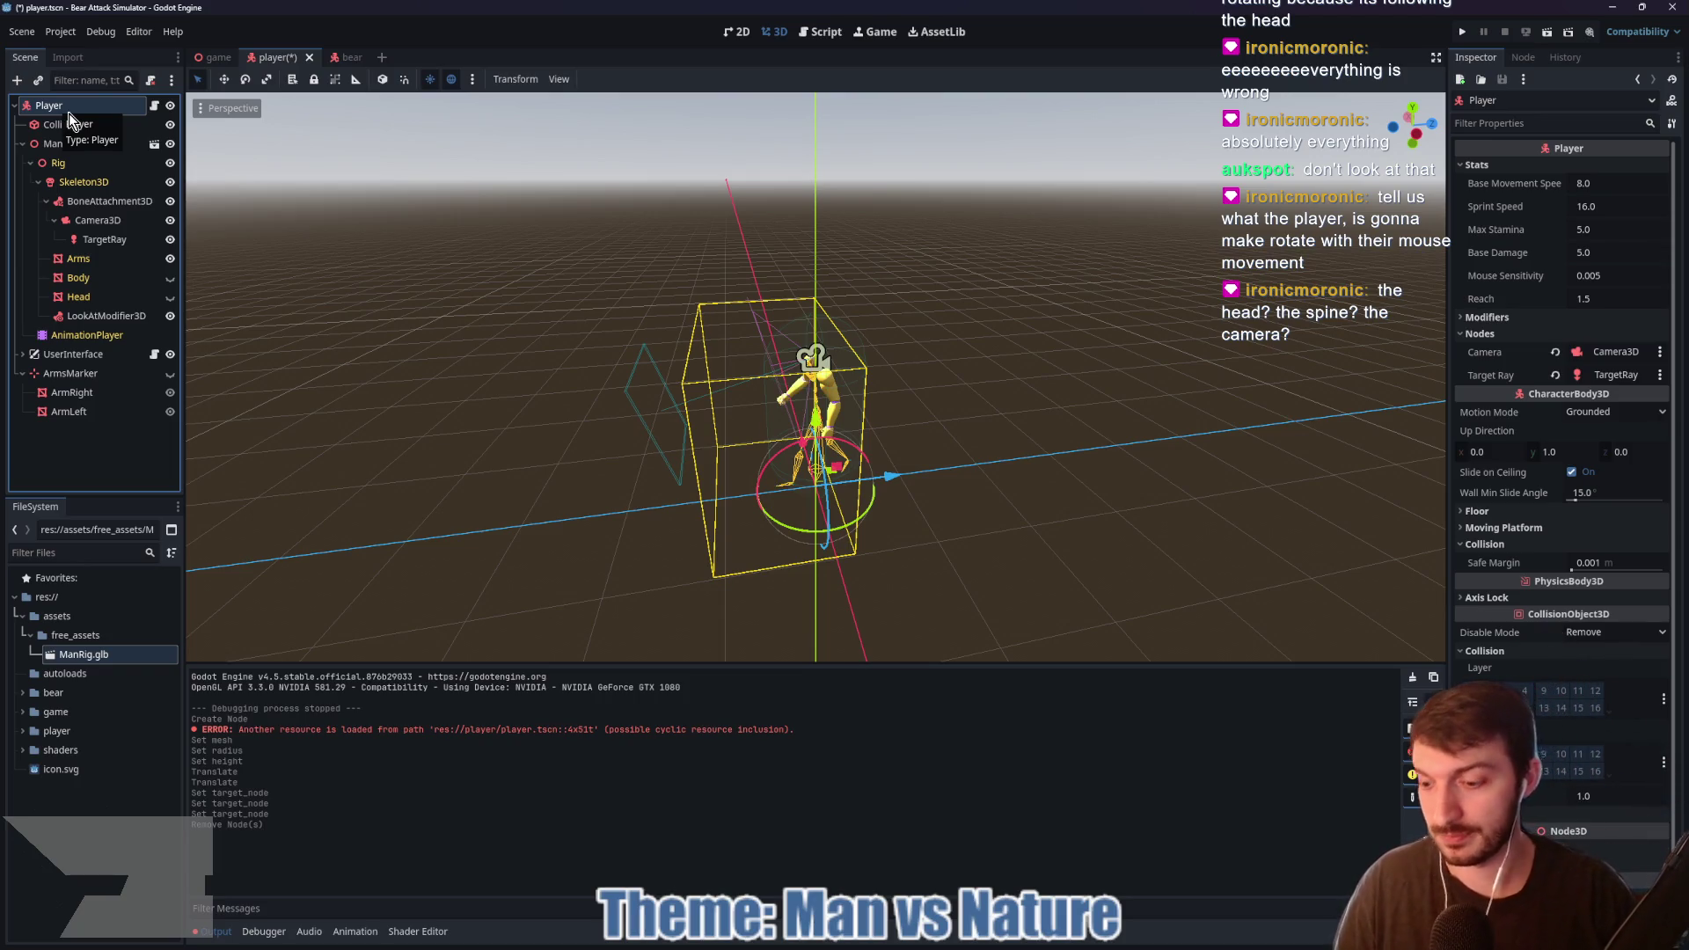
# - Add a Marker3D named LookMarker to the player scene and raise it off the ground
pyautogui.hotkey('ctrl', 'a')
pyautogui.write('marker')
pyautogui.press('Return')
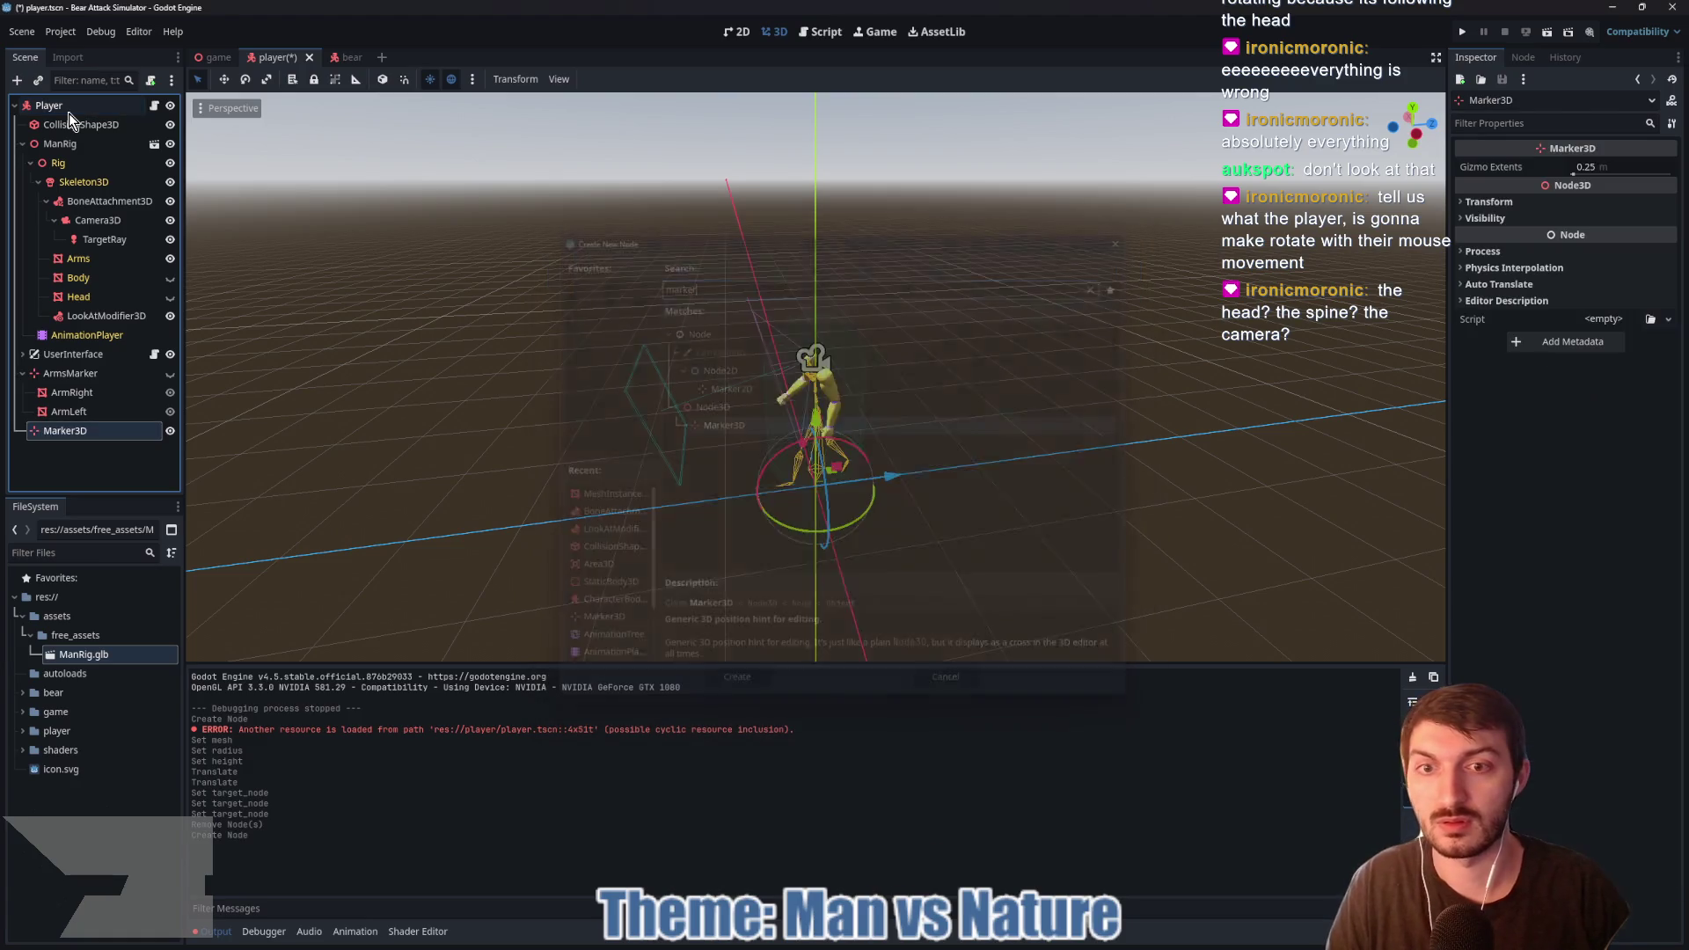
pyautogui.doubleClick(116, 429)
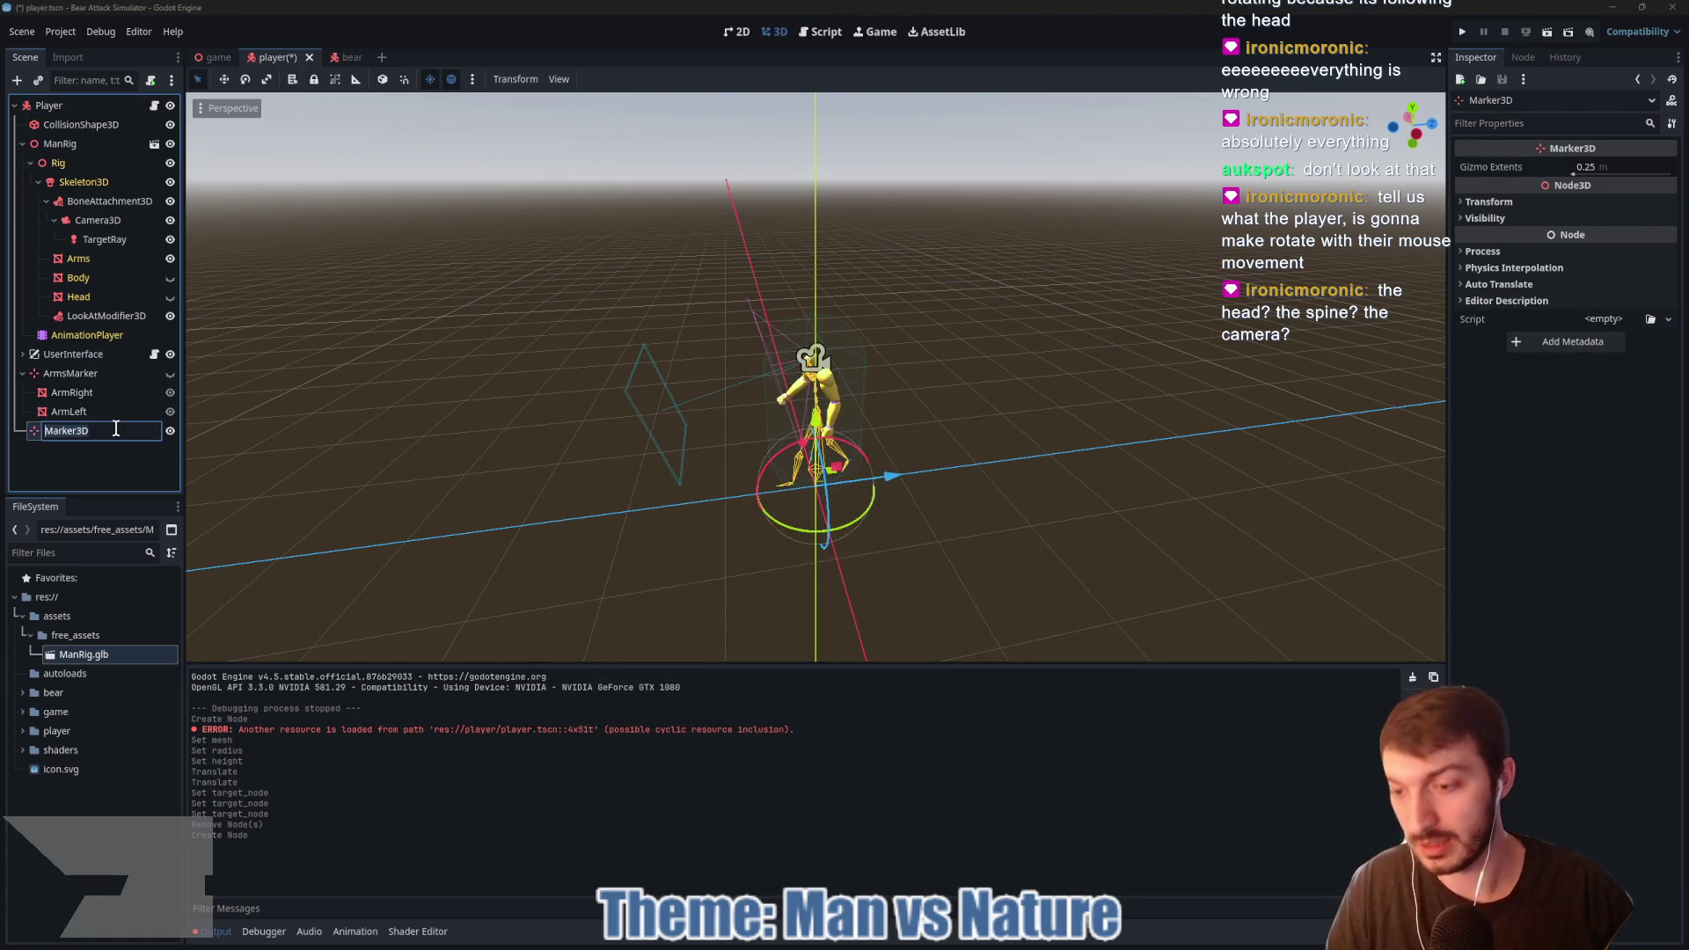
pyautogui.write('LookMarker')
pyautogui.press('Return')
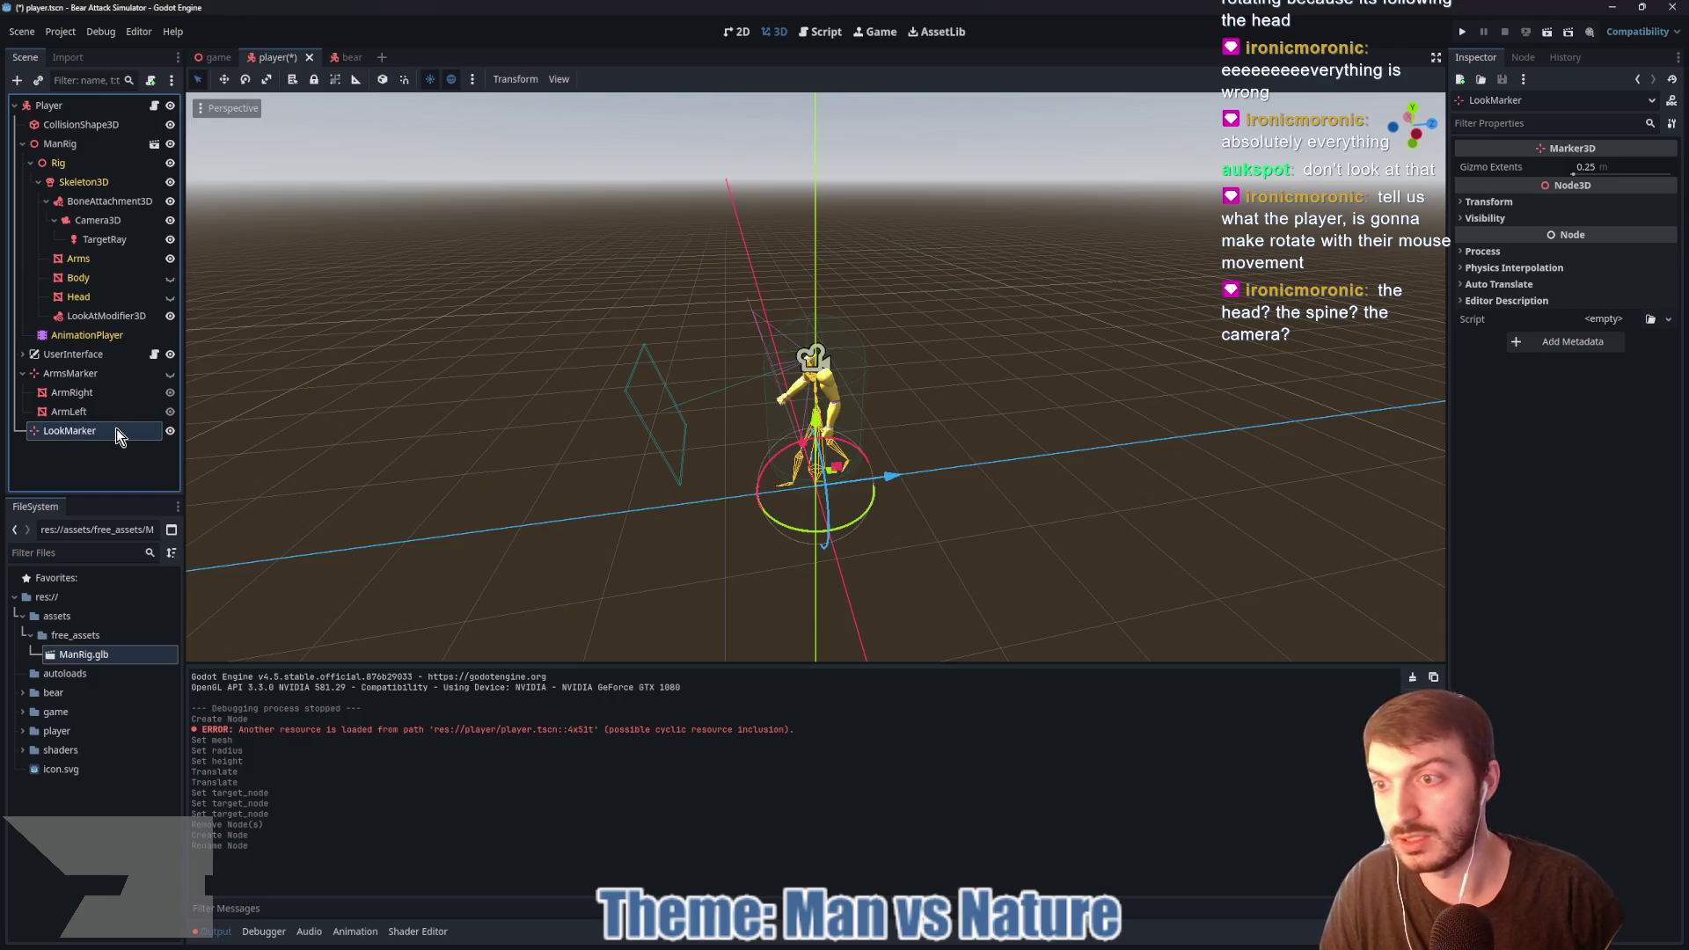
pyautogui.moveTo(814, 413)
pyautogui.mouseDown()
pyautogui.moveTo(590, 445)
pyautogui.moveTo(561, 294)
pyautogui.mouseUp()
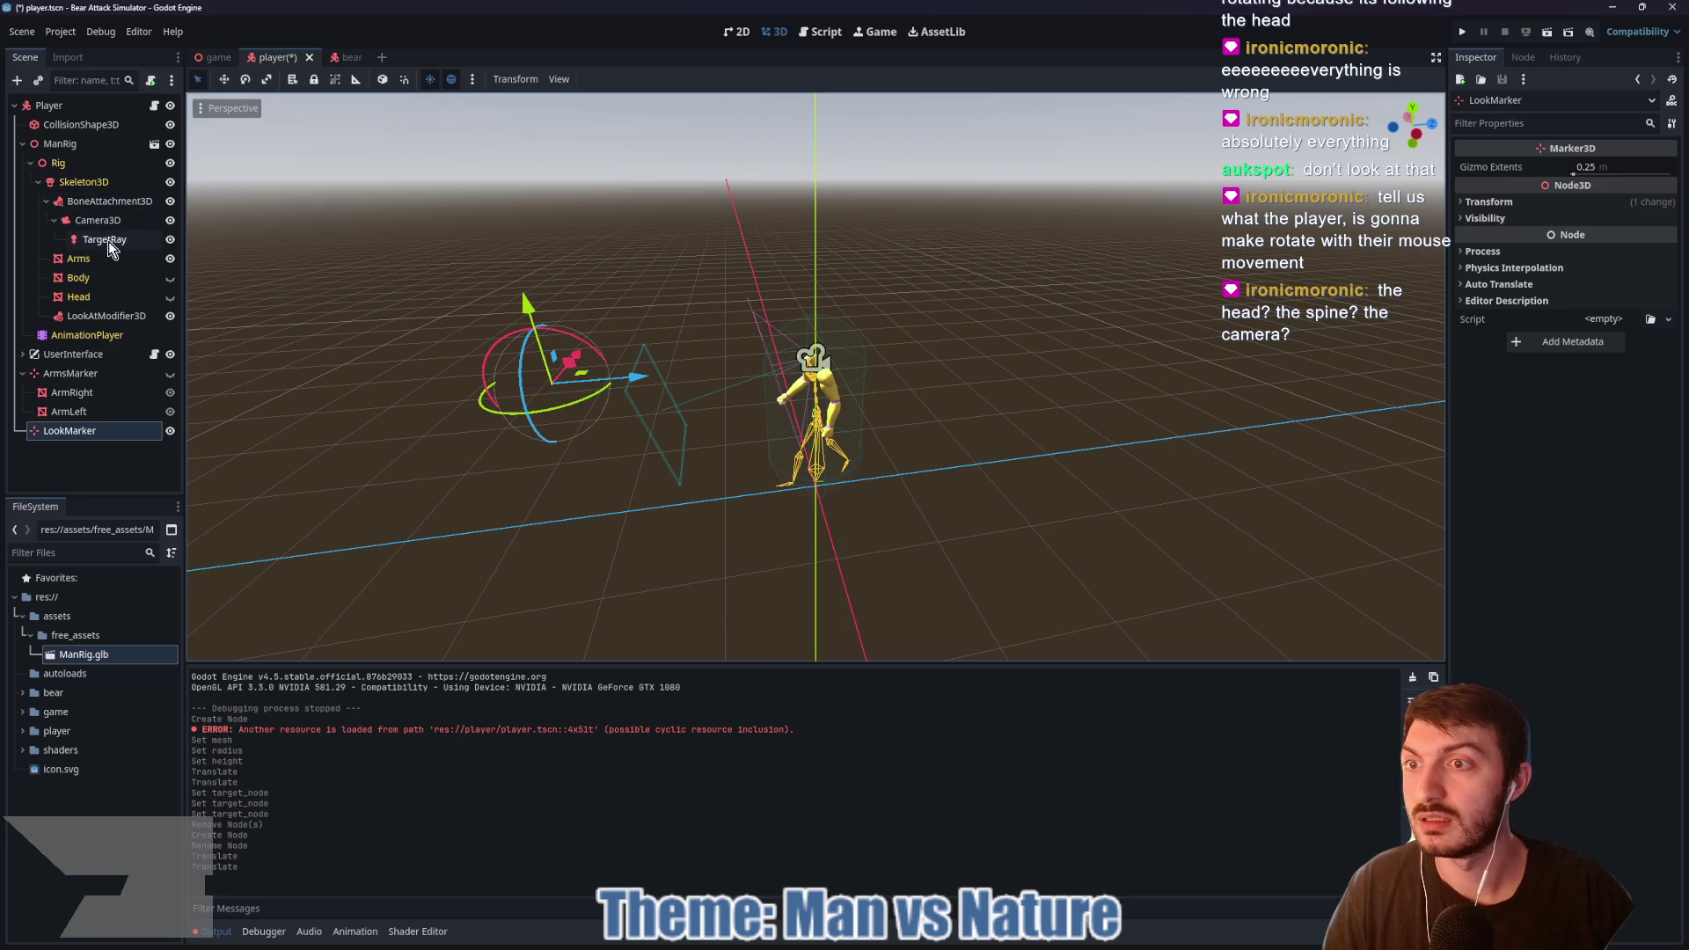
# - Set LookAtModifier3D's Target Node to LookMarker
pyautogui.click(88, 315)
pyautogui.click(1612, 166)
pyautogui.scroll(-3, 836, 528)
pyautogui.click(849, 594)
pyautogui.click(805, 689)
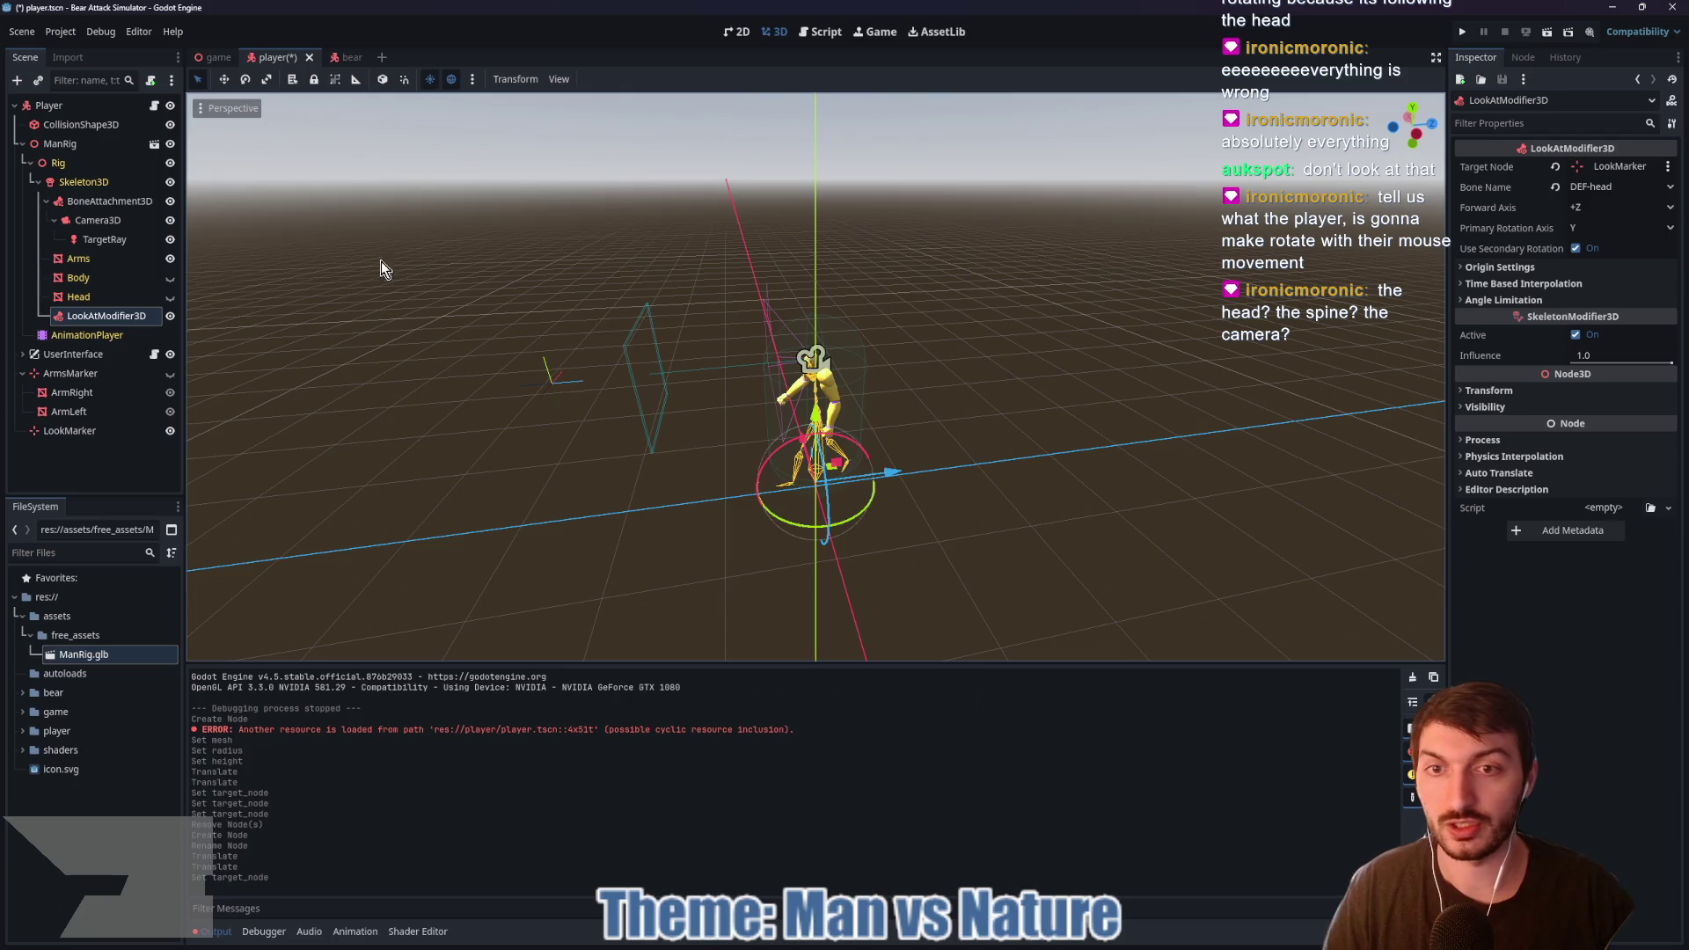
# - Reposition LookMarker at different heights and sideways to watch the head follow it
pyautogui.click(70, 431)
pyautogui.moveTo(530, 318)
pyautogui.mouseDown()
pyautogui.moveTo(528, 211)
pyautogui.moveTo(541, 238)
pyautogui.moveTo(556, 141)
pyautogui.moveTo(598, 378)
pyautogui.moveTo(595, 325)
pyautogui.moveTo(594, 343)
pyautogui.moveTo(634, 241)
pyautogui.moveTo(624, 365)
pyautogui.moveTo(735, 367)
pyautogui.mouseUp()
pyautogui.moveTo(641, 260)
pyautogui.mouseDown()
pyautogui.moveTo(642, 351)
pyautogui.moveTo(651, 179)
pyautogui.moveTo(658, 352)
pyautogui.moveTo(635, 193)
pyautogui.moveTo(651, 319)
pyautogui.moveTo(628, 218)
pyautogui.moveTo(637, 341)
pyautogui.moveTo(620, 224)
pyautogui.moveTo(626, 290)
pyautogui.mouseUp()
pyautogui.moveTo(743, 355); pyautogui.dragTo(651, 366)
pyautogui.moveTo(534, 276)
pyautogui.mouseDown()
pyautogui.moveTo(536, 189)
pyautogui.moveTo(548, 370)
pyautogui.moveTo(537, 202)
pyautogui.moveTo(542, 303)
pyautogui.mouseUp()
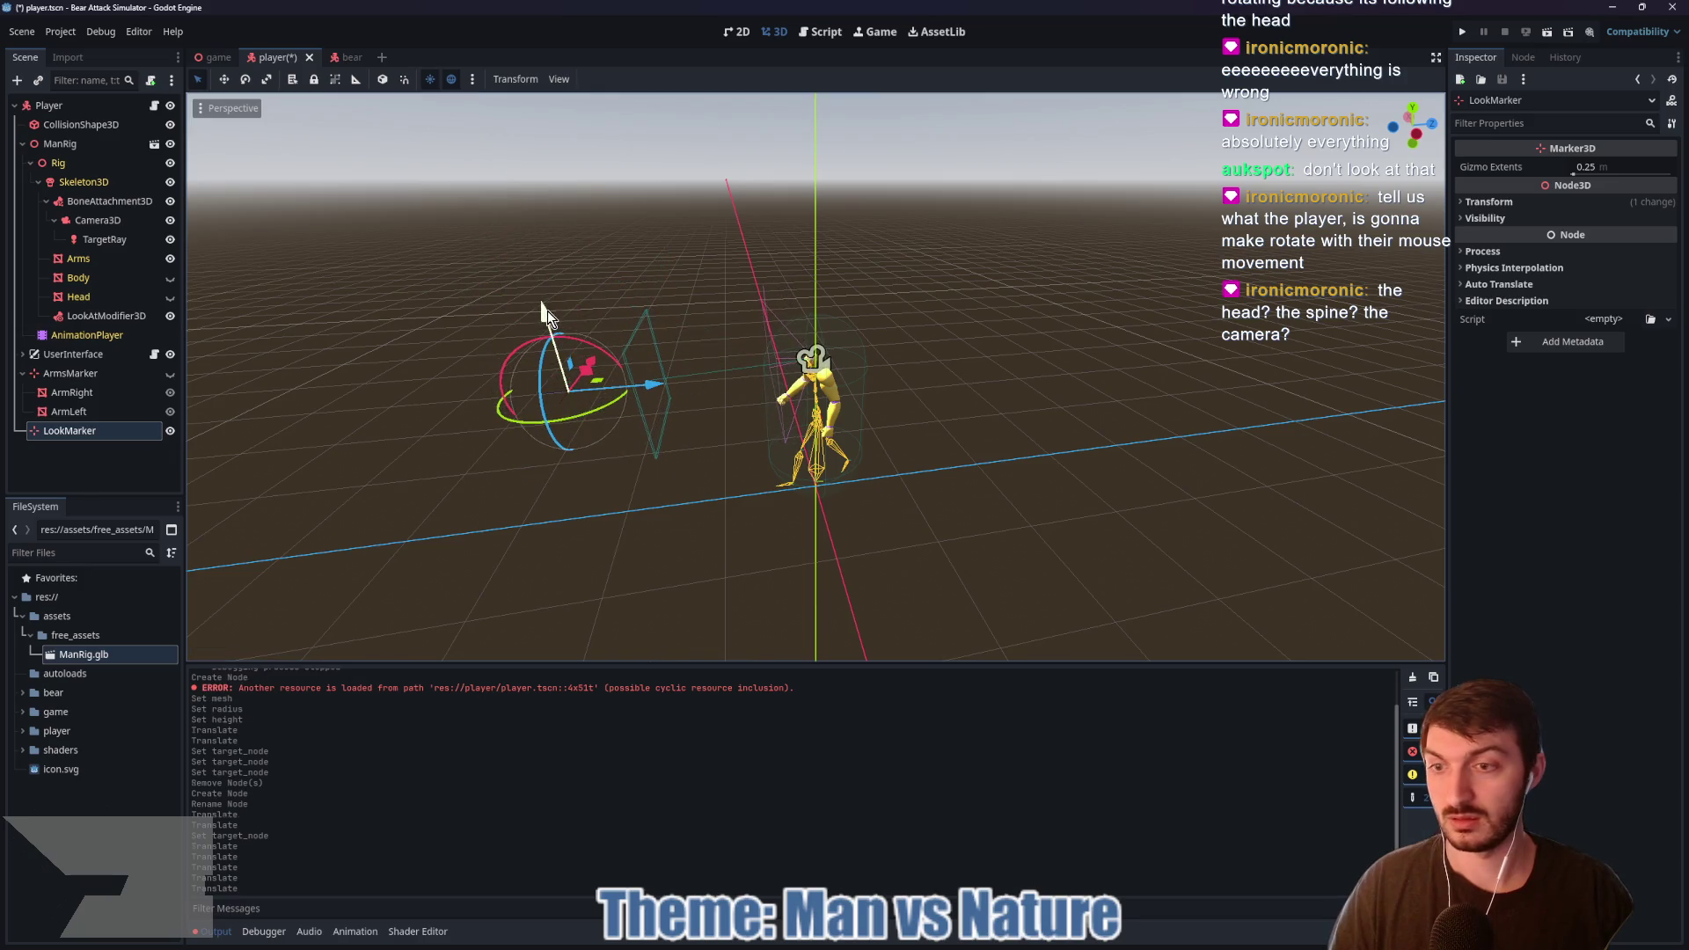
pyautogui.moveTo(609, 360)
pyautogui.mouseDown()
pyautogui.moveTo(632, 305)
pyautogui.moveTo(555, 370)
pyautogui.moveTo(609, 293)
pyautogui.moveTo(594, 363)
pyautogui.moveTo(492, 422)
pyautogui.moveTo(629, 290)
pyautogui.moveTo(584, 388)
pyautogui.moveTo(596, 331)
pyautogui.moveTo(594, 362)
pyautogui.mouseUp()
pyautogui.rightClick(594, 362)
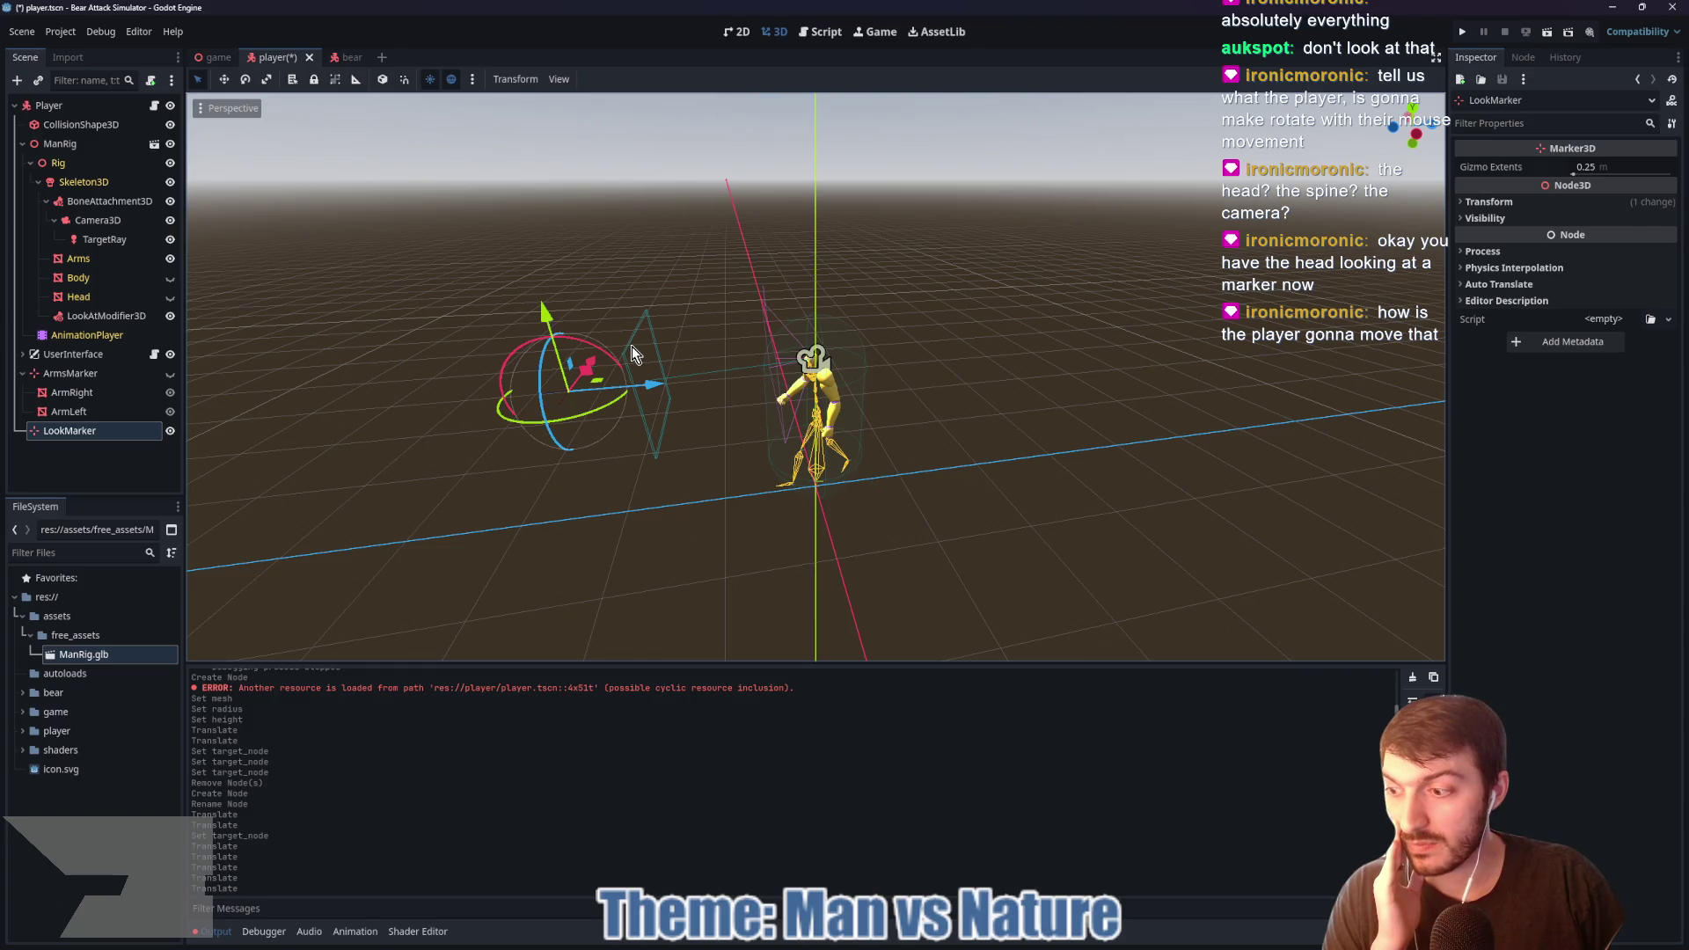
pyautogui.moveTo(540, 319); pyautogui.dragTo(545, 278)
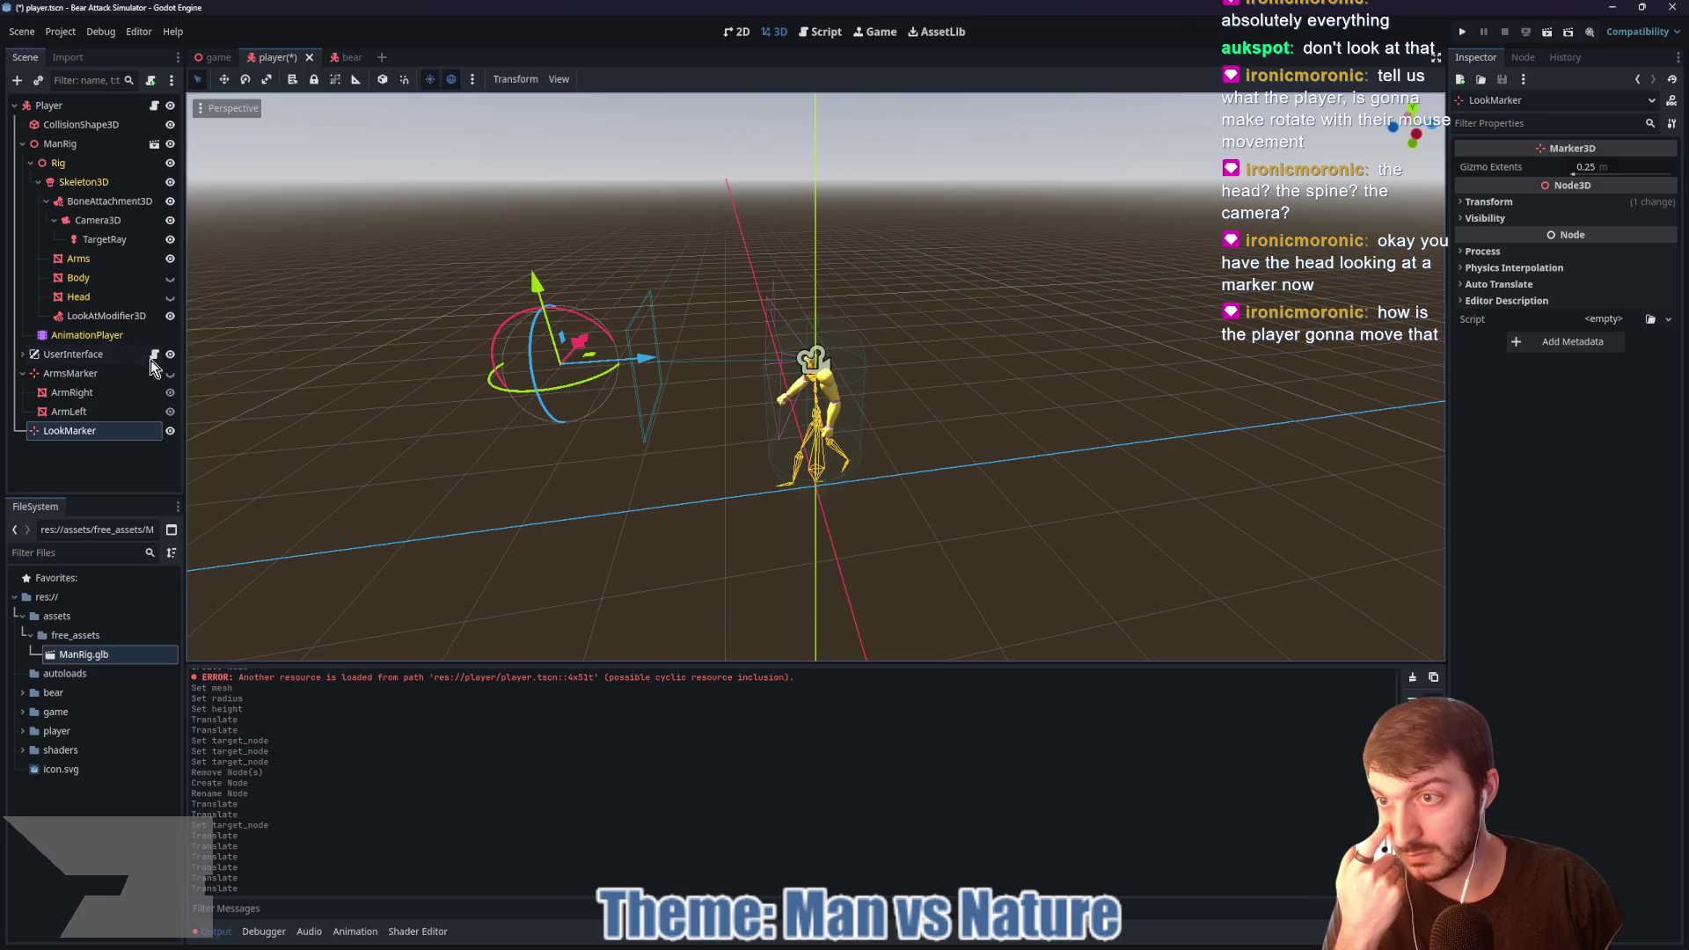
# - Open player.gd and find the target_ray export line
pyautogui.click(154, 106)
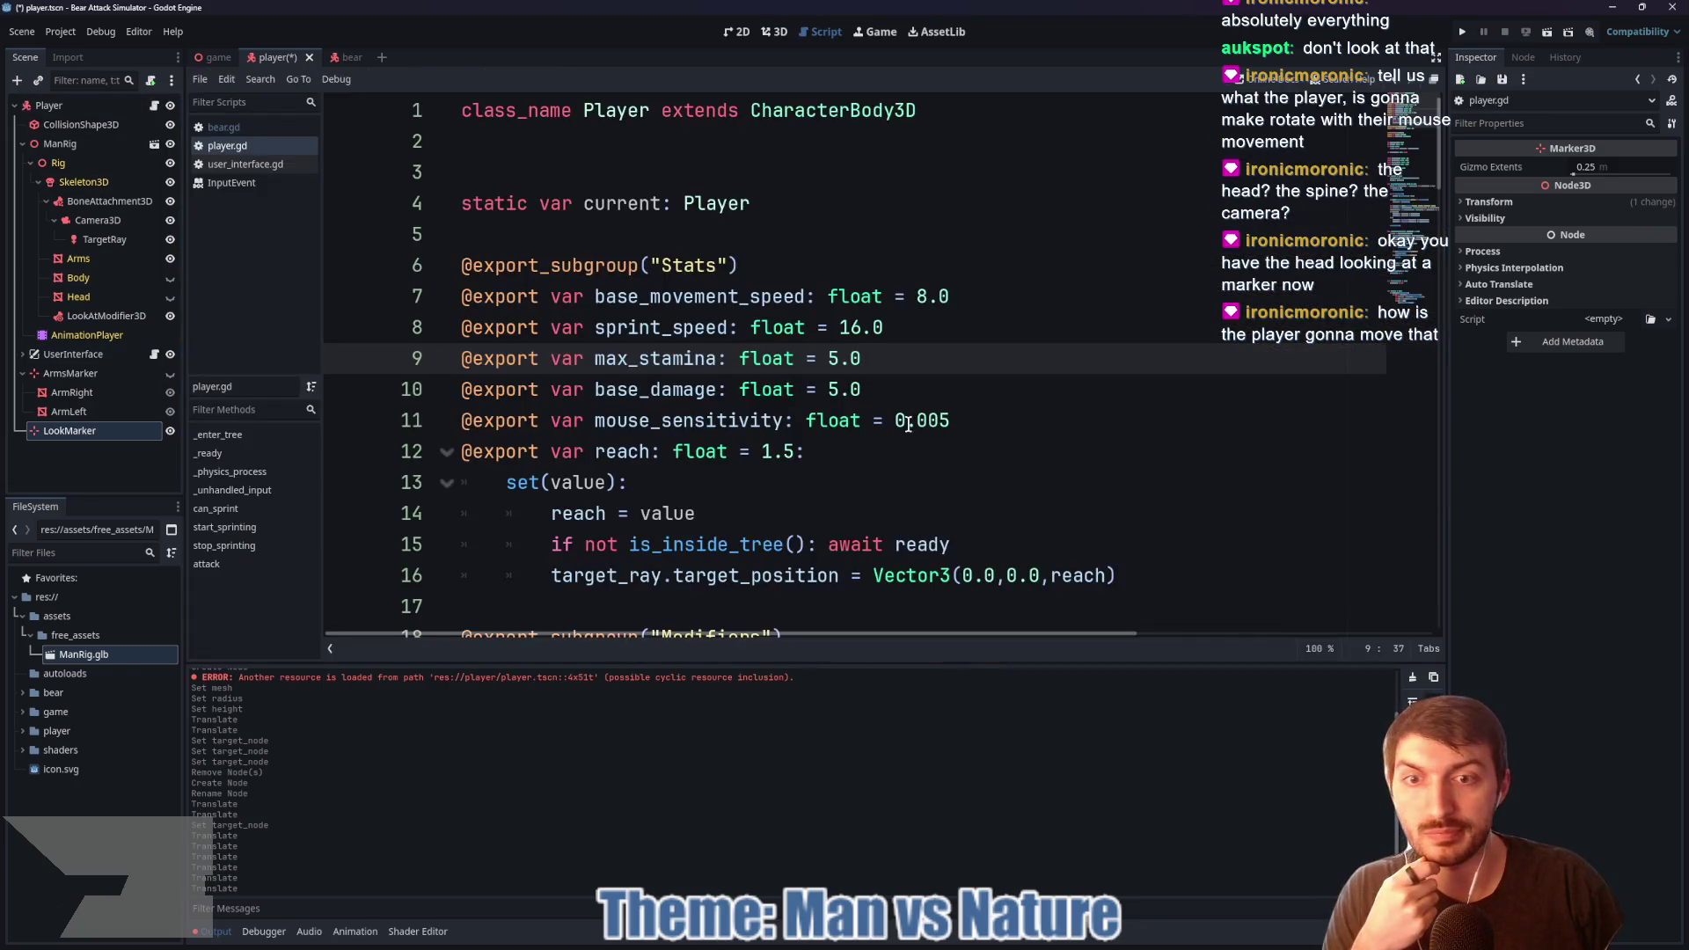
pyautogui.scroll(-5, 915, 432)
pyautogui.scroll(-19, 924, 441)
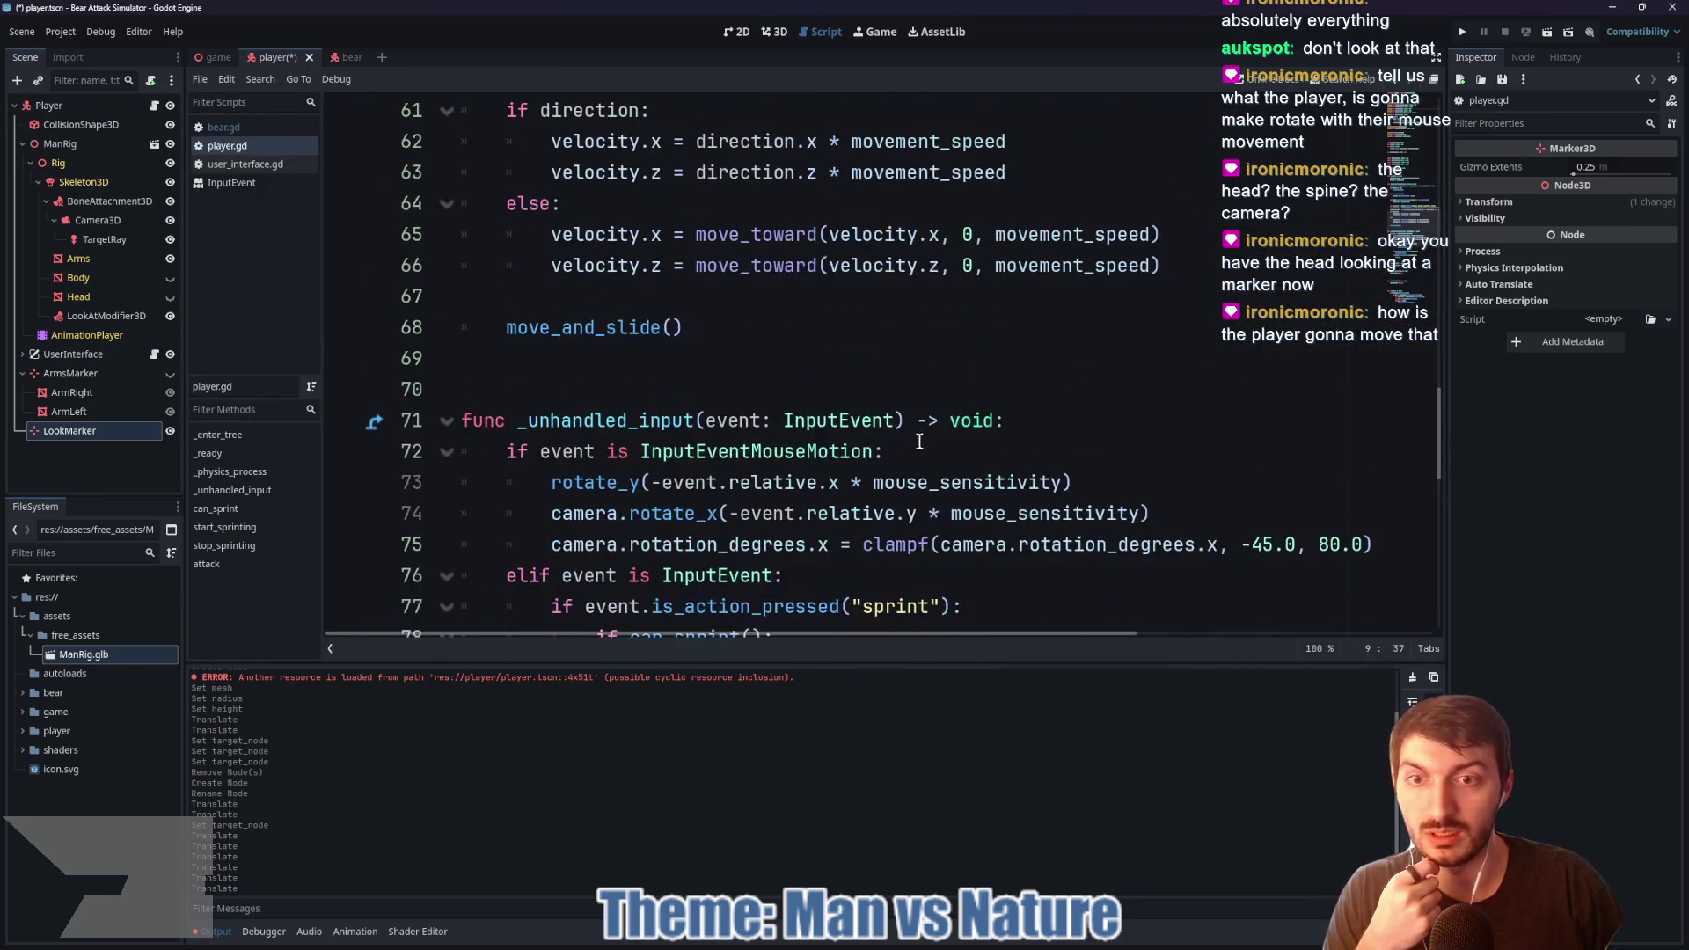
pyautogui.scroll(2, 913, 440)
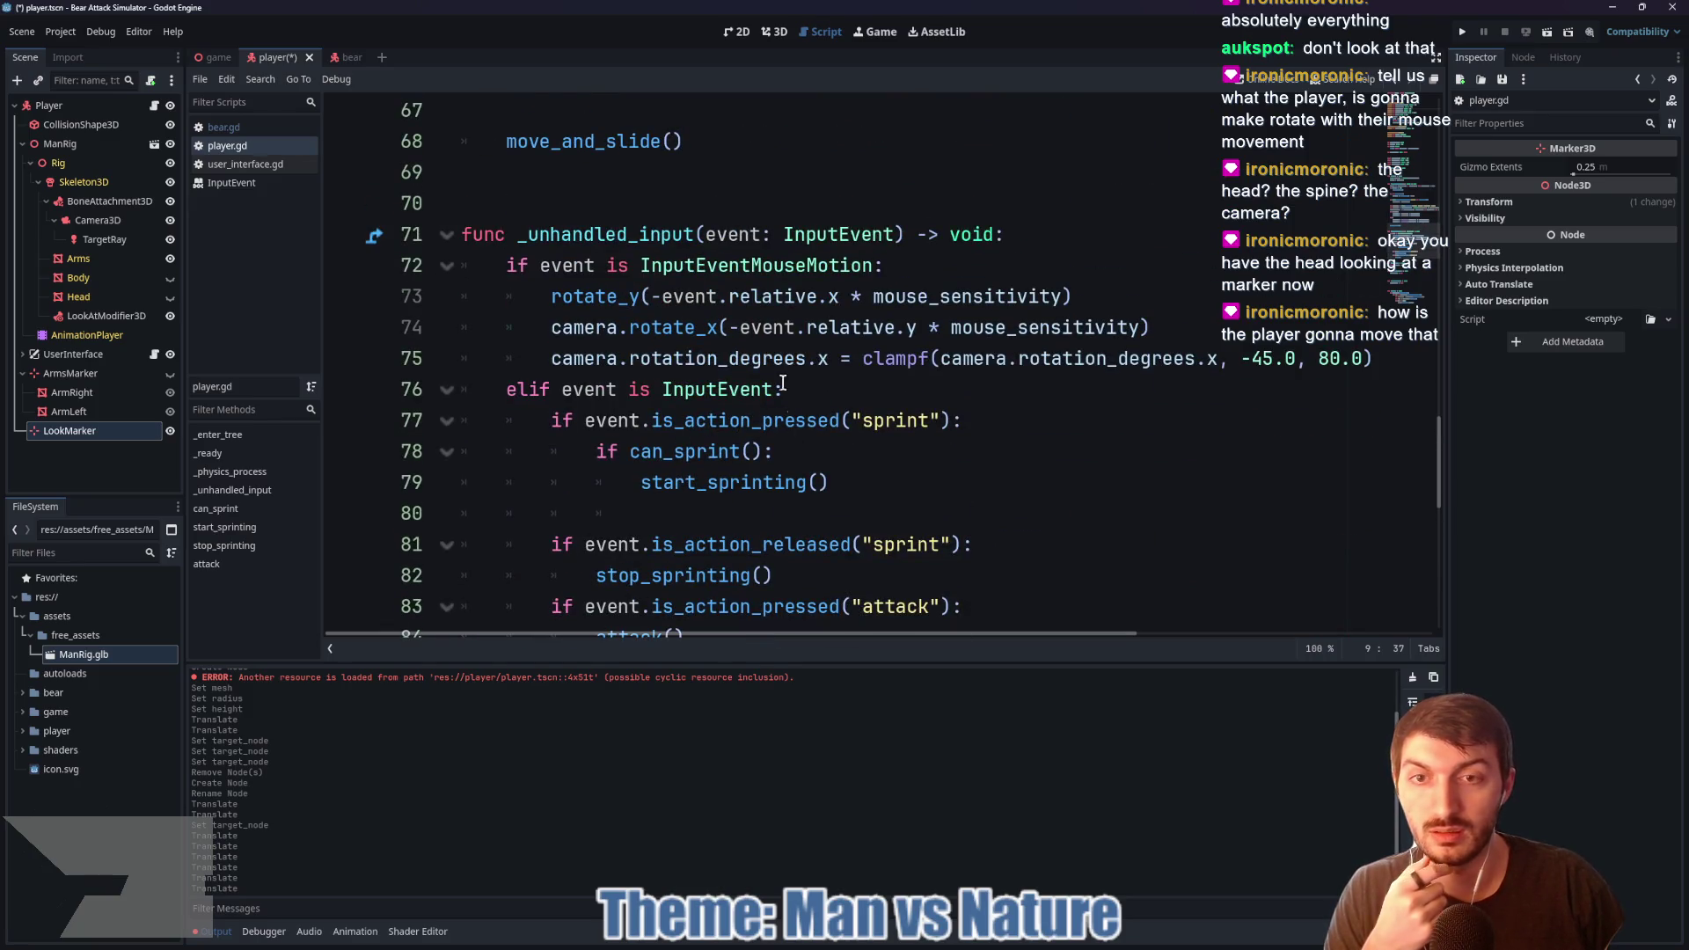
pyautogui.click(592, 329)
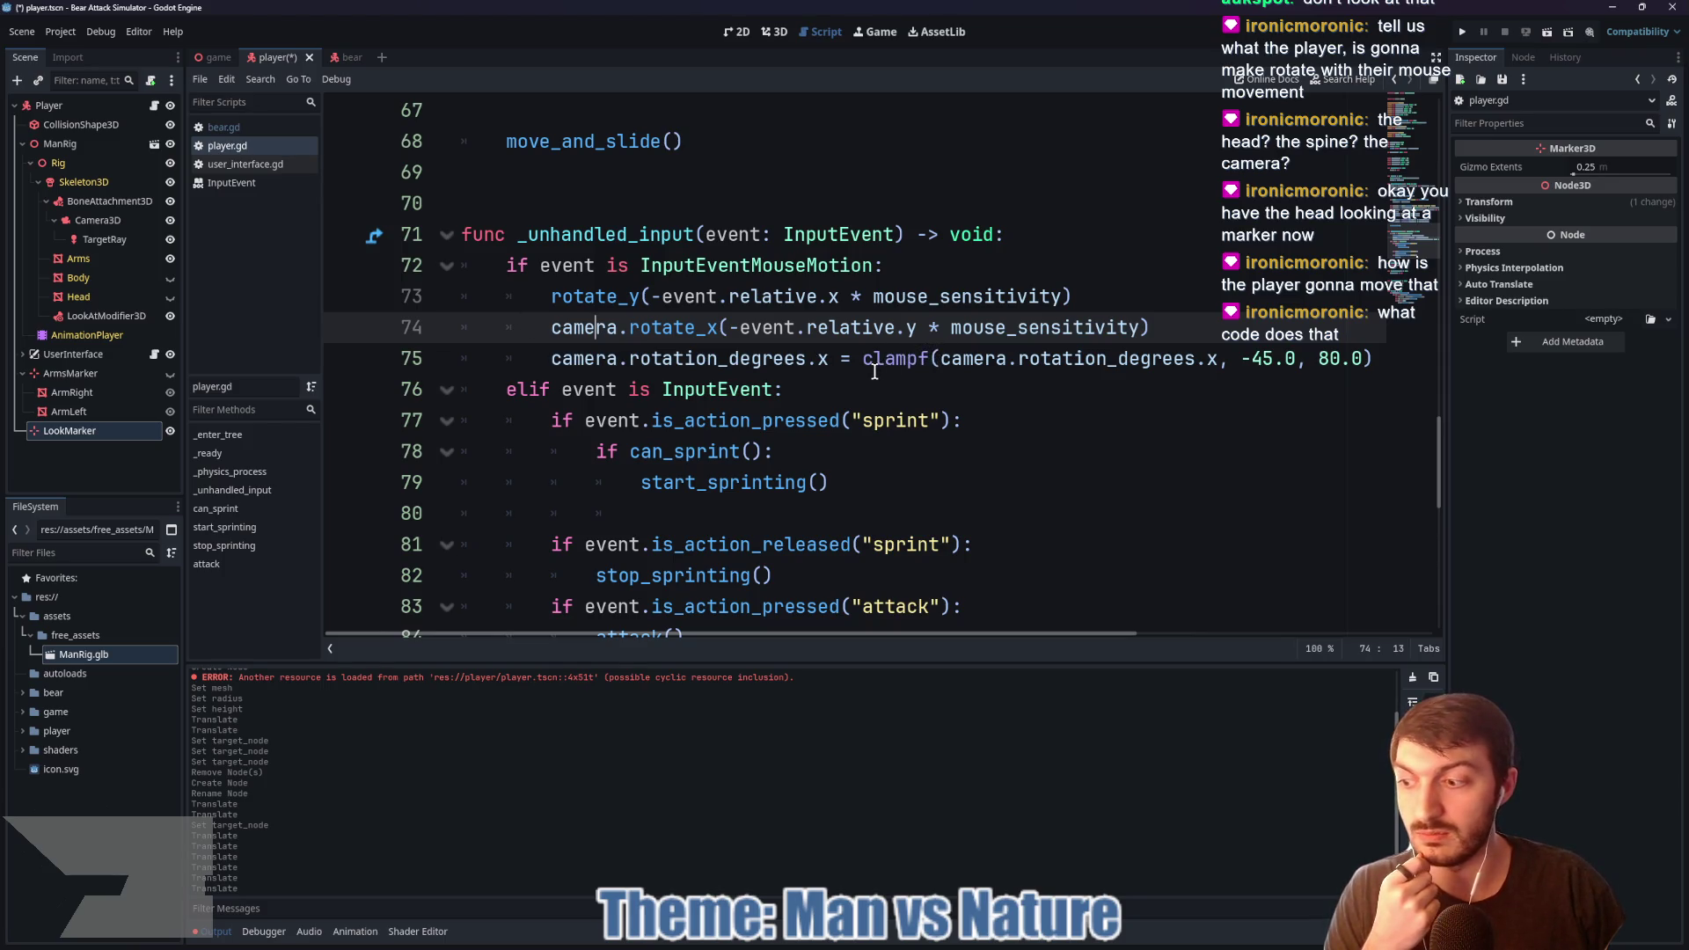
pyautogui.scroll(20, 874, 371)
pyautogui.scroll(-5, 917, 388)
pyautogui.click(897, 325)
pyautogui.press('Return')
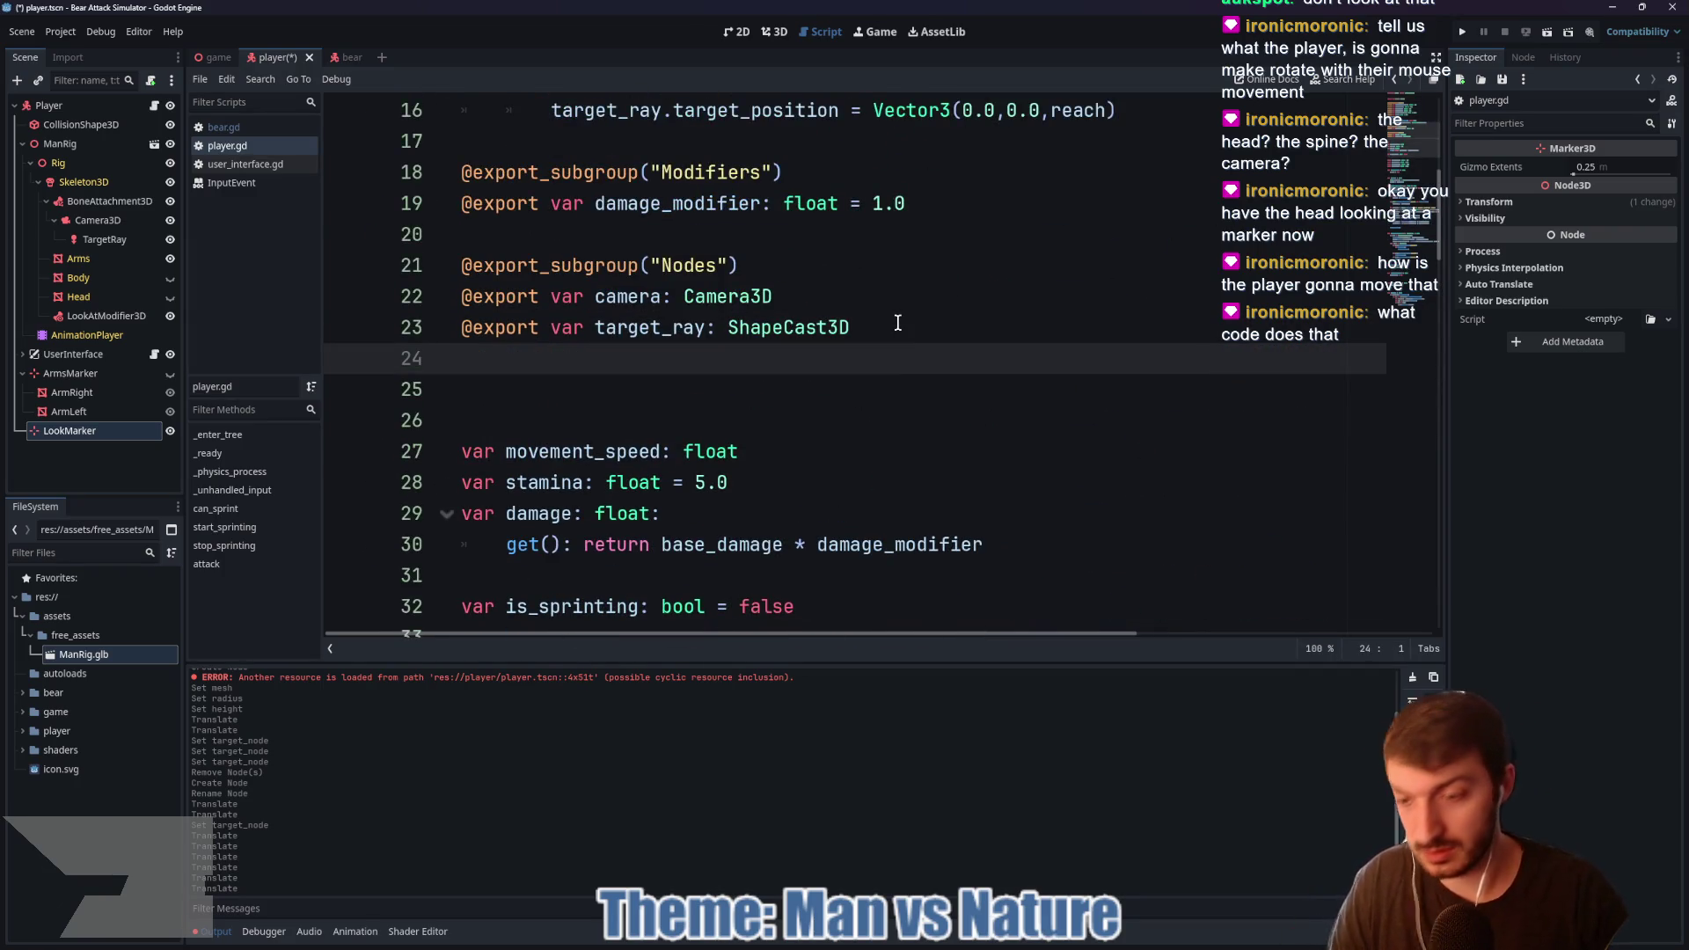
pyautogui.write('@expor')
pyautogui.write('ook_marker: Marker3D')
pyautogui.scroll(-7, 874, 353)
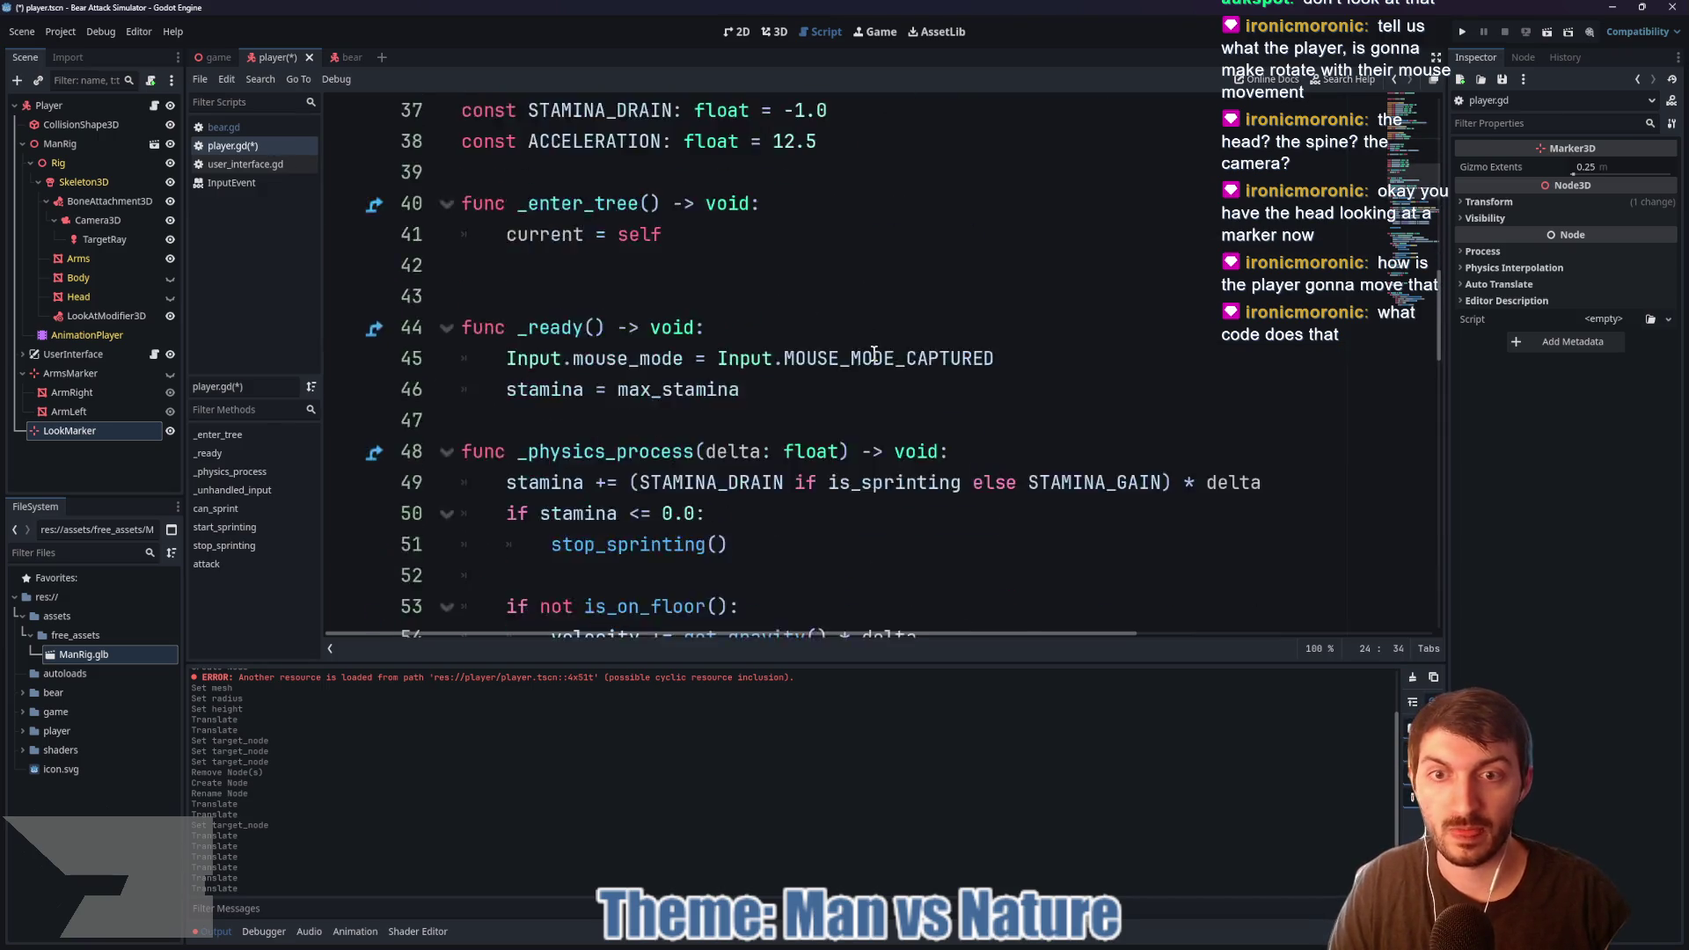
pyautogui.scroll(-1, 874, 353)
pyautogui.click(857, 328)
pyautogui.hotkey('ctrl', 's')
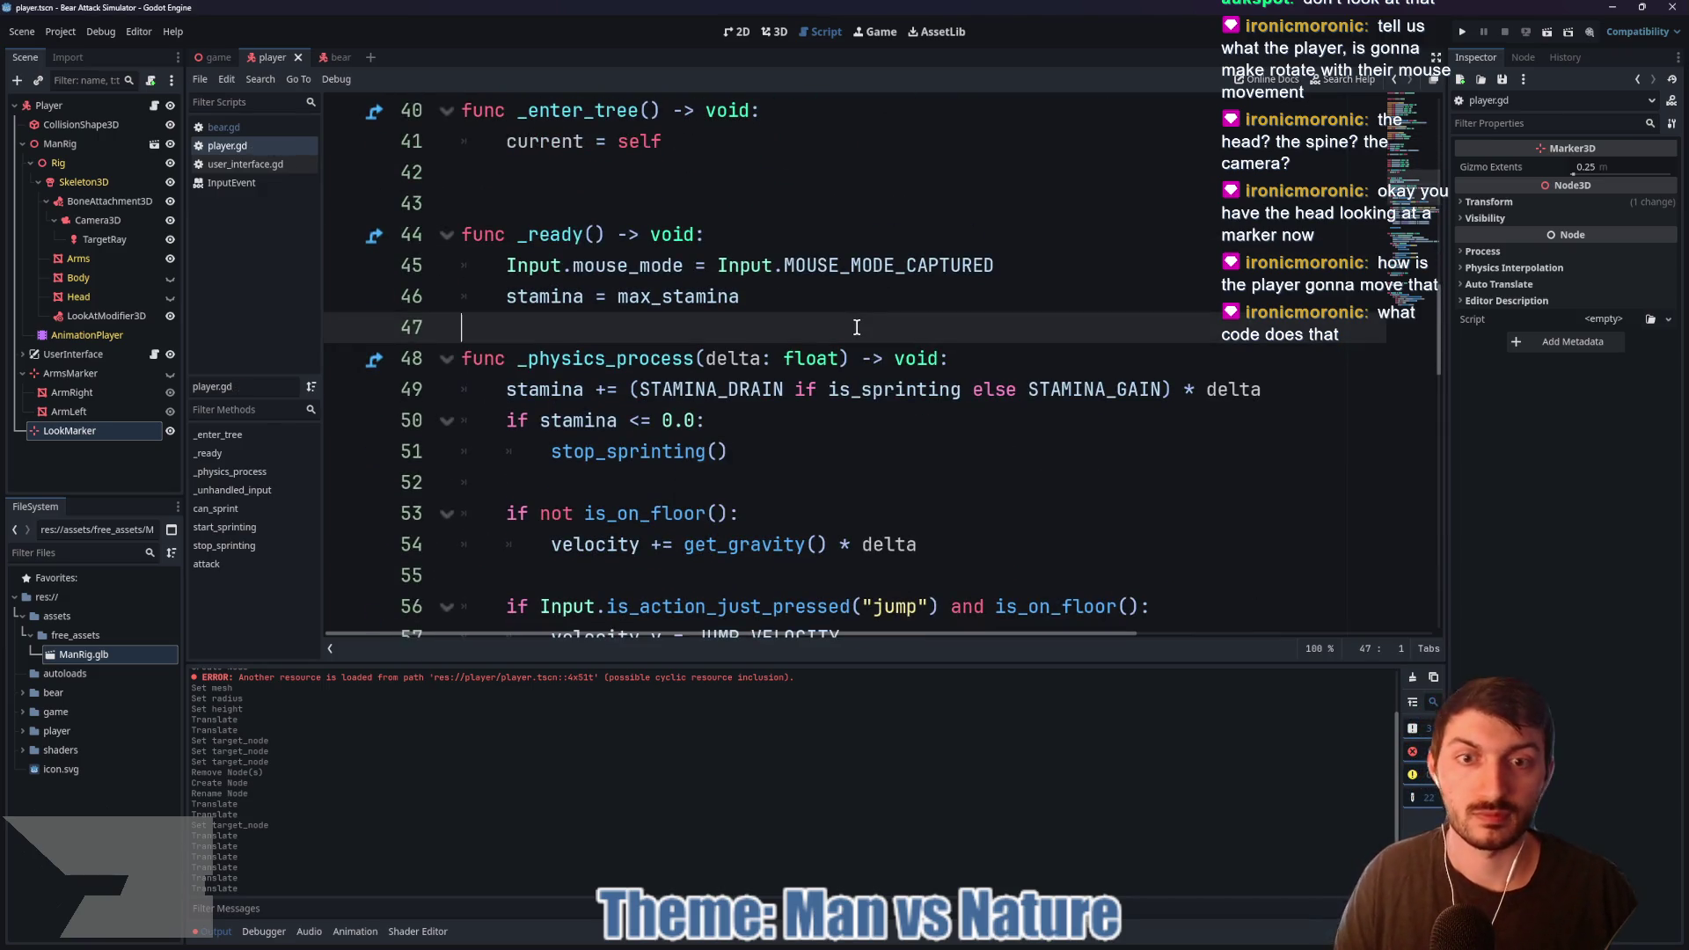
pyautogui.scroll(-4, 831, 440)
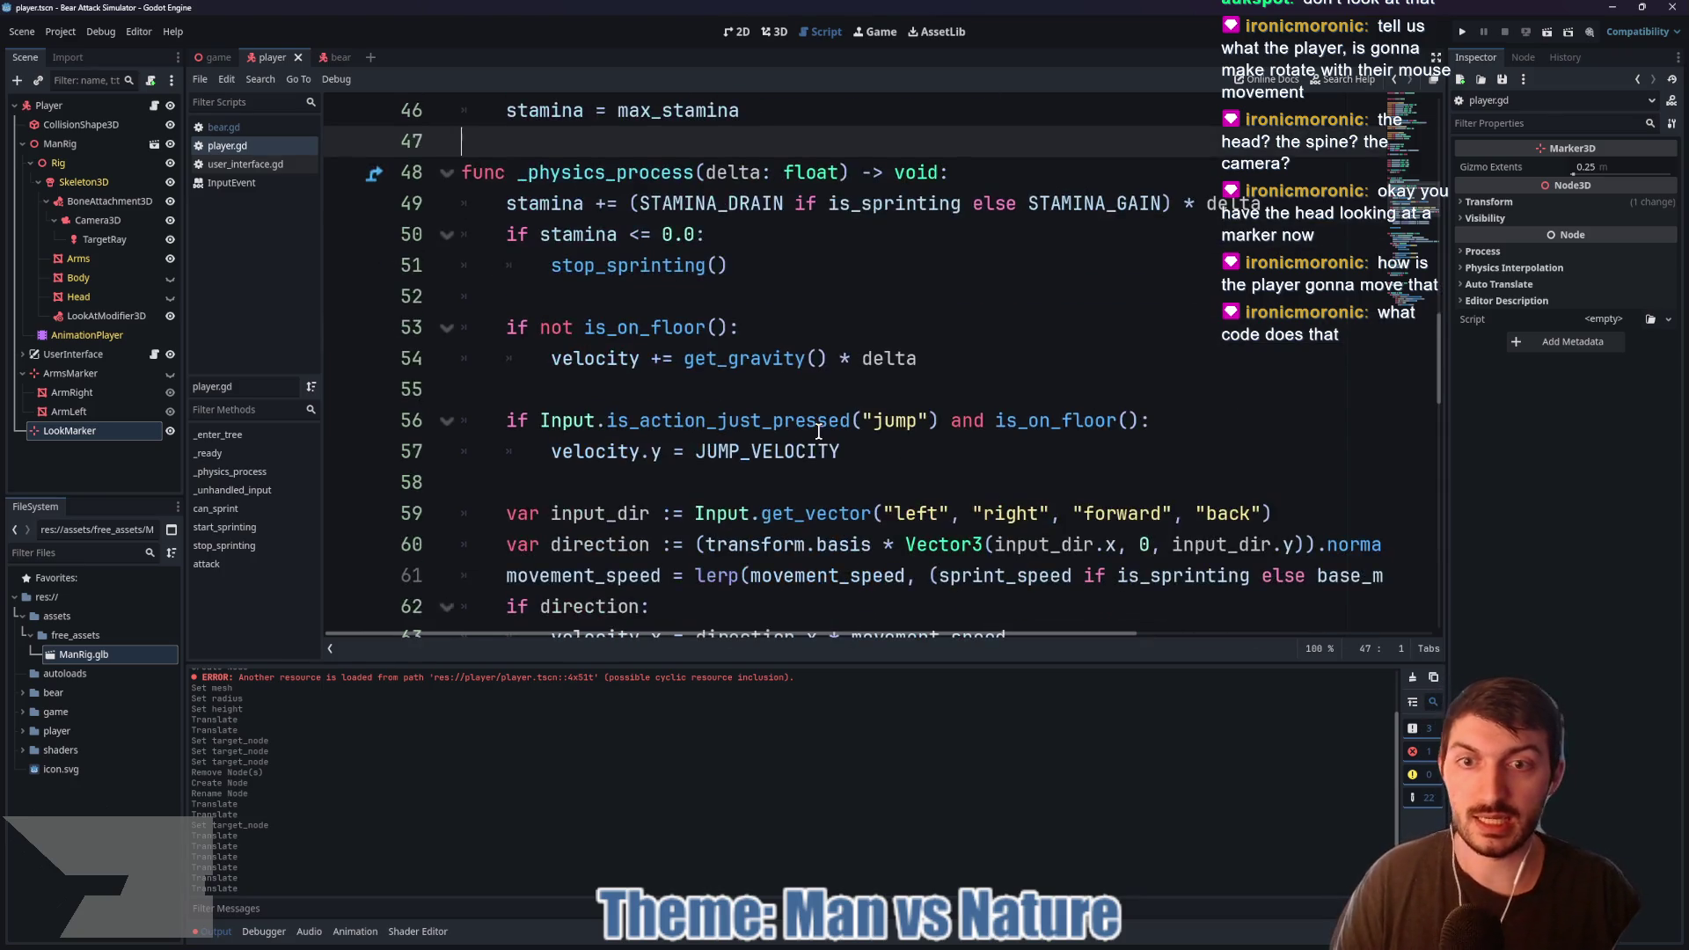
pyautogui.scroll(-5, 824, 436)
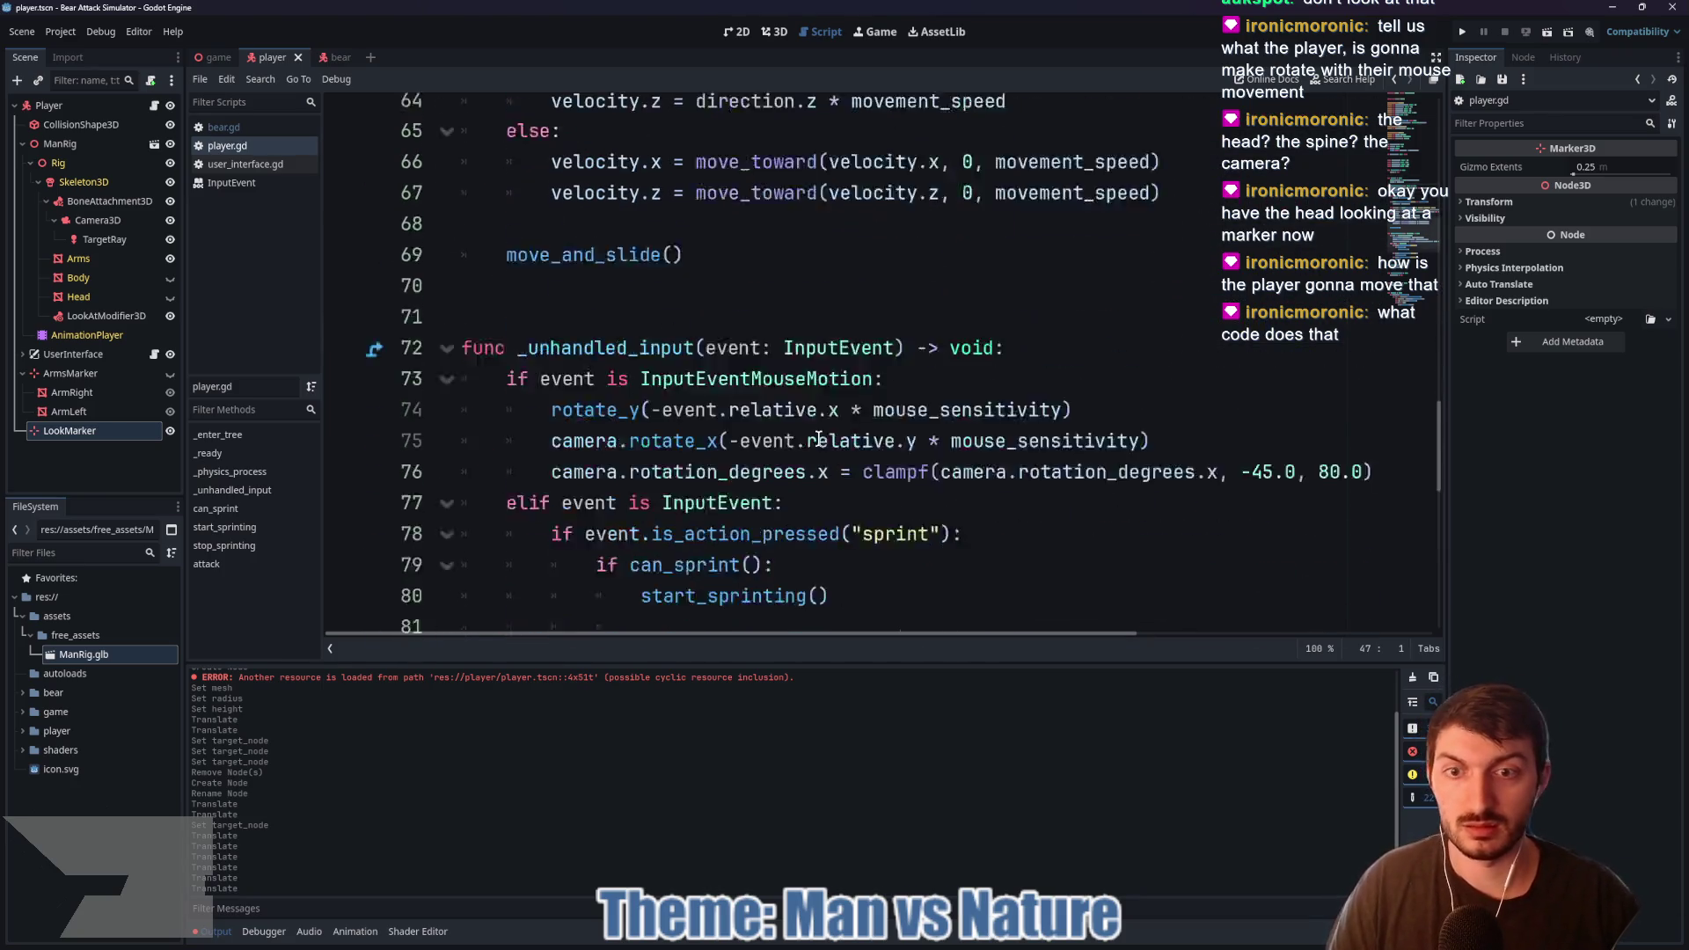
pyautogui.moveTo(783, 664); pyautogui.dragTo(772, 774)
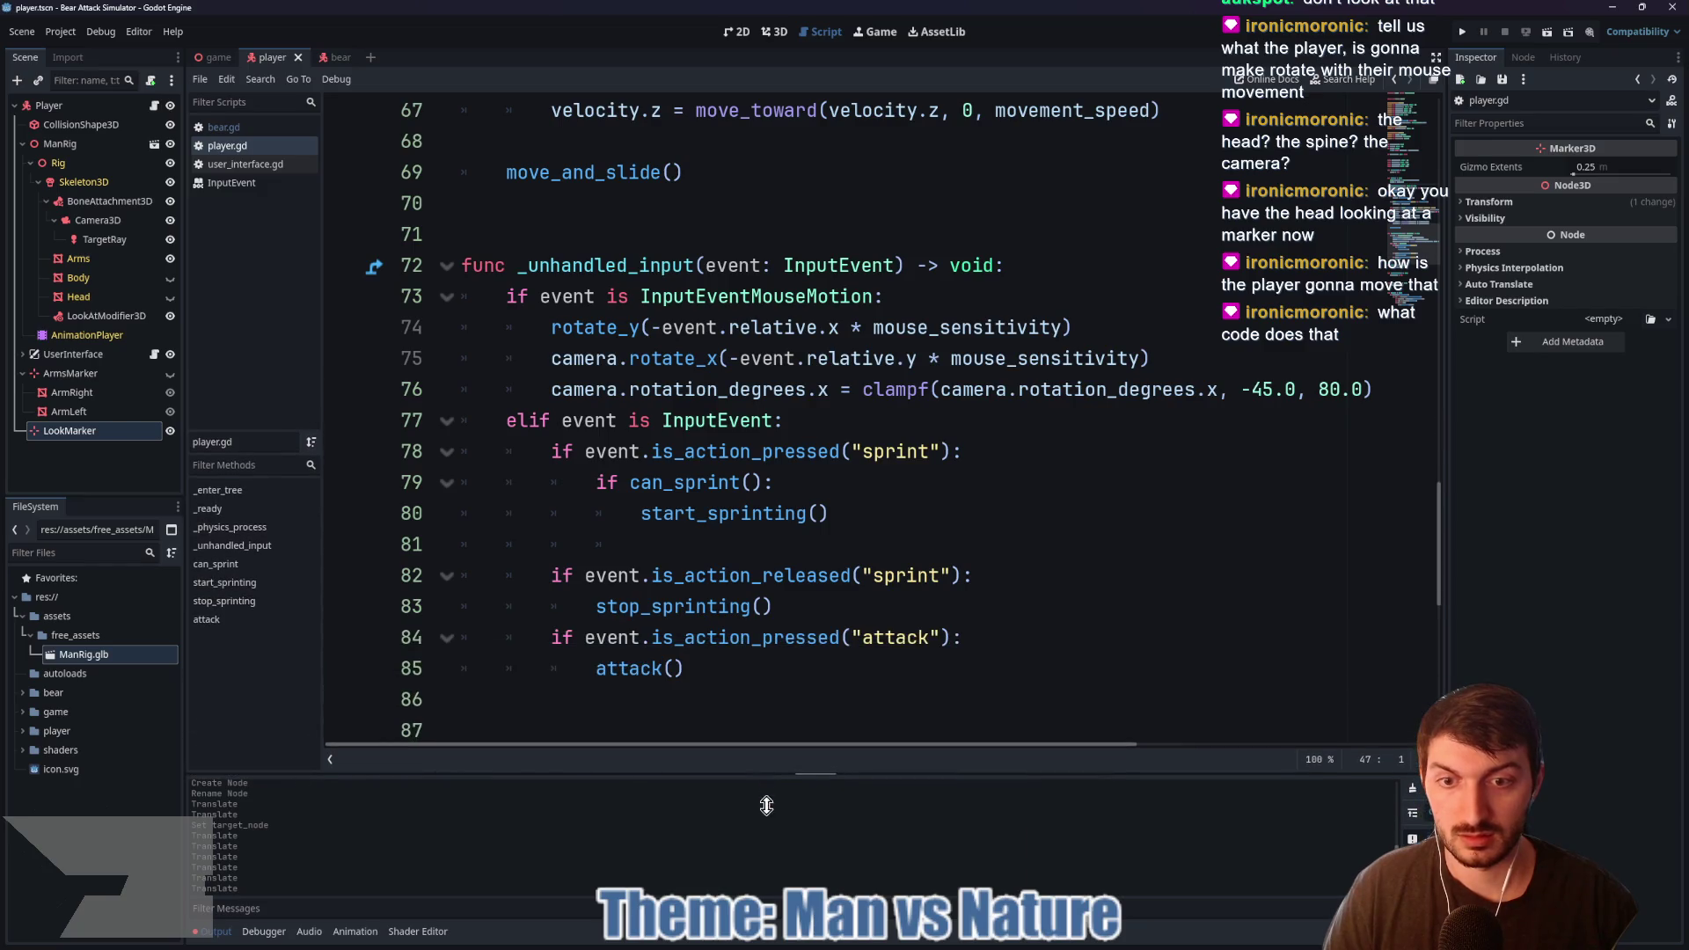
# - Comment out the two camera rotation lines in the mouse-motion handler, keeping rotate_y active
pyautogui.scroll(1, 845, 554)
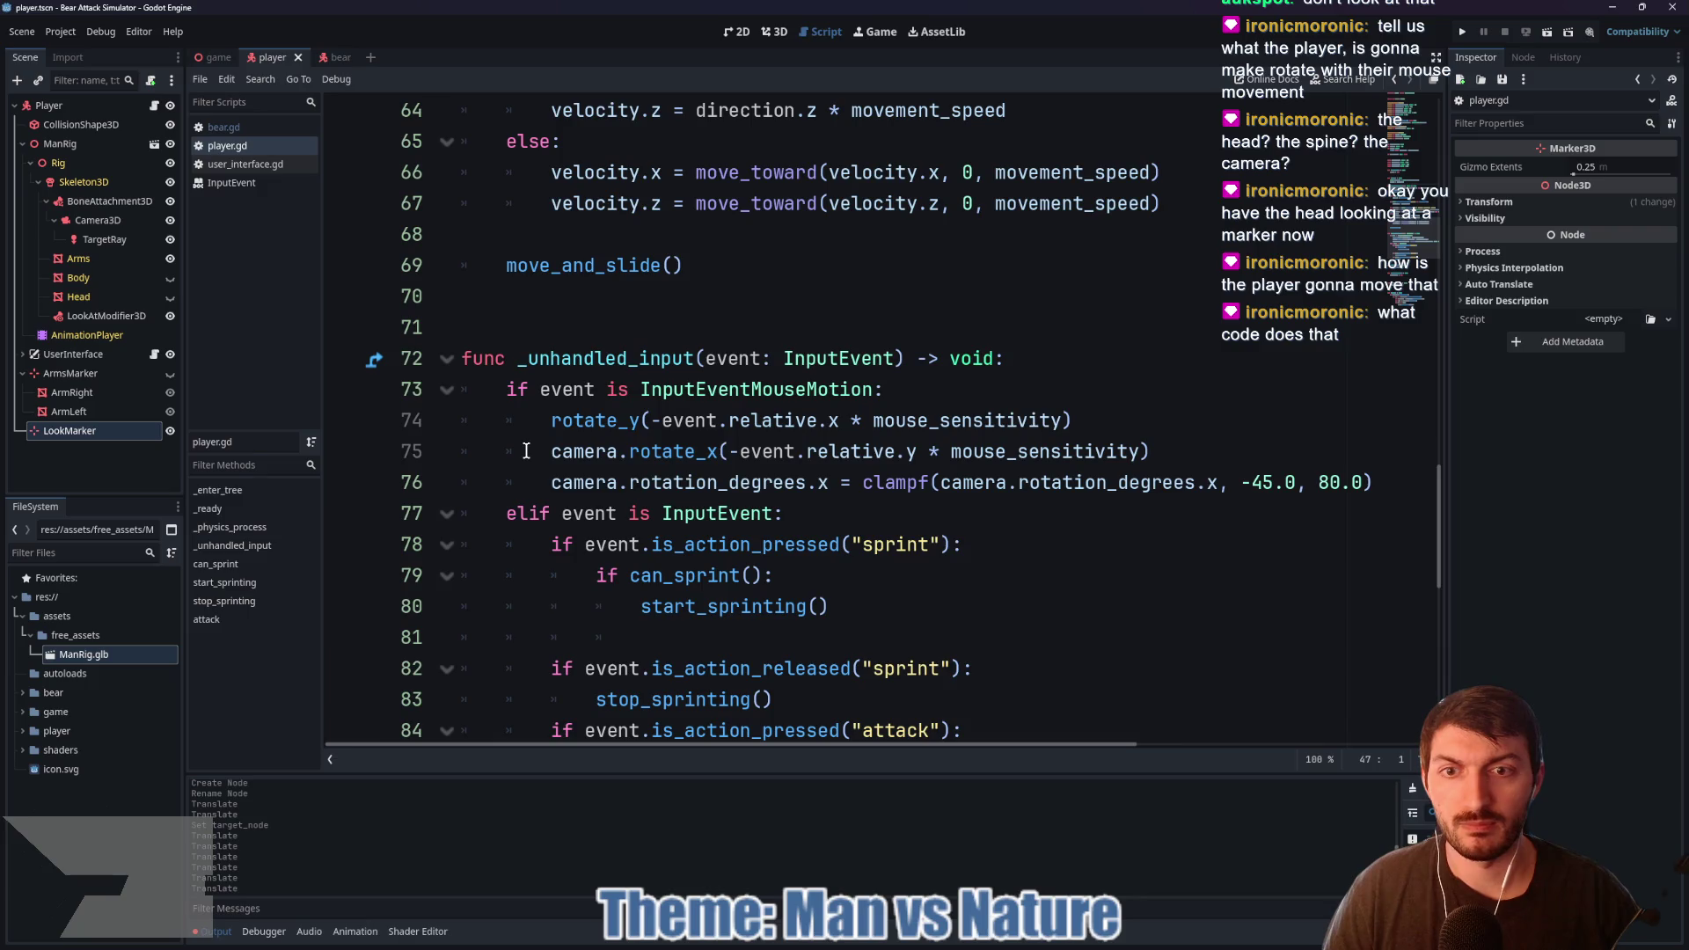
pyautogui.moveTo(526, 451); pyautogui.dragTo(1432, 483)
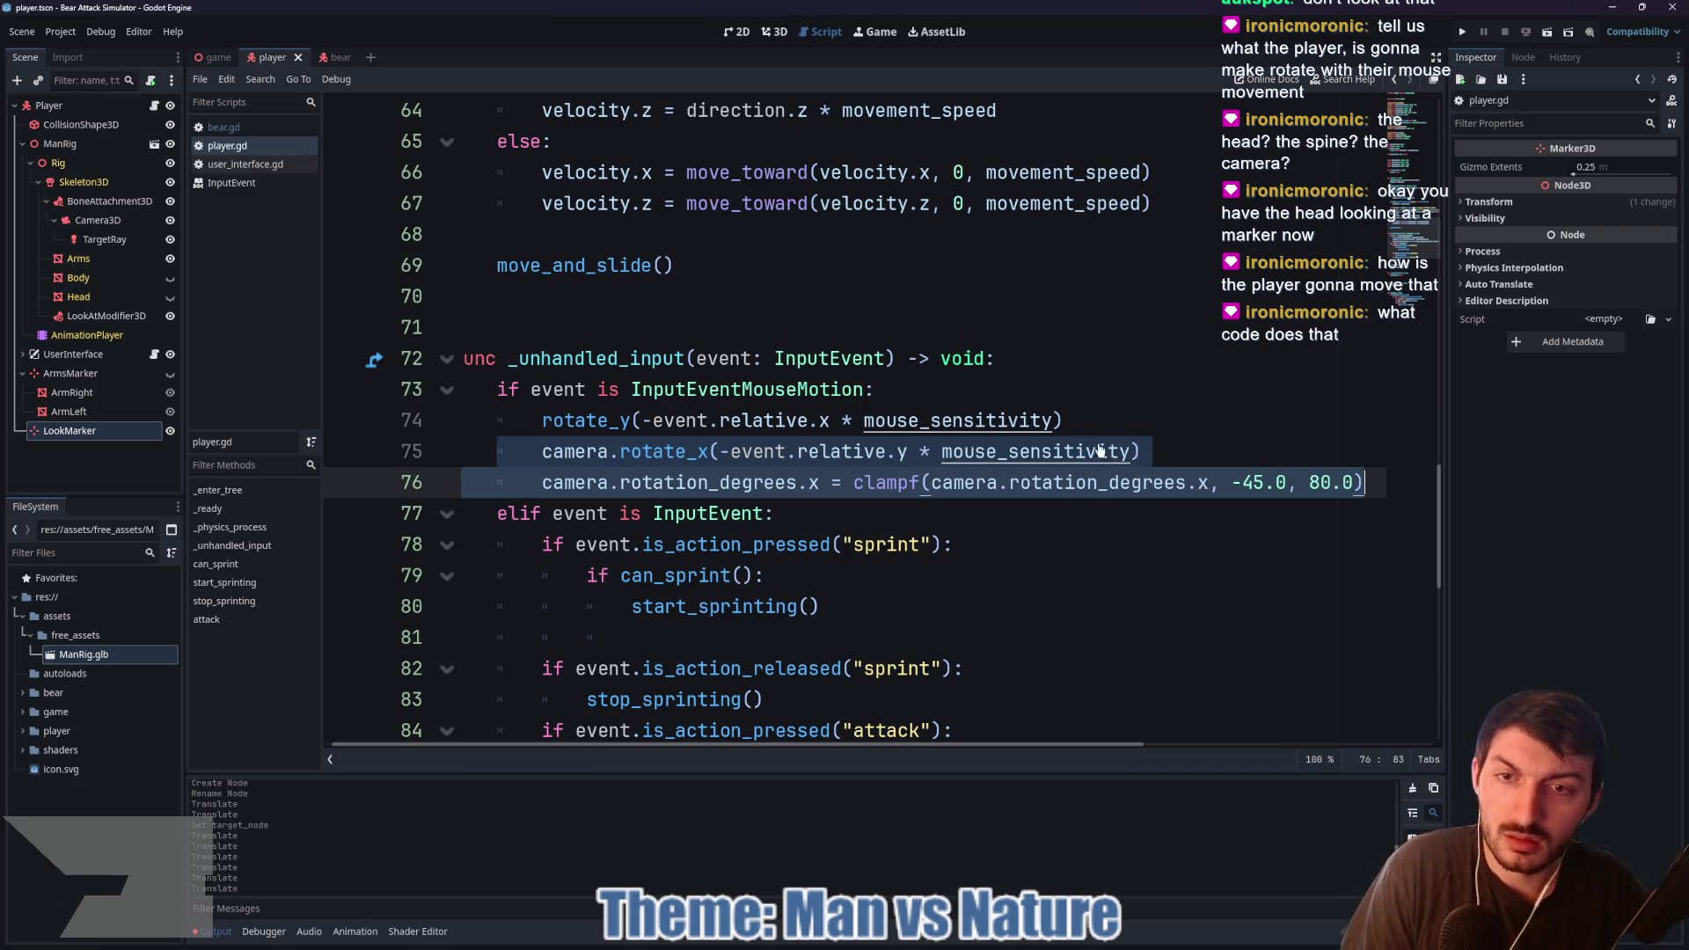
pyautogui.click(522, 421)
pyautogui.keyDown('shift'); pyautogui.click(1368, 482); pyautogui.keyUp('shift')
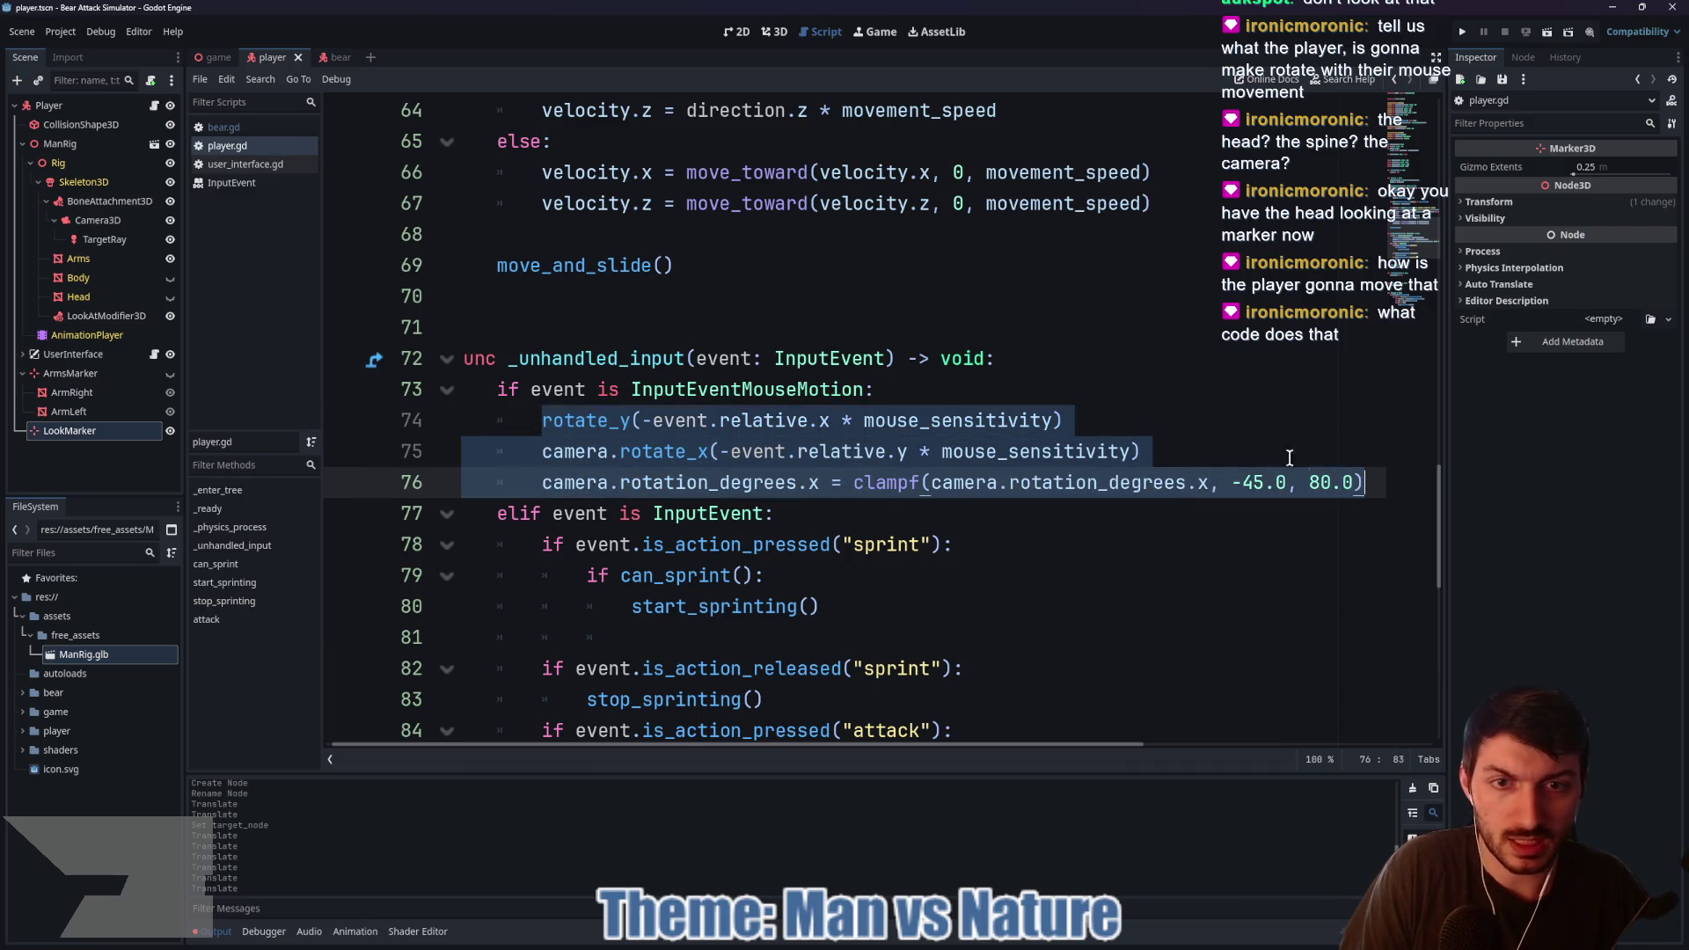
pyautogui.hotkey('ctrl', 'k')
pyautogui.click(896, 397)
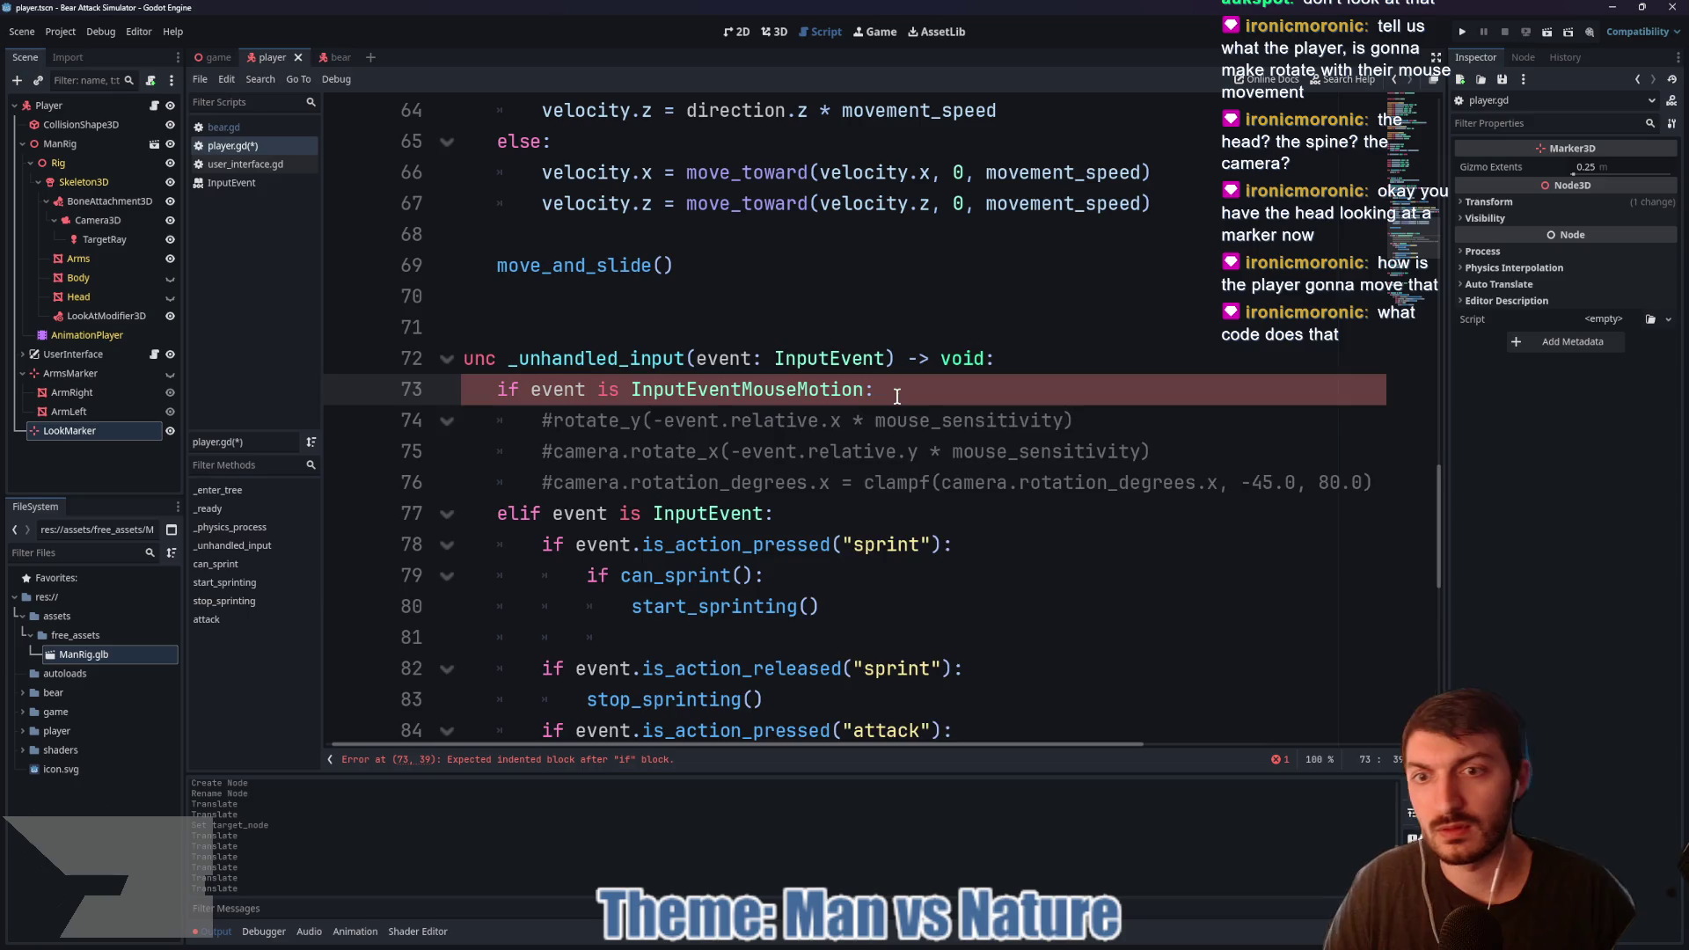
pyautogui.press('Return')
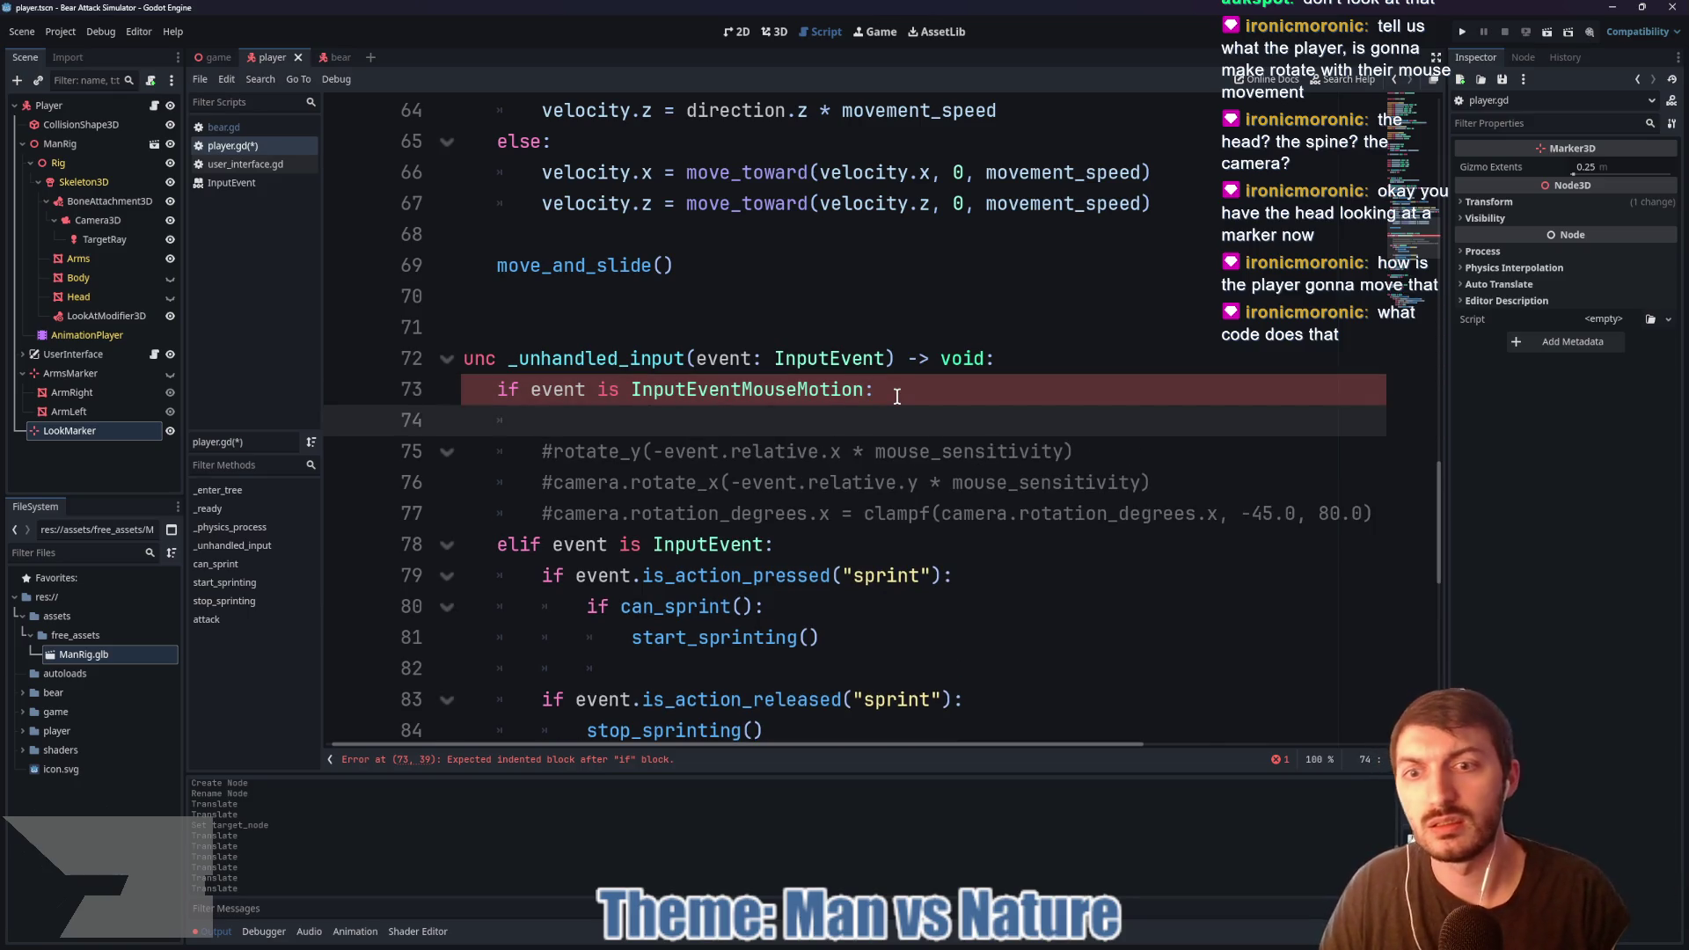
pyautogui.press('BackSpace')
pyautogui.press('BackSpace')
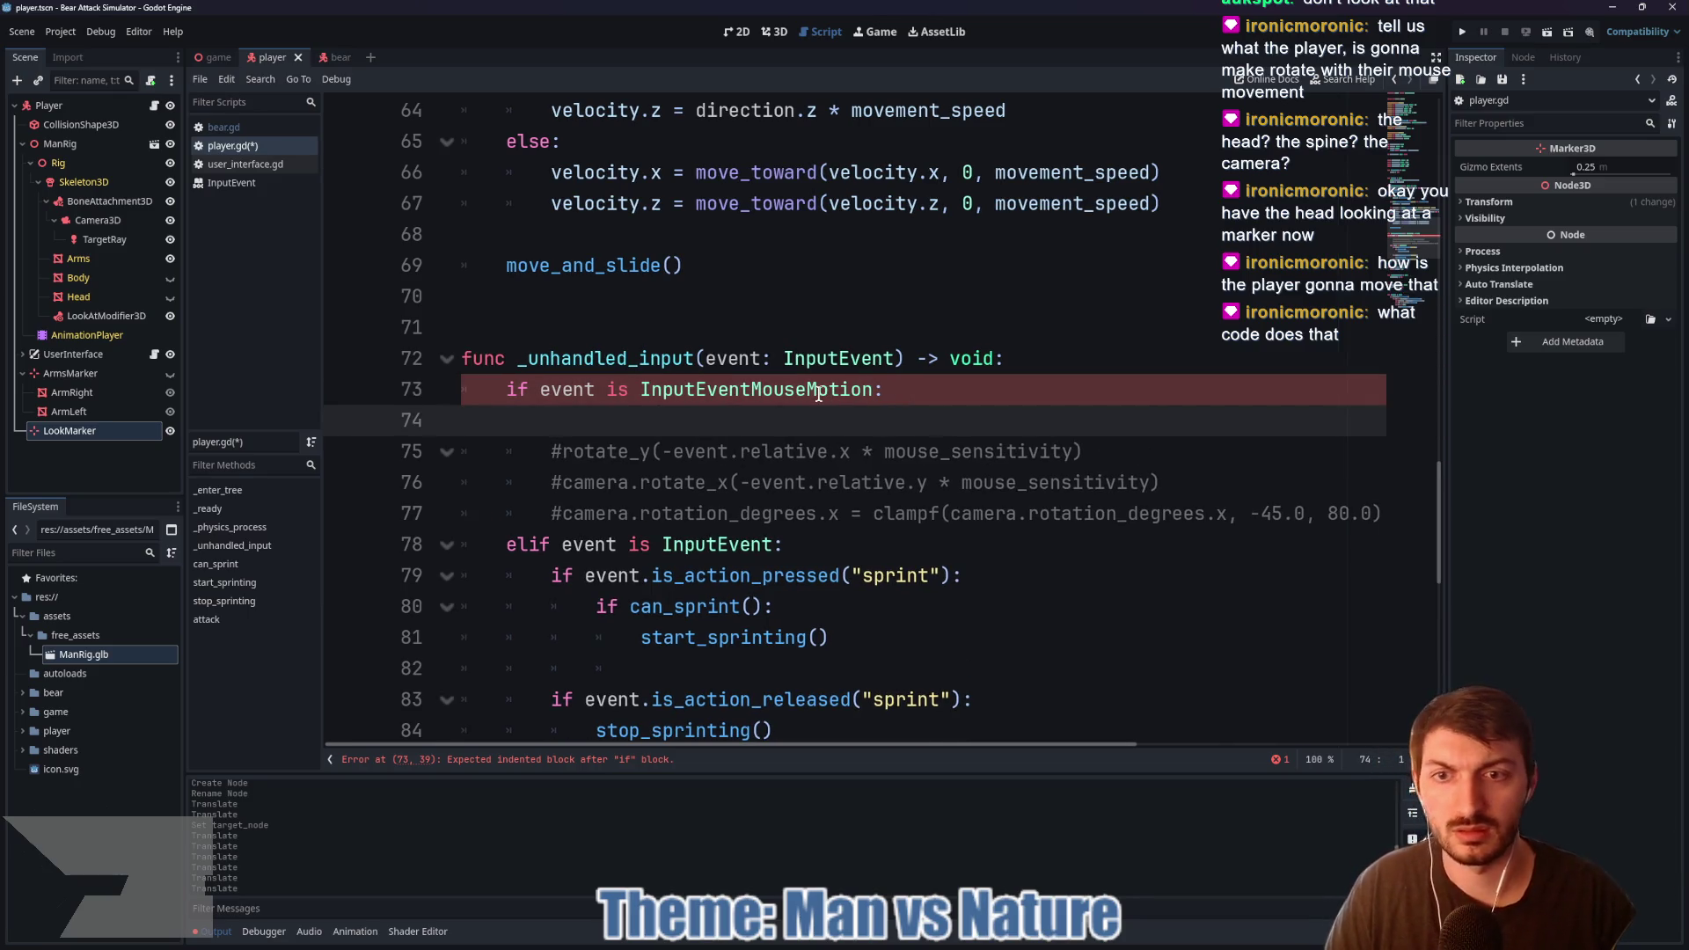
pyautogui.press('BackSpace')
pyautogui.click(559, 425)
pyautogui.press('BackSpace')
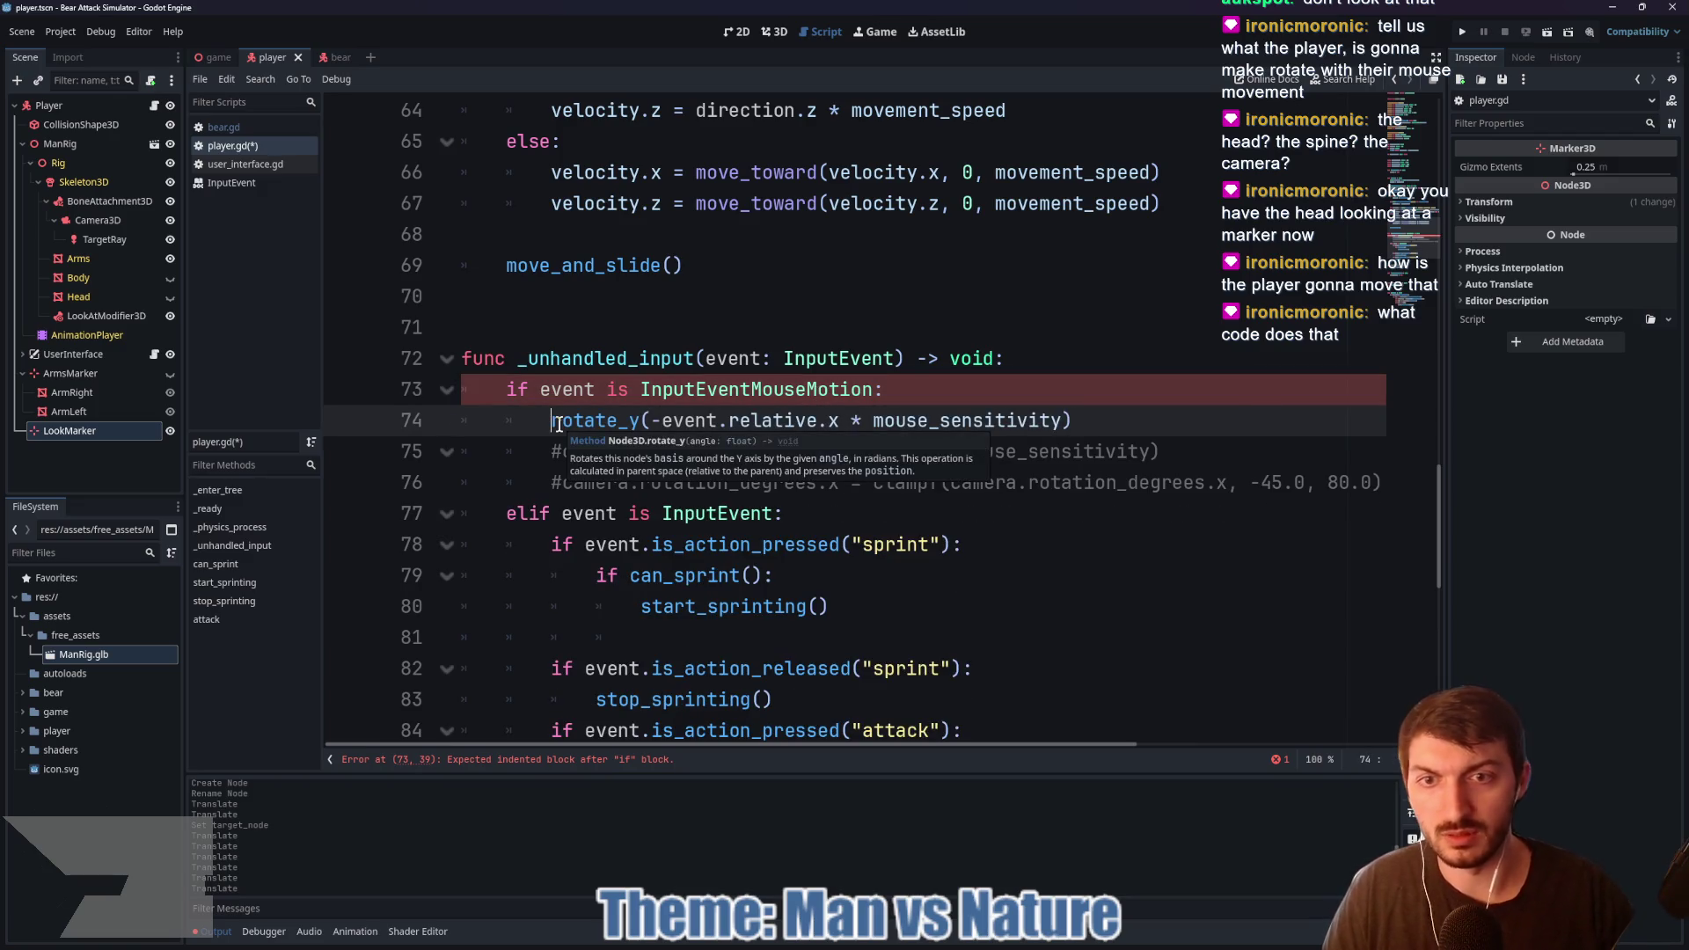
# - Add 'look_marker.global_position = -event.relative * mouse_sensitivity' after rotate_y and save
pyautogui.click(1115, 416)
pyautogui.press('Return')
pyautogui.write('look')
pyautogui.press('Return')
pyautogui.write('.')
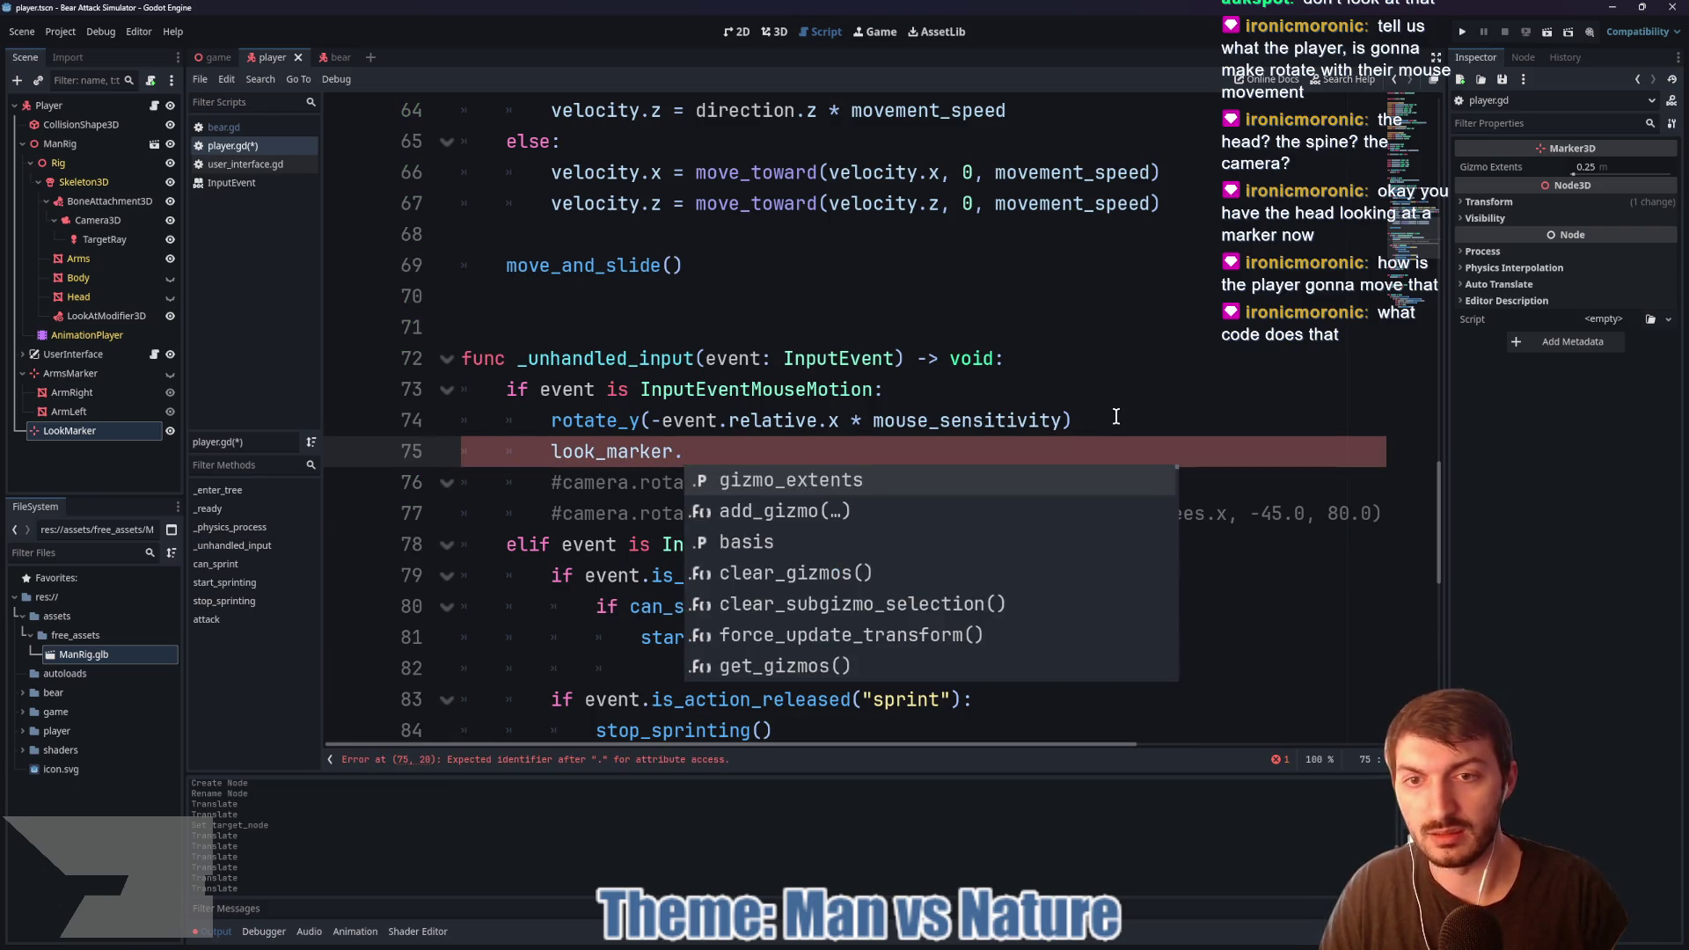
pyautogui.write('global)')
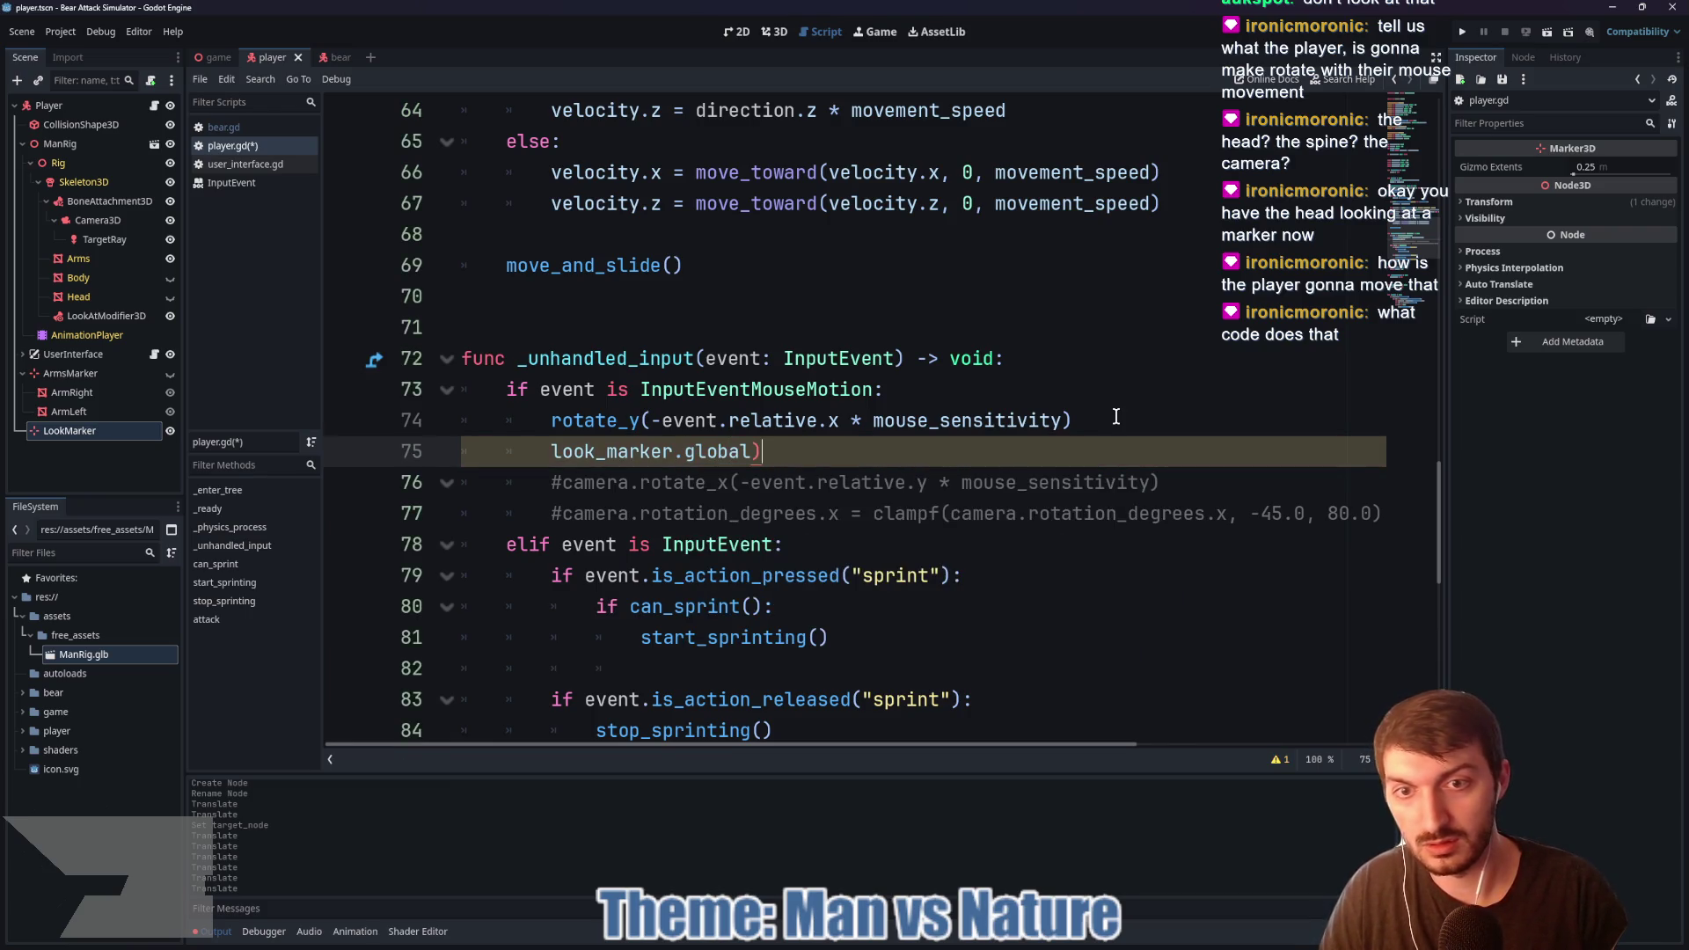
pyautogui.write('_position =')
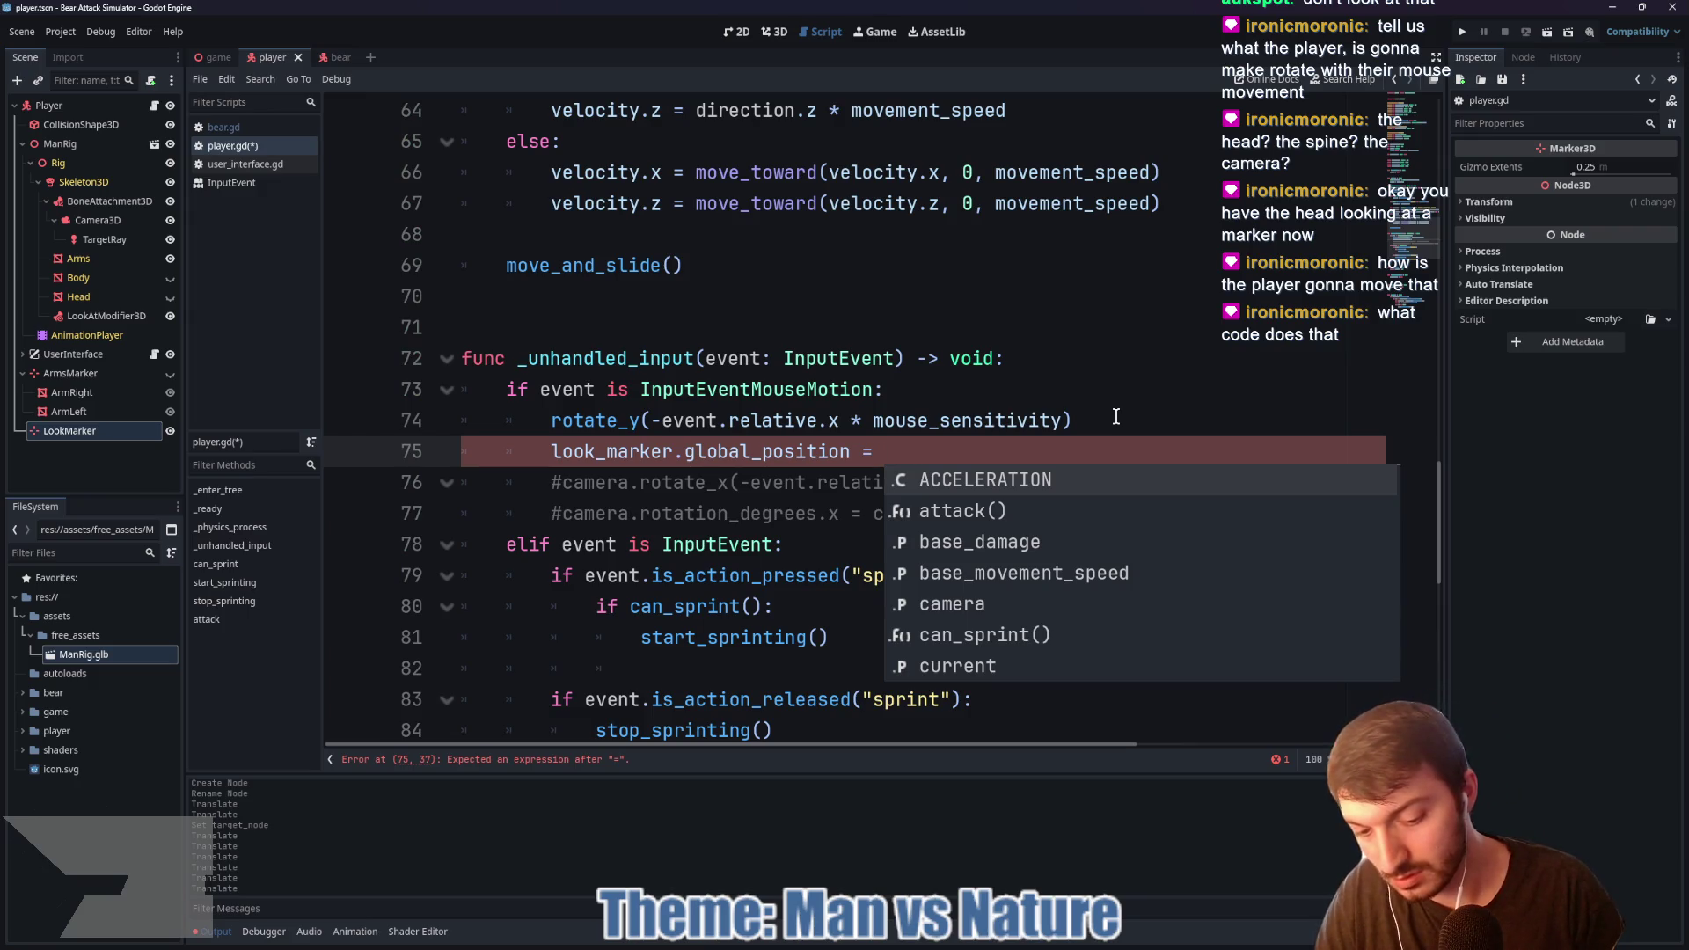
pyautogui.write(' -event.')
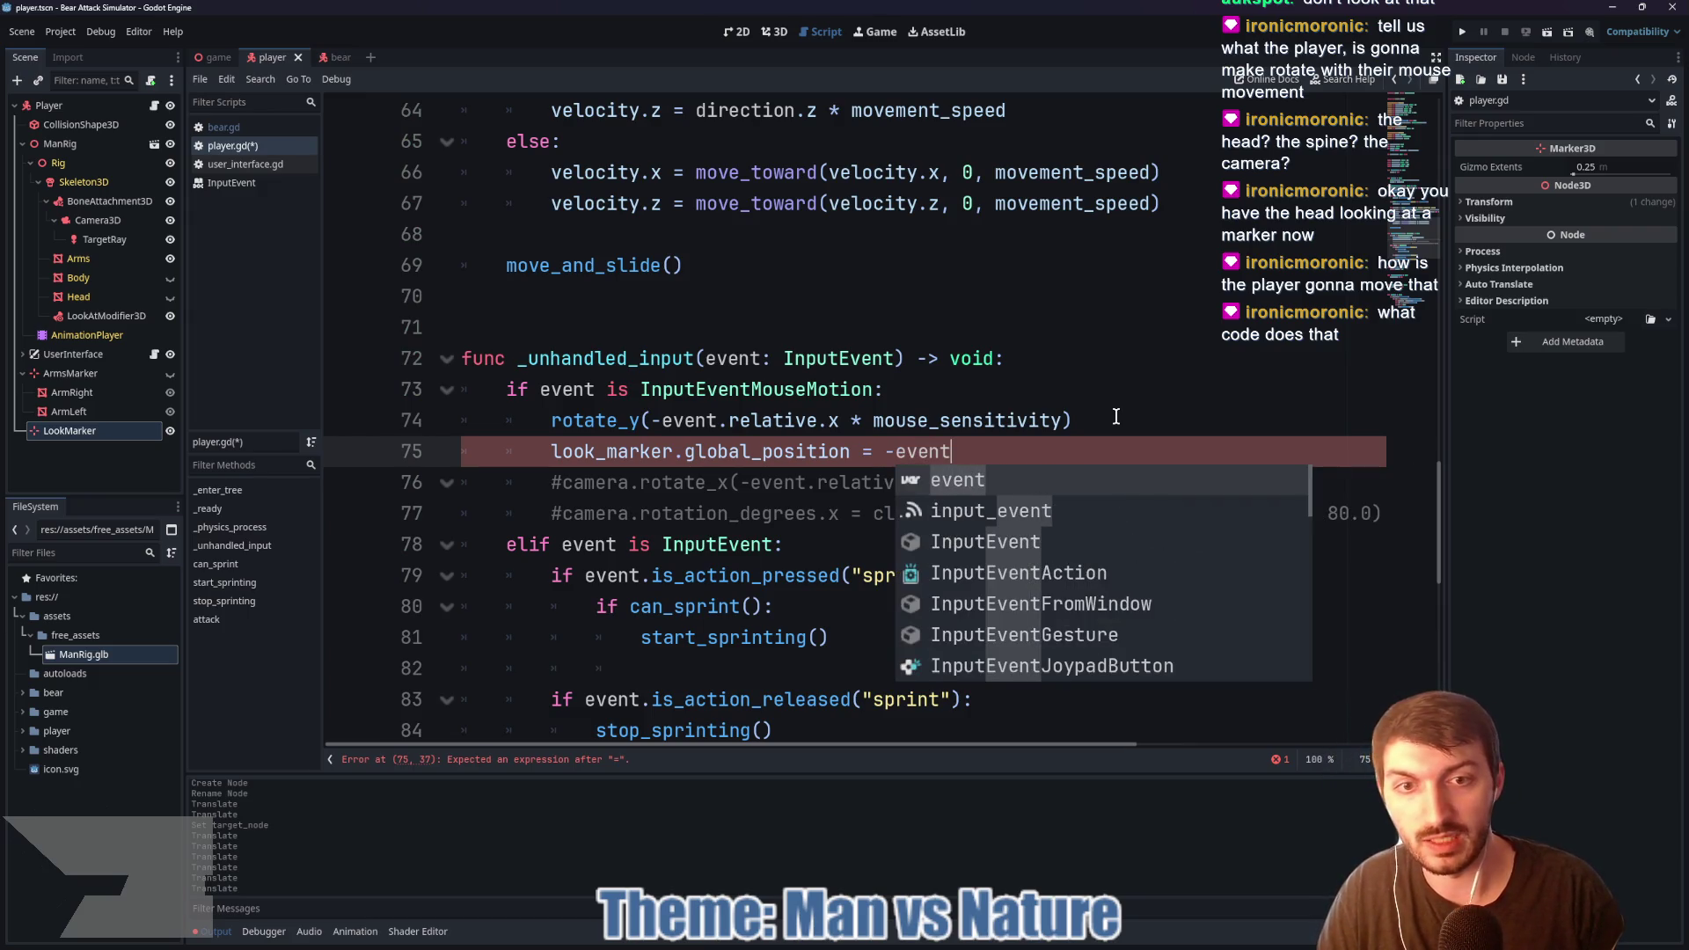
pyautogui.write('relative')
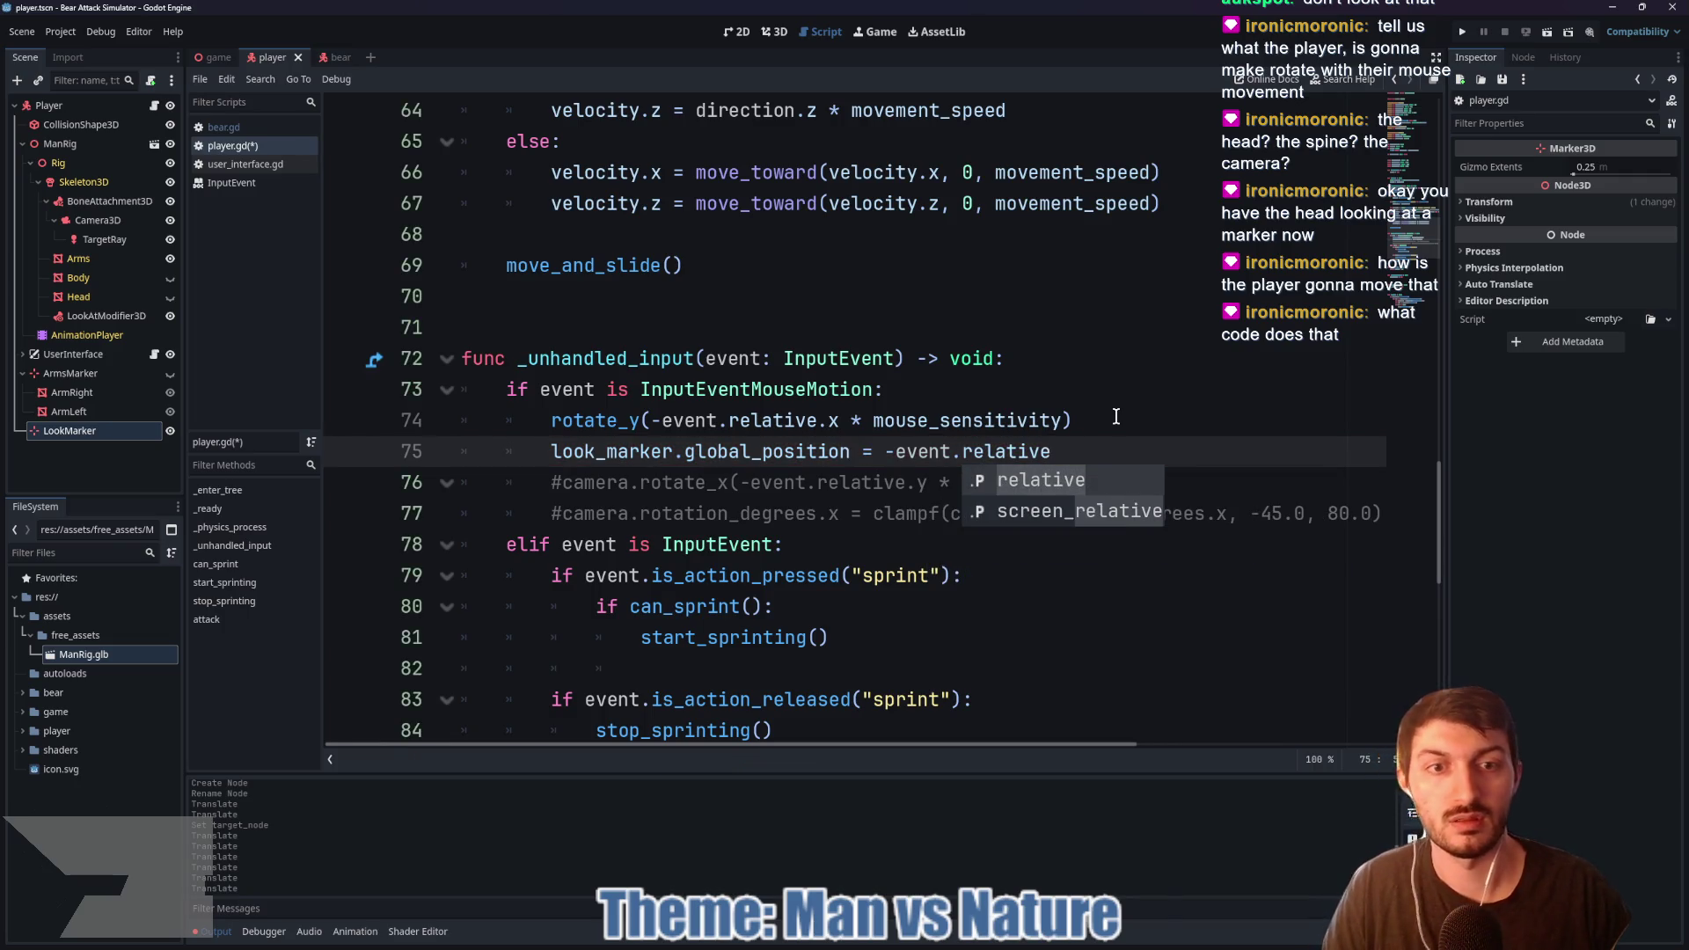
pyautogui.click(1102, 452)
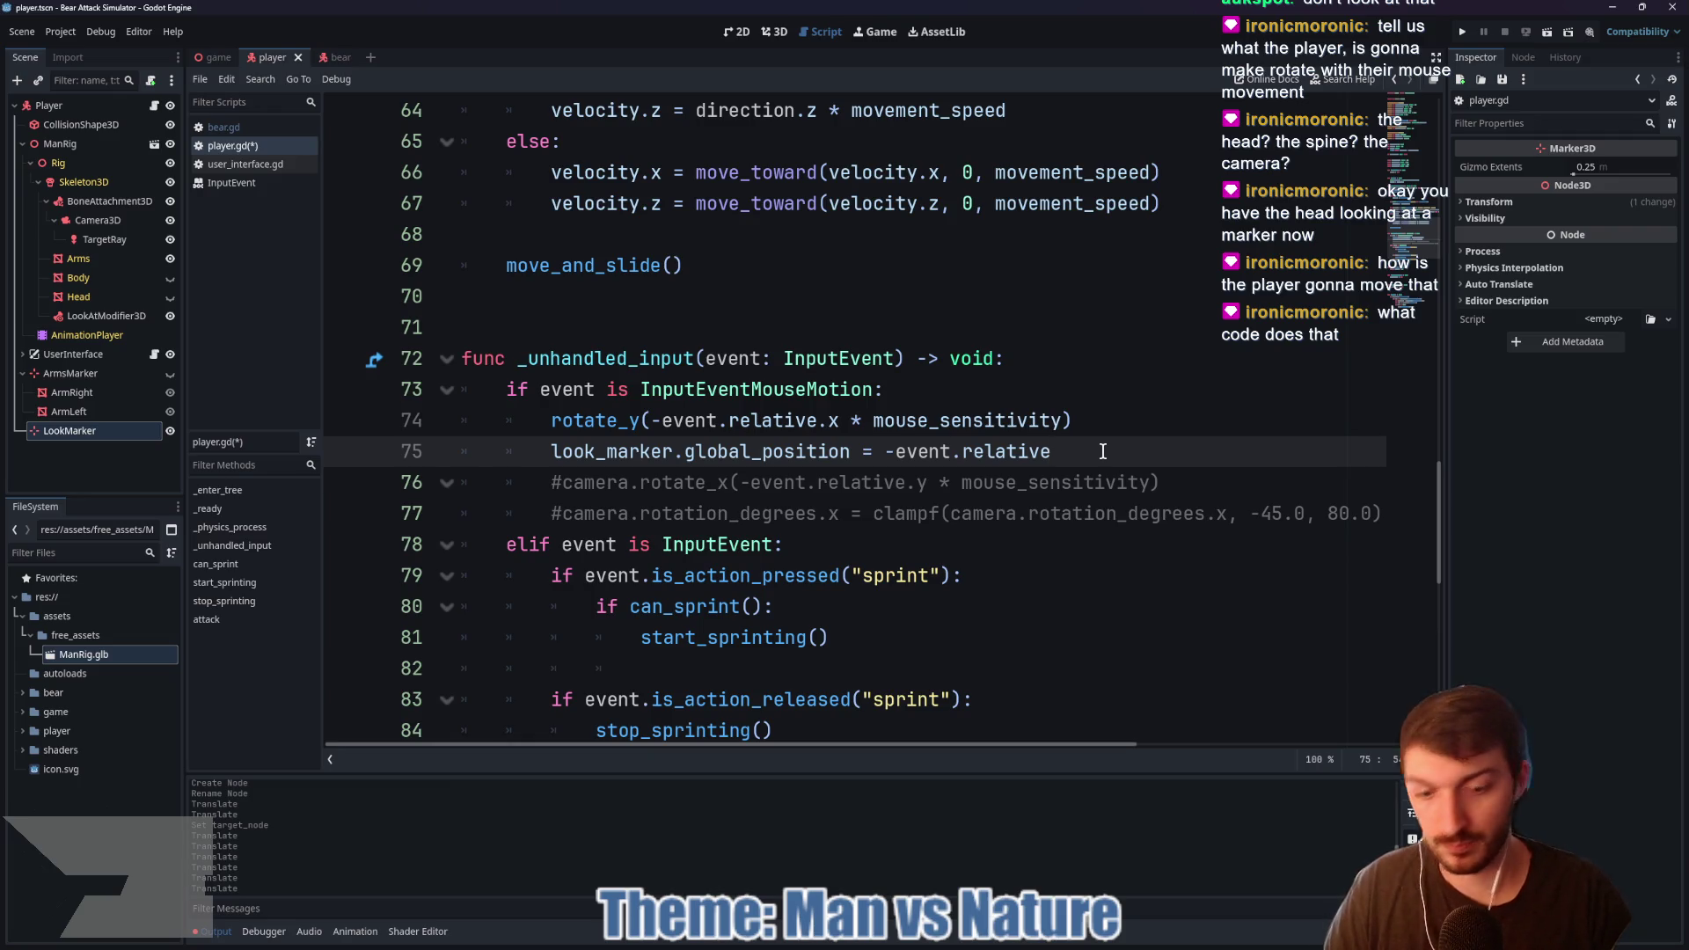
pyautogui.write('mouse')
pyautogui.press('Return')
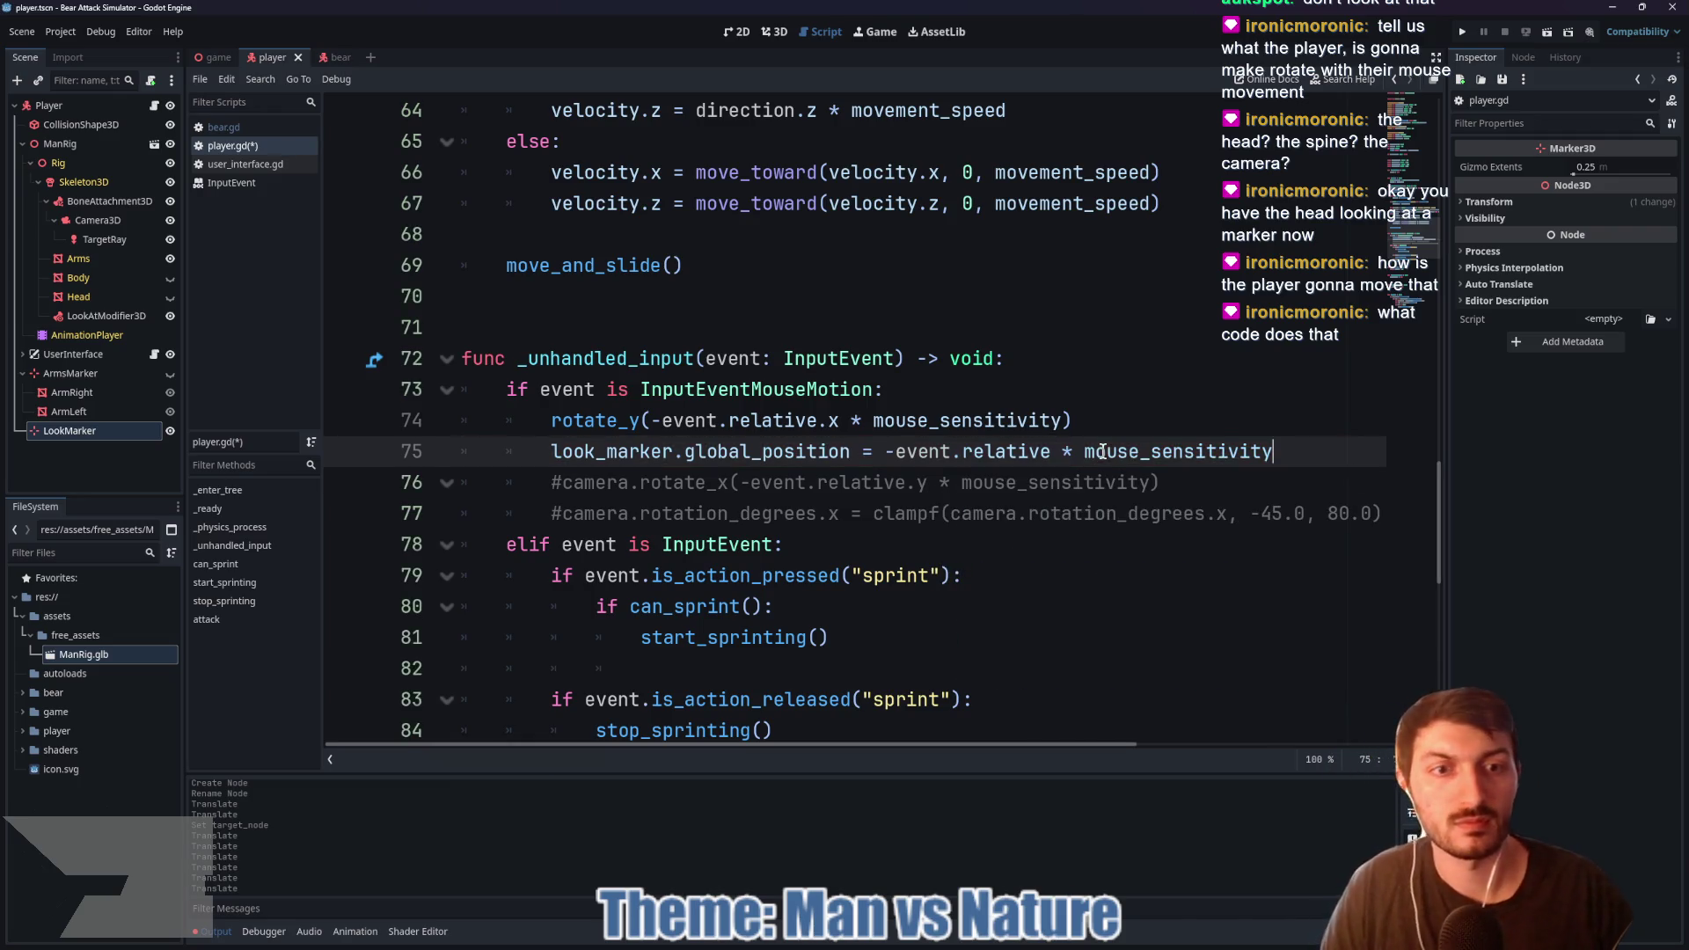
pyautogui.hotkey('ctrl', 's')
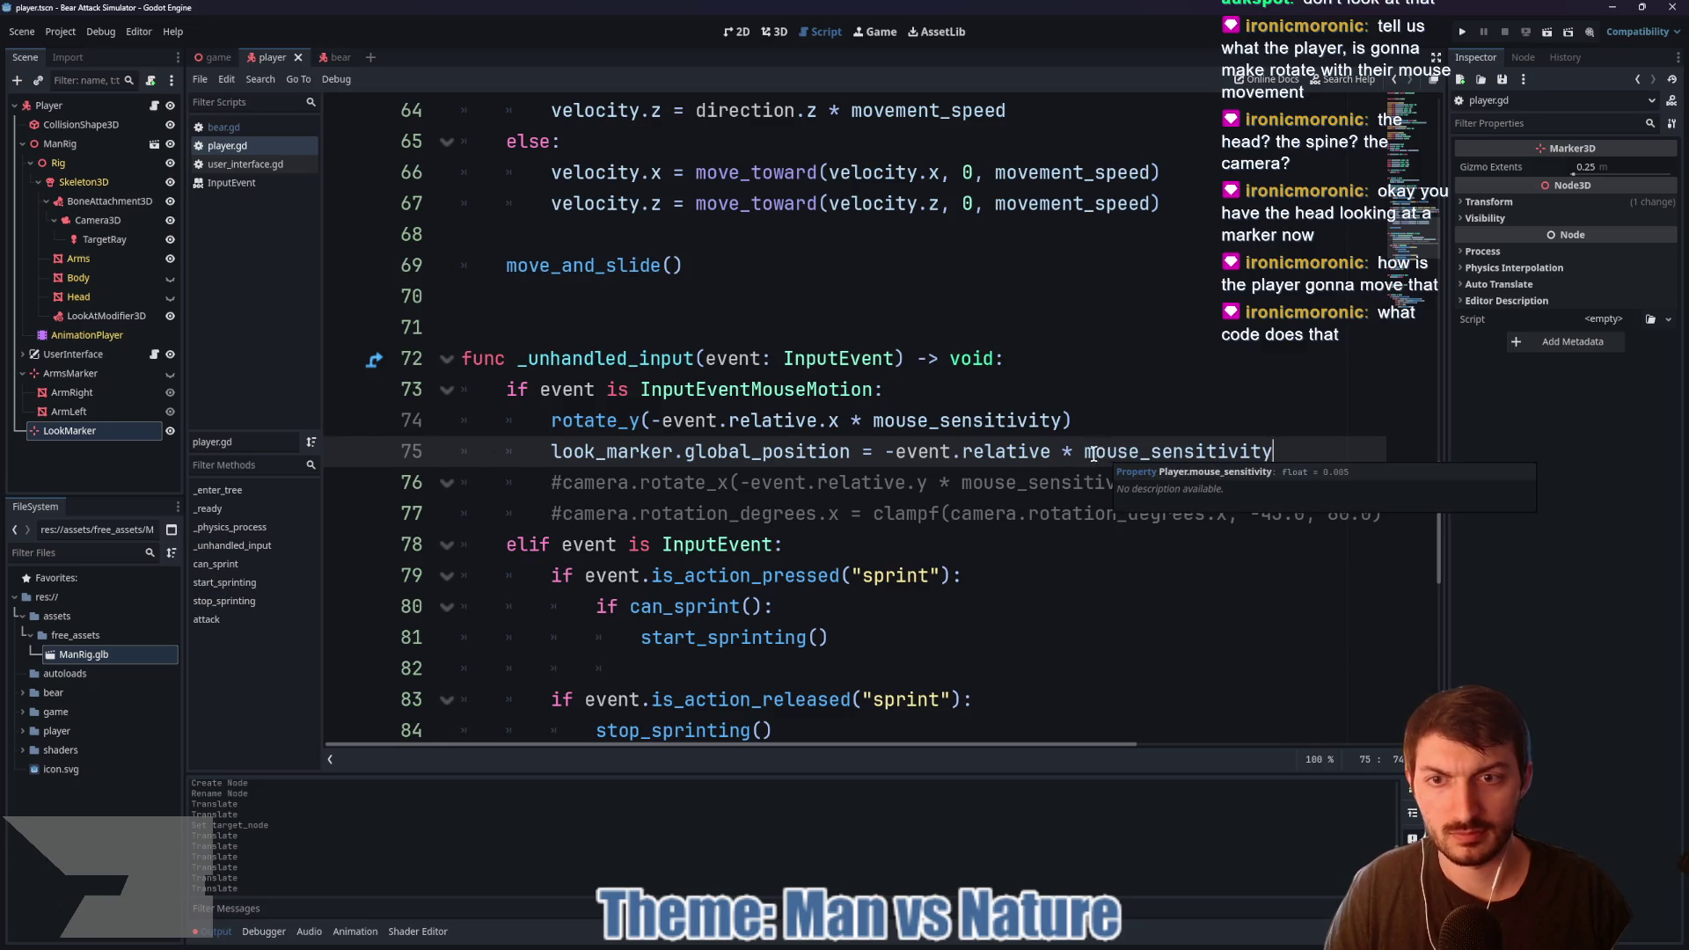
# - Run the game scene, hit the line 75 Vector2 error, stop, and start retyping it as Vector3
pyautogui.click(219, 57)
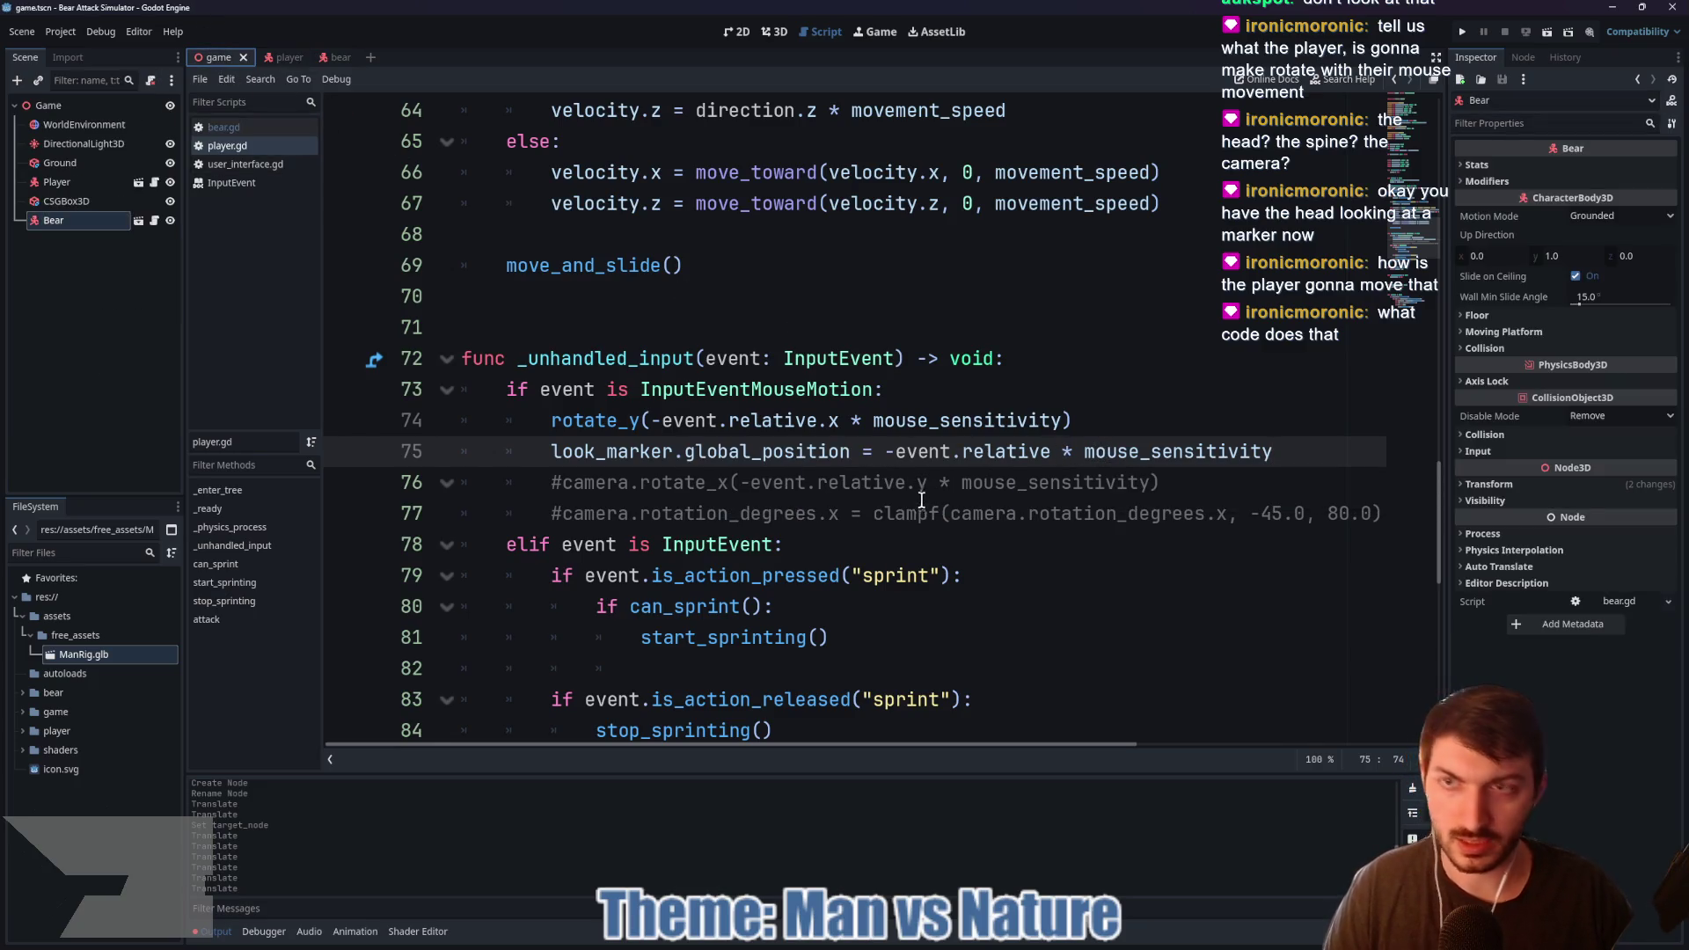
pyautogui.press('F5')
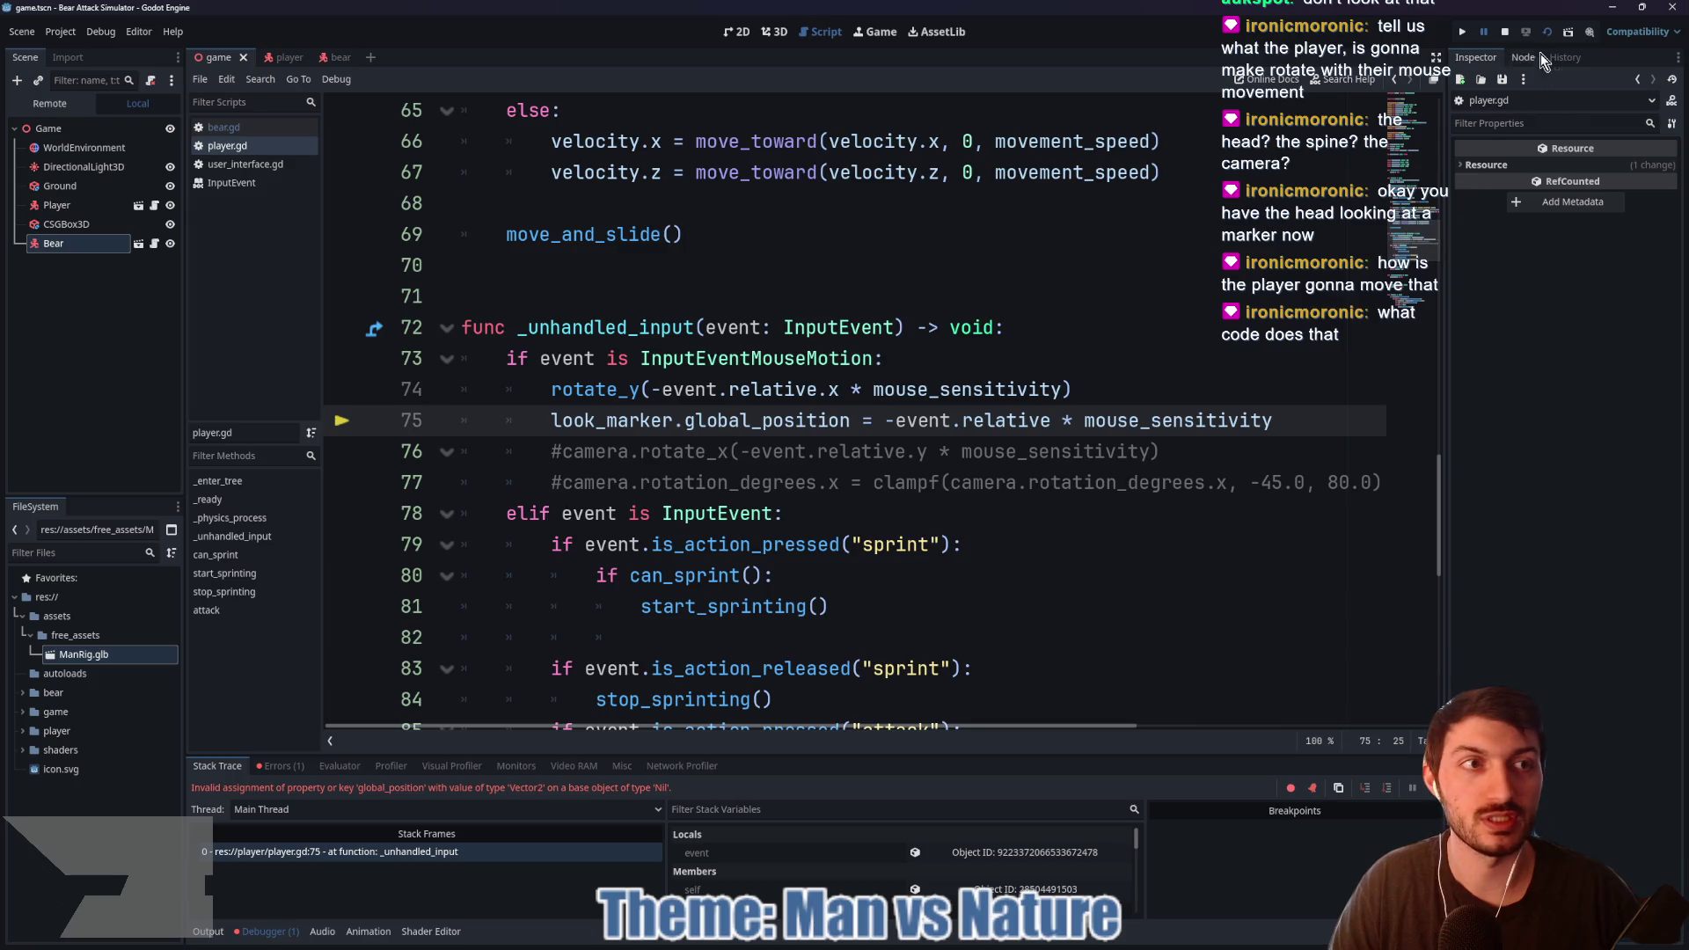
pyautogui.click(1506, 32)
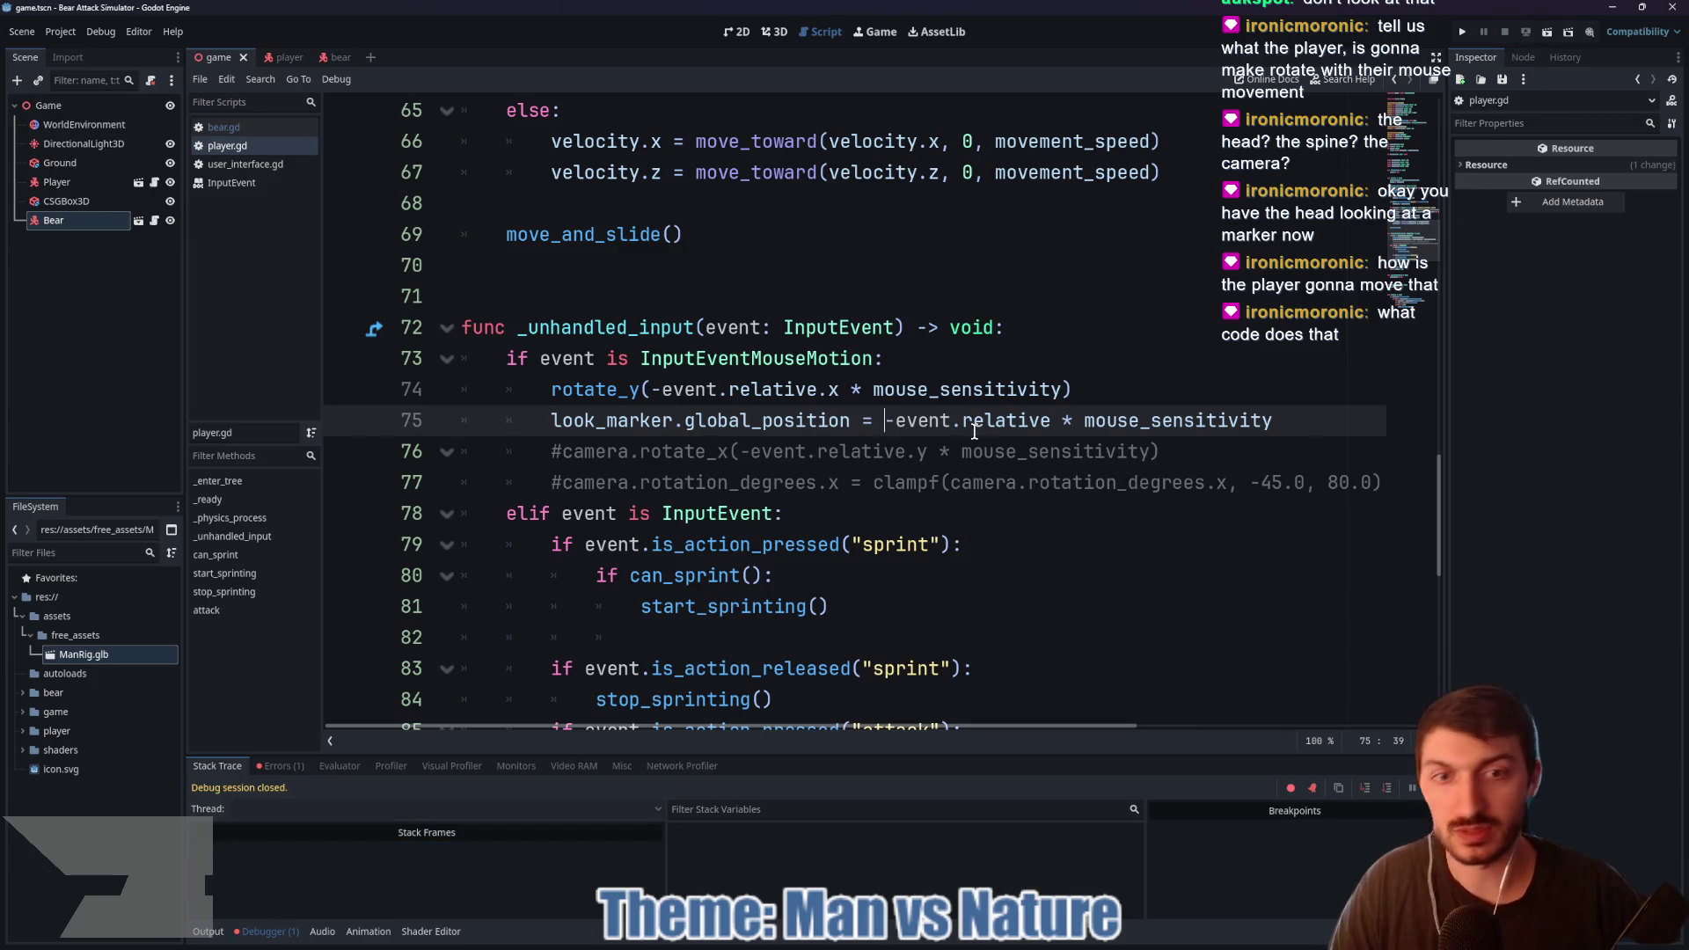
pyautogui.write('Vecto')
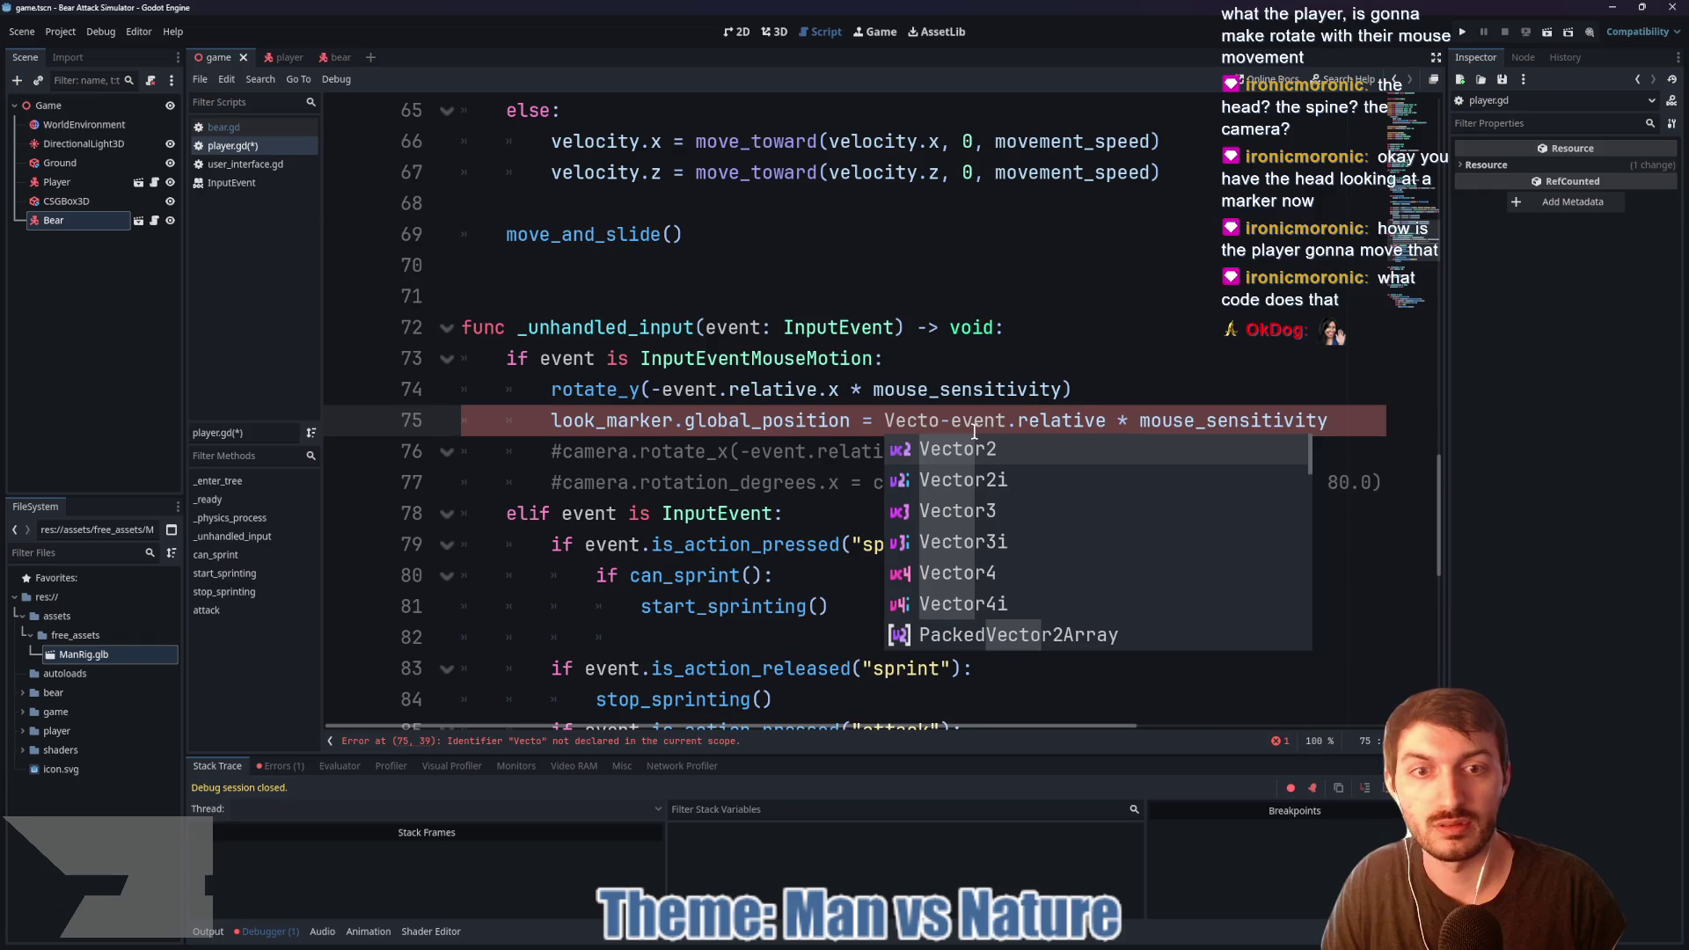
pyautogui.write('r3')
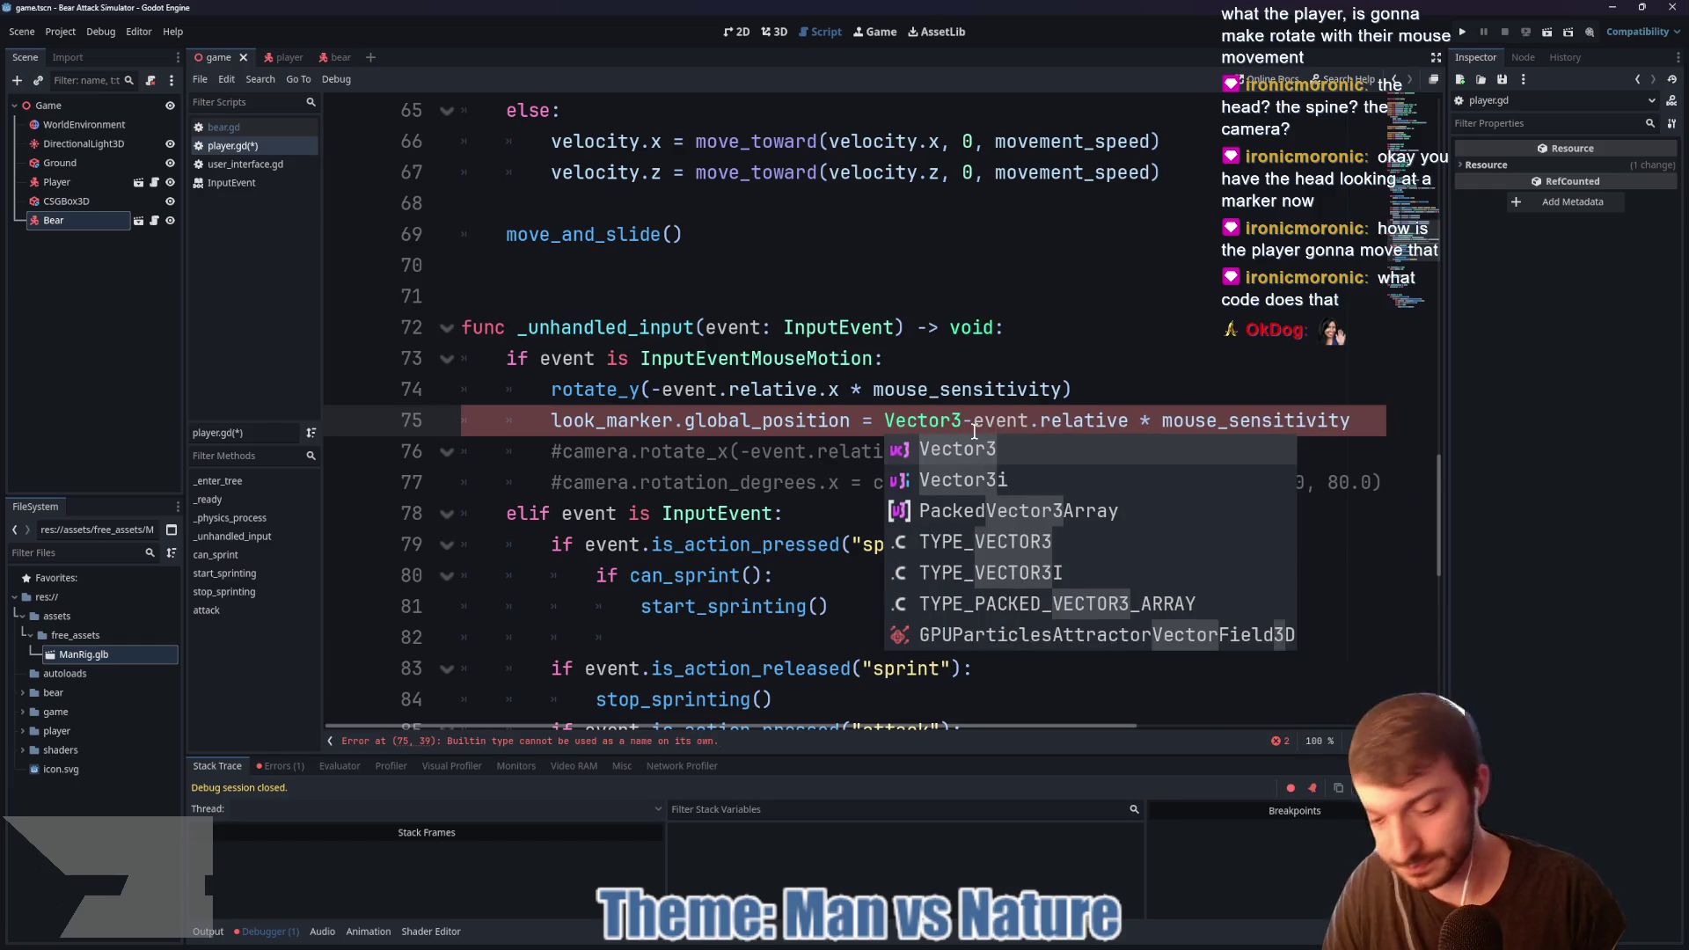
pyautogui.write('(')
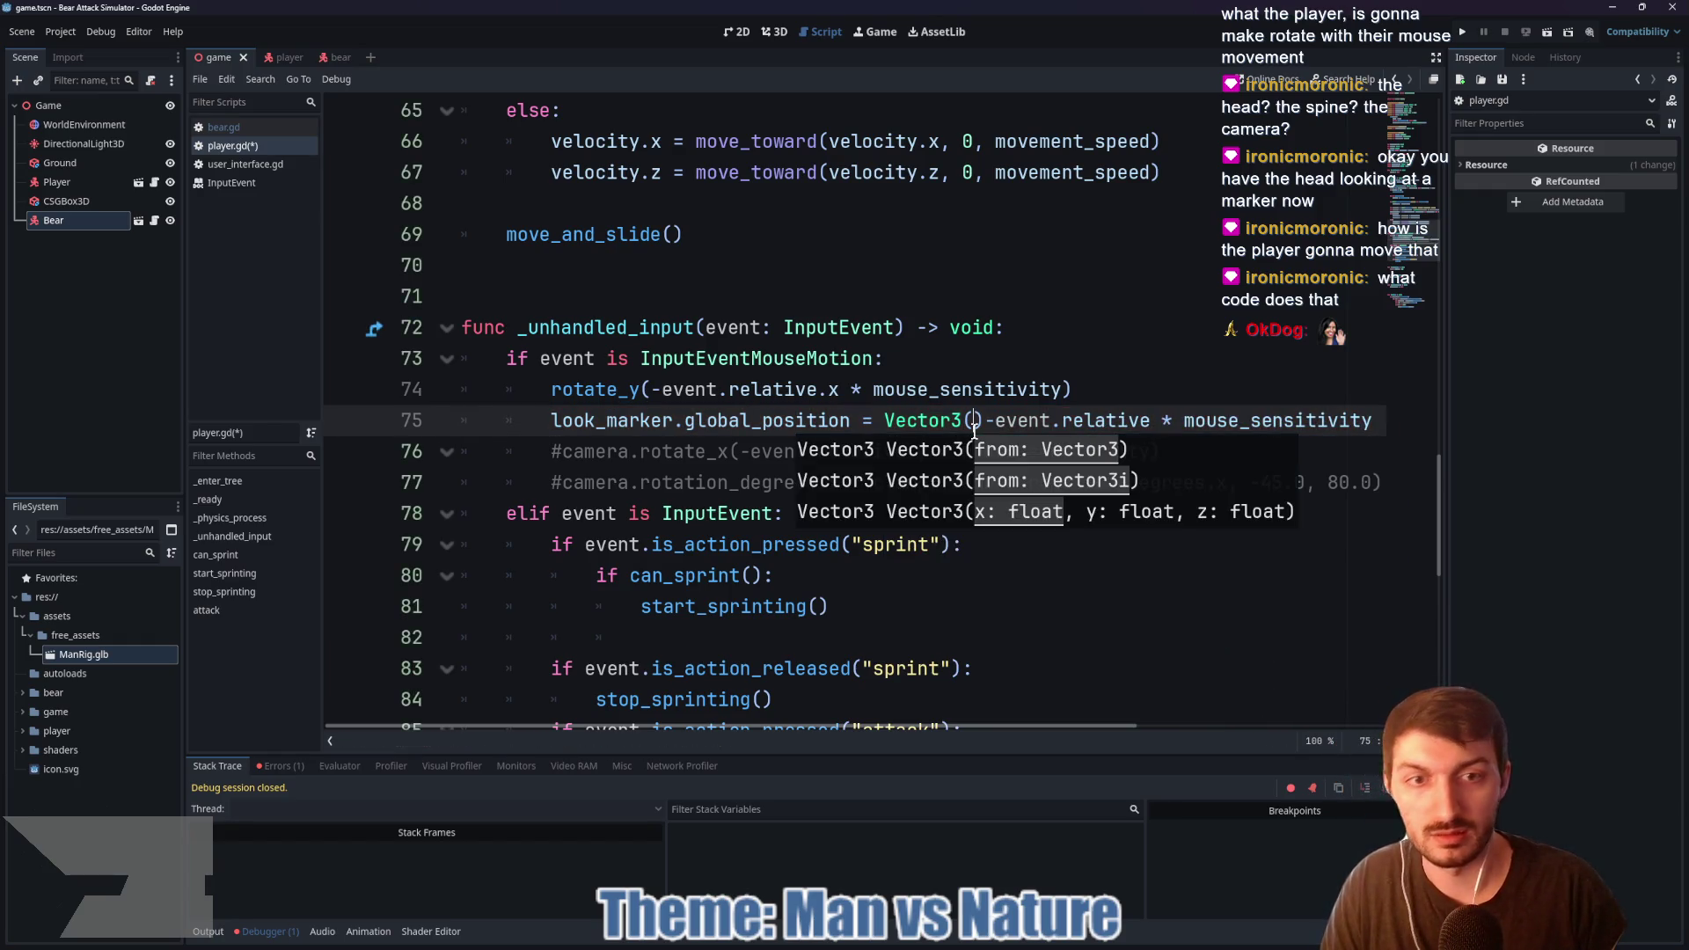
pyautogui.write('-event.relati')
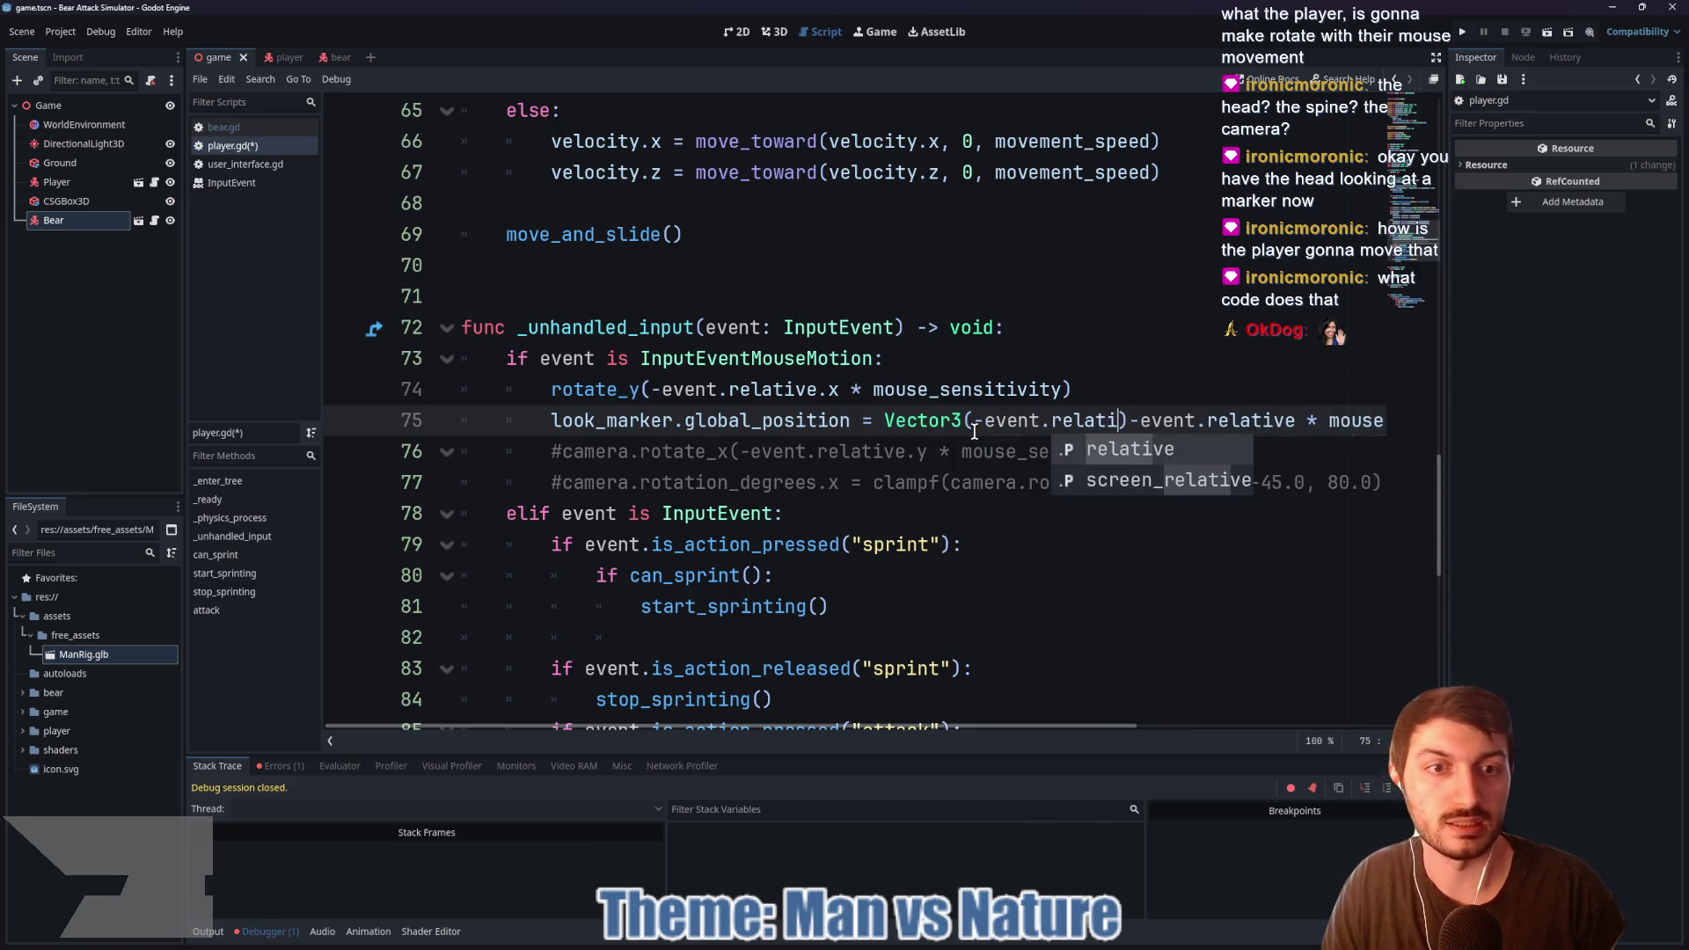
pyautogui.write('ve.x')
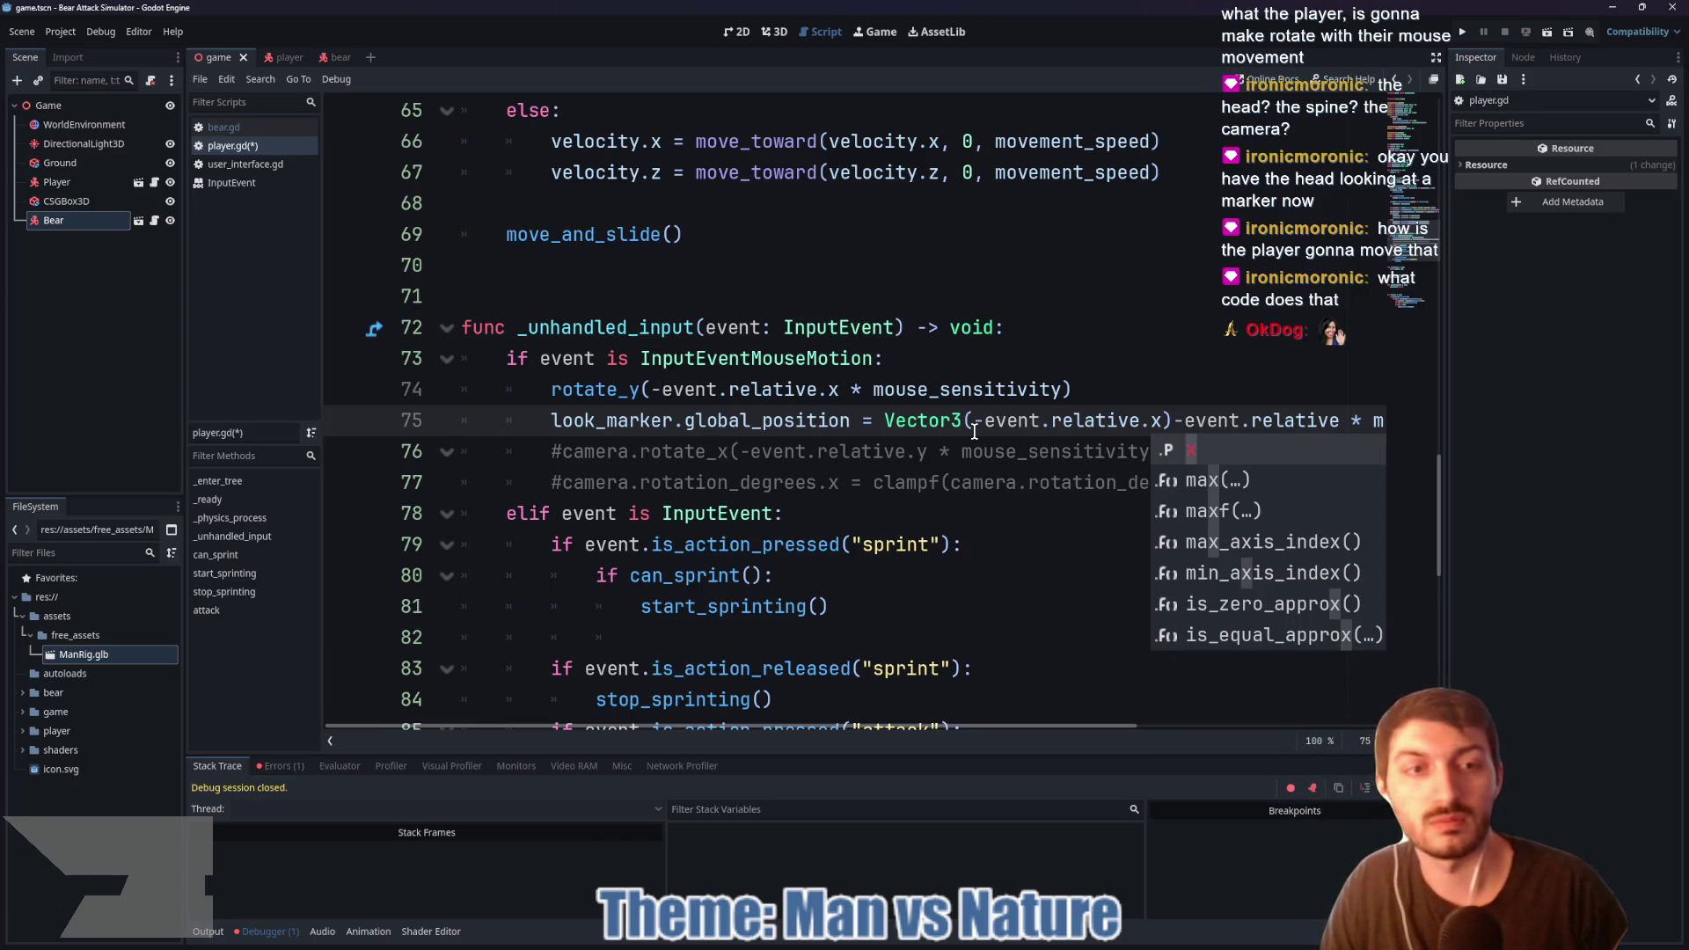
pyautogui.write(',')
pyautogui.write(' event.relativ')
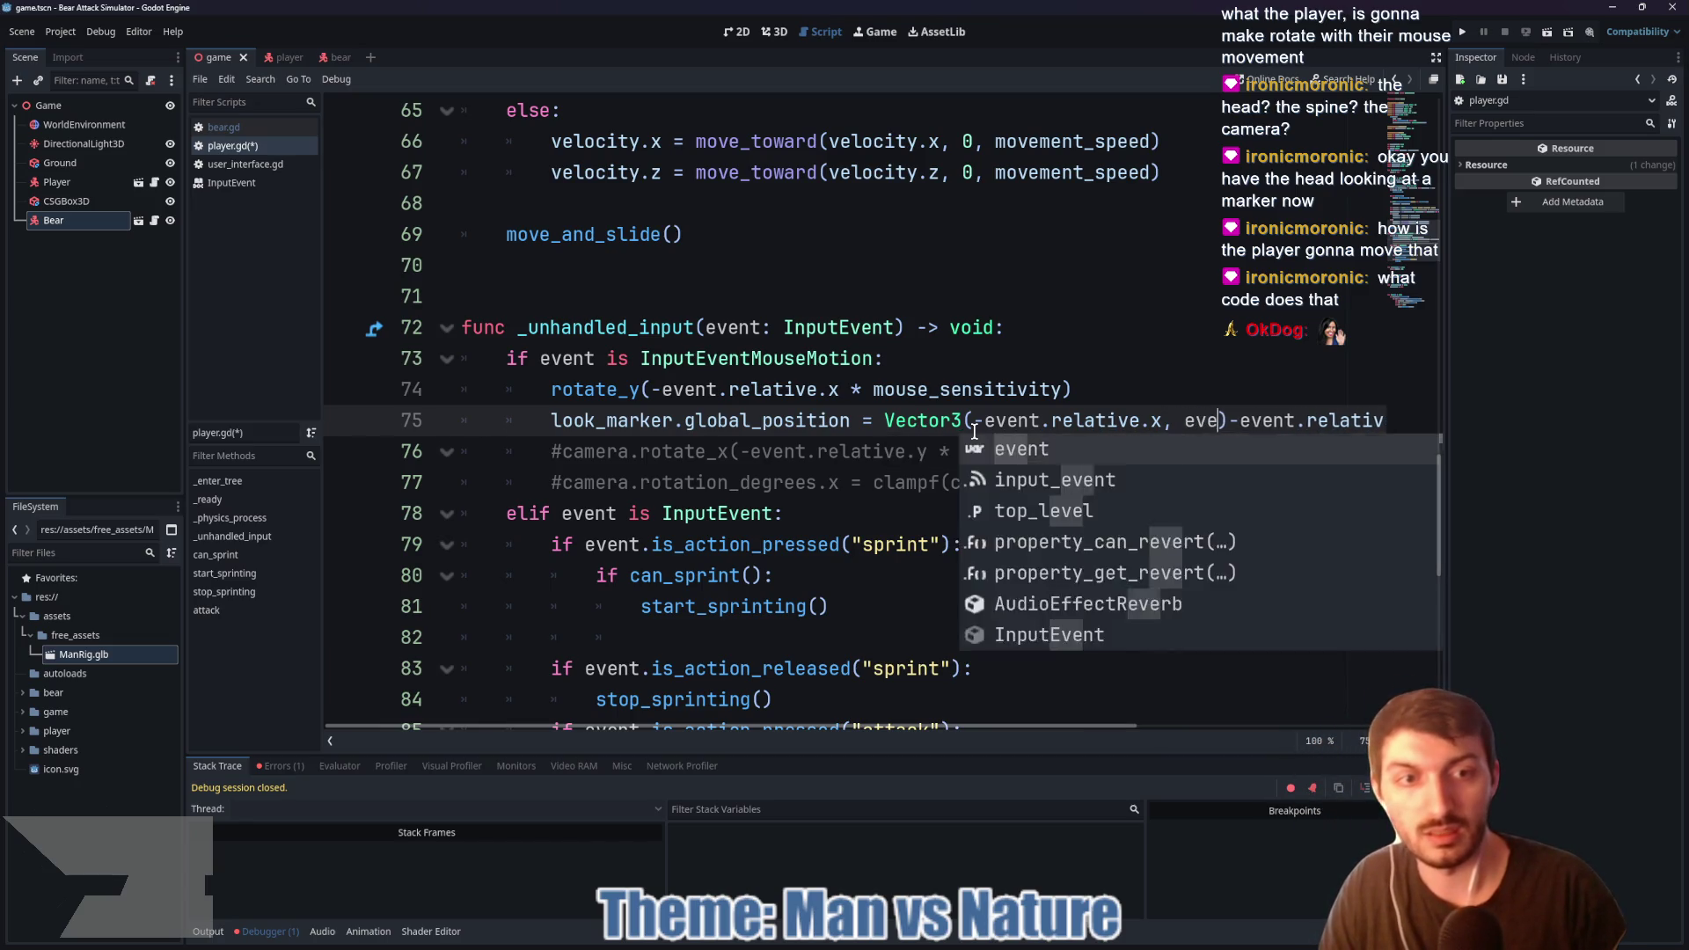
pyautogui.write('e.)-e')
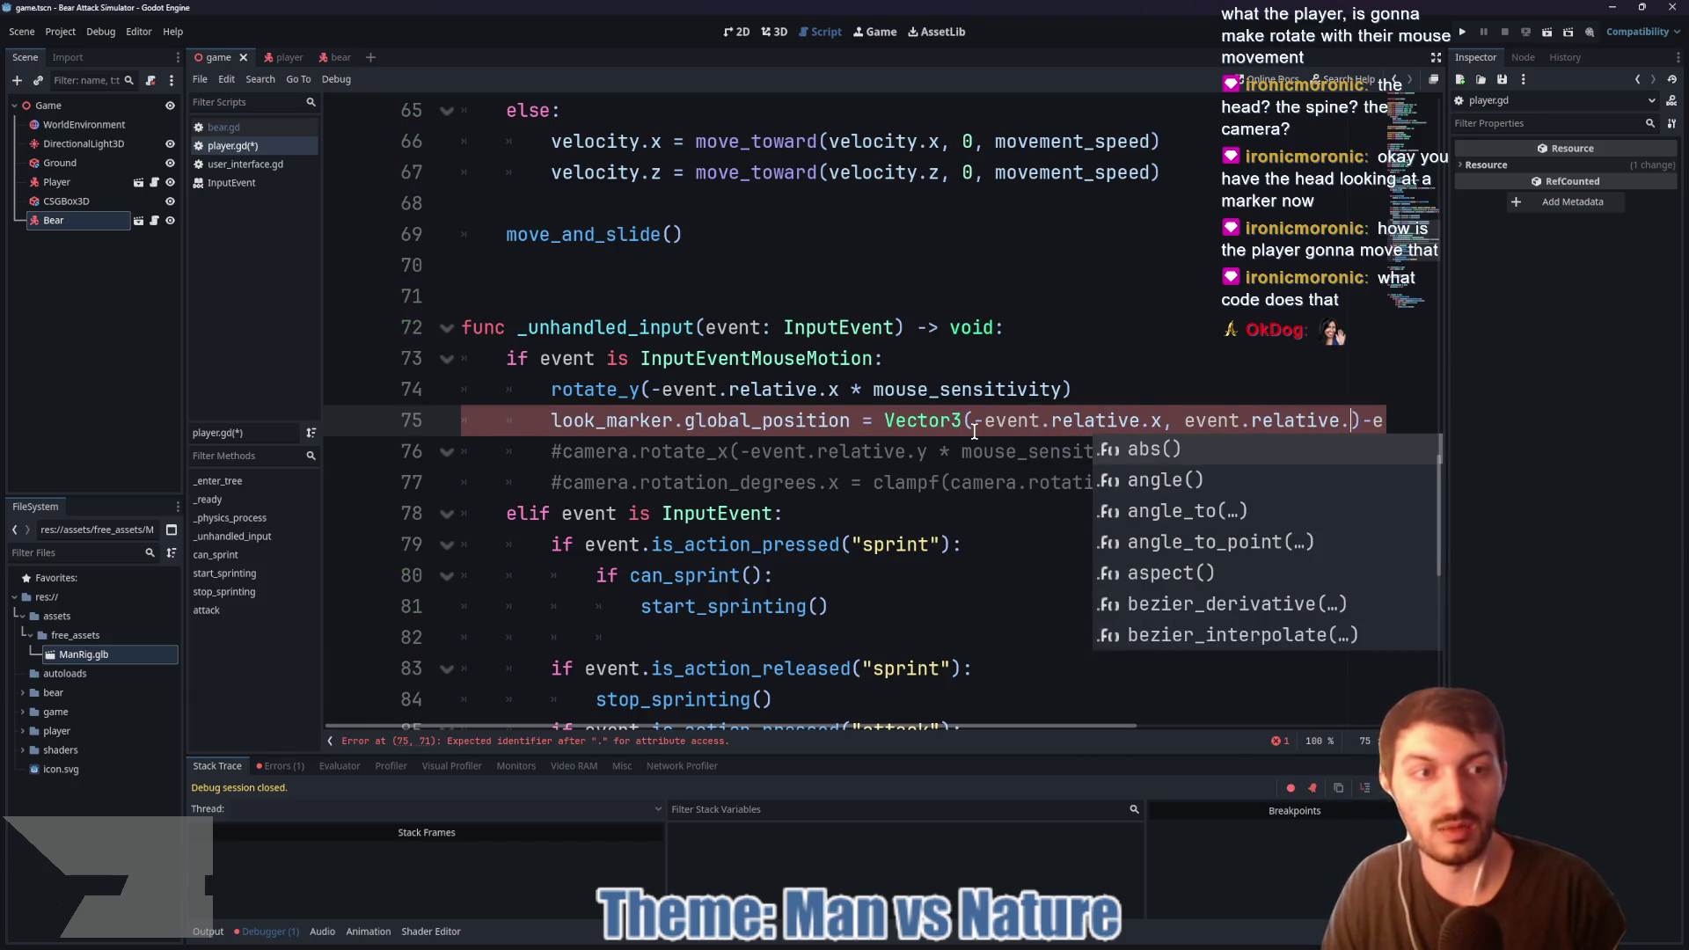
pyautogui.write('y')
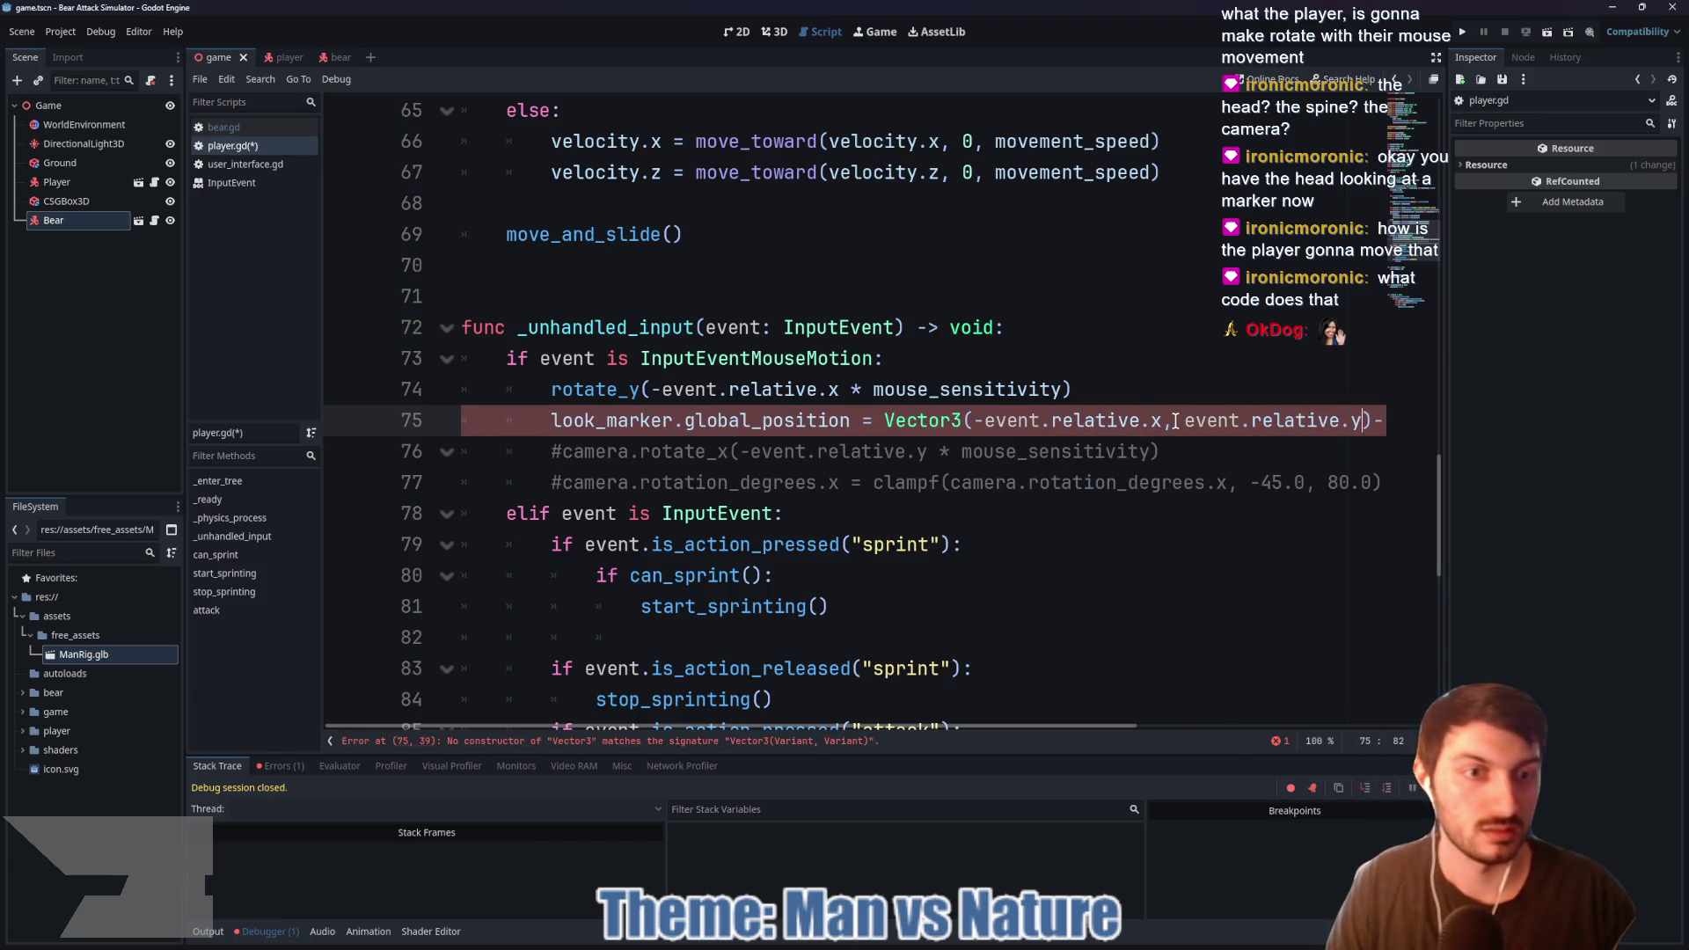
pyautogui.write('-')
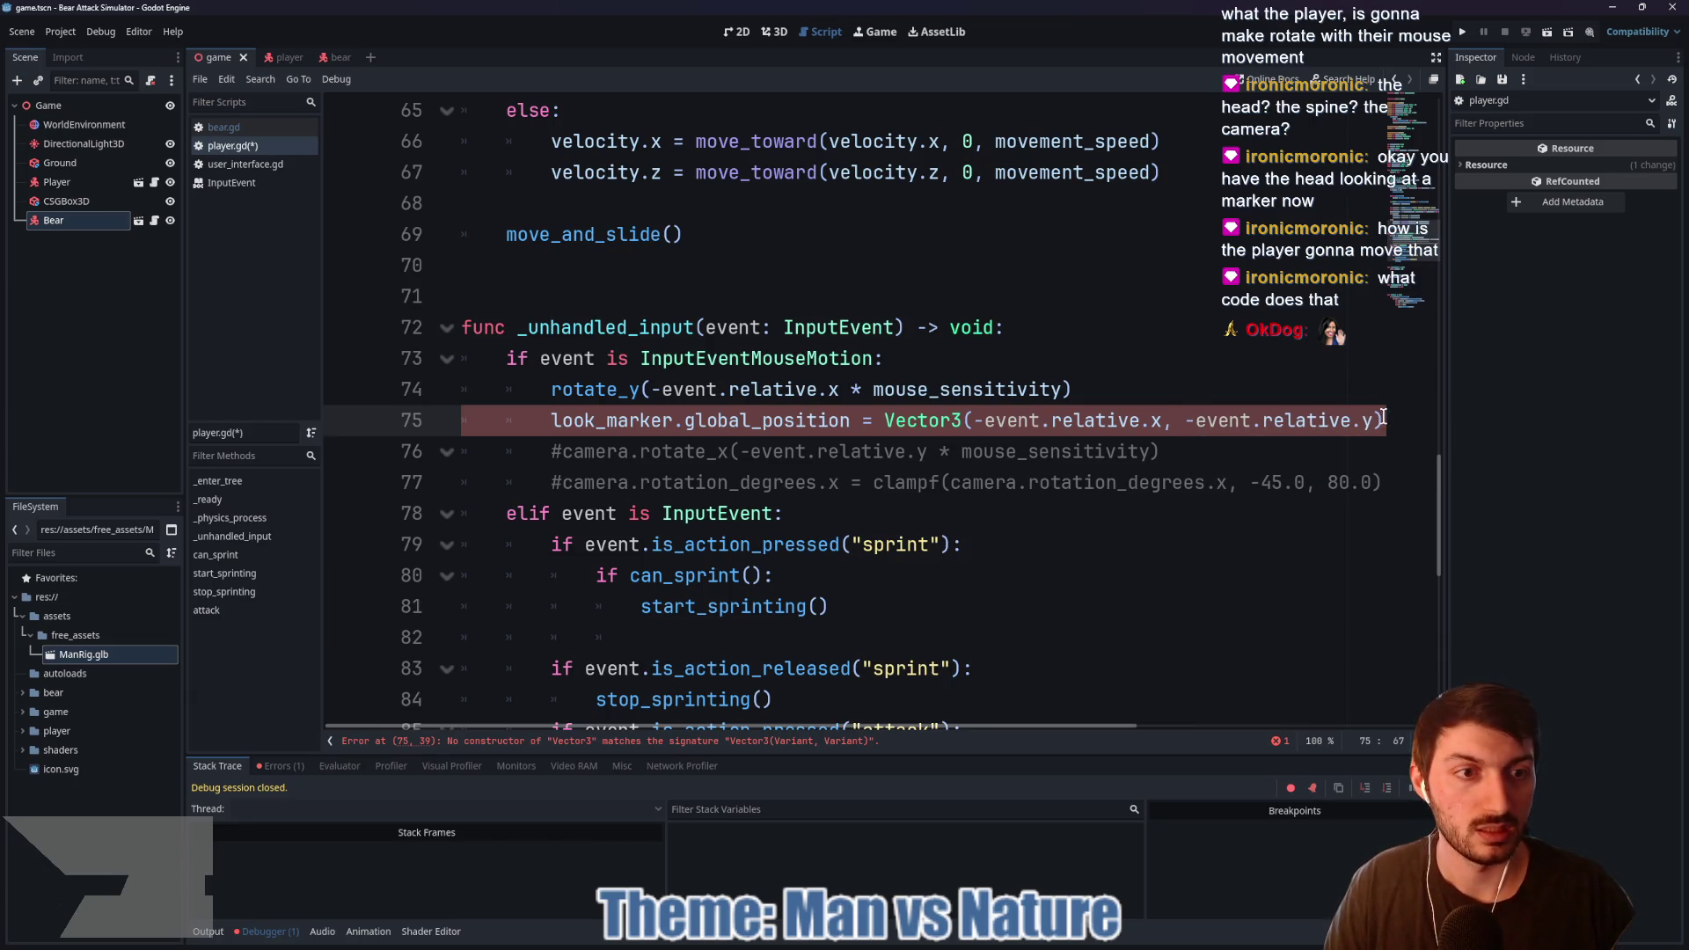
# - Finish line 75 as Vector3(-event.relative.x, -event.relative.y, 0) * mouse_sensitivity, save, and rerun
pyautogui.click(1382, 419)
pyautogui.write(', 0')
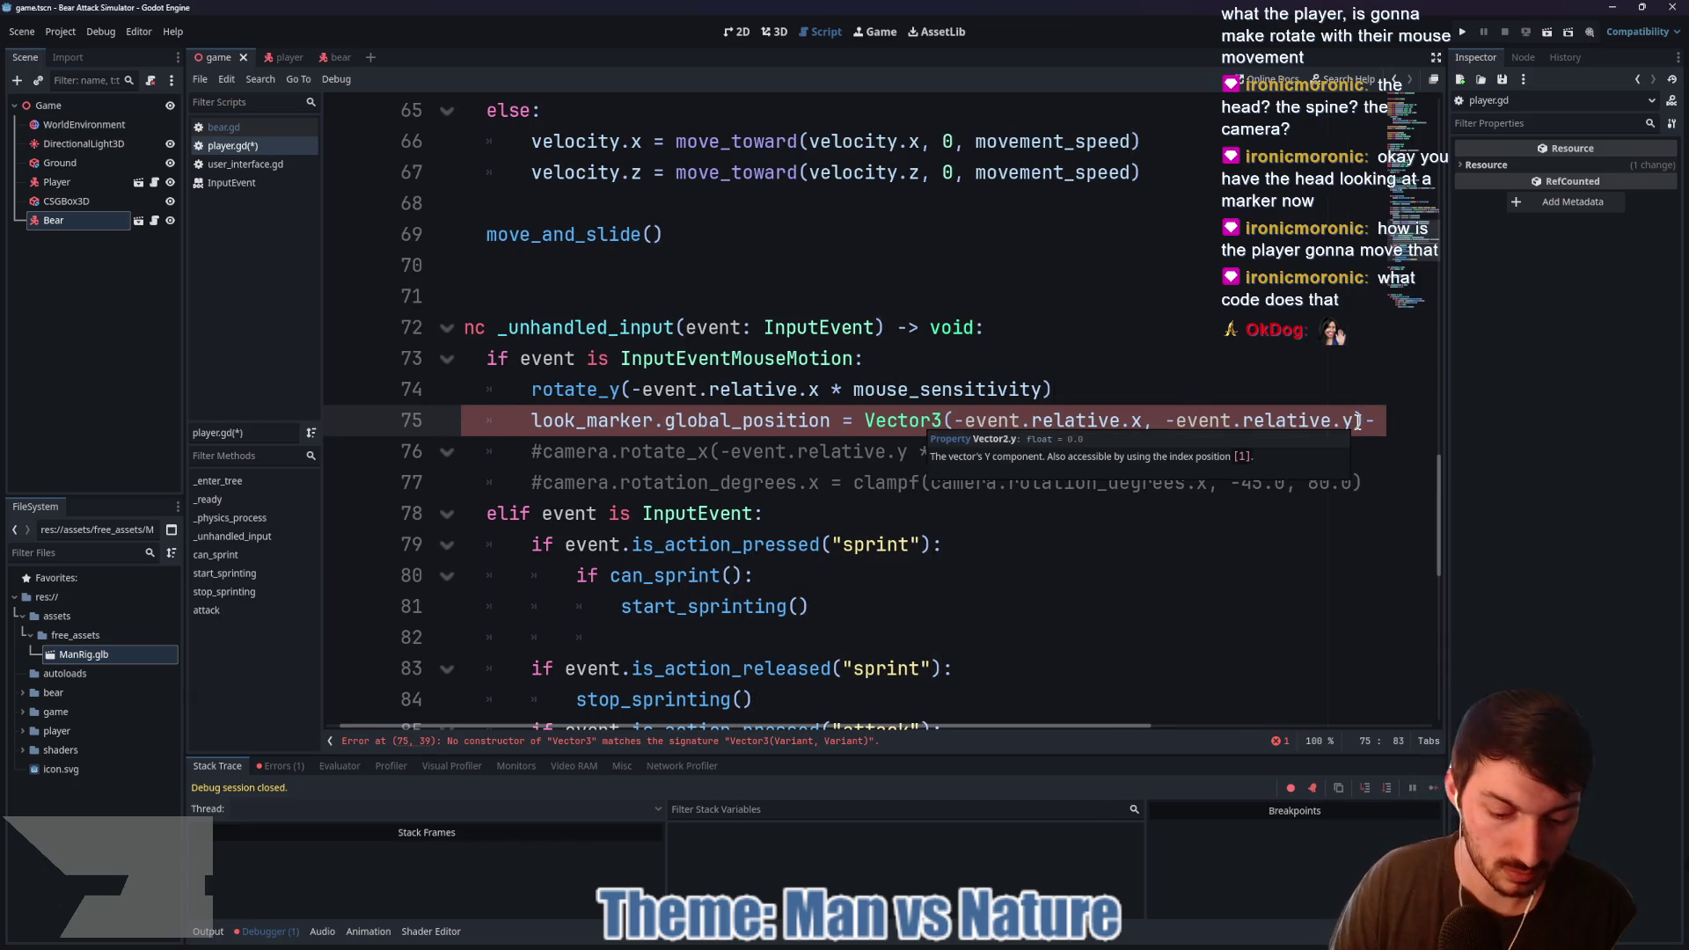
pyautogui.moveTo(1375, 420); pyautogui.dragTo(1401, 420)
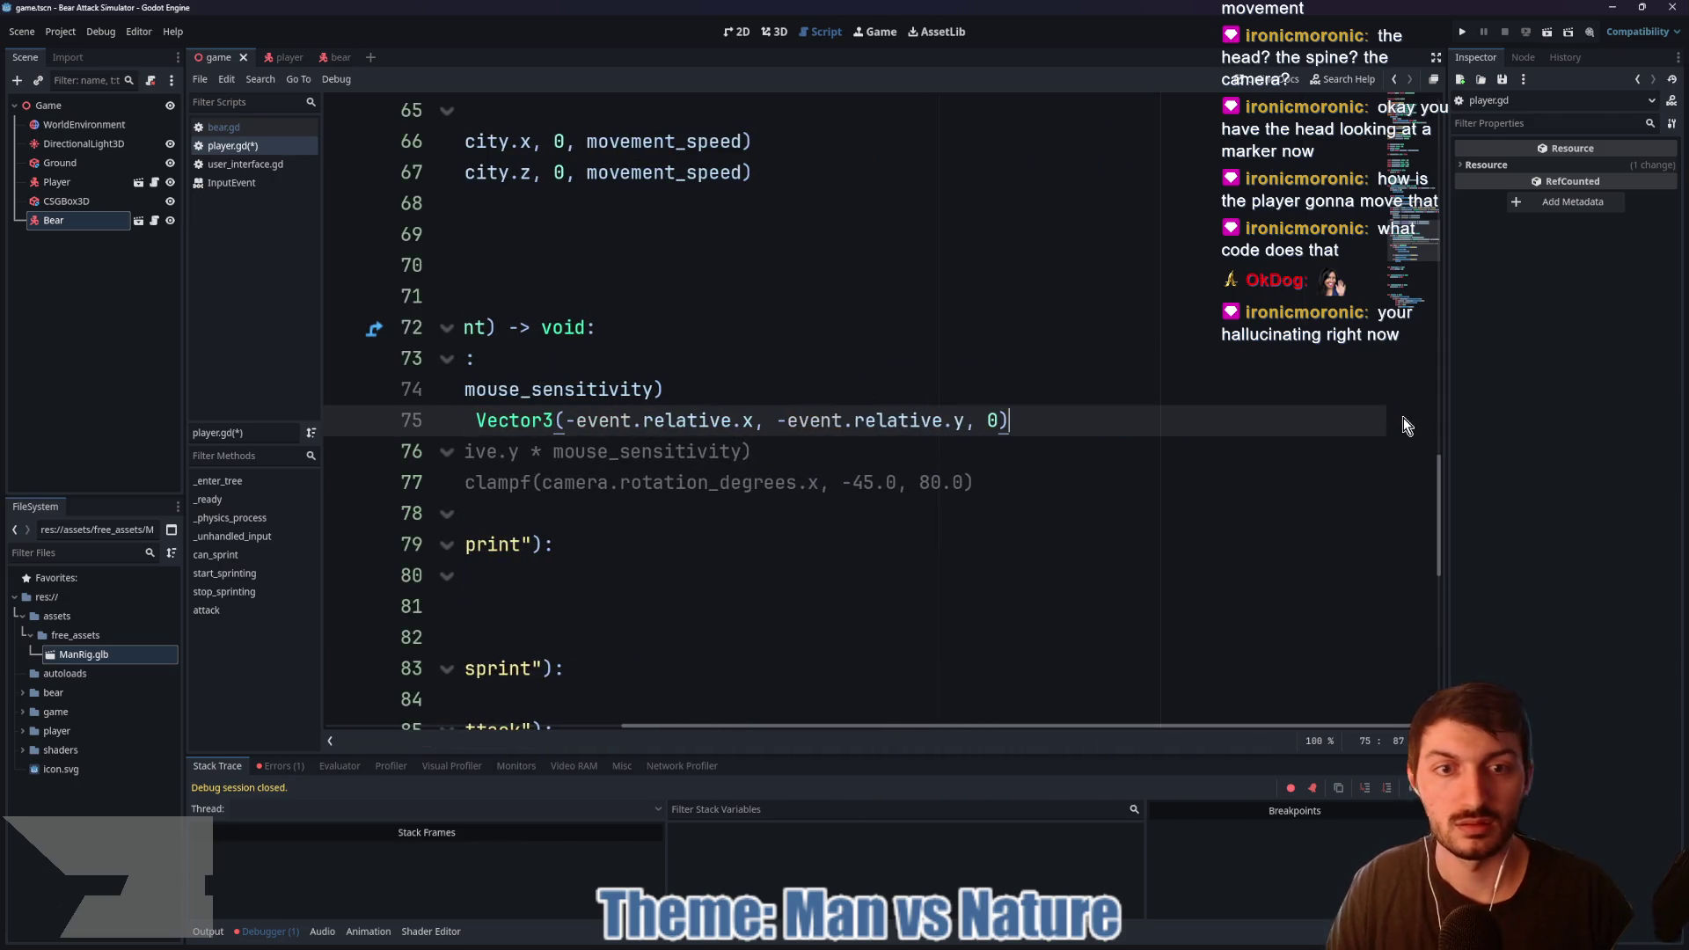
pyautogui.write('* mouse')
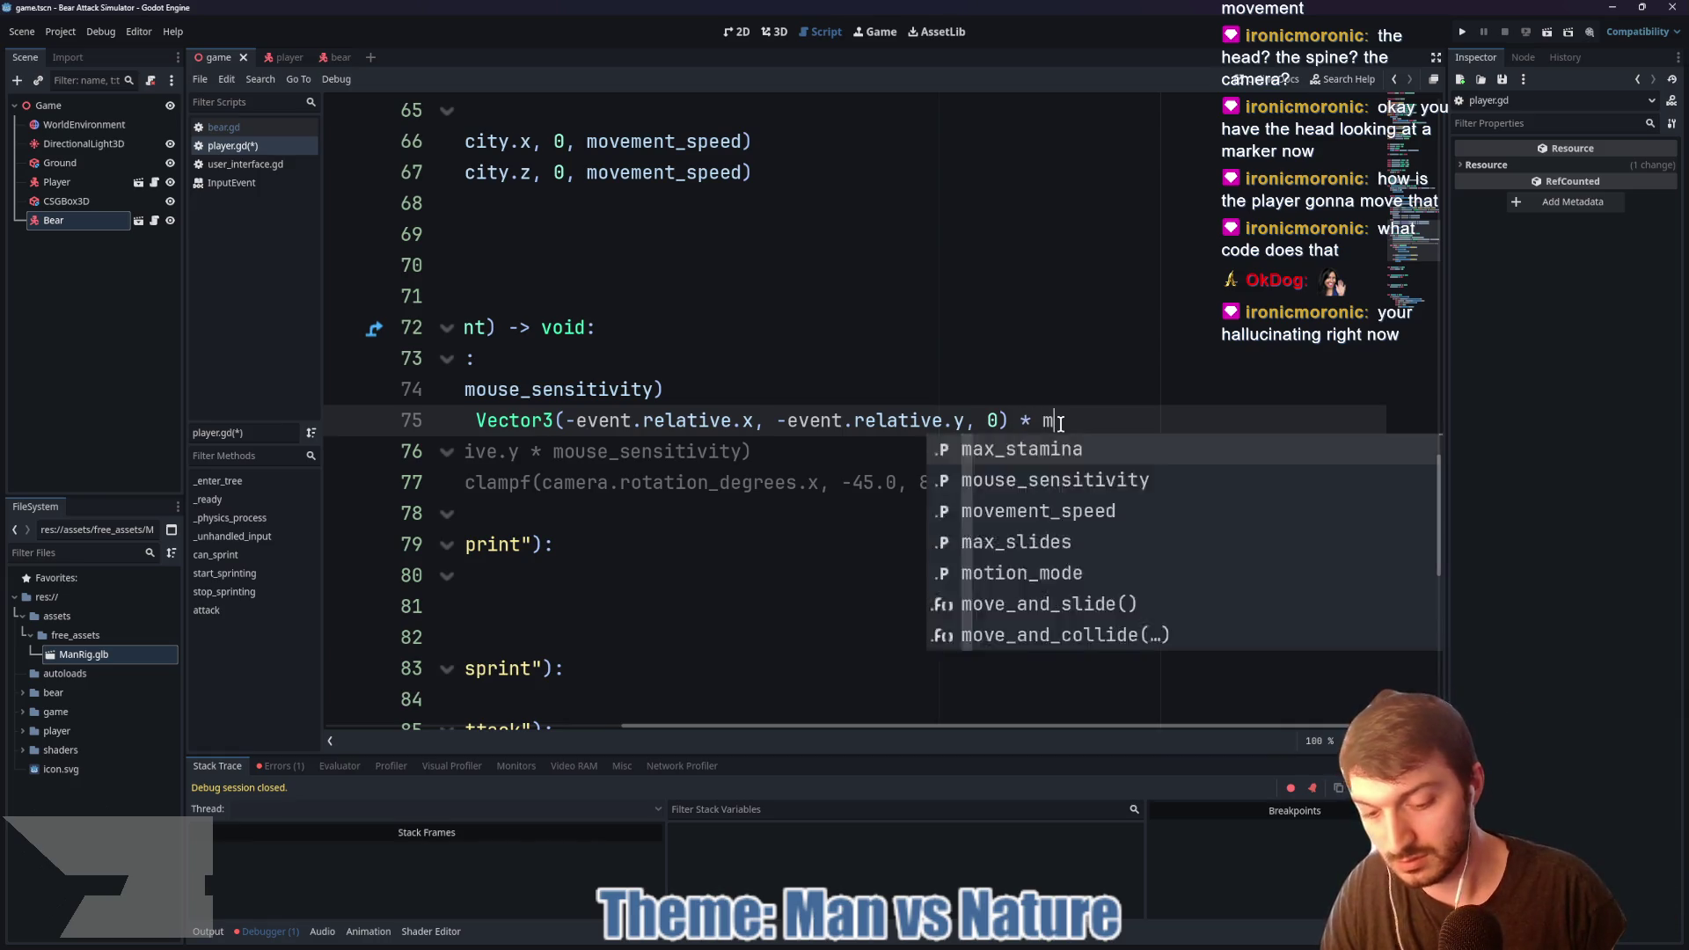
pyautogui.press('Return')
pyautogui.hotkey('ctrl', 's')
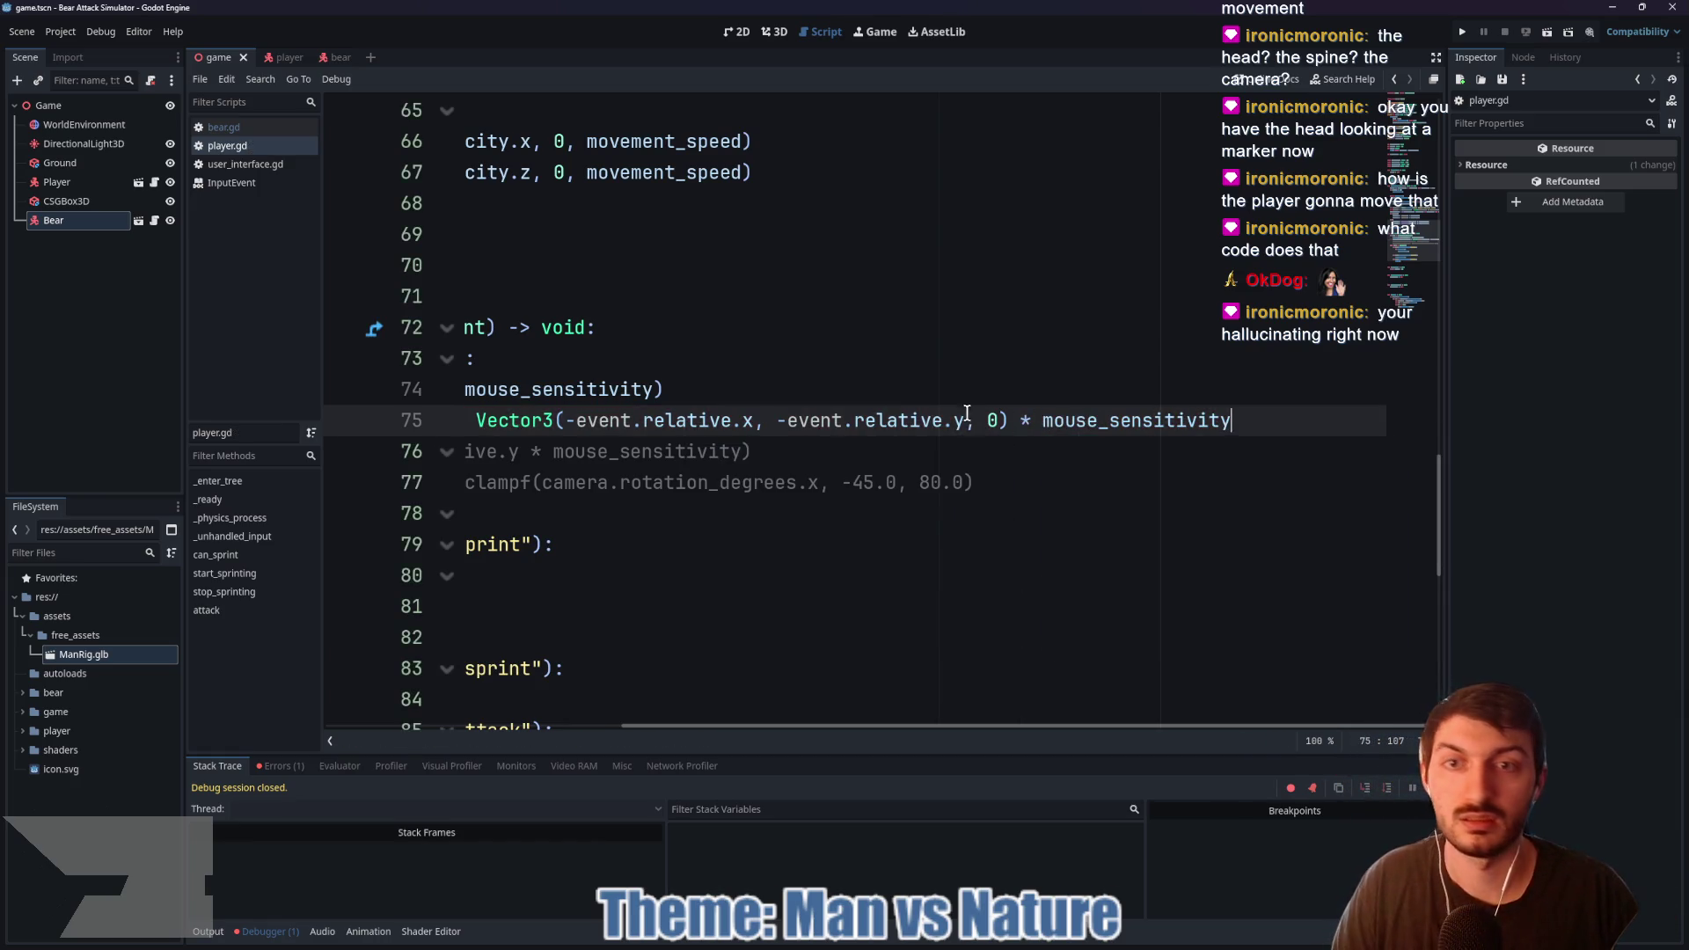
pyautogui.press('F5')
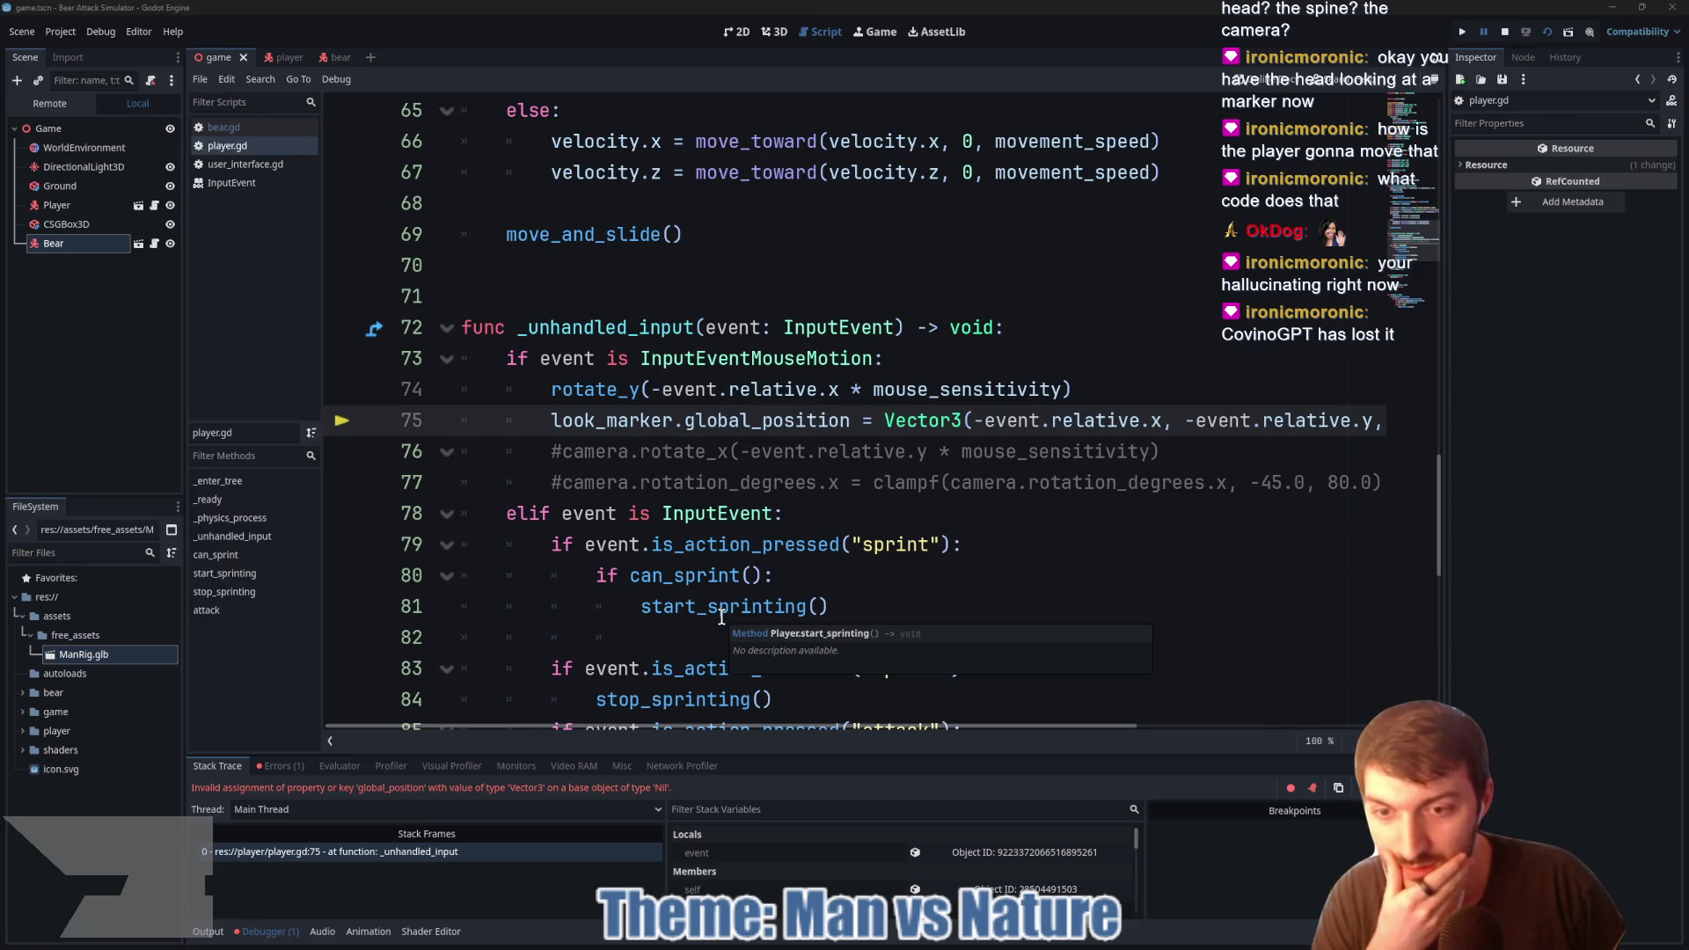
# - Stop the game and assign the LookMarker node to the Player's Look Marker property
pyautogui.click(1504, 32)
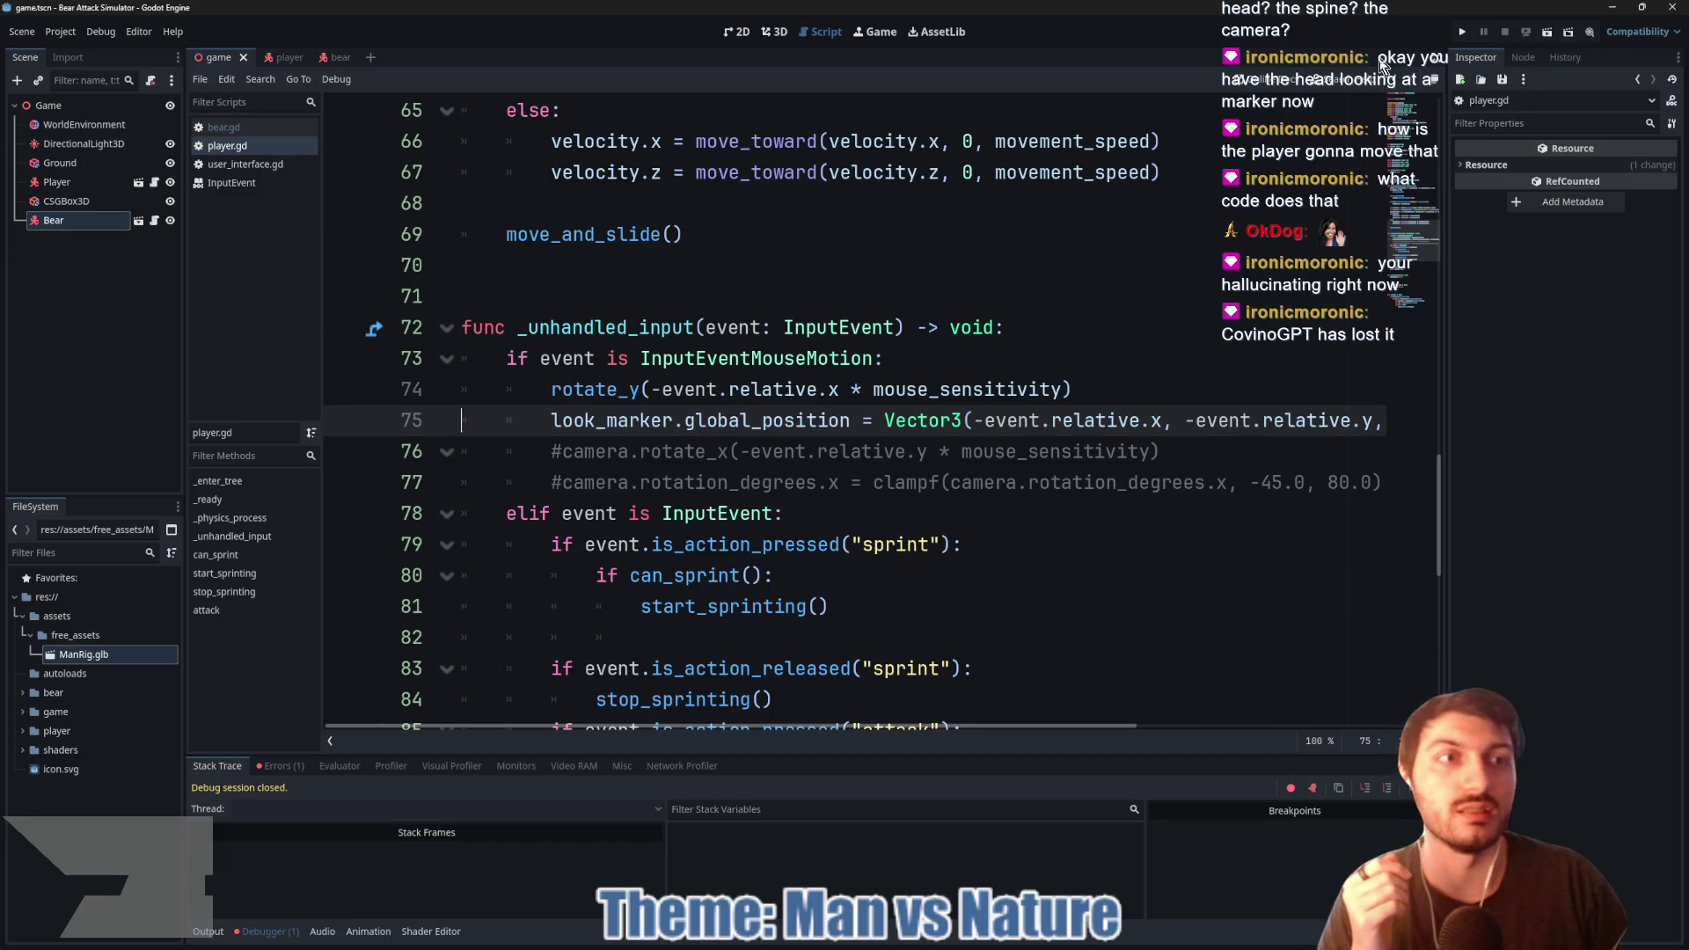
pyautogui.click(283, 57)
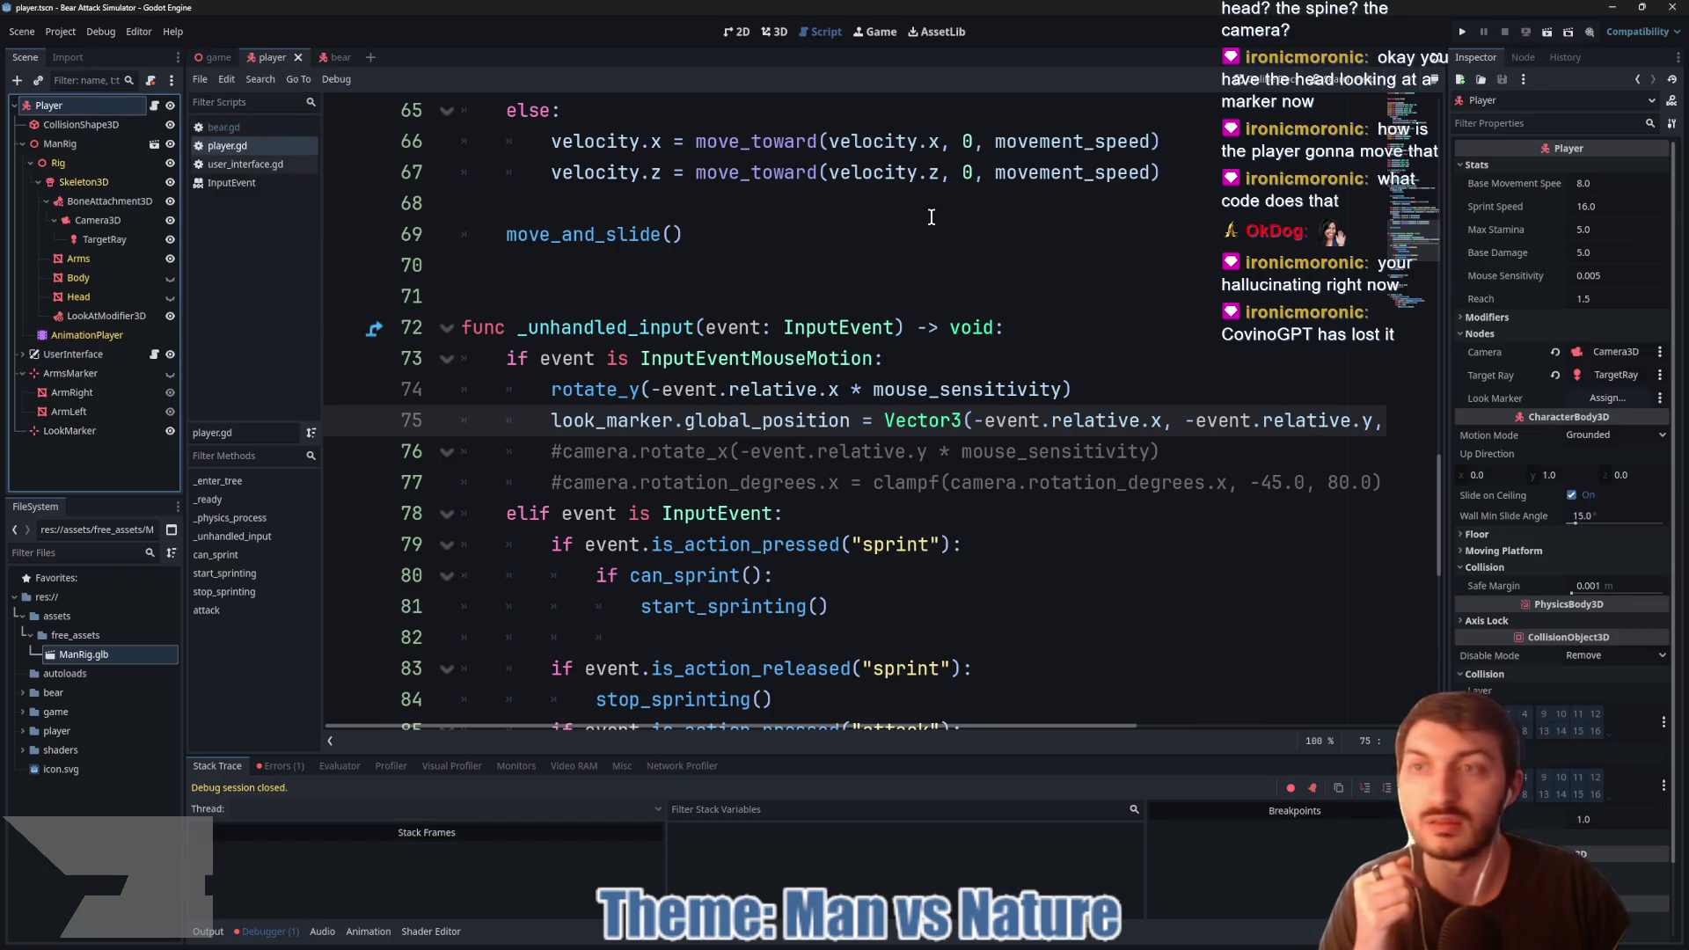
pyautogui.click(1607, 397)
pyautogui.click(818, 345)
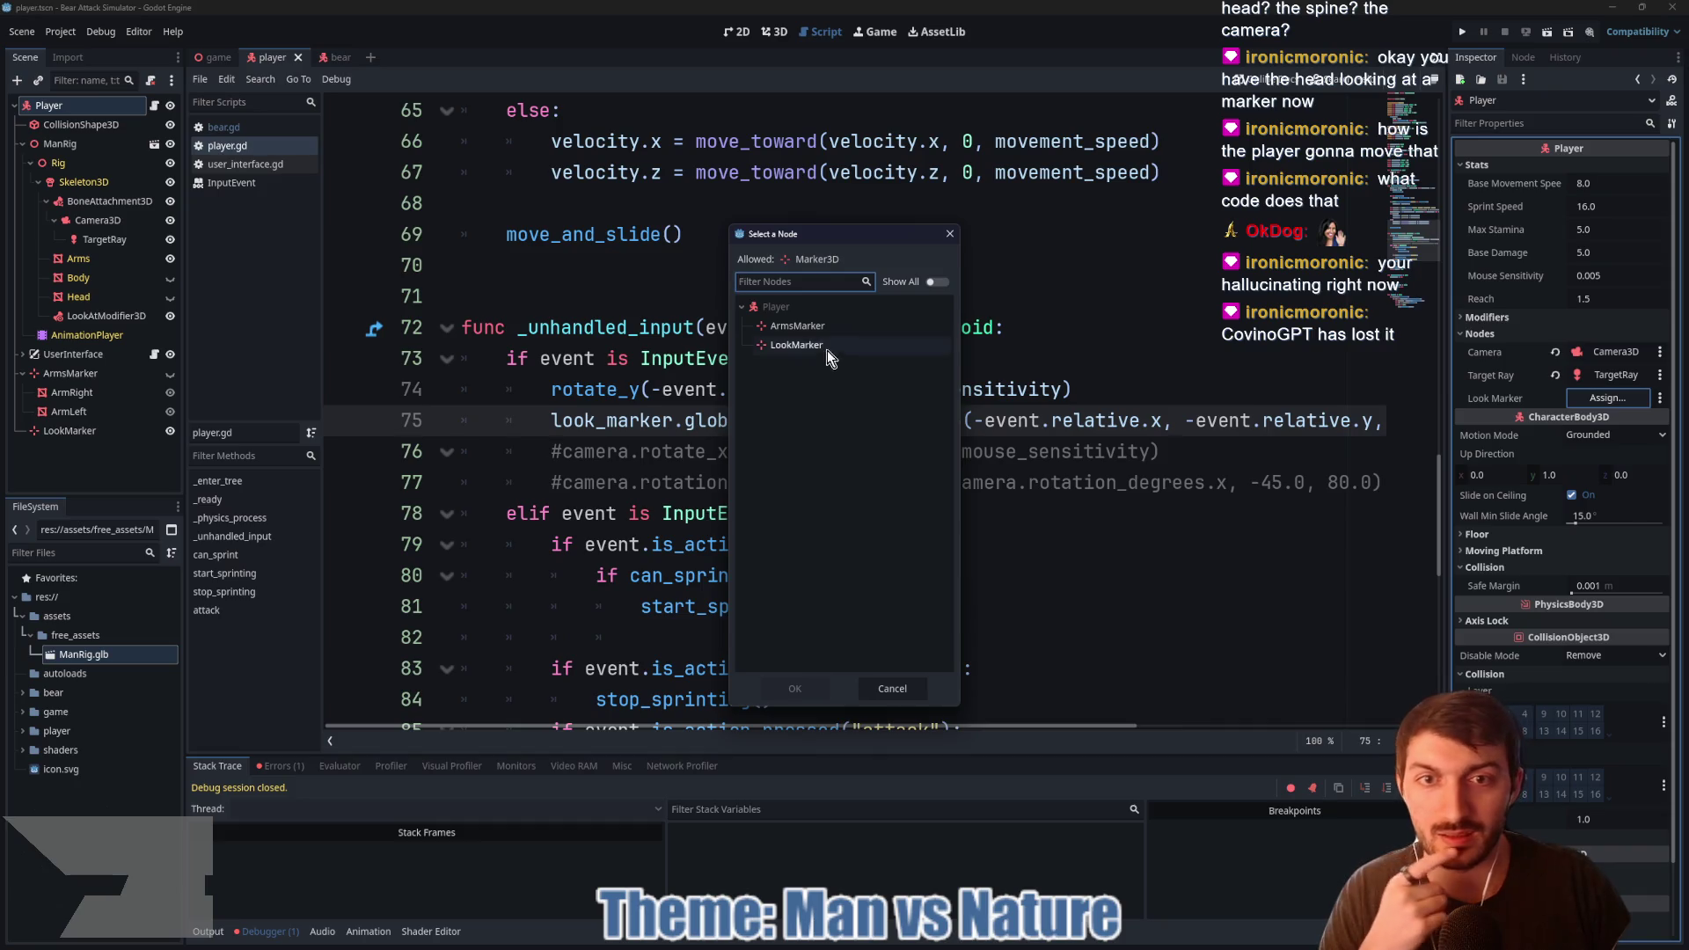
pyautogui.click(805, 691)
pyautogui.click(915, 484)
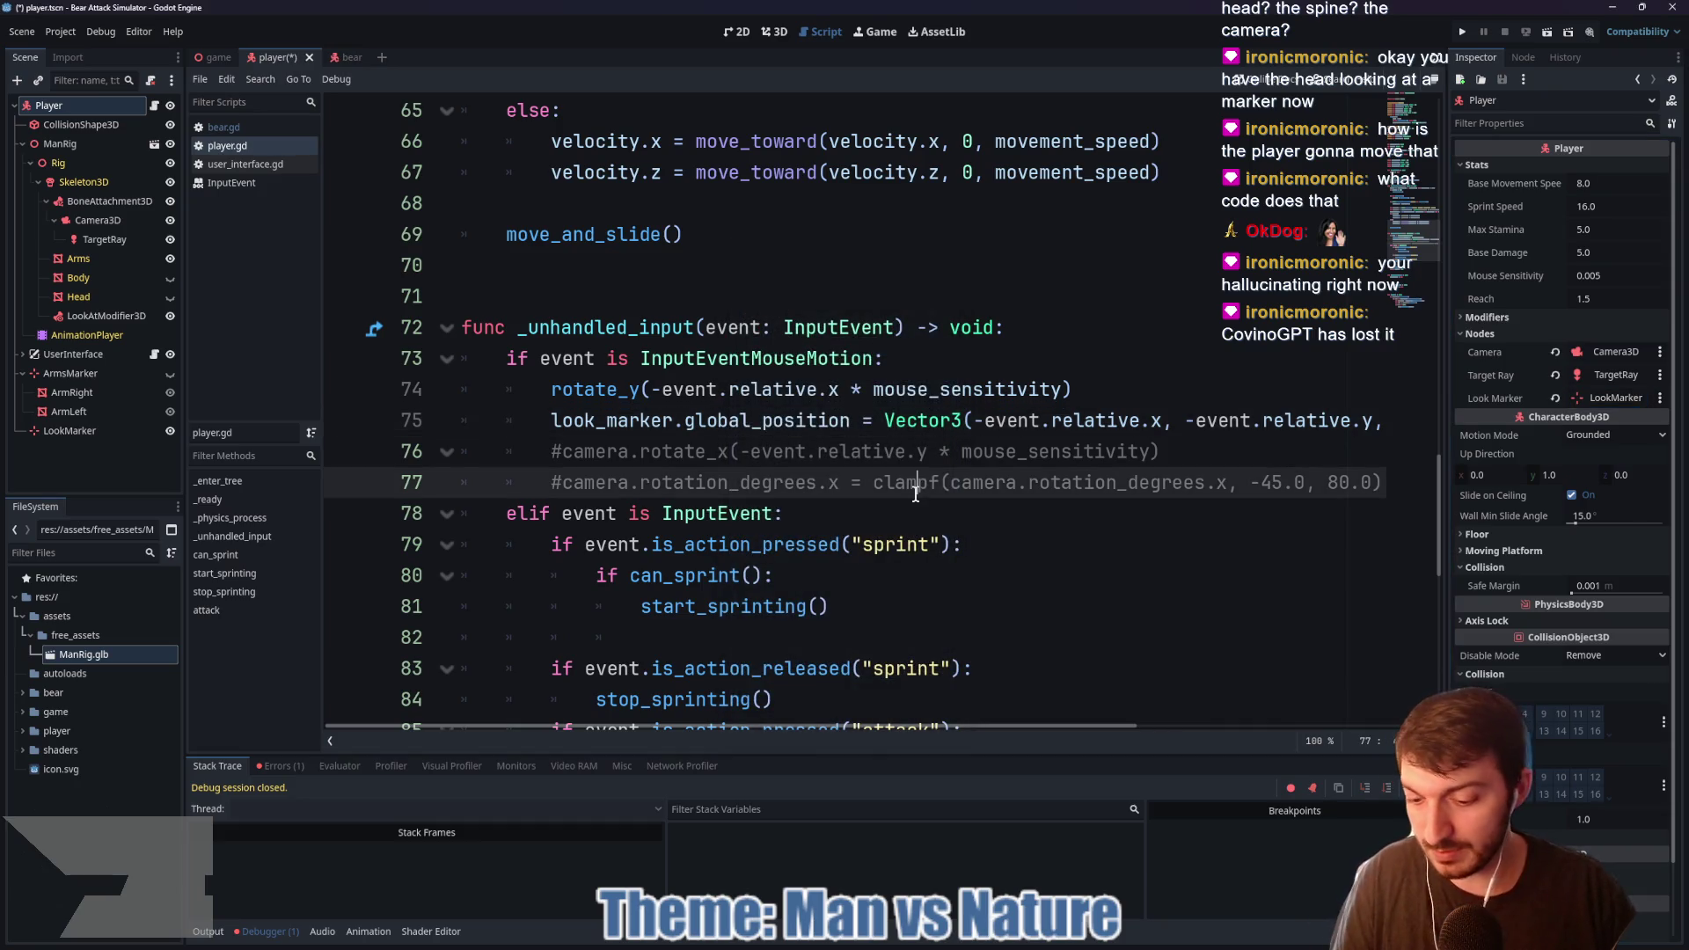
# - Play the game scene to test mouse look, then stop it with F8
pyautogui.click(219, 58)
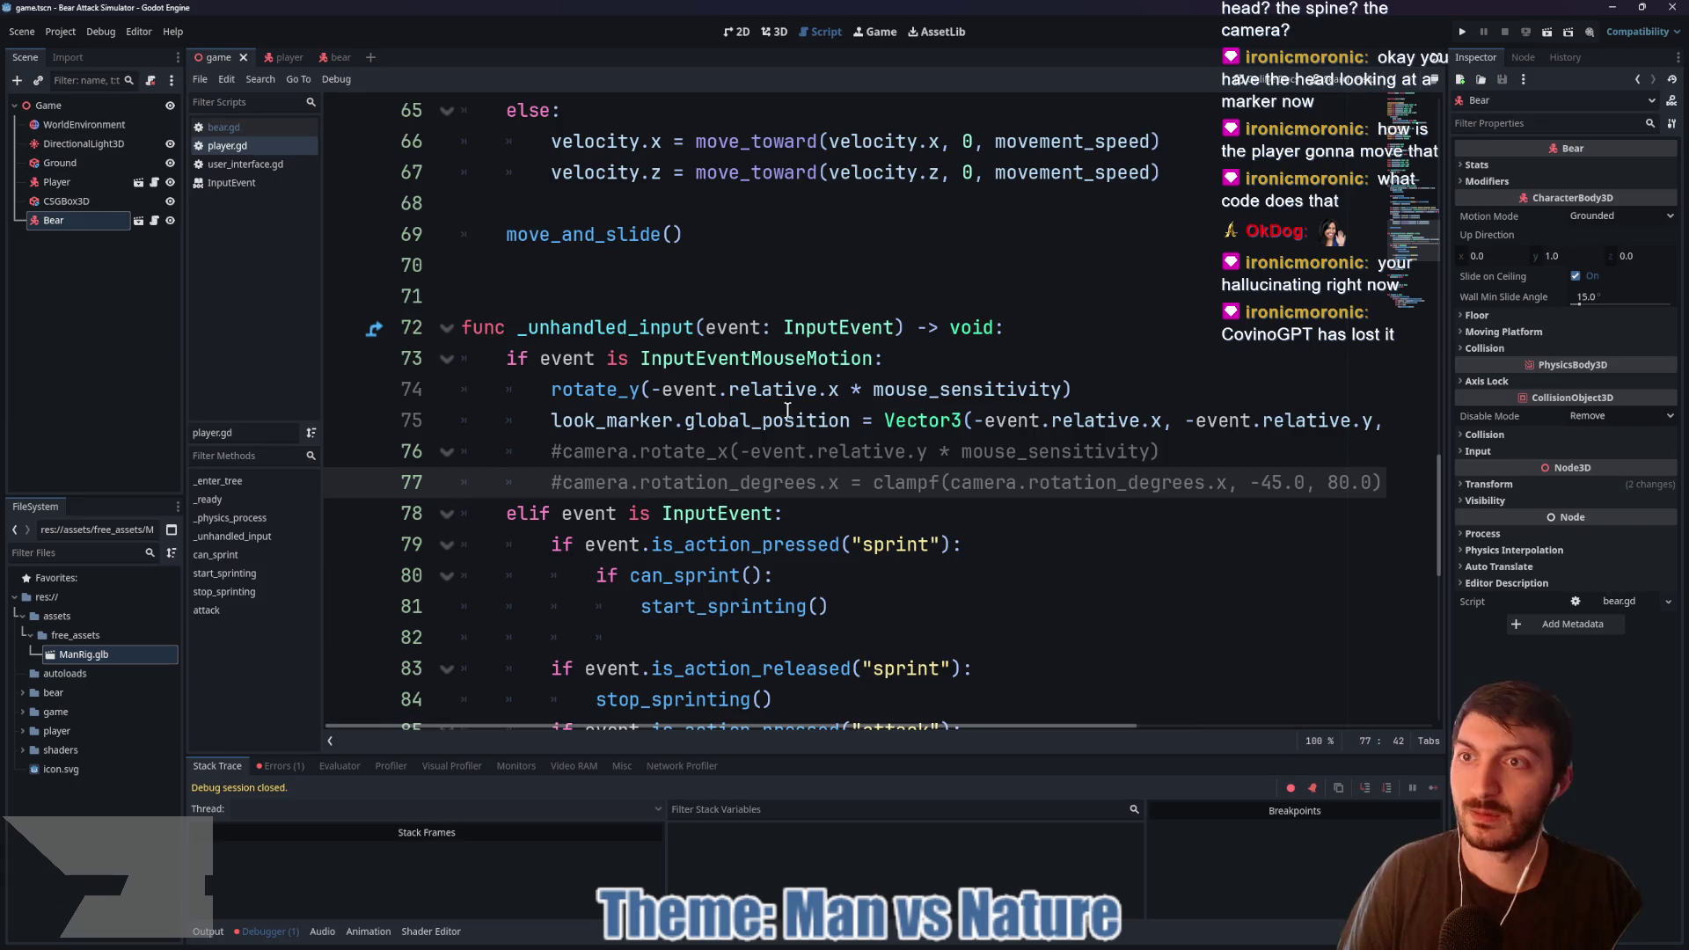
pyautogui.press('F5')
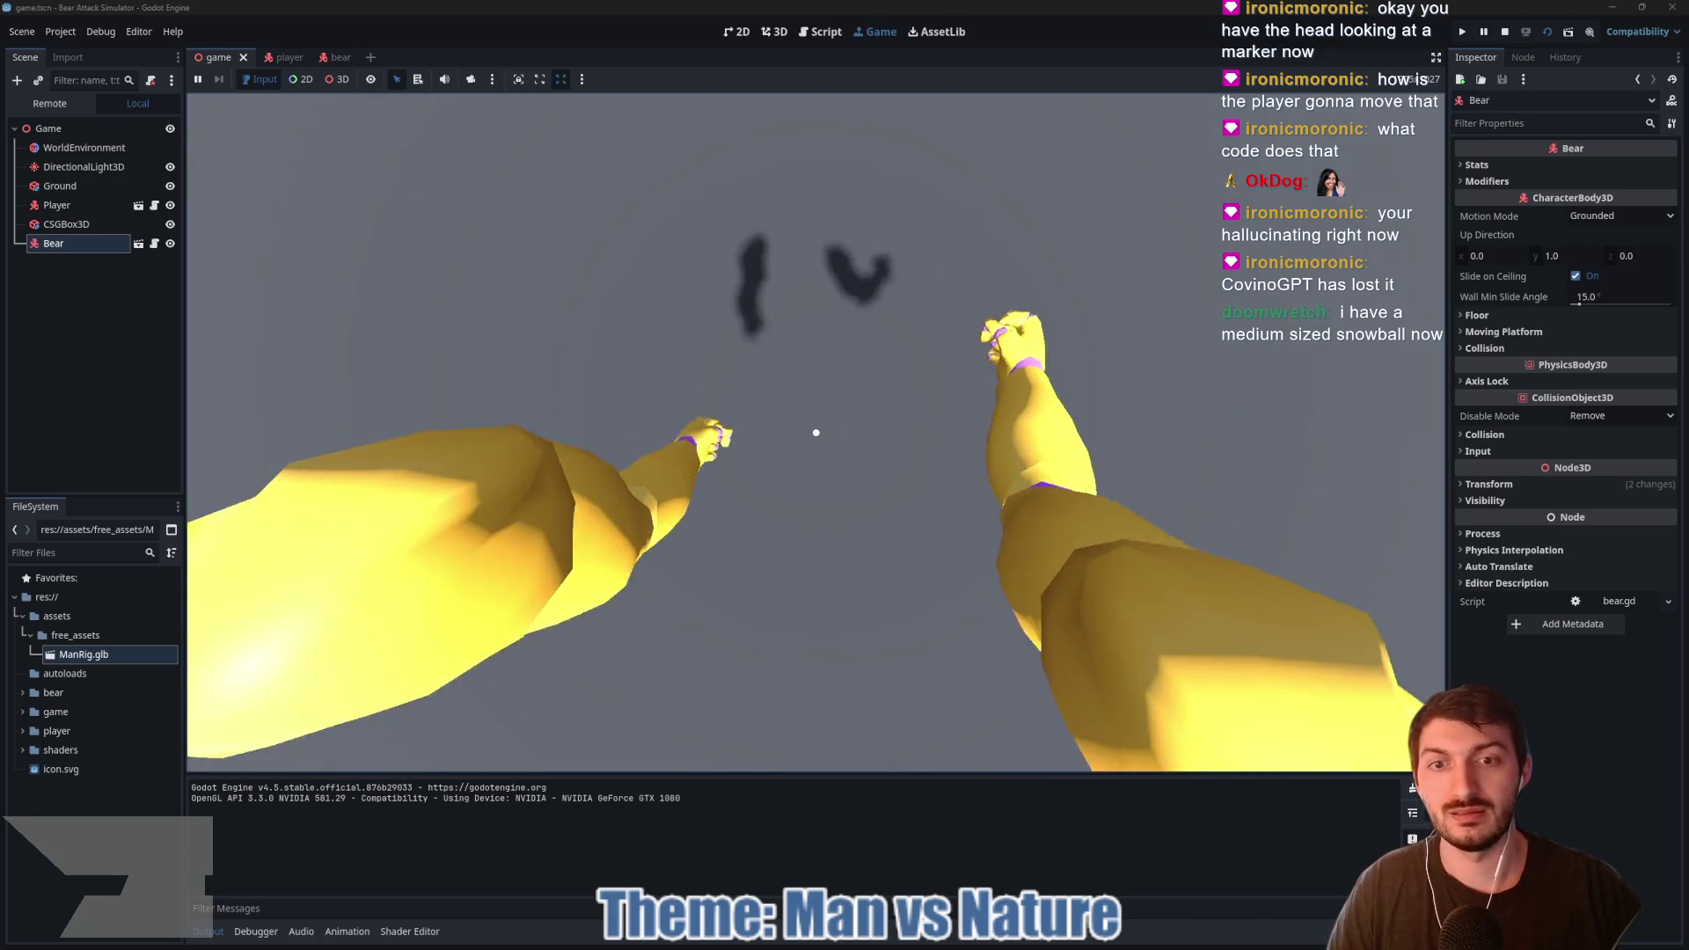
pyautogui.press('F8')
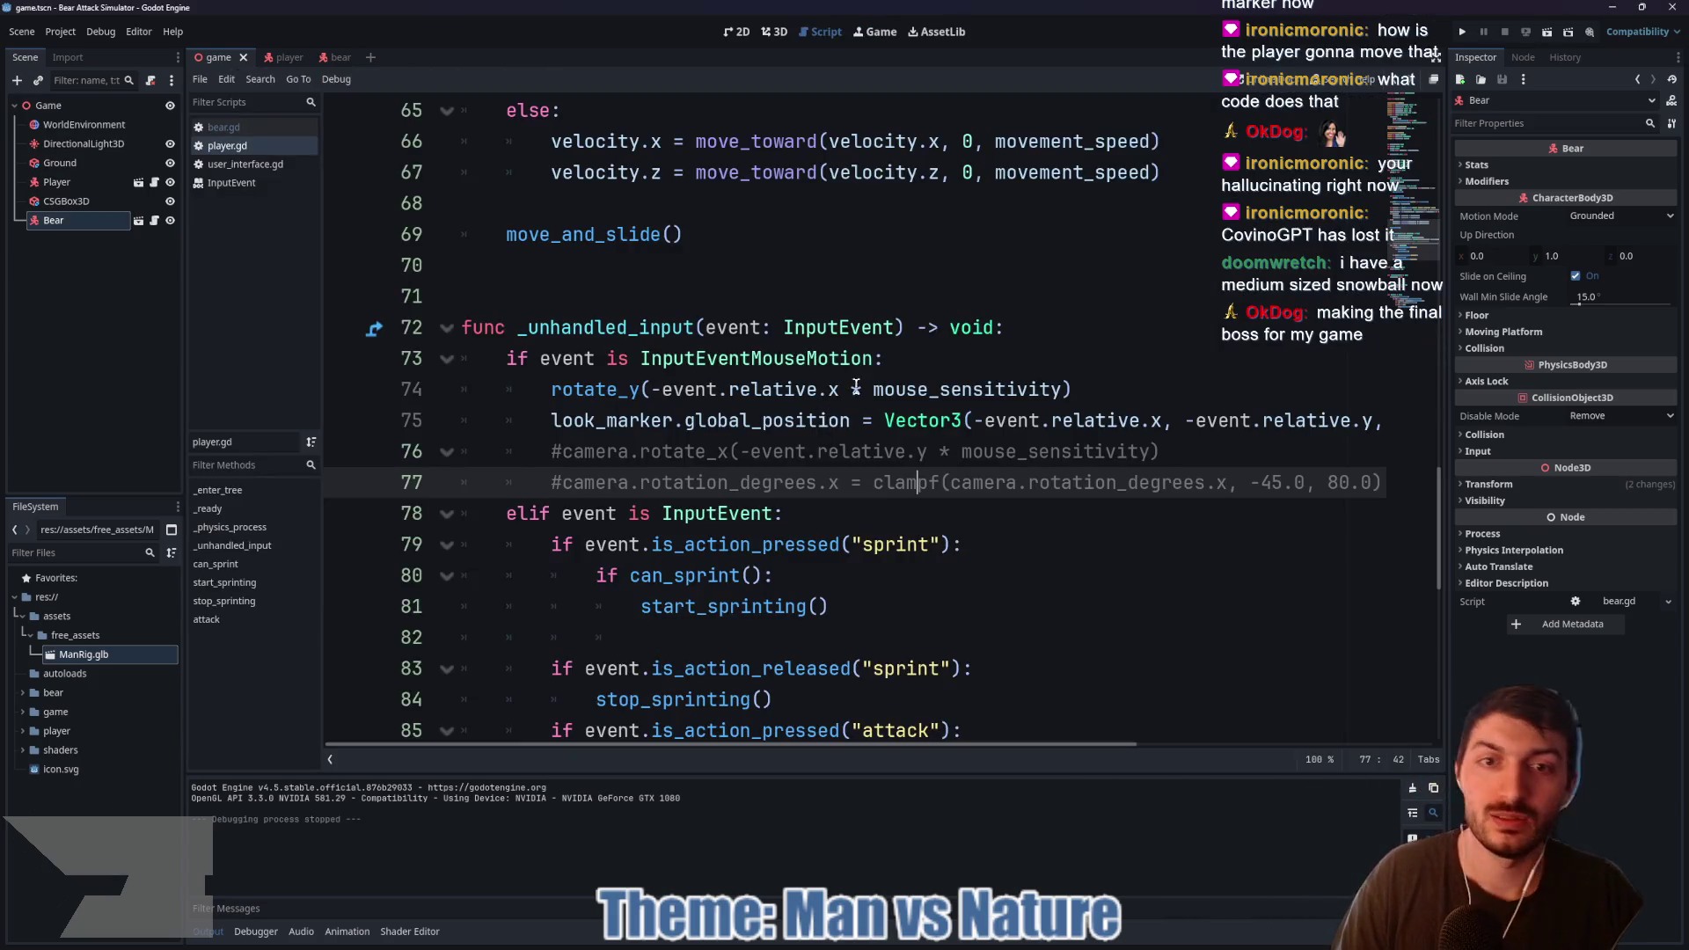
# - Remove '* mouse_sensitivity' and both minus signs from line 75, then test-run the game
pyautogui.click(1336, 423)
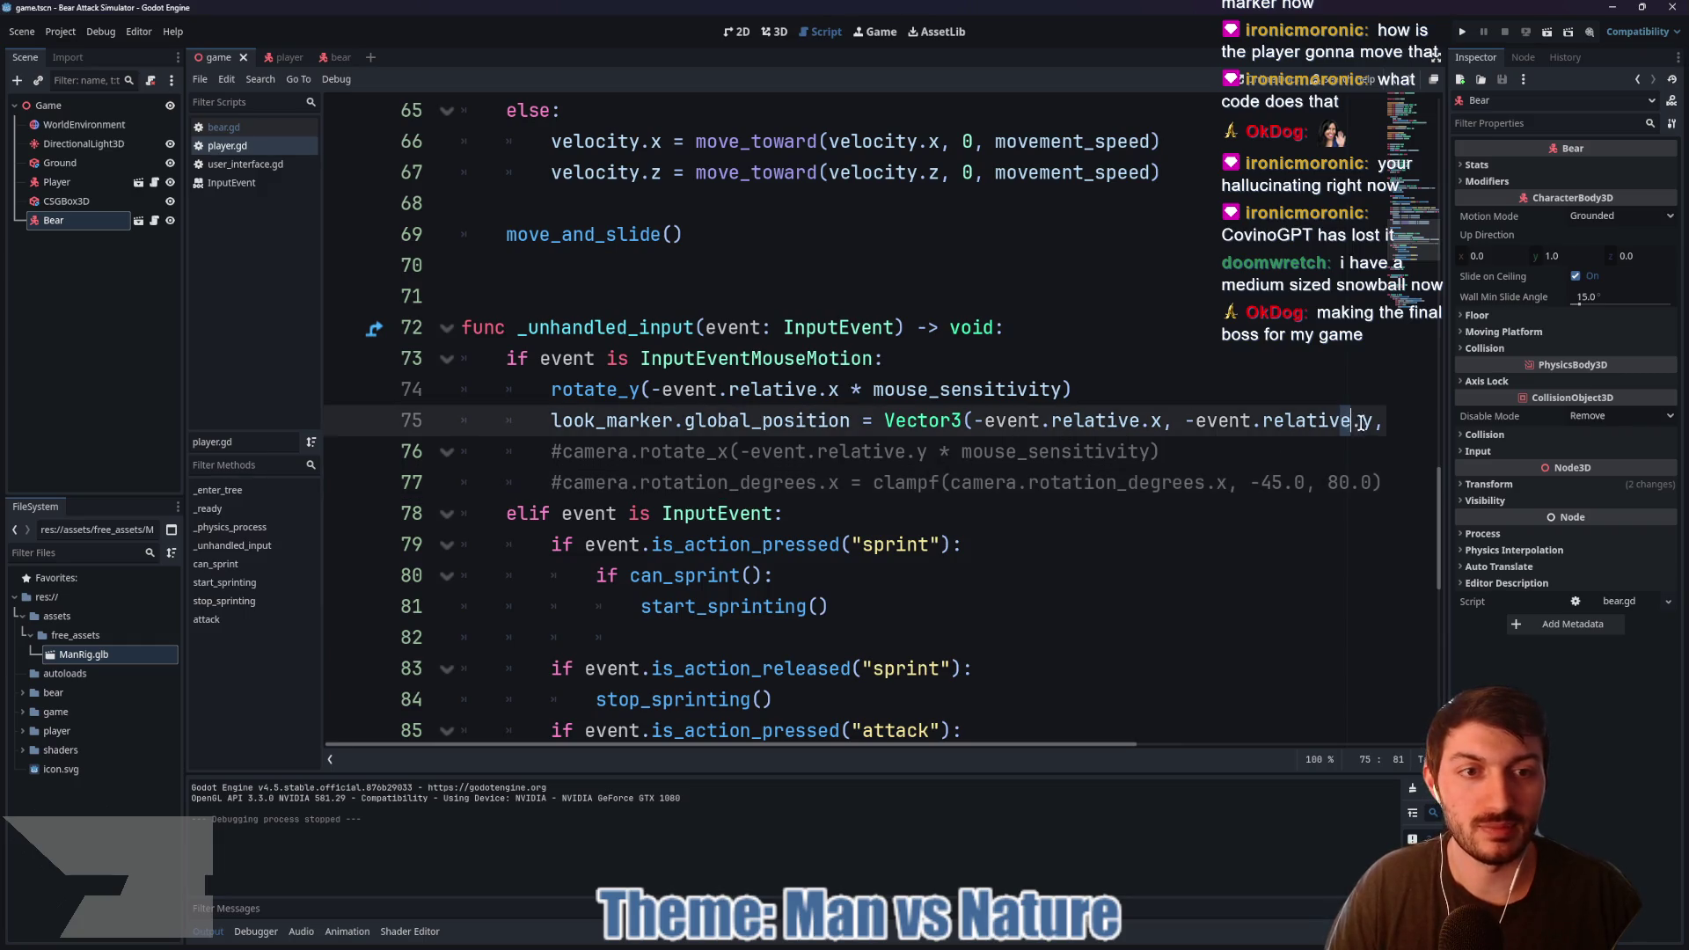
pyautogui.press('End')
pyautogui.moveTo(1287, 419); pyautogui.dragTo(1156, 419)
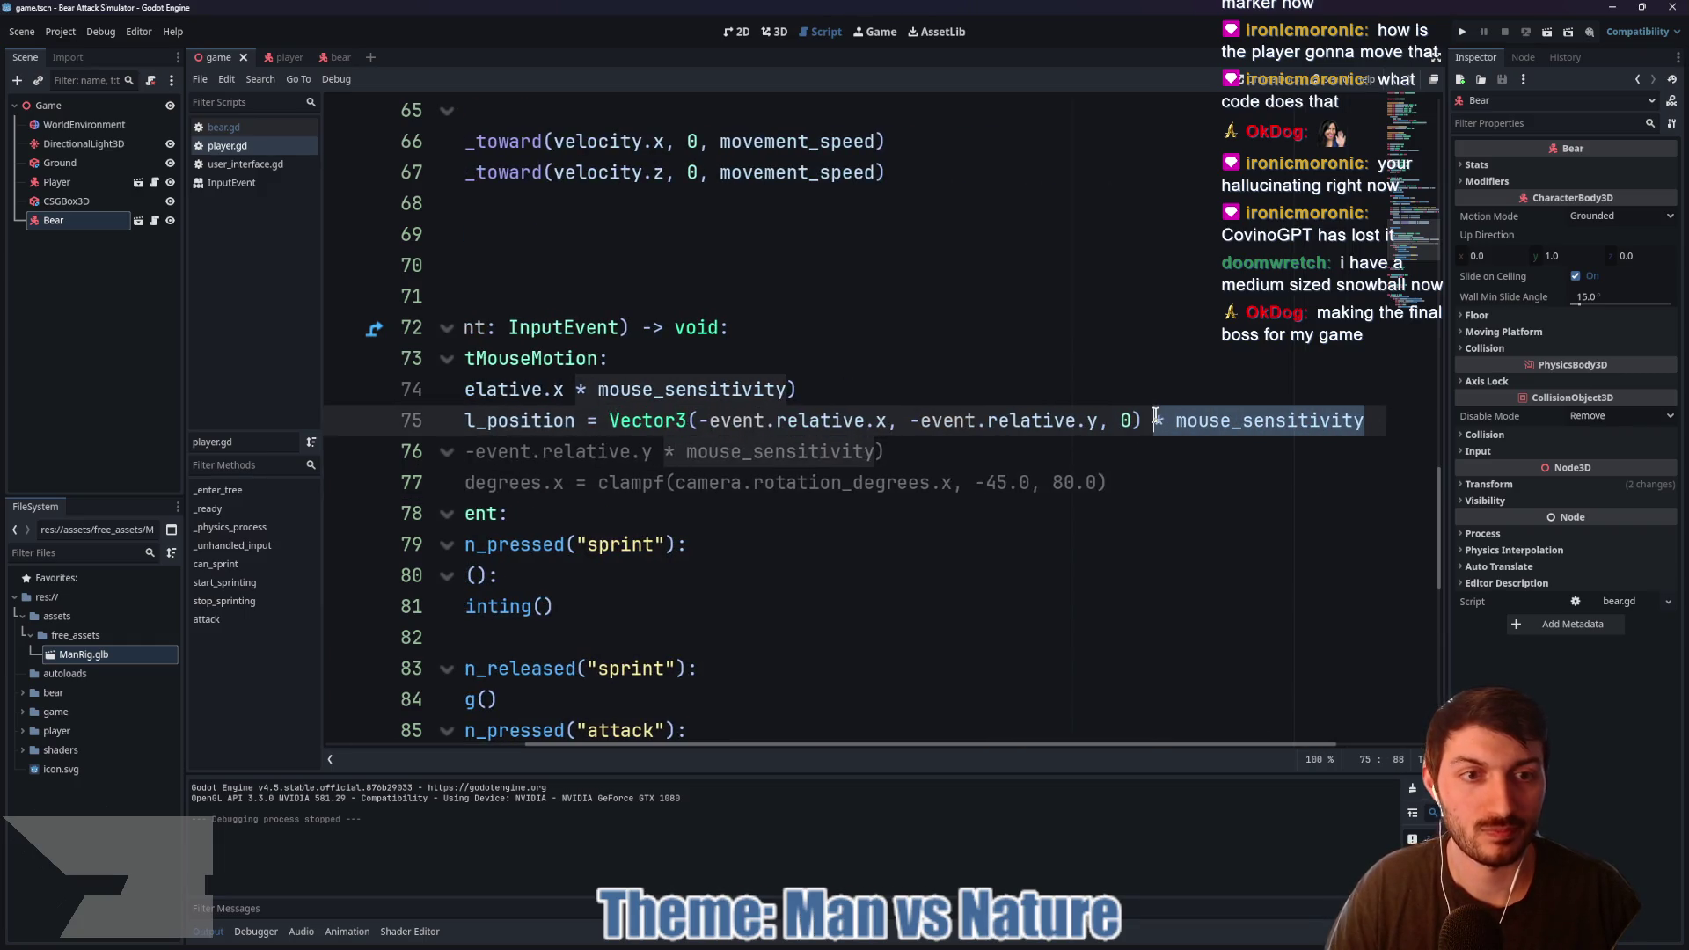
pyautogui.press('BackSpace')
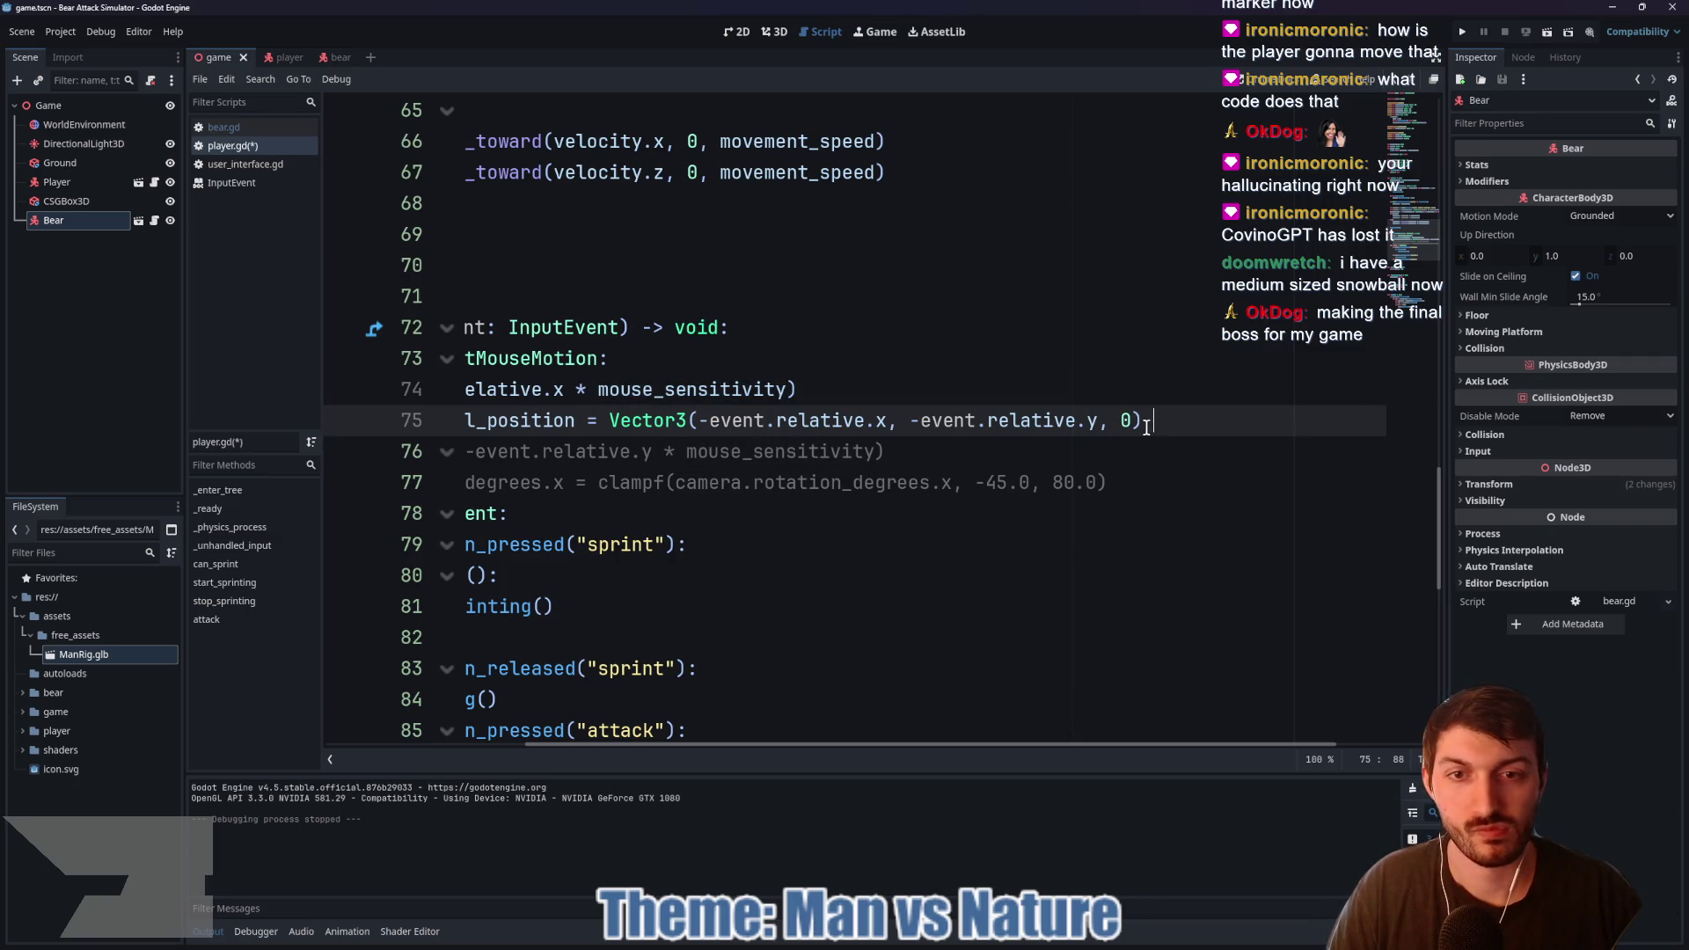
pyautogui.click(710, 420)
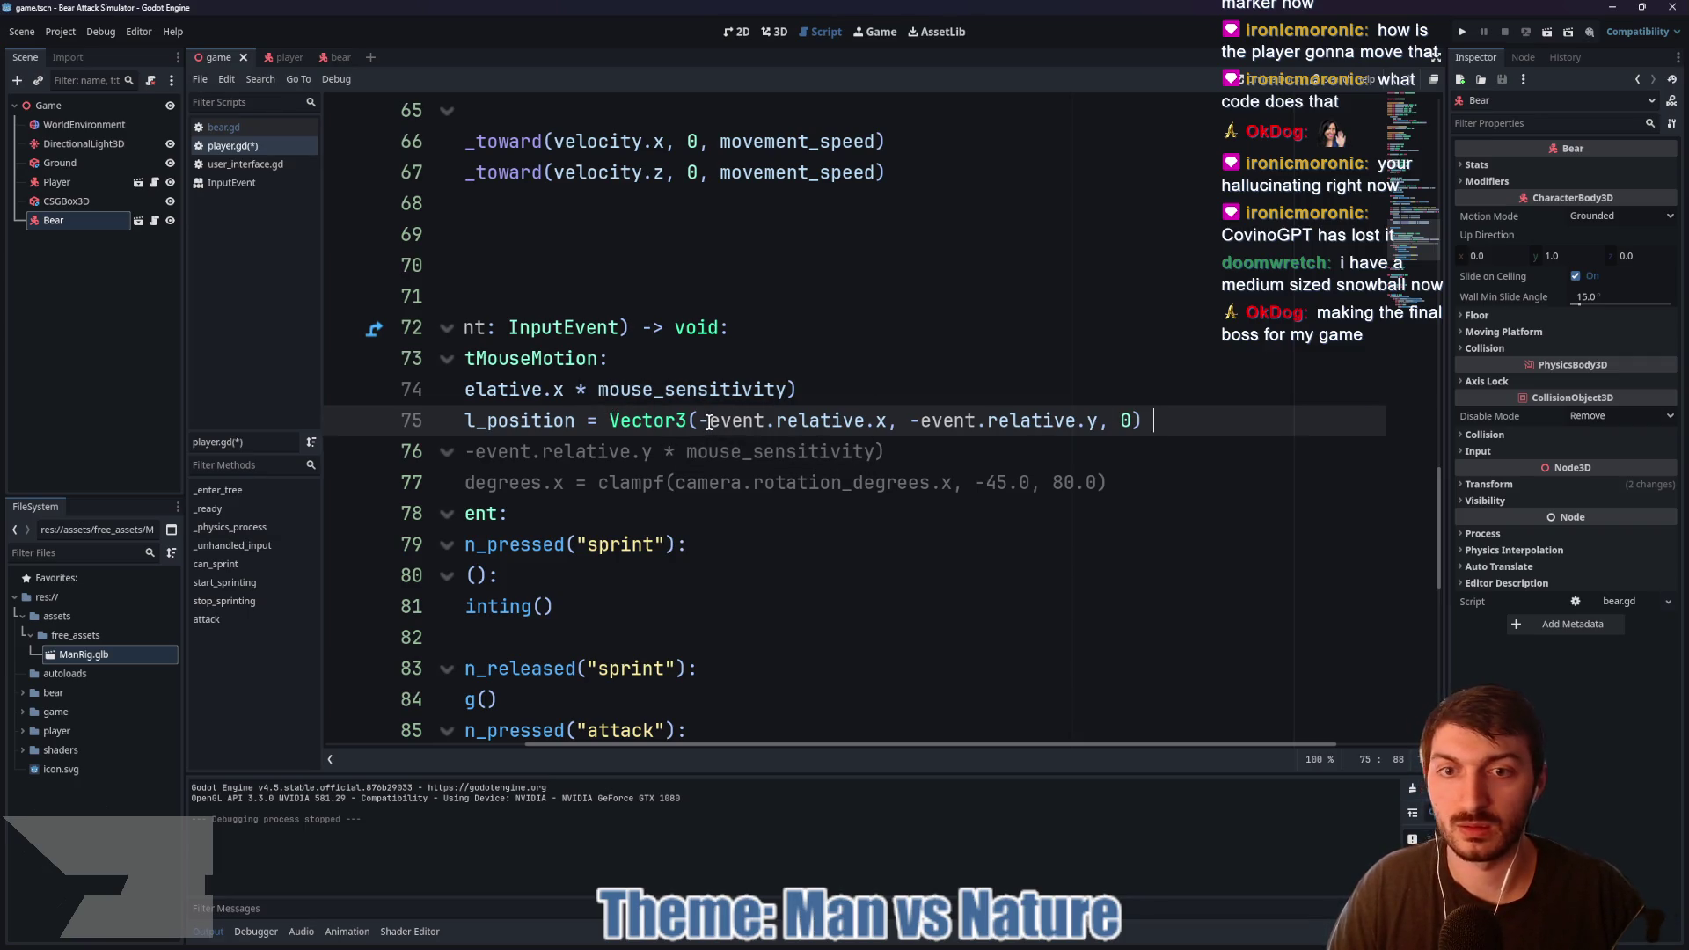
pyautogui.press('BackSpace')
pyautogui.click(911, 420)
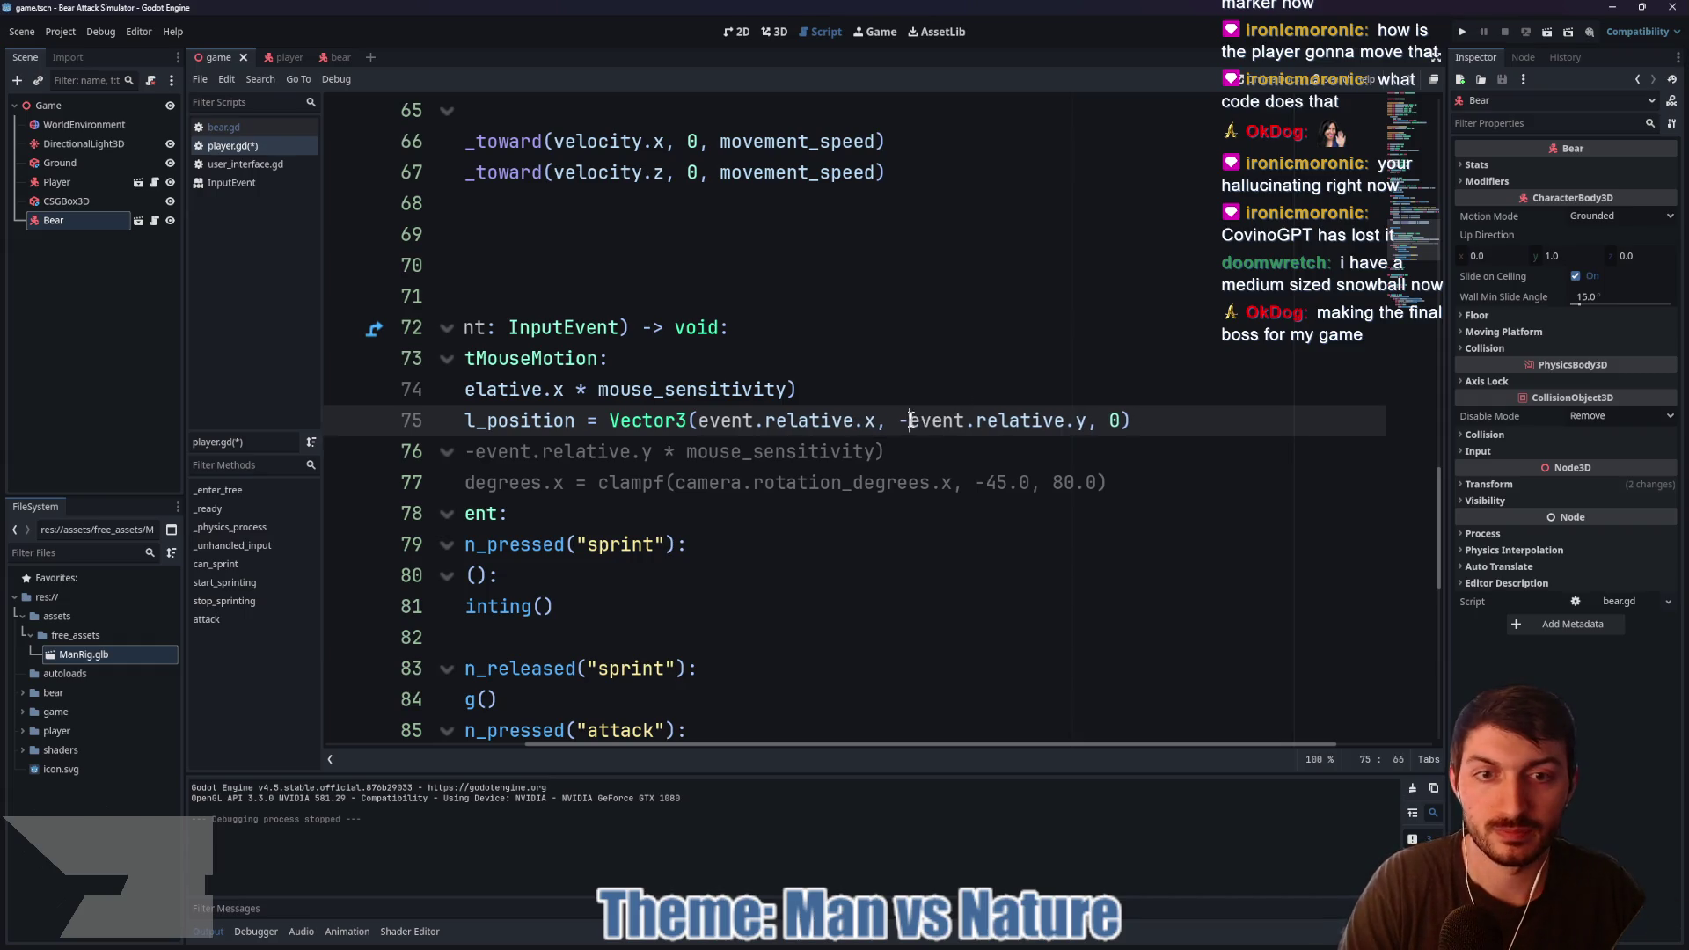
pyautogui.press('BackSpace')
pyautogui.press('F5')
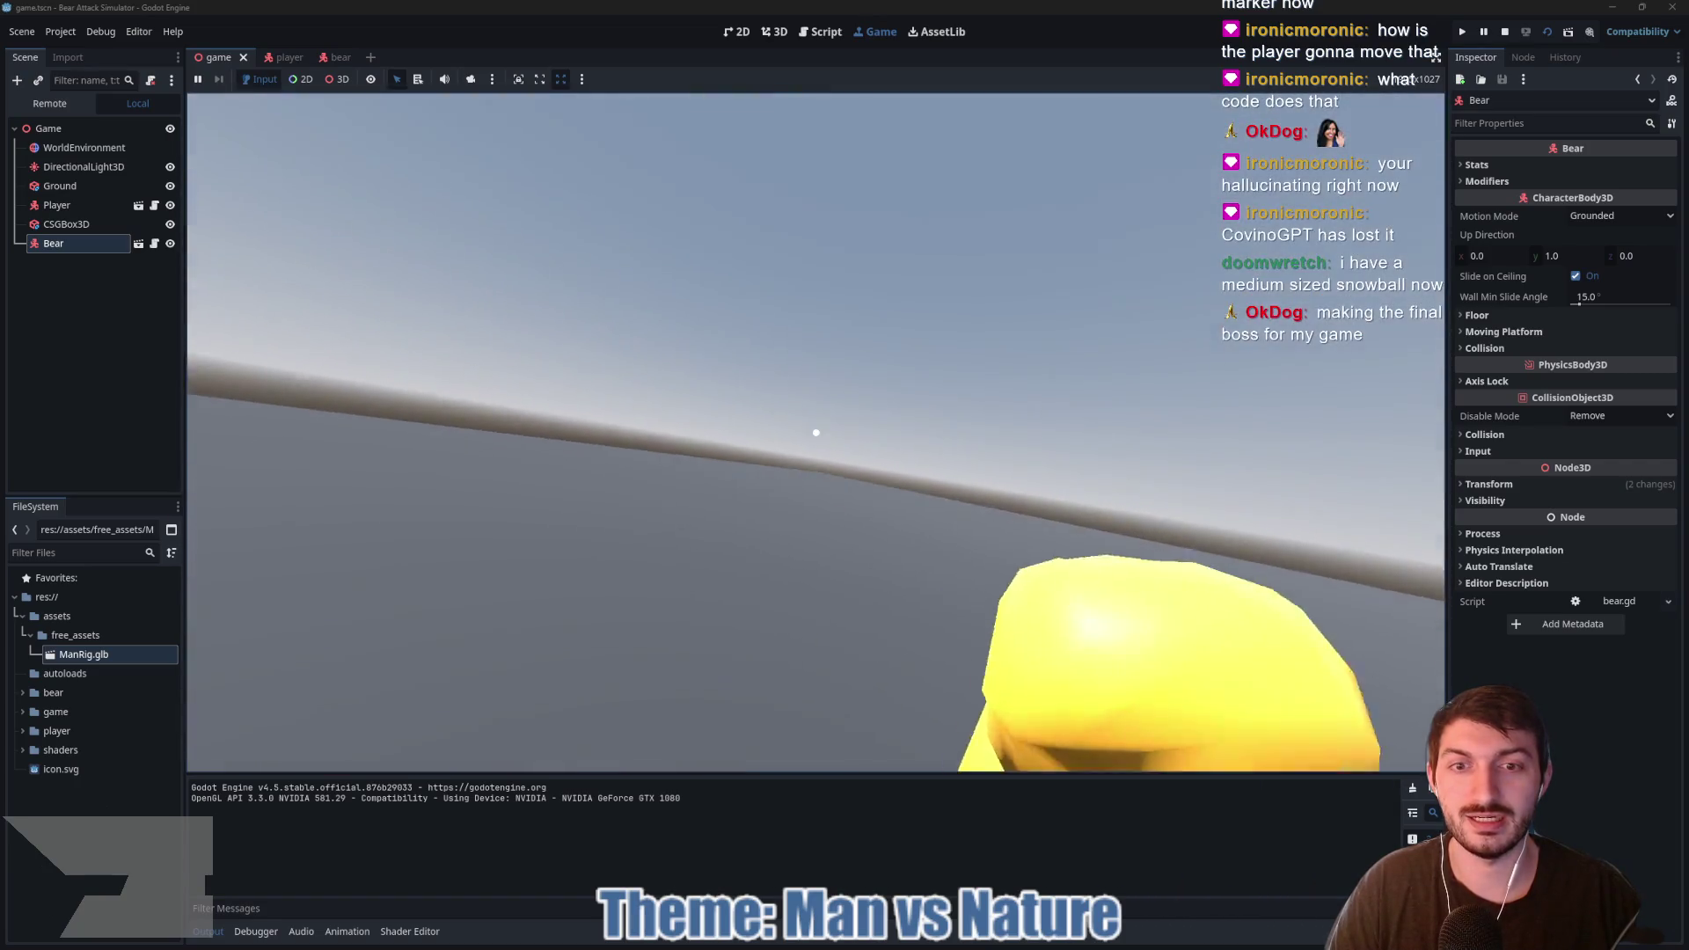
pyautogui.press('F8')
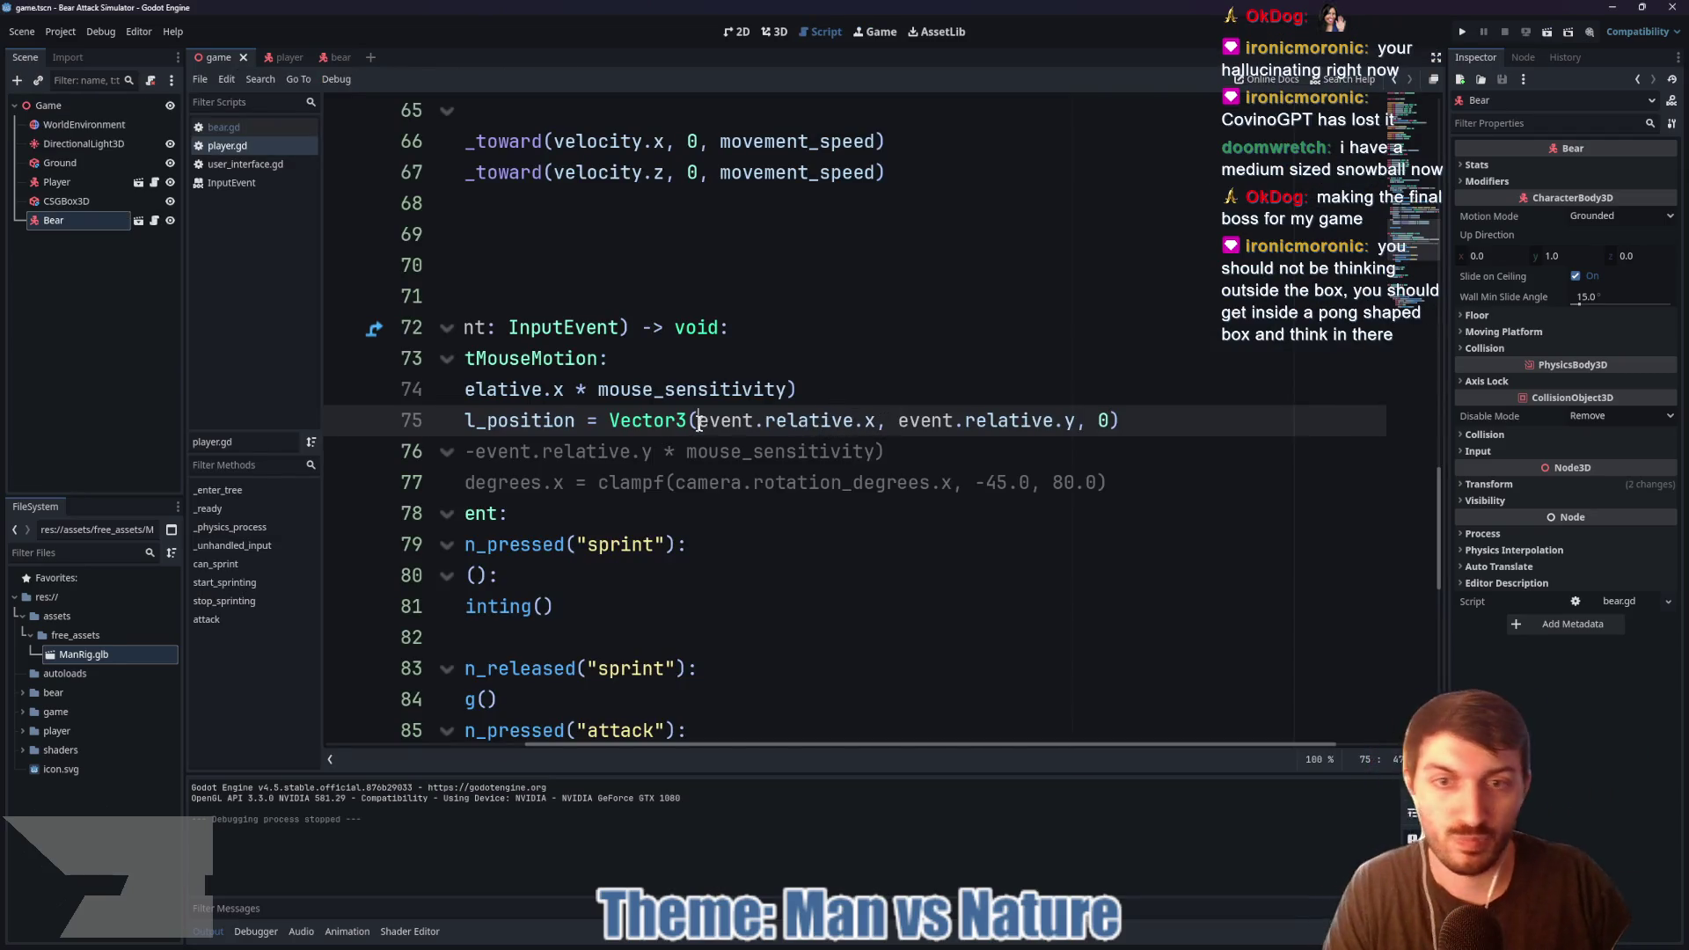
# - Restore both minus signs on line 75 and change global_position to position
pyautogui.write('-')
pyautogui.click(911, 420)
pyautogui.write('-')
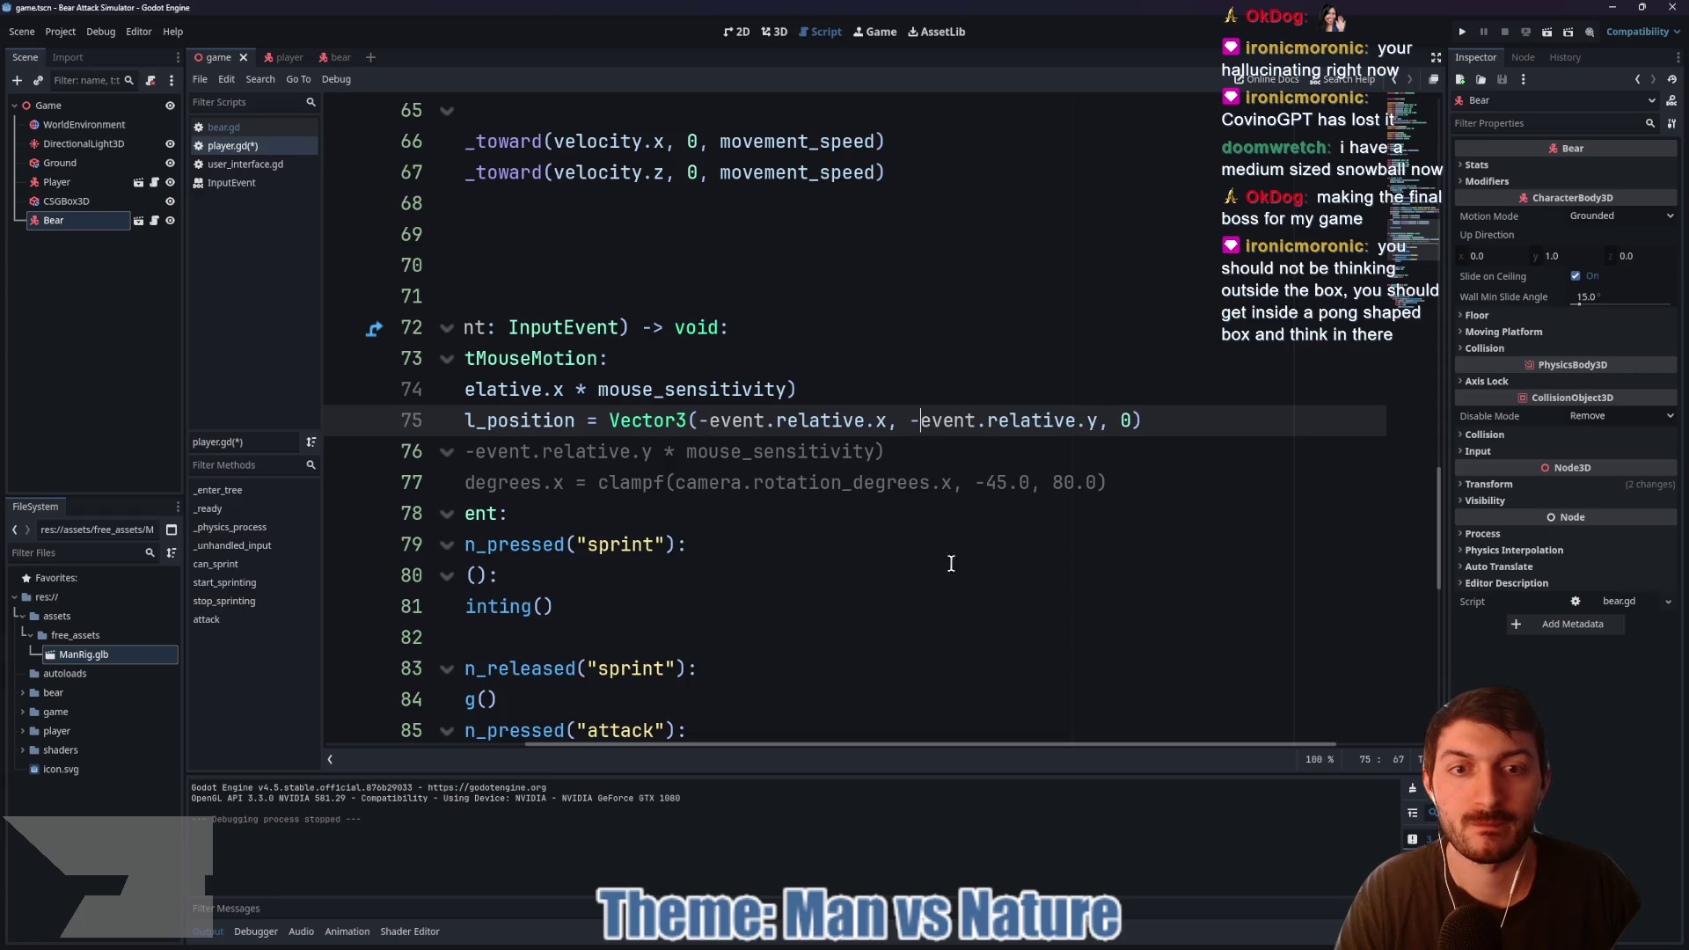
pyautogui.hscroll(-5, 950, 563)
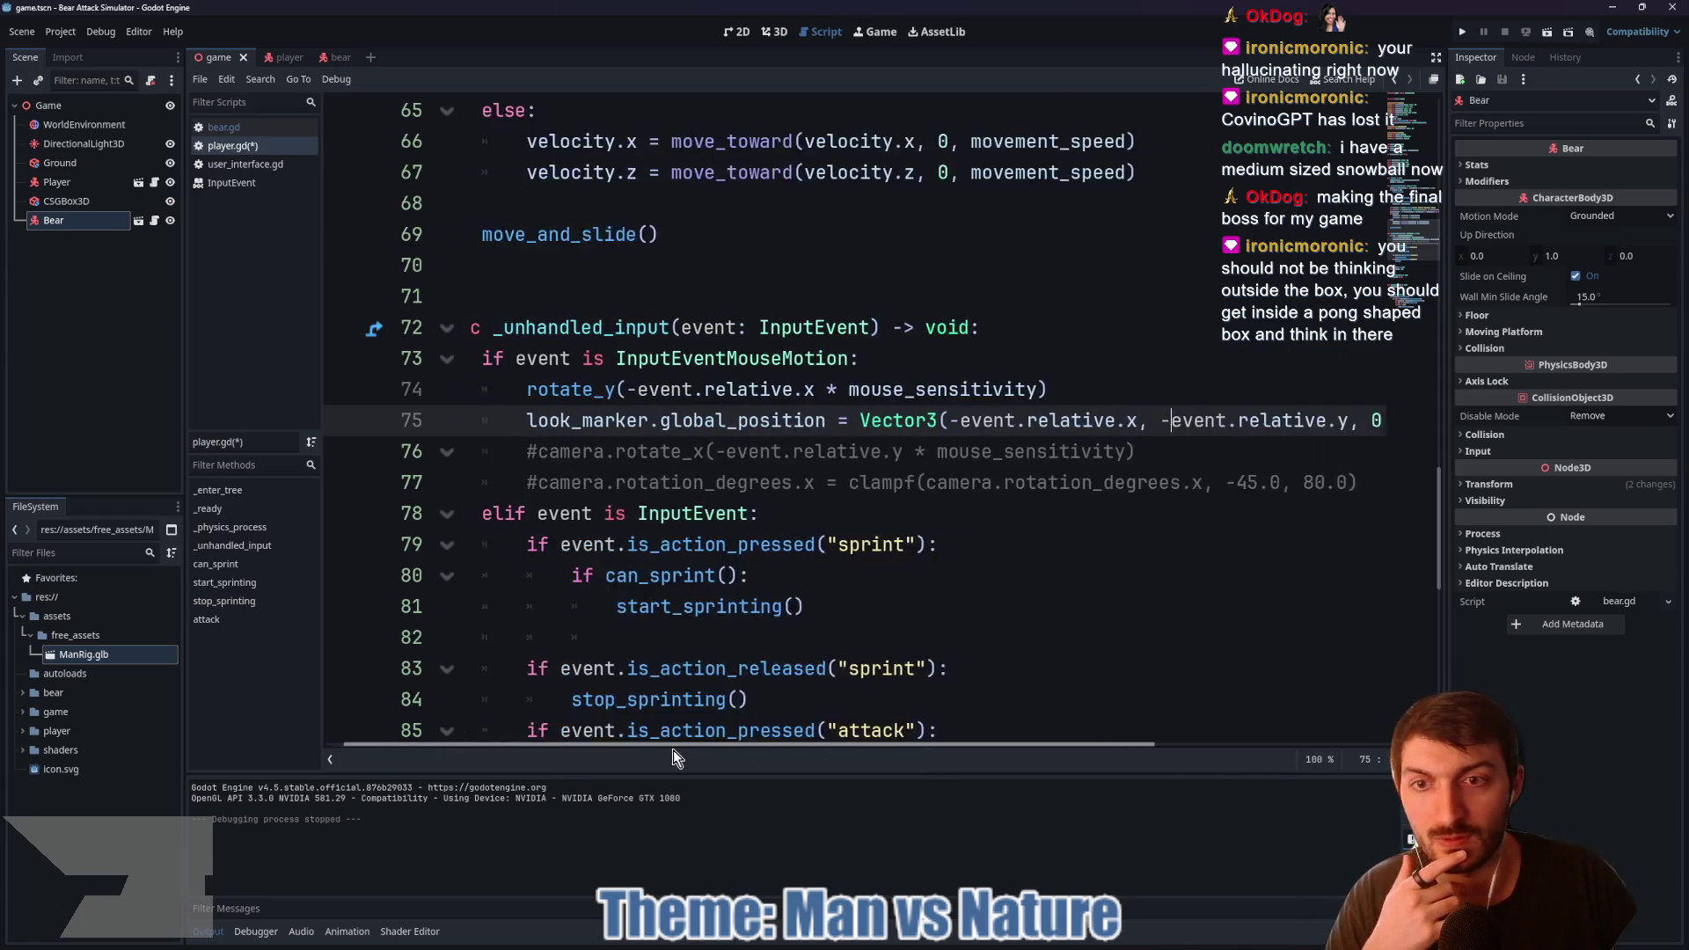
pyautogui.click(289, 58)
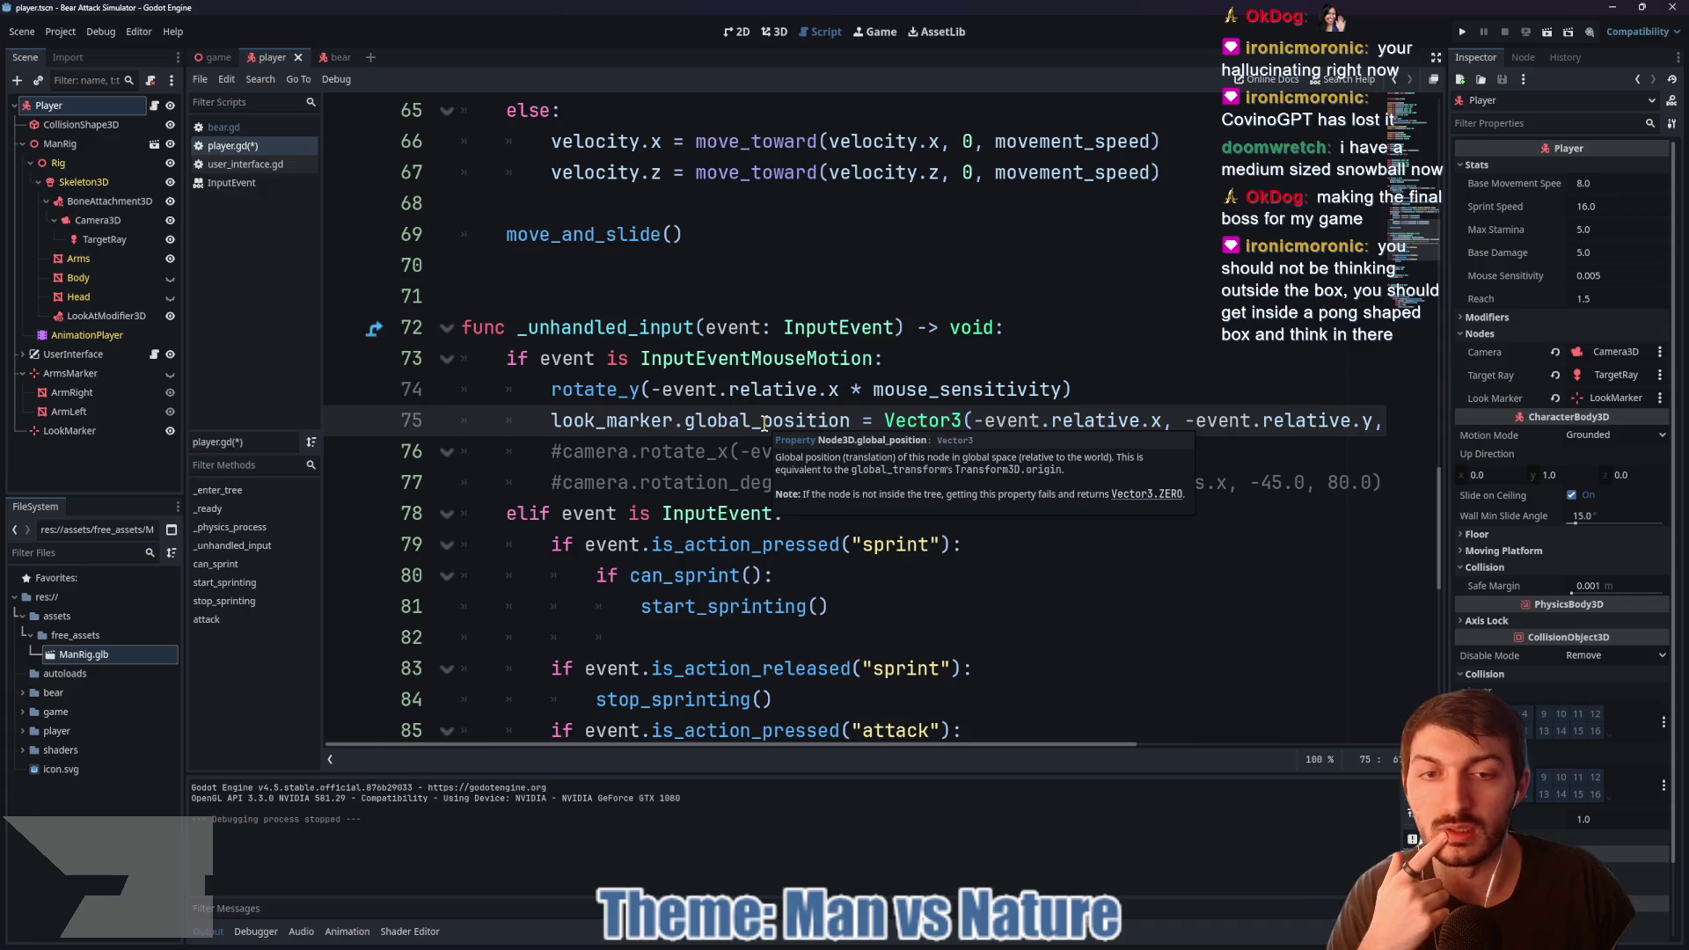
pyautogui.moveTo(764, 425); pyautogui.dragTo(687, 425)
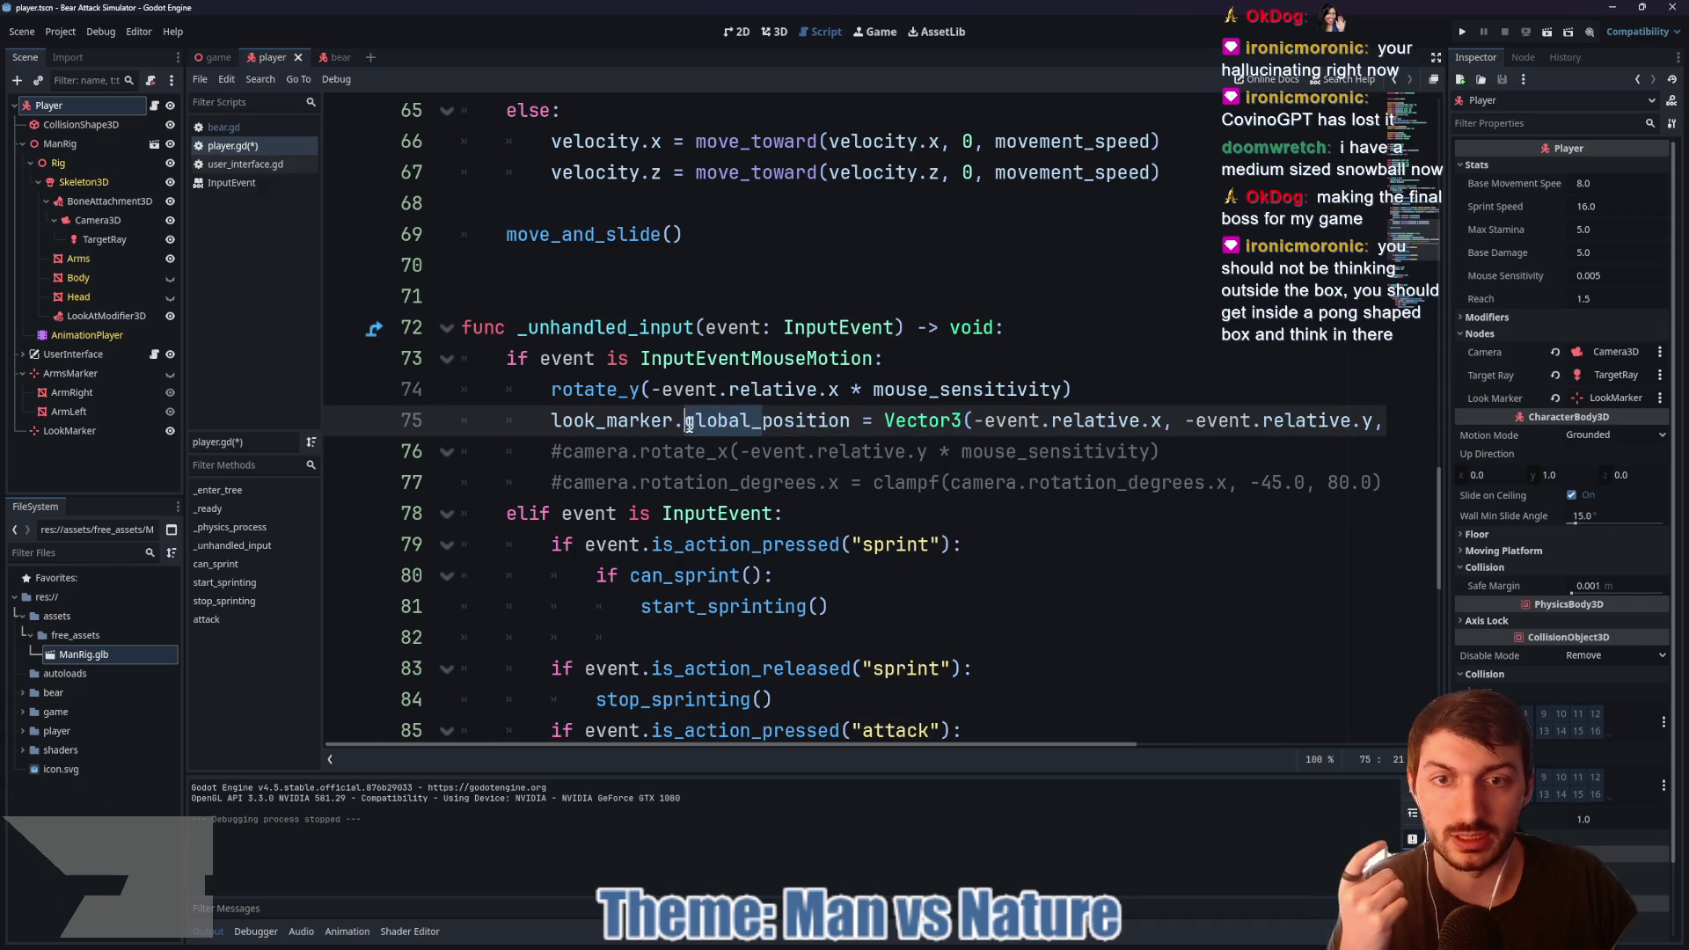
pyautogui.press('BackSpace')
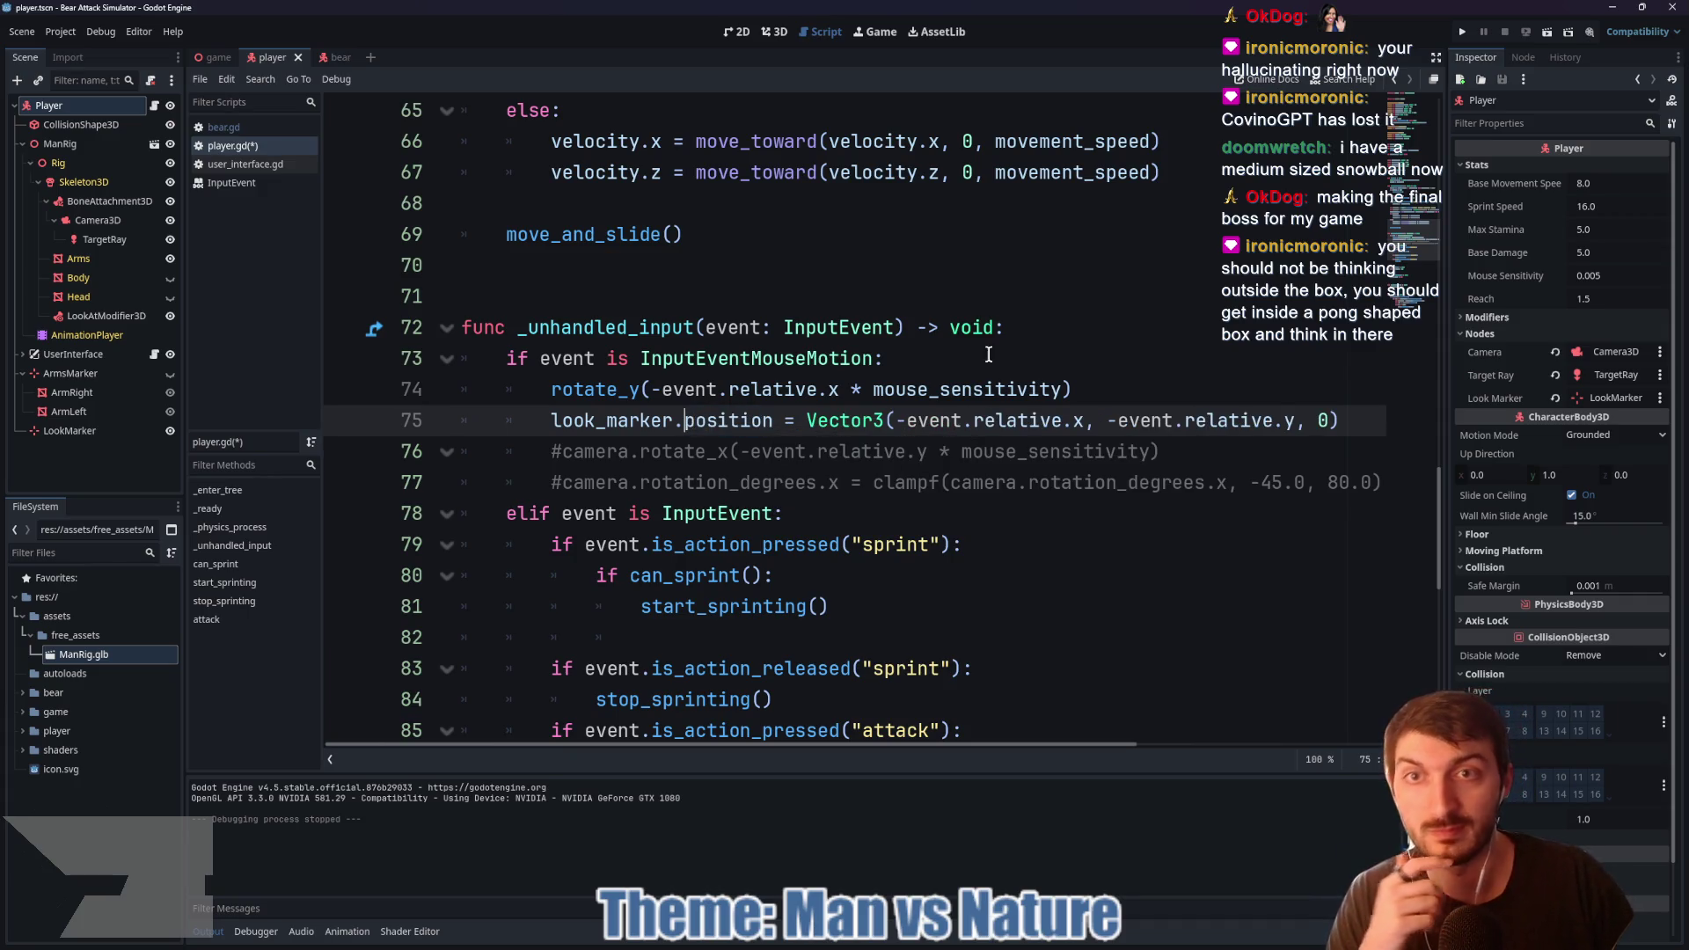
pyautogui.click(225, 57)
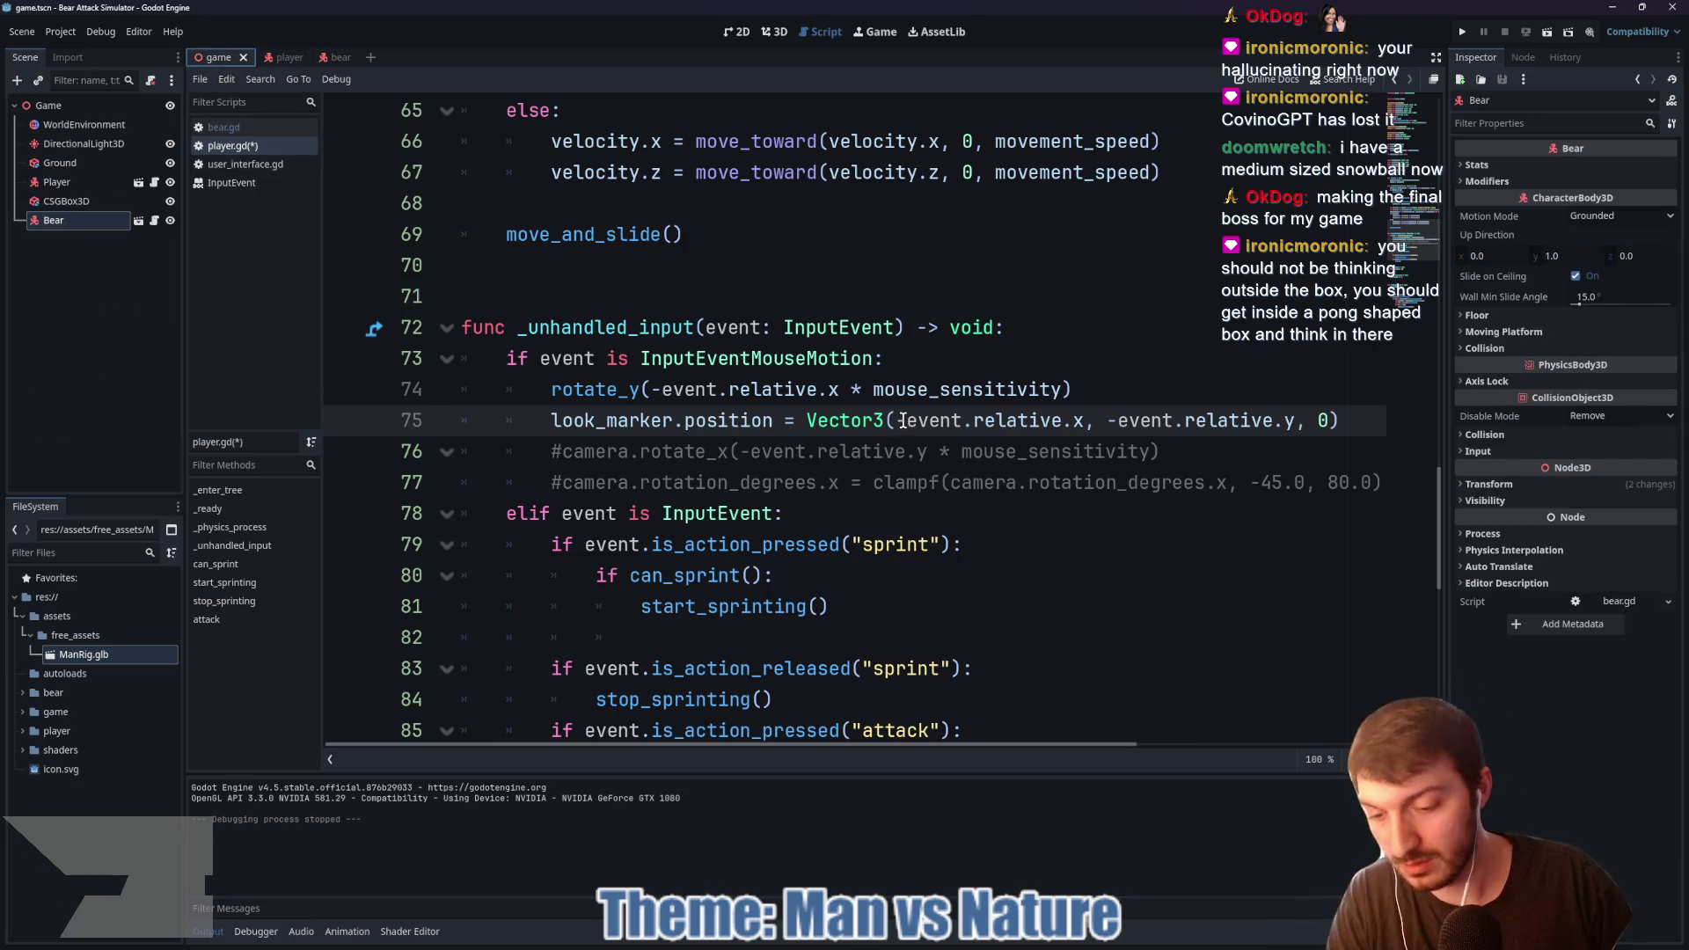
# - Run and stop the game, then scale line 75's Vector3 by 0.5 and save player.gd
pyautogui.press('F5')
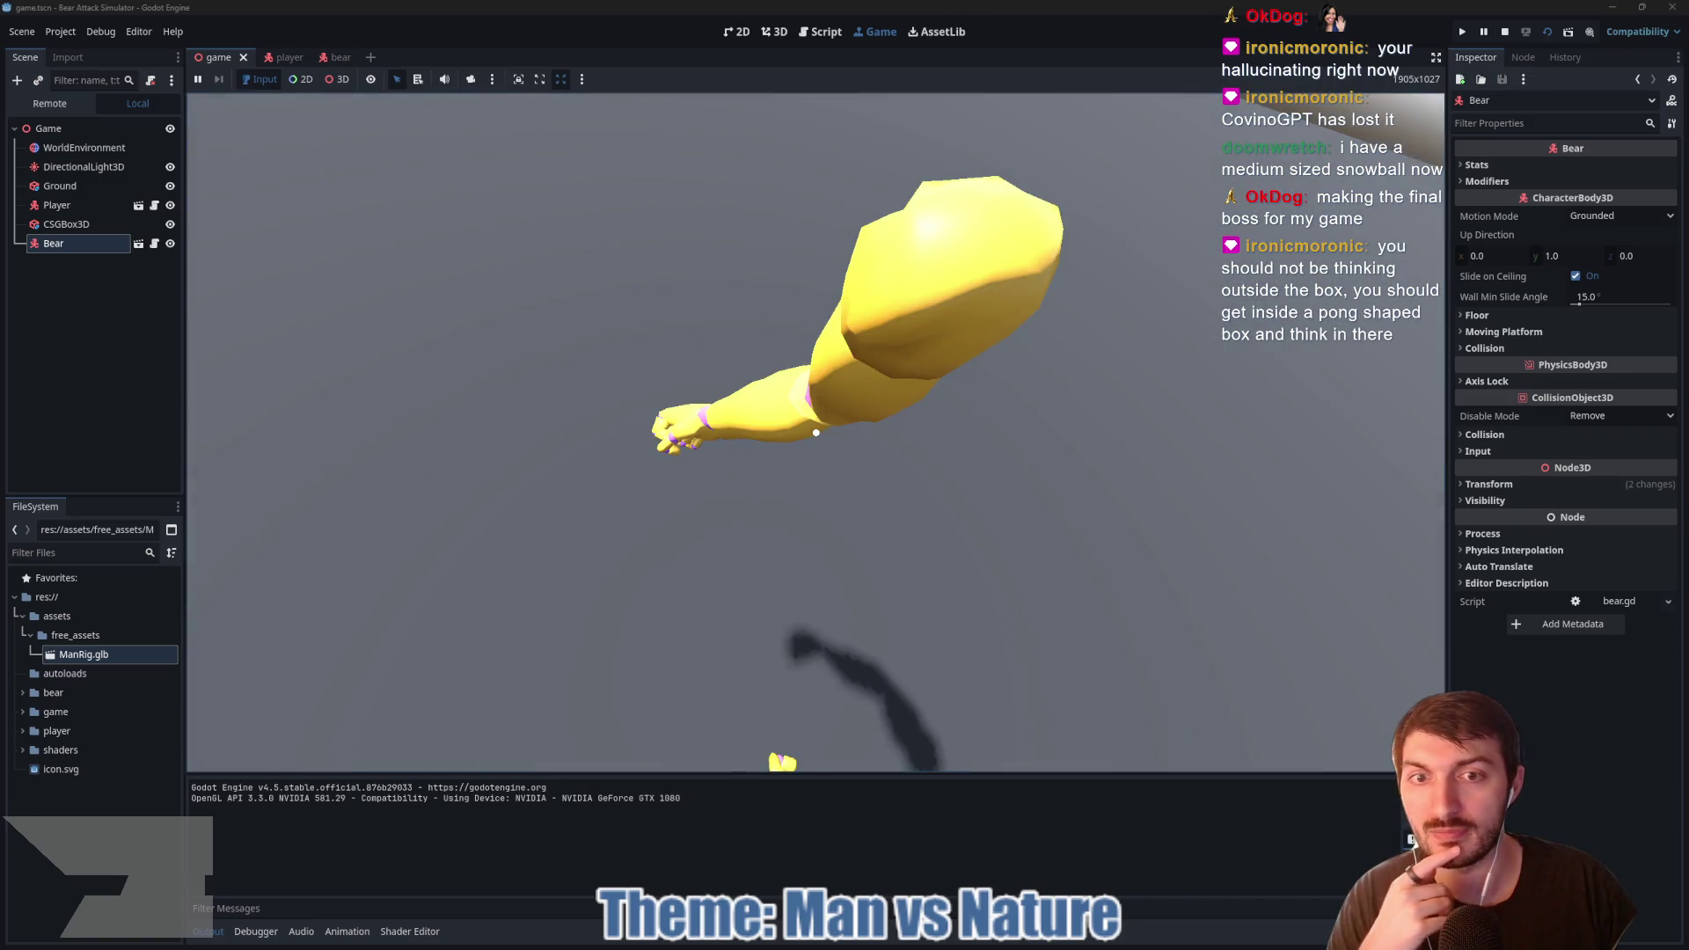
pyautogui.press('F8')
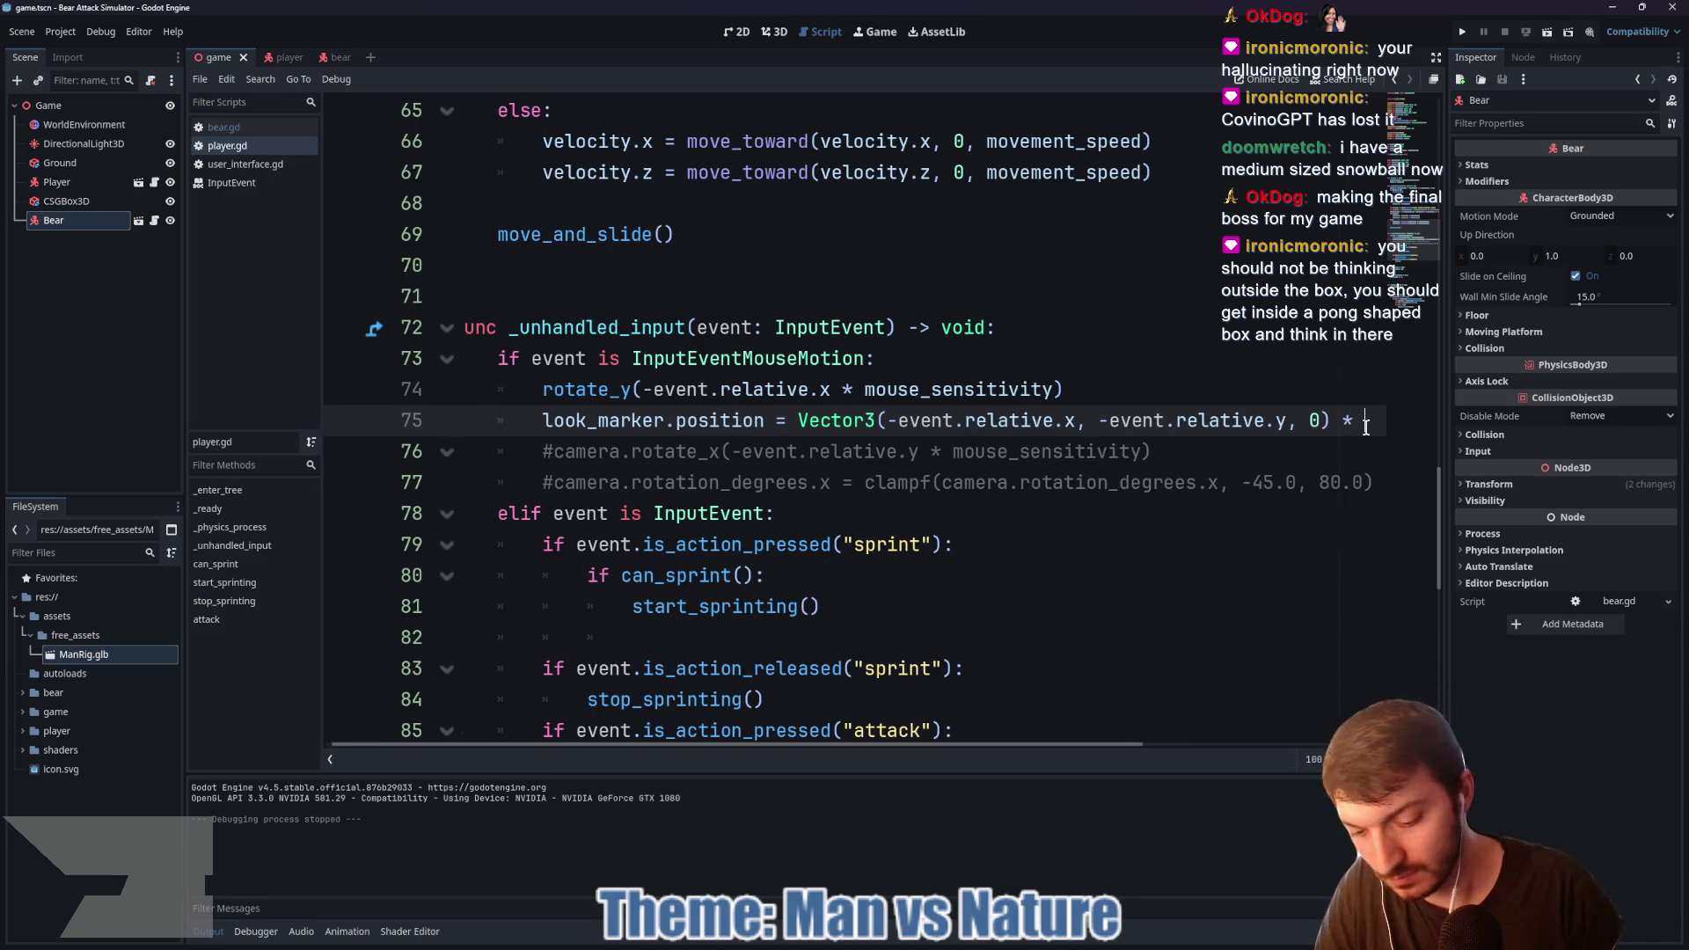
pyautogui.write('* mouse')
pyautogui.press('BackSpace')
pyautogui.press('BackSpace')
pyautogui.press('BackSpace')
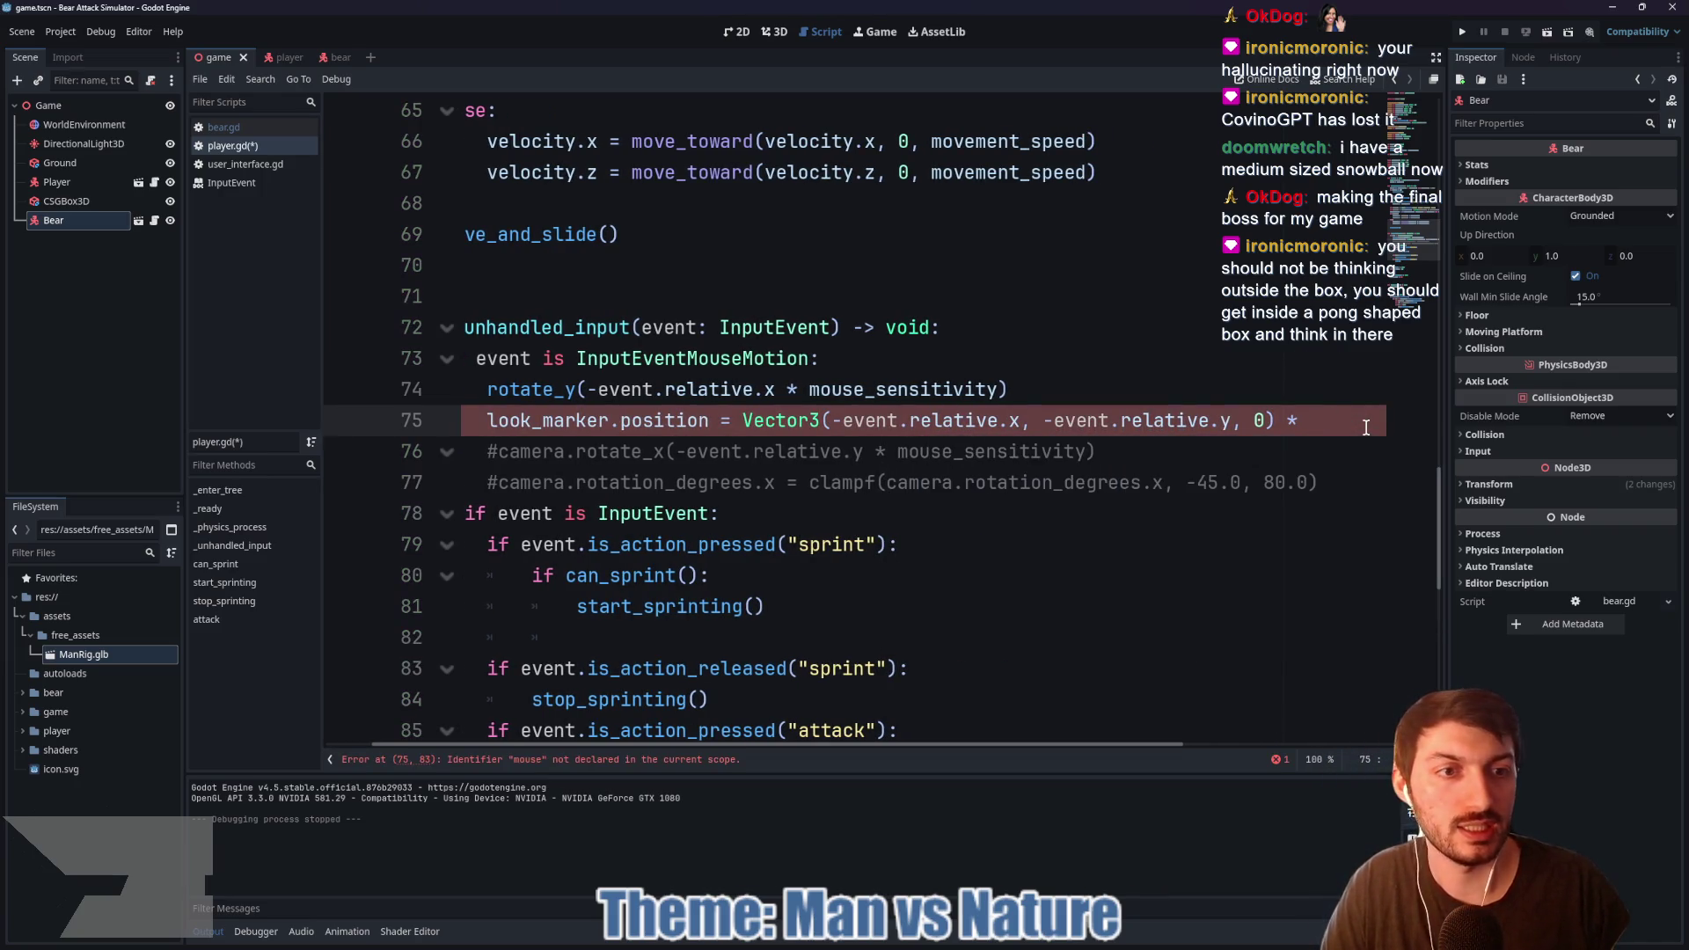
pyautogui.hotkey('ctrl', 's')
# - Test-run the game again with the 0.5 scaling, then return to the player scene
pyautogui.press('F5')
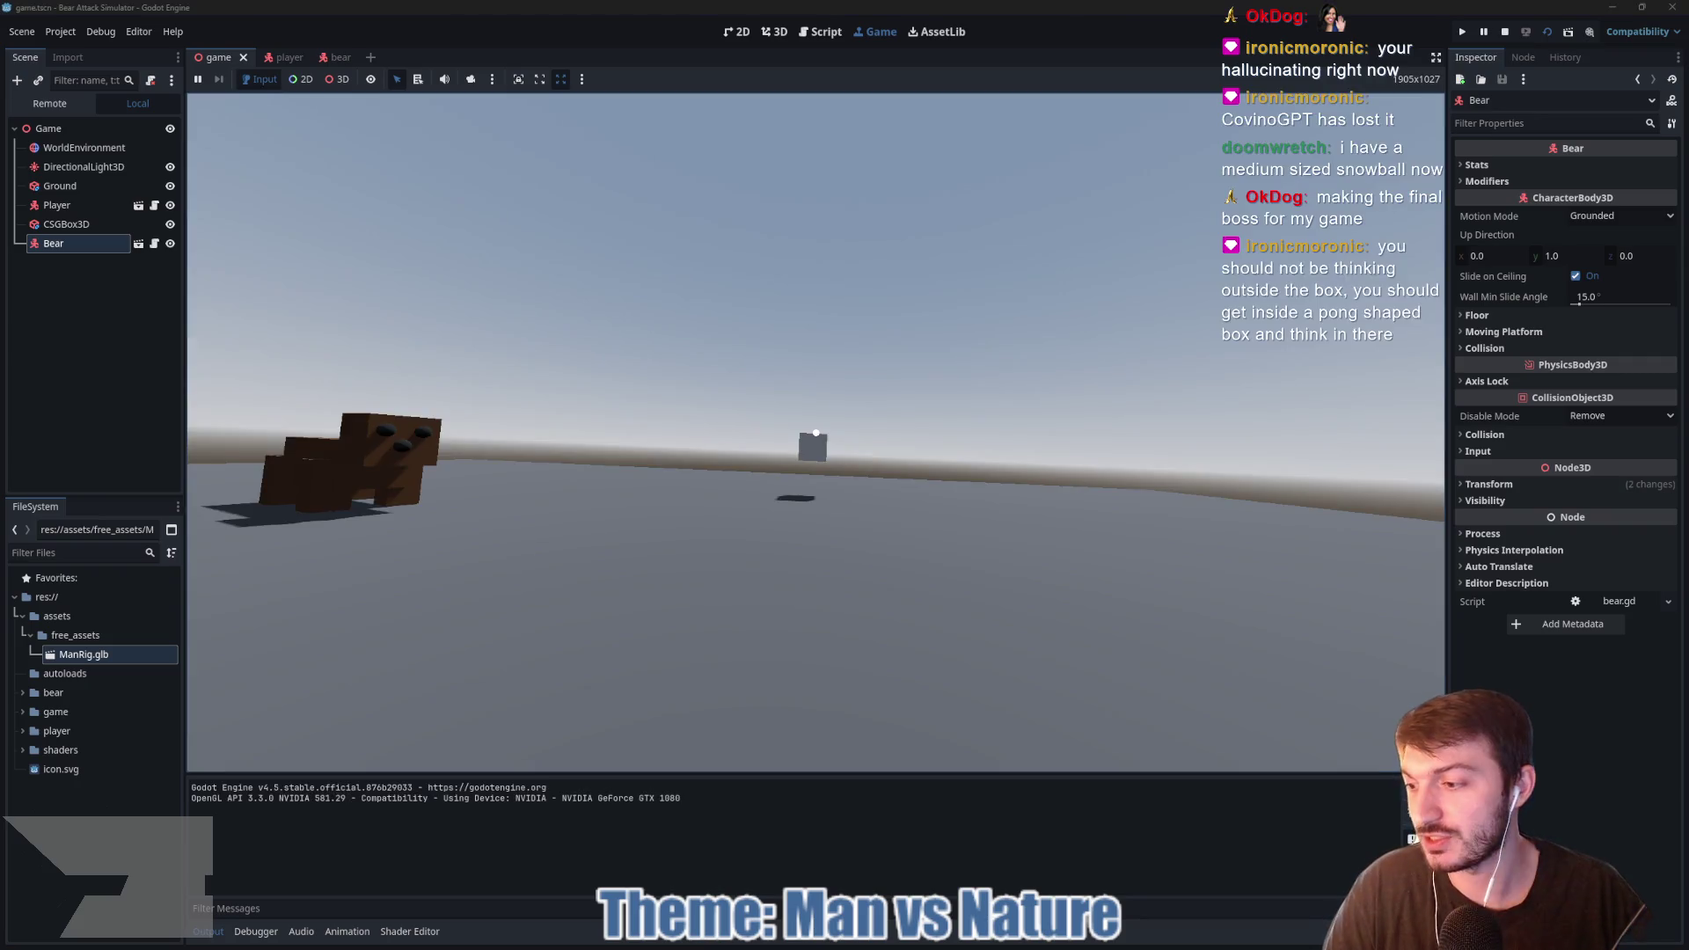
pyautogui.press('F8')
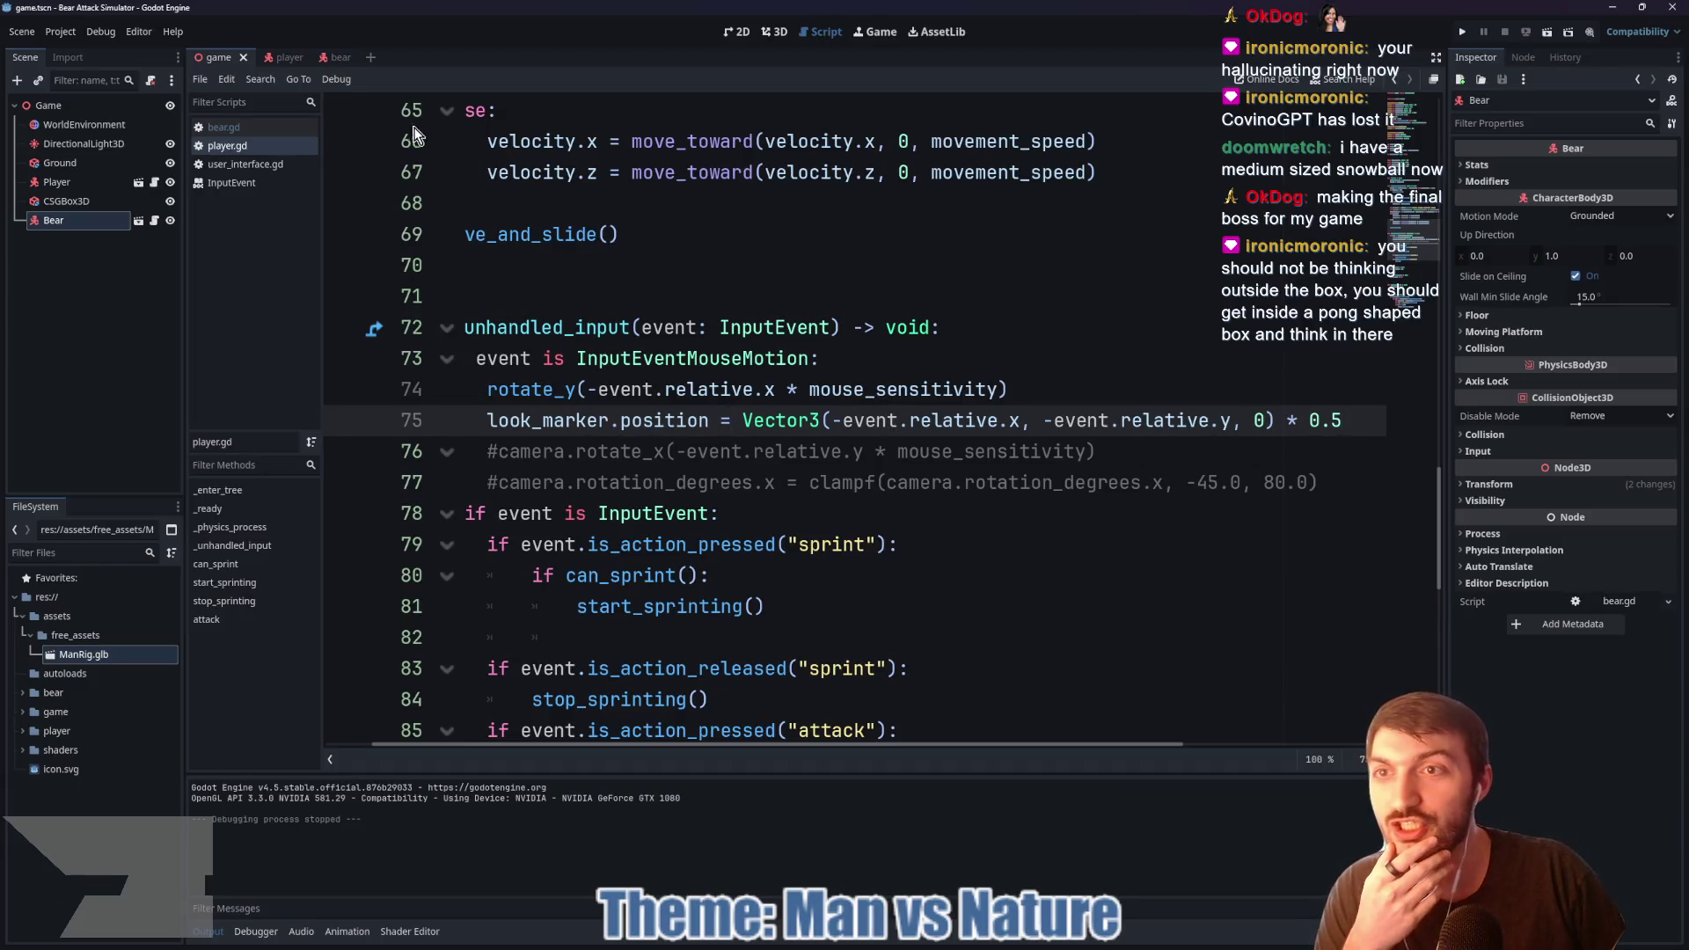
pyautogui.click(283, 57)
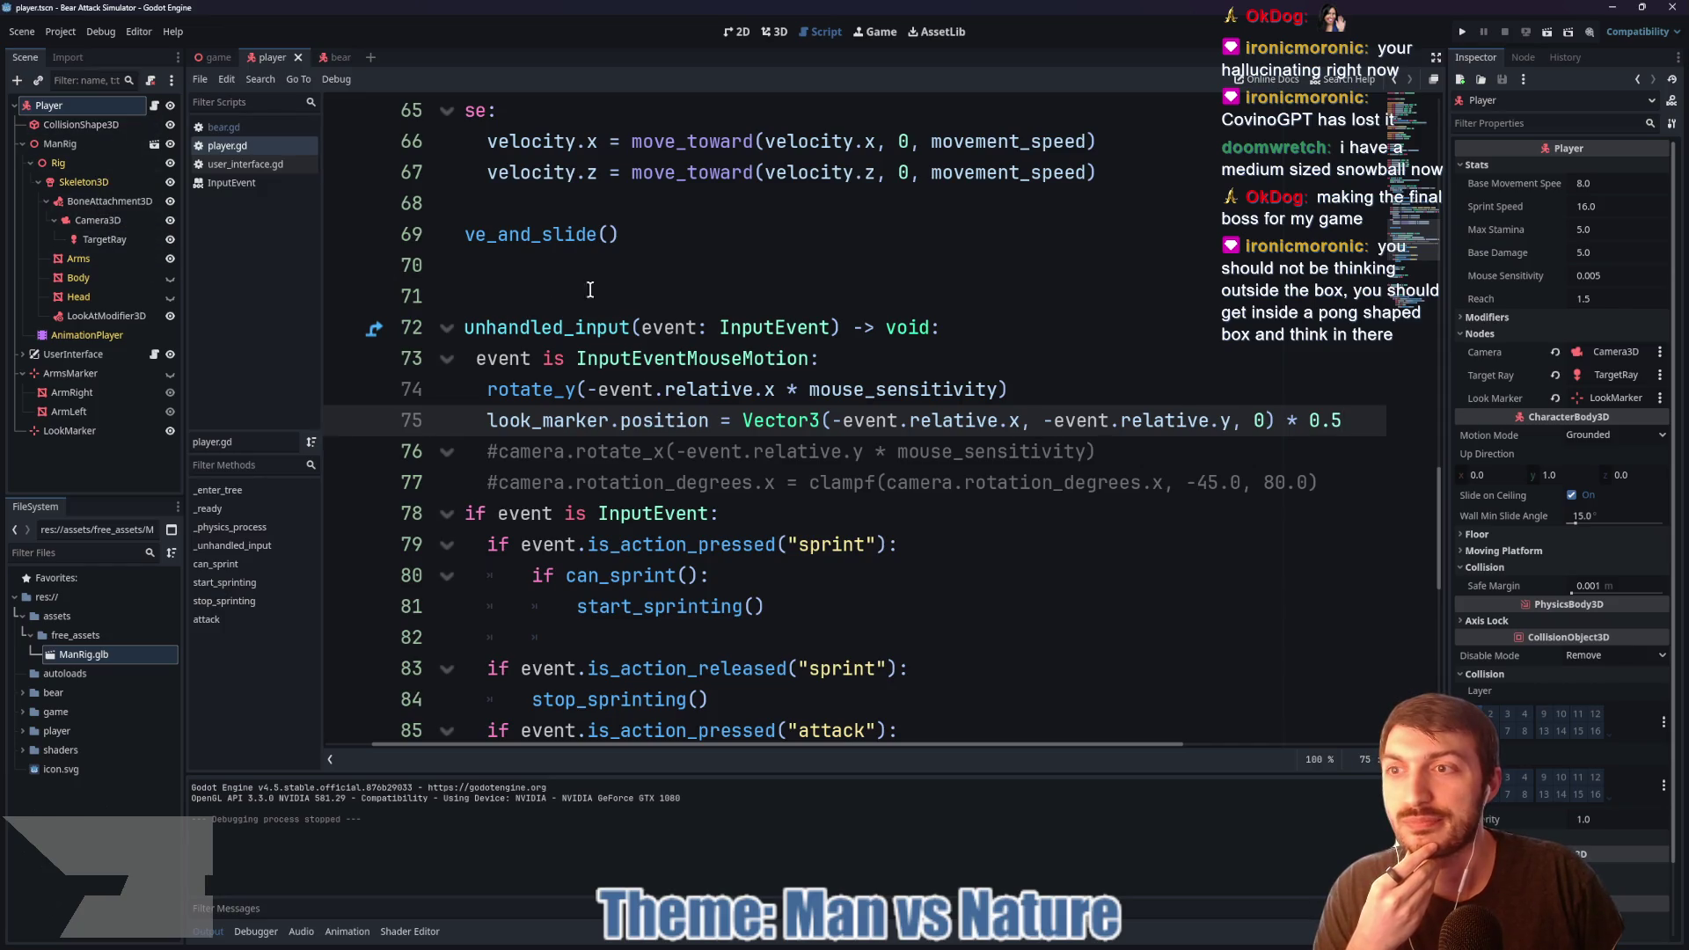
# - Trial-move LookMarker along X in the 3D view, cancel it, and return to player.gd
pyautogui.click(779, 39)
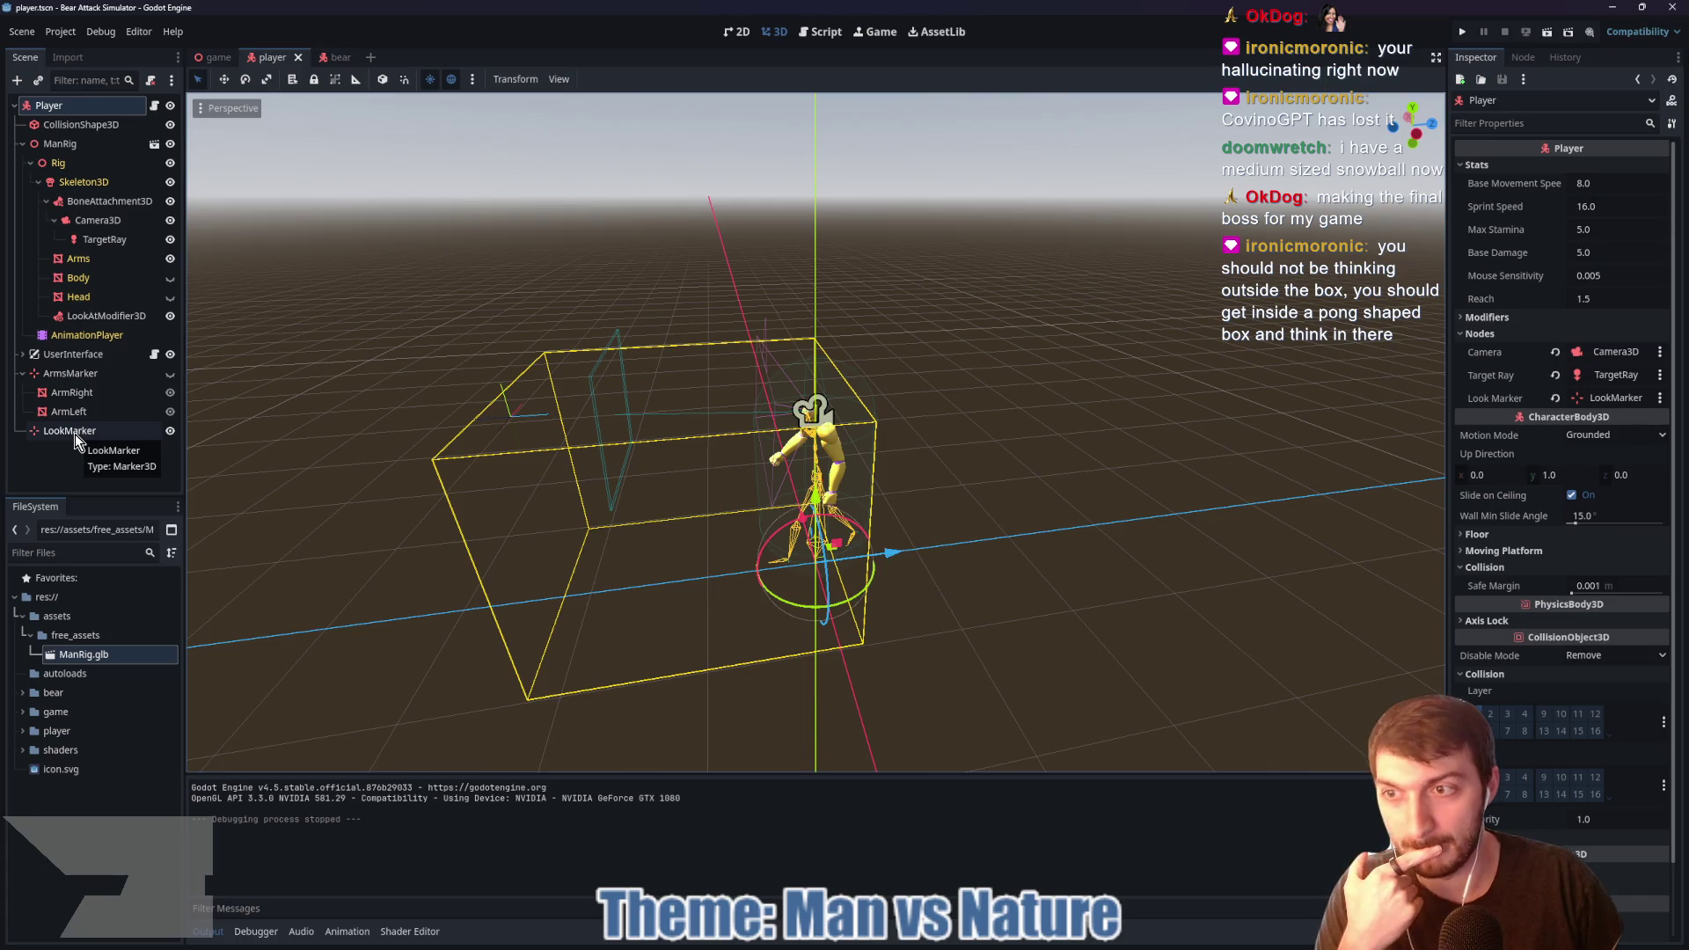
pyautogui.click(75, 435)
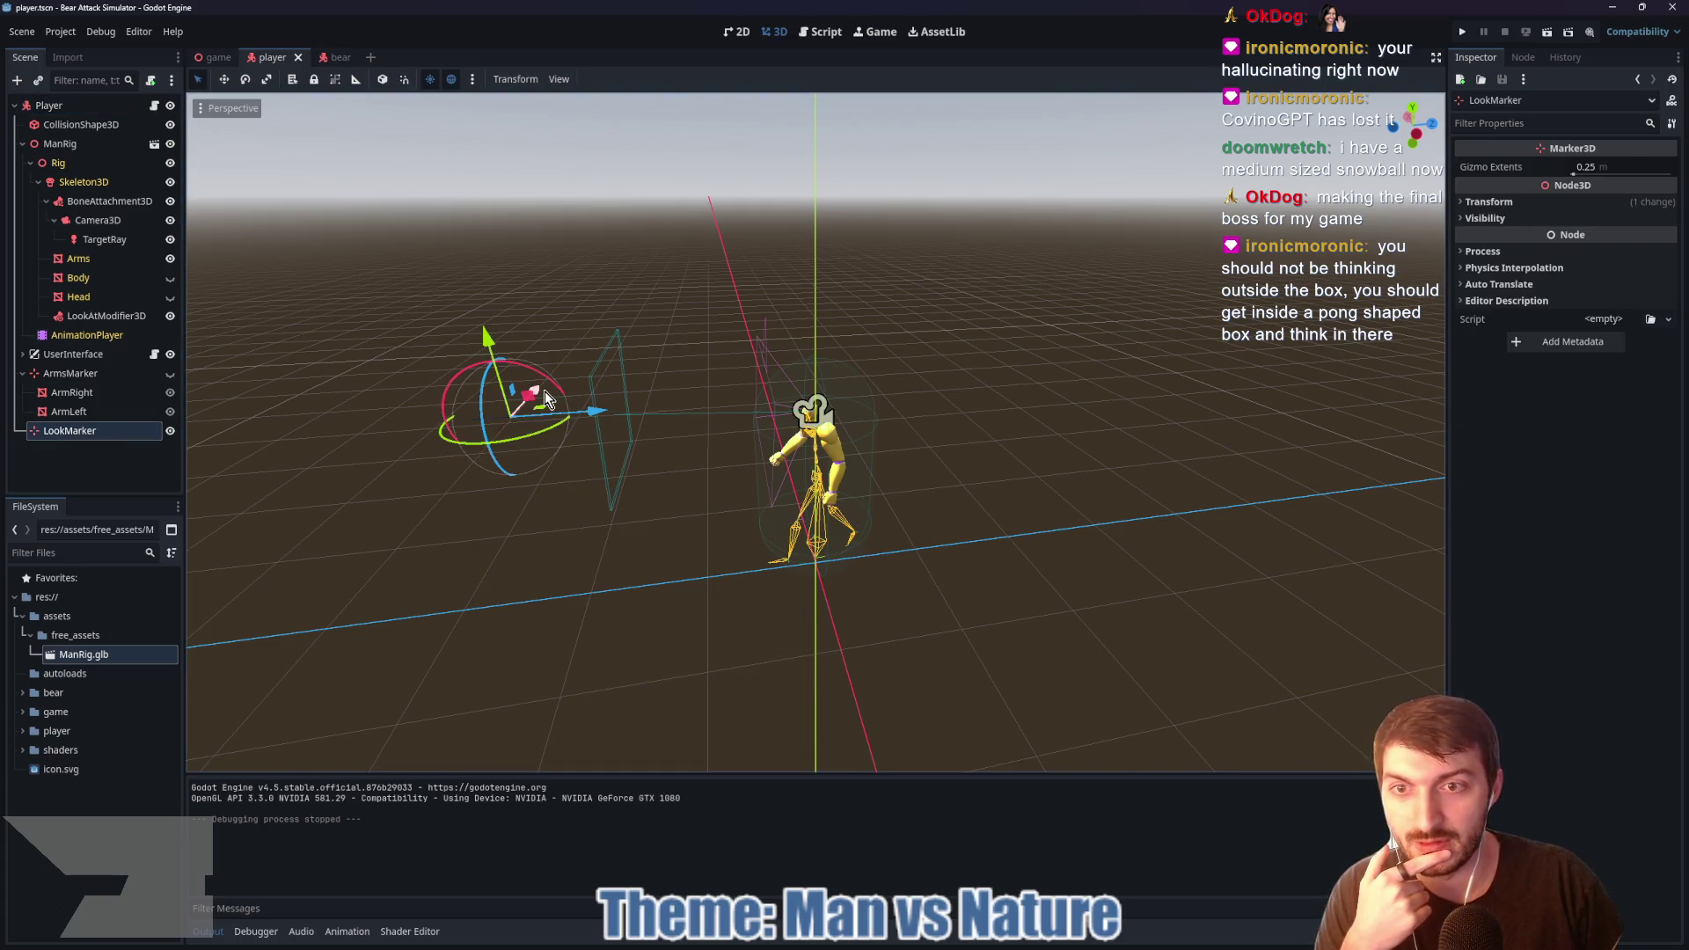
pyautogui.moveTo(546, 391)
pyautogui.mouseDown()
pyautogui.moveTo(621, 359)
pyautogui.moveTo(563, 419)
pyautogui.moveTo(598, 343)
pyautogui.moveTo(546, 430)
pyautogui.moveTo(603, 324)
pyautogui.moveTo(492, 379)
pyautogui.moveTo(578, 338)
pyautogui.mouseUp()
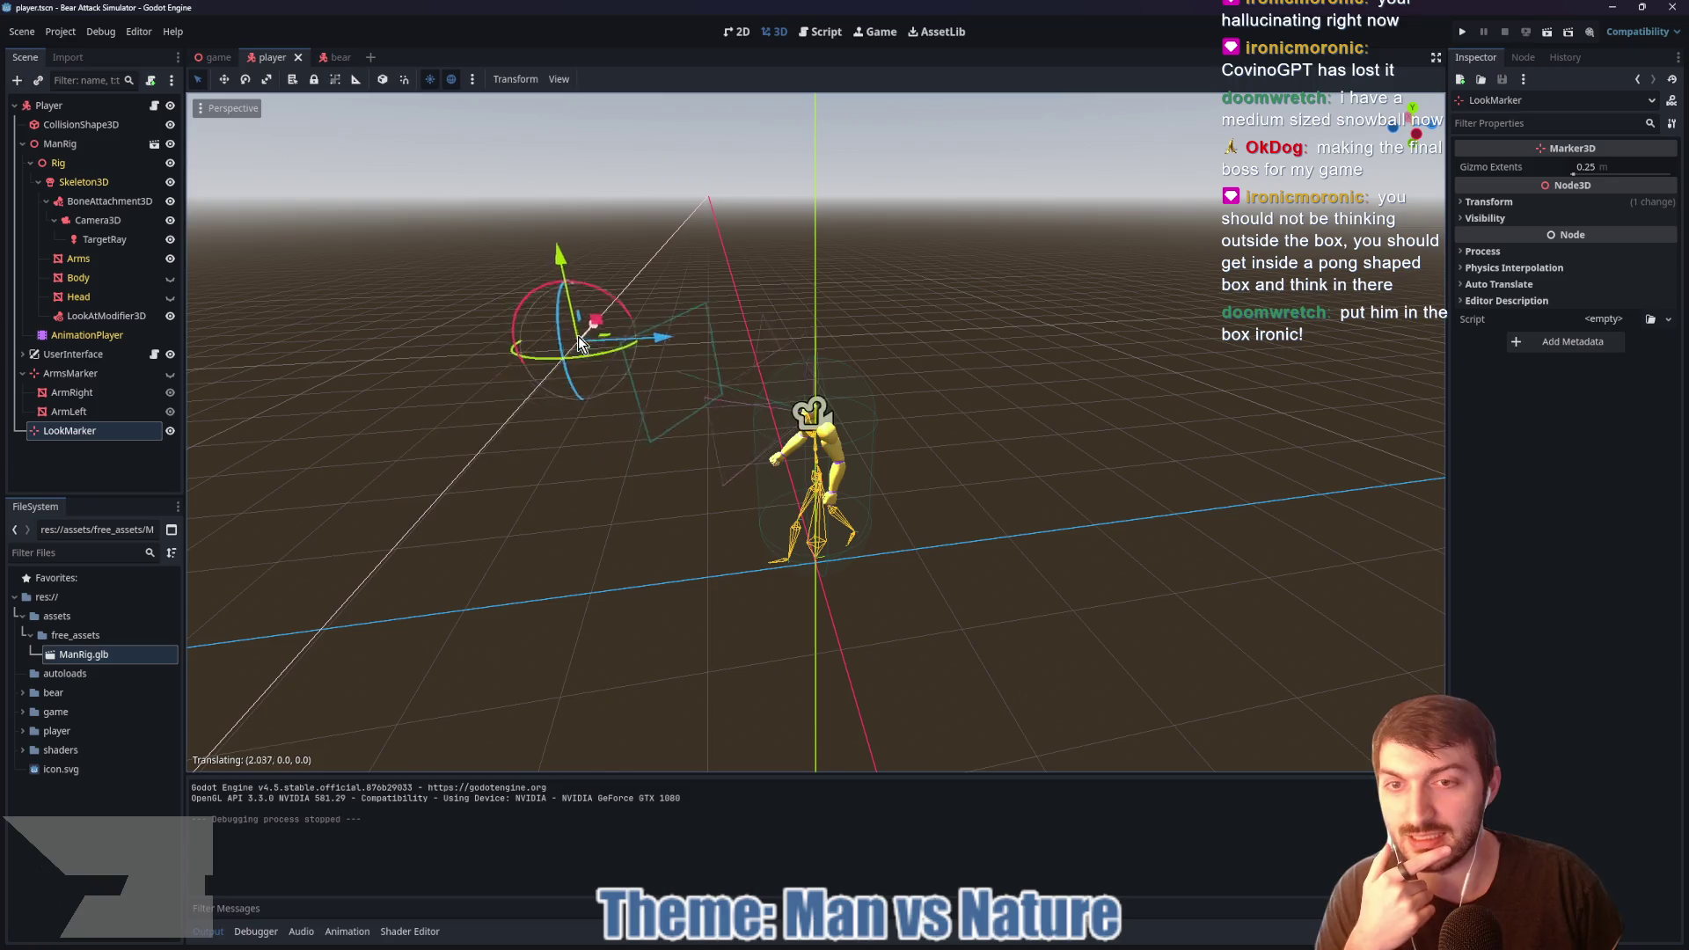
pyautogui.press('Escape')
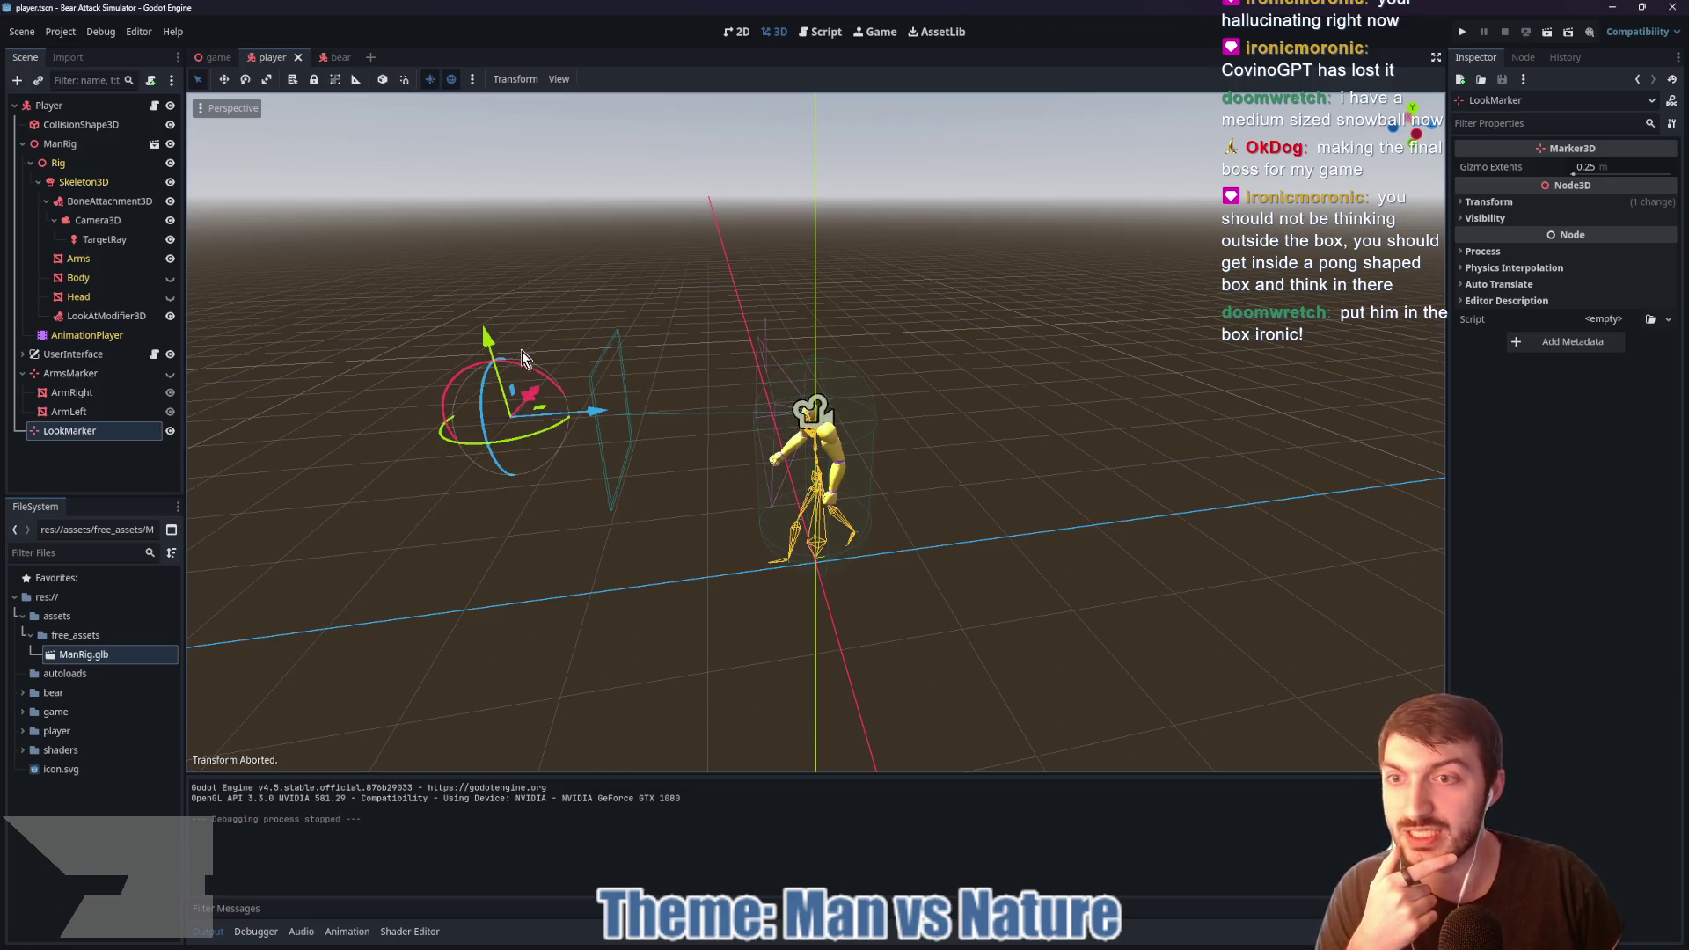
pyautogui.click(154, 105)
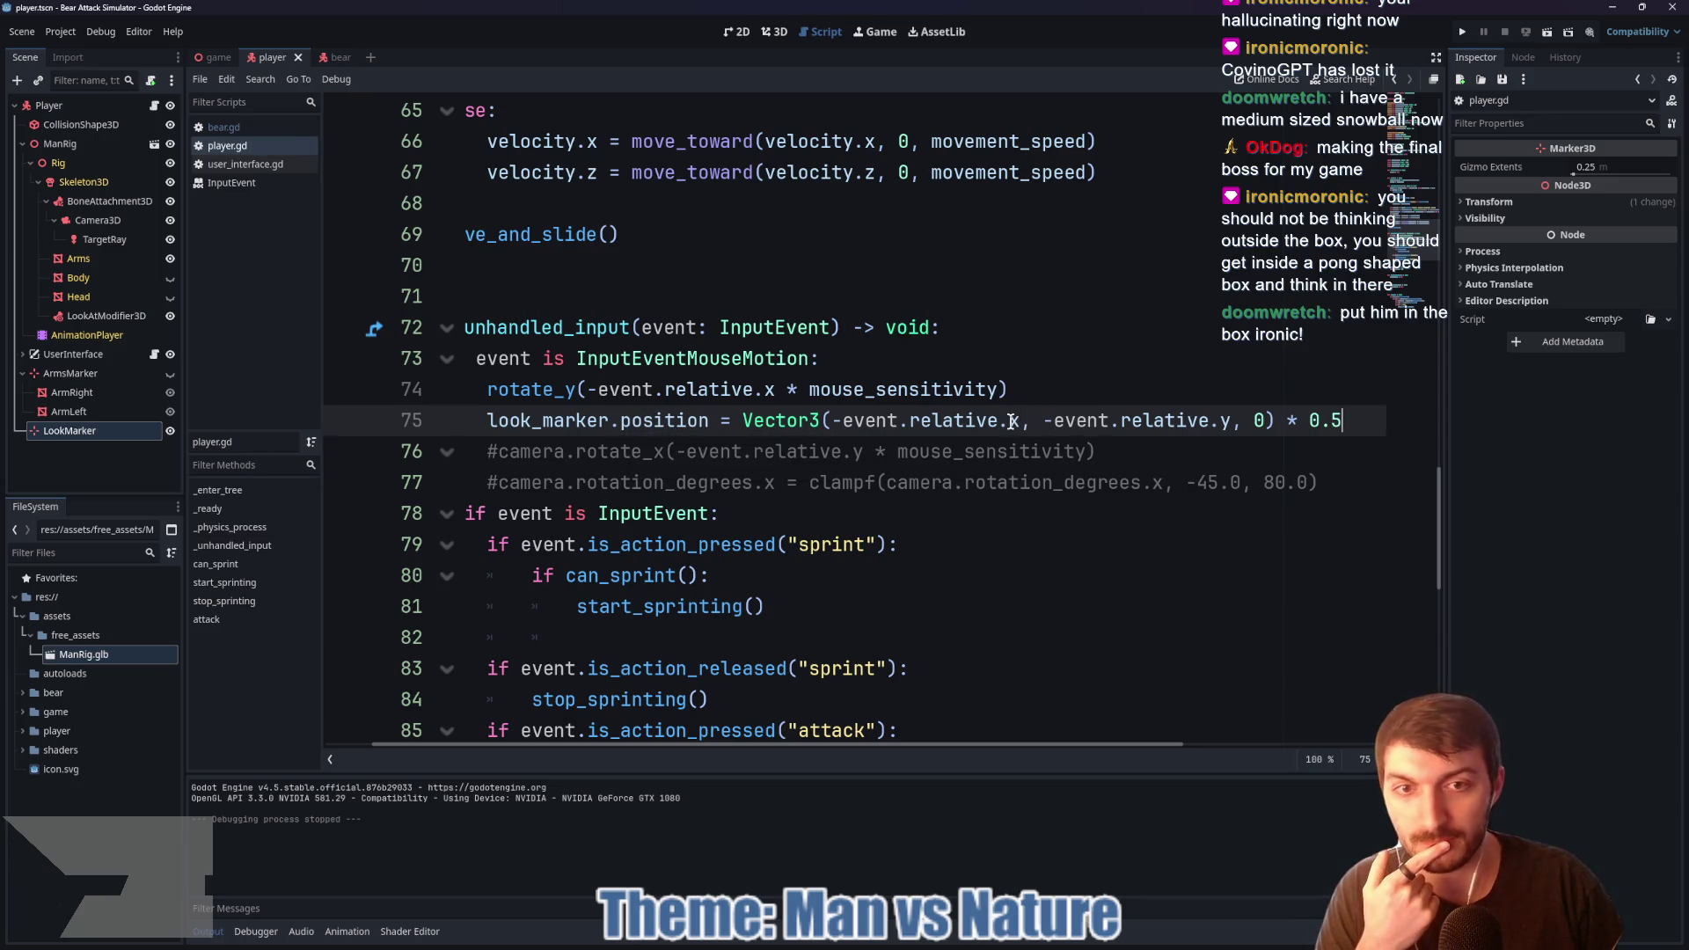
# - Comment out the rotate_y call on line 74 with # and test-run the game
pyautogui.click(488, 389)
pyautogui.write('#')
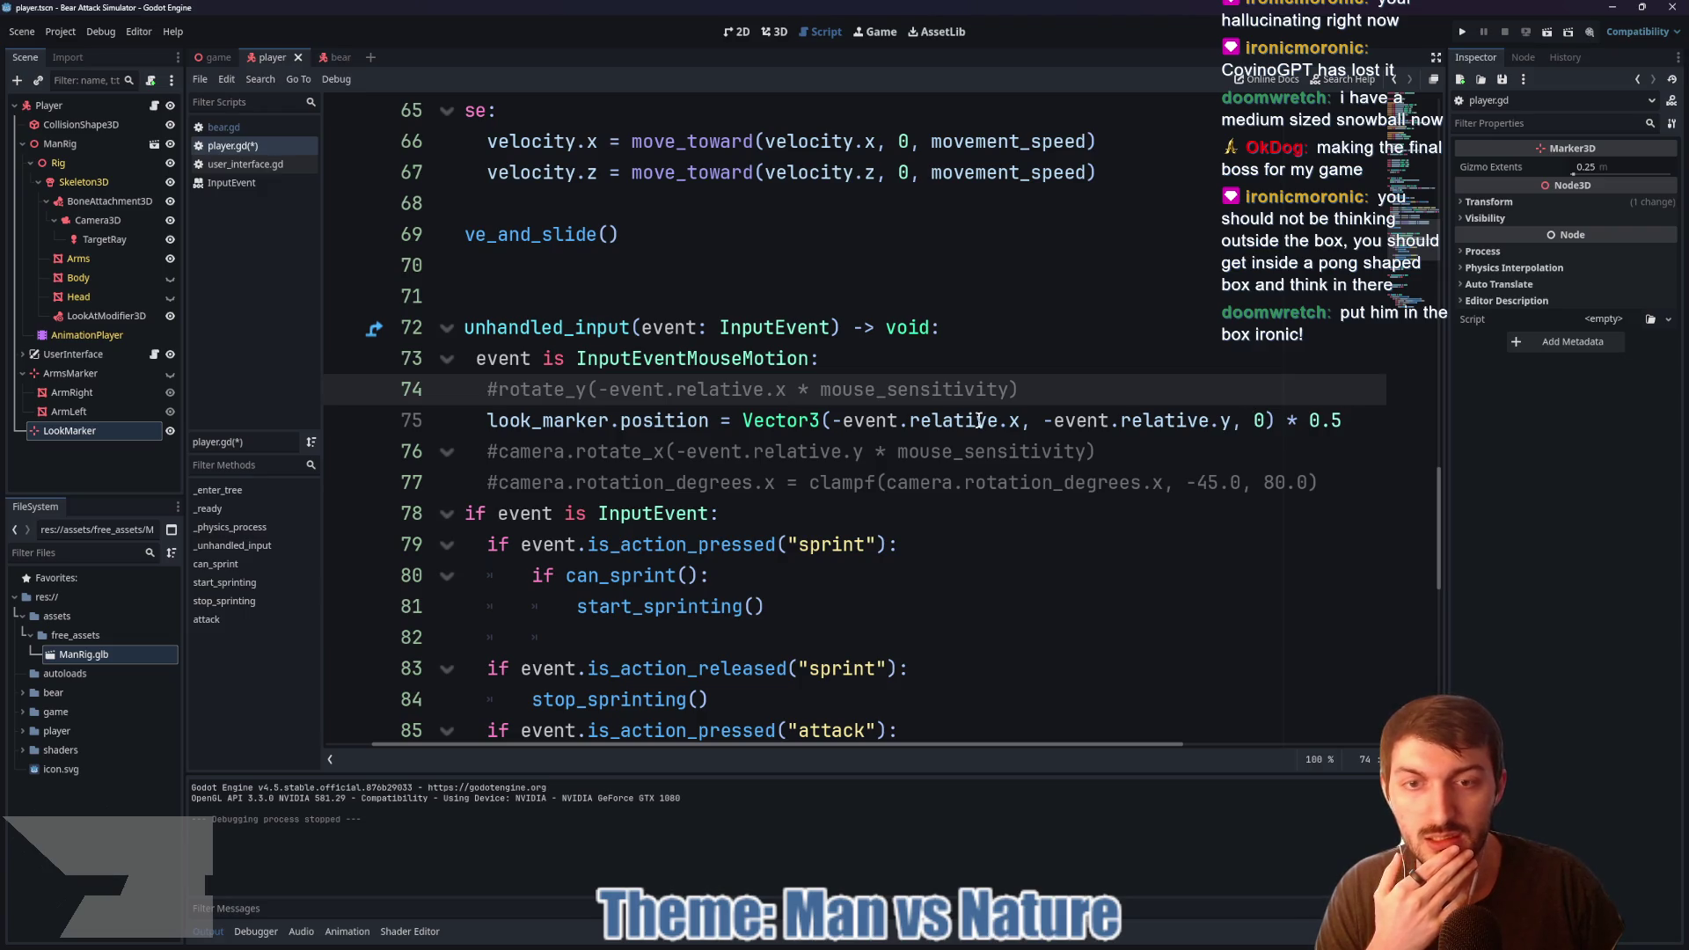
pyautogui.press('F5')
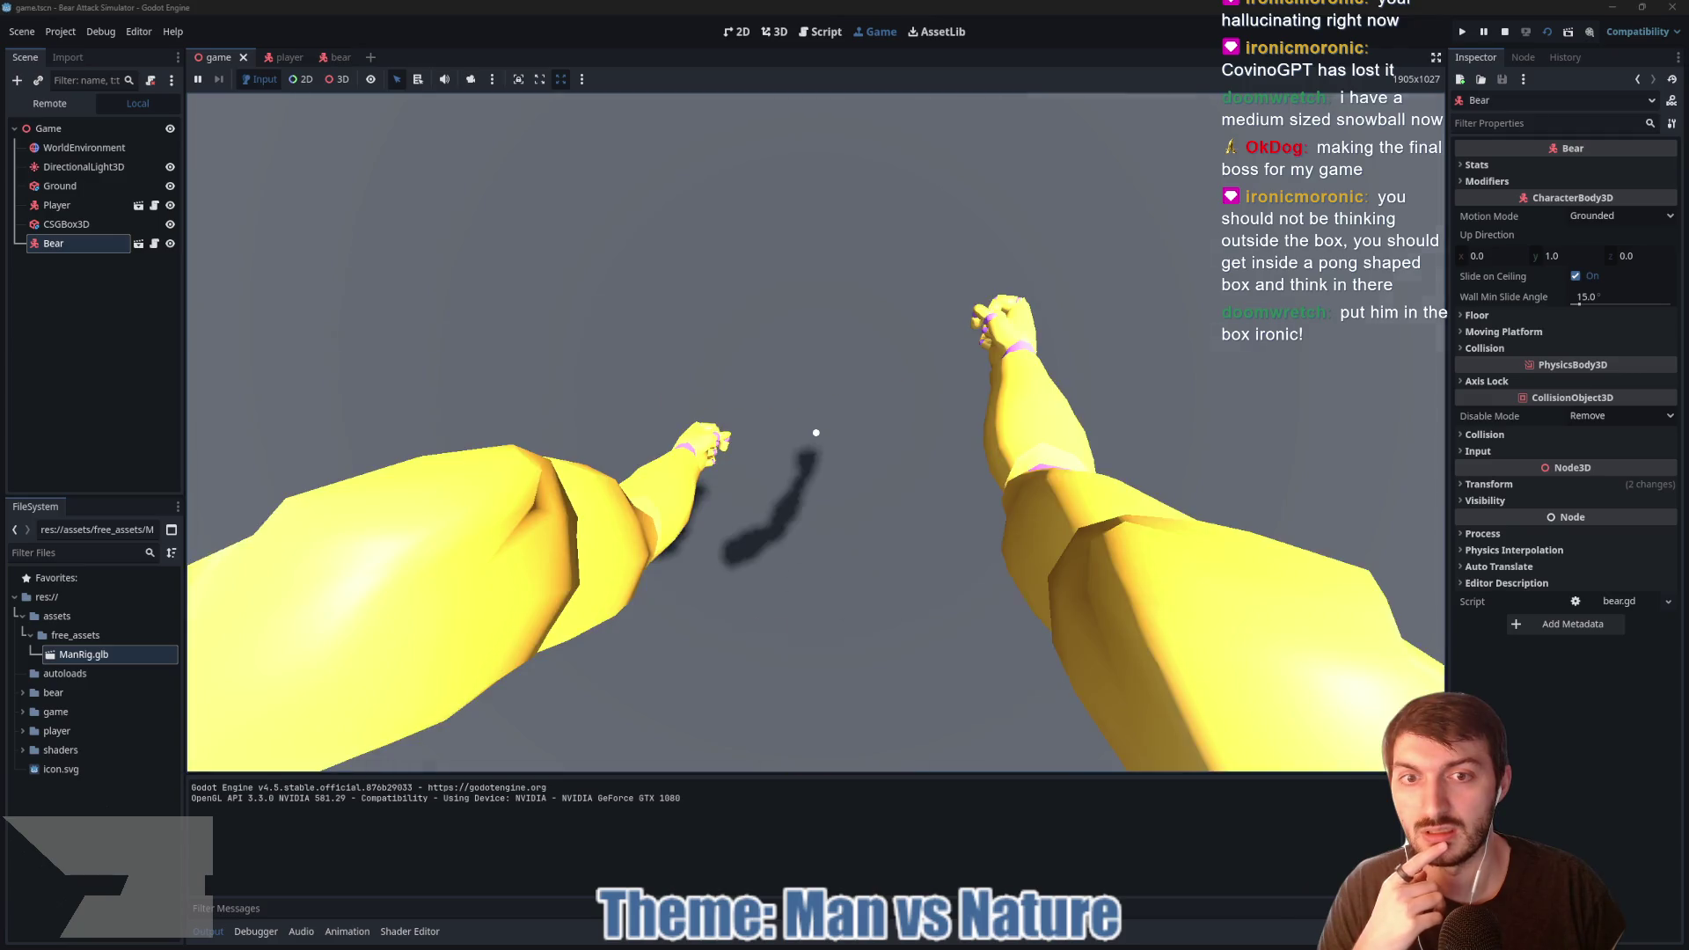
pyautogui.press('F8')
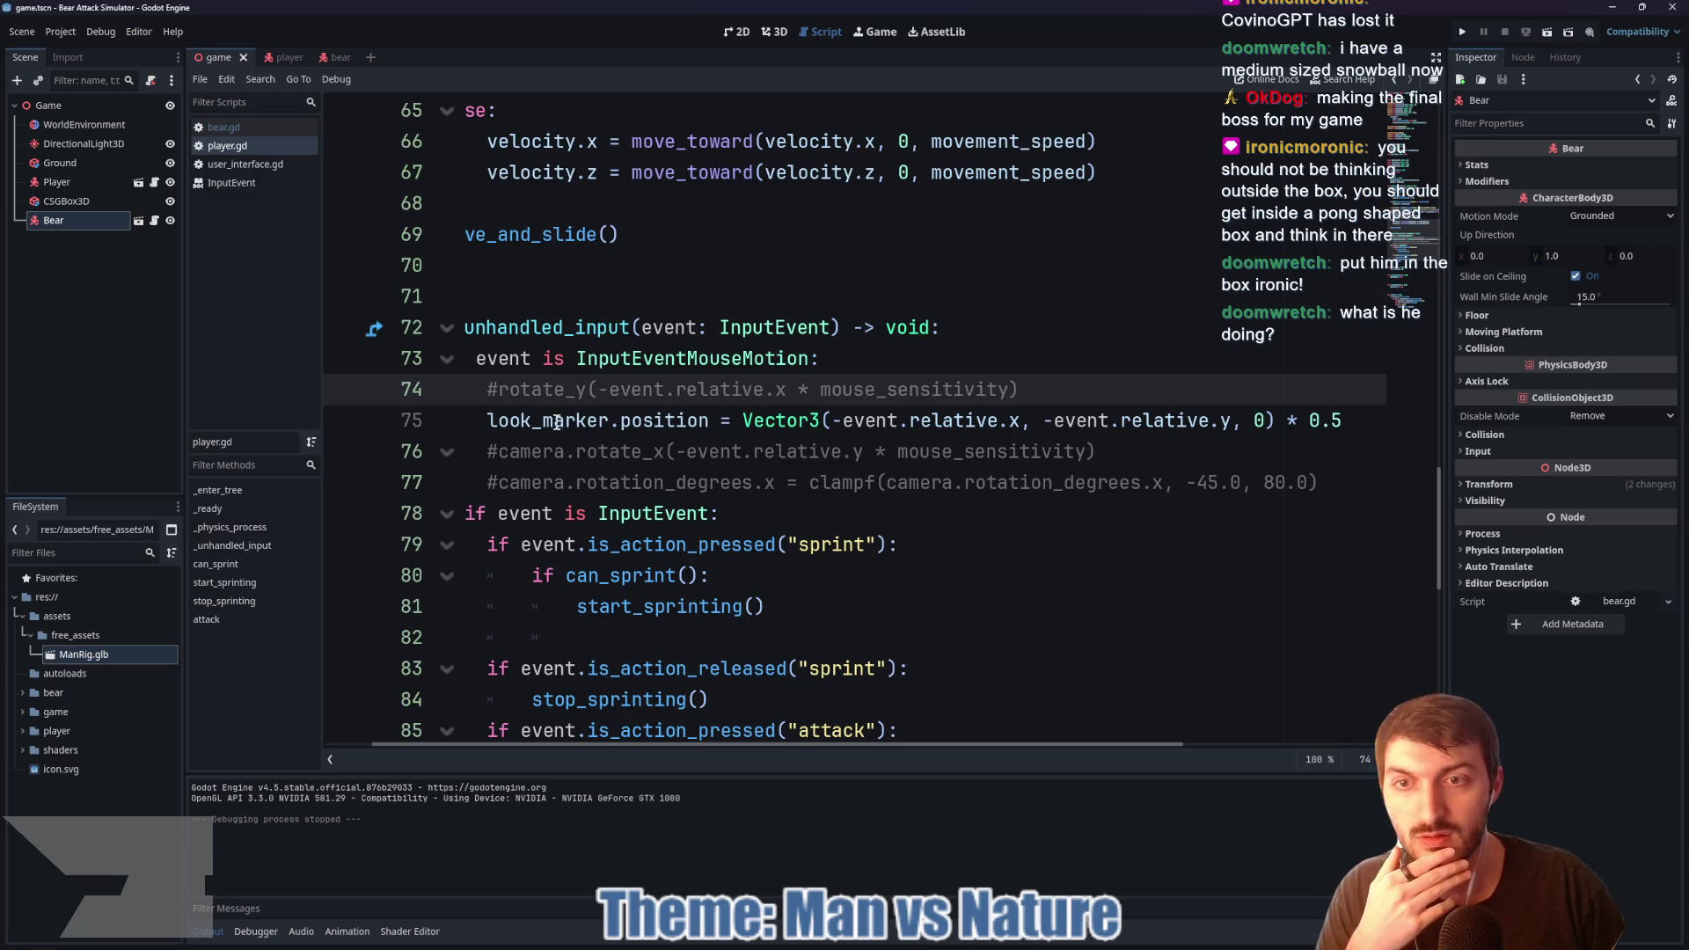
# - Start a clampf(look_marker.global_position.x call on a new line 76
pyautogui.click(483, 434)
pyautogui.click(484, 452)
pyautogui.press('Return')
pyautogui.press('Up')
pyautogui.write('clamp')
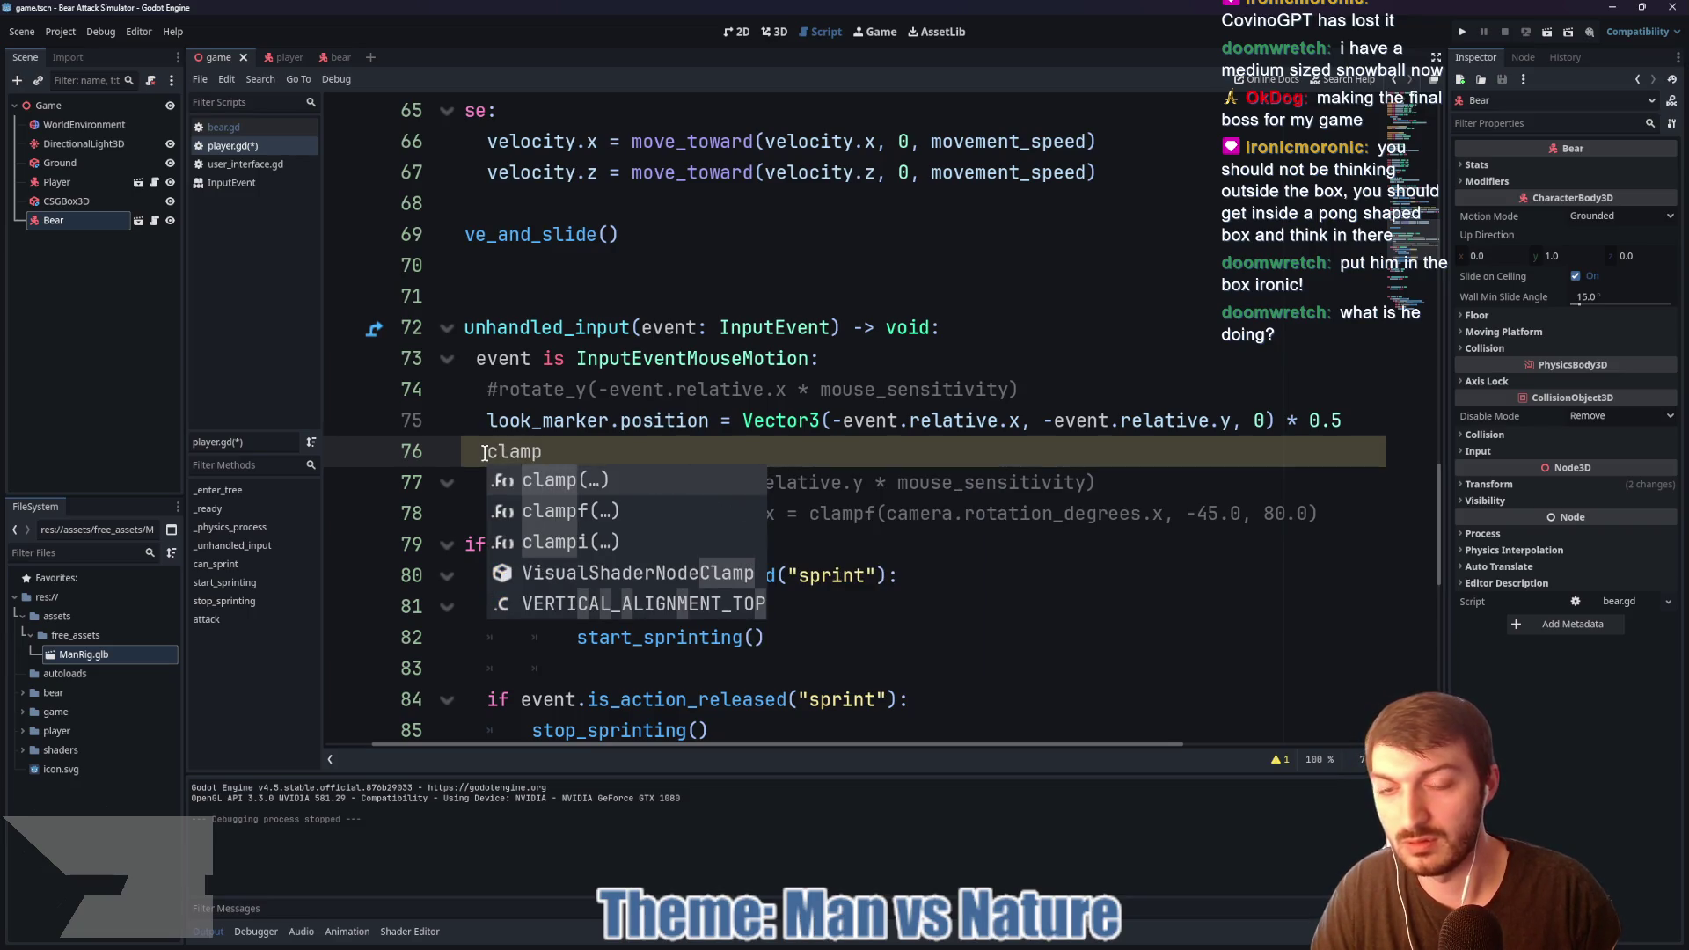
pyautogui.write('f')
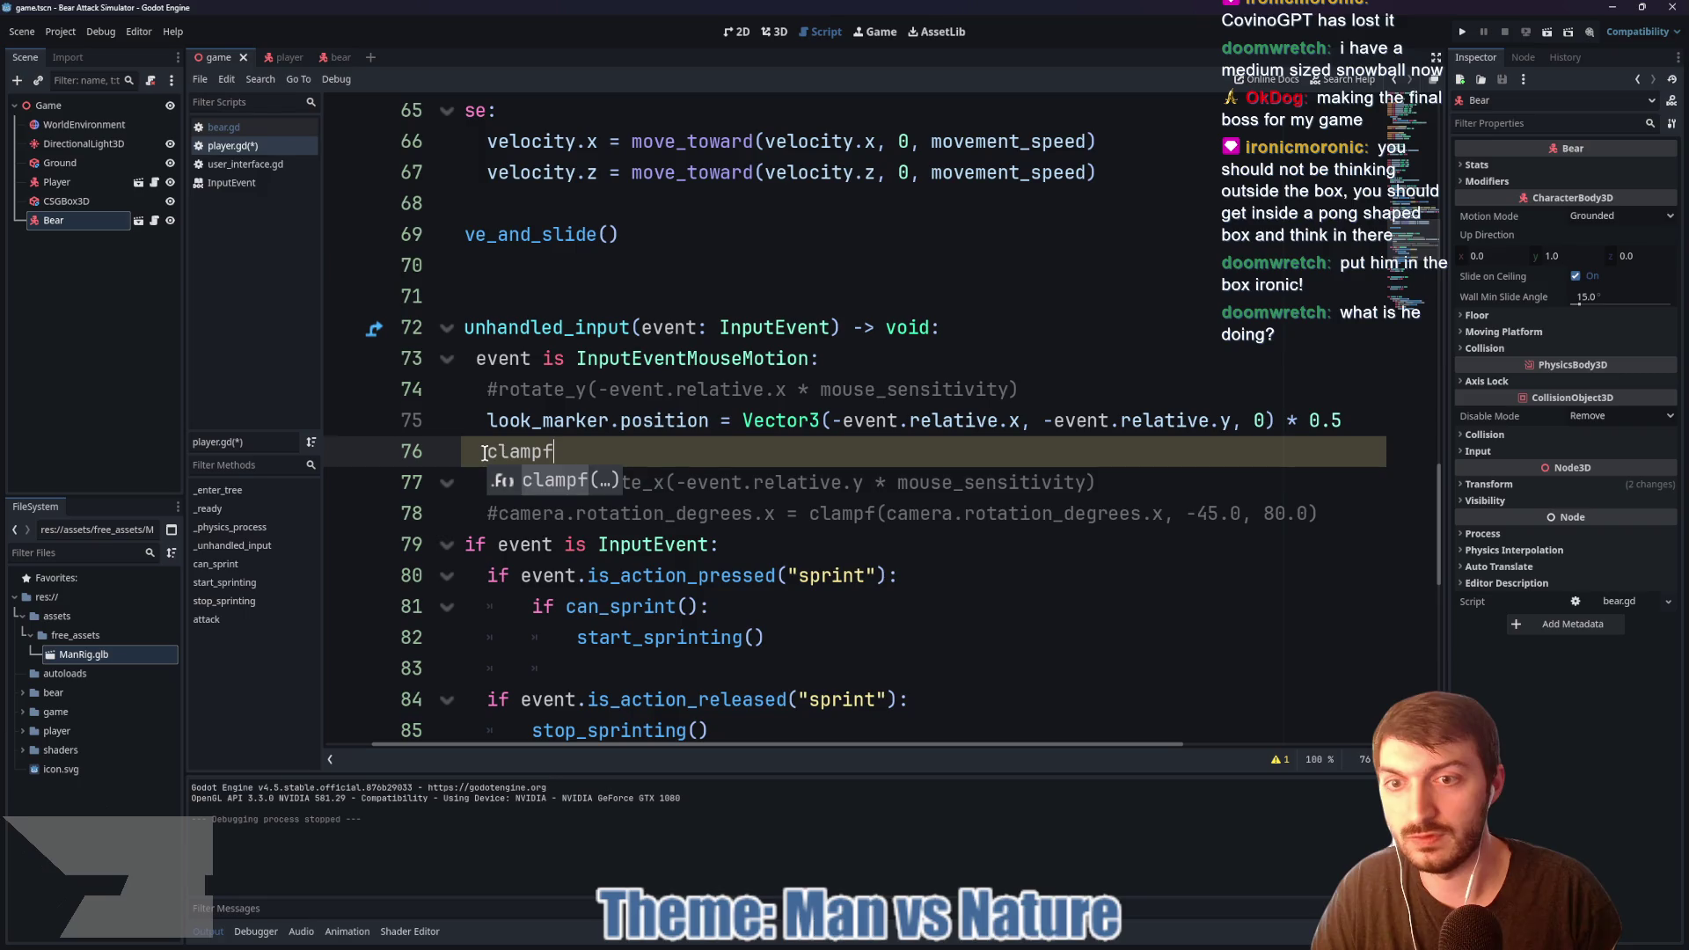
pyautogui.press('Return')
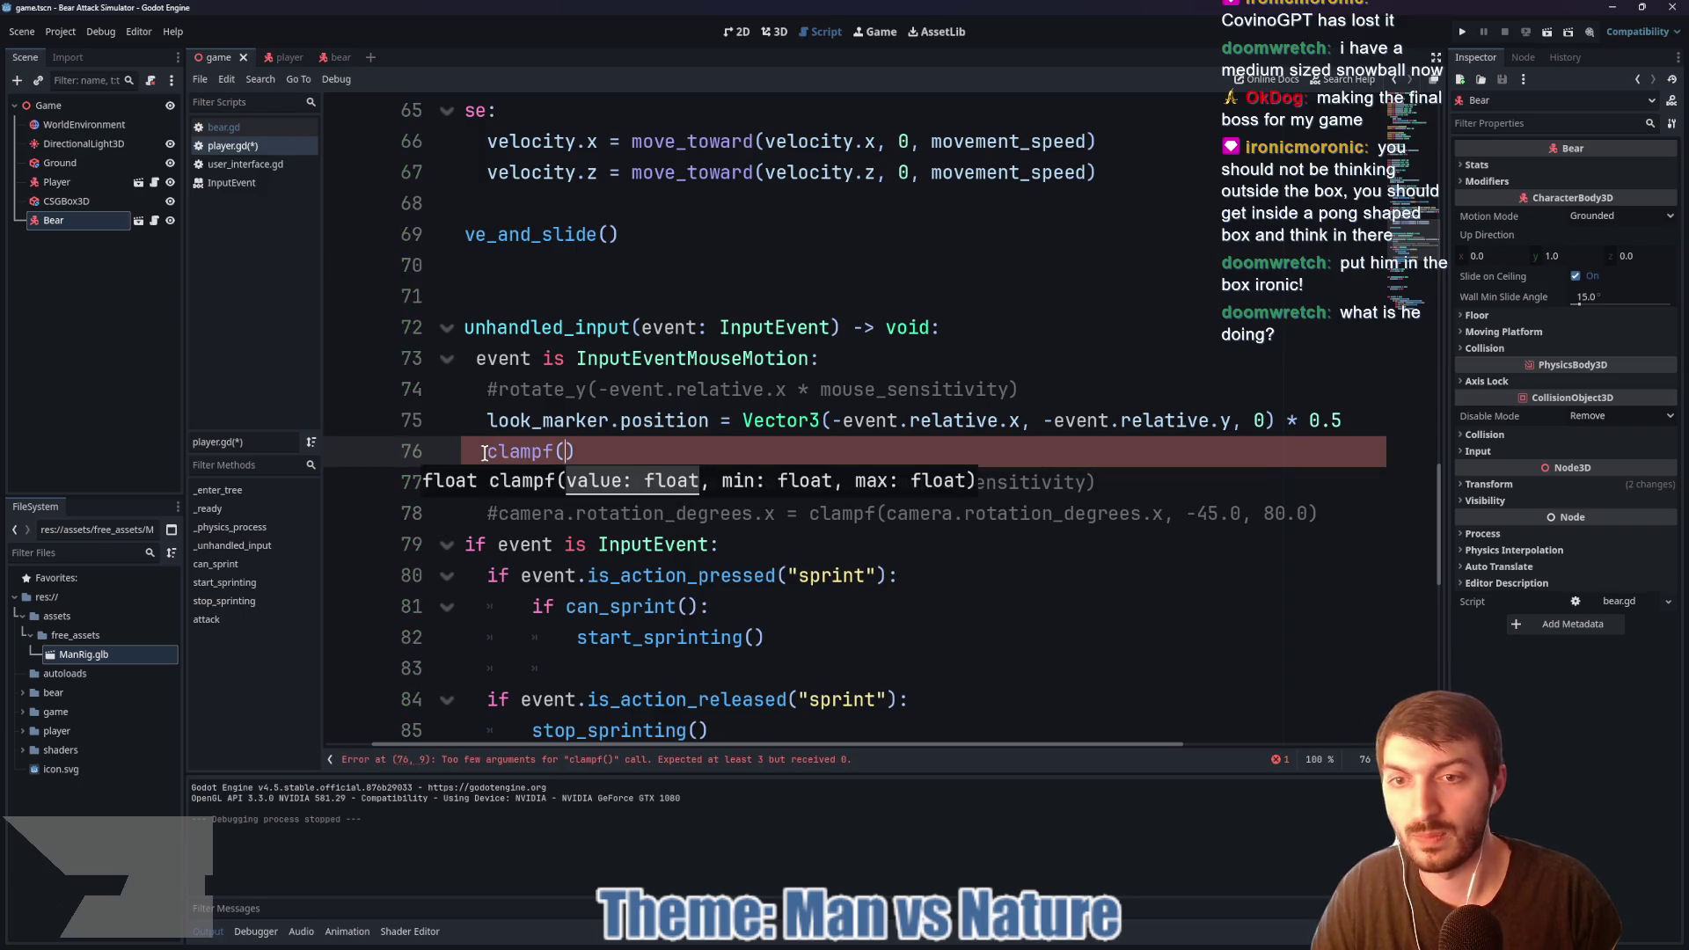
pyautogui.write('ook')
pyautogui.press('Return')
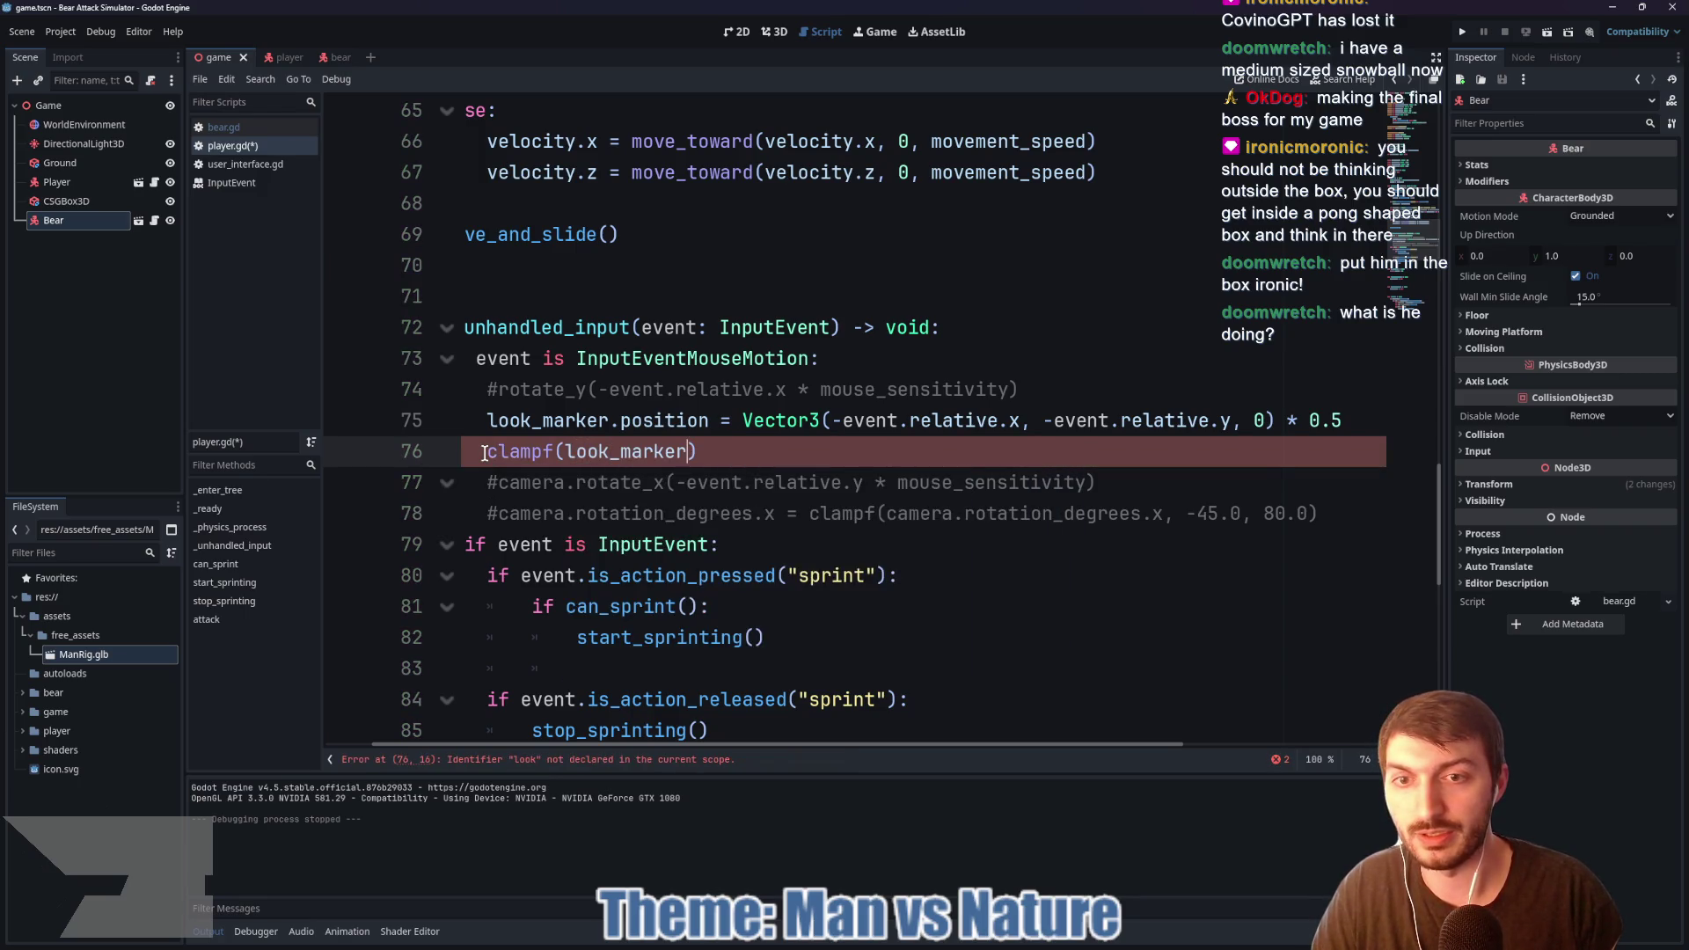
pyautogui.write('.')
pyautogui.write('global_positi')
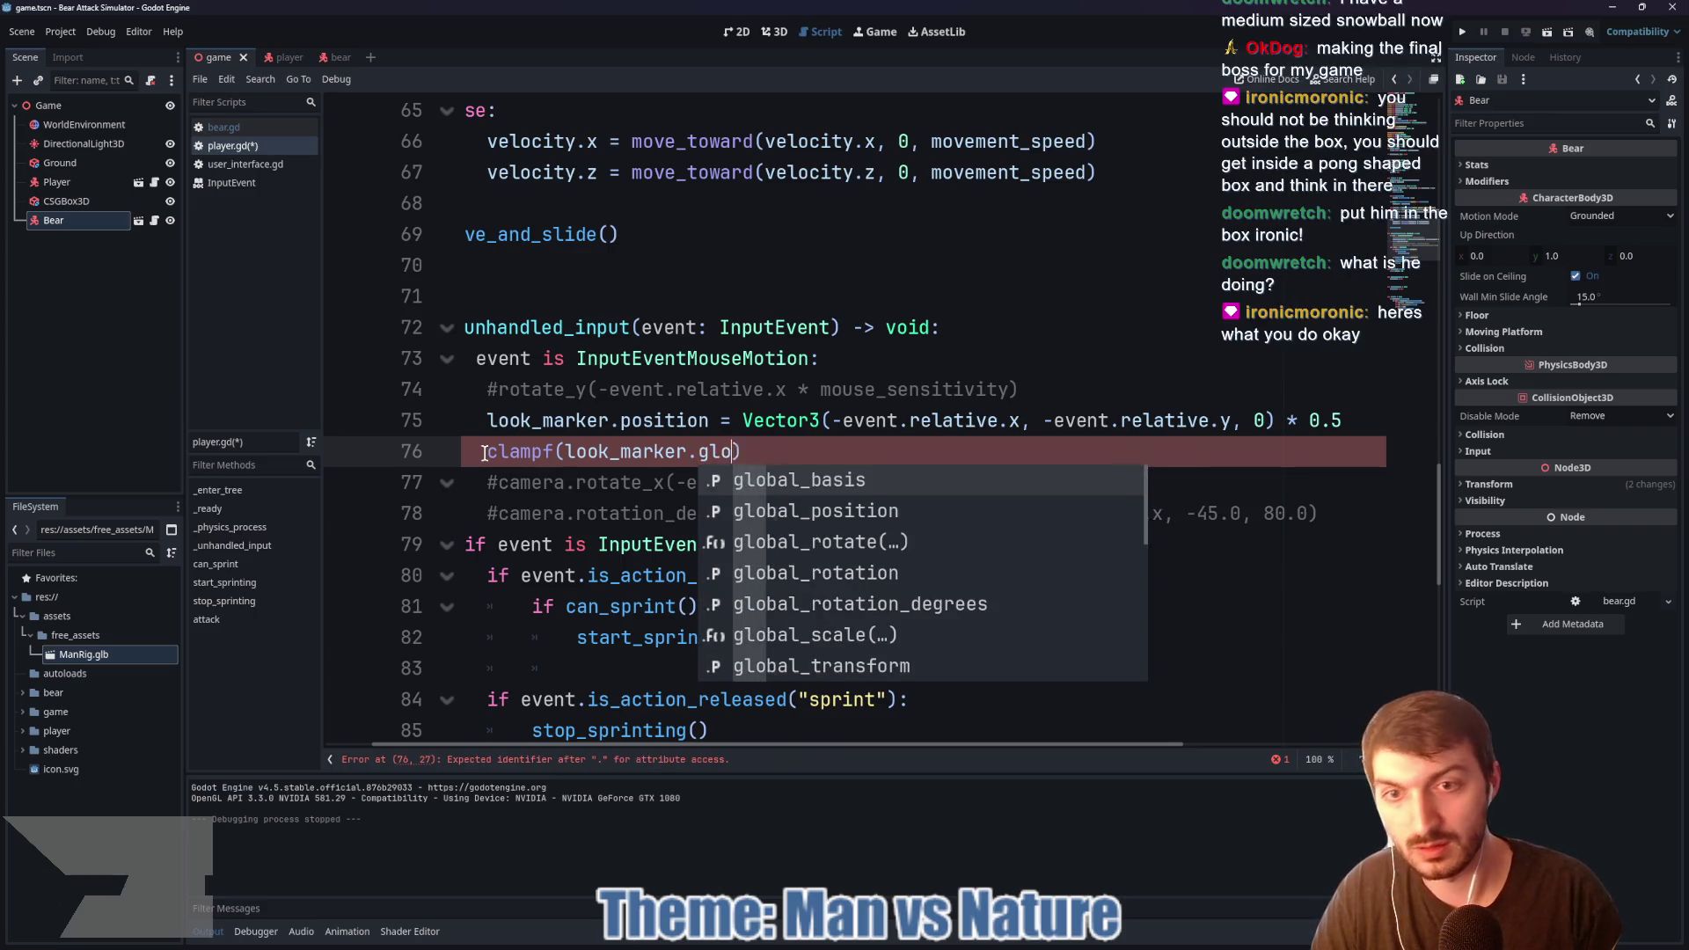
pyautogui.press('Return')
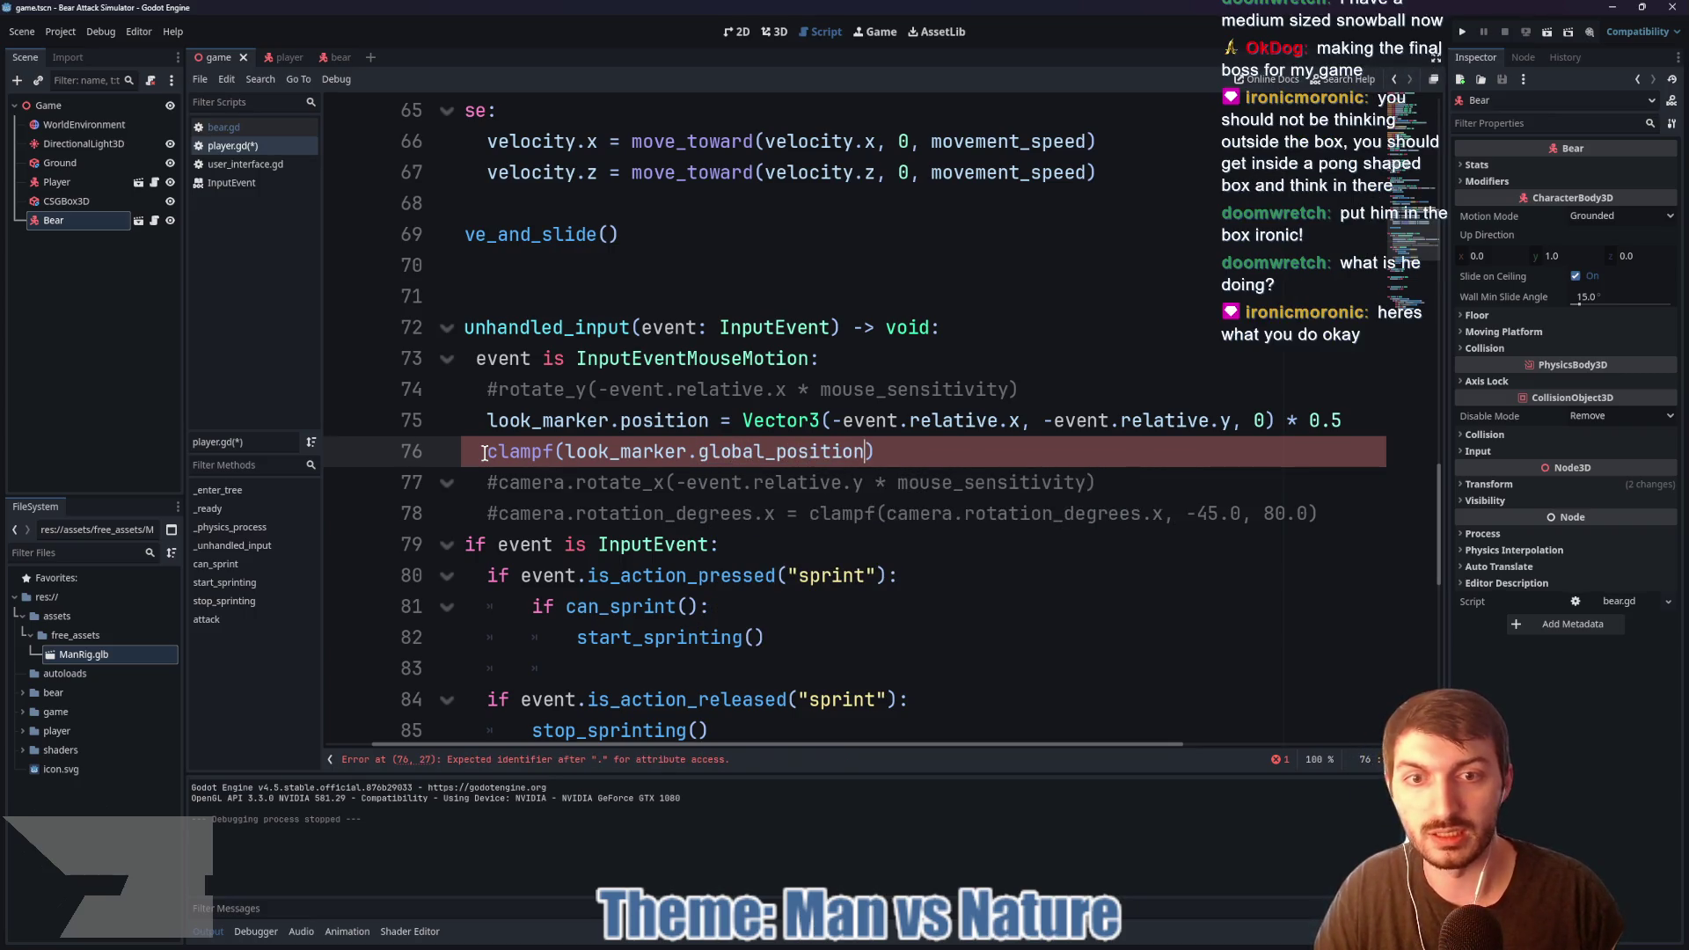
pyautogui.write('.x')
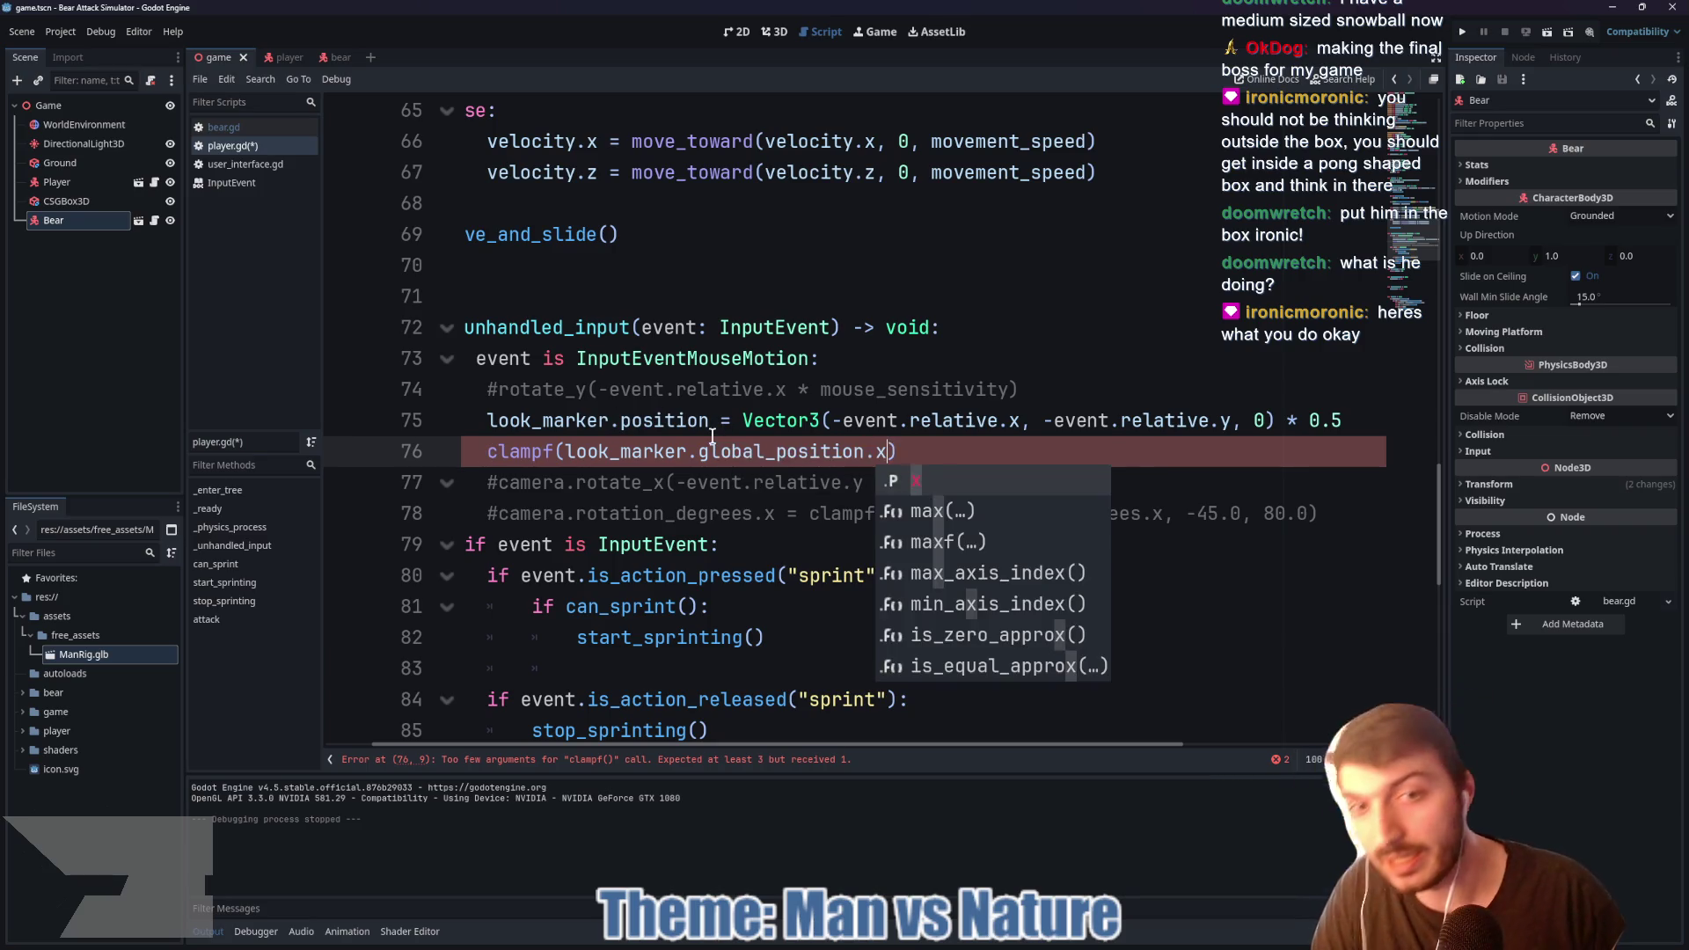
# - Change line 75 to assign look_marker.global_position and add a comma after the clampf x argument
pyautogui.click(621, 421)
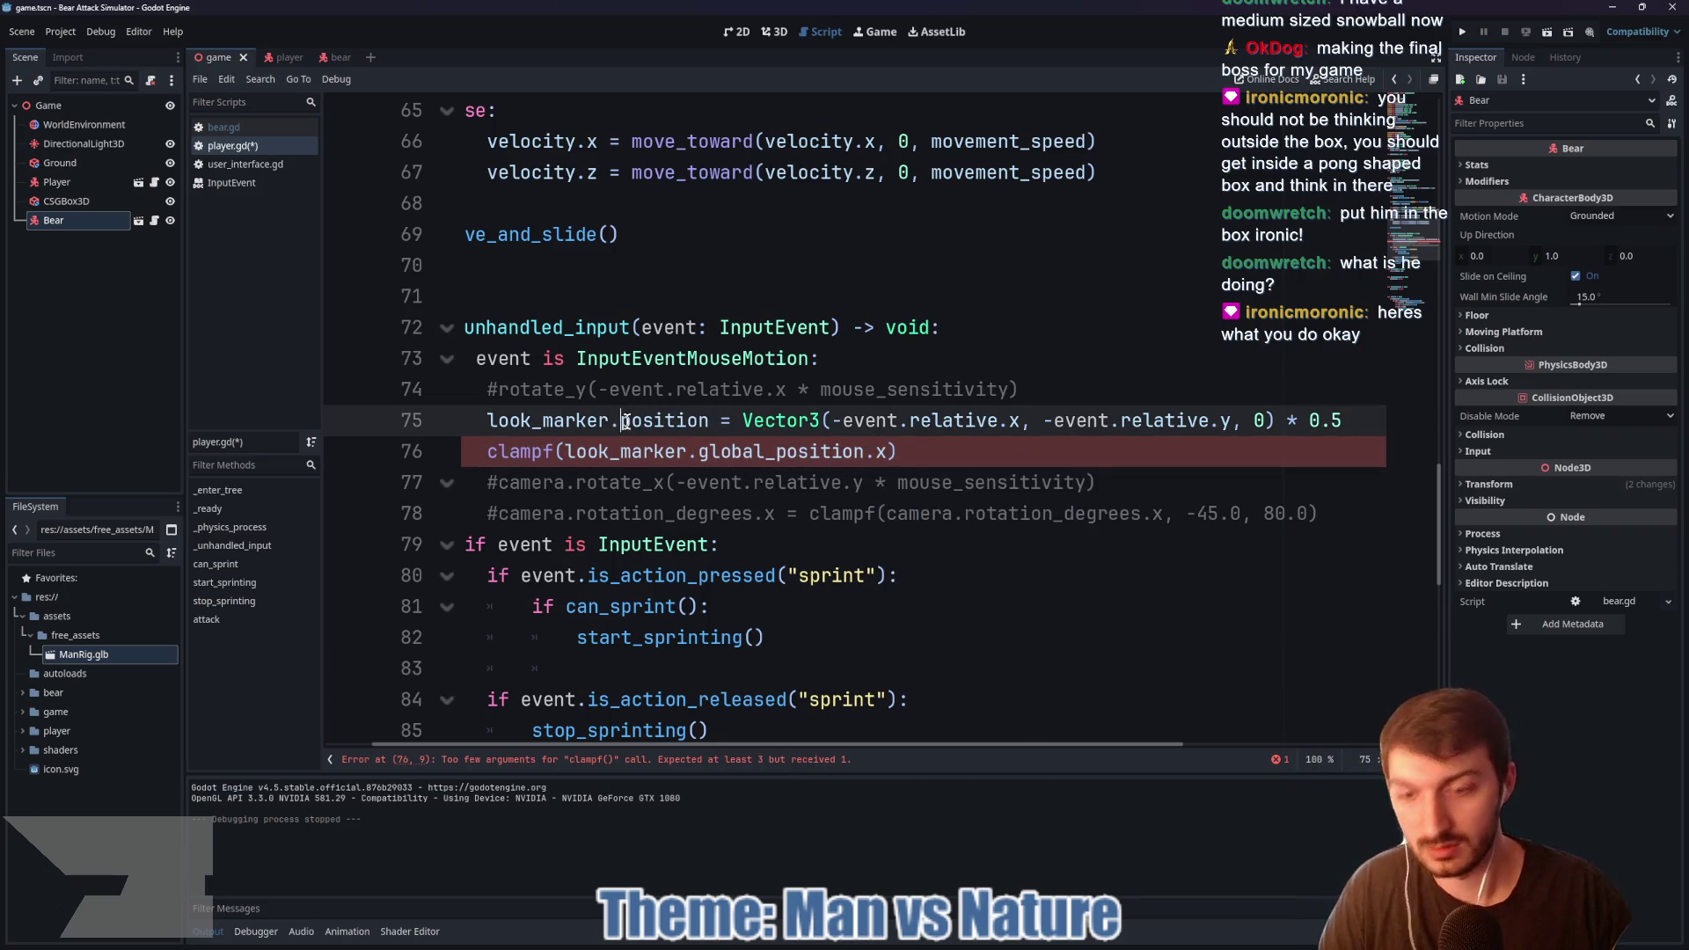
pyautogui.write('global)')
pyautogui.press('BackSpace')
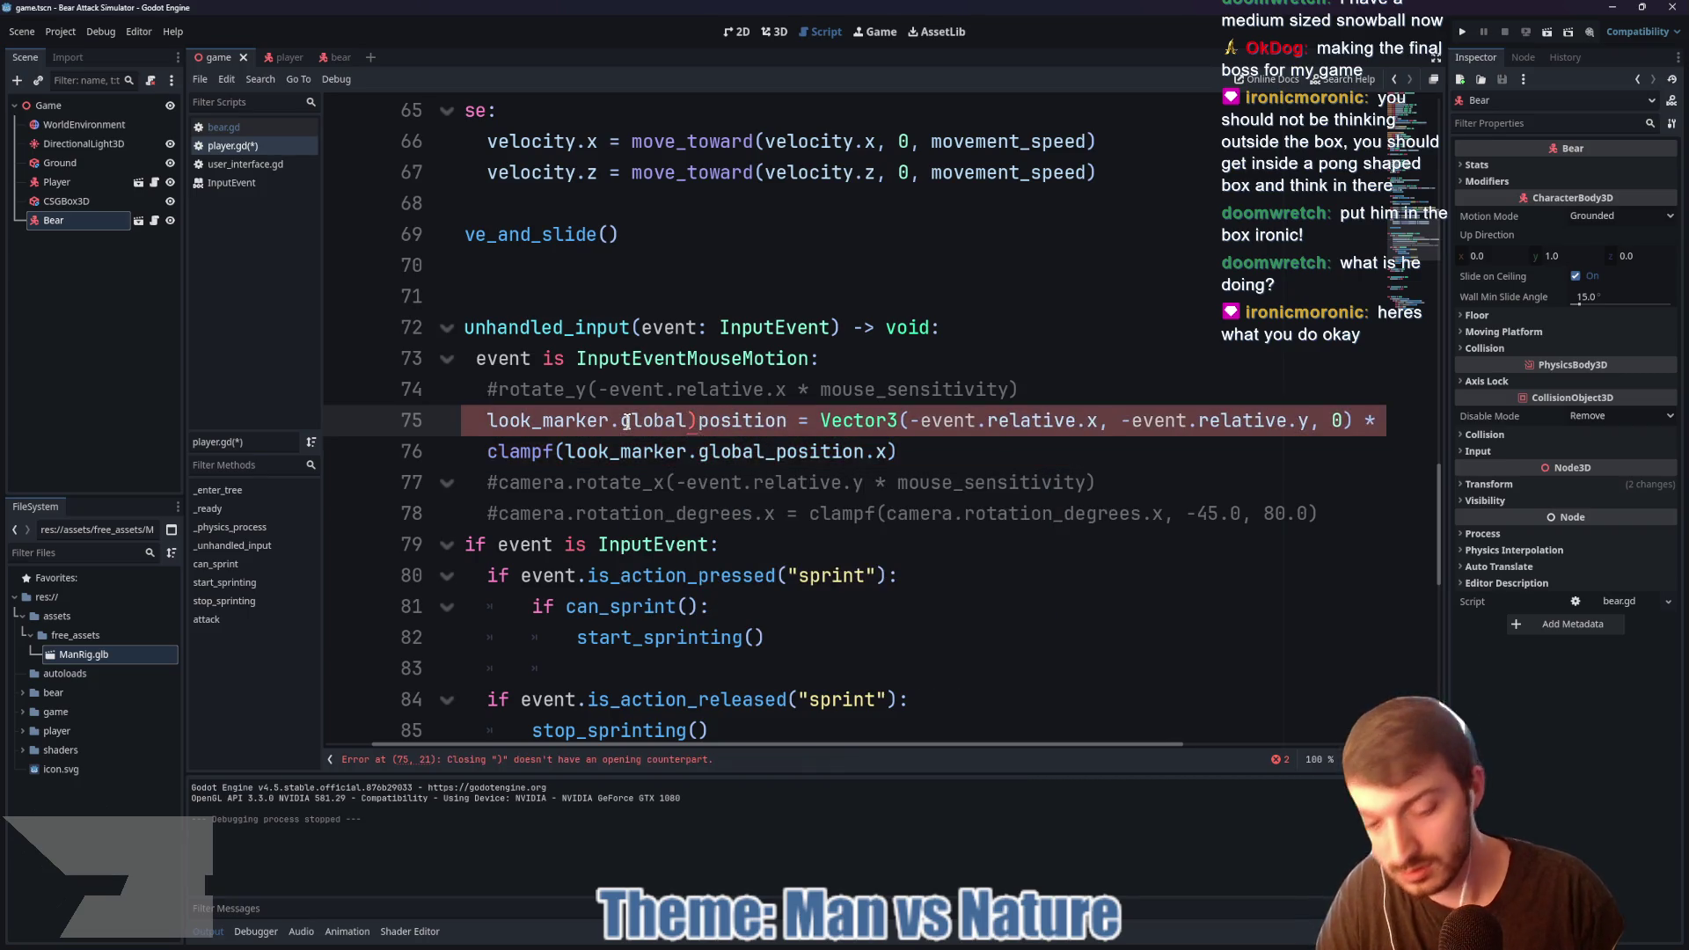
pyautogui.write('_')
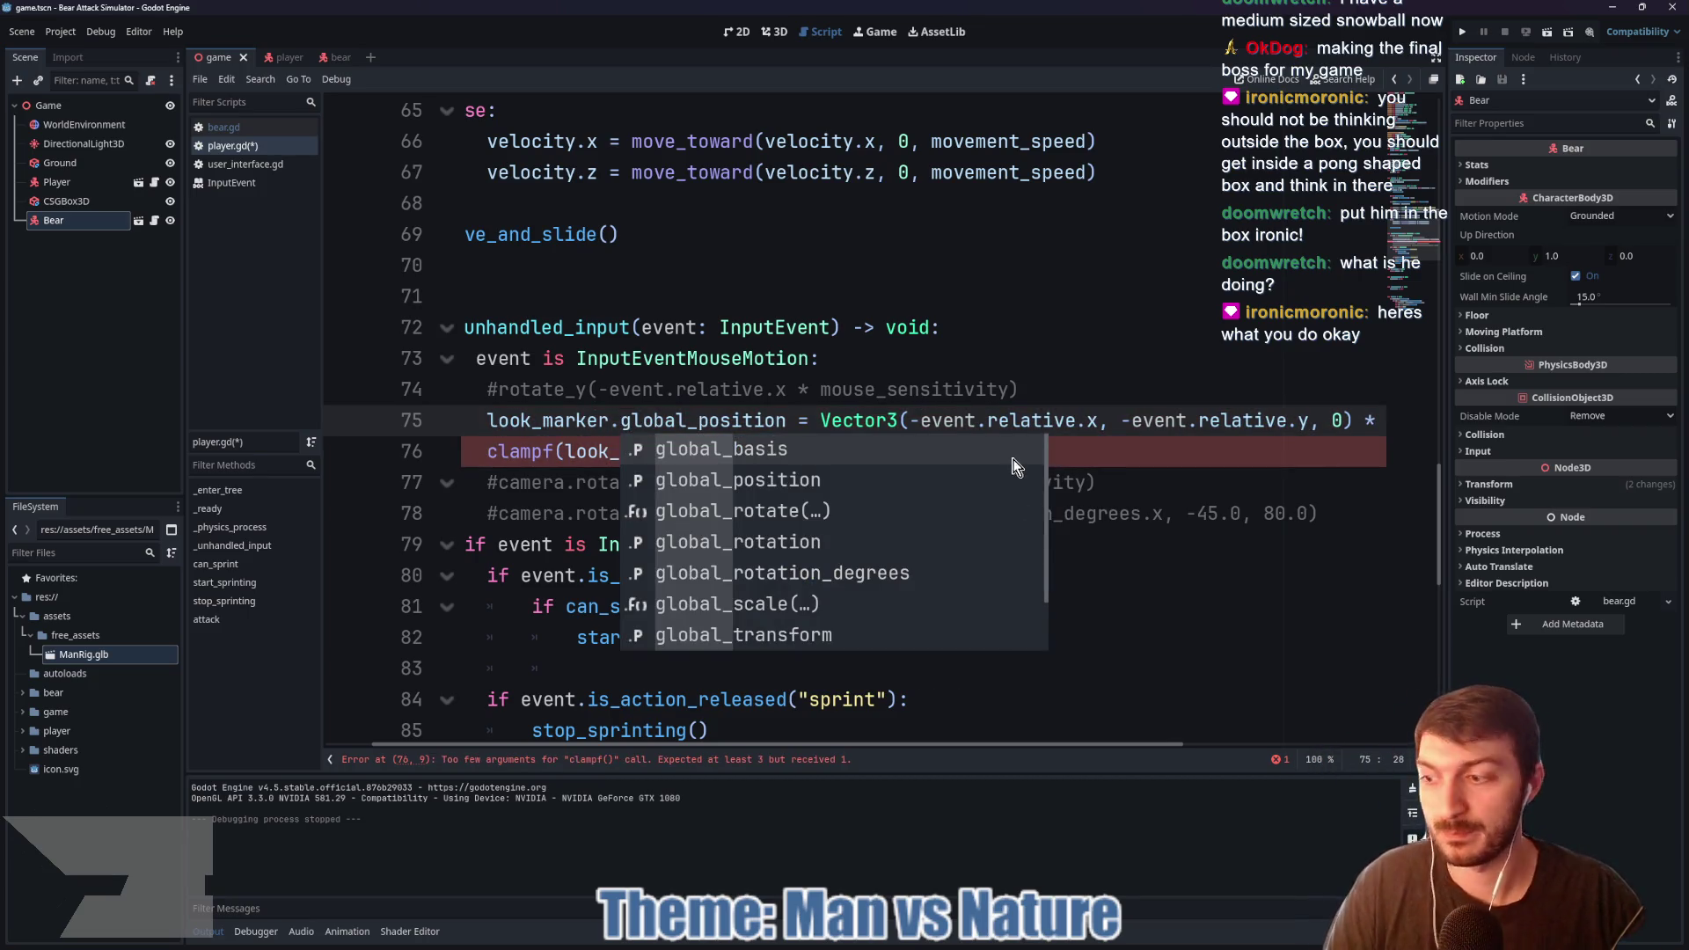
pyautogui.click(948, 465)
pyautogui.press('Left')
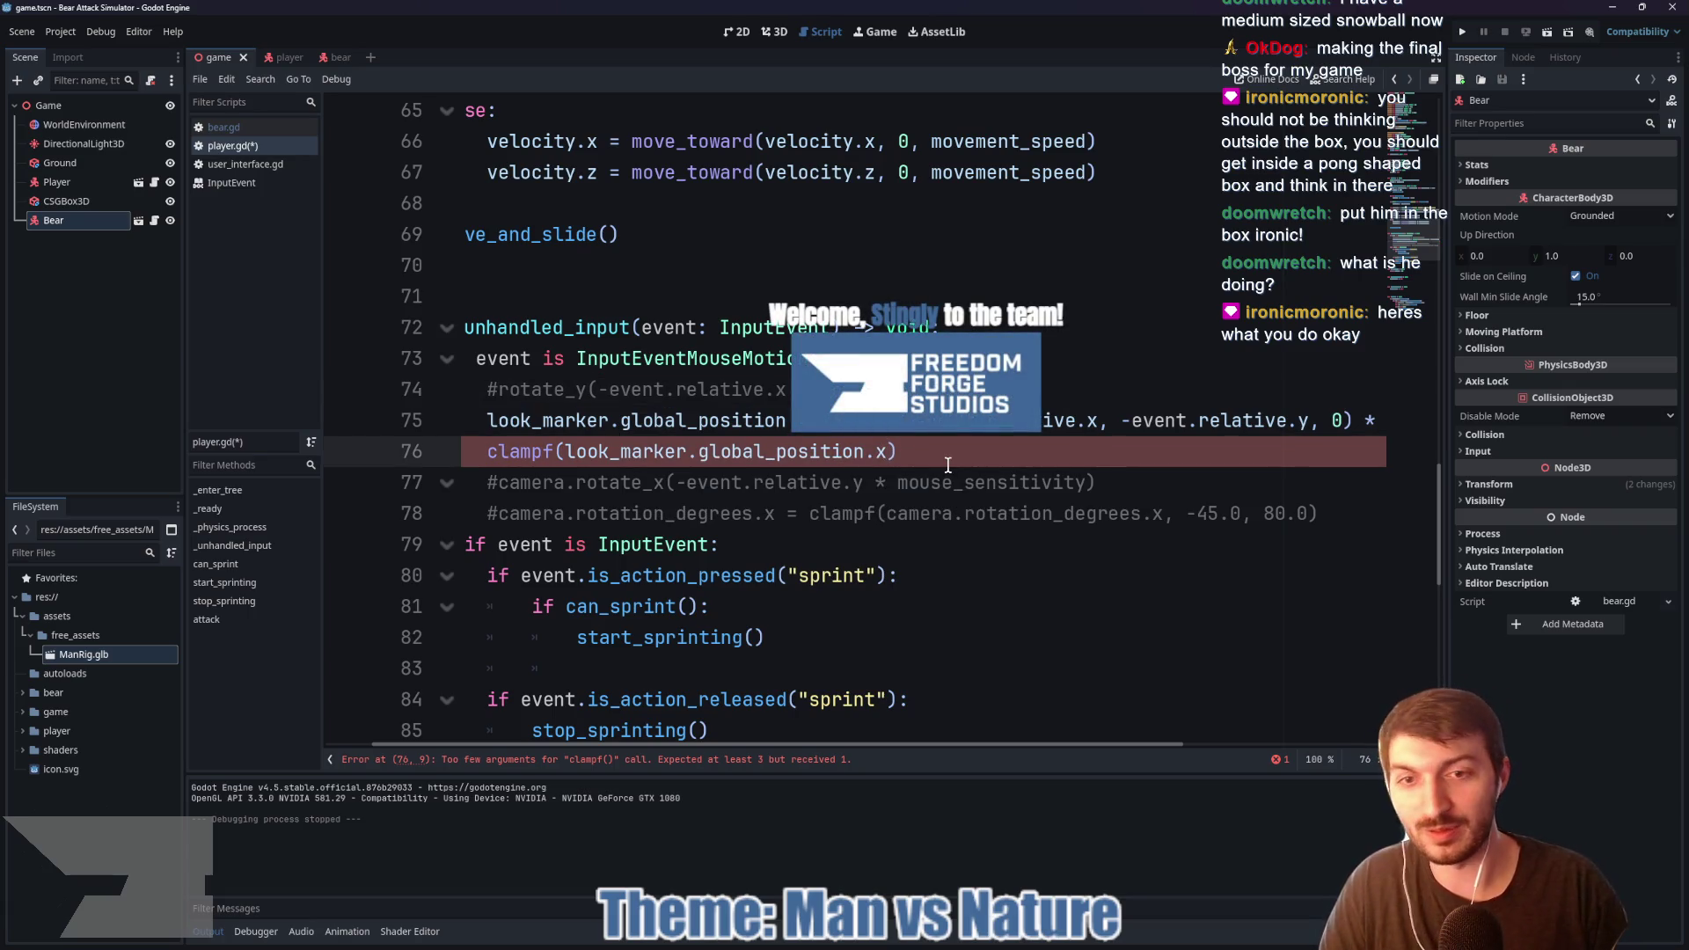
pyautogui.write(',')
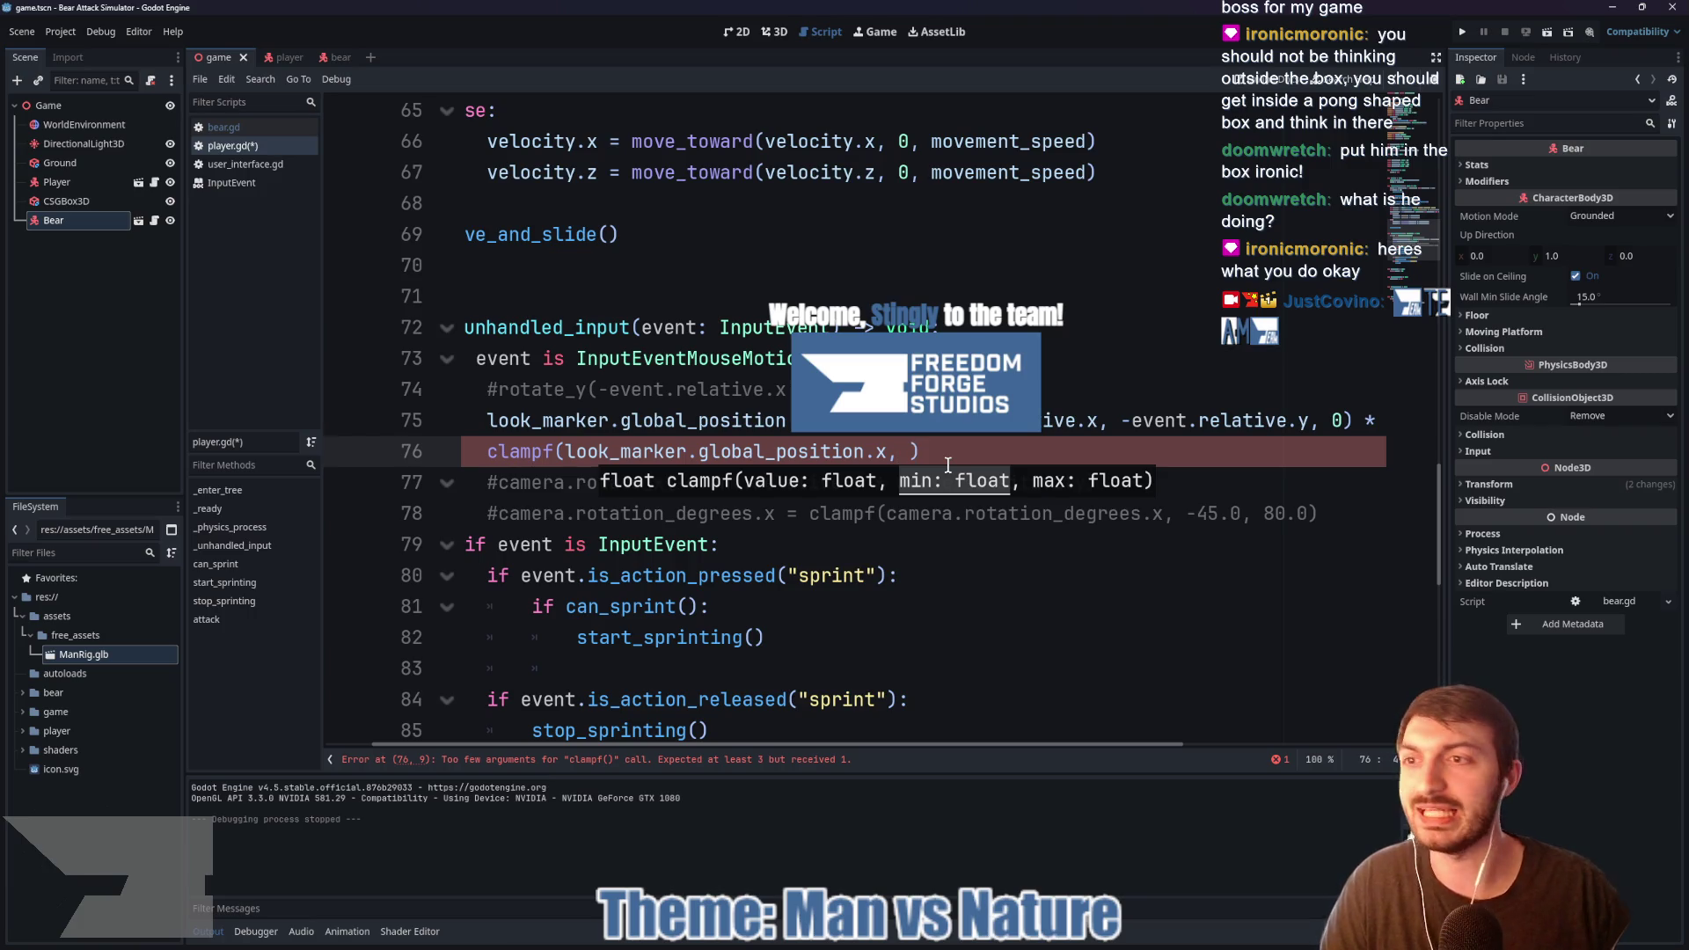
pyautogui.click(274, 57)
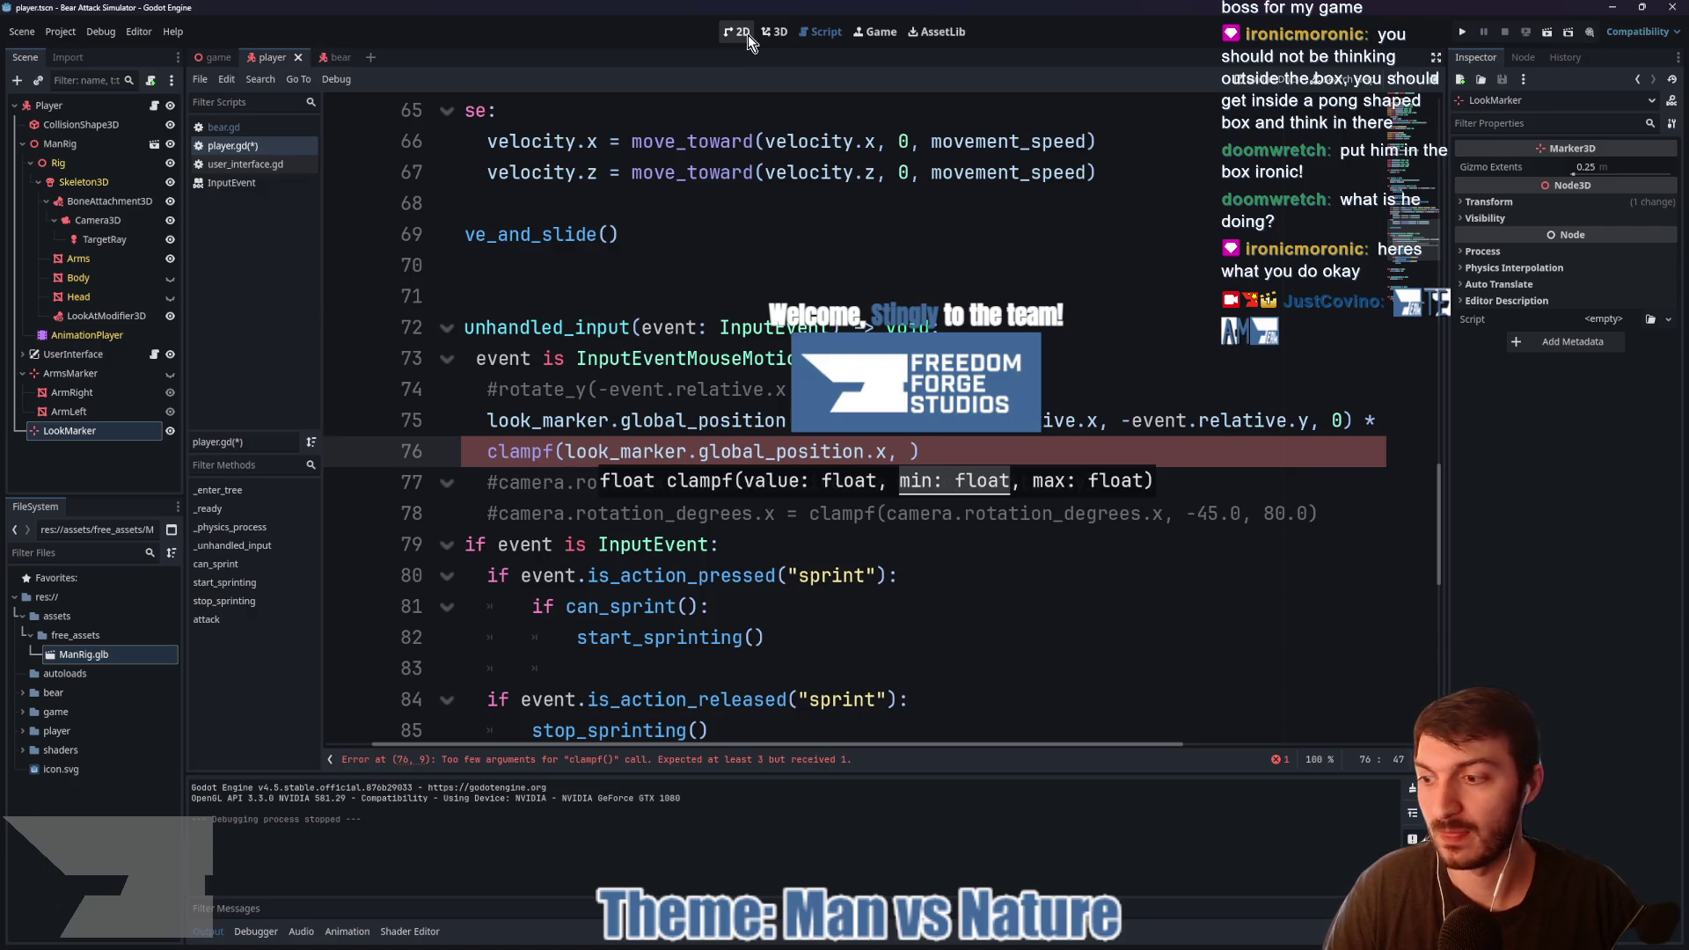
# - Check LookMarker's transform in 3D, trial-drag it sideways, cancel, and return to player.gd
pyautogui.click(771, 31)
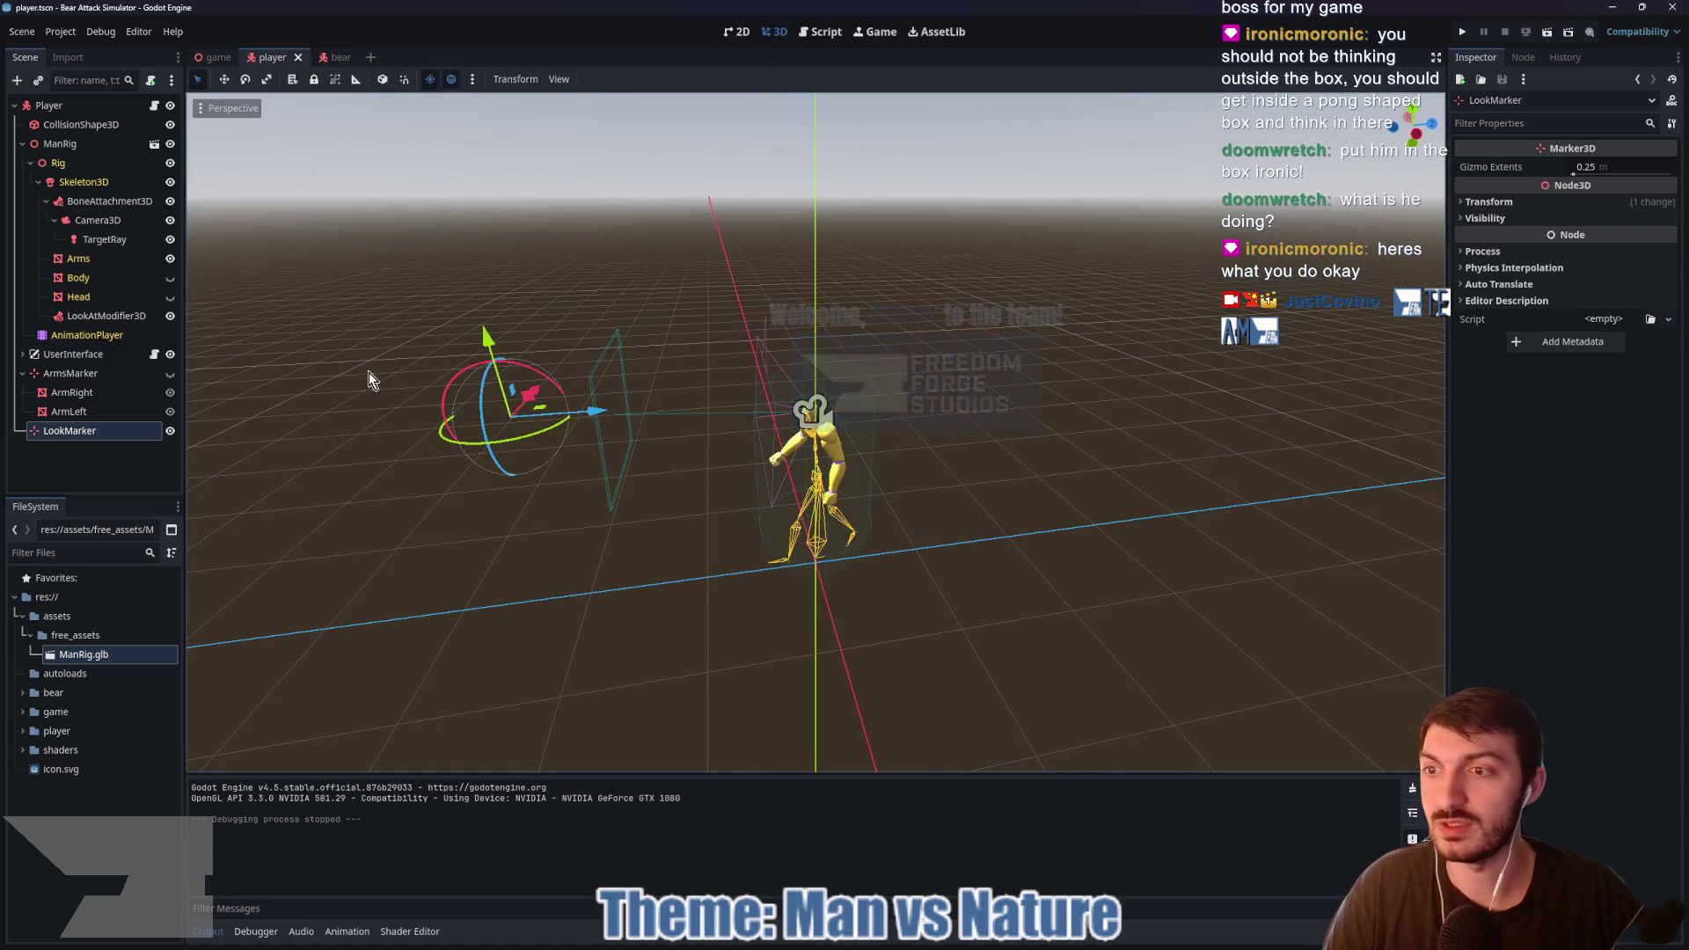
pyautogui.click(1489, 201)
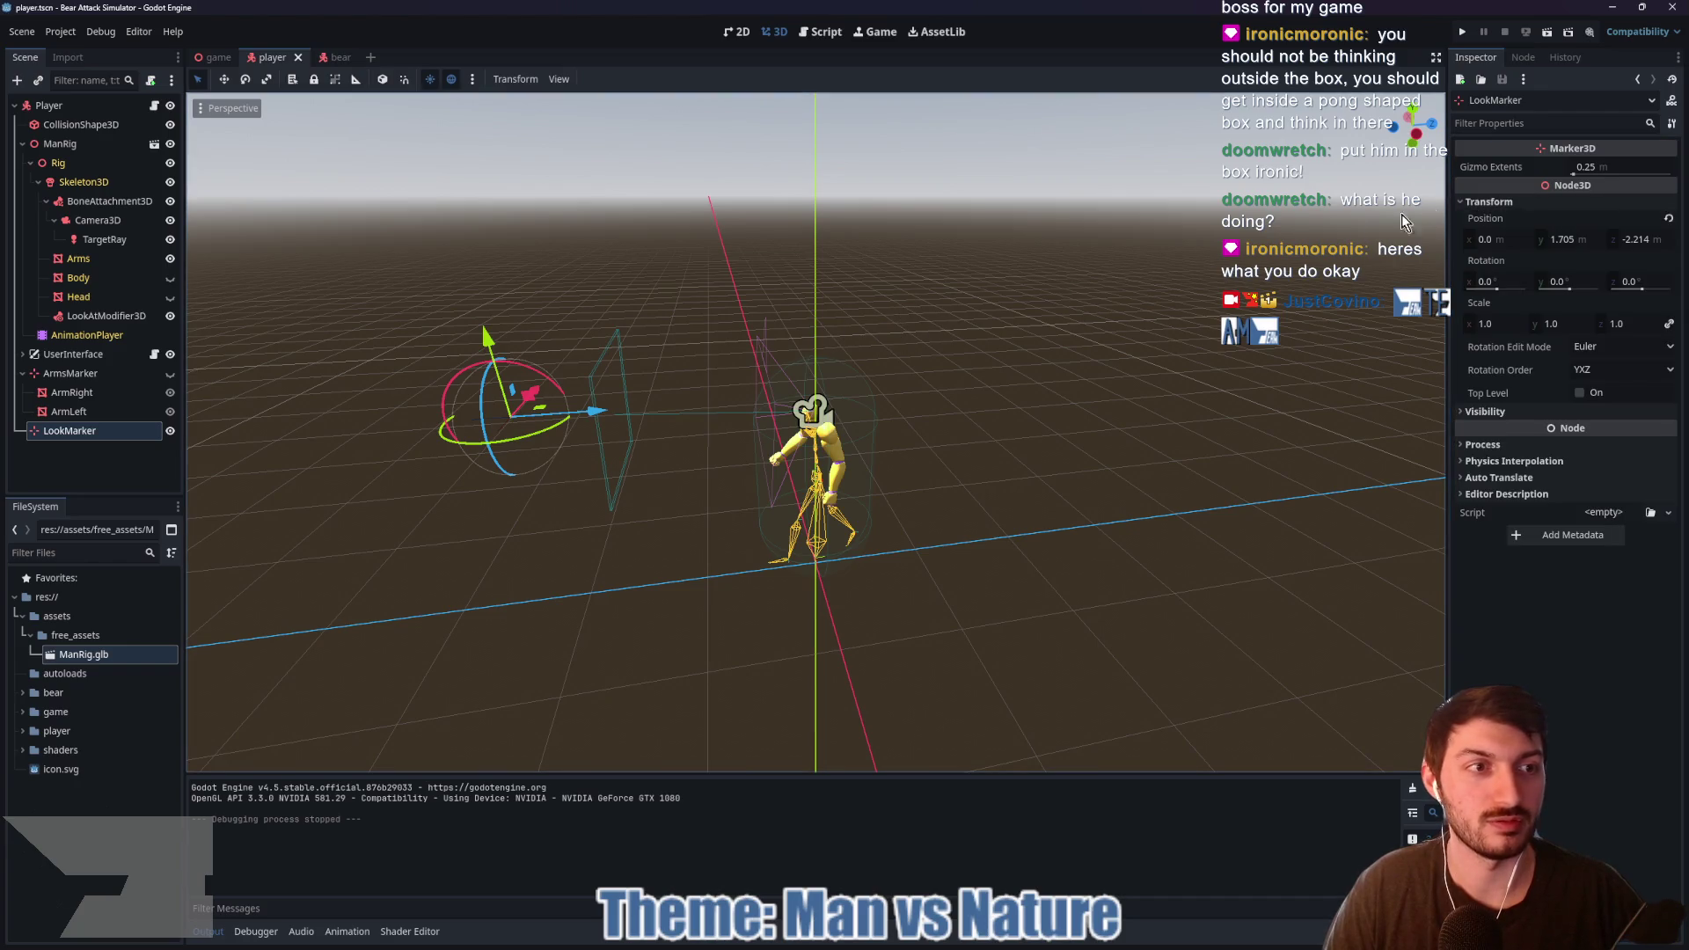
pyautogui.moveTo(878, 315)
pyautogui.mouseDown()
pyautogui.moveTo(906, 317)
pyautogui.moveTo(720, 323)
pyautogui.mouseUp()
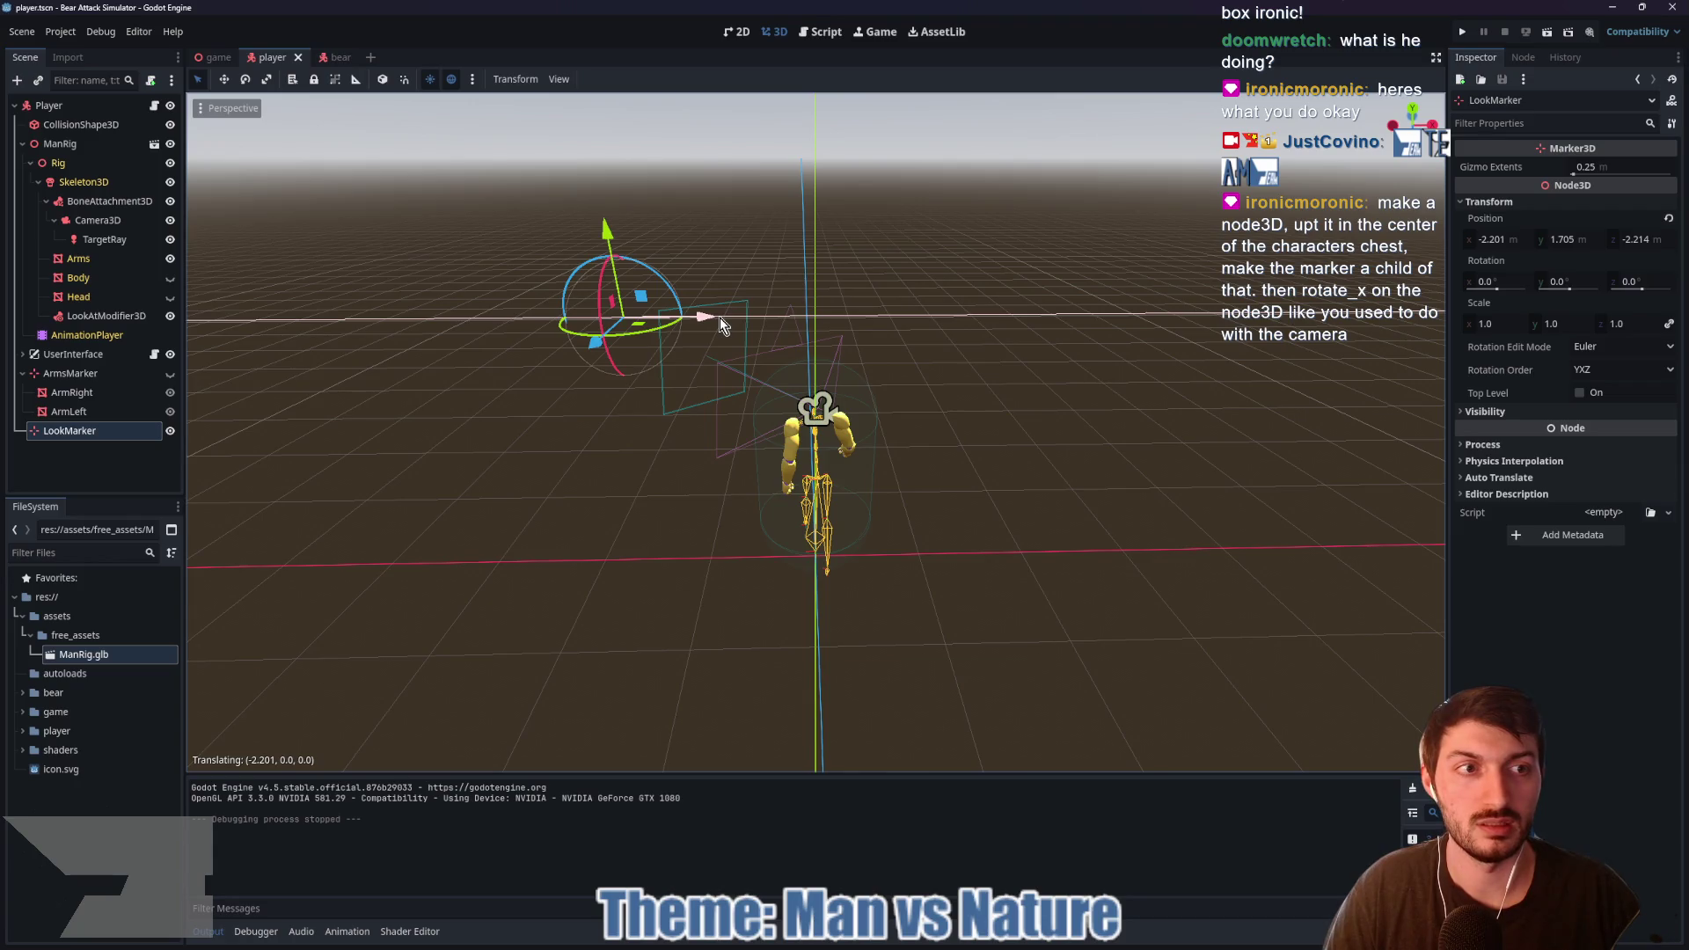
pyautogui.moveTo(720, 324)
pyautogui.mouseDown()
pyautogui.moveTo(1084, 335)
pyautogui.moveTo(1066, 343)
pyautogui.mouseUp()
pyautogui.press('Escape')
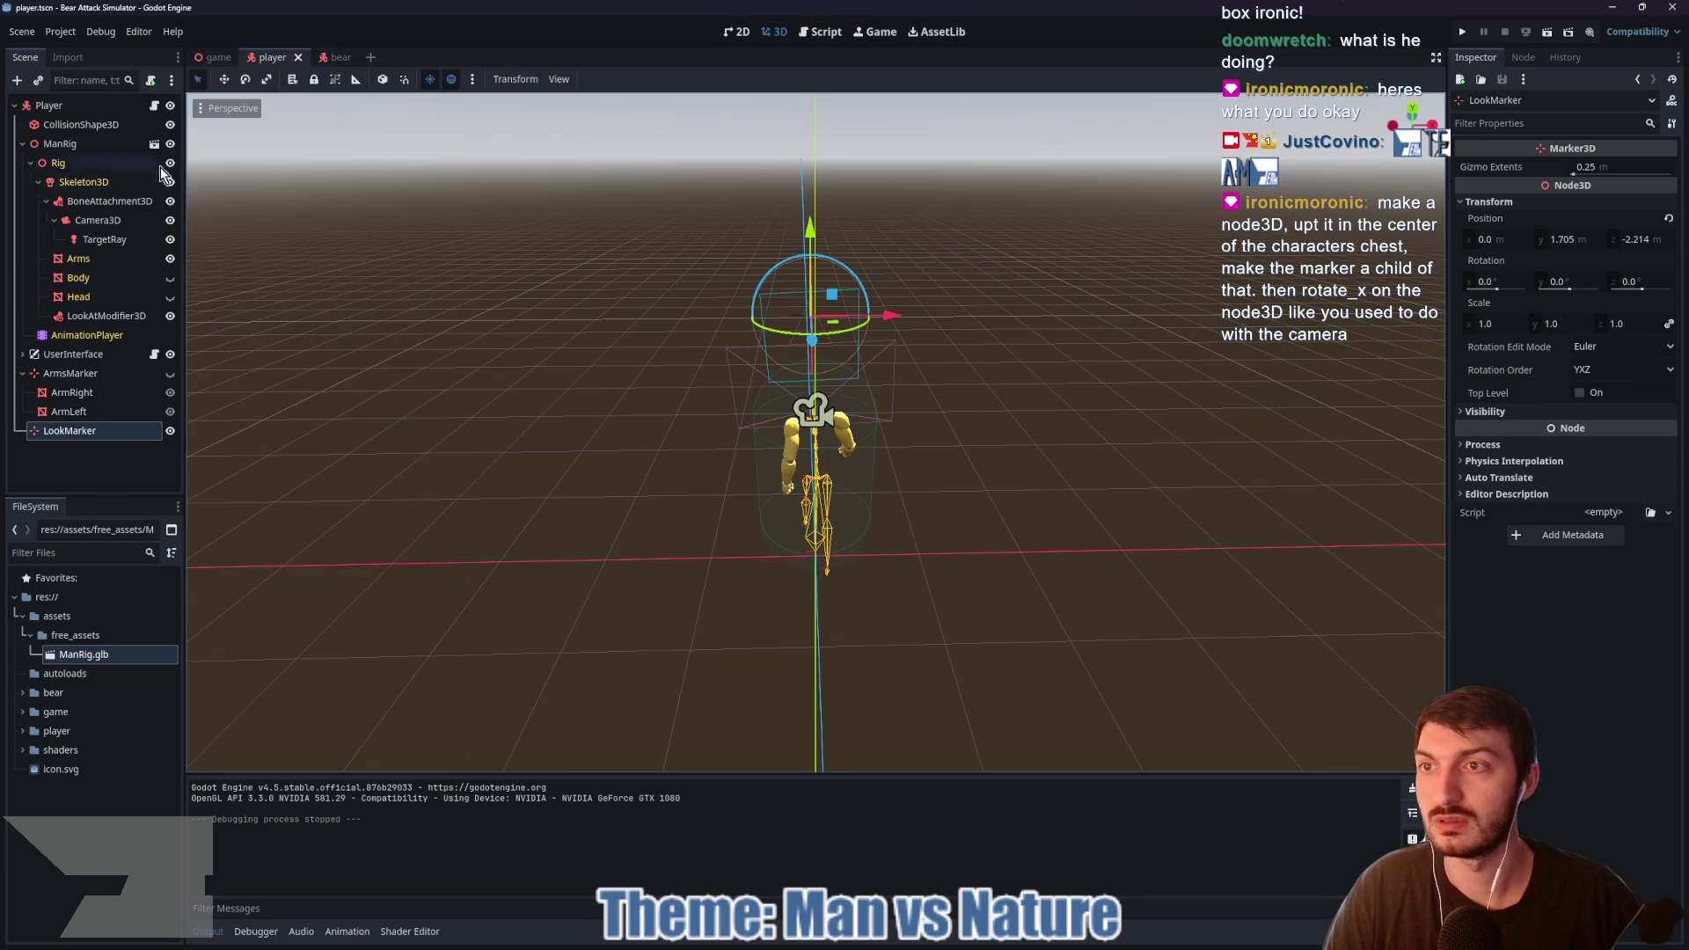
pyautogui.click(154, 107)
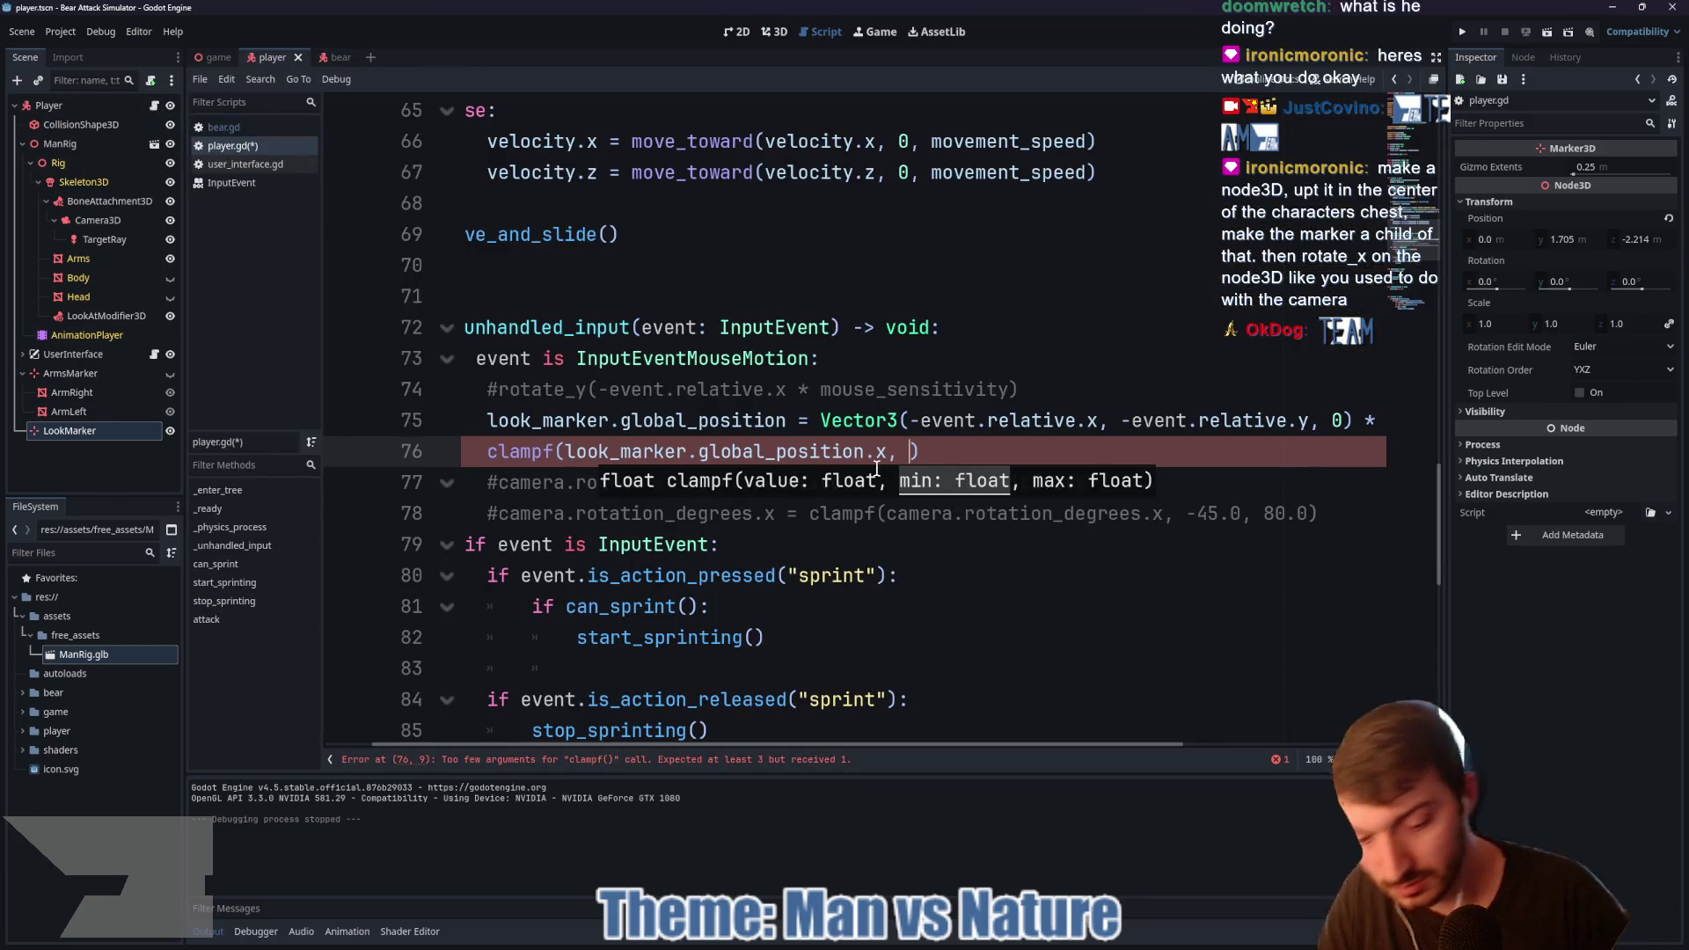
# - Finish line 76 as clampf(..., -2.0, 2.0) and duplicate it onto line 77
pyautogui.write('-2.0')
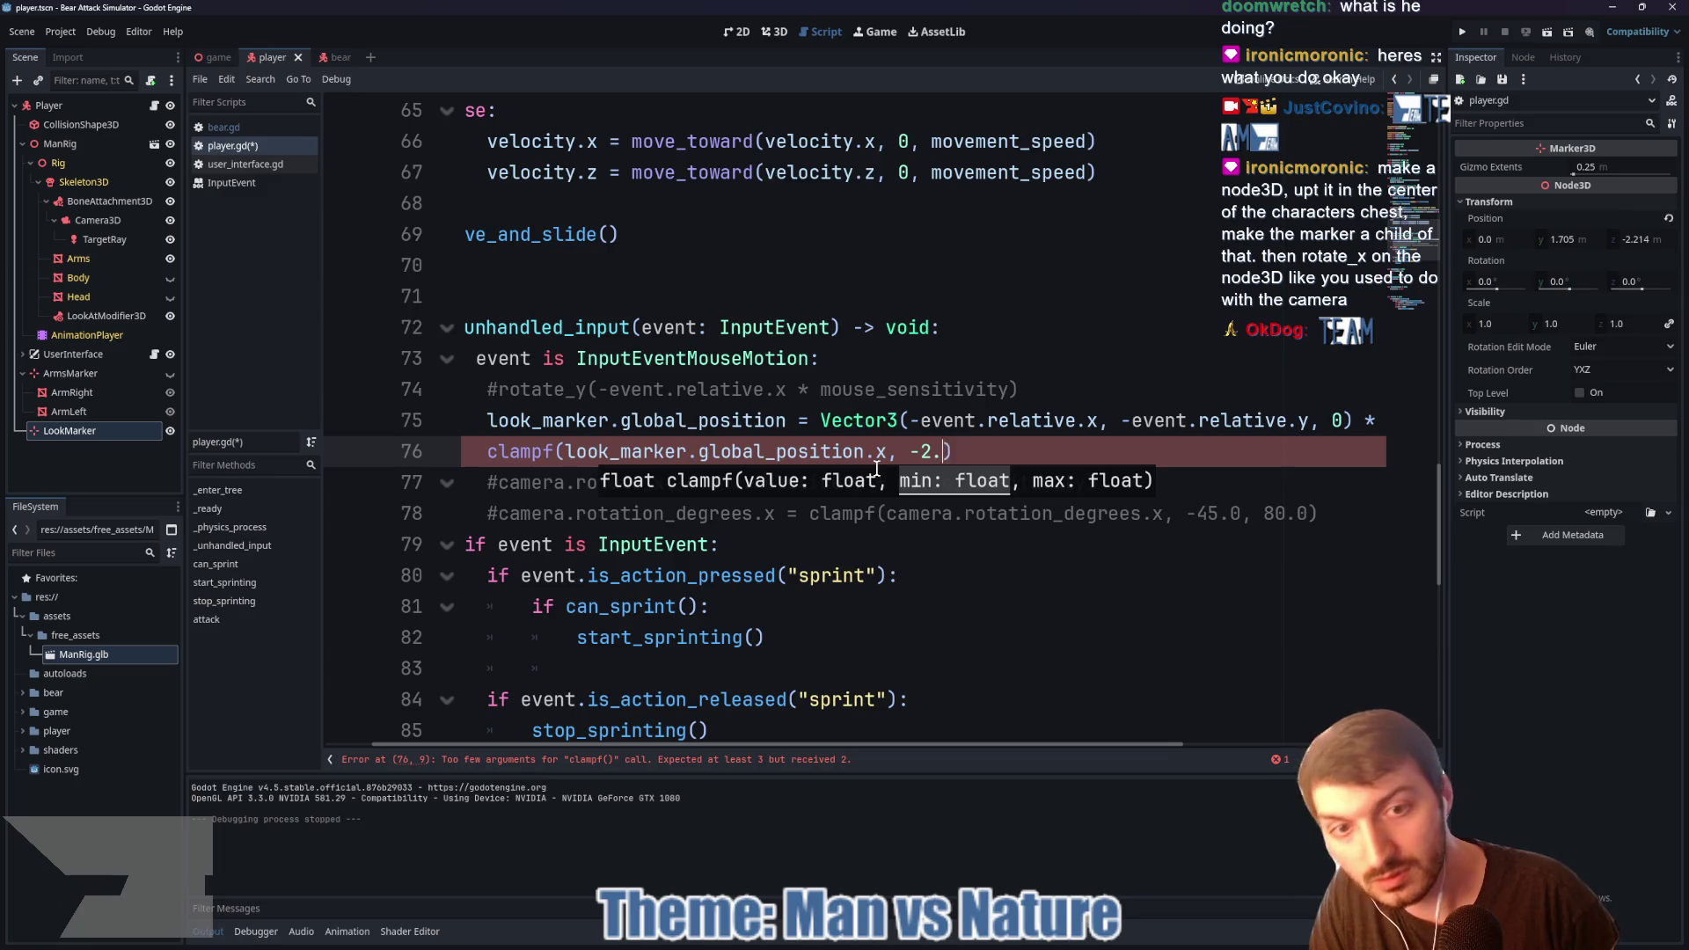
pyautogui.write(', 2.')
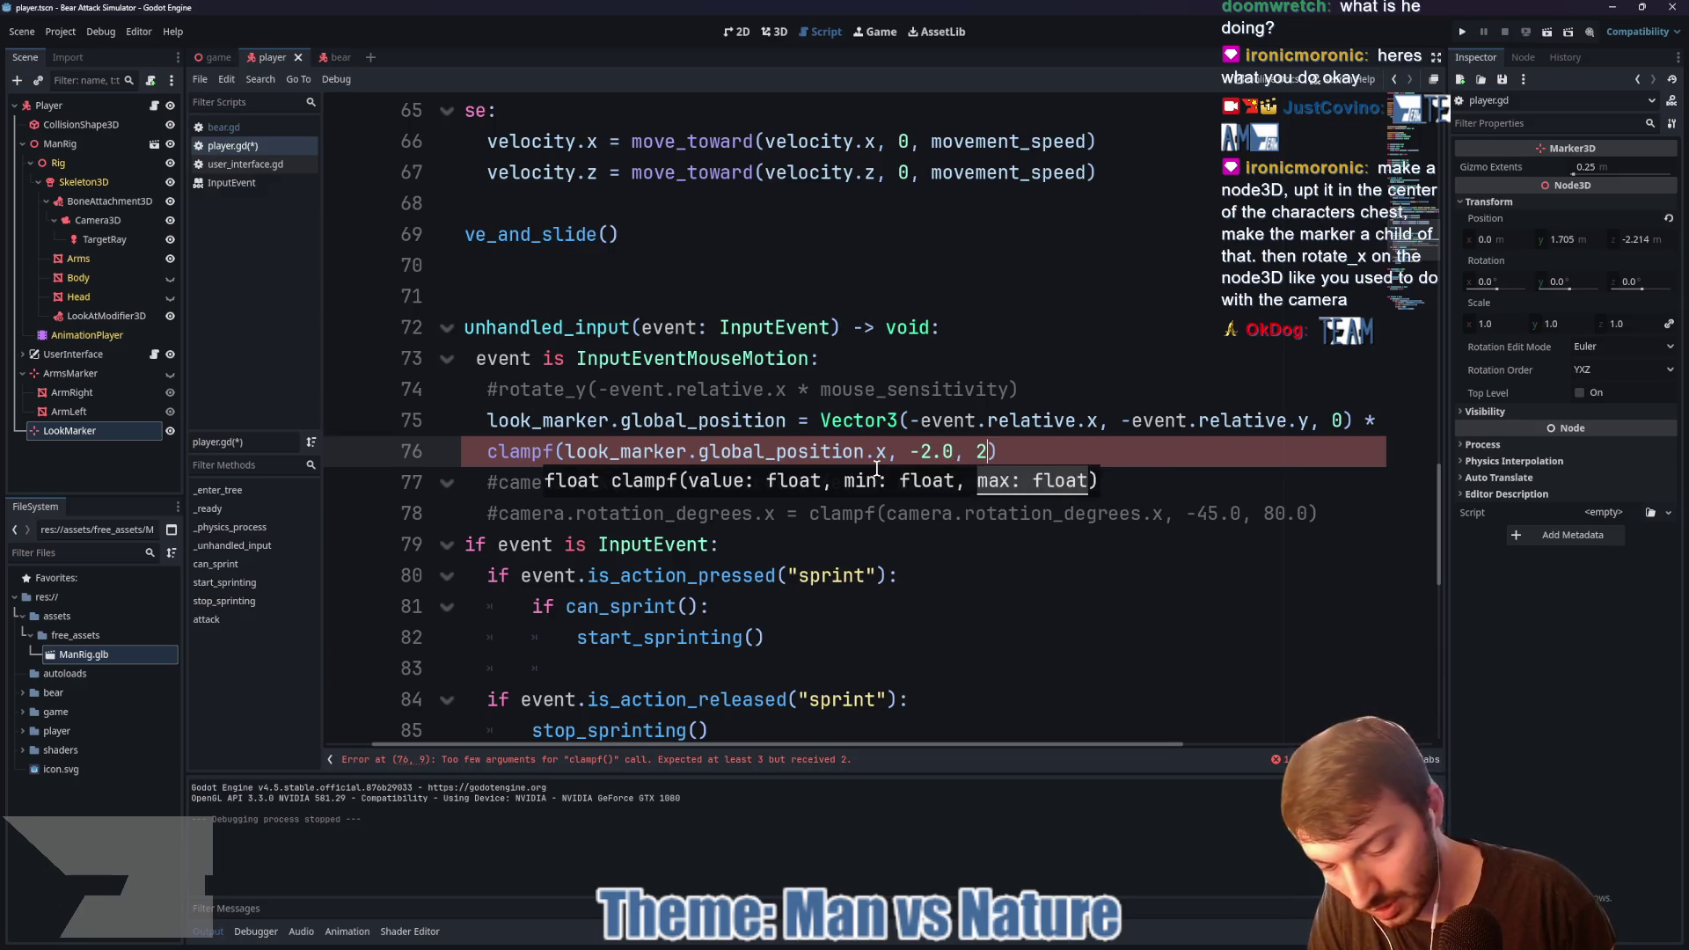
pyautogui.write('0')
pyautogui.click(1052, 441)
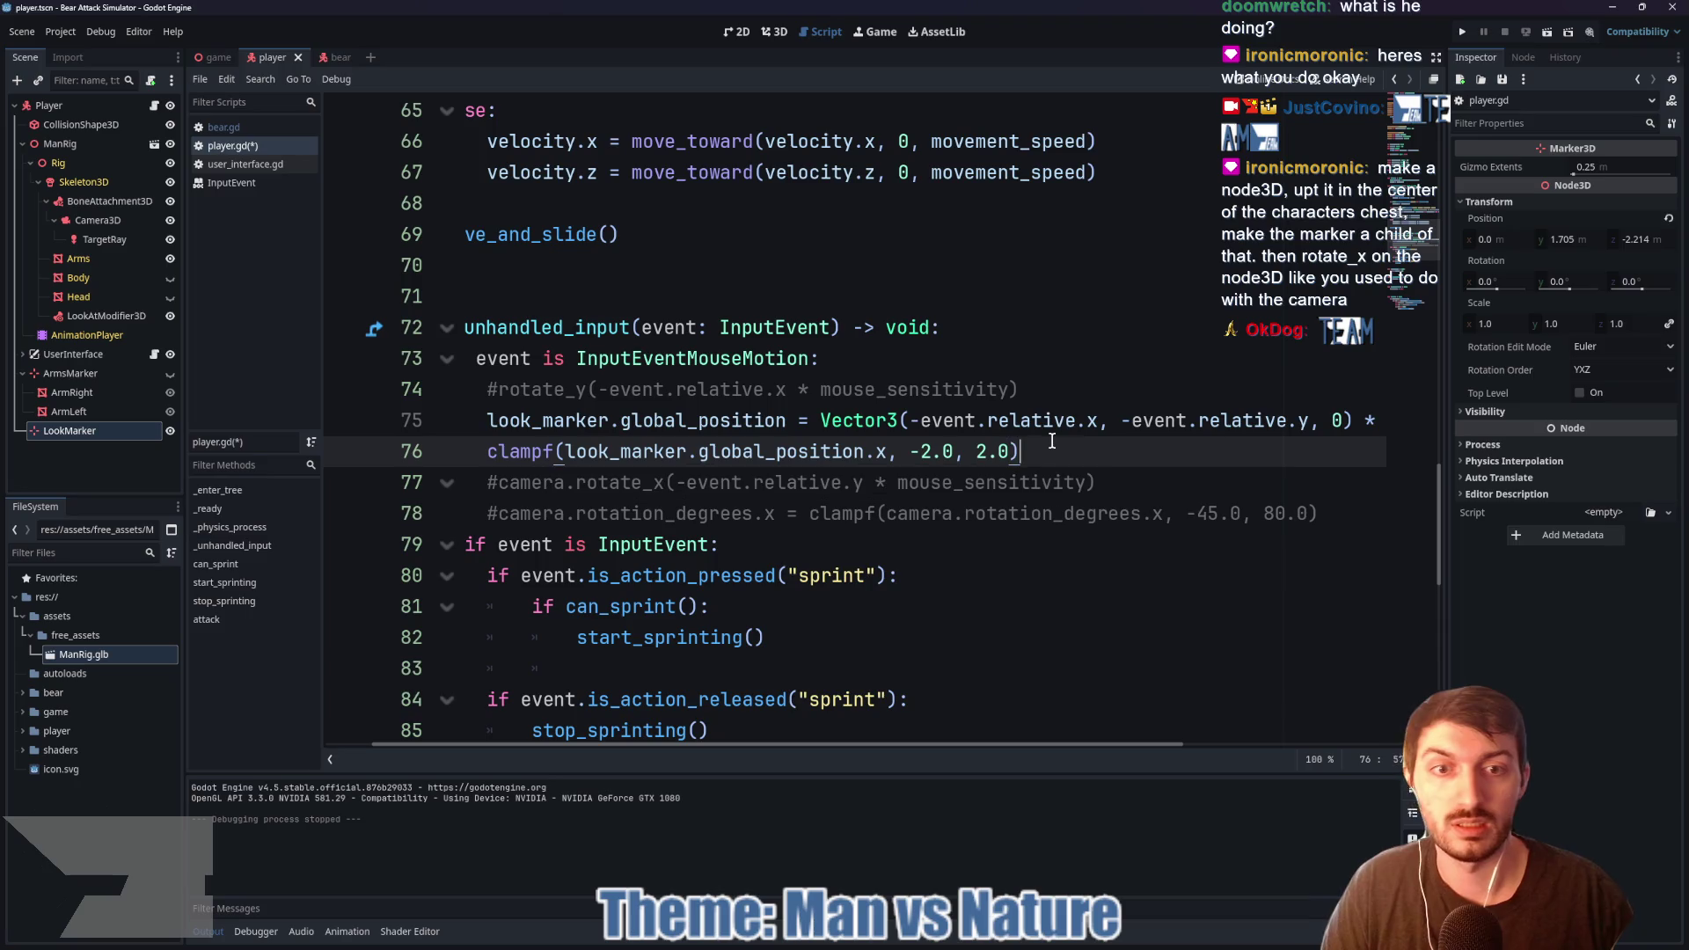
pyautogui.moveTo(1048, 455); pyautogui.dragTo(487, 453)
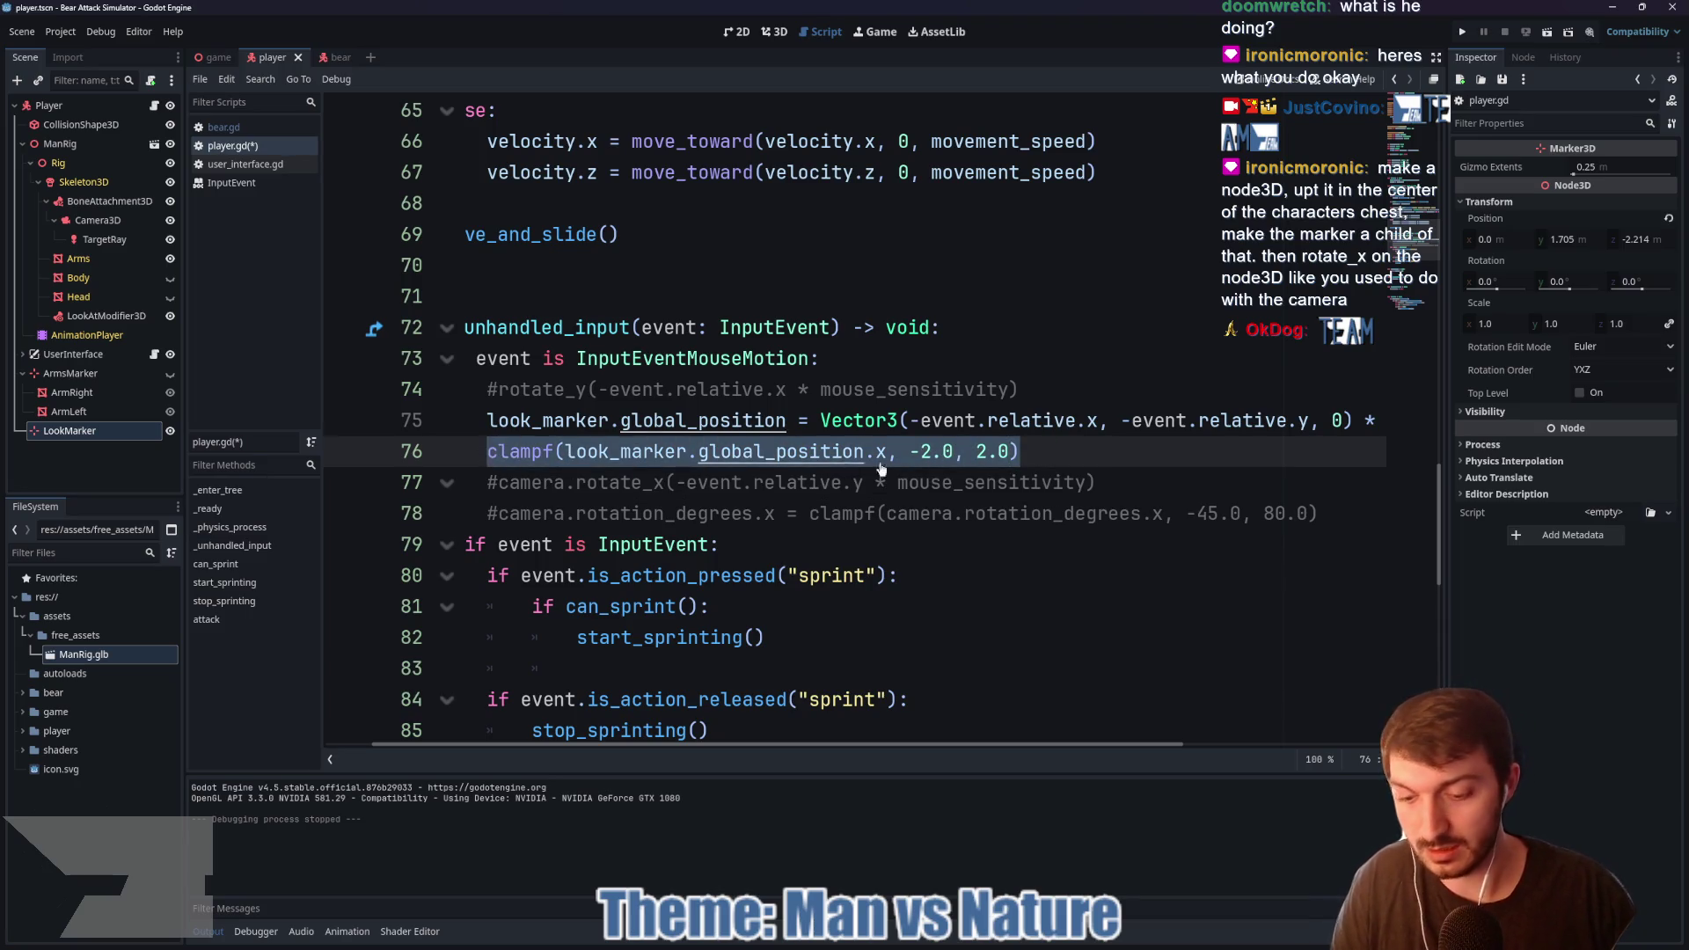
pyautogui.hotkey('ctrl', 'c')
pyautogui.click(1060, 450)
pyautogui.press('Return')
pyautogui.hotkey('ctrl', 'v')
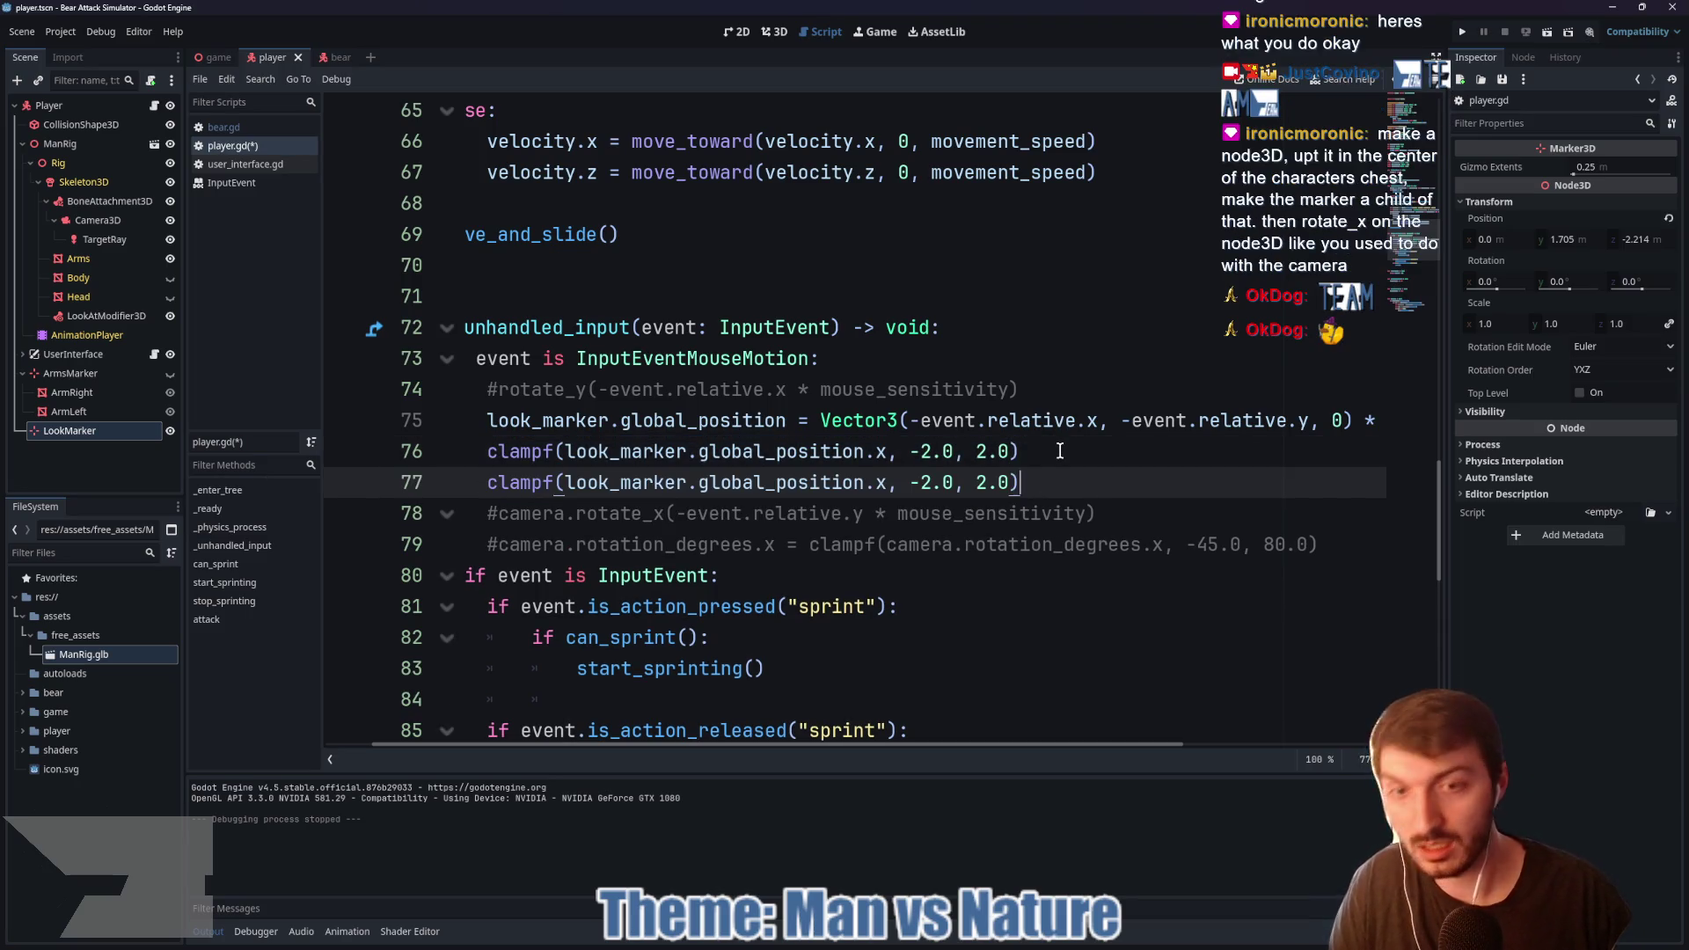
# - Switch line 77's clamp to the y component, save, and test-run the game
pyautogui.click(885, 485)
pyautogui.press('BackSpace')
pyautogui.write('y')
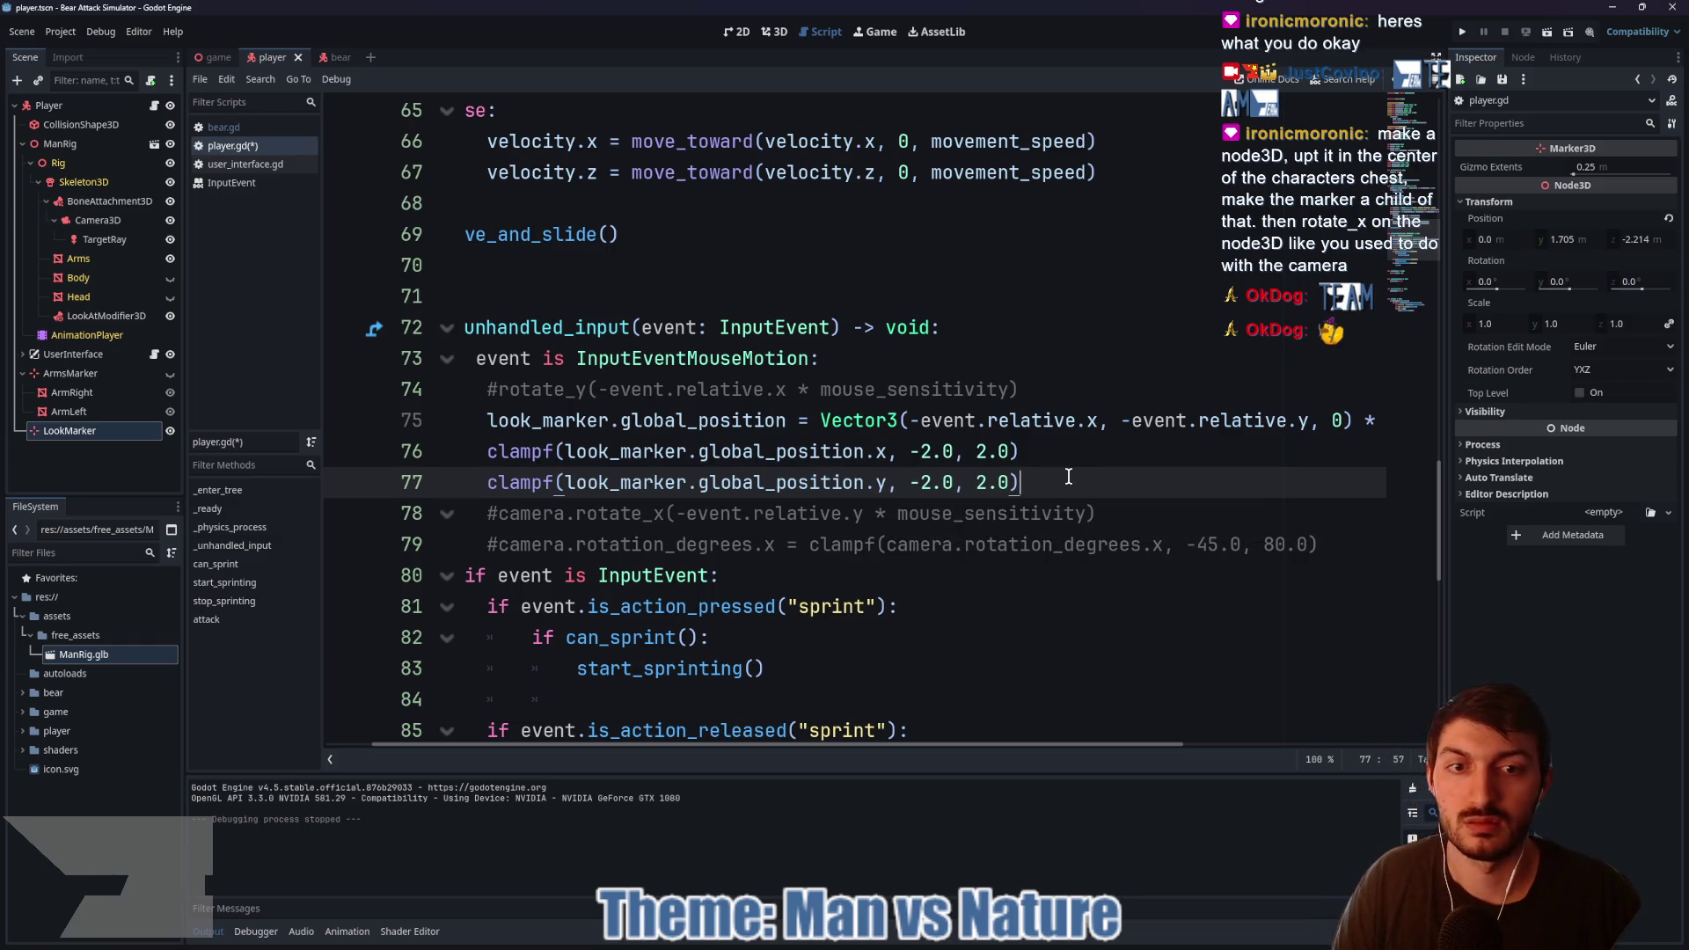
pyautogui.hotkey('ctrl', 's')
pyautogui.press('F5')
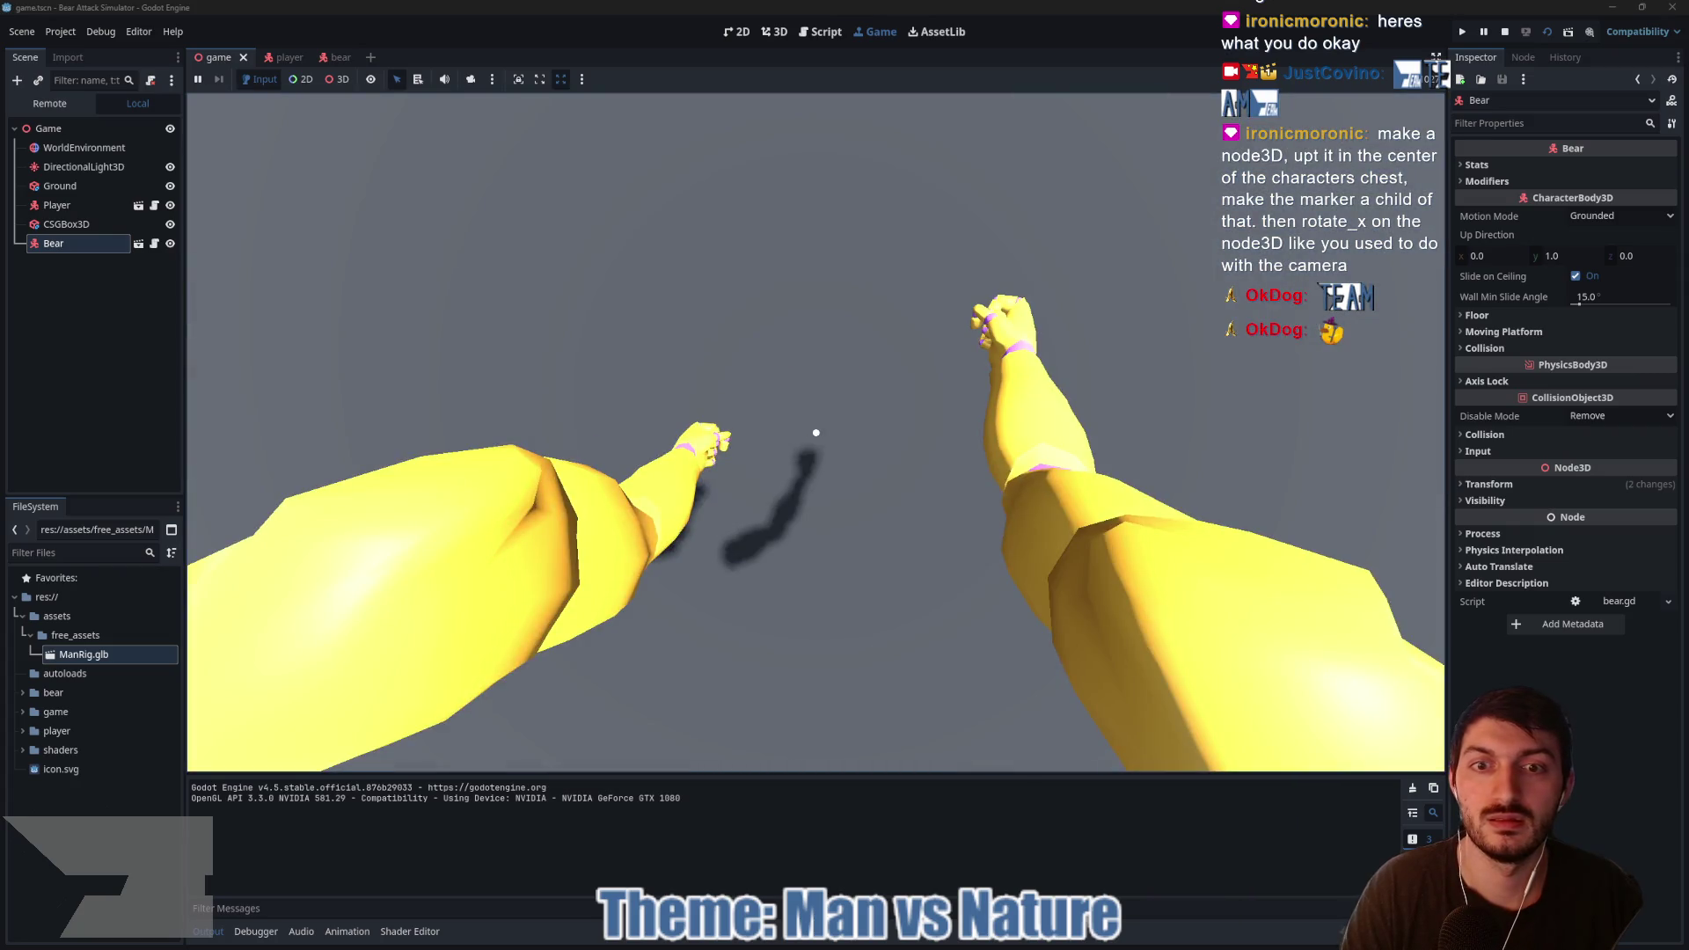
pyautogui.press('F8')
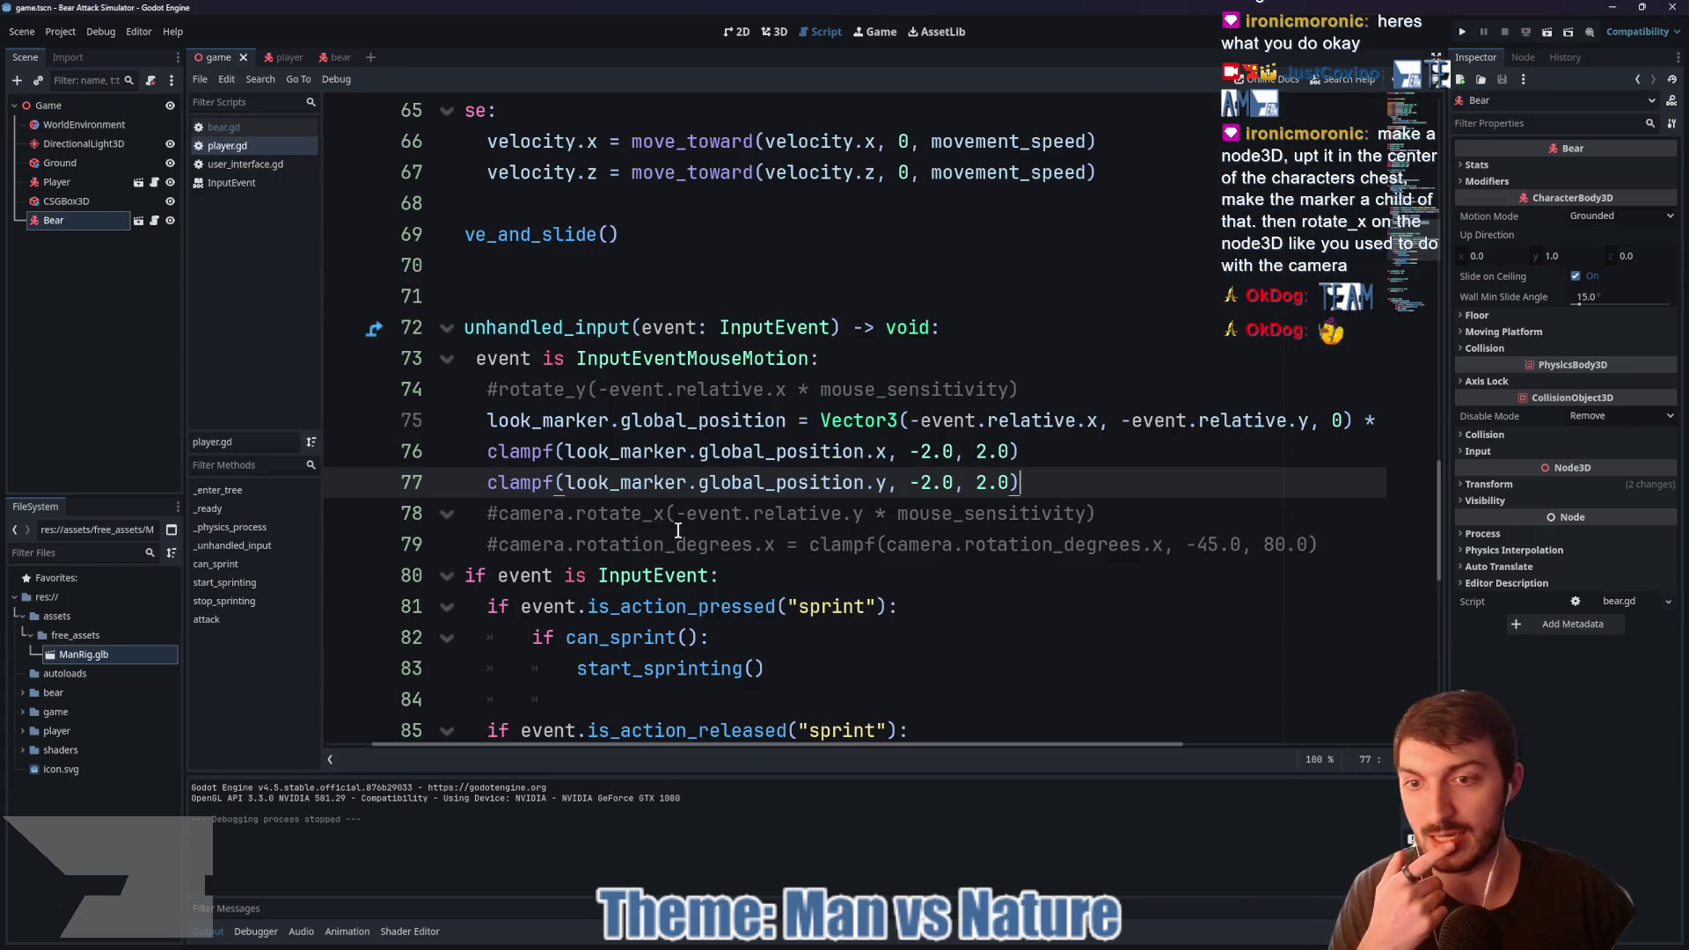
pyautogui.click(283, 57)
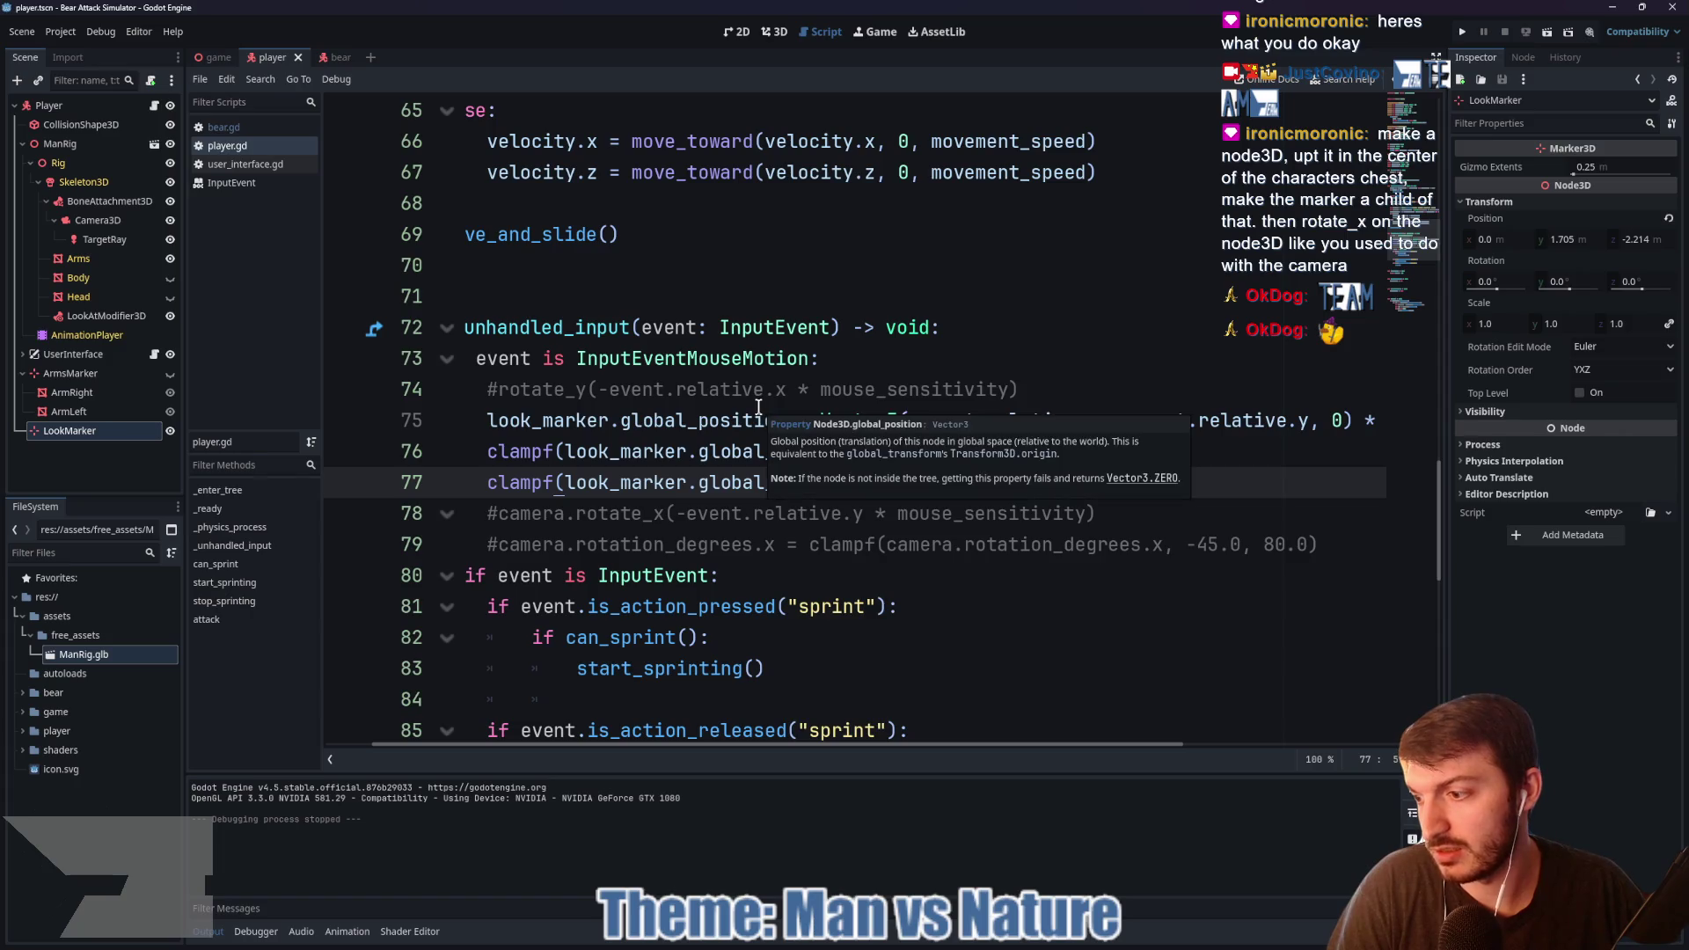
# - Add a Node3D under the Player root and rename it LookPivot
pyautogui.click(772, 33)
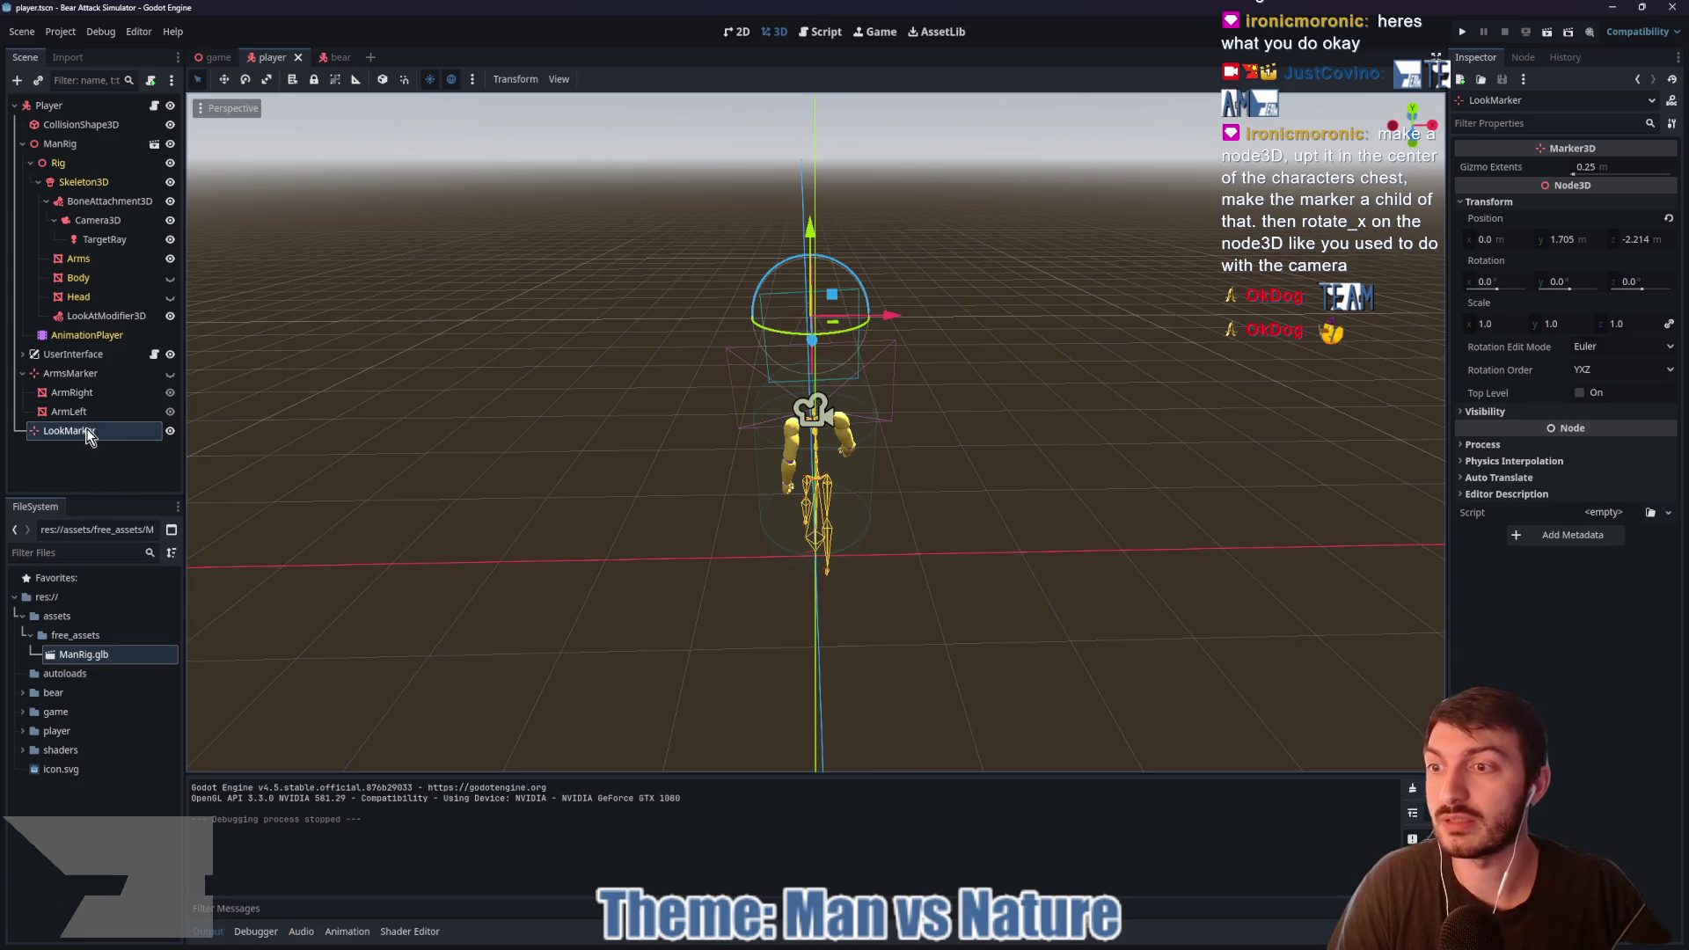
pyautogui.click(60, 107)
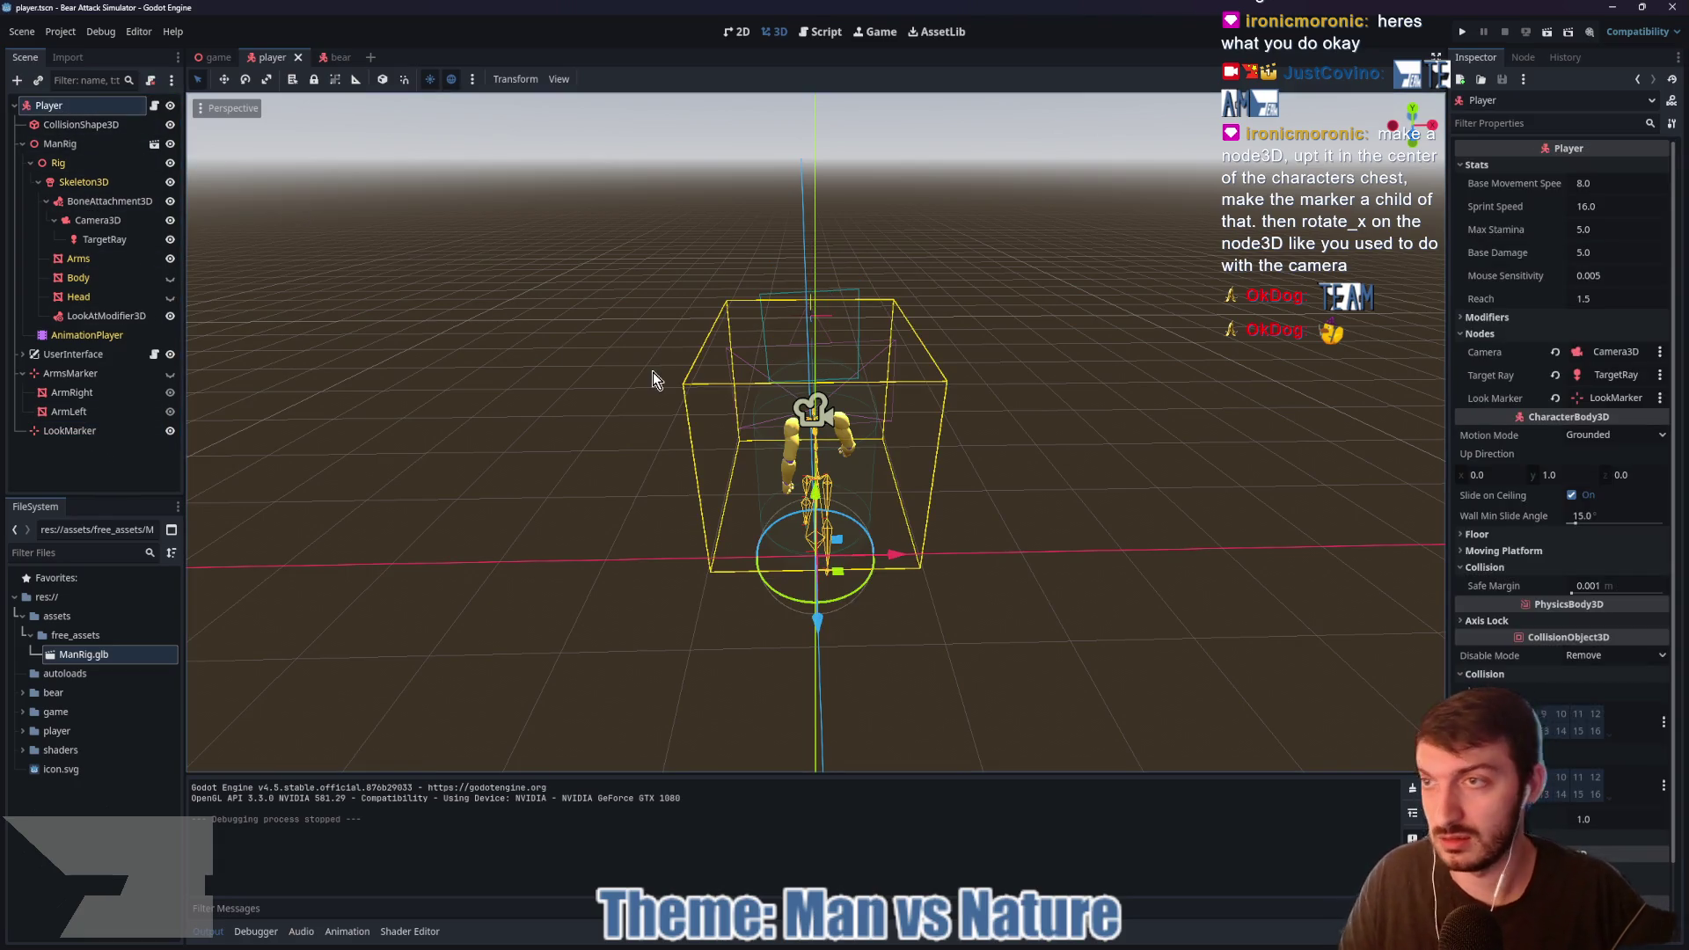
pyautogui.hotkey('ctrl', 'a')
pyautogui.write('node3')
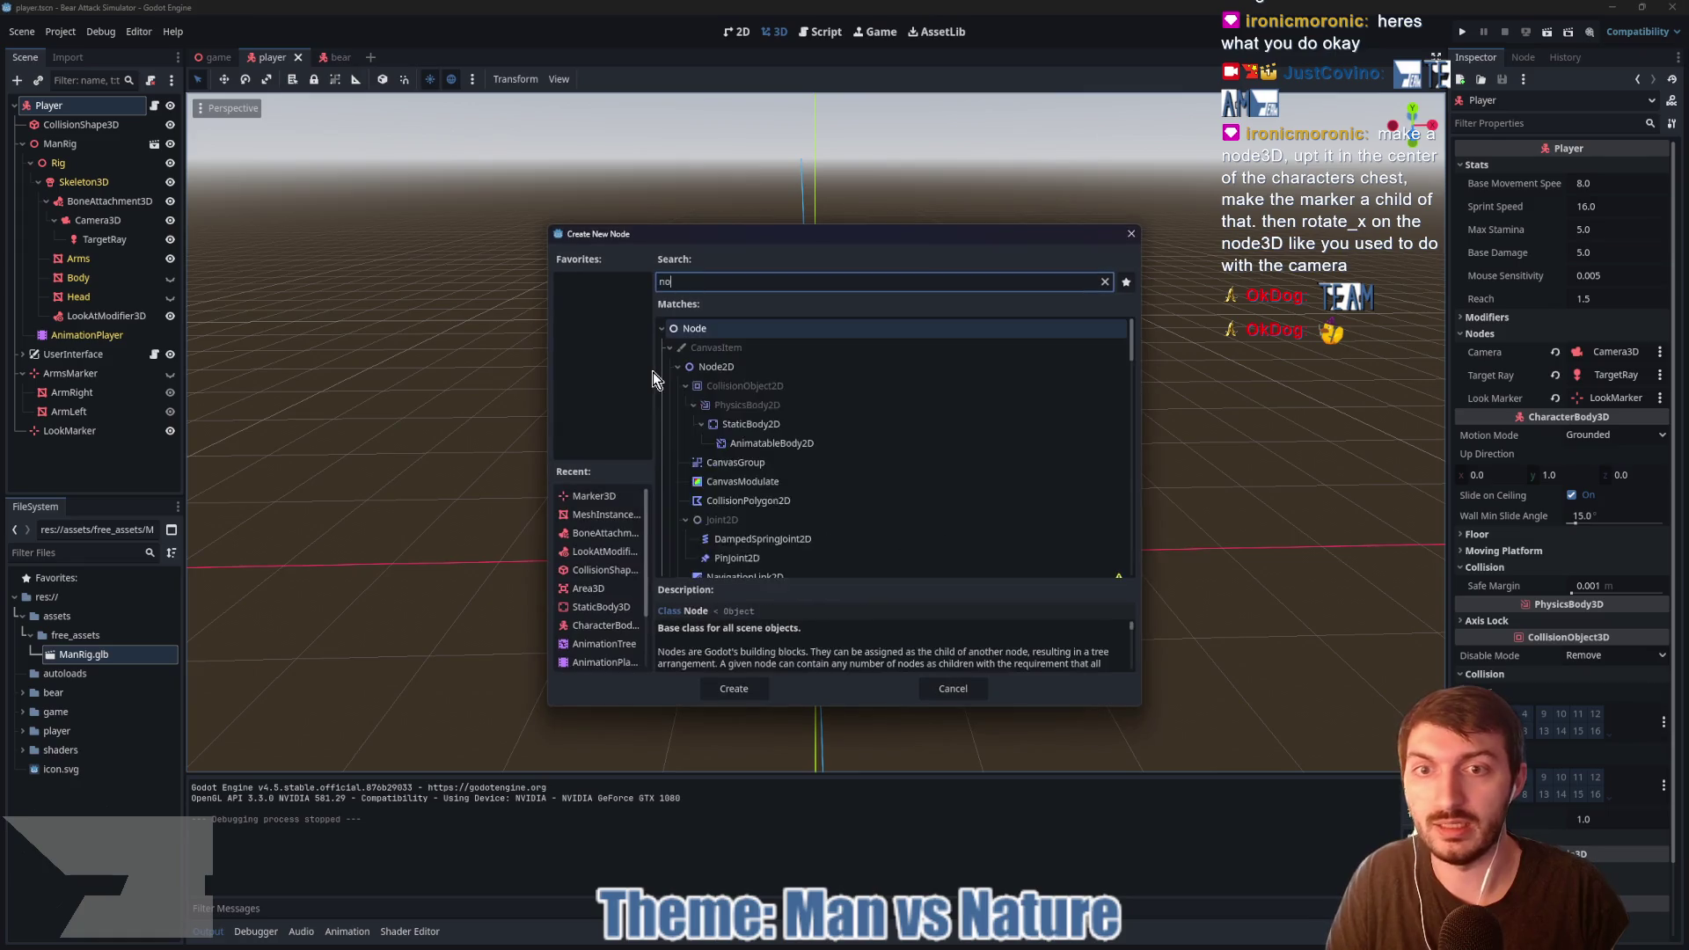
pyautogui.press('Return')
pyautogui.doubleClick(113, 450)
pyautogui.write('LookRot')
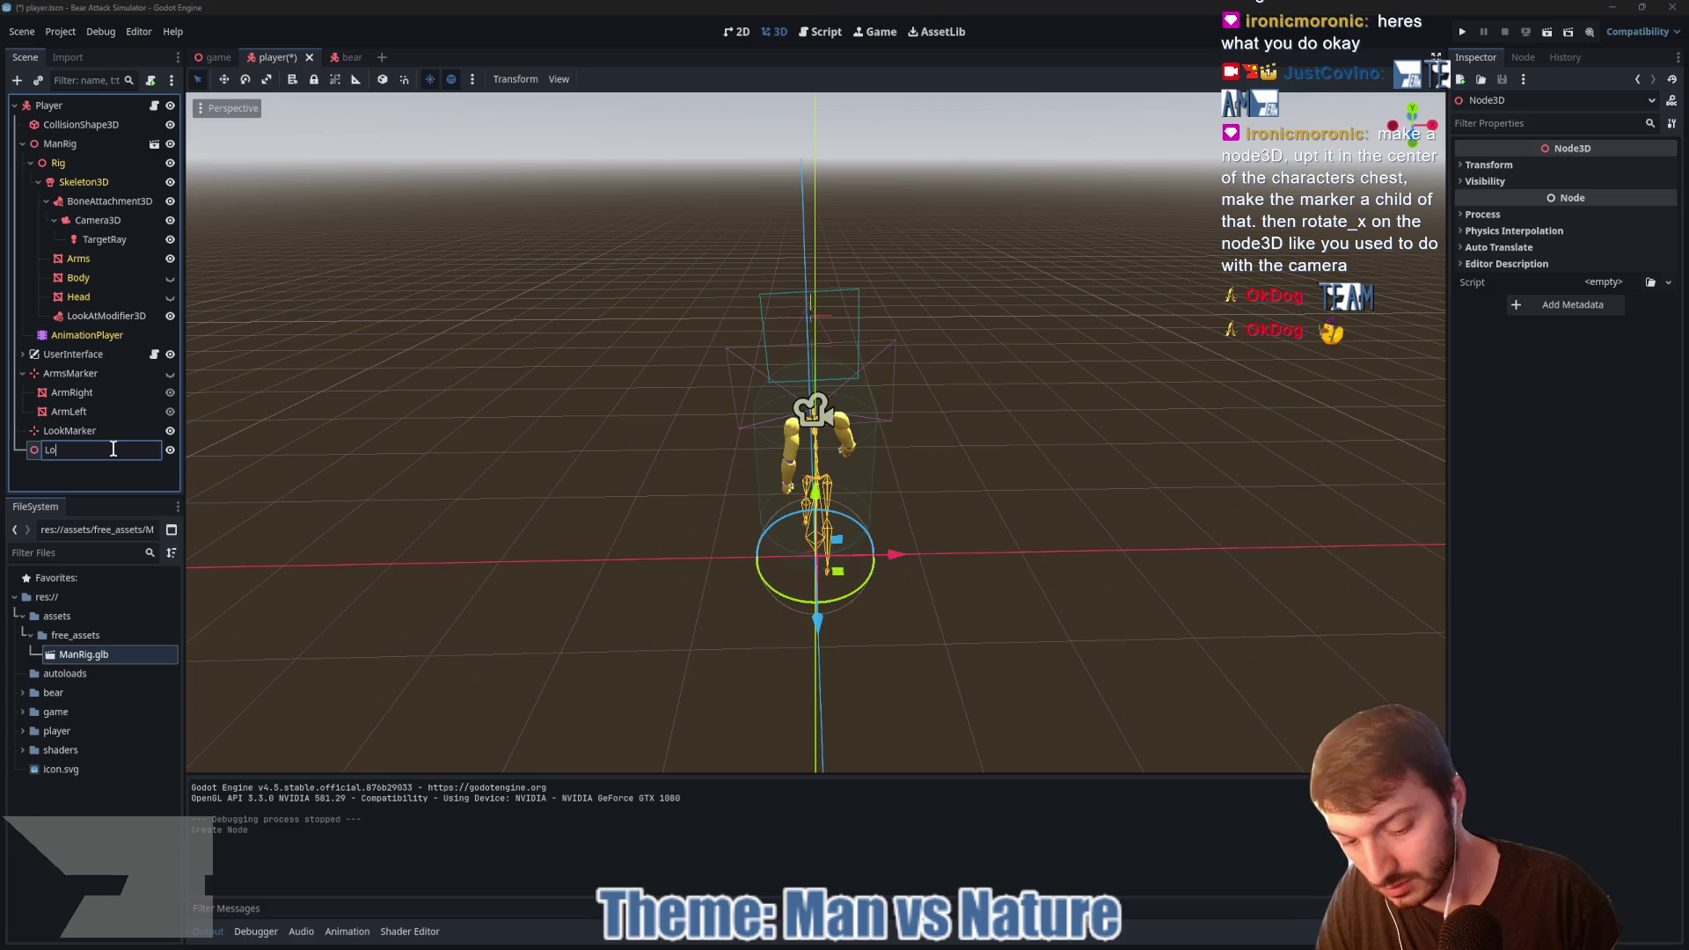
pyautogui.write('ation')
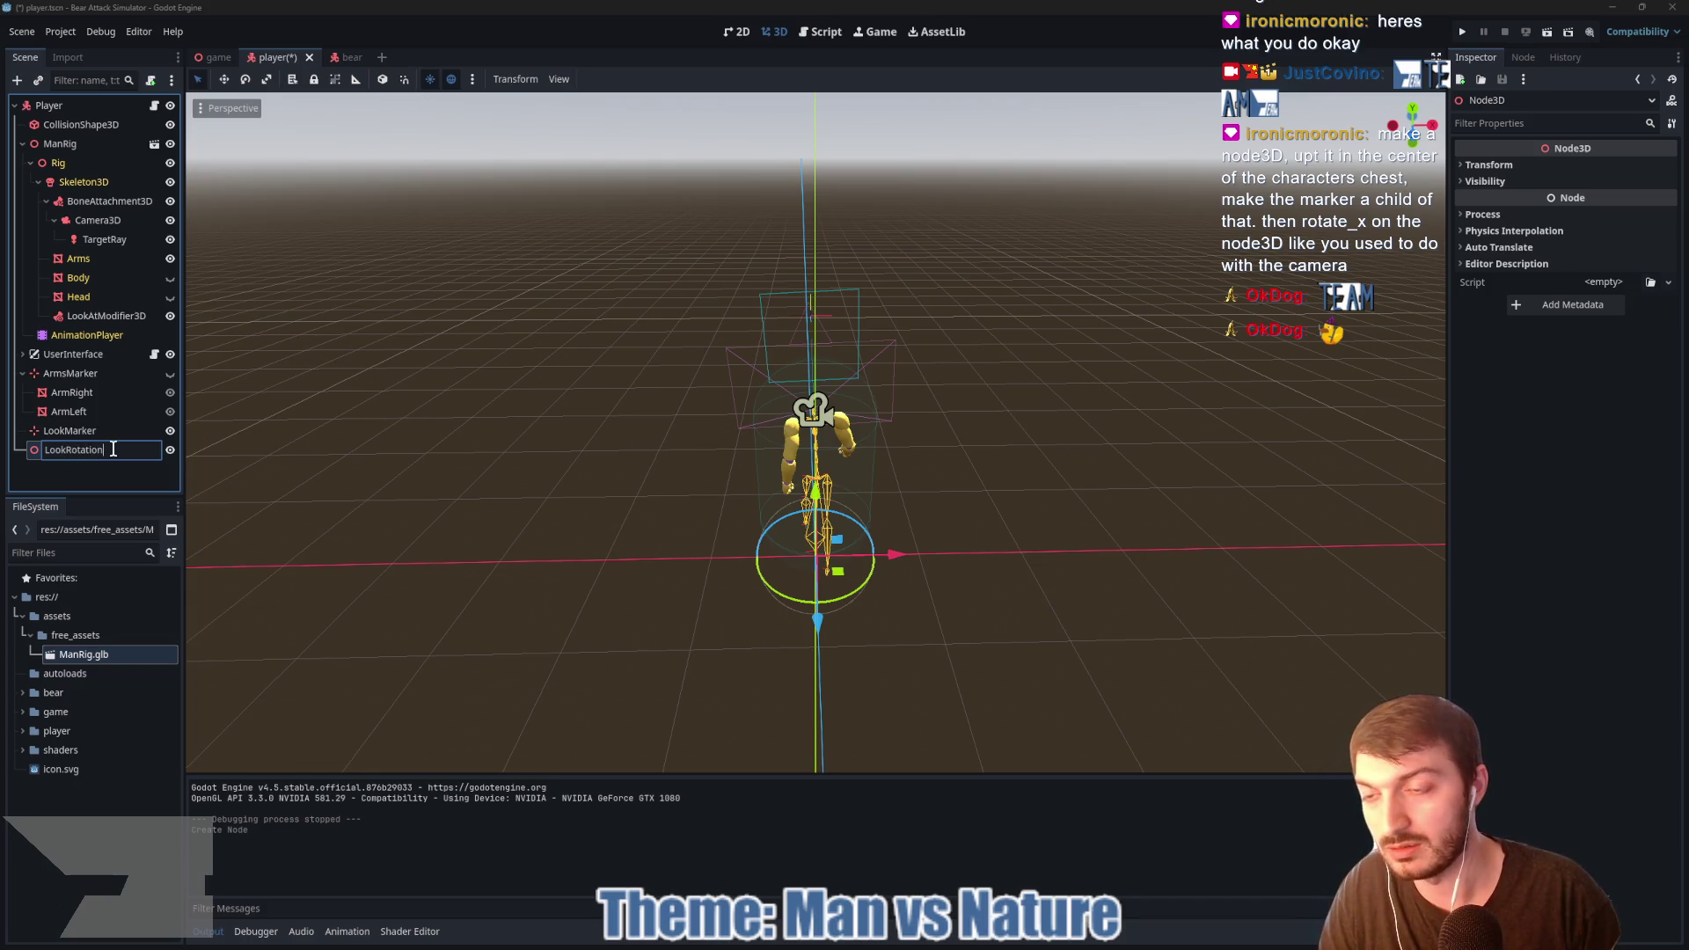
pyautogui.press('BackSpace')
pyautogui.press('BackSpace')
pyautogui.press('BackSpace')
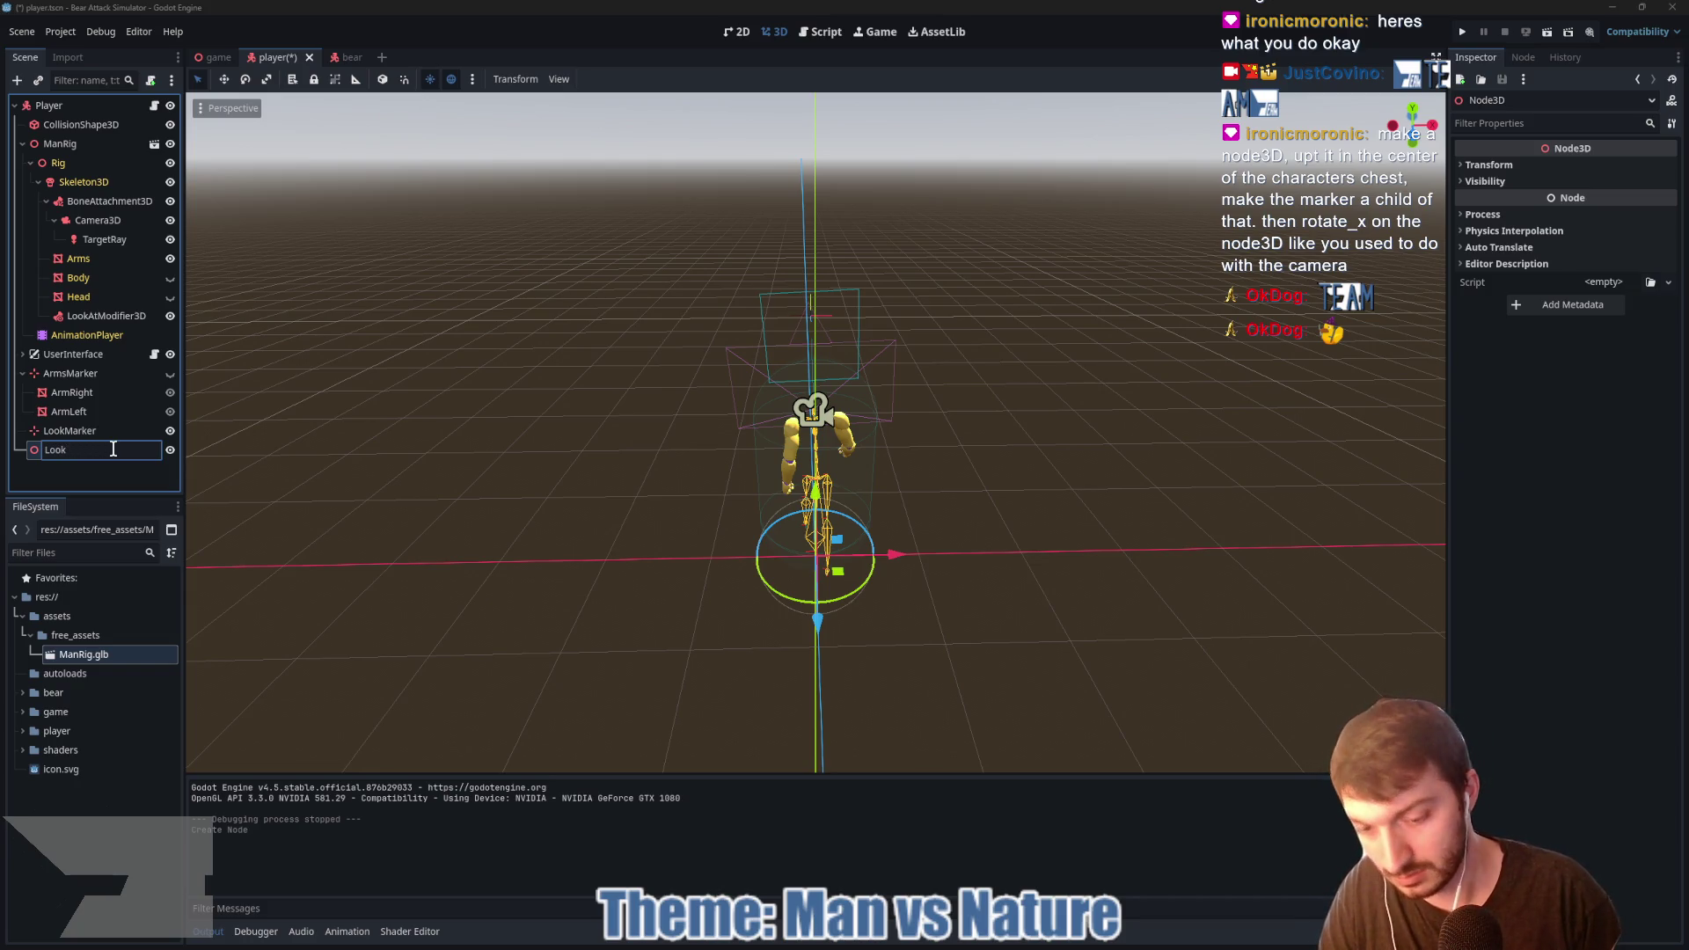
pyautogui.write('Pivot')
pyautogui.press('Return')
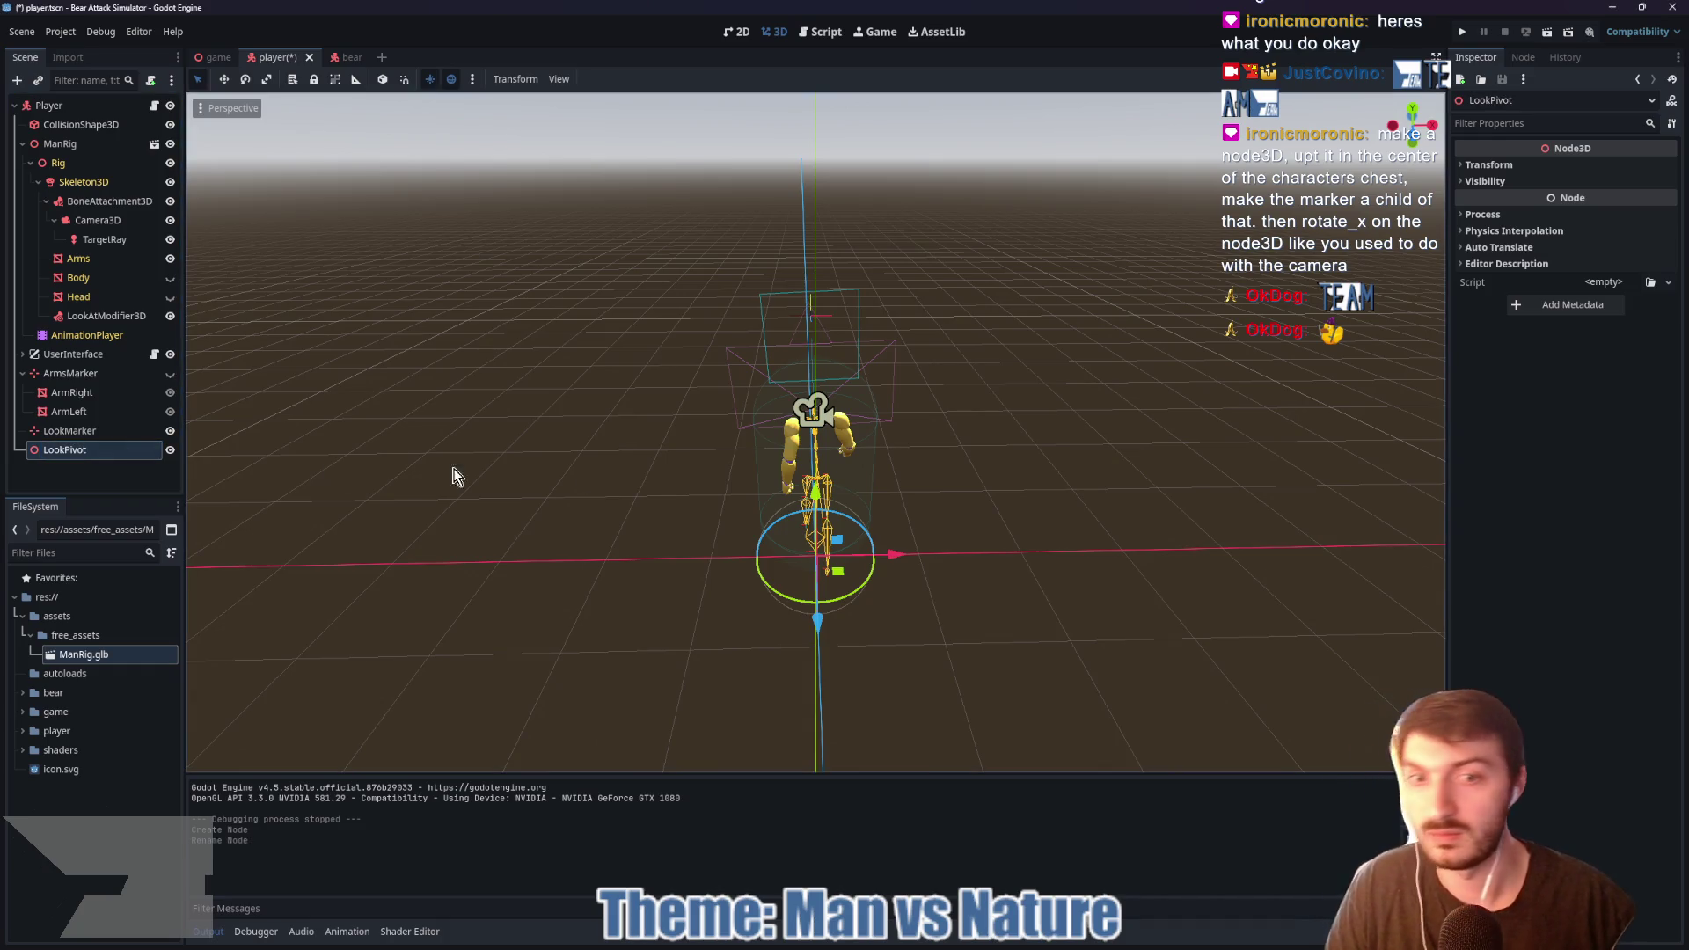
# - Raise LookPivot slightly, reparent LookMarker under it, and trial-rotate it before cancelling
pyautogui.moveTo(818, 495); pyautogui.dragTo(820, 490)
pyautogui.moveTo(999, 510)
pyautogui.mouseDown()
pyautogui.moveTo(1256, 486)
pyautogui.moveTo(1173, 463)
pyautogui.mouseUp()
pyautogui.moveTo(75, 431); pyautogui.dragTo(85, 453)
pyautogui.click(77, 430)
pyautogui.moveTo(860, 465)
pyautogui.mouseDown()
pyautogui.moveTo(980, 414)
pyautogui.moveTo(875, 471)
pyautogui.moveTo(902, 480)
pyautogui.mouseUp()
pyautogui.rightClick(903, 480)
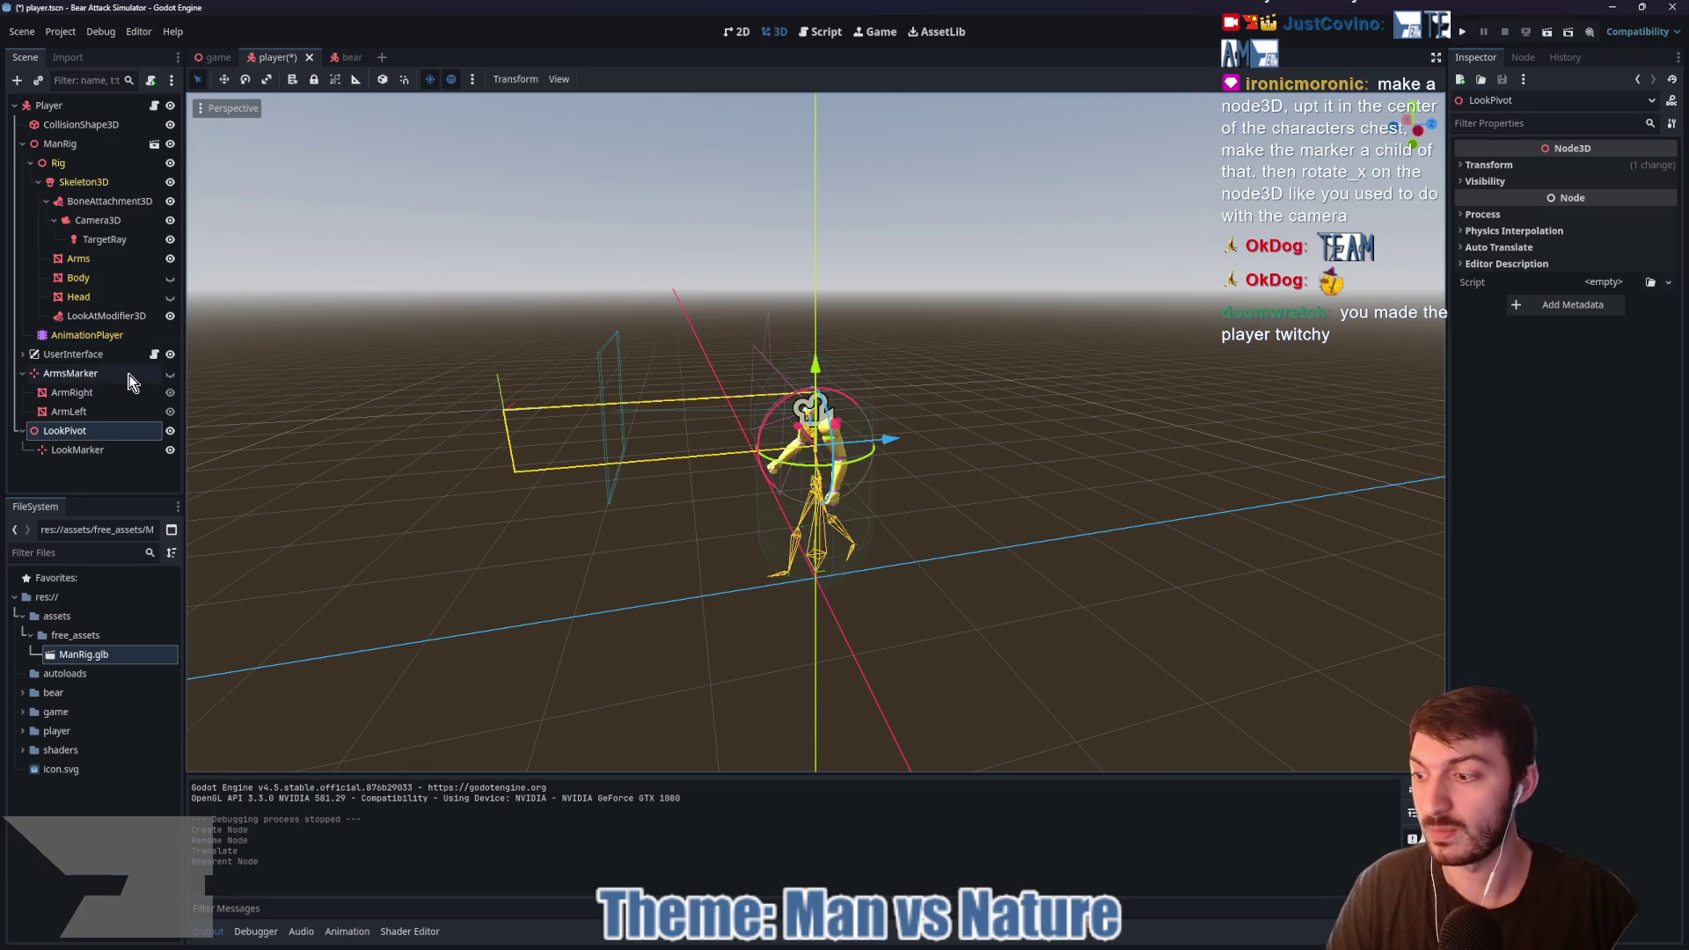
pyautogui.click(154, 105)
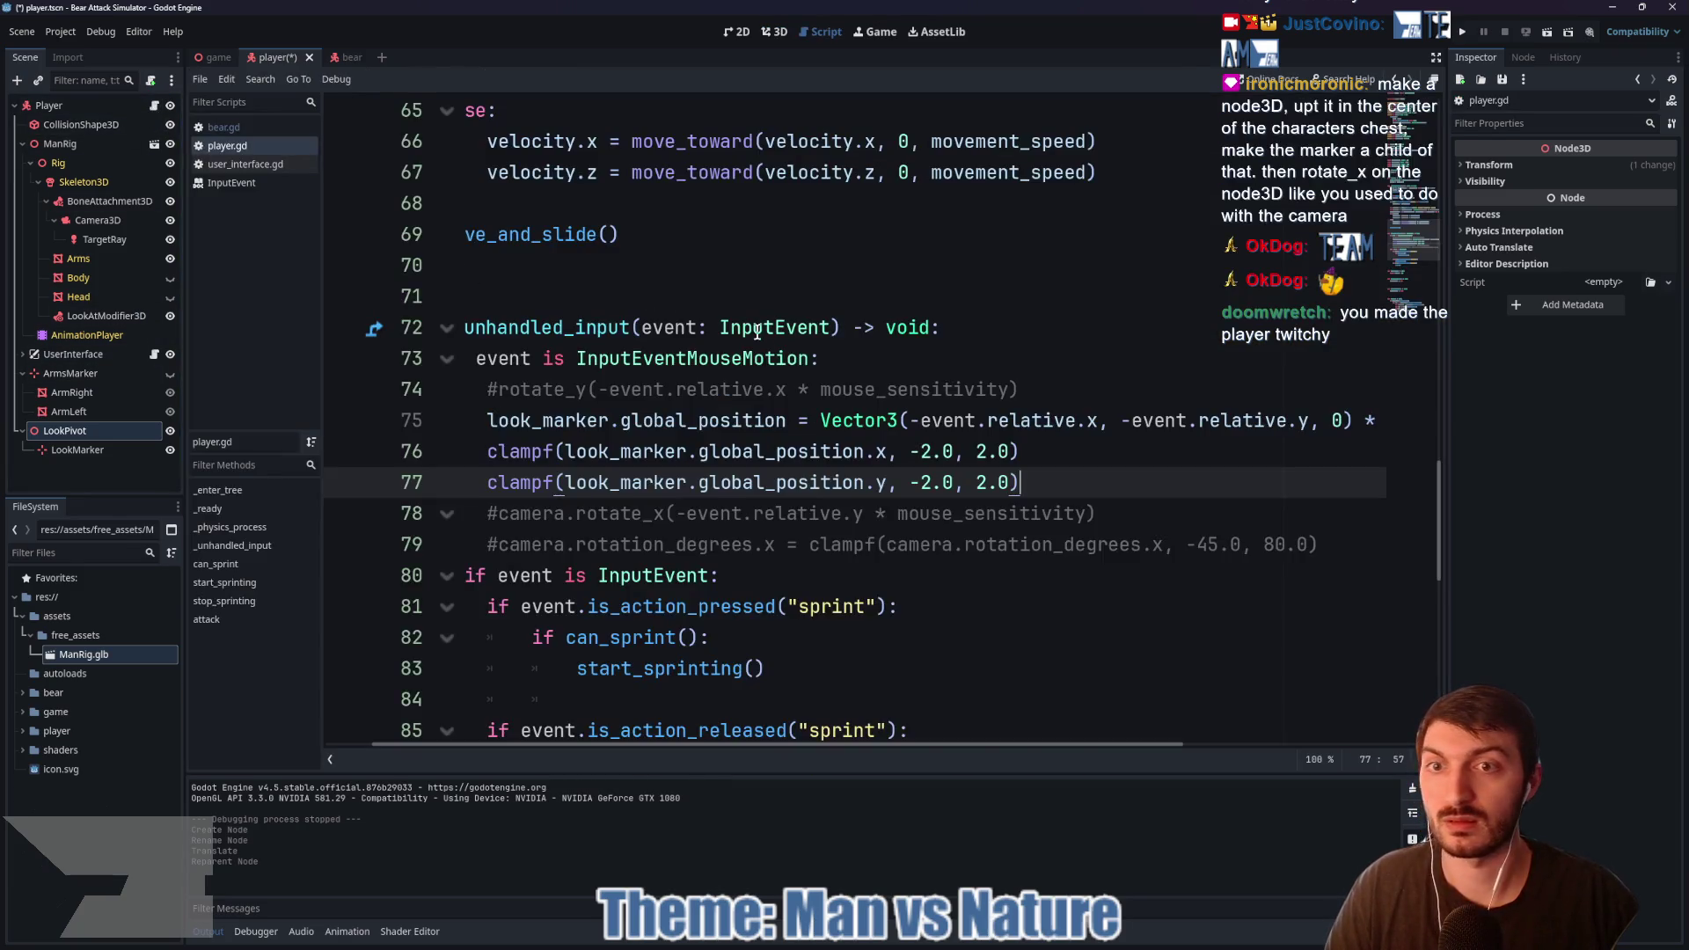
# - Rename the exported look_marker variable on line 24 to look_pivot with type Node3D
pyautogui.scroll(7, 792, 422)
pyautogui.moveTo(575, 752); pyautogui.dragTo(528, 752)
pyautogui.scroll(15, 735, 435)
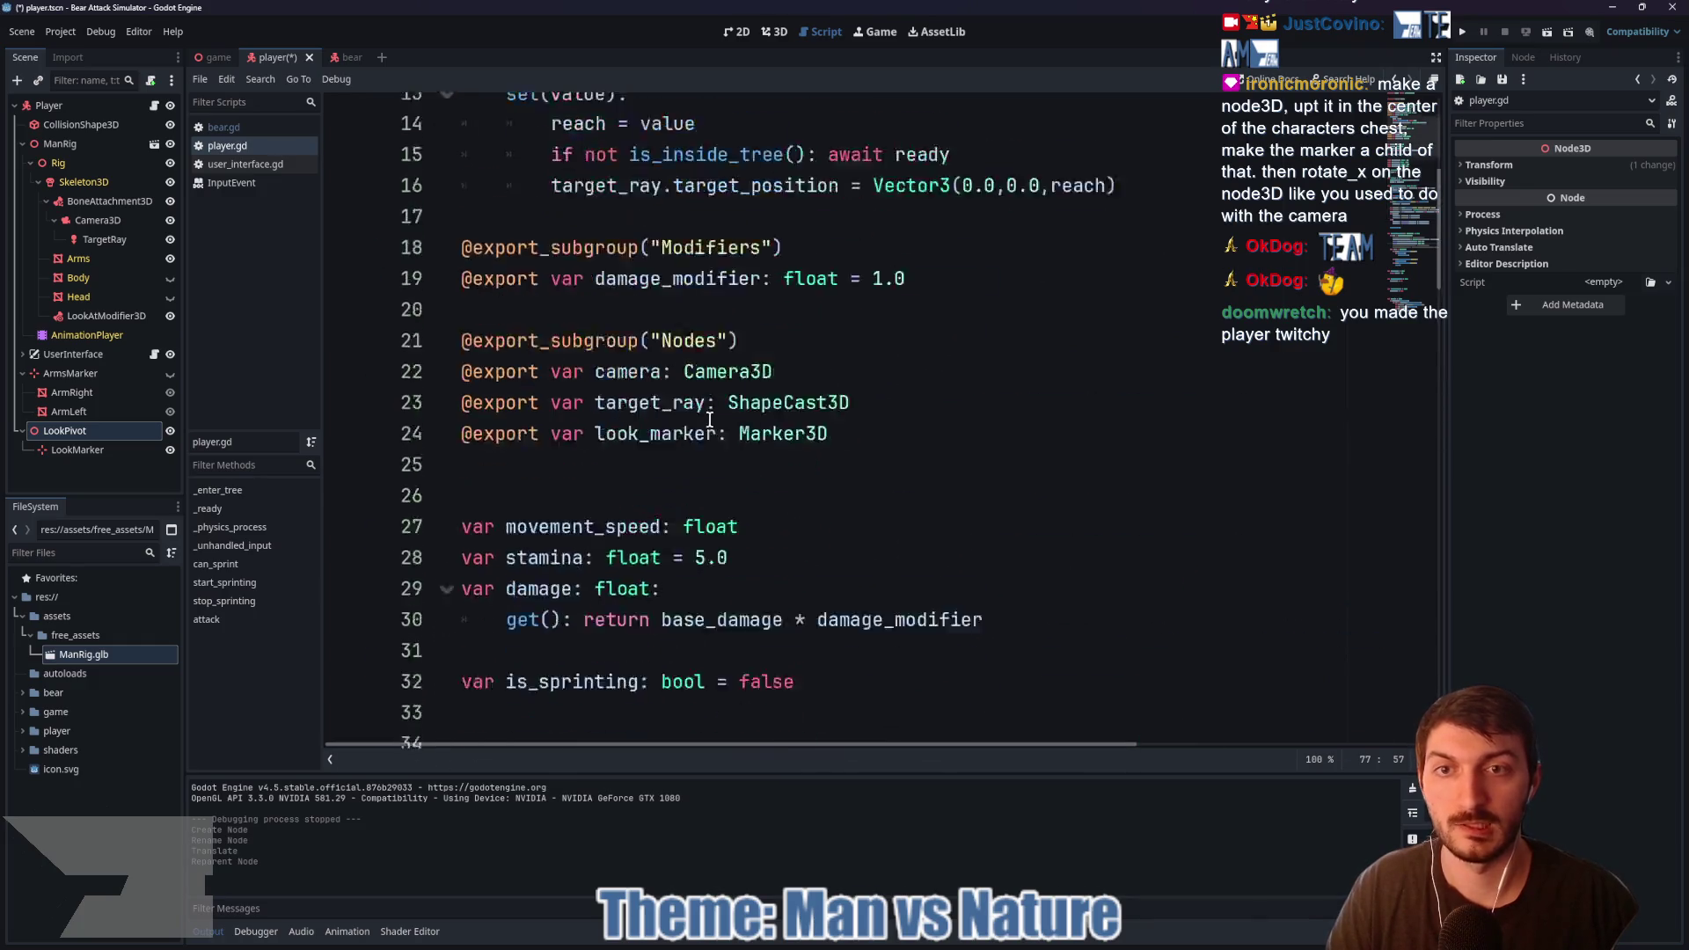
pyautogui.scroll(5, 700, 431)
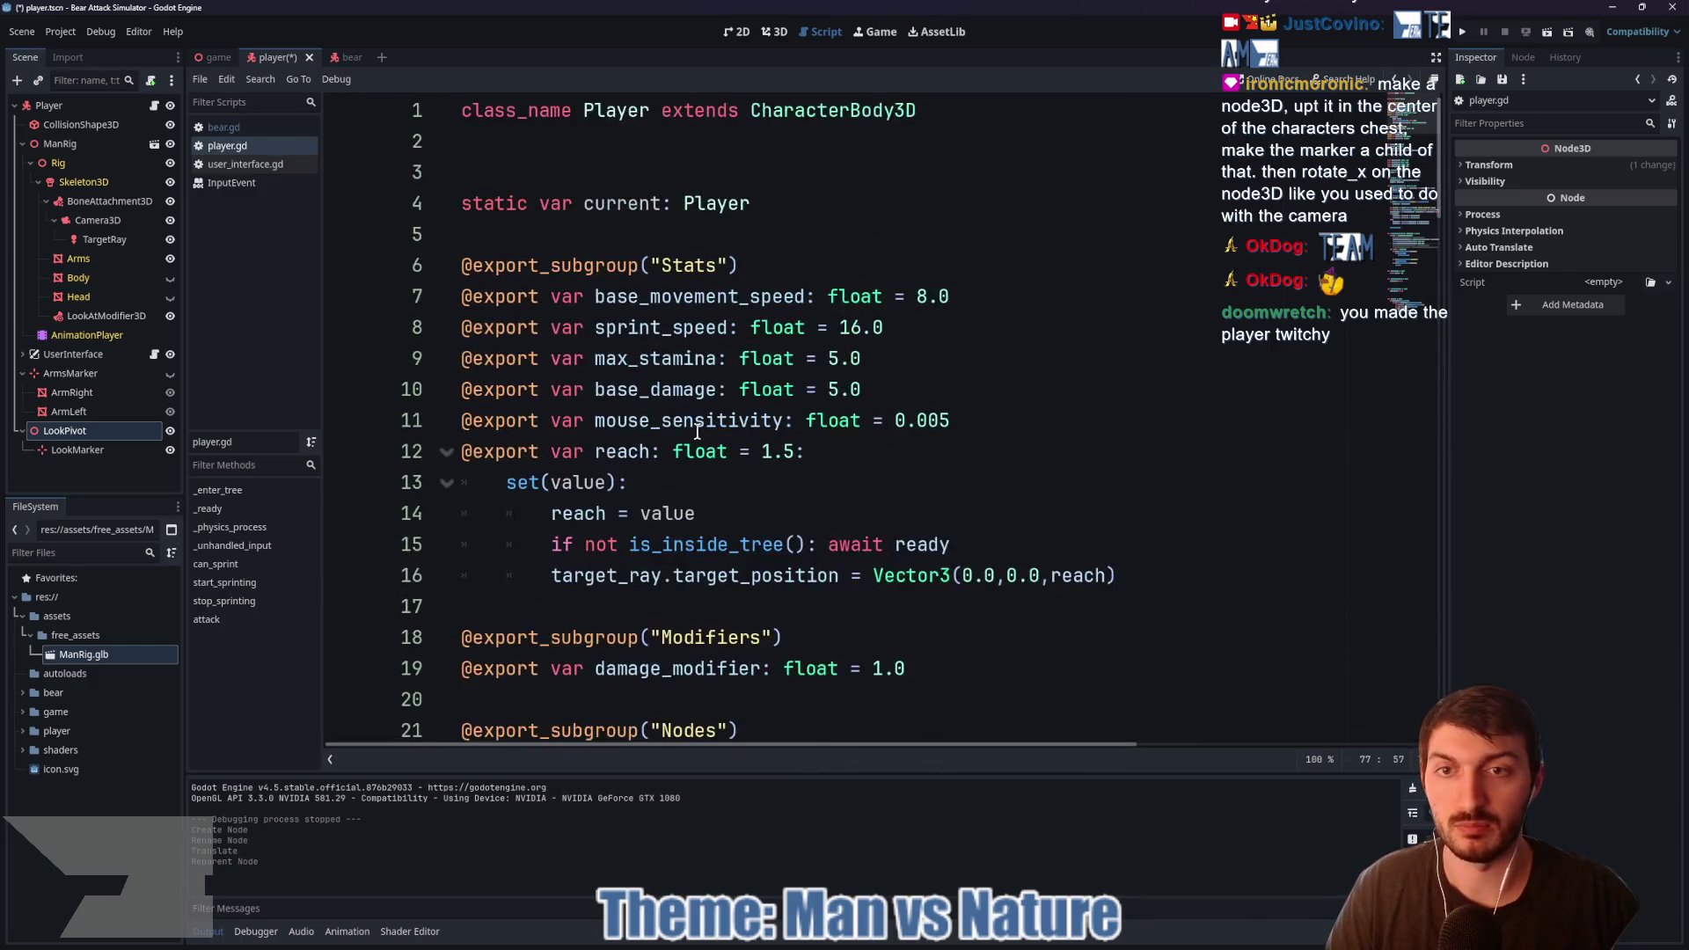
pyautogui.scroll(-3, 699, 528)
pyautogui.moveTo(717, 546); pyautogui.dragTo(649, 546)
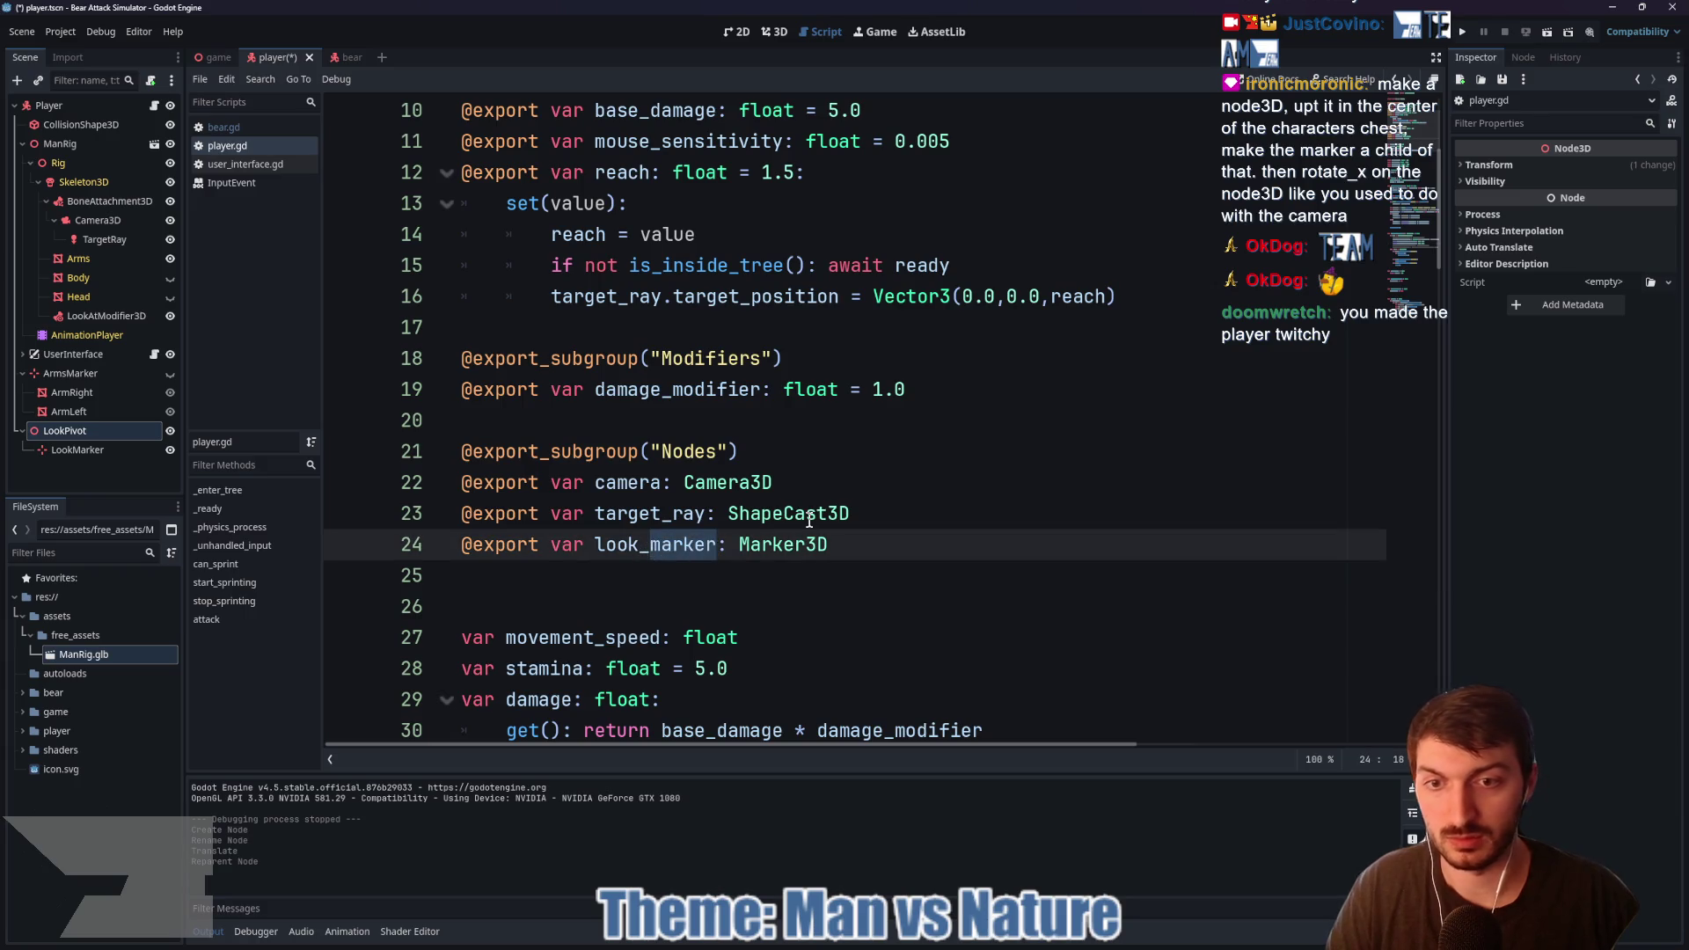
pyautogui.write('pivot')
pyautogui.moveTo(818, 546); pyautogui.dragTo(725, 546)
pyautogui.write('Node3')
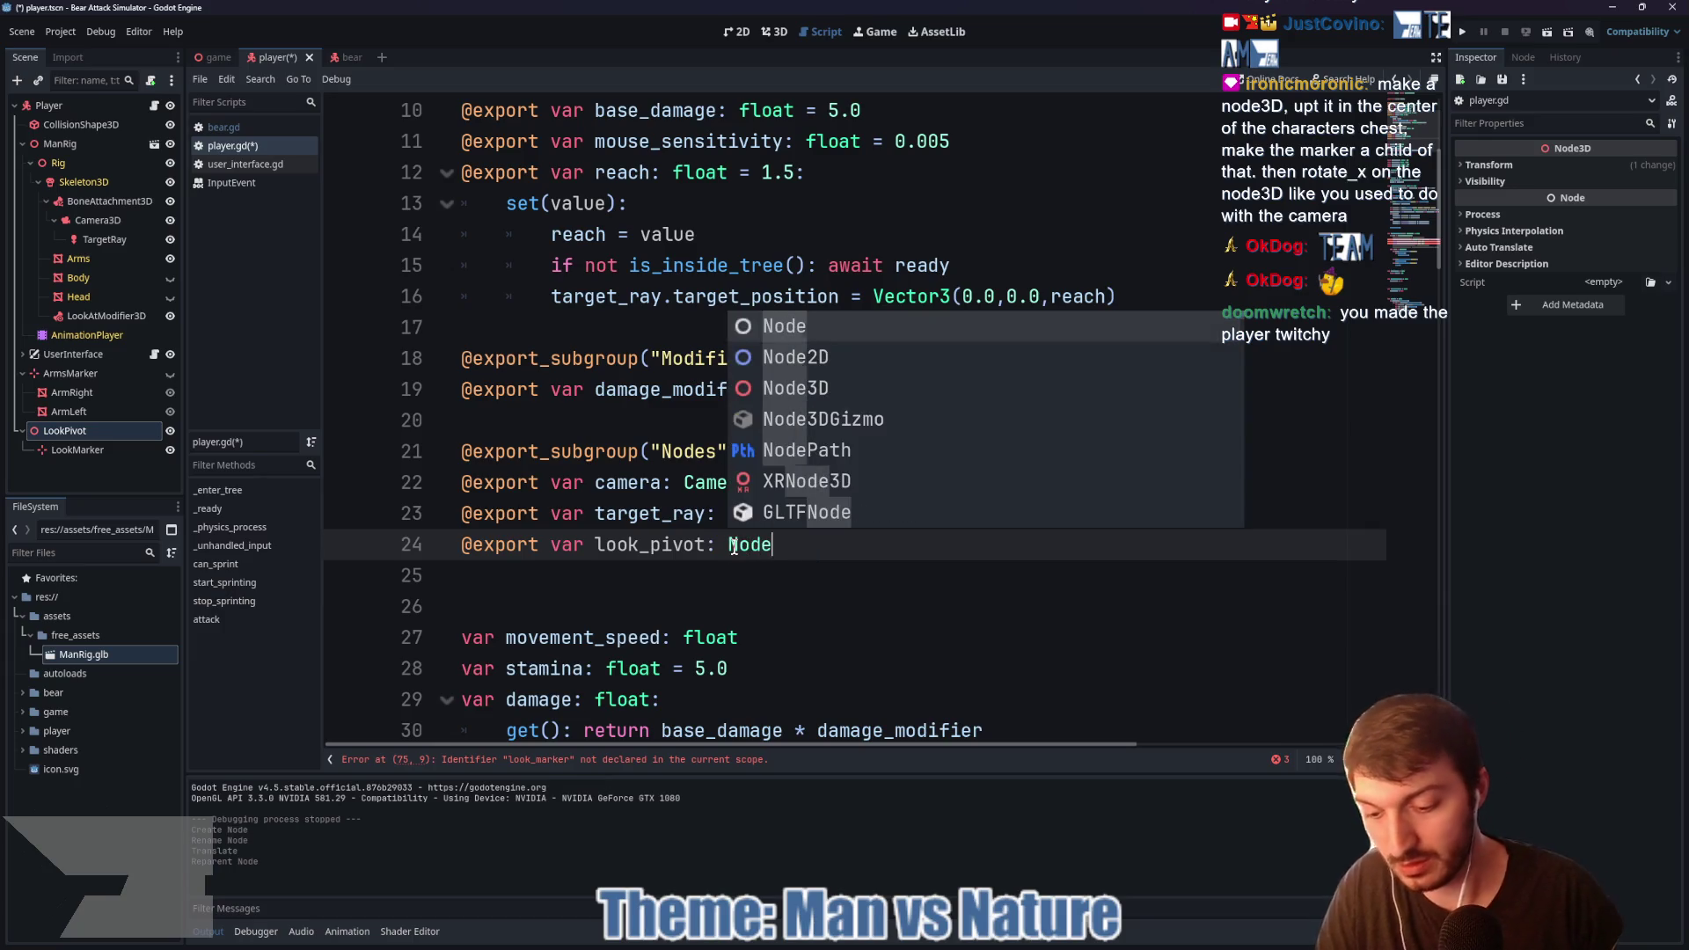
pyautogui.press('Return')
# - Rename look_marker to look_pivot on lines 75–77, save, and delete line 75's position assignment
pyautogui.scroll(-18, 886, 552)
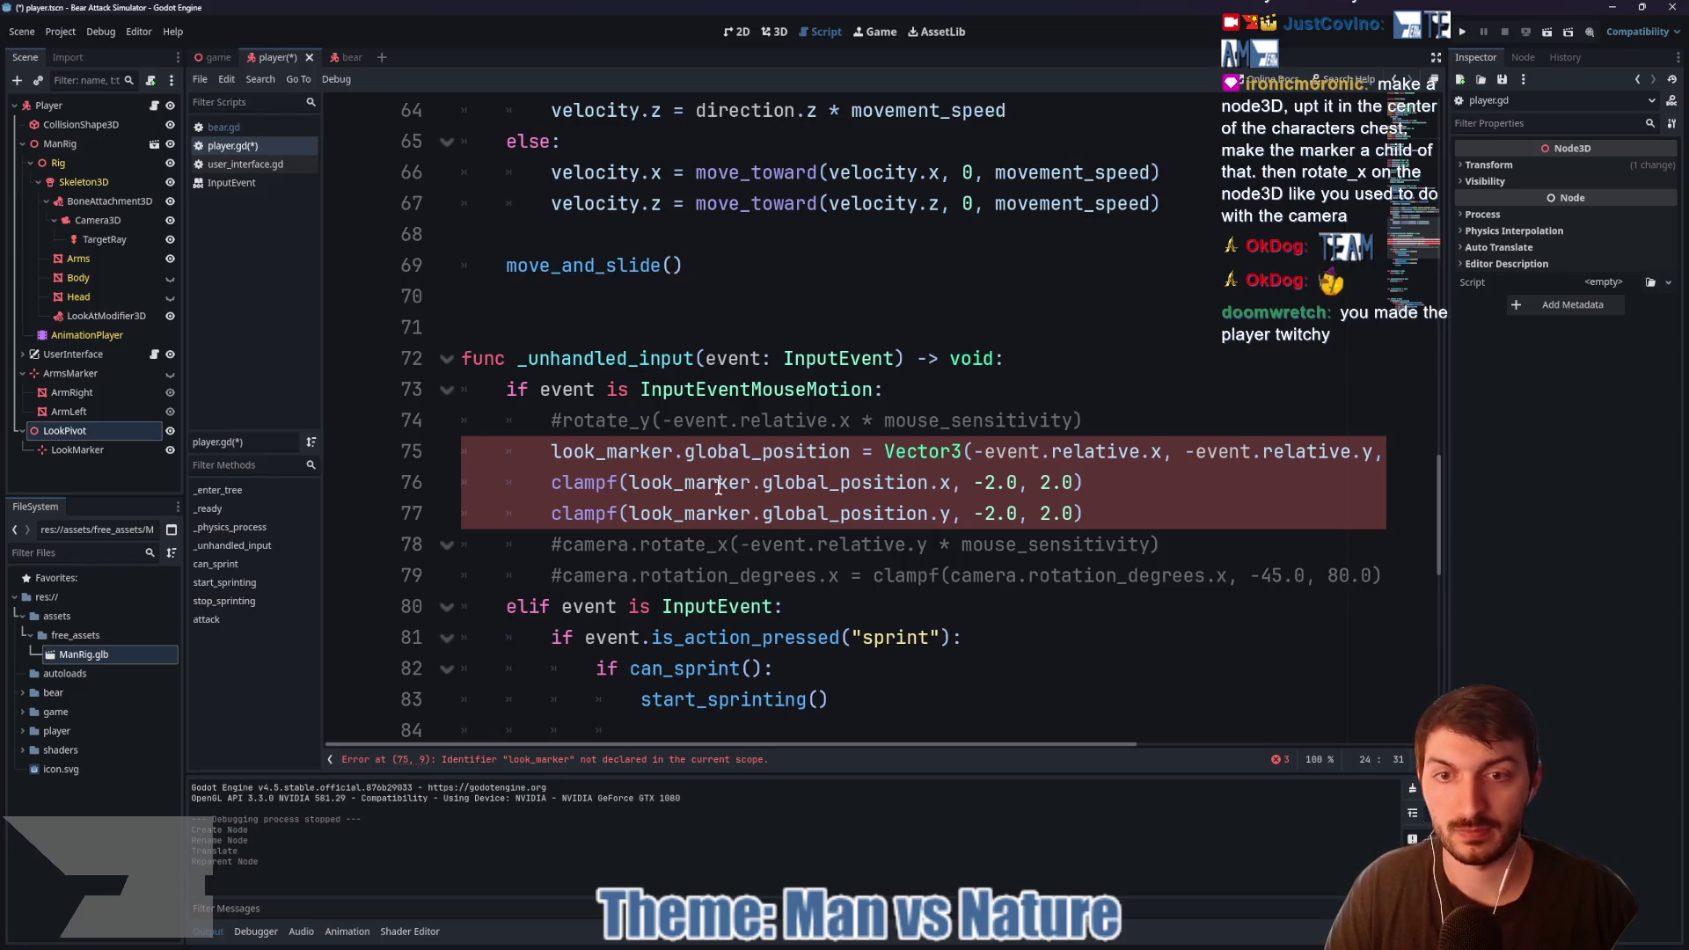
pyautogui.click(604, 452)
pyautogui.moveTo(607, 452); pyautogui.dragTo(671, 454)
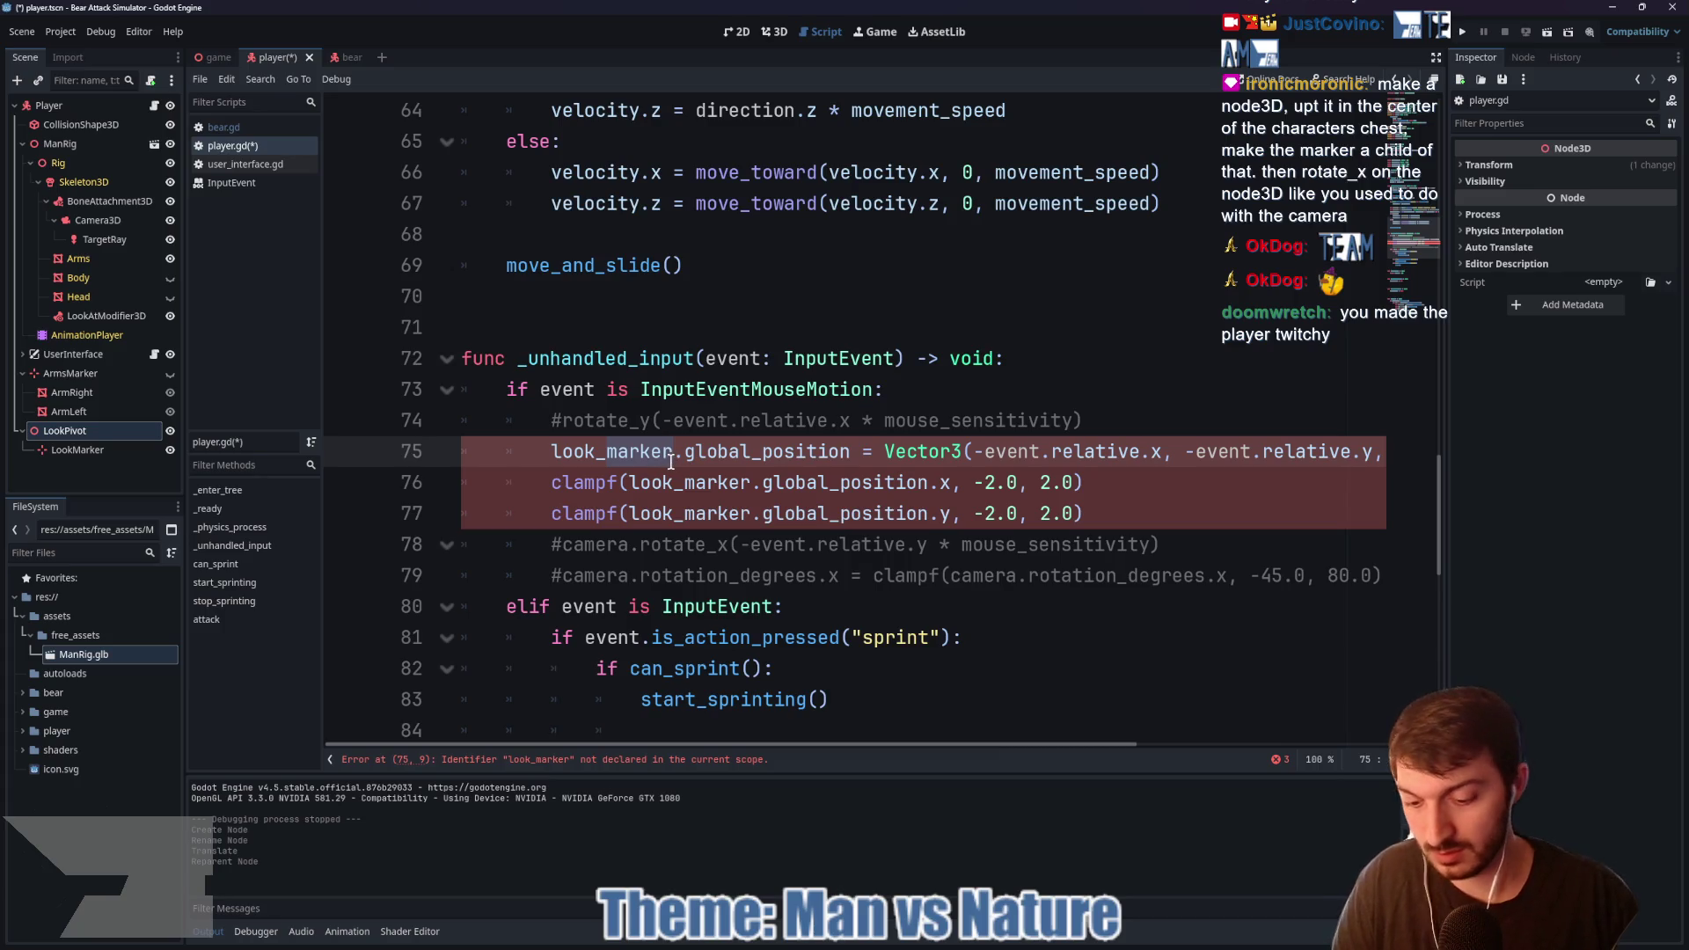
pyautogui.hotkey('ctrl', 'd')
pyautogui.hotkey('ctrl', 'd')
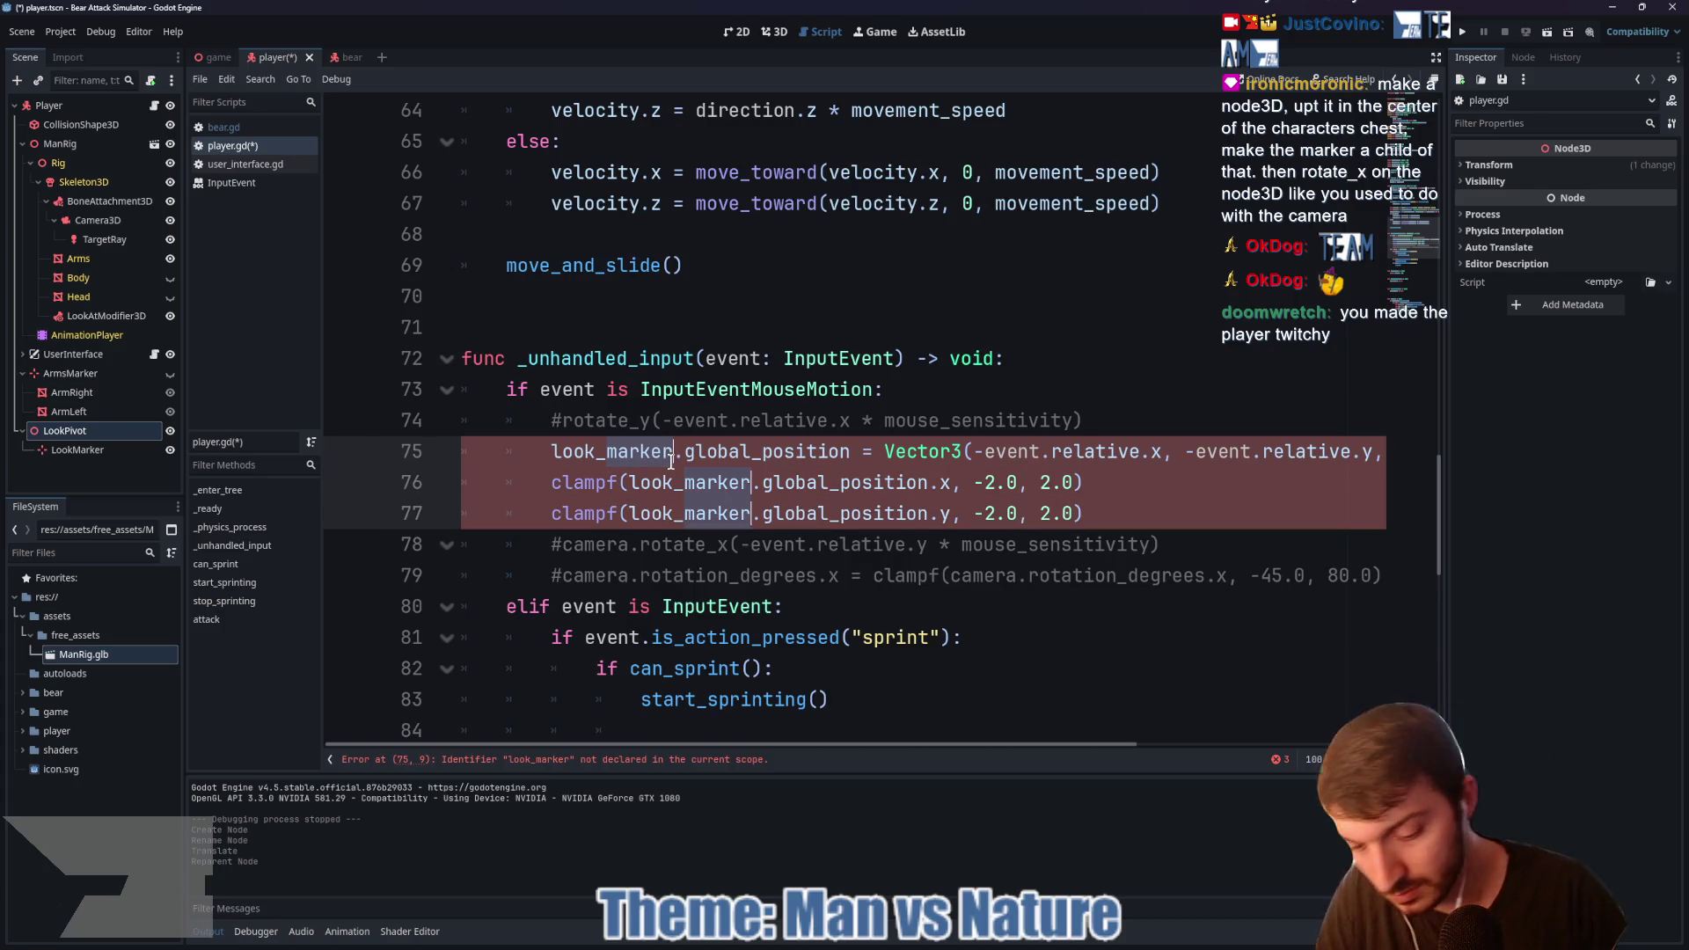
pyautogui.write('pivot')
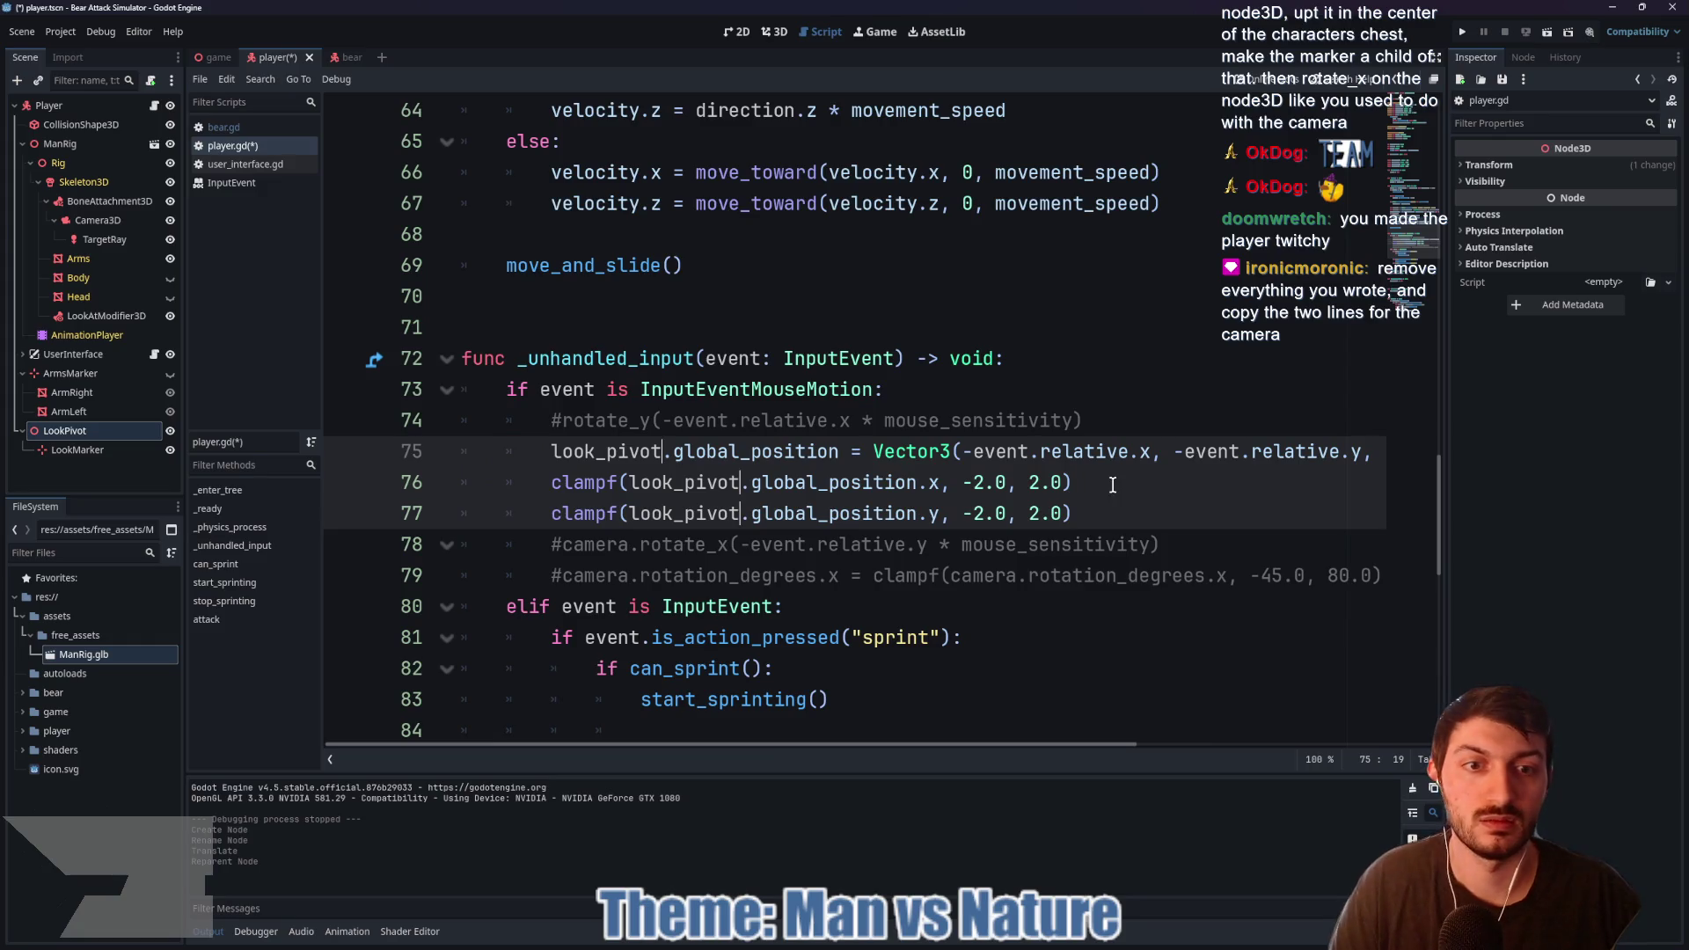
pyautogui.click(1111, 482)
pyautogui.hotkey('ctrl', 's')
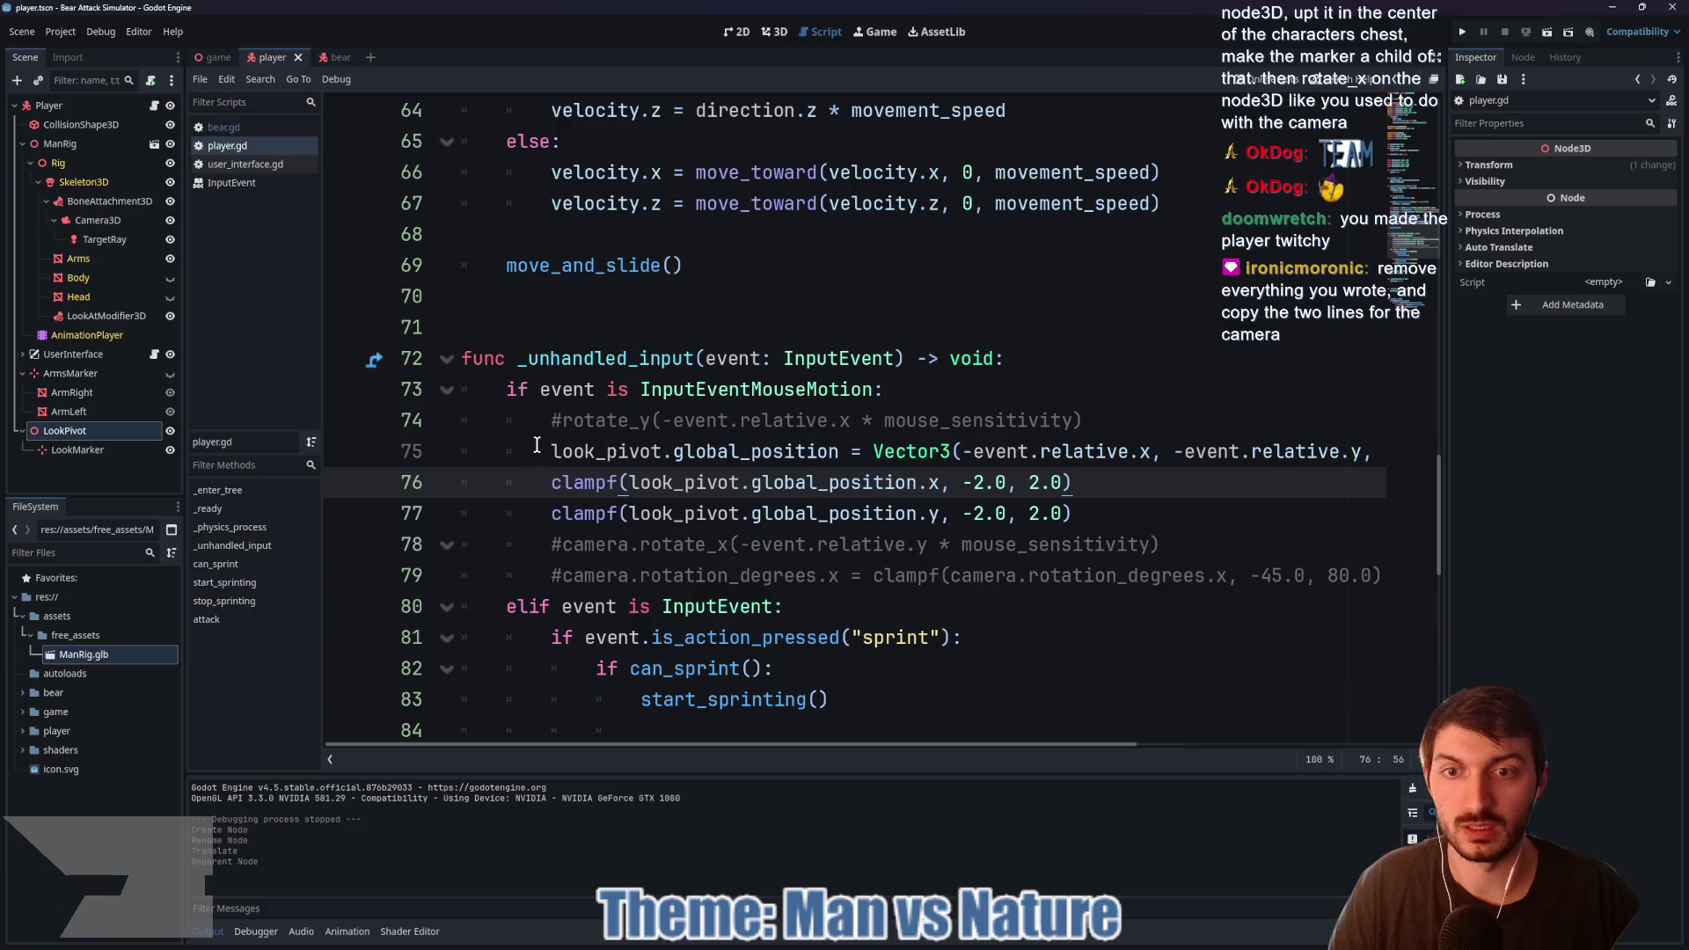
pyautogui.moveTo(666, 451); pyautogui.dragTo(1392, 475)
pyautogui.press('BackSpace')
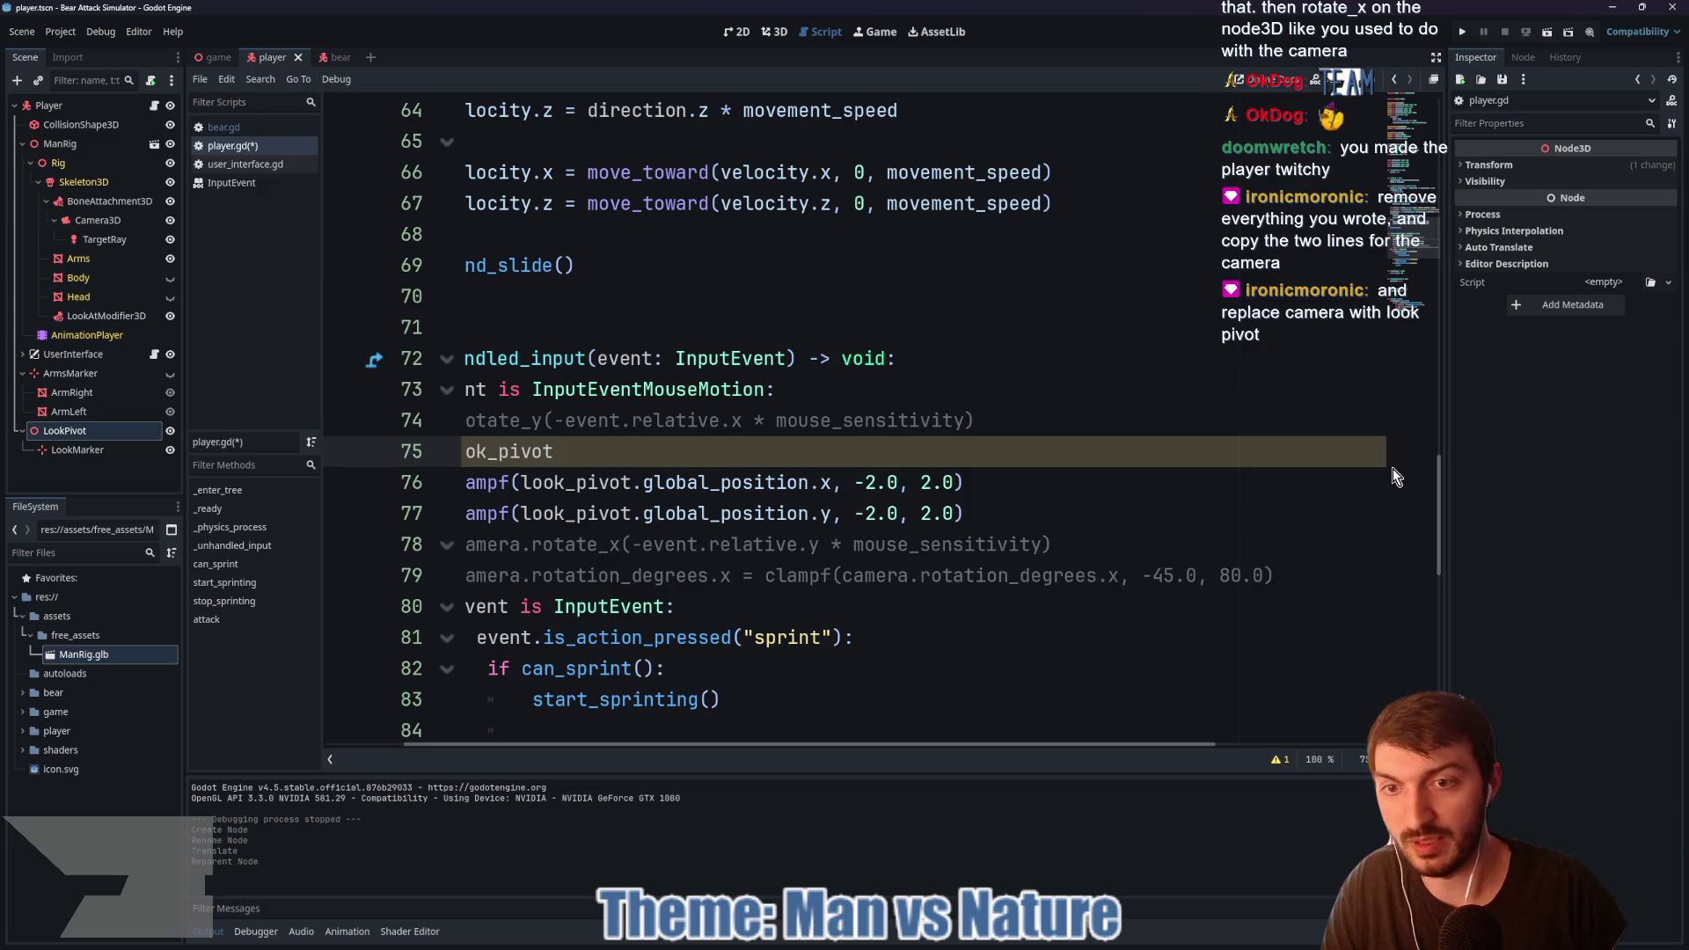
# - Make line 75 call look_pivot.rotate_x with the negated mouse relative motion
pyautogui.write('.rota')
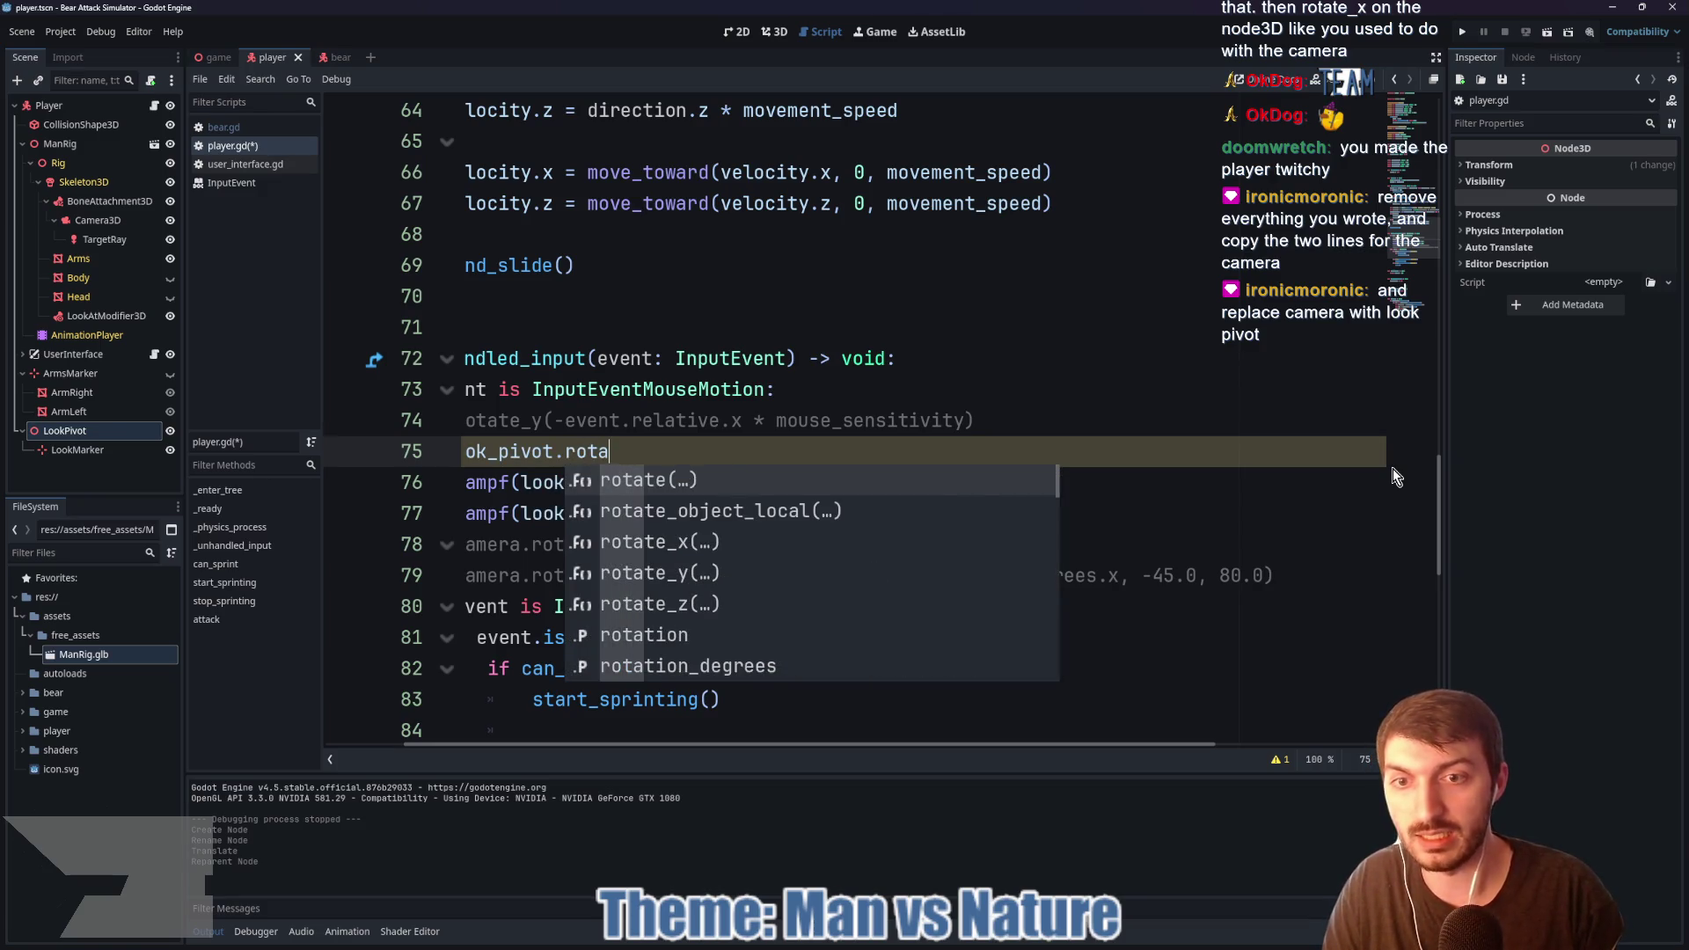
pyautogui.press('Down')
pyautogui.press('Down')
pyautogui.press('Return')
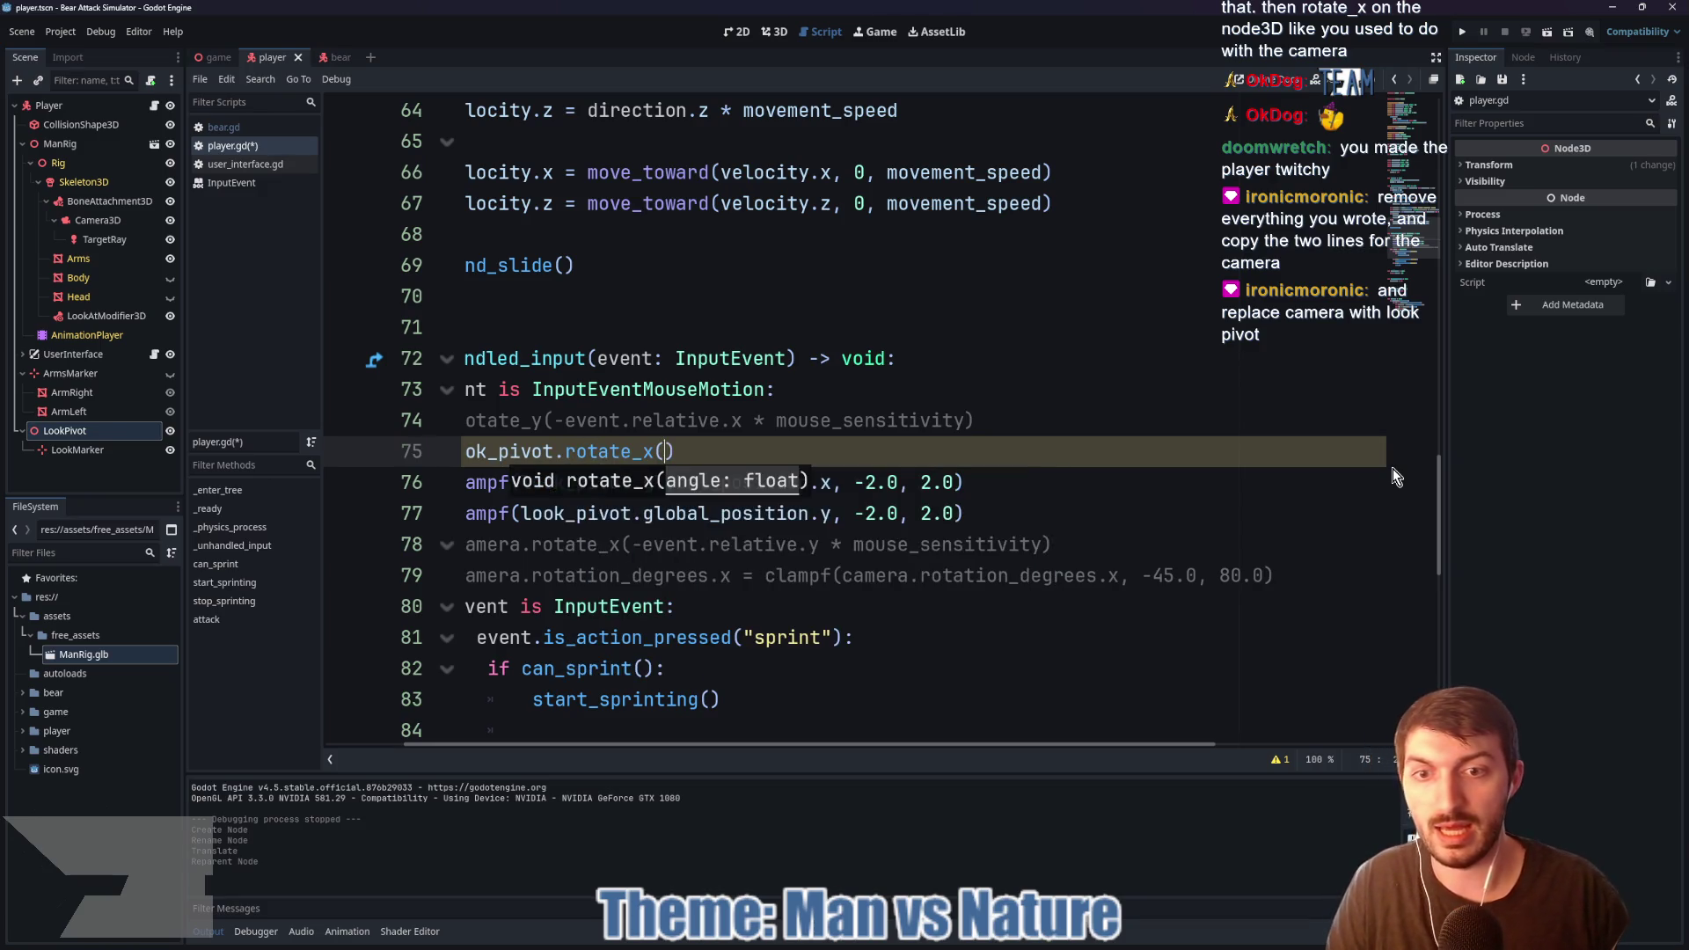
pyautogui.write('-event.rela')
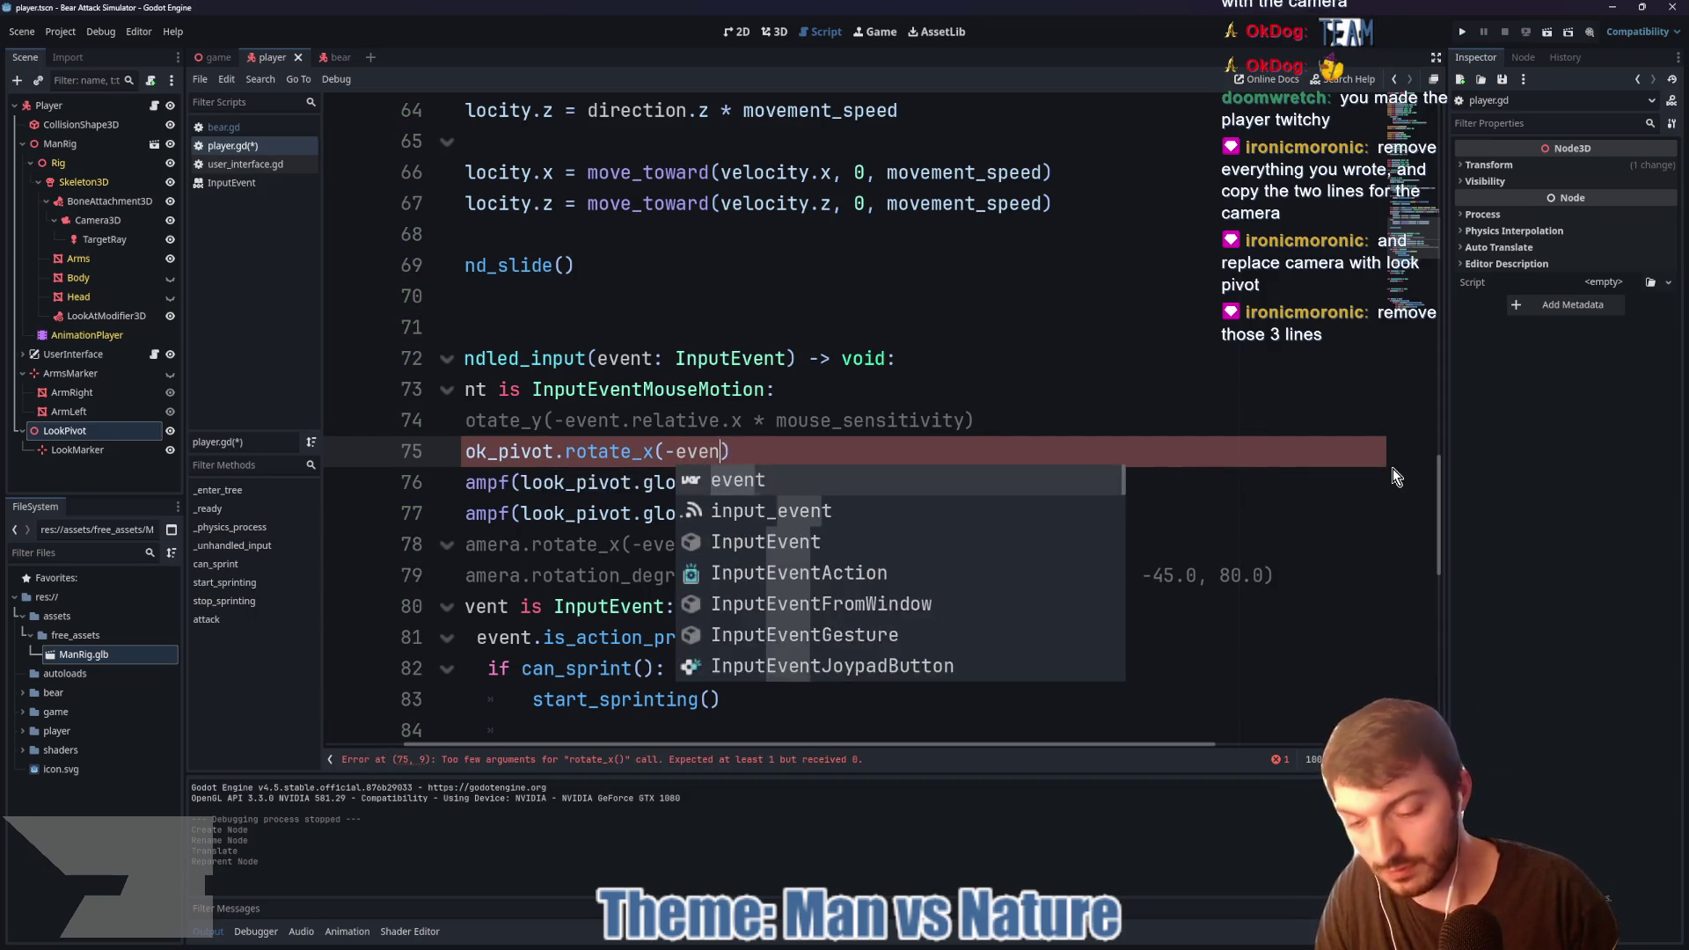
pyautogui.press('Return')
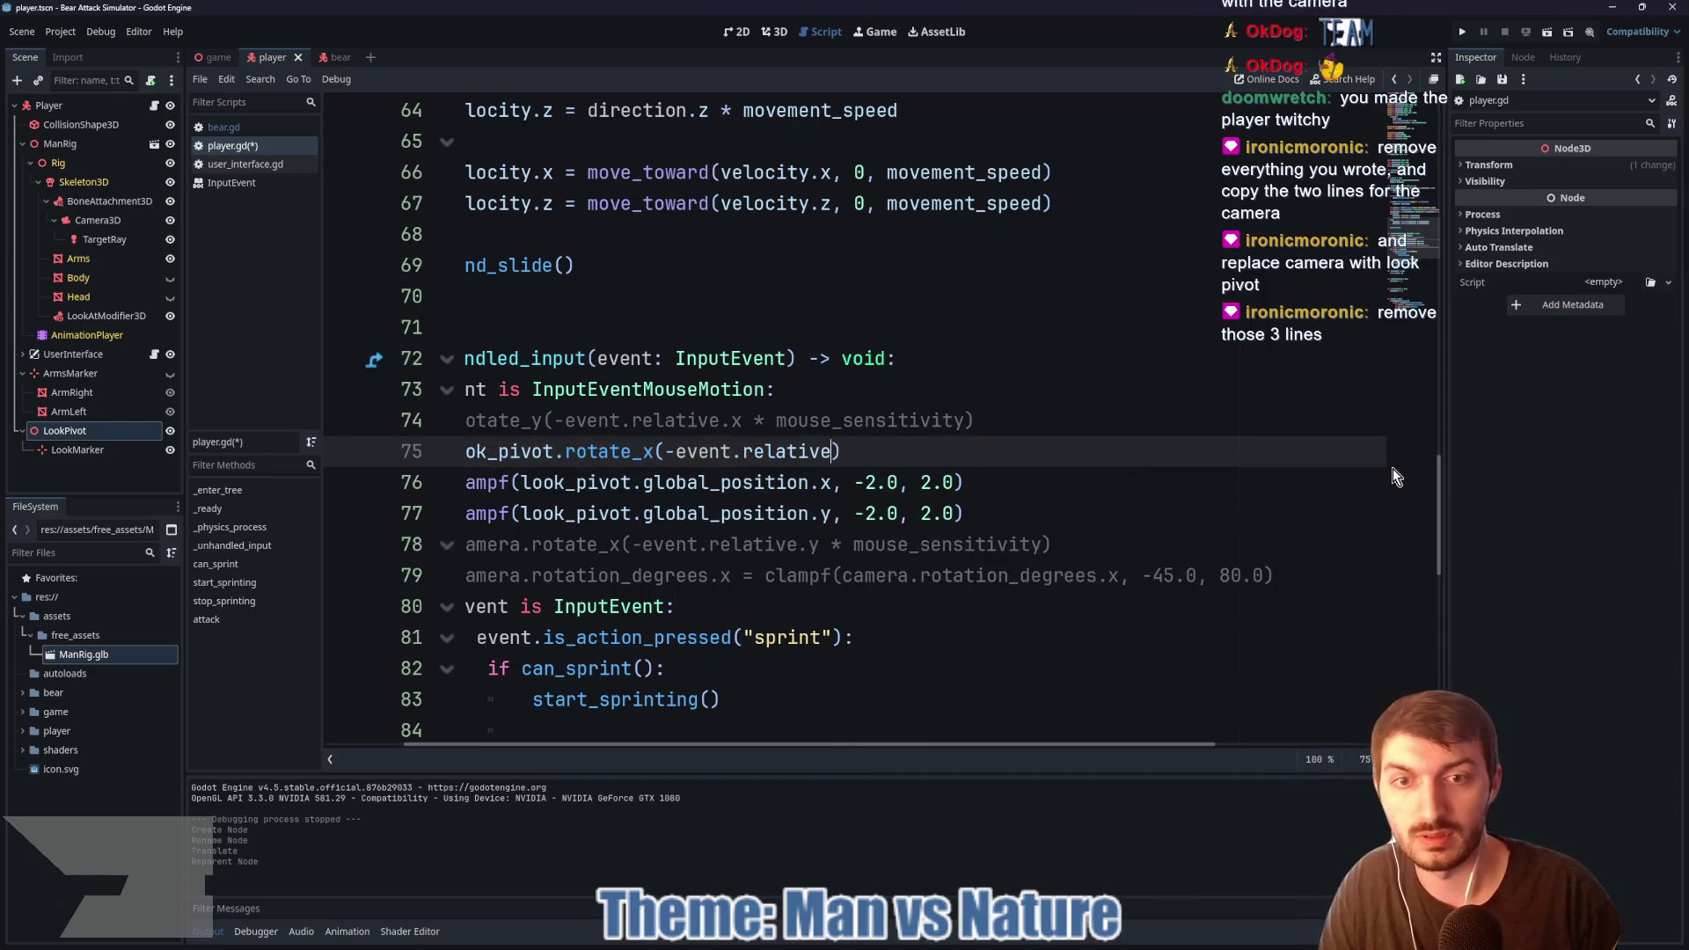
pyautogui.write('.x)')
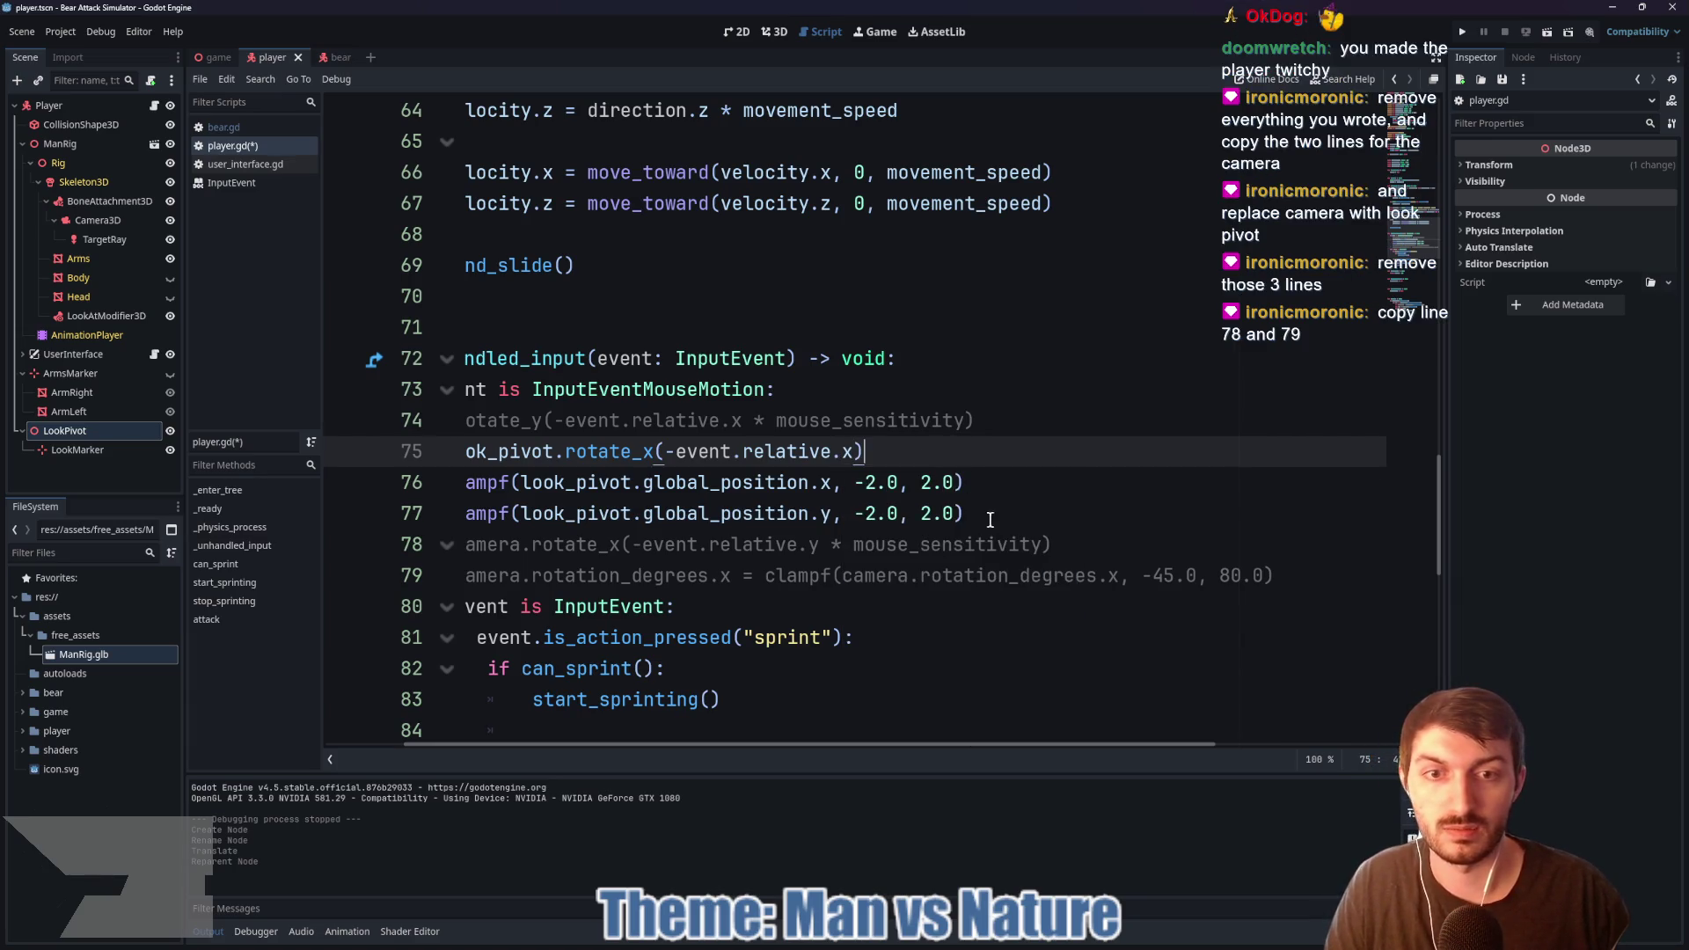
pyautogui.hscroll(-3, 989, 519)
# - Add look_pivot.rotate_y(-event.relative.x) on line 76 and delete the two clampf lines
pyautogui.press('Return')
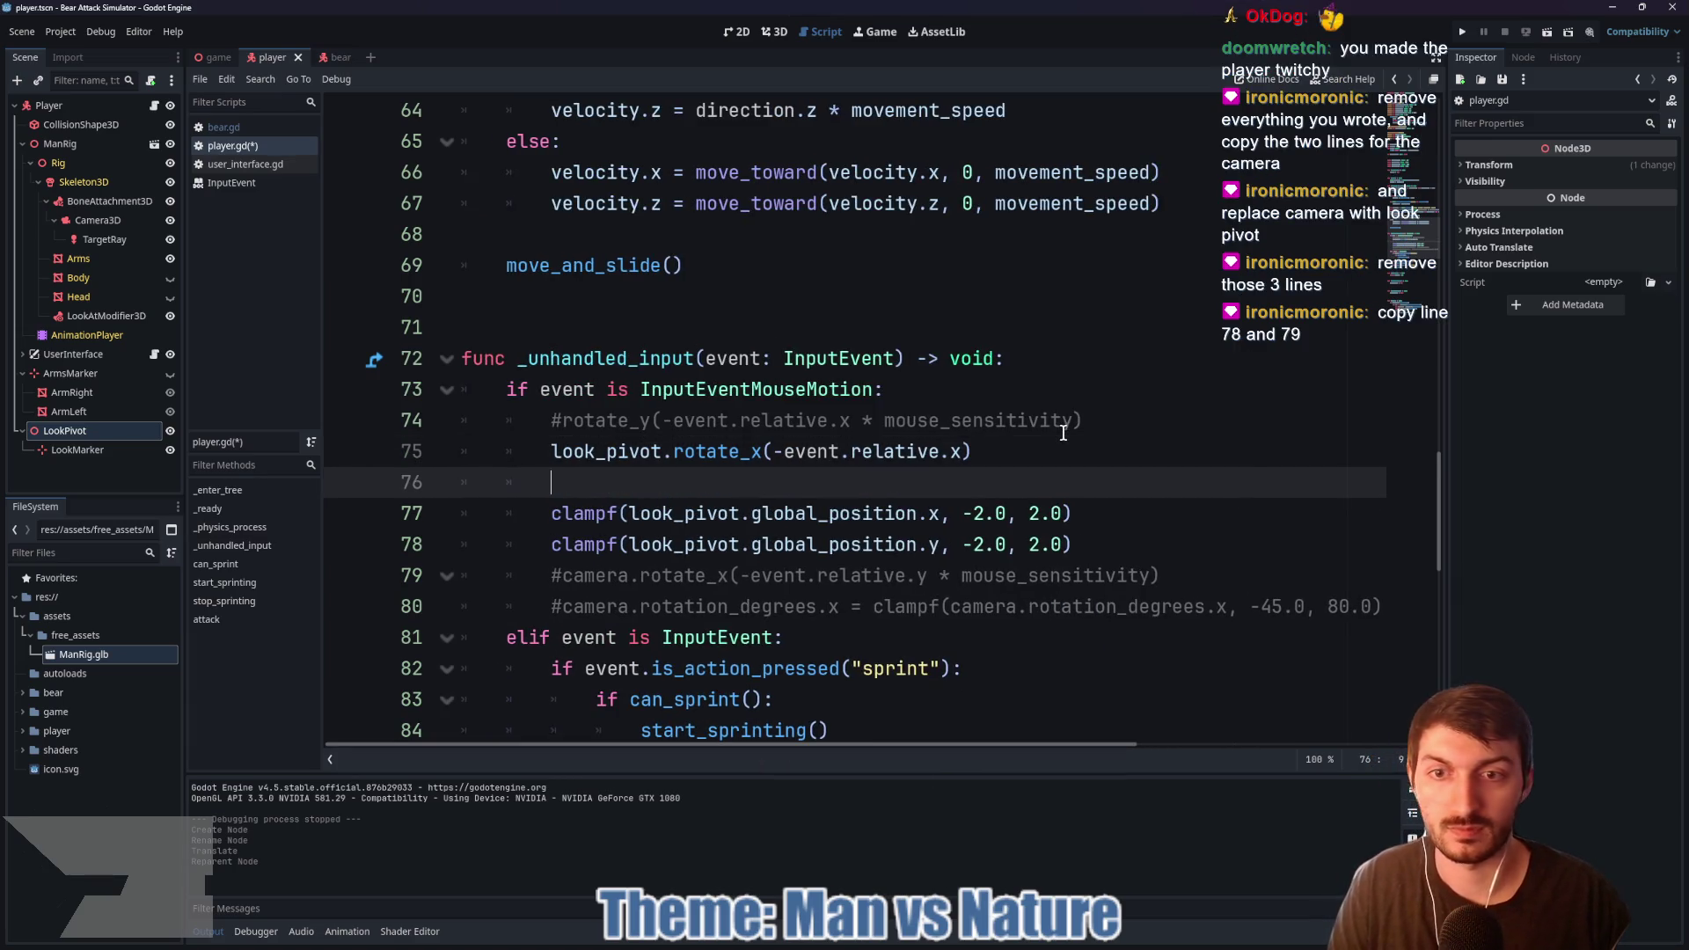
pyautogui.write('ook_pivot.rotat')
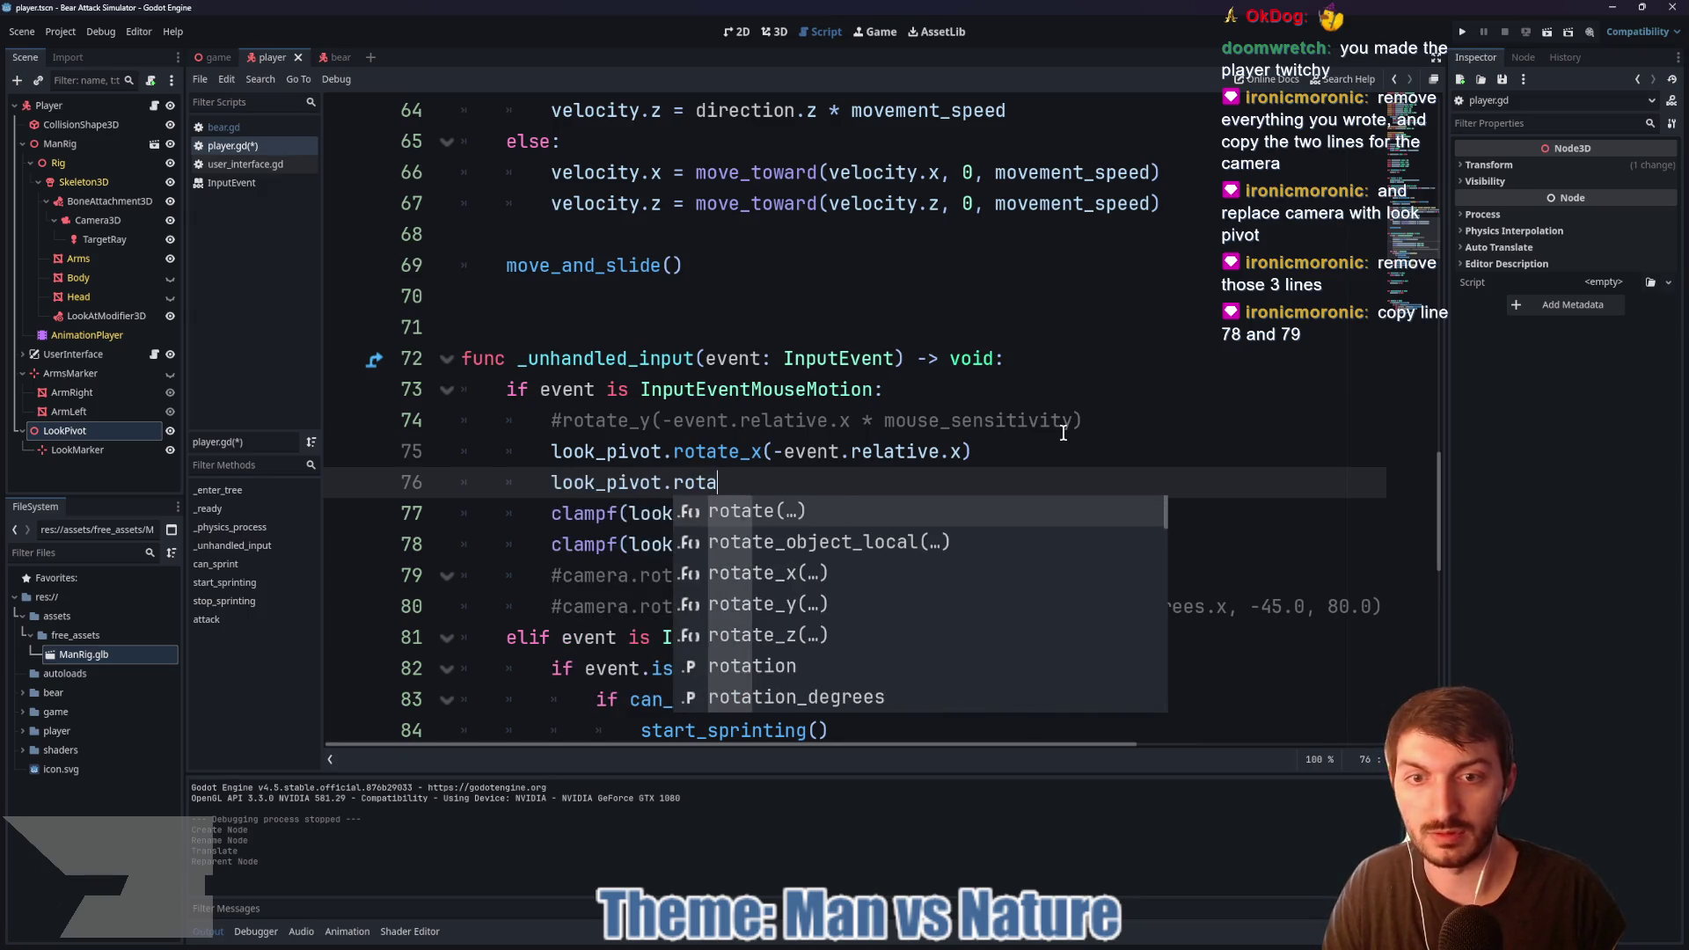
pyautogui.press('Down')
pyautogui.press('Down')
pyautogui.press('Down')
pyautogui.press('Return')
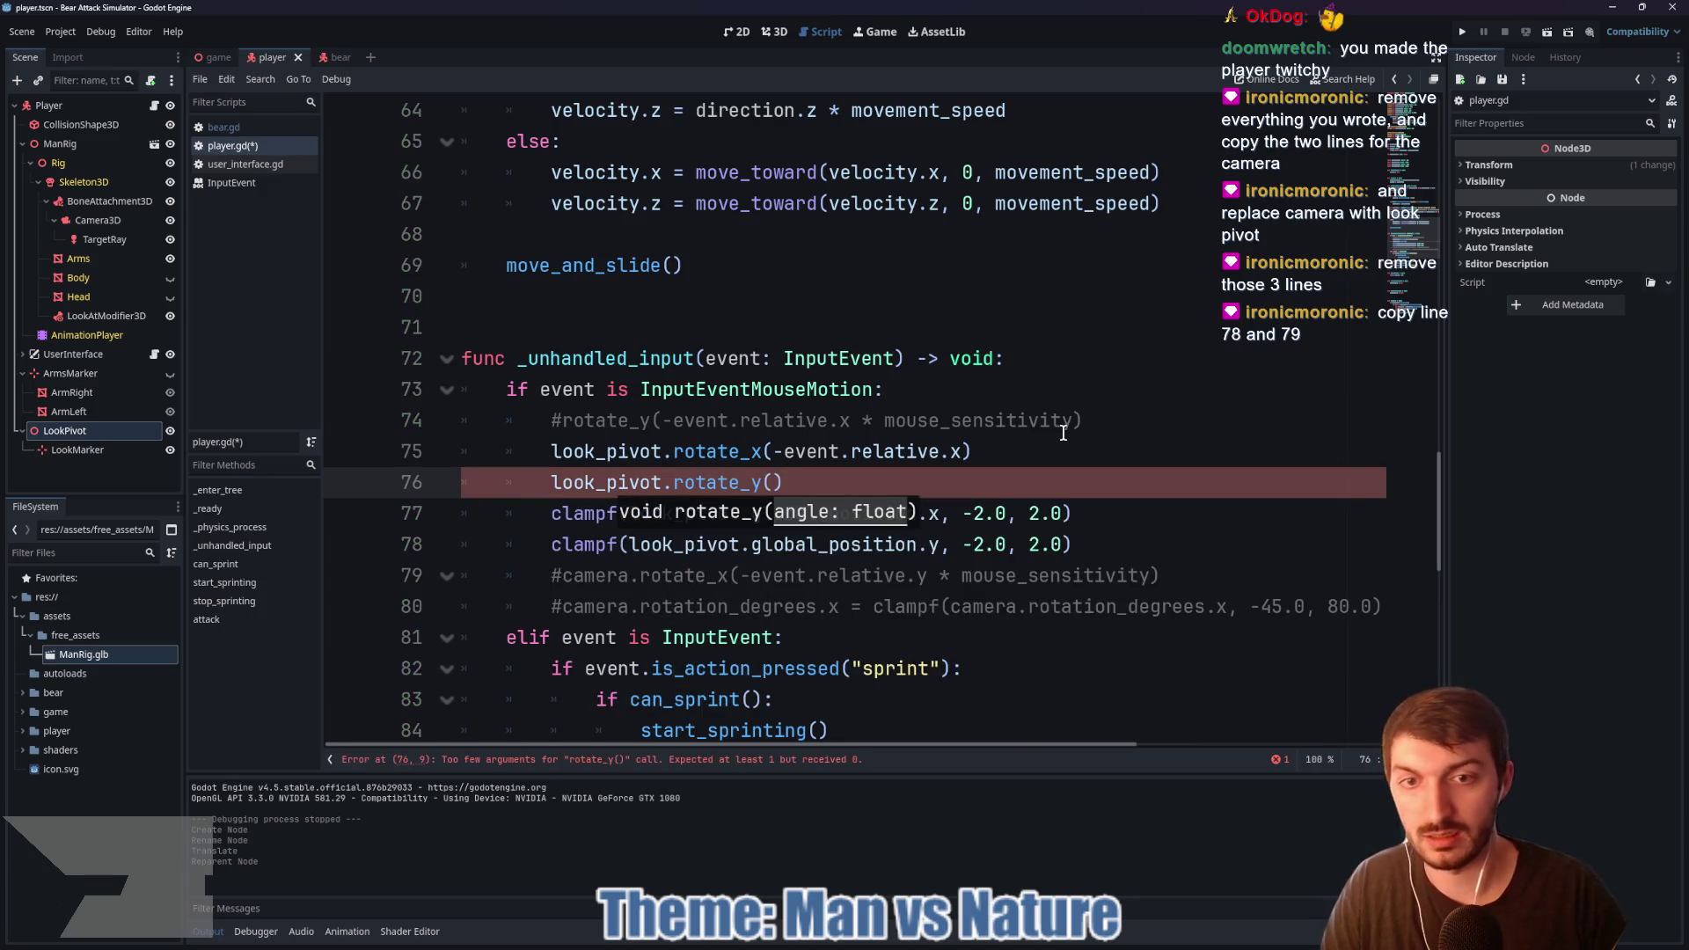
pyautogui.write('-event.rela')
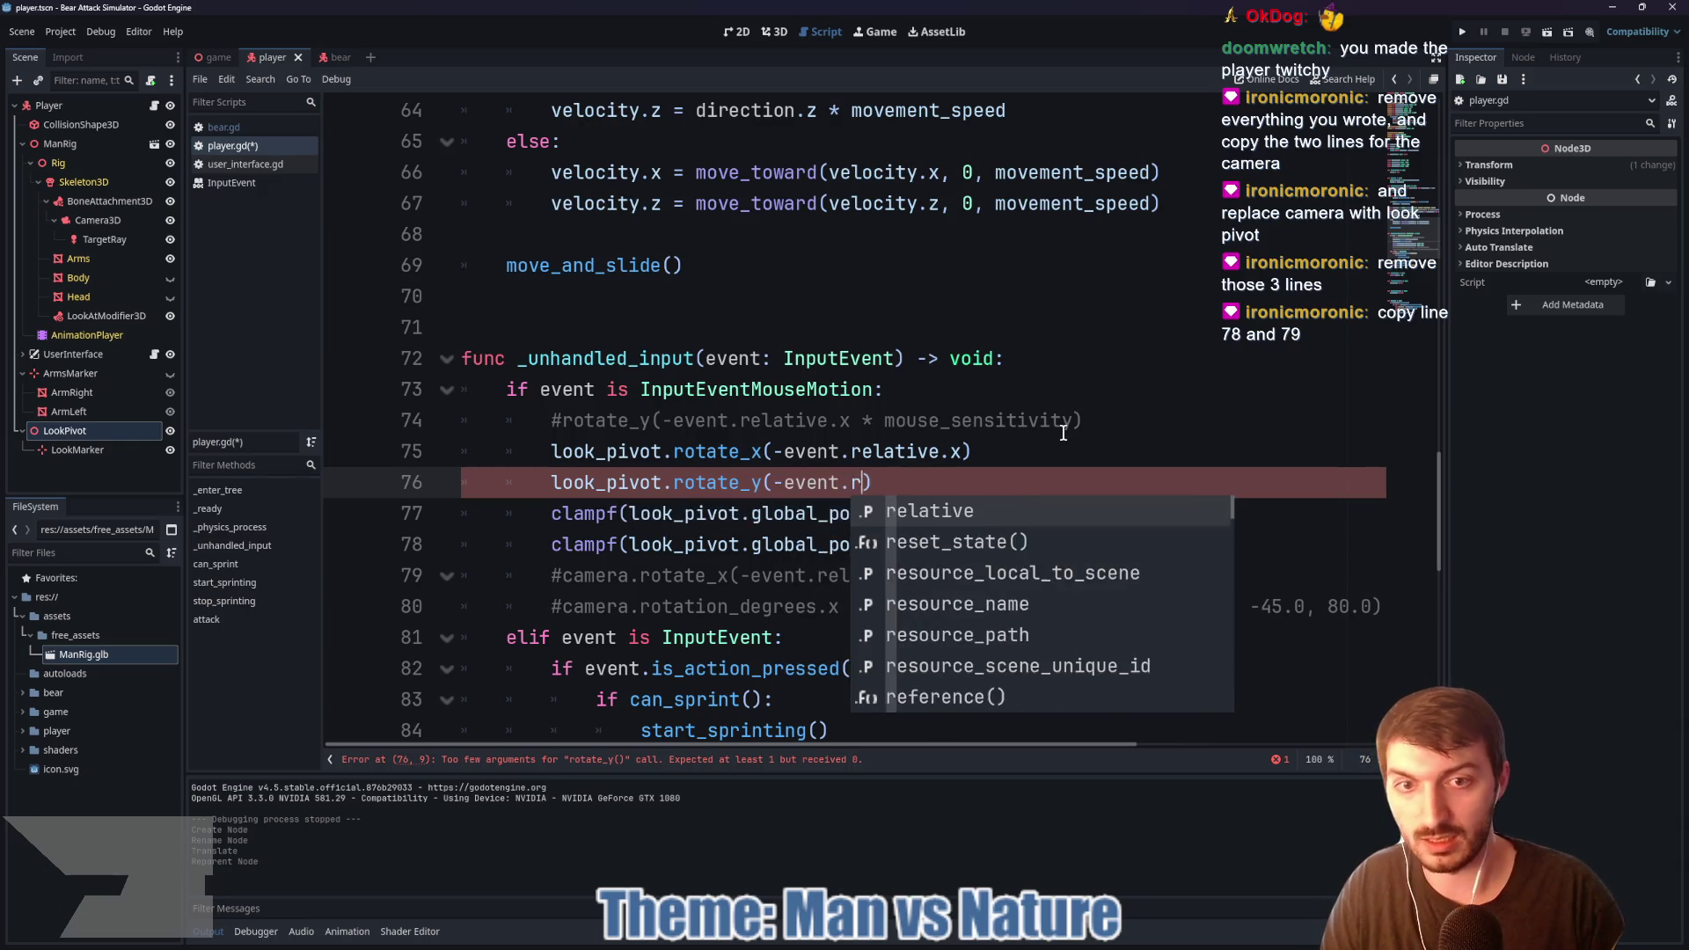
pyautogui.write('tive')
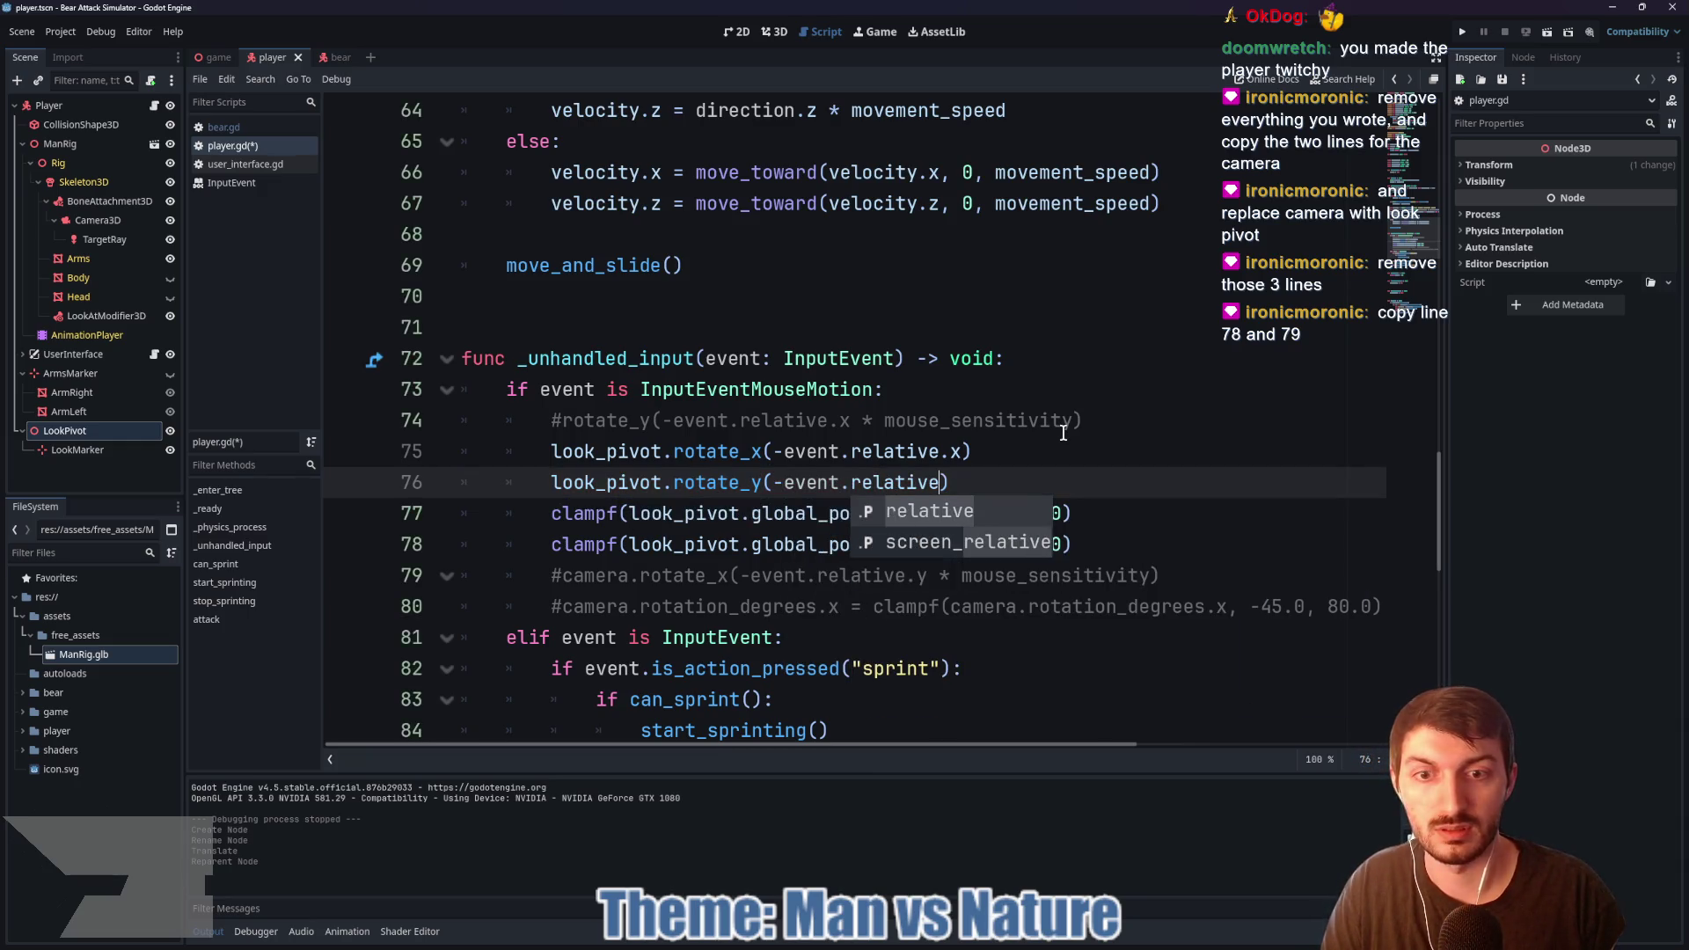
pyautogui.write('.x')
pyautogui.click(961, 451)
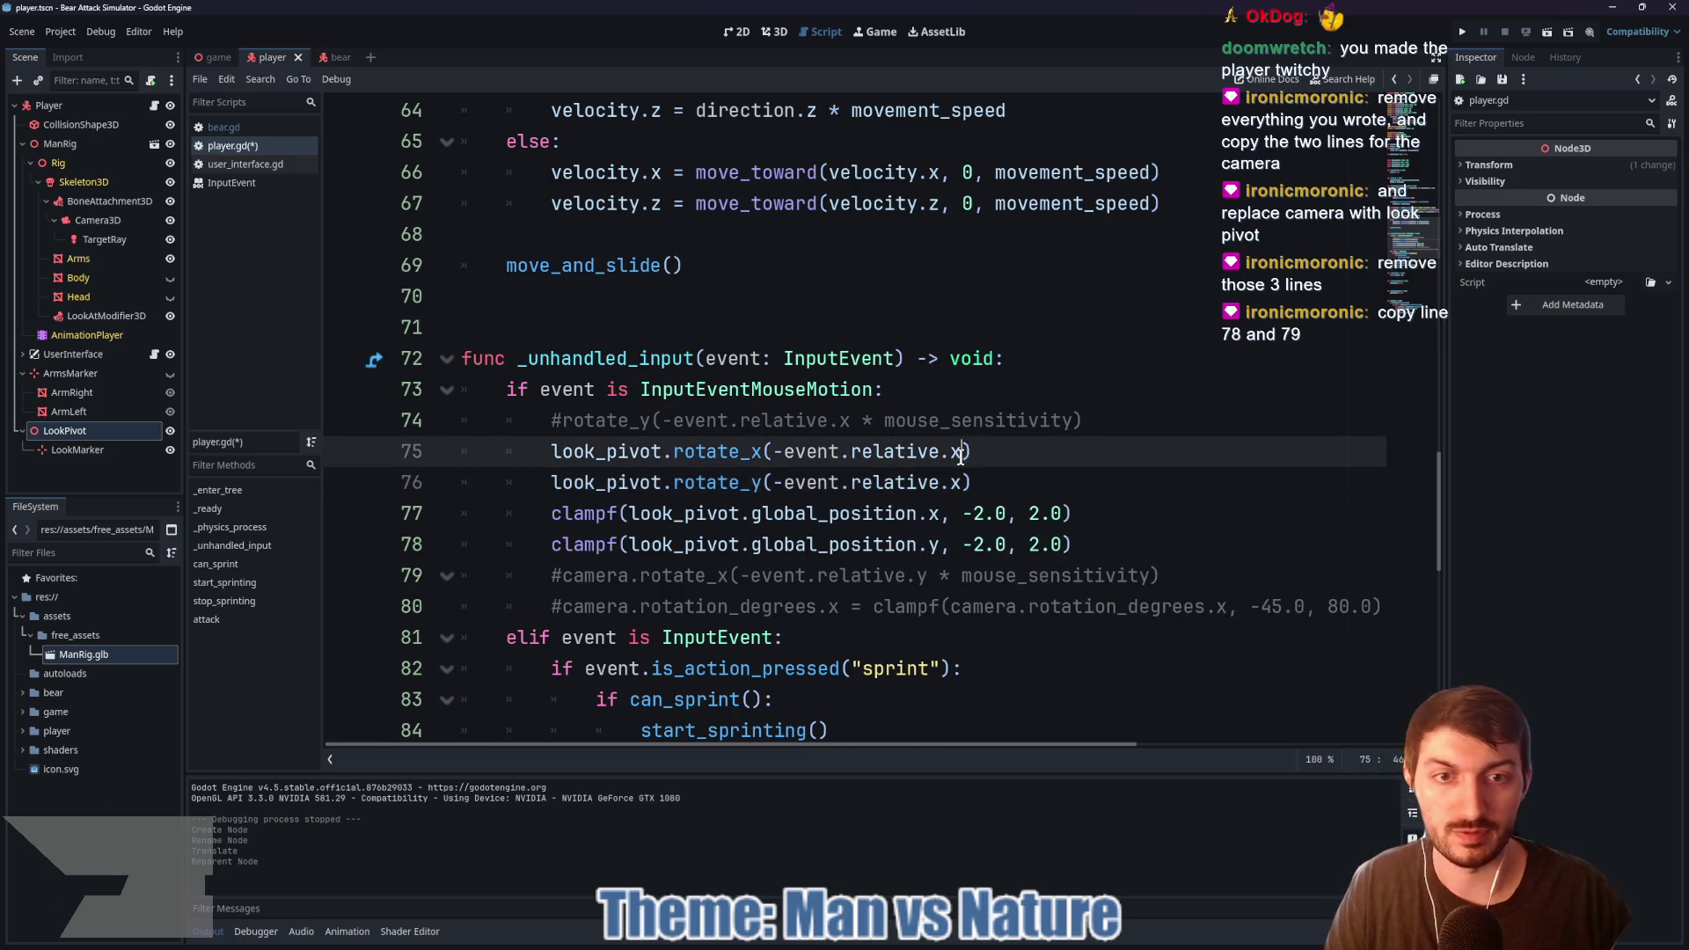
pyautogui.click(1108, 478)
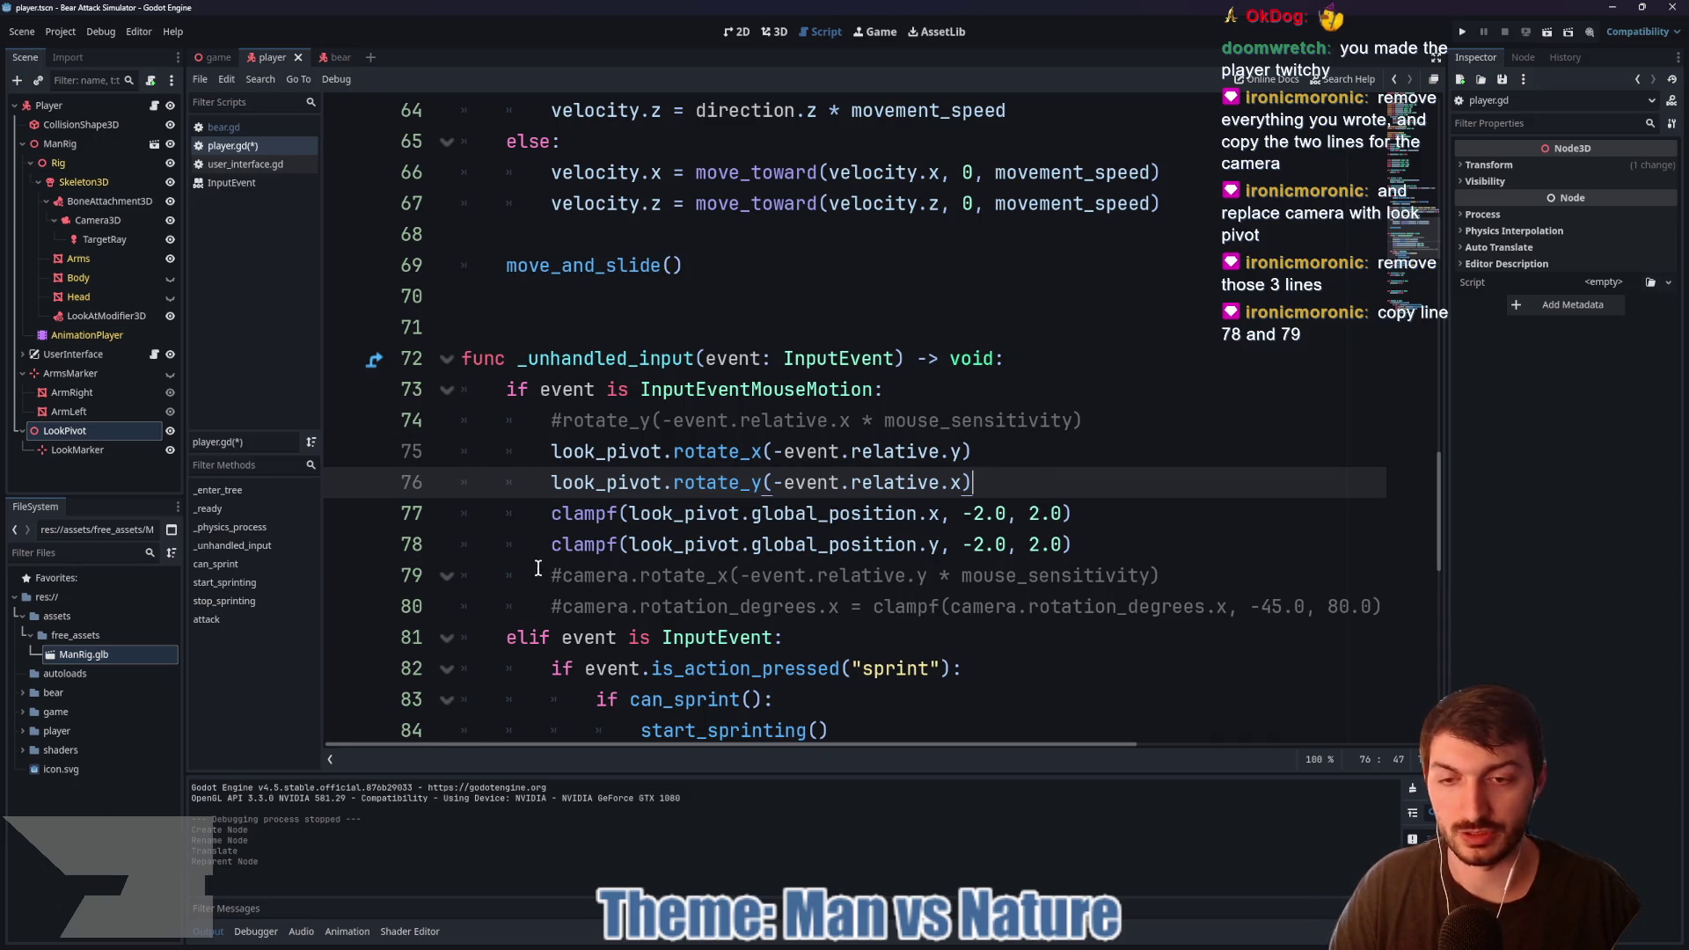
pyautogui.moveTo(1075, 544)
pyautogui.mouseDown()
pyautogui.moveTo(541, 546)
pyautogui.moveTo(493, 518)
pyautogui.mouseUp()
pyautogui.press('BackSpace')
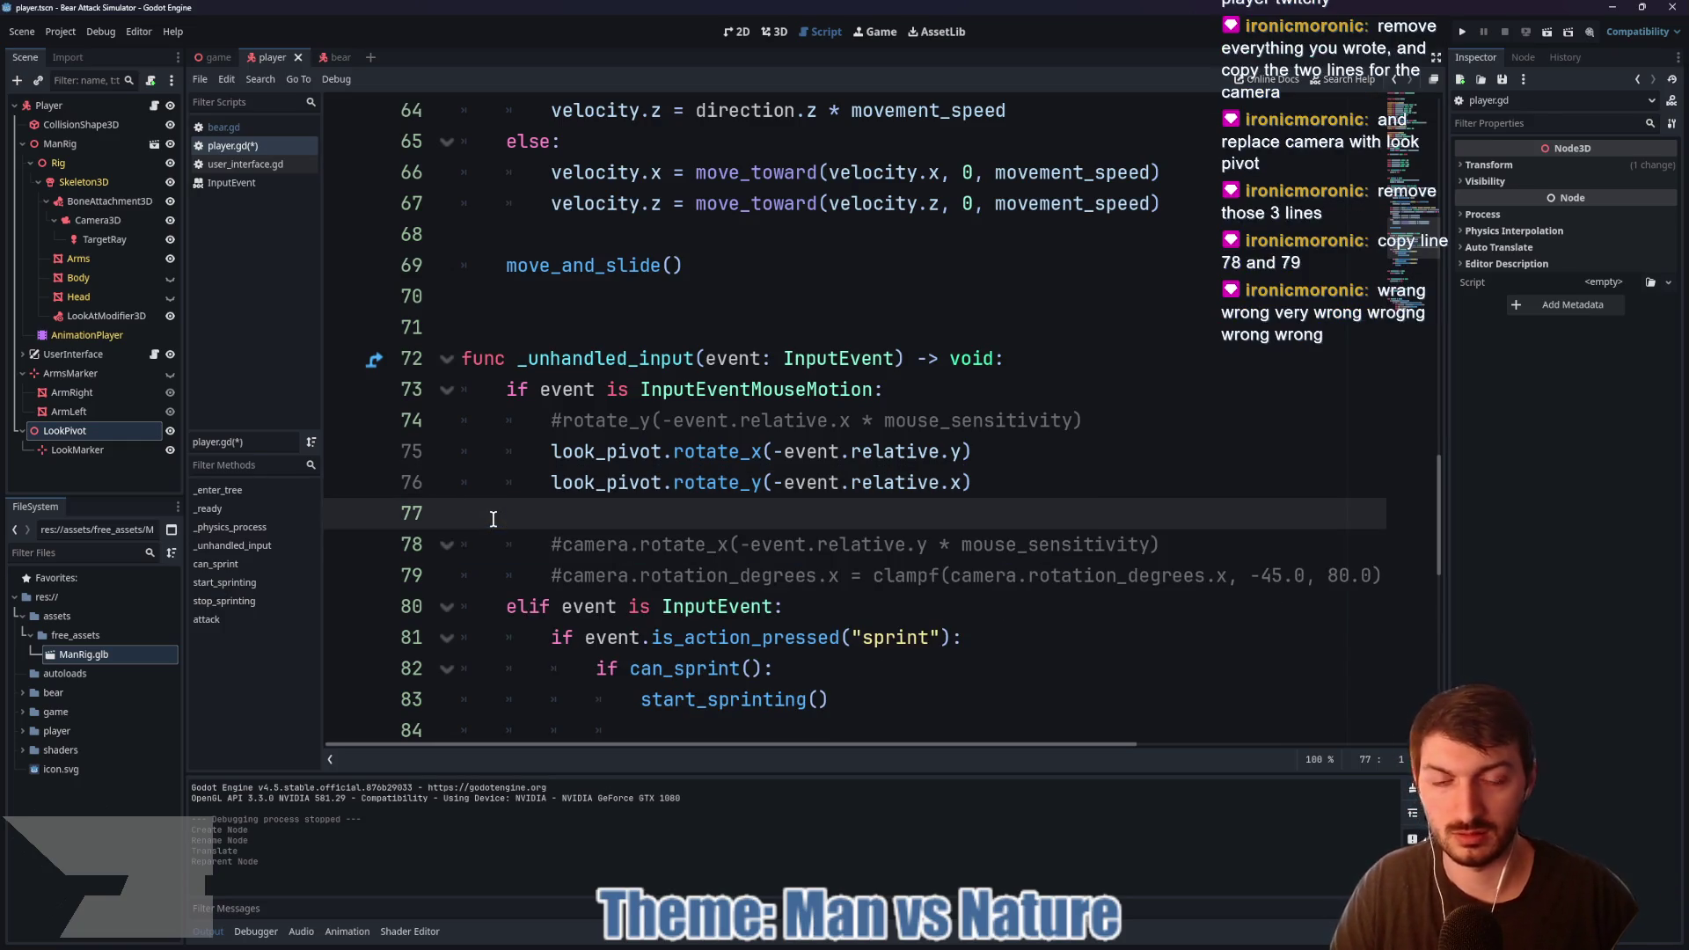